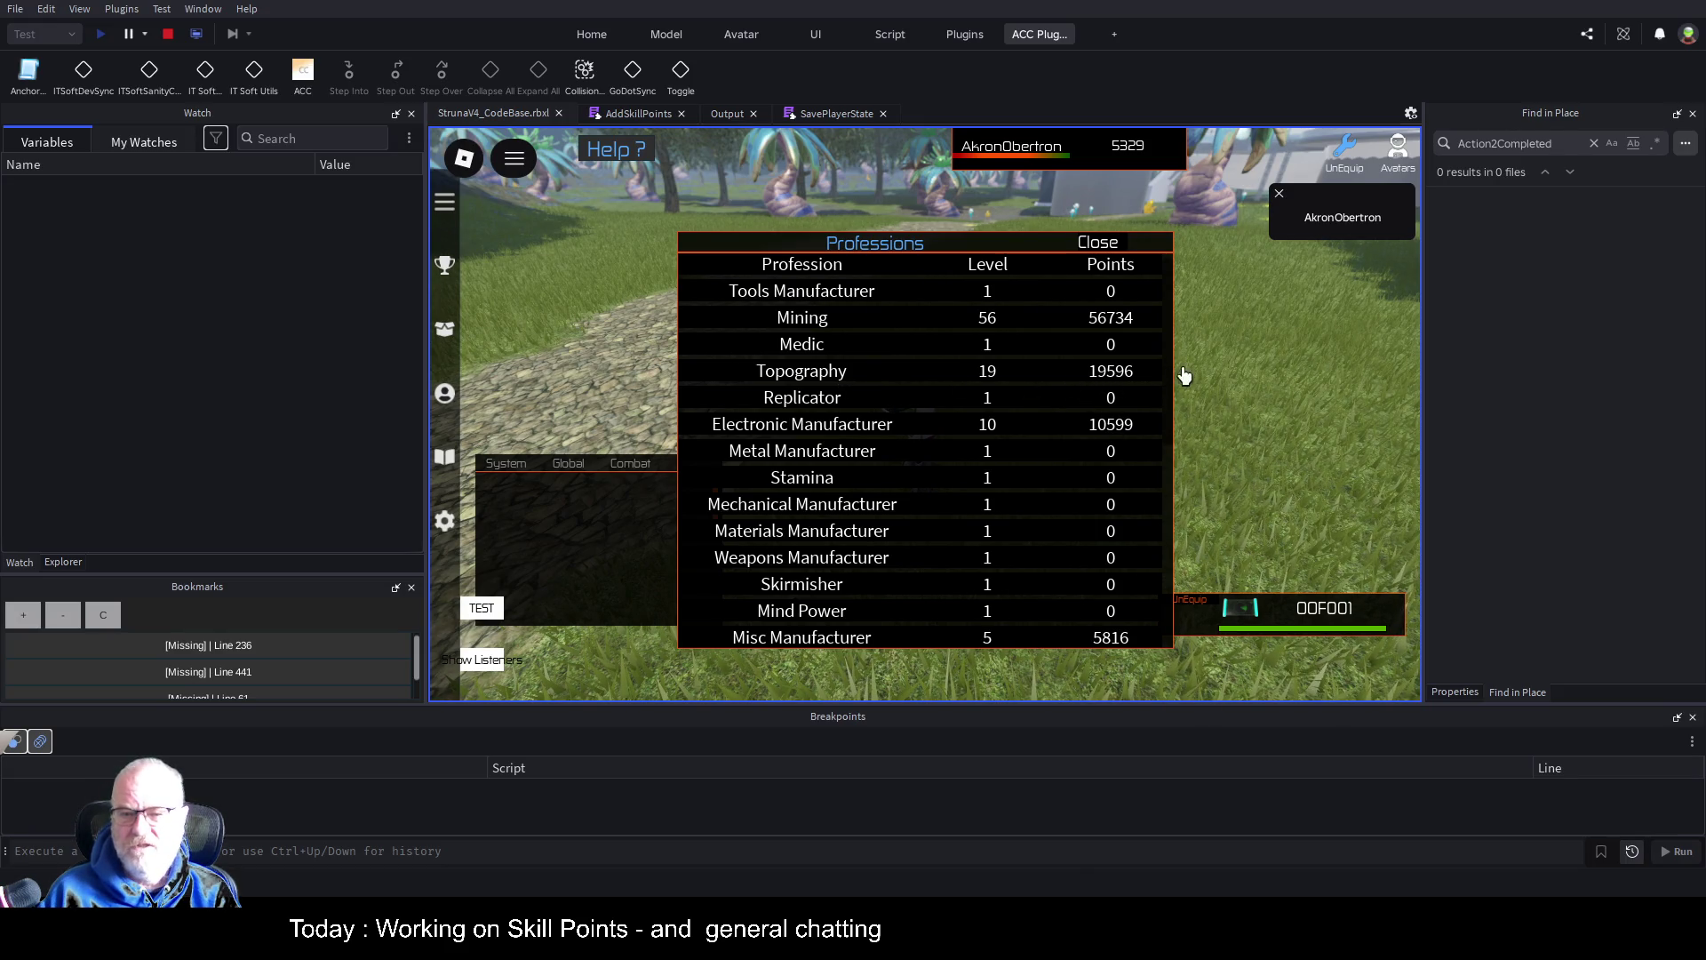
Close the in-game Professions panel so the game world shows again
click(1103, 246)
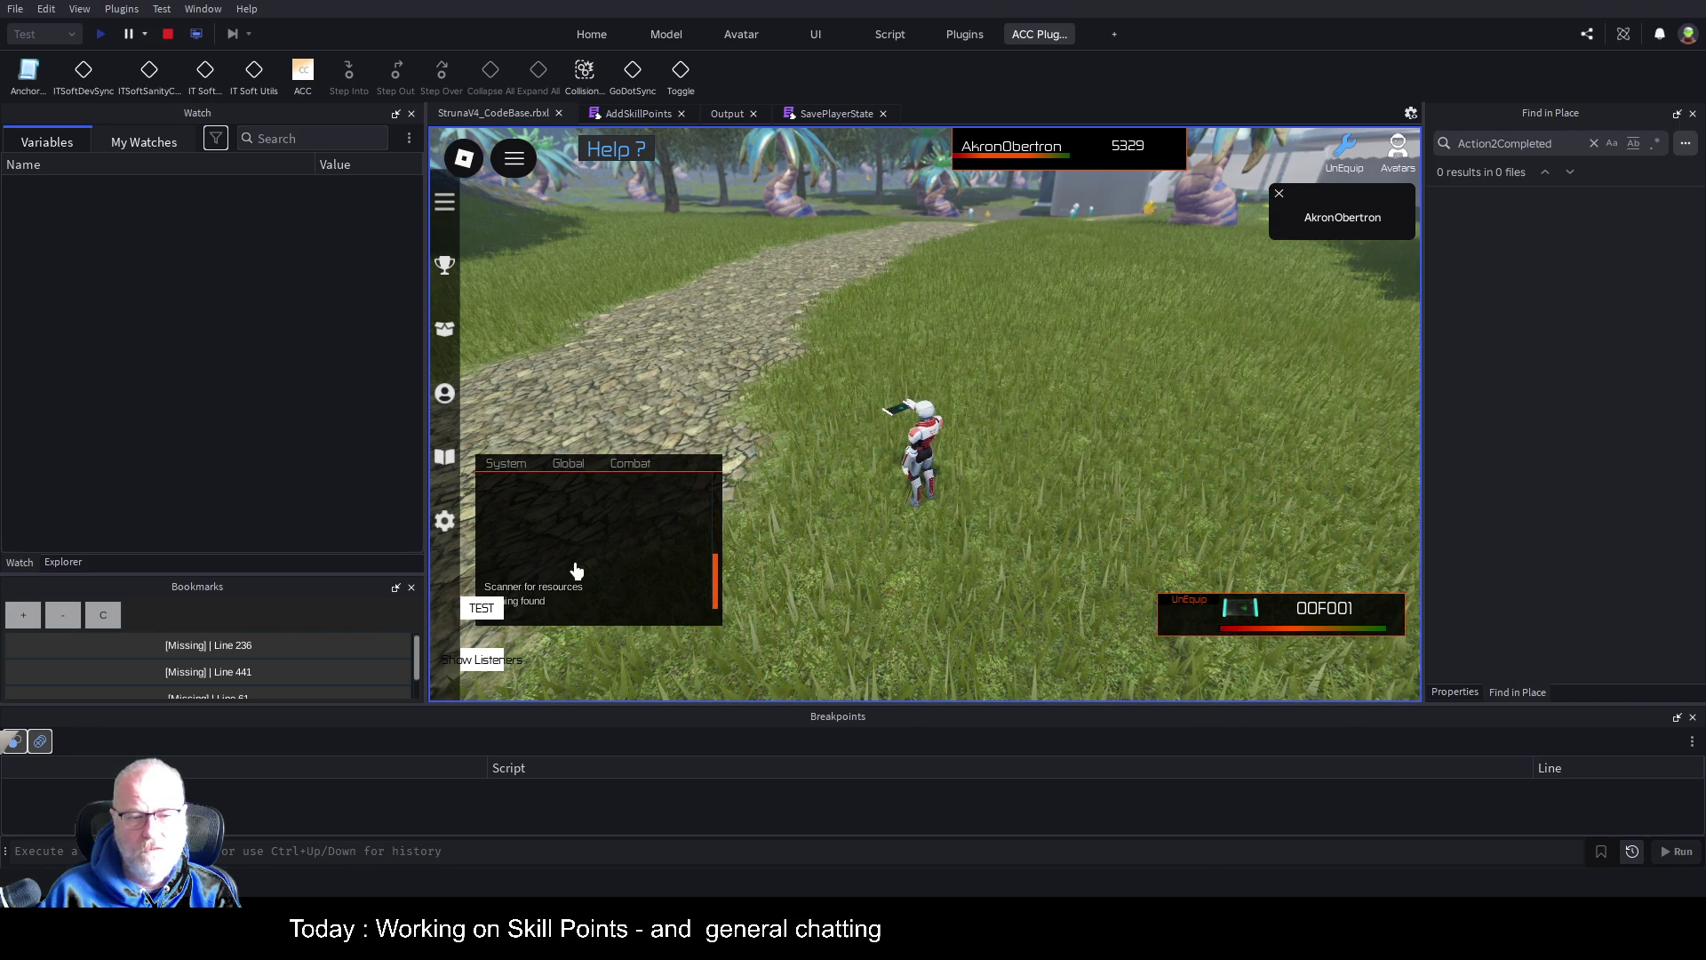
Run the character up the path and scan, finding 63 Copper and 57 Topography points, then view Output
key(w)
key(w)
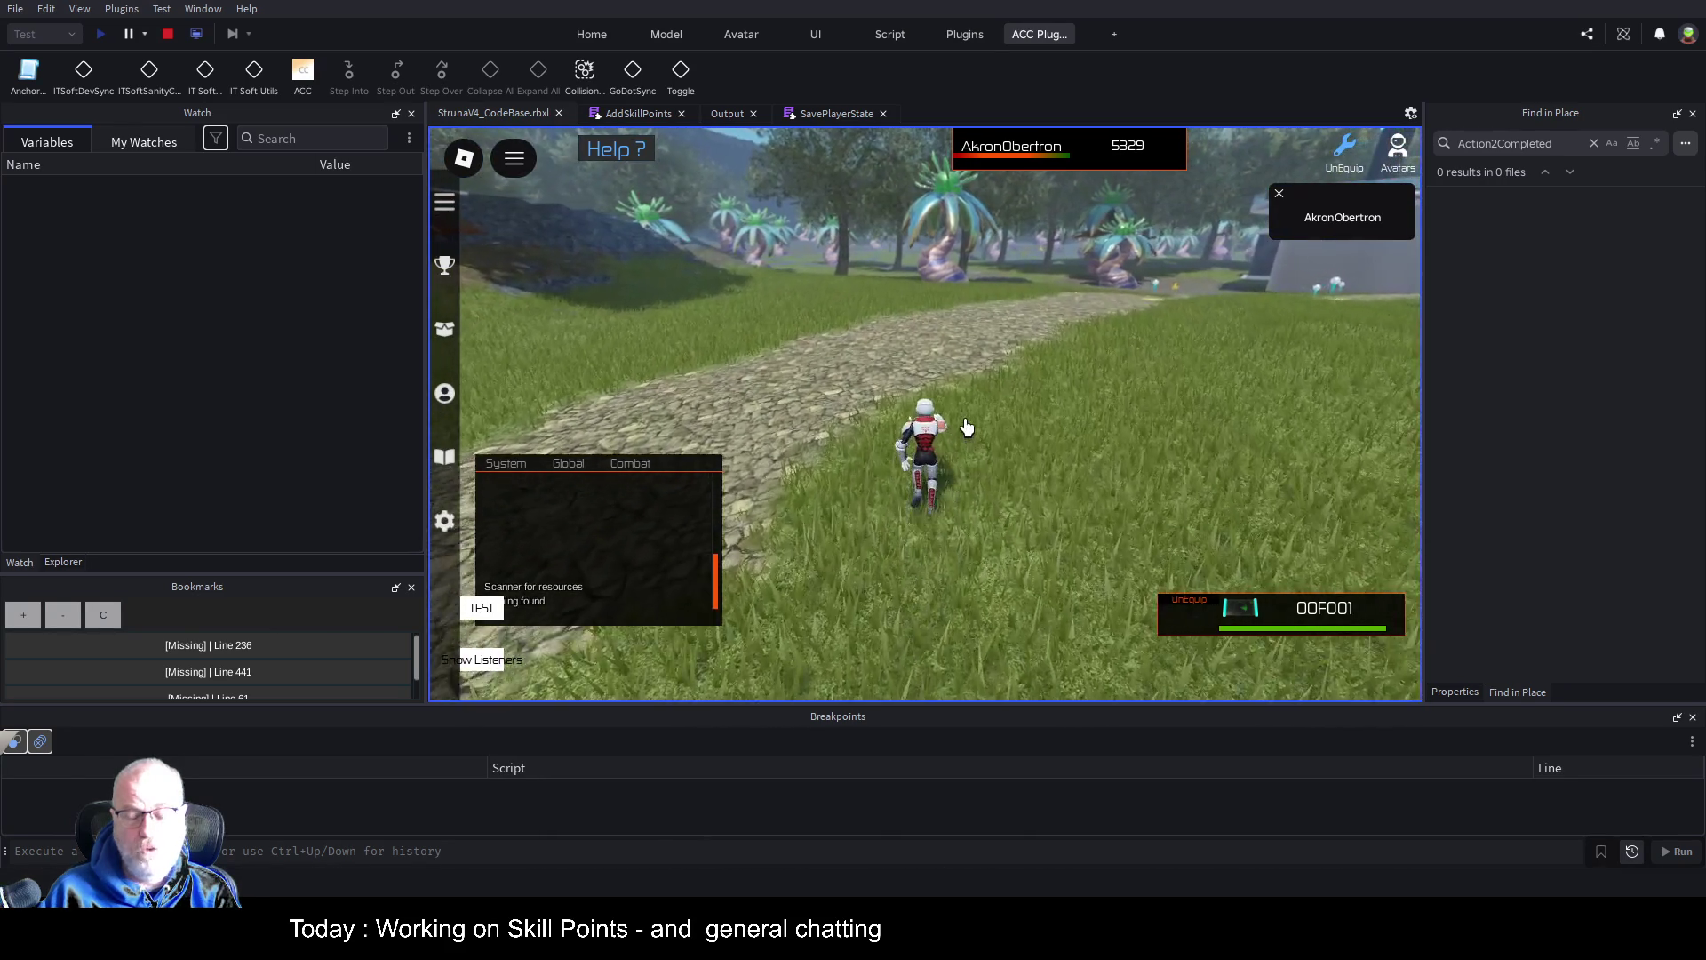
key(w)
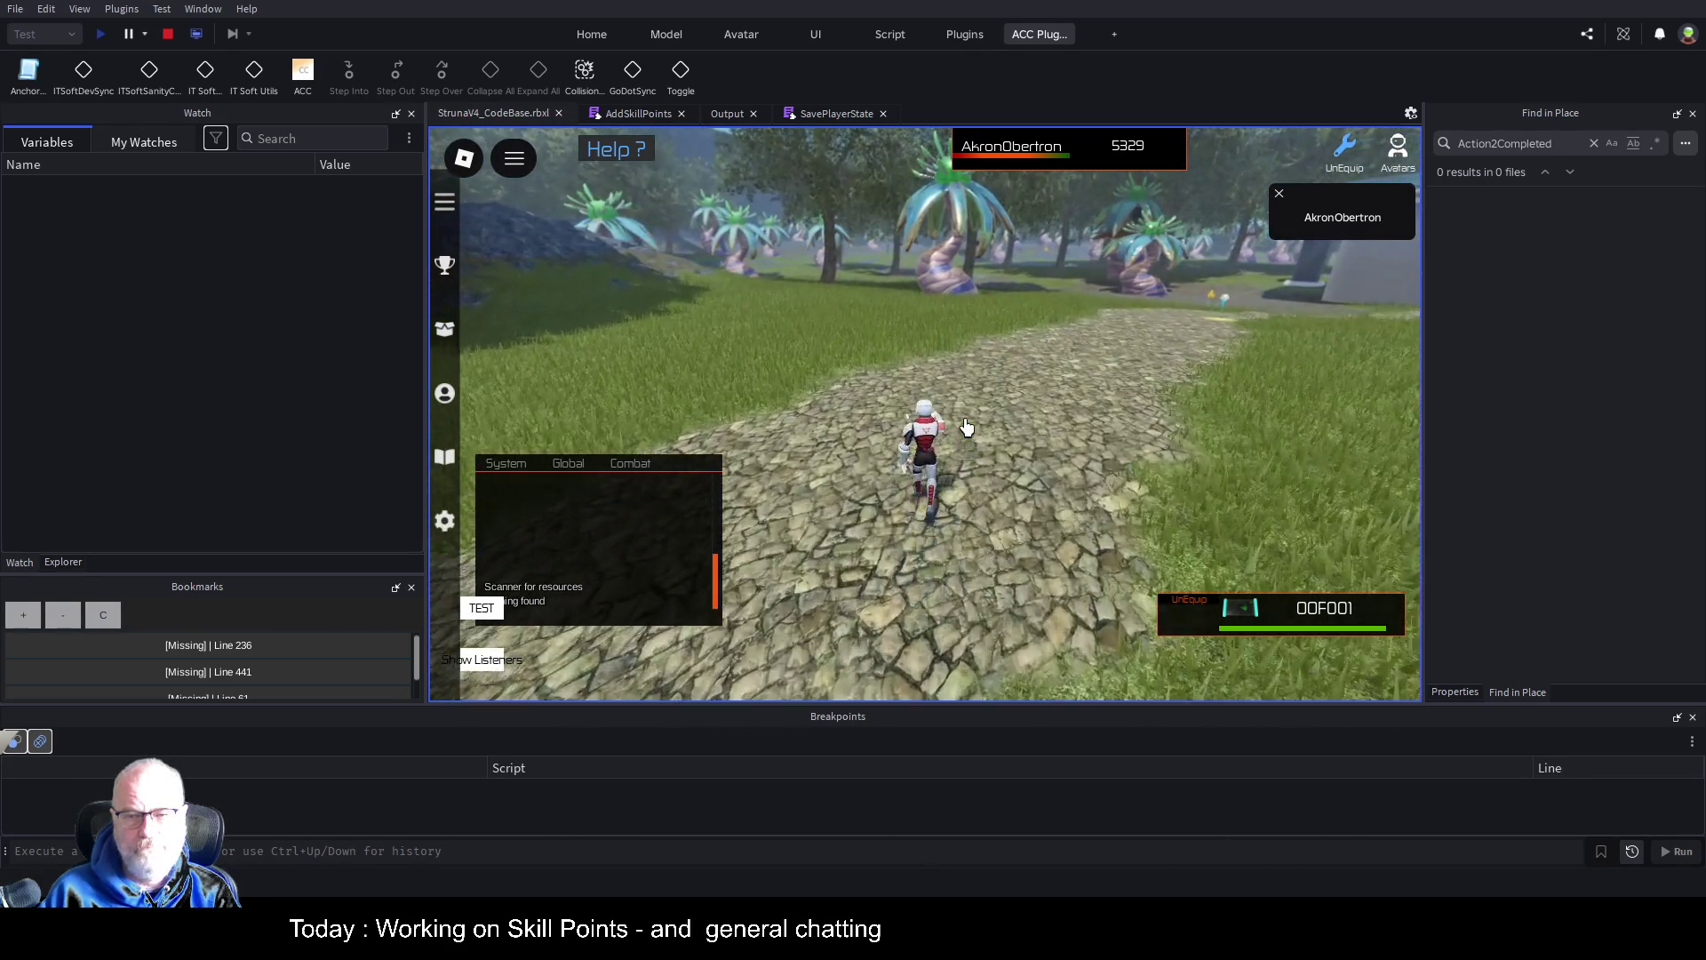
key(w)
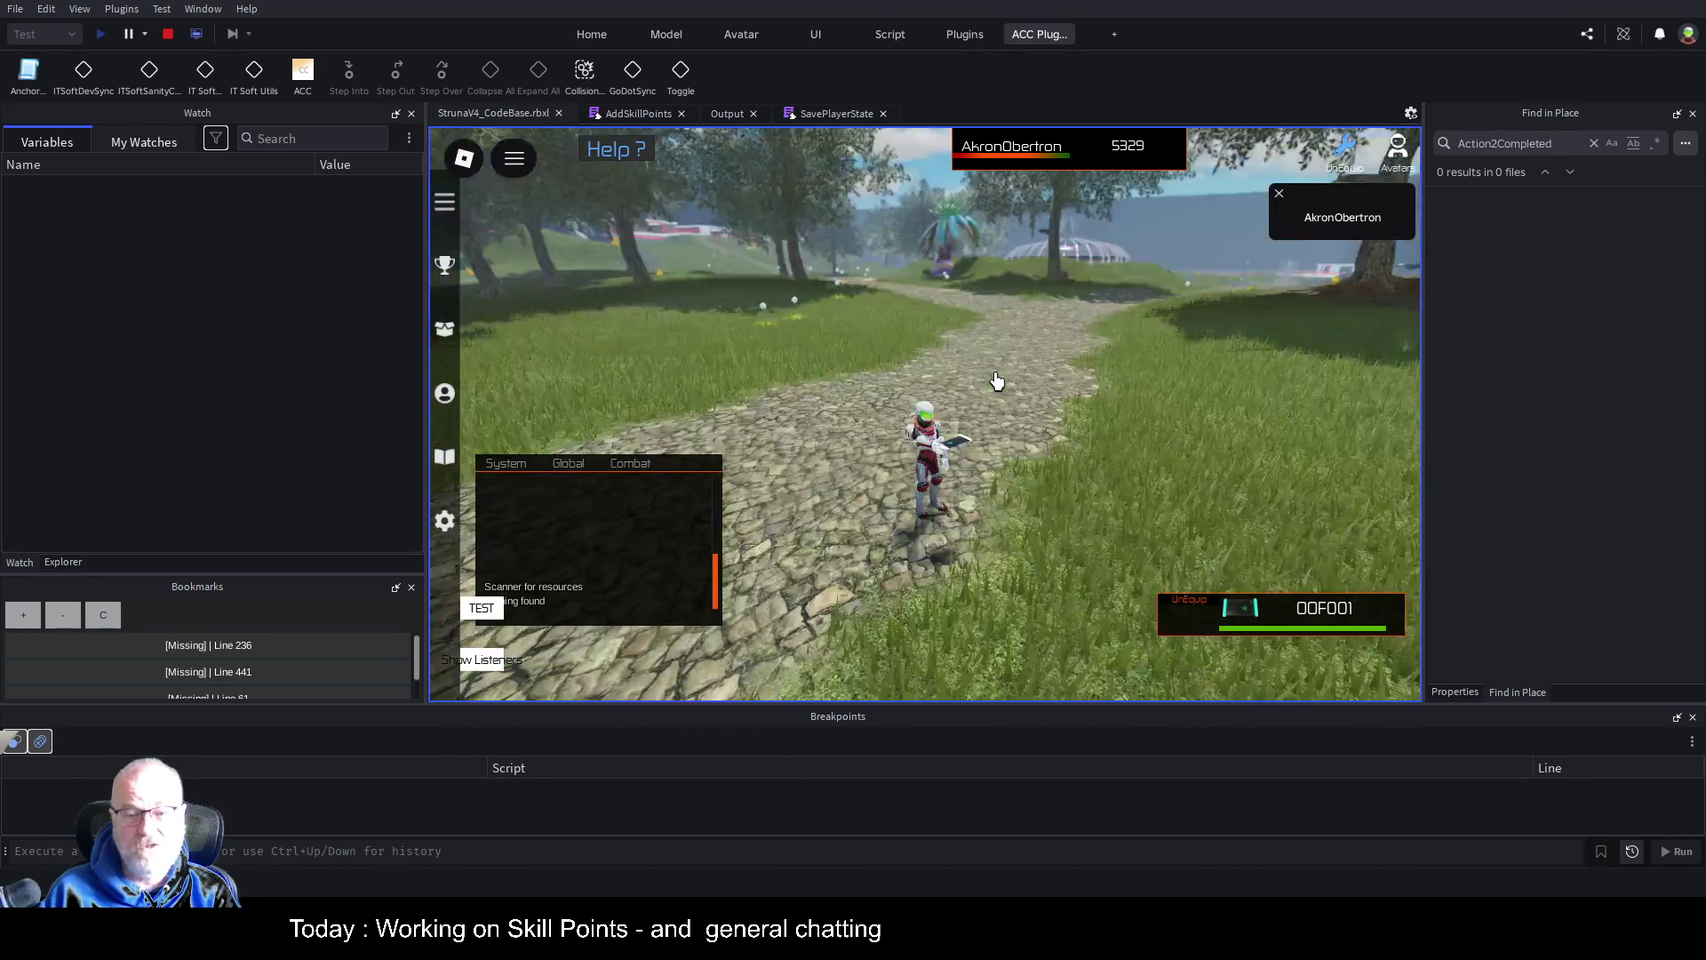
key(w)
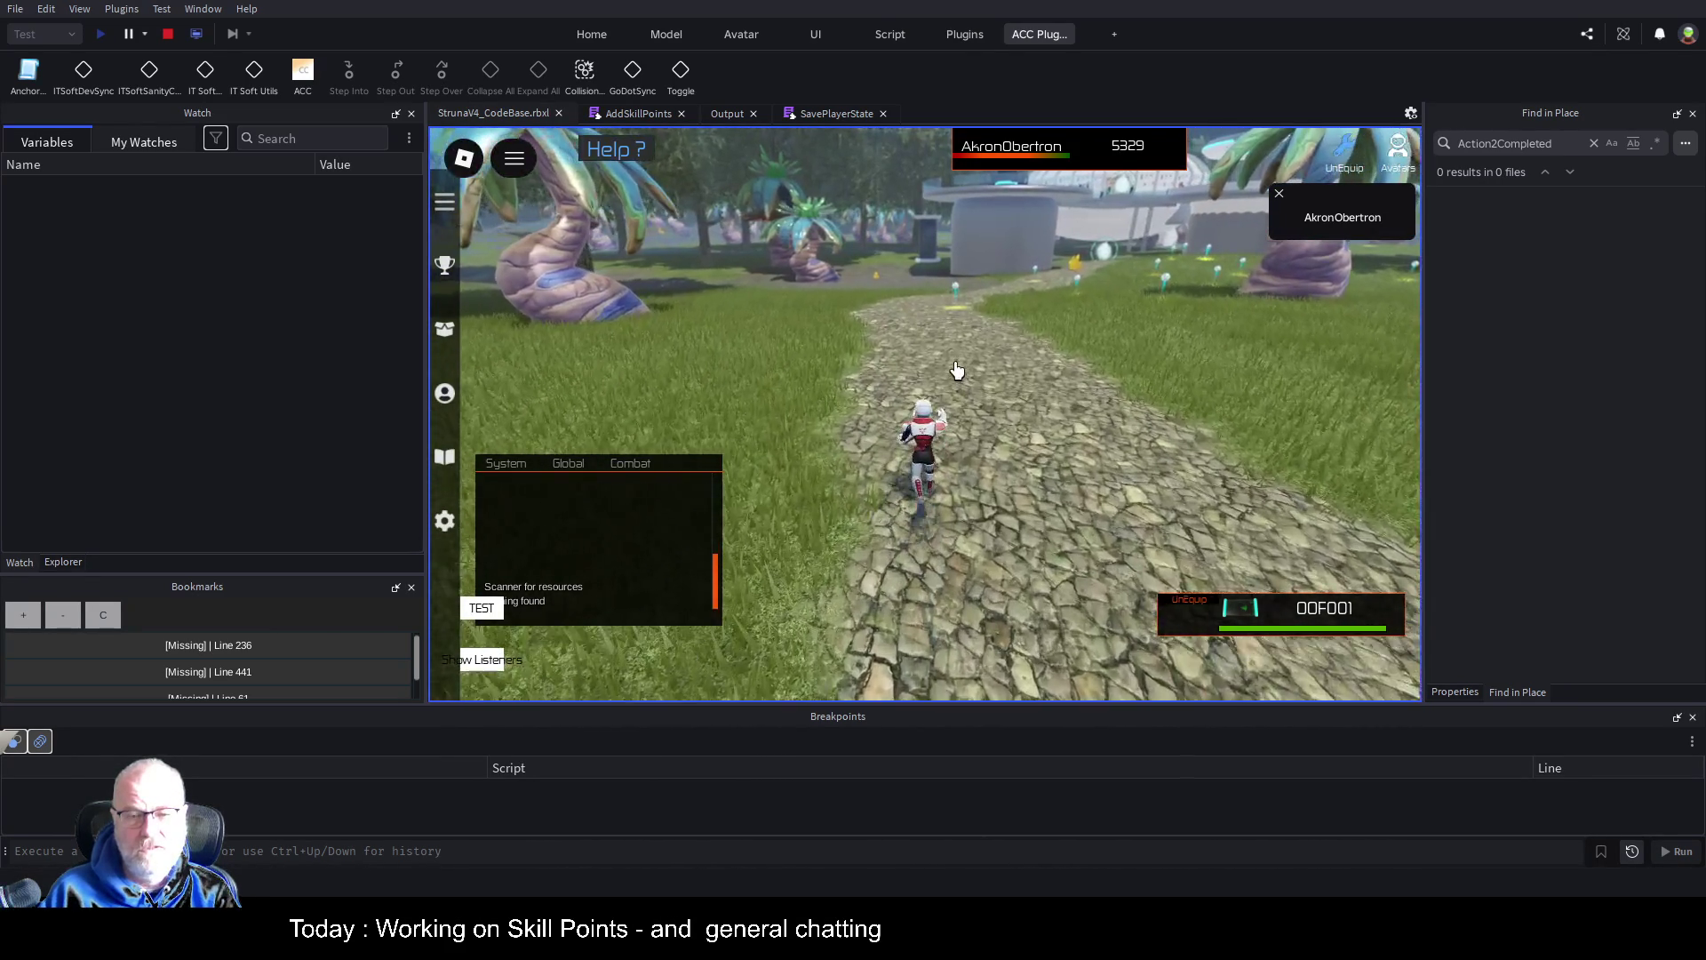
click(981, 372)
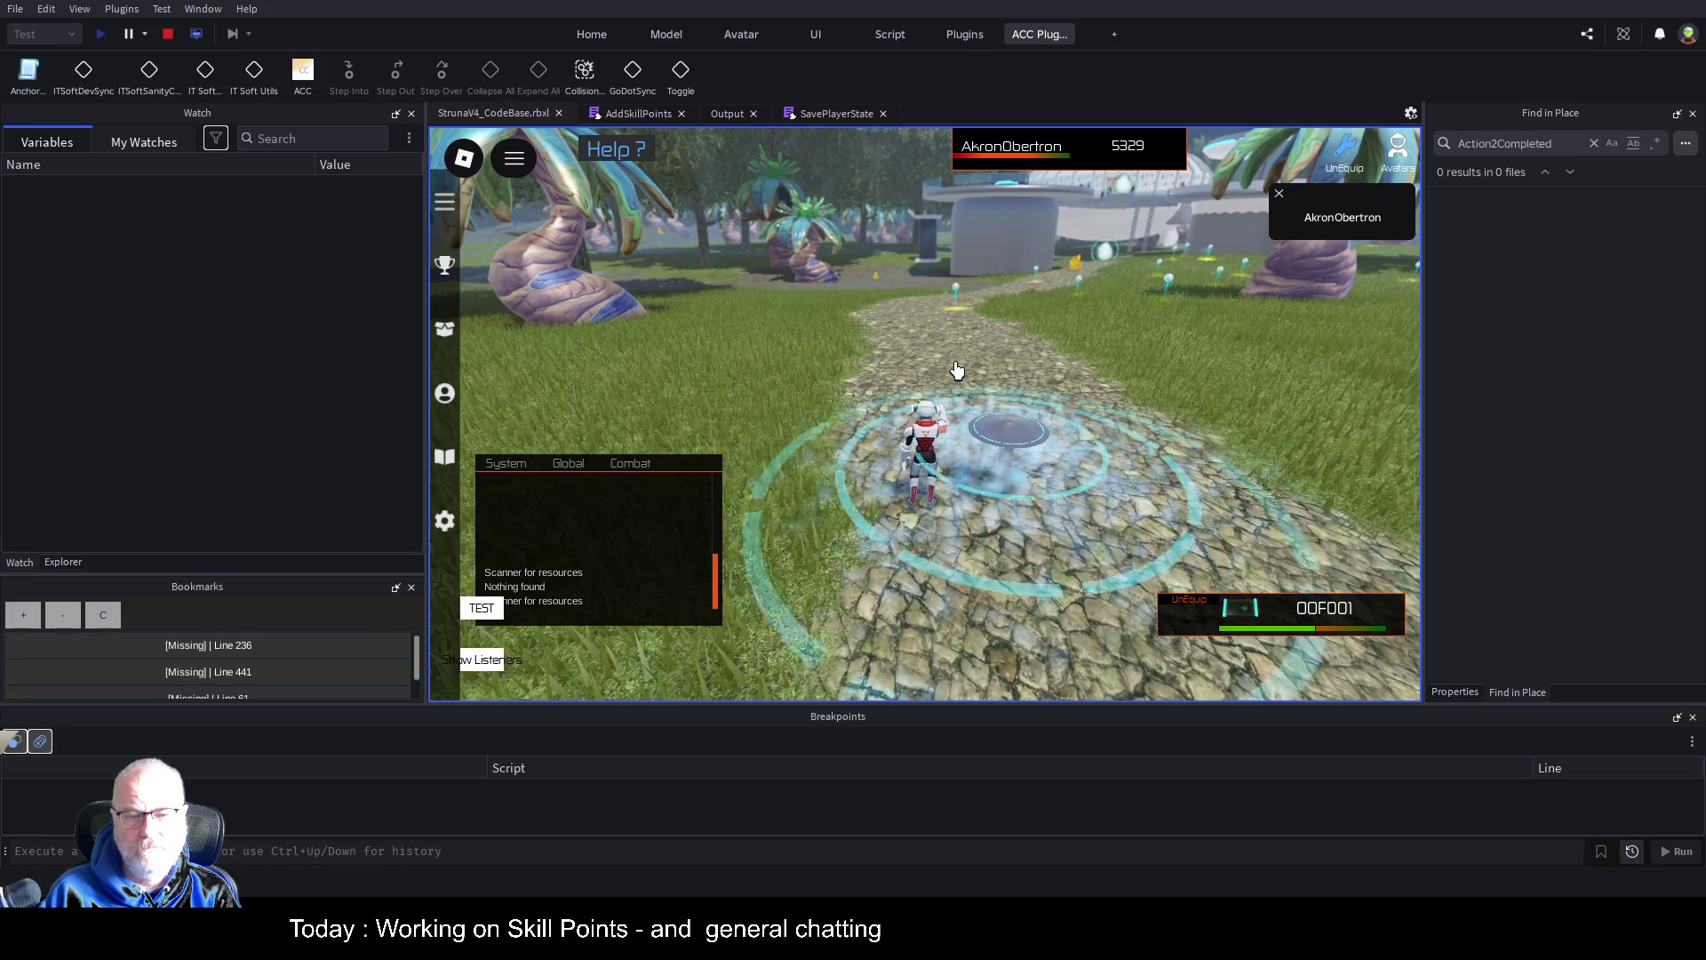
drag(560, 507, 604, 393)
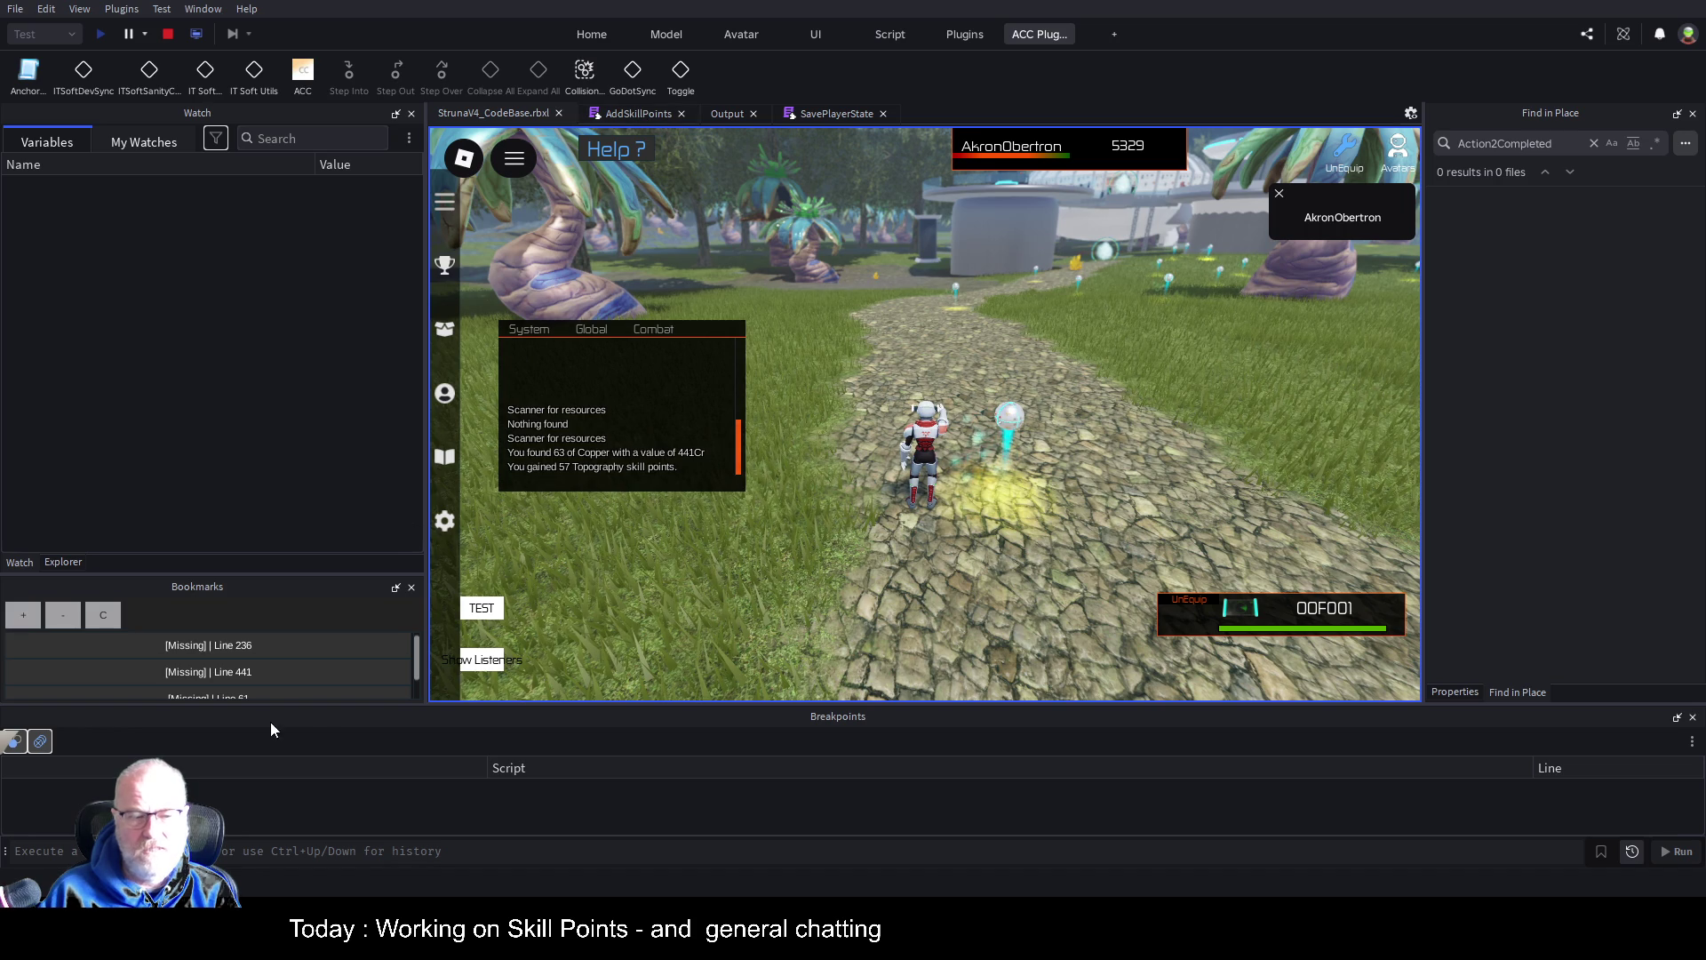
click(722, 112)
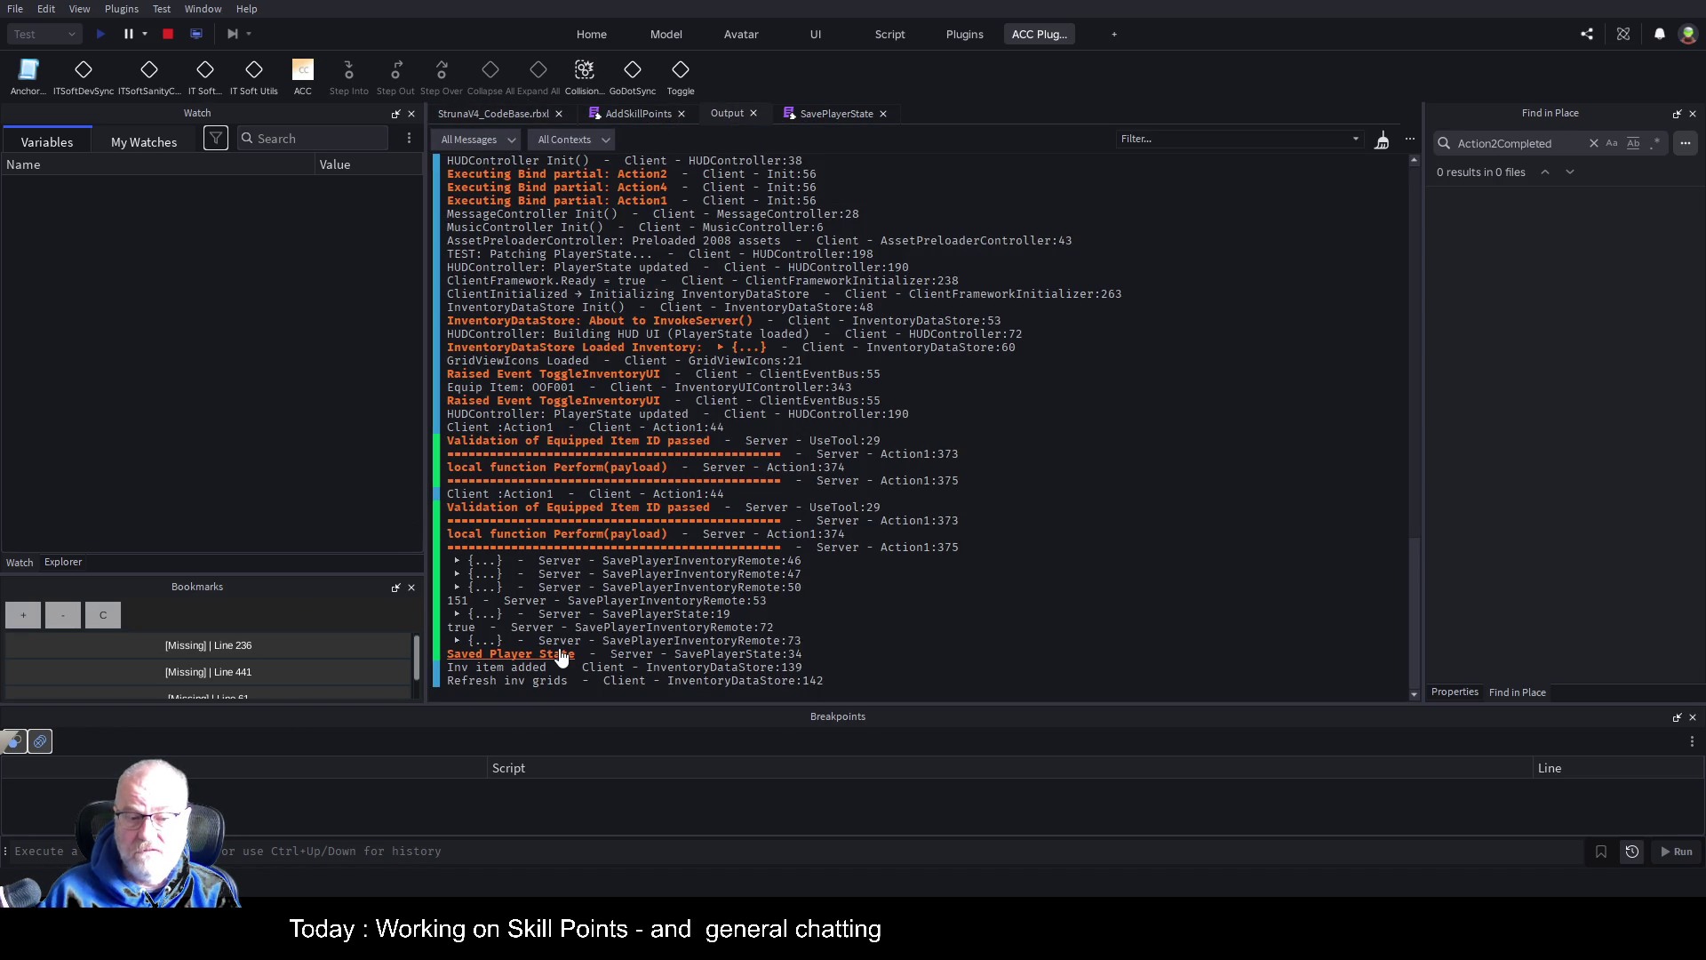
In AddSkillPoints, append '+ 57' to the old 19596 comment on line 63
click(640, 110)
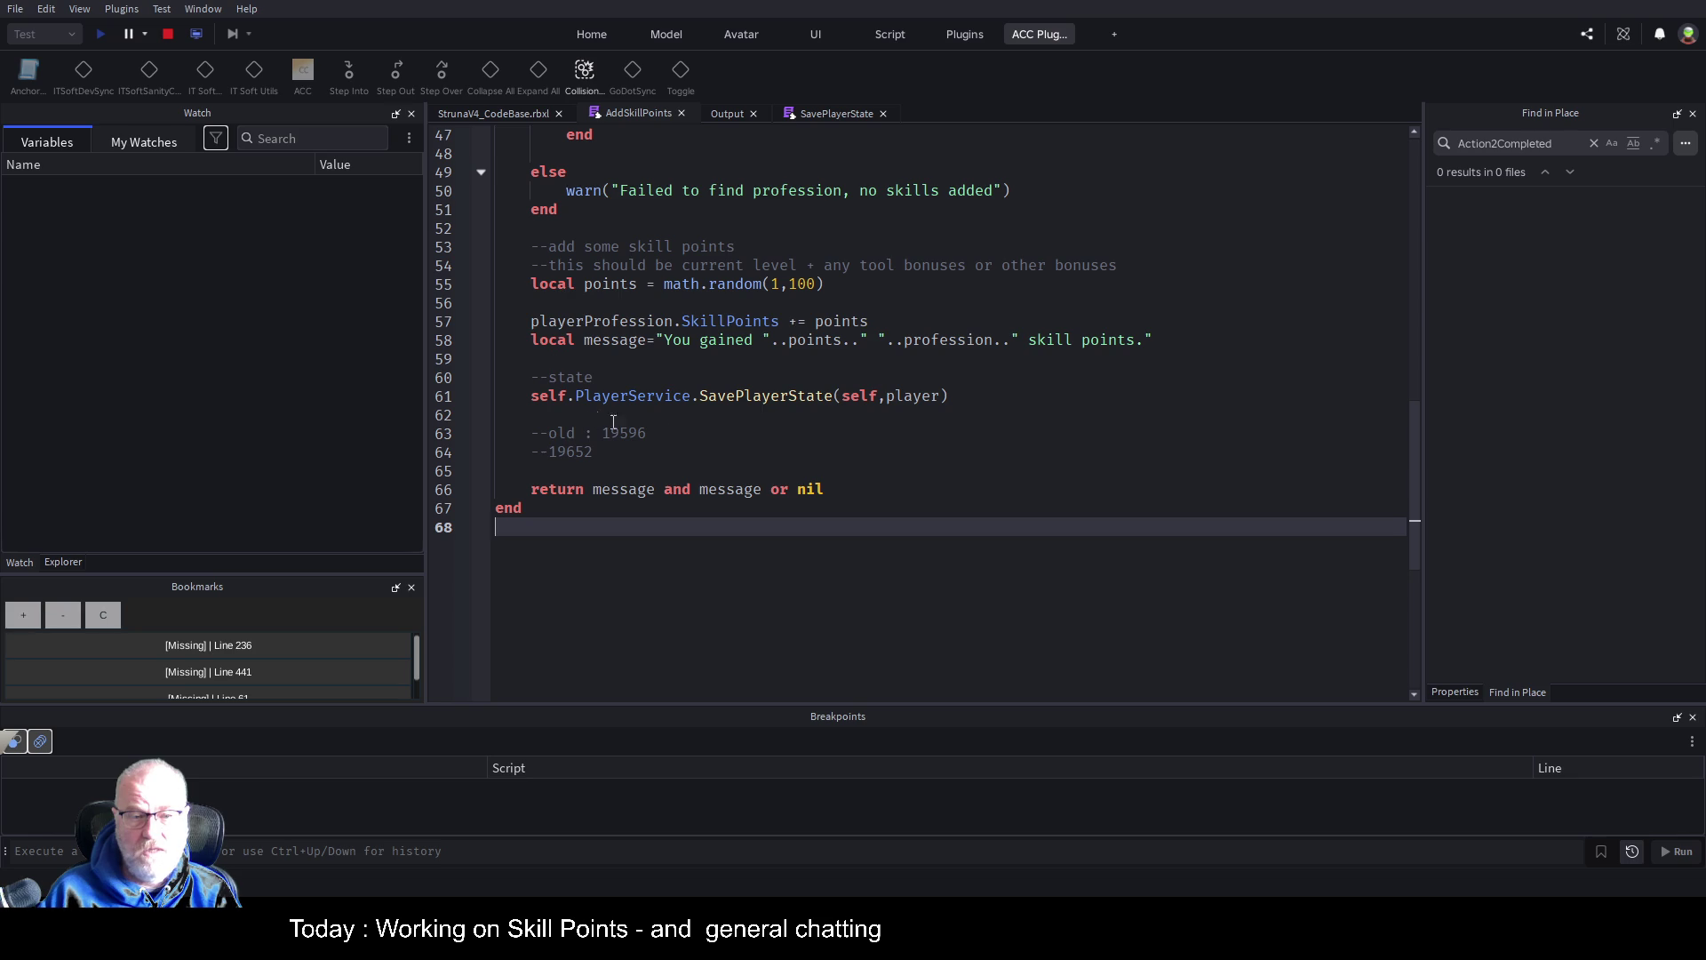
click(528, 112)
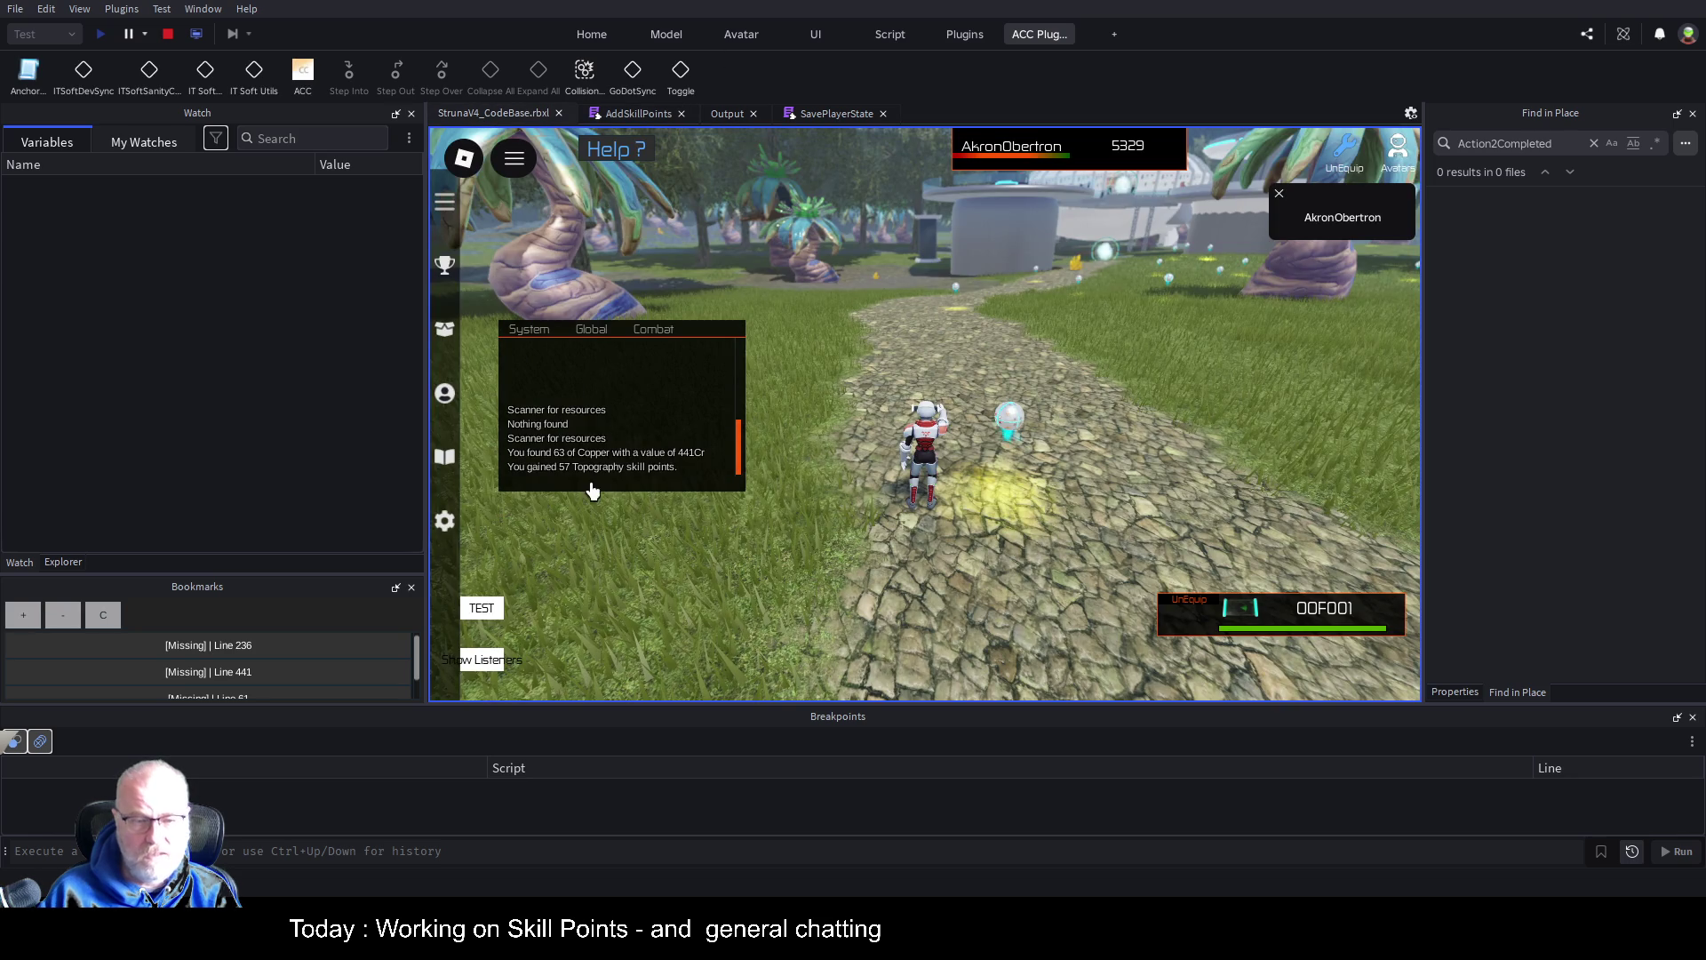
click(654, 116)
click(682, 434)
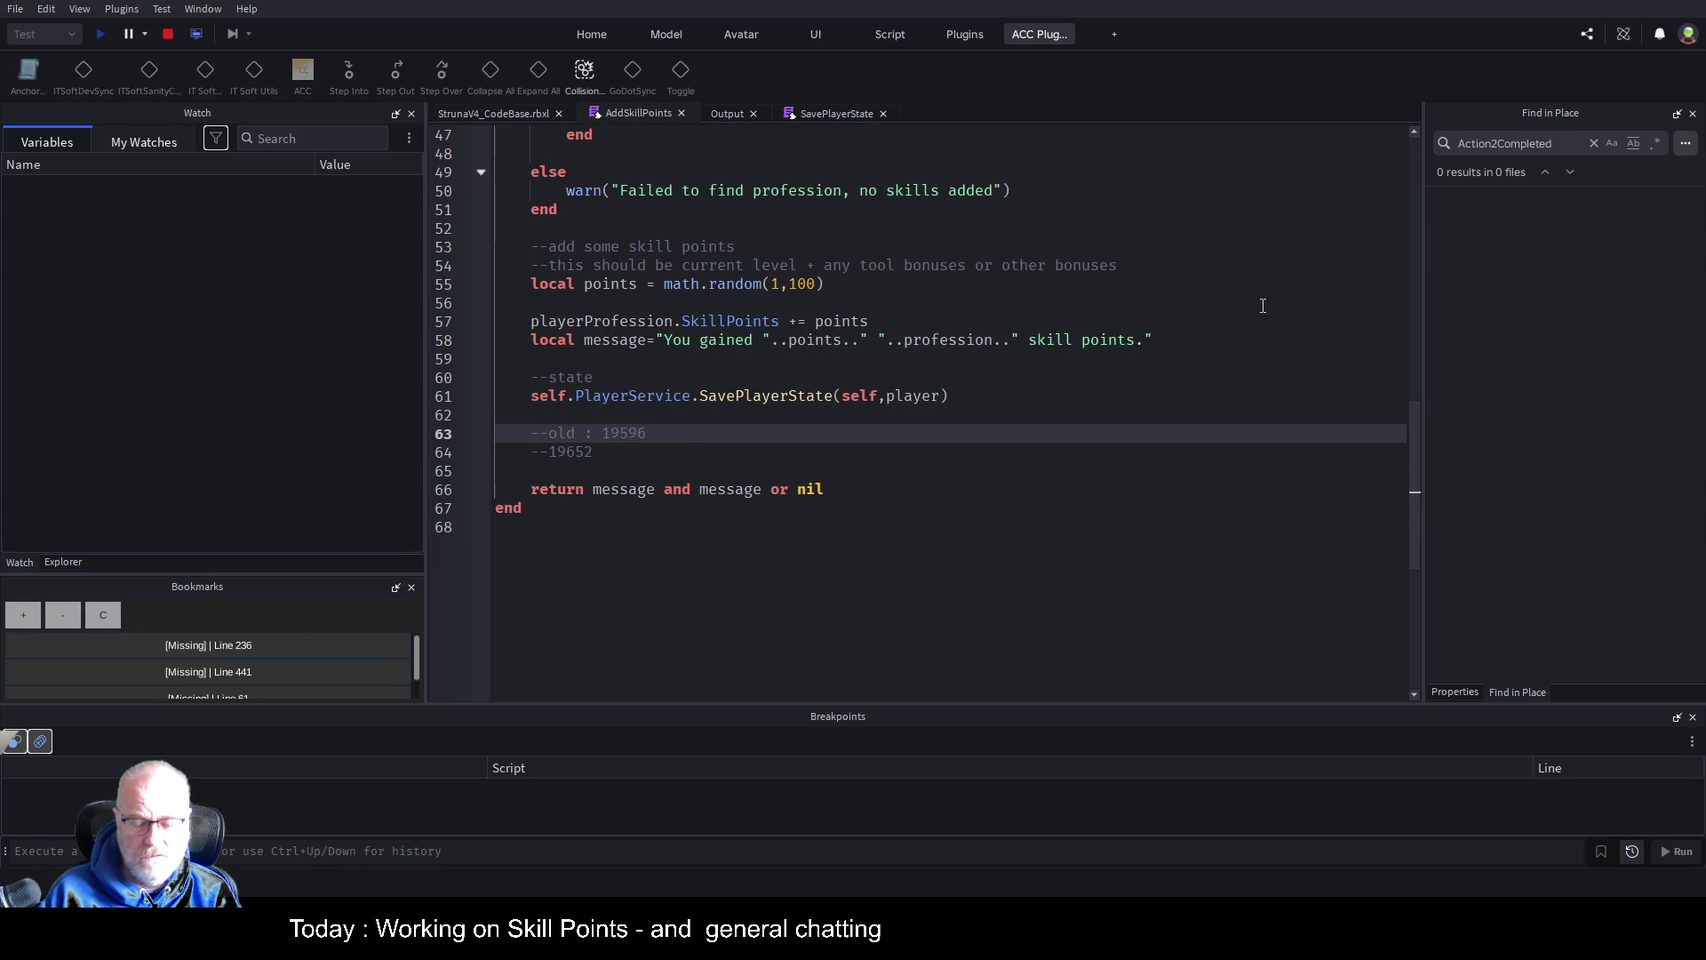
text(+ 57)
key(Down)
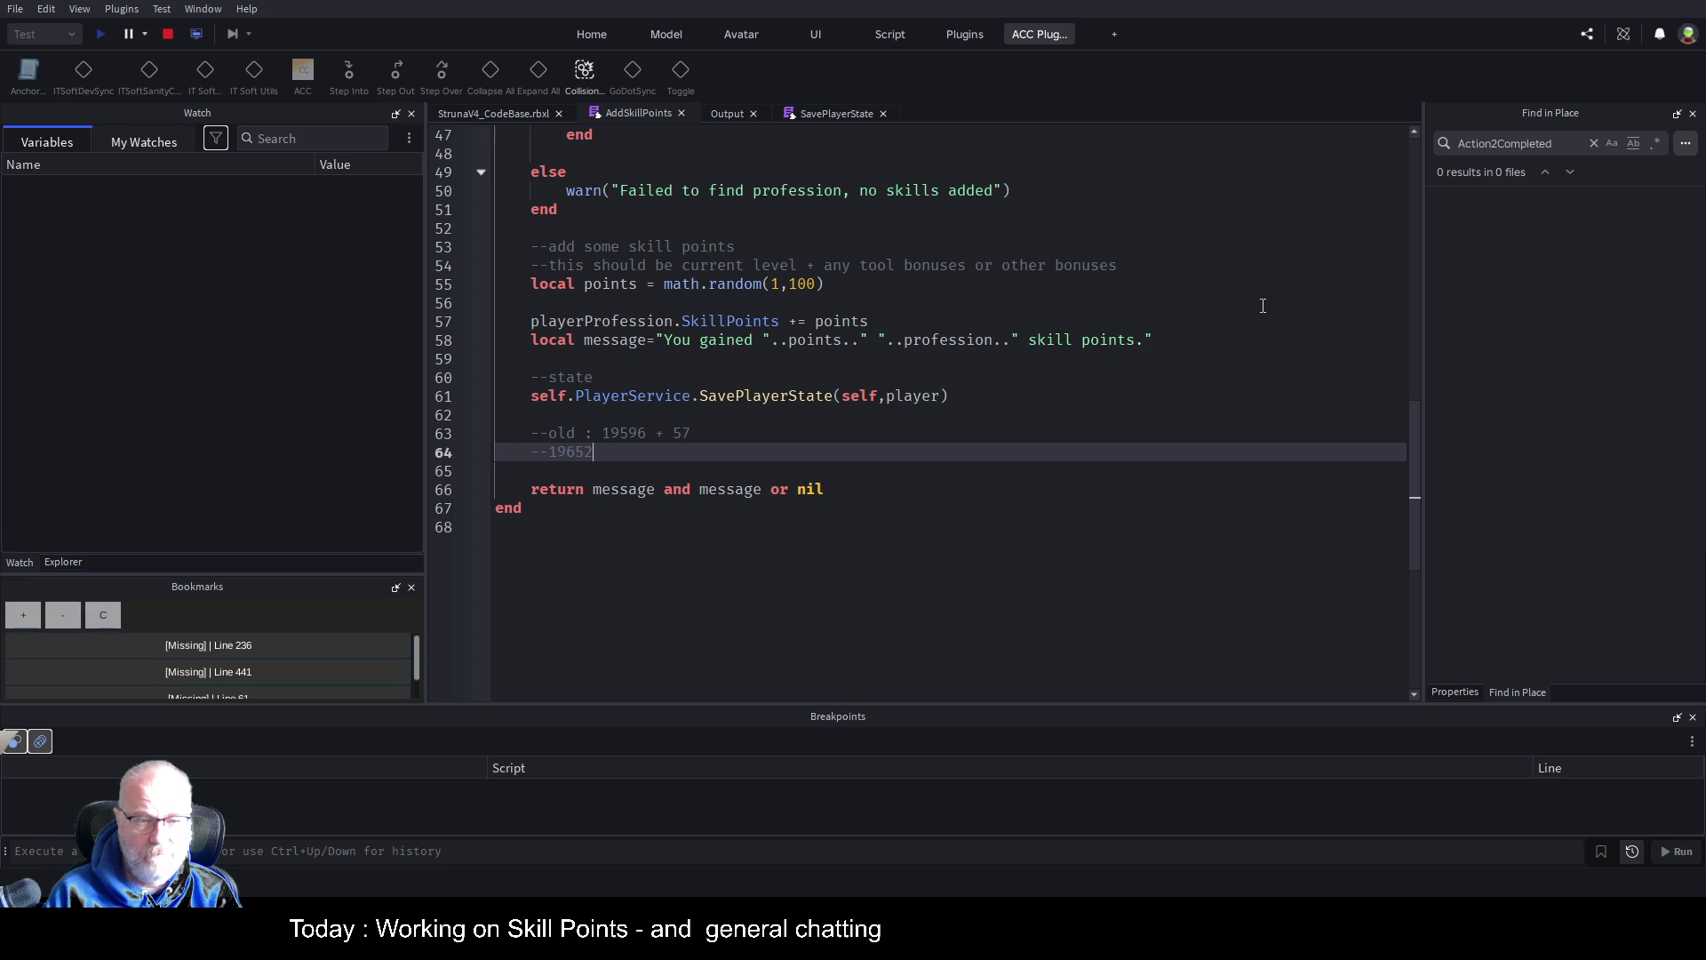
Change line 64's comment to the expected total 19653 and return to the running game
key(BackSpace)
key(BackSpace)
key(BackSpace)
key(BackSpace)
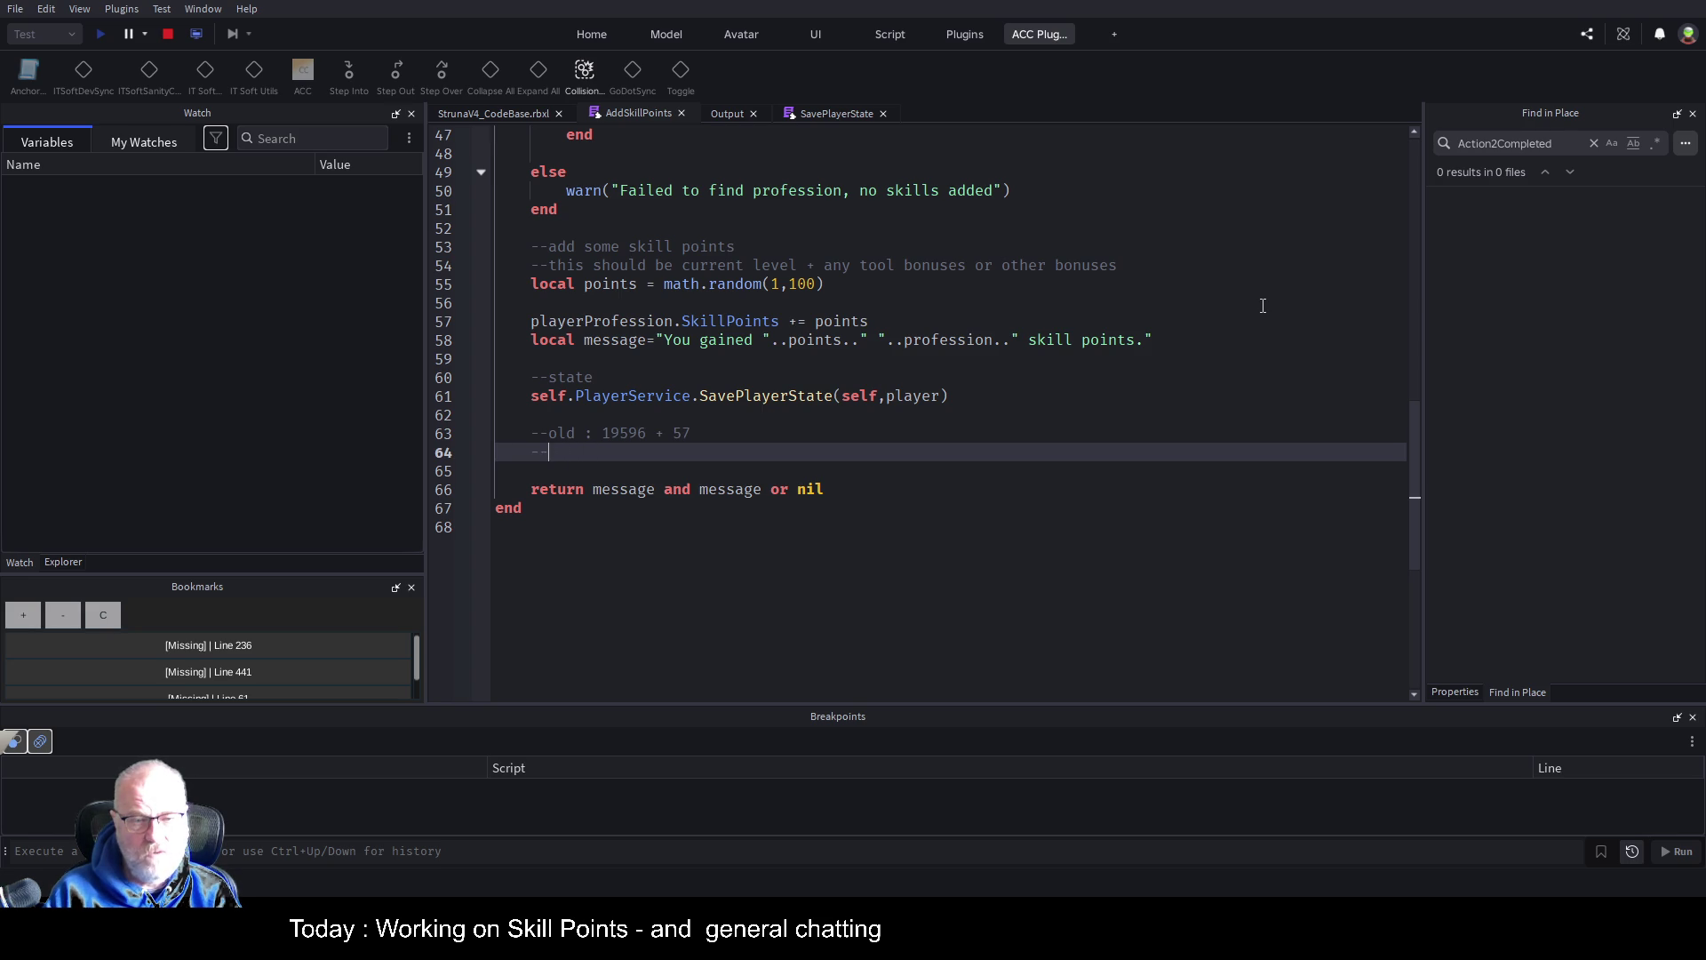
text(19)
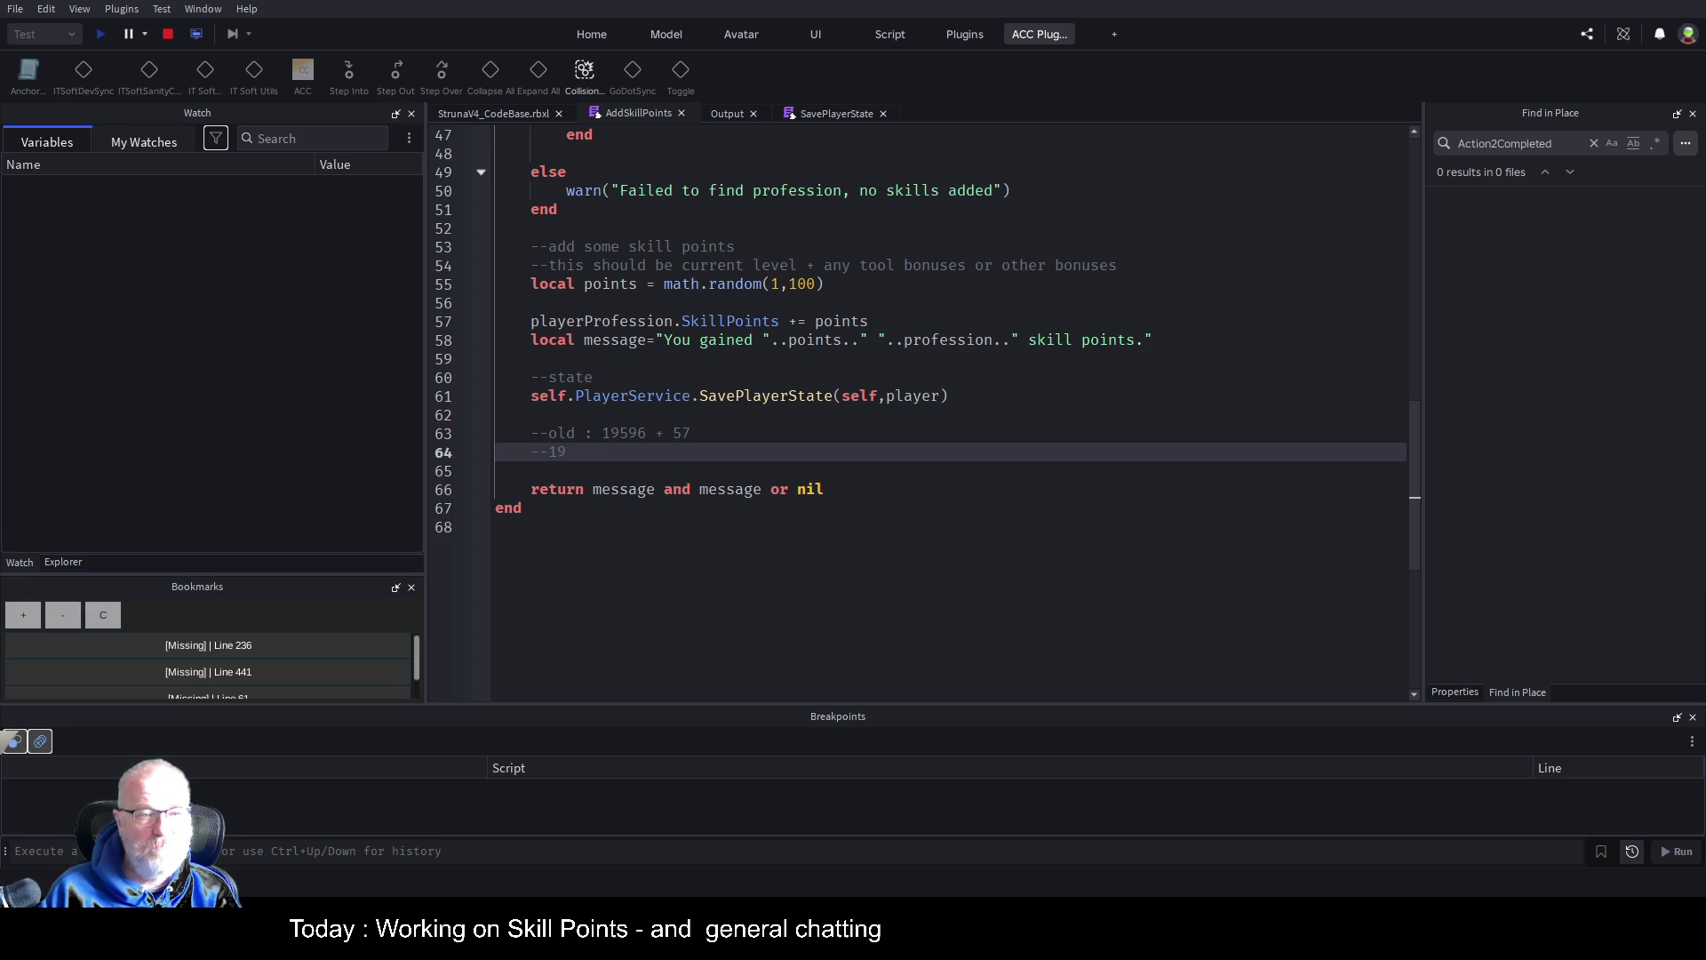
text(653)
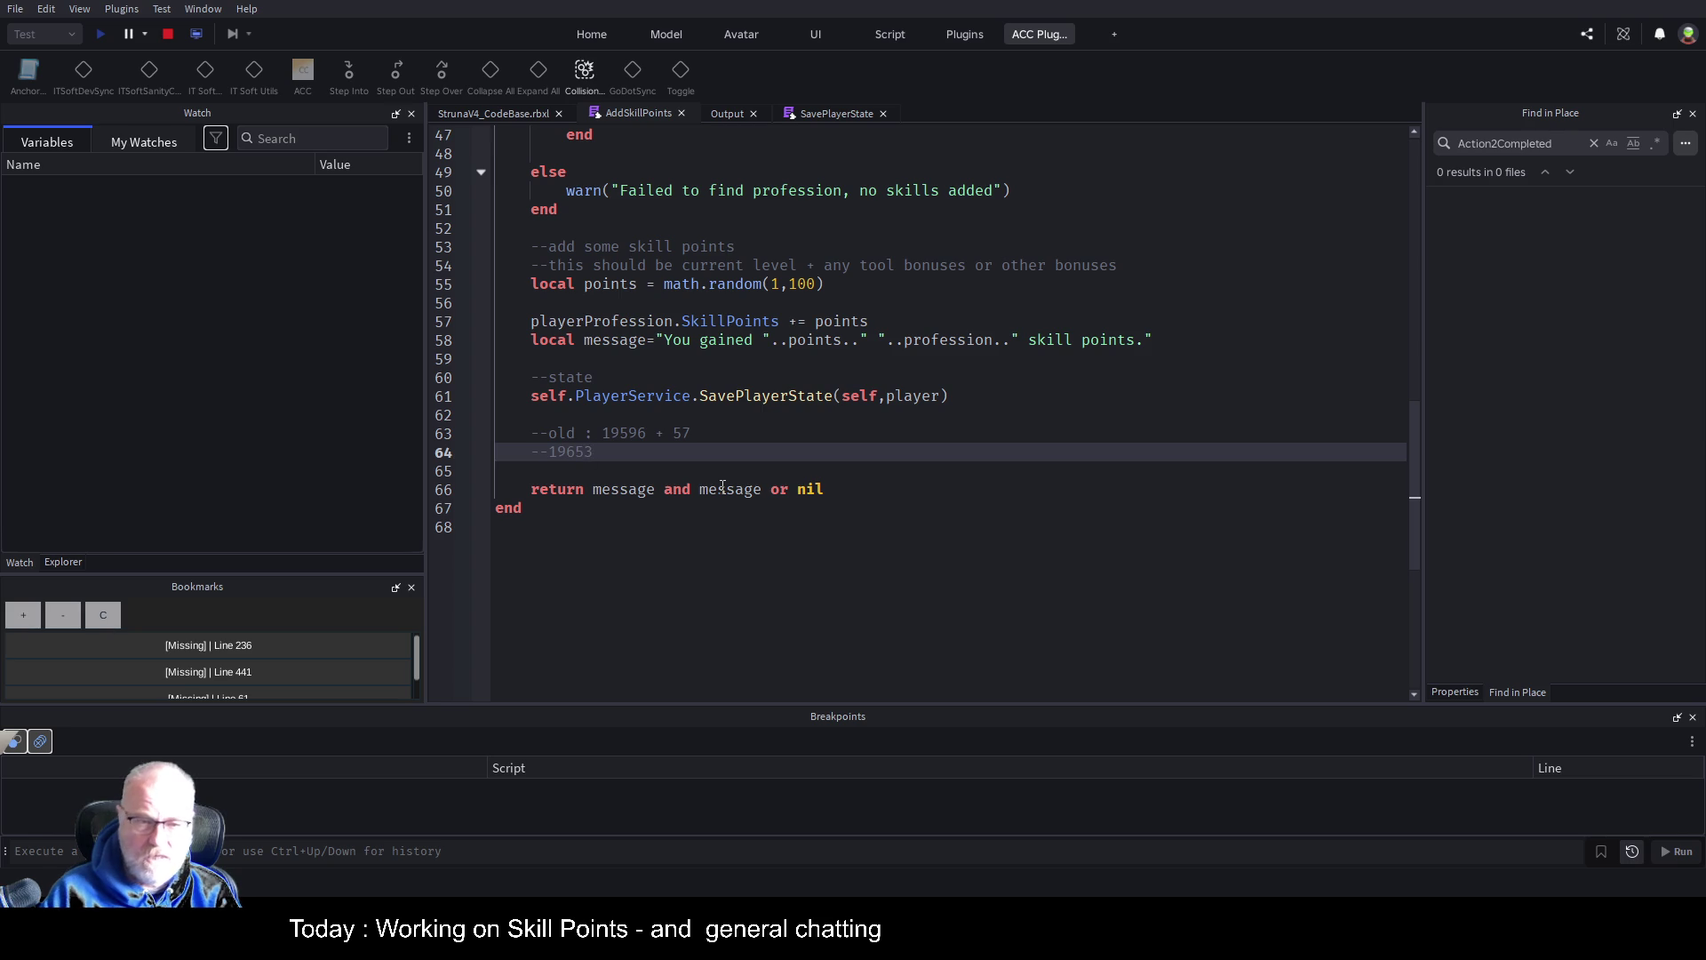
click(783, 369)
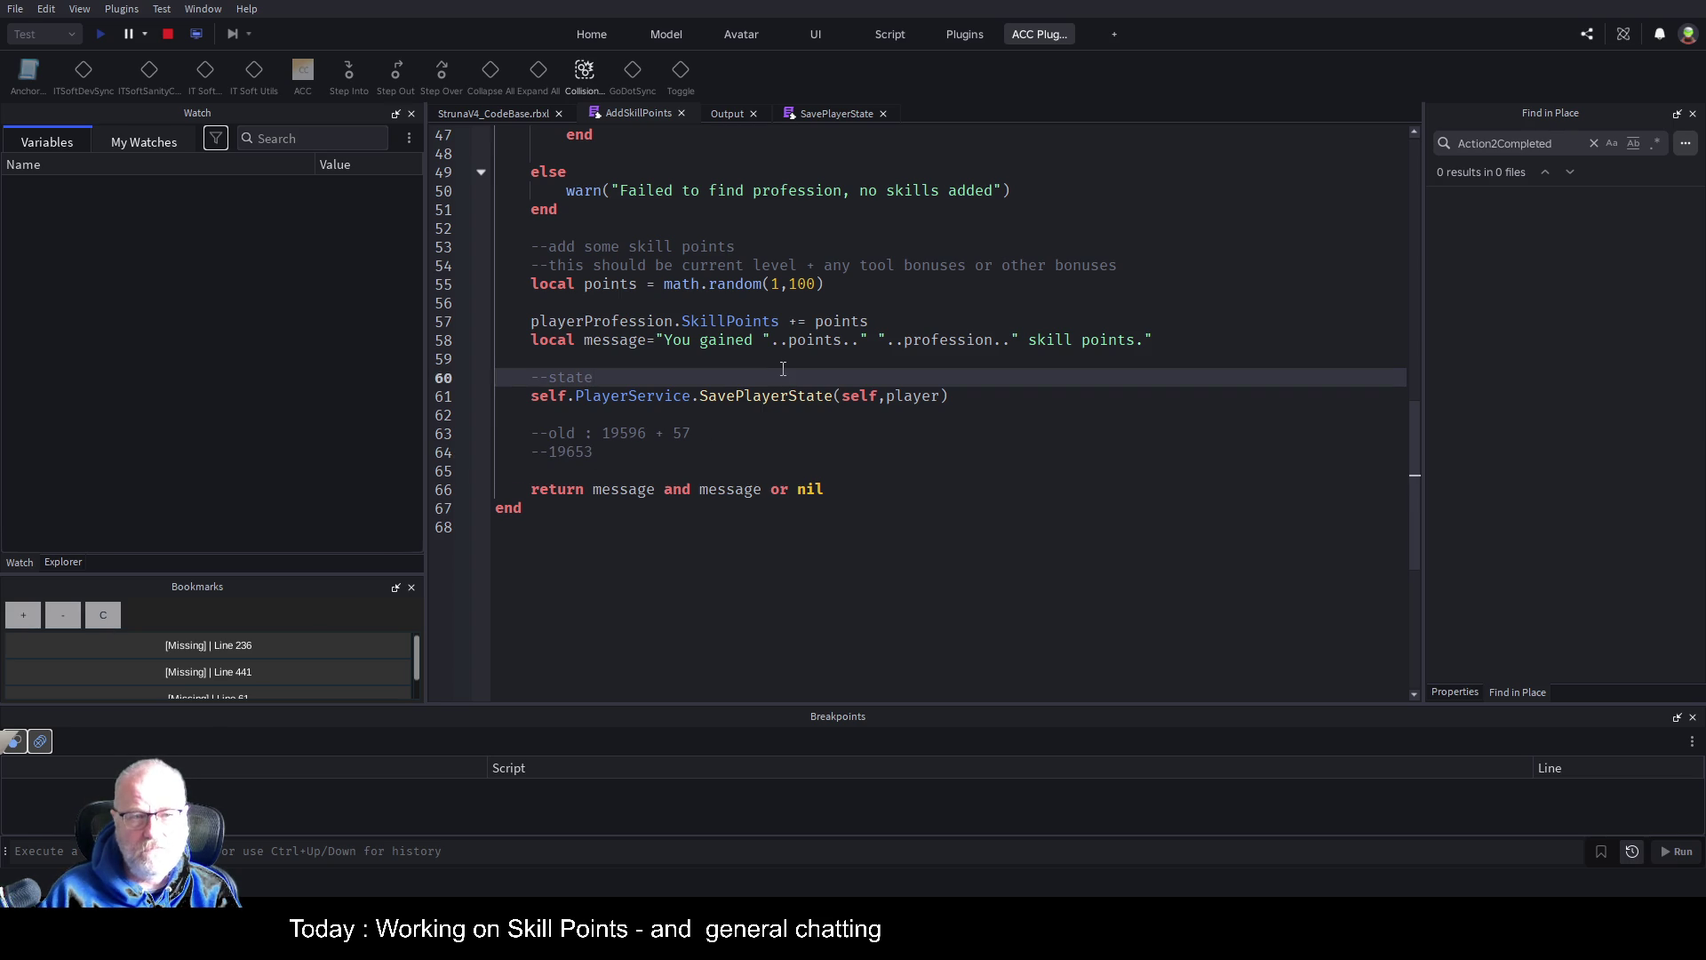
key(alt)
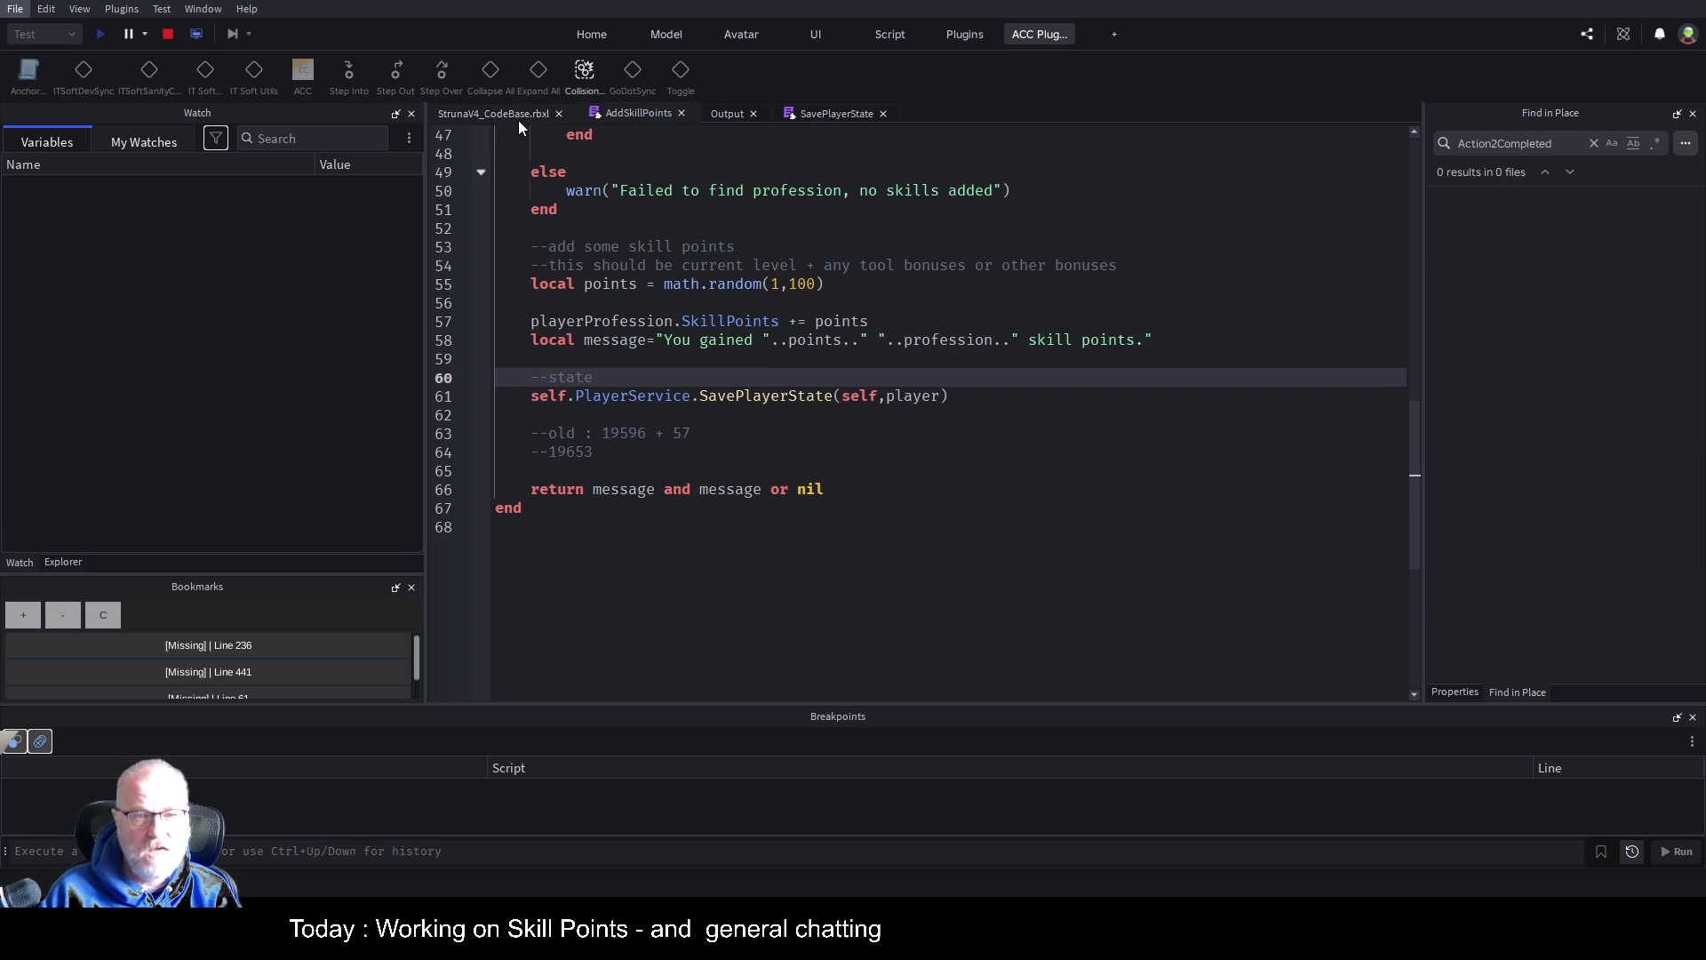
click(522, 114)
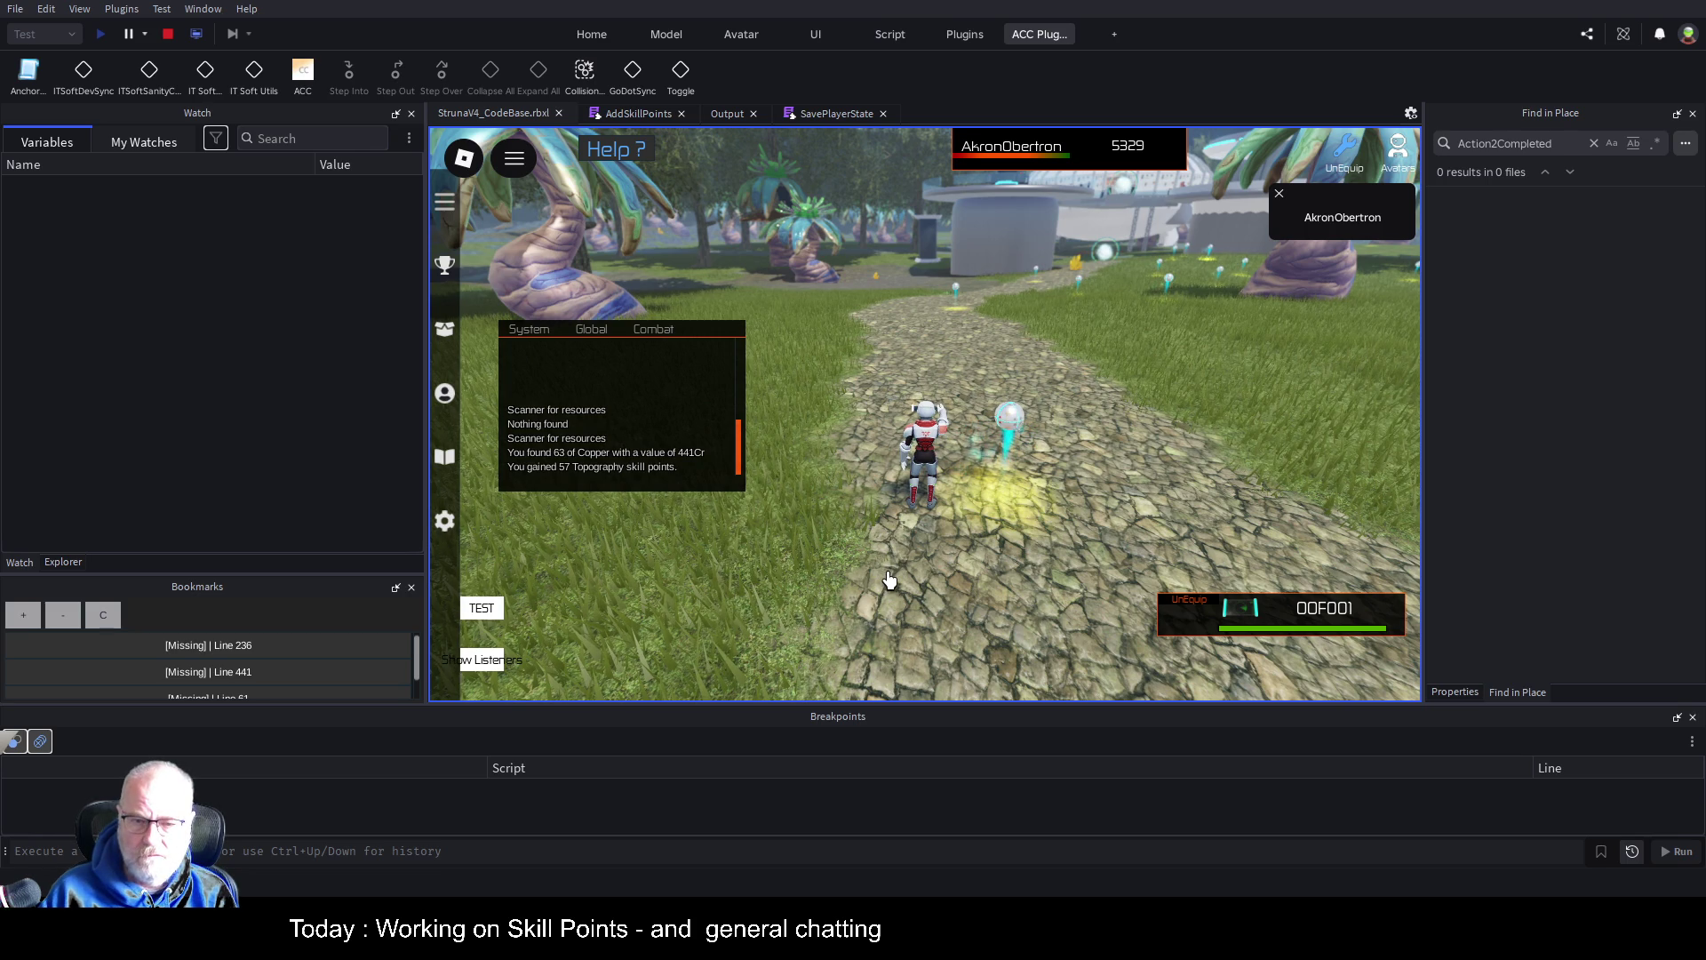
click(446, 395)
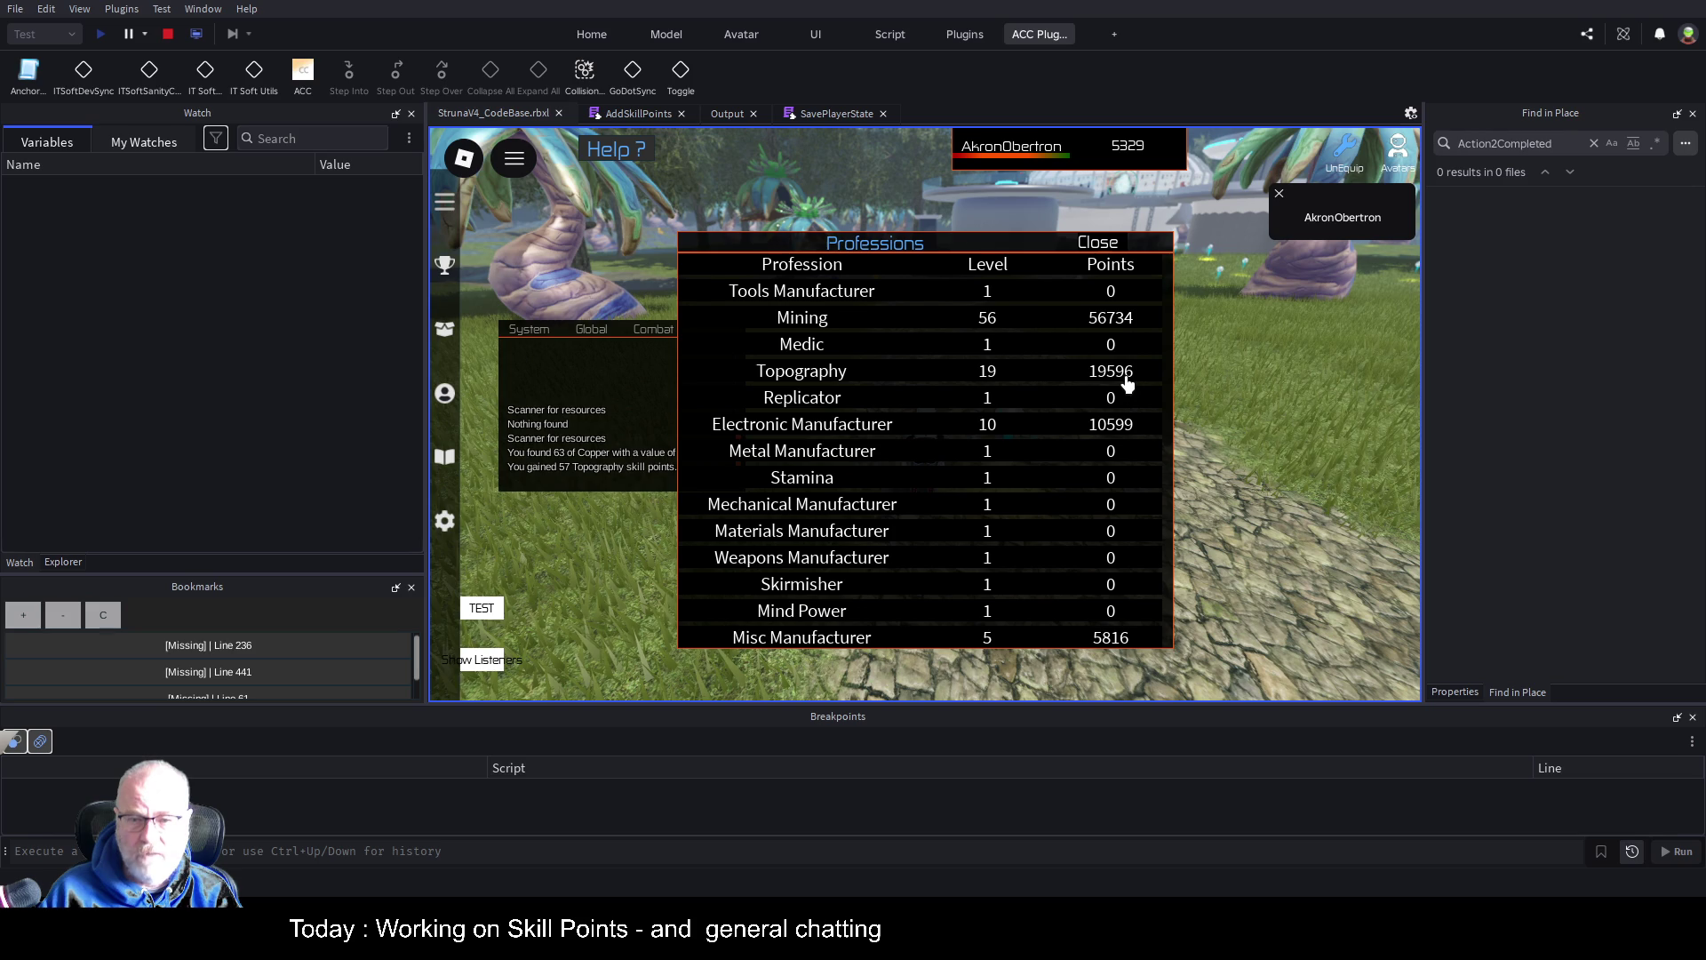
click(1106, 245)
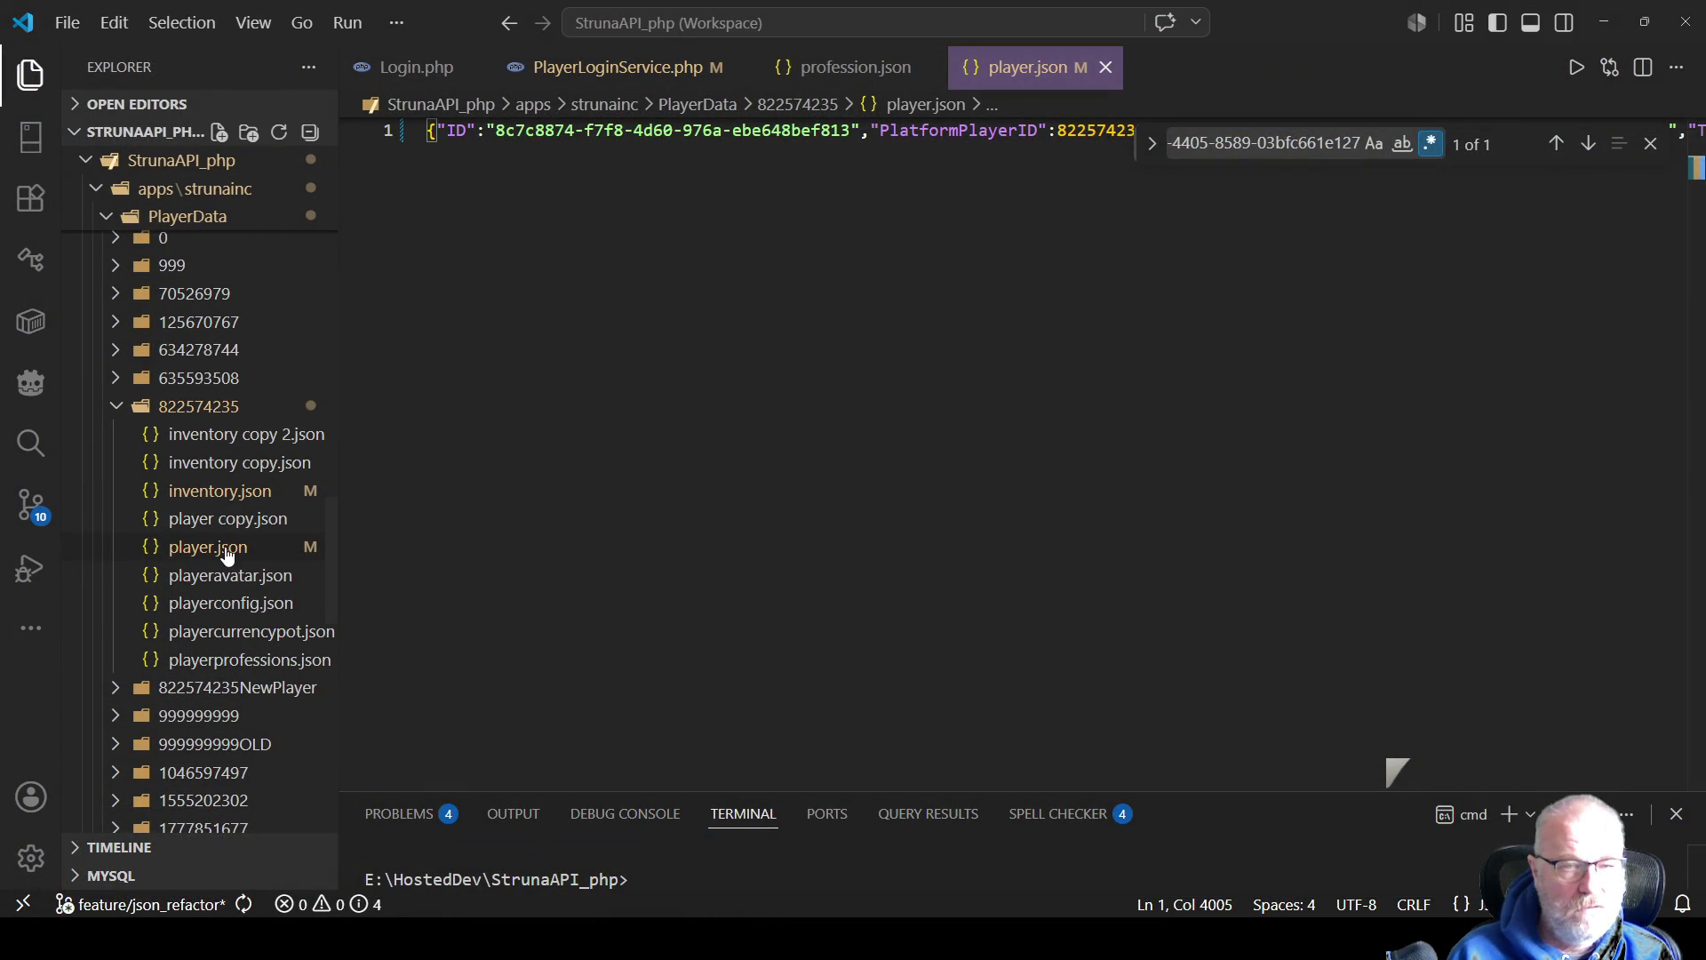
Format the player's player.json and find its Topography entry, still at SkillPoints 19596
click(1106, 68)
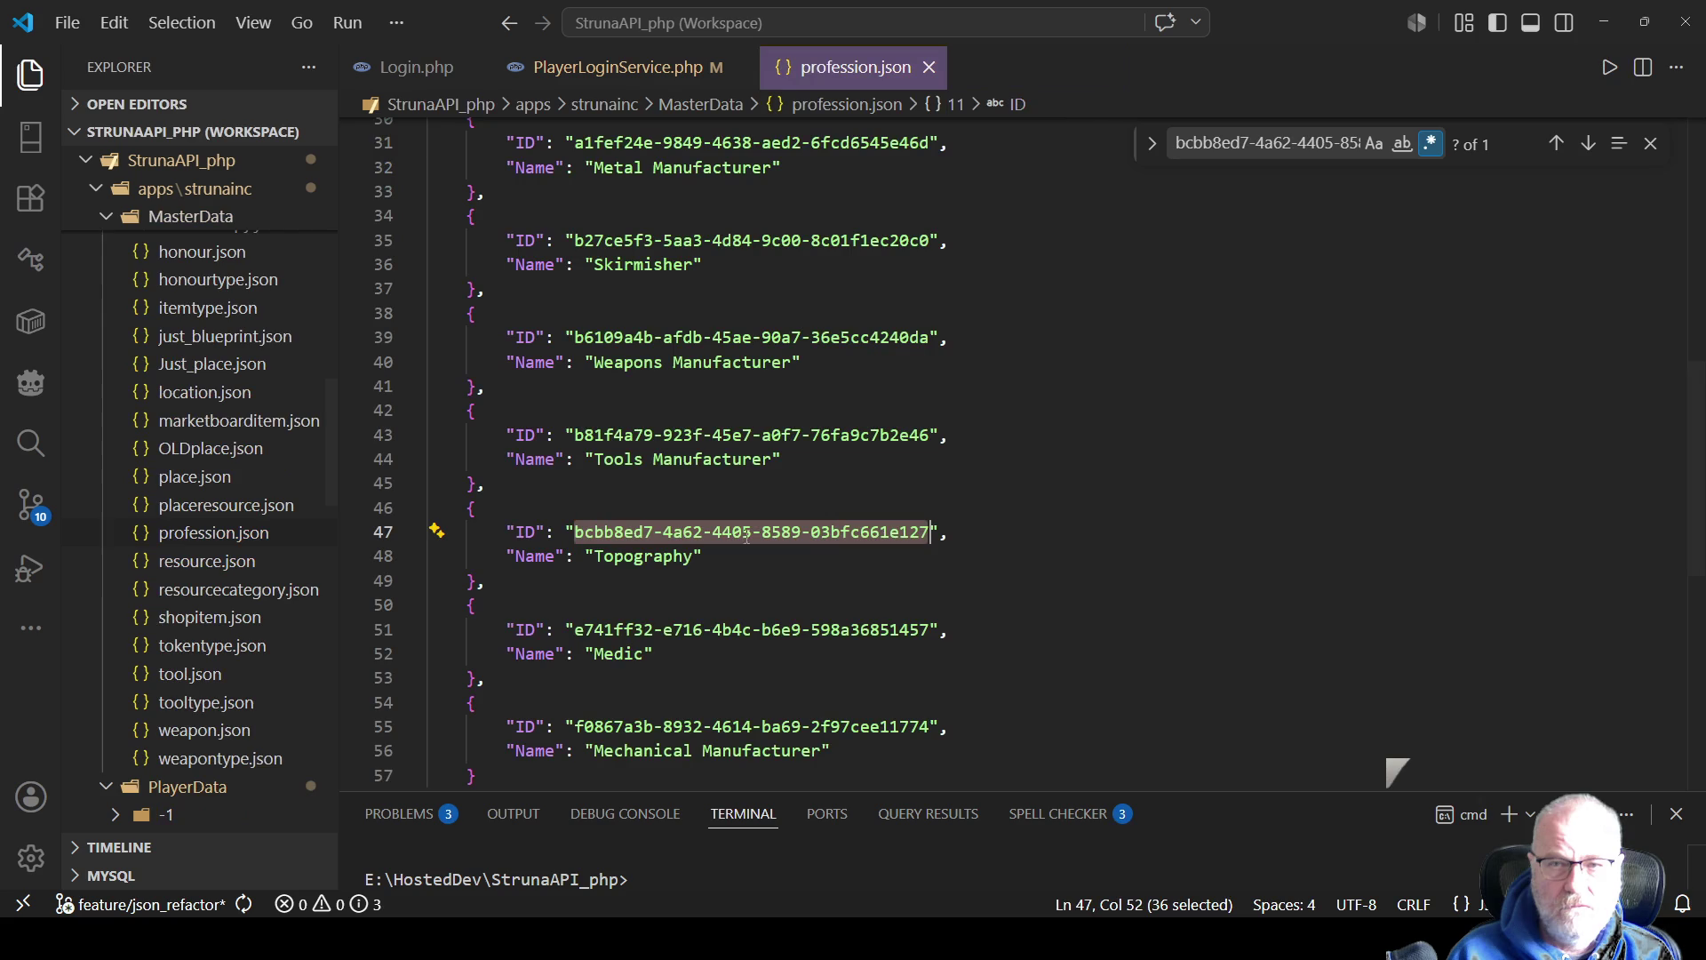
scroll(200, 487, down, 10)
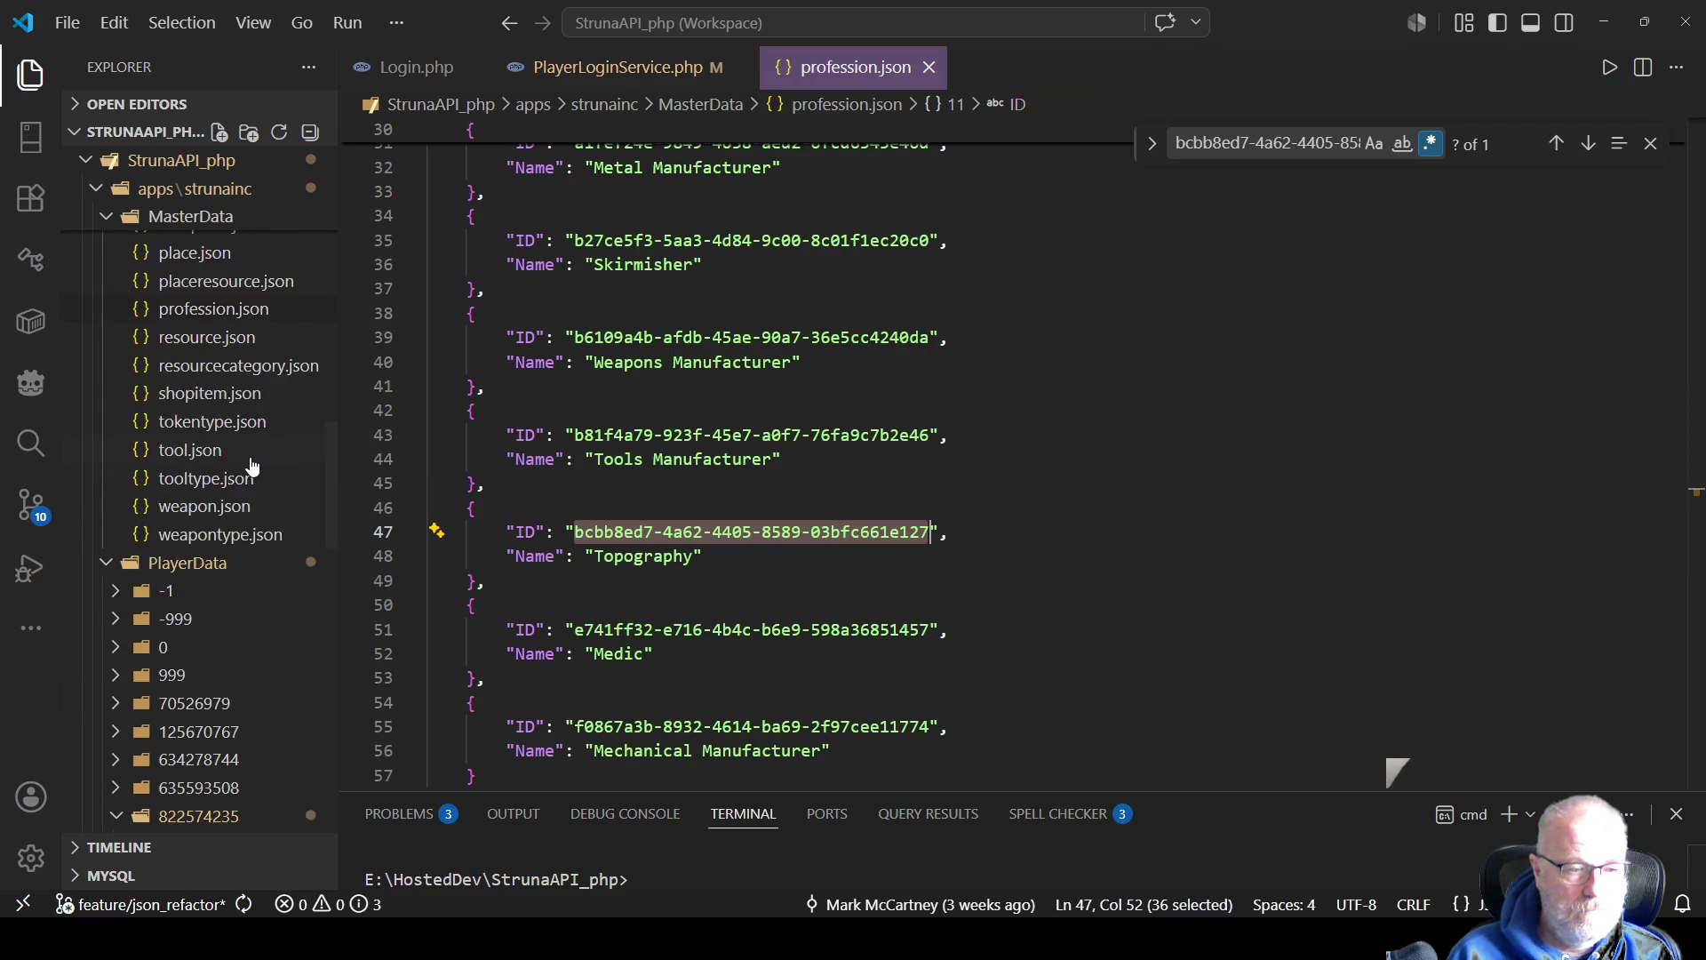
click(208, 509)
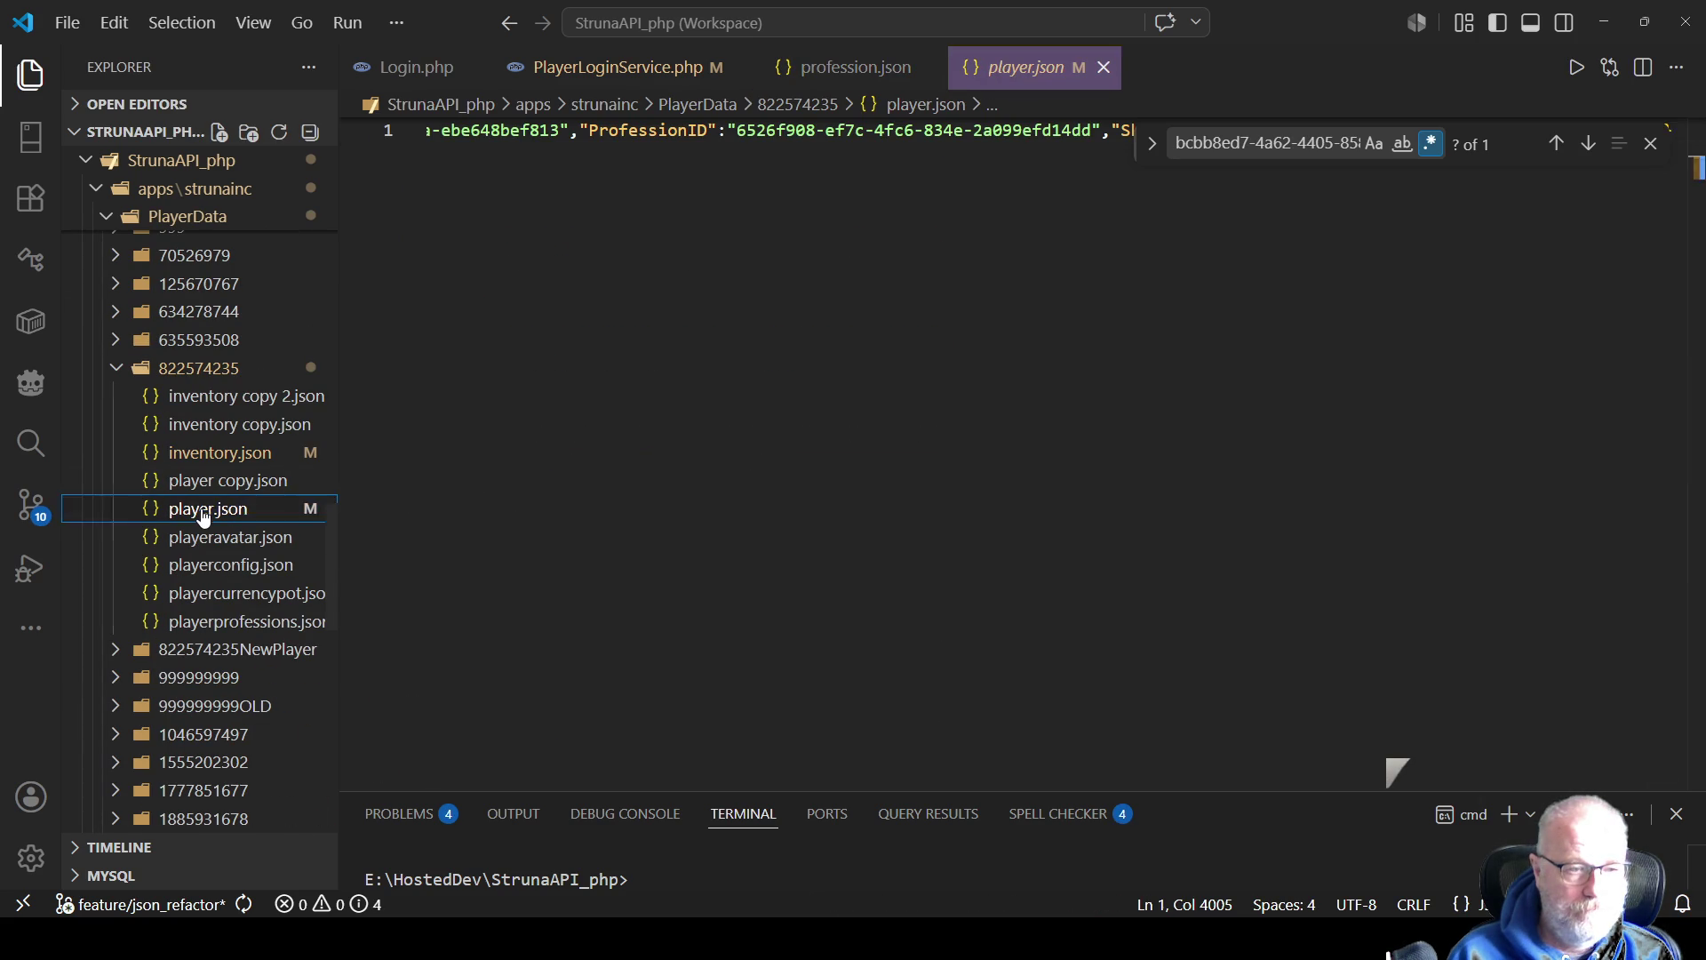
right_click(1025, 347)
click(1147, 575)
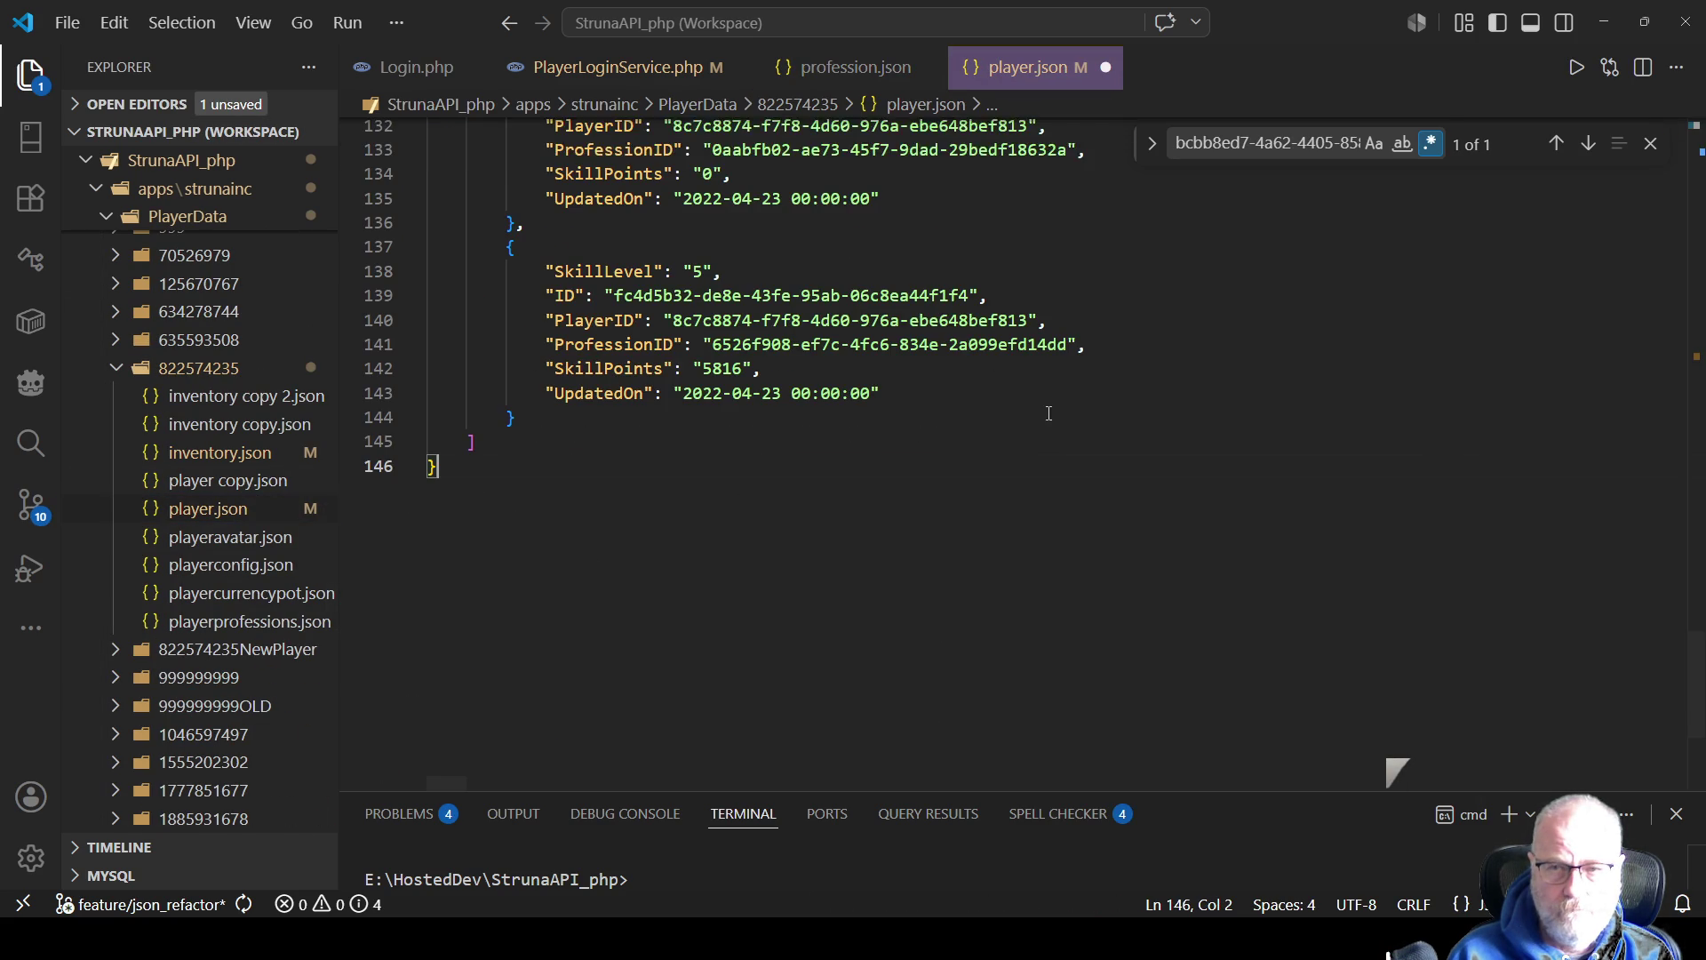
click(1557, 144)
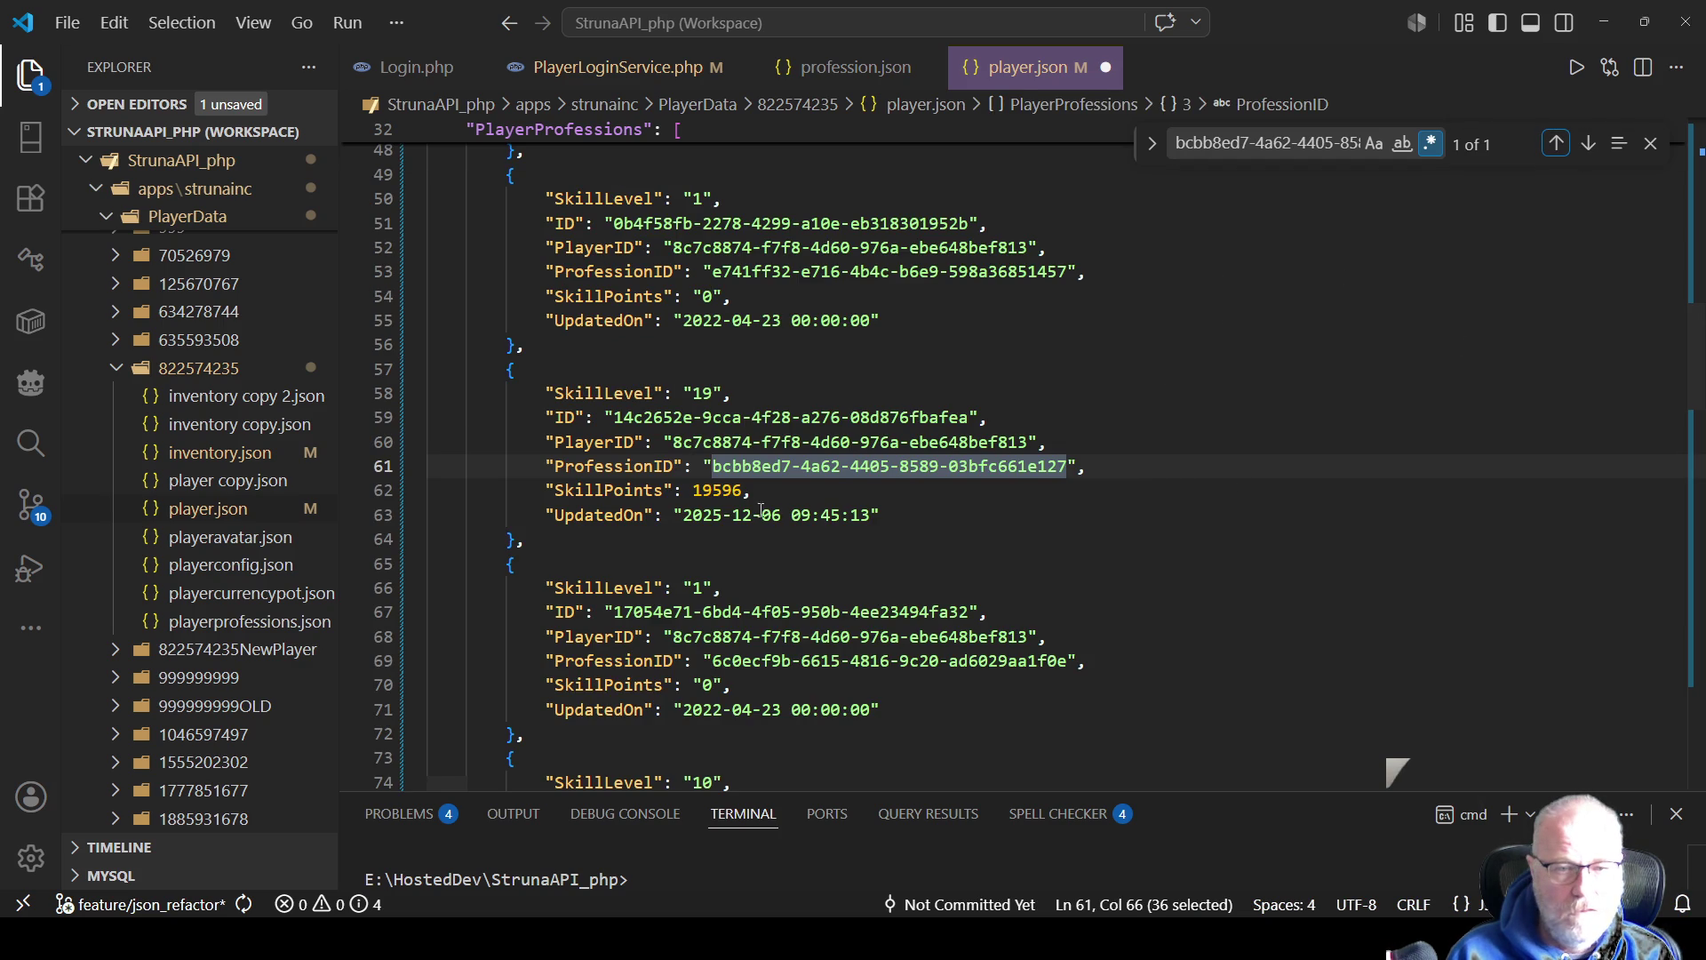
double_click(724, 489)
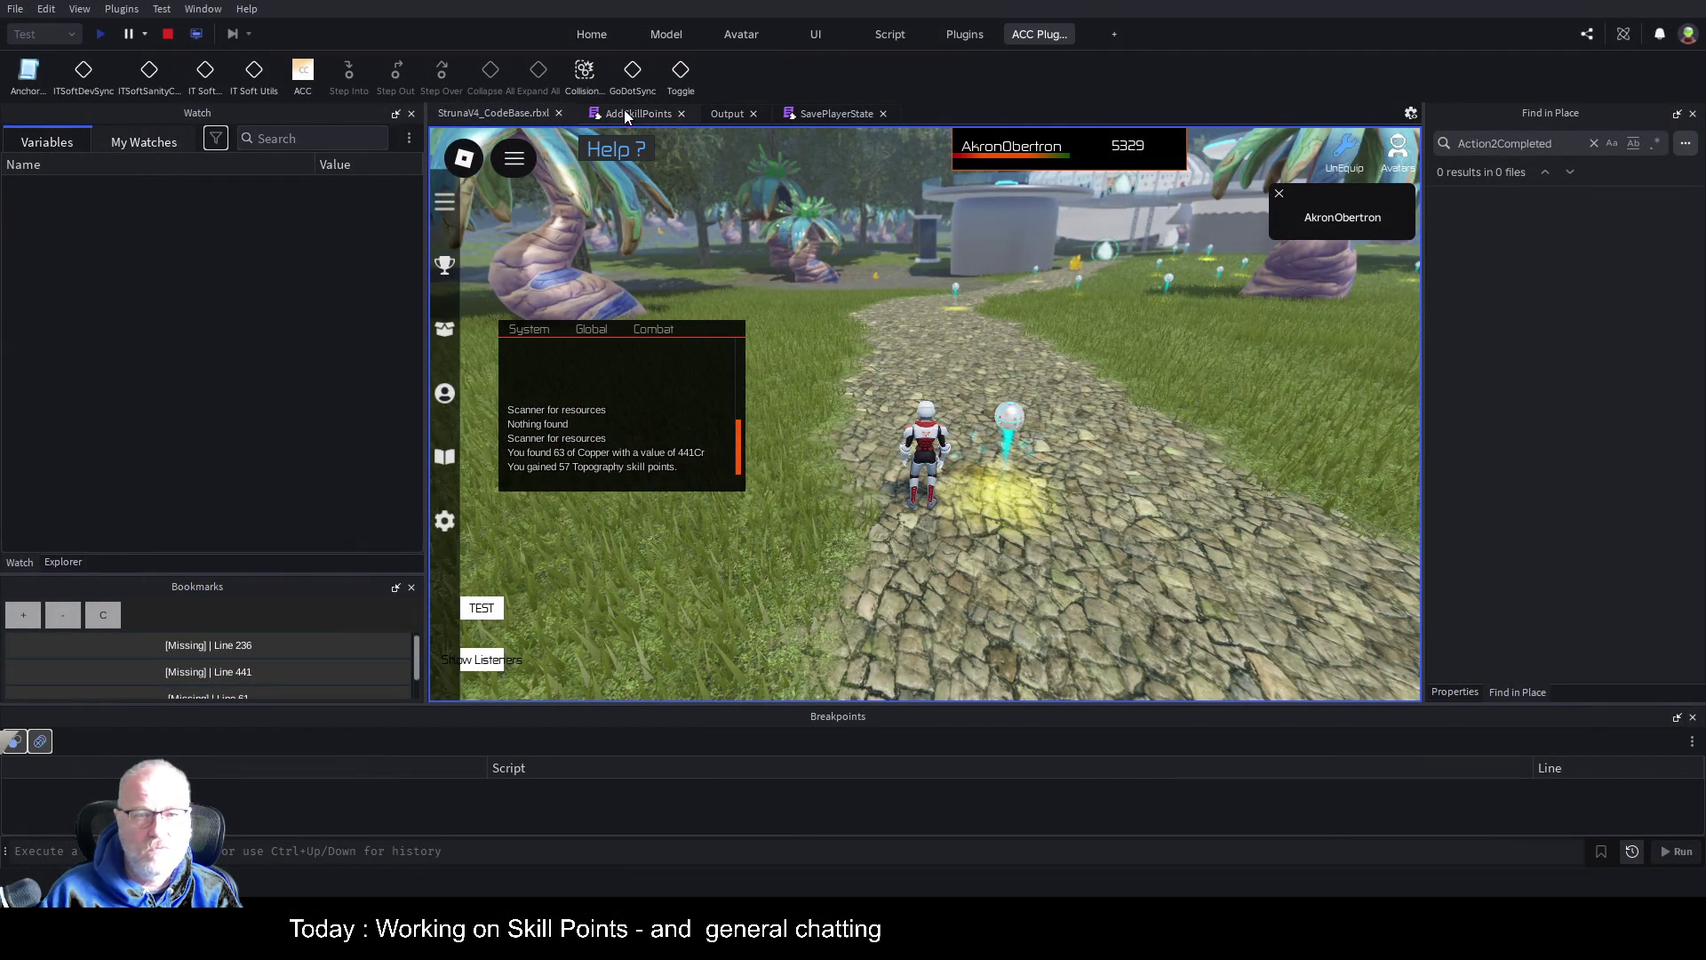
In AddSkillPoints, review the noted values 19653 and 19596 in the comments
click(629, 113)
double_click(579, 454)
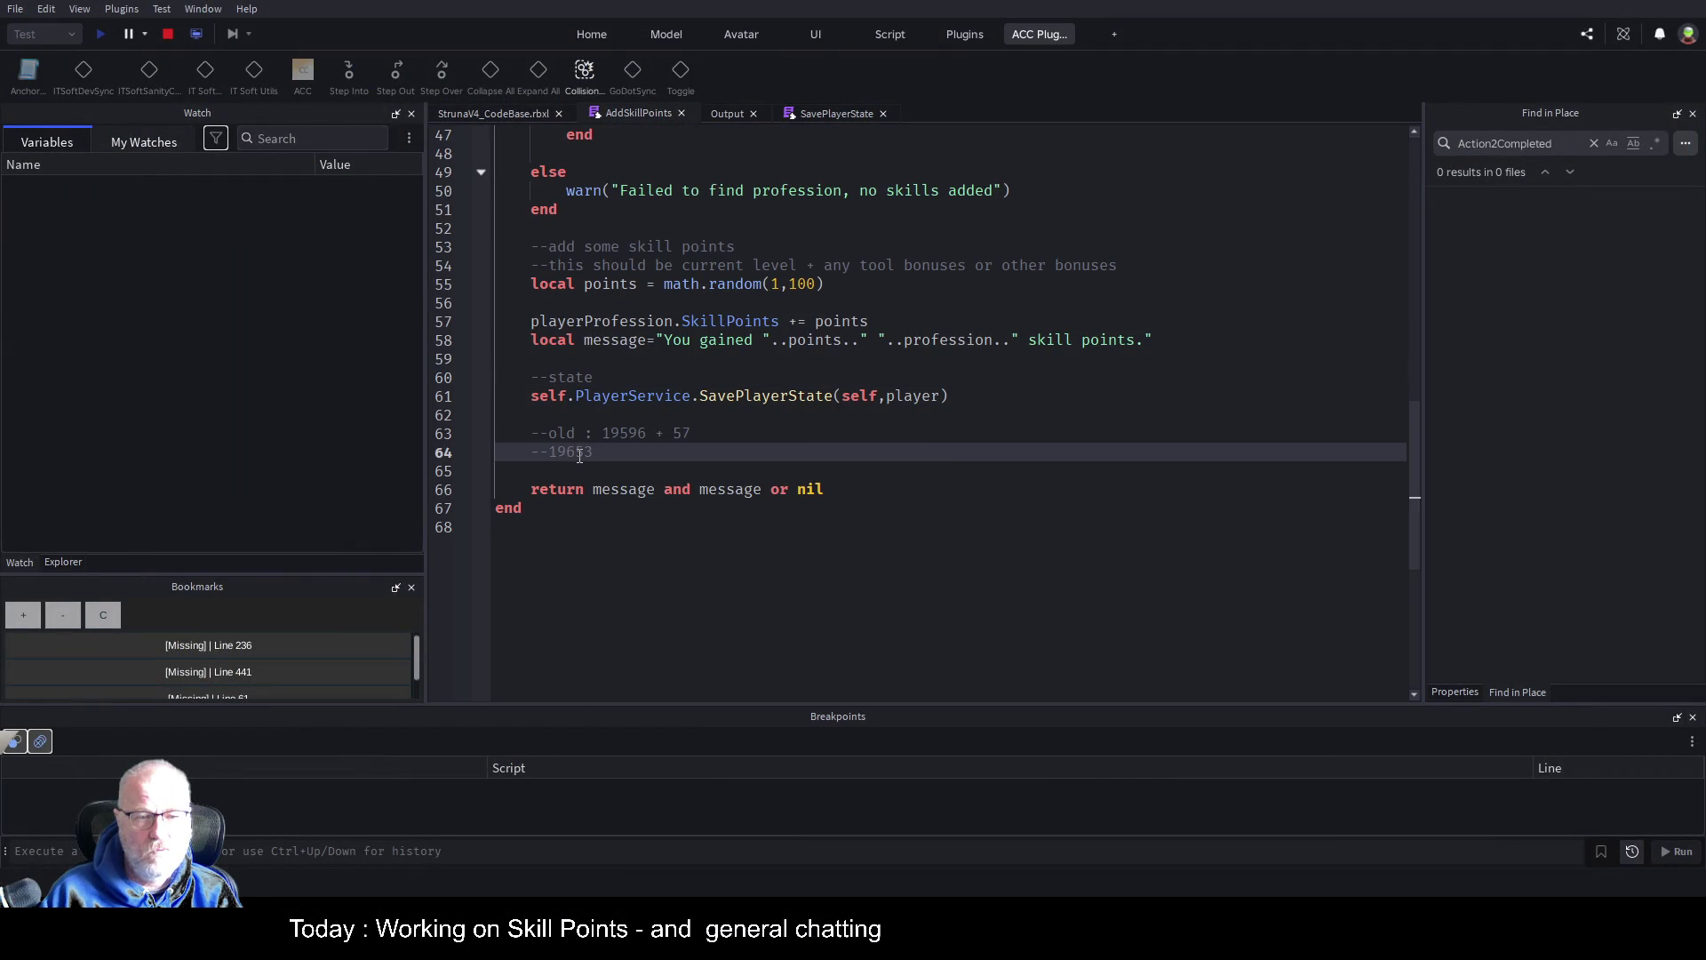
double_click(625, 433)
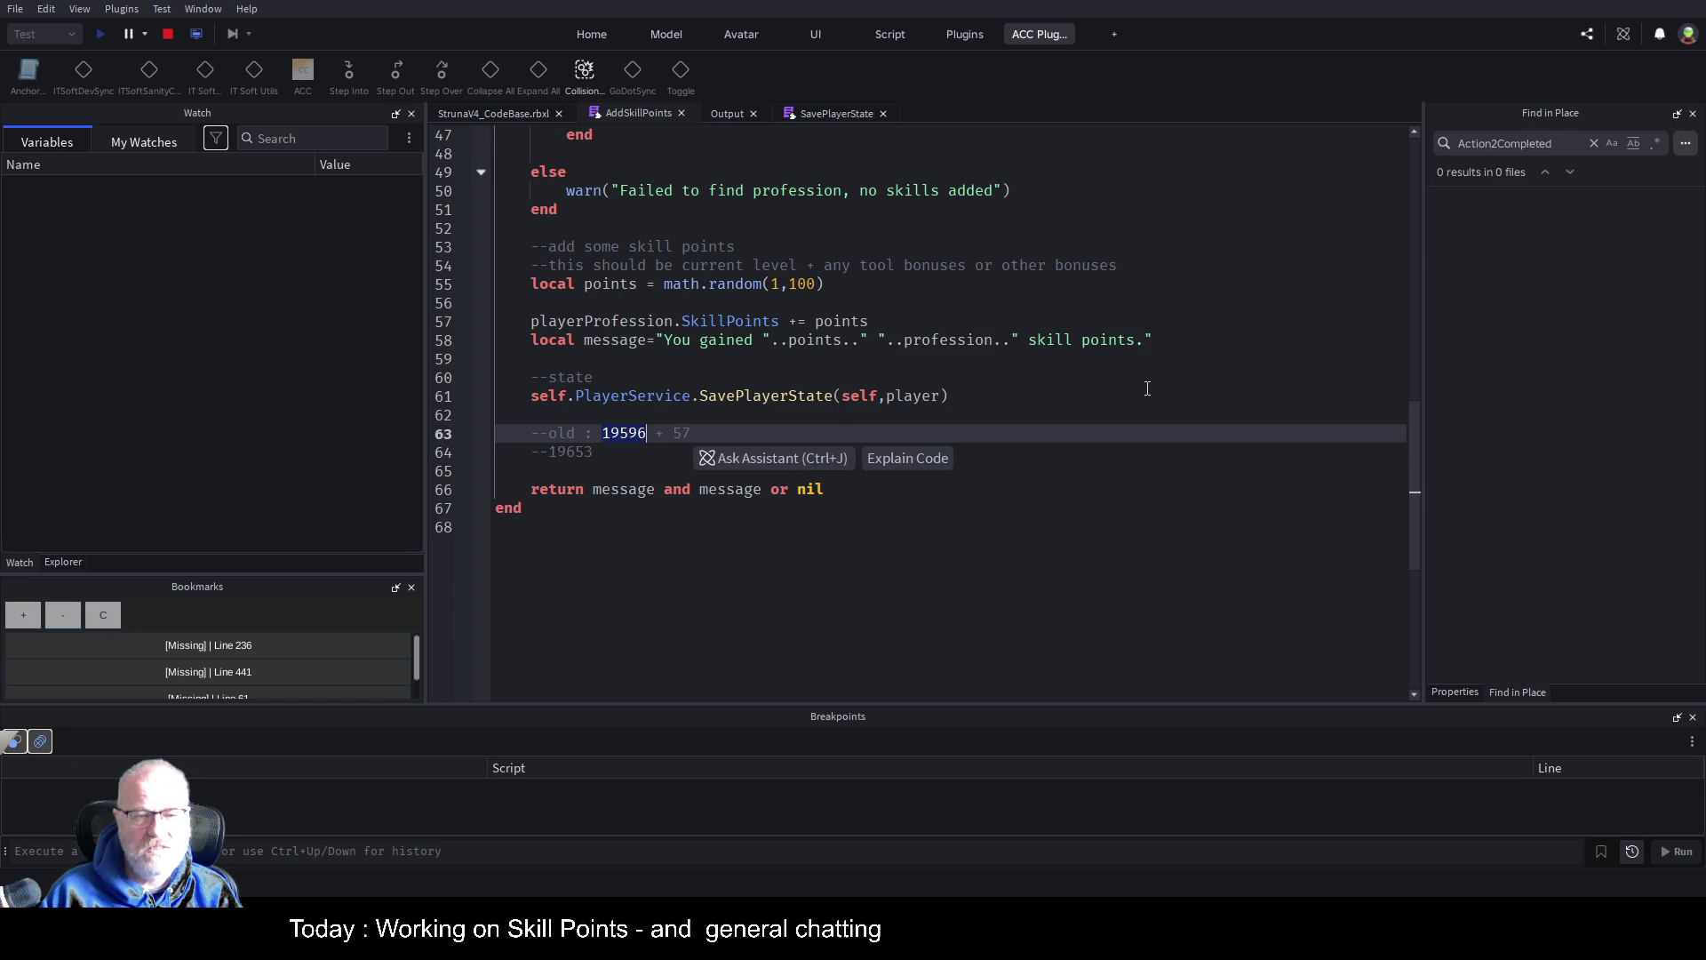
click(809, 398)
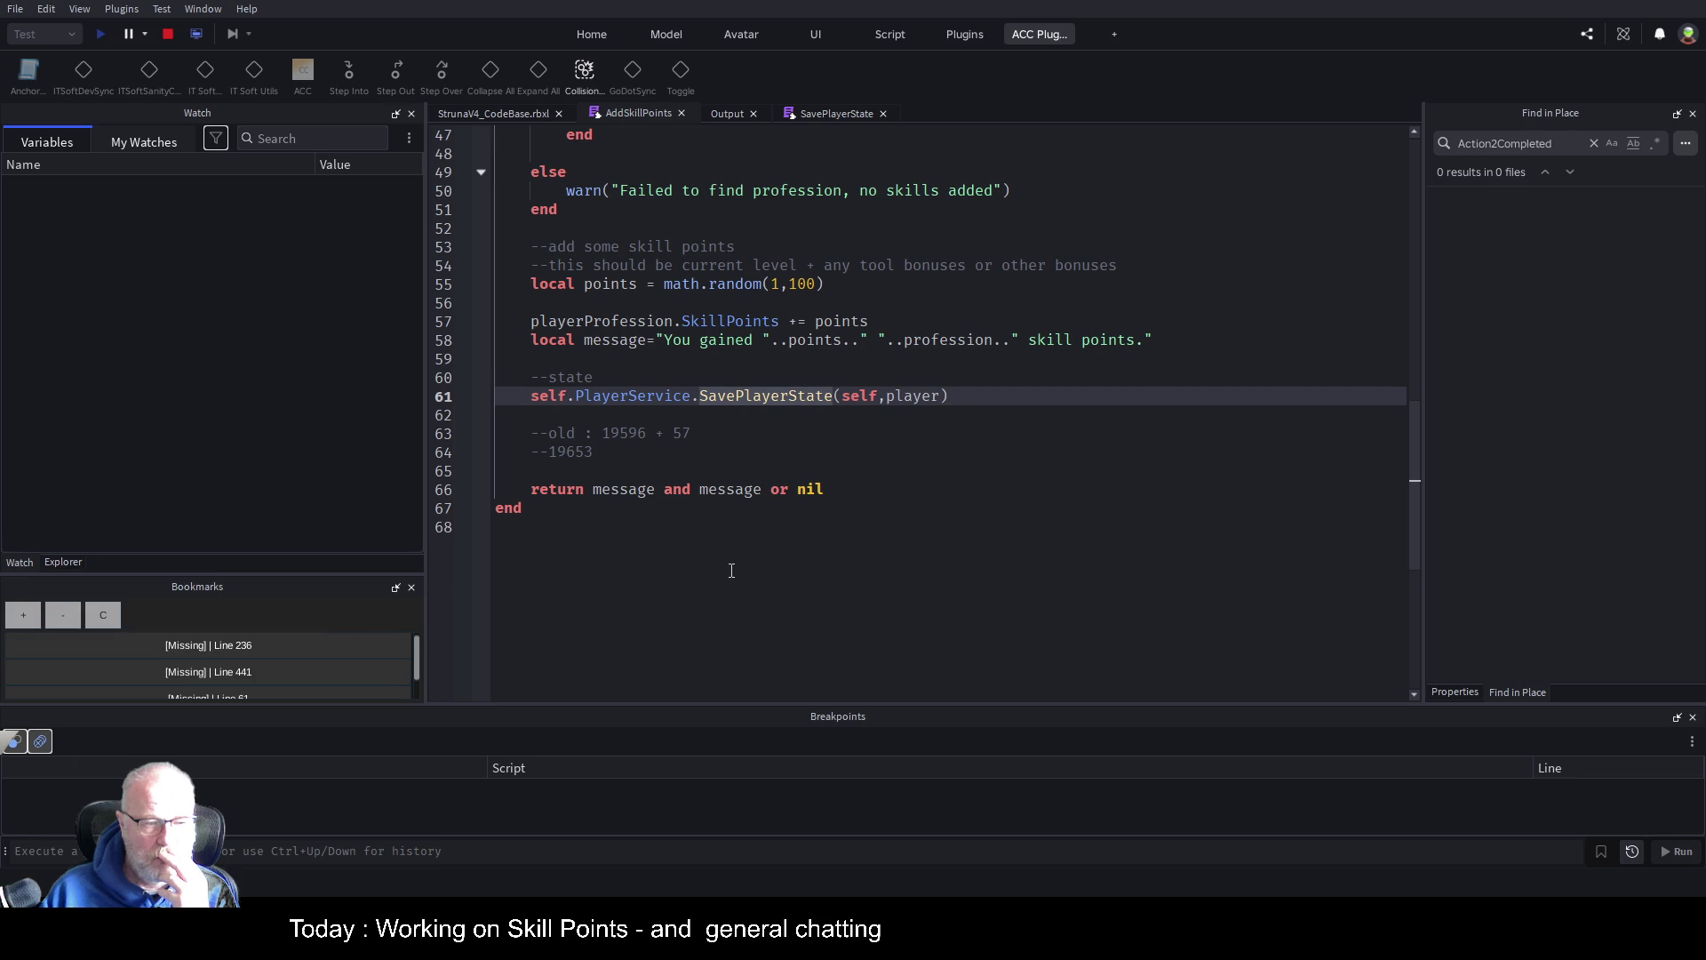
click(729, 115)
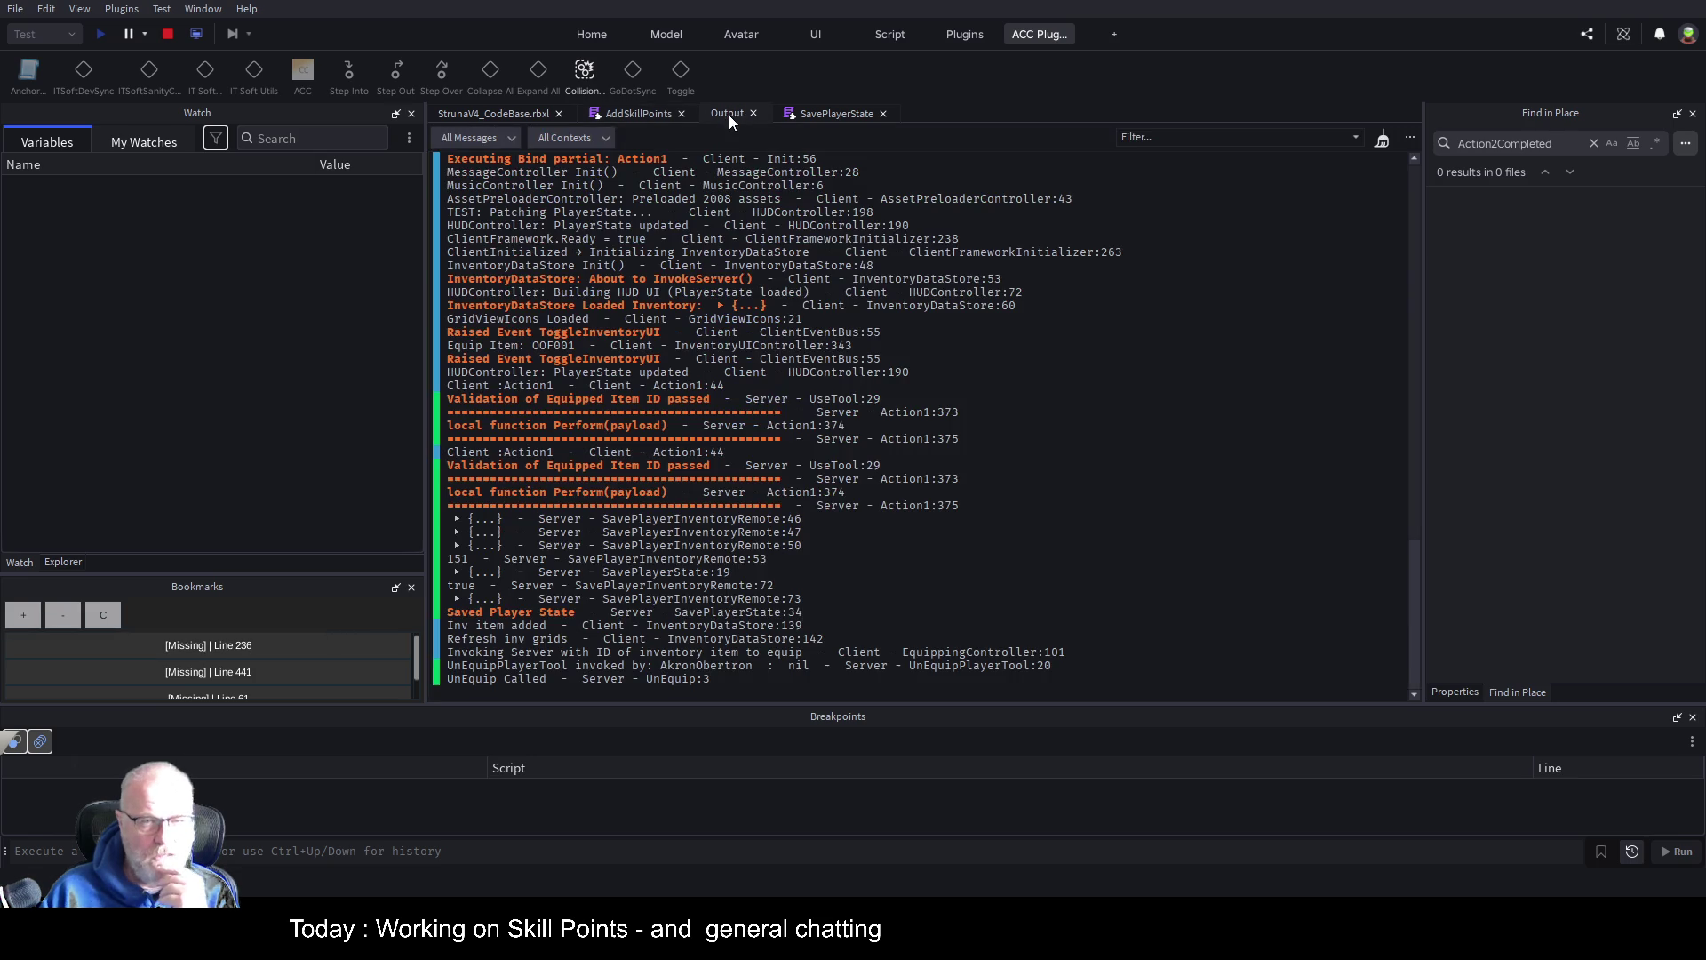
click(545, 621)
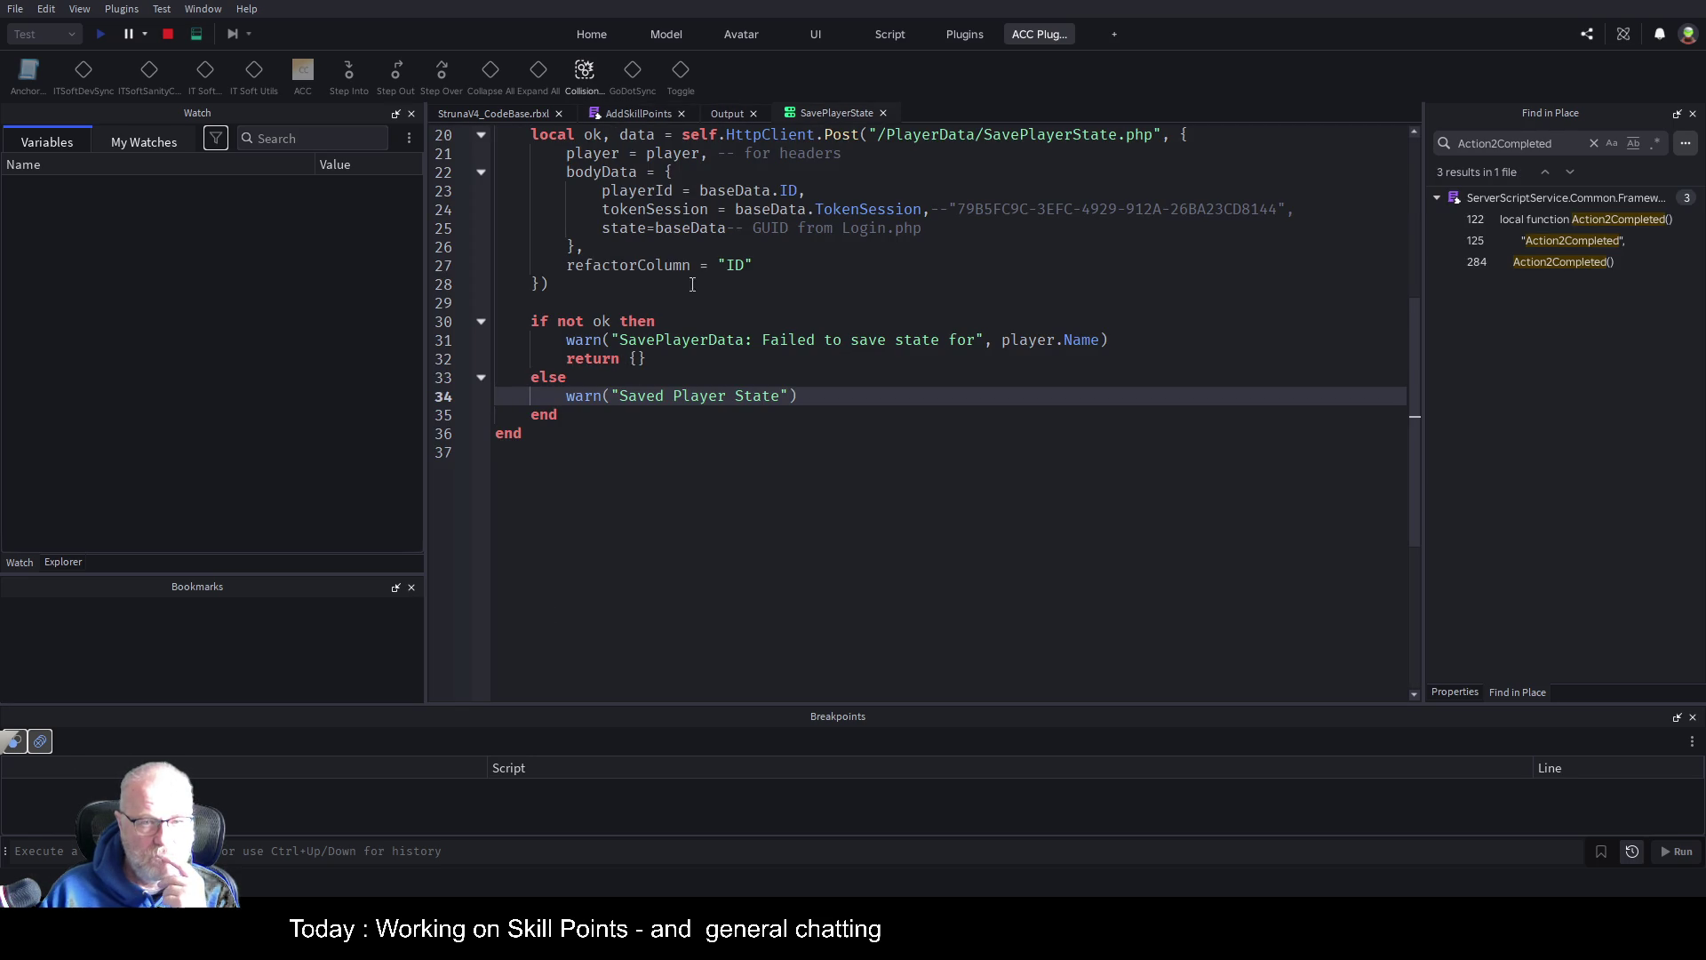
scroll(711, 283, up, 2)
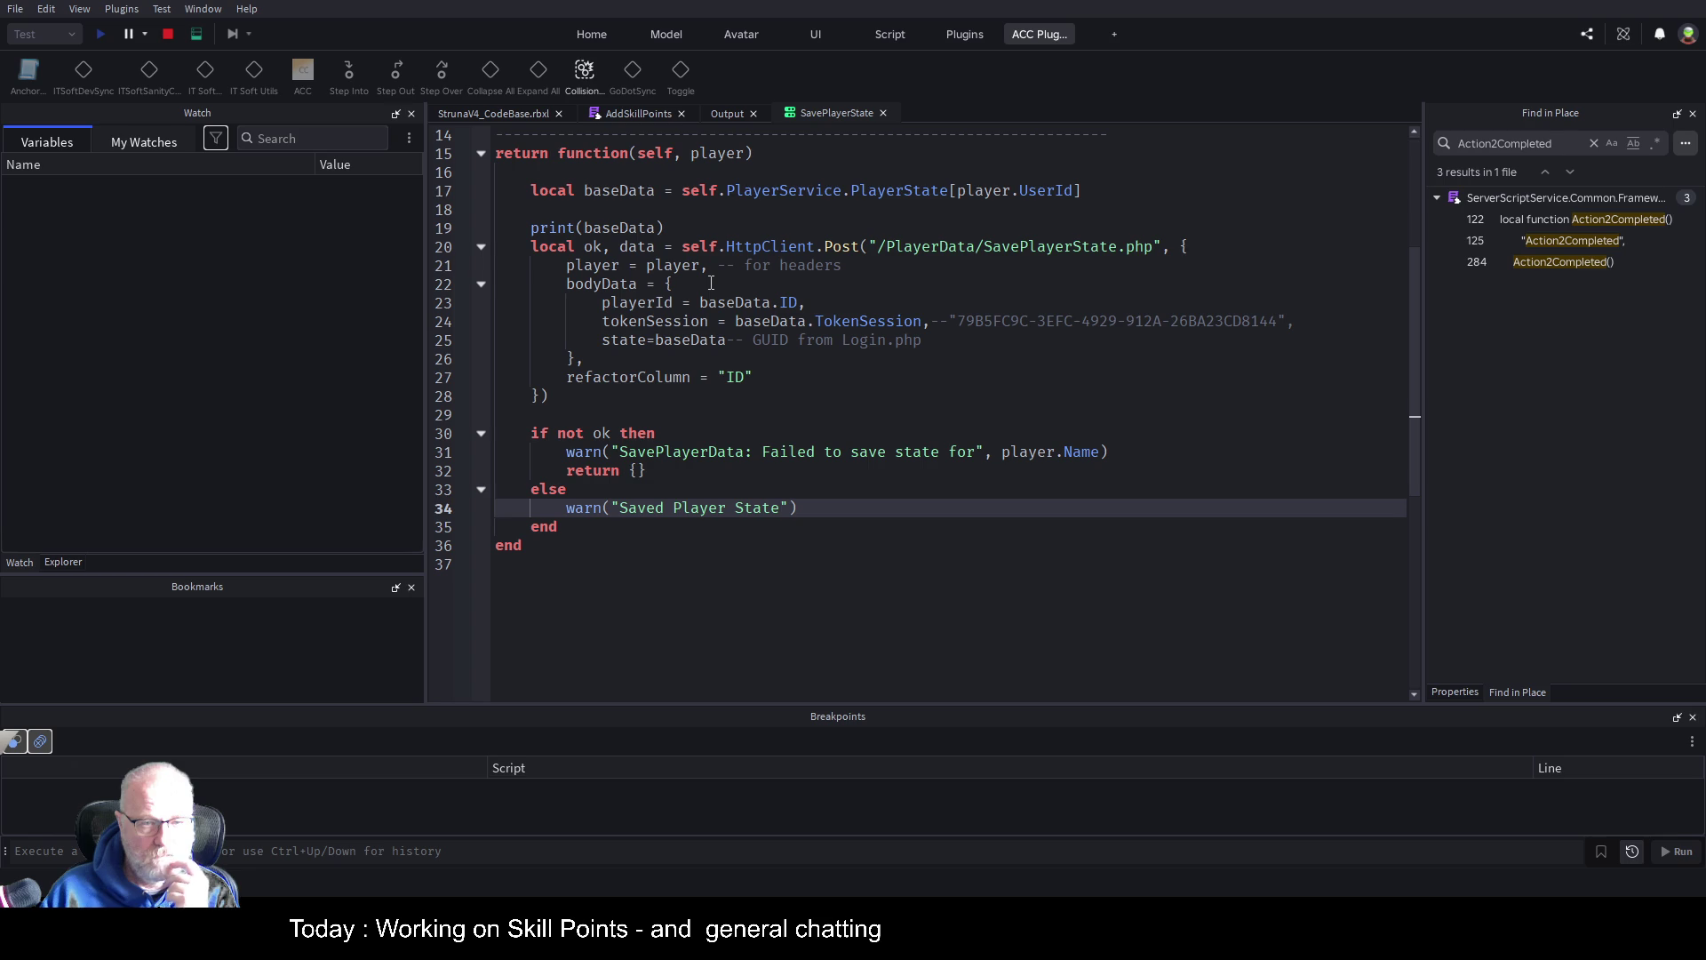
double_click(619, 228)
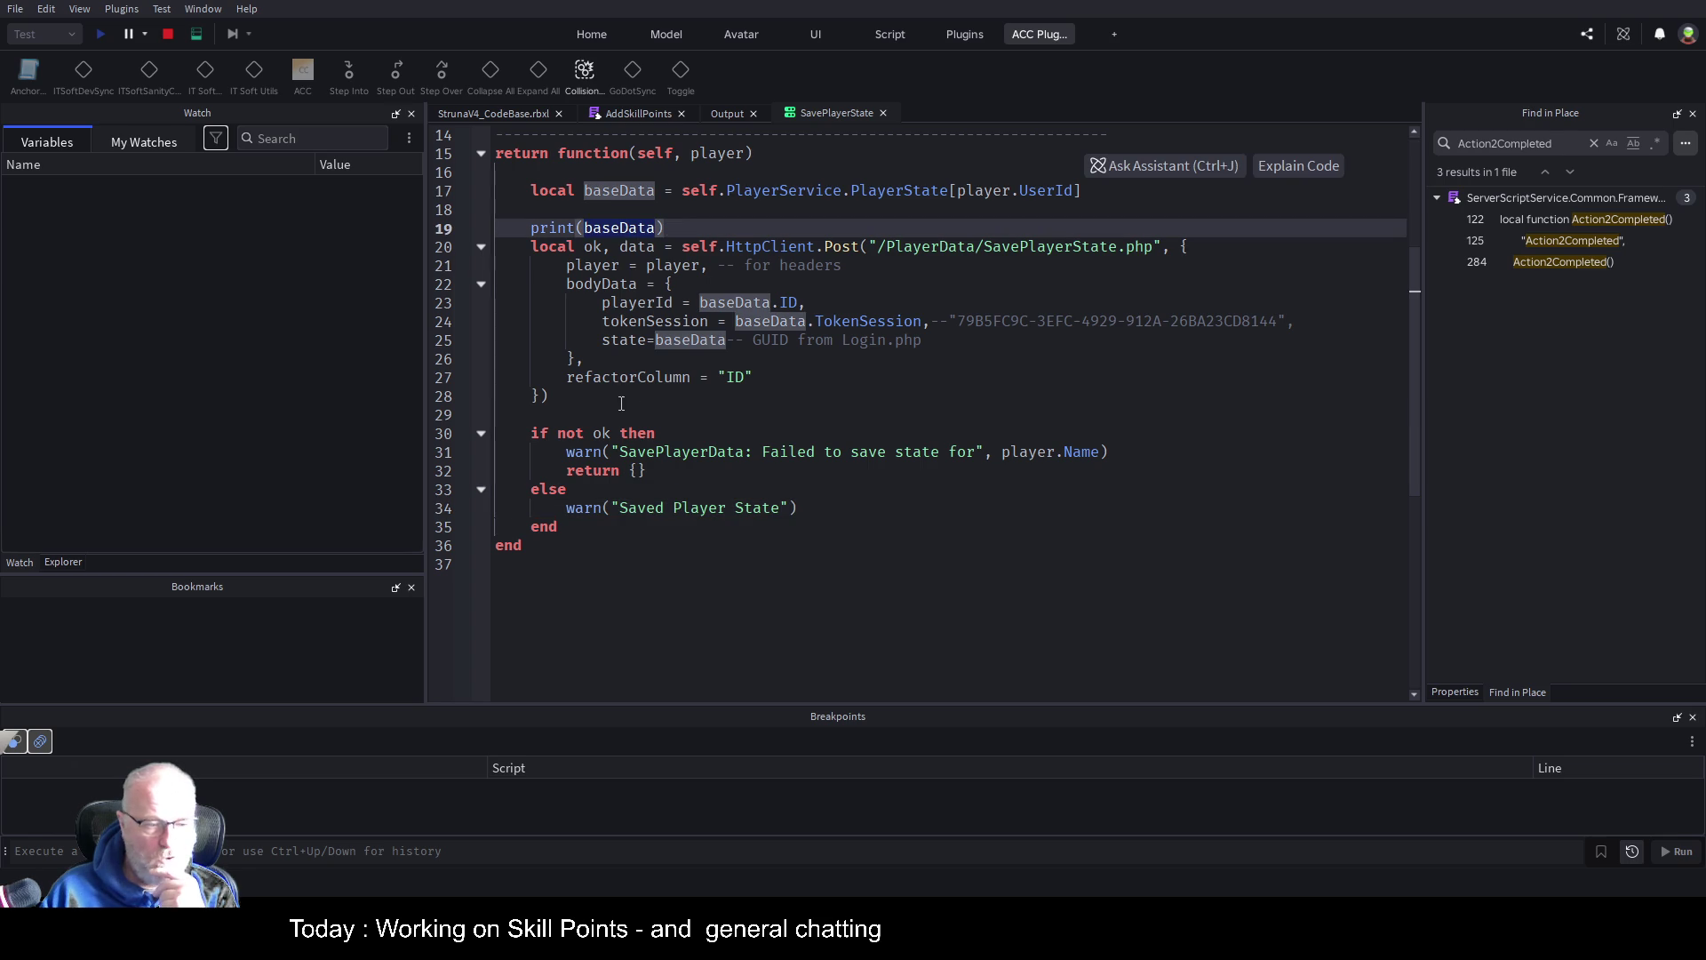
click(724, 115)
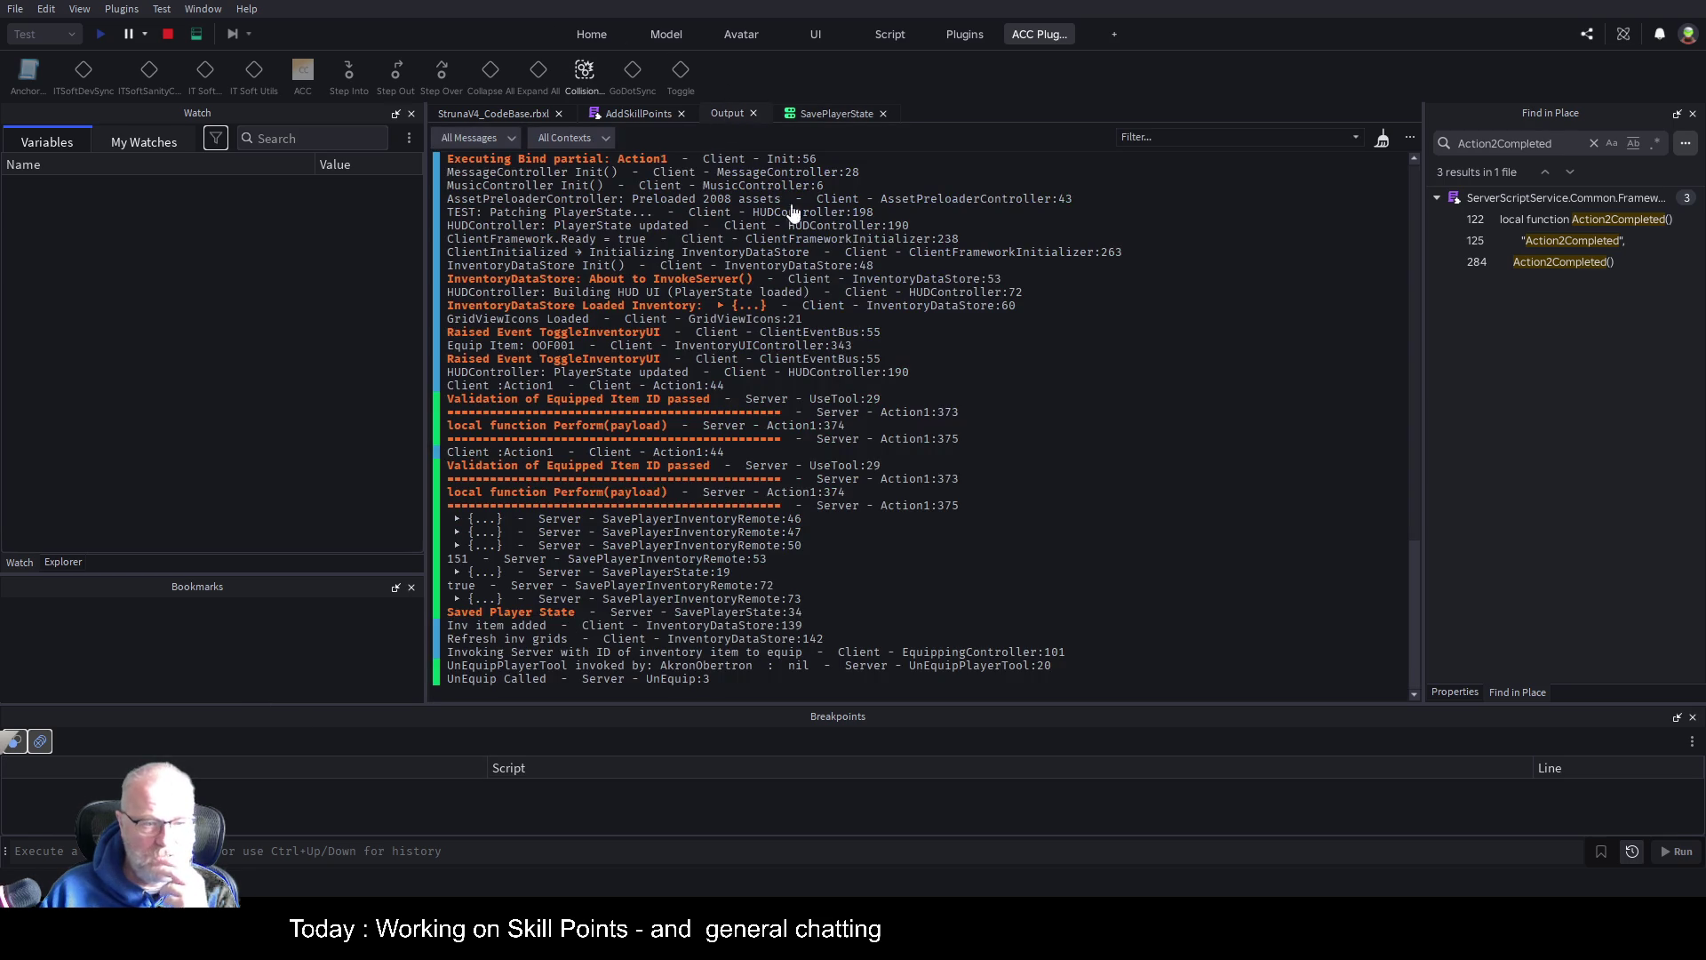
click(457, 600)
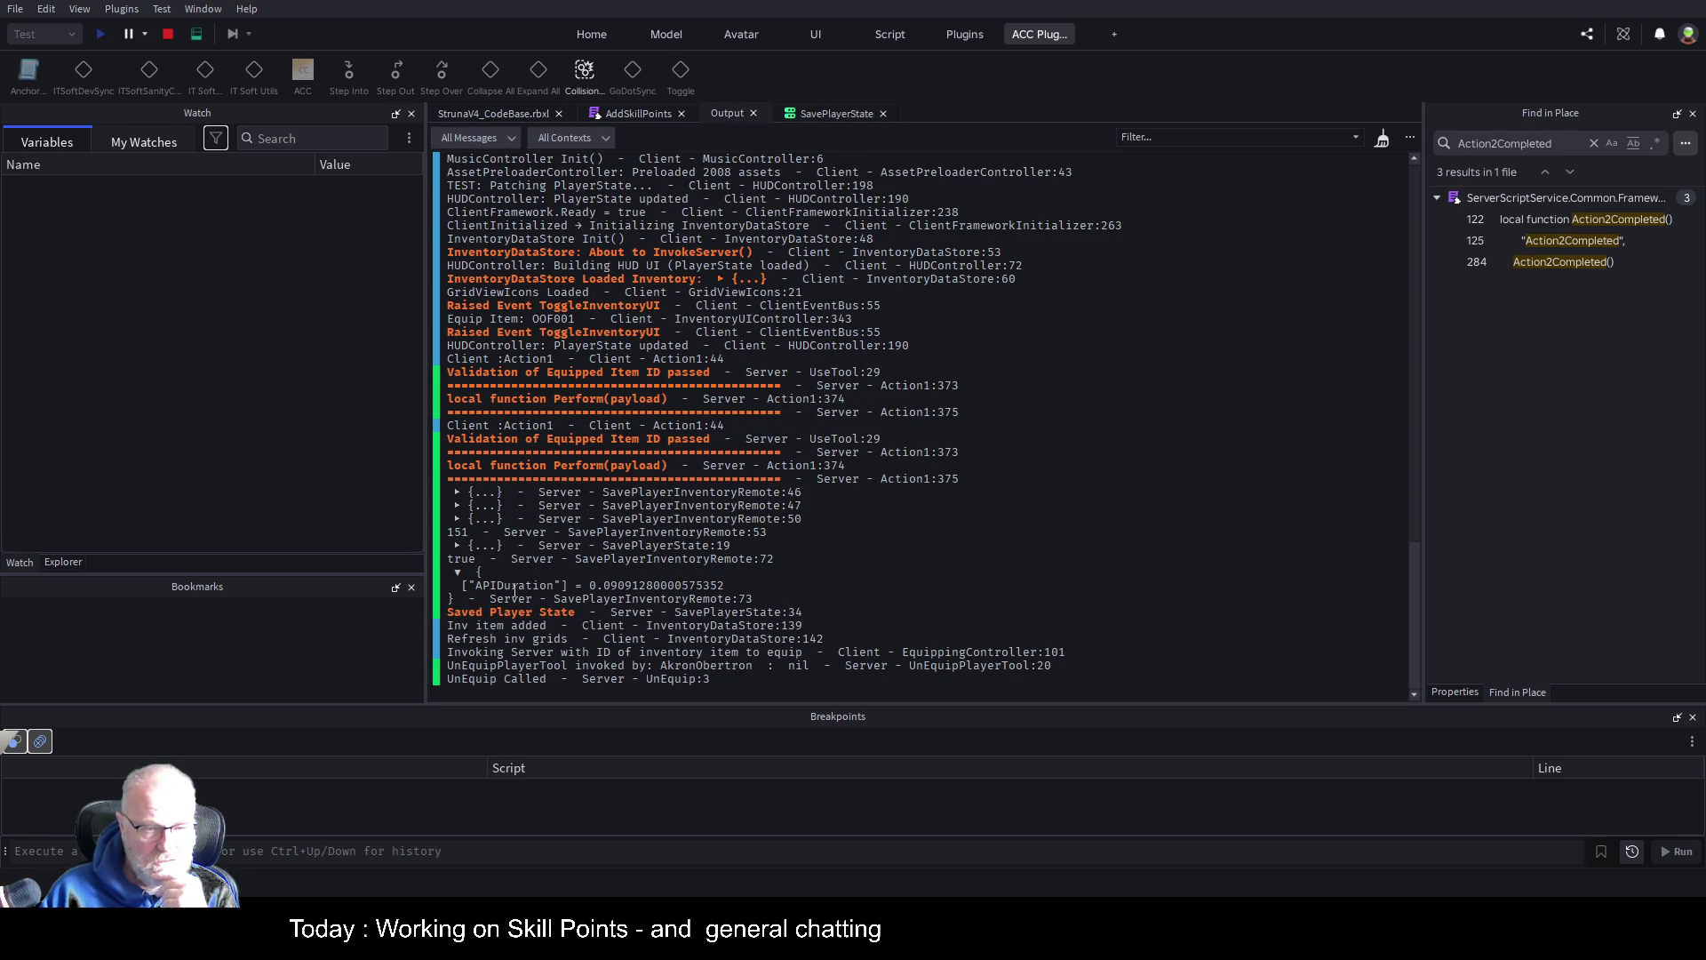
click(457, 572)
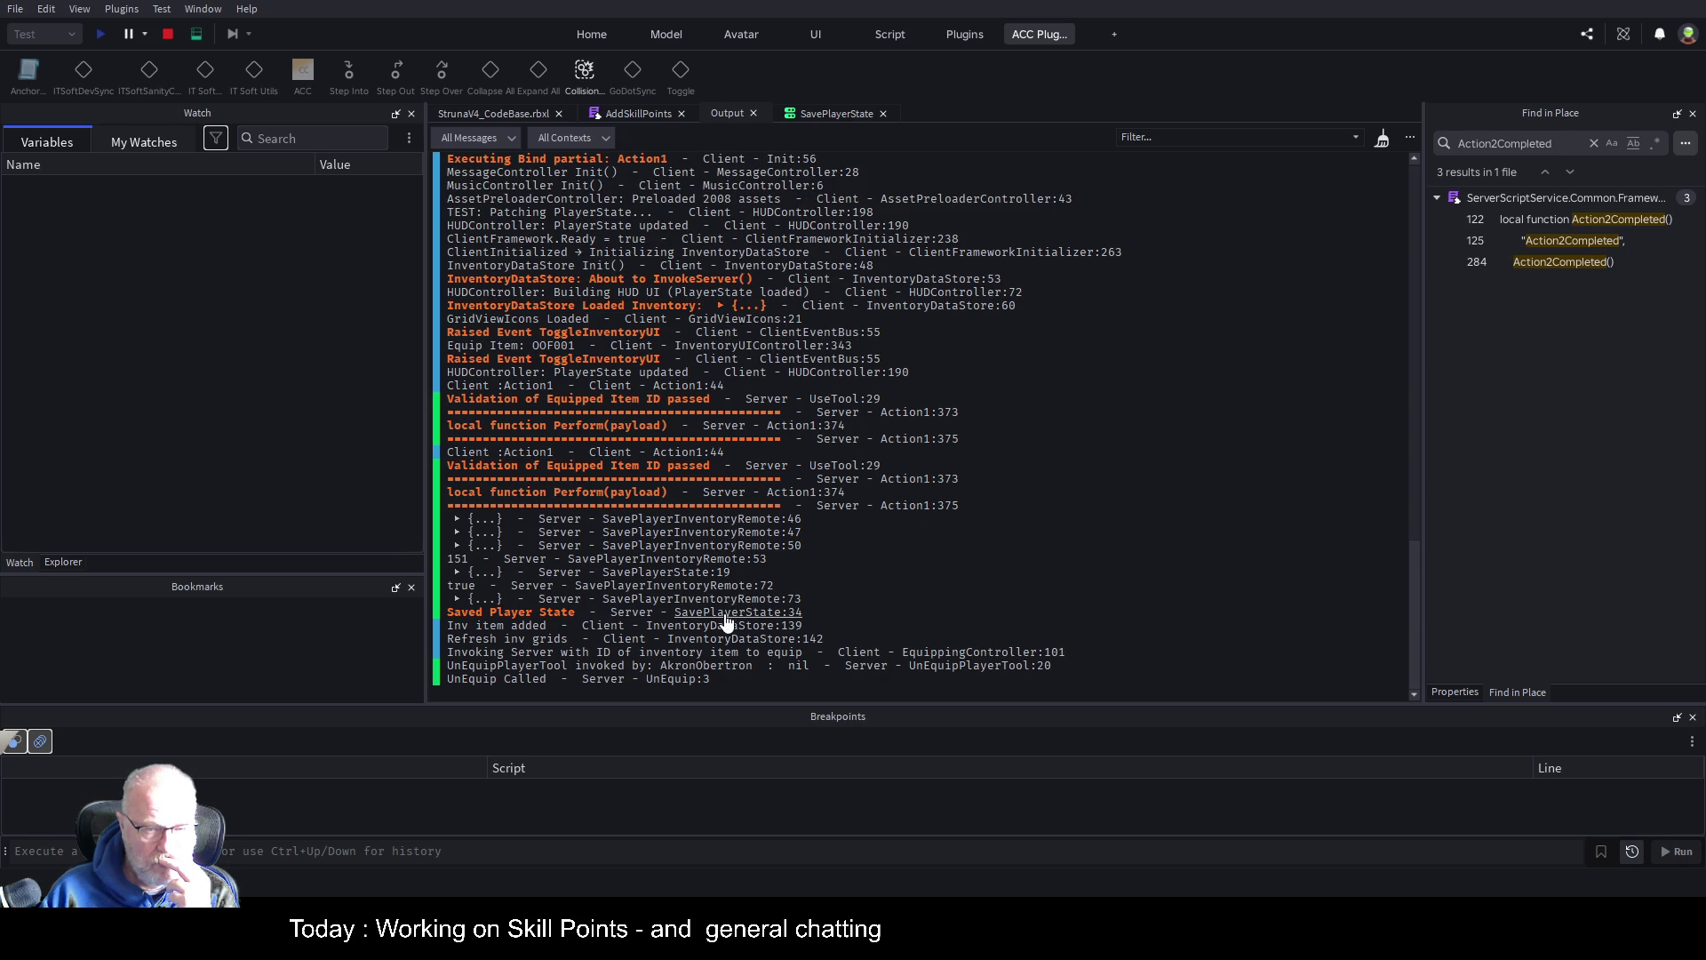
click(826, 113)
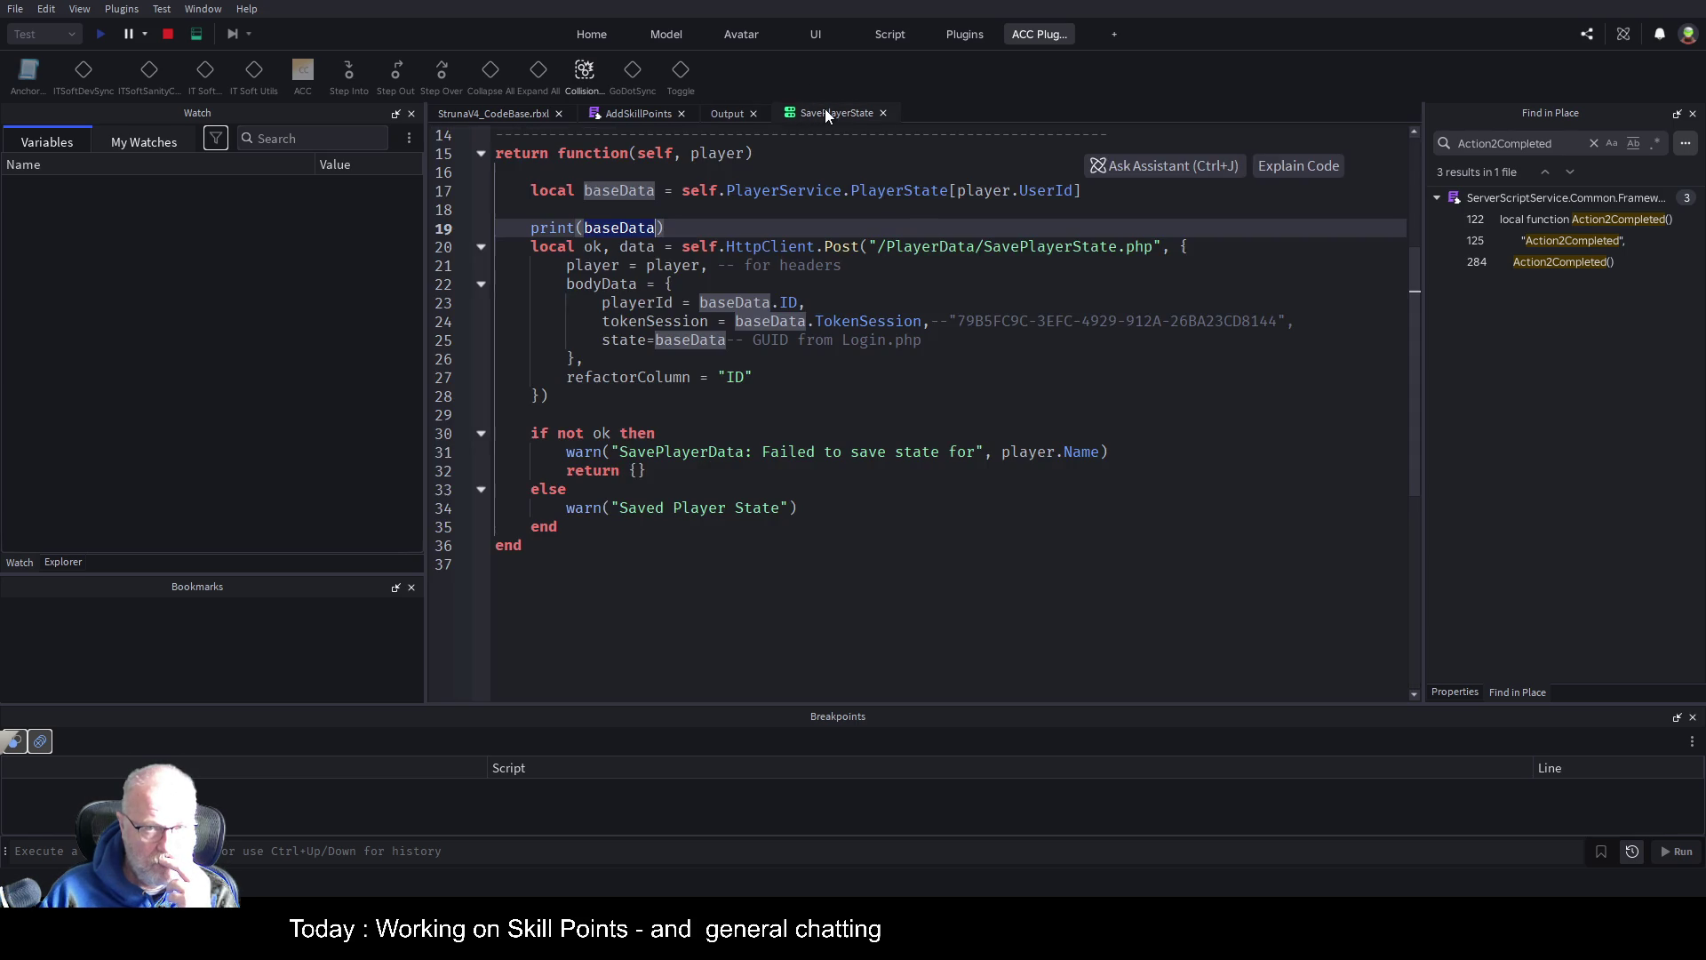
double_click(554, 227)
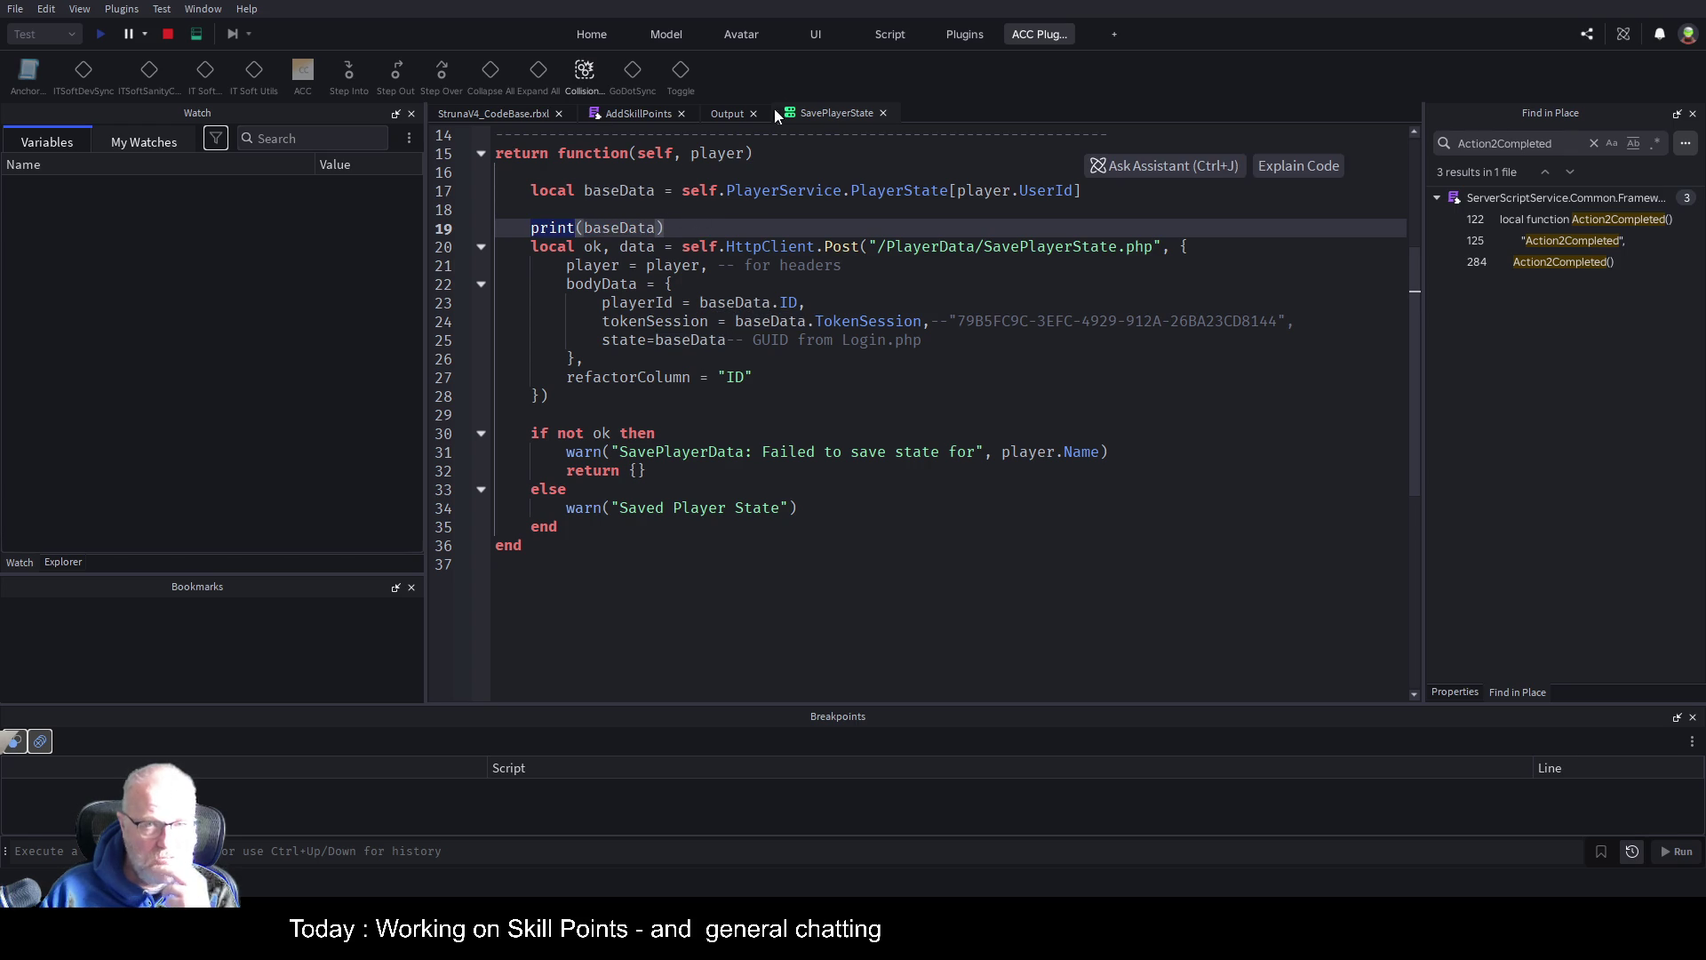
click(731, 115)
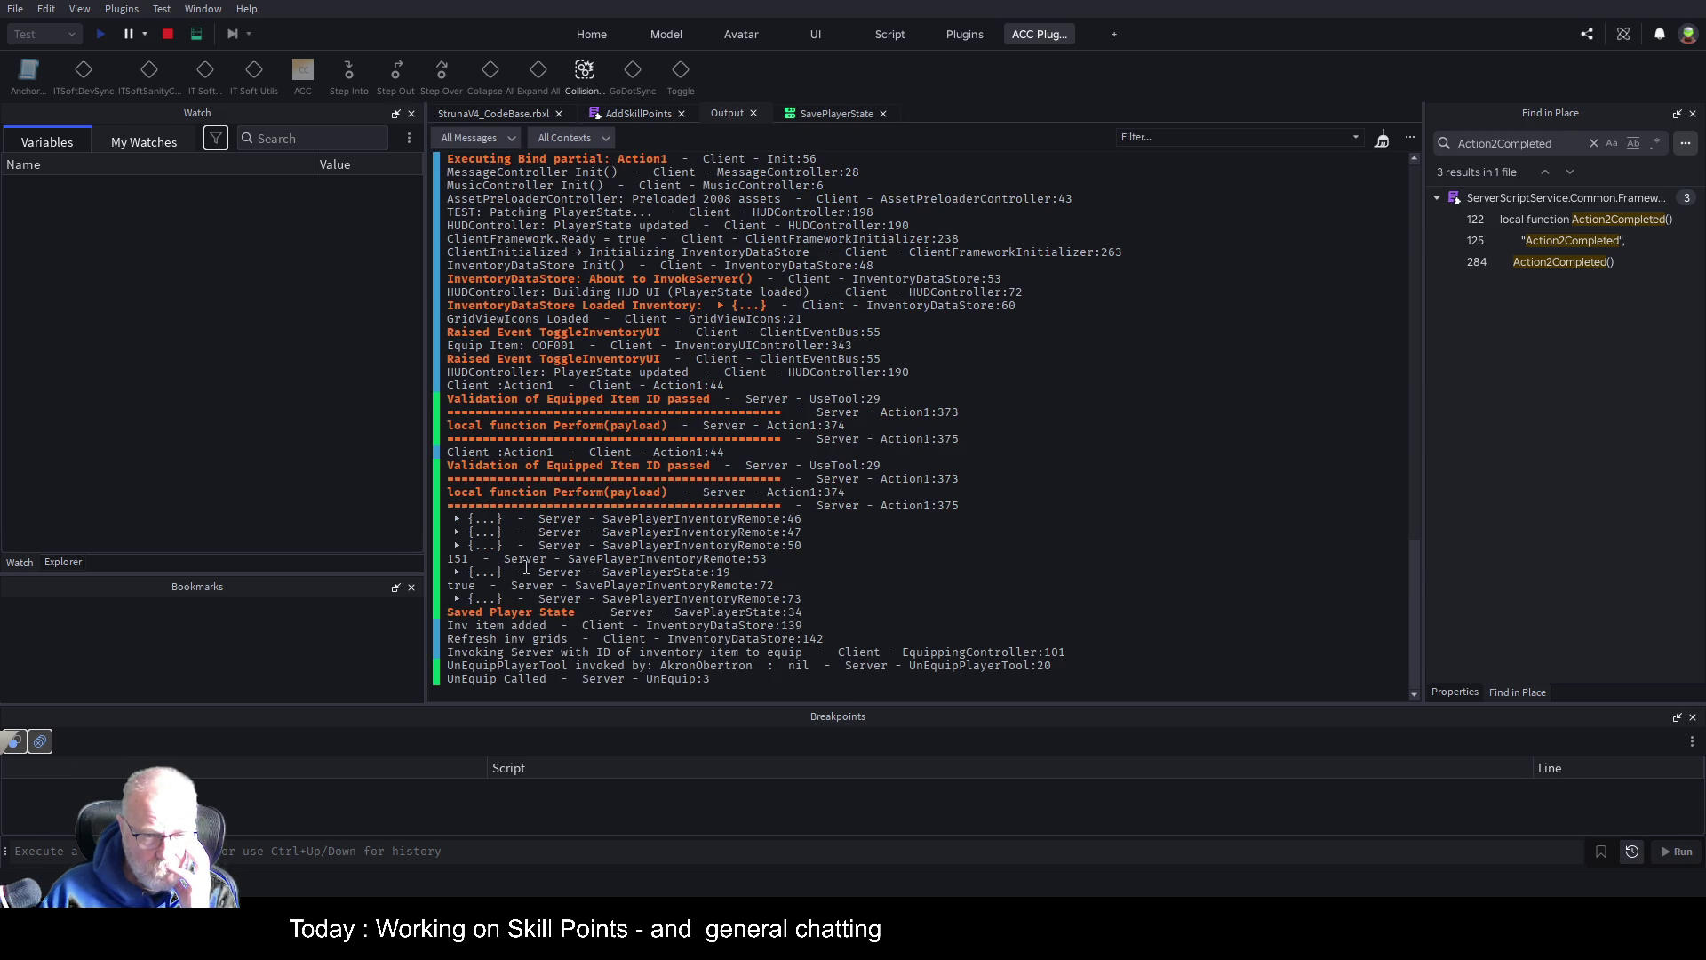
In Output, expand SavePlayerState:19's baseData and PlayerProfessions down to entry [2]
click(457, 571)
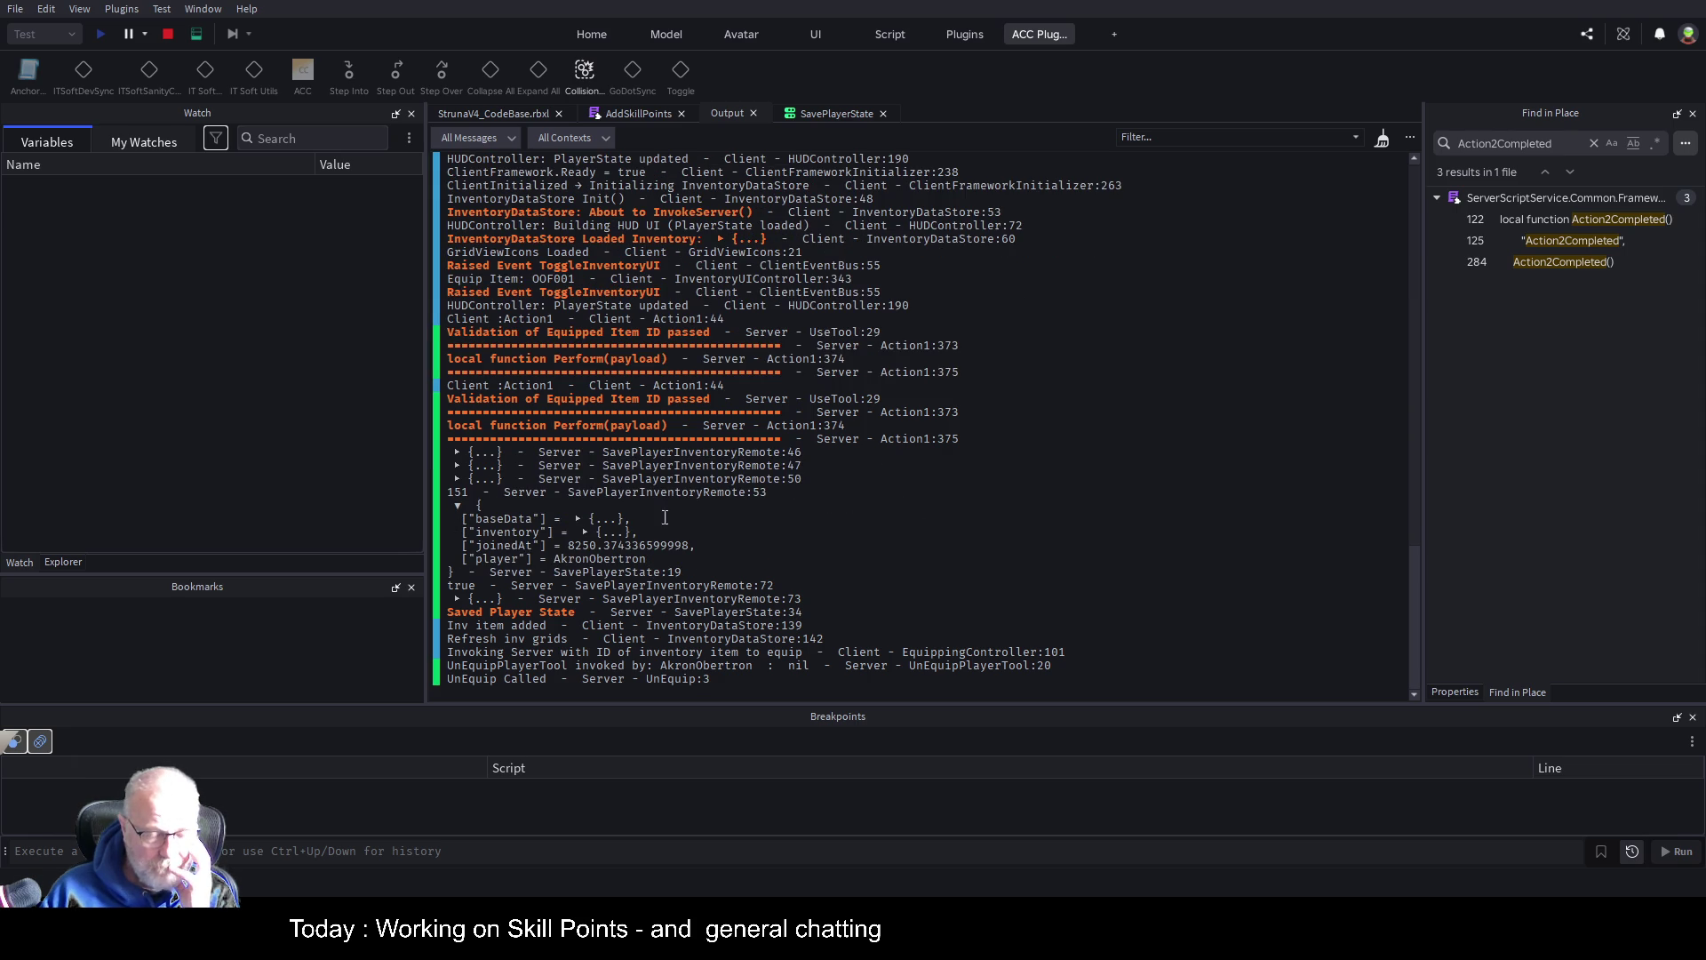
click(577, 519)
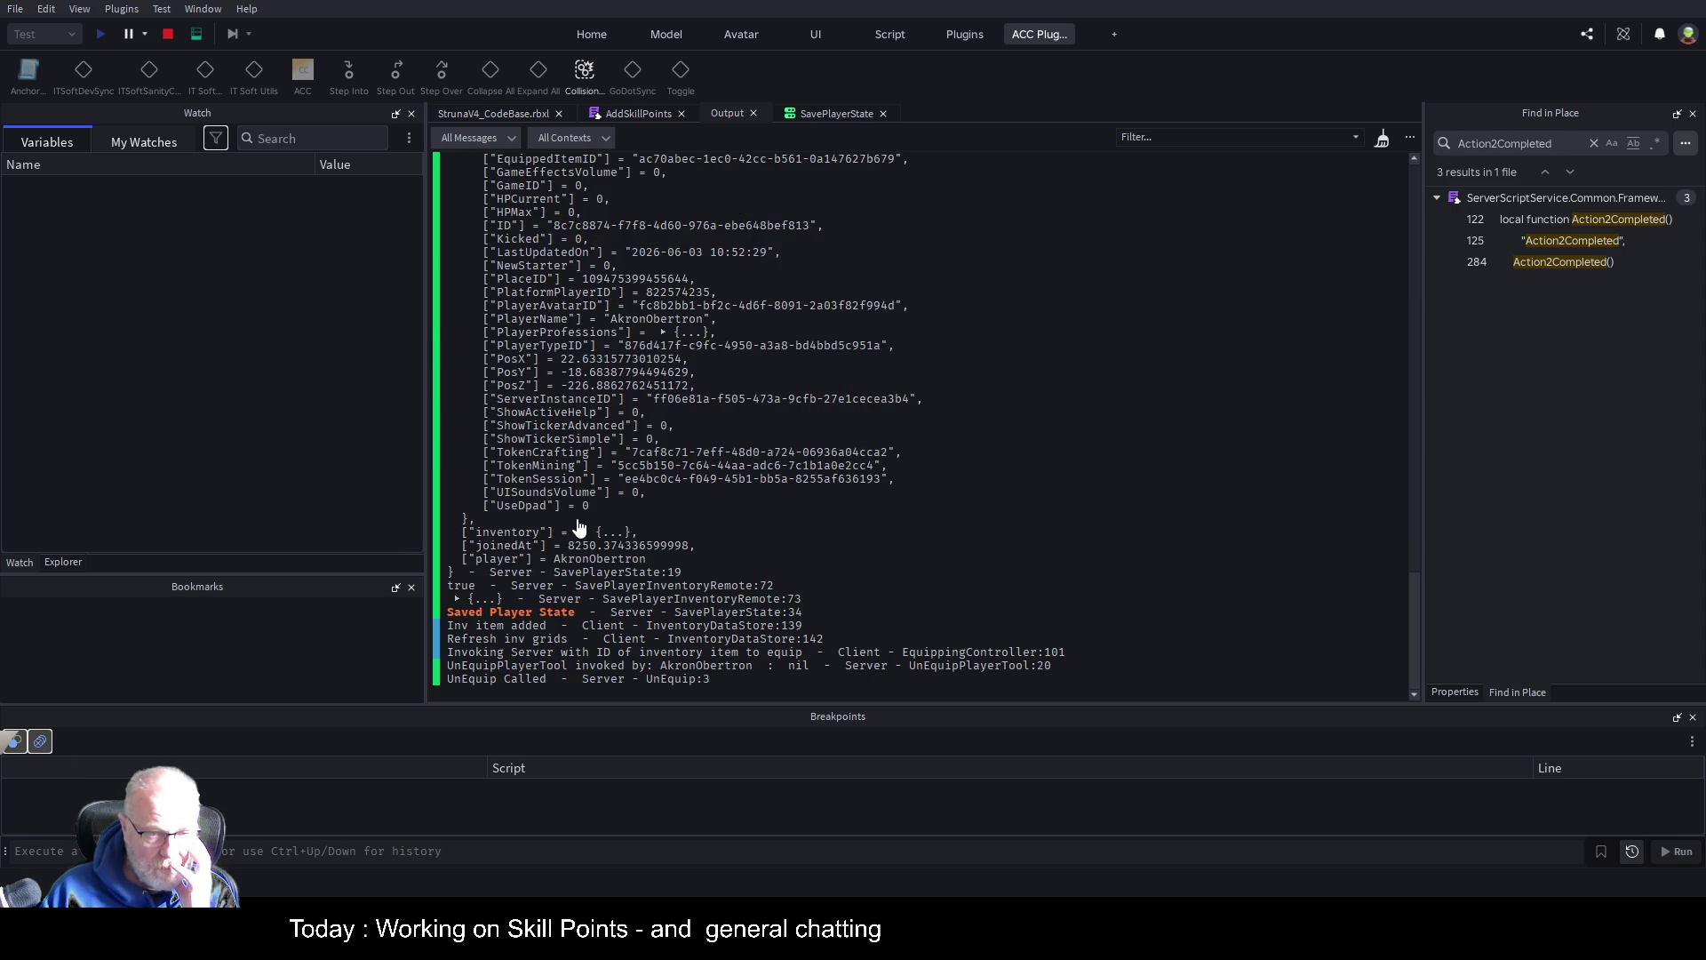
click(662, 332)
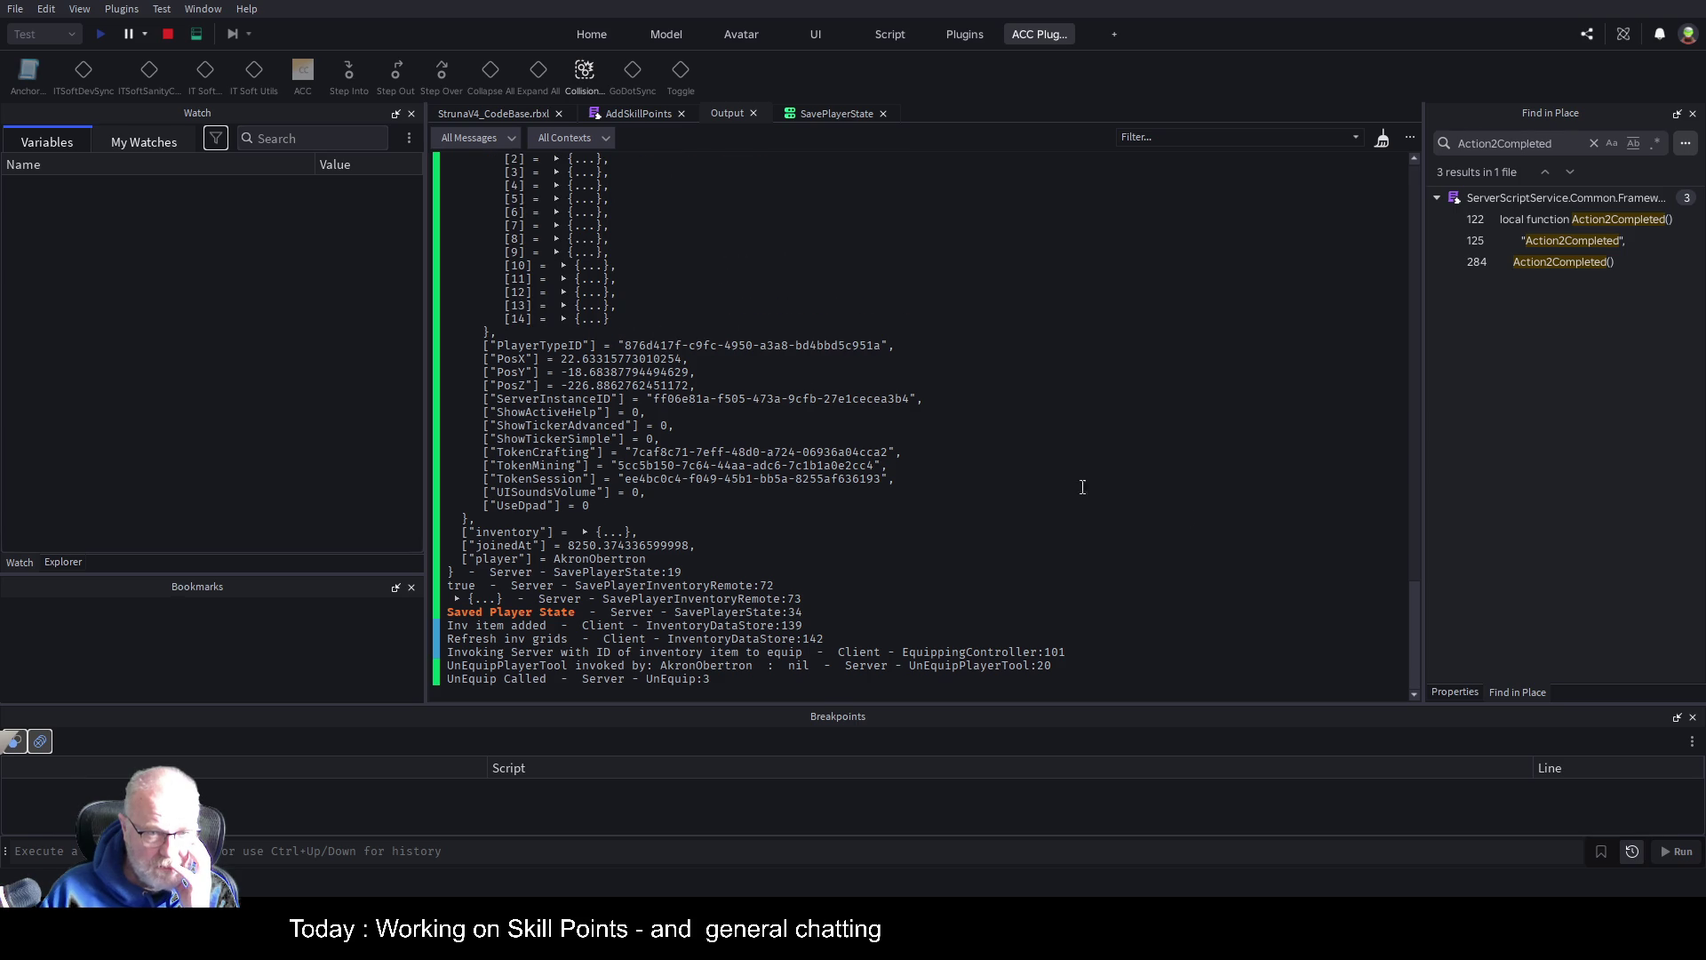
scroll(698, 341, up, 3)
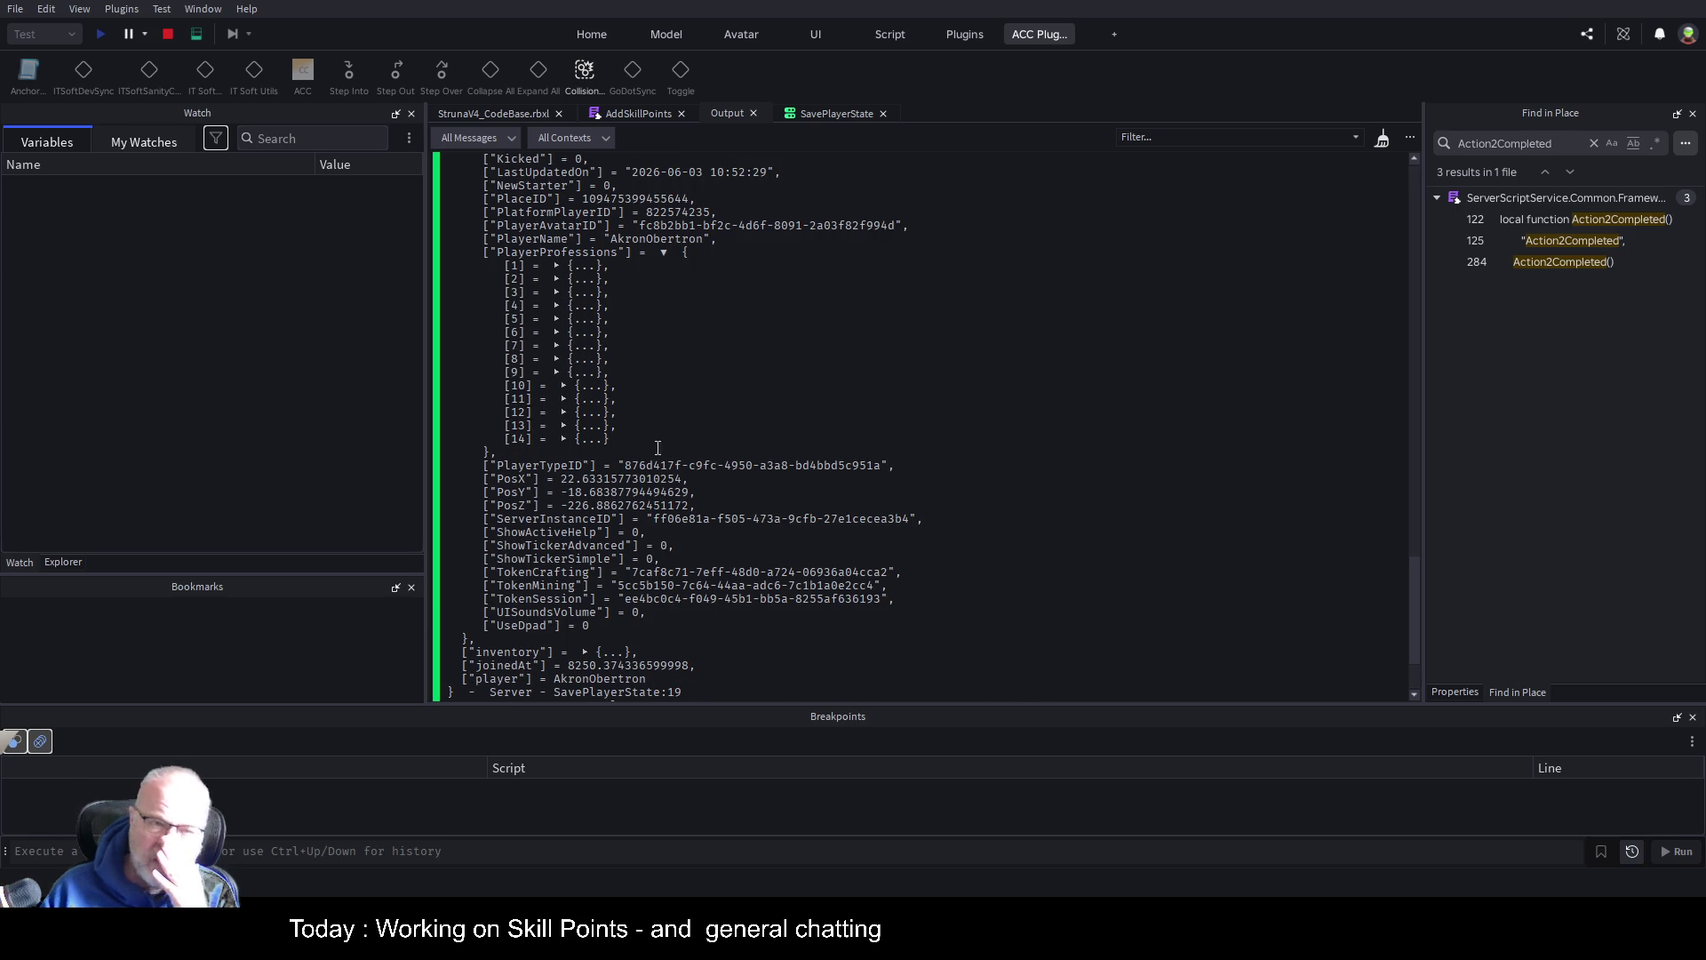
click(557, 266)
click(557, 266)
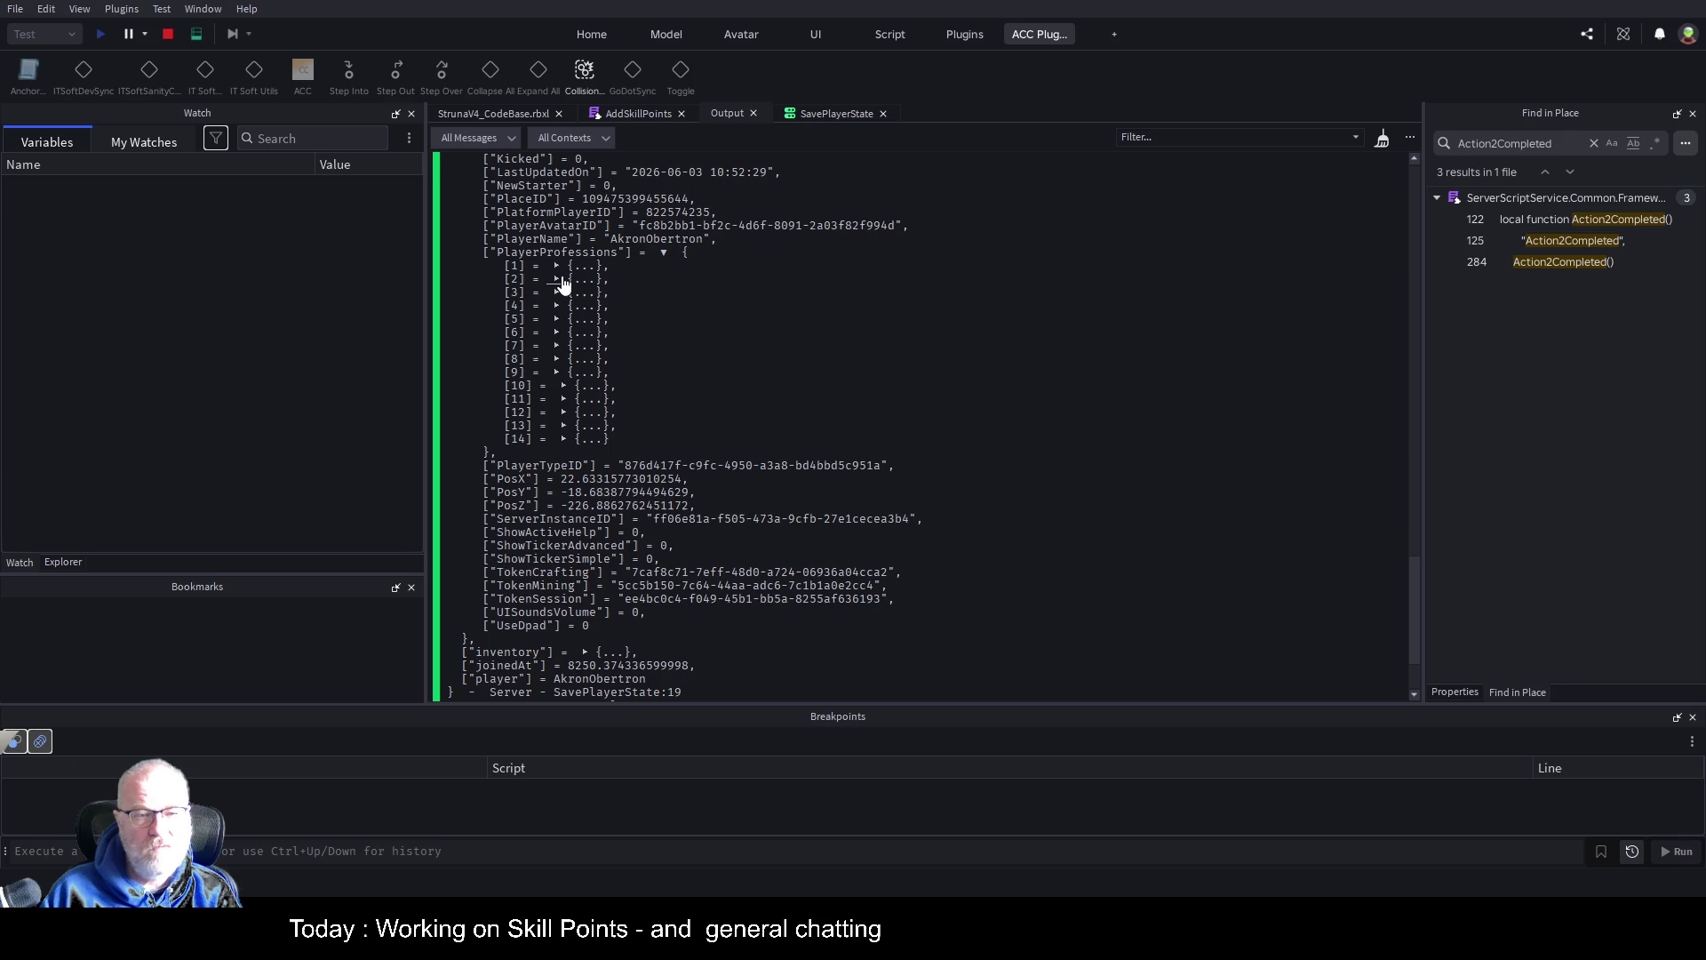
click(557, 279)
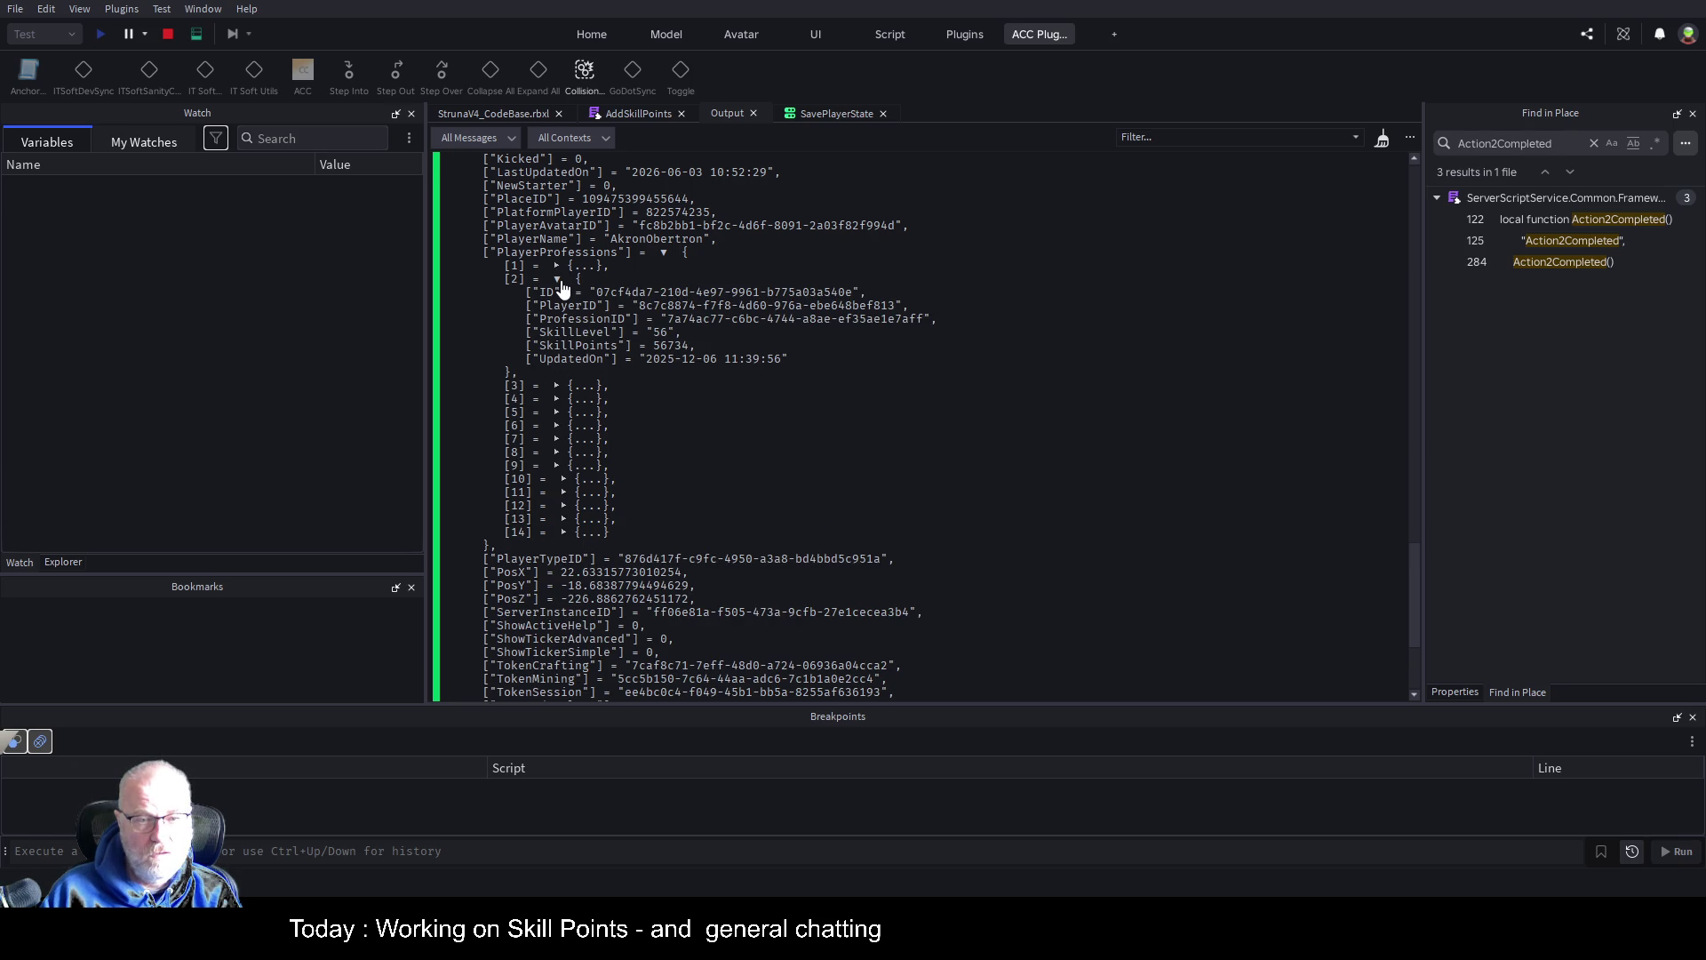
click(642, 116)
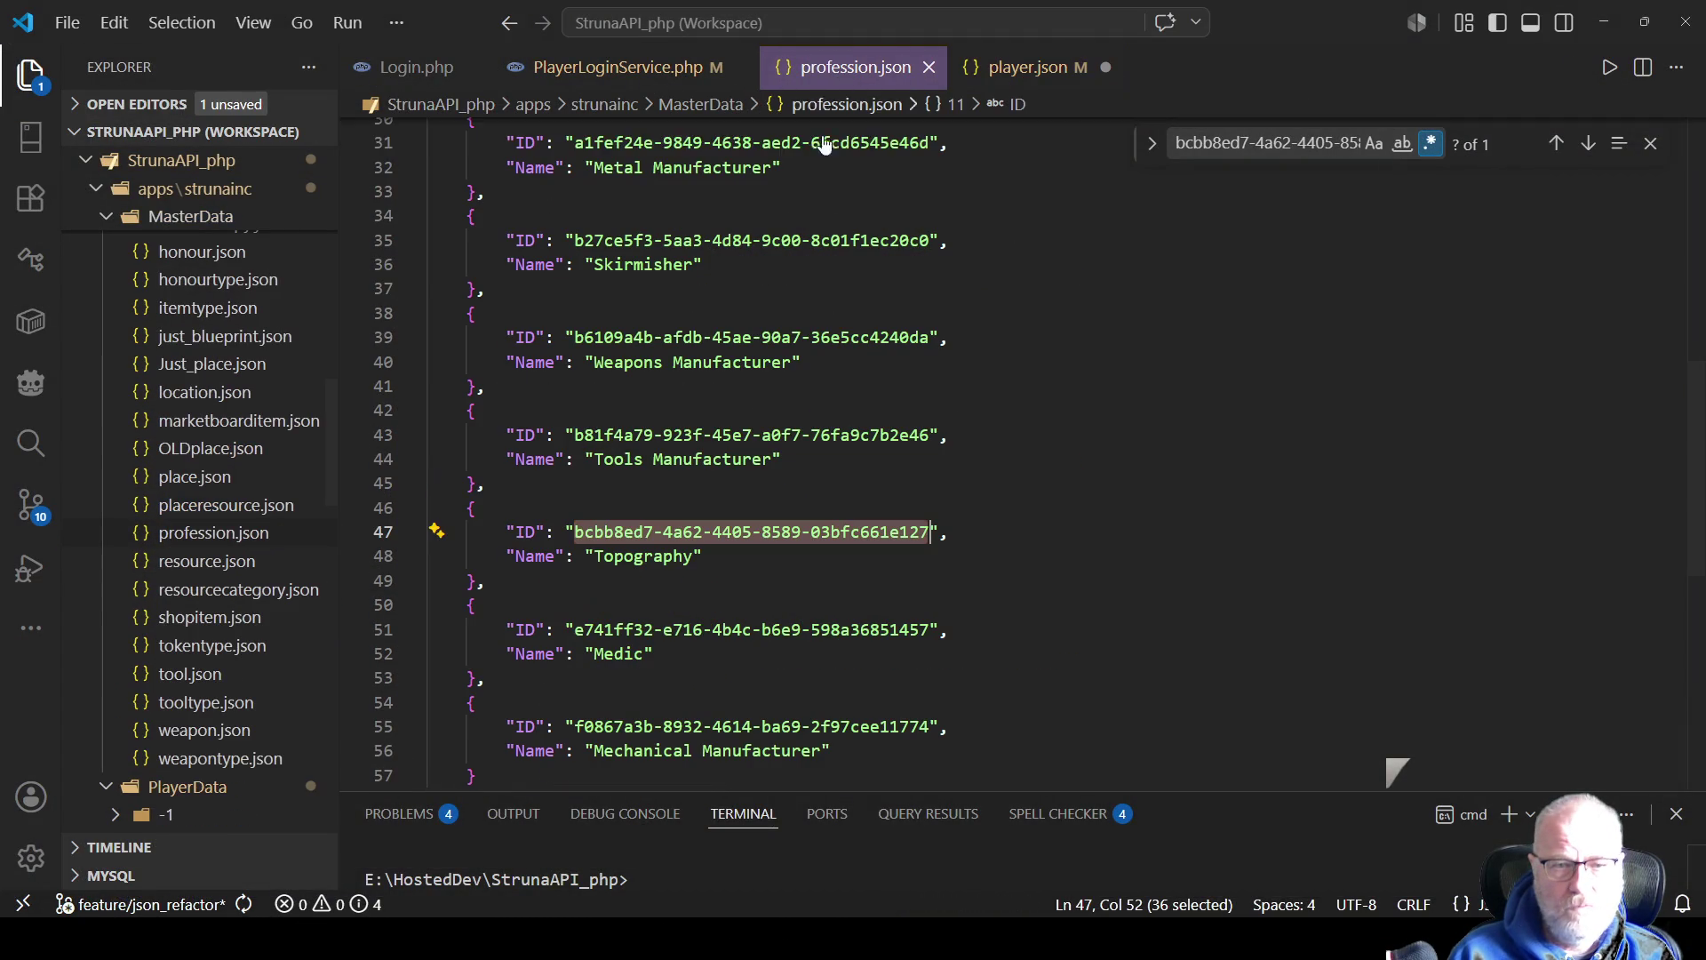
Copy the Topography profession ID from profession.json and close the unsaved player.json
click(849, 67)
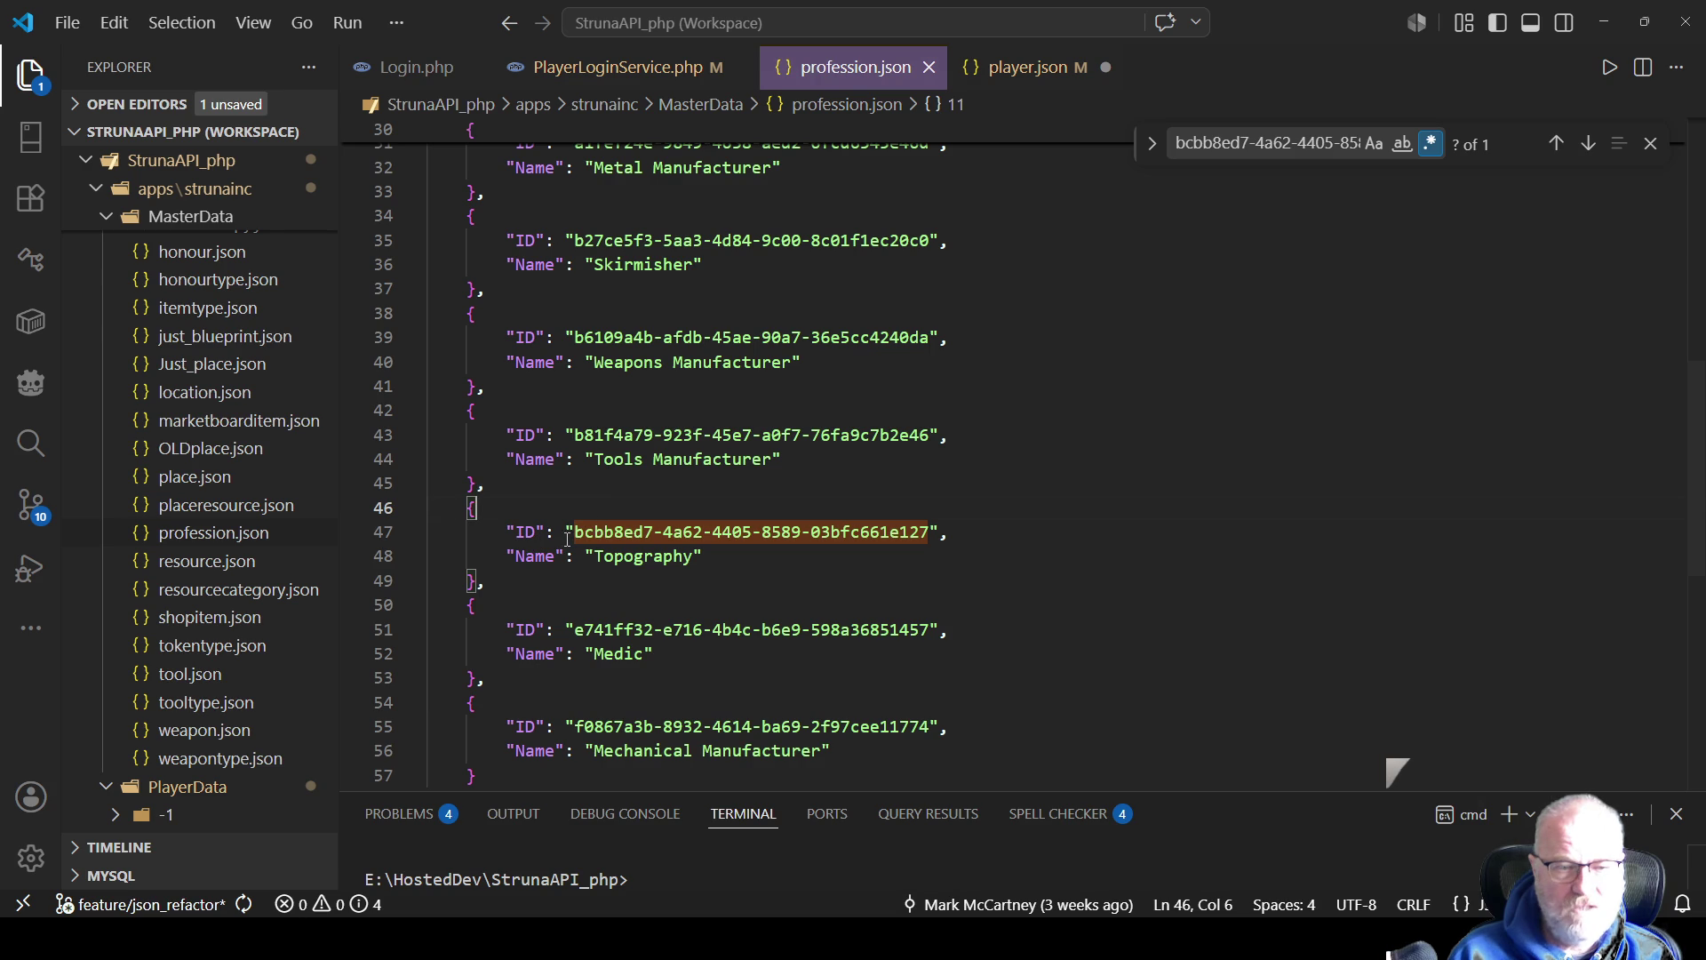
drag(572, 532, 928, 532)
key(ctrl+c)
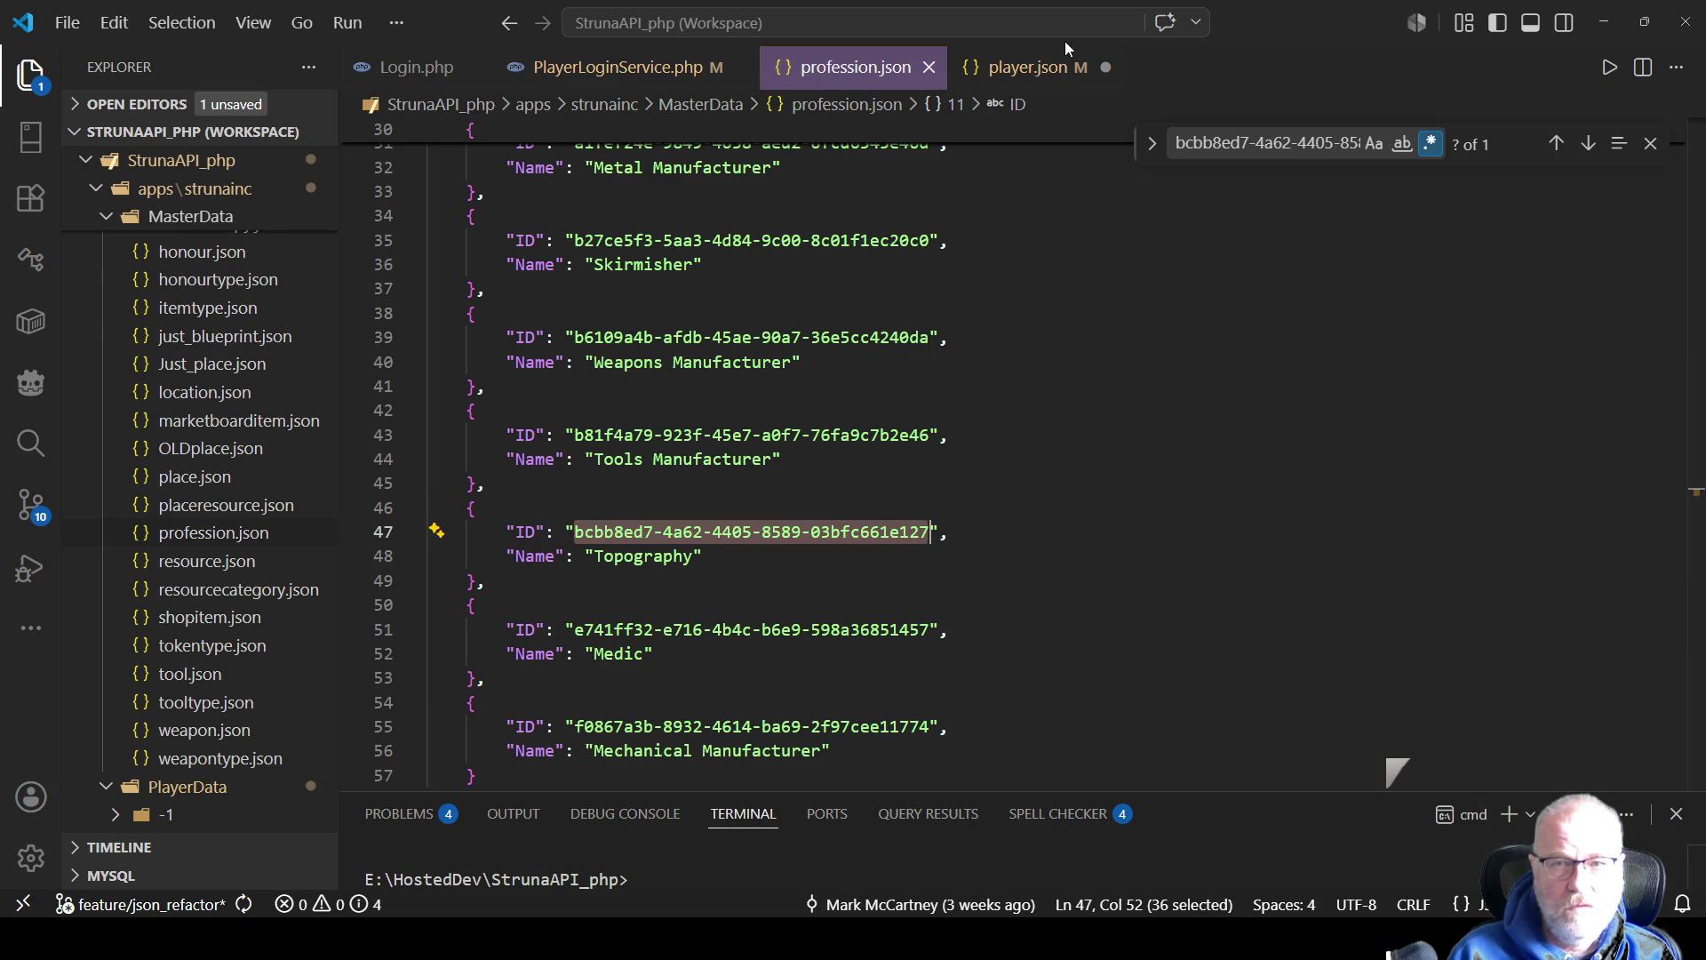
click(1010, 68)
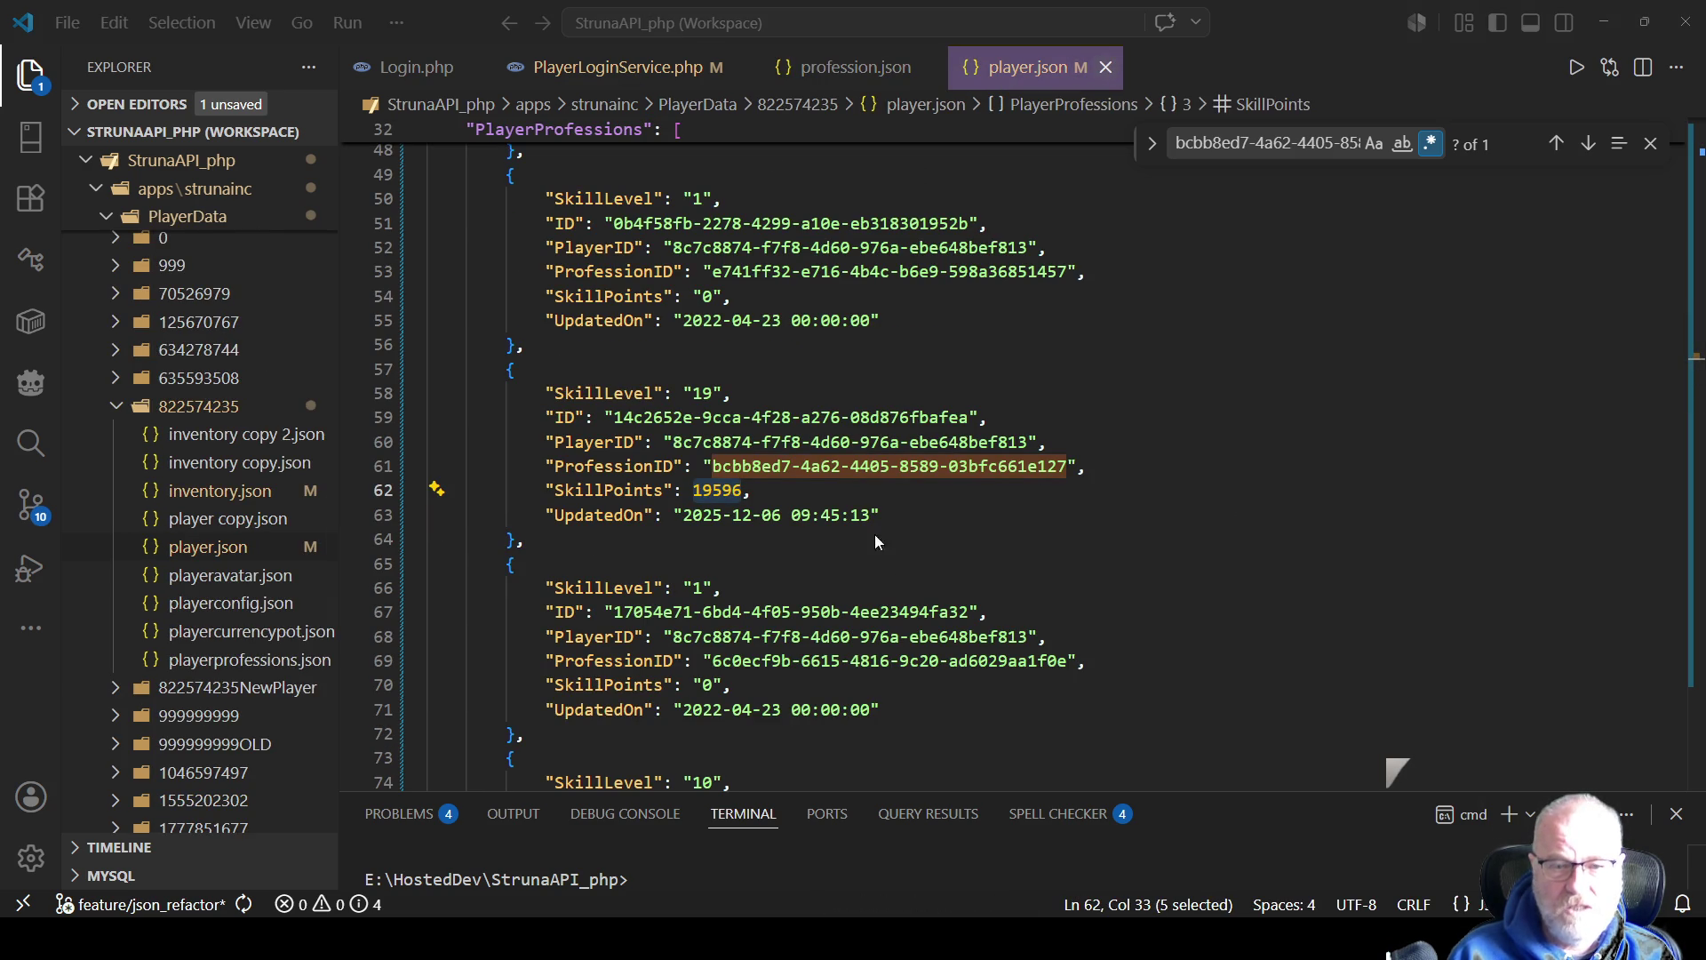
key(ctrl+s)
key(ctrl+w)
scroll(177, 355, up, 3)
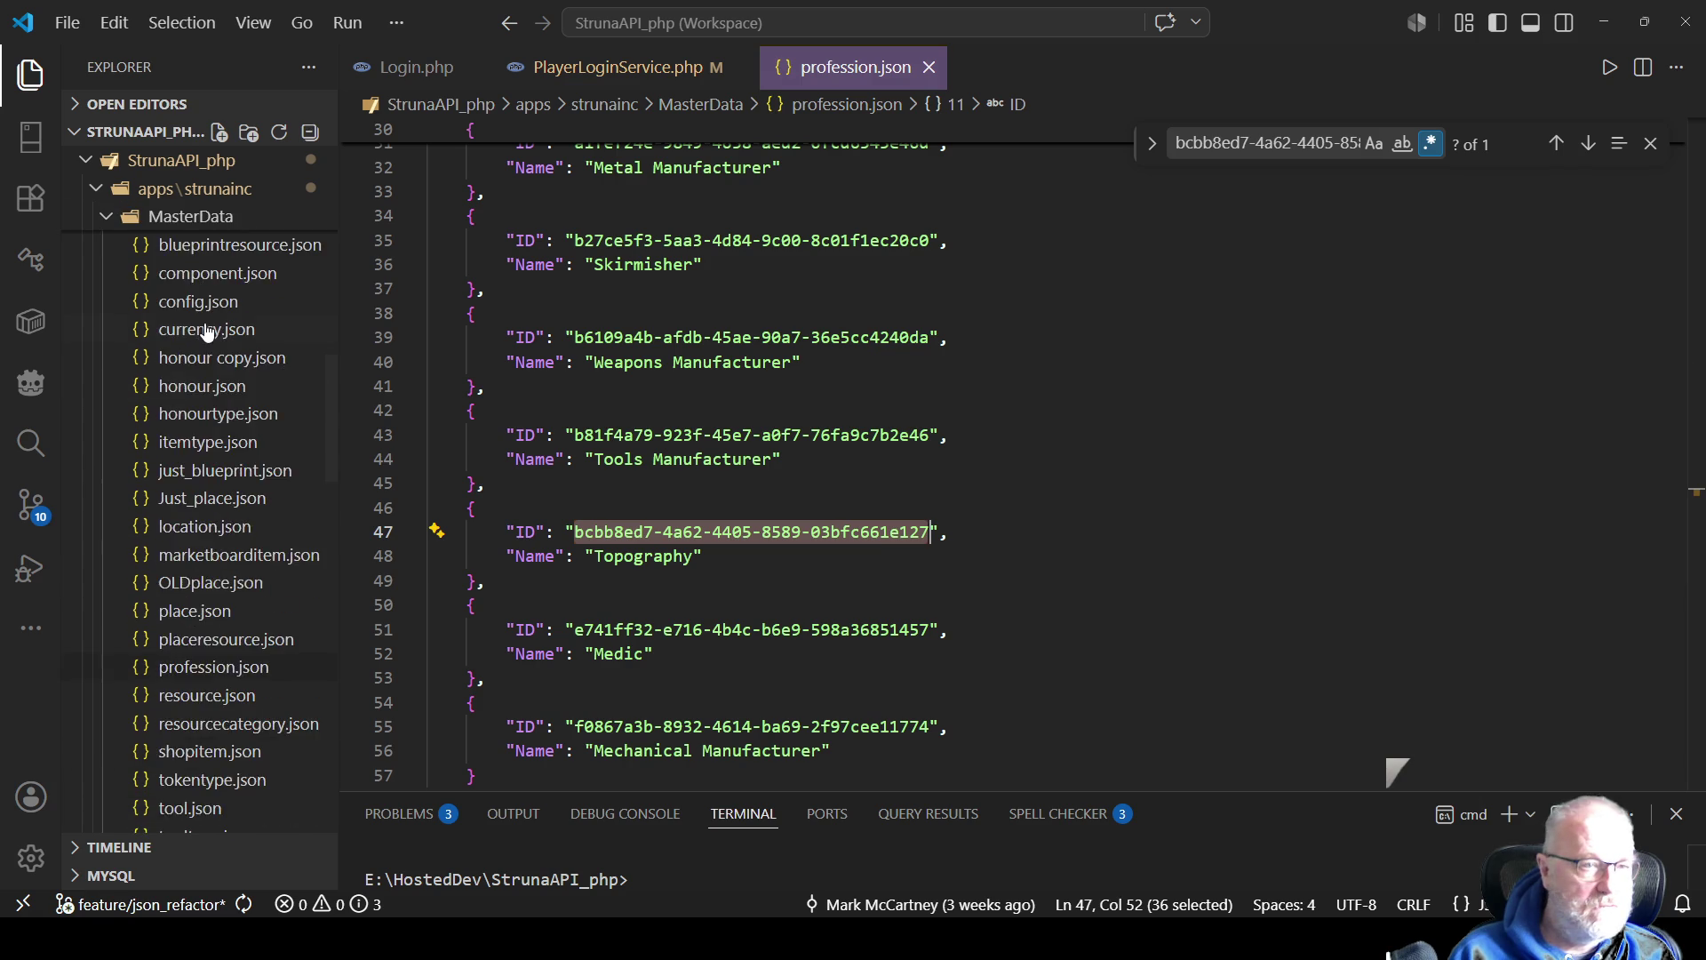
click(99, 286)
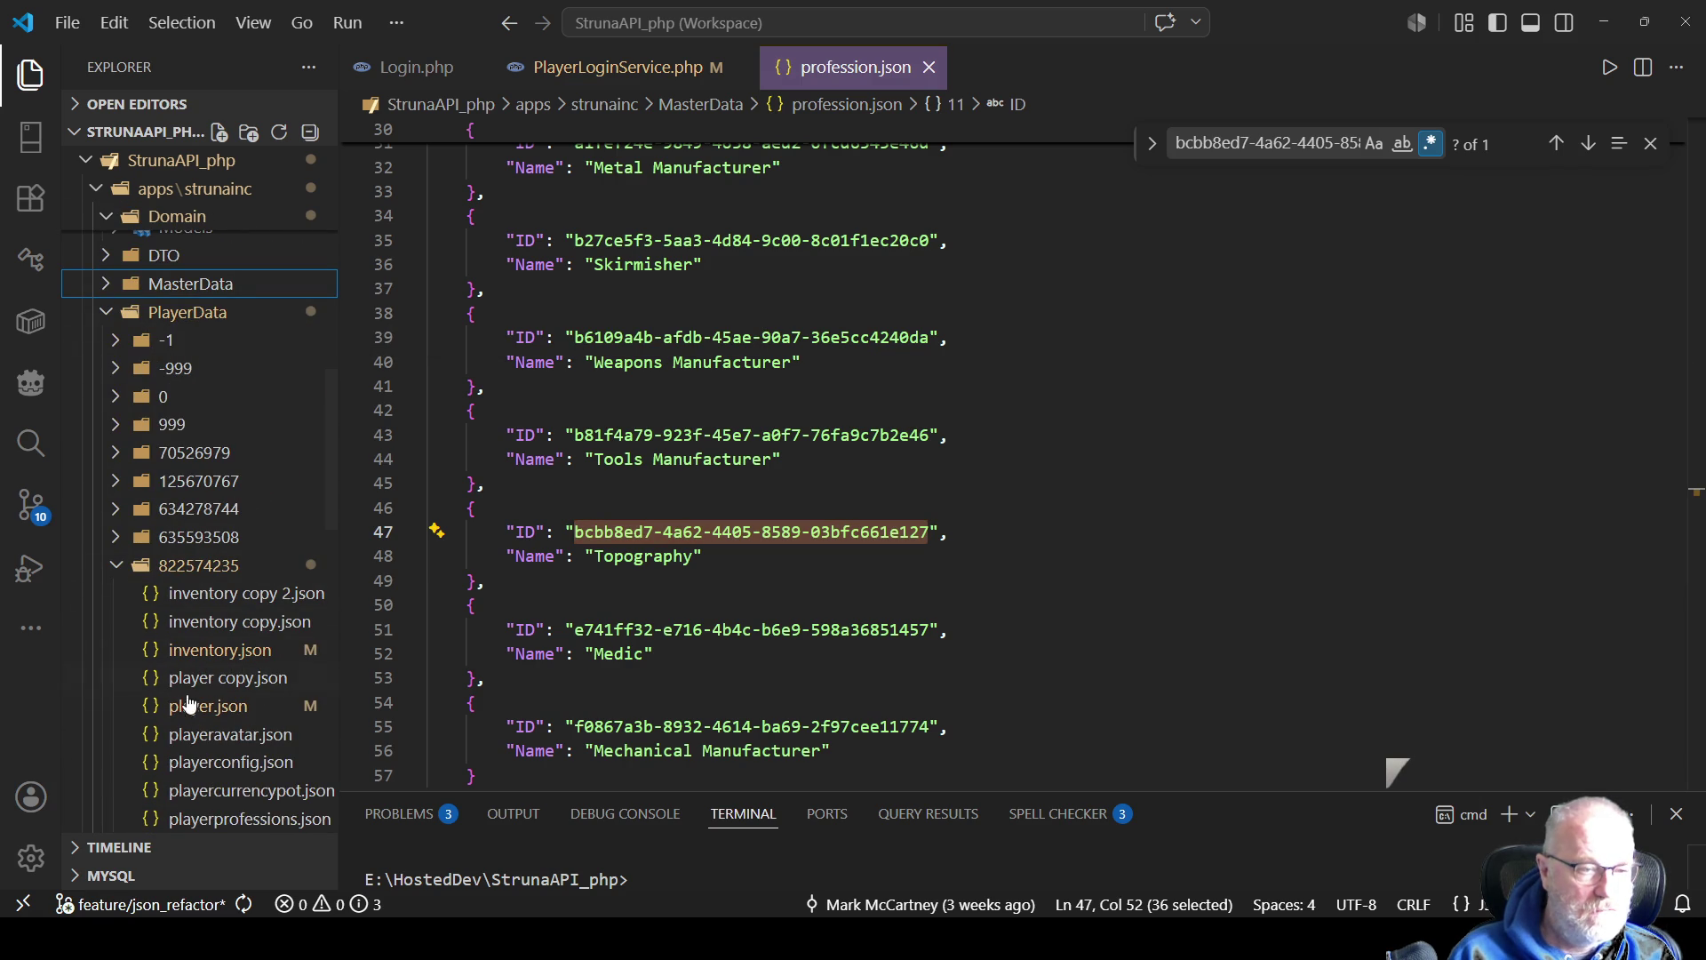
Format the player's player.json and search the ID to locate SkillPoints 19596
click(225, 707)
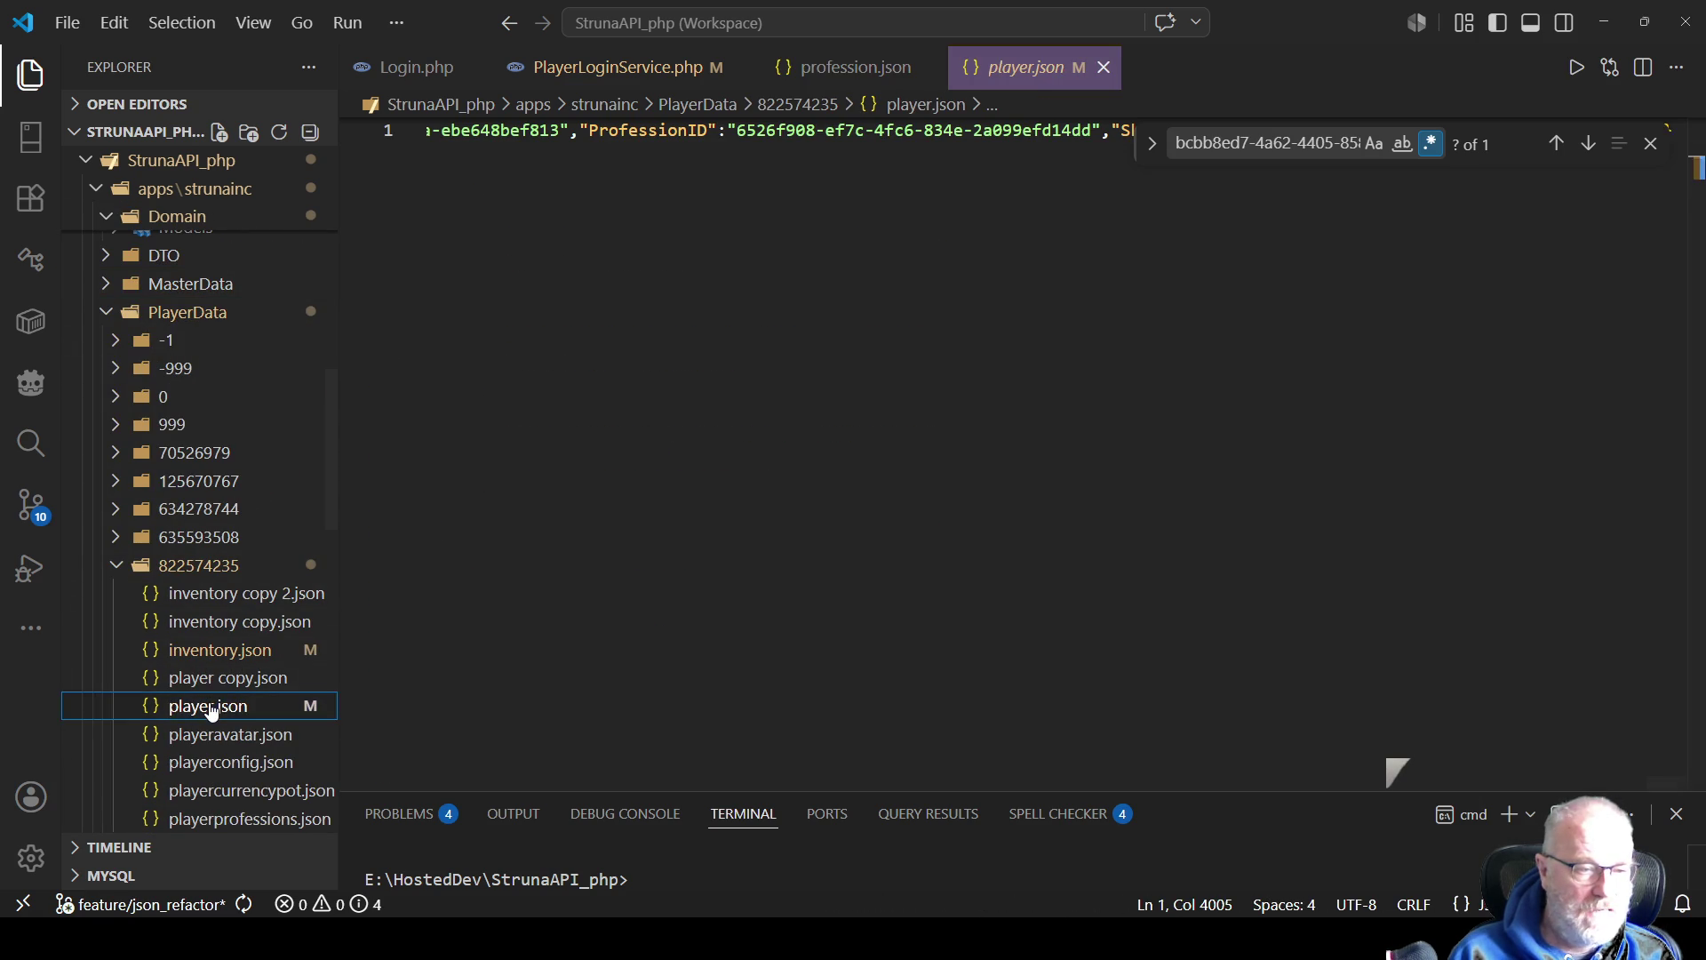
right_click(948, 397)
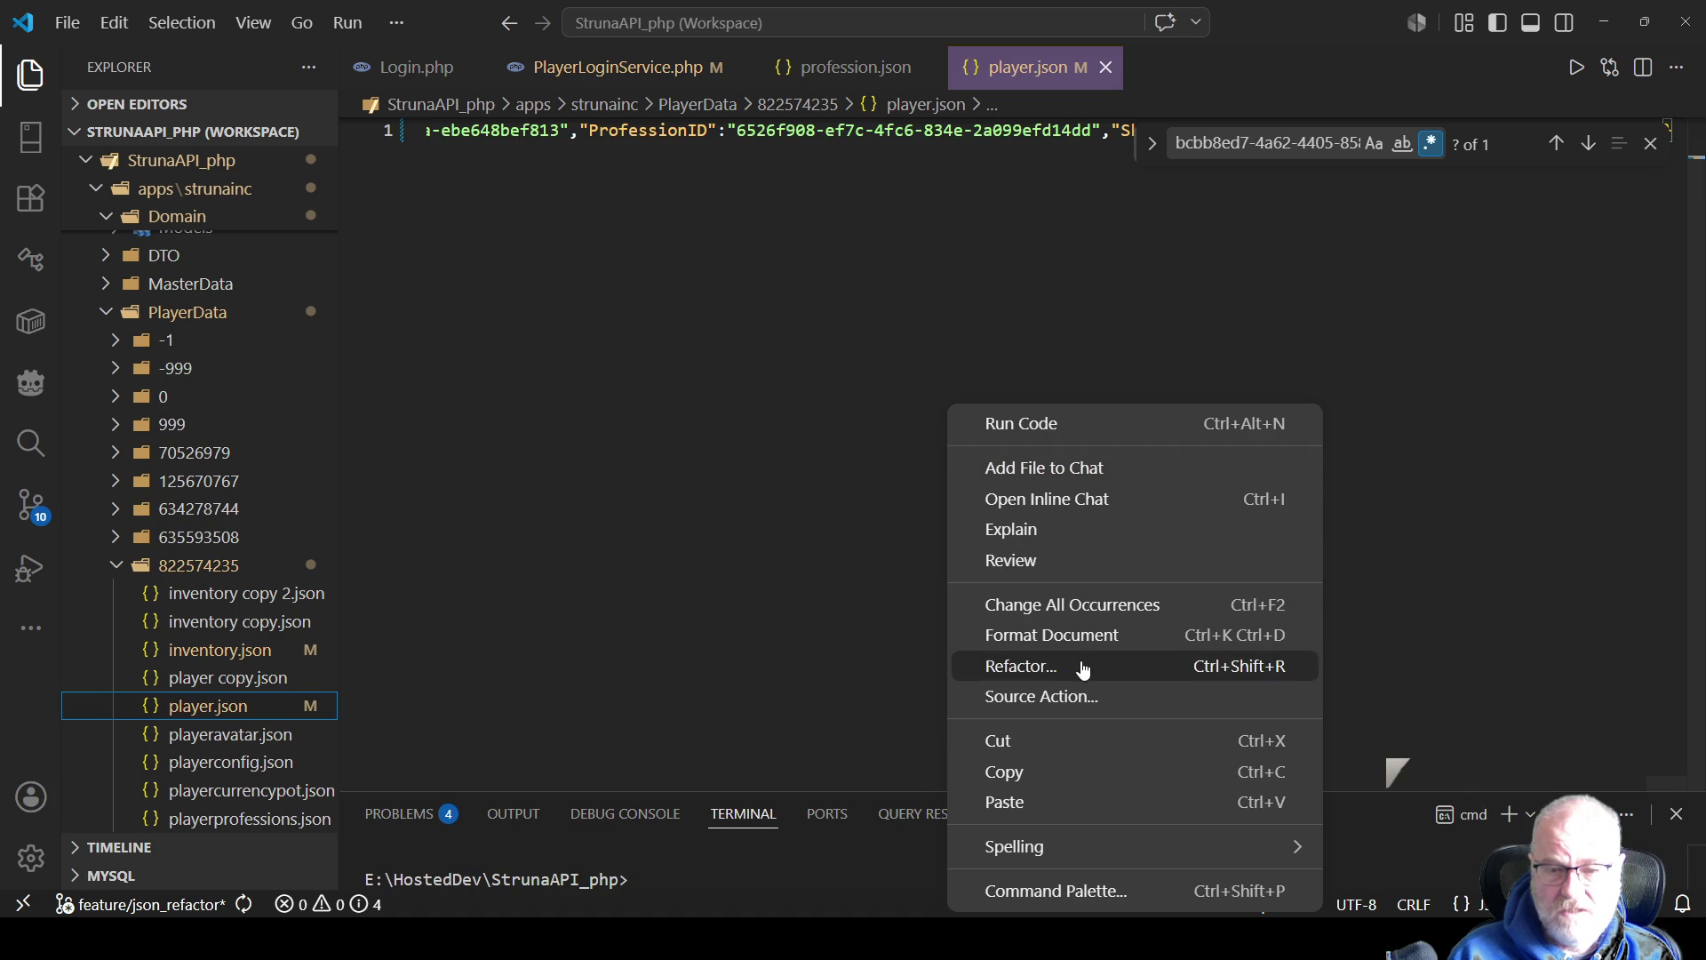
click(1087, 634)
key(ctrl+f)
key(ctrl+v)
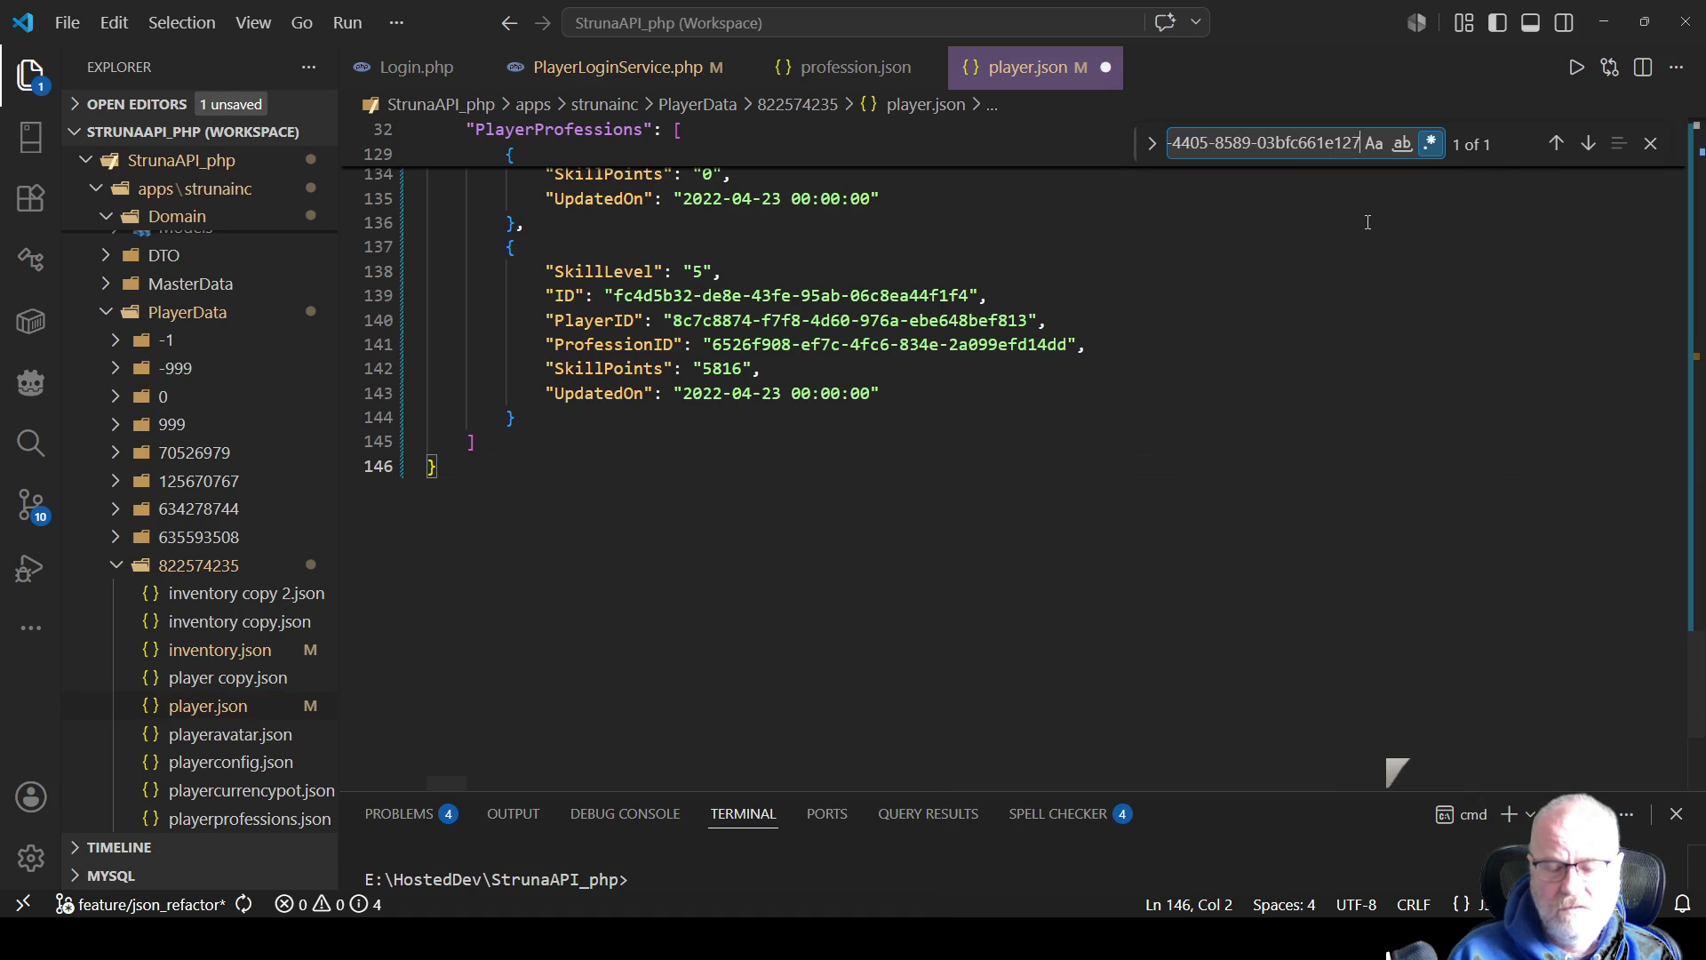
click(1556, 143)
double_click(709, 487)
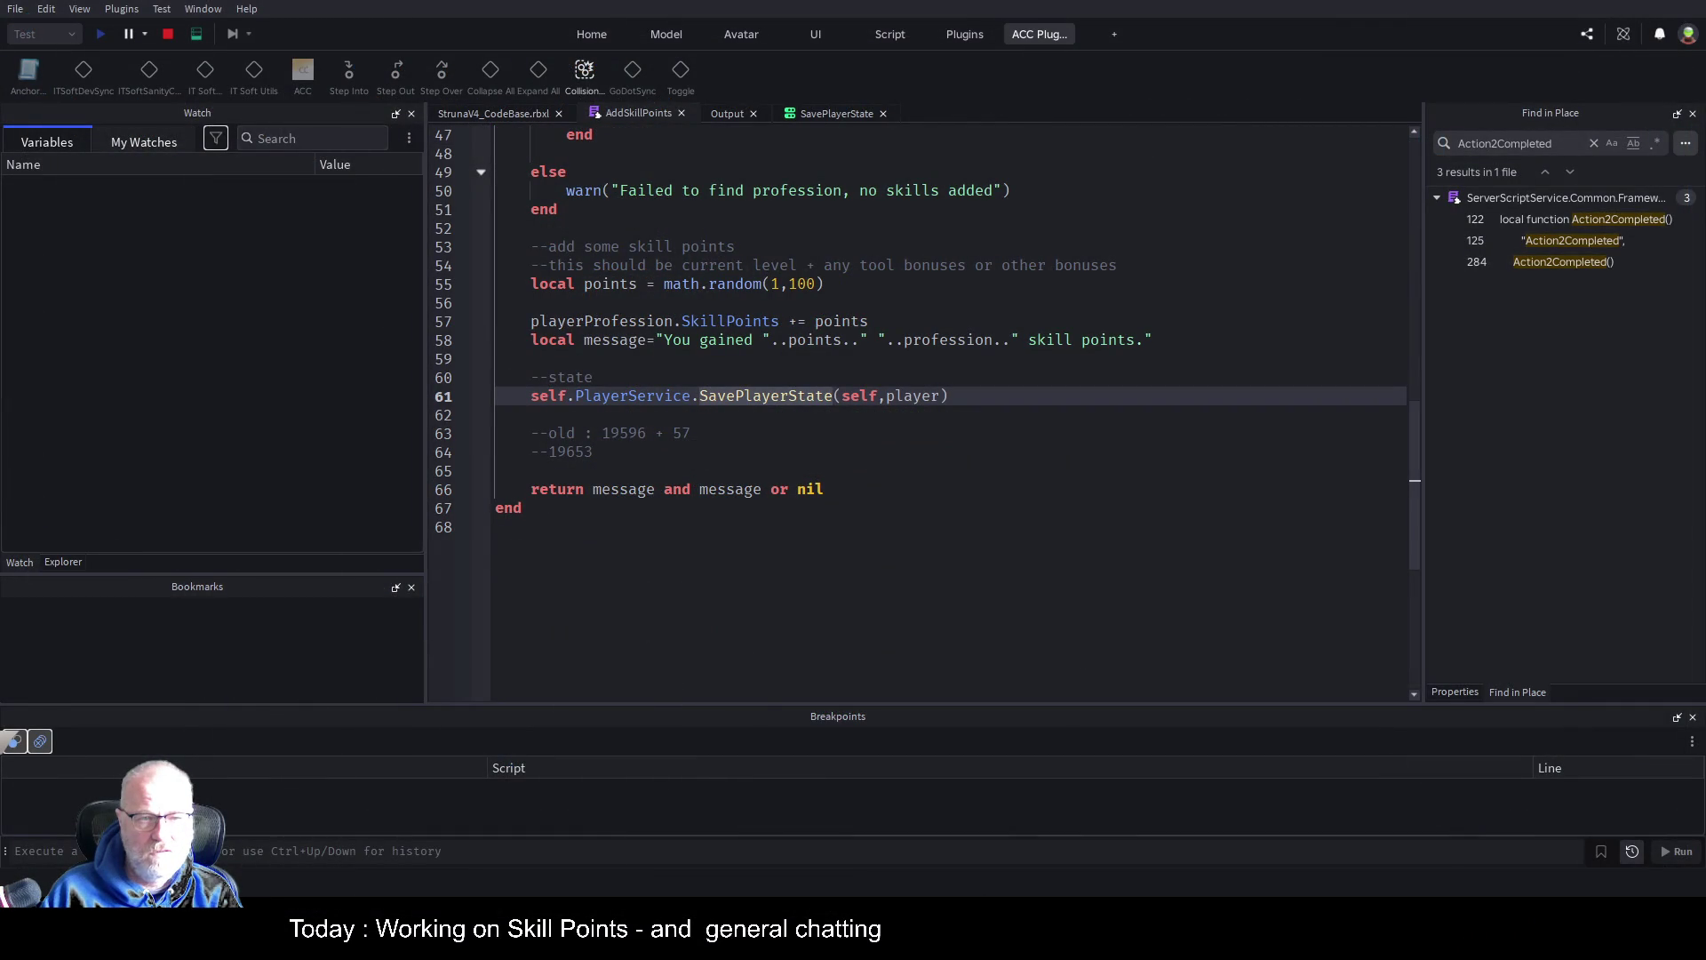
Expand profession entries [3] and [4] in the Output player-data dump
click(732, 114)
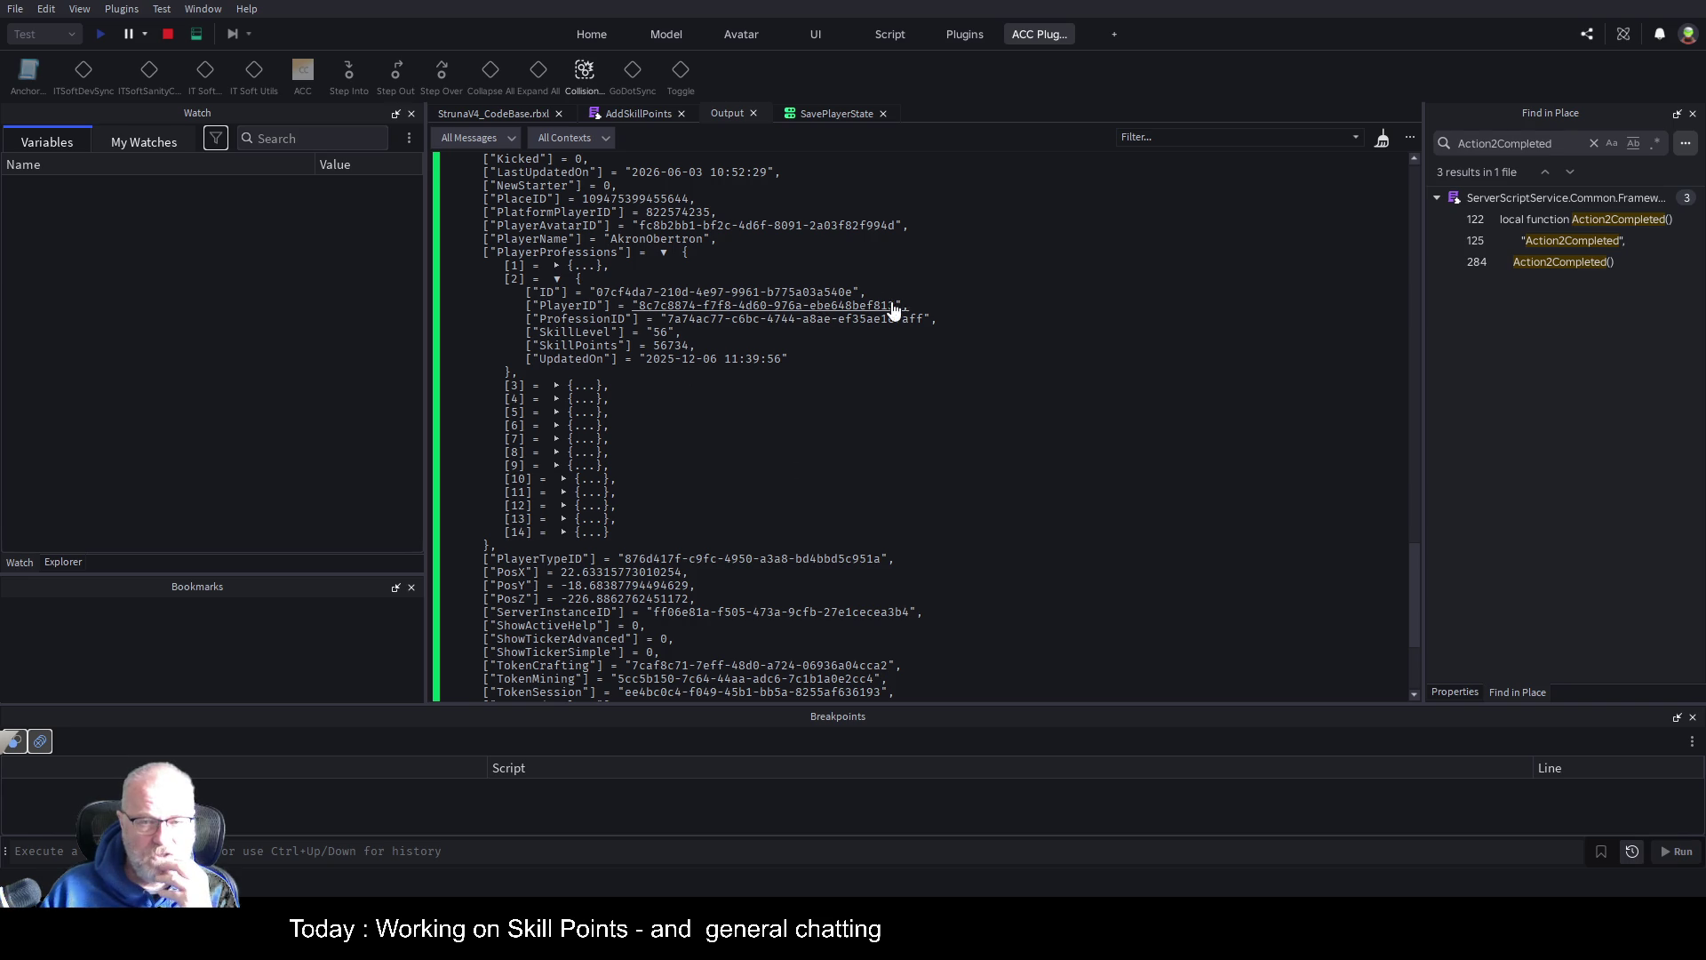
click(556, 387)
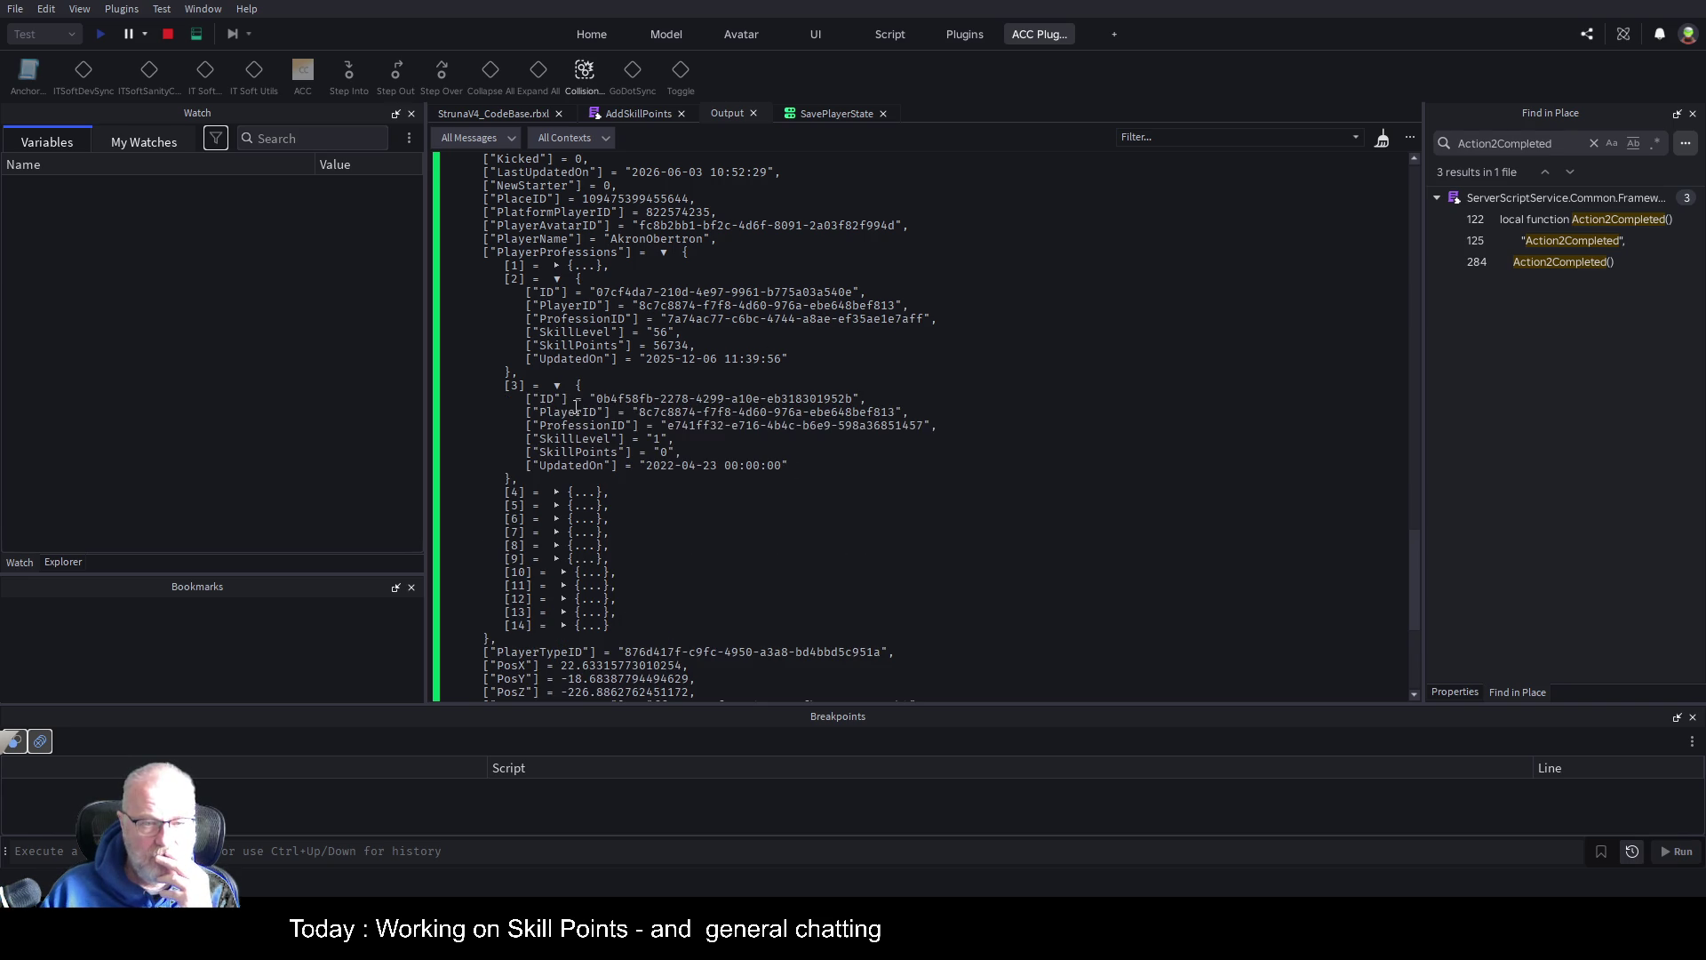
click(558, 493)
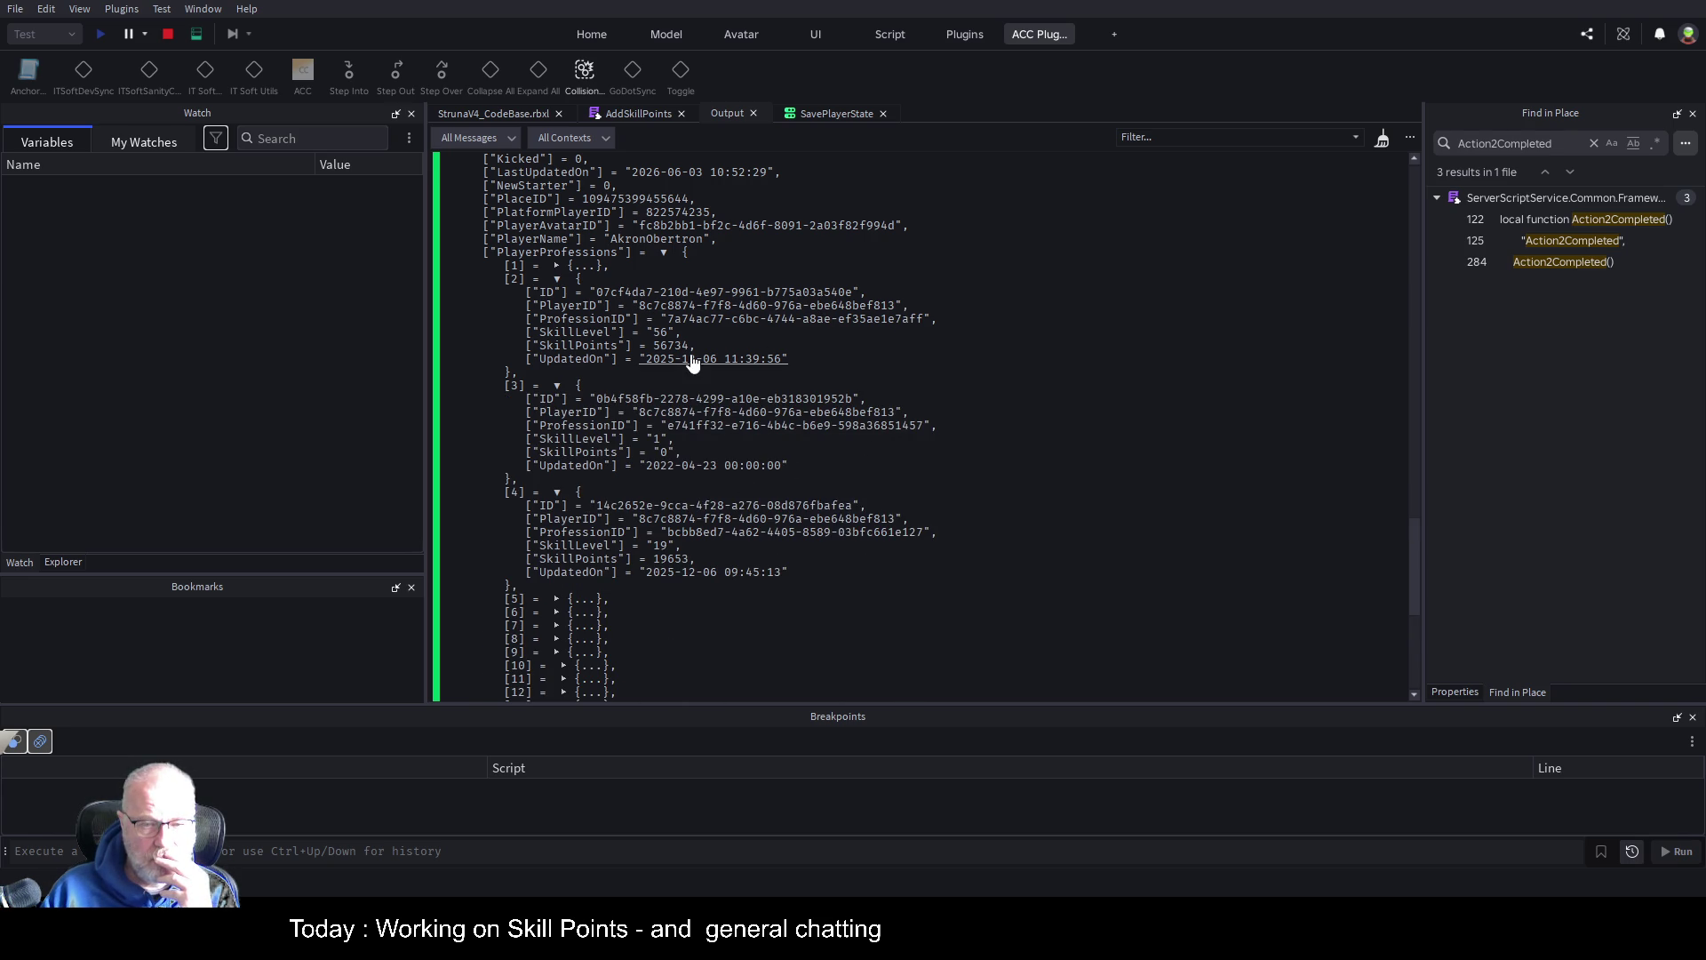
scroll(692, 363, down, 3)
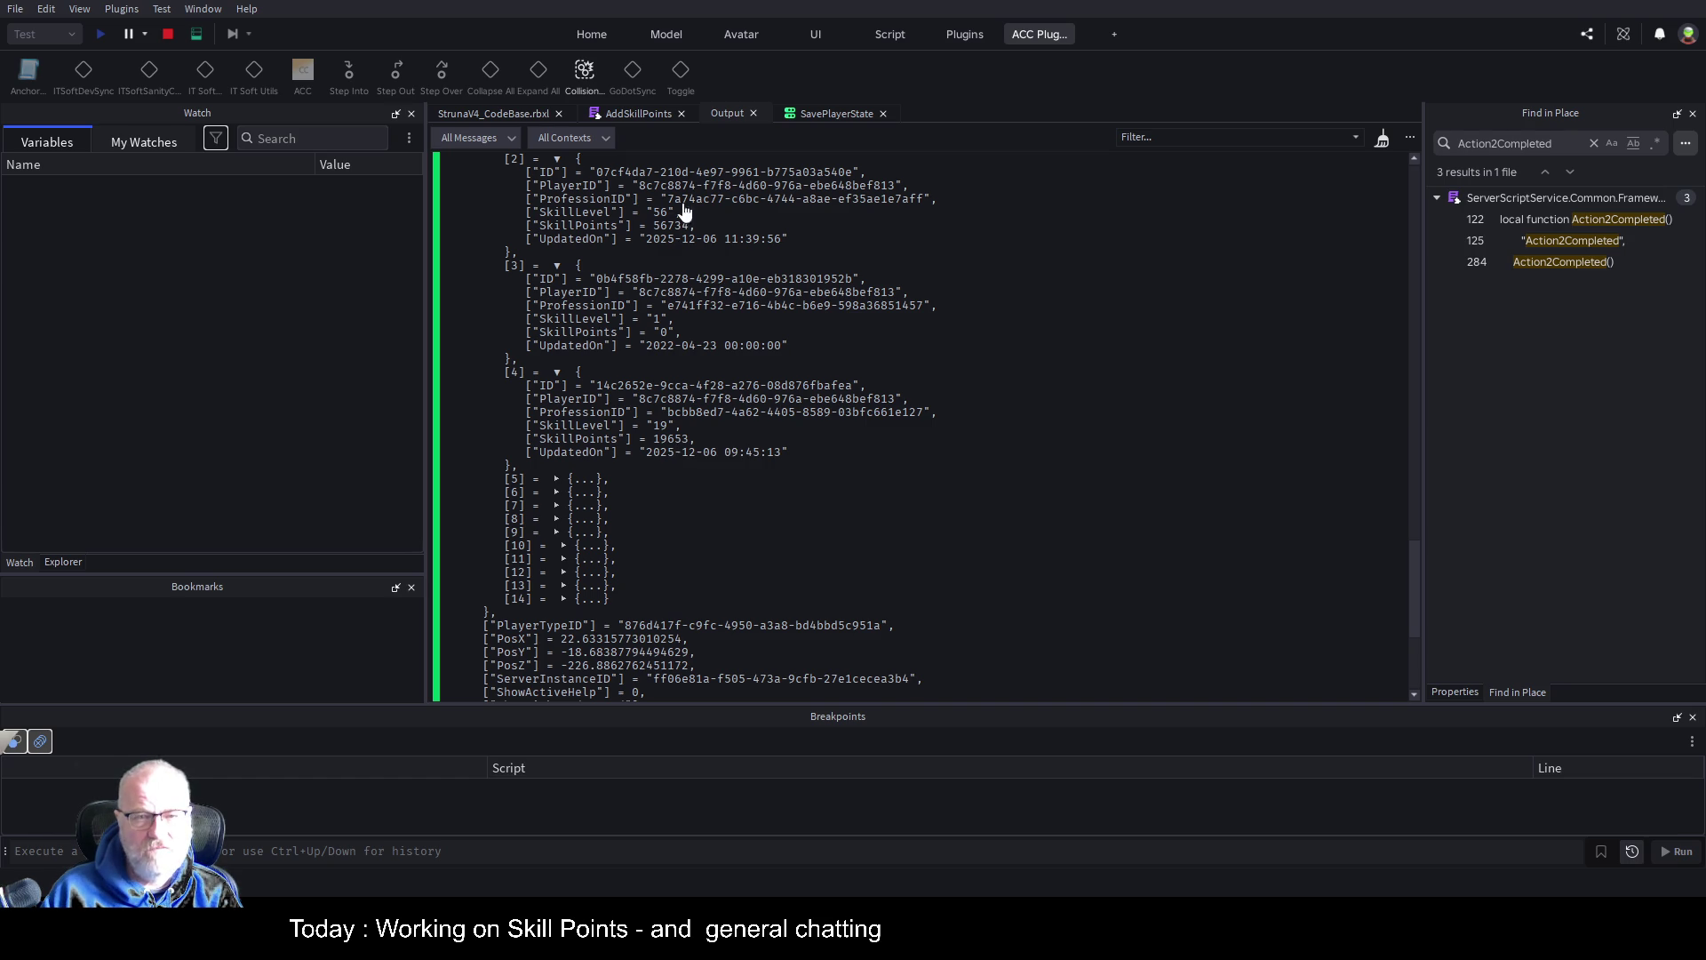
Compare entry [4] against the 19653 note in AddSkillPoints, then open SavePlayerState
click(663, 113)
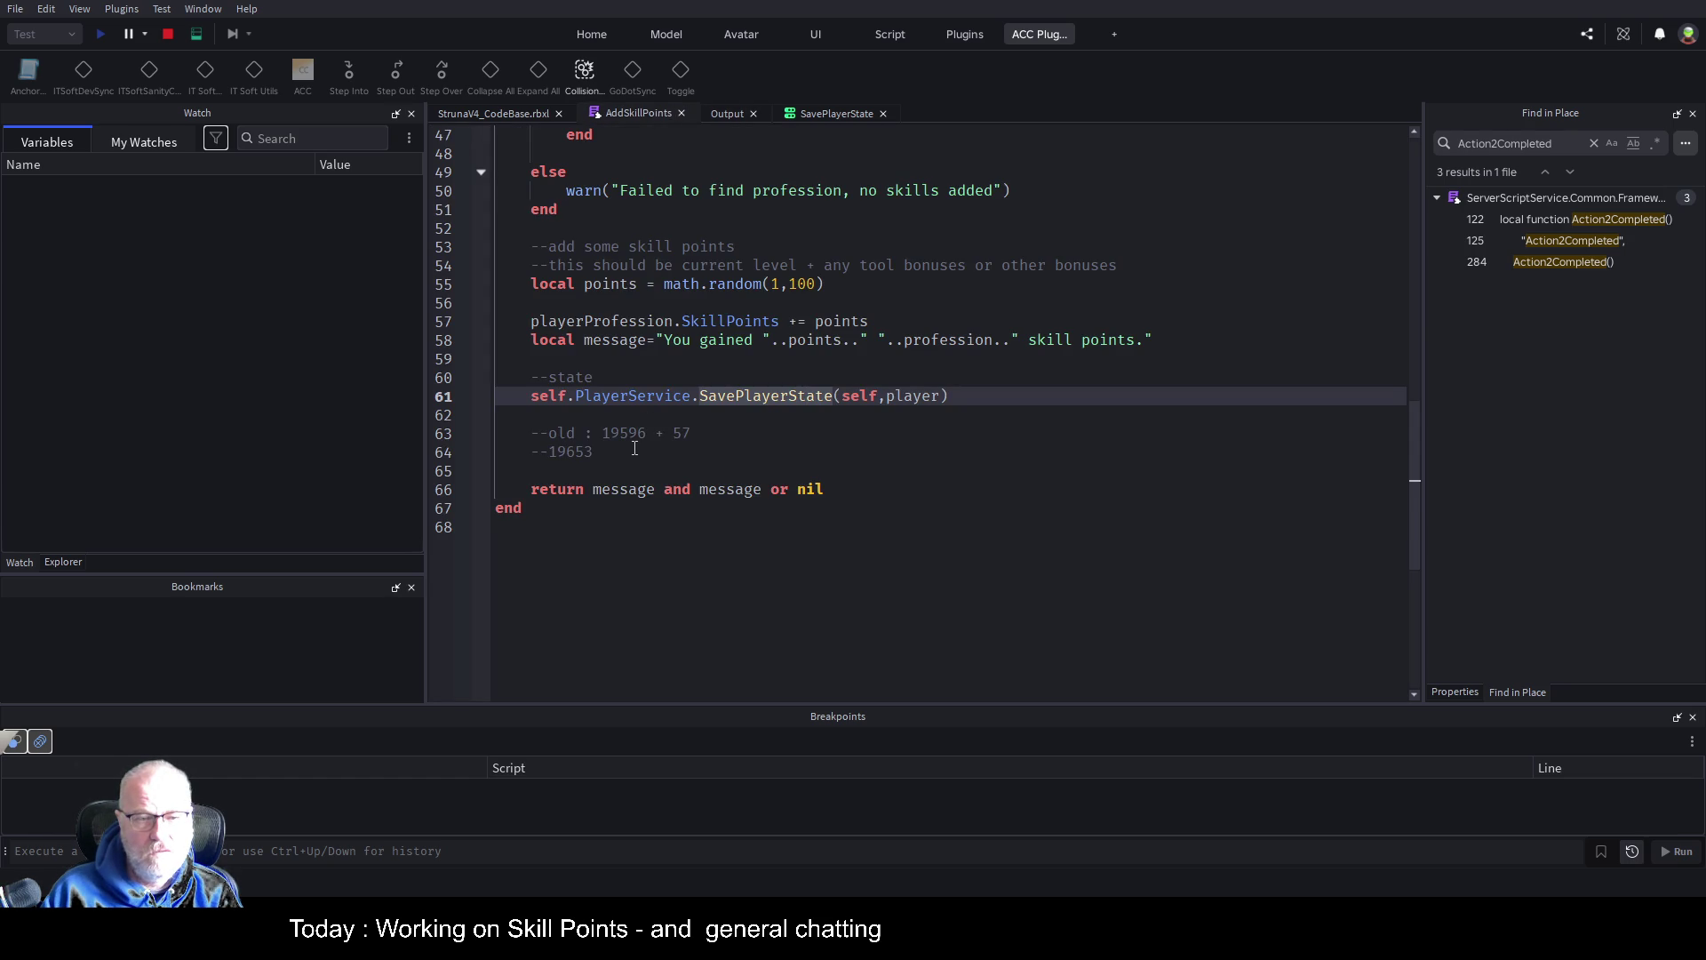
double_click(575, 450)
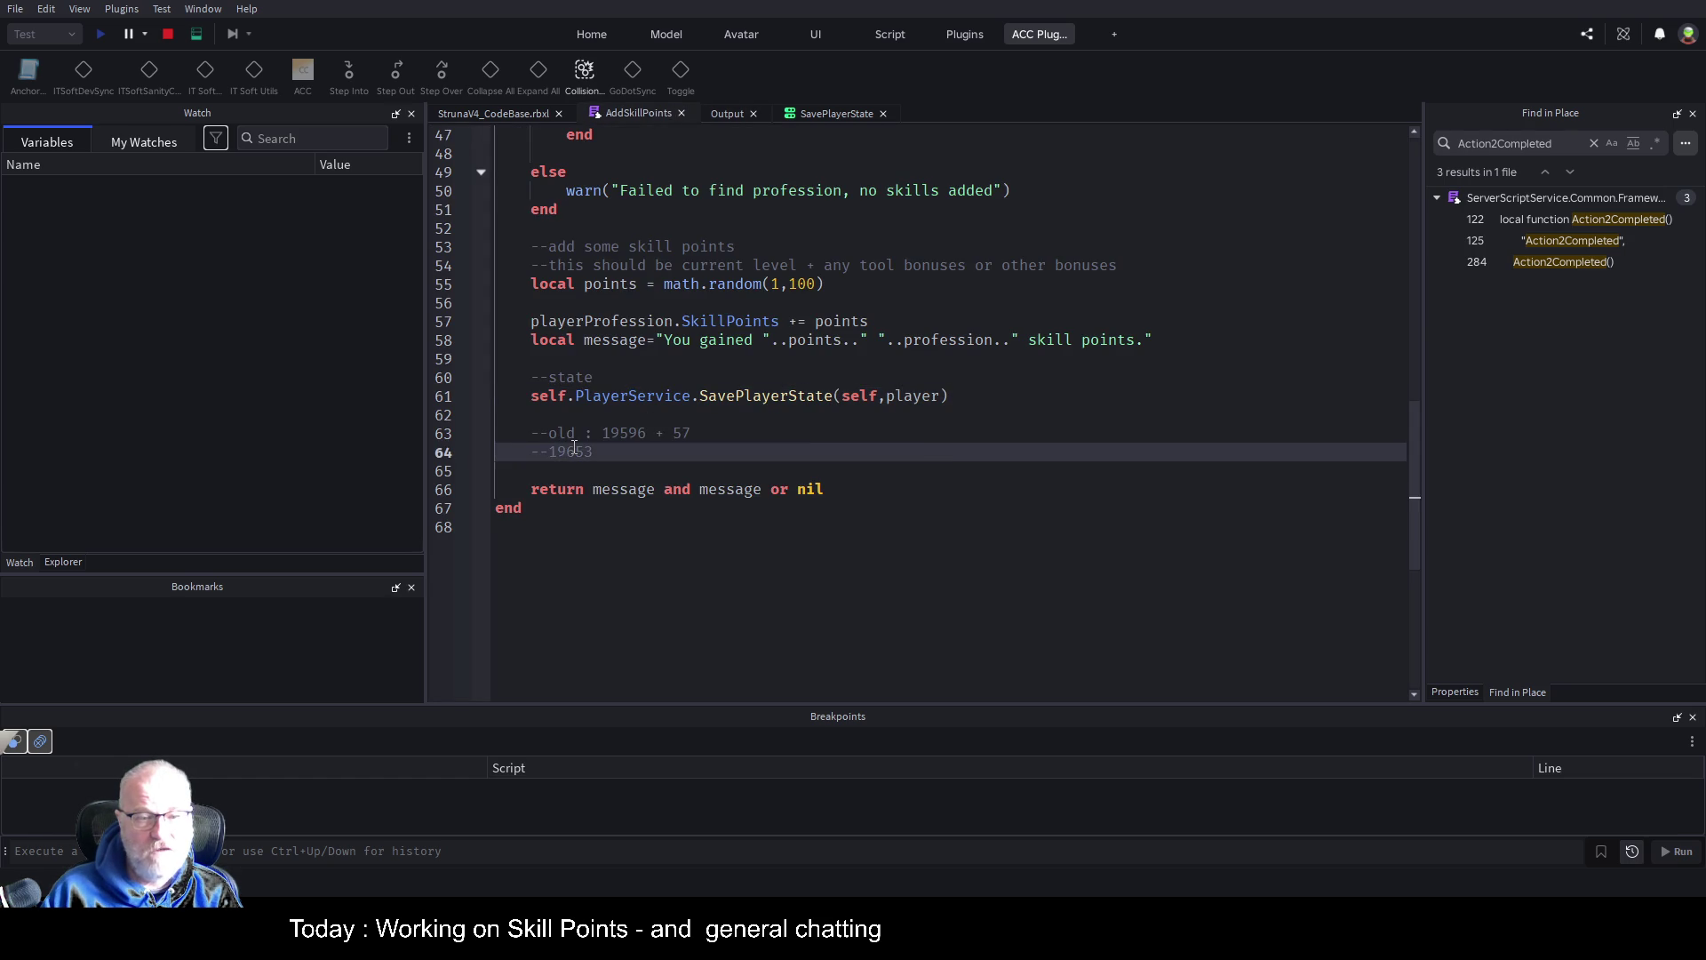
click(736, 115)
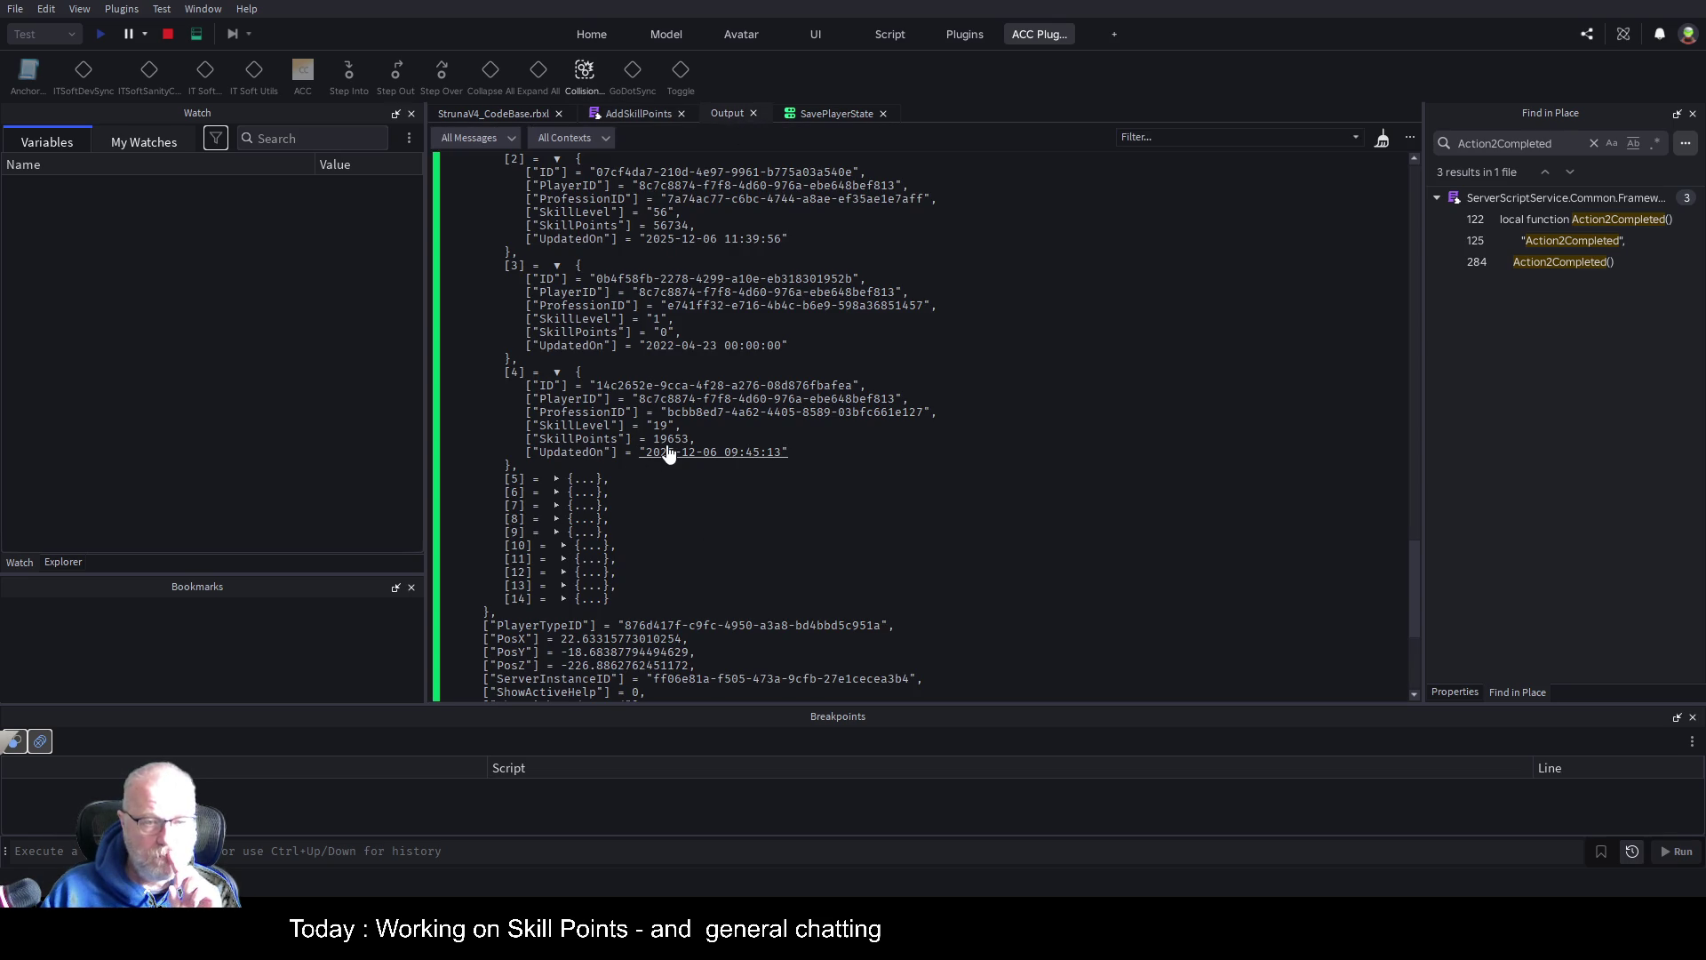
click(834, 114)
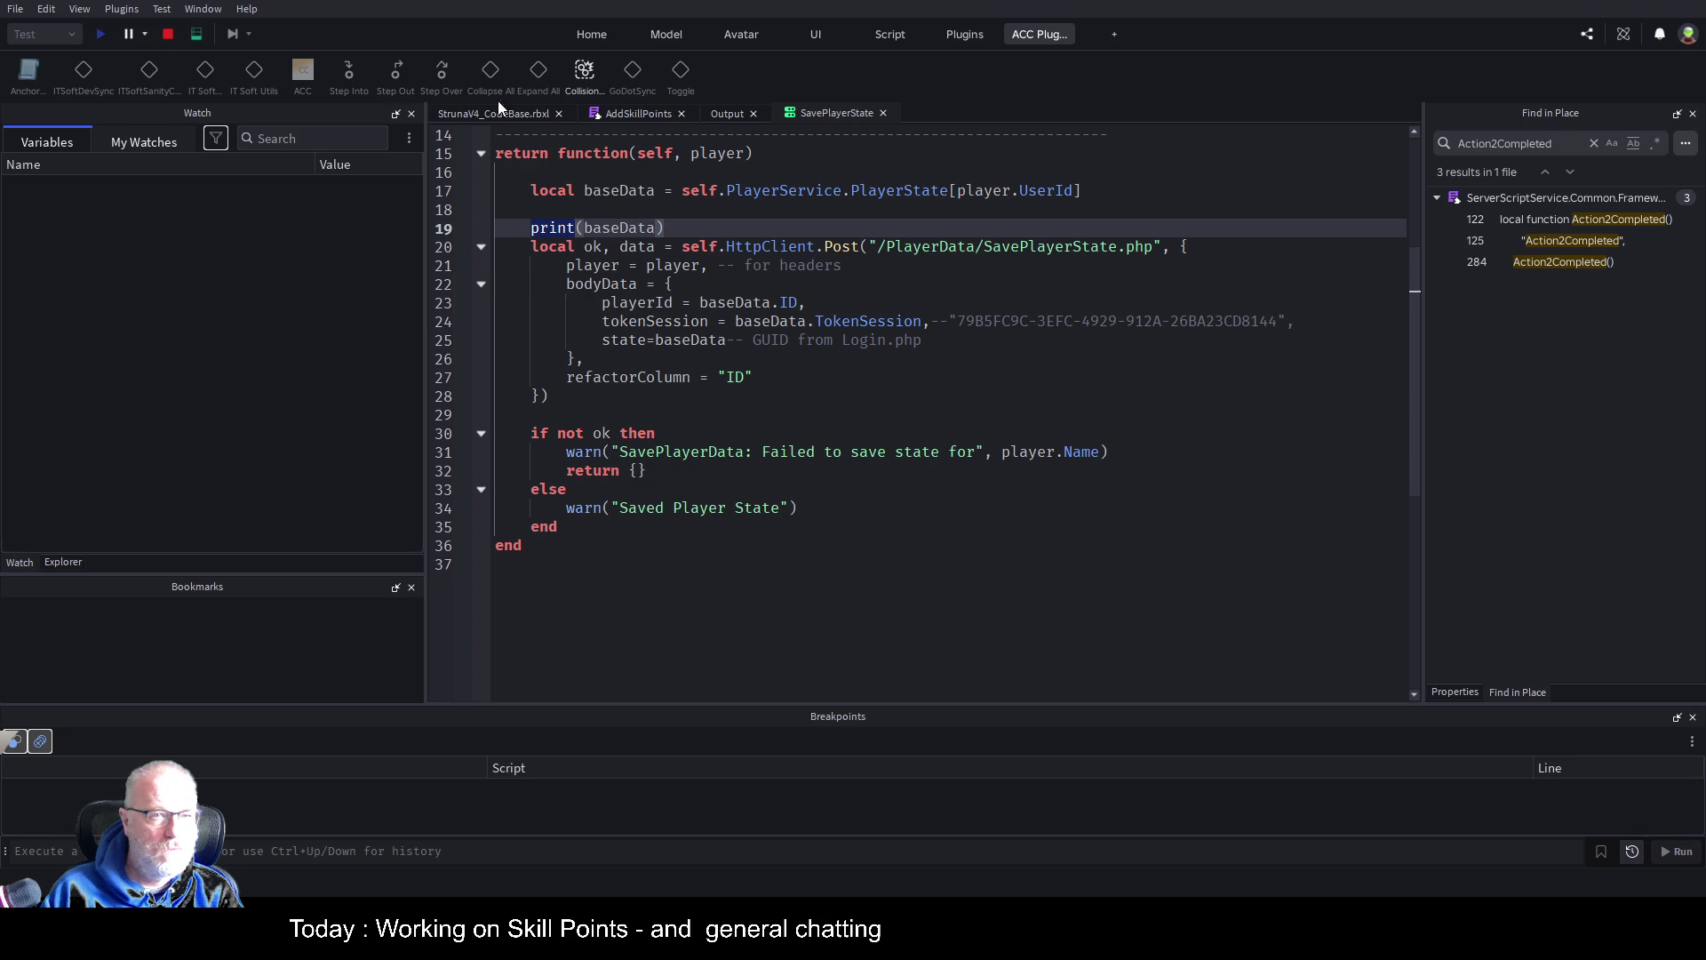
Stop the play test from the client view, start a new one, and show its Output log
click(453, 116)
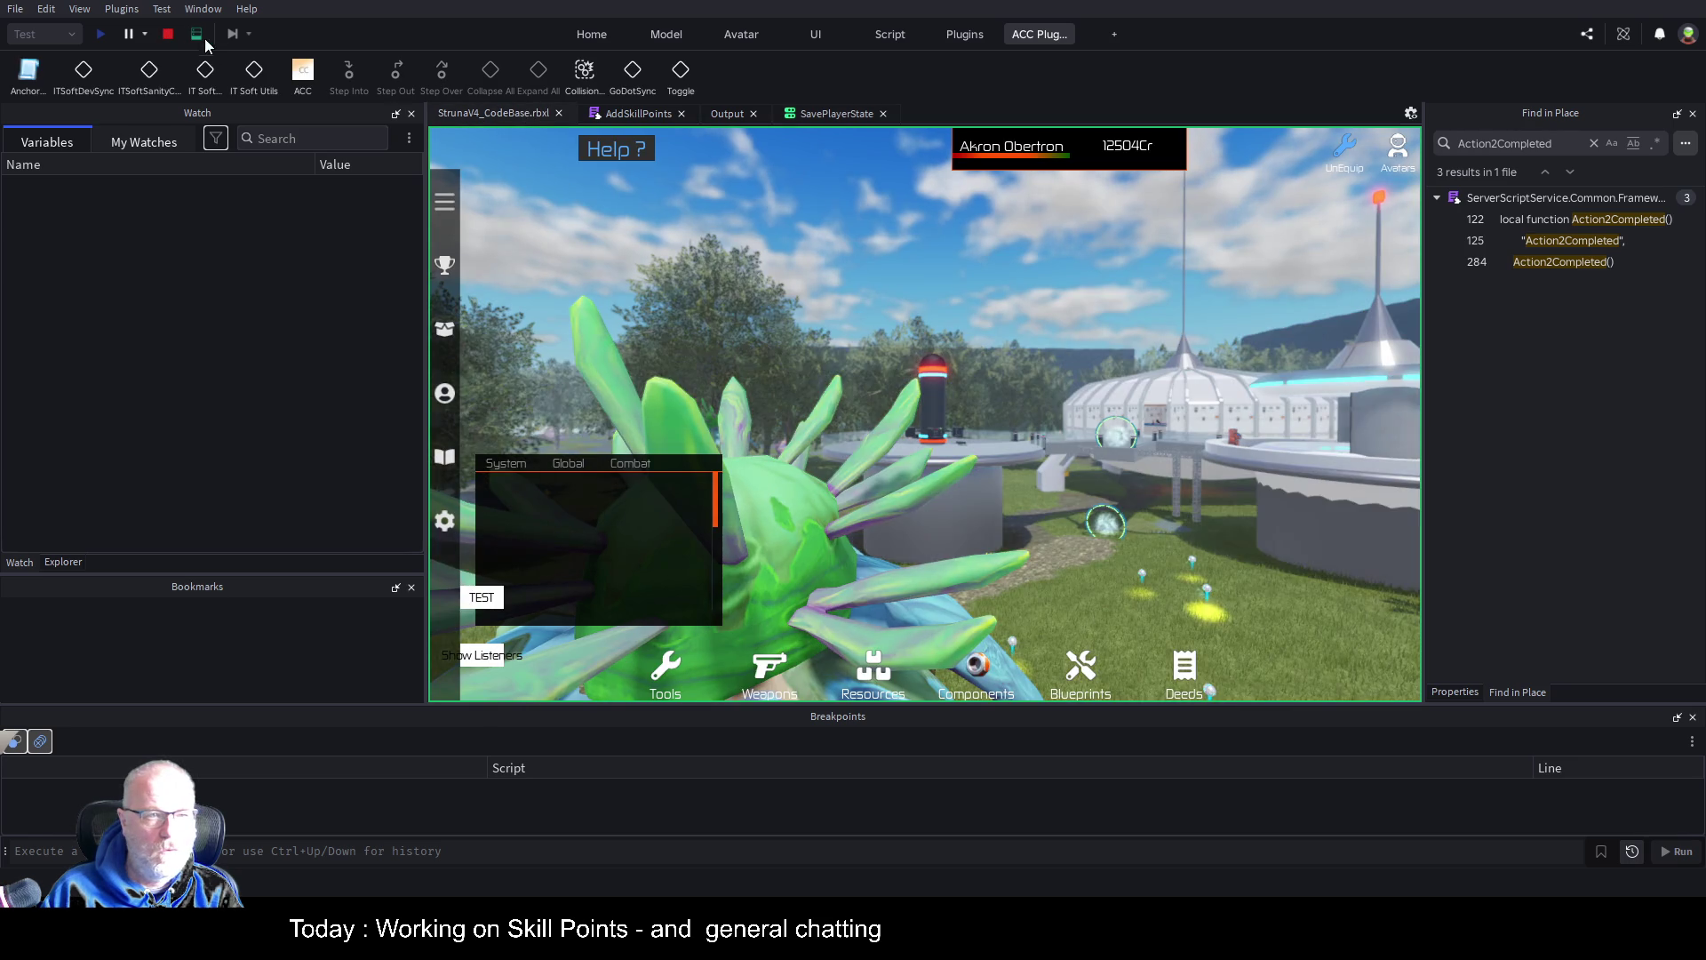
click(195, 34)
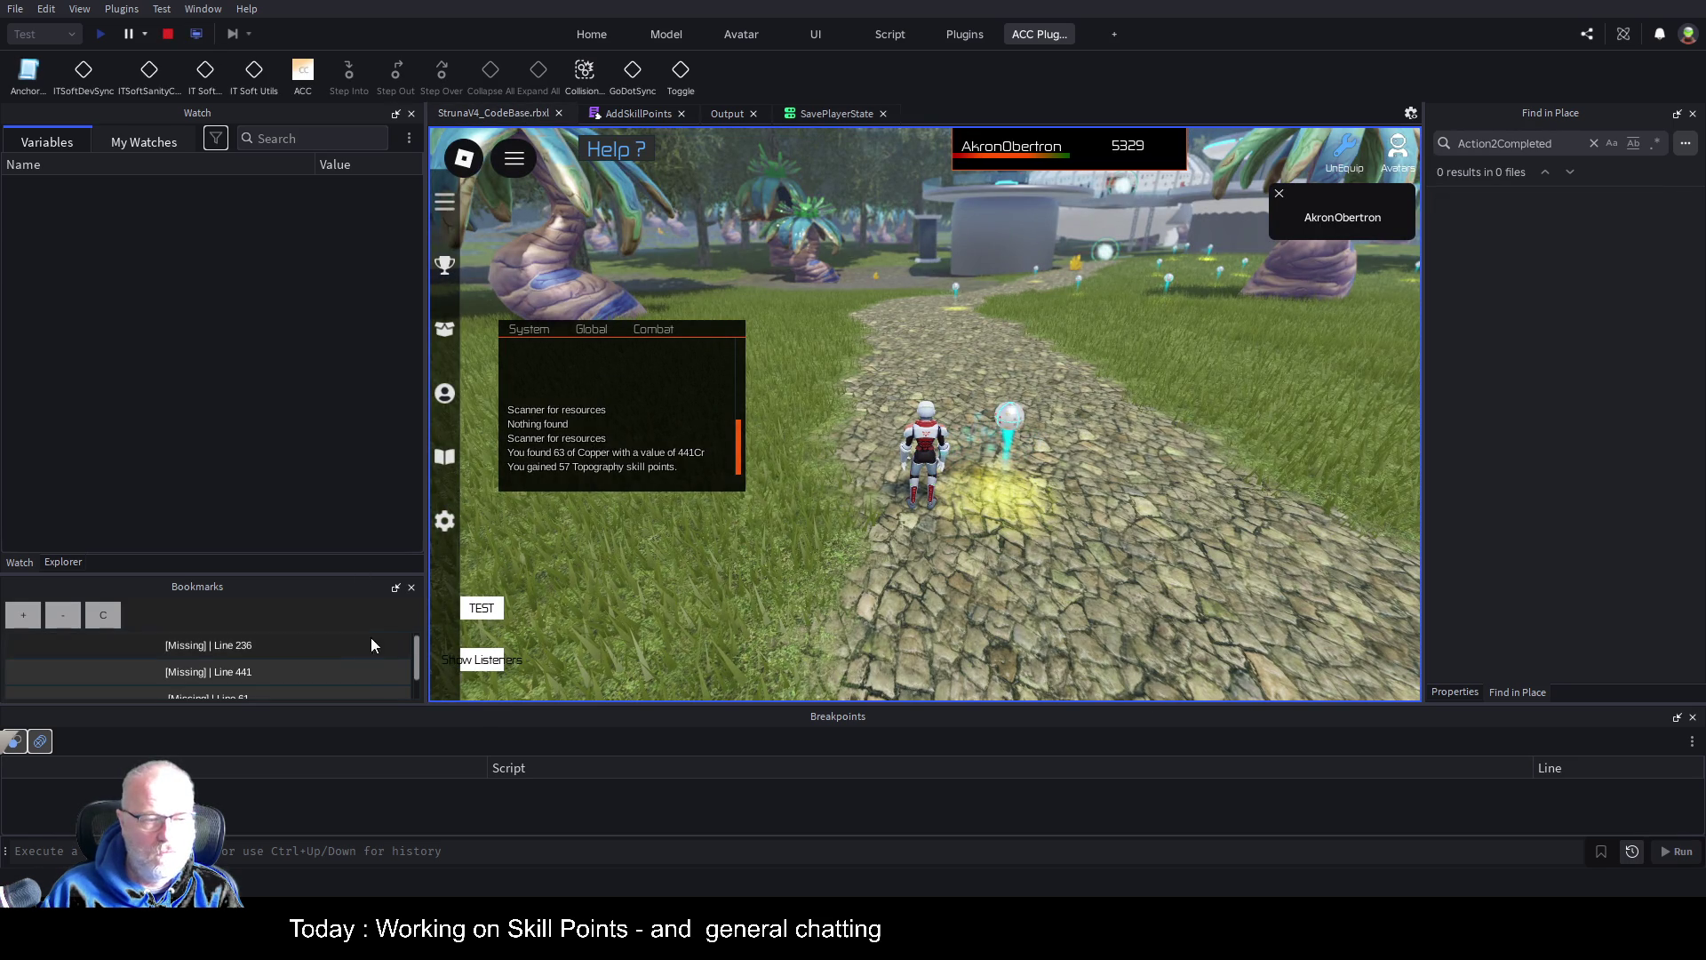
click(167, 34)
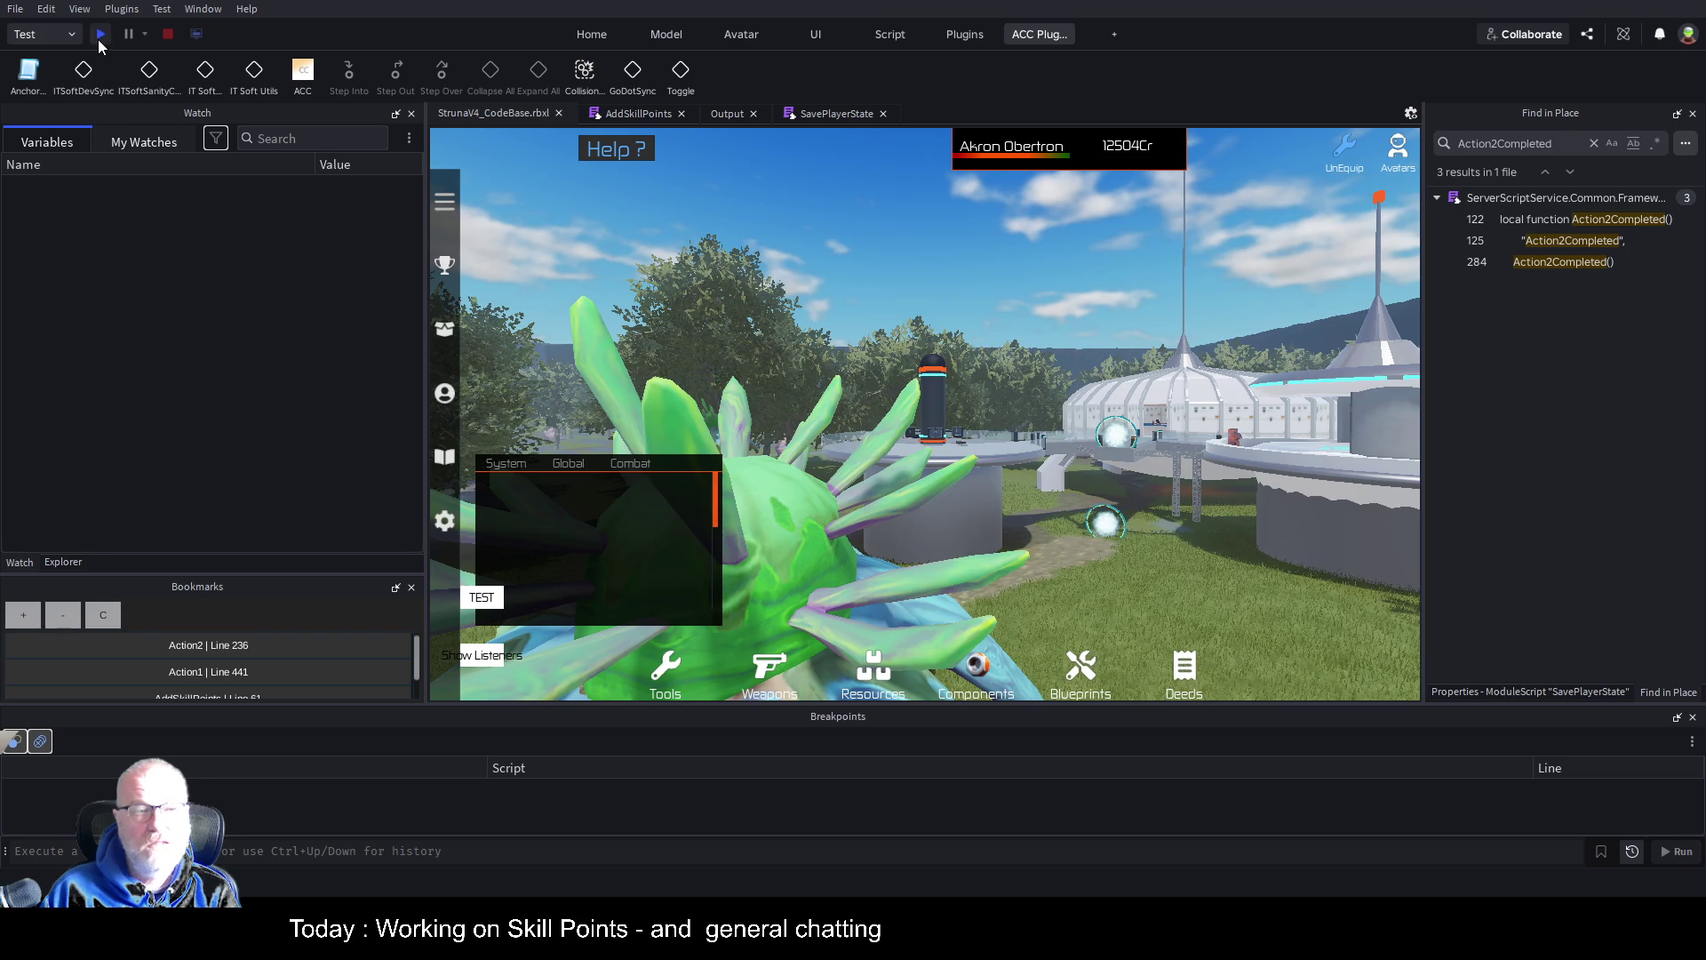
click(101, 34)
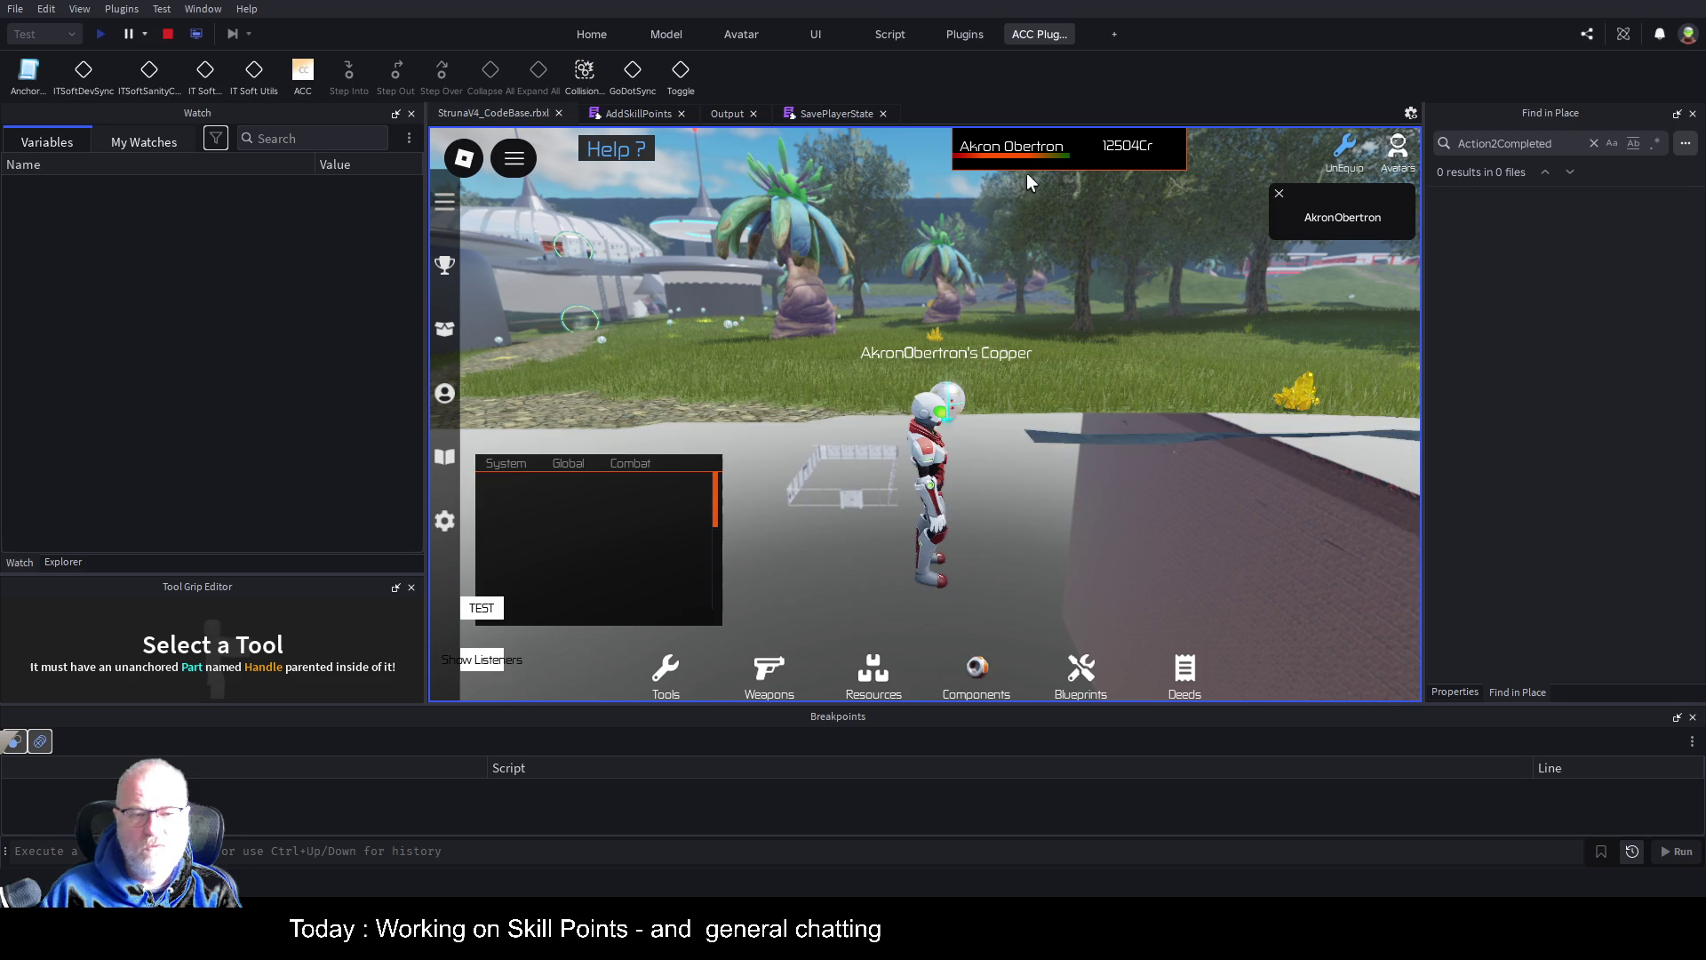
mouse_move(855, 292)
mouse_down()
mouse_move(125, 273)
mouse_move(248, 338)
mouse_move(215, 339)
mouse_up()
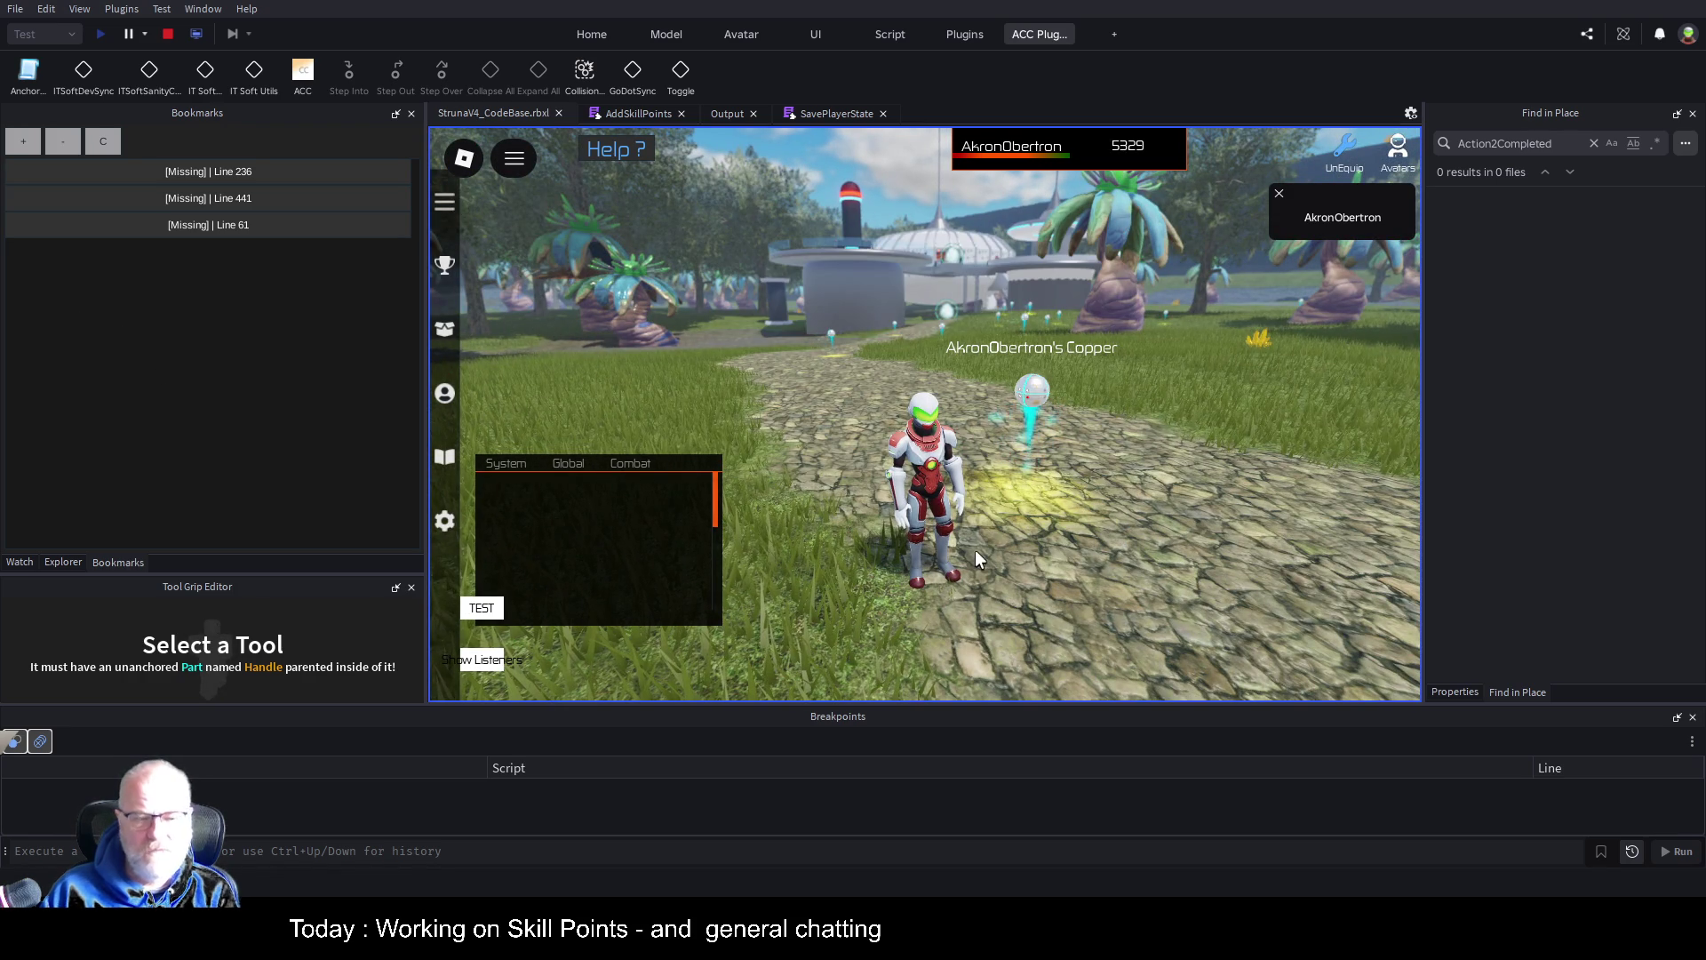
click(728, 113)
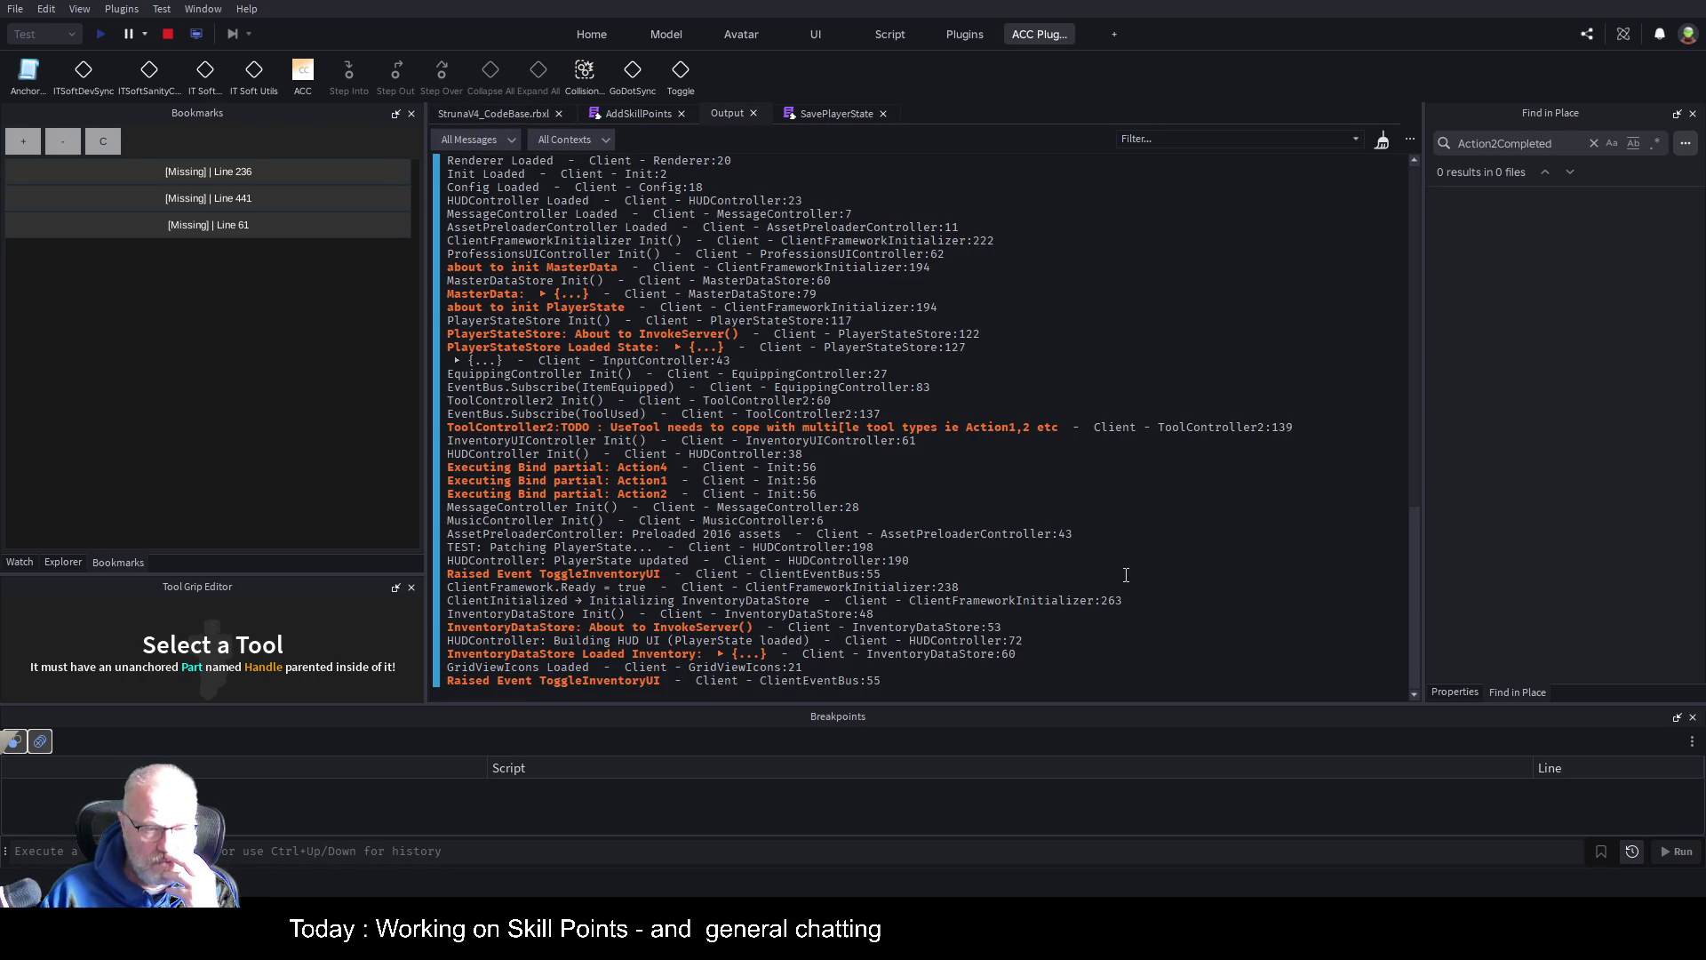
Clear the Output log and open the in-game Professions panel
key(ctrl+k)
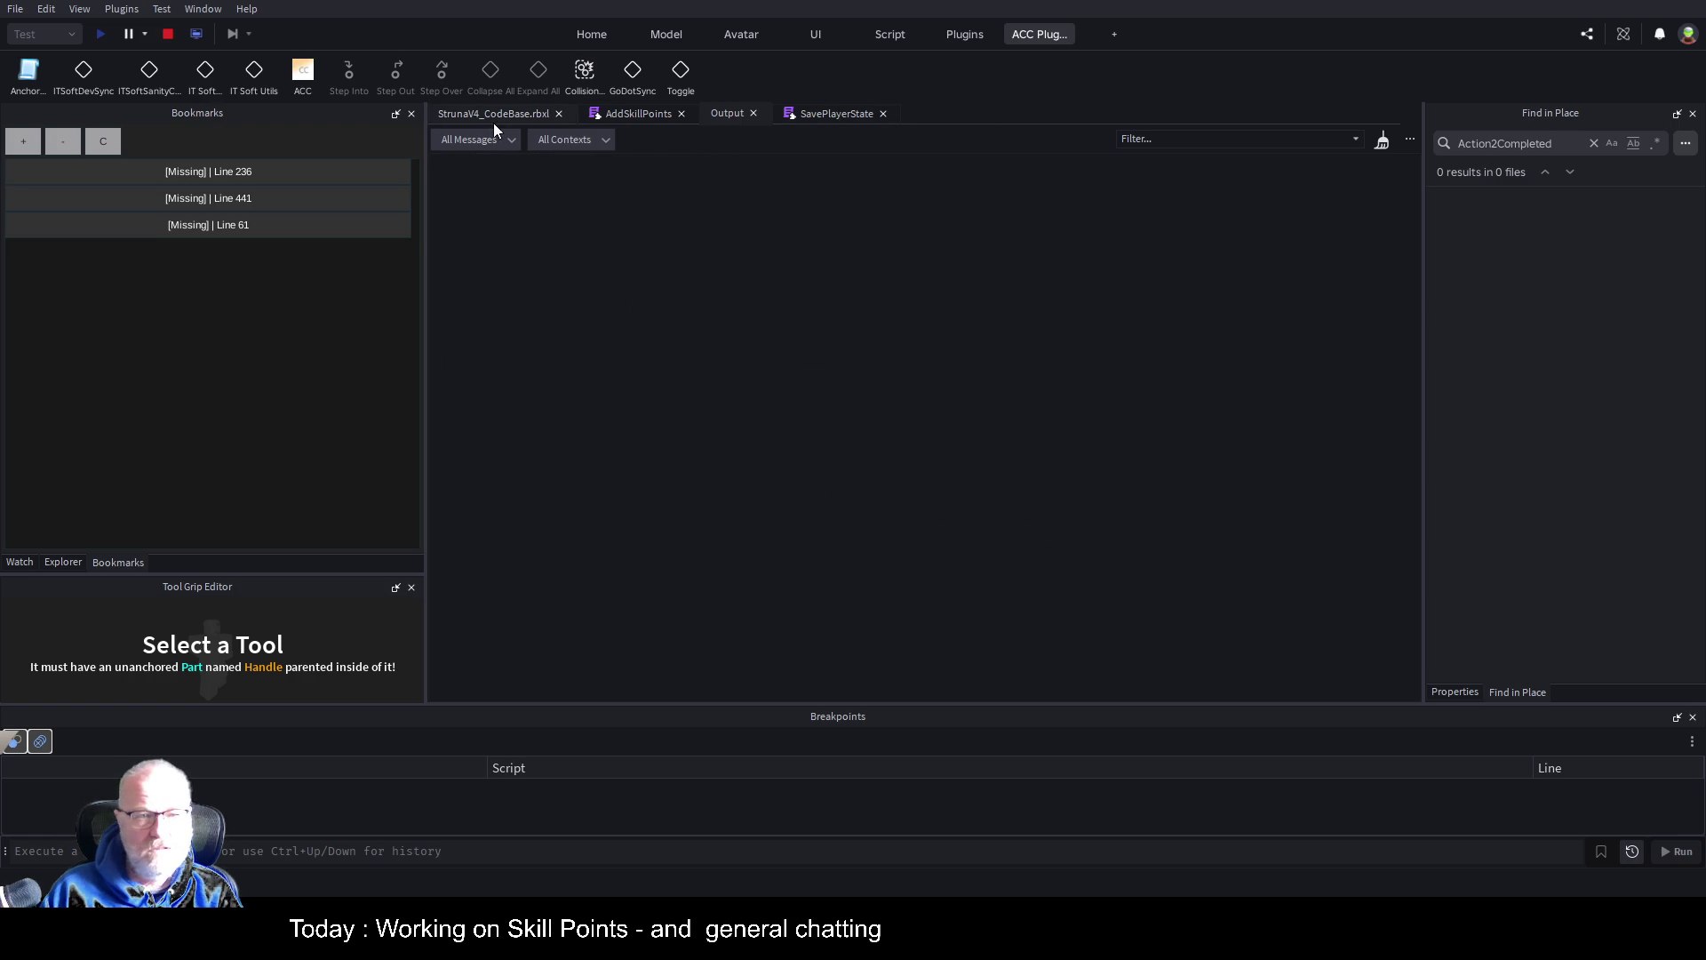
click(494, 117)
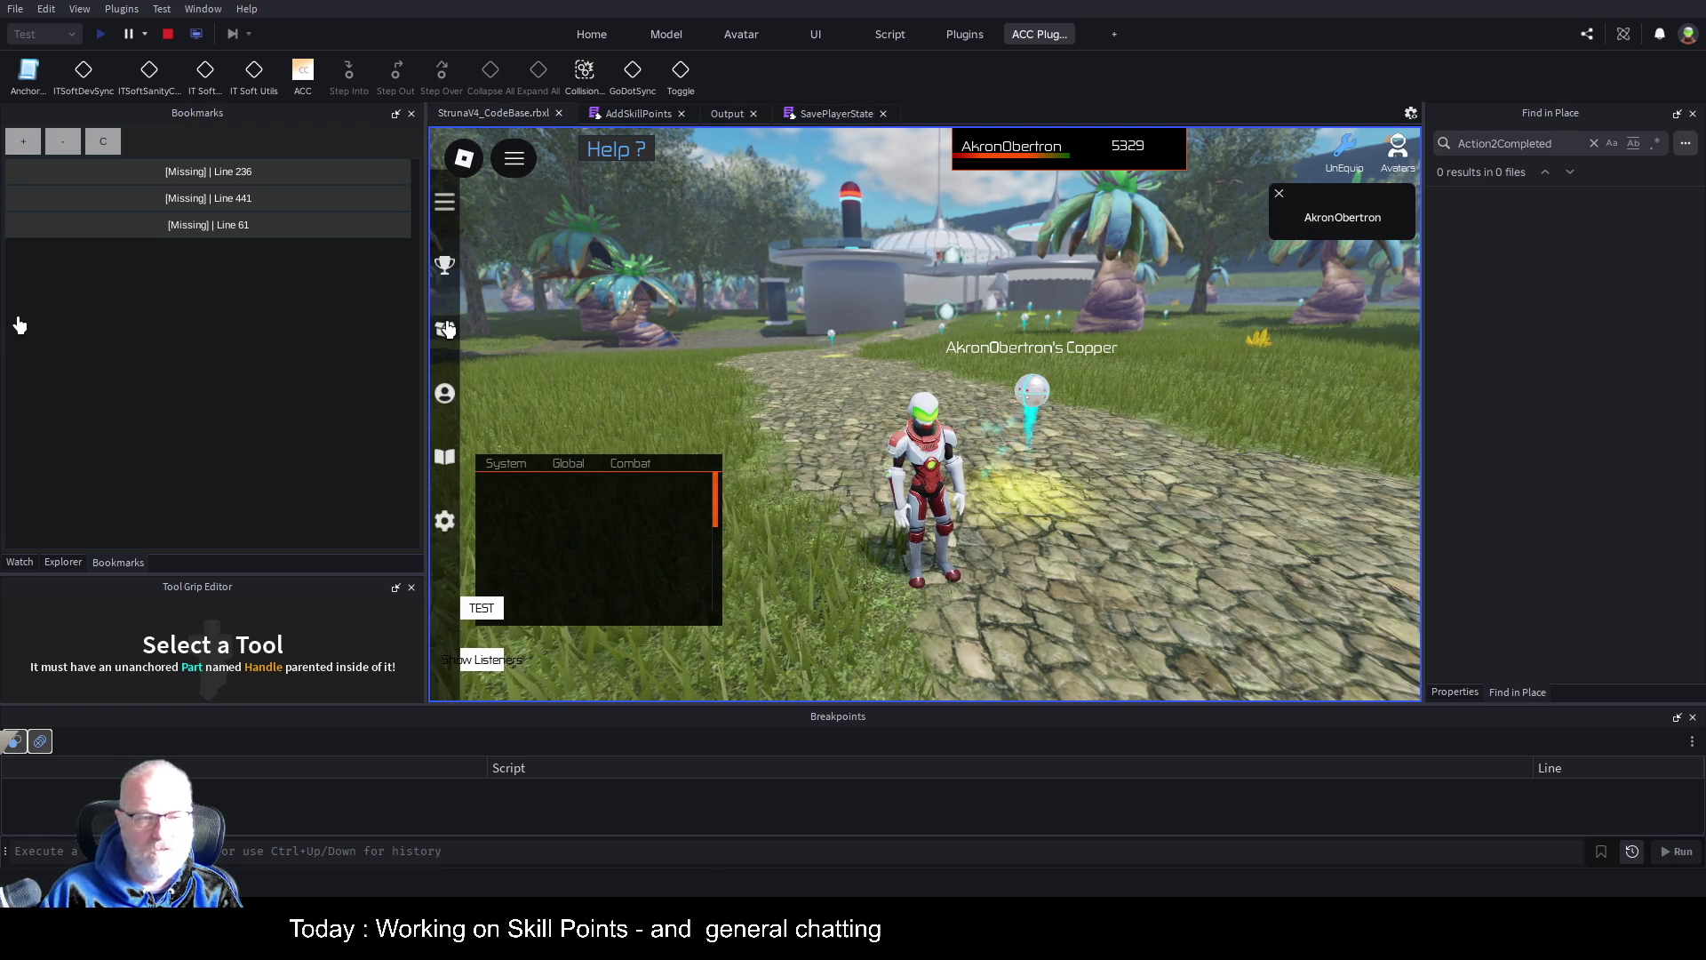
click(446, 328)
click(446, 328)
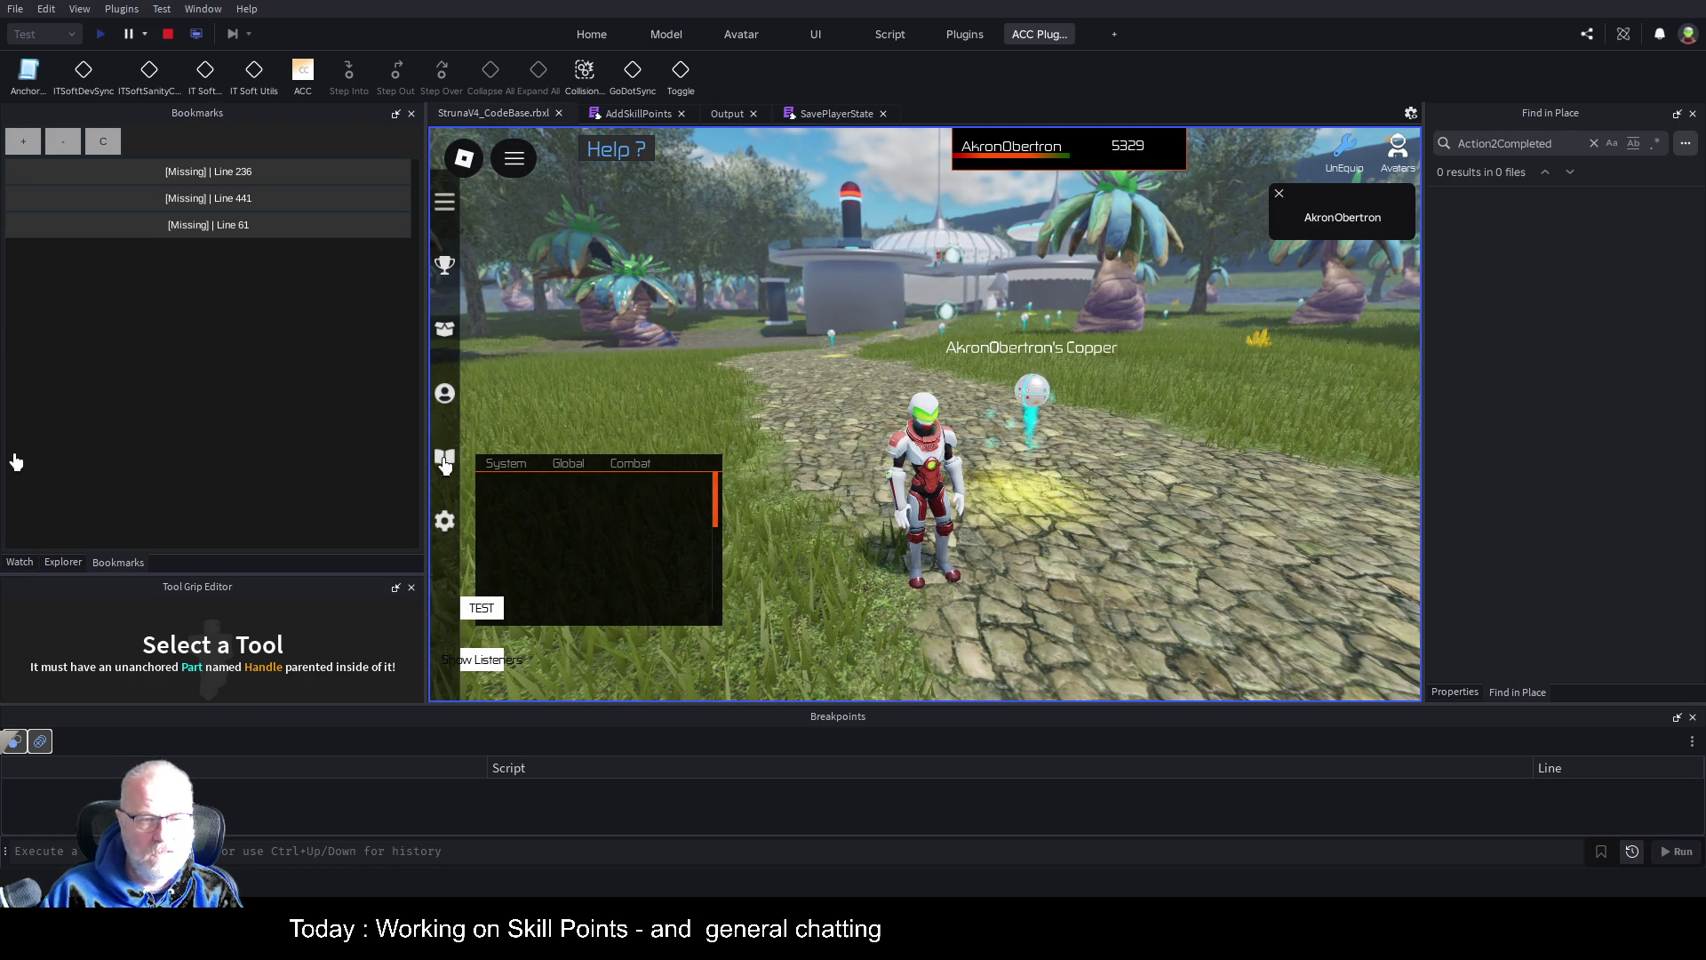
click(445, 391)
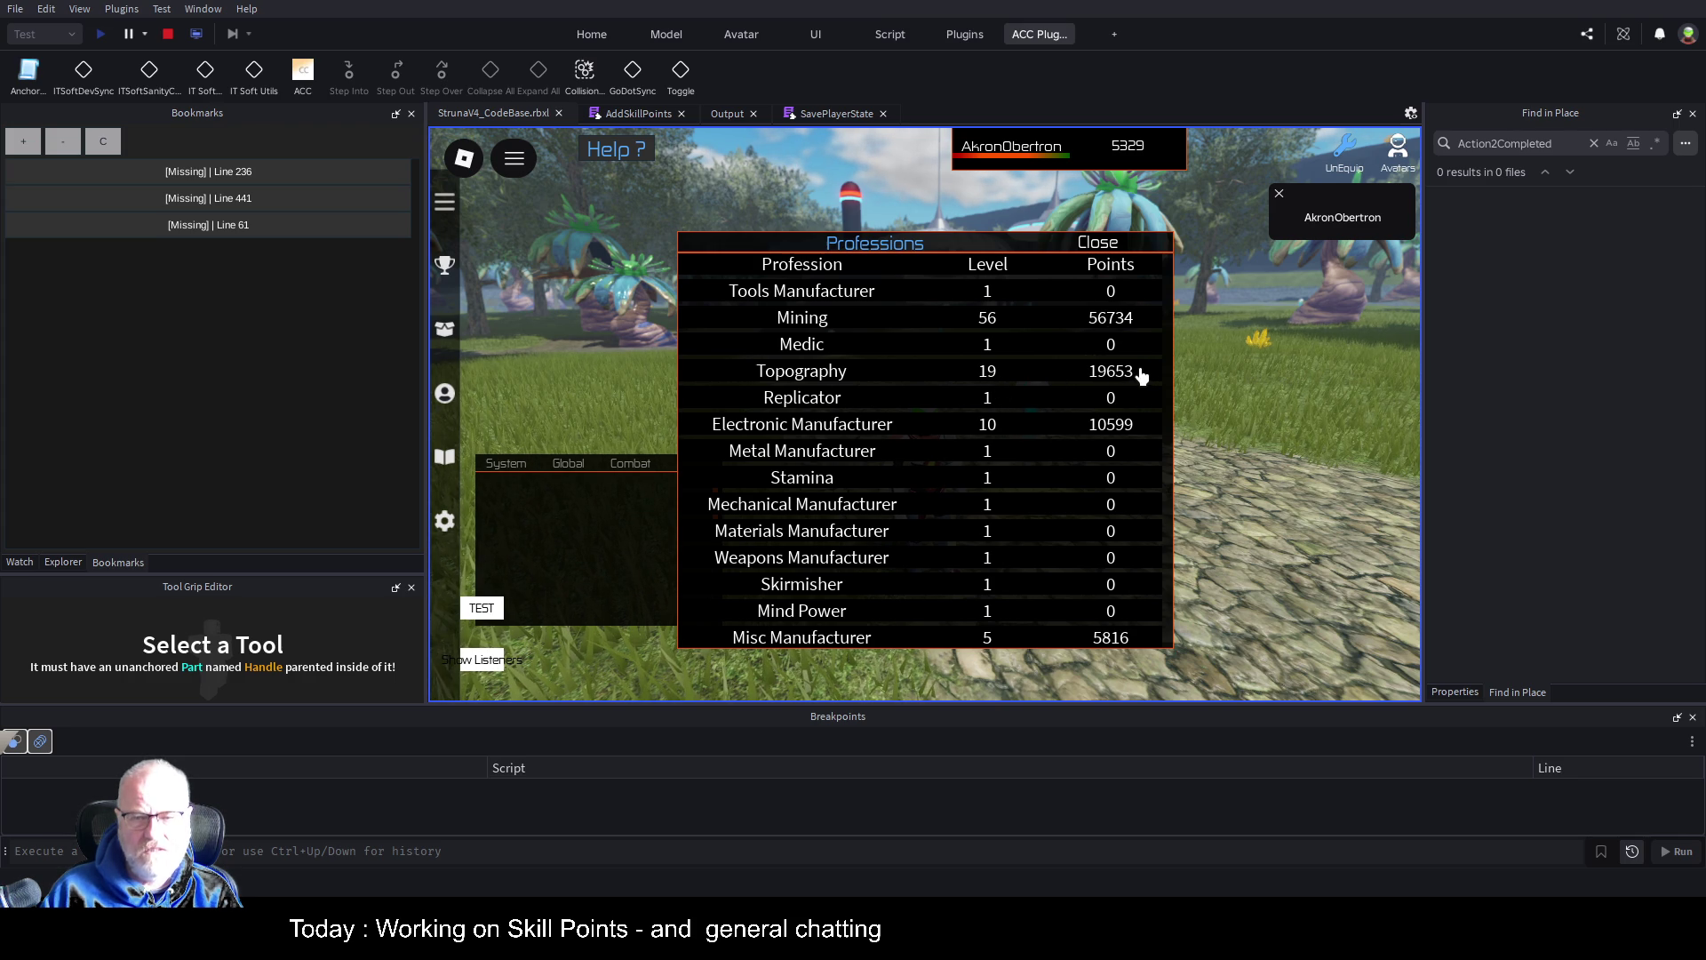
Check the Professions totals, walking the character briefly and reopening the panel
click(638, 114)
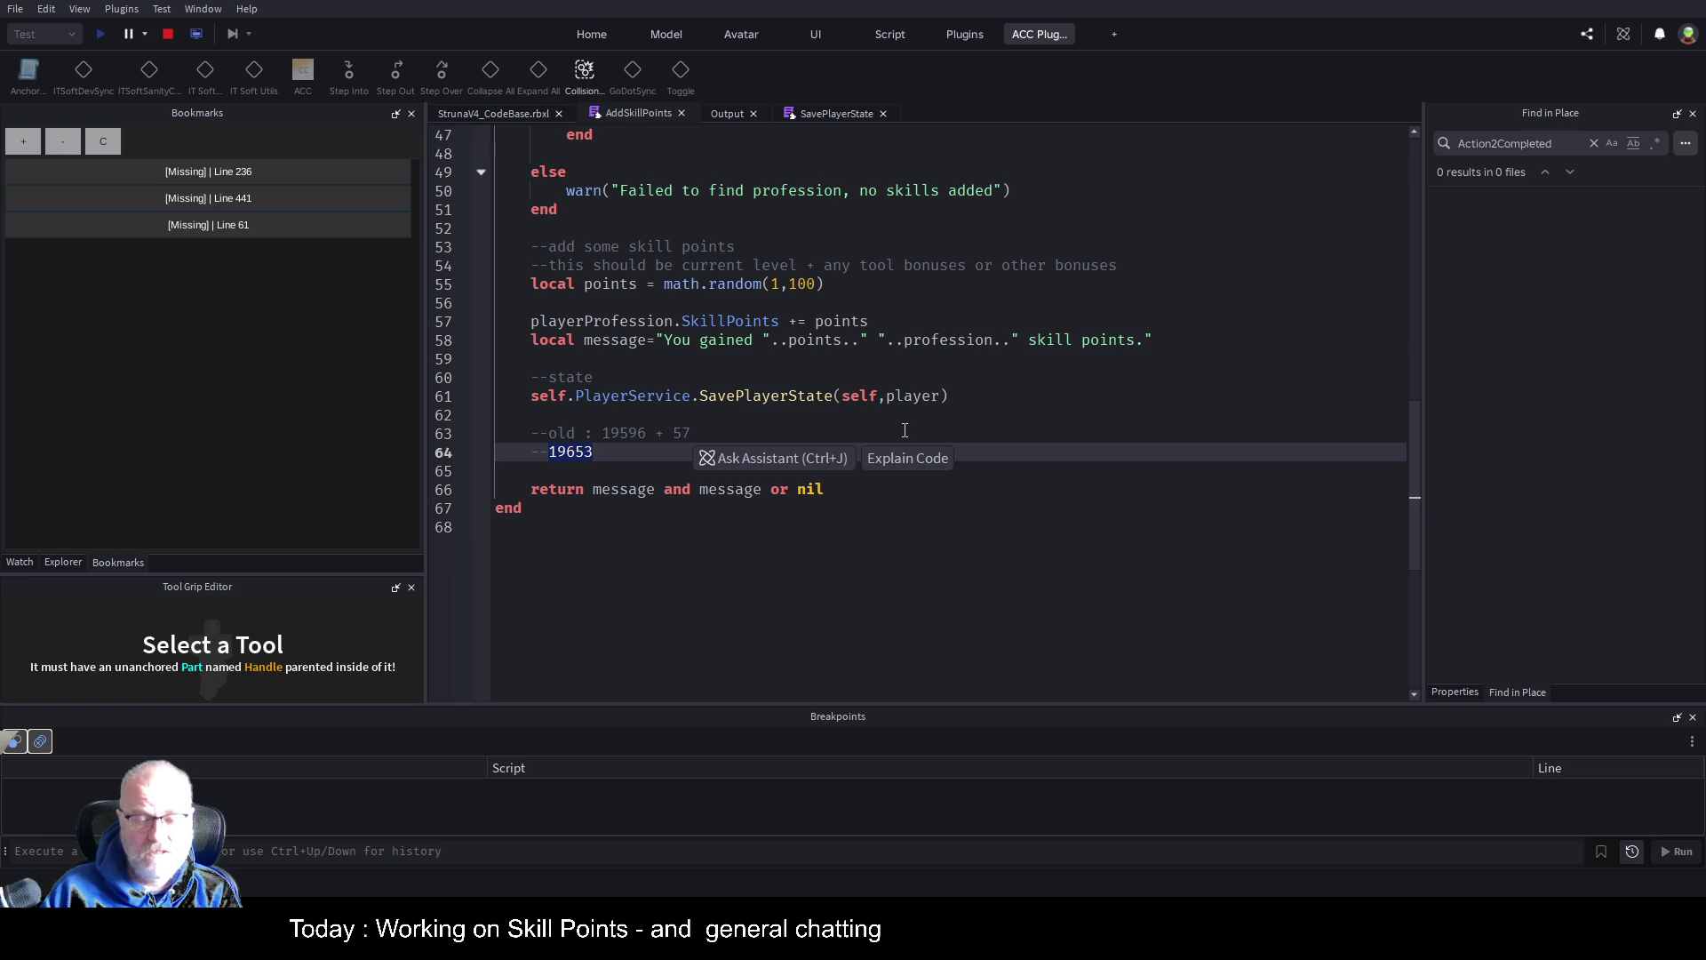
click(511, 113)
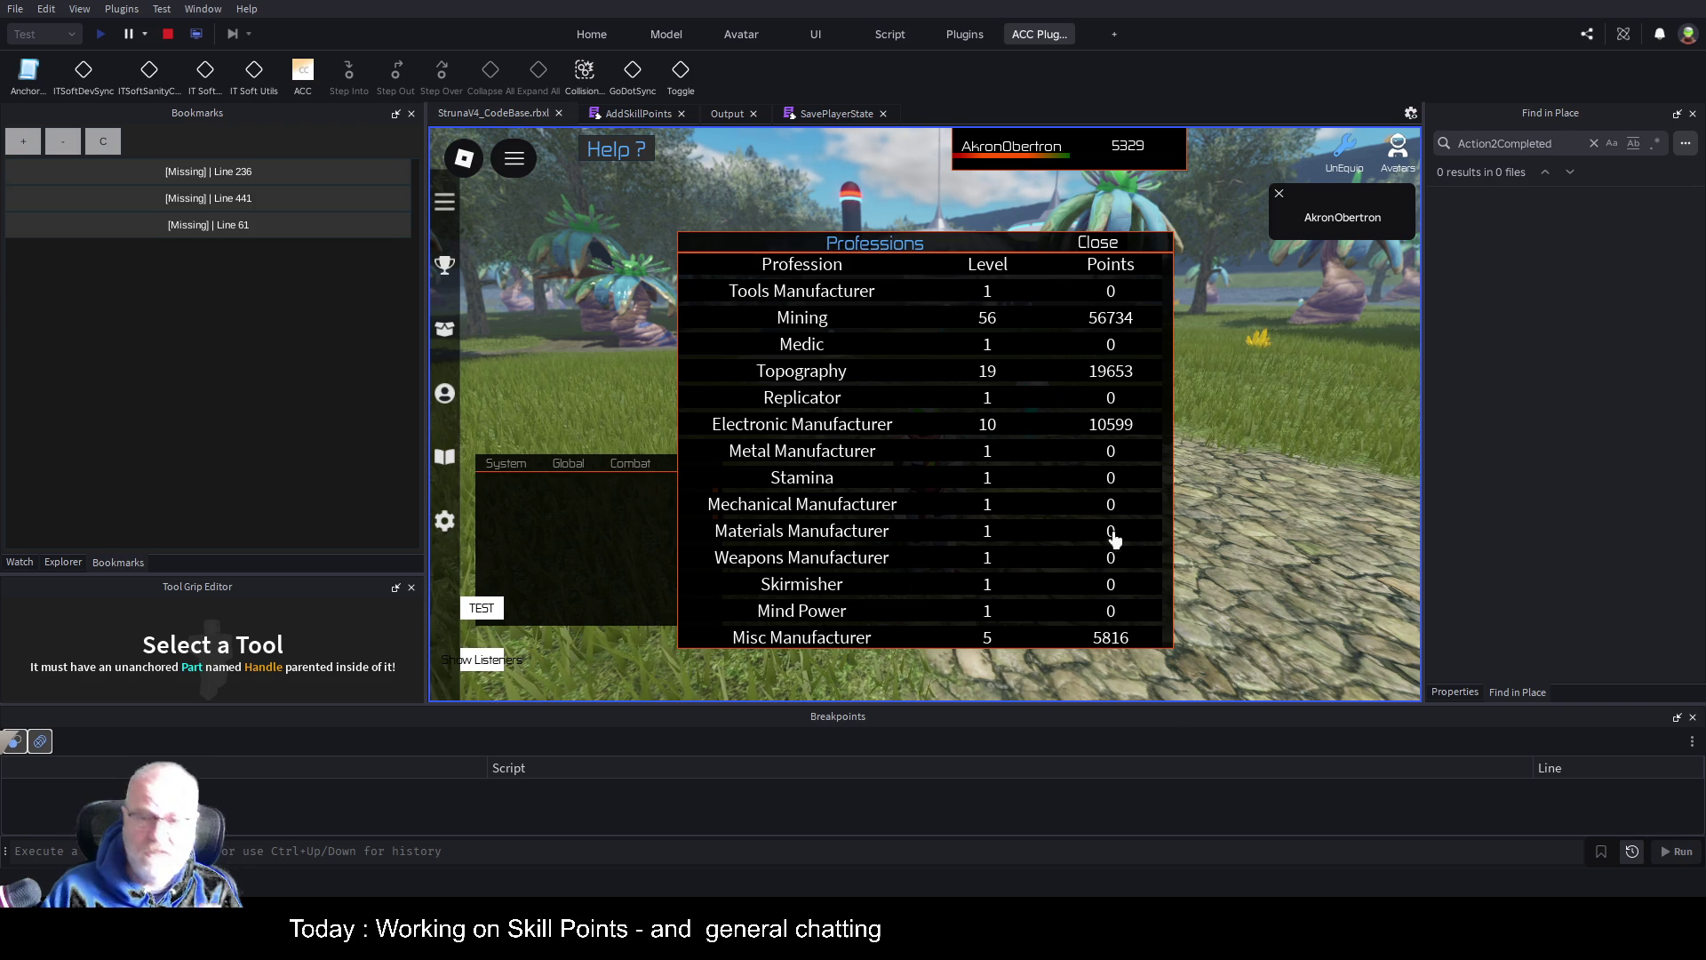
click(1099, 243)
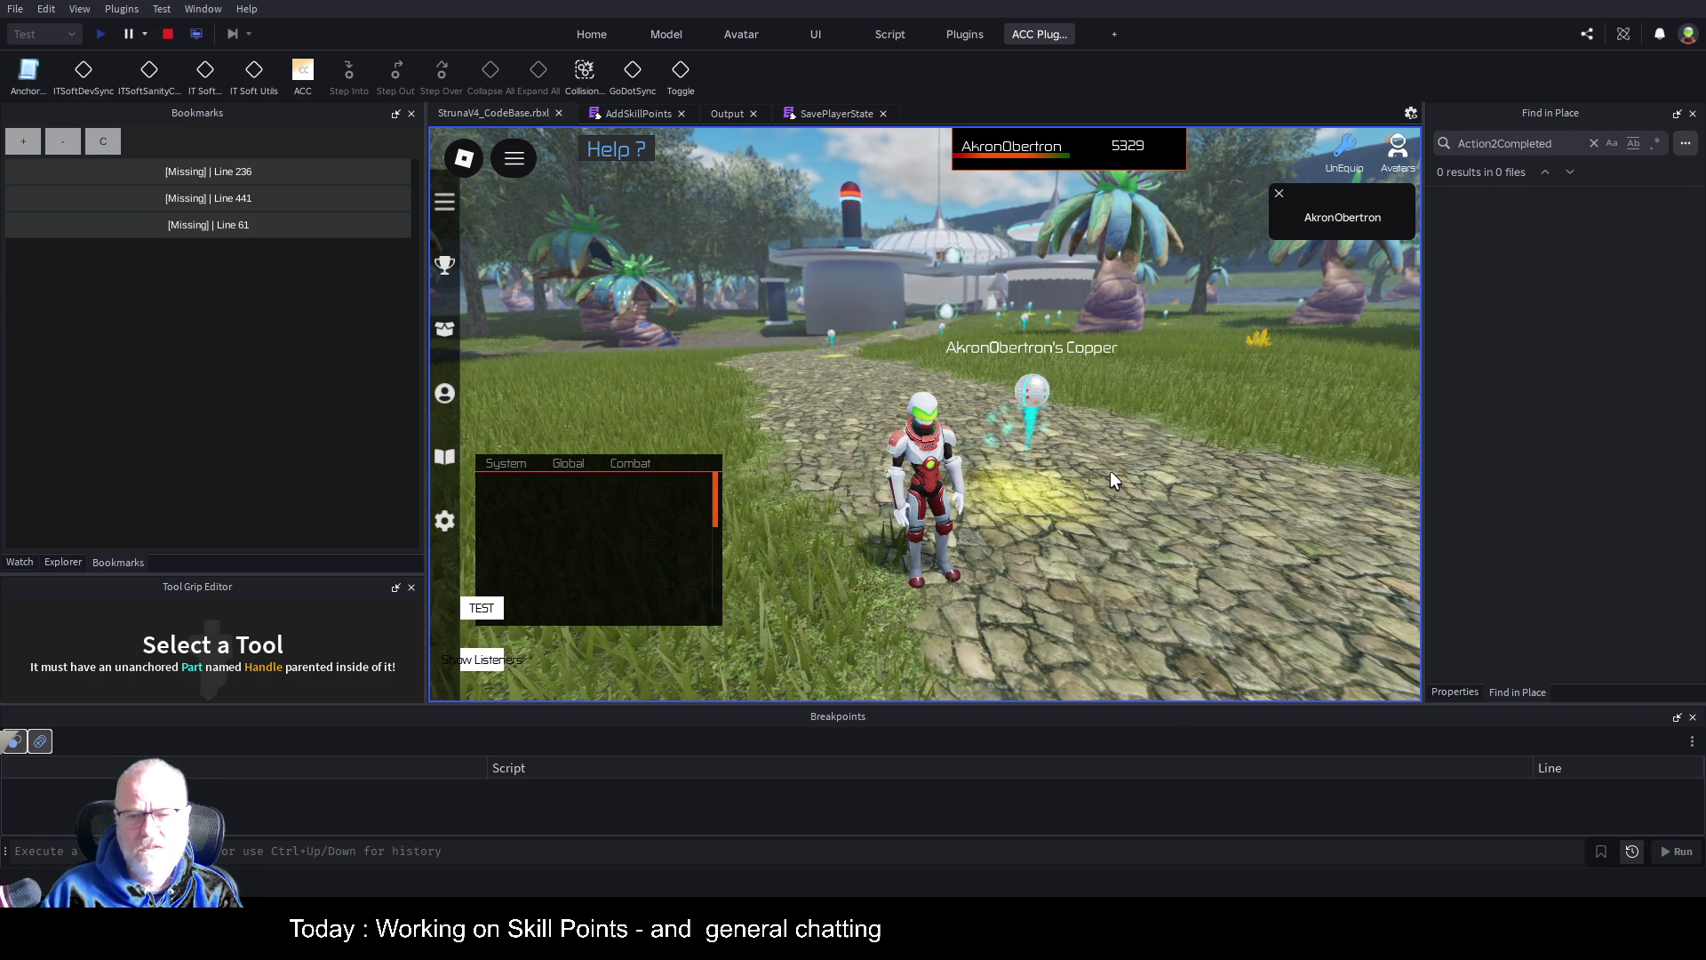
key(w)
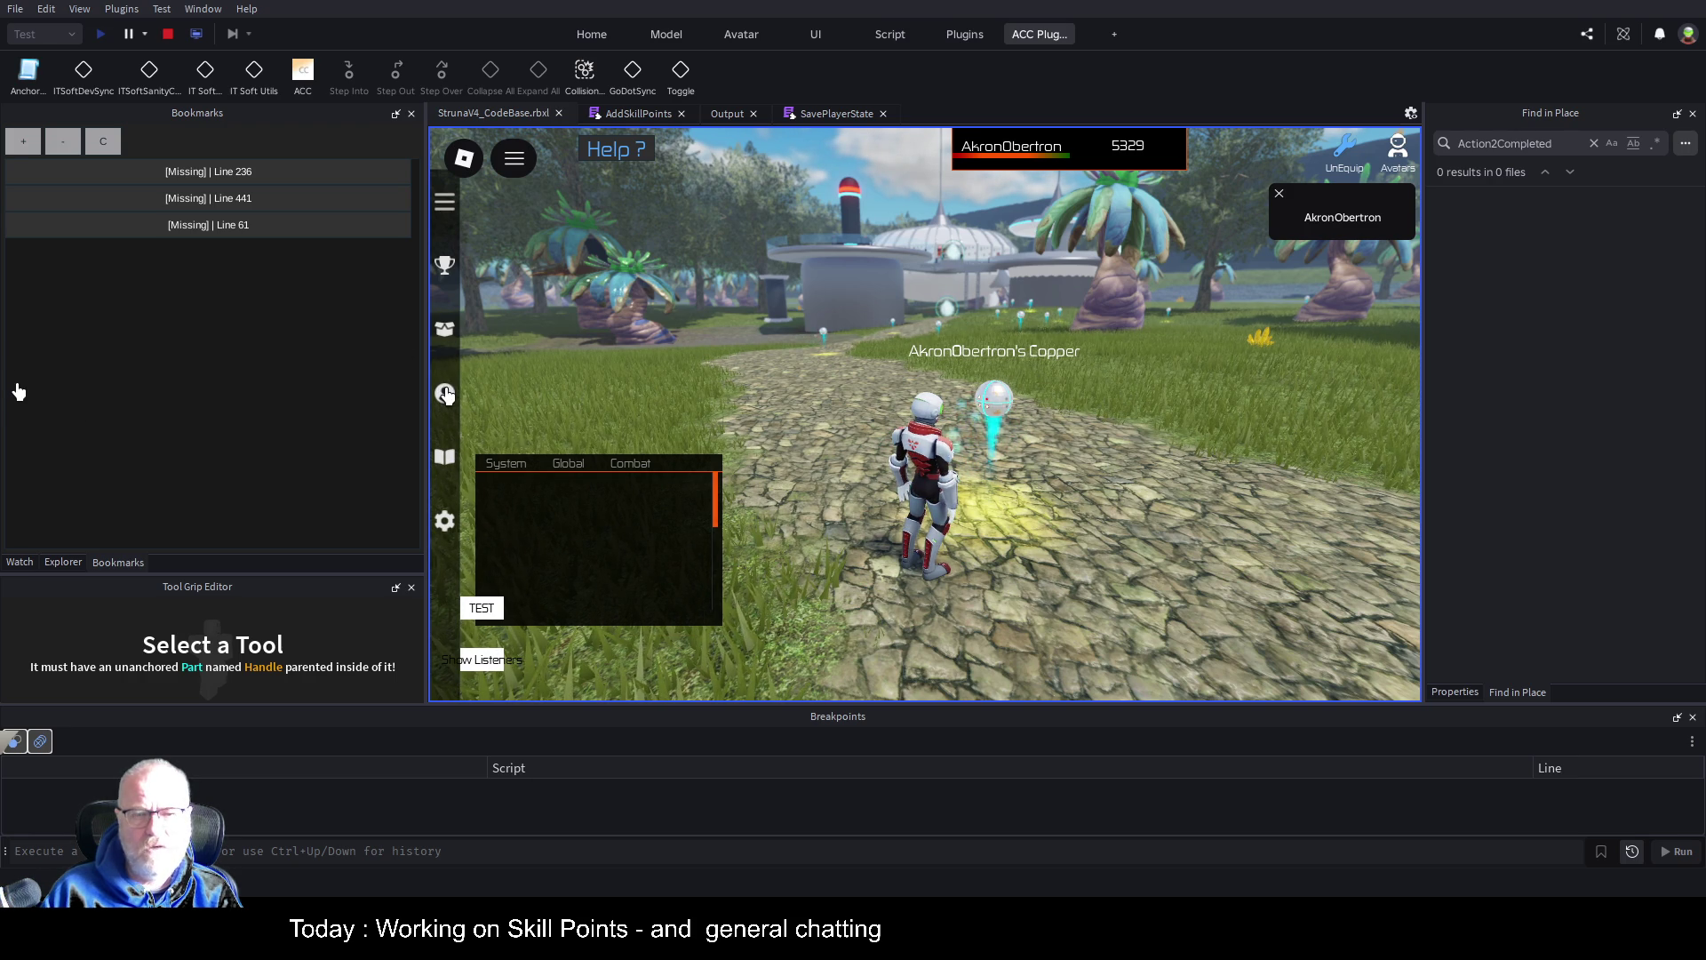
click(445, 389)
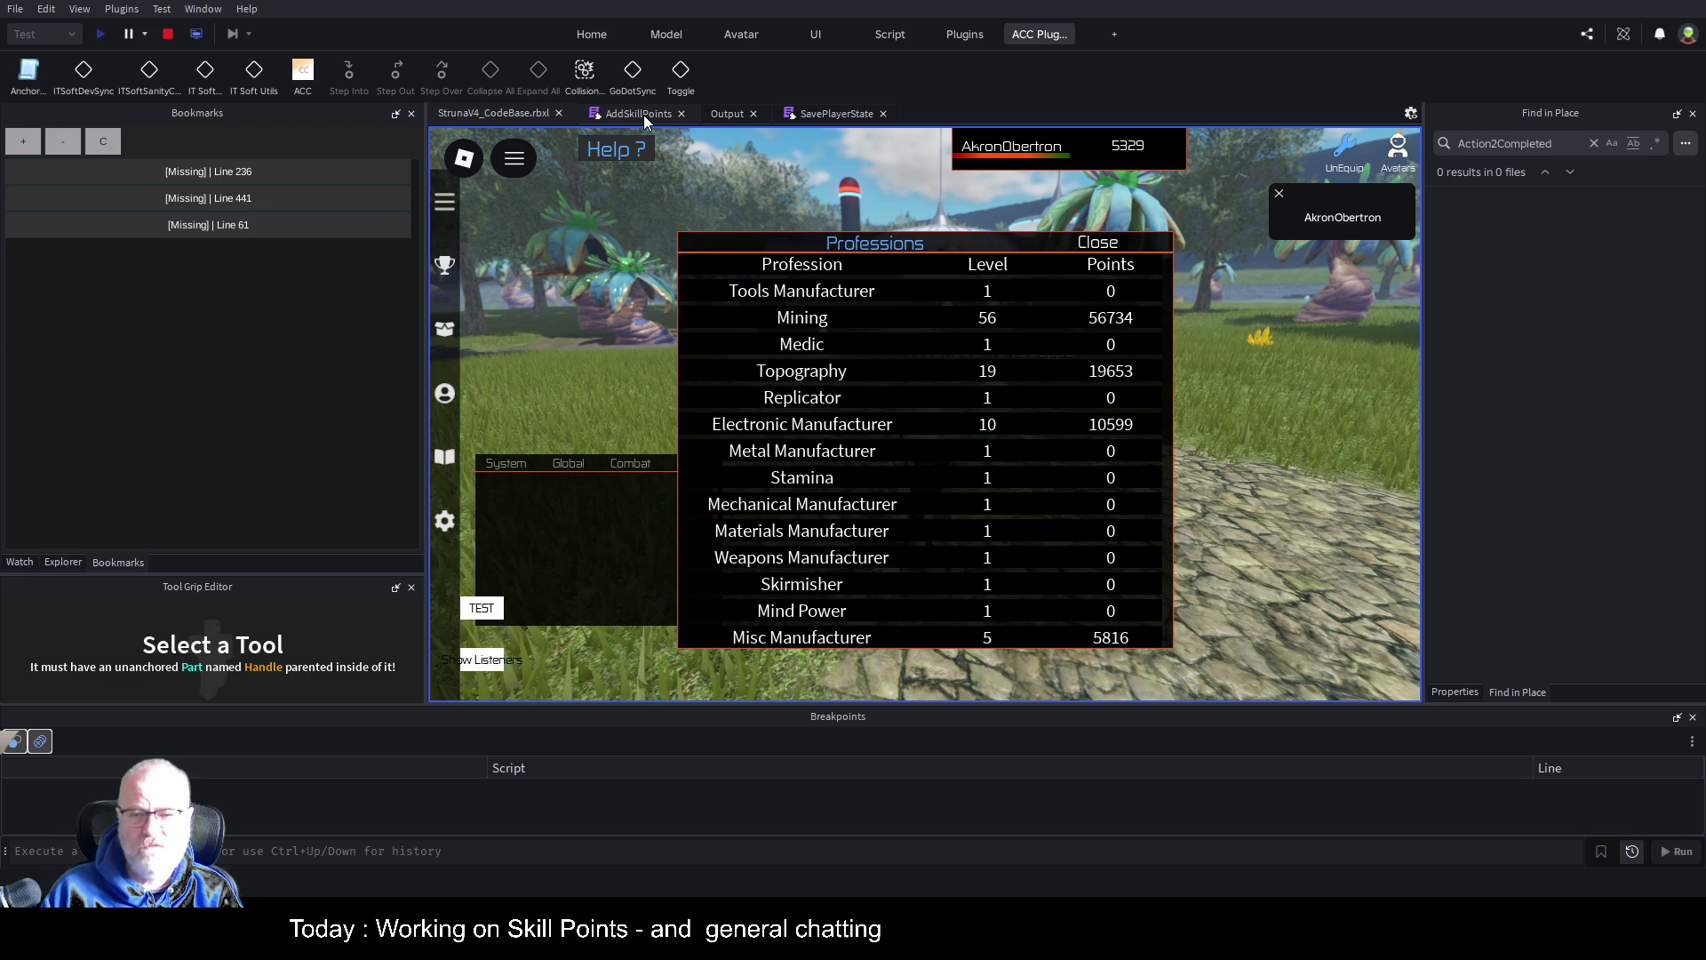
Add a --56734 comment for Mining's total below the existing notes in AddSkillPoints
click(645, 116)
click(672, 472)
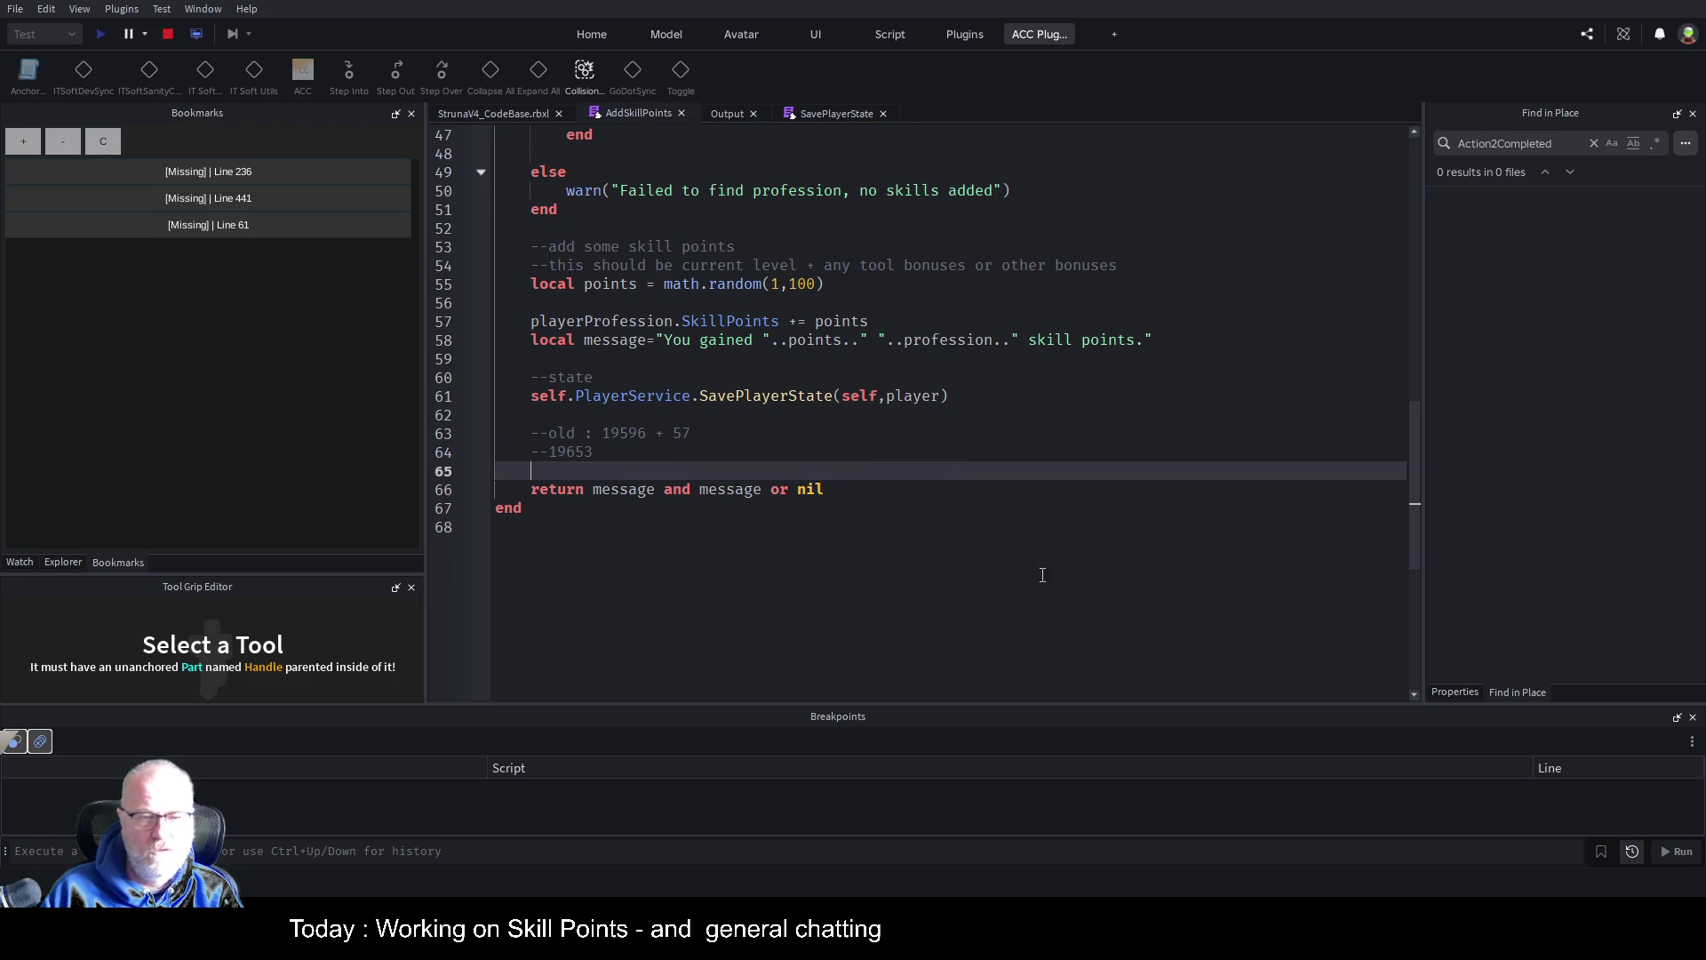
key(Return)
key(Return)
key(Up)
text(-)
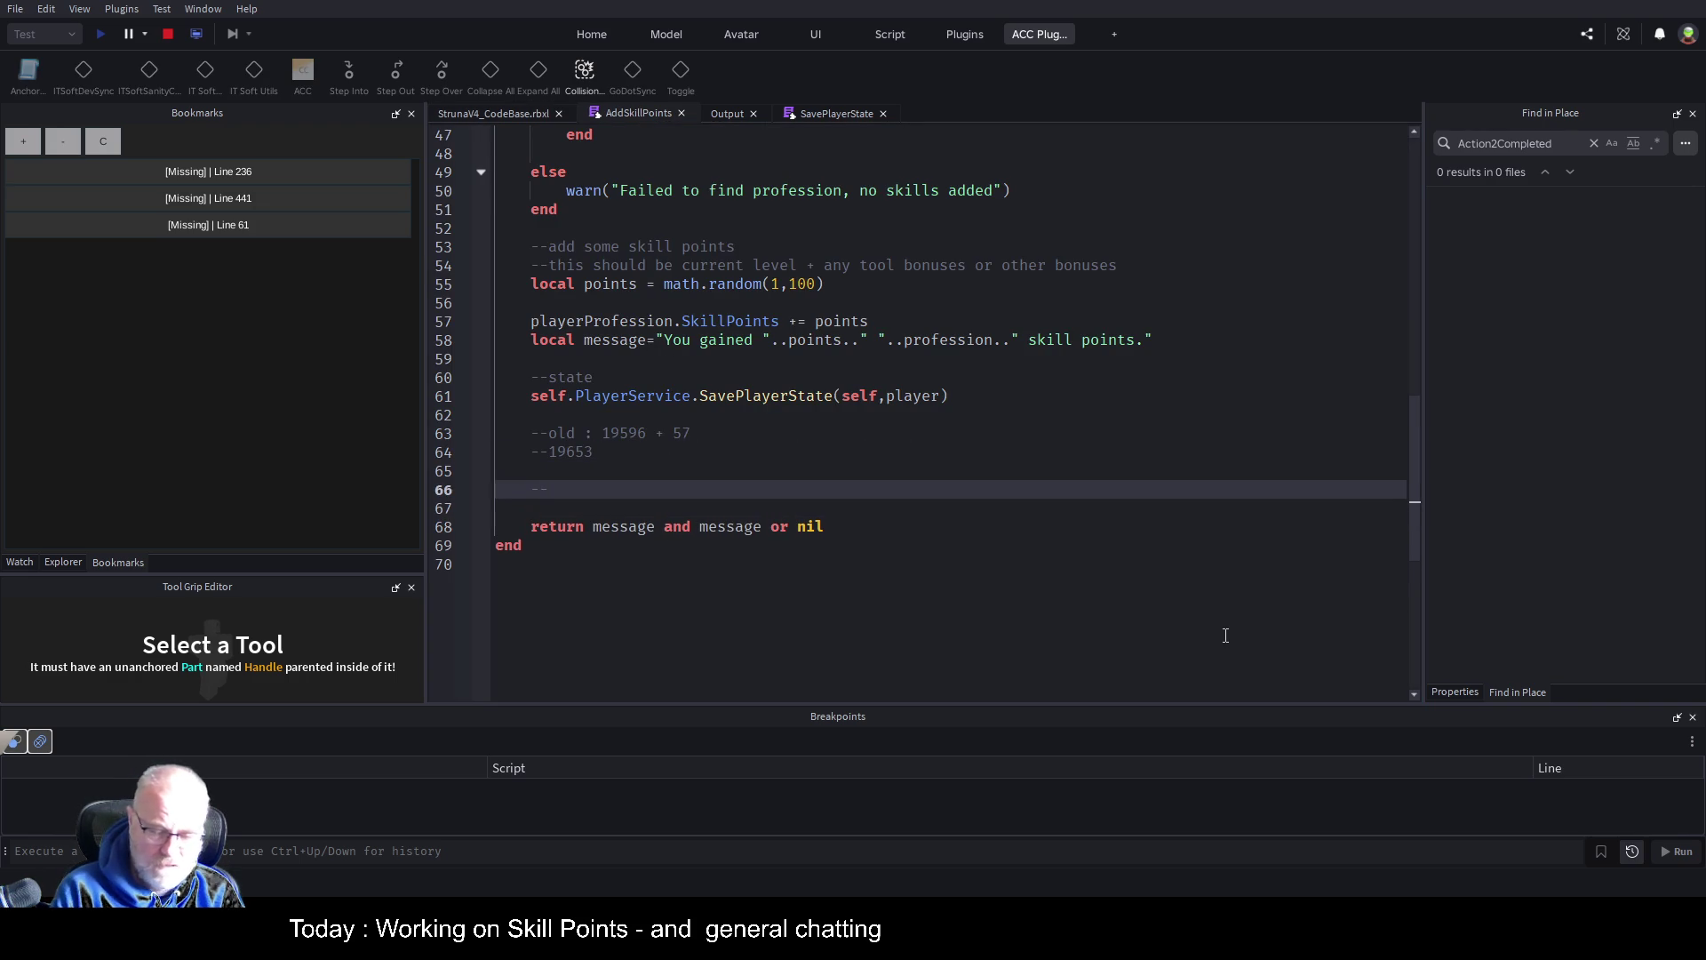
text(56734)
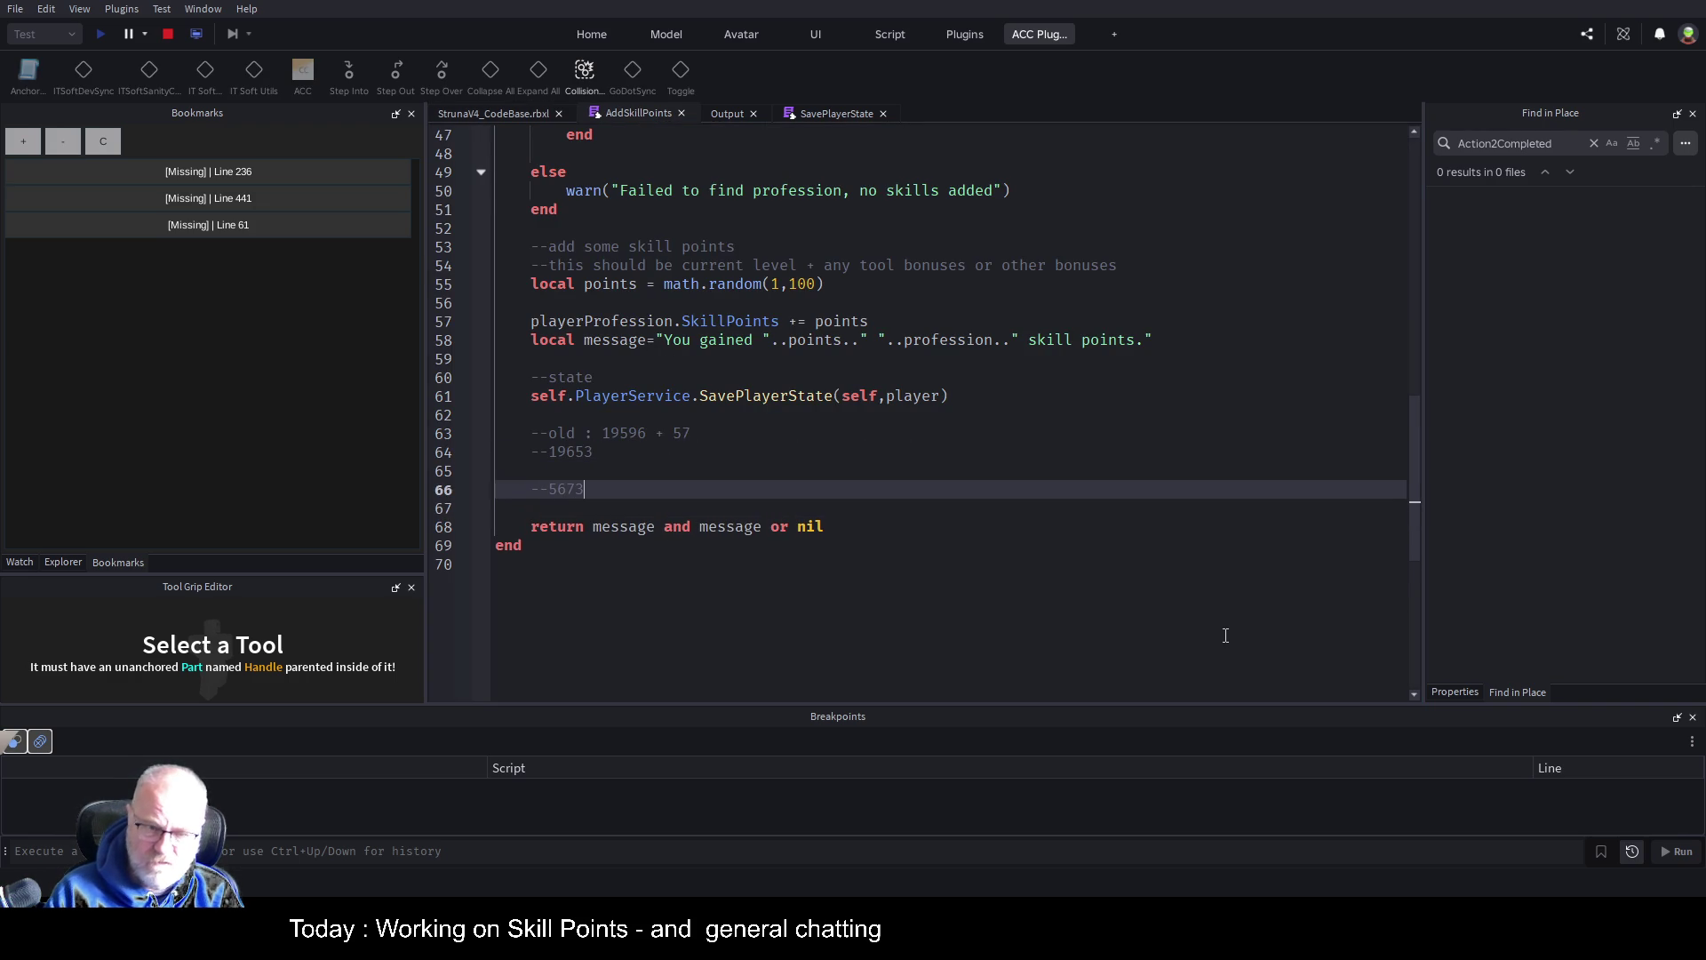
key(Return)
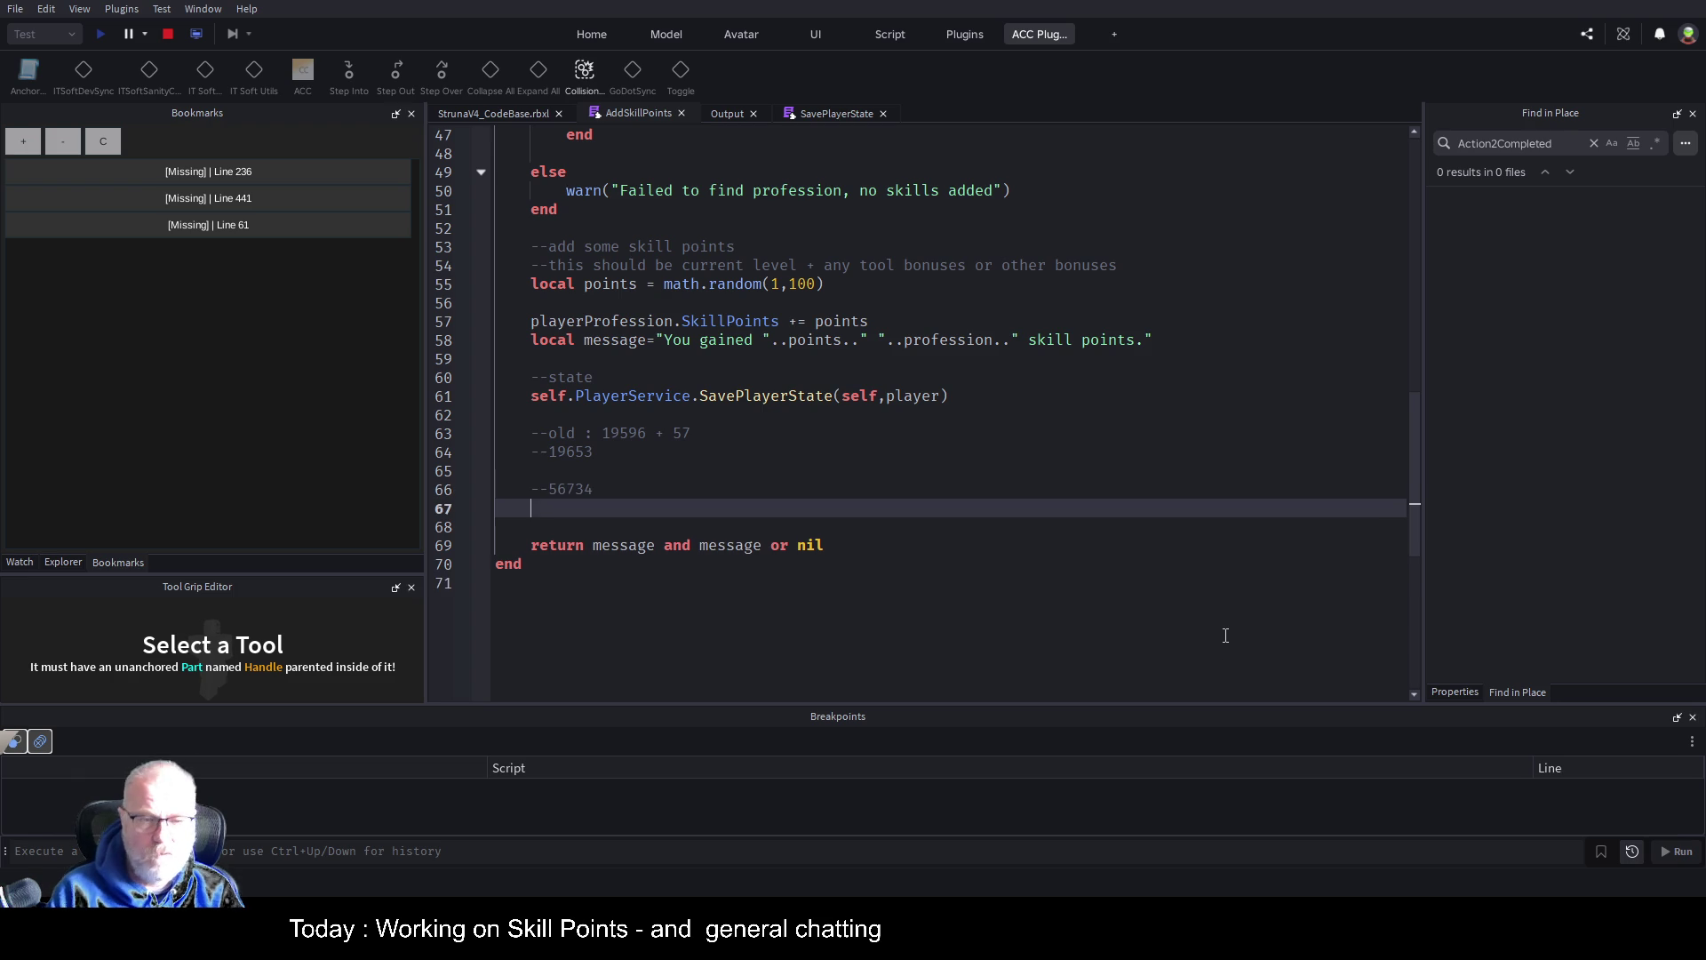
Equip the OME001 tool, mine the copper for 13 Mining skill points, and view the Output log
click(512, 113)
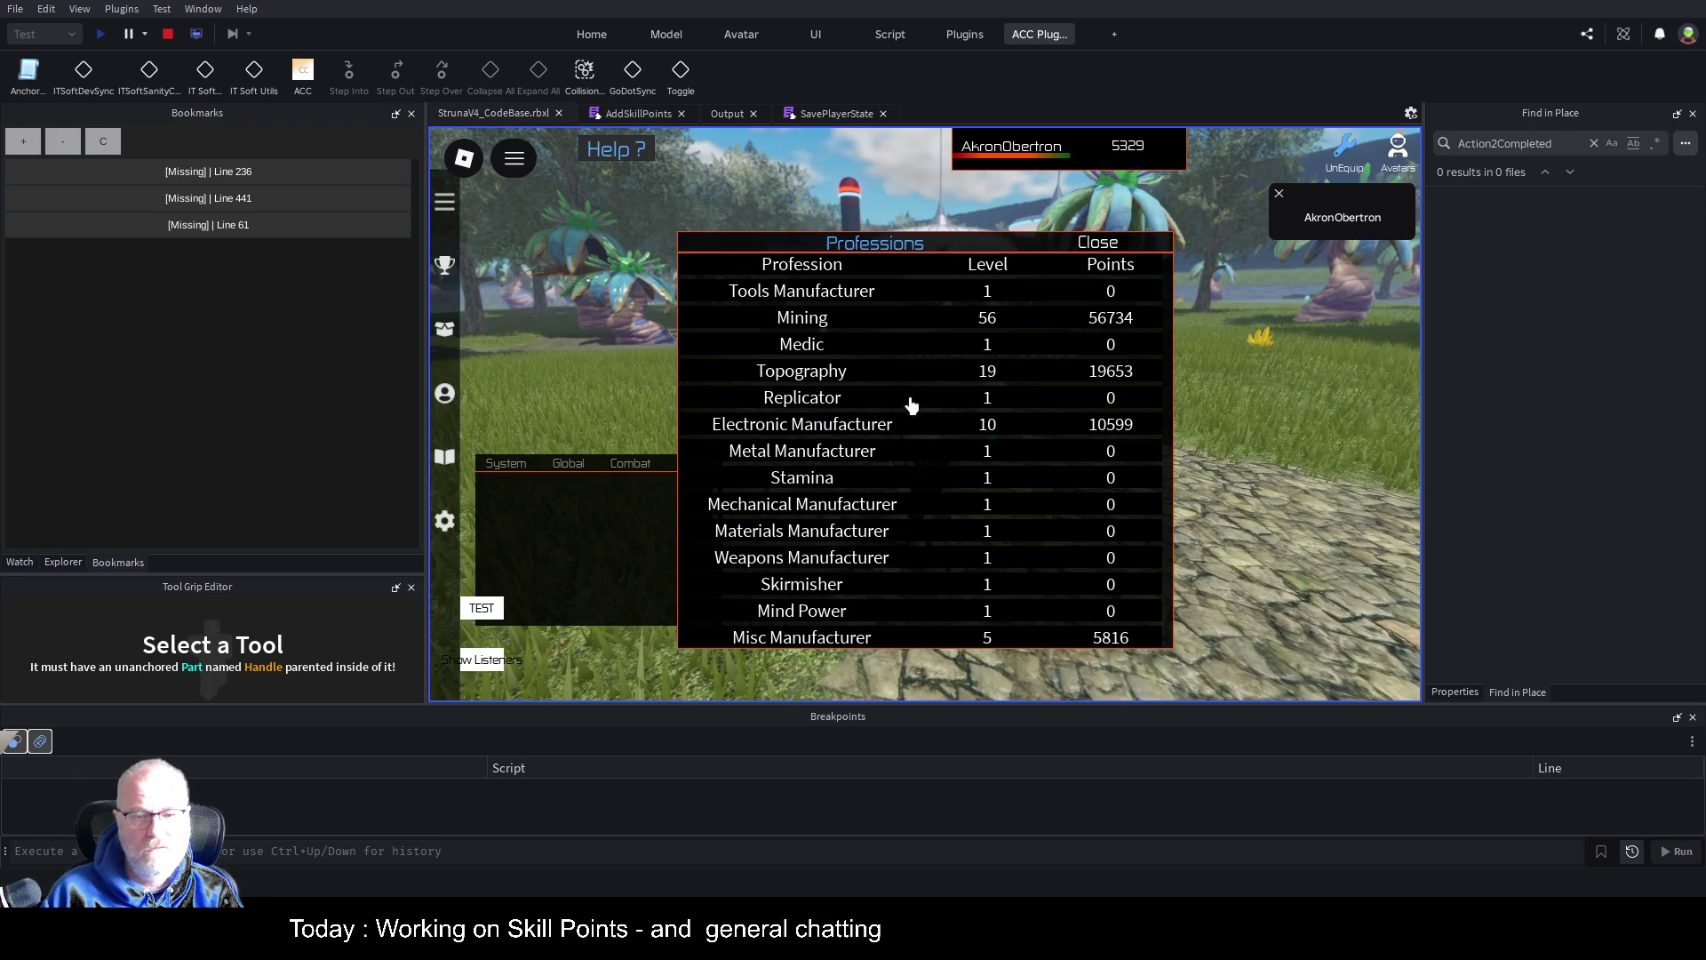
click(1099, 243)
click(876, 319)
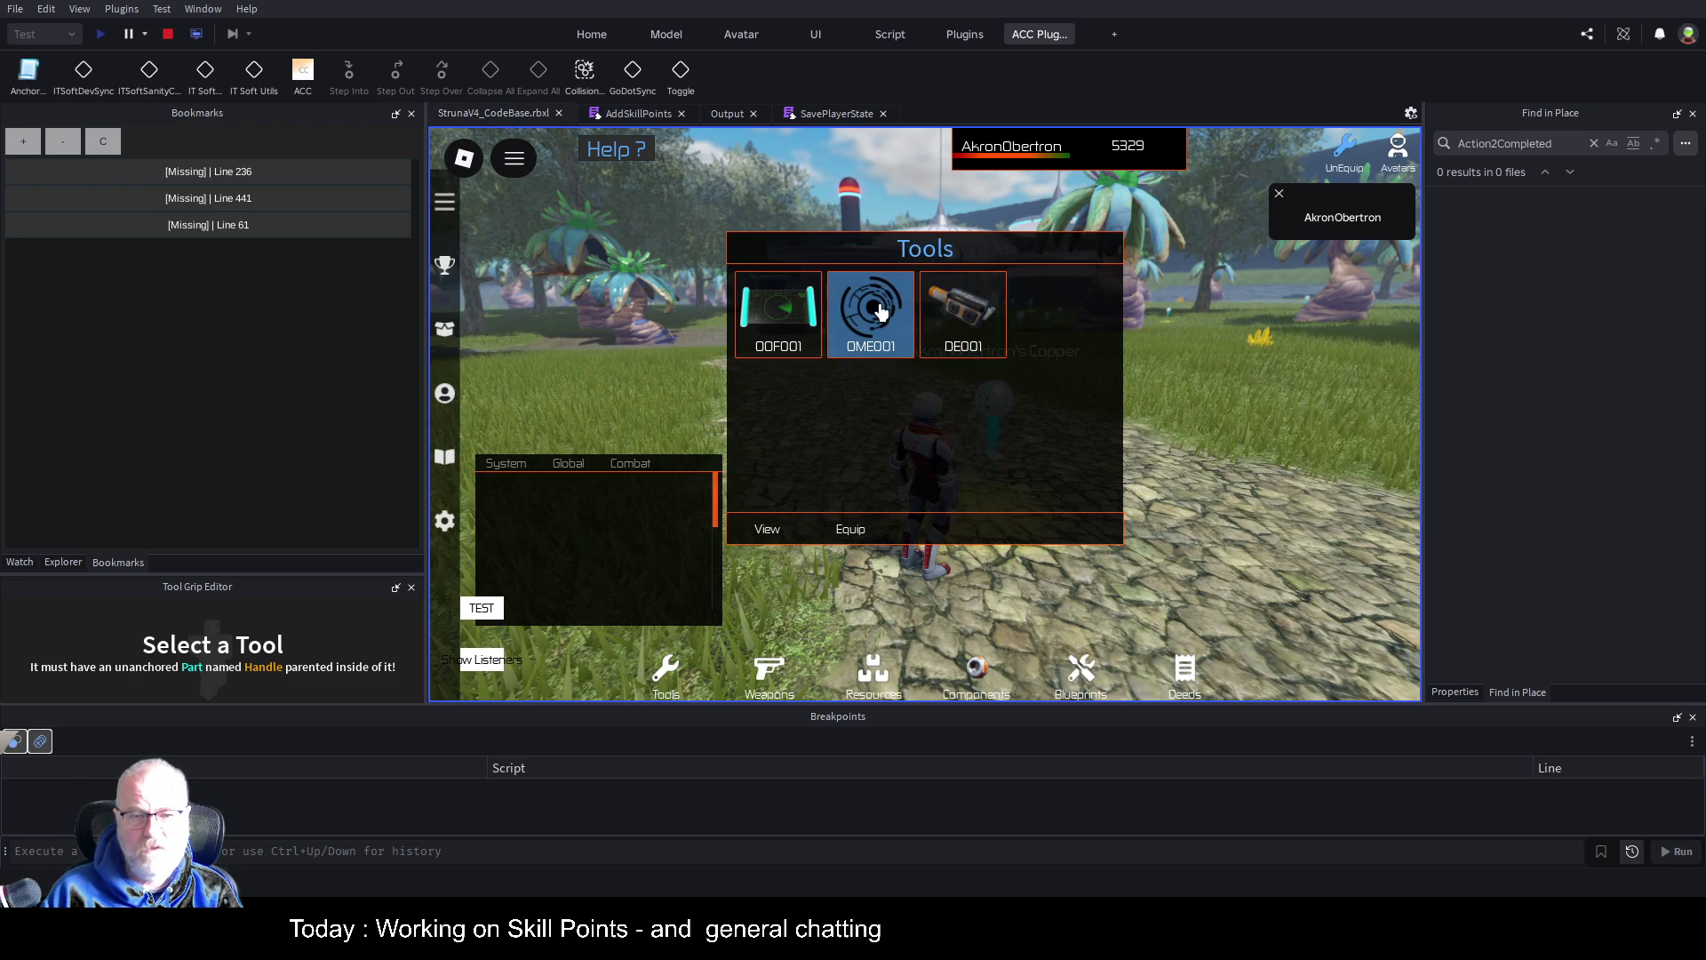
click(850, 529)
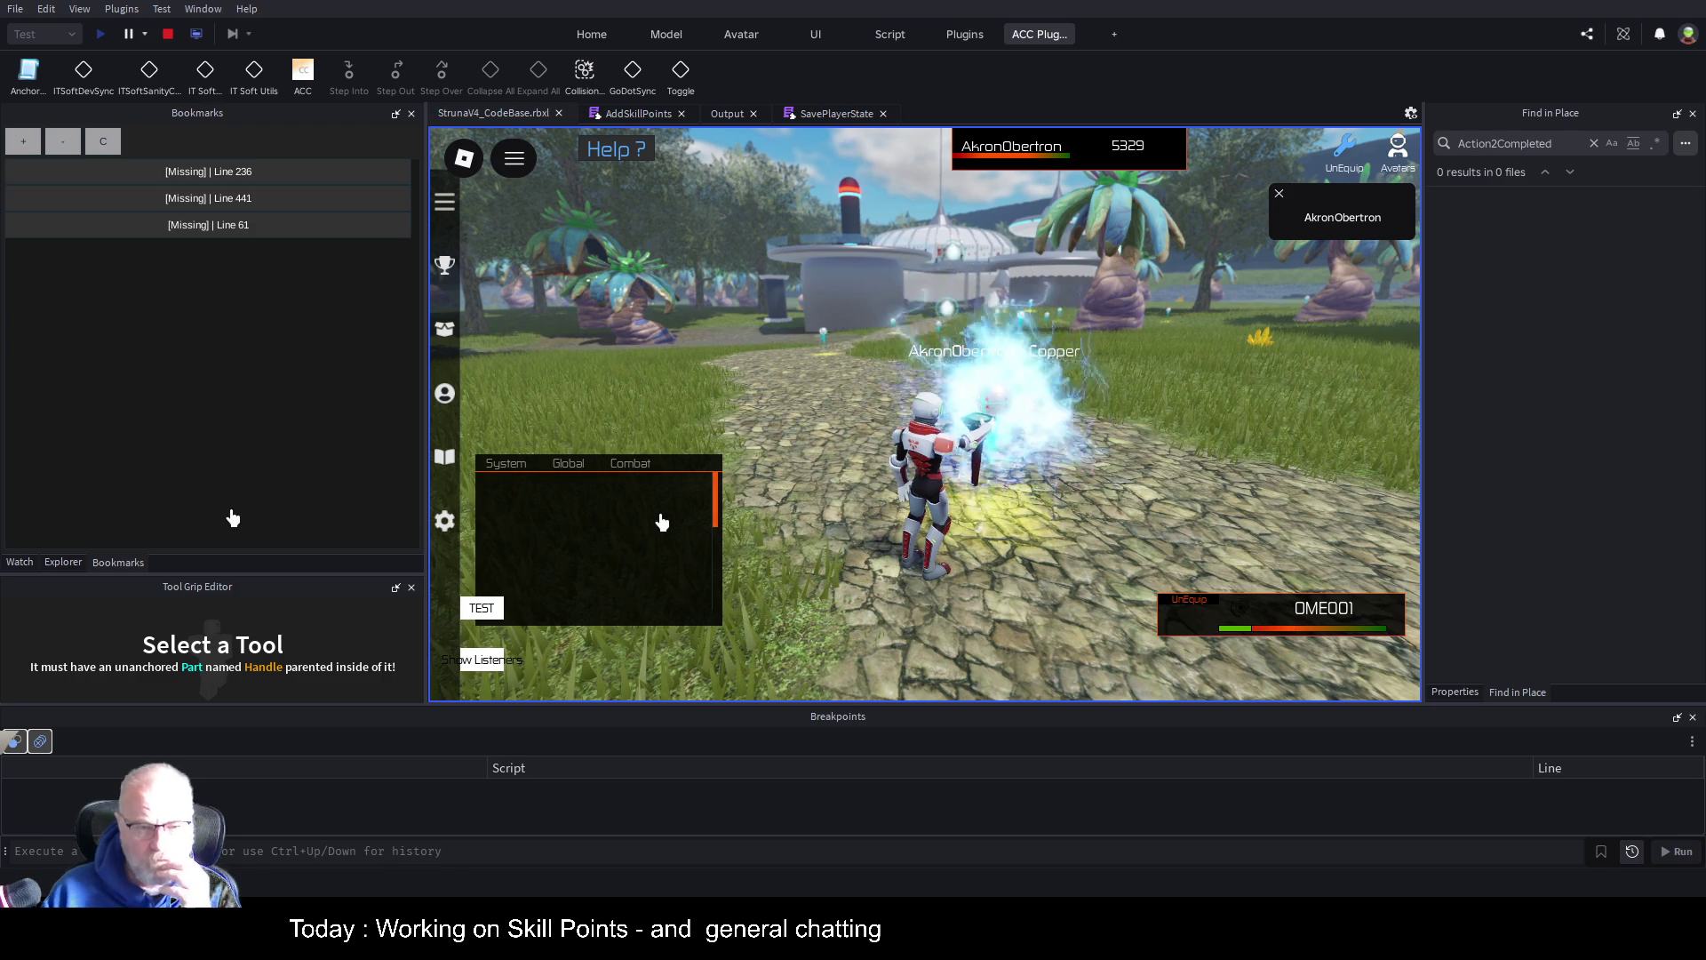
scroll(671, 511, down, 5)
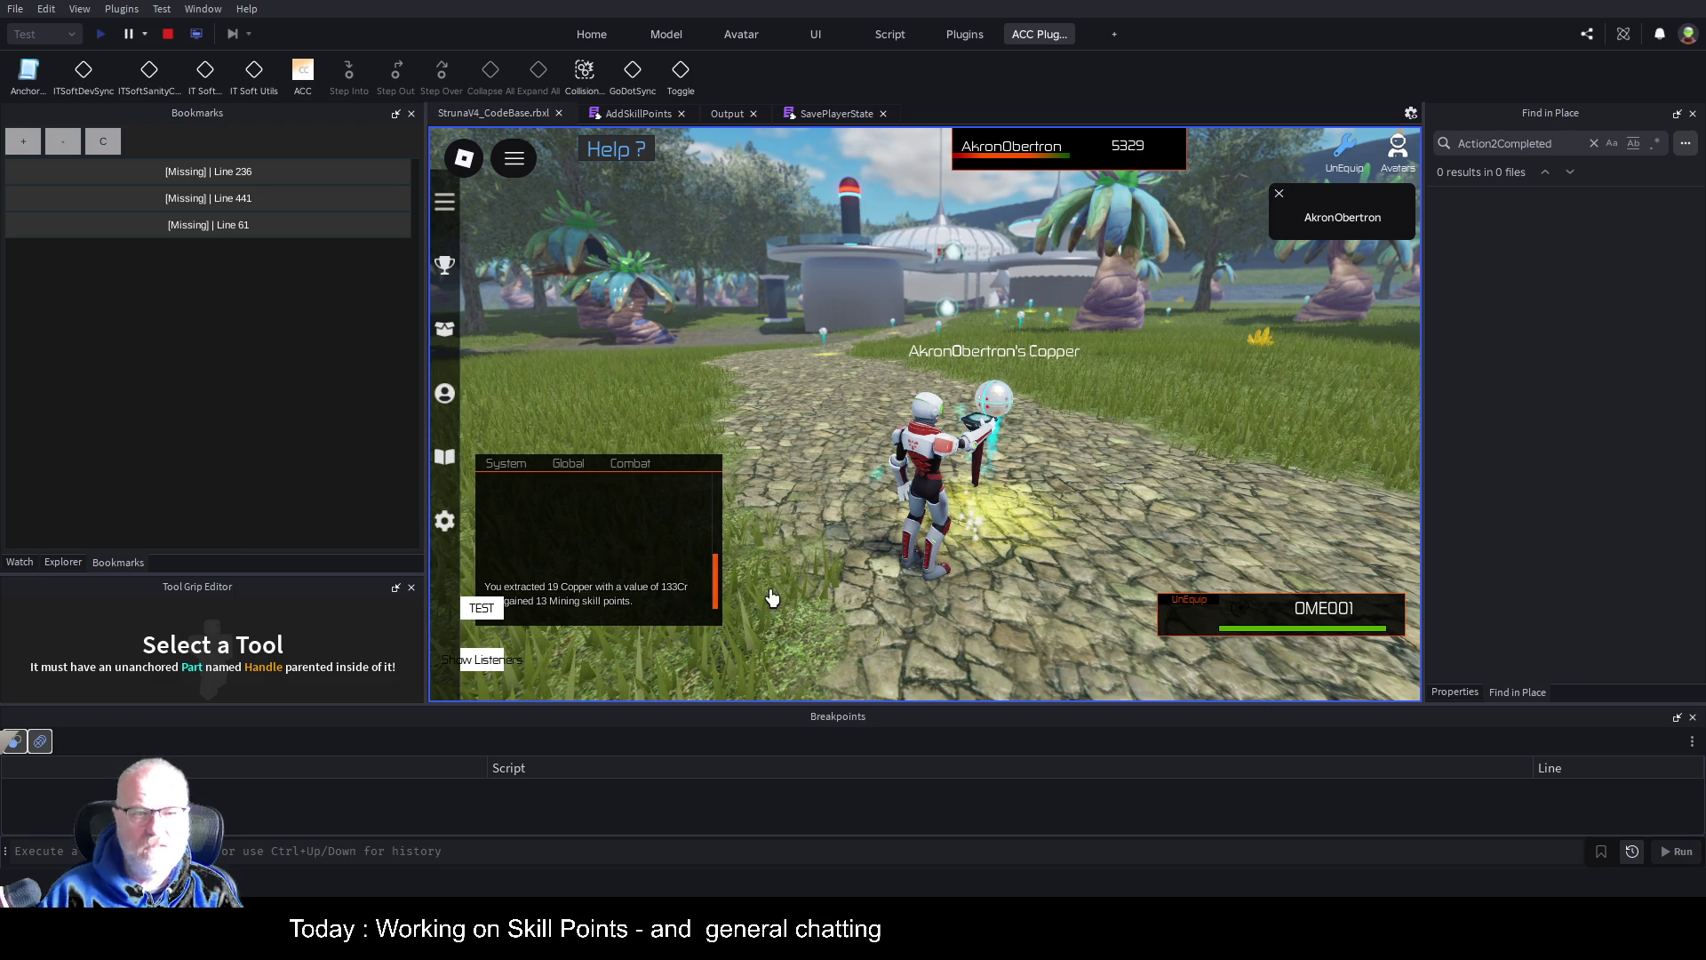
click(727, 112)
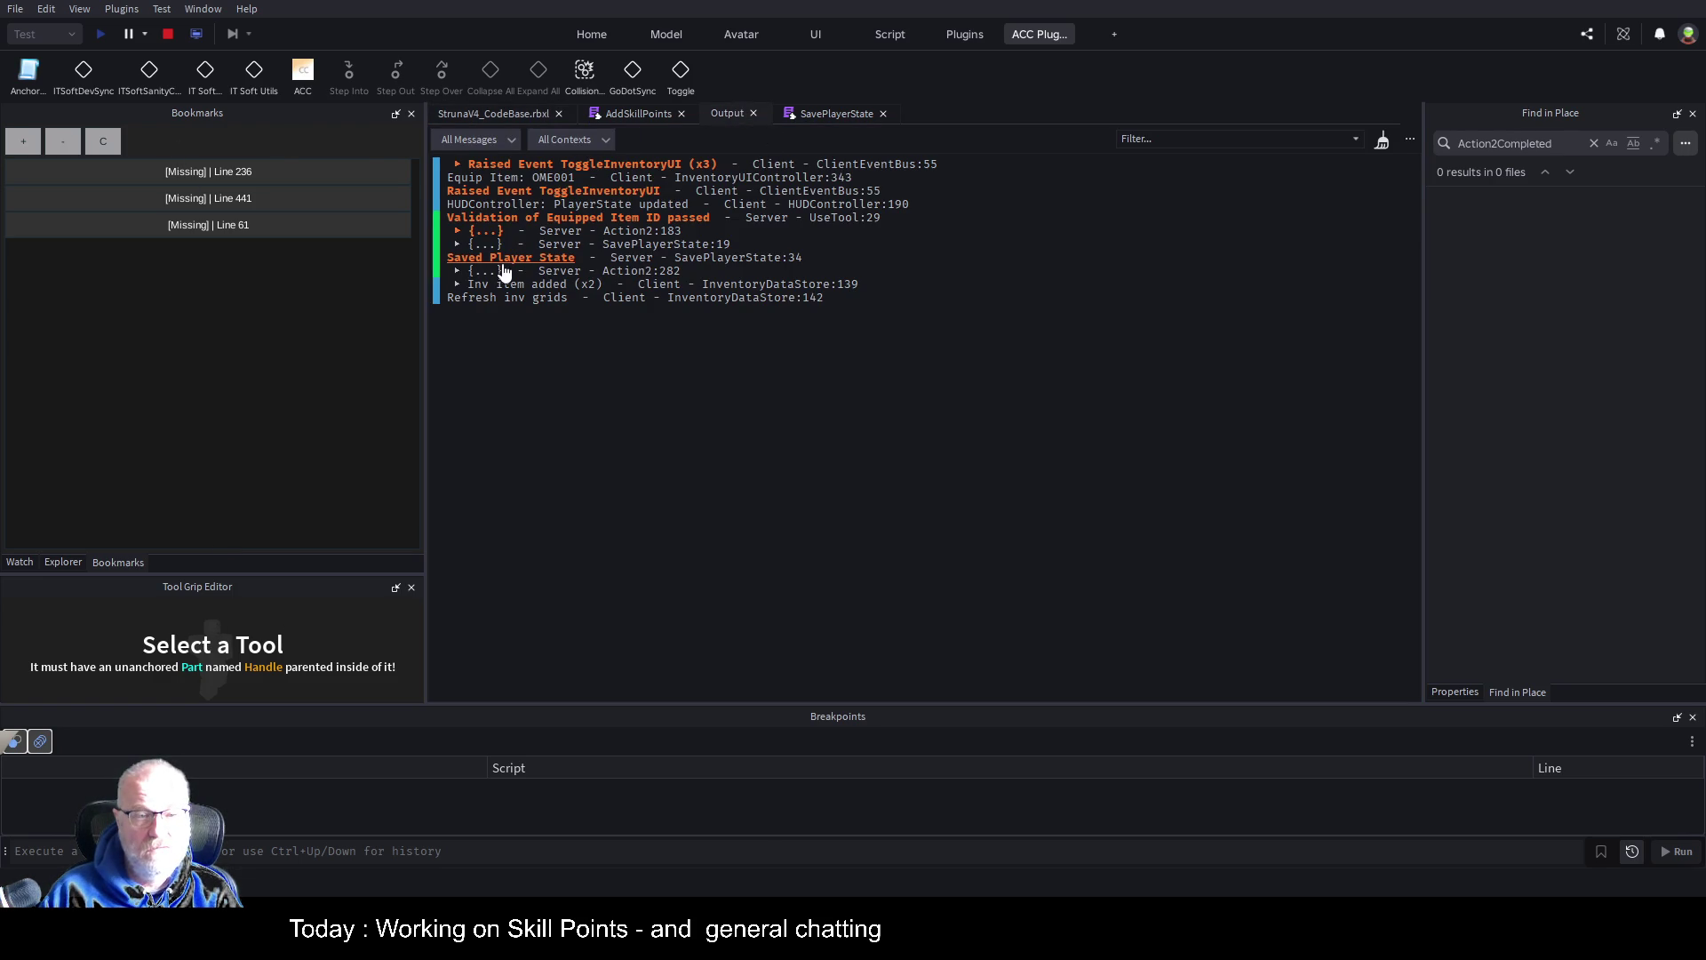
Expand the Action2 log entry to read the copper and Mining skill messages and the two extracted items
click(457, 270)
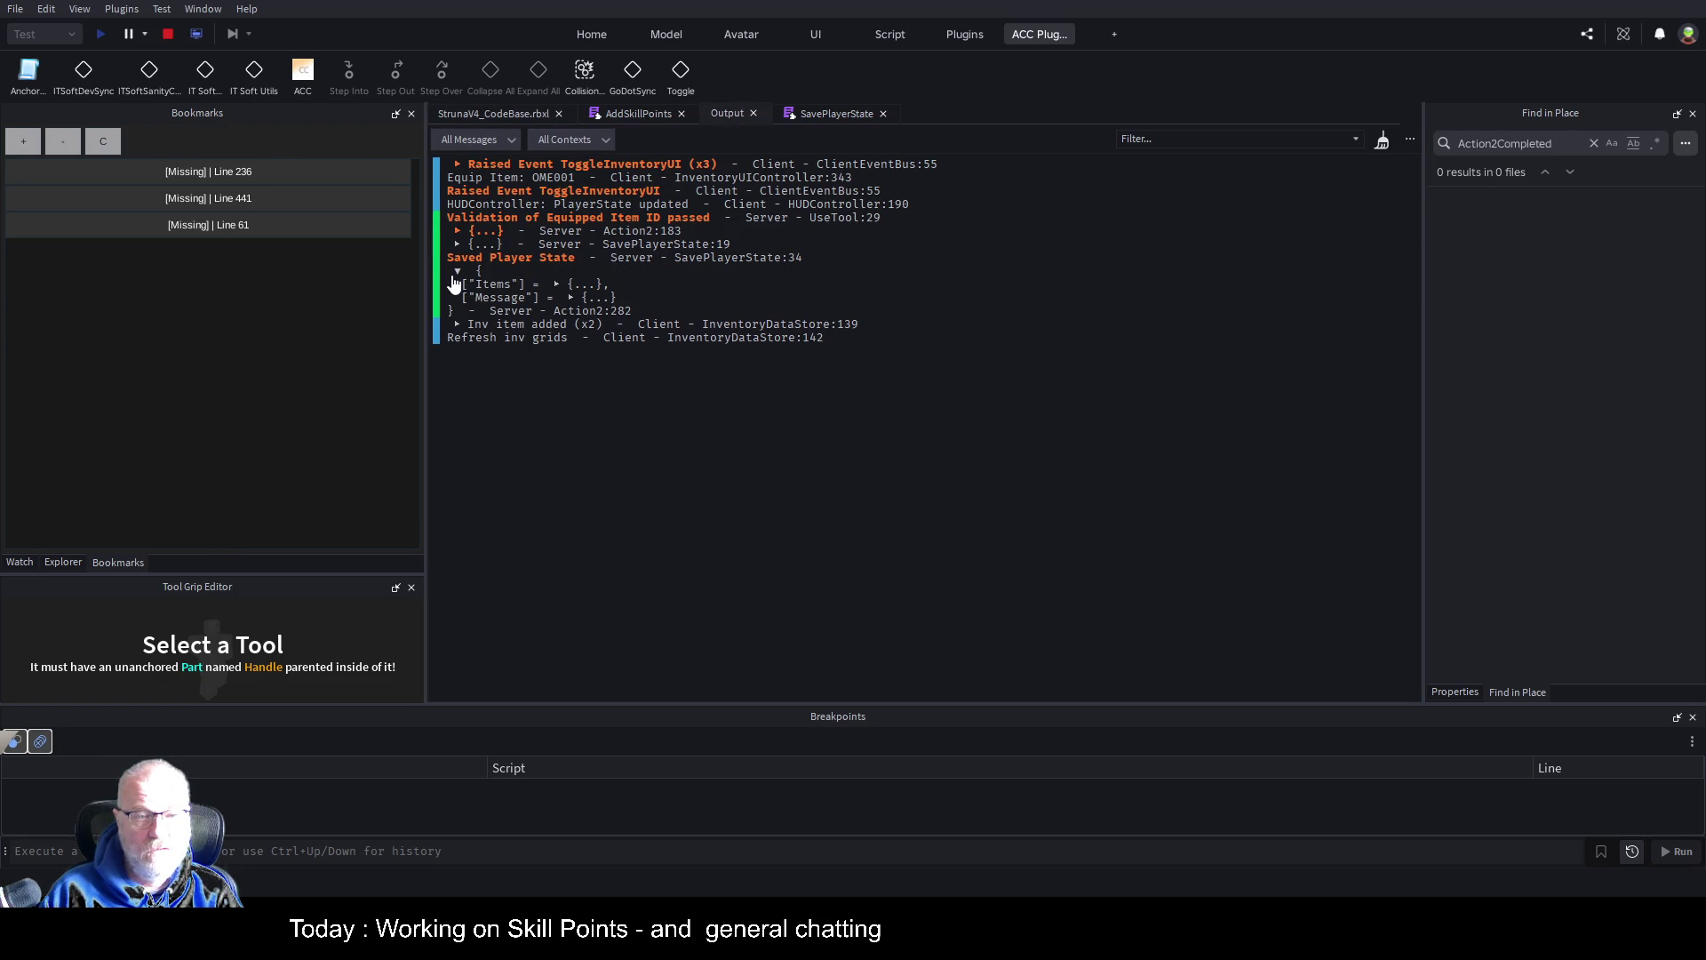
click(570, 297)
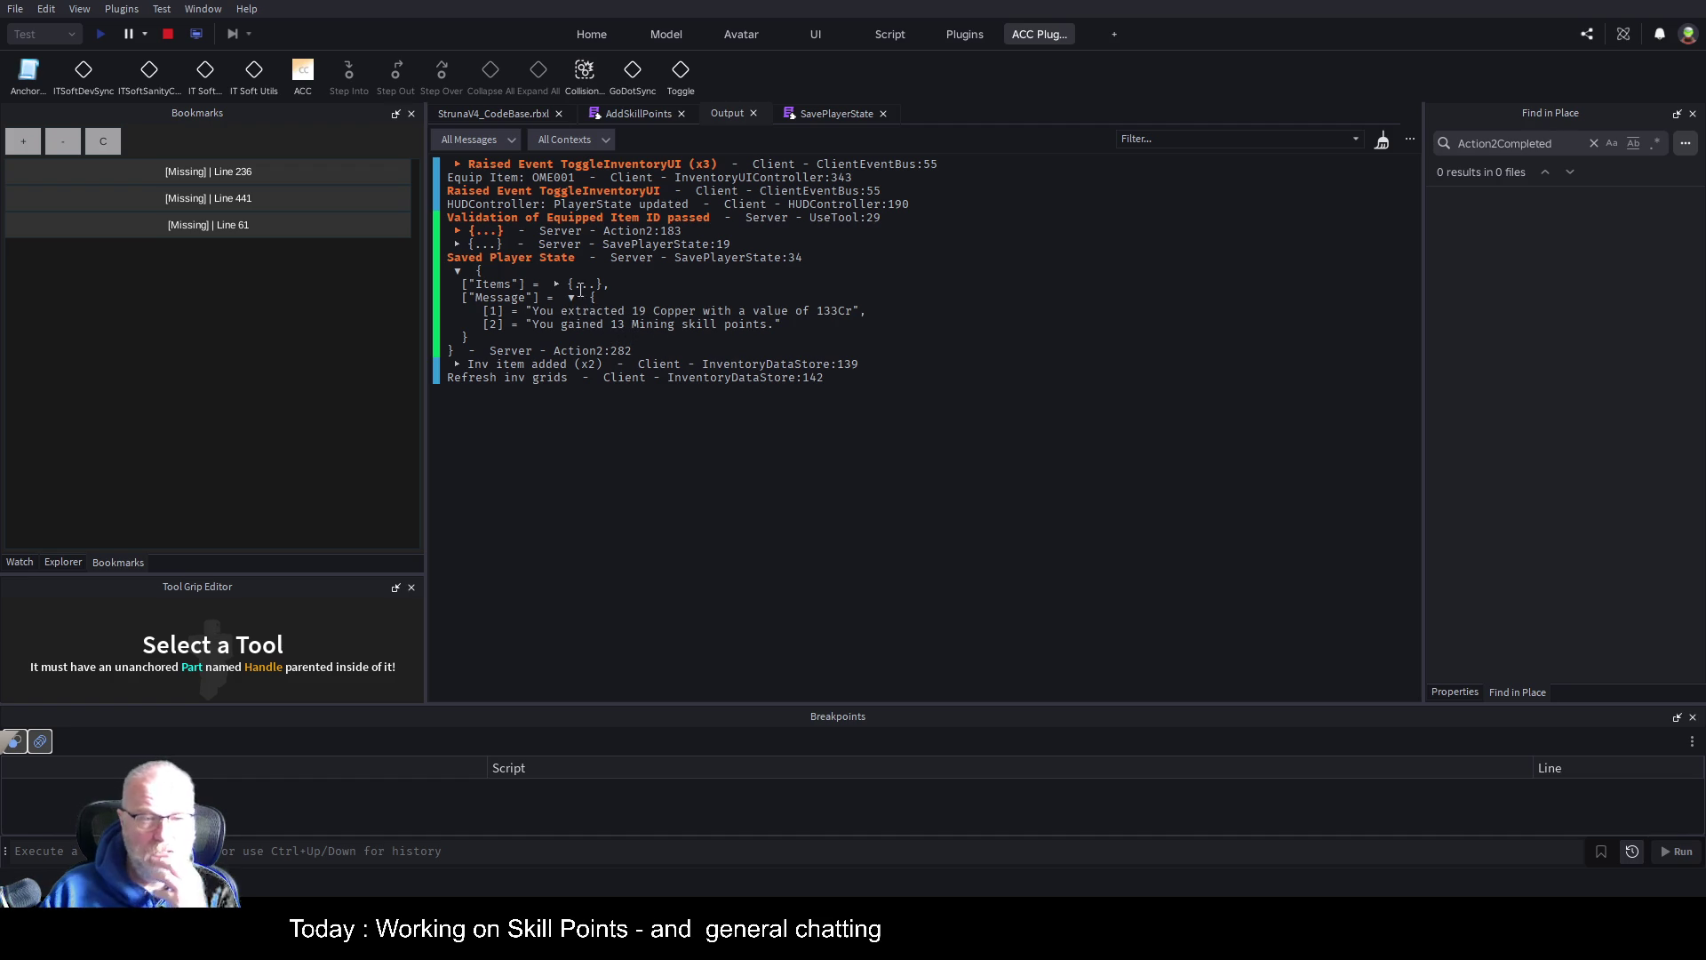
click(555, 284)
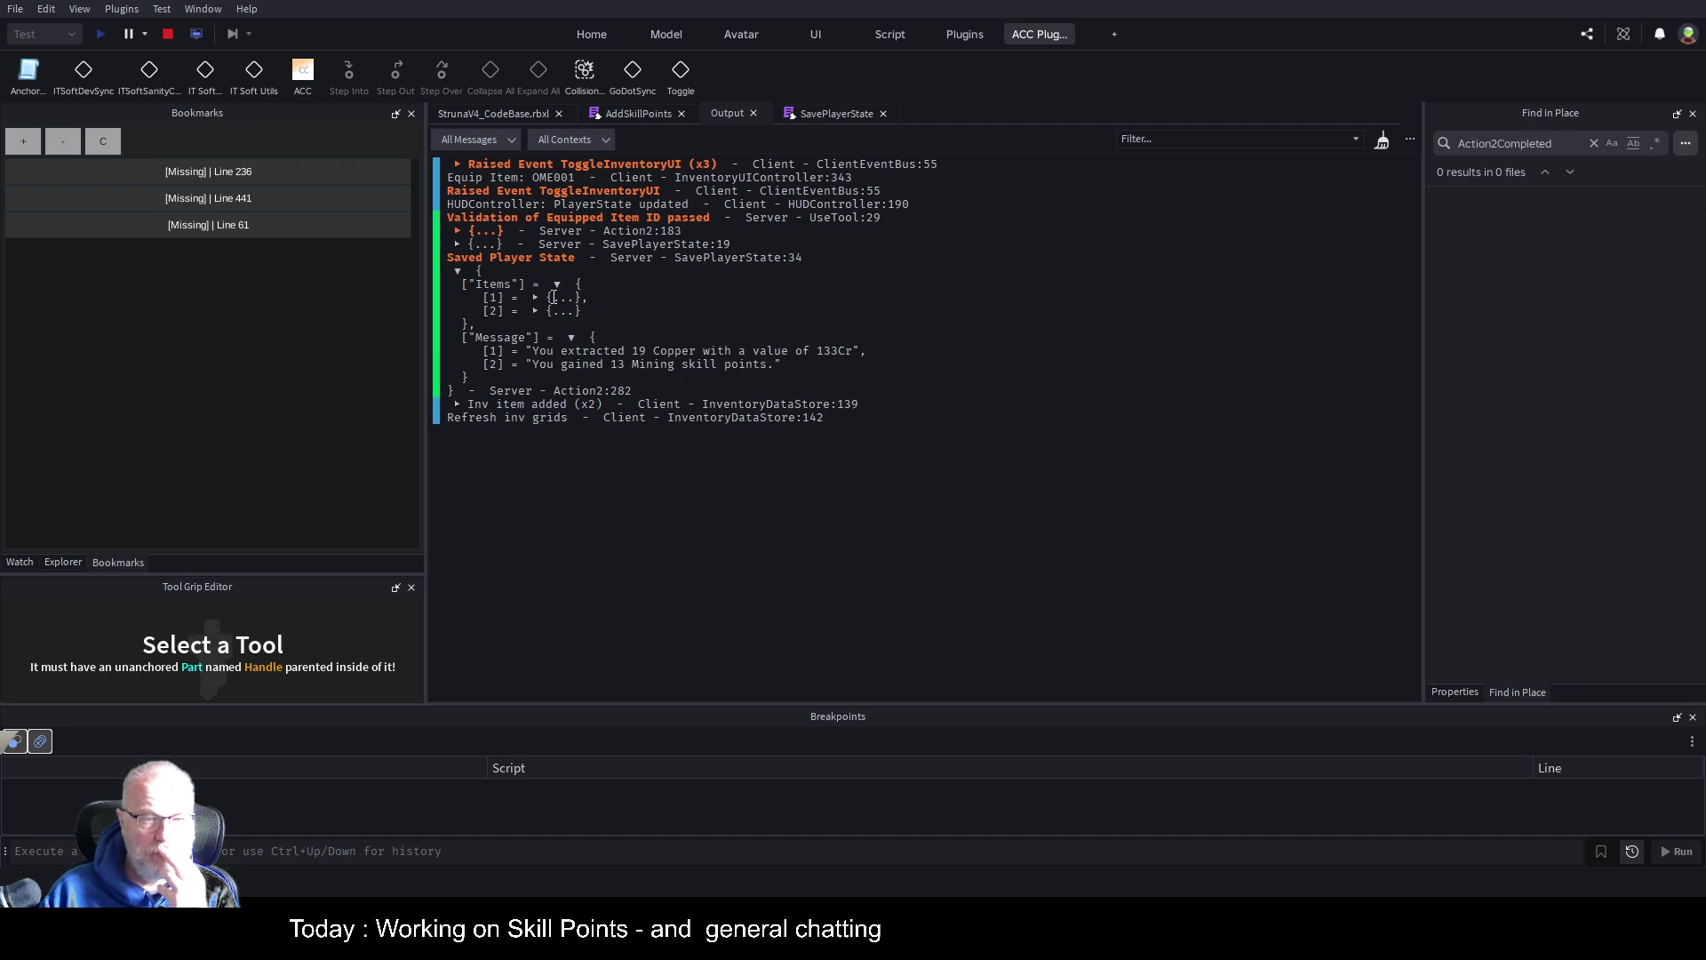
click(537, 298)
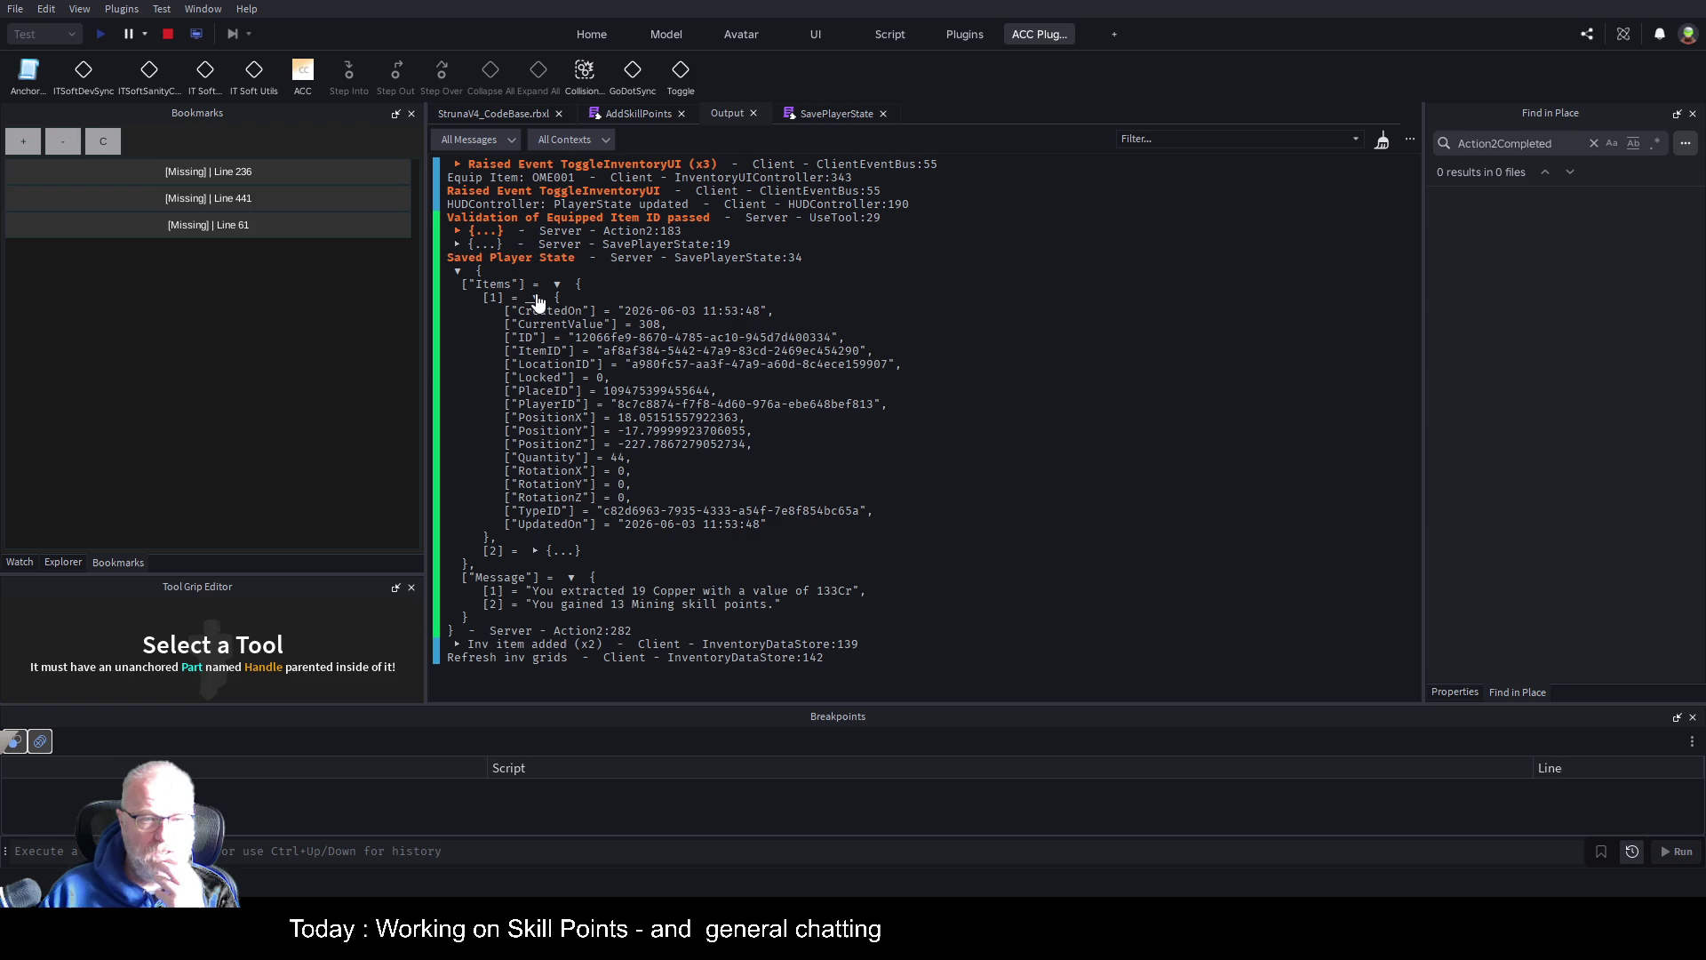
click(536, 298)
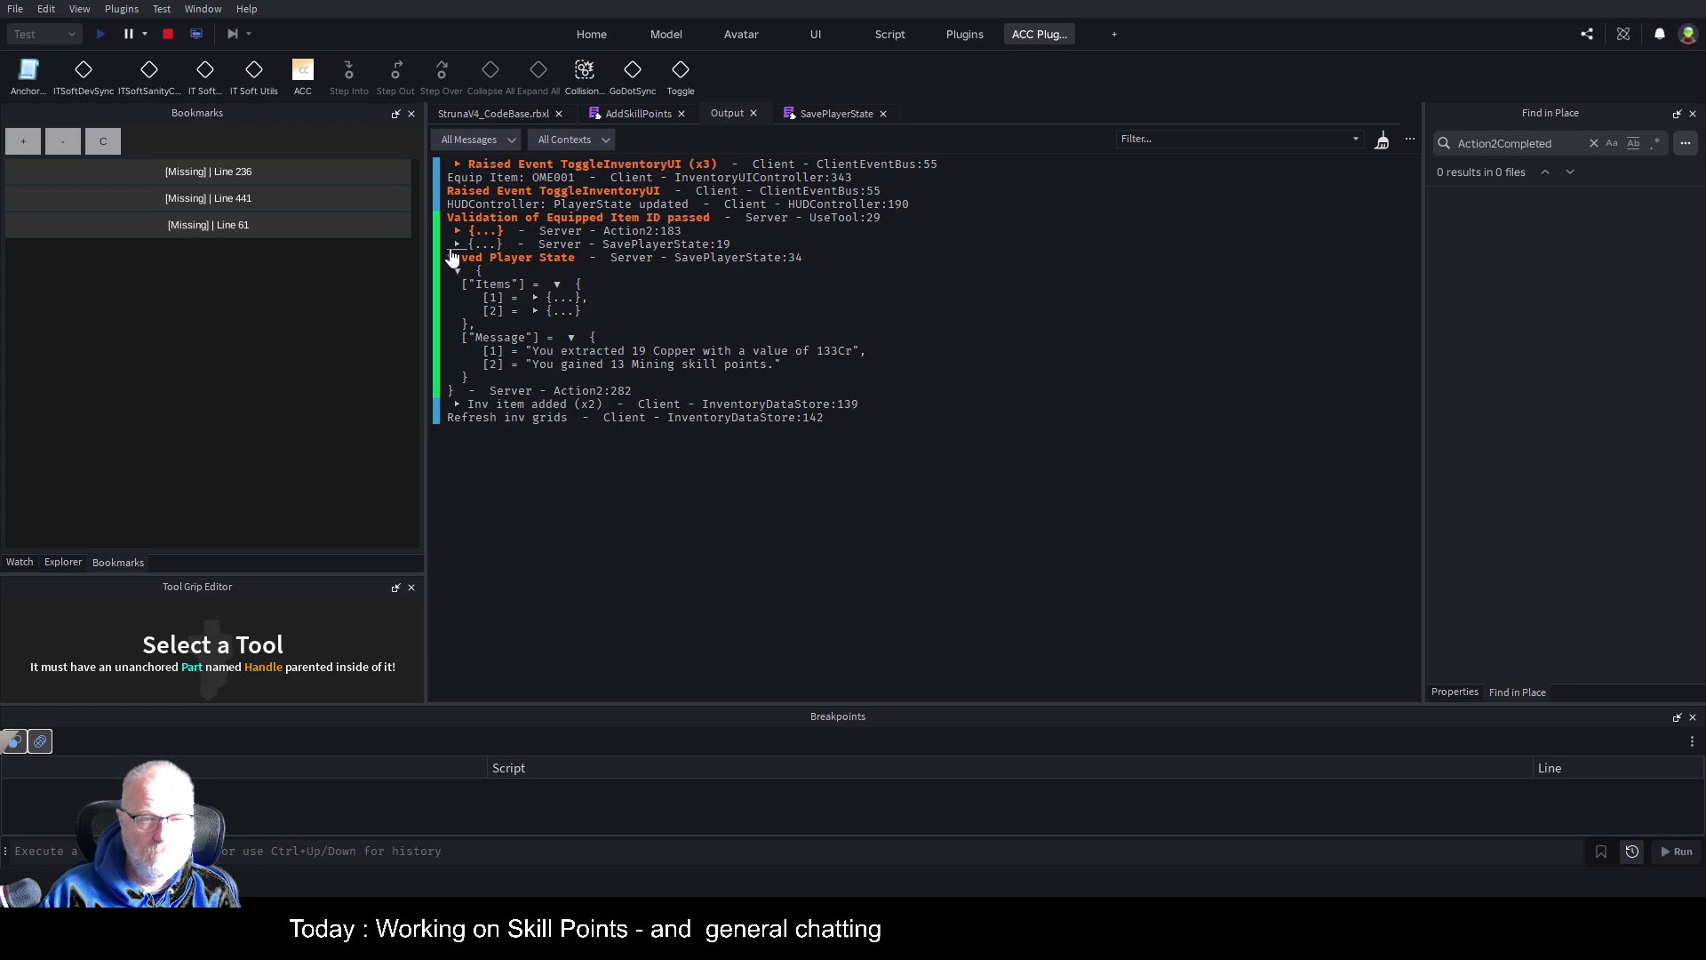
Expand the SavePlayerState entry's baseData and its PlayerProfessions table
click(456, 244)
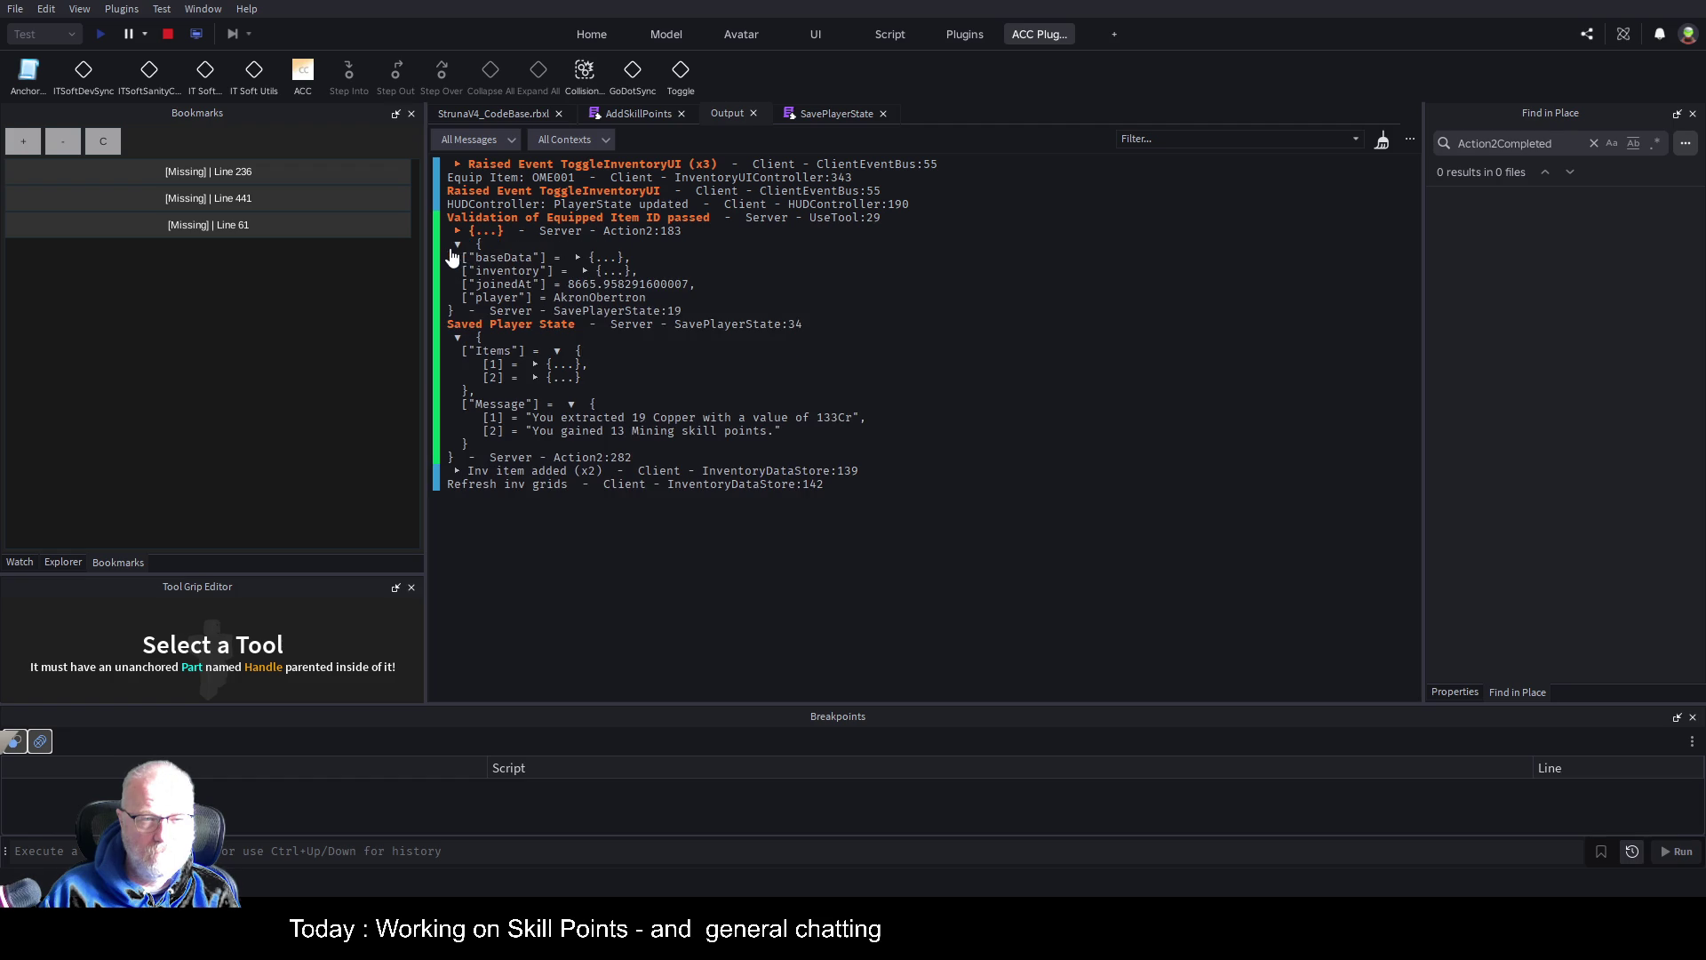
click(578, 257)
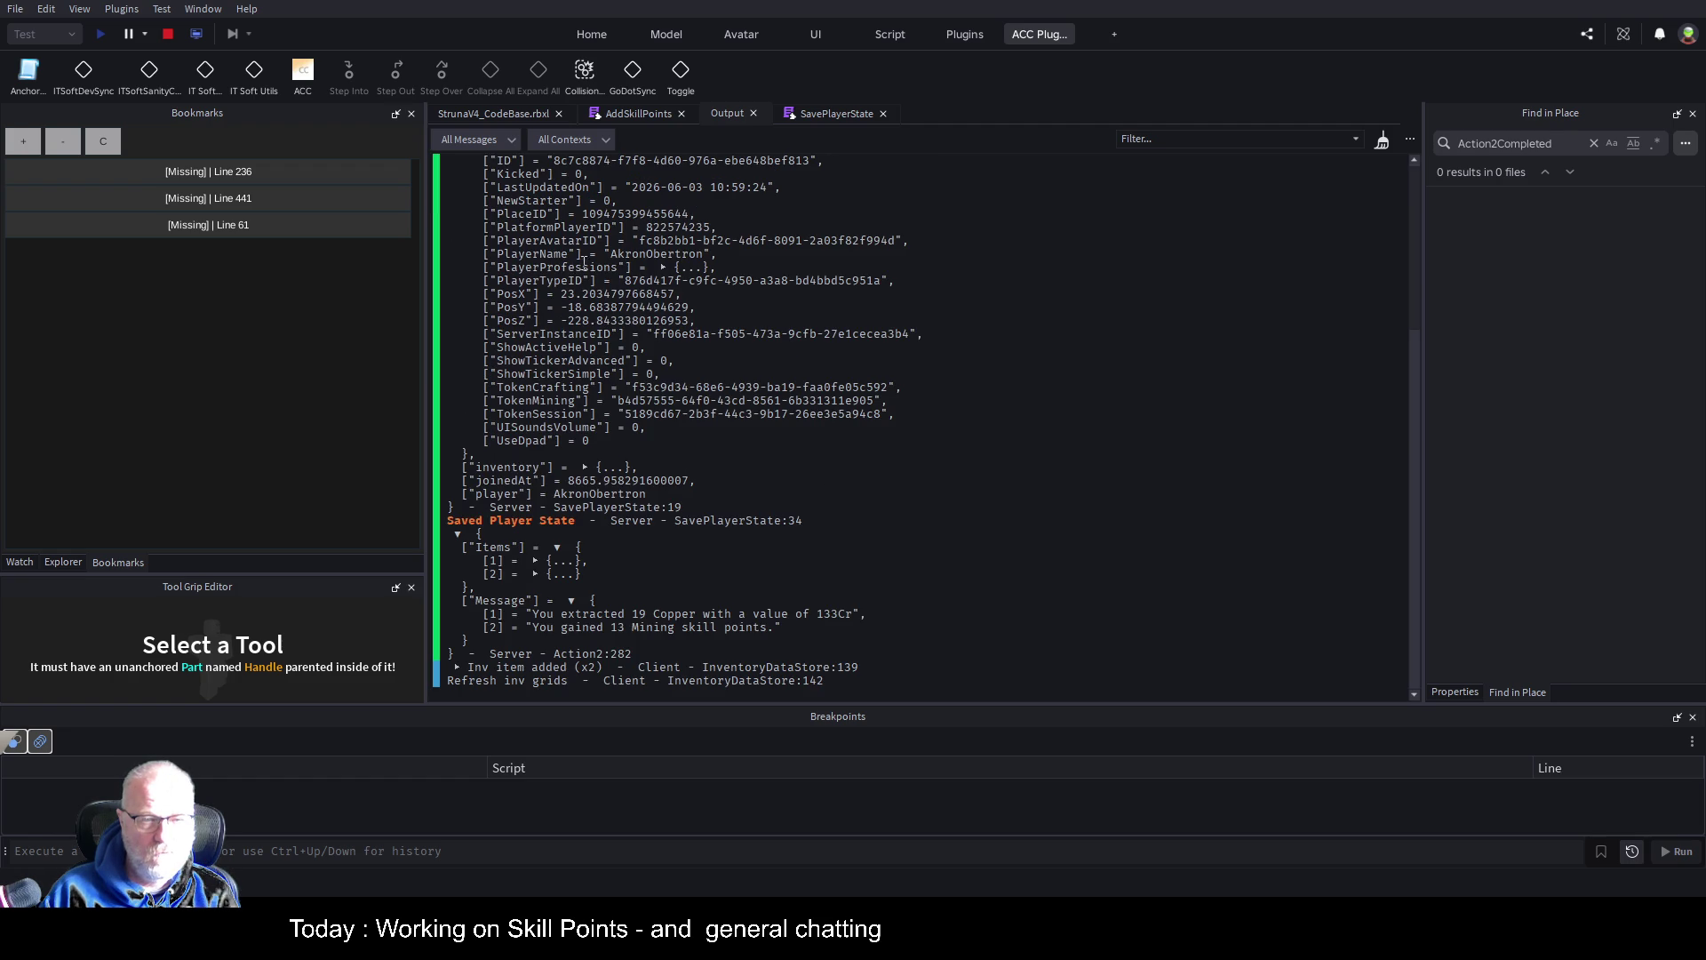
scroll(681, 376, up, 3)
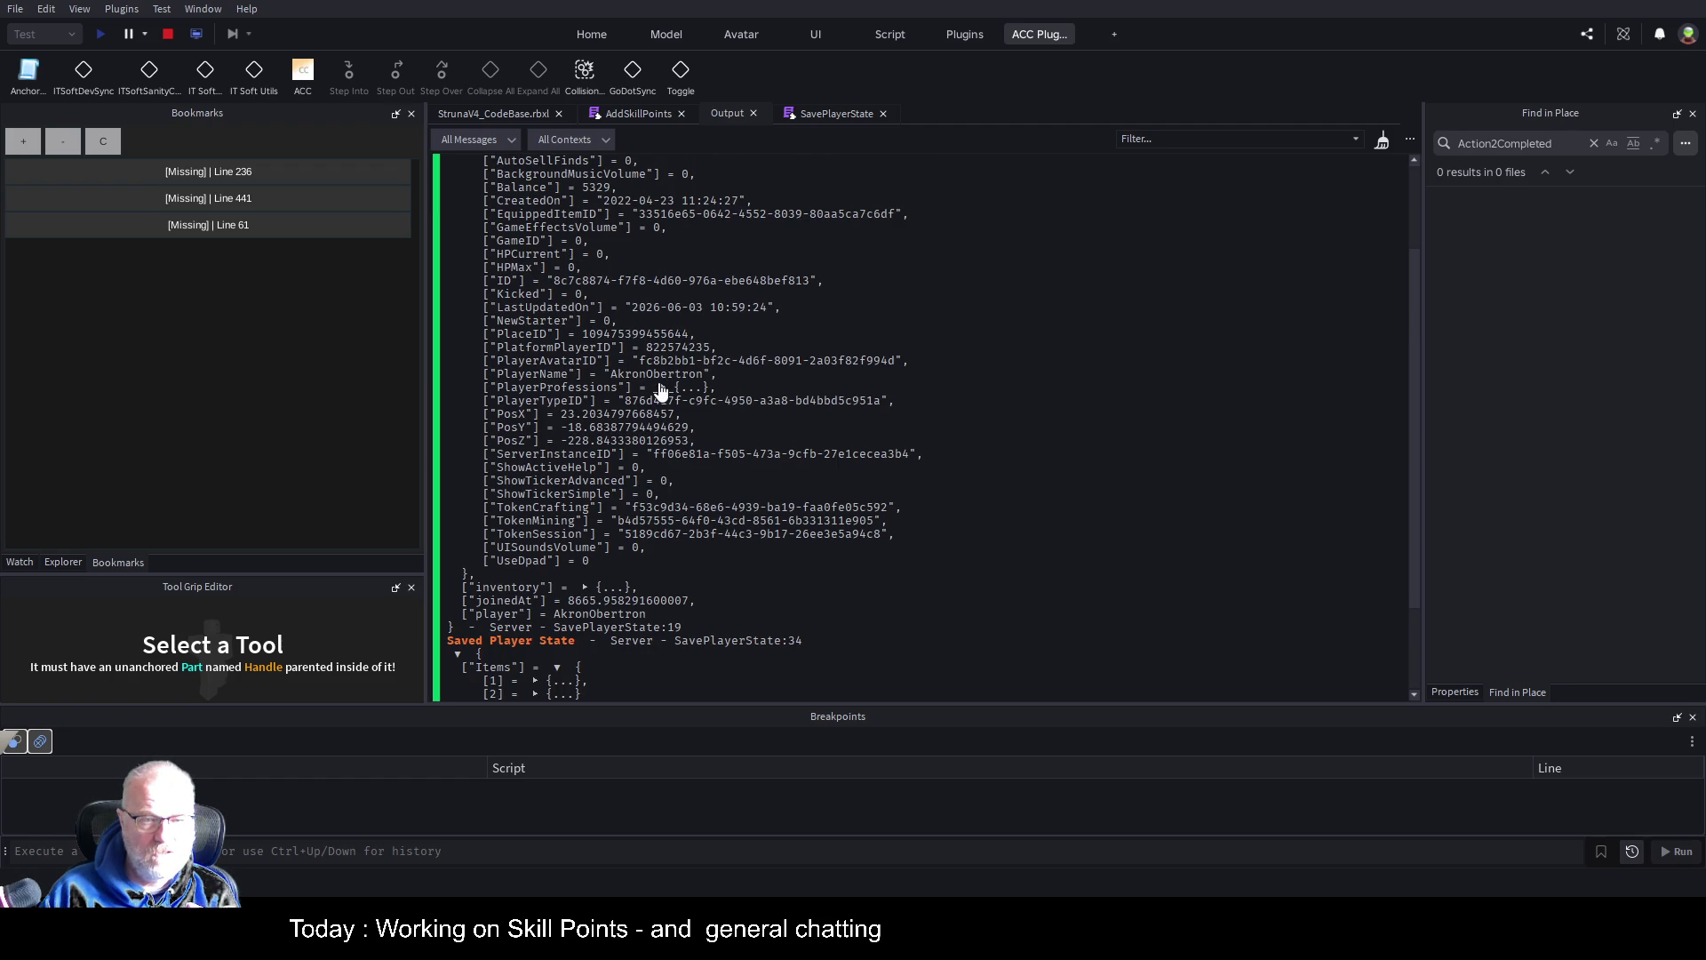
click(662, 389)
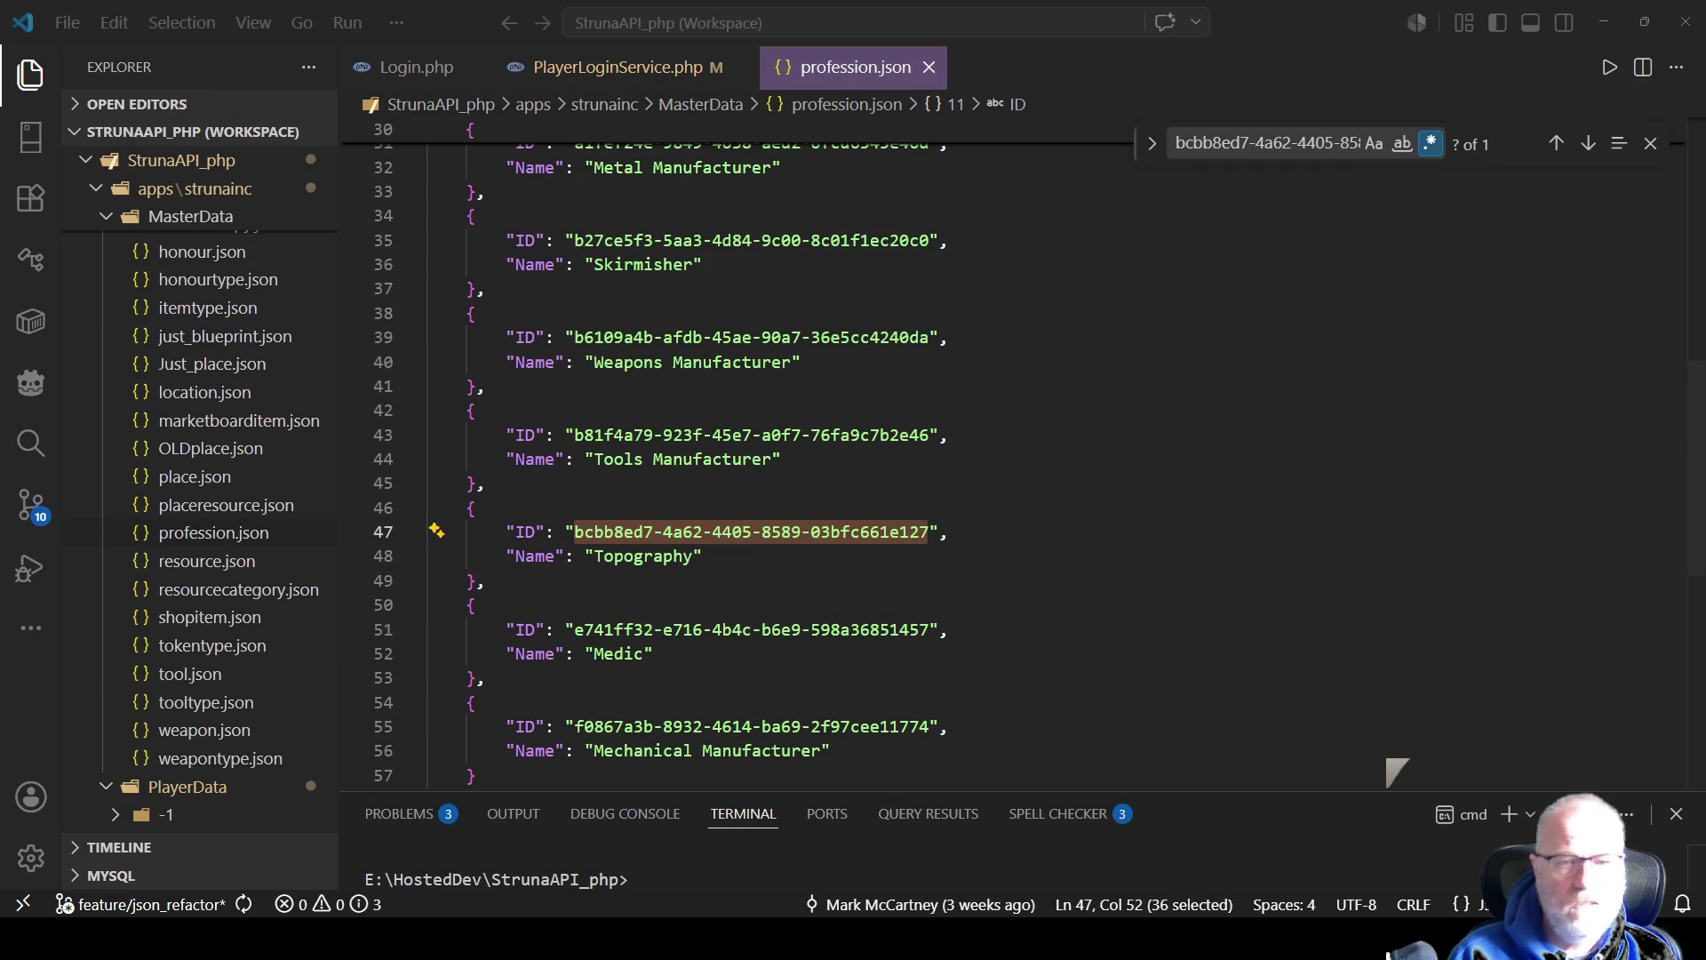
click(707, 556)
scroll(786, 436, up, 7)
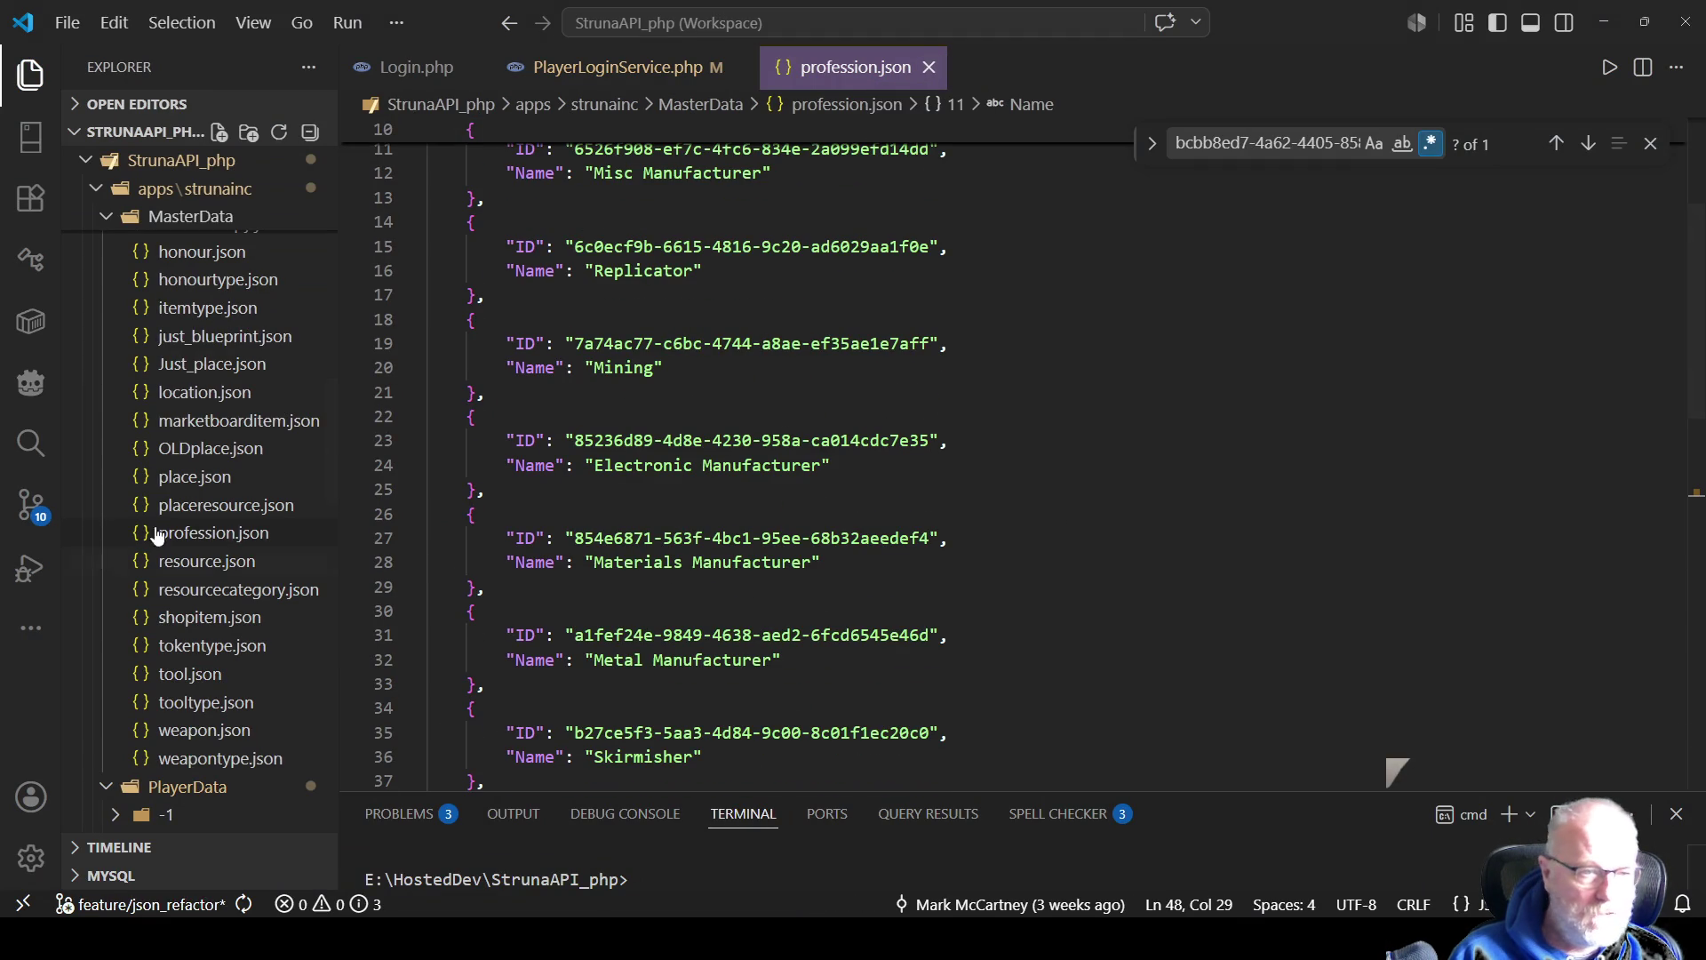
scroll(89, 689, down, 3)
scroll(133, 693, down, 5)
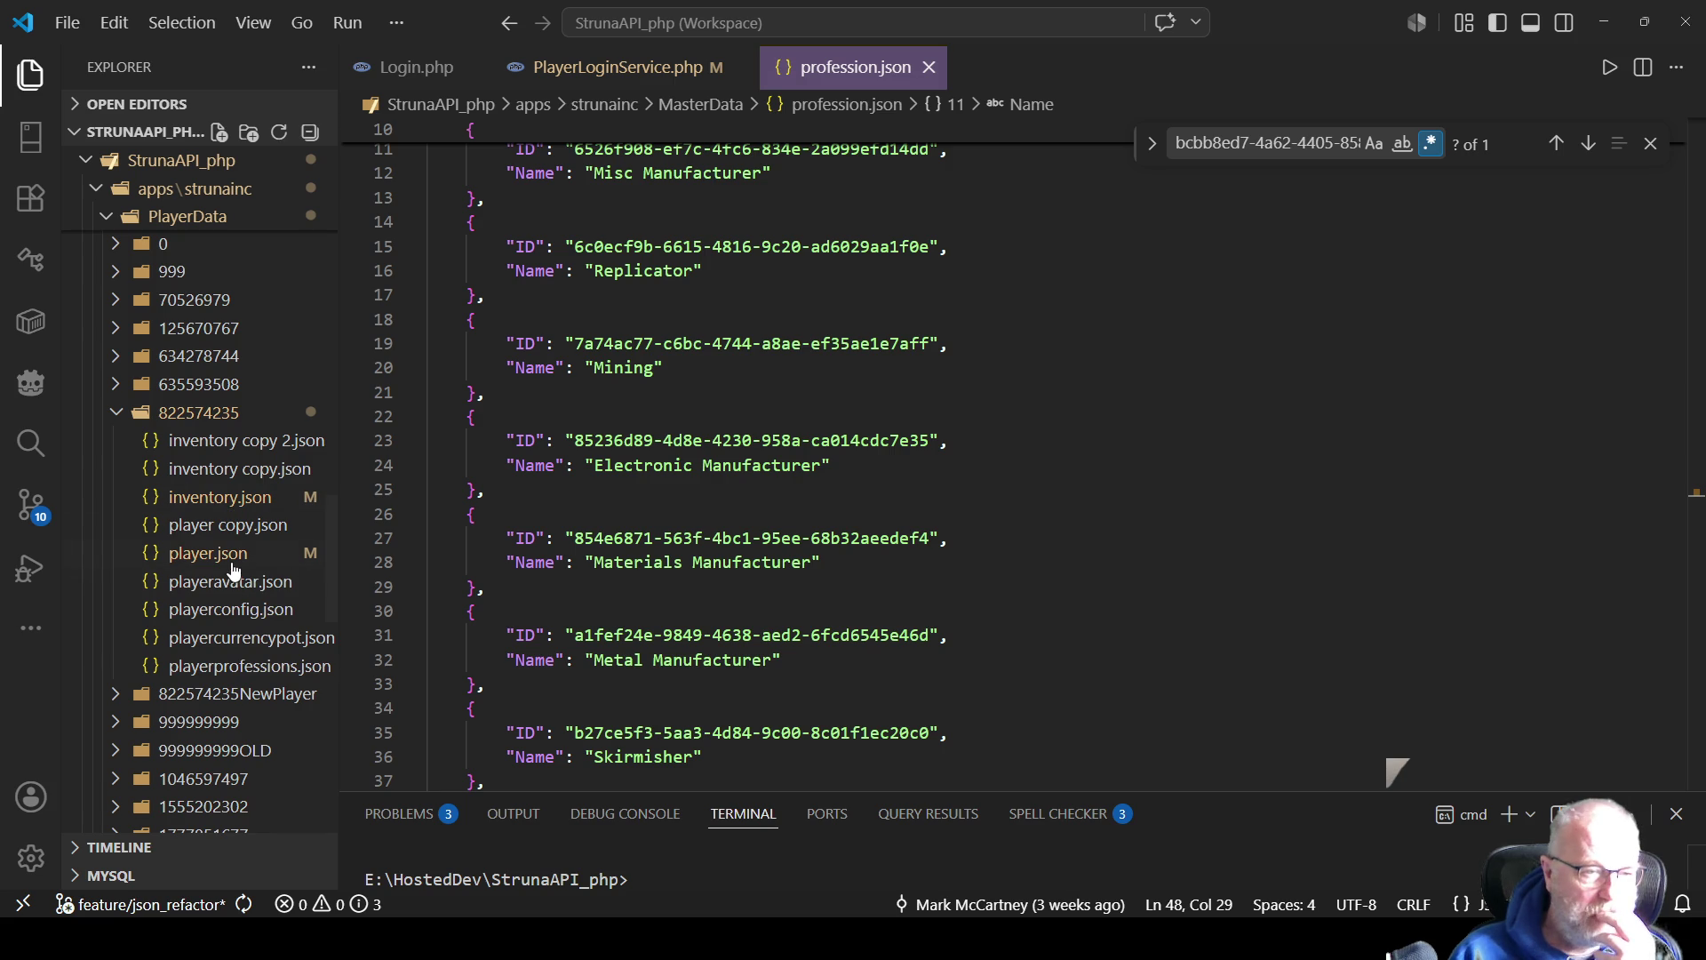
click(231, 560)
right_click(962, 530)
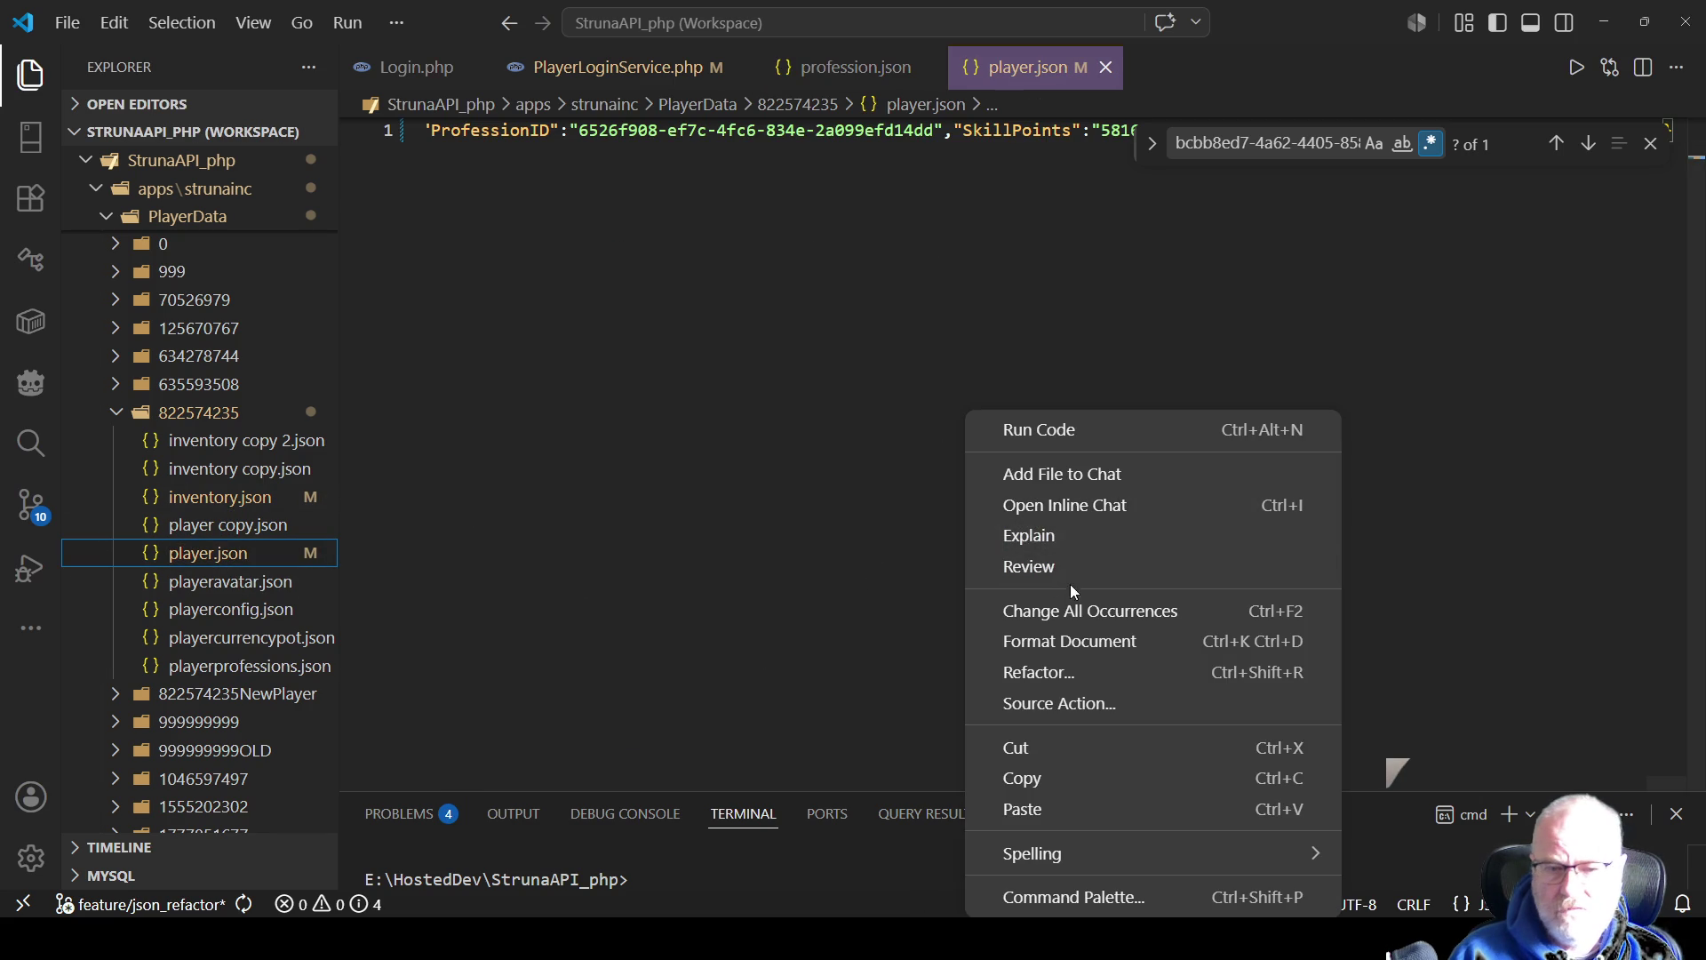
click(1073, 639)
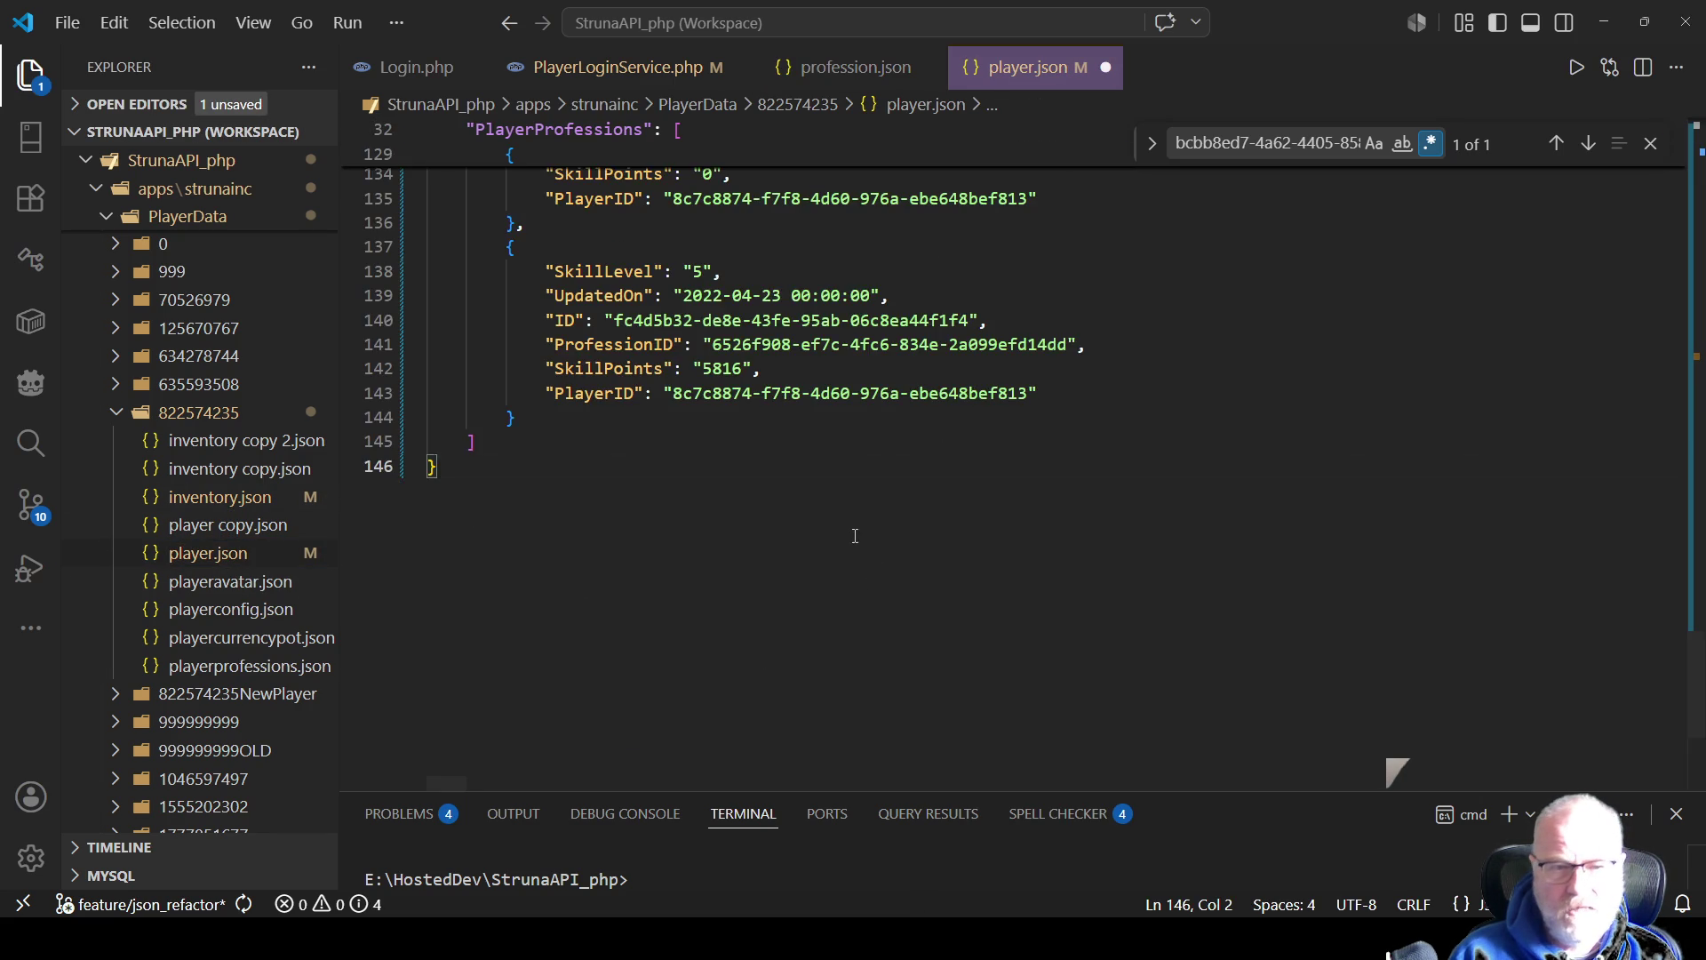
scroll(846, 519, up, 3)
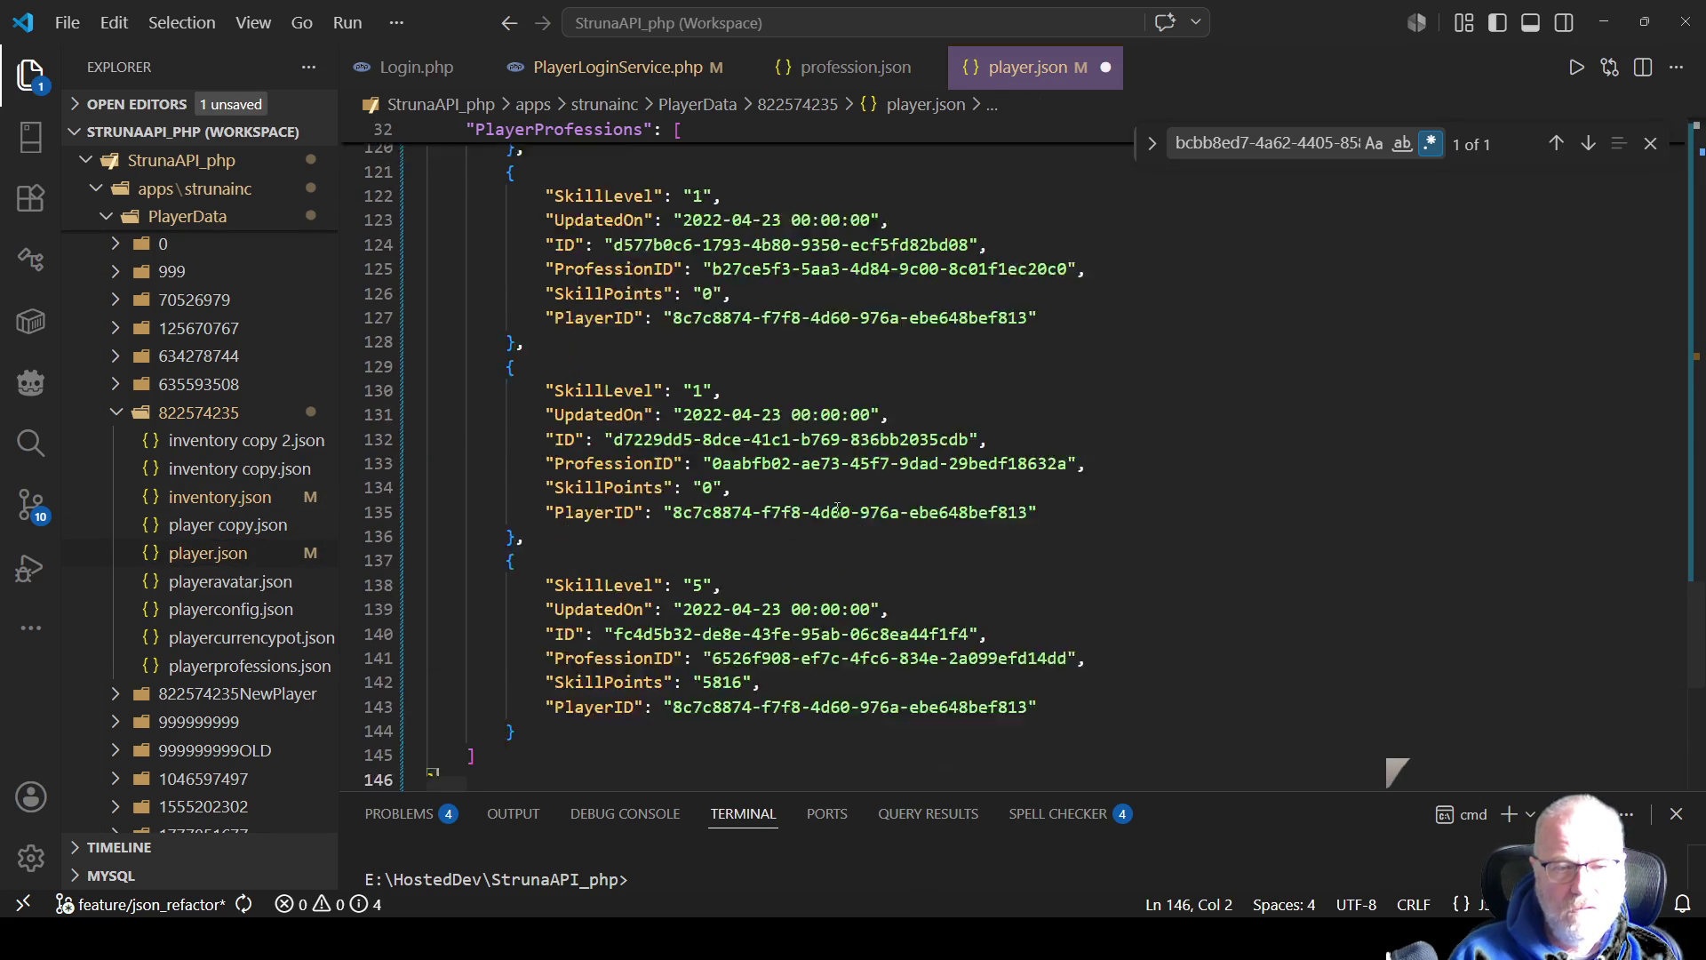
Copy Mining's ID from profession.json, find it in player.json, and select its 56734 skill points
click(853, 67)
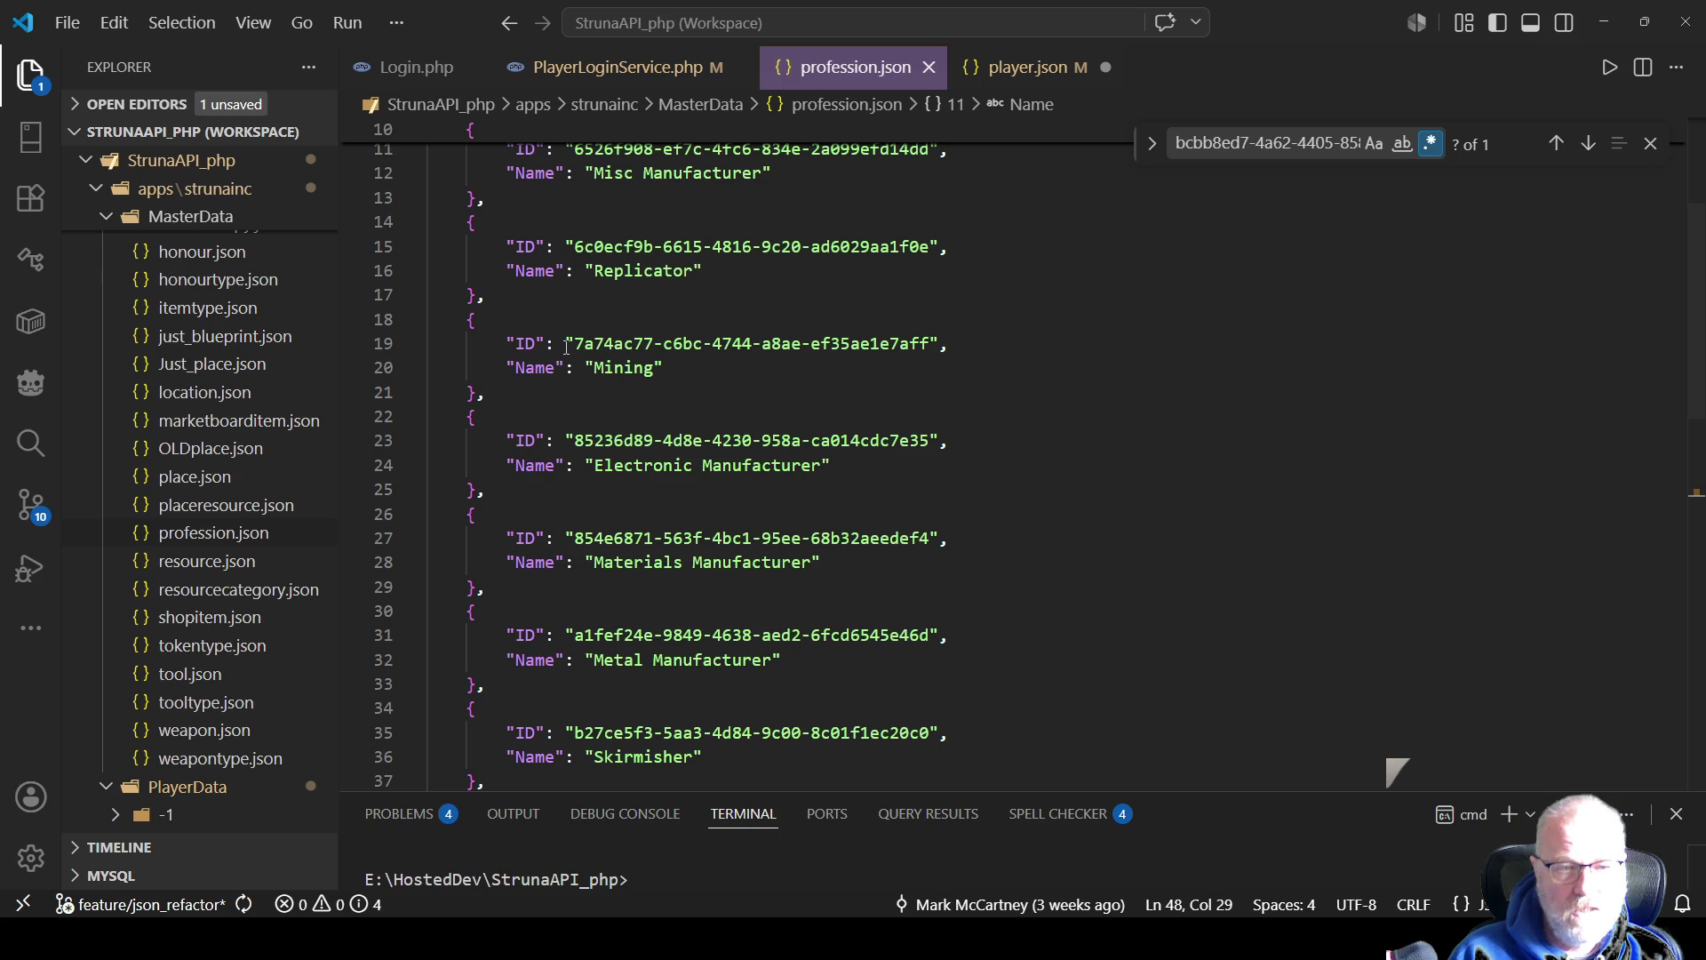
drag(575, 344, 930, 347)
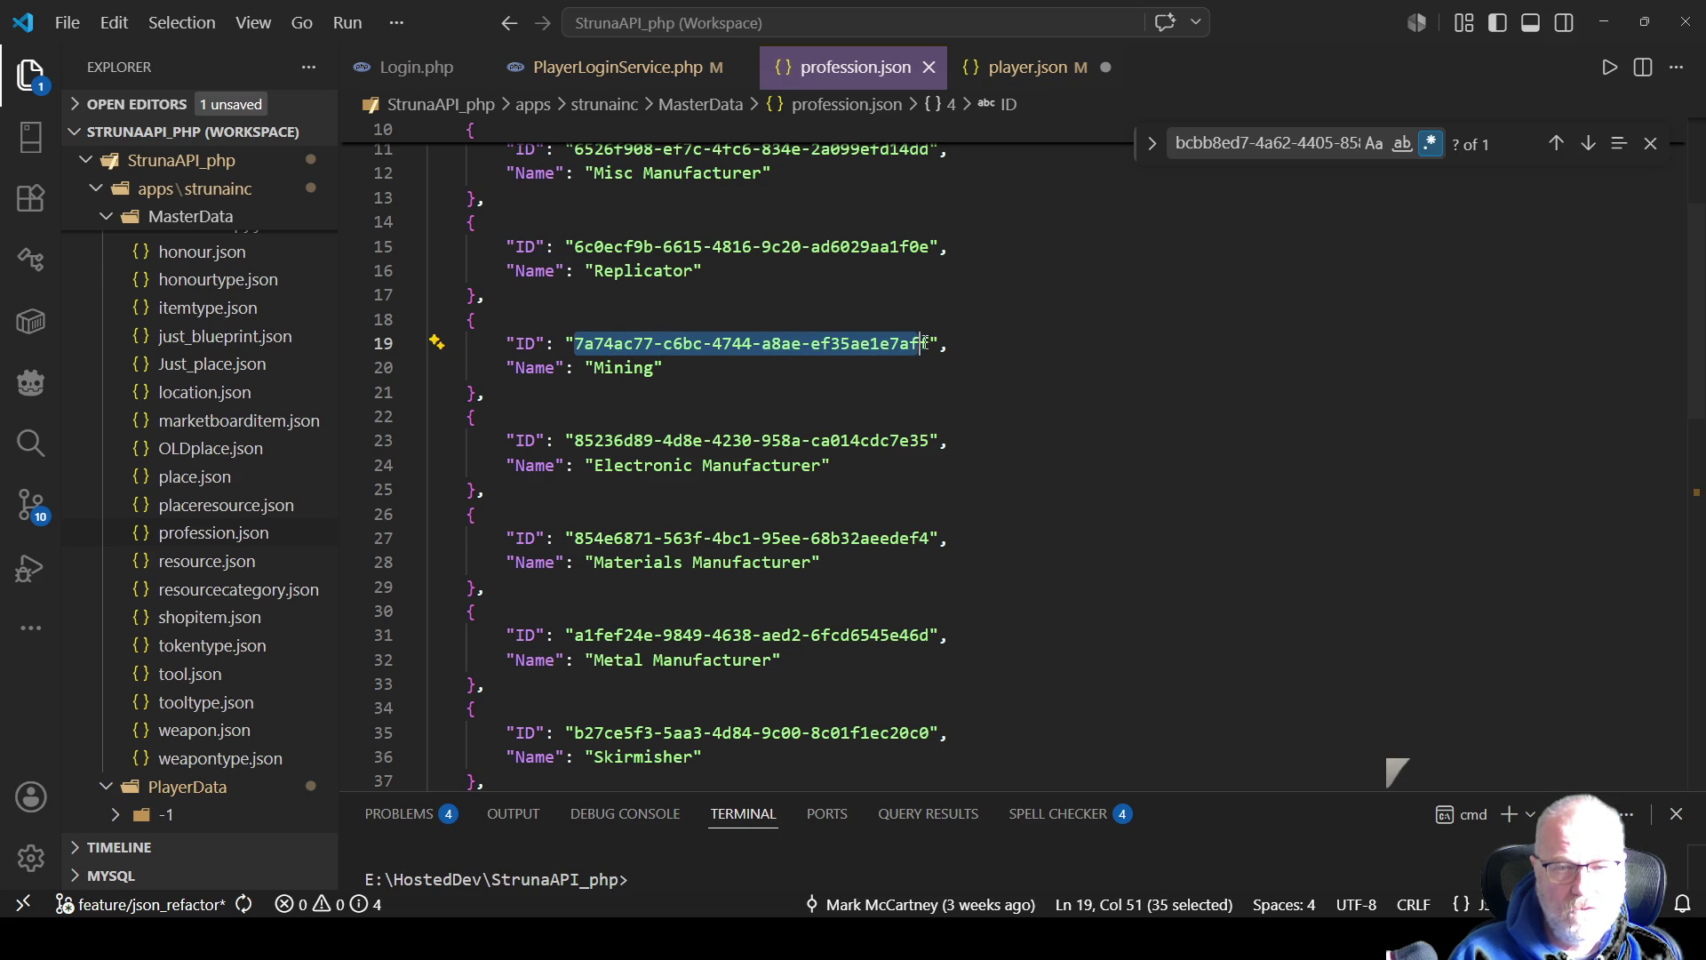
click(1026, 67)
click(1126, 355)
key(ctrl+f)
text(7a74ac77-c6bc-4744-a8ae-ef35ae1e7aff)
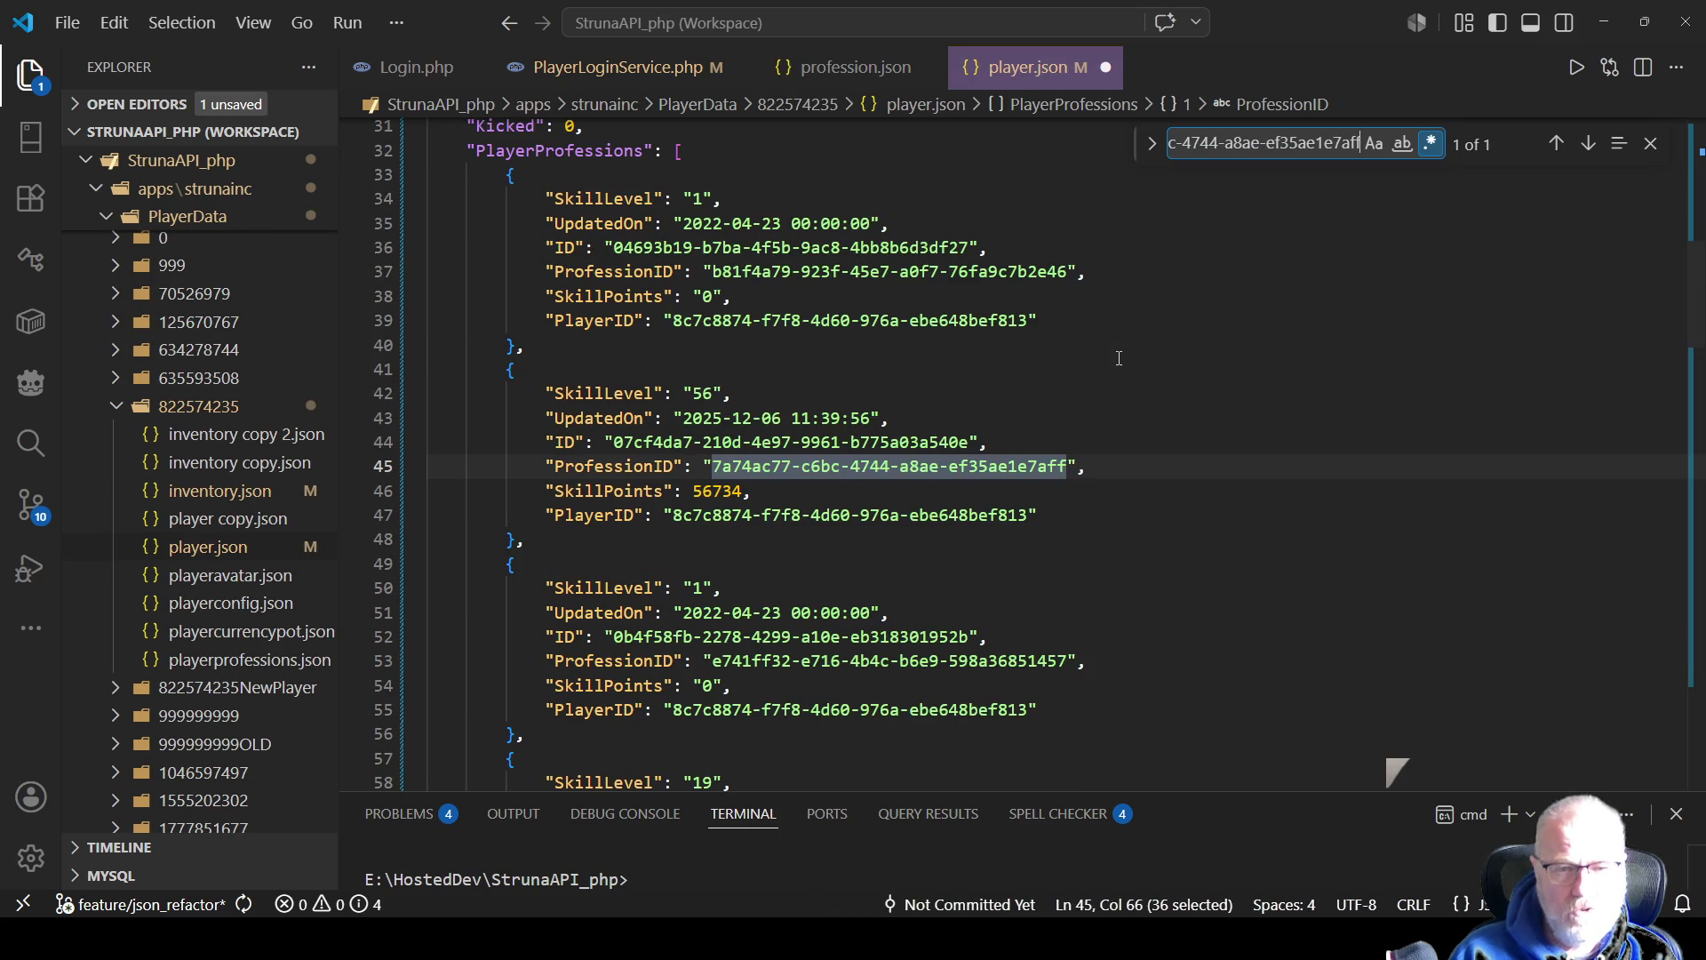
double_click(745, 493)
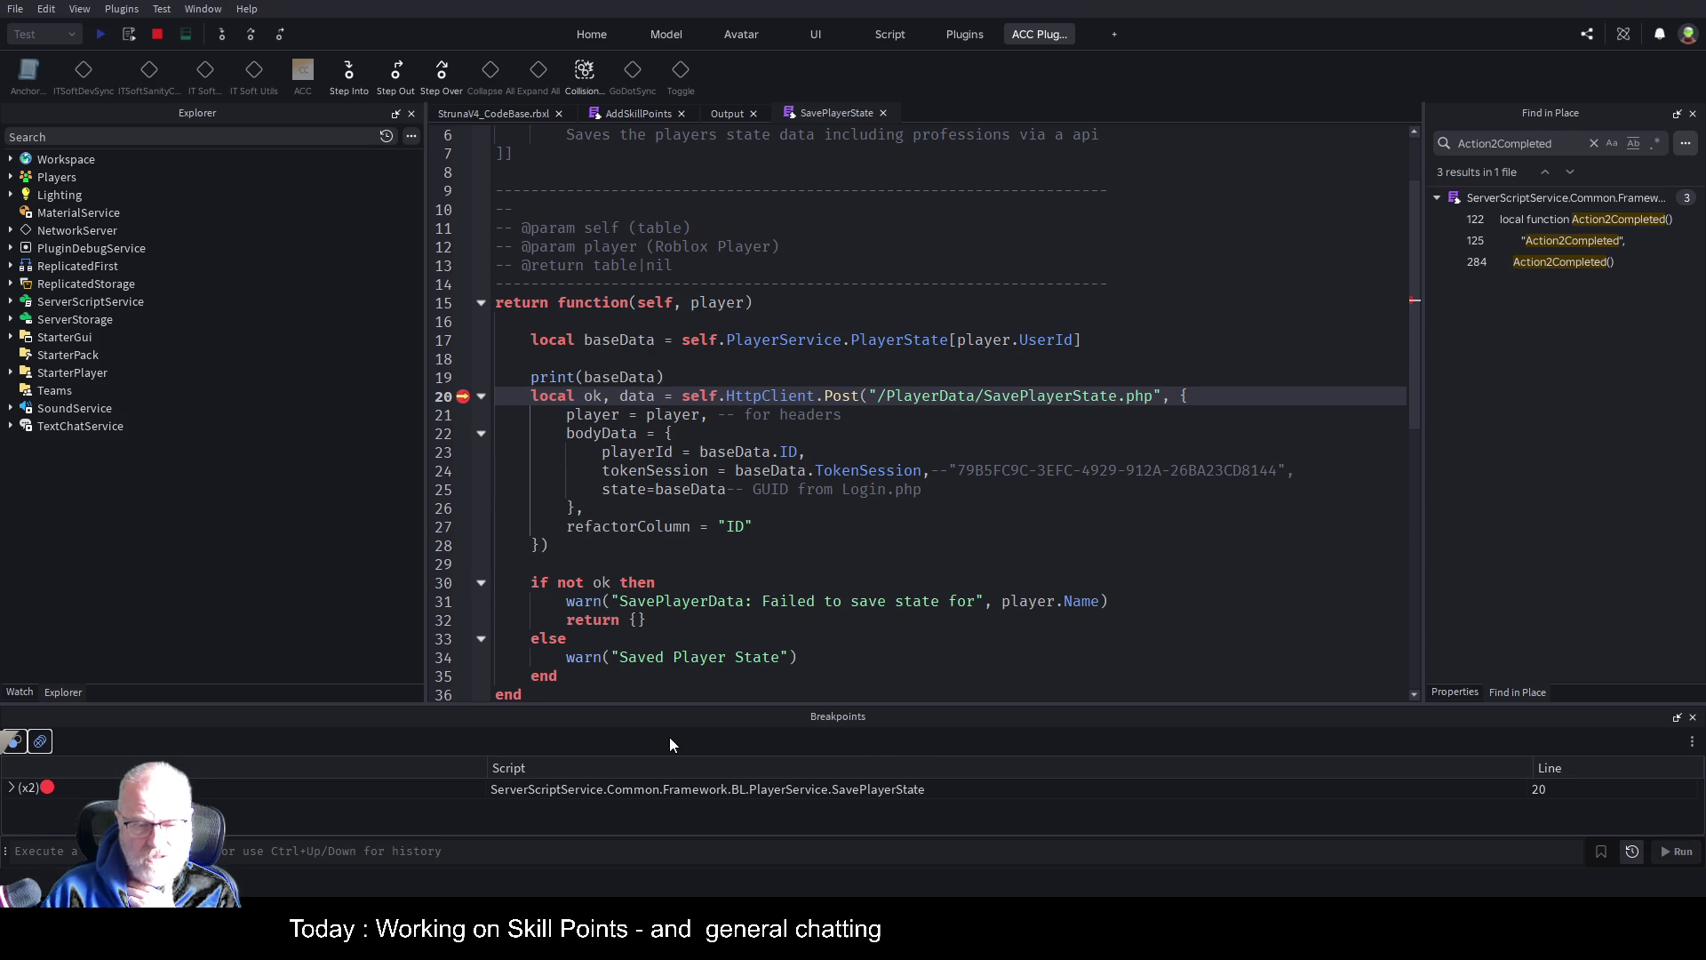
Stop the paused test and rename the baseData variable to playerData on lines 17 and 19
click(814, 309)
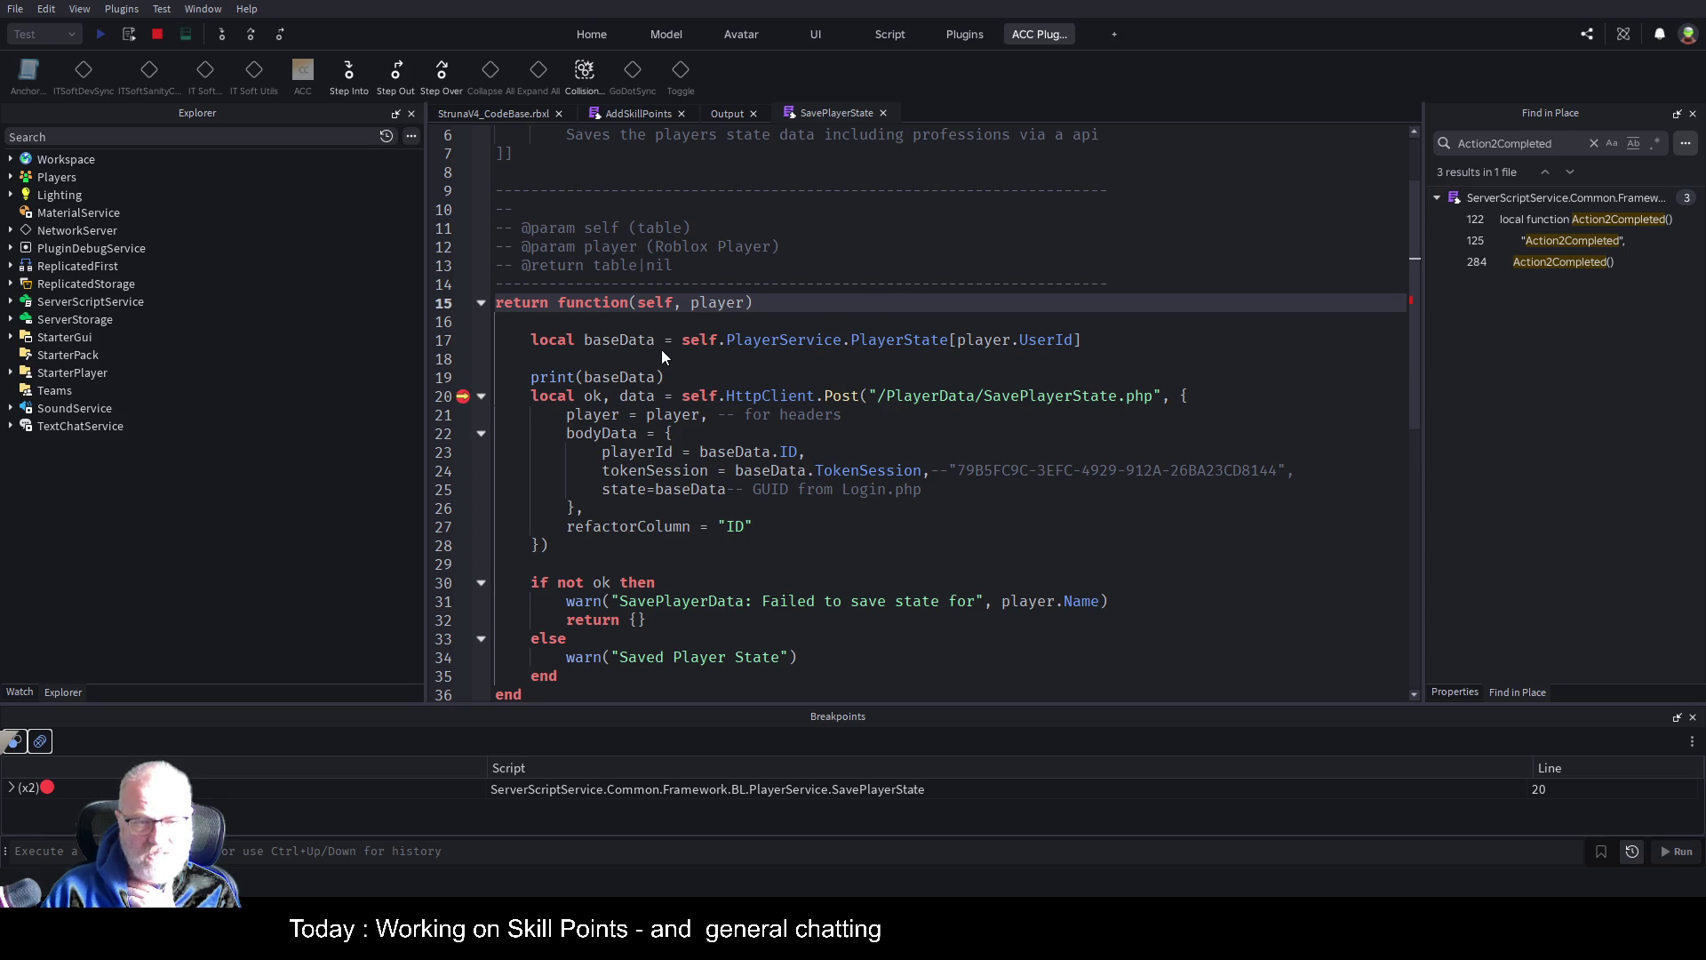
click(646, 376)
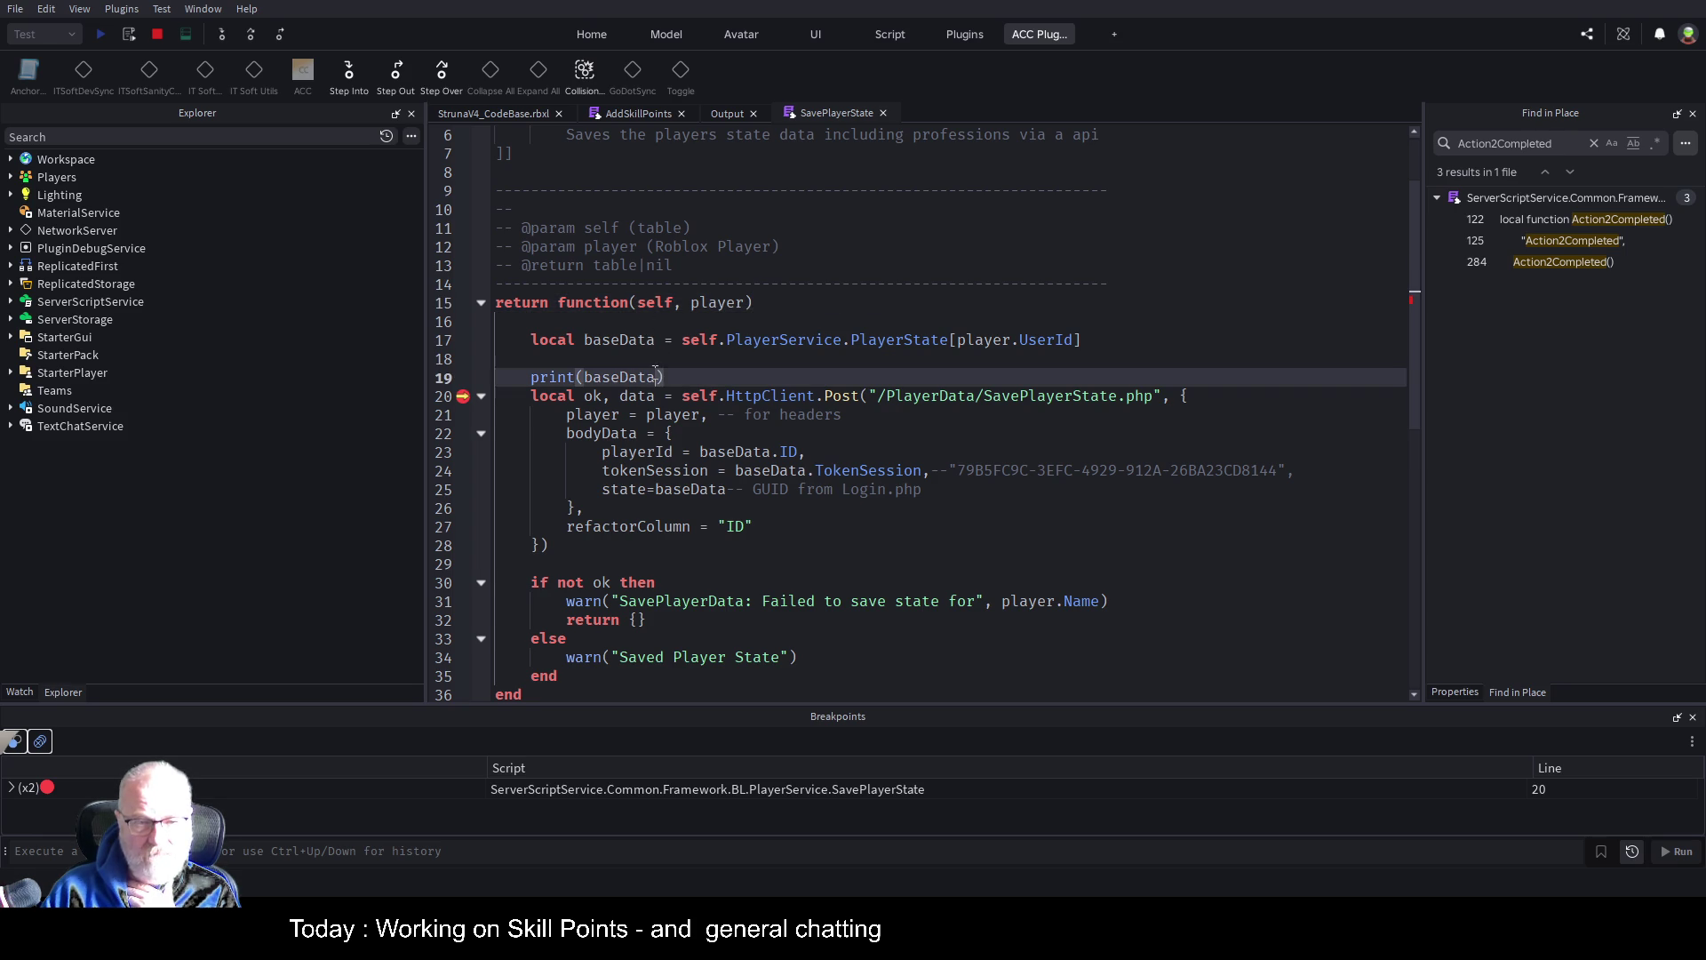
click(156, 37)
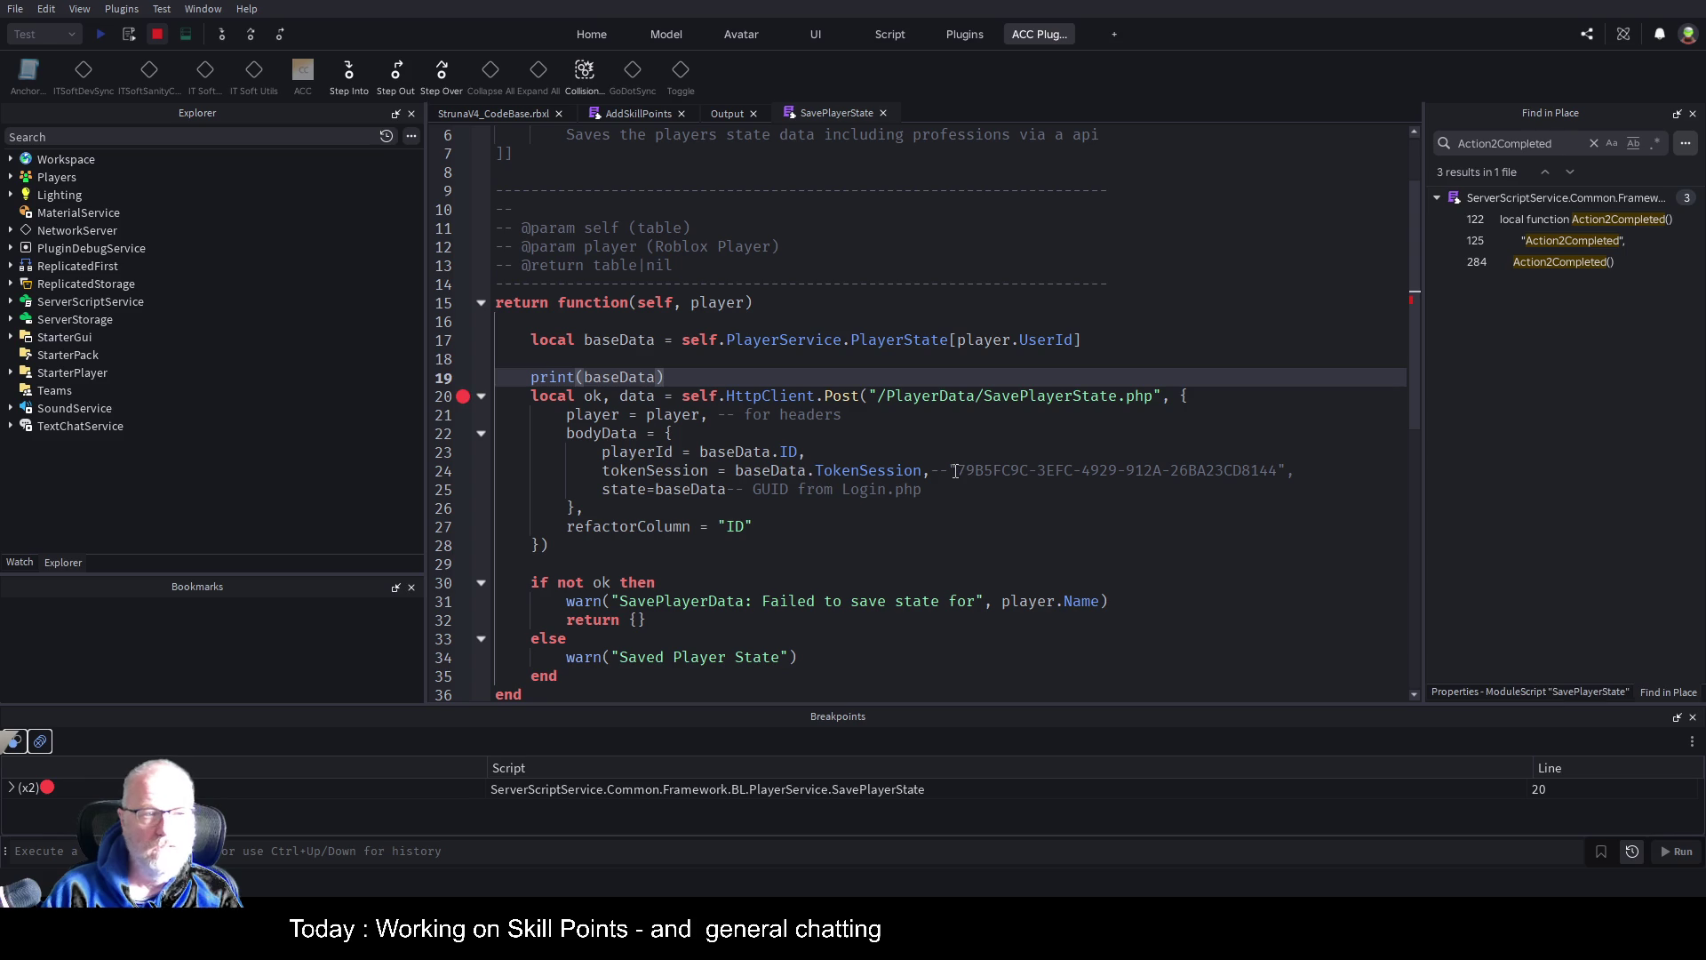
double_click(619, 340)
text(playerData)
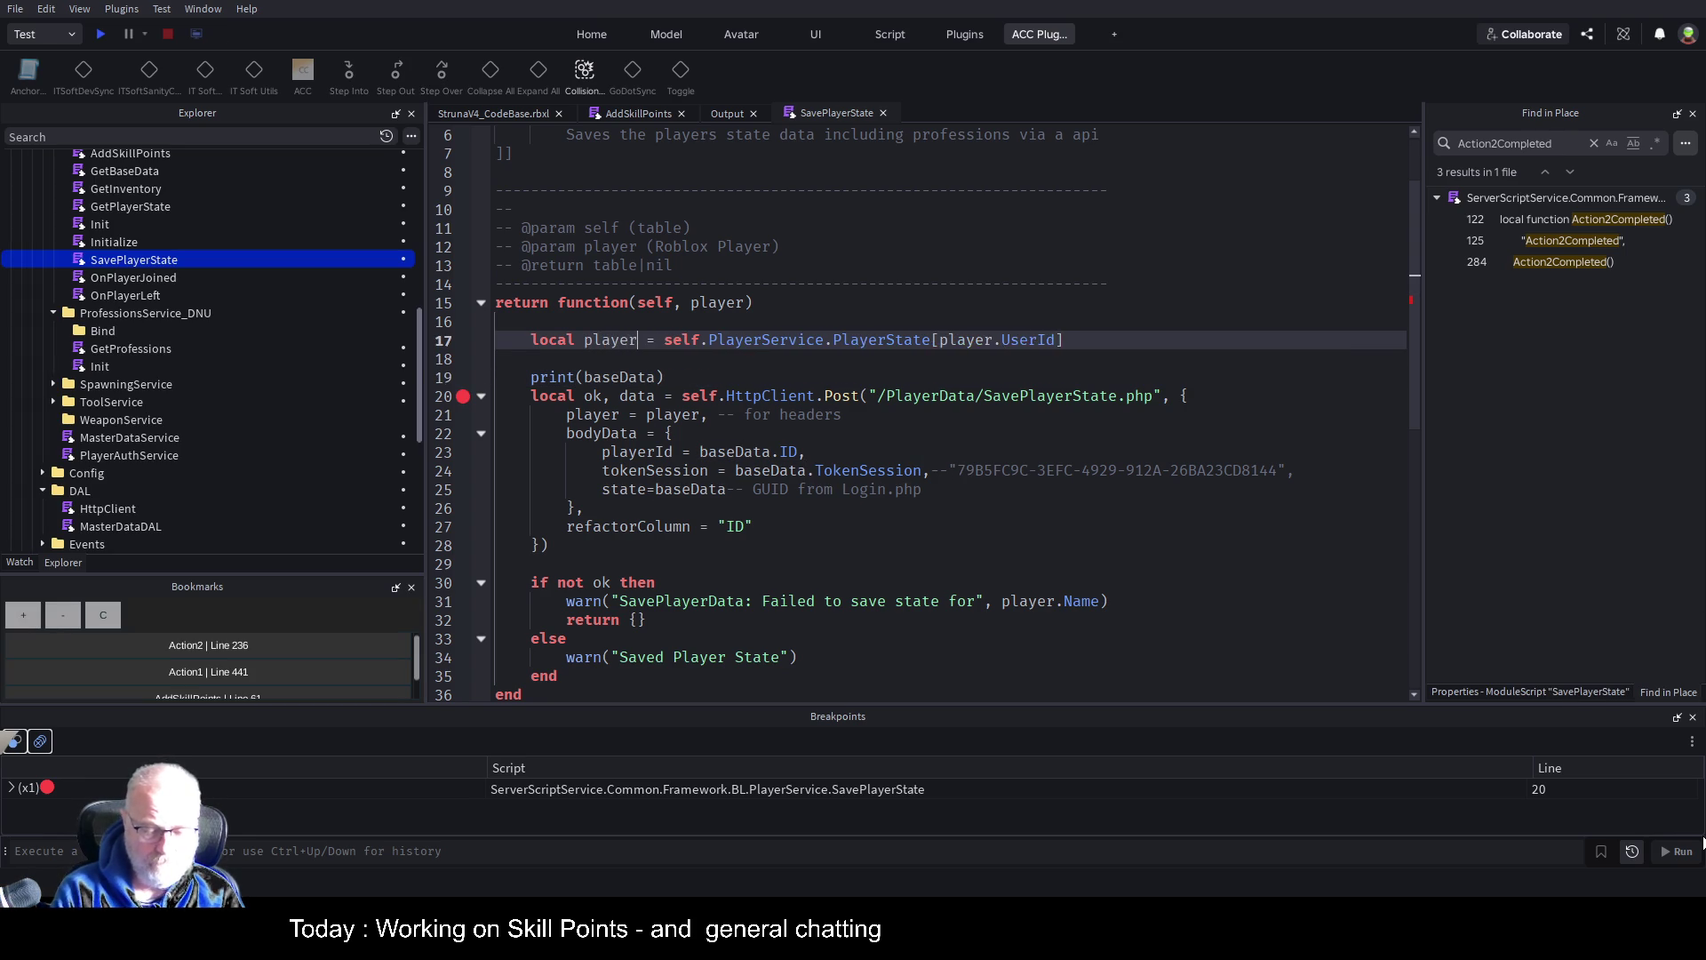
key(Down)
key(Down)
key(Left)
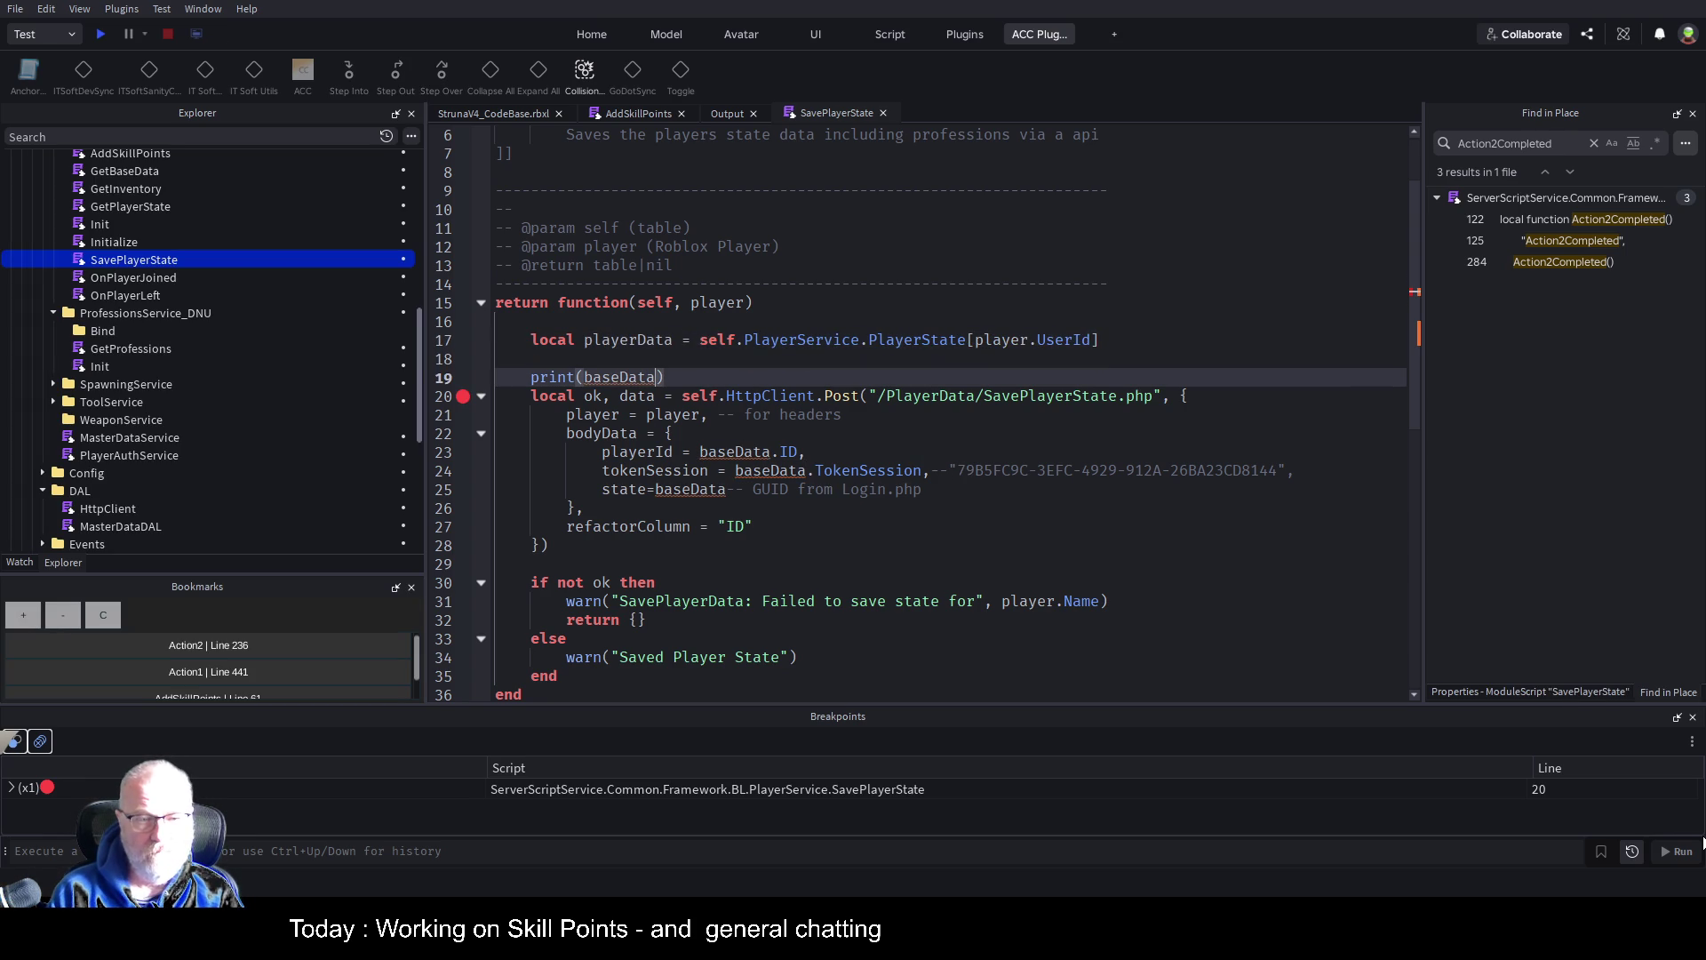
key(BackSpace)
key(BackSpace)
key(BackSpace)
key(BackSpace)
key(BackSpace)
key(BackSpace)
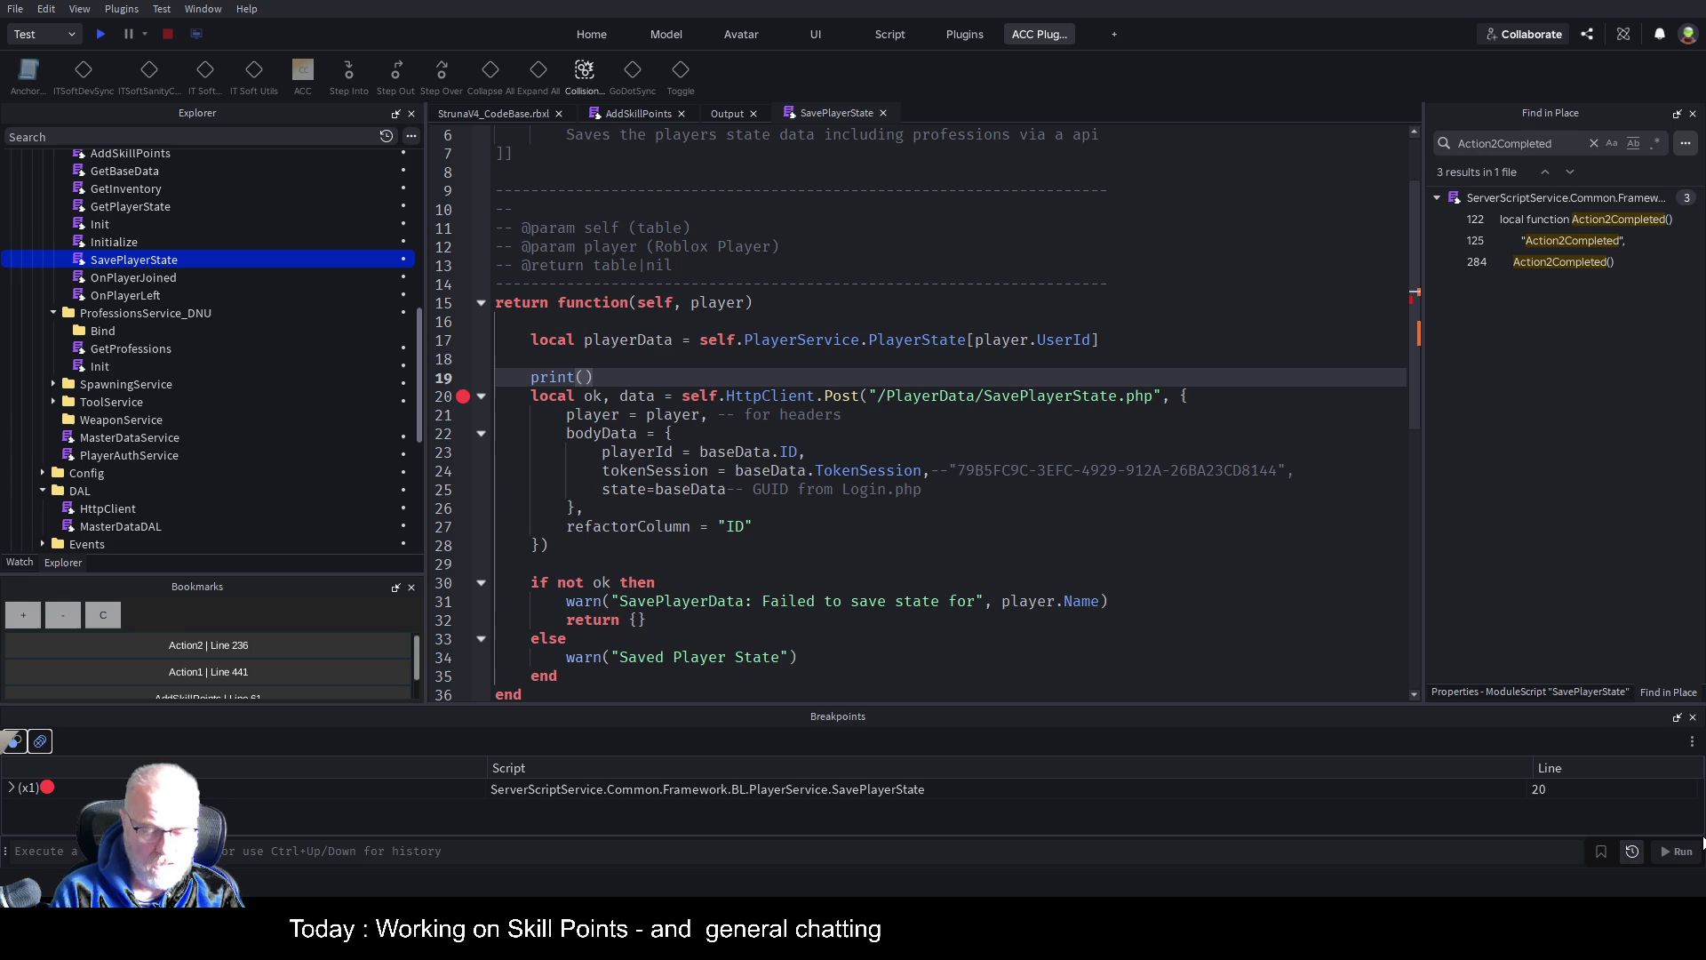
text(playerD)
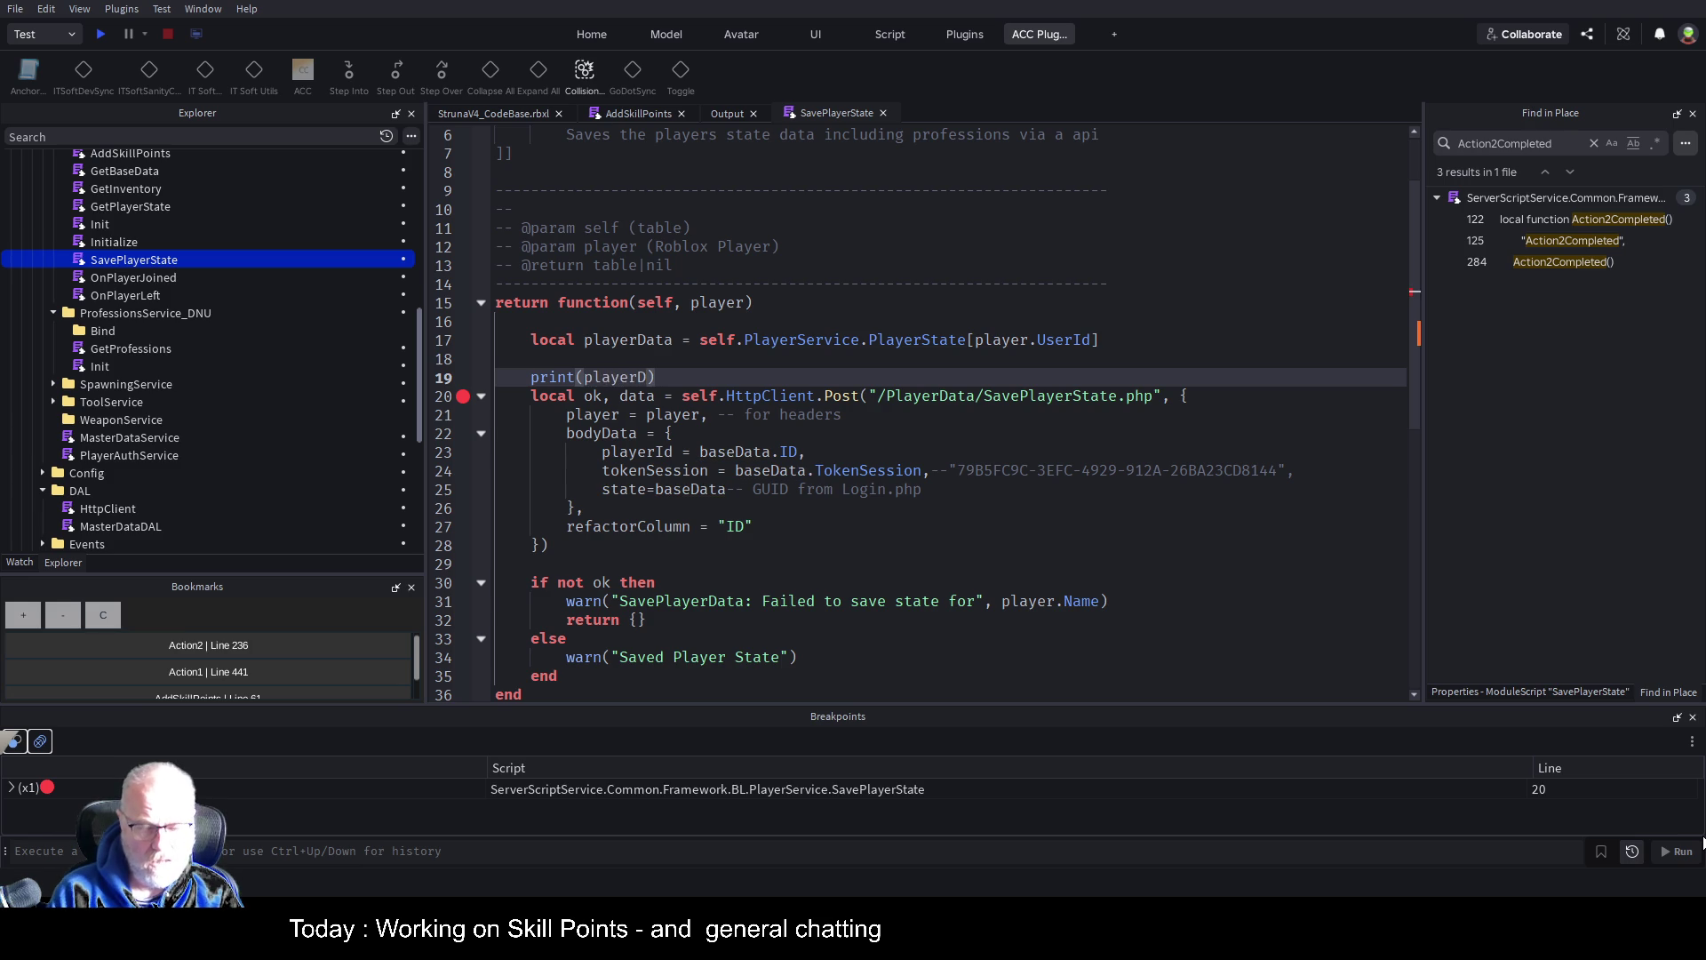
text(ata)
key(Down)
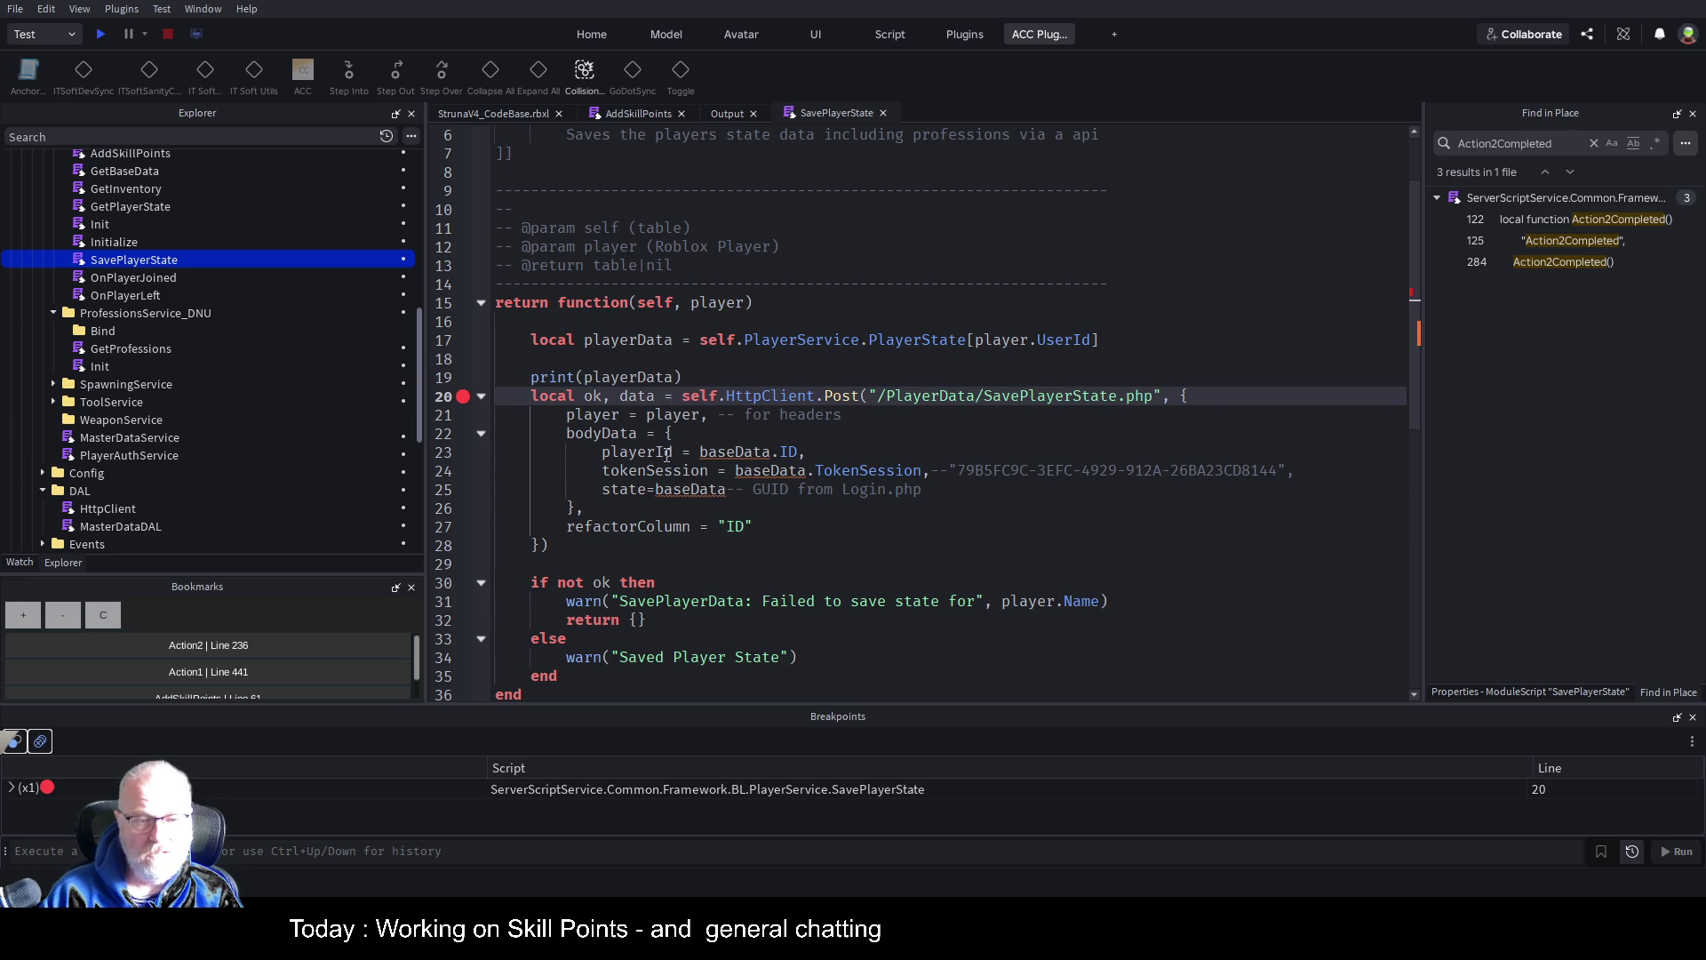
Make lines 23–25 read tokenSession and state from playerData.baseData, then save
click(700, 452)
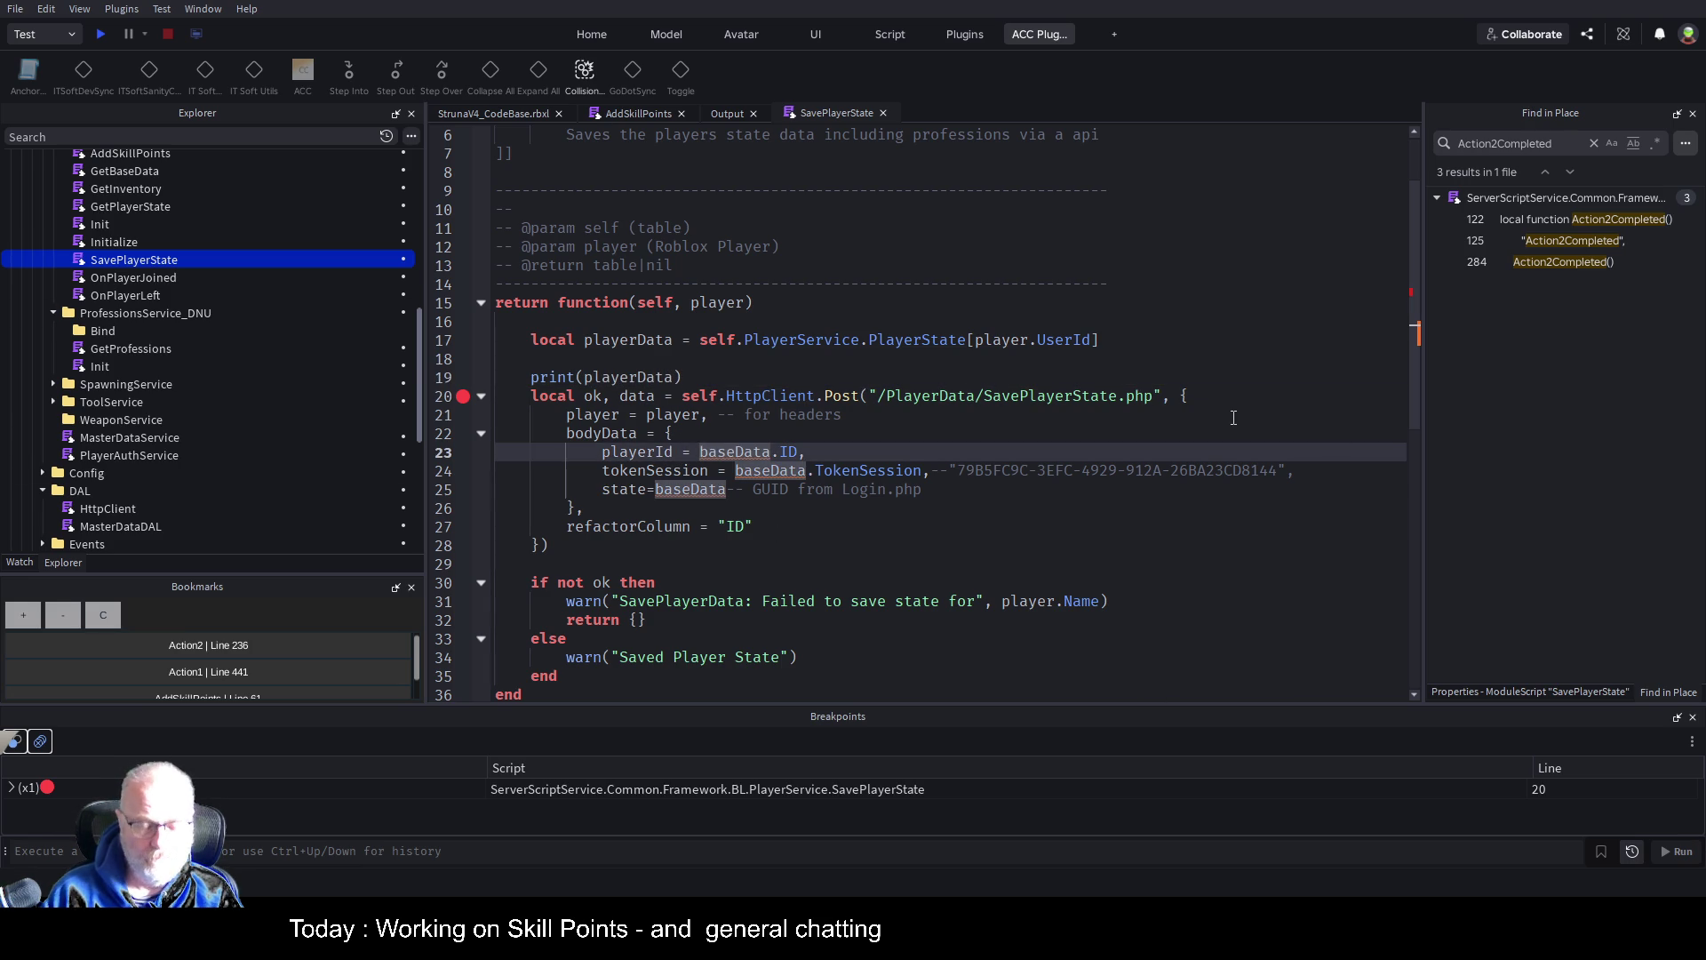
text(playerData)
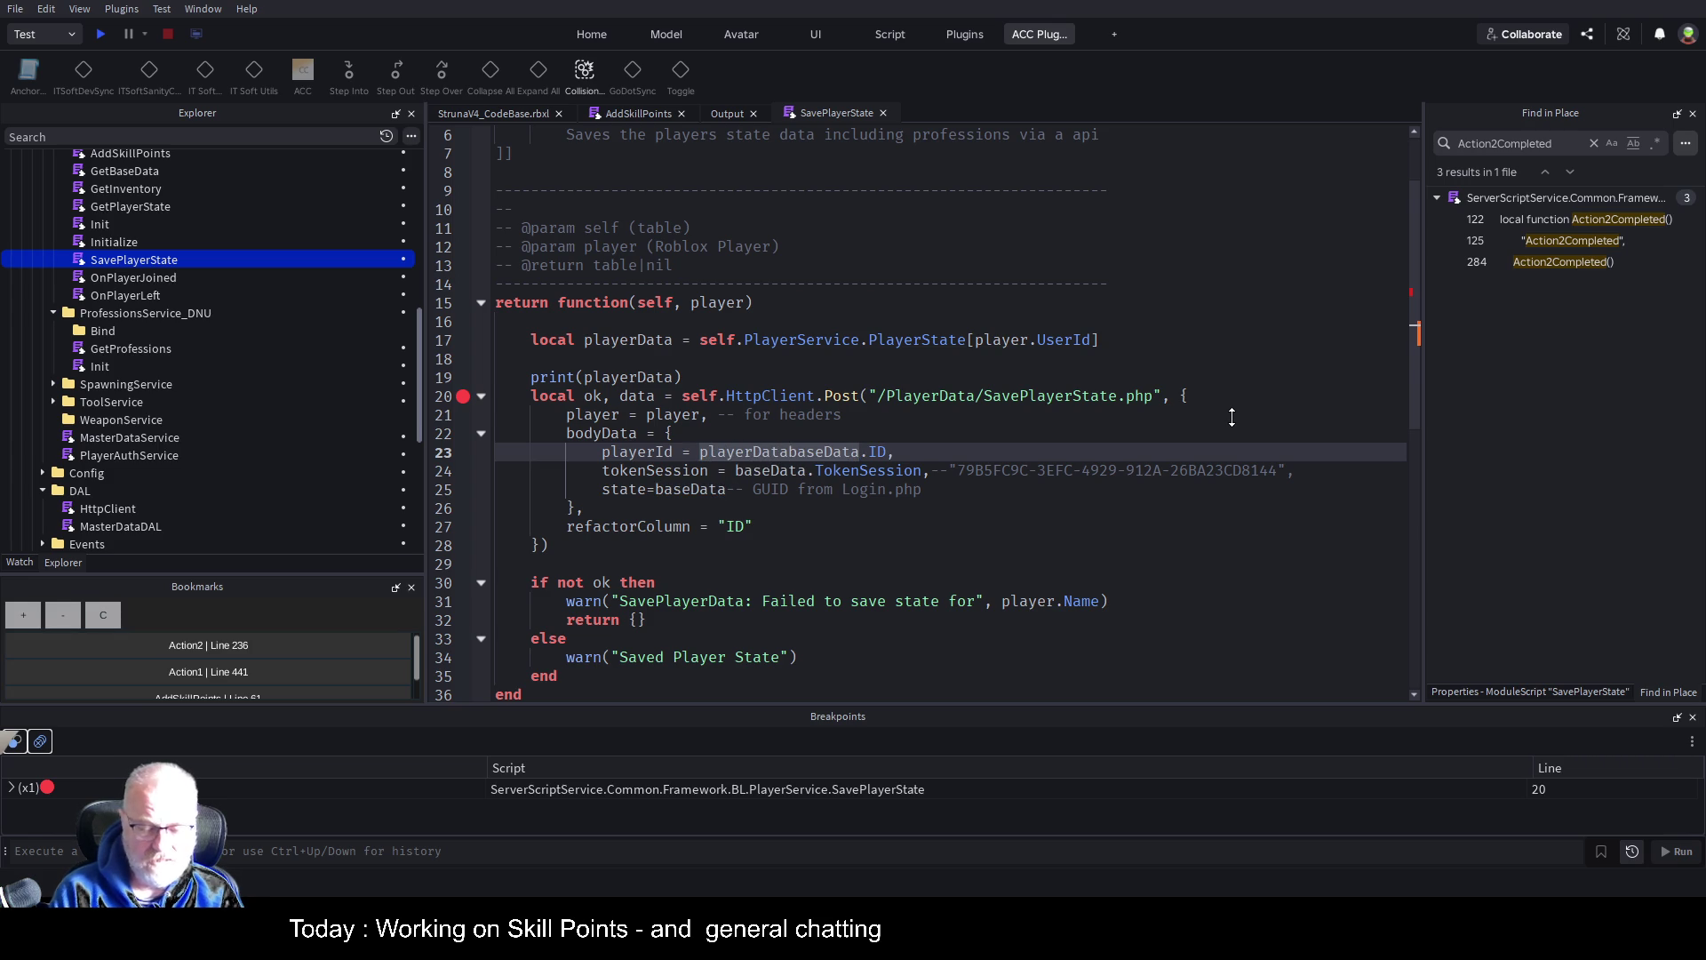
text(.)
key(shift+Left)
key(shift+Left)
key(shift+Left)
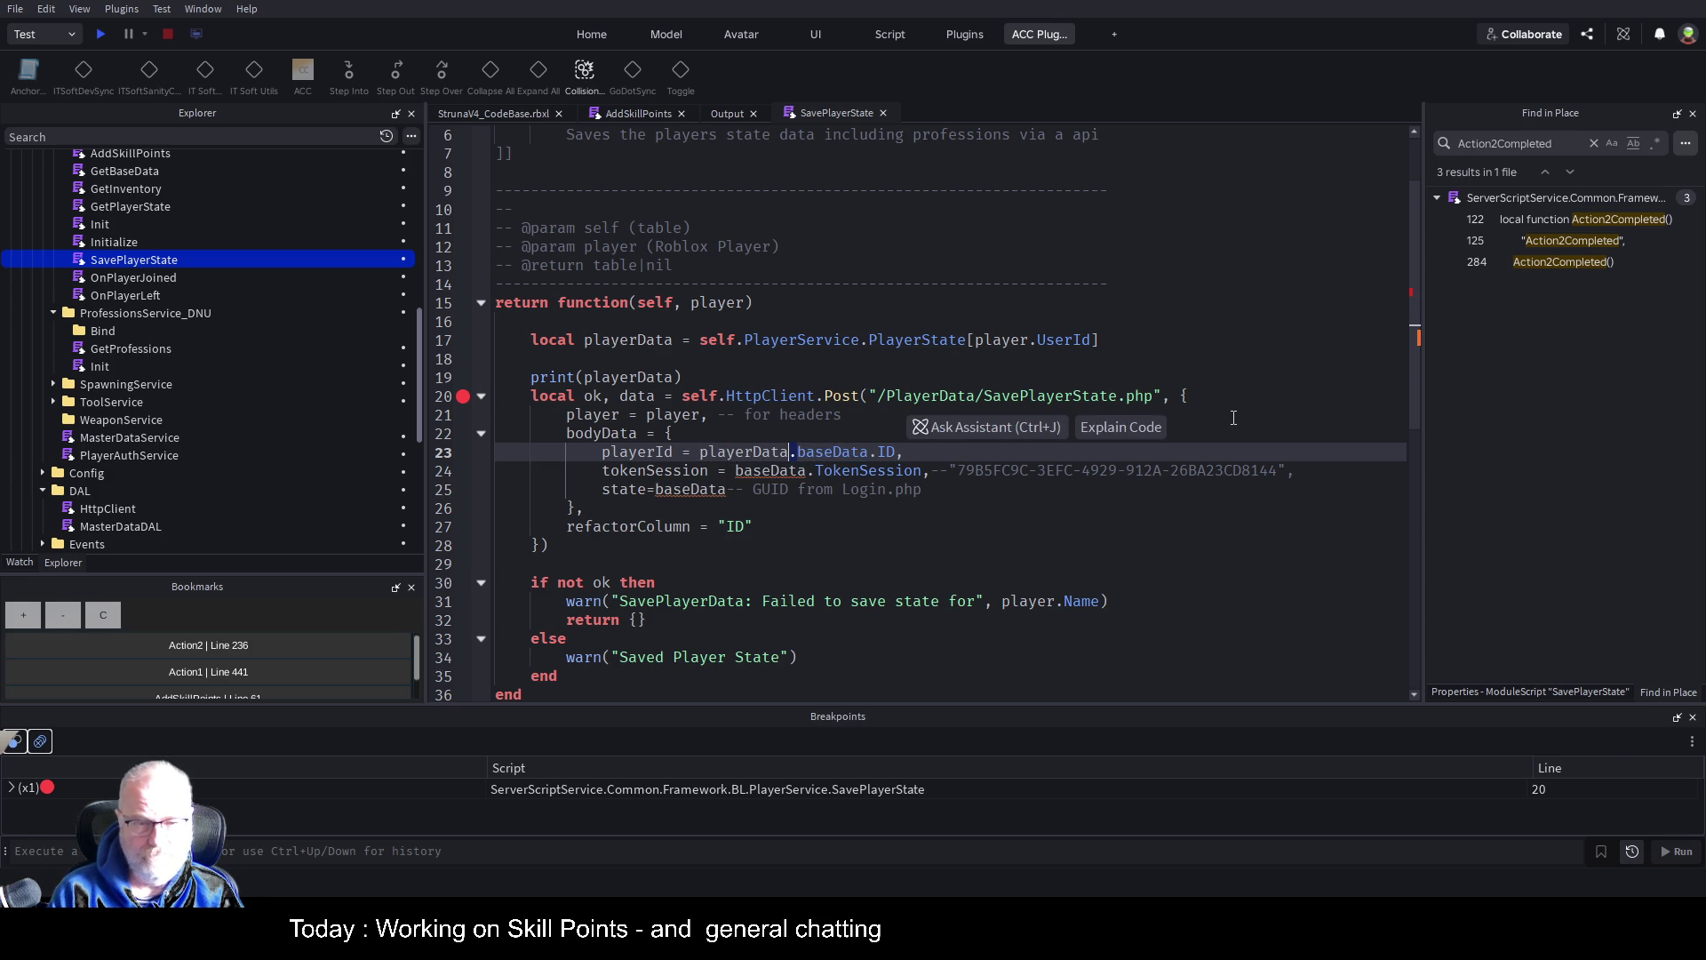
key(Down)
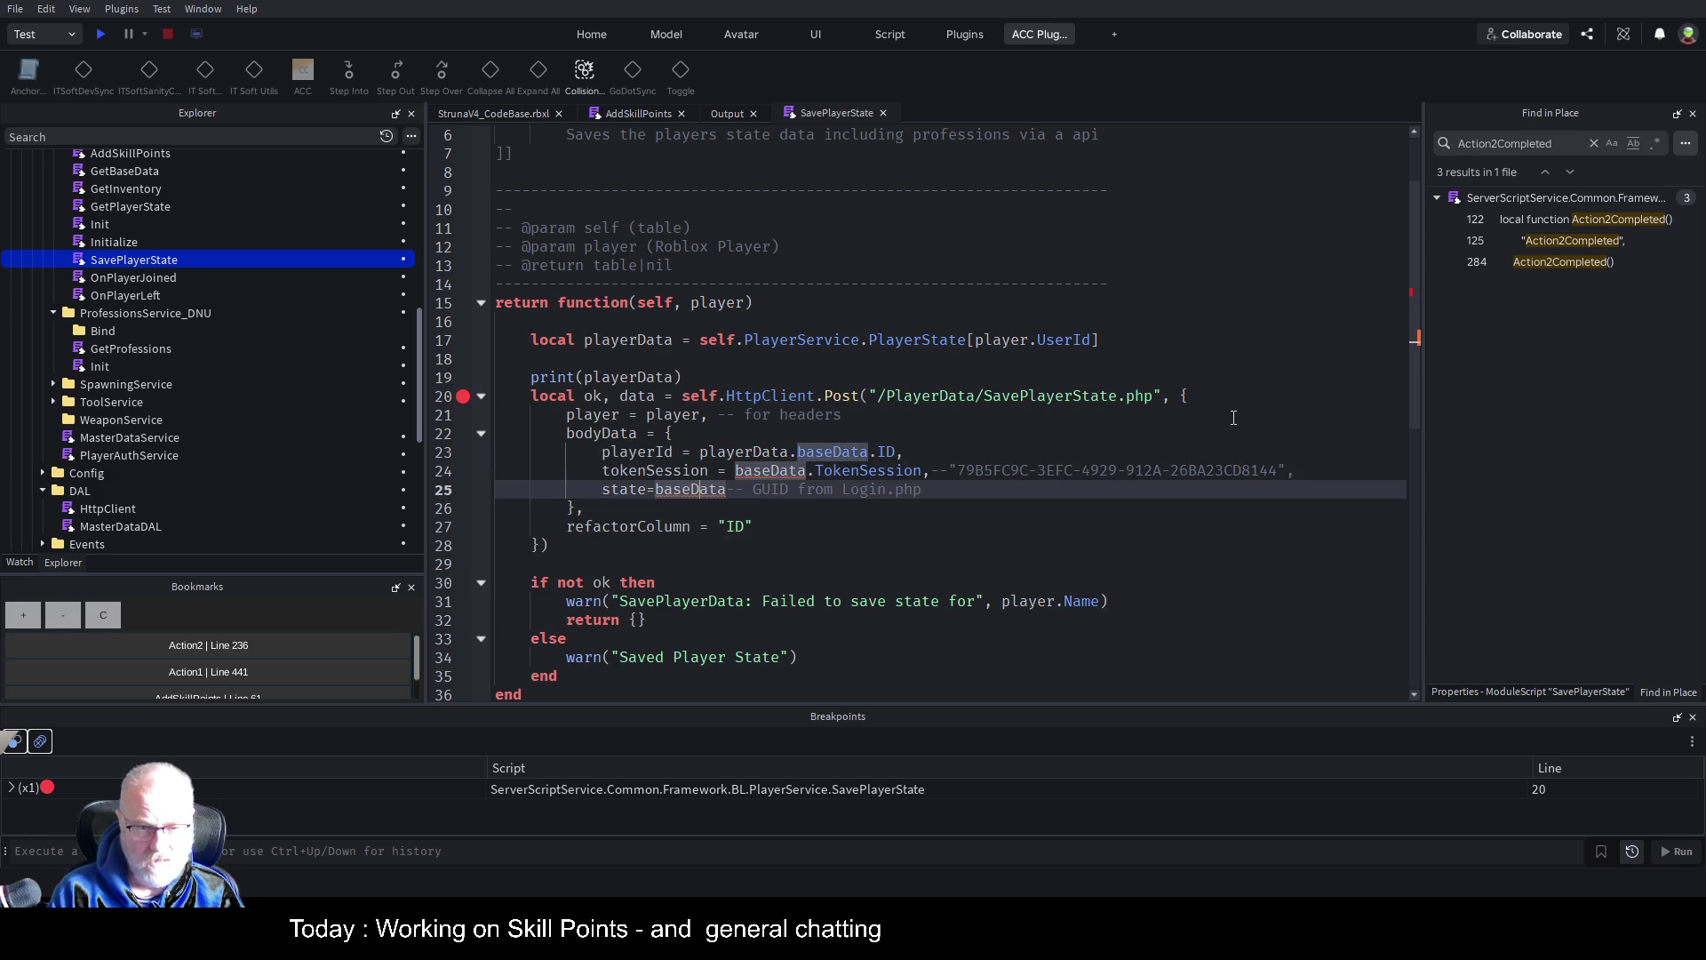
key(Right)
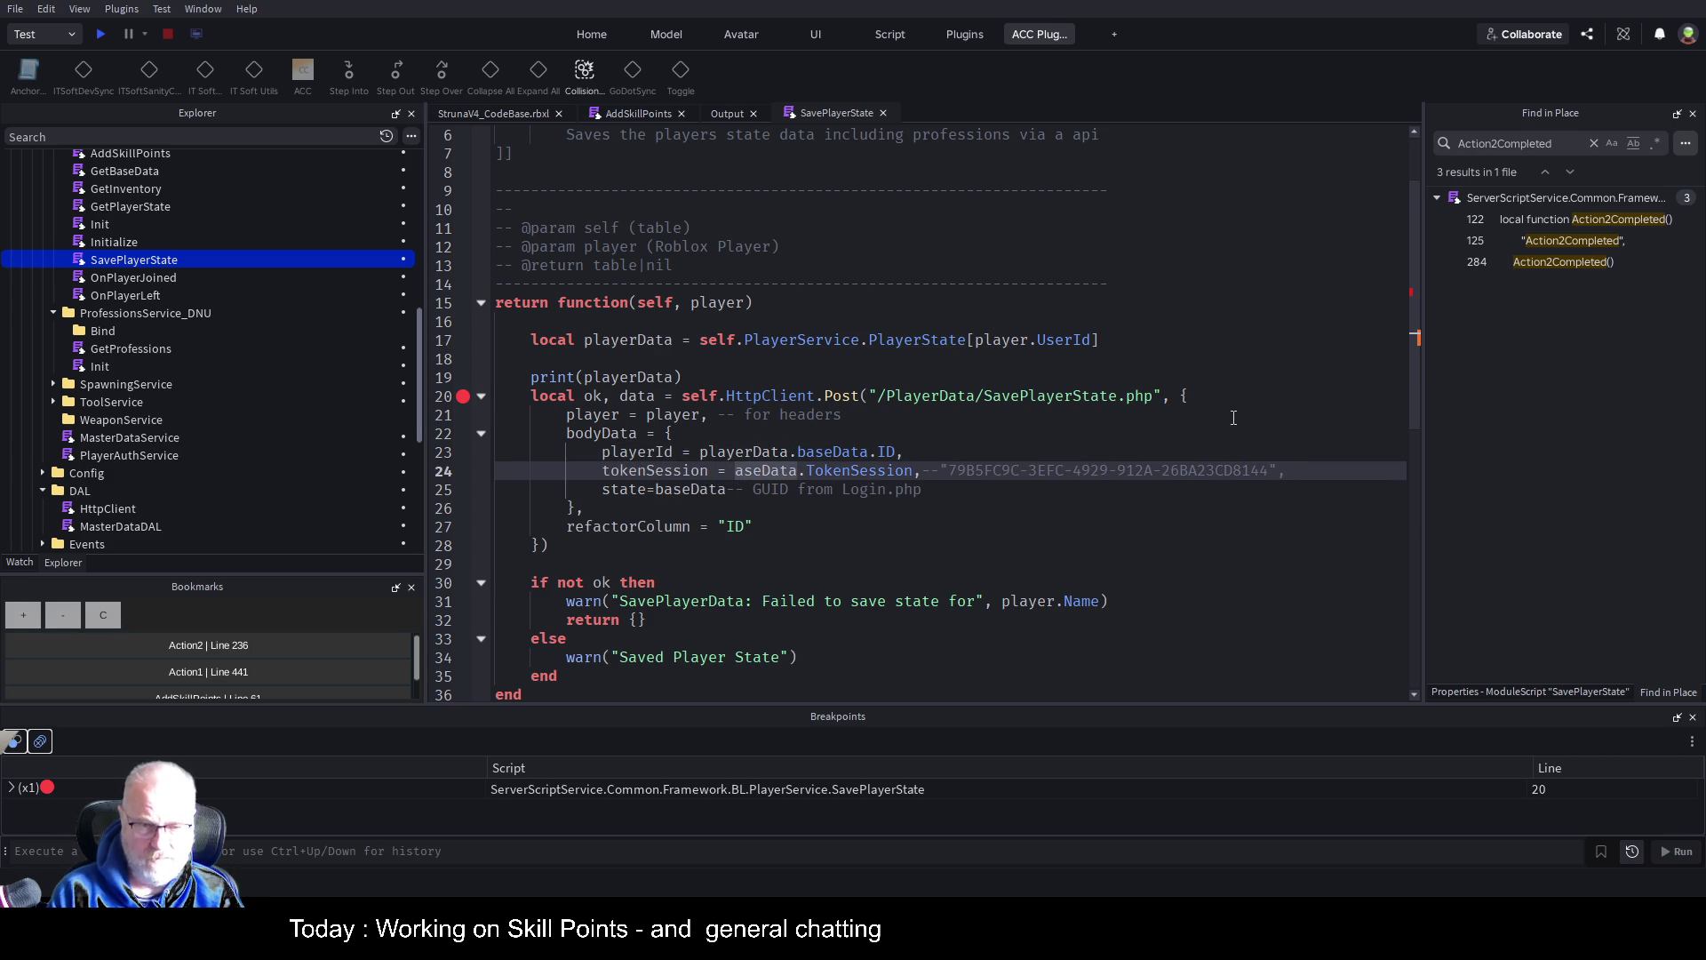
key(Delete)
key(Delete)
key(Delete)
key(Delete)
key(Delete)
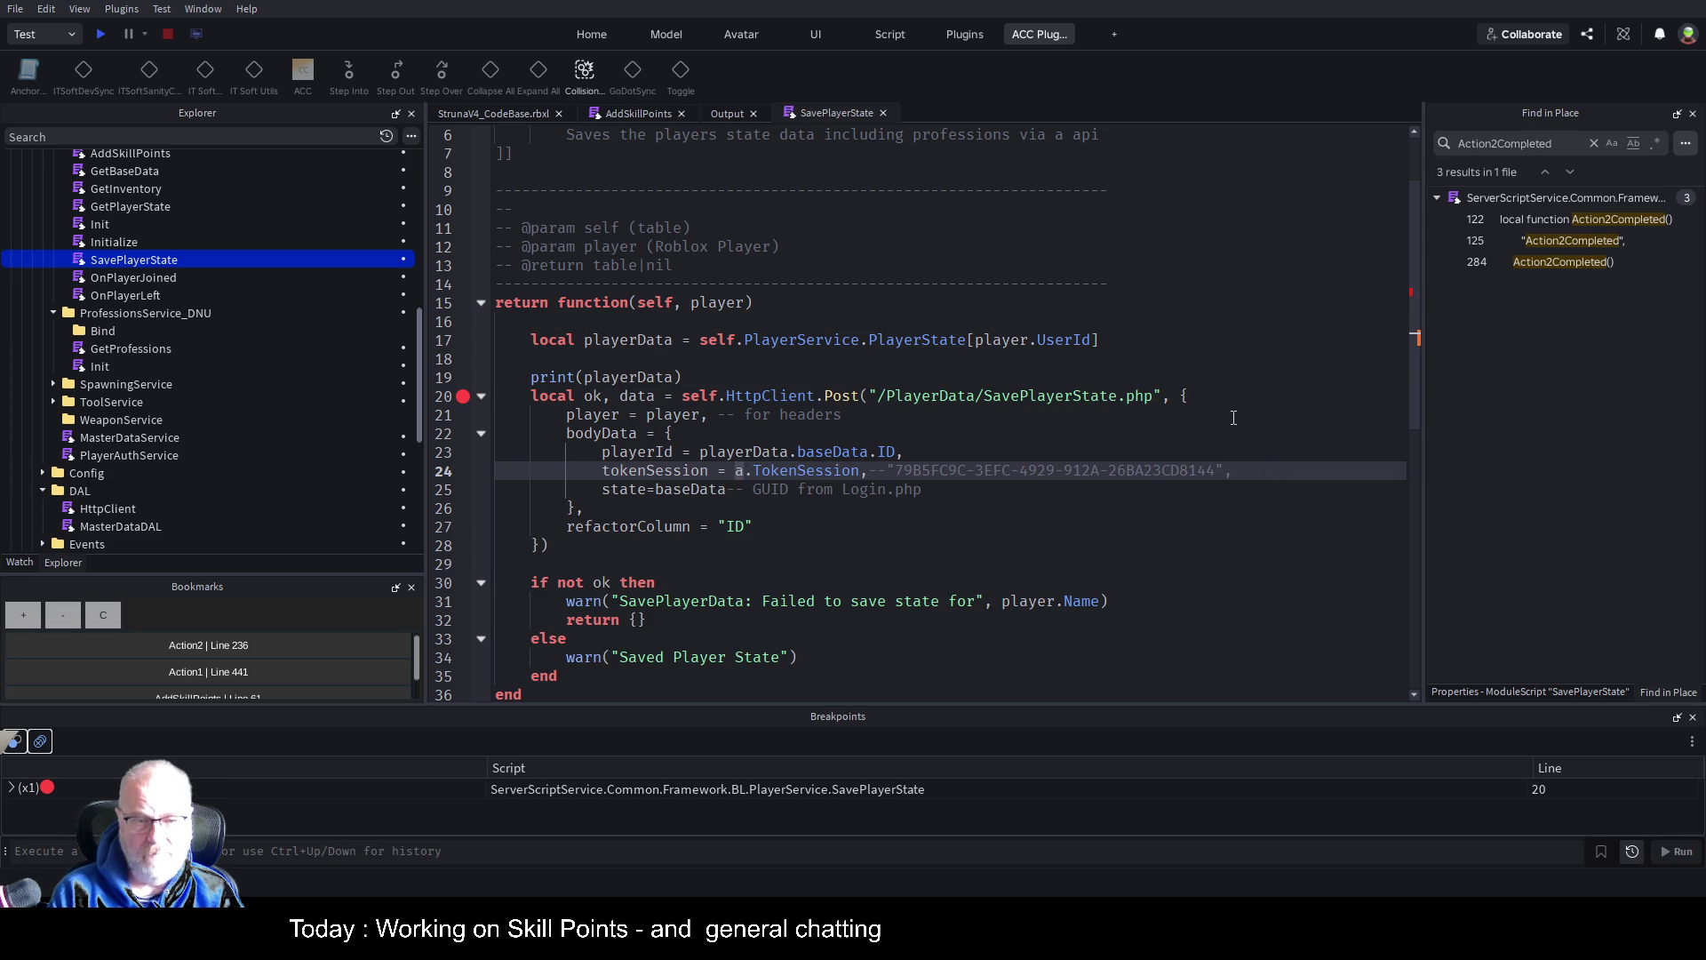
text(playerData.)
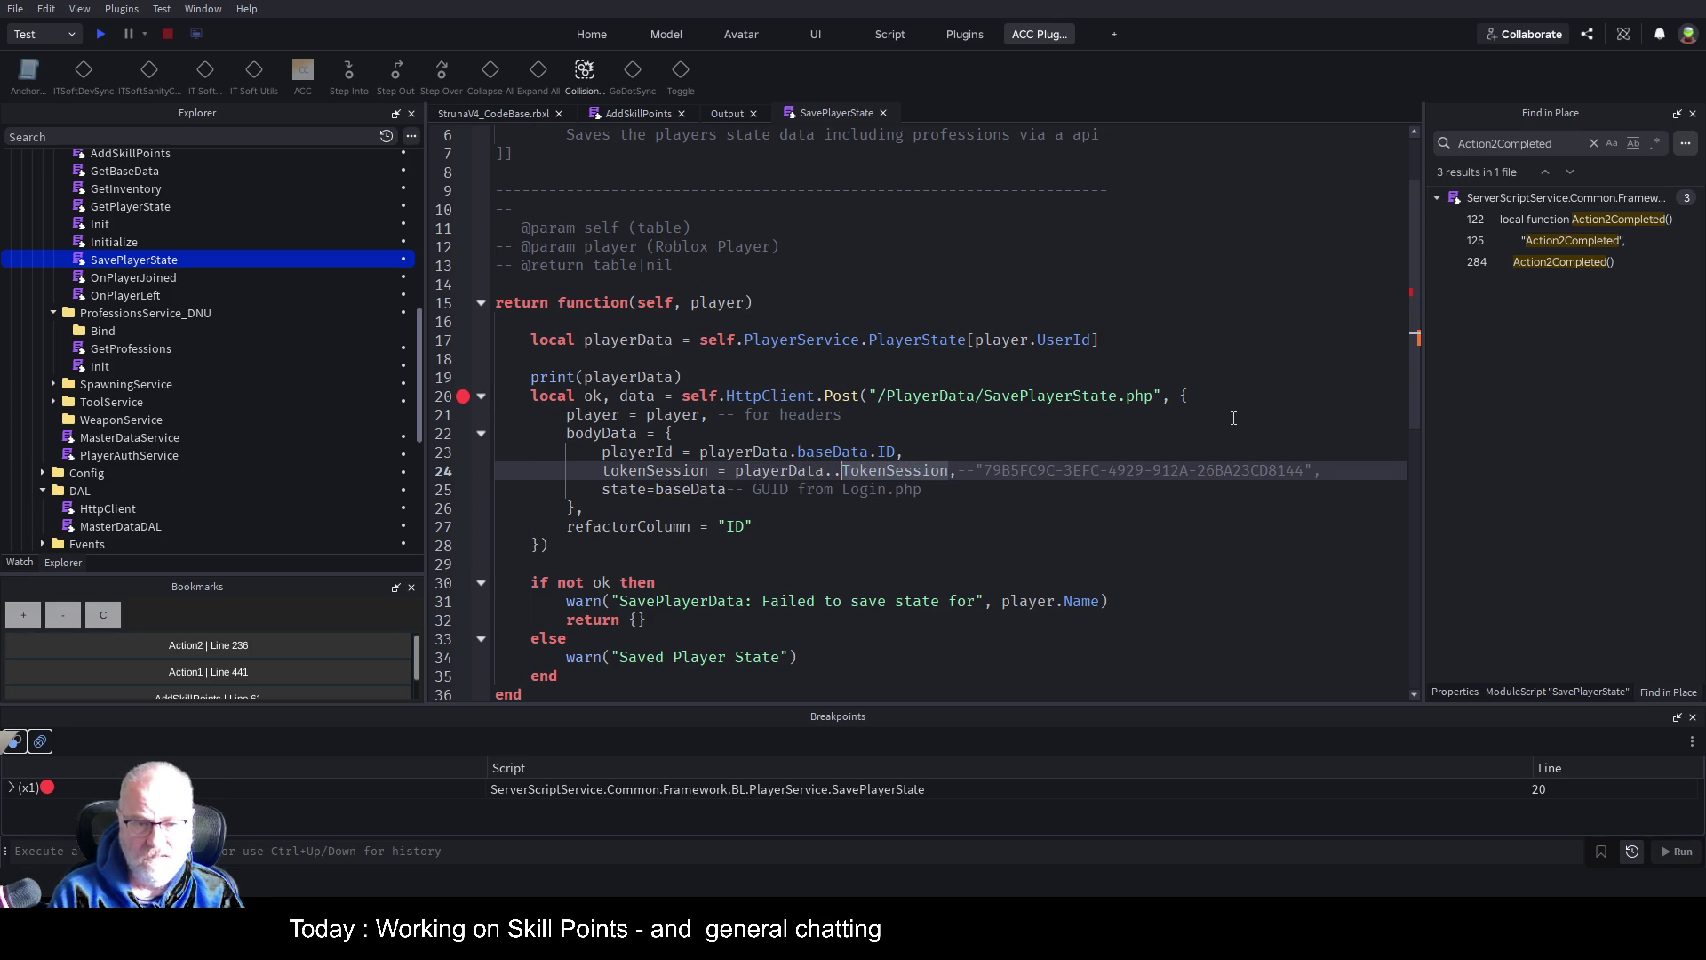
key(Return)
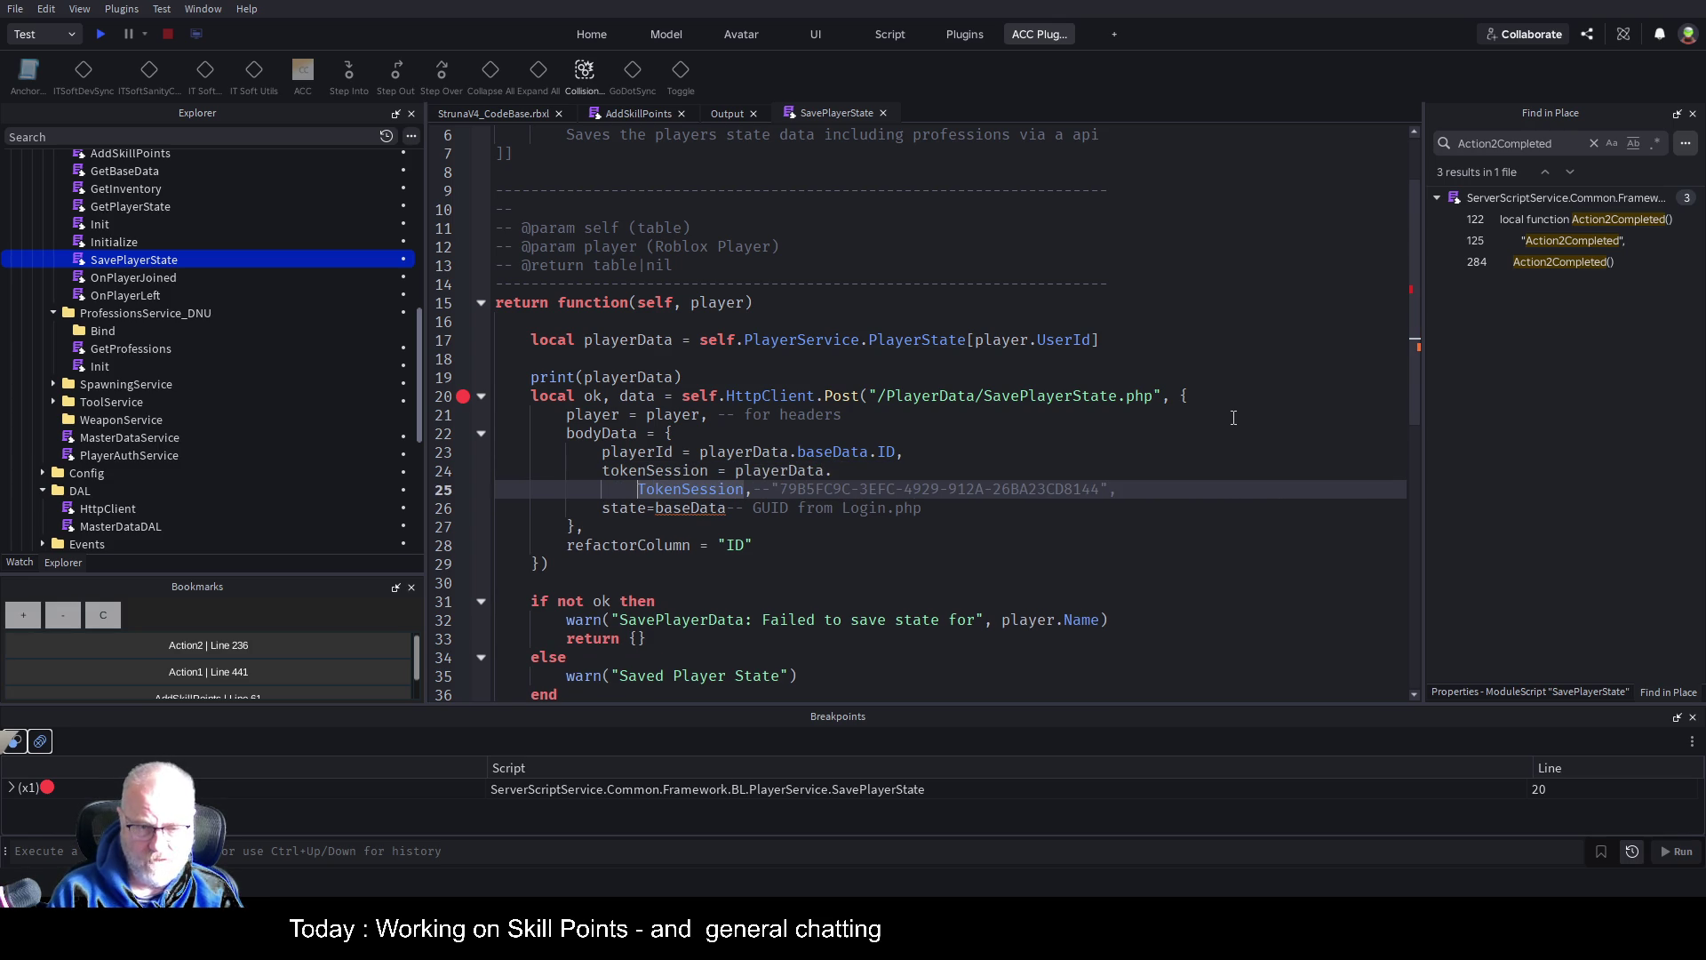
key(BackSpace)
text(.)
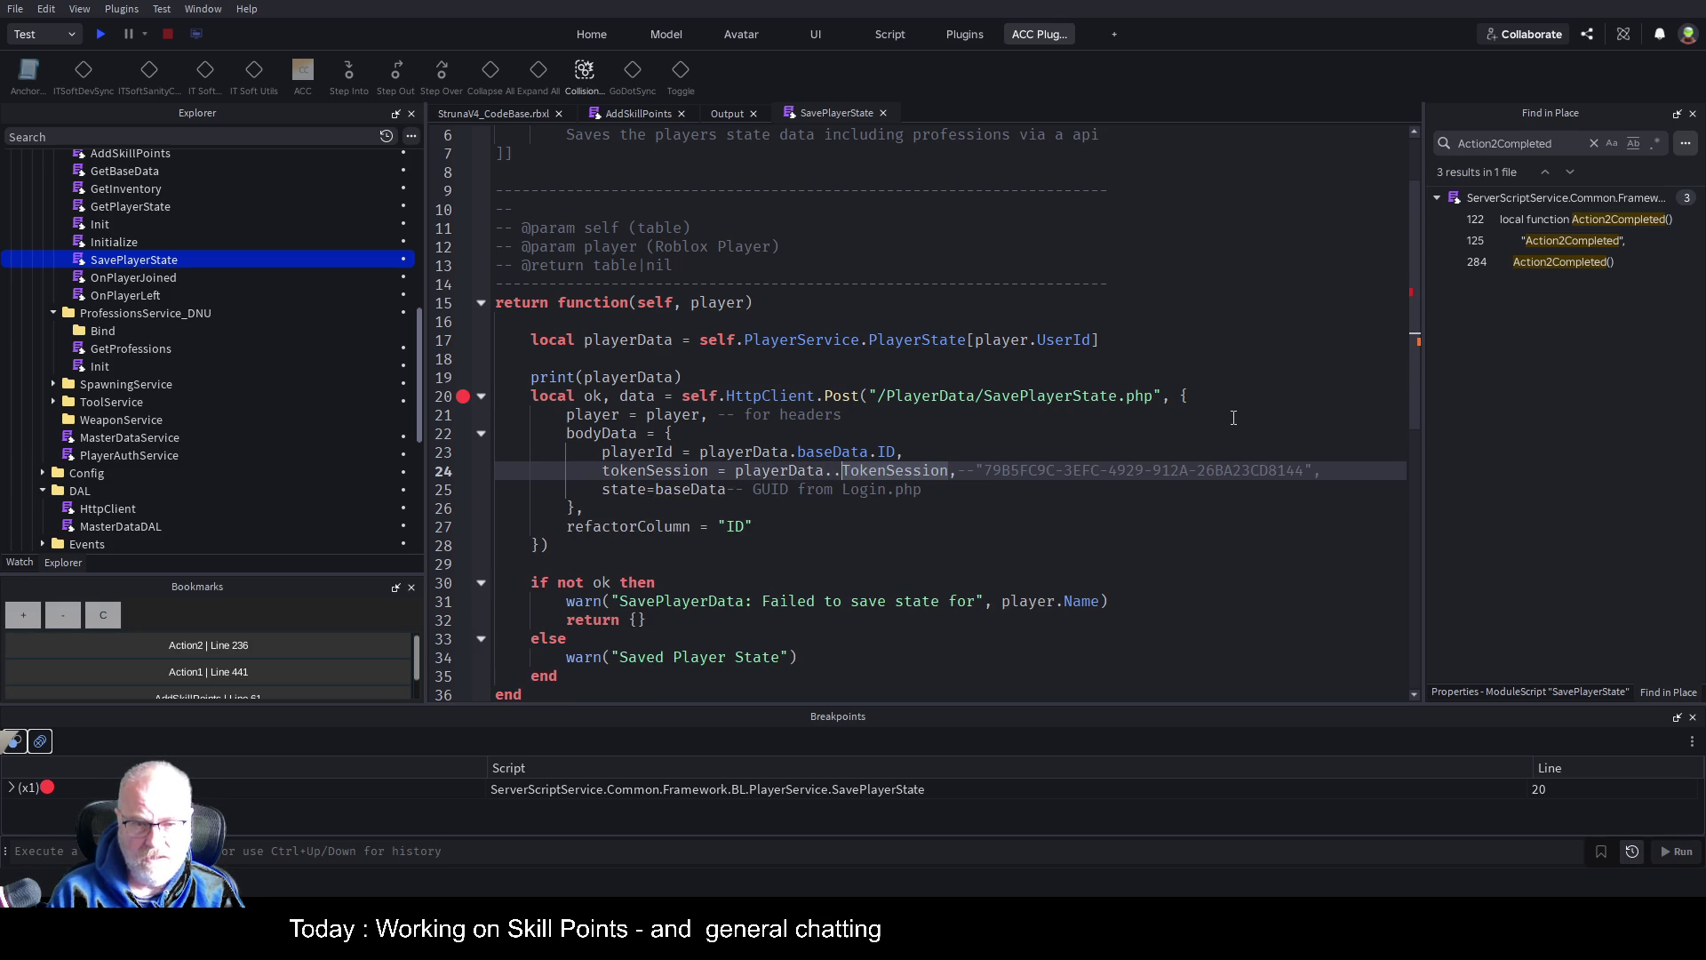
text(baseData)
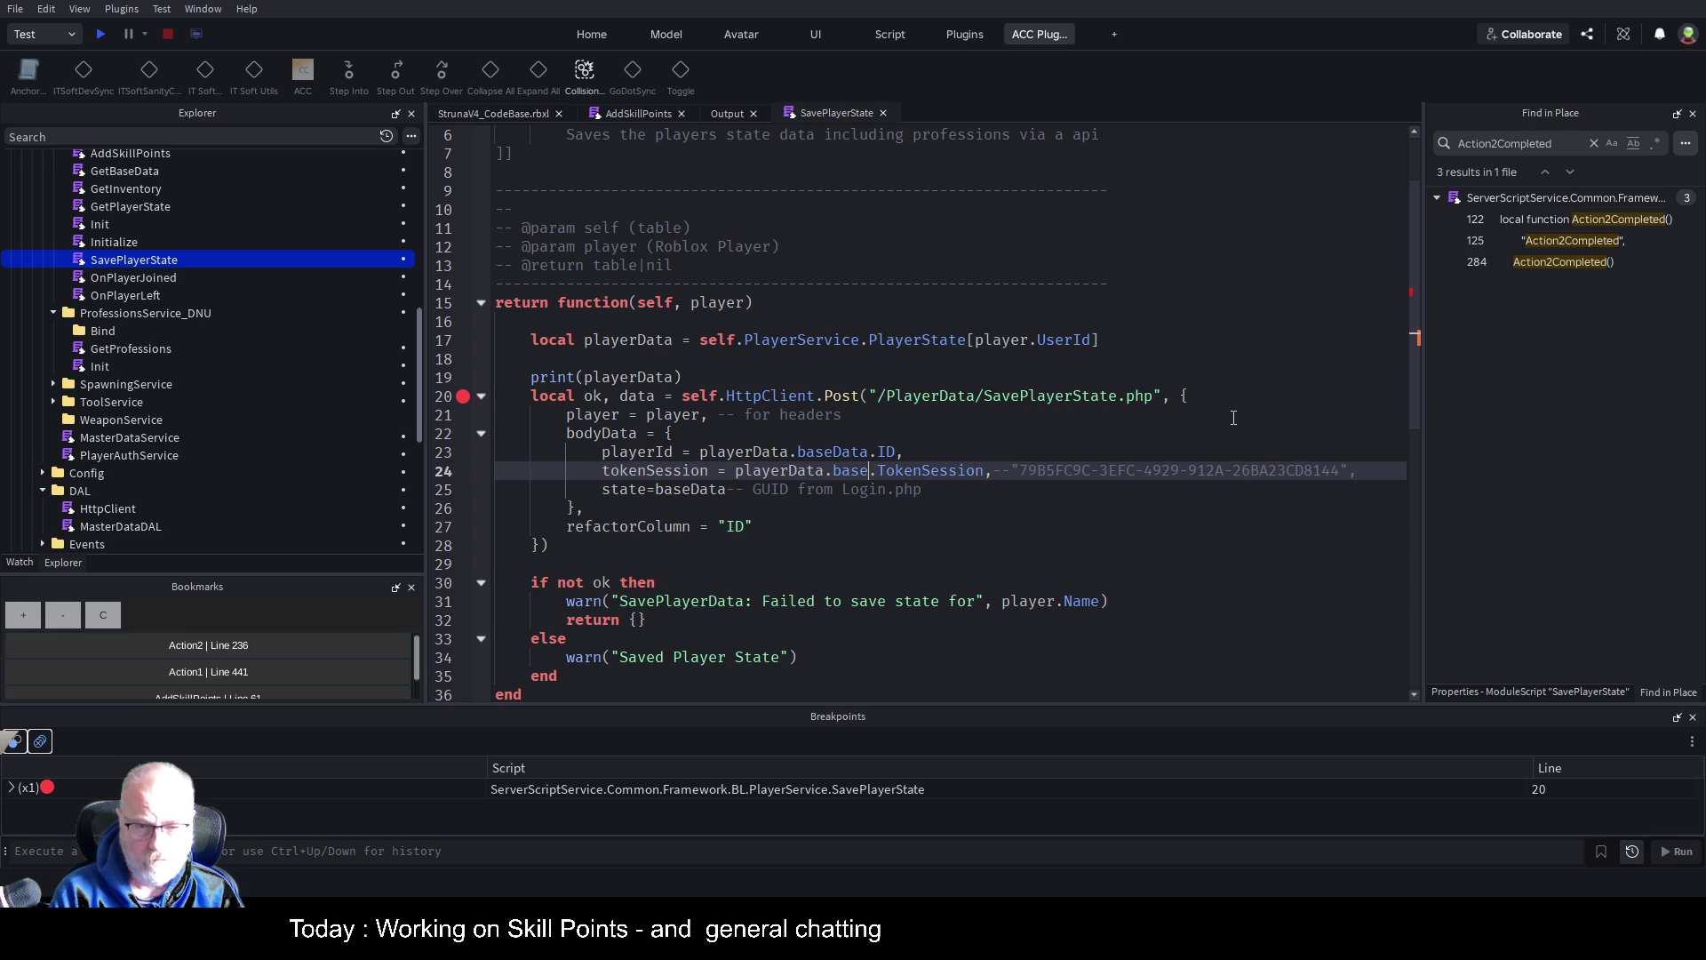
key(Down)
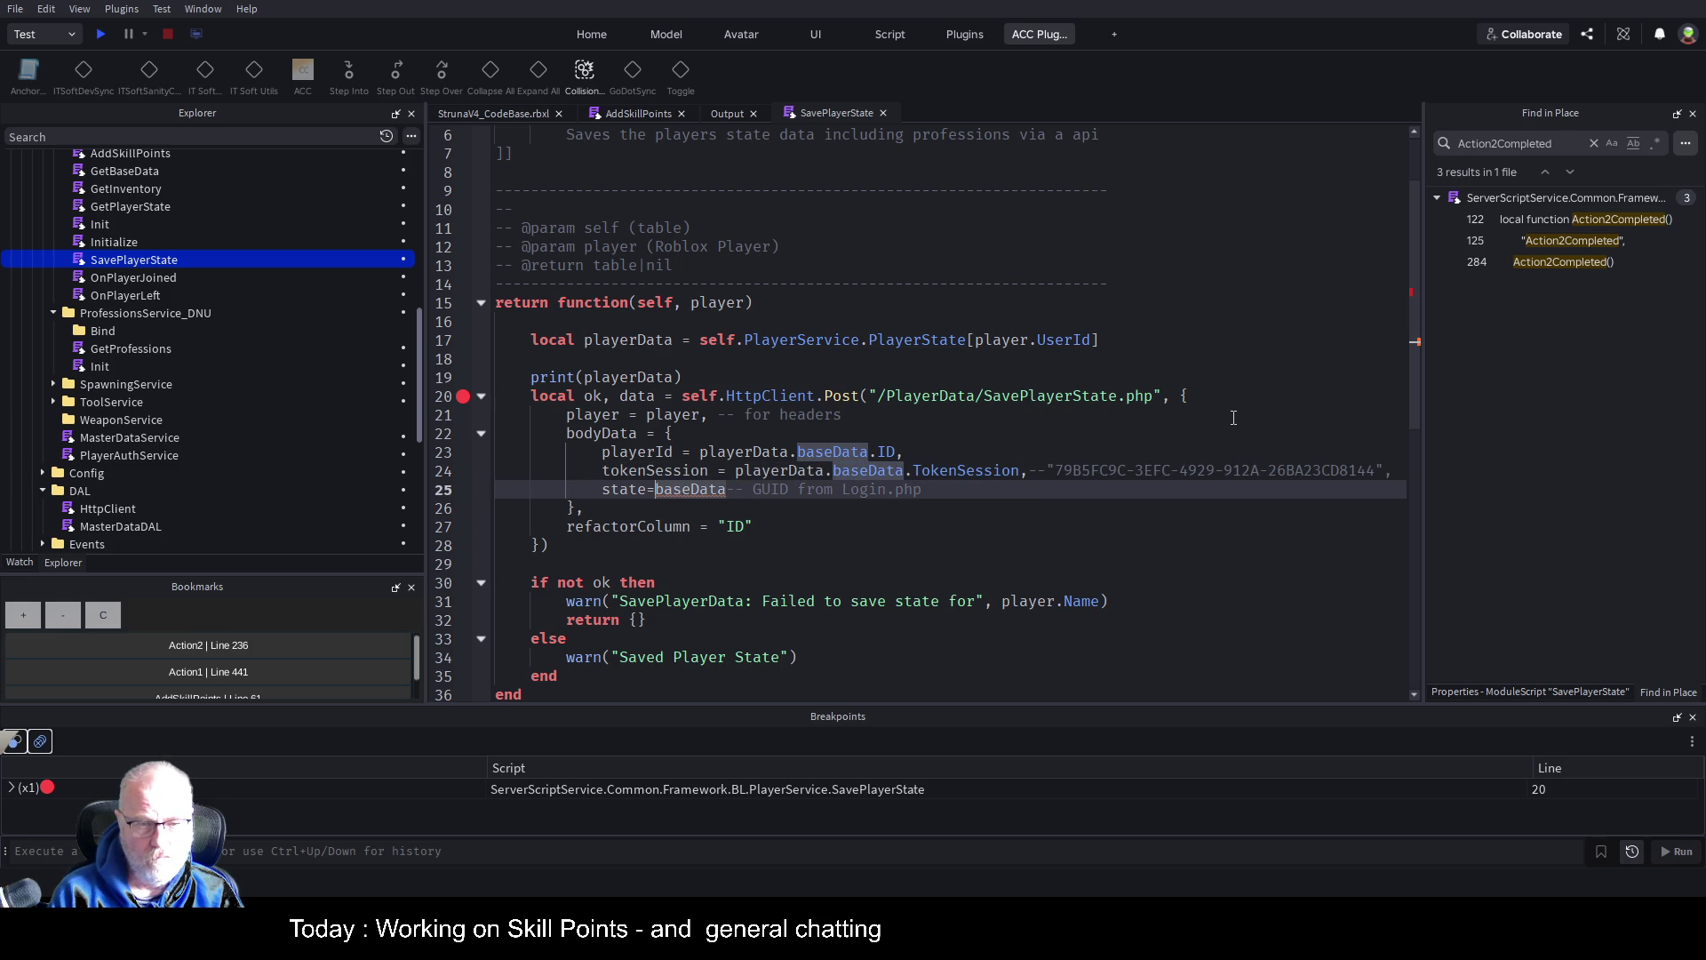
text(playerData.)
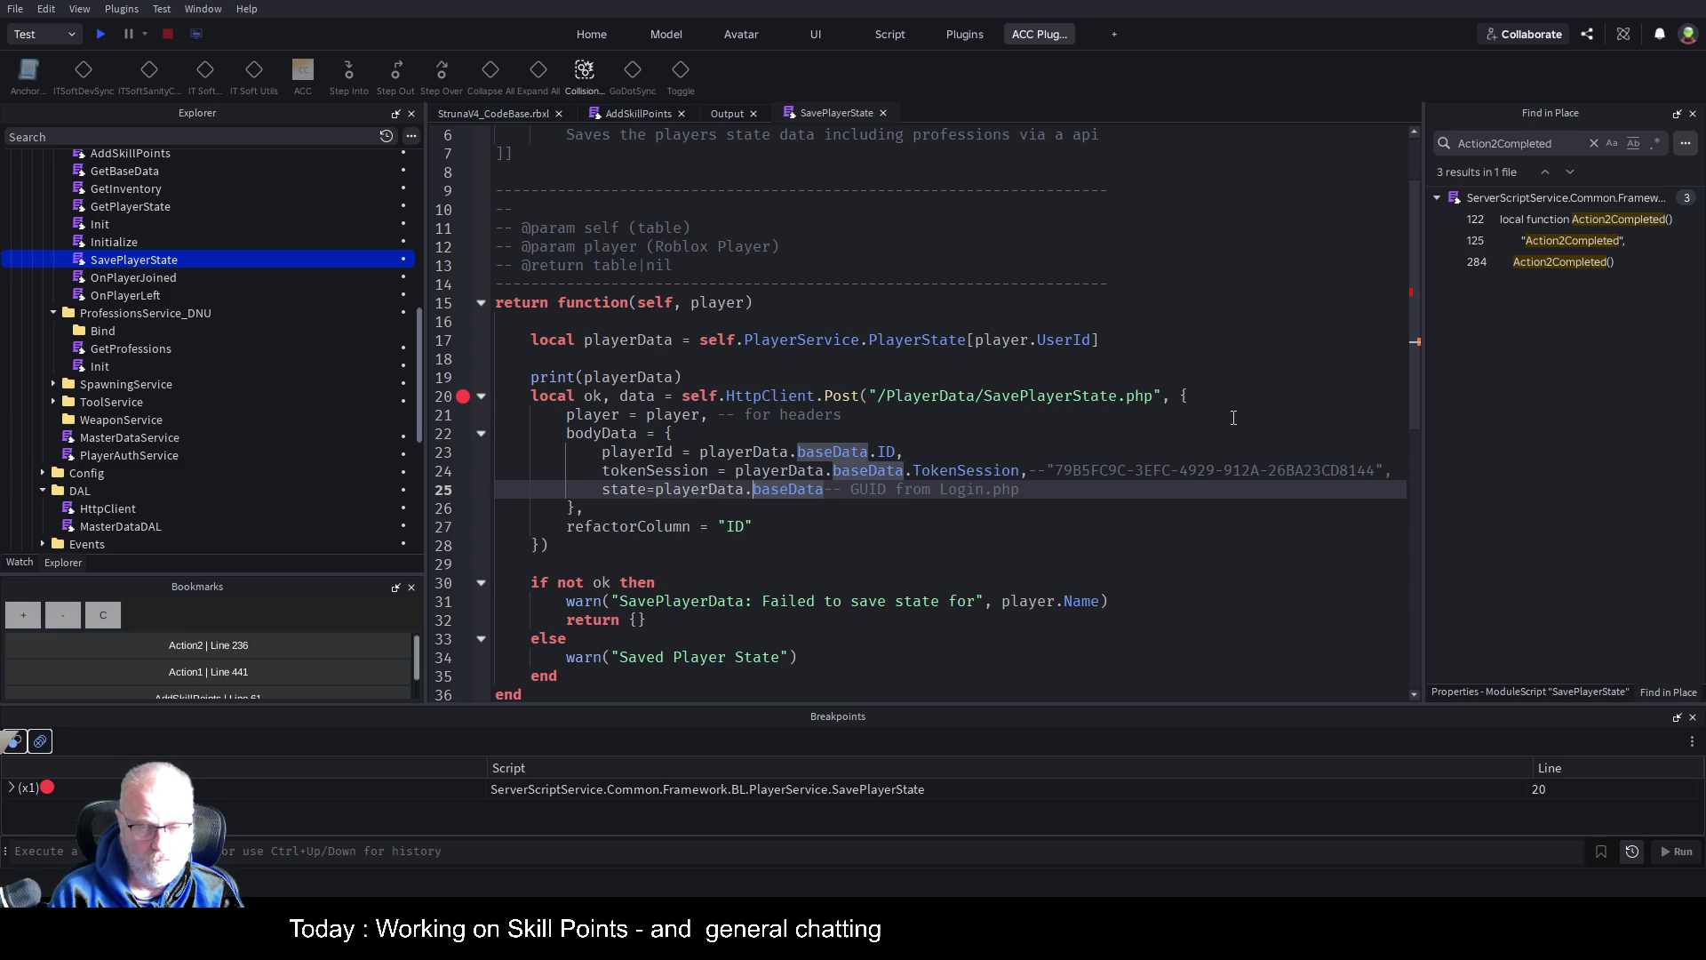
key(Up)
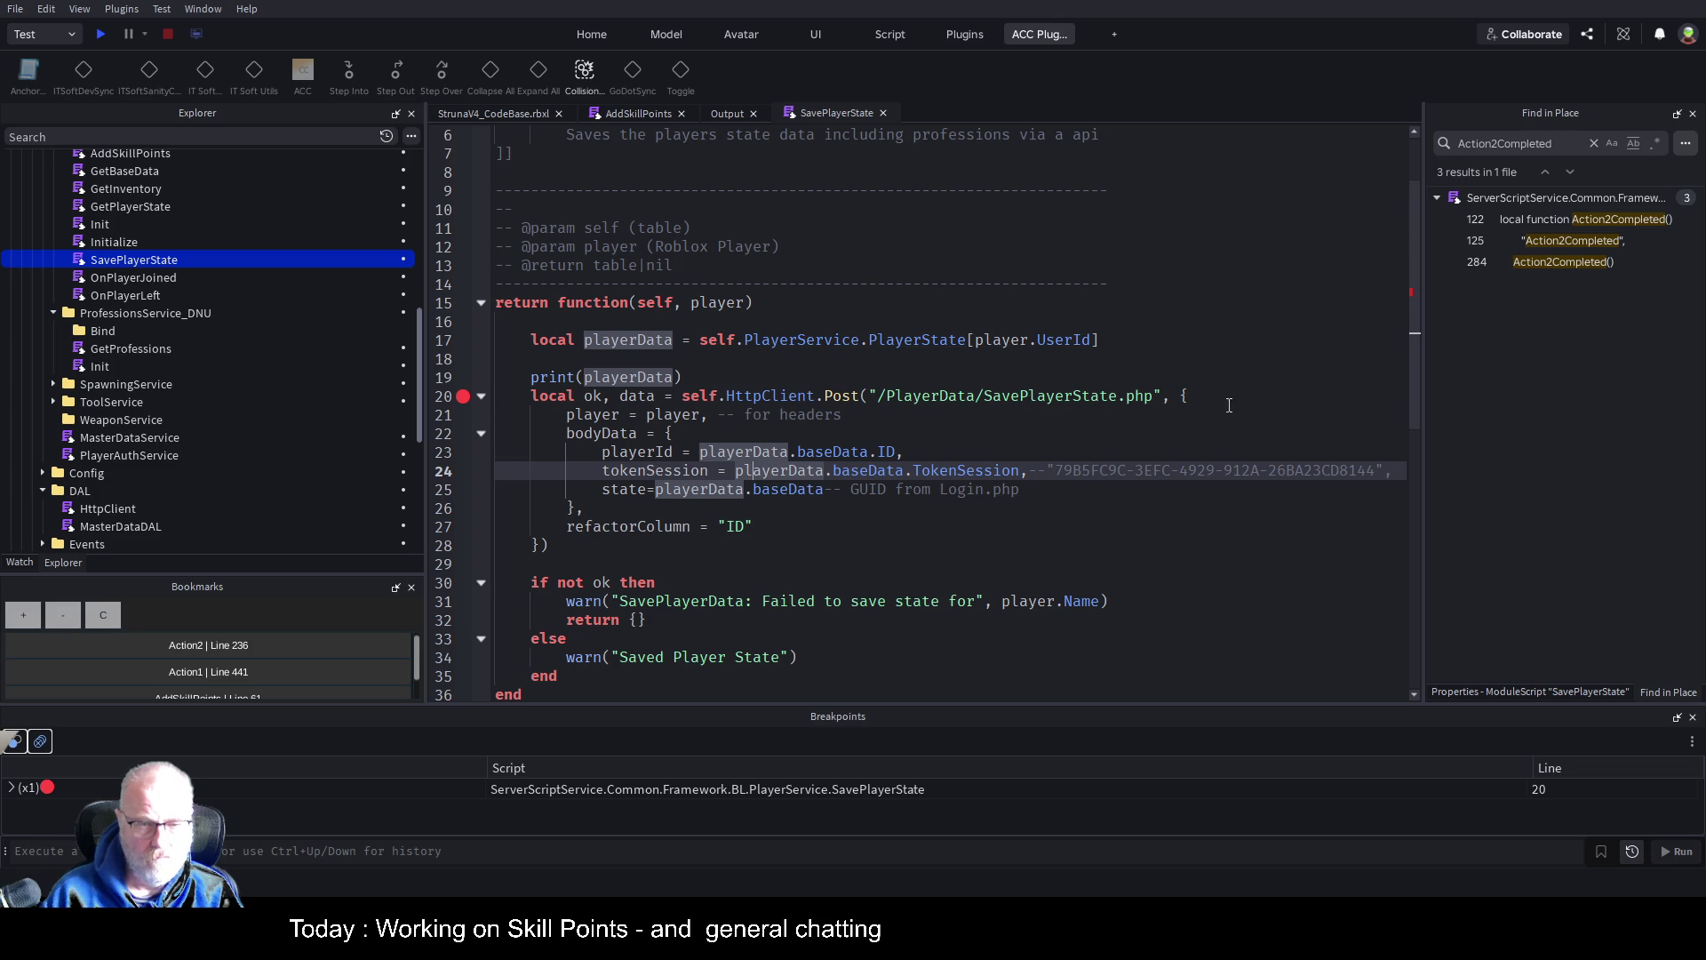
key(ctrl+s)
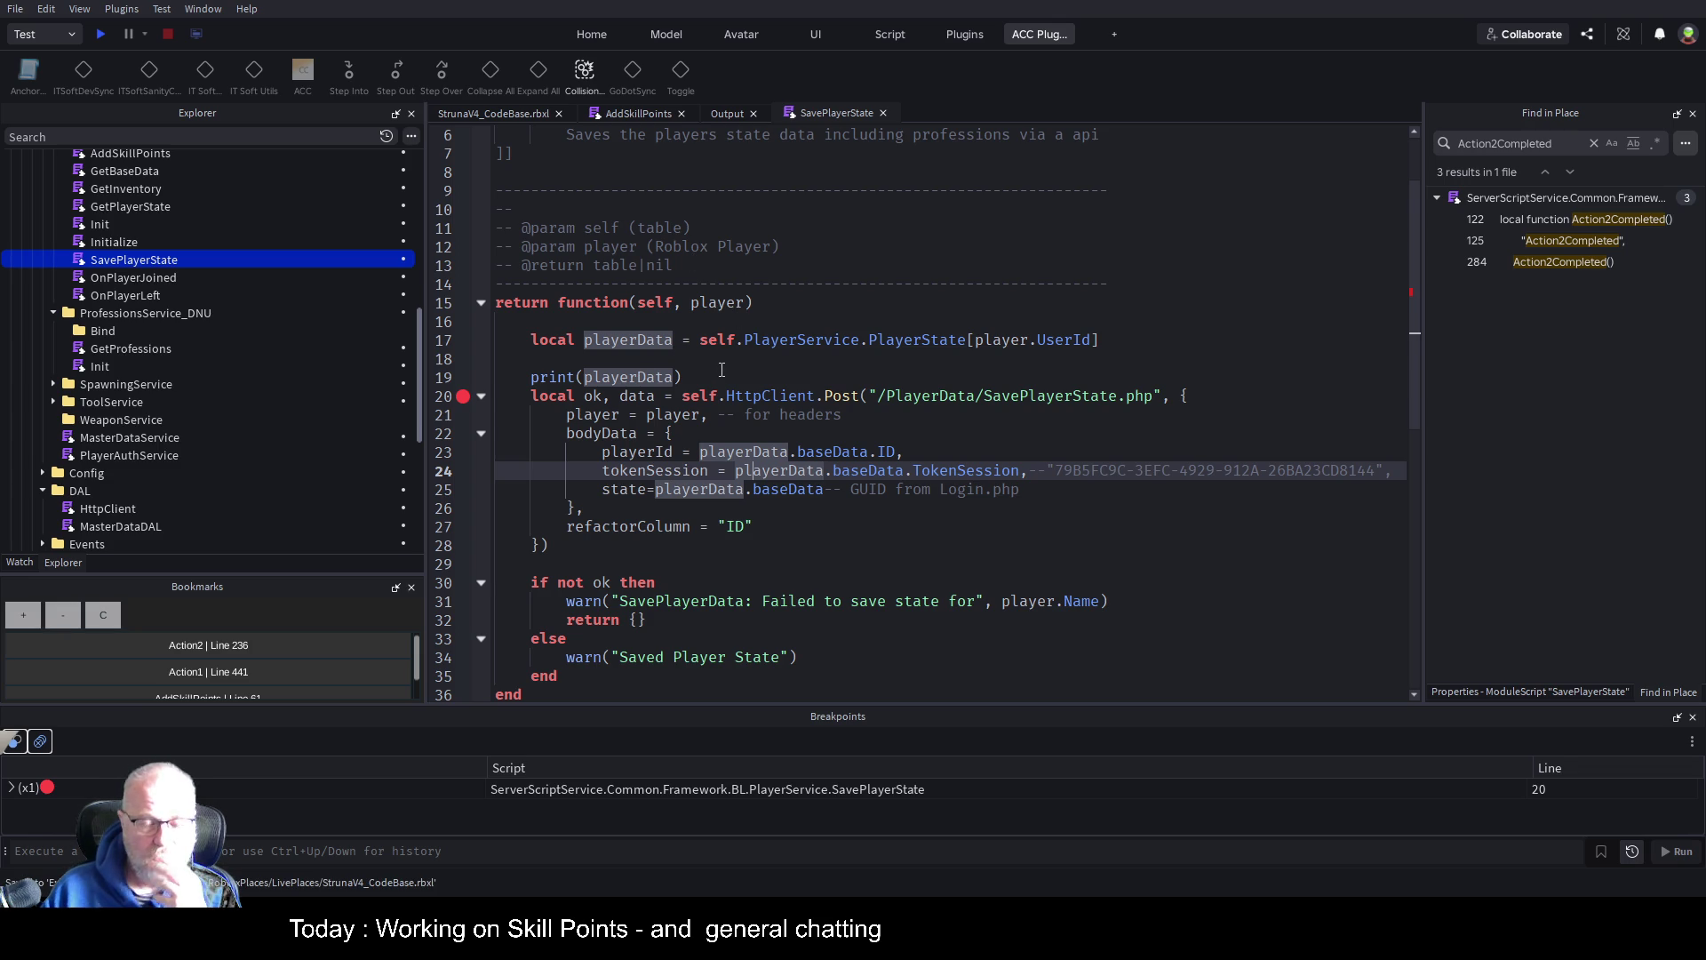
Disable the line 20 breakpoint and start a new play test
click(1102, 339)
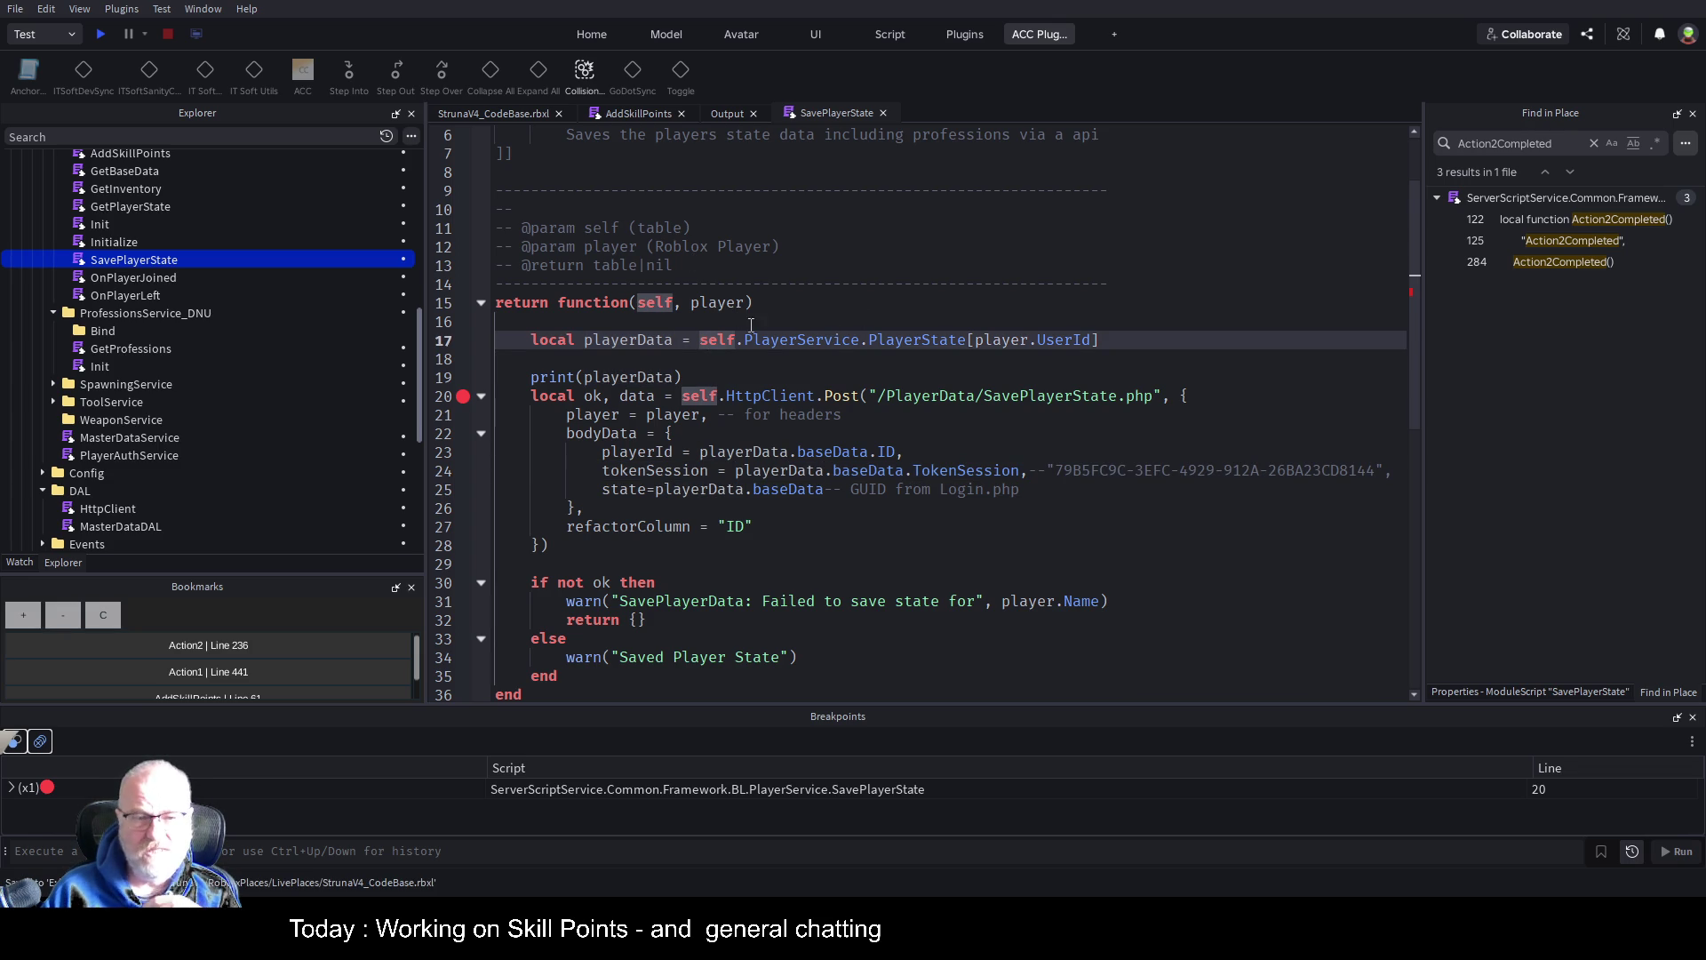
click(900, 364)
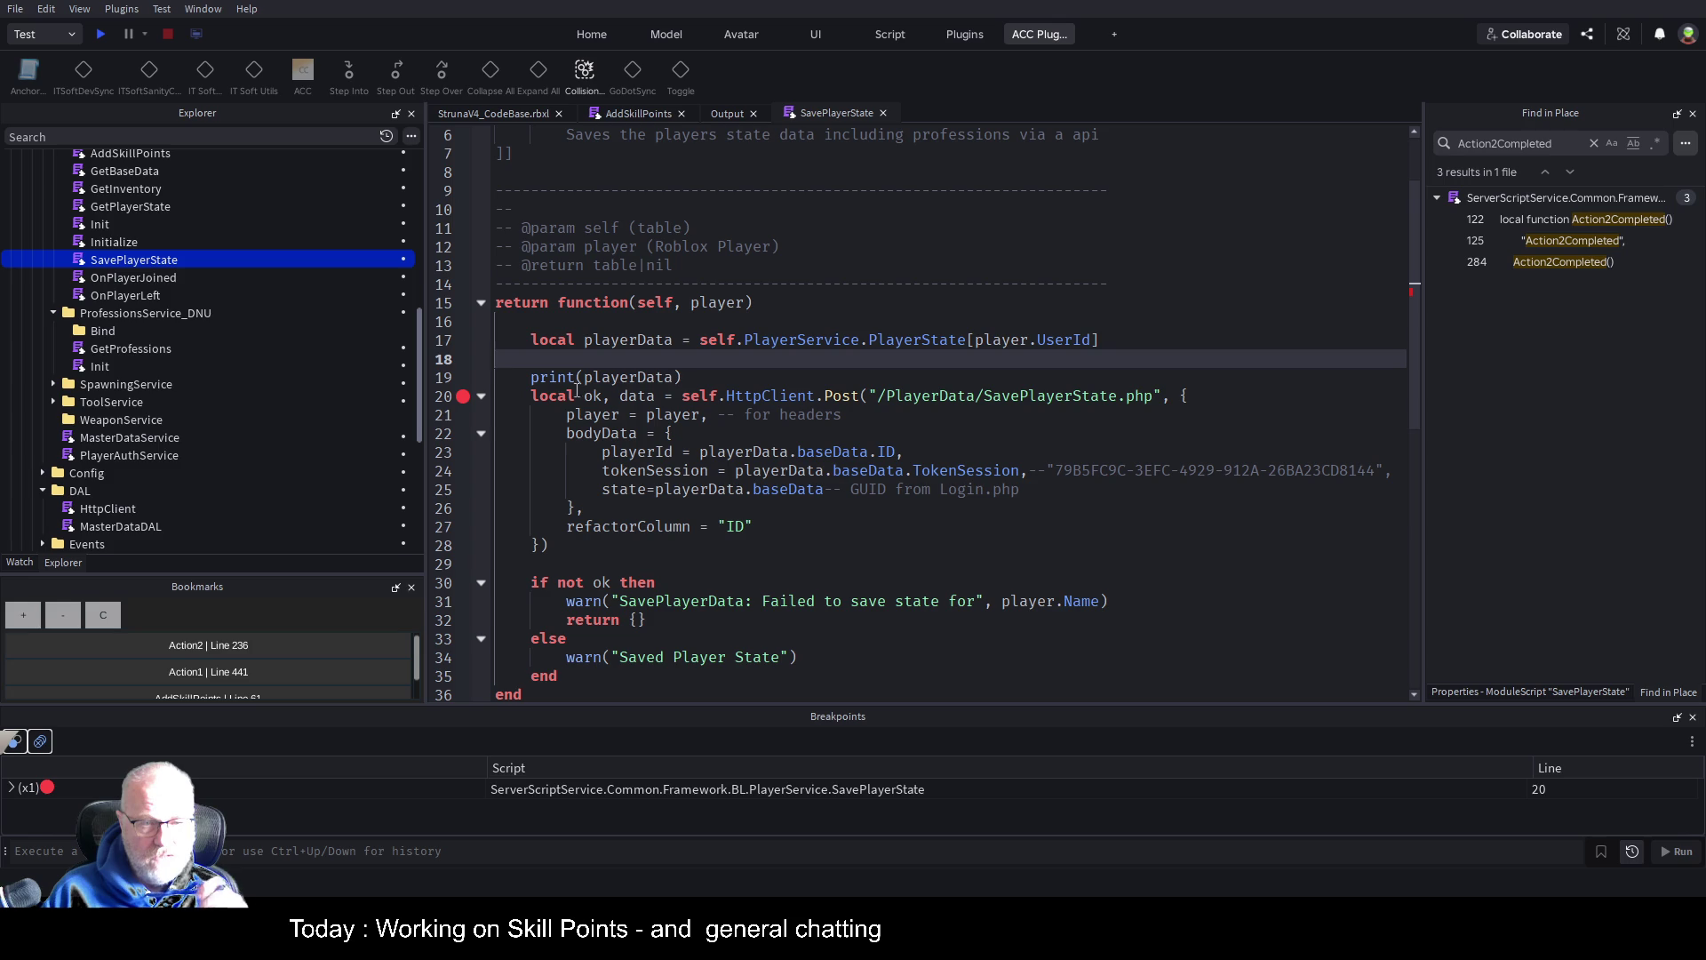
click(462, 396)
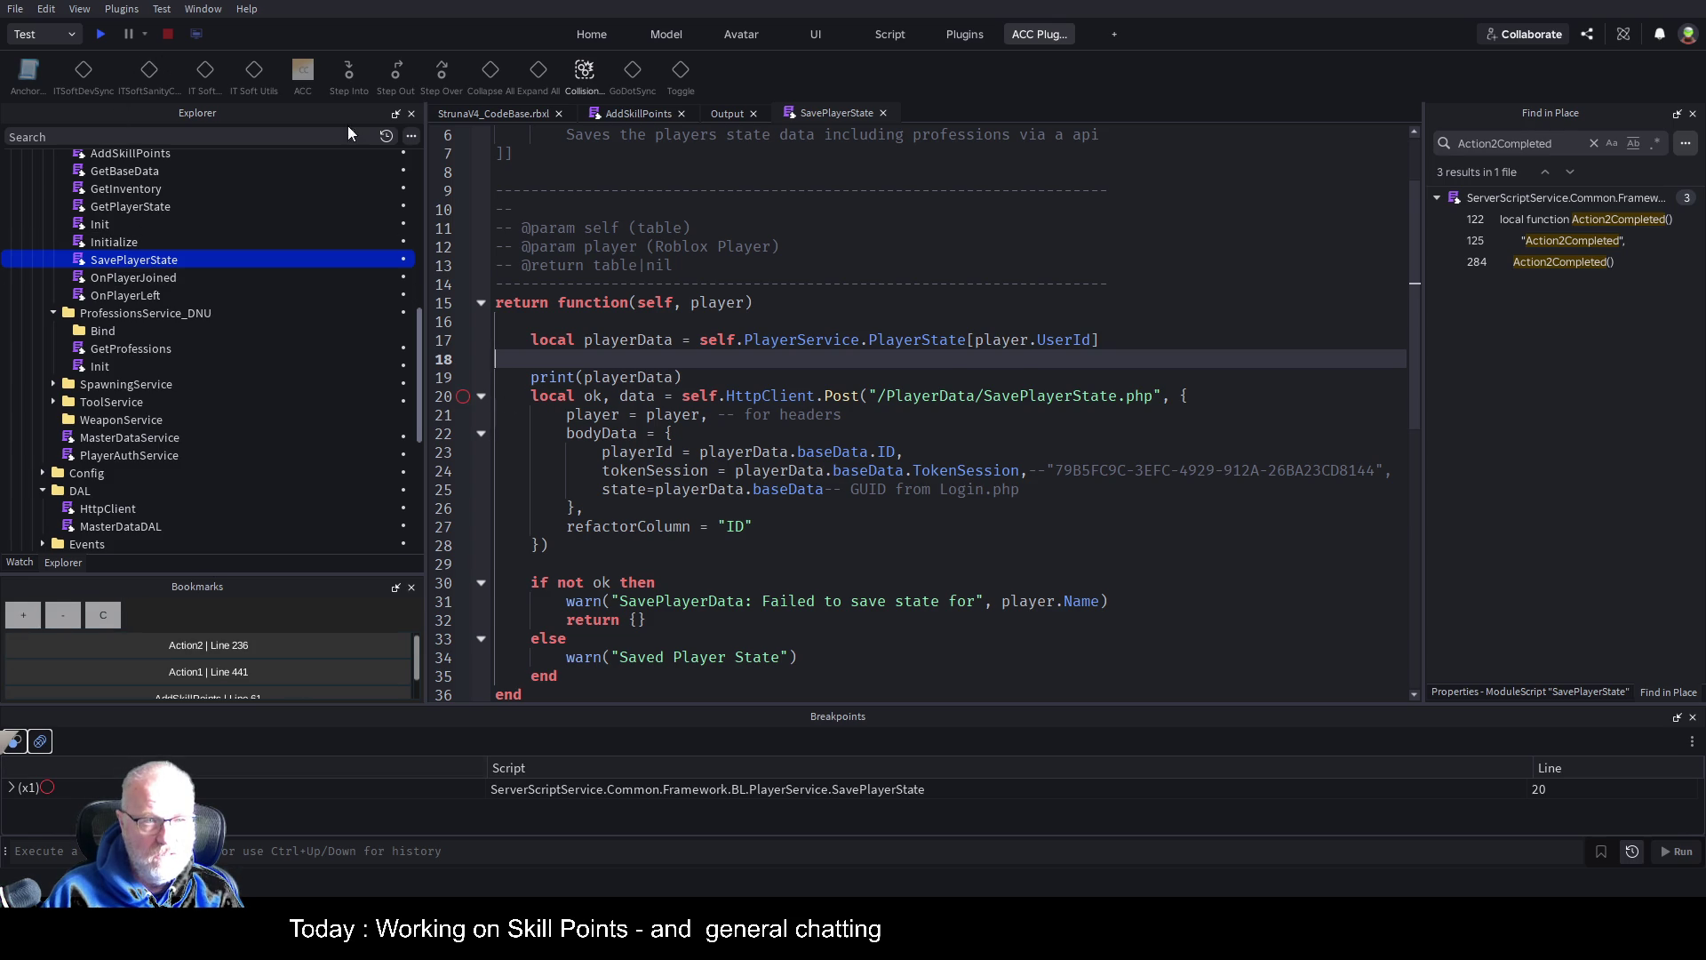
click(741, 331)
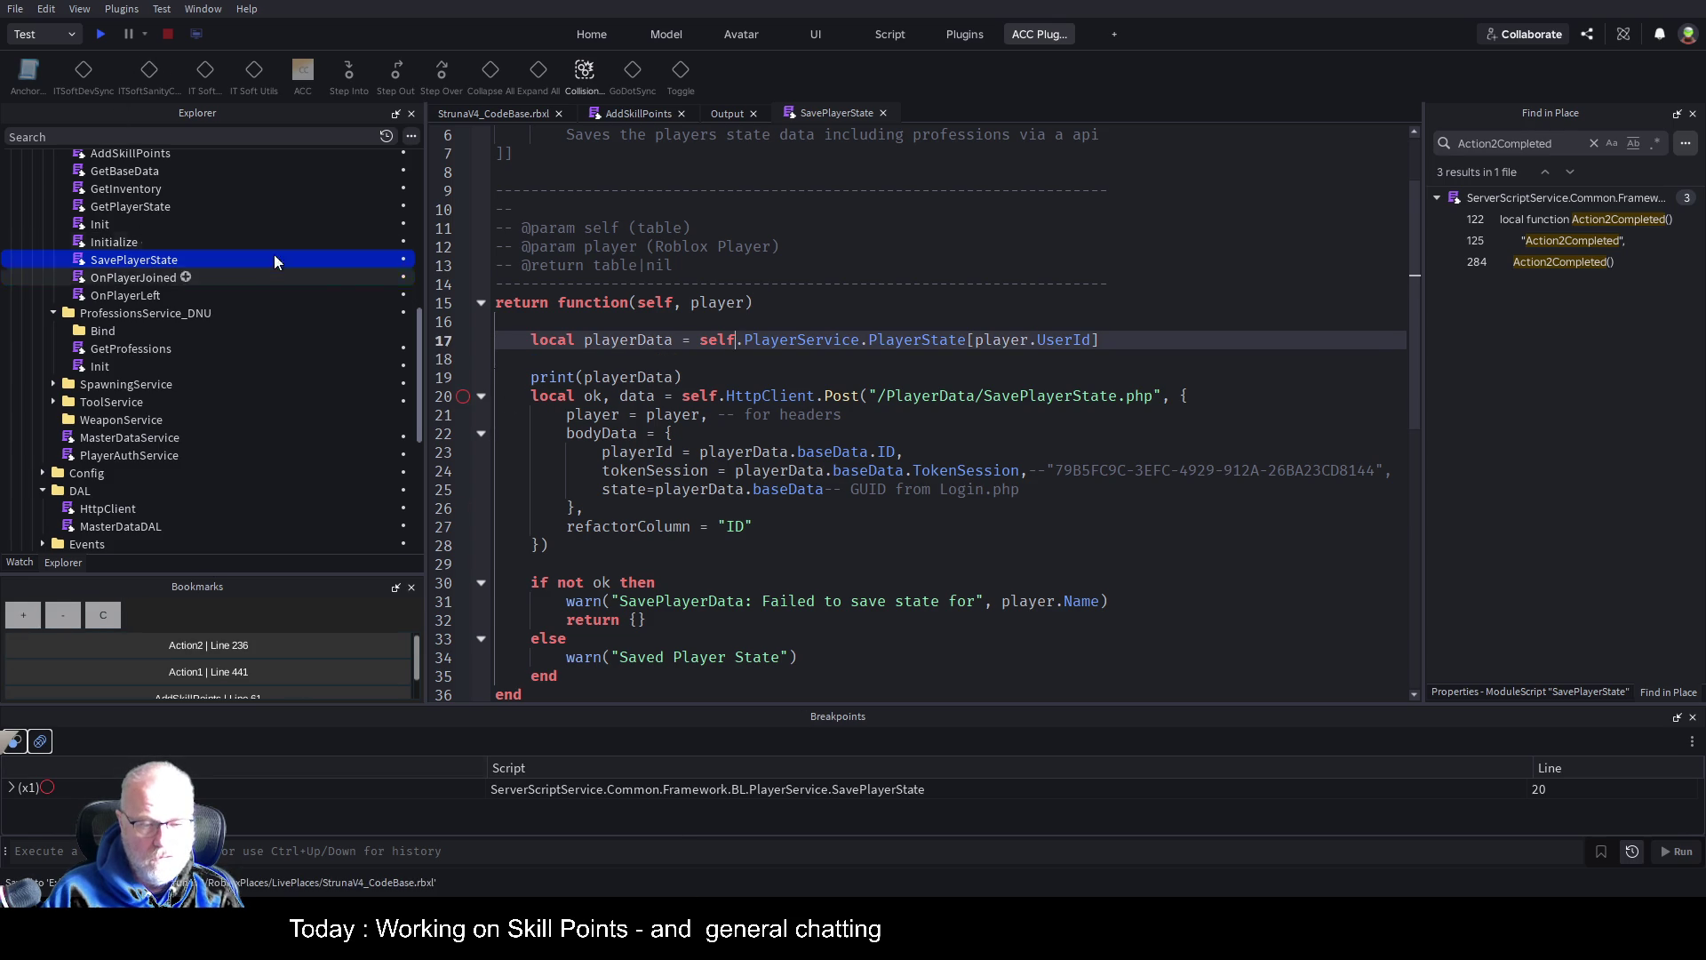
click(100, 34)
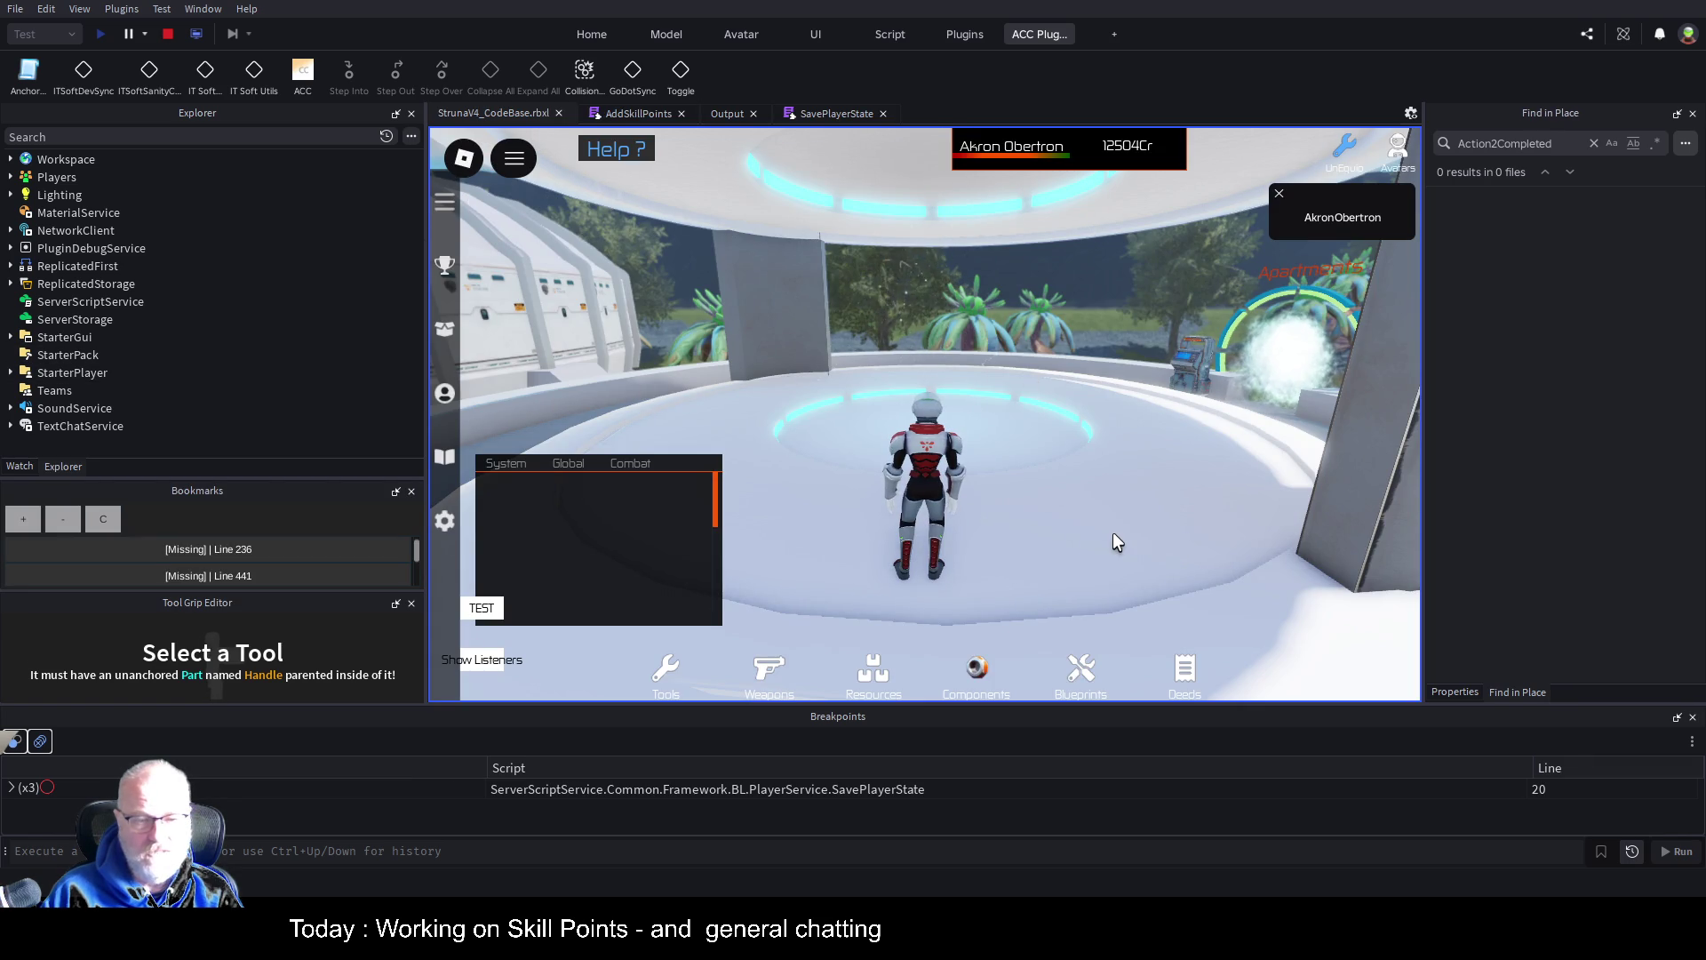
Show the Output log with the AddSkillPoints line 67 parse error on '56734'
scroll(541, 547, down, 5)
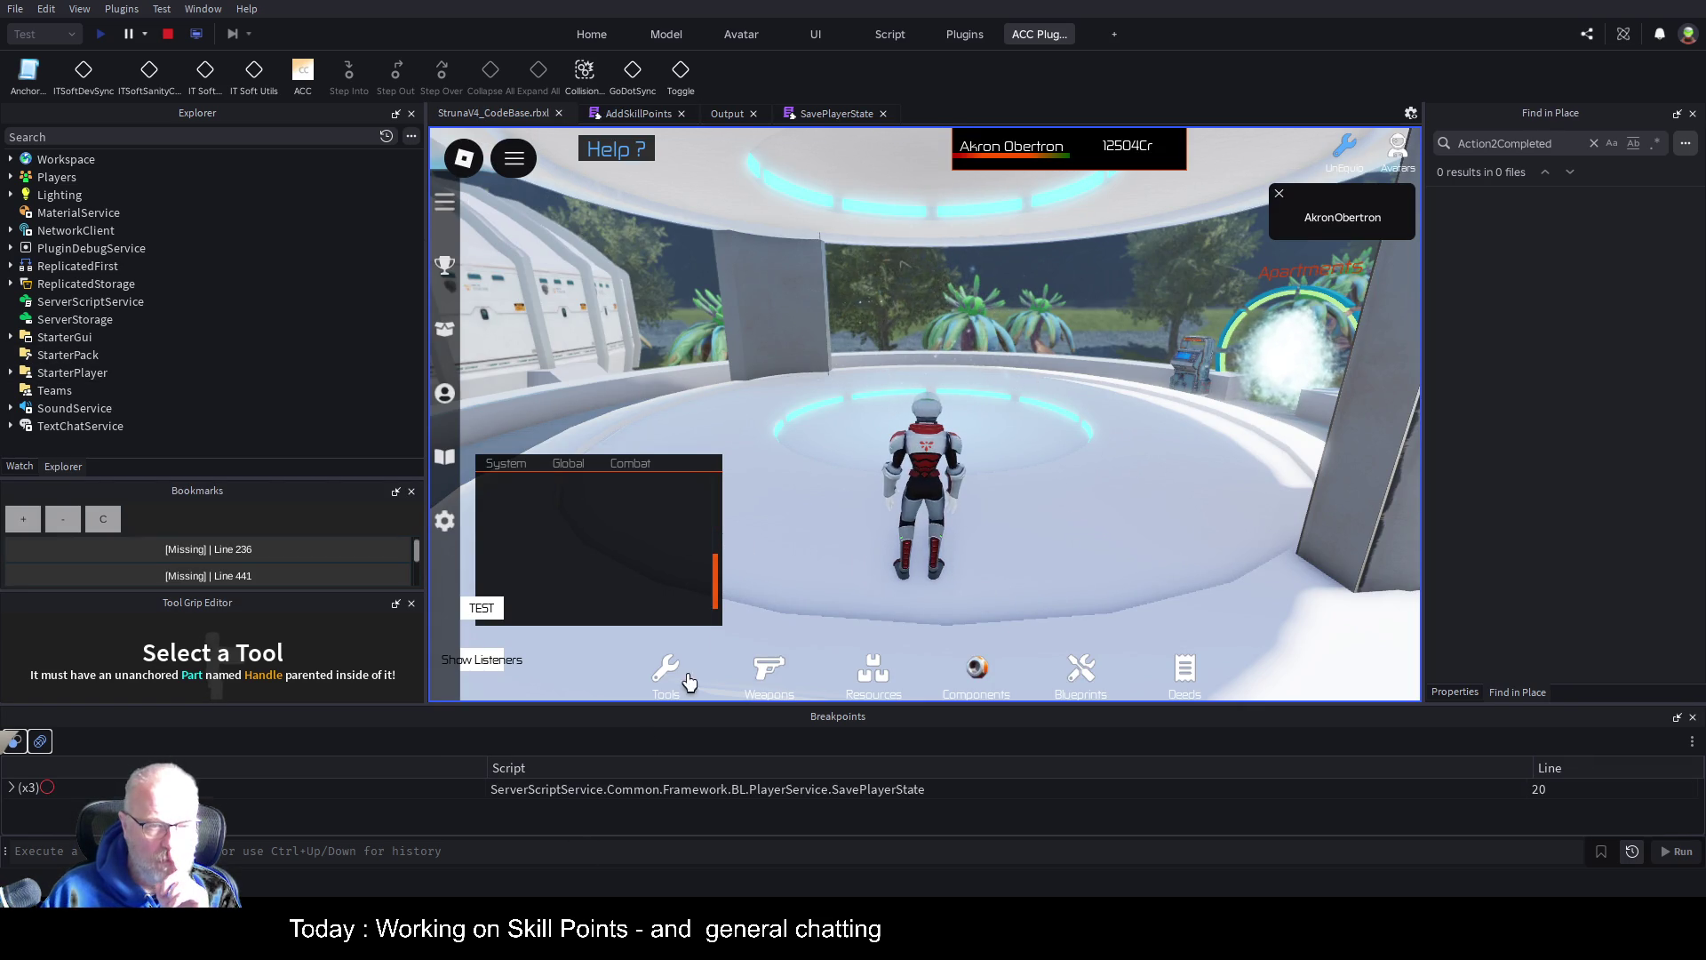
click(725, 113)
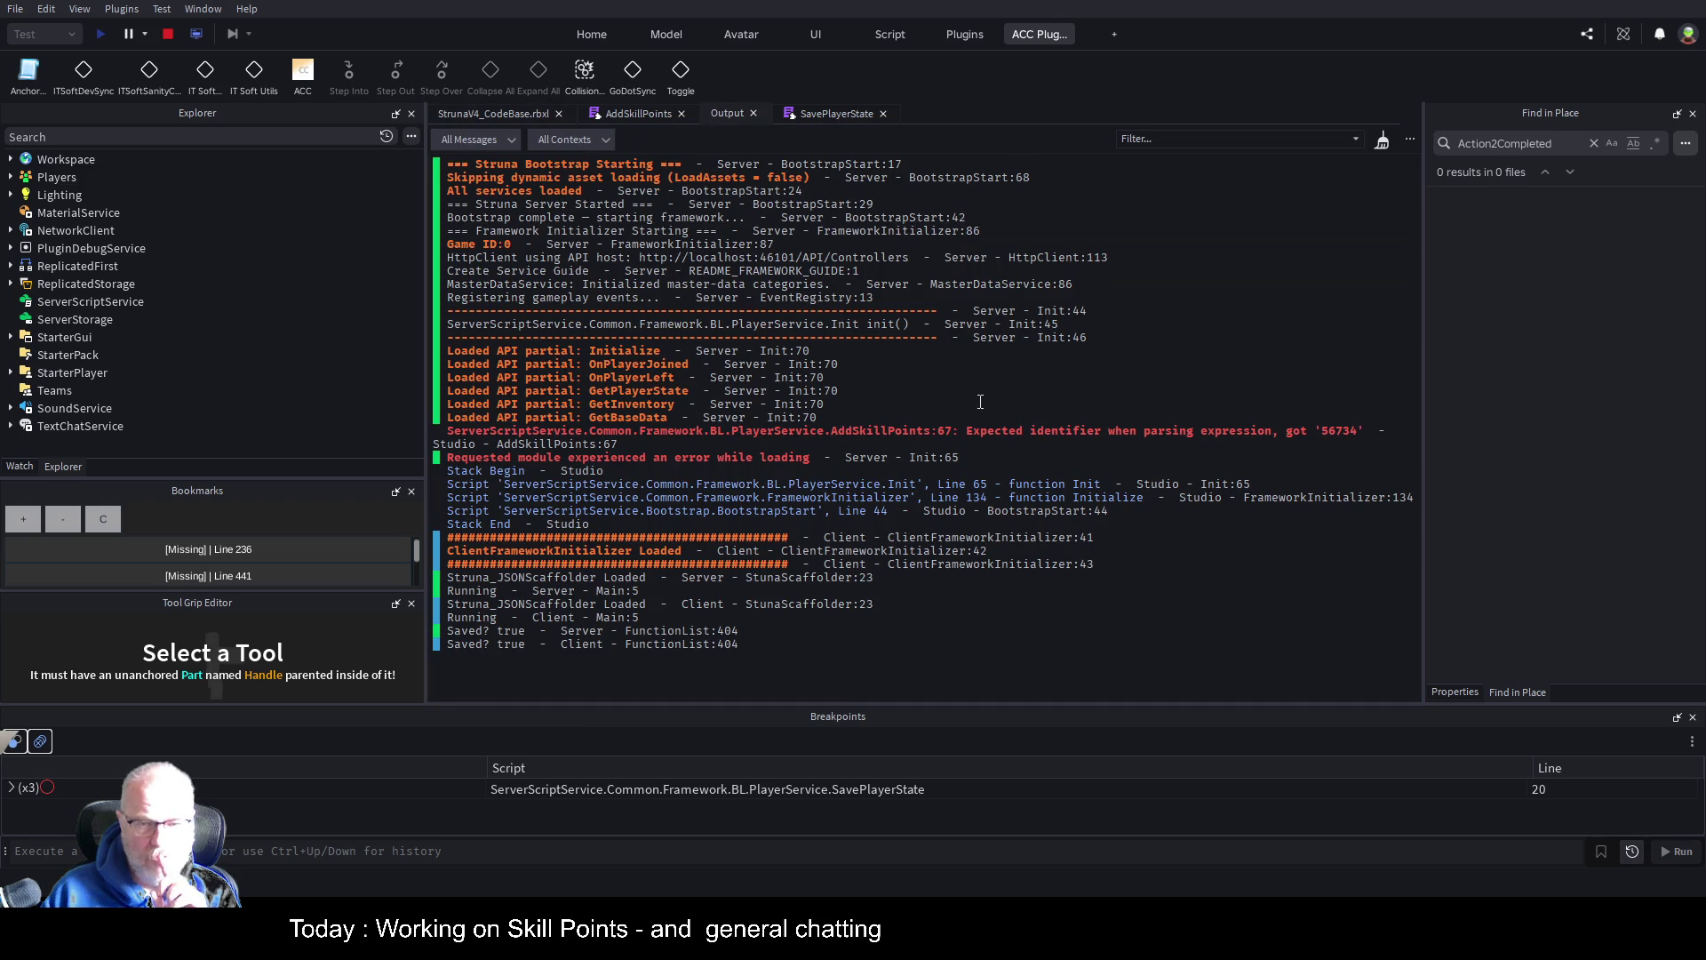
Comment out the stray 56734 on AddSkillPoints line 67 with -- and restart the play test
click(1289, 434)
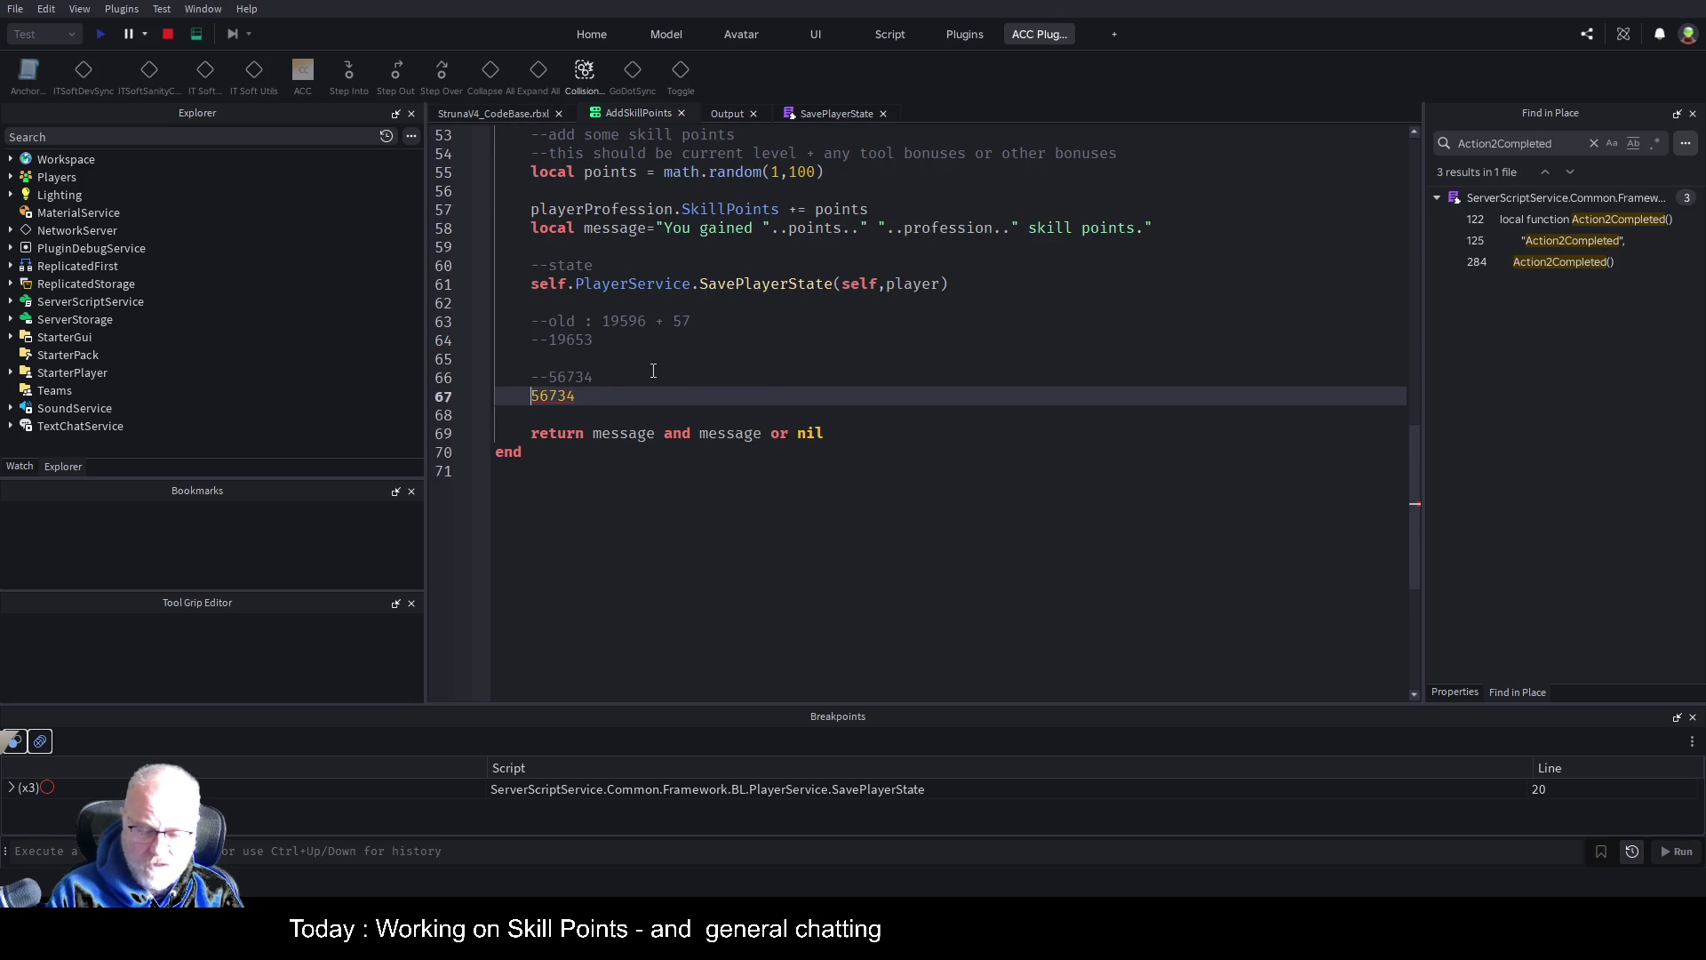
text(--)
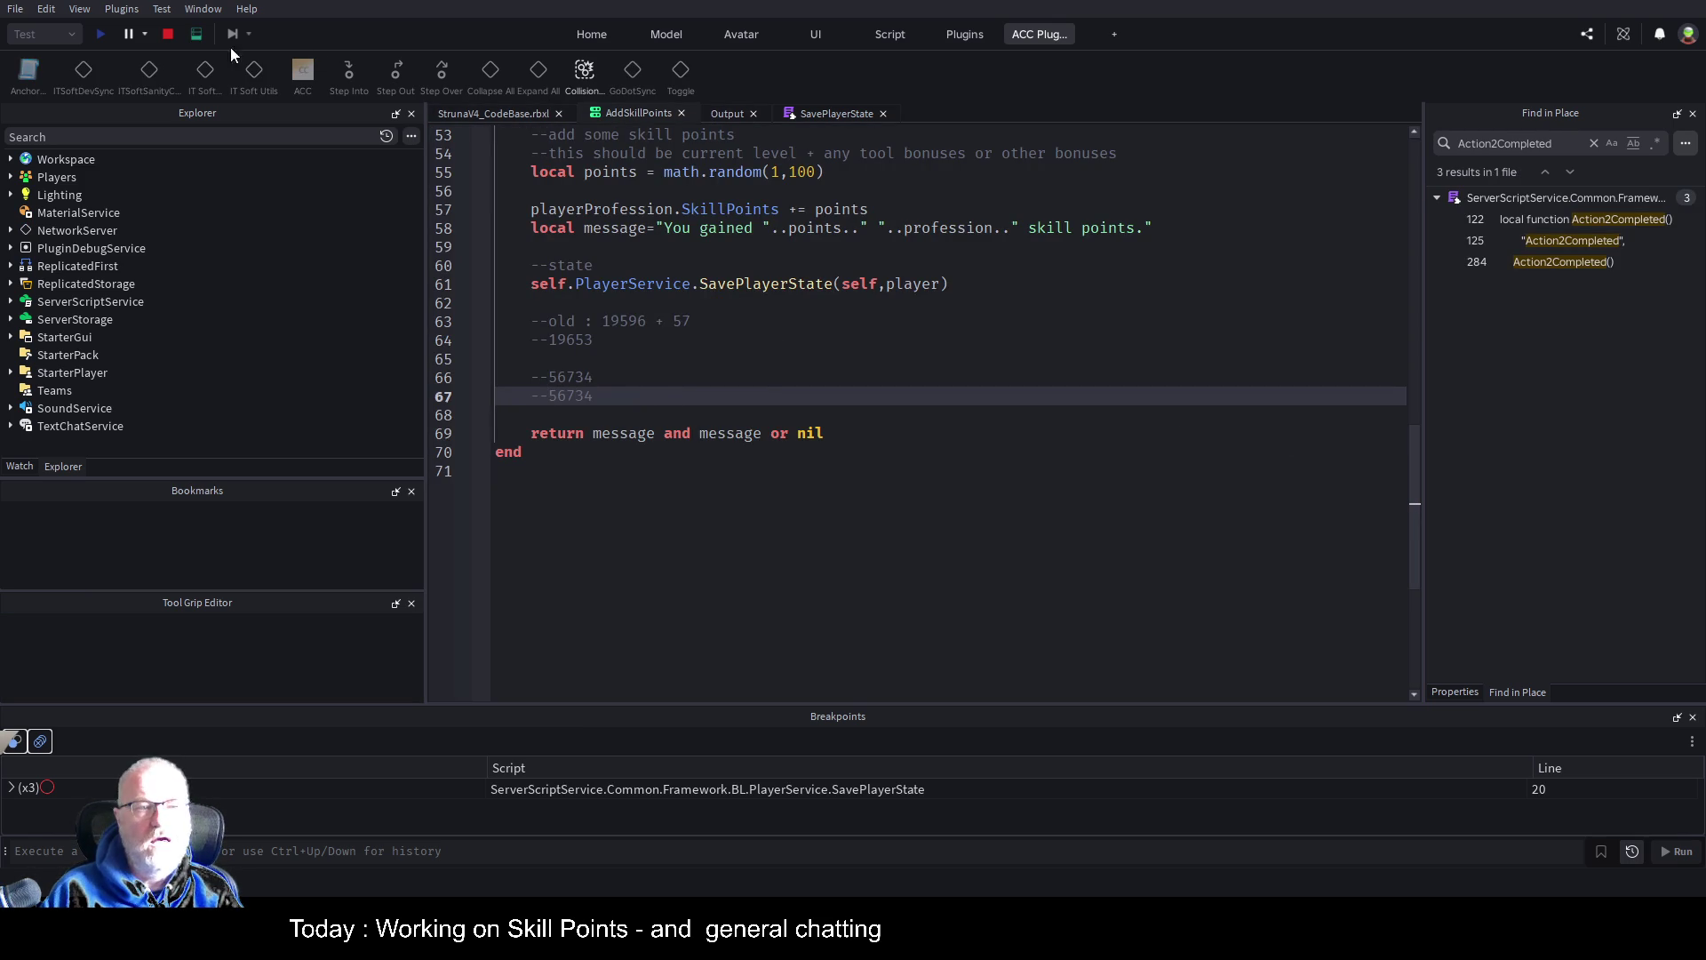
click(166, 36)
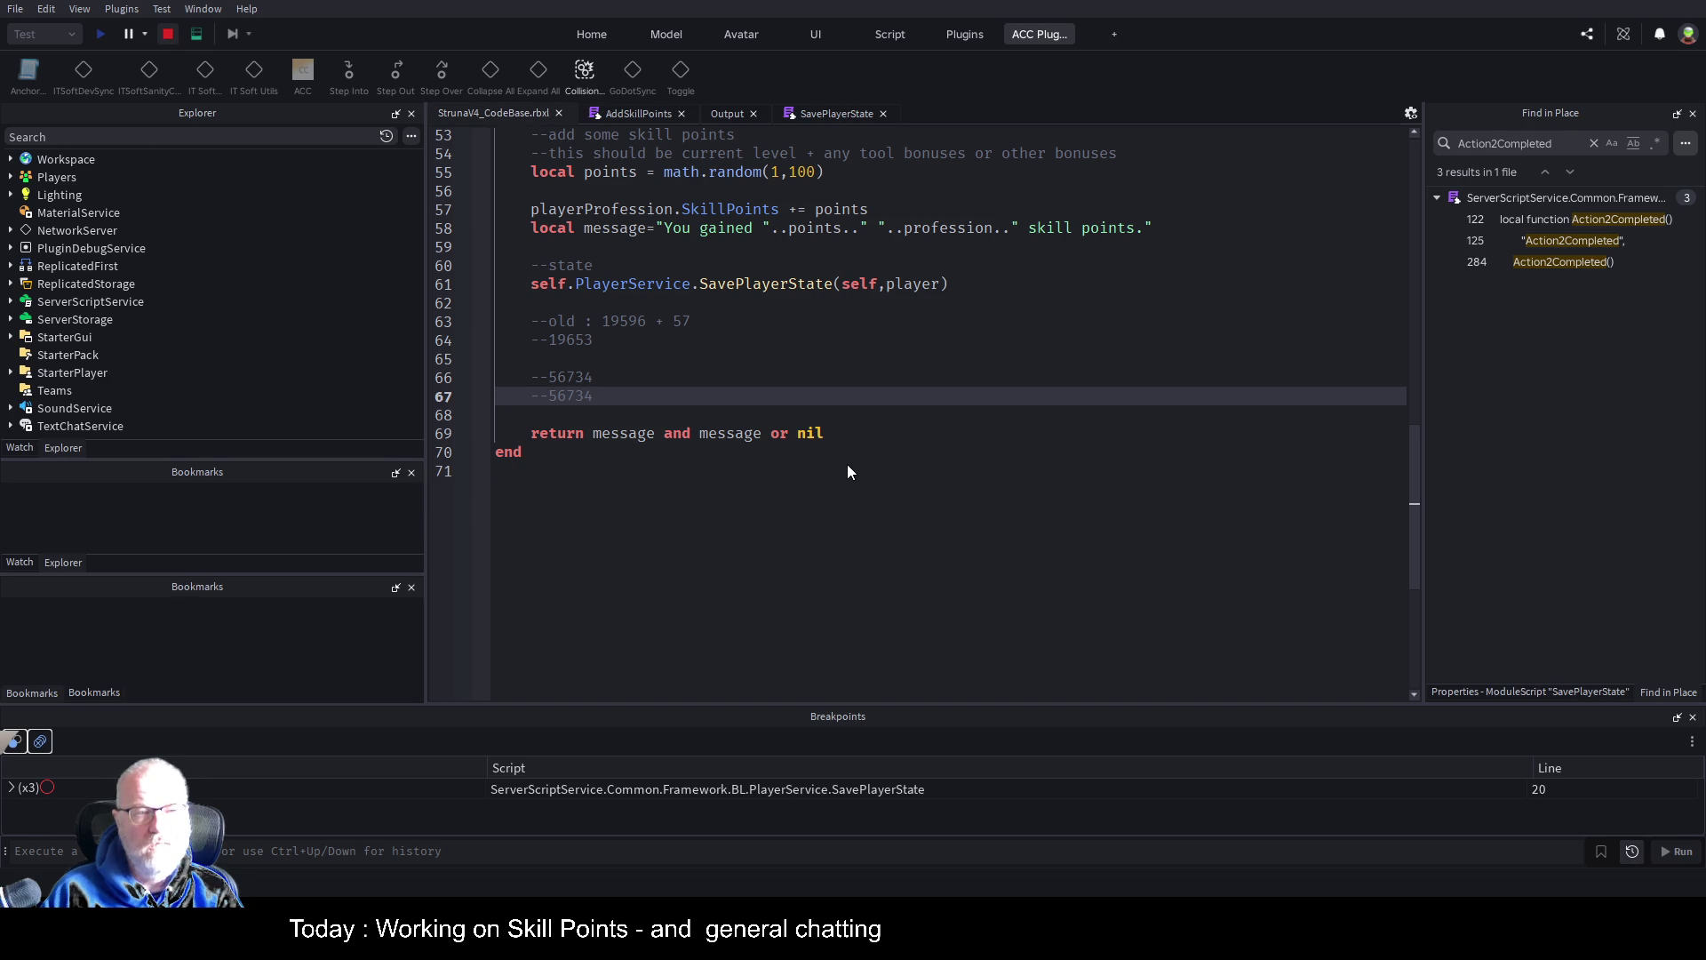
click(101, 35)
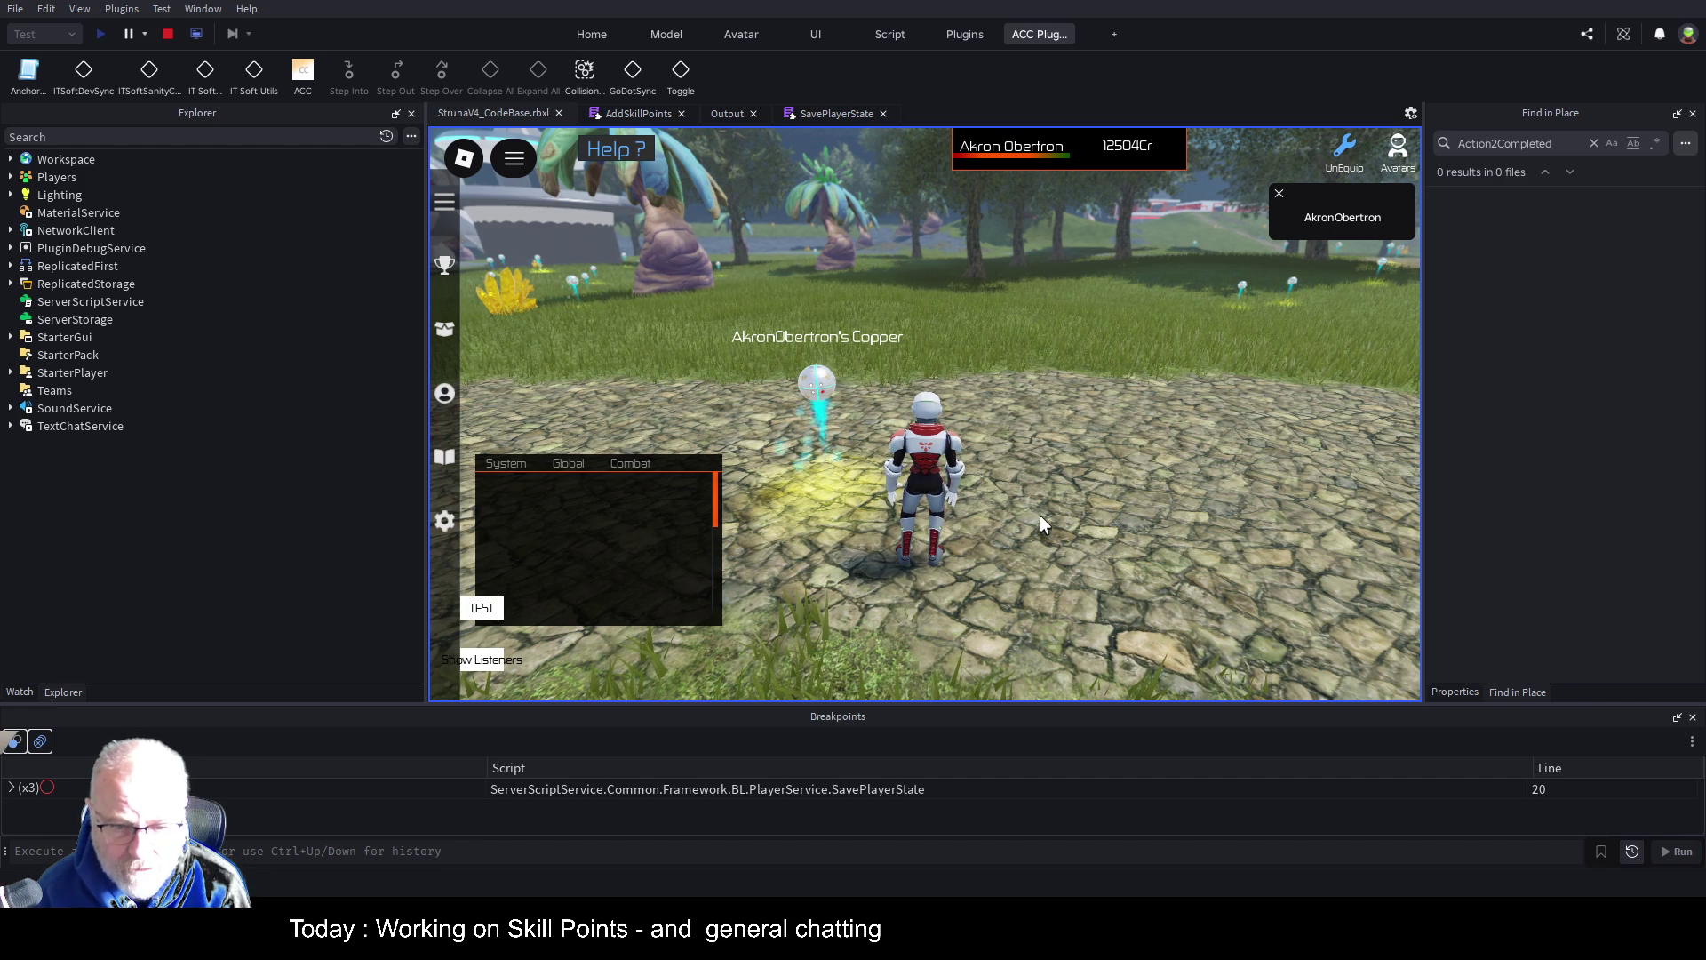
Check Mining points in the Professions panel and add a --5678 note line to AddSkillPoints
click(445, 393)
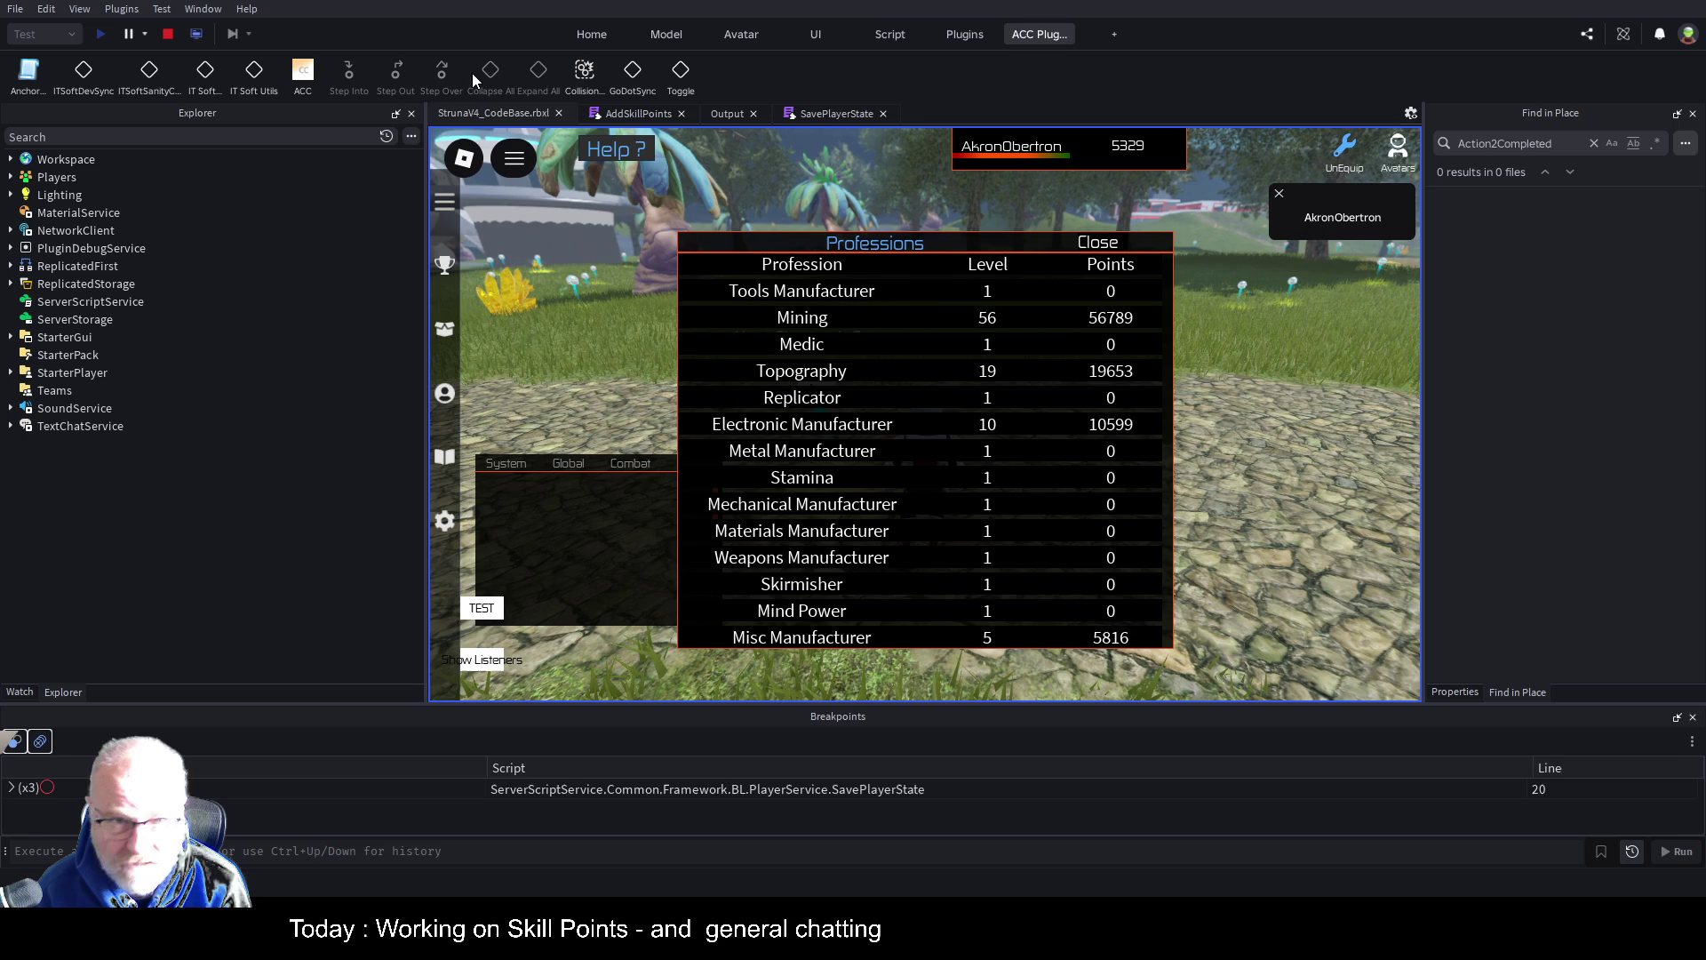
click(616, 116)
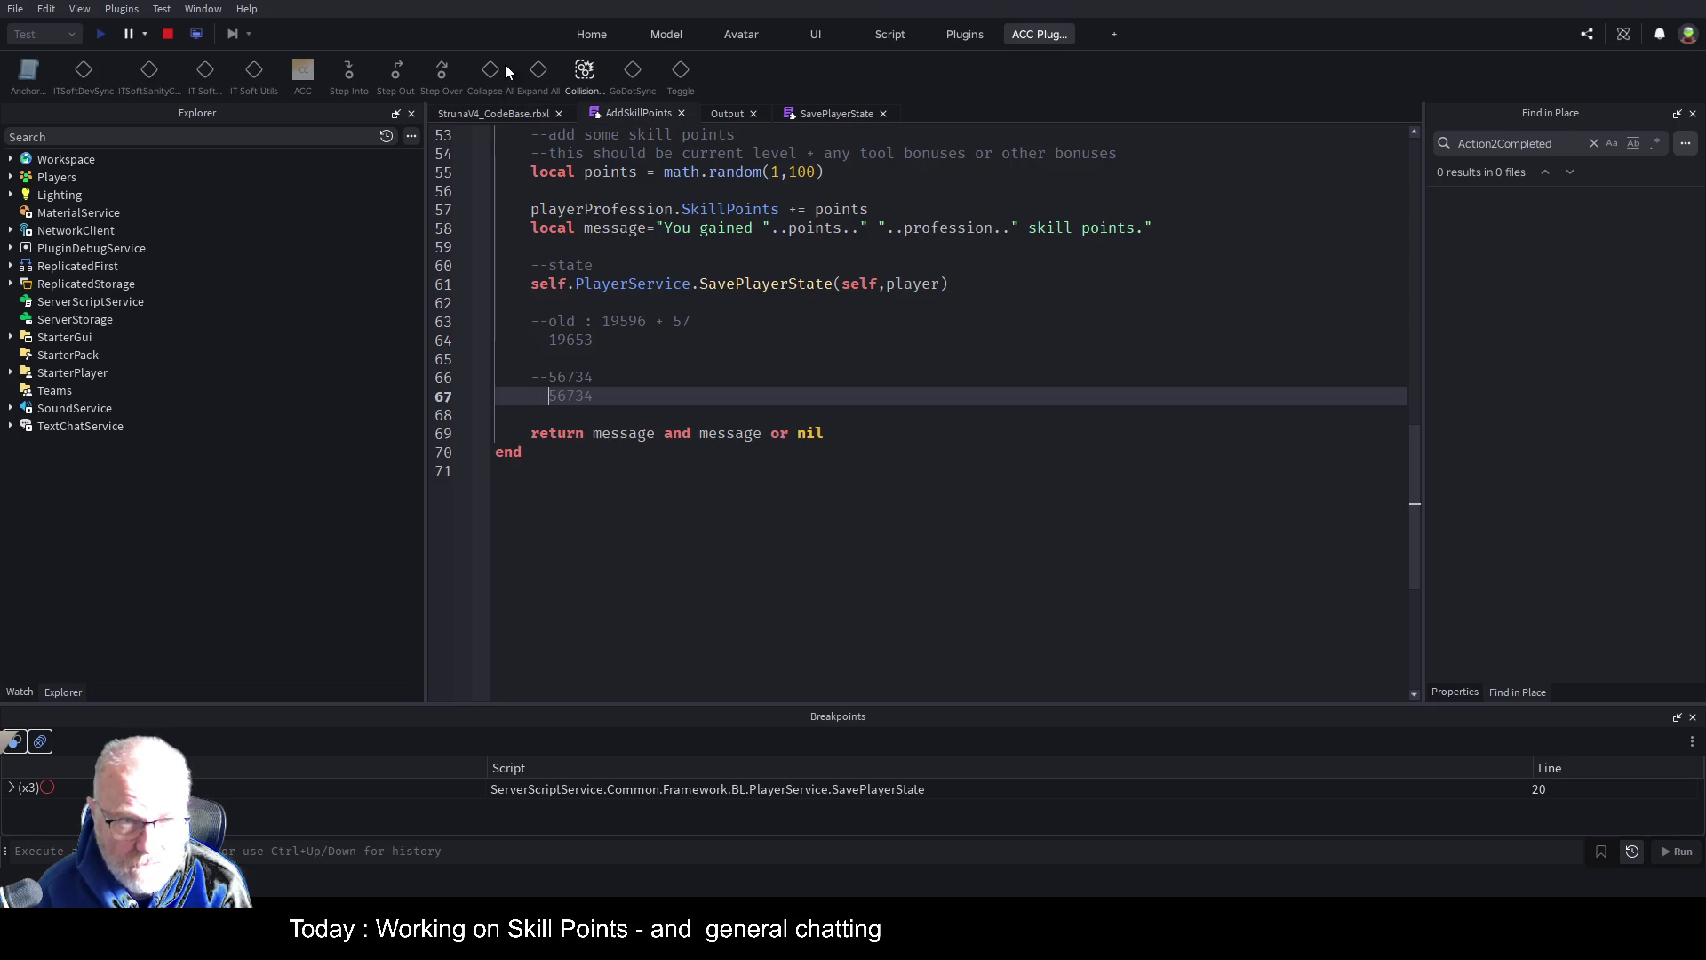
click(512, 115)
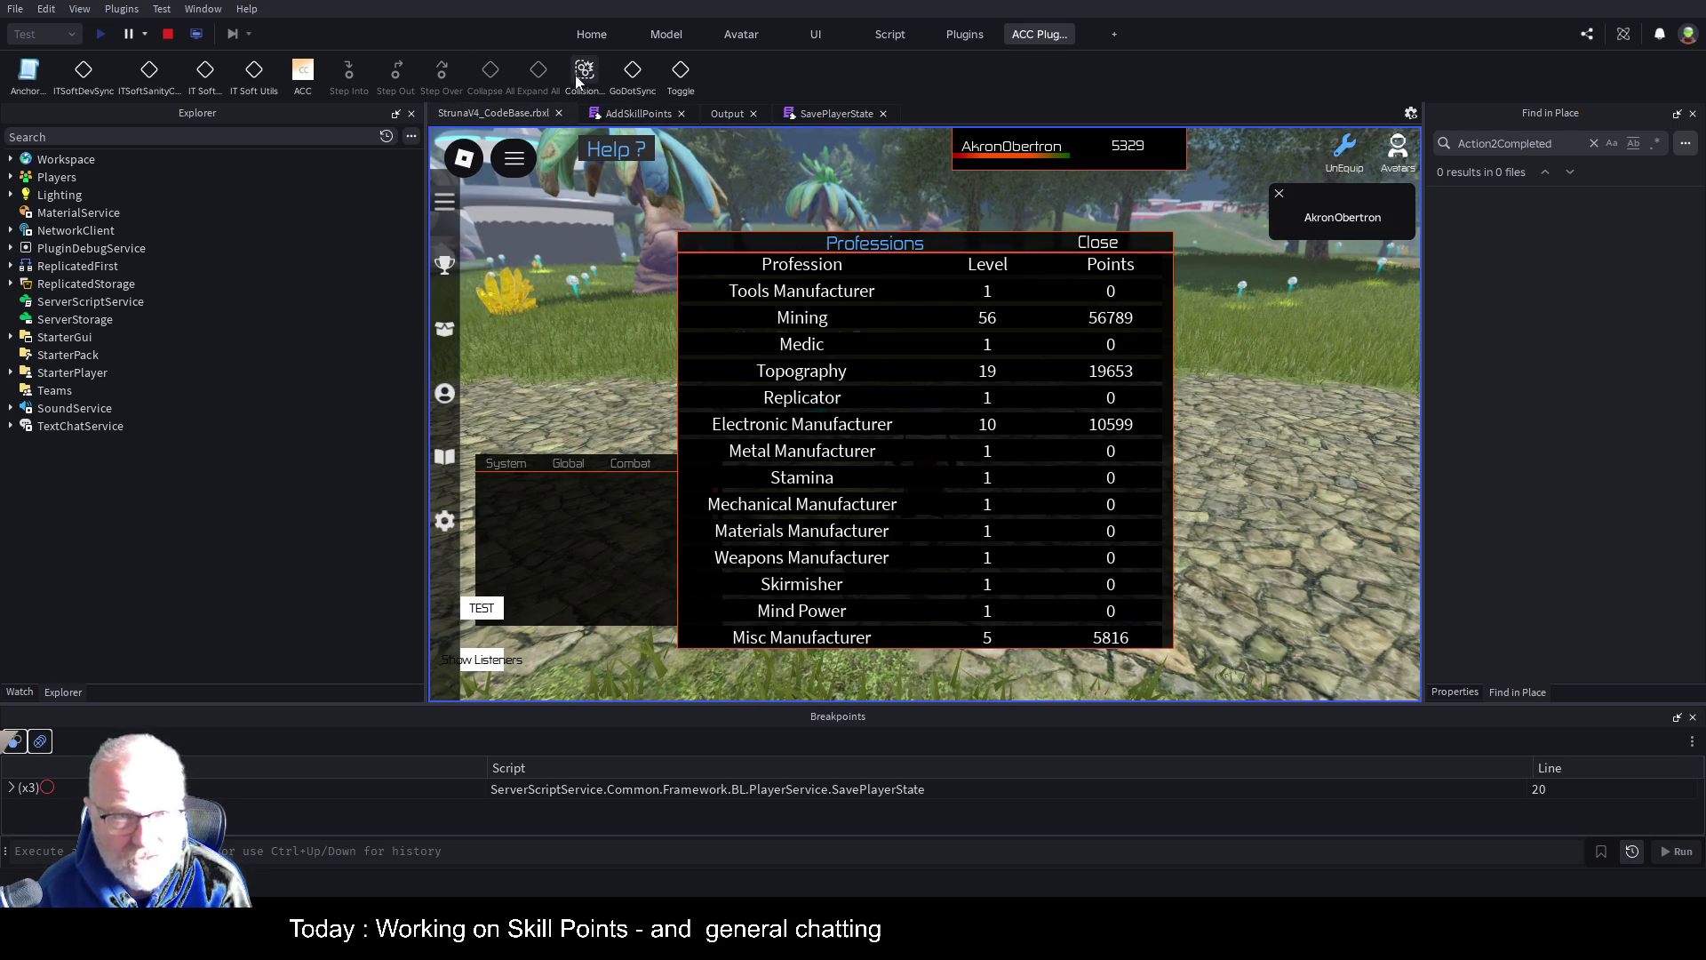
click(640, 114)
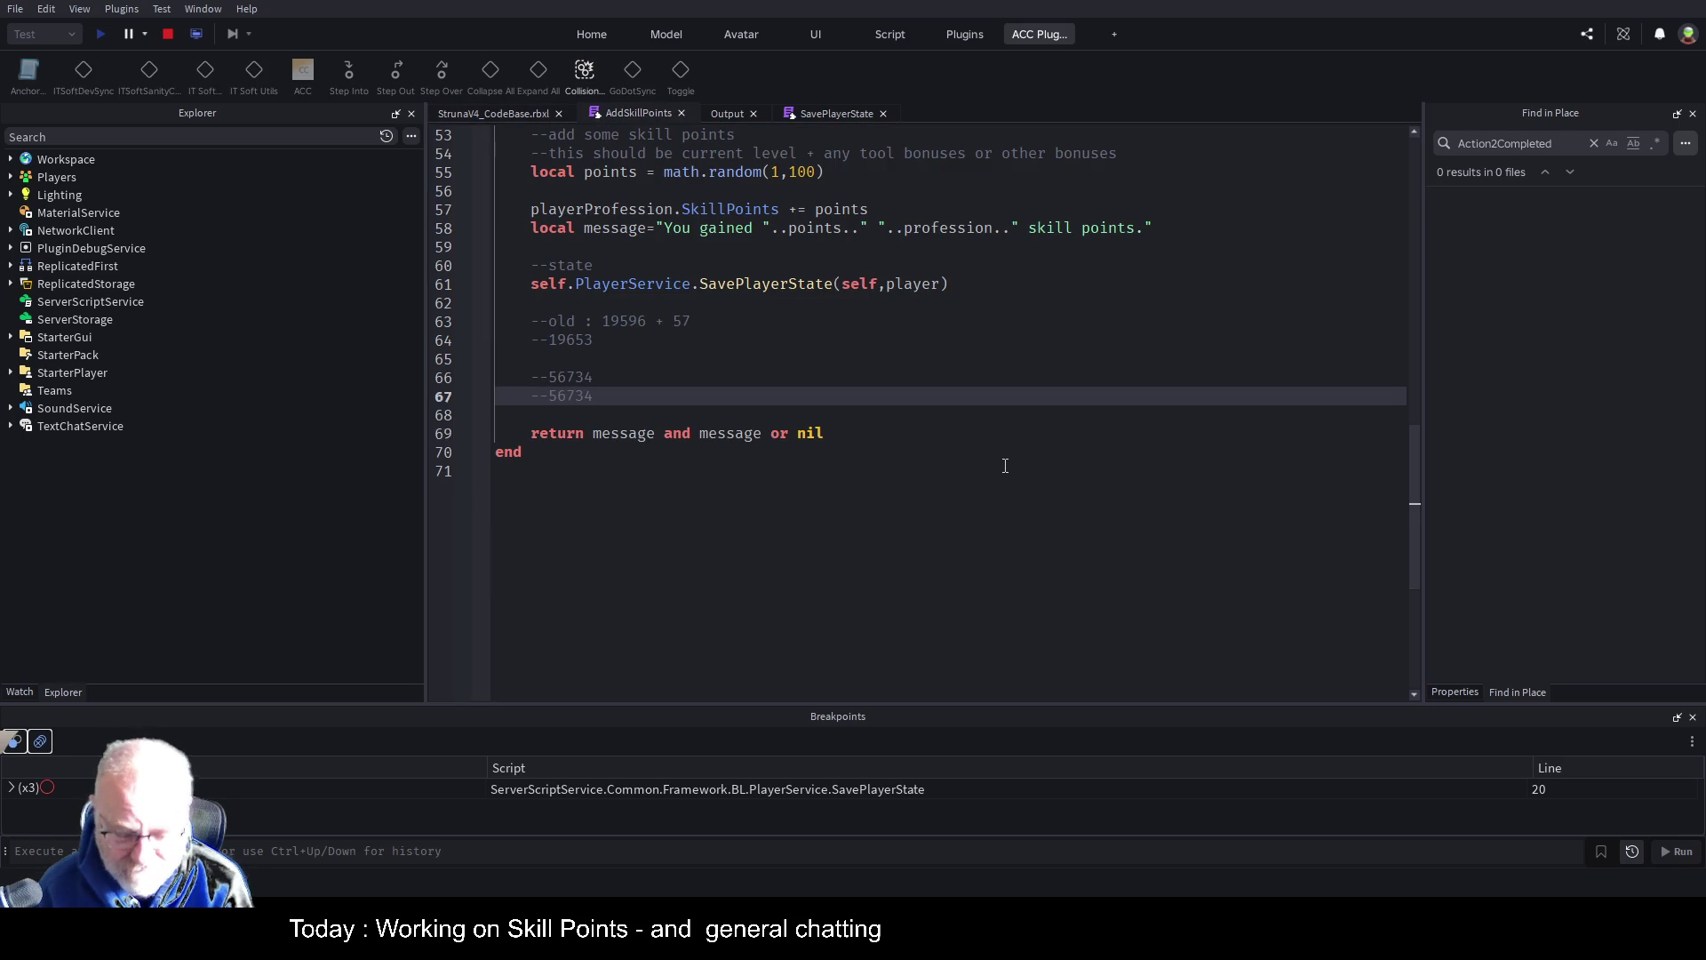
key(End)
key(Return)
key(Return)
text(--5678)
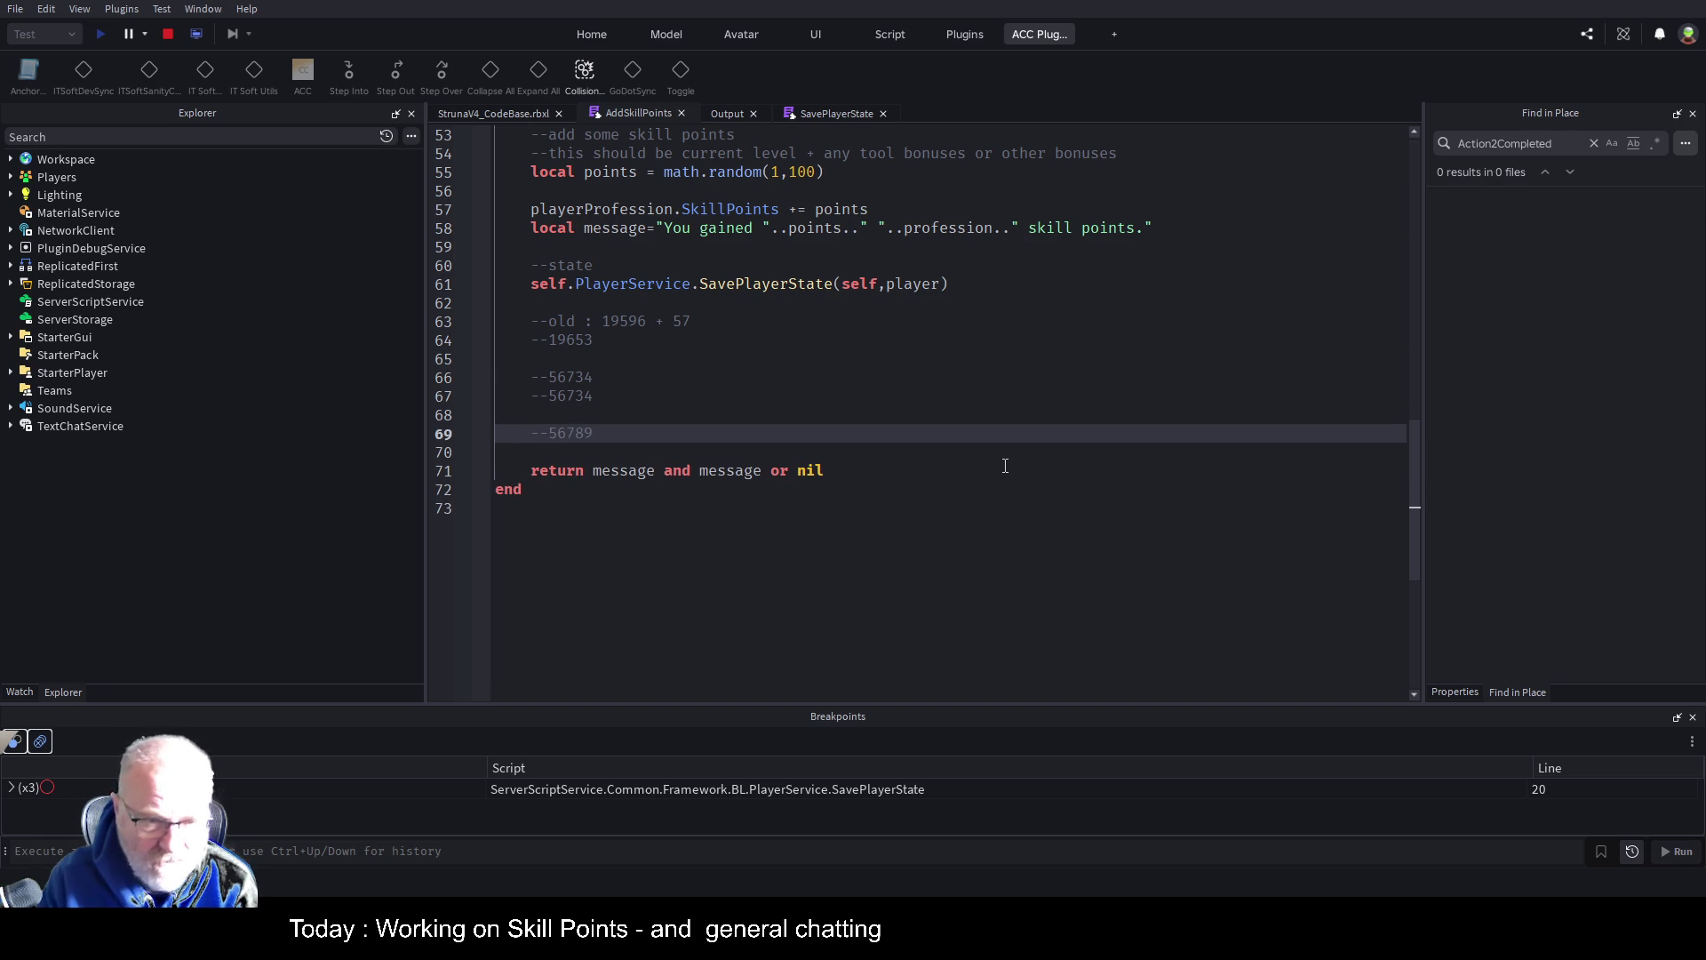
Delete the two --56734 note lines from AddSkillPoints and close the in-game Professions panel
click(454, 115)
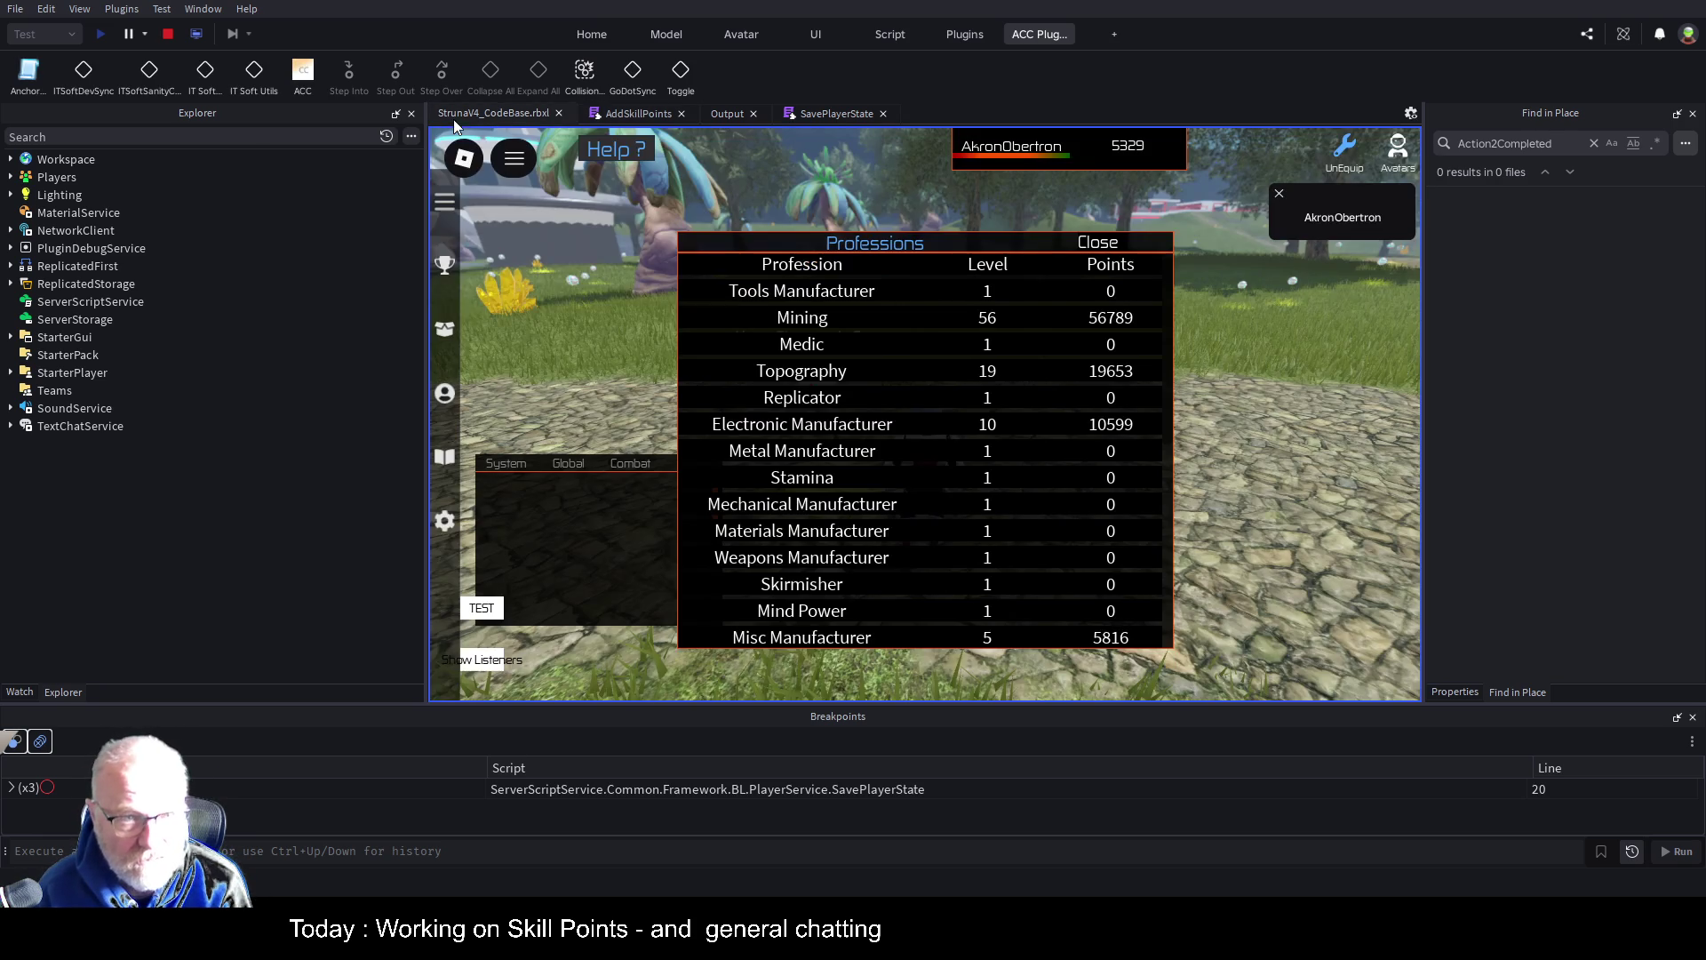
click(622, 111)
click(846, 320)
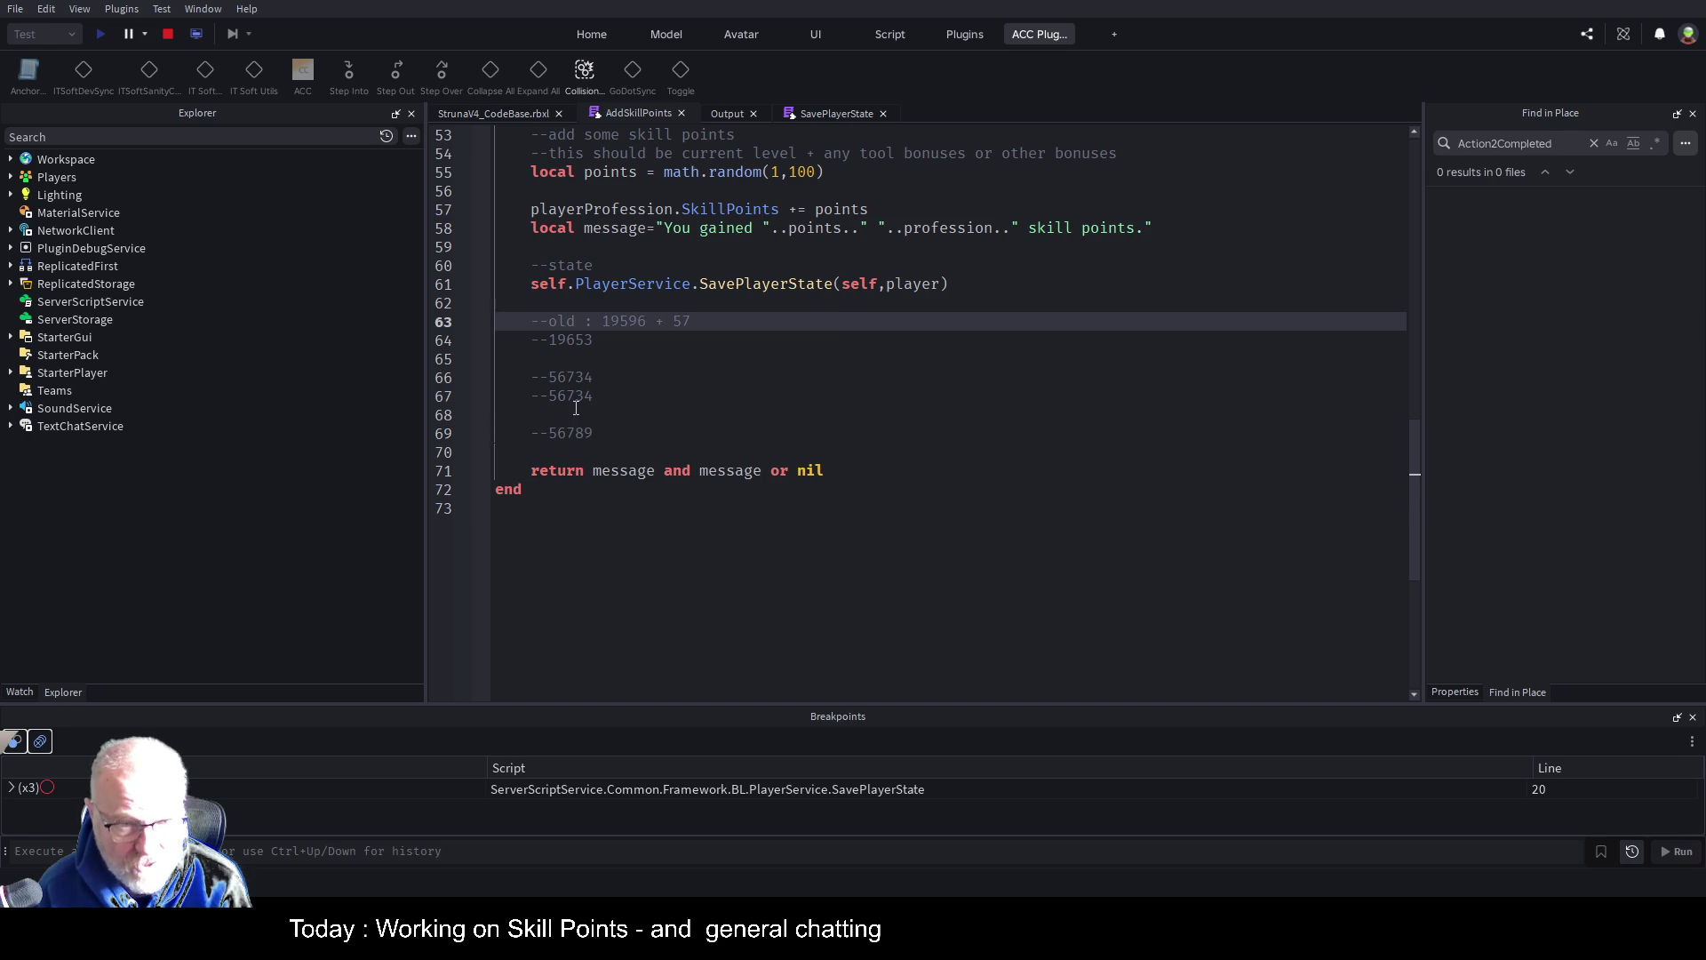
drag(594, 400, 500, 372)
key(Delete)
key(Delete)
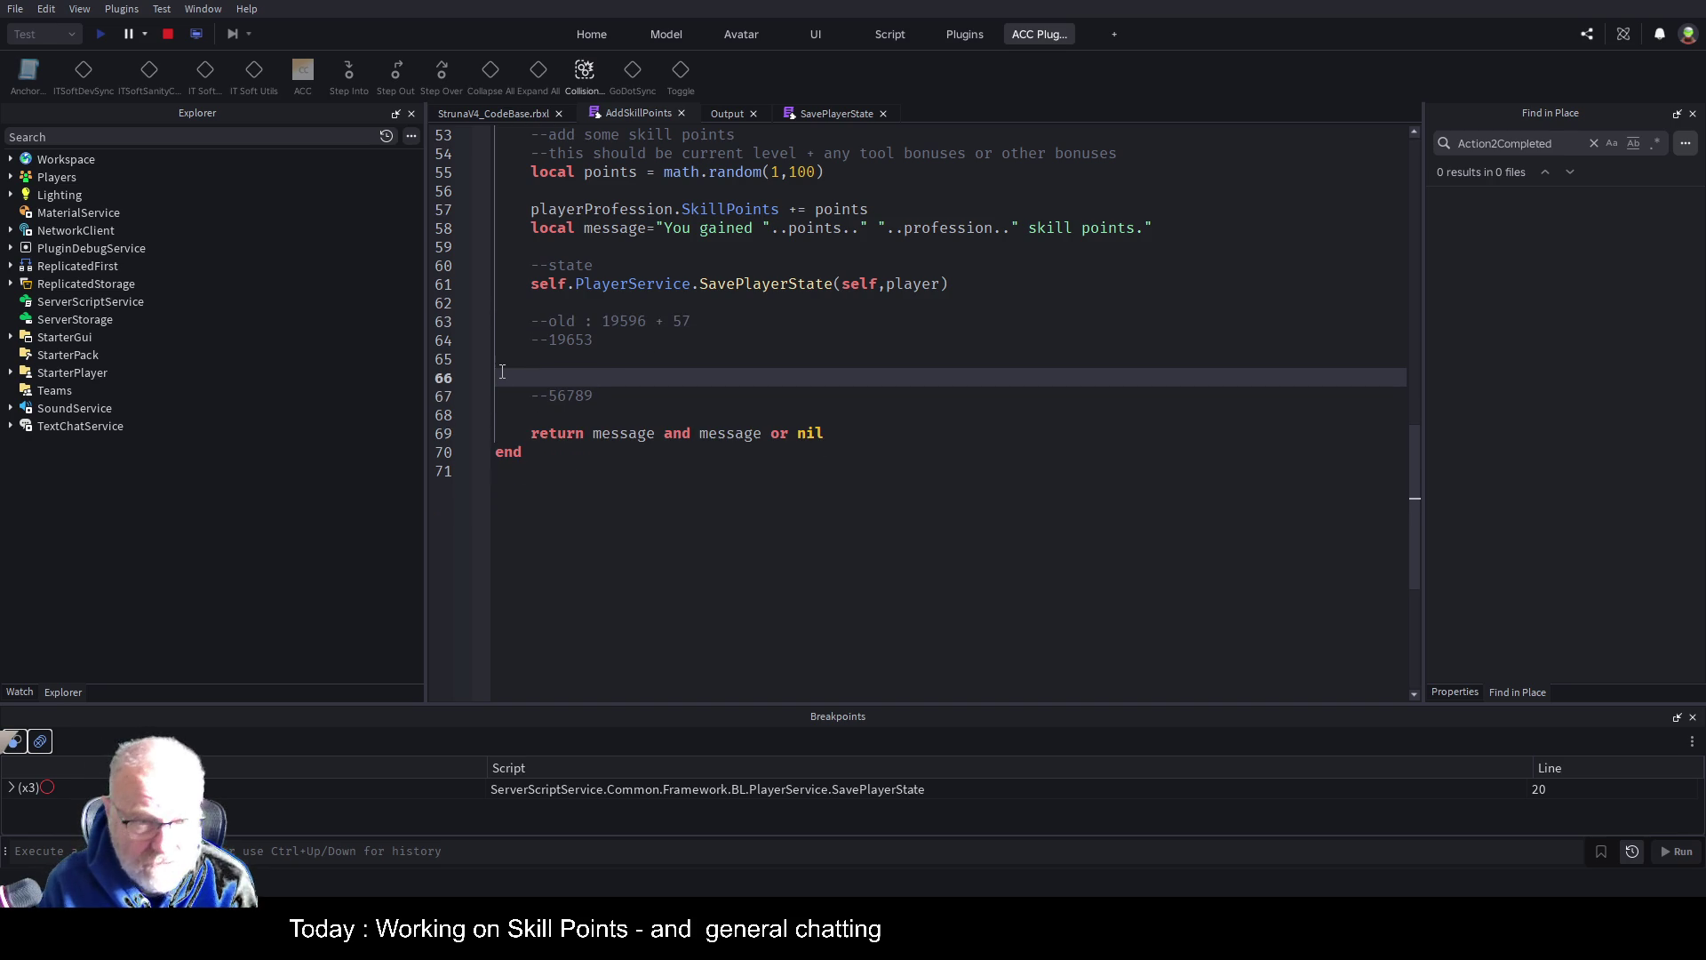
click(510, 113)
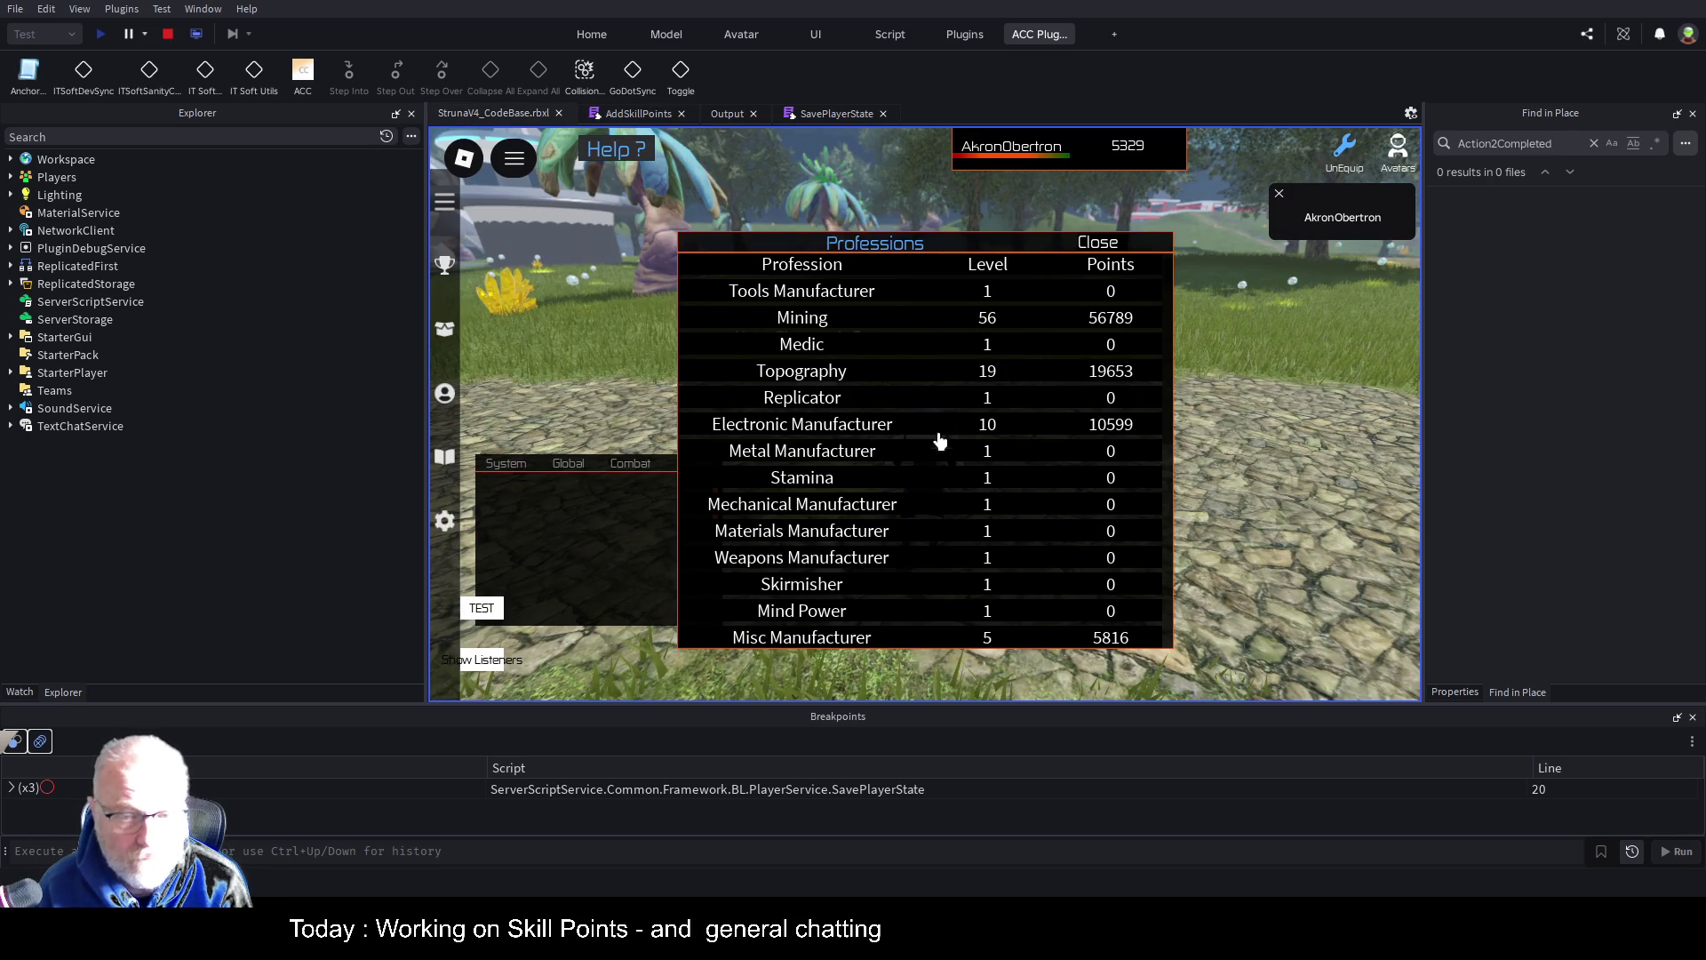
click(1111, 245)
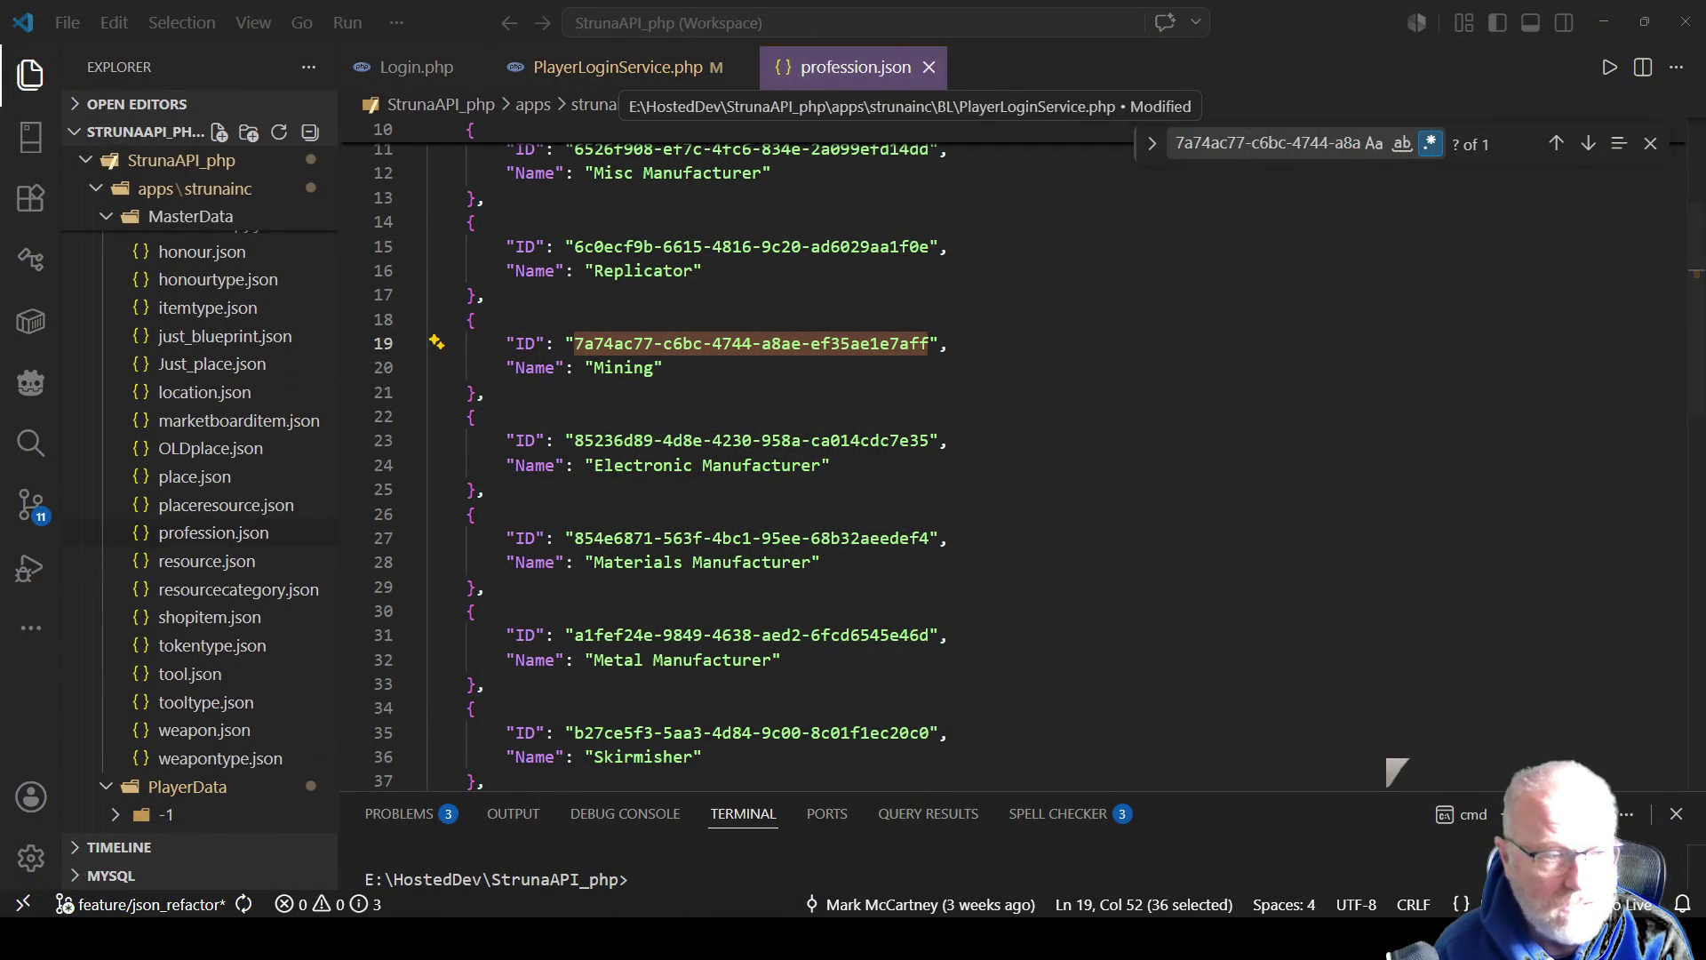
Open and format the test player's player.json, then select Mining's SkillPoints value 56789
scroll(200, 534, down, 6)
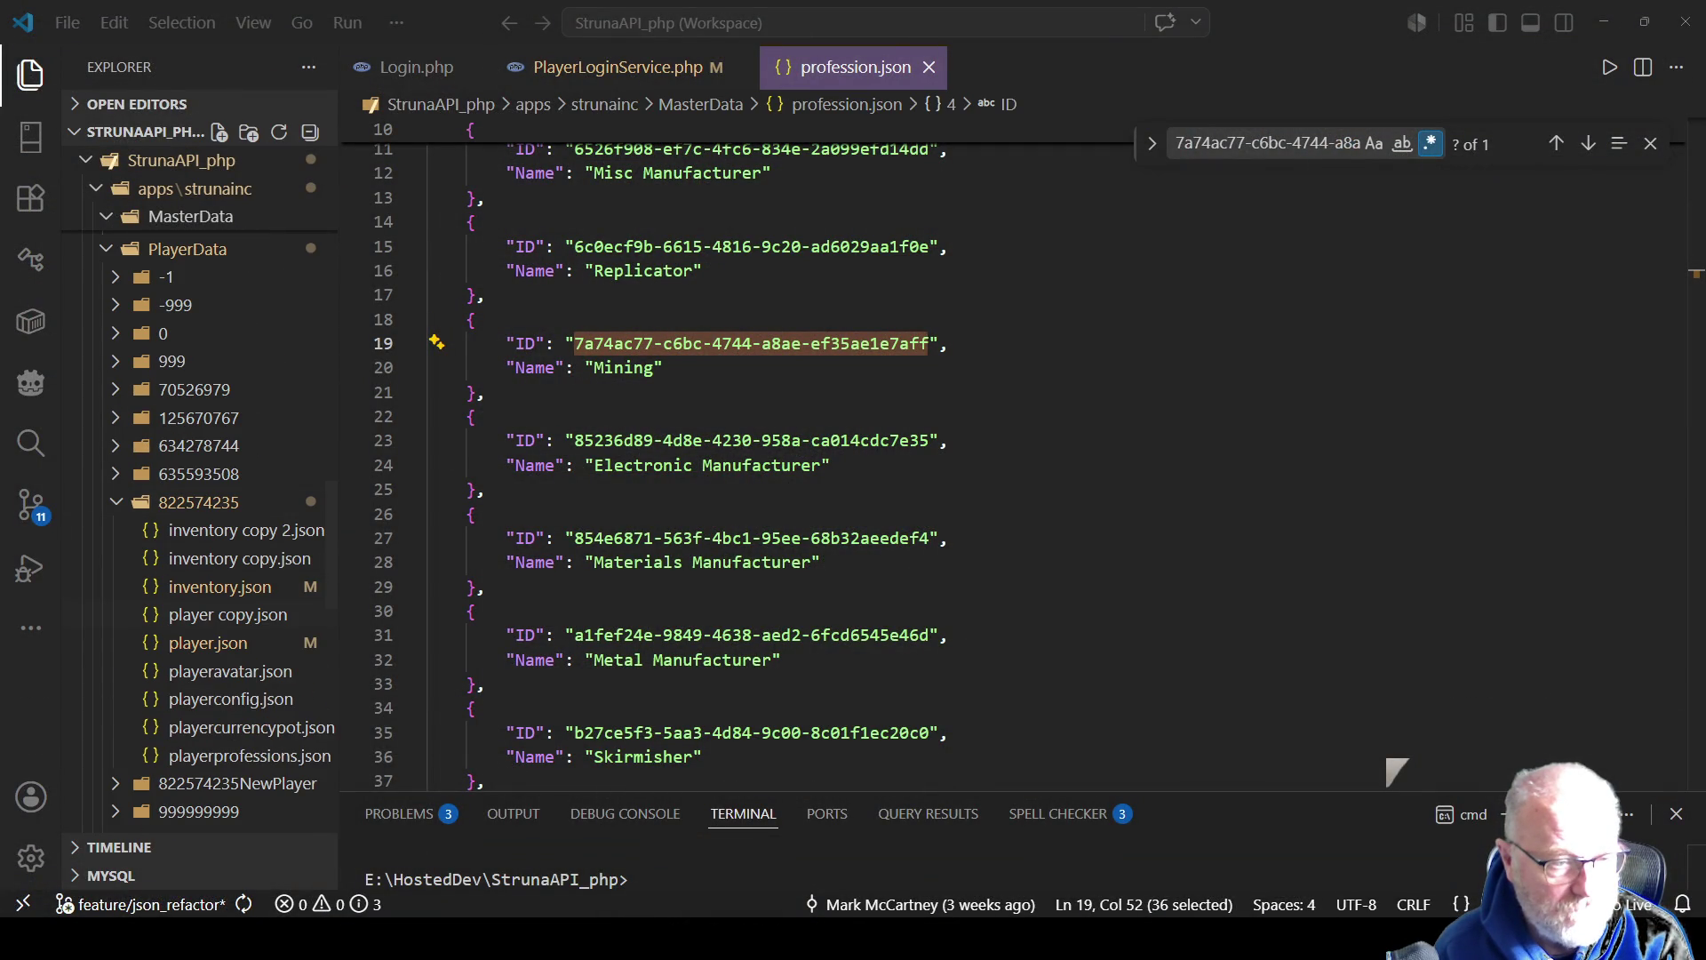
click(208, 642)
right_click(796, 413)
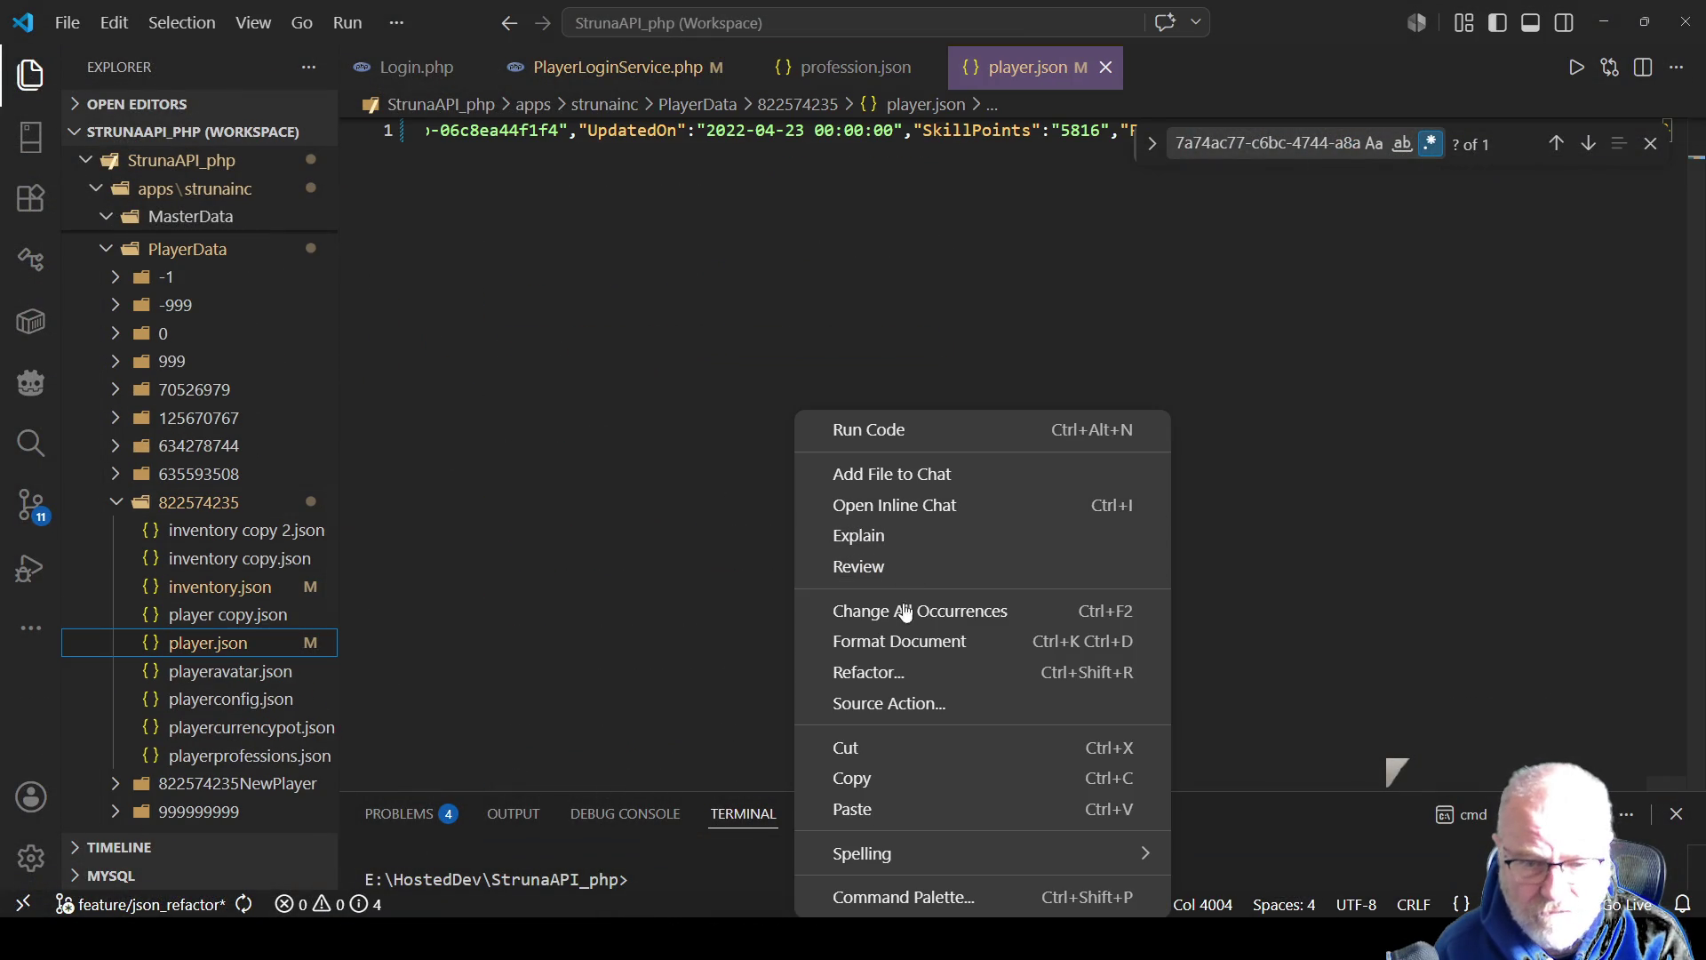
click(889, 642)
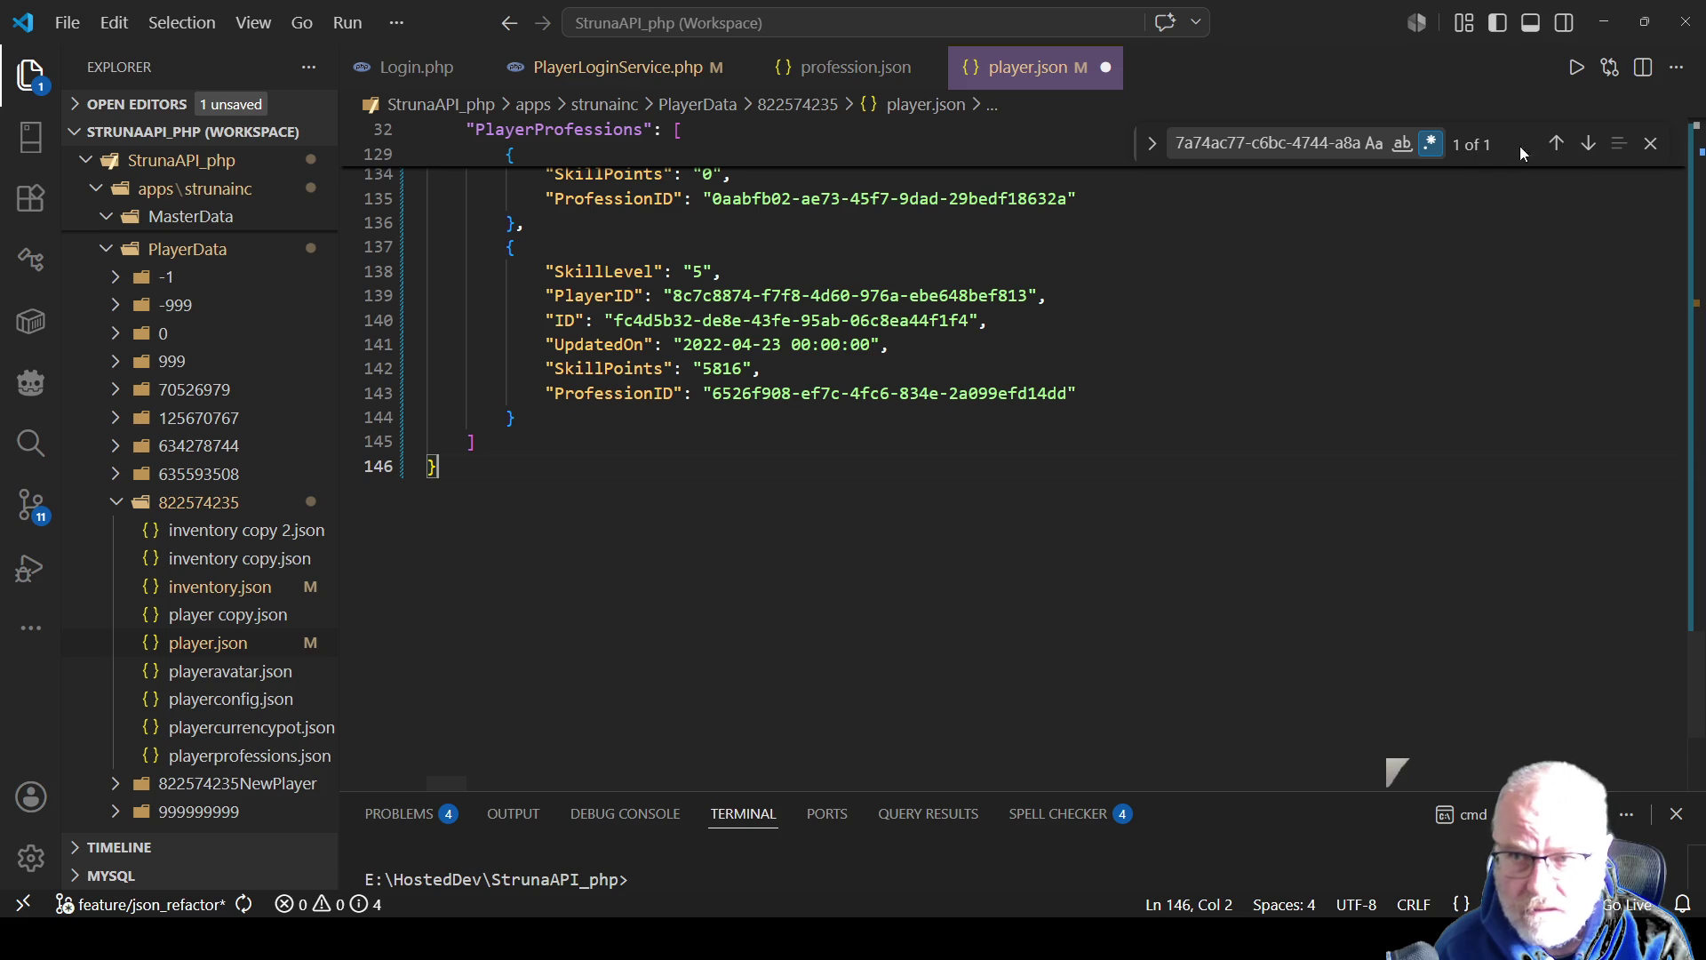
click(1557, 144)
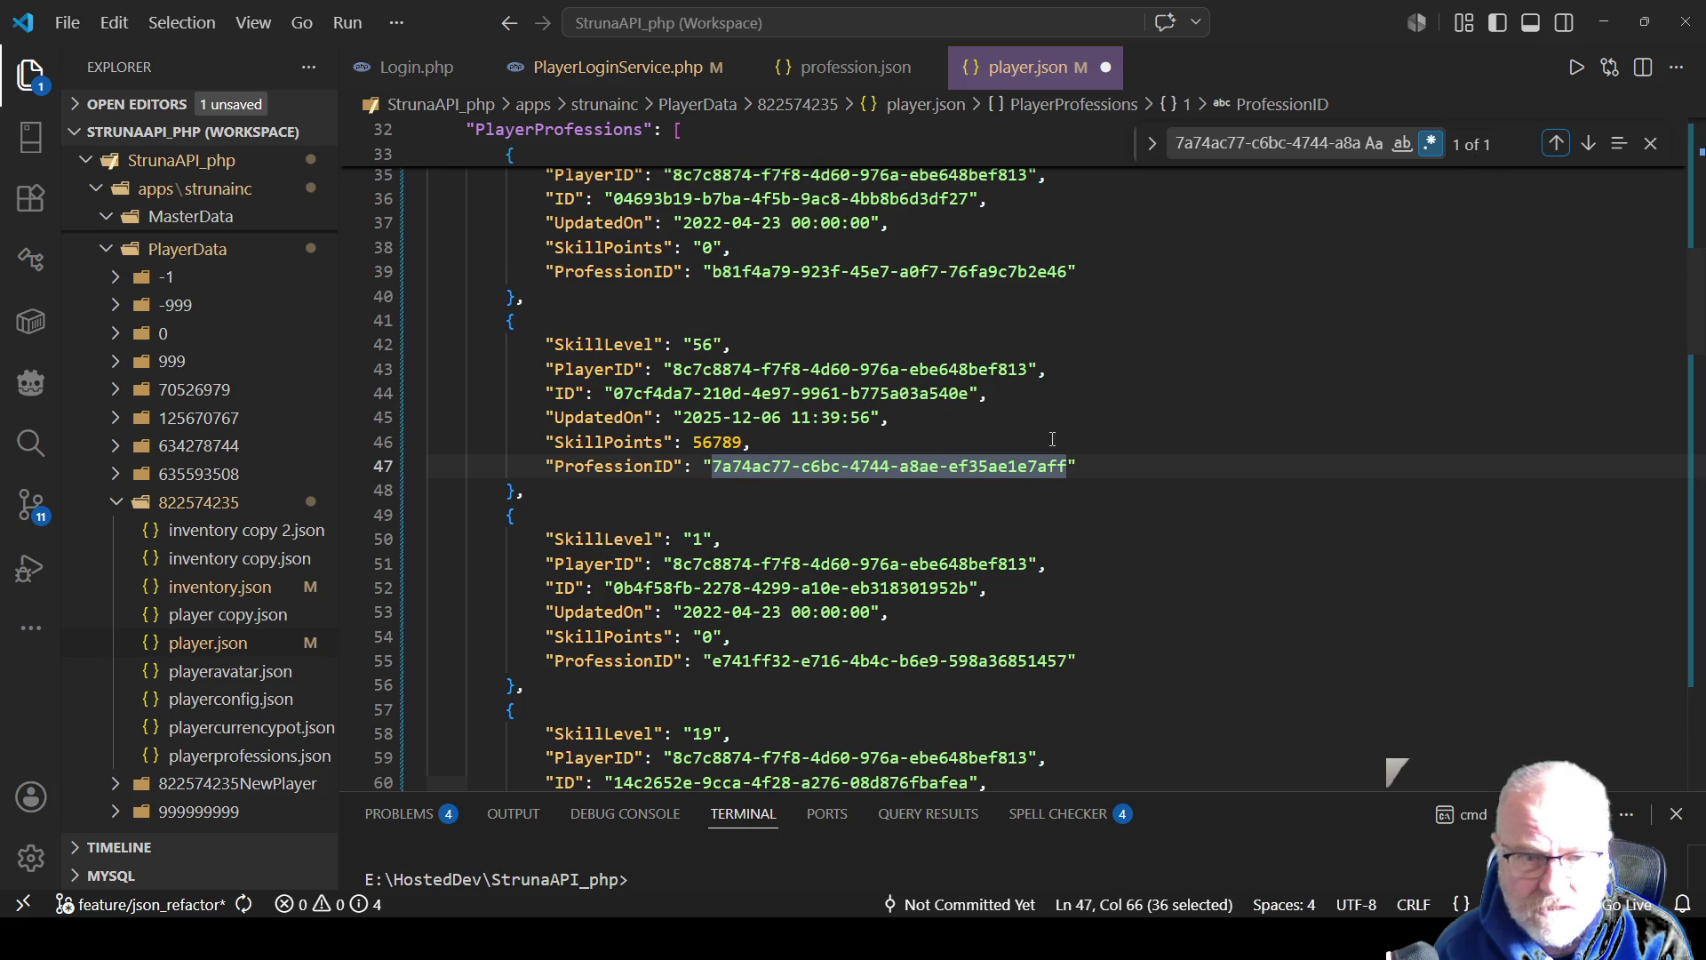
double_click(725, 442)
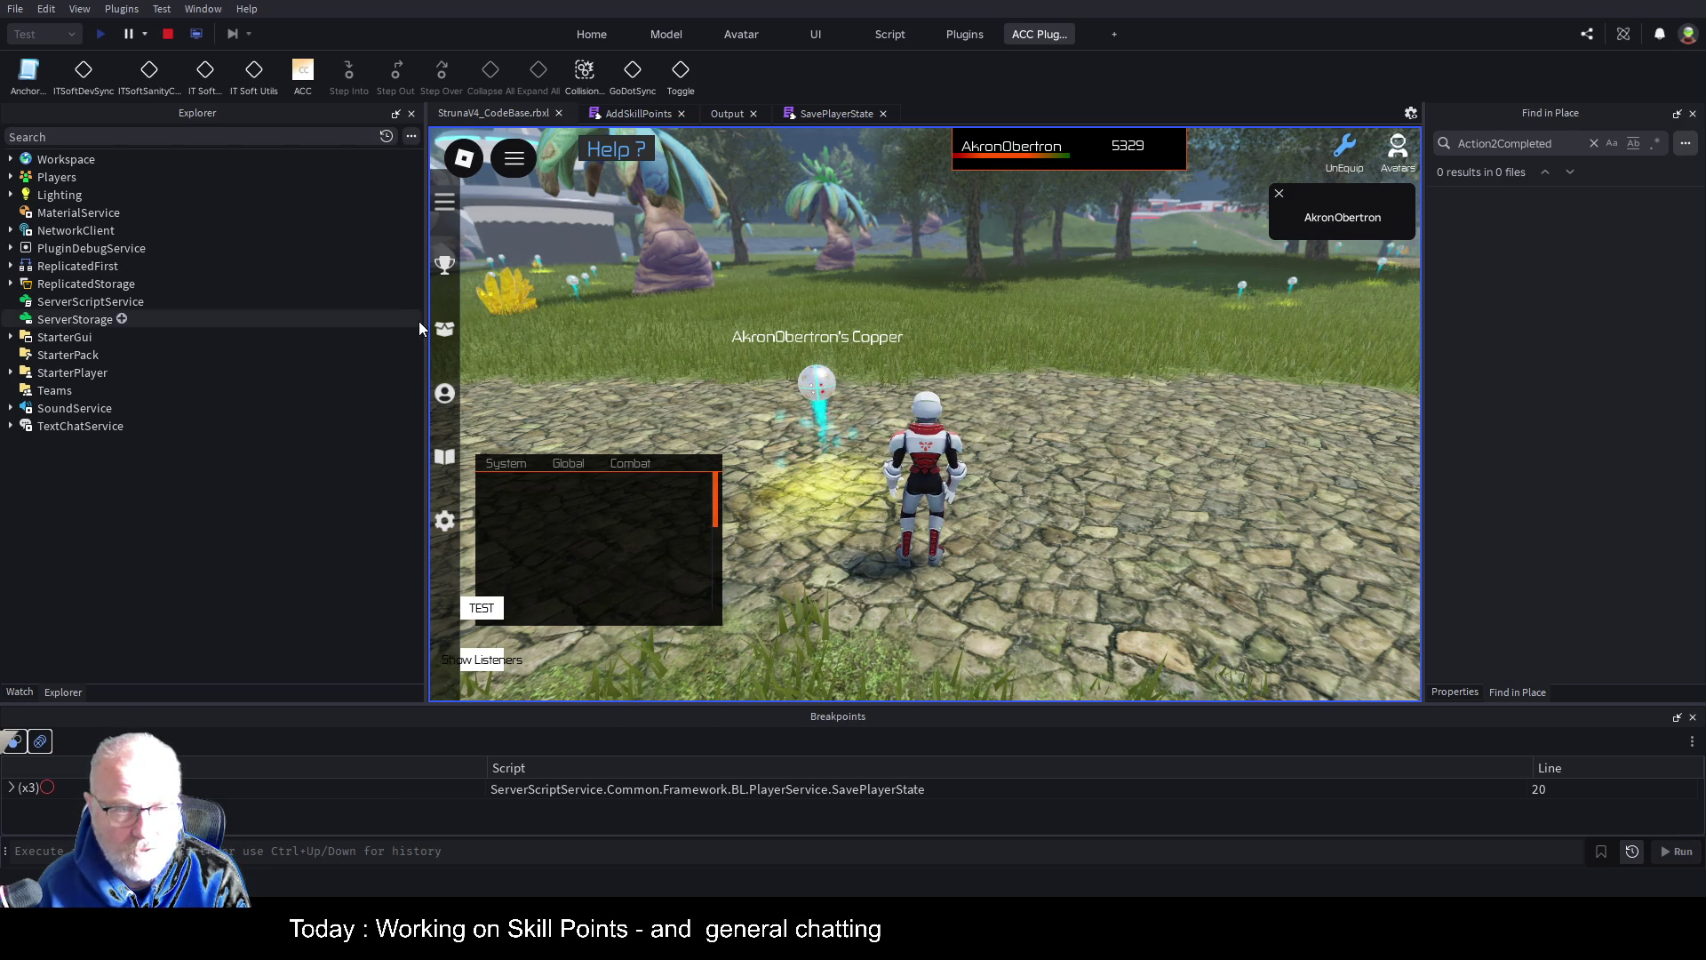
Equip the OME001 tool and mine copper for 68 more Mining points
click(444, 328)
click(872, 312)
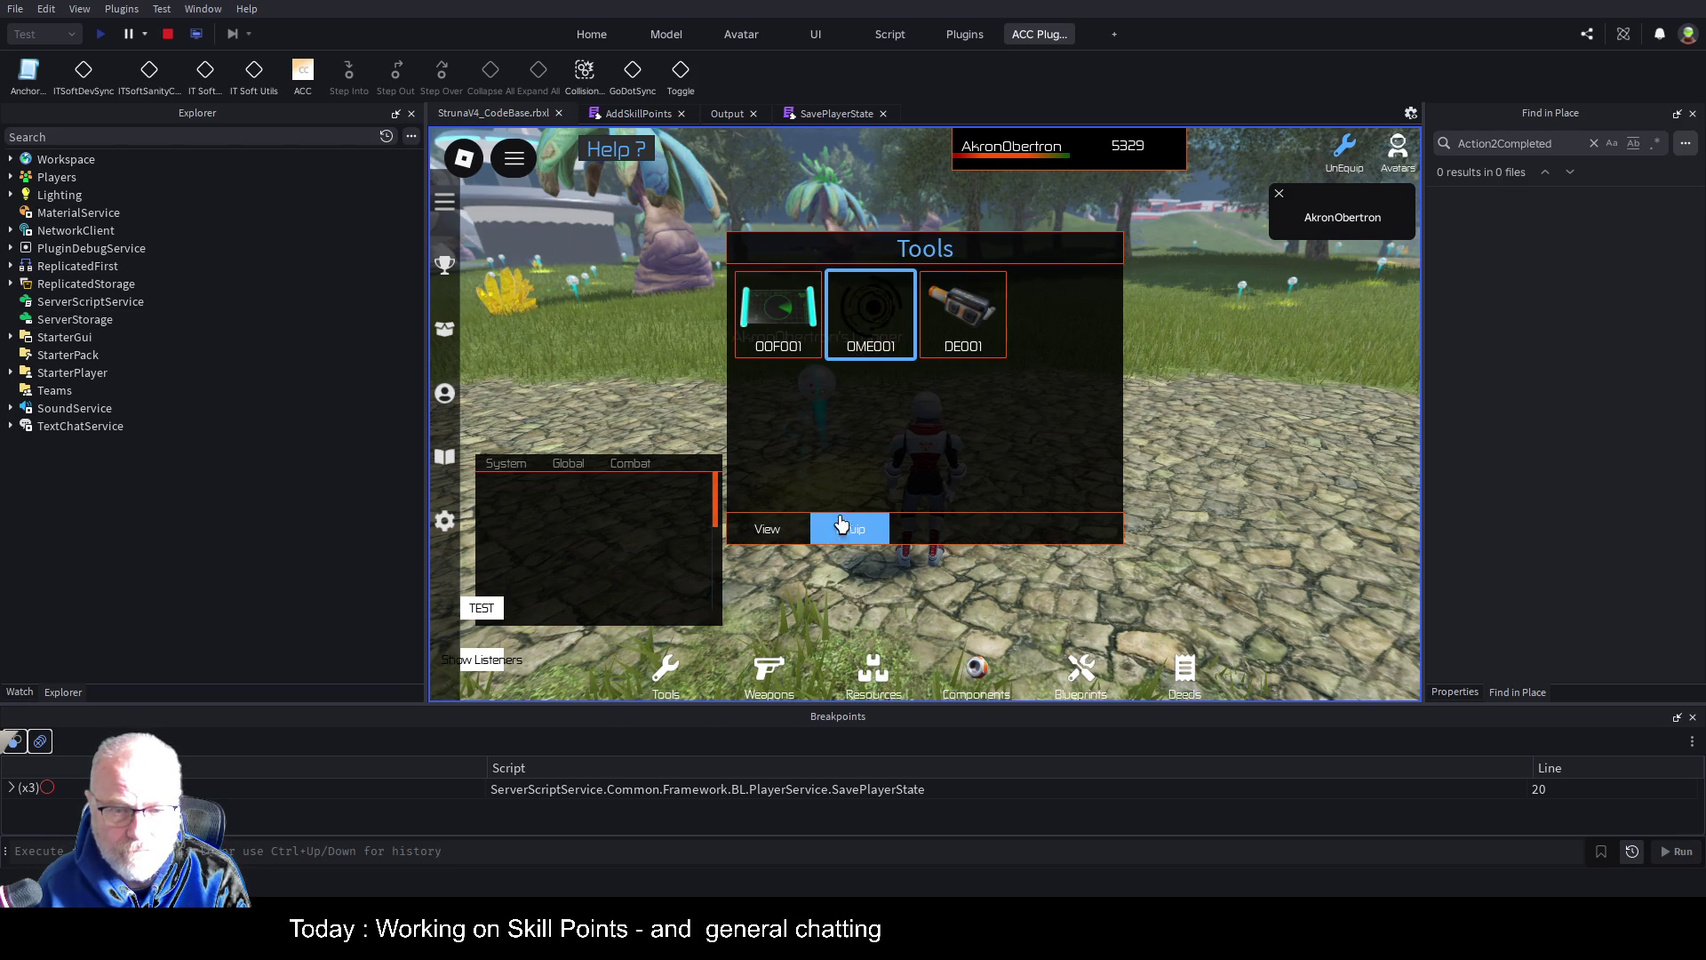
click(840, 526)
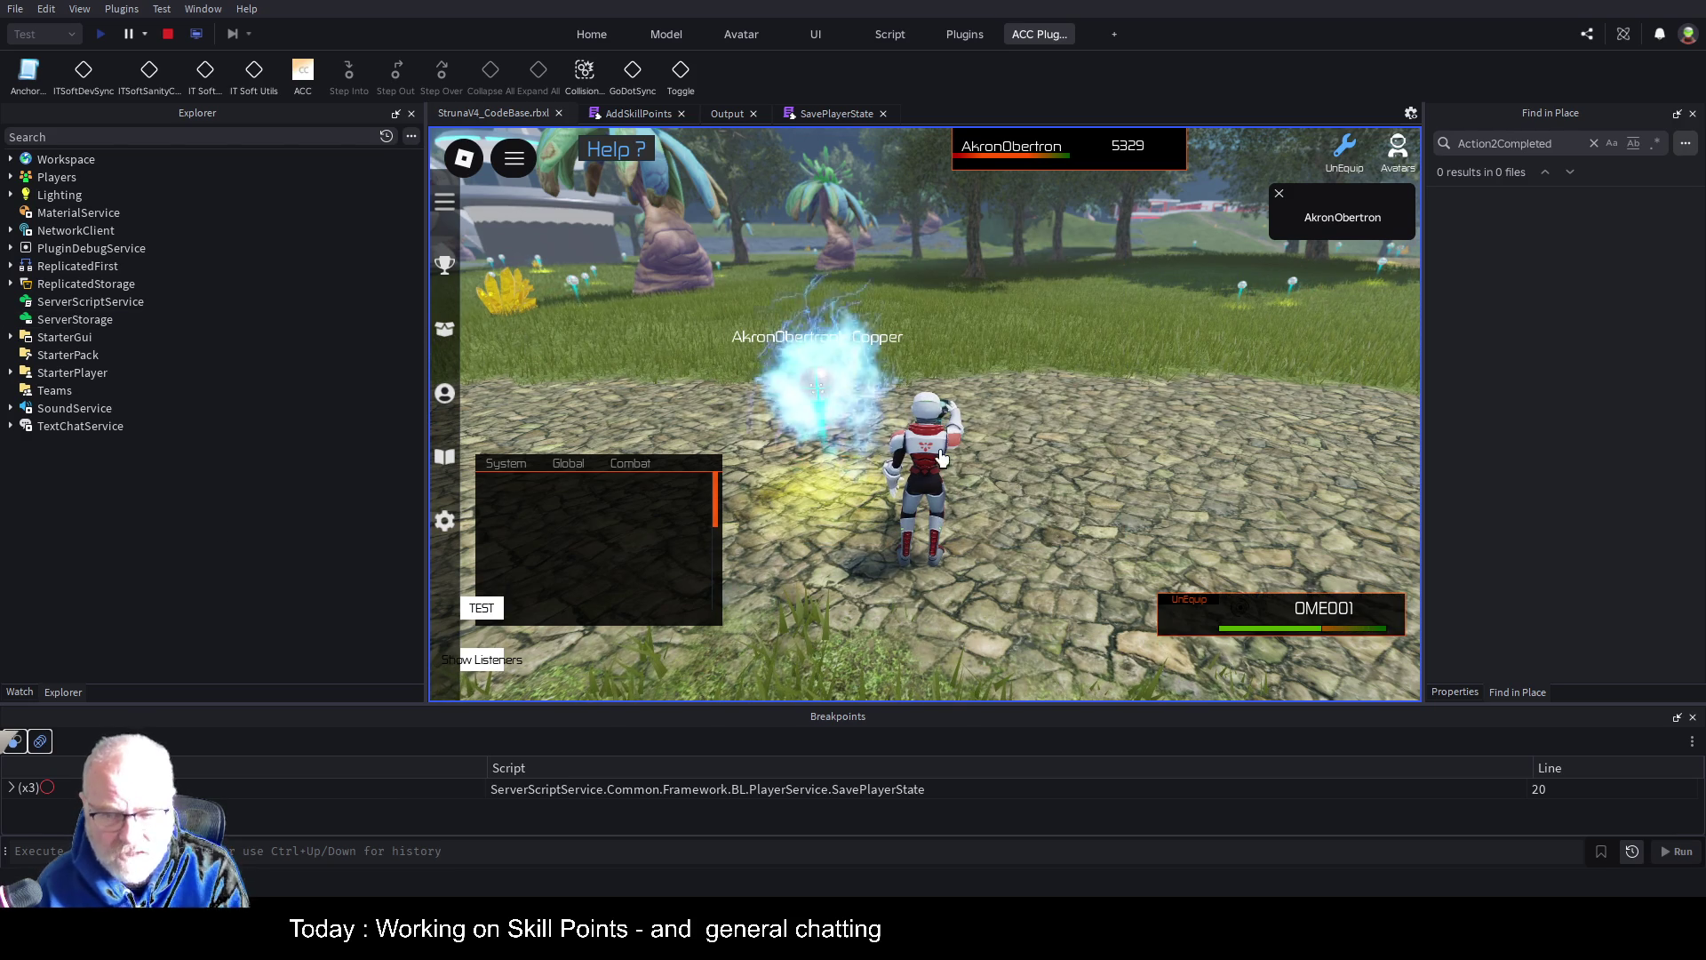
drag(595, 556, 598, 439)
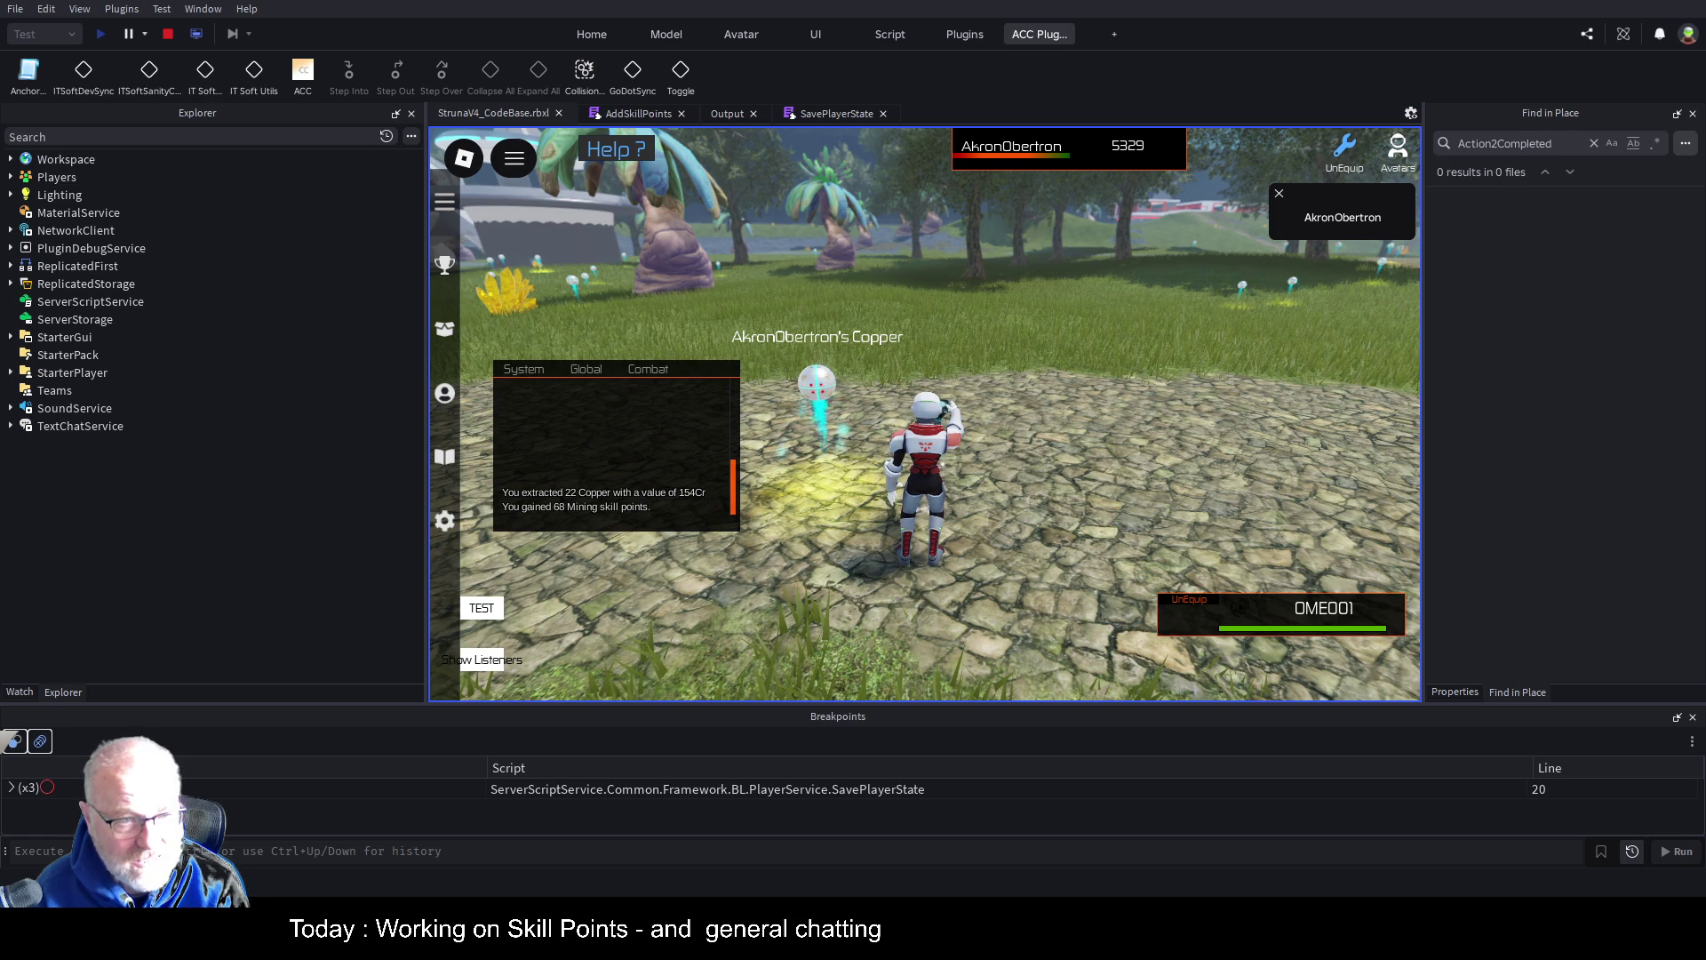
Add a --56,857 expected-total note below --56789 in the AddSkillPoints script
click(638, 113)
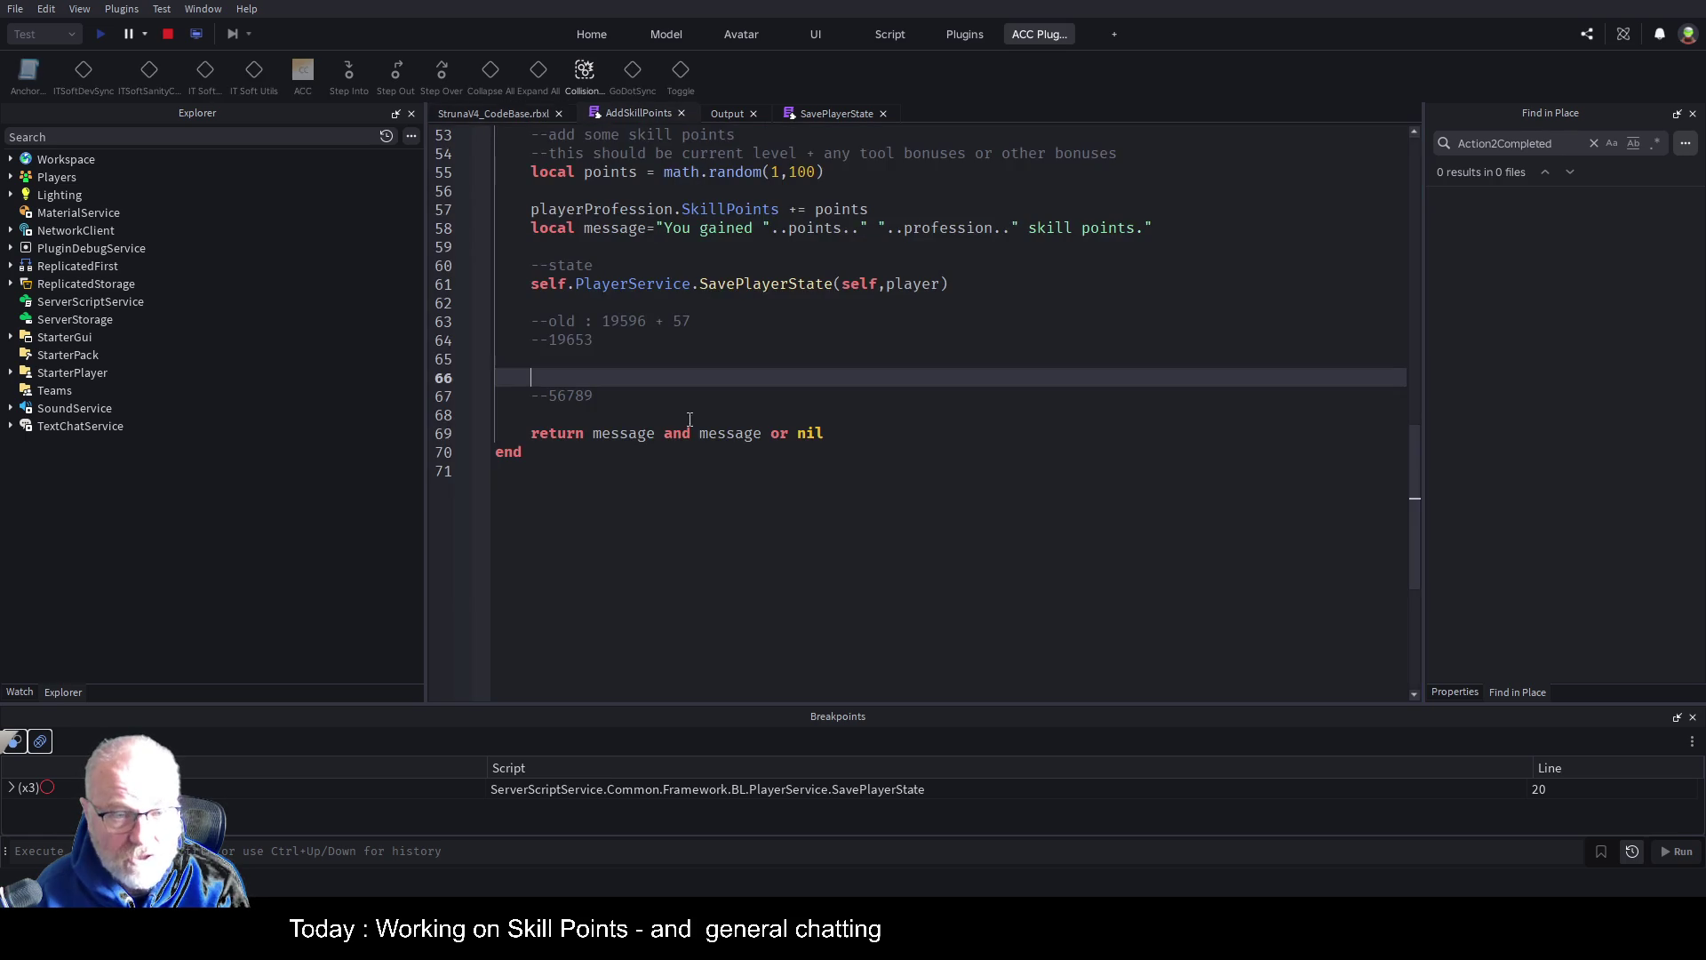
click(948, 396)
key(Return)
text(--)
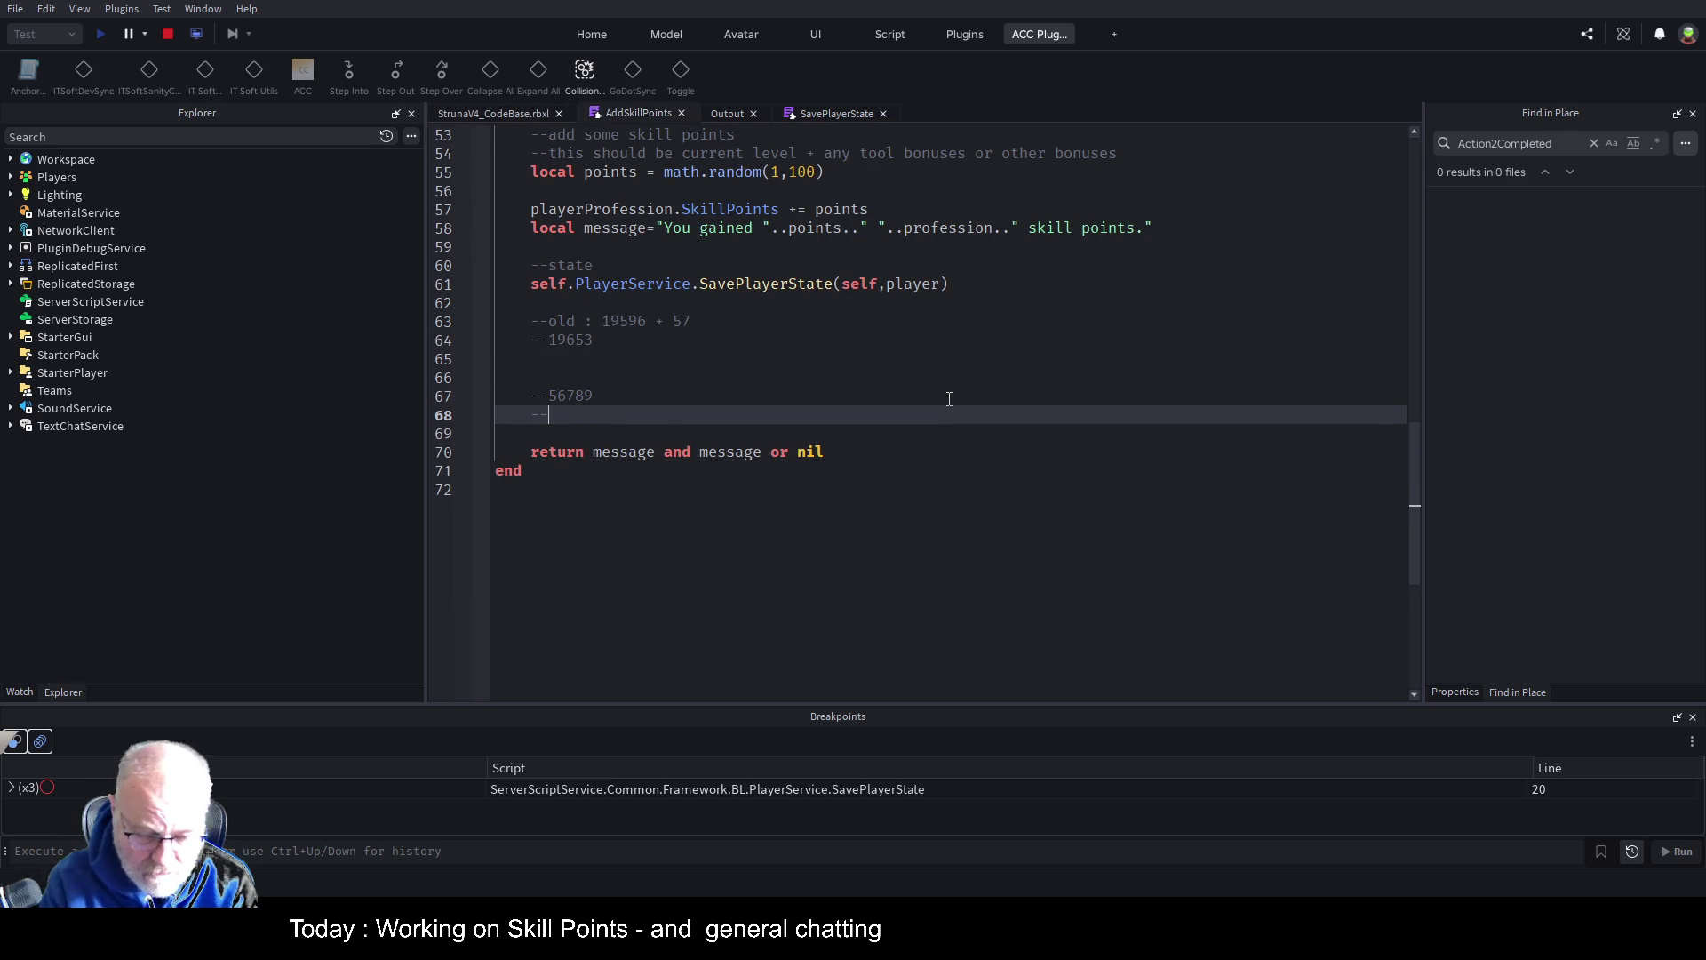
text(56,857)
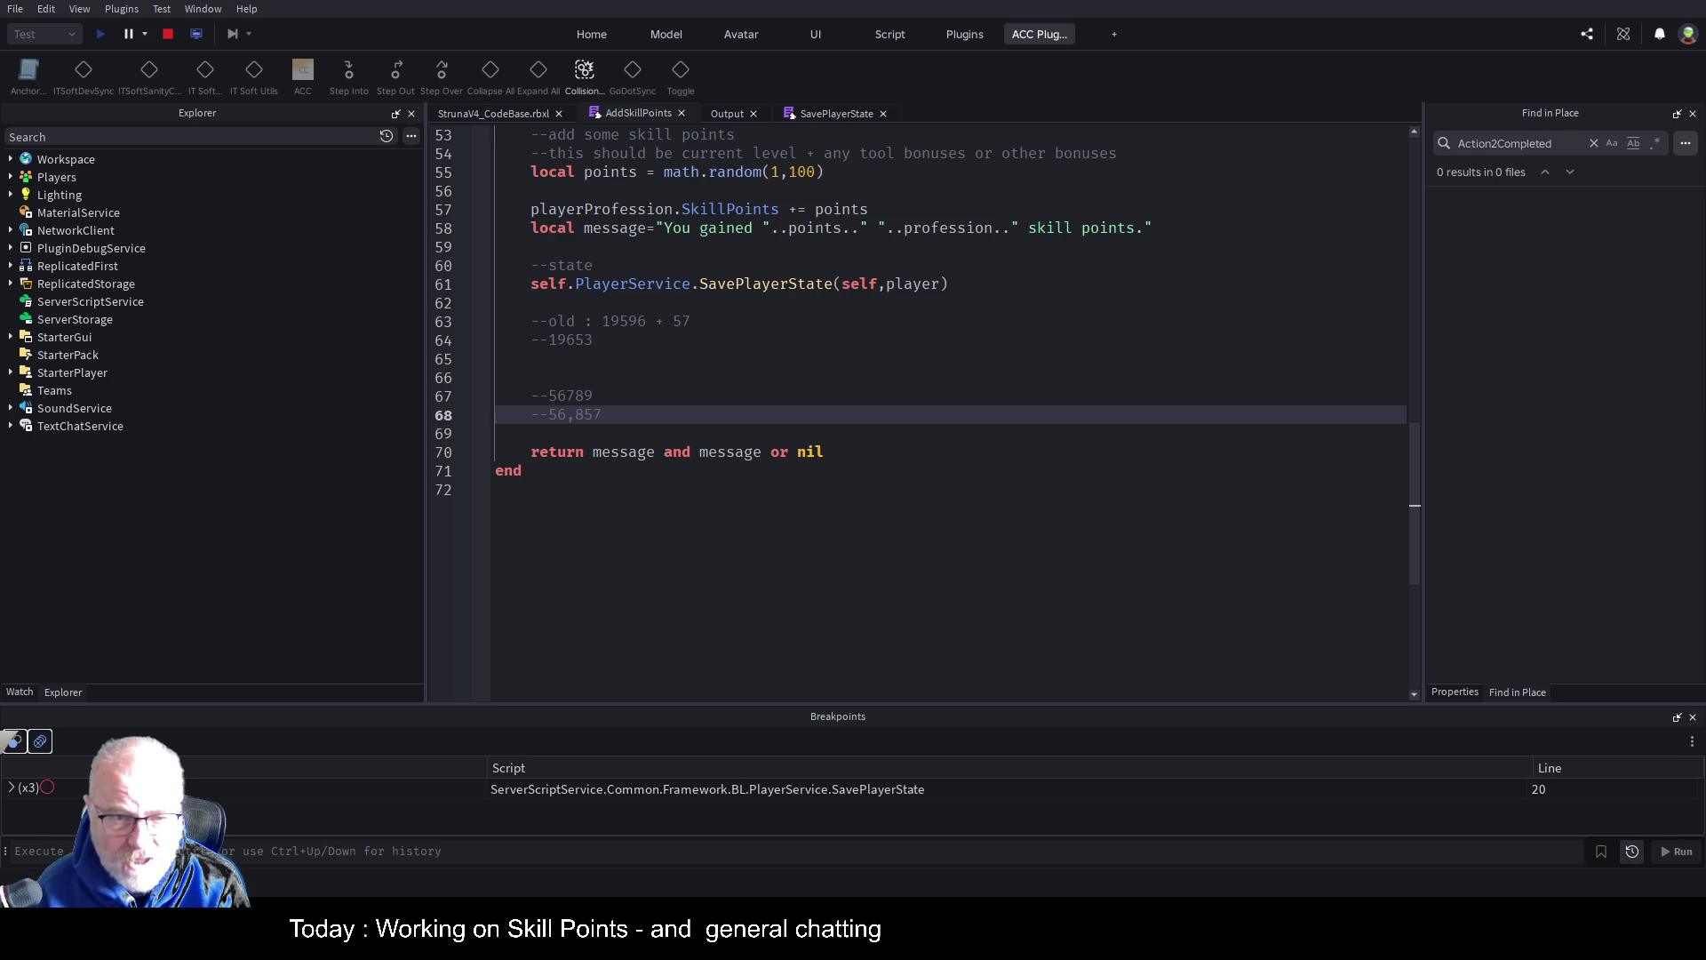
click(493, 113)
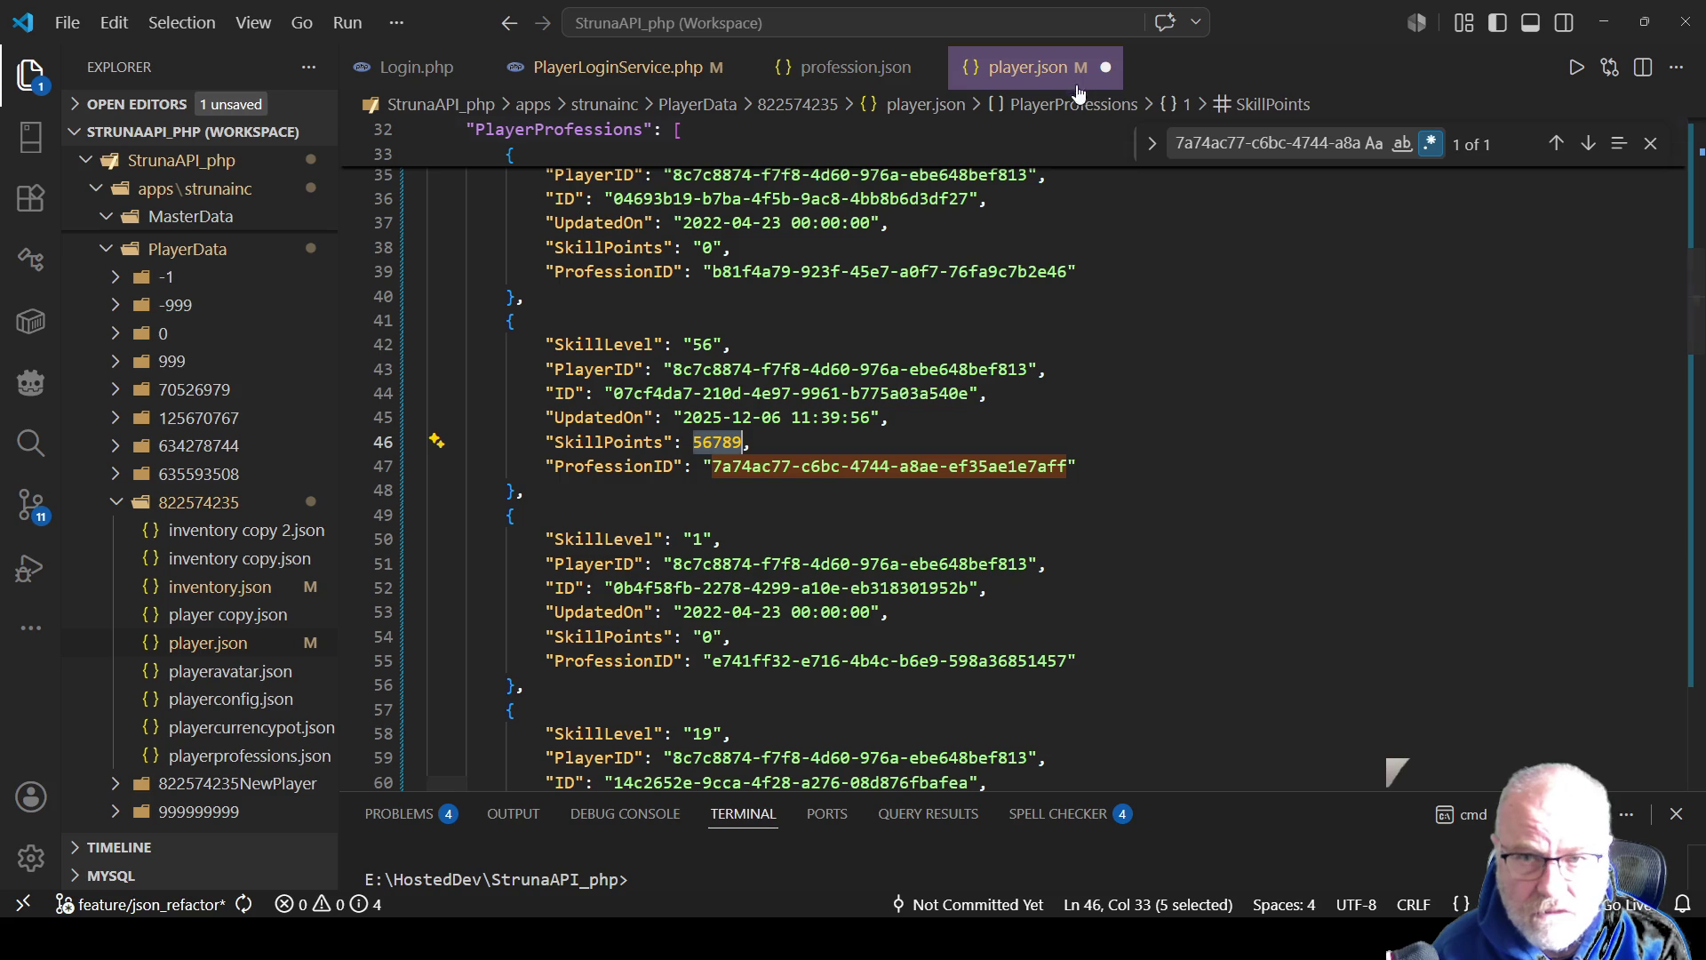
Close player.json without saving its formatting and reopen it from PlayerData
click(1106, 68)
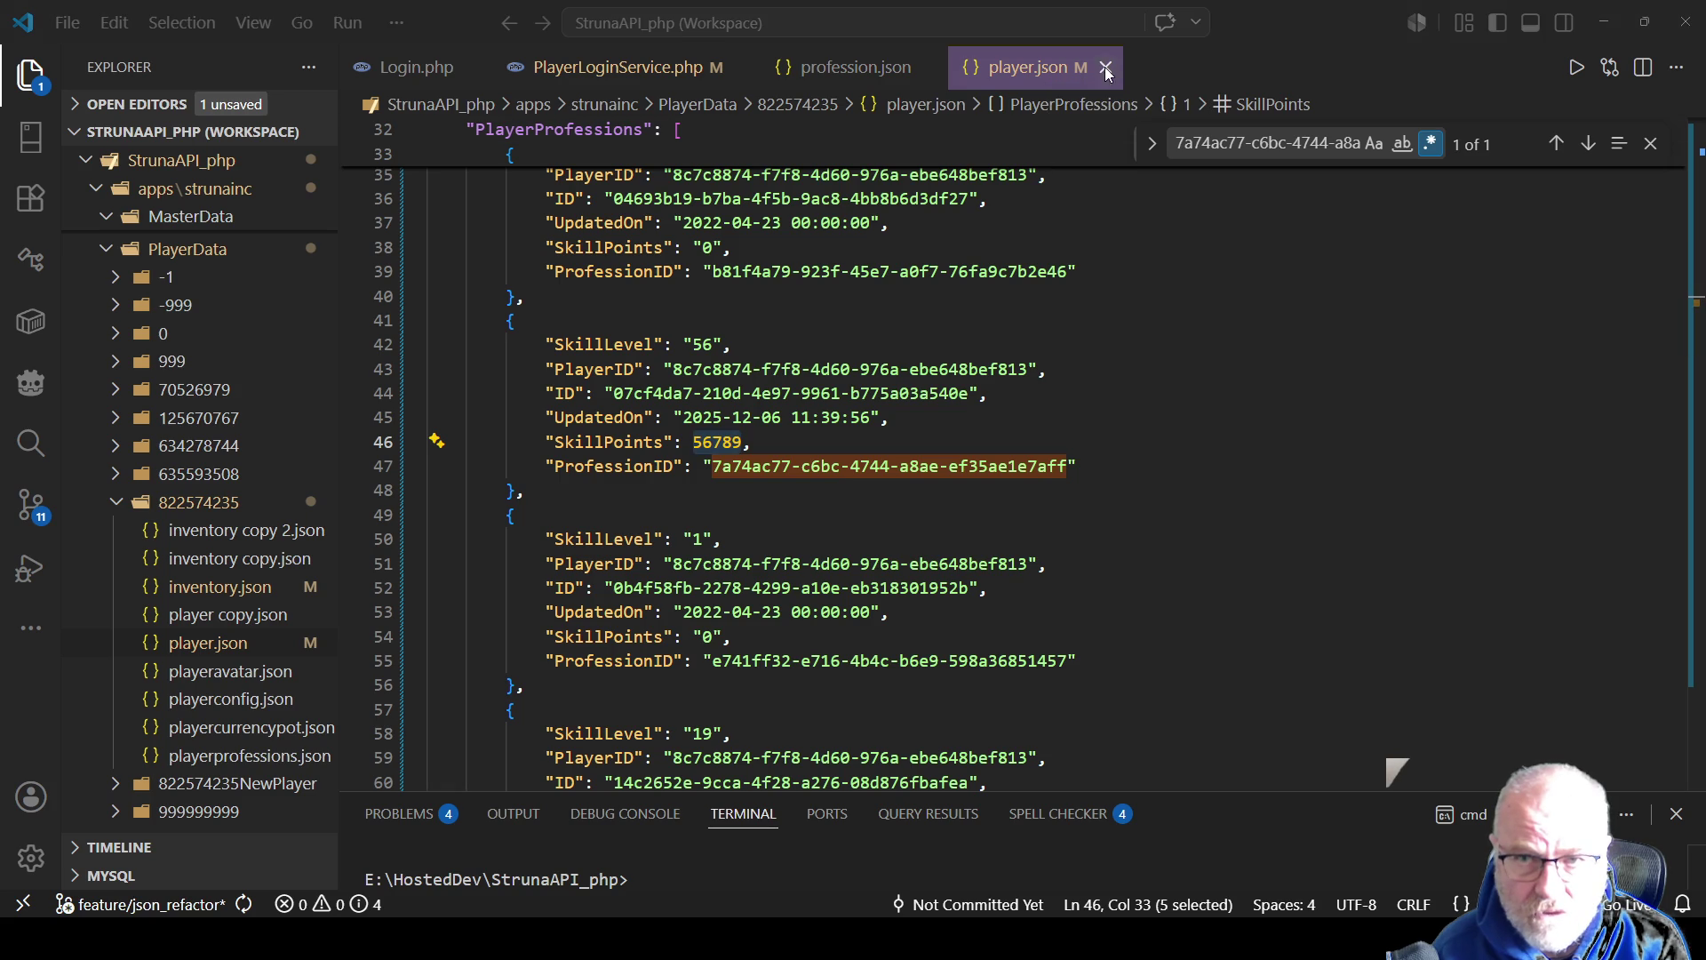
ctrl+click(908, 471)
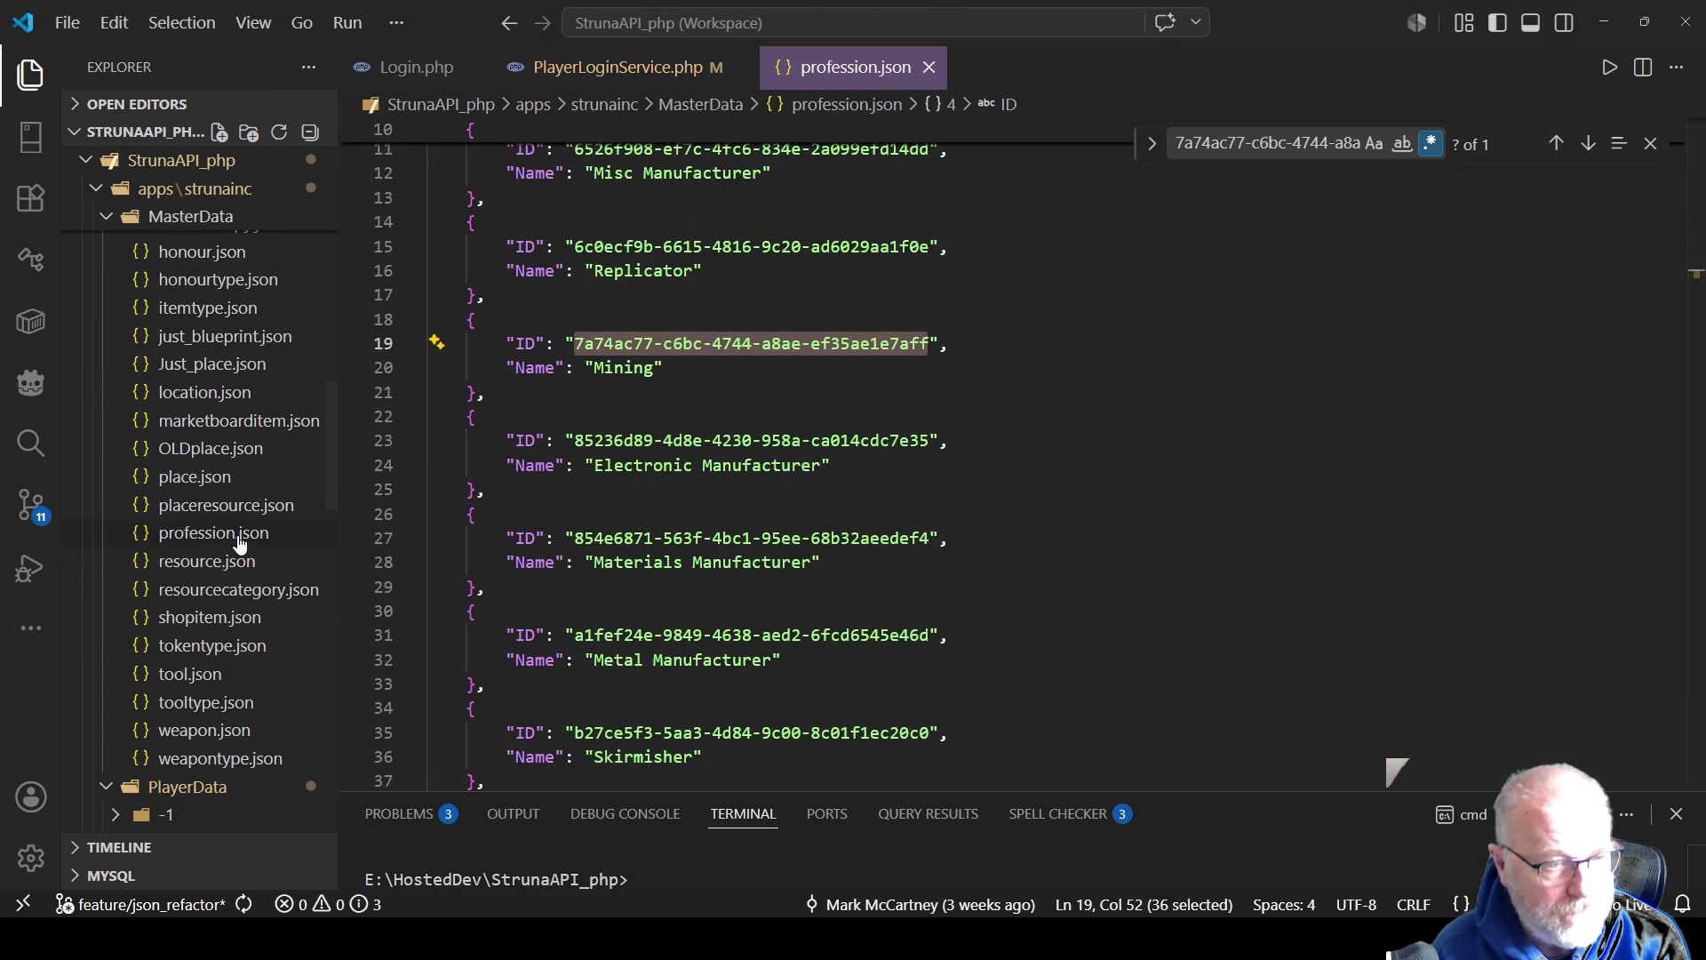
scroll(261, 618, down, 3)
scroll(260, 619, down, 5)
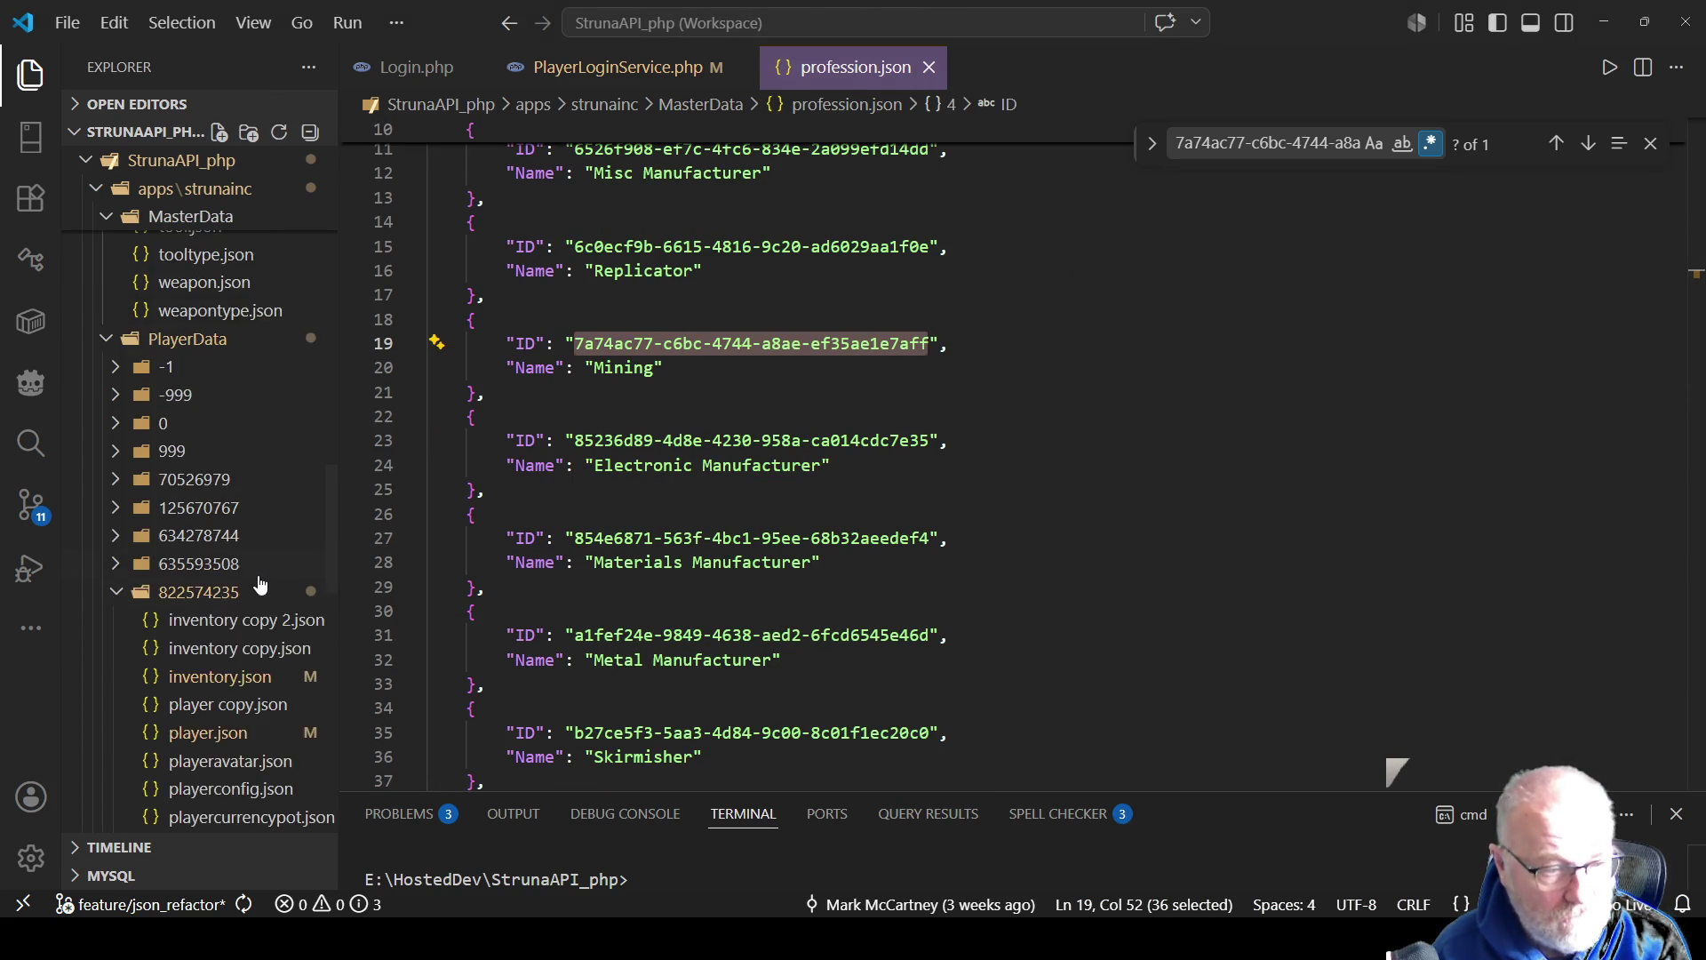
click(206, 601)
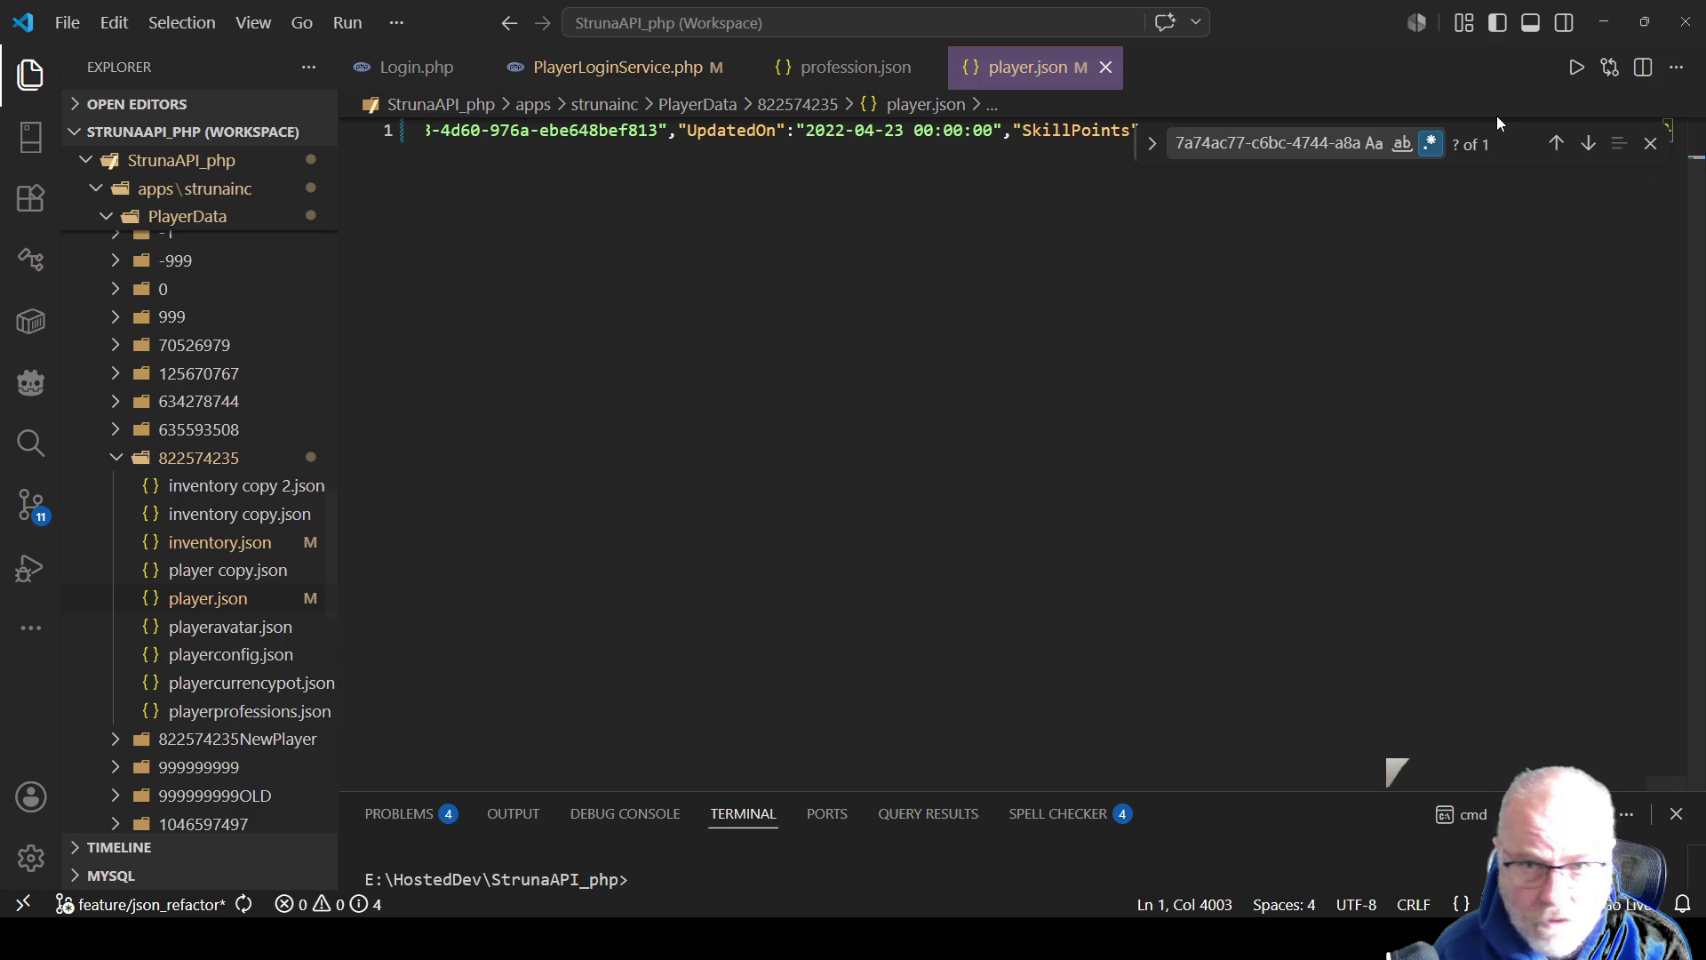
Format player.json and confirm Mining's SkillPoints now reads 56857
right_click(1262, 300)
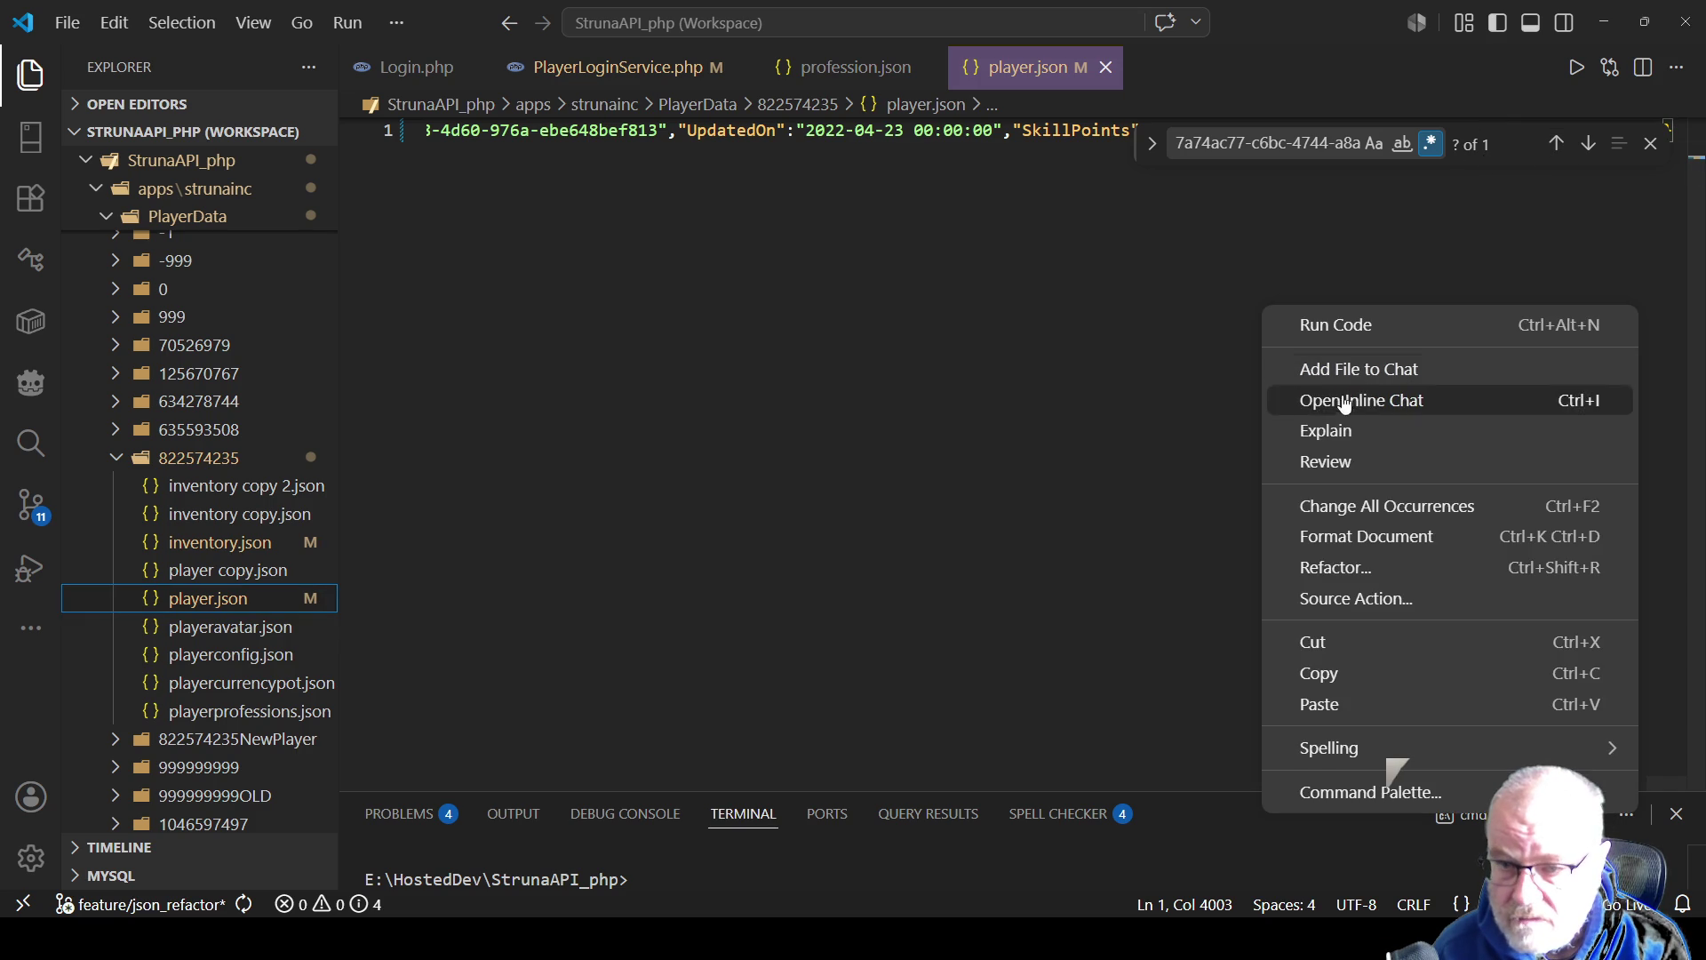
click(1364, 537)
click(1558, 144)
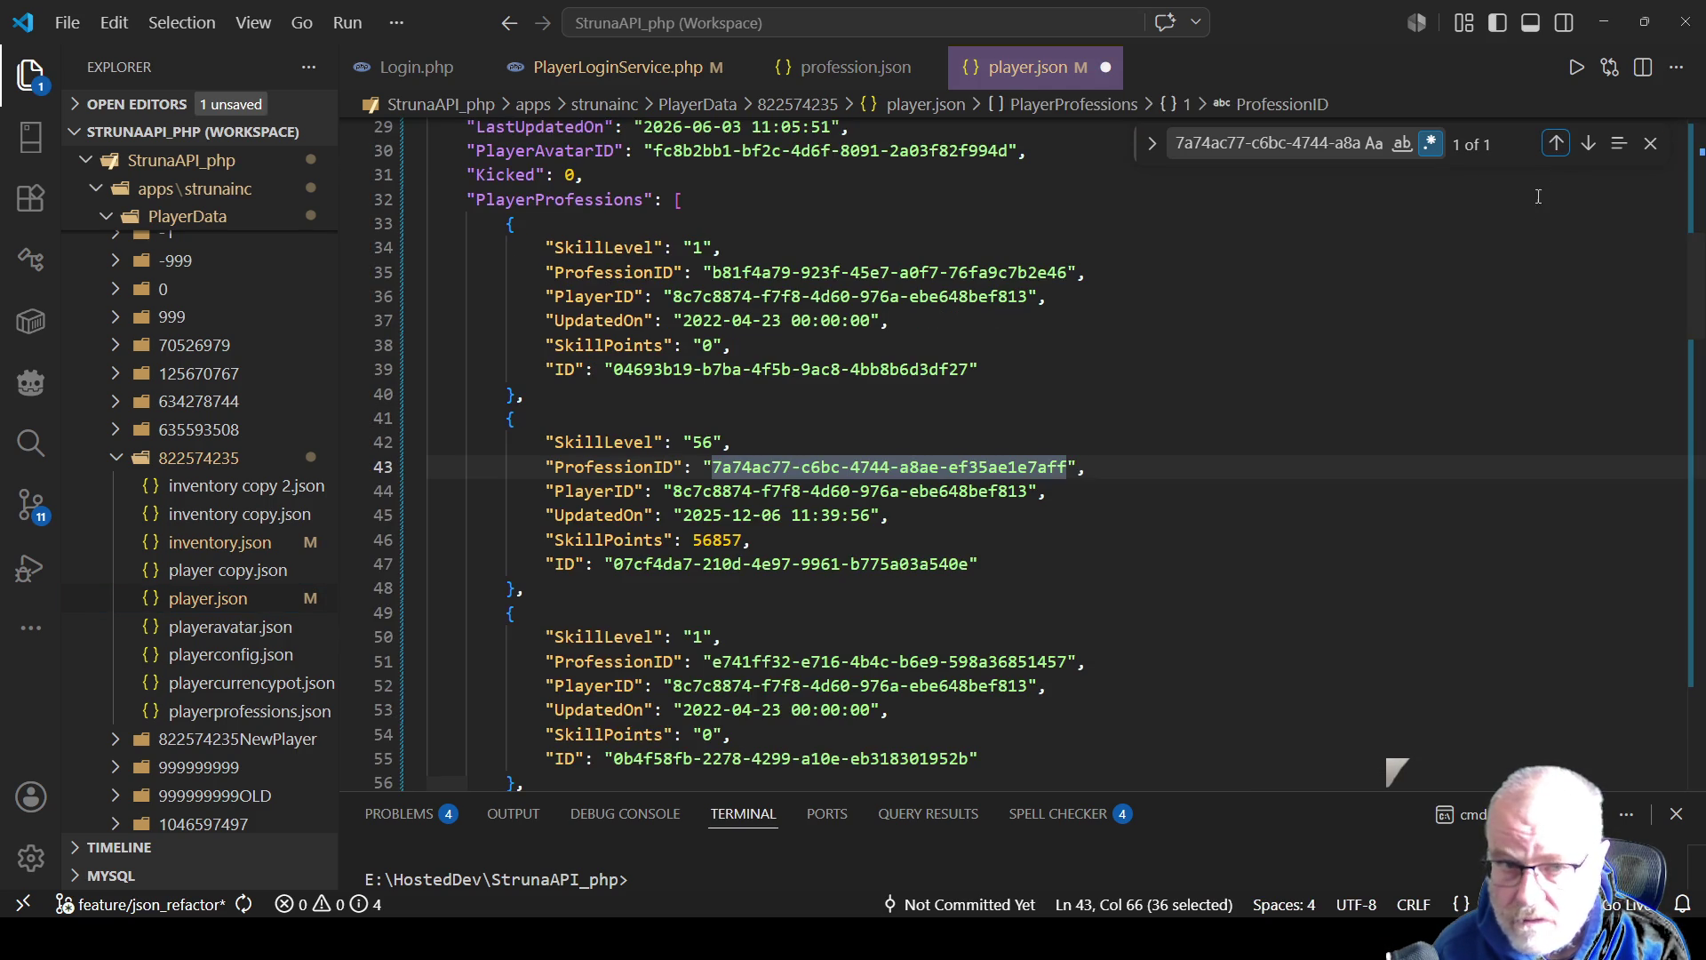
double_click(718, 541)
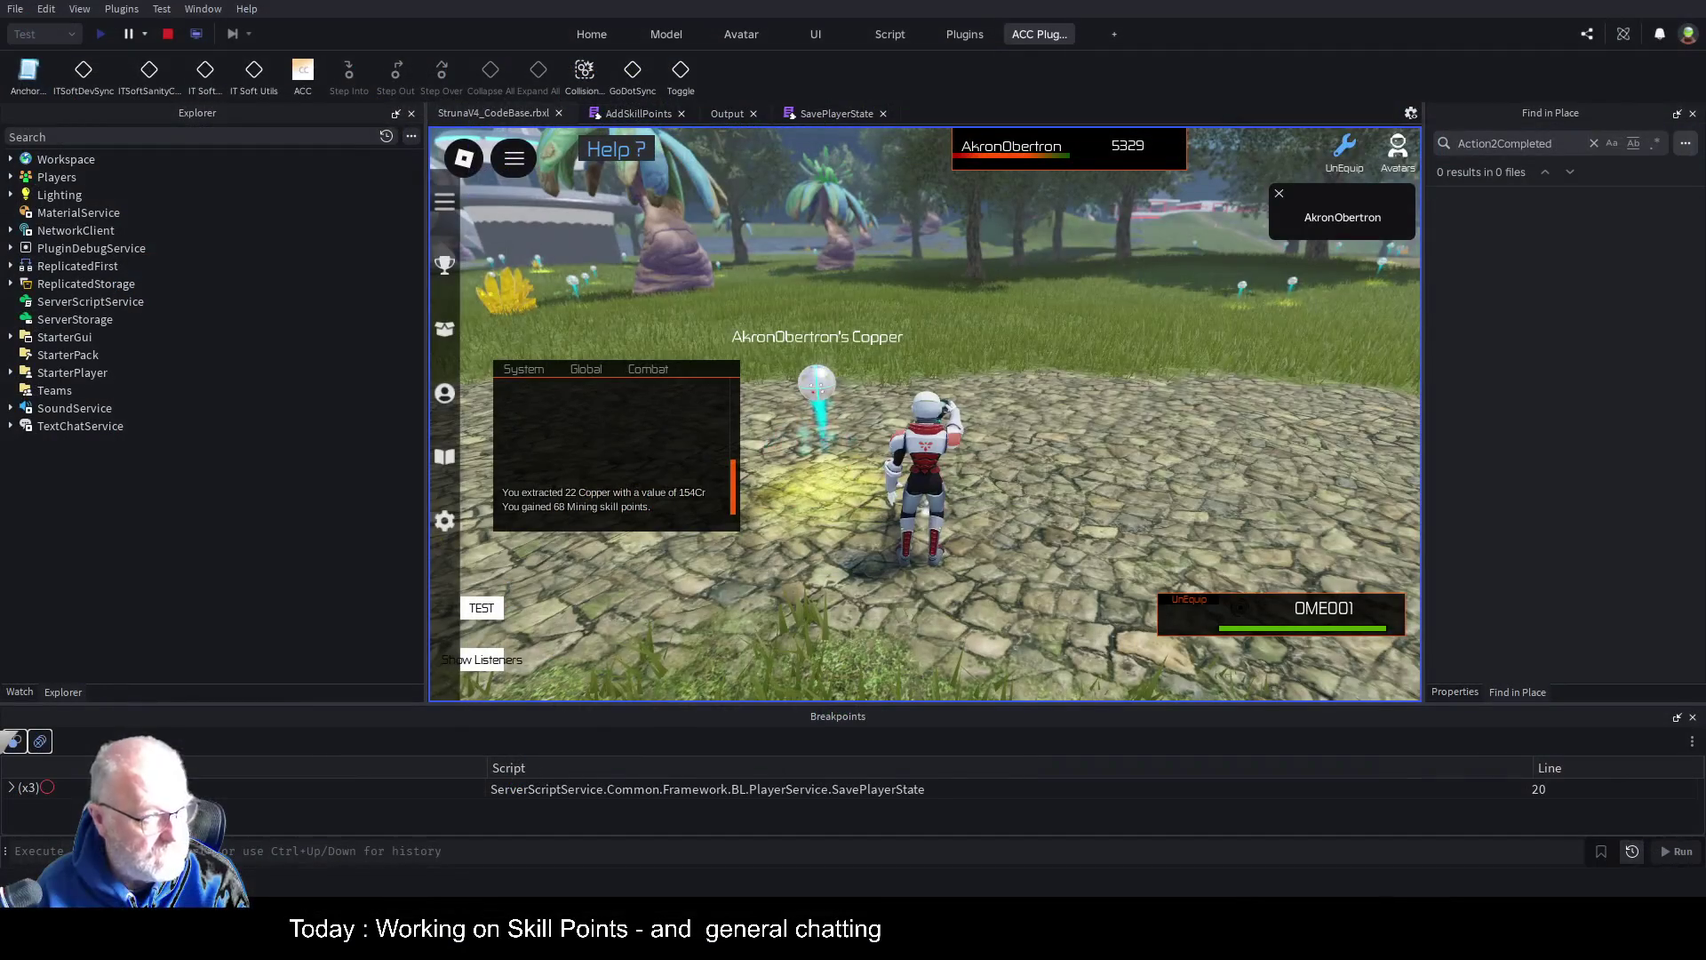
click(608, 118)
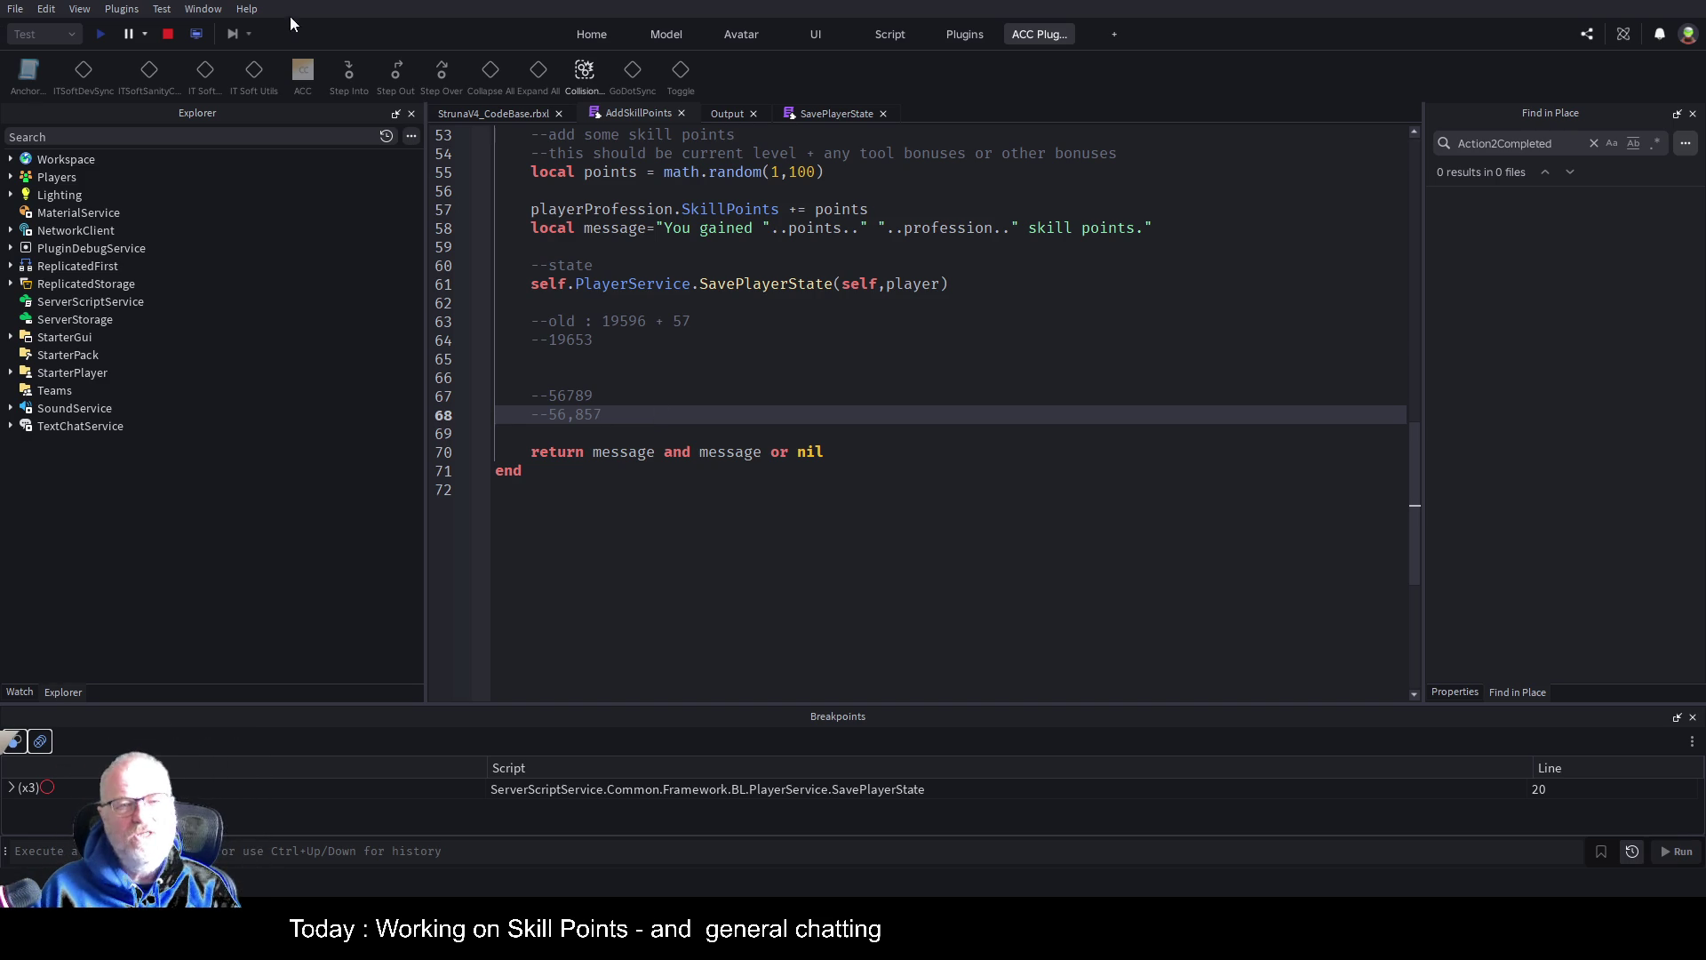
click(924, 341)
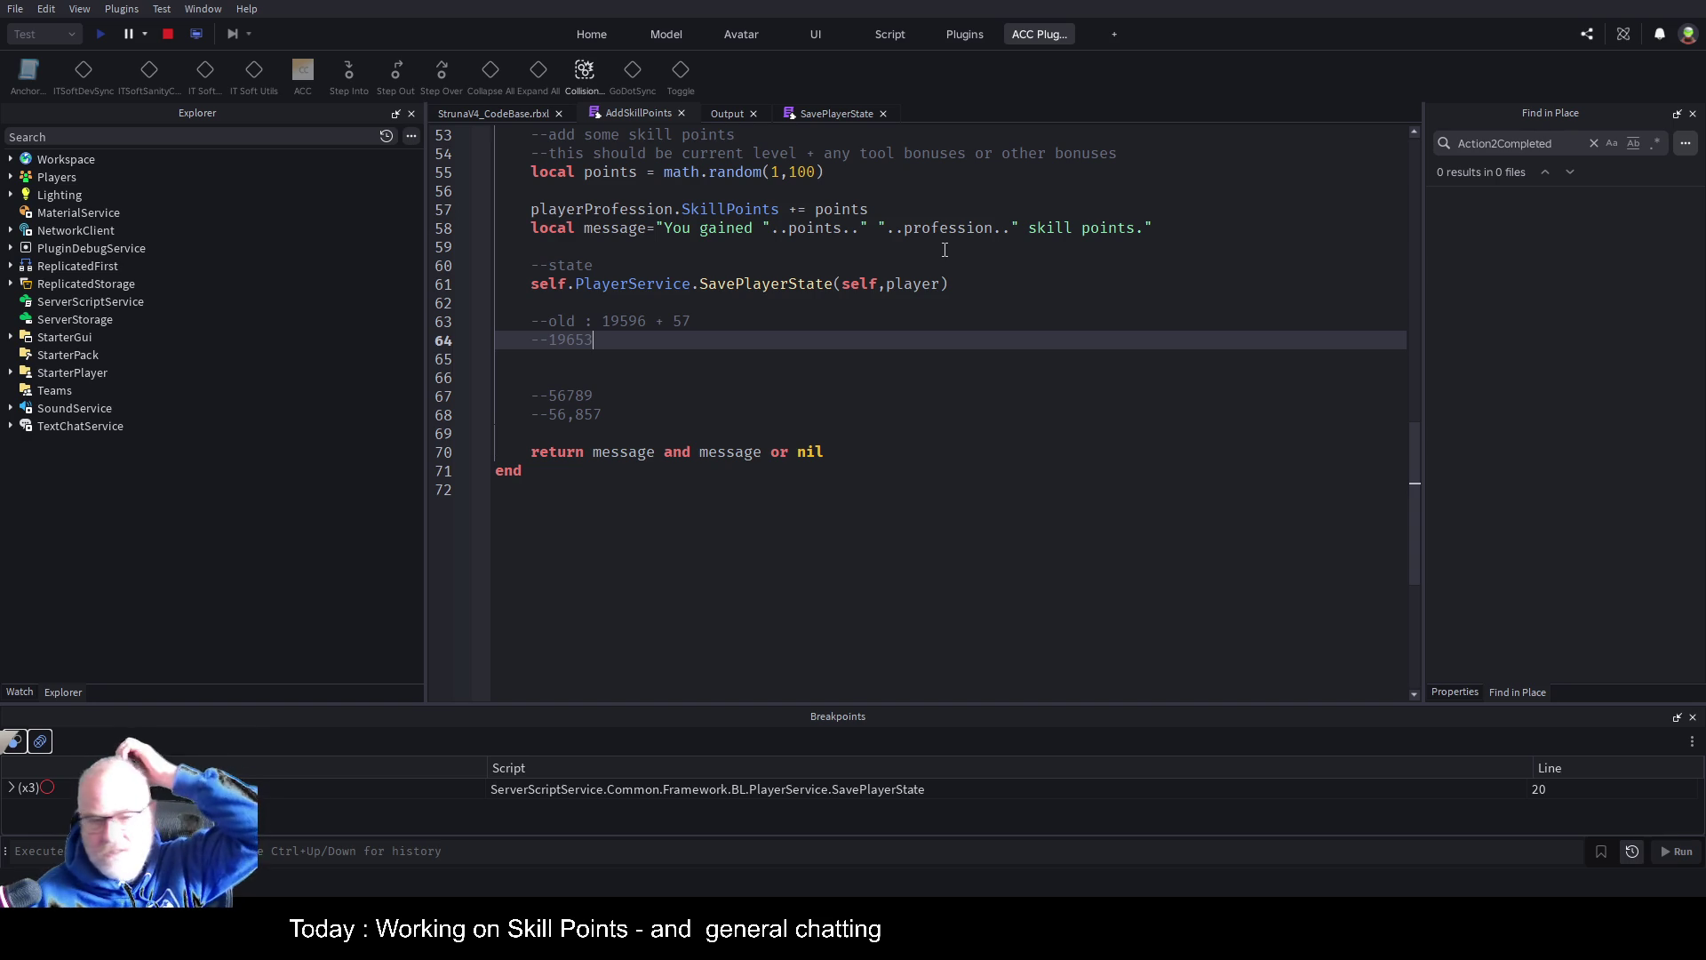
click(487, 112)
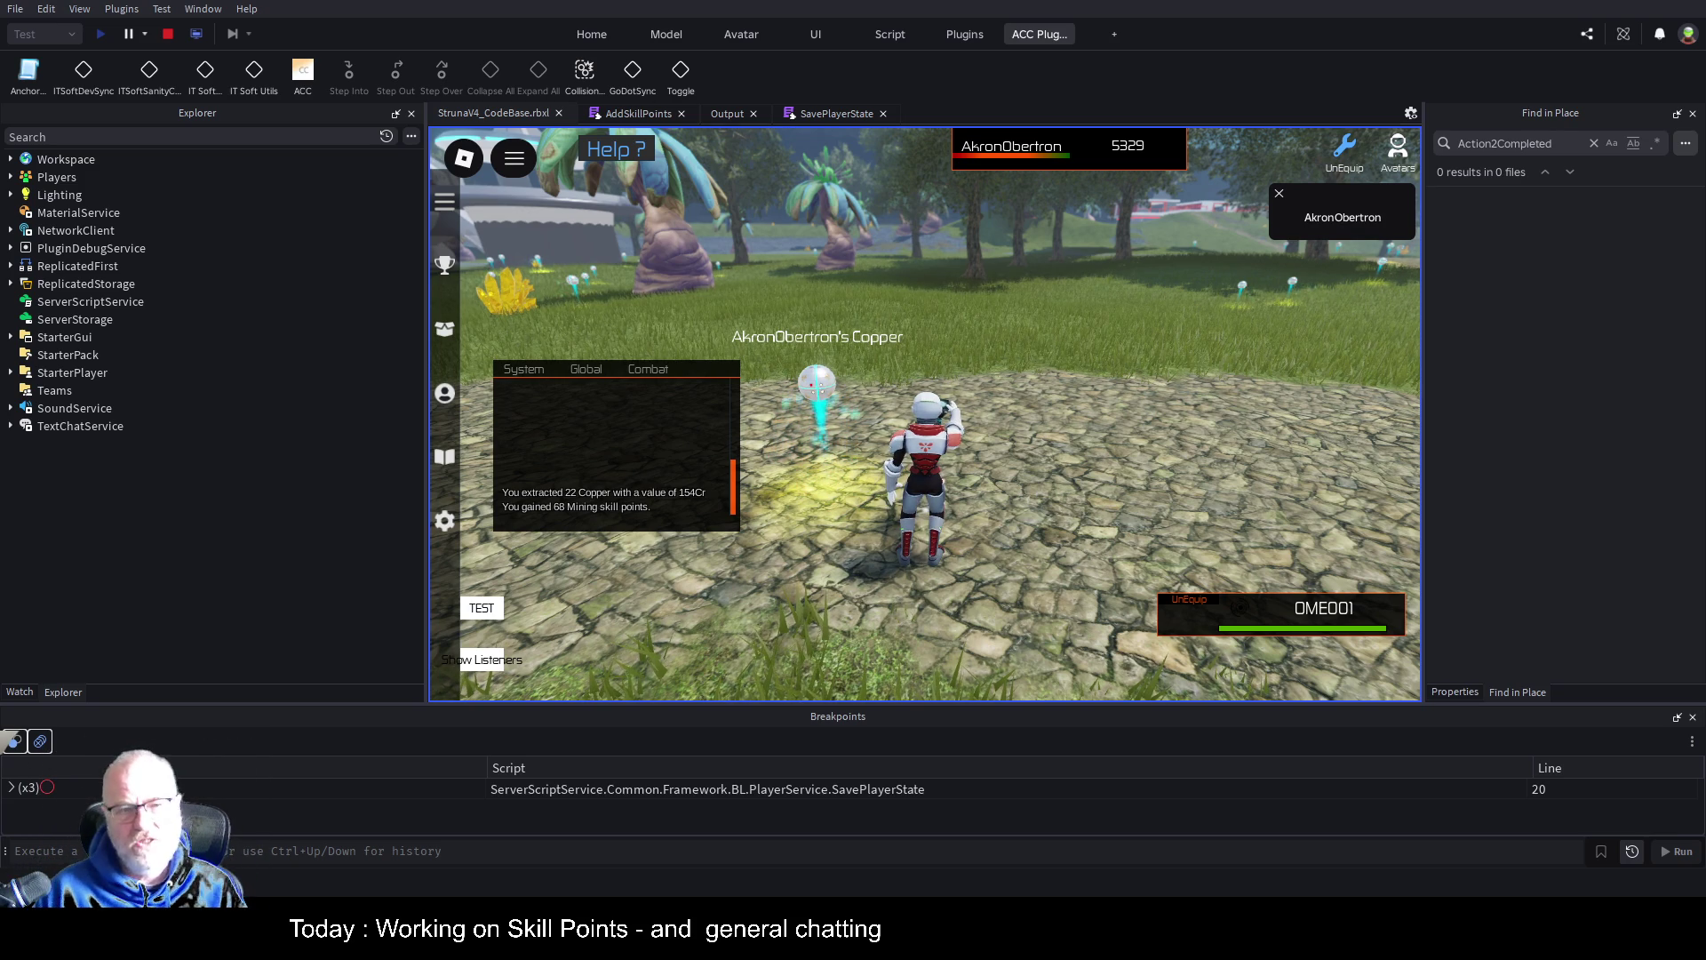
Review Mining at 56789 points in the Professions panel, then close the panel
click(445, 396)
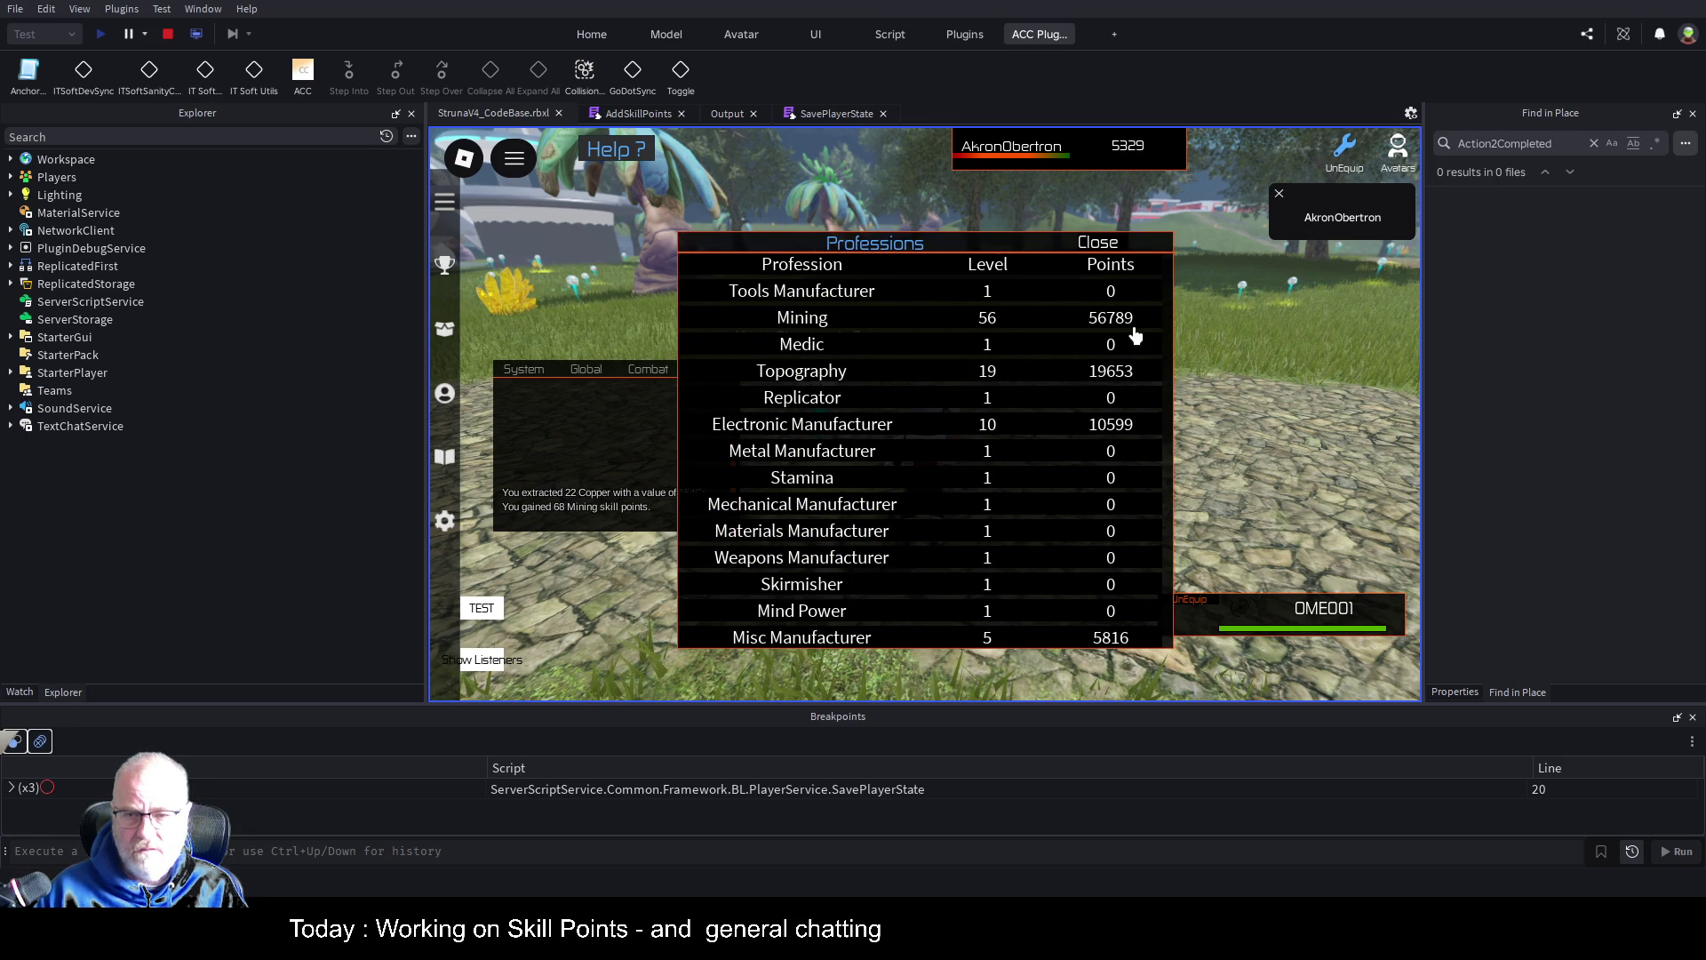
scroll(894, 530, down, 1)
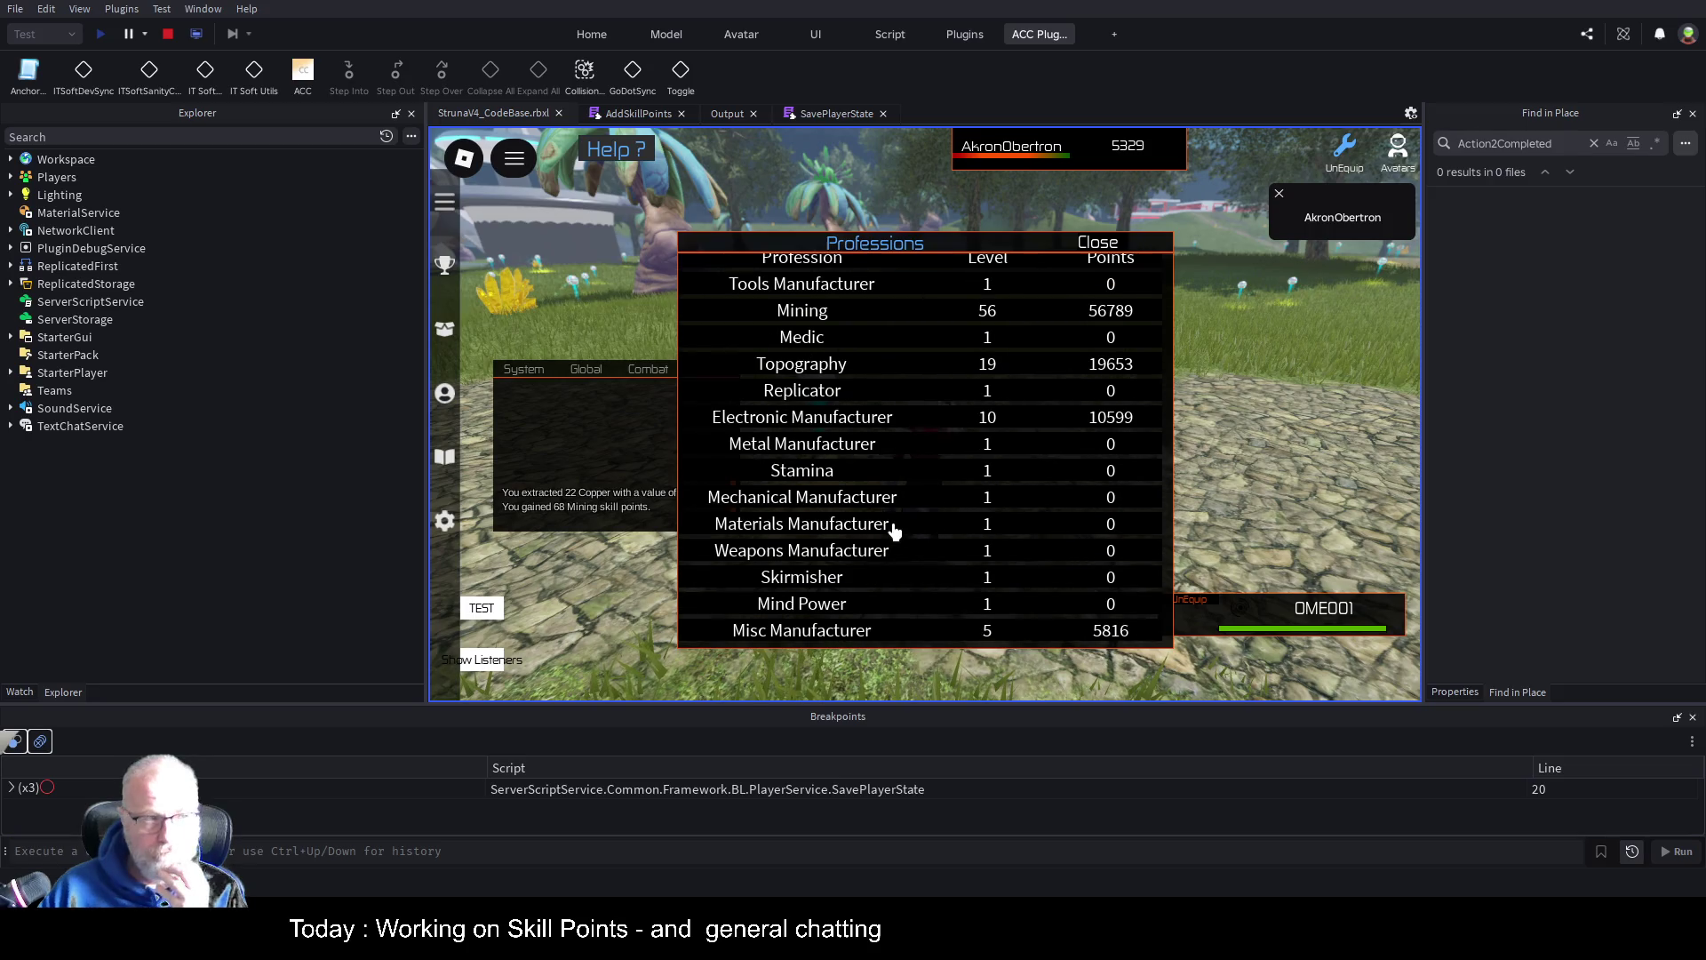
scroll(894, 530, up, 1)
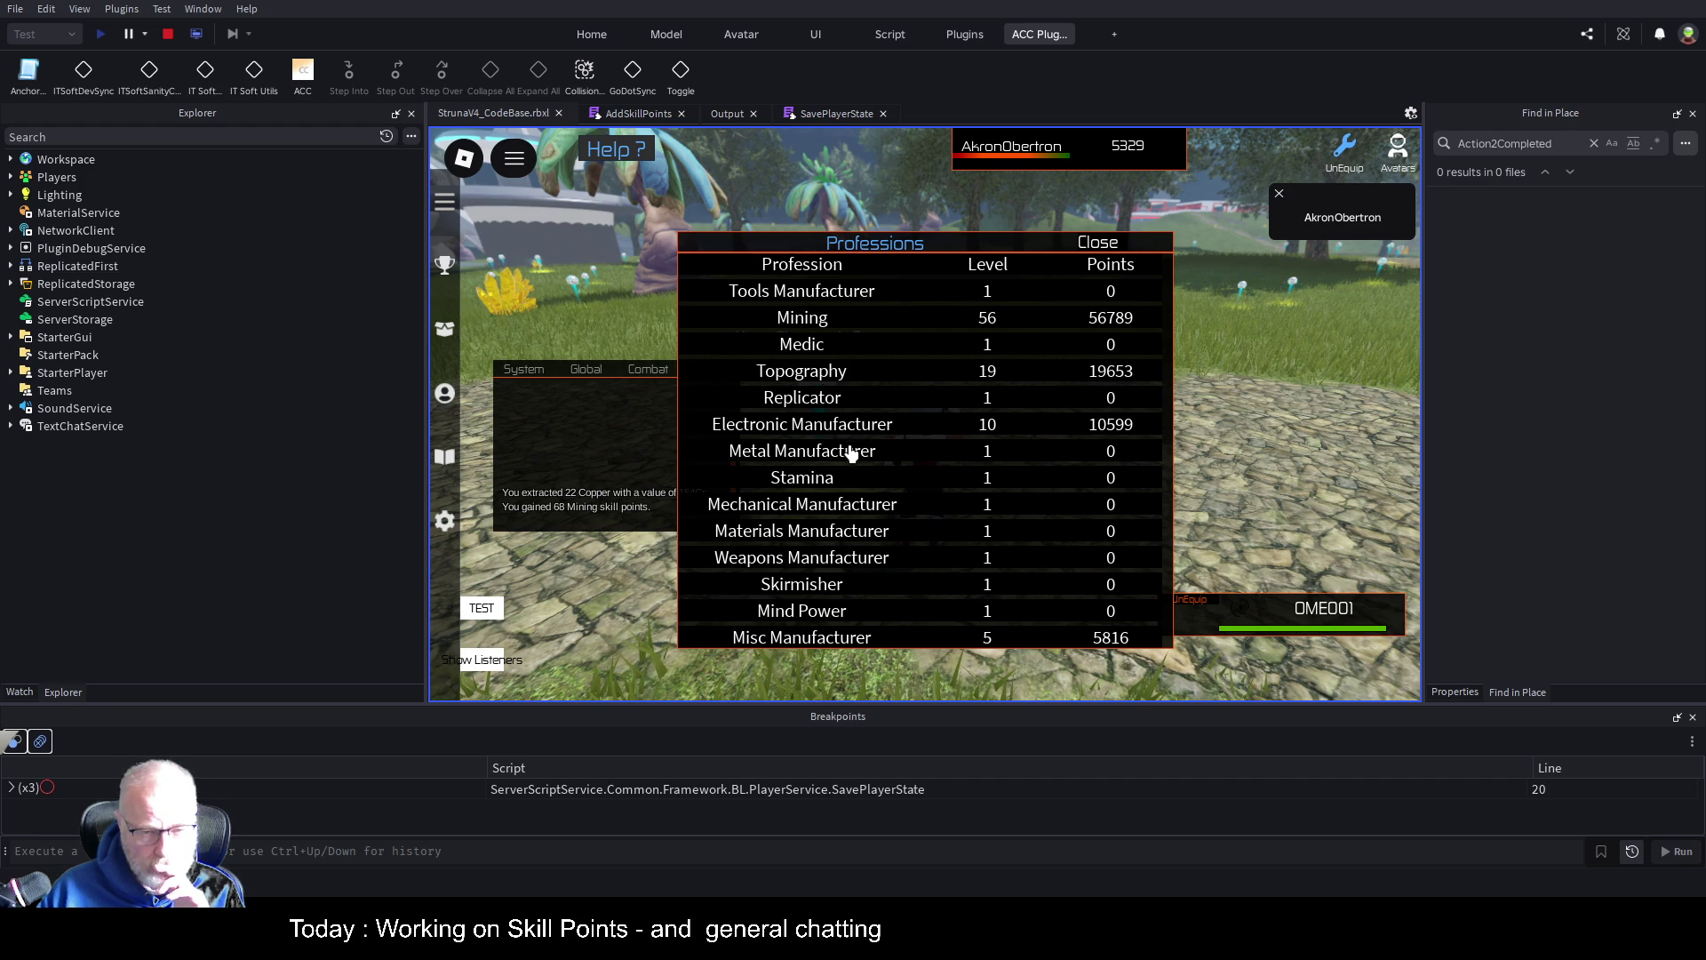
scroll(960, 477, down, 5)
scroll(965, 477, up, 5)
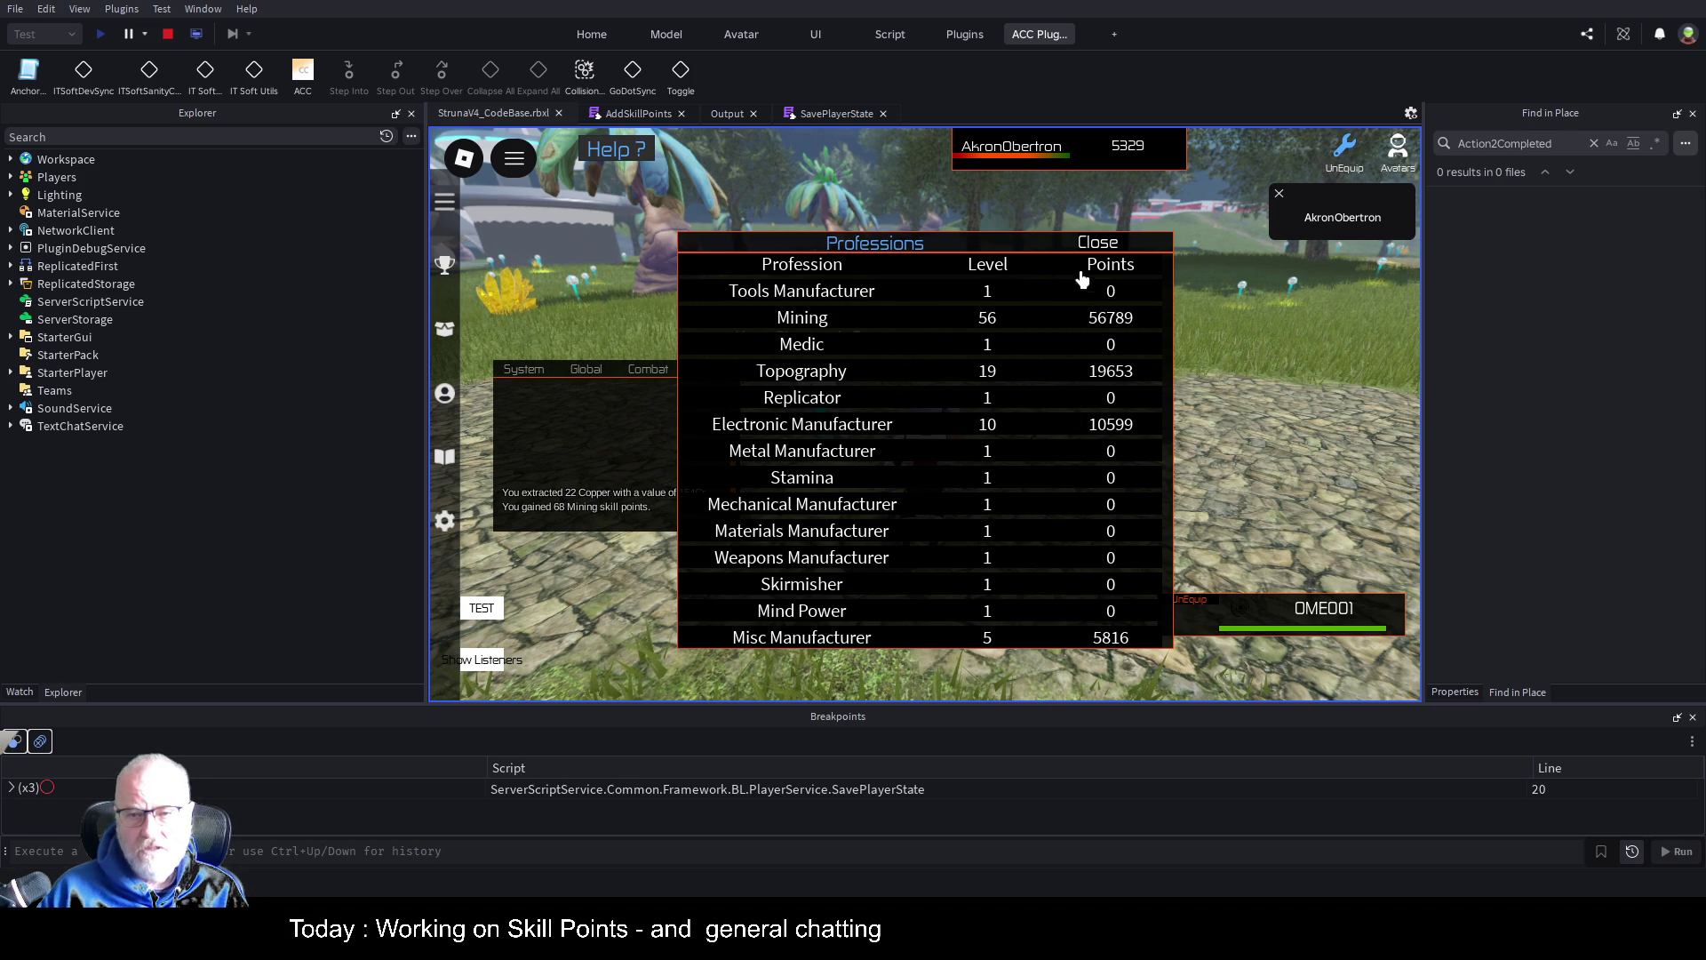
click(1117, 253)
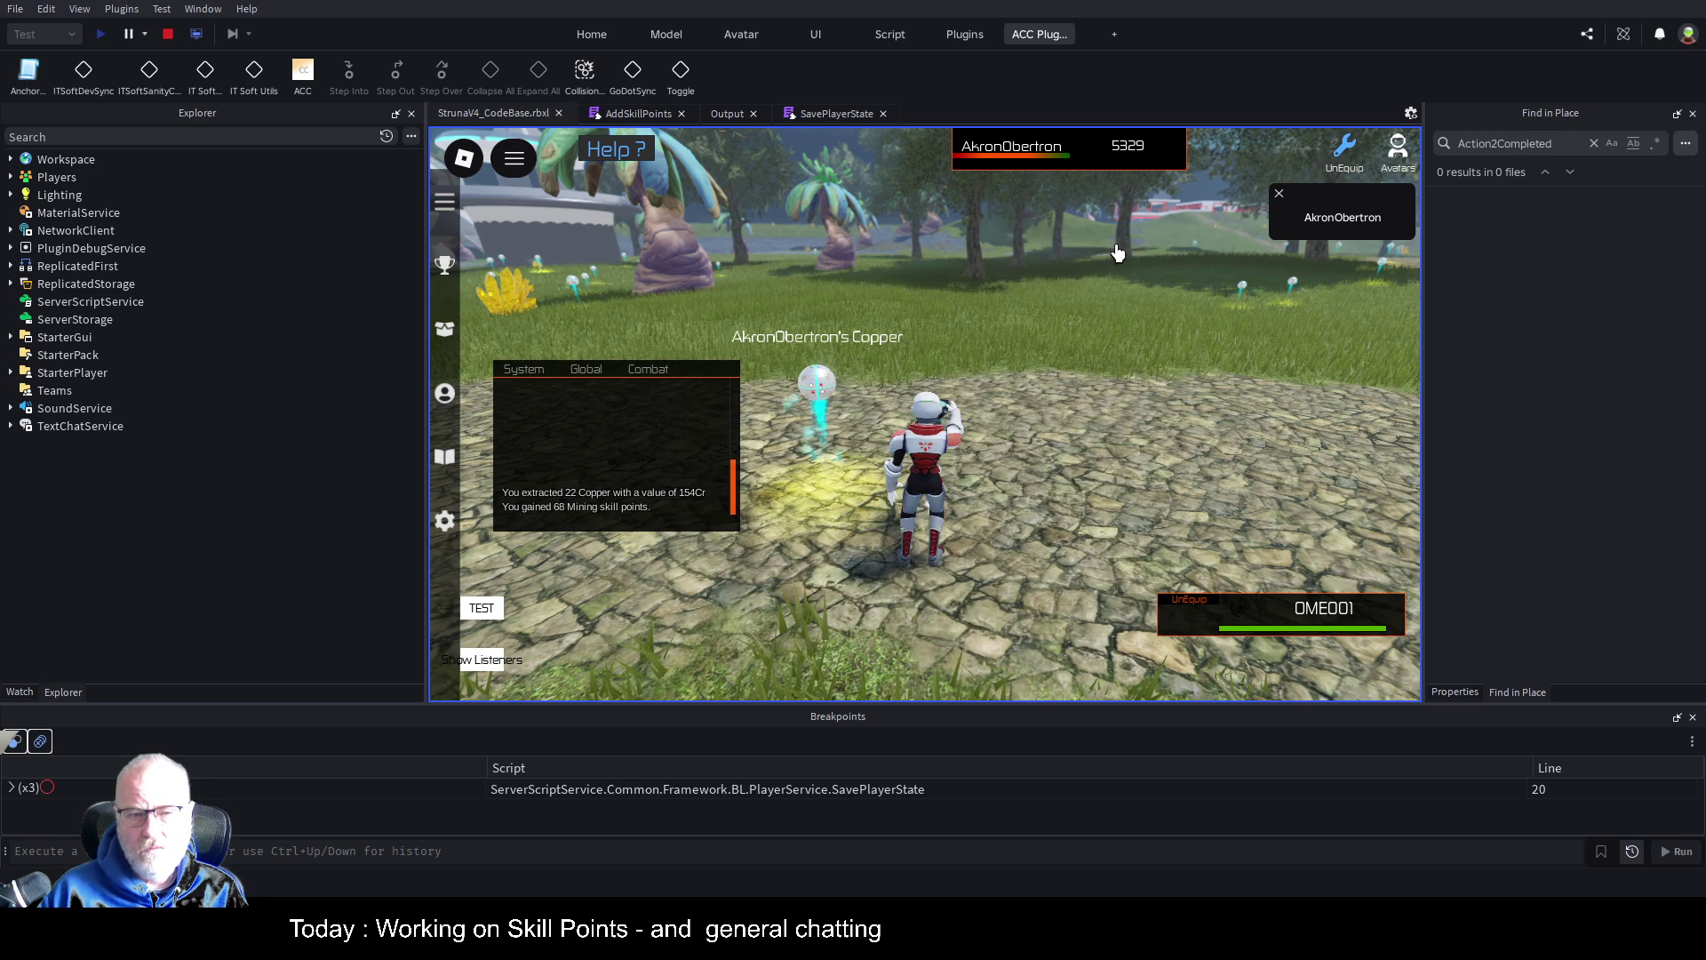
Stop the playtest and open the Action2 script under ActionService > Bind
click(172, 33)
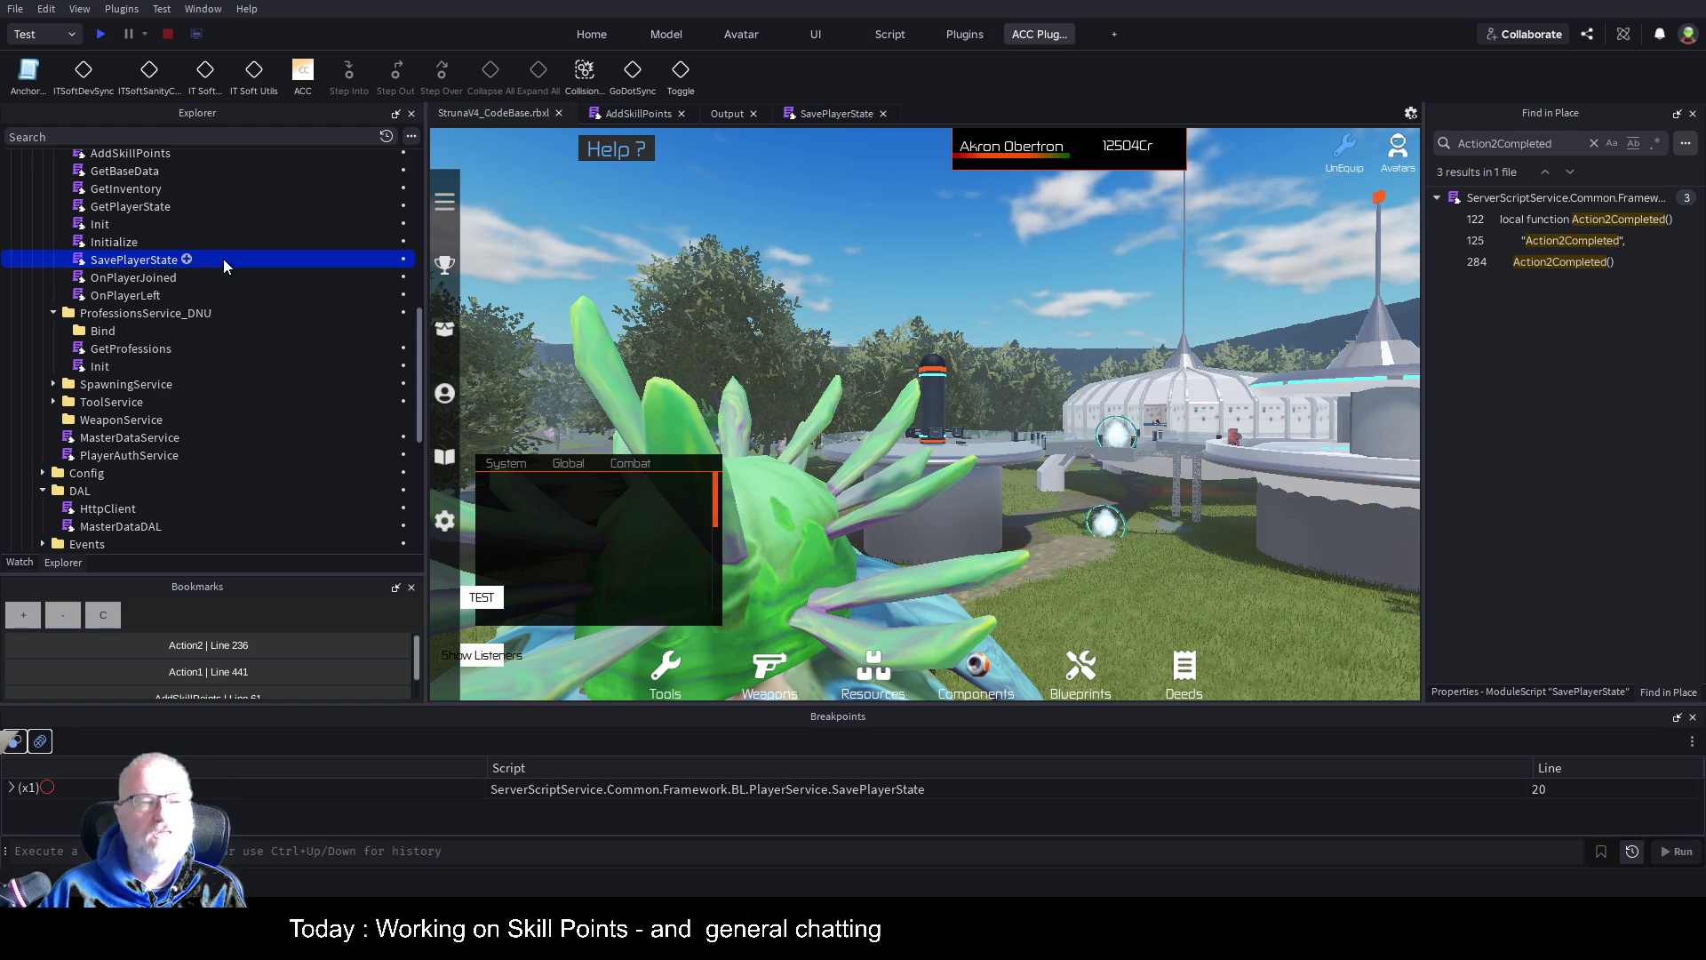
scroll(371, 436, up, 2)
scroll(372, 436, up, 1)
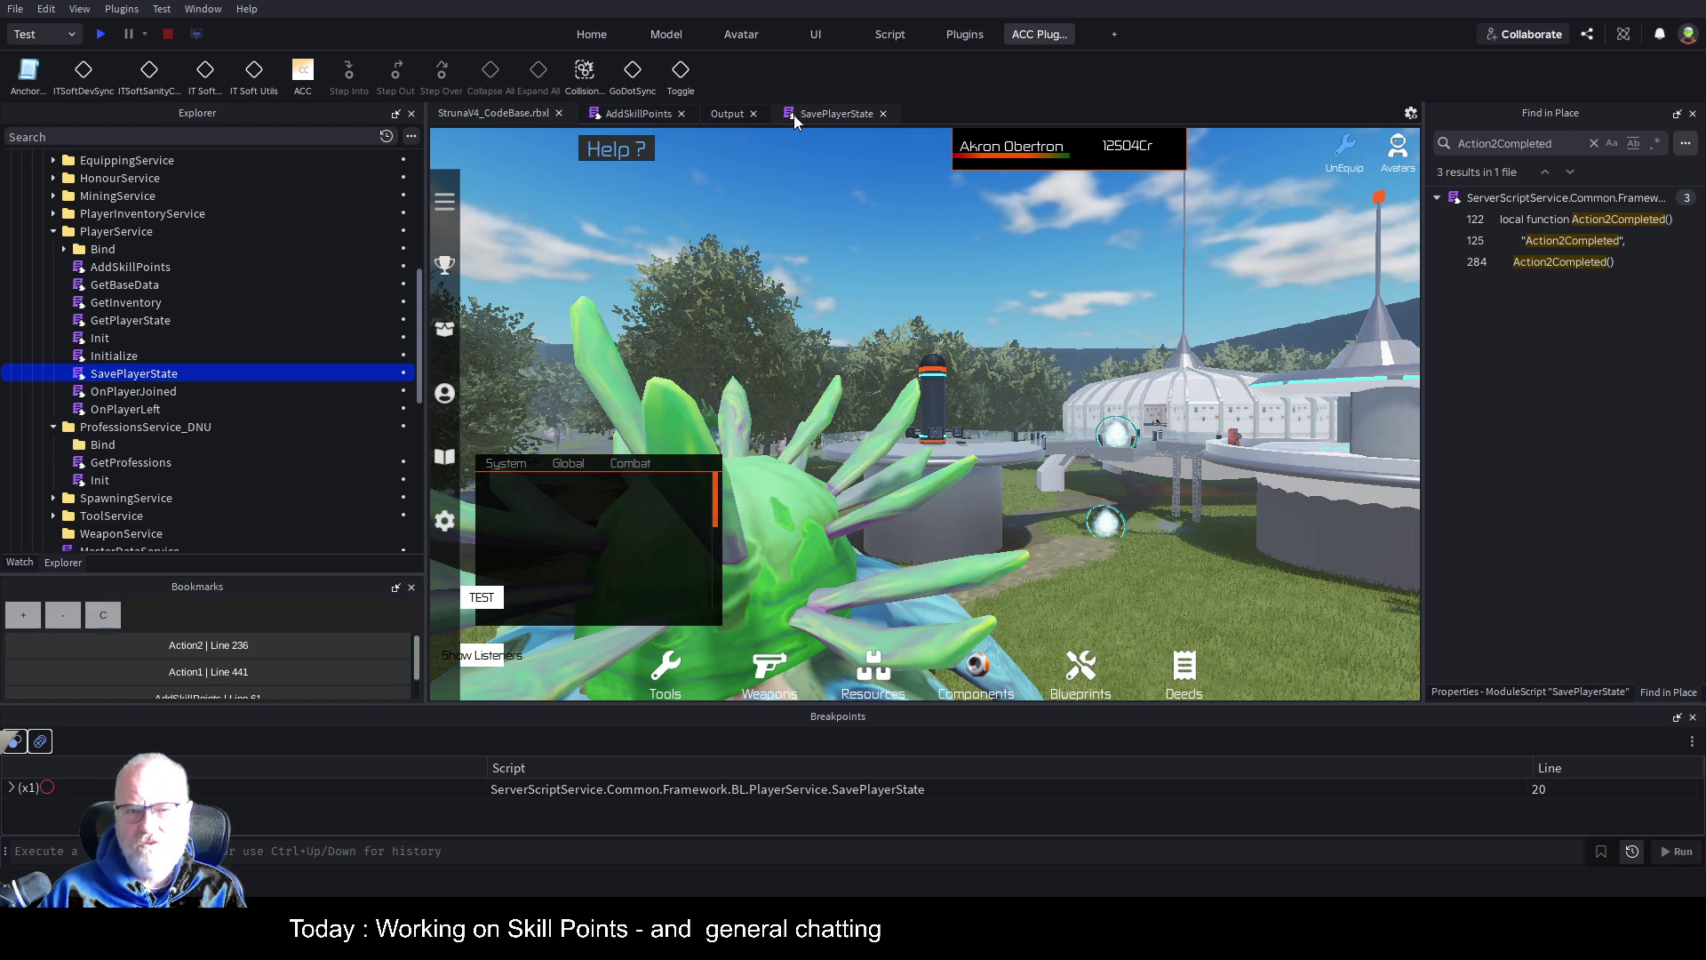
scroll(226, 317, up, 3)
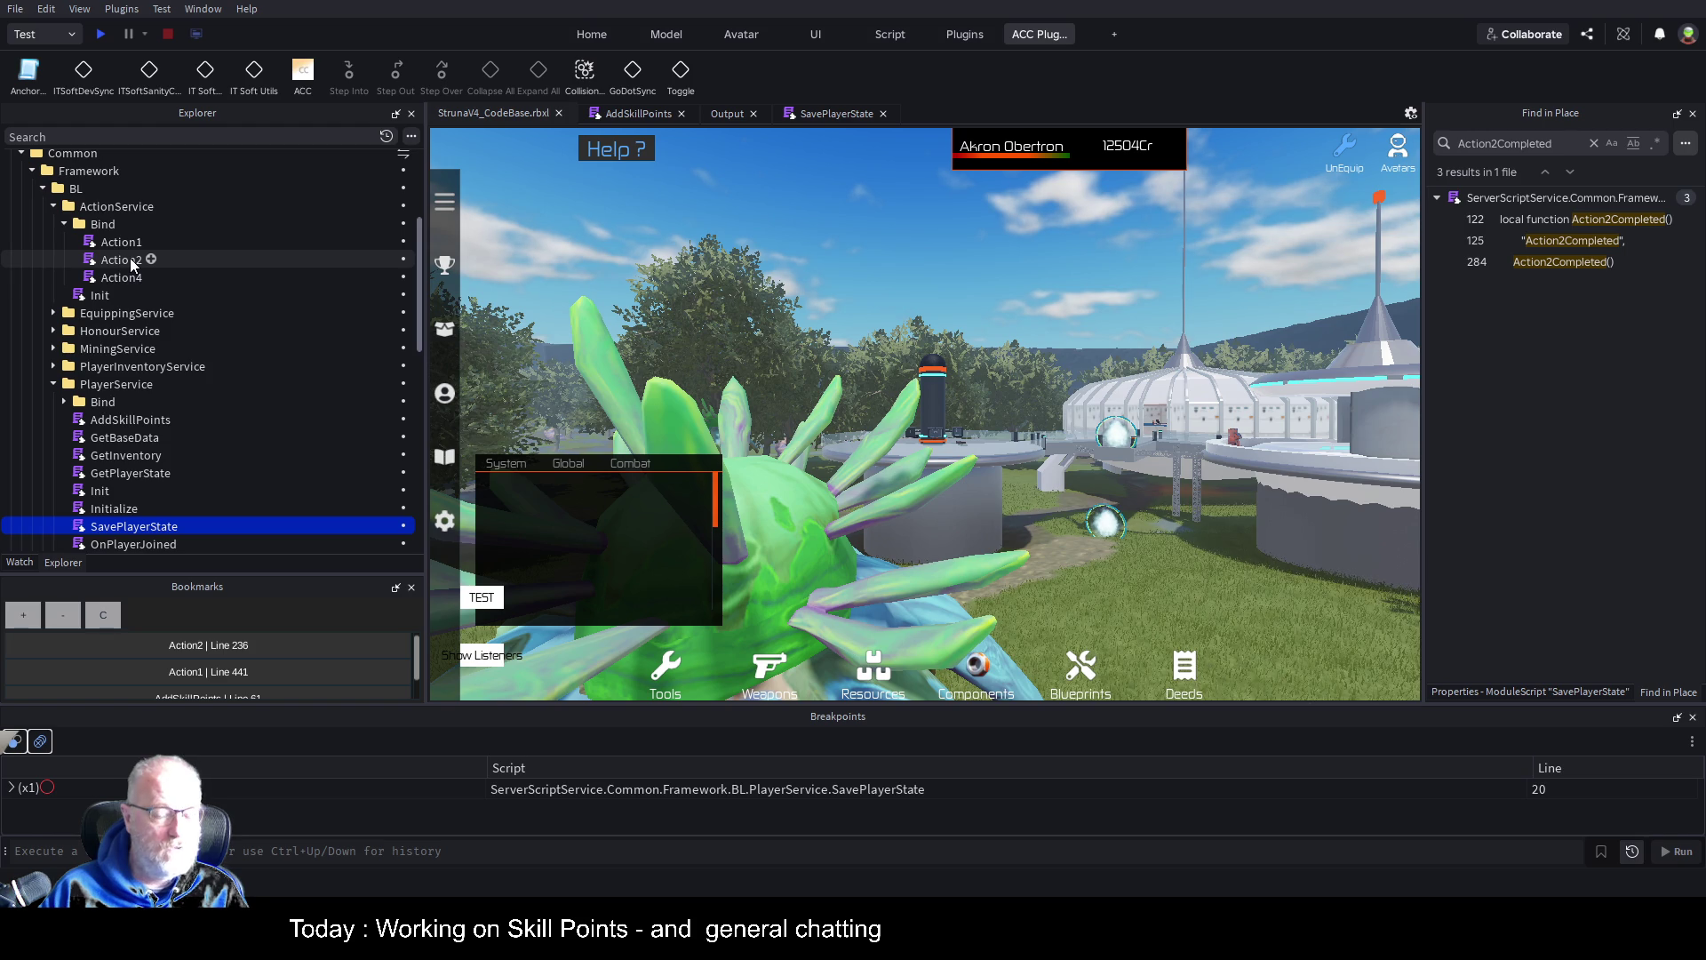
double_click(131, 261)
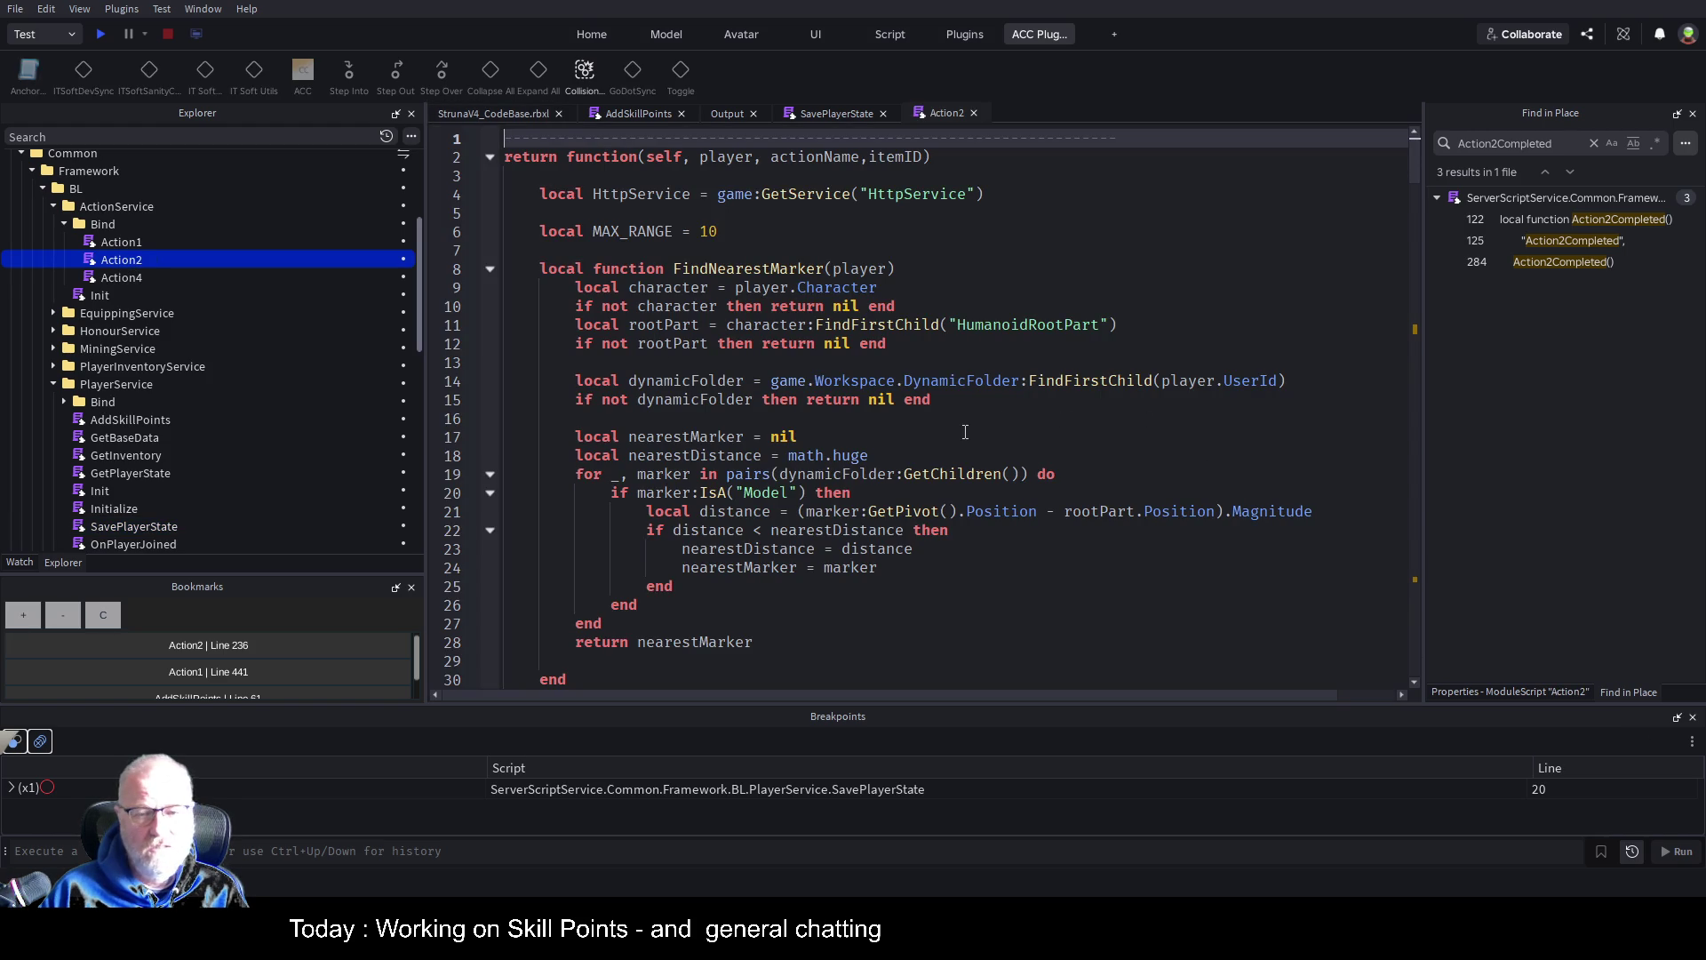
Find the BuildClientDataFound function and jump to its call at line 272
scroll(916, 456, down, 7)
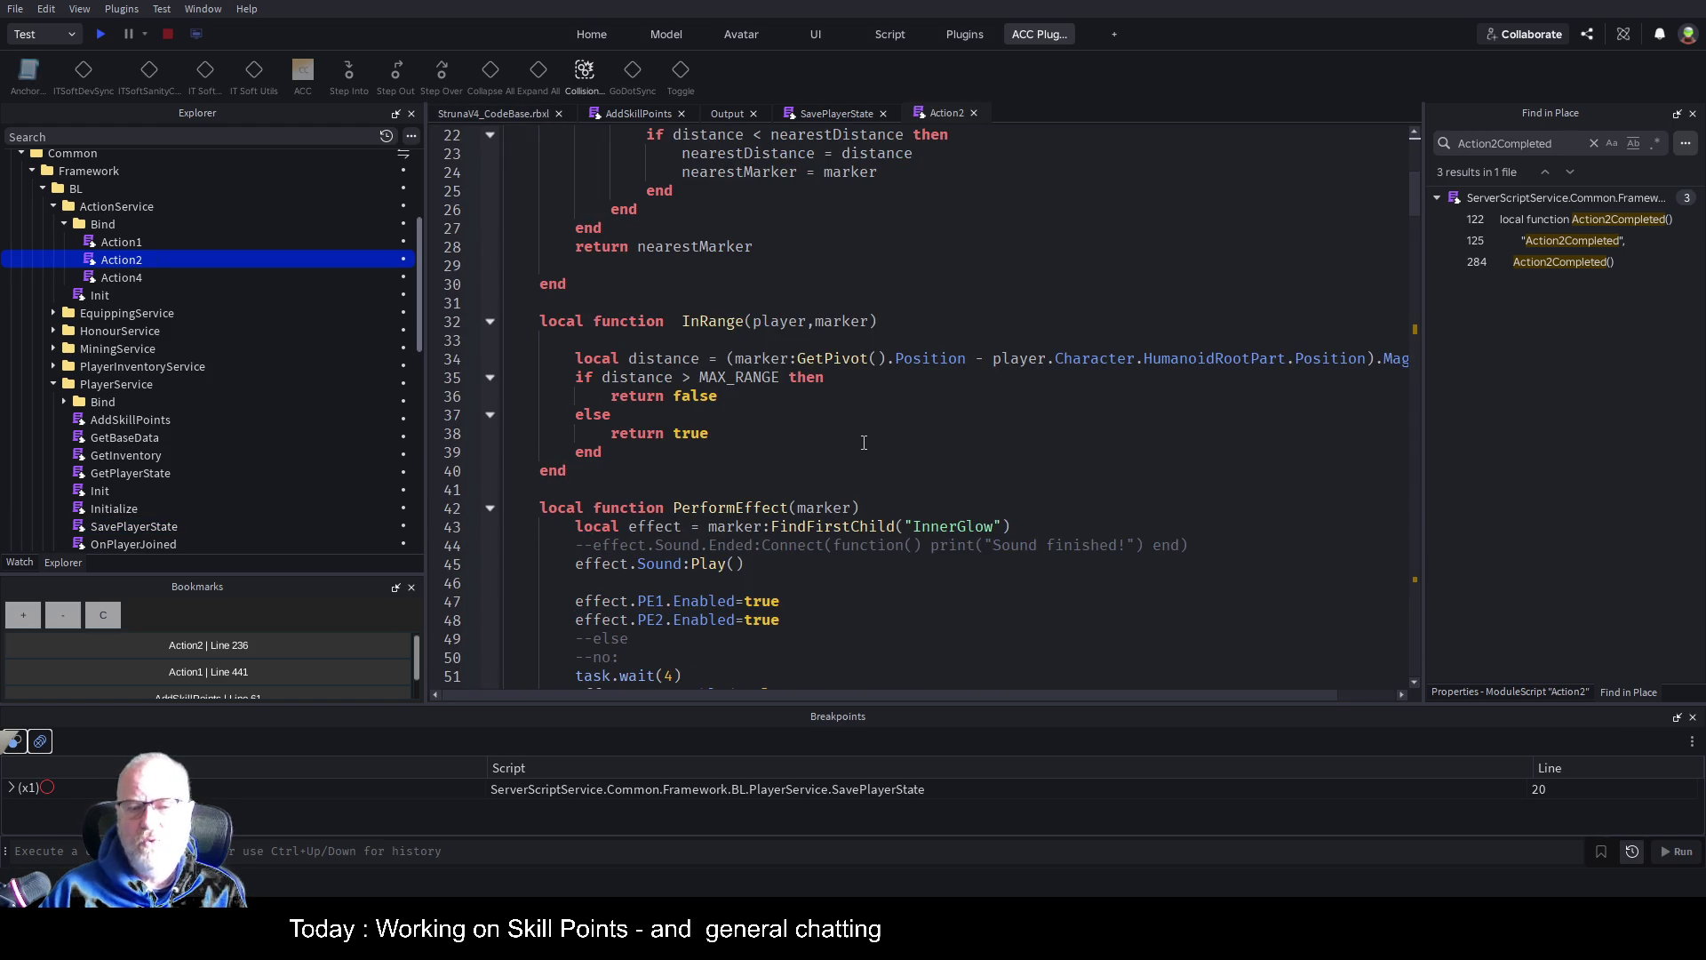
scroll(864, 443, down, 9)
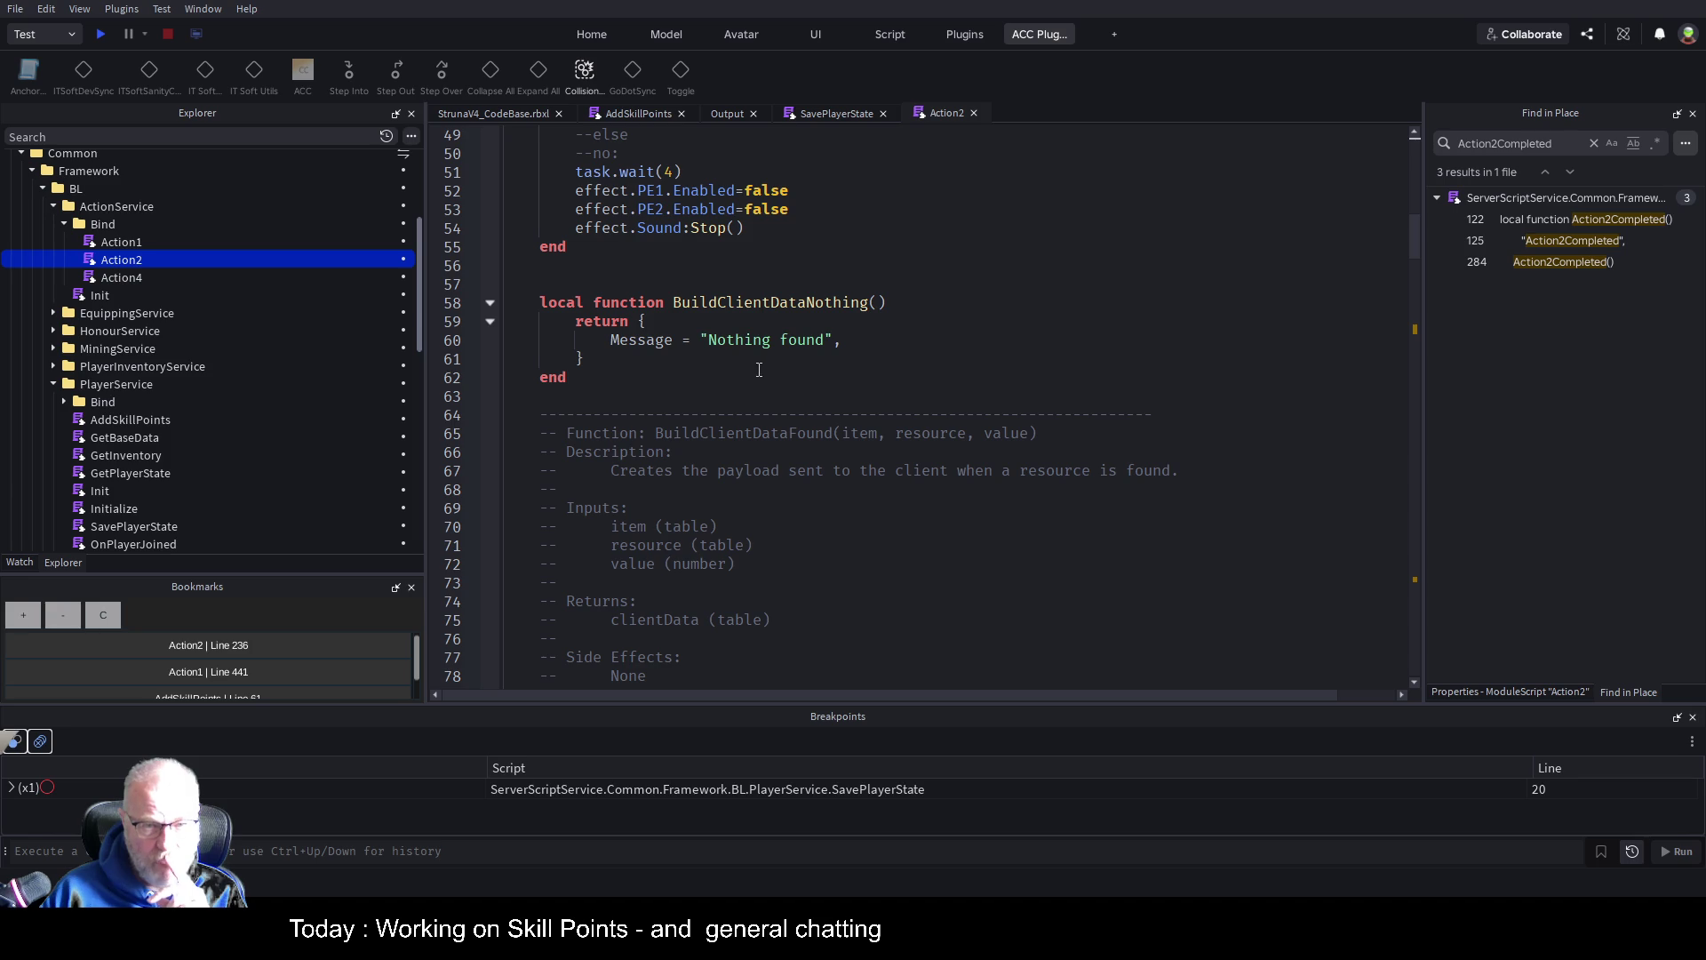
double_click(761, 304)
scroll(989, 433, down, 9)
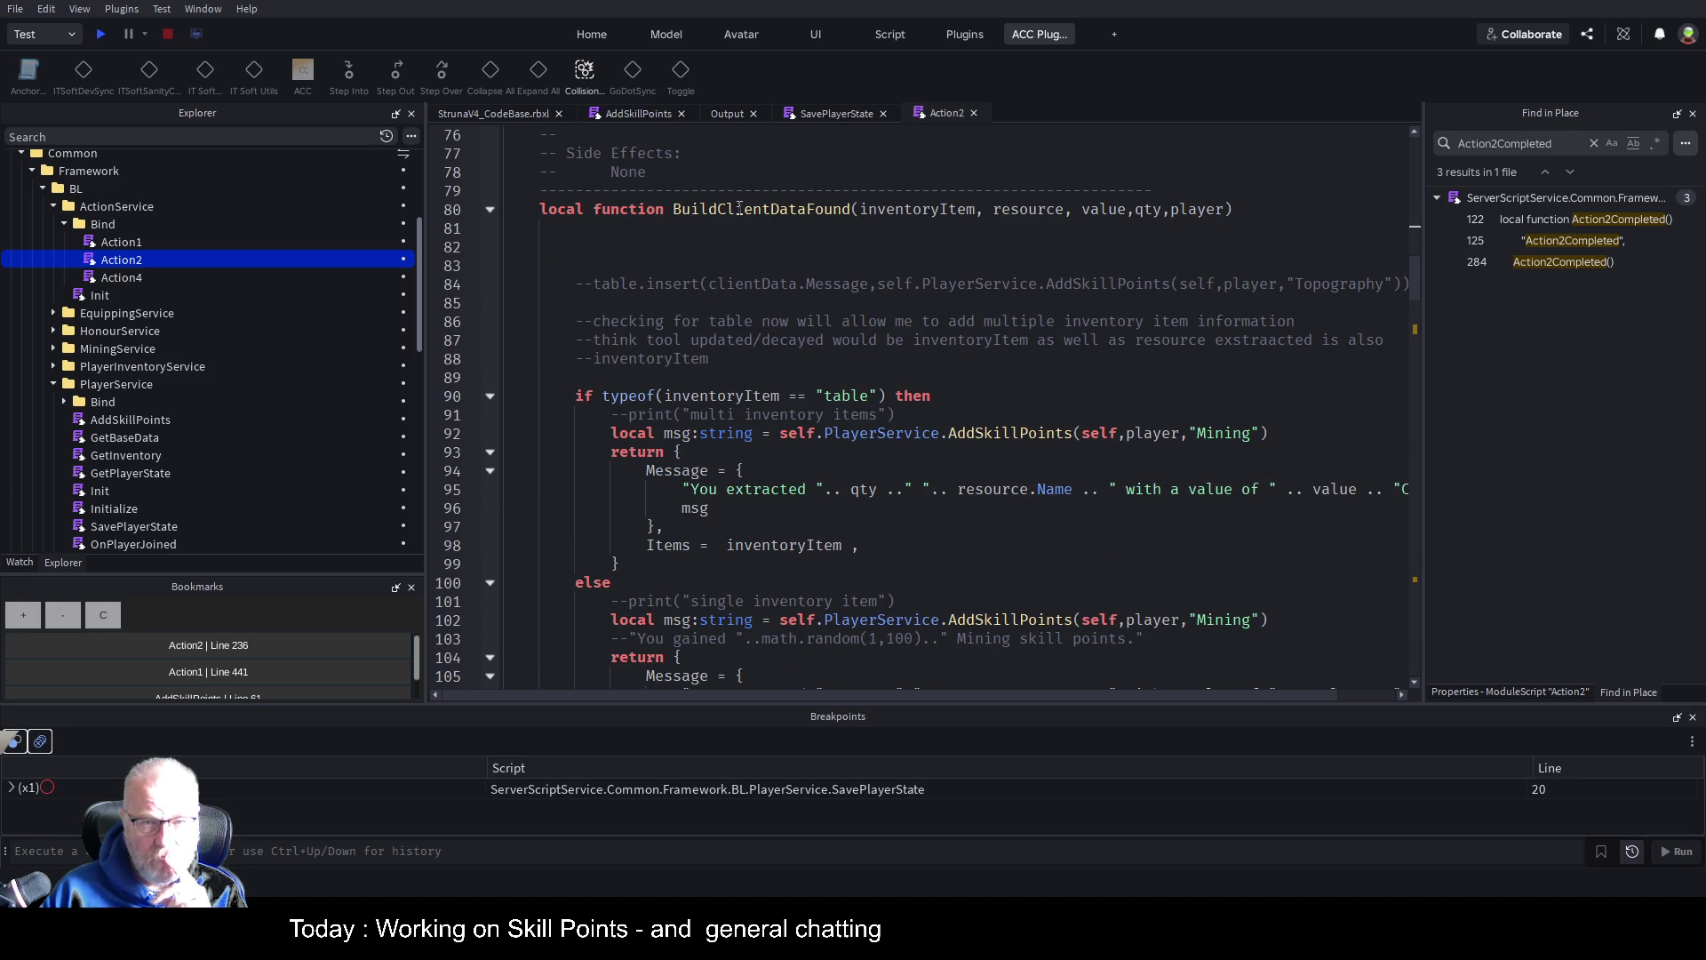
double_click(761, 209)
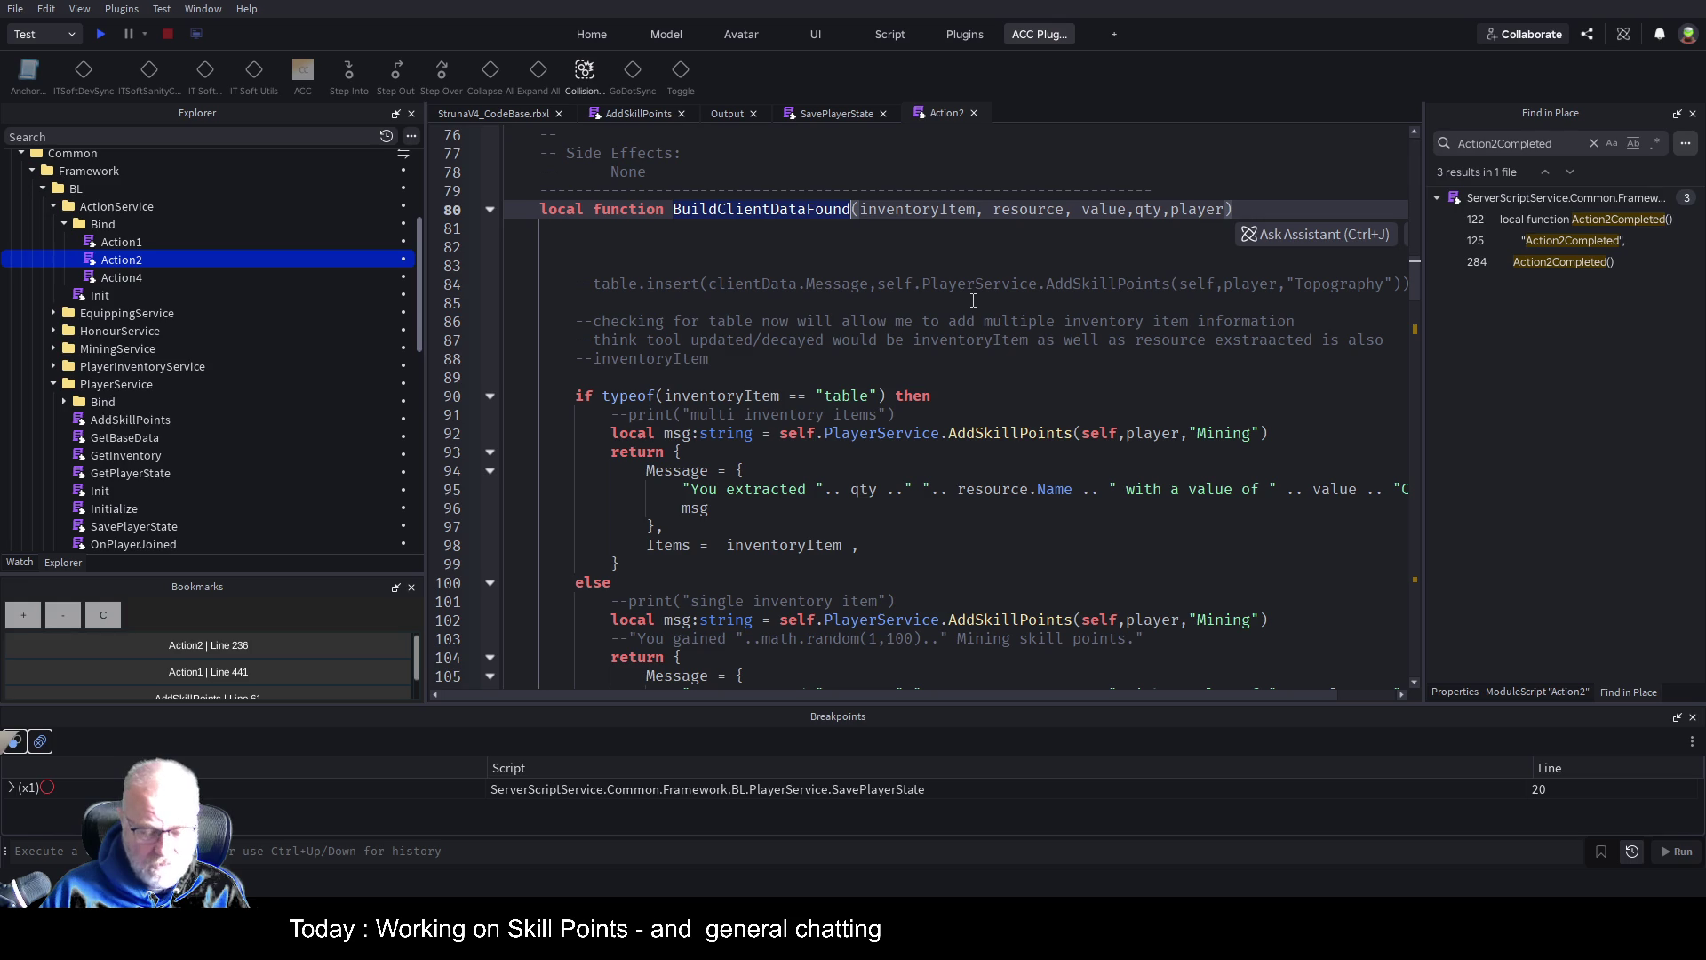
key(ctrl+f)
key(Return)
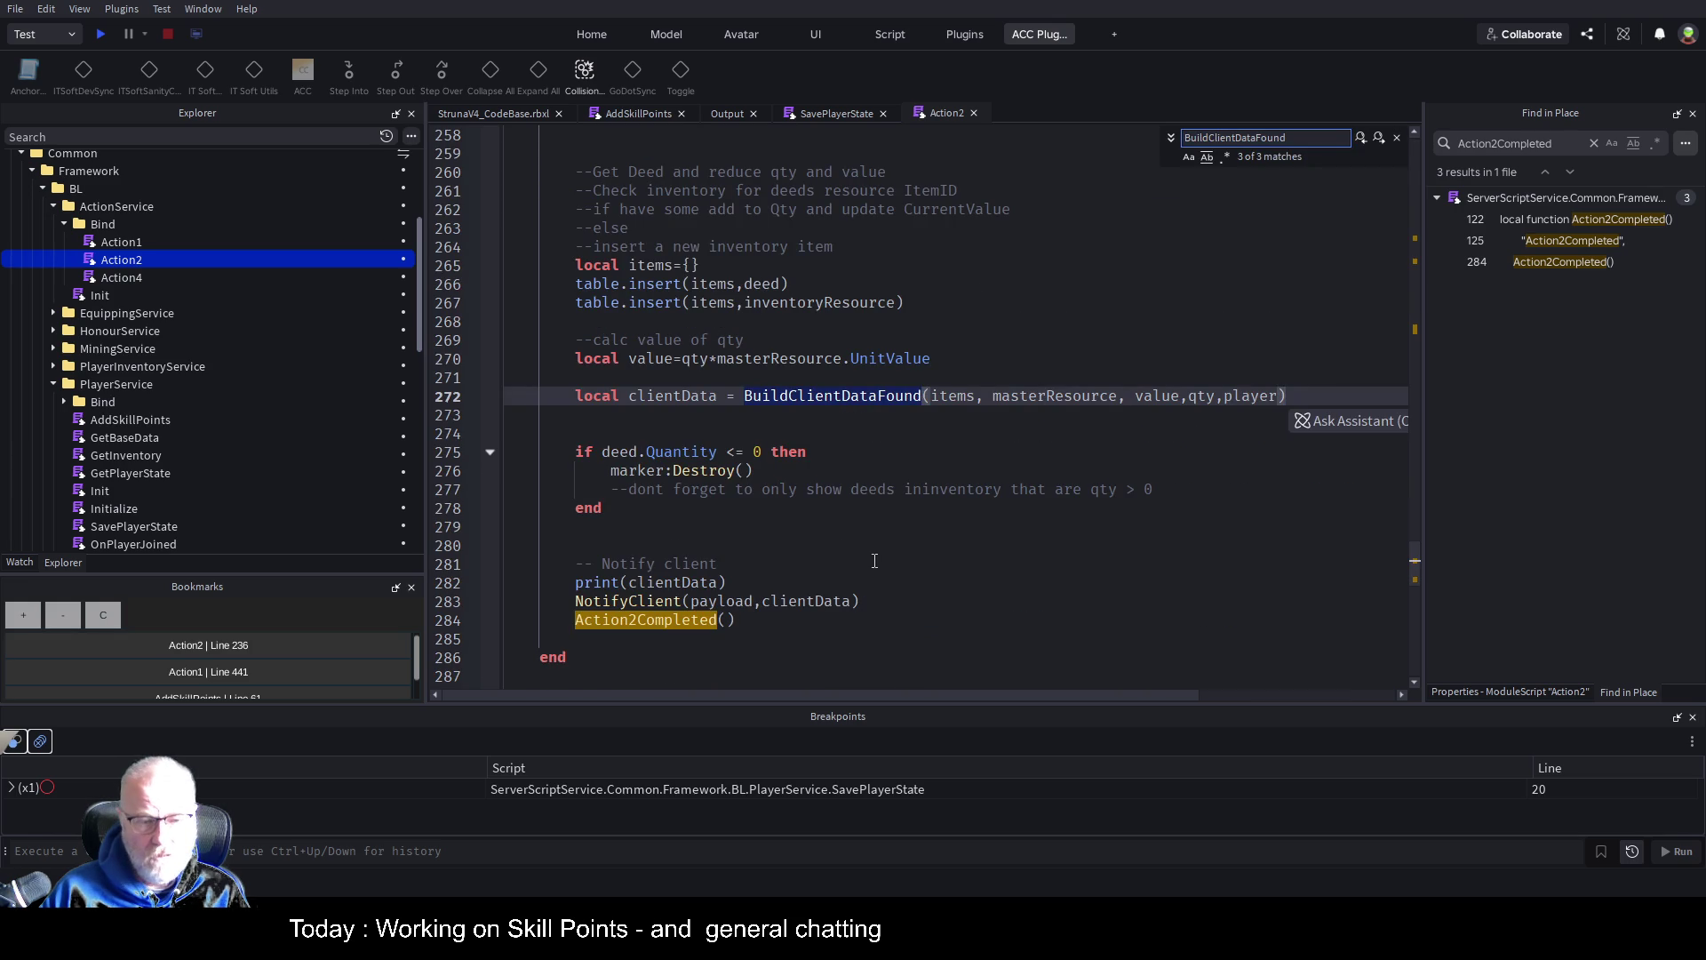
Trace clientData to the NotifyClient payload on line 283
click(921, 417)
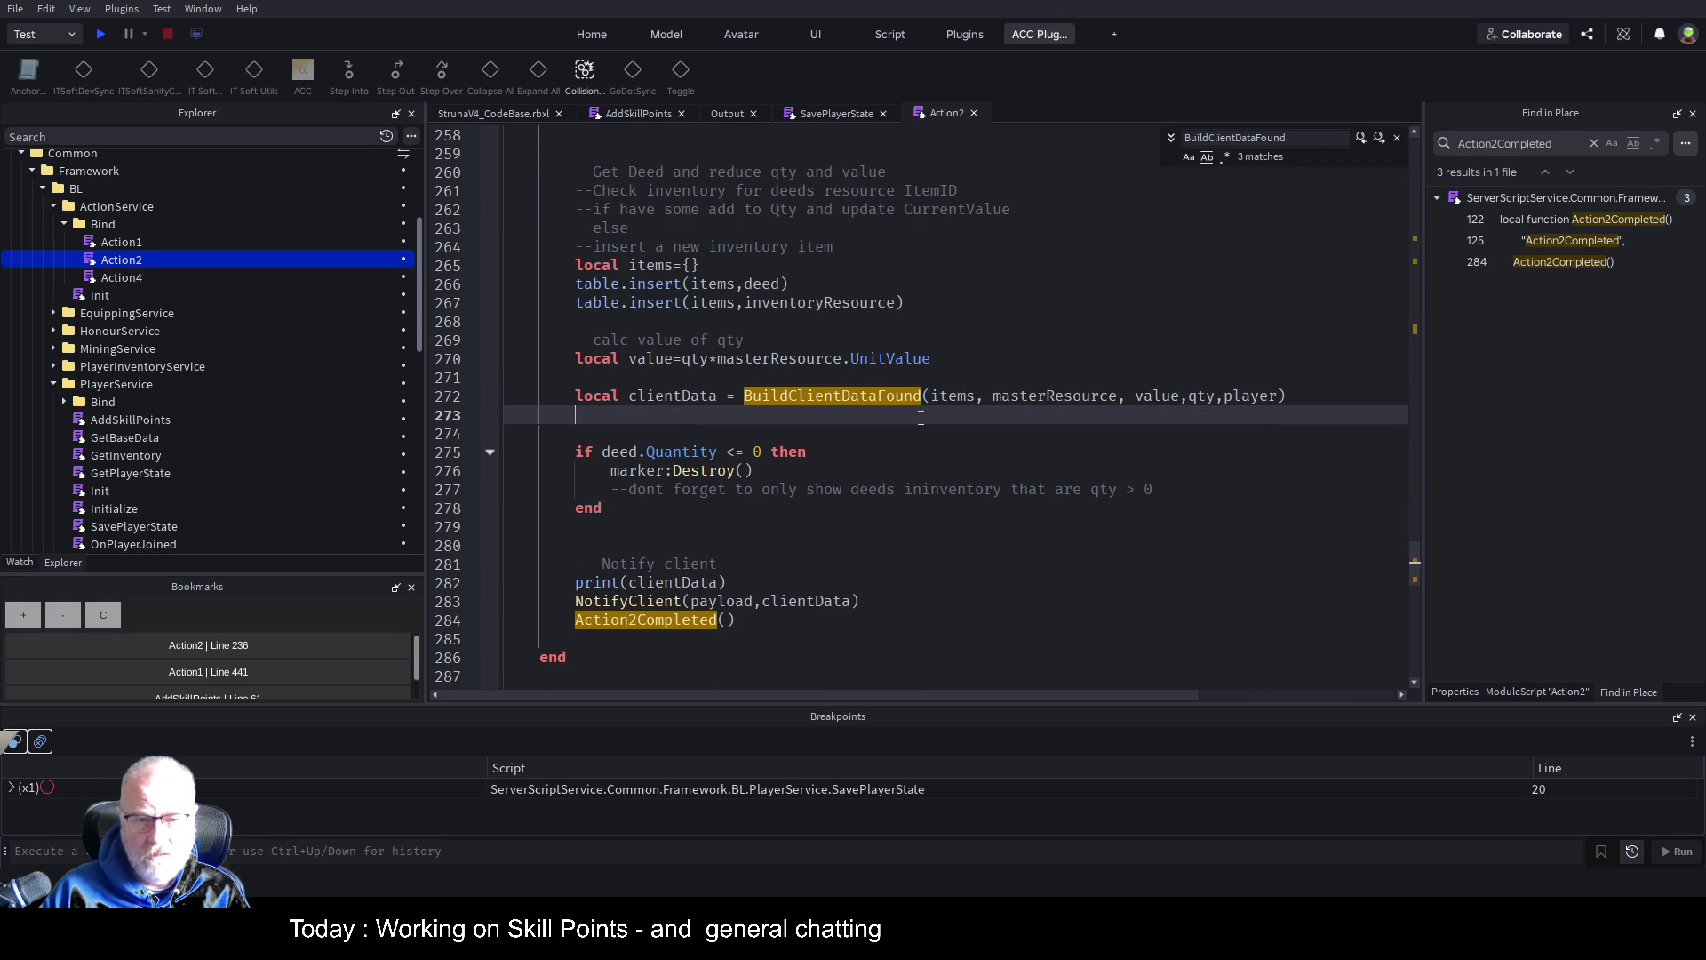
double_click(678, 397)
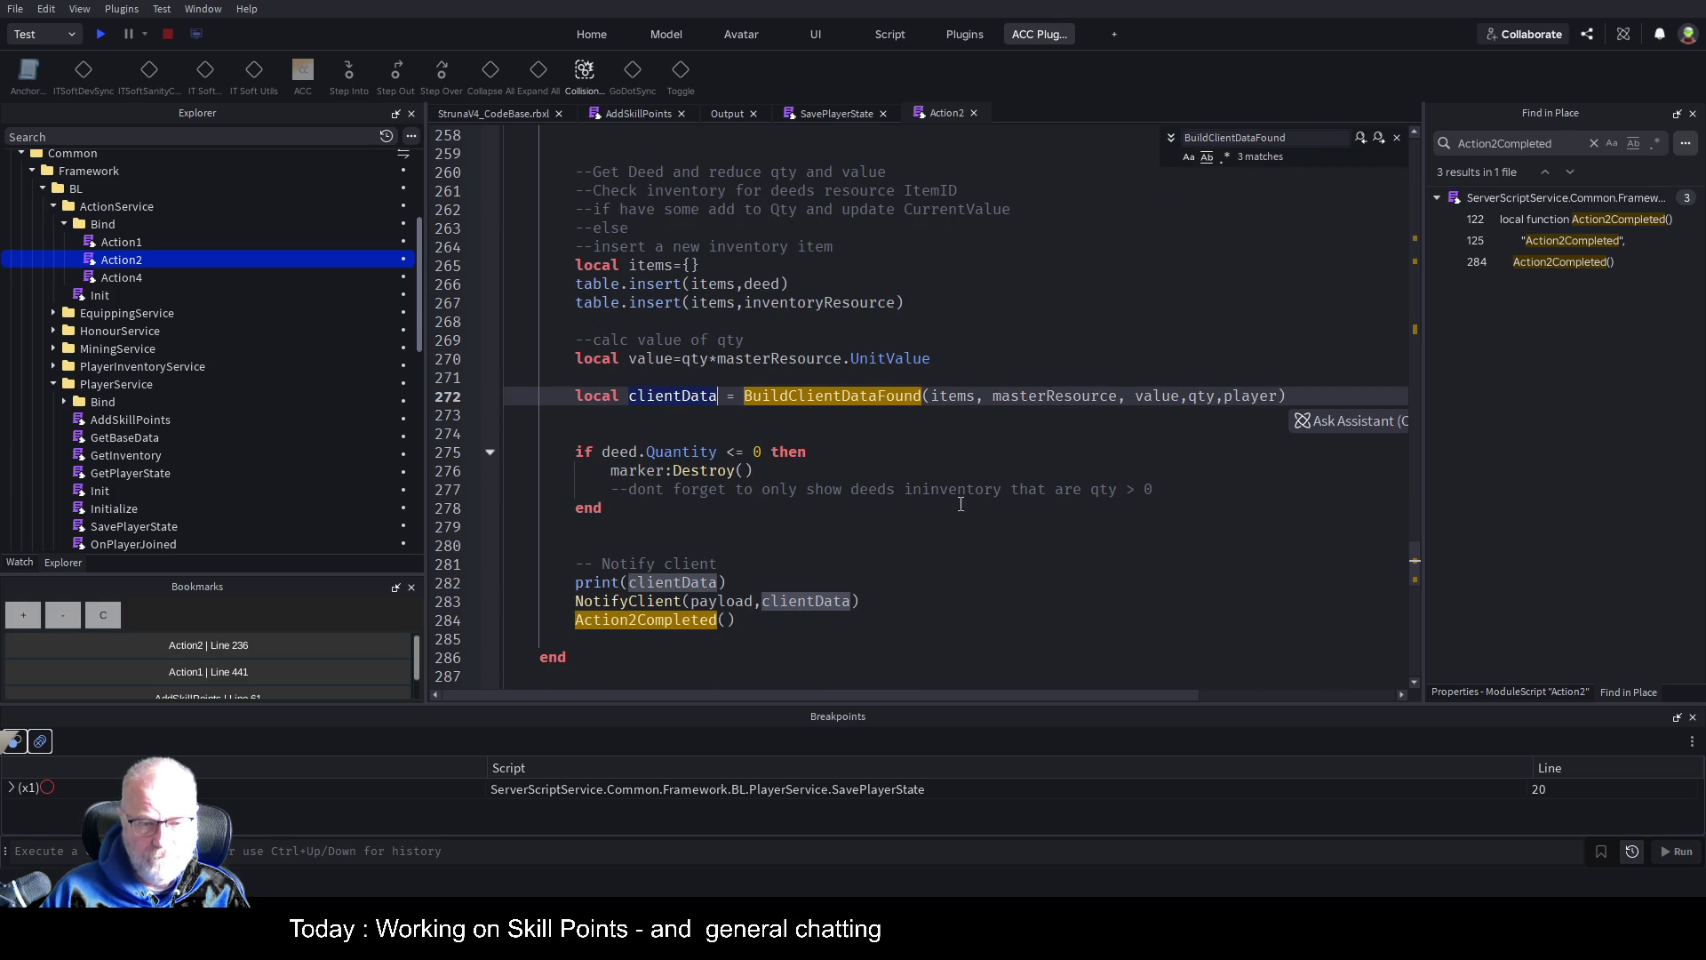
click(831, 600)
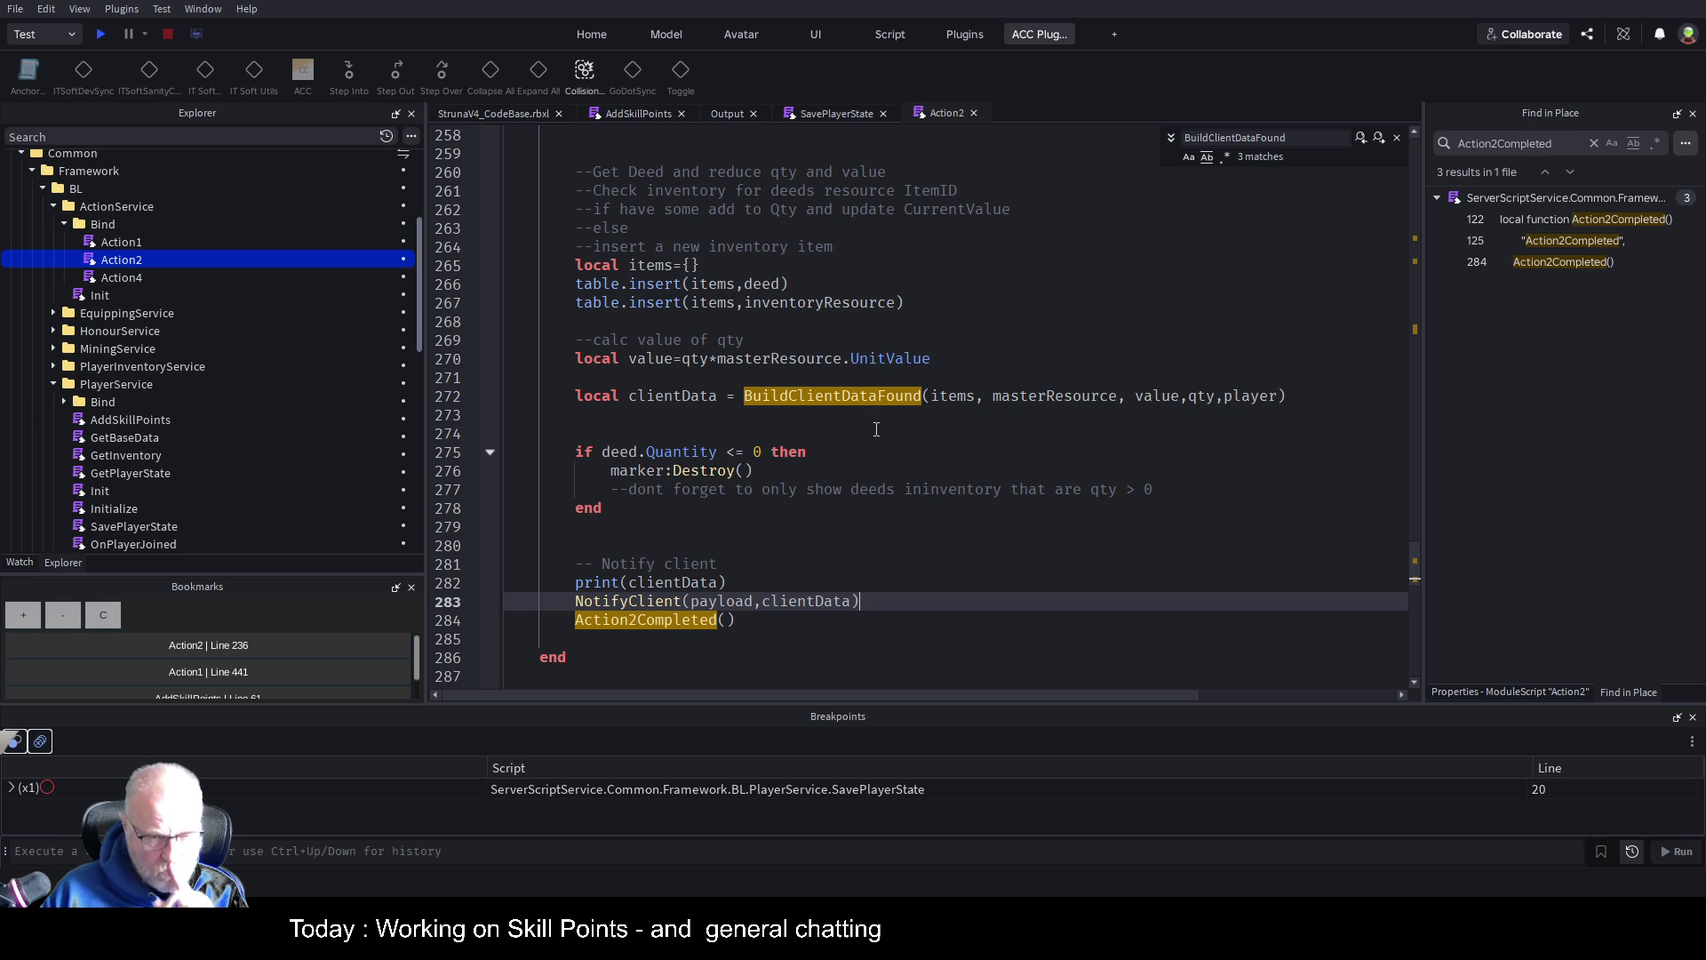
double_click(723, 602)
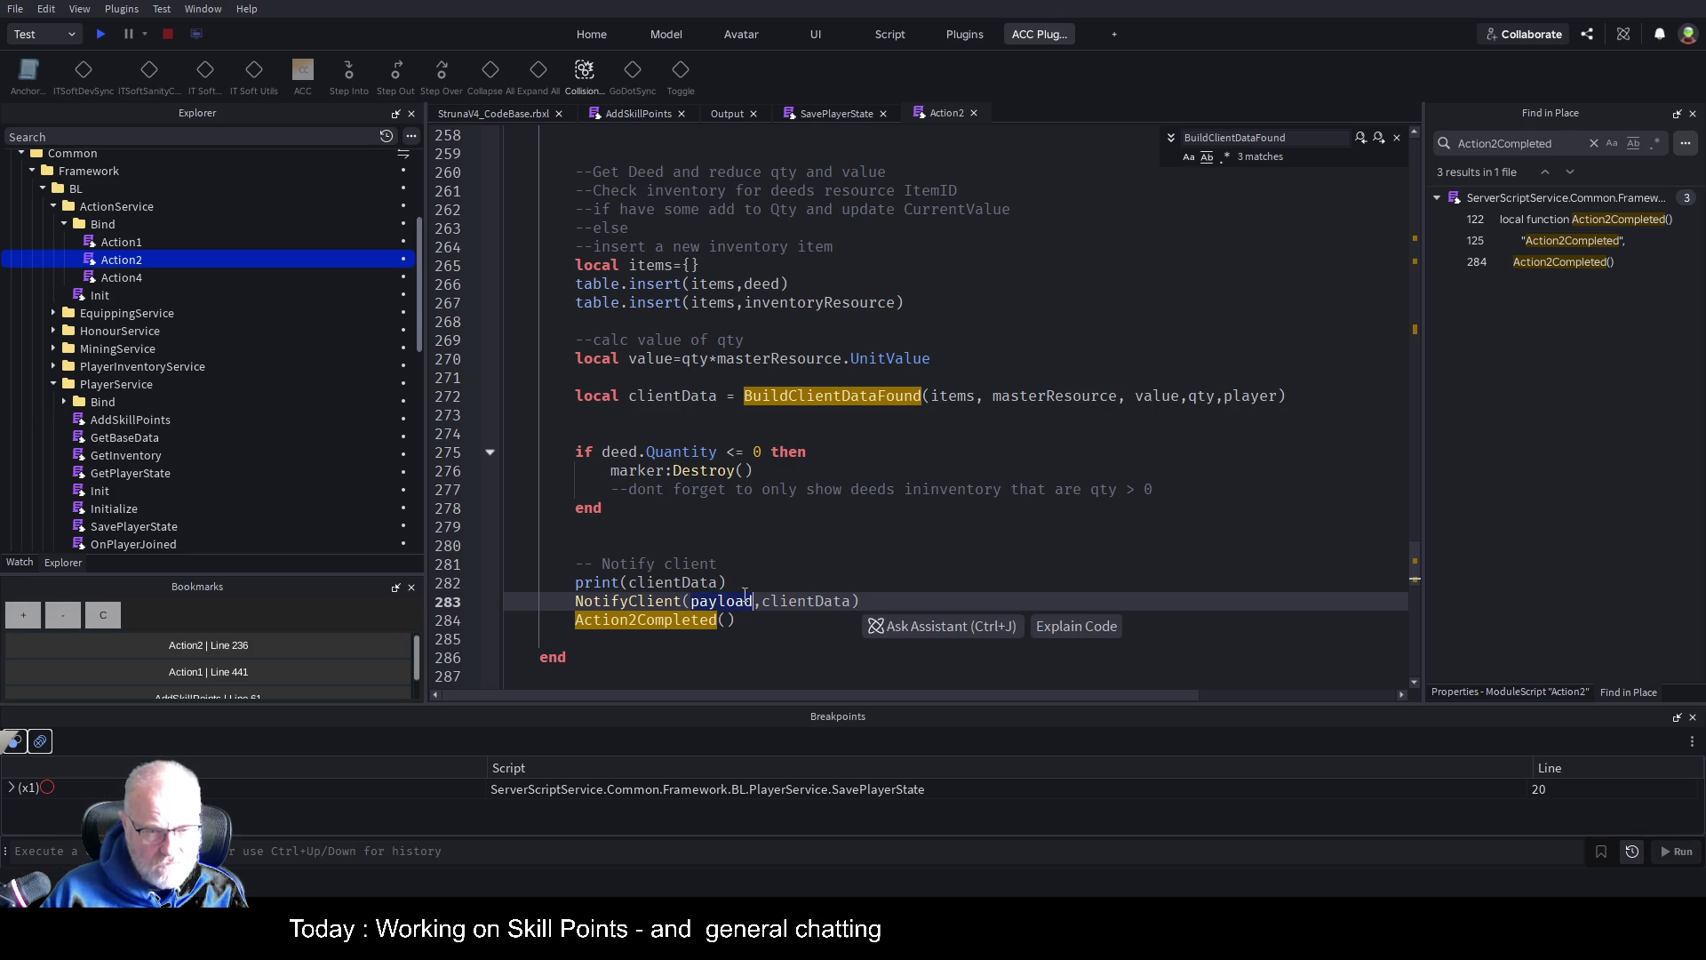
scroll(951, 437, up, 16)
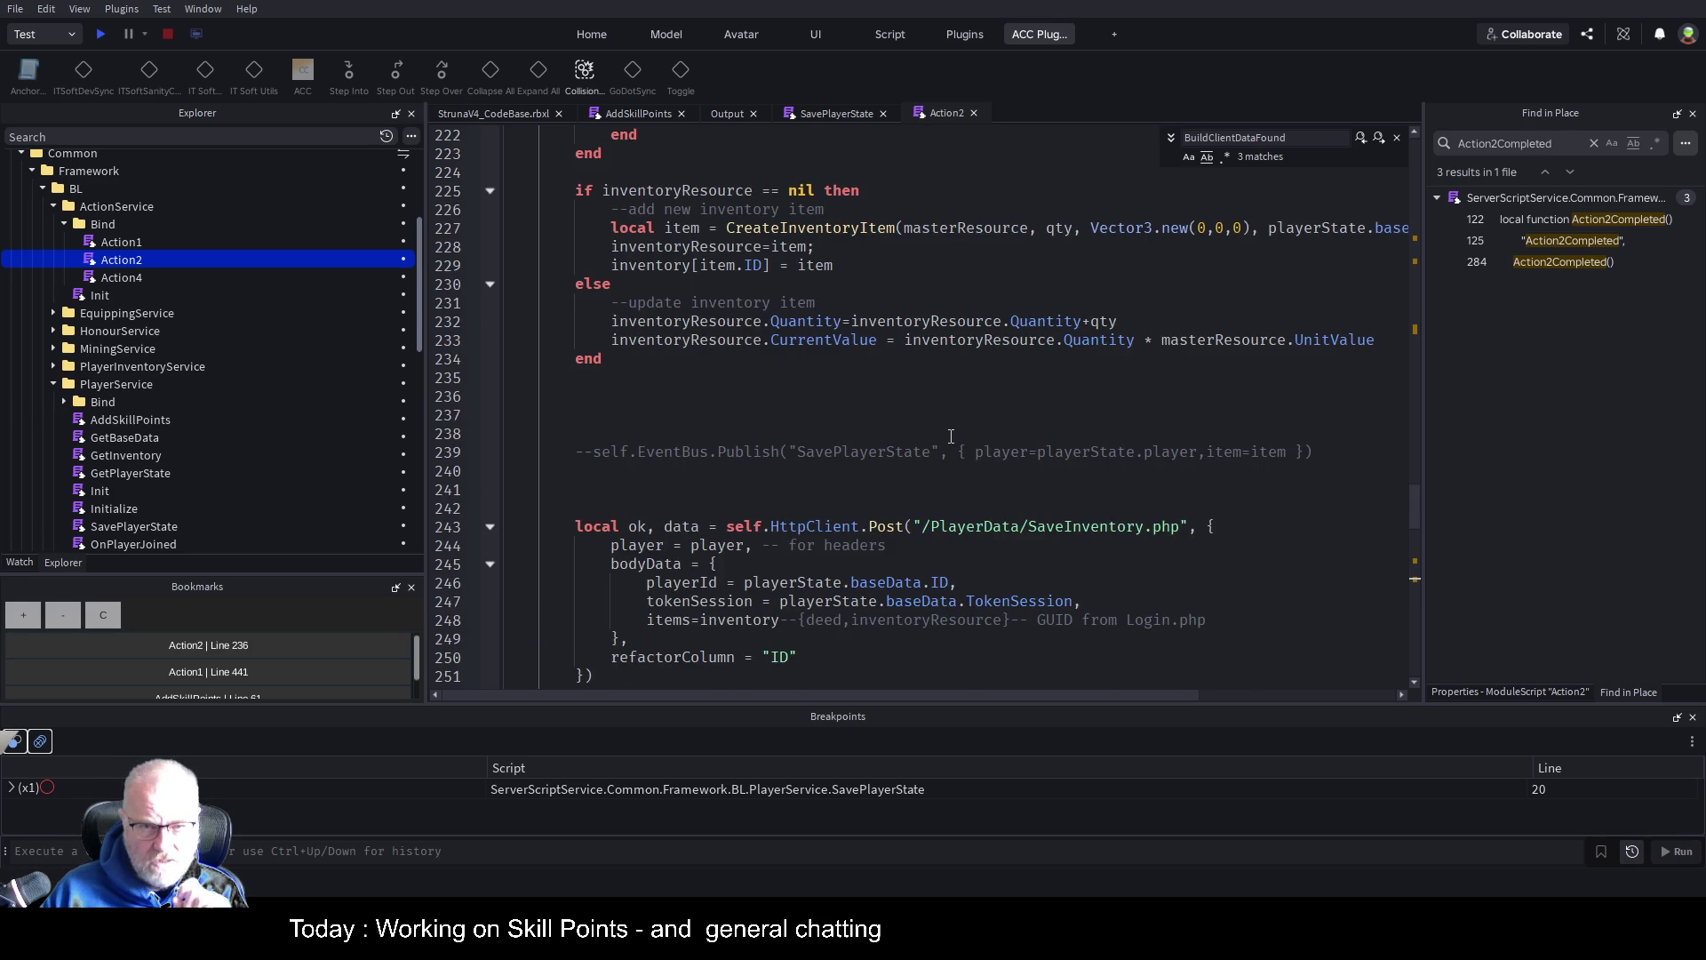
scroll(951, 437, up, 12)
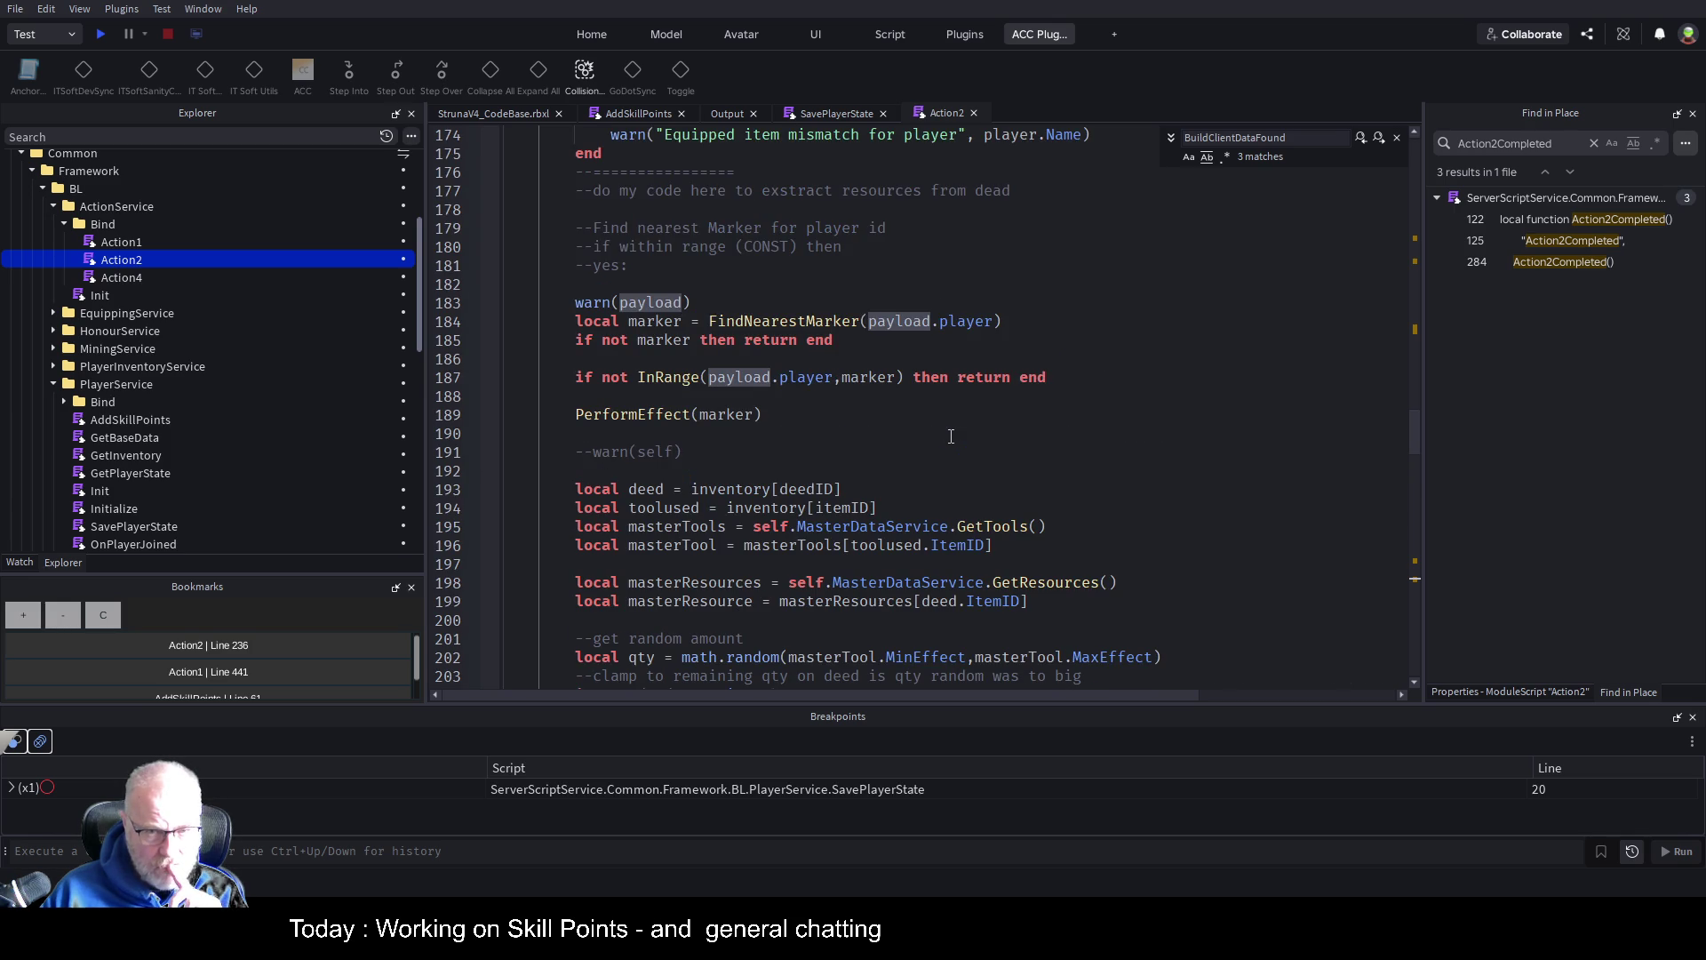
scroll(951, 436, up, 5)
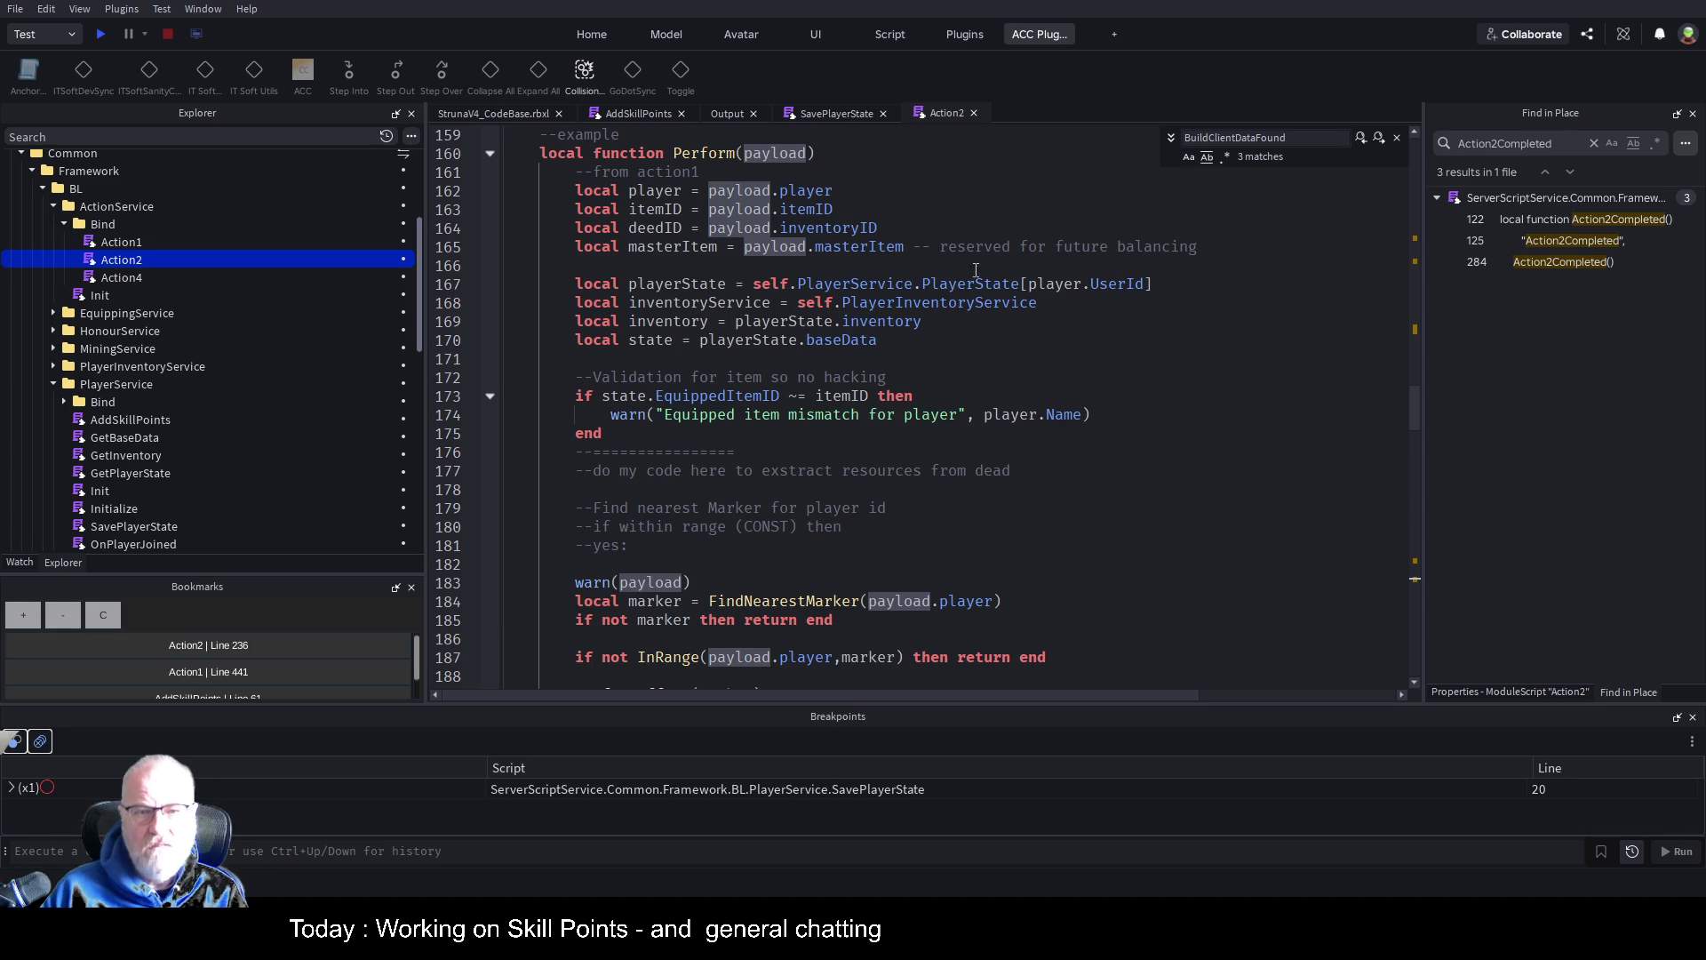
scroll(1105, 542, down, 20)
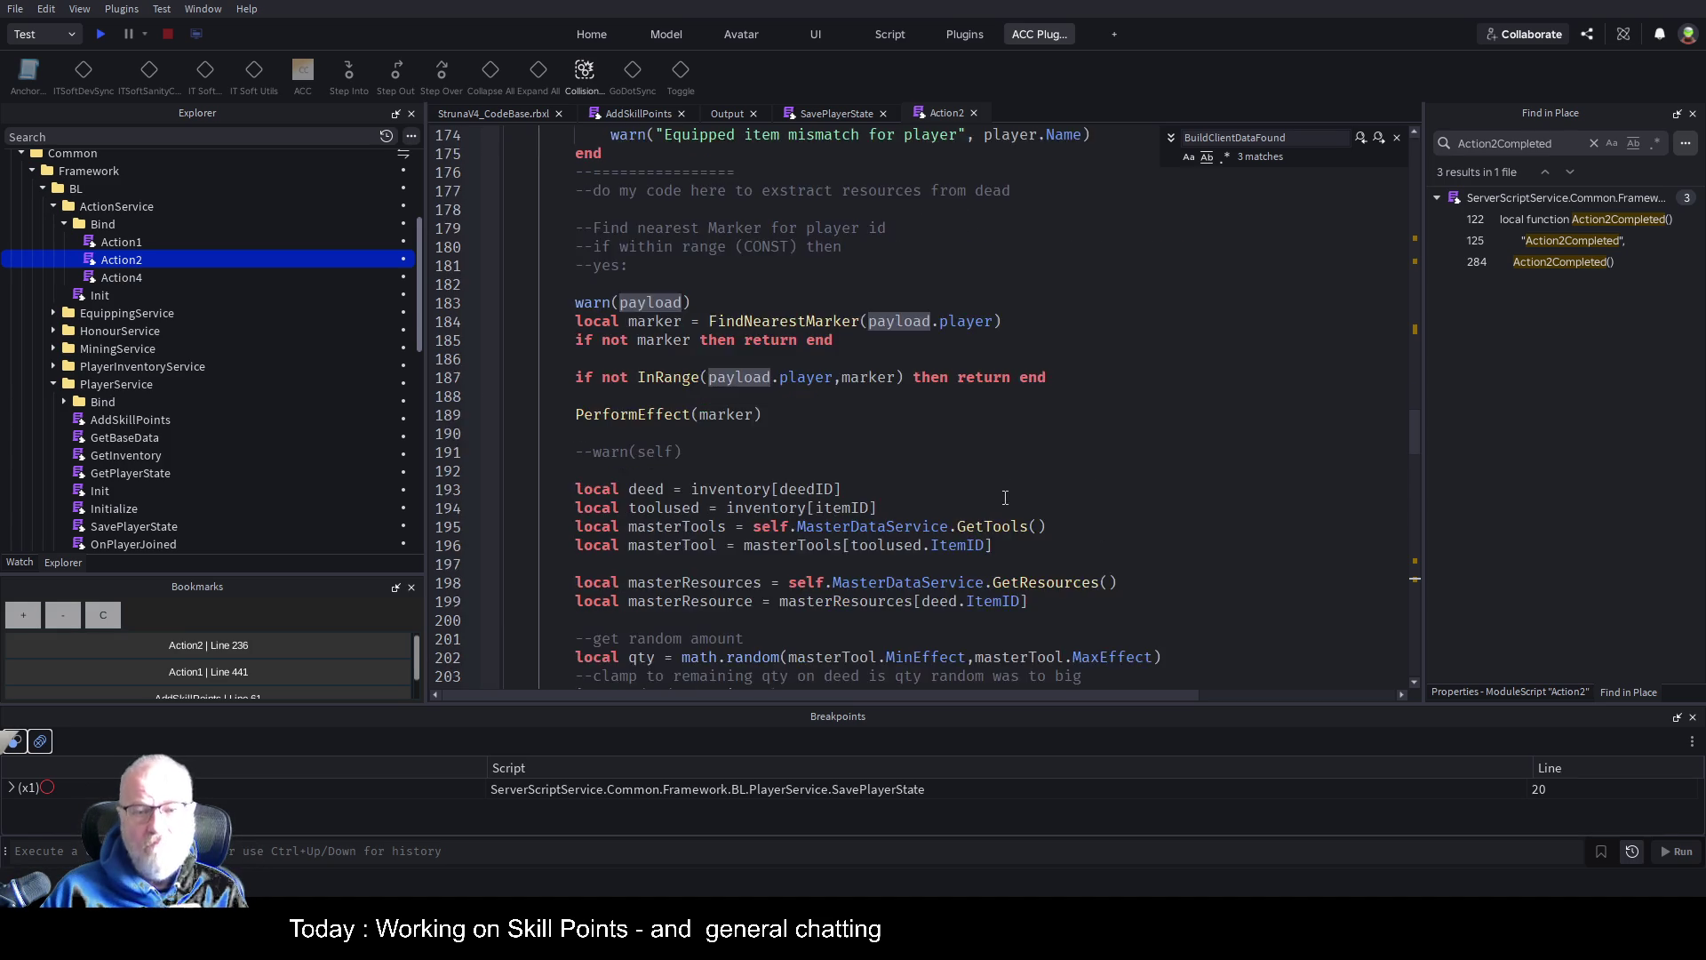
scroll(845, 518, down, 4)
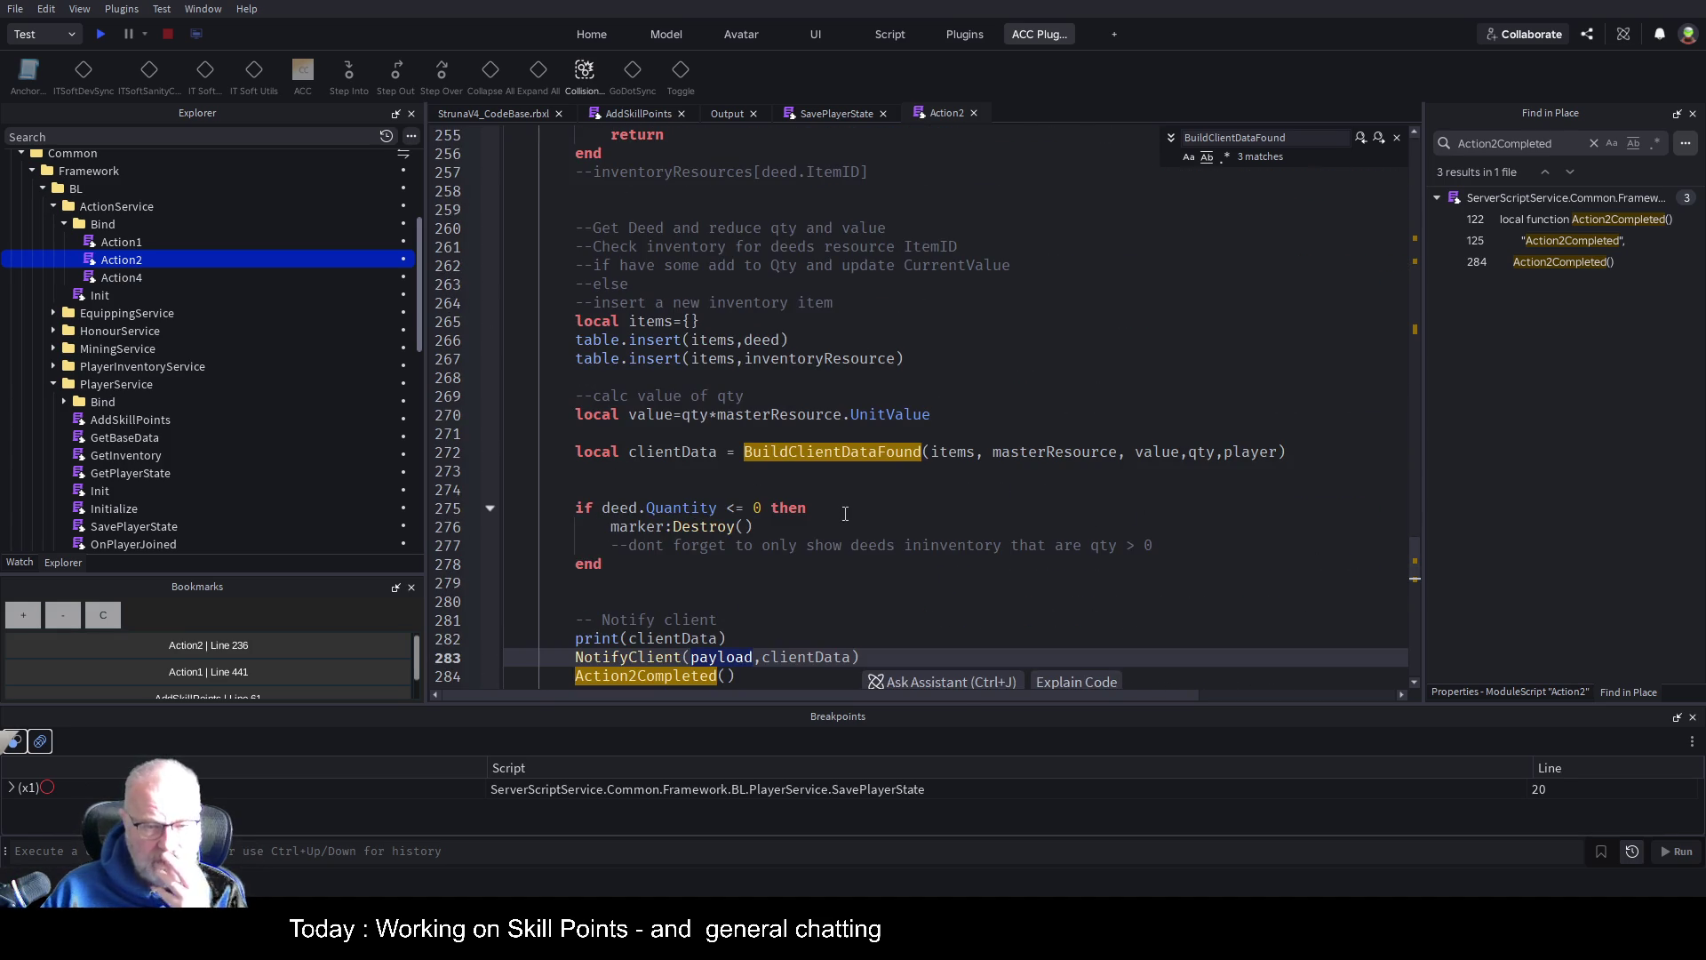
scroll(986, 531, down, 4)
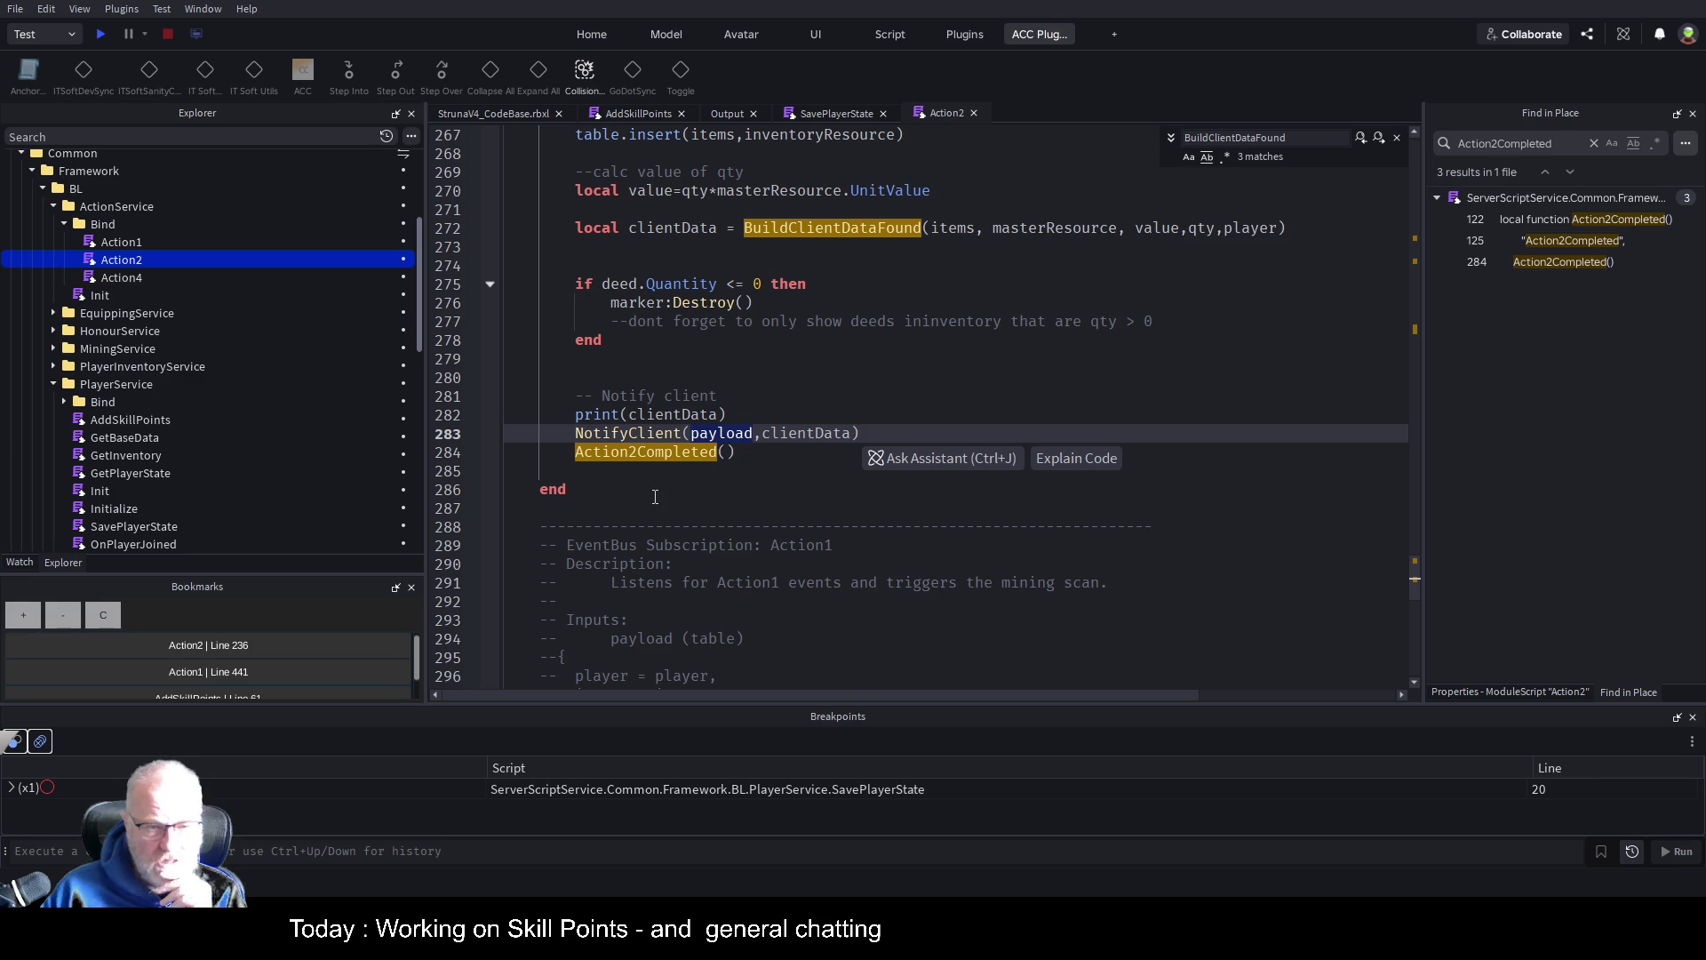
click(662, 434)
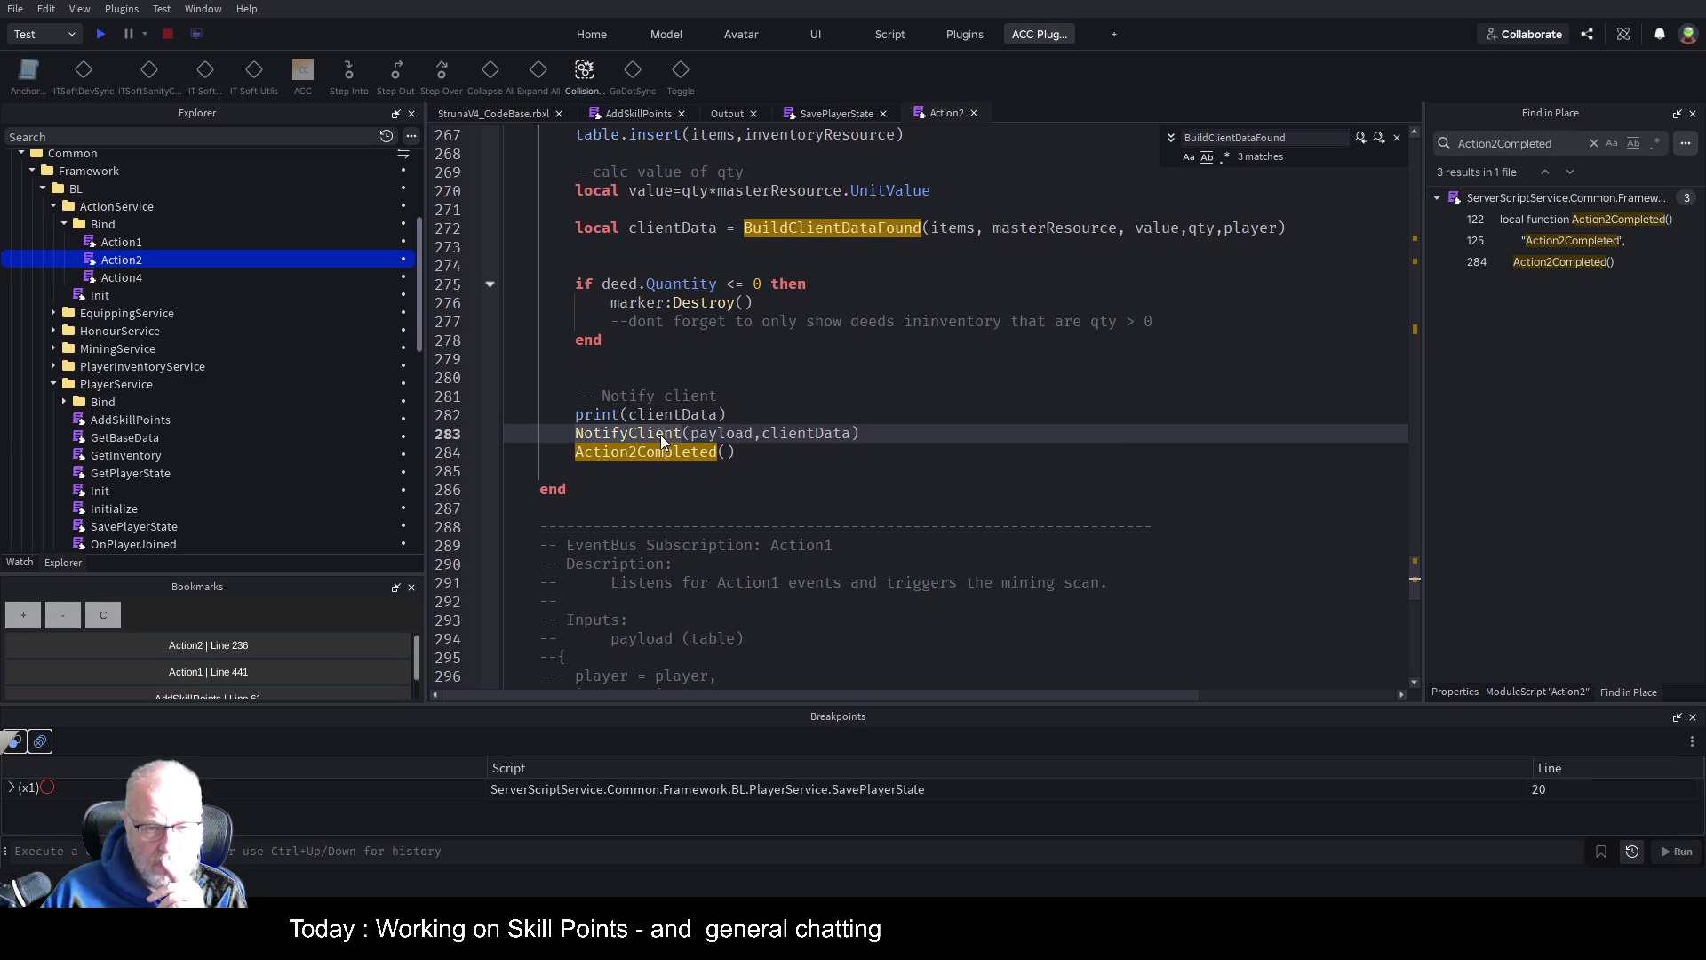
key(F12)
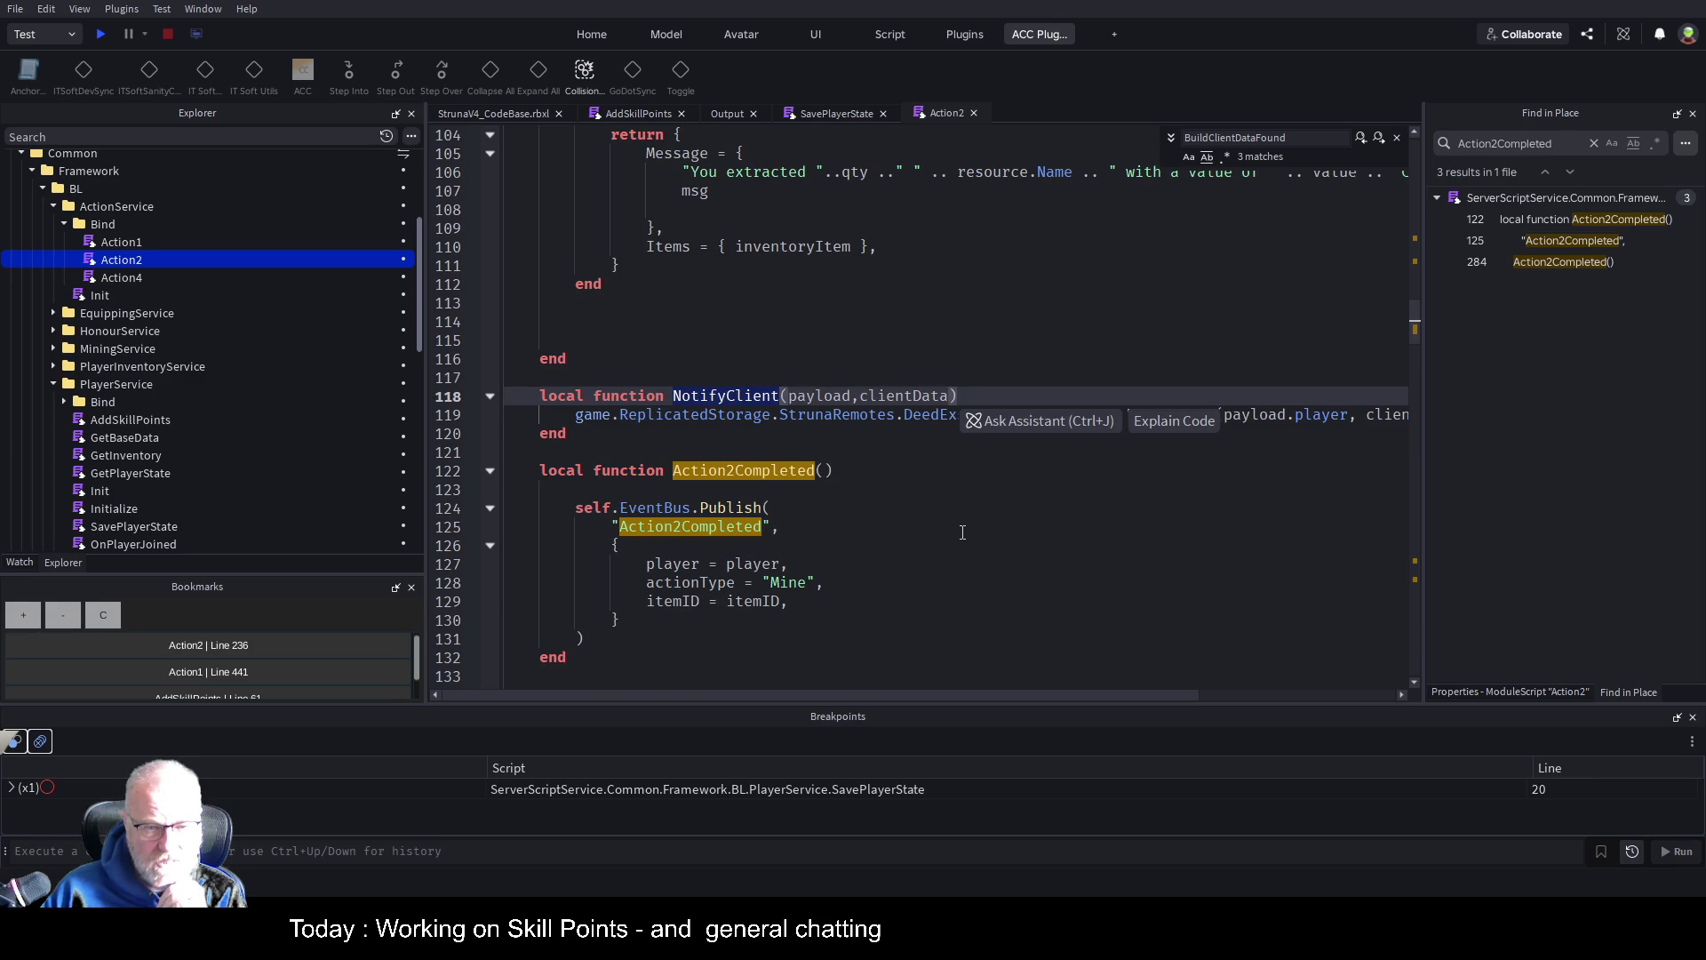
click(962, 532)
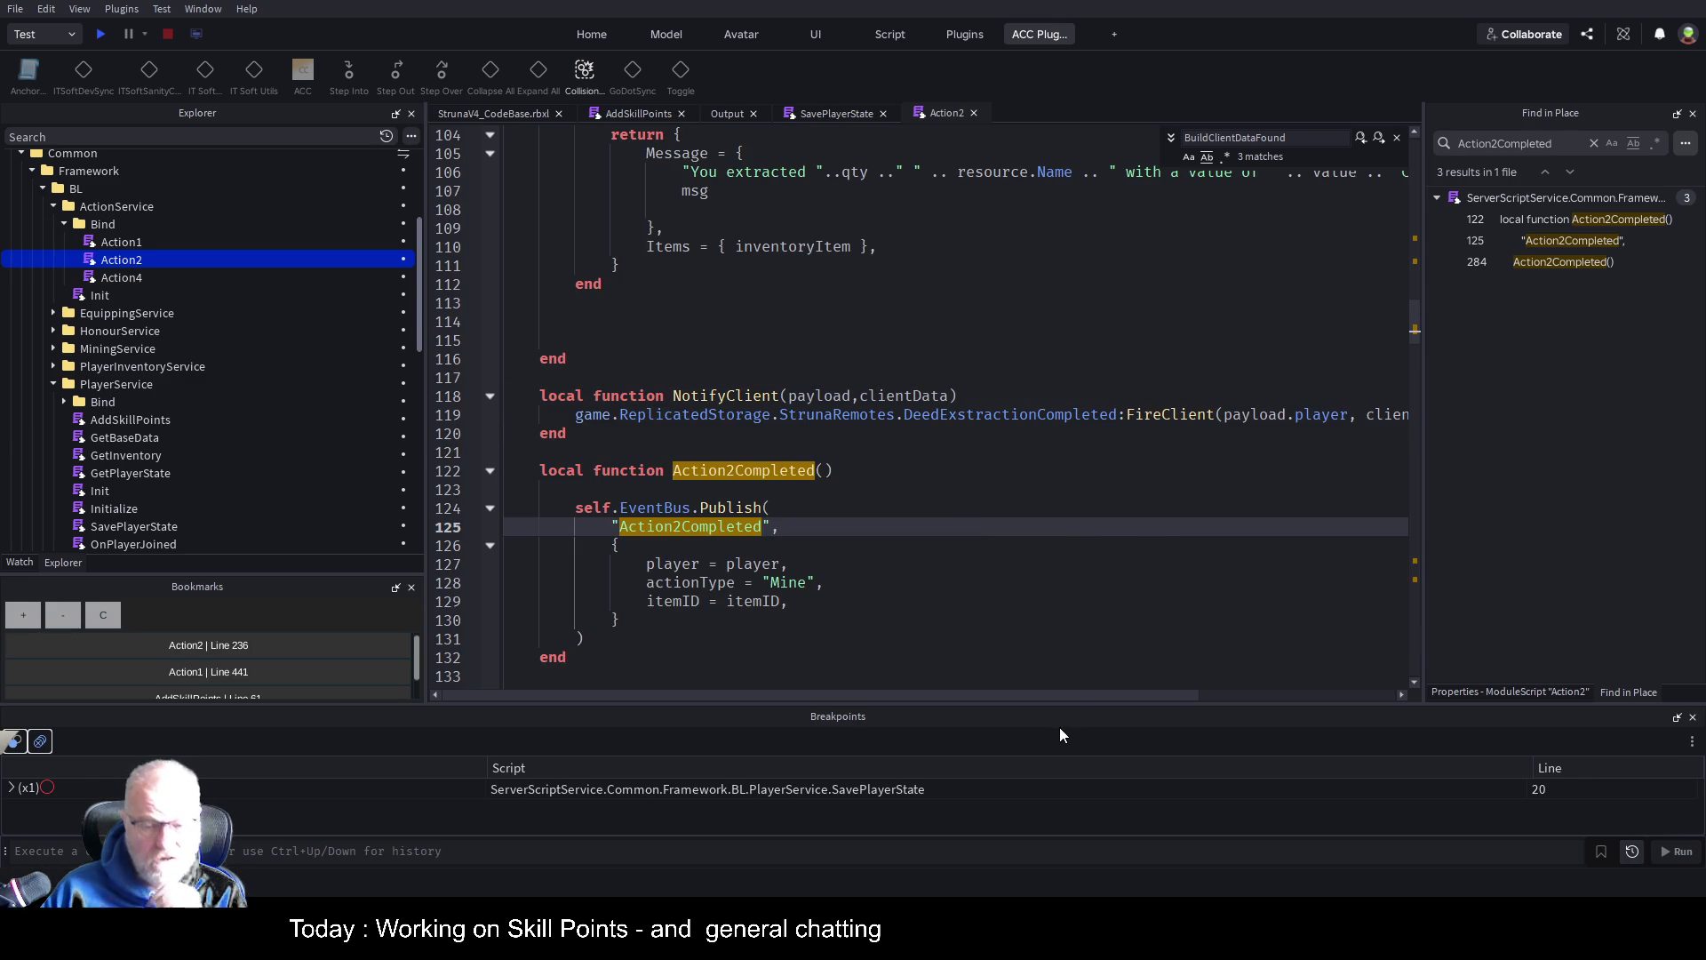
mouse_move(1086, 690)
mouse_down()
mouse_move(1252, 703)
mouse_move(1096, 679)
mouse_move(1117, 681)
mouse_up()
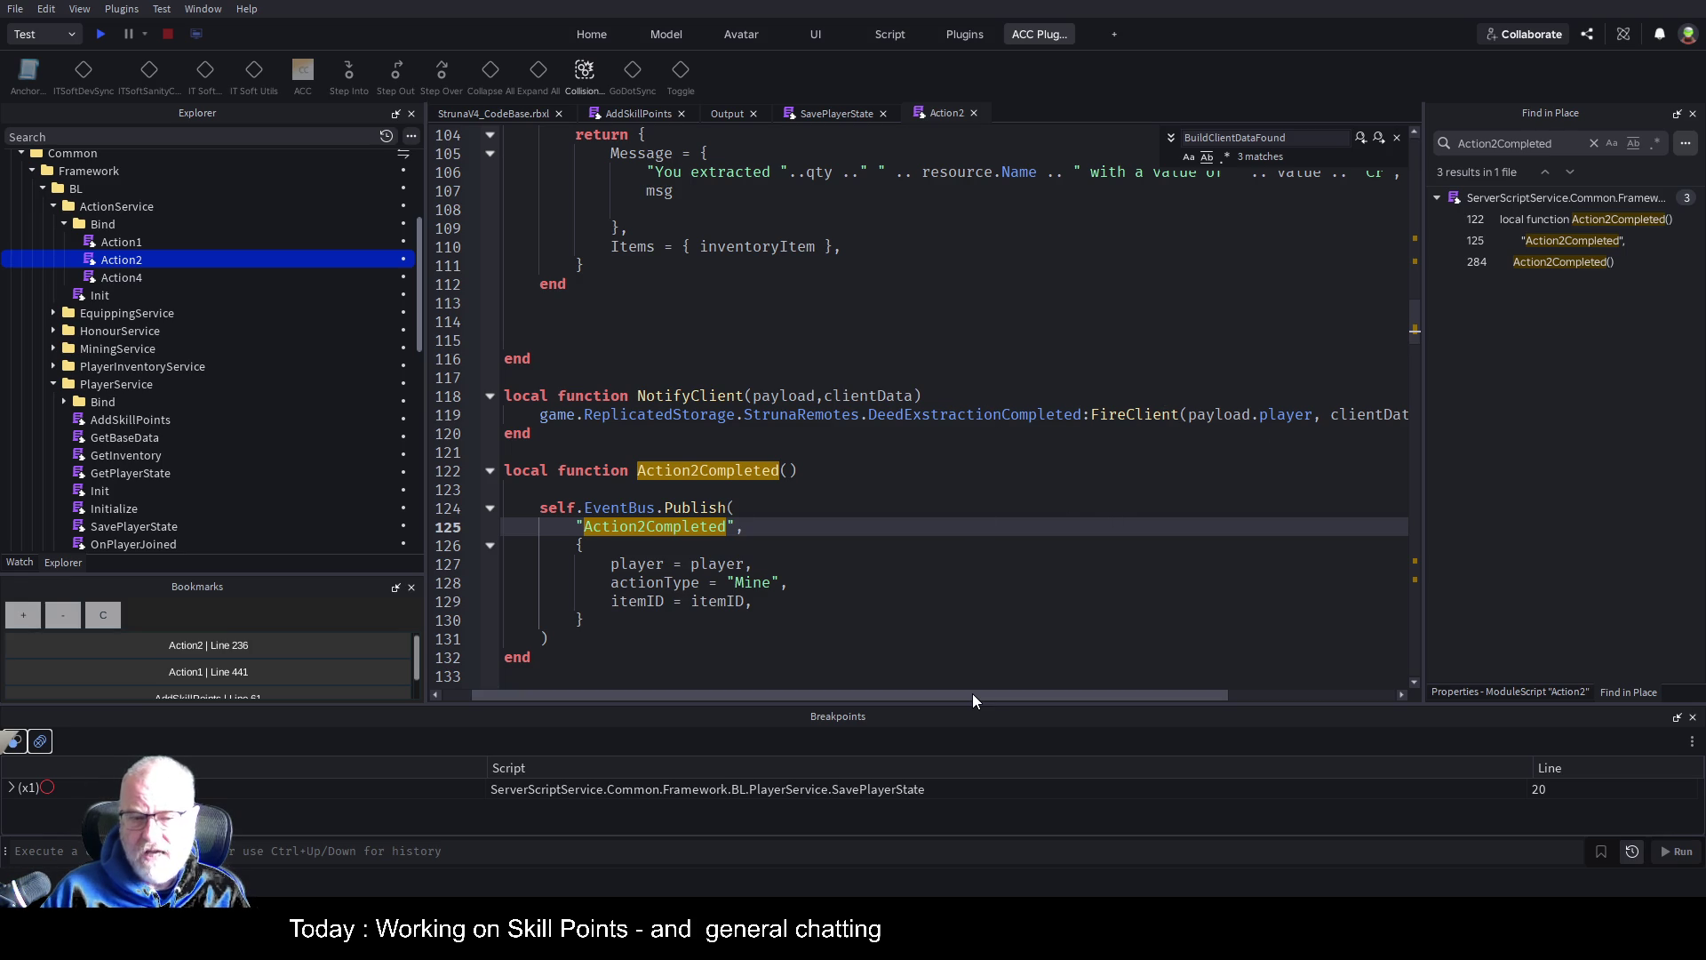
mouse_move(972, 693)
mouse_down()
mouse_move(1072, 696)
mouse_move(852, 700)
mouse_move(973, 702)
mouse_up()
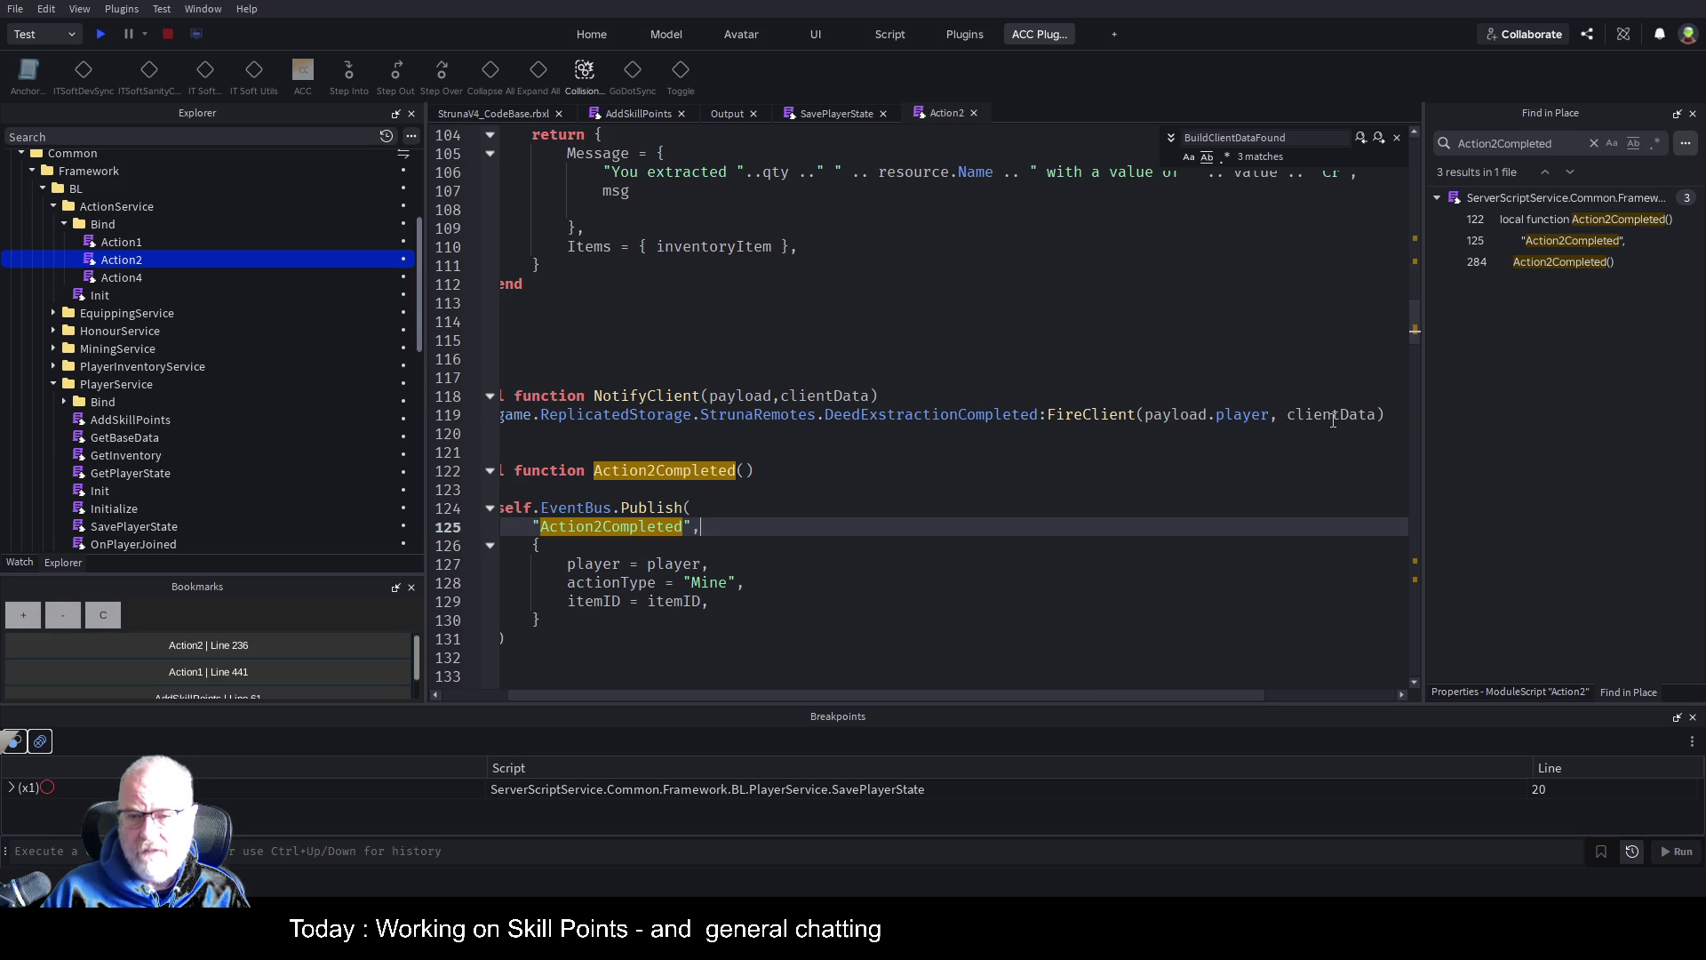
click(1333, 416)
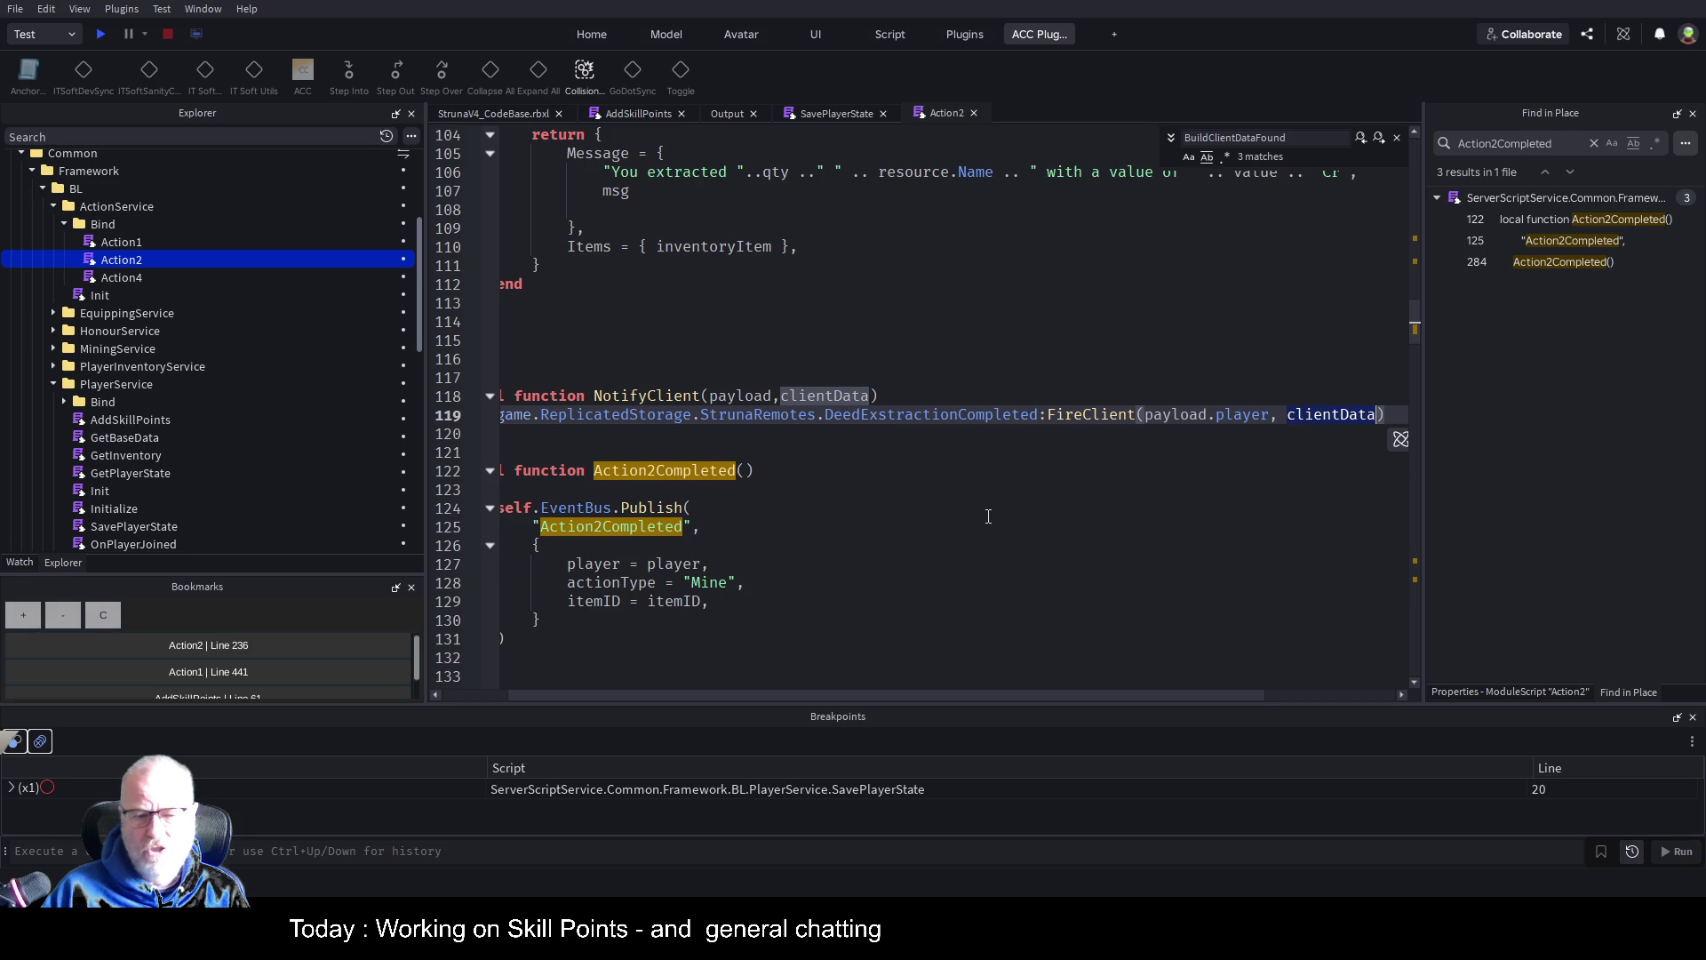
drag(597, 694, 421, 695)
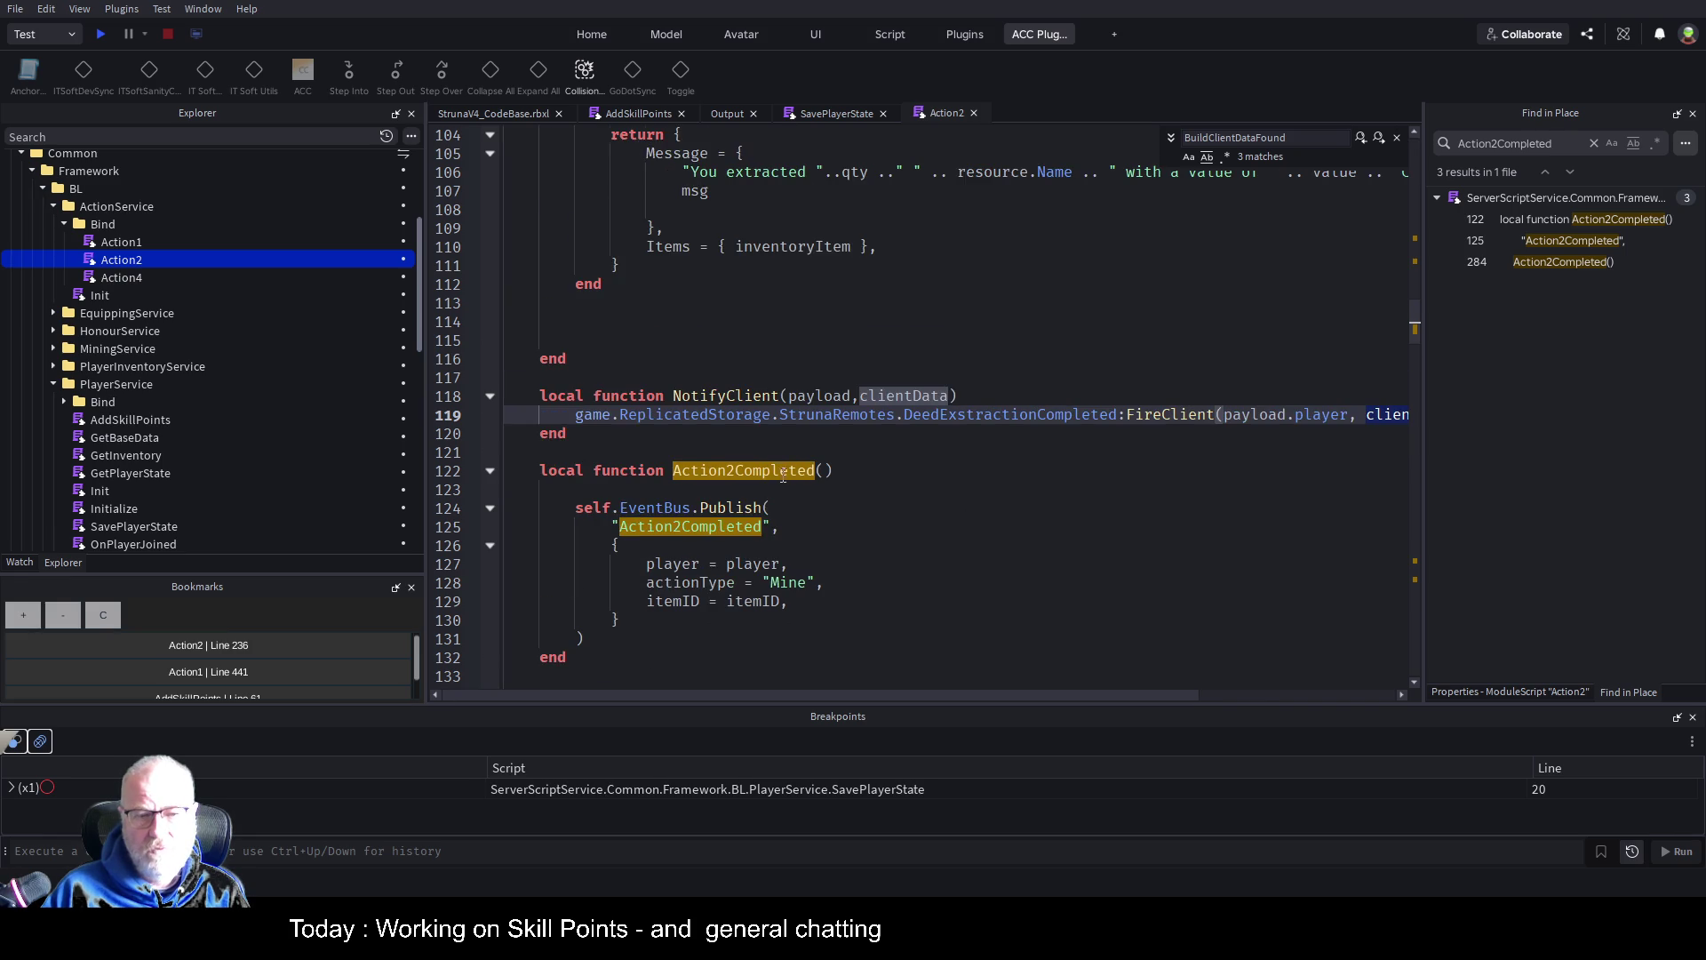
scroll(800, 540, down, 10)
scroll(813, 592, down, 20)
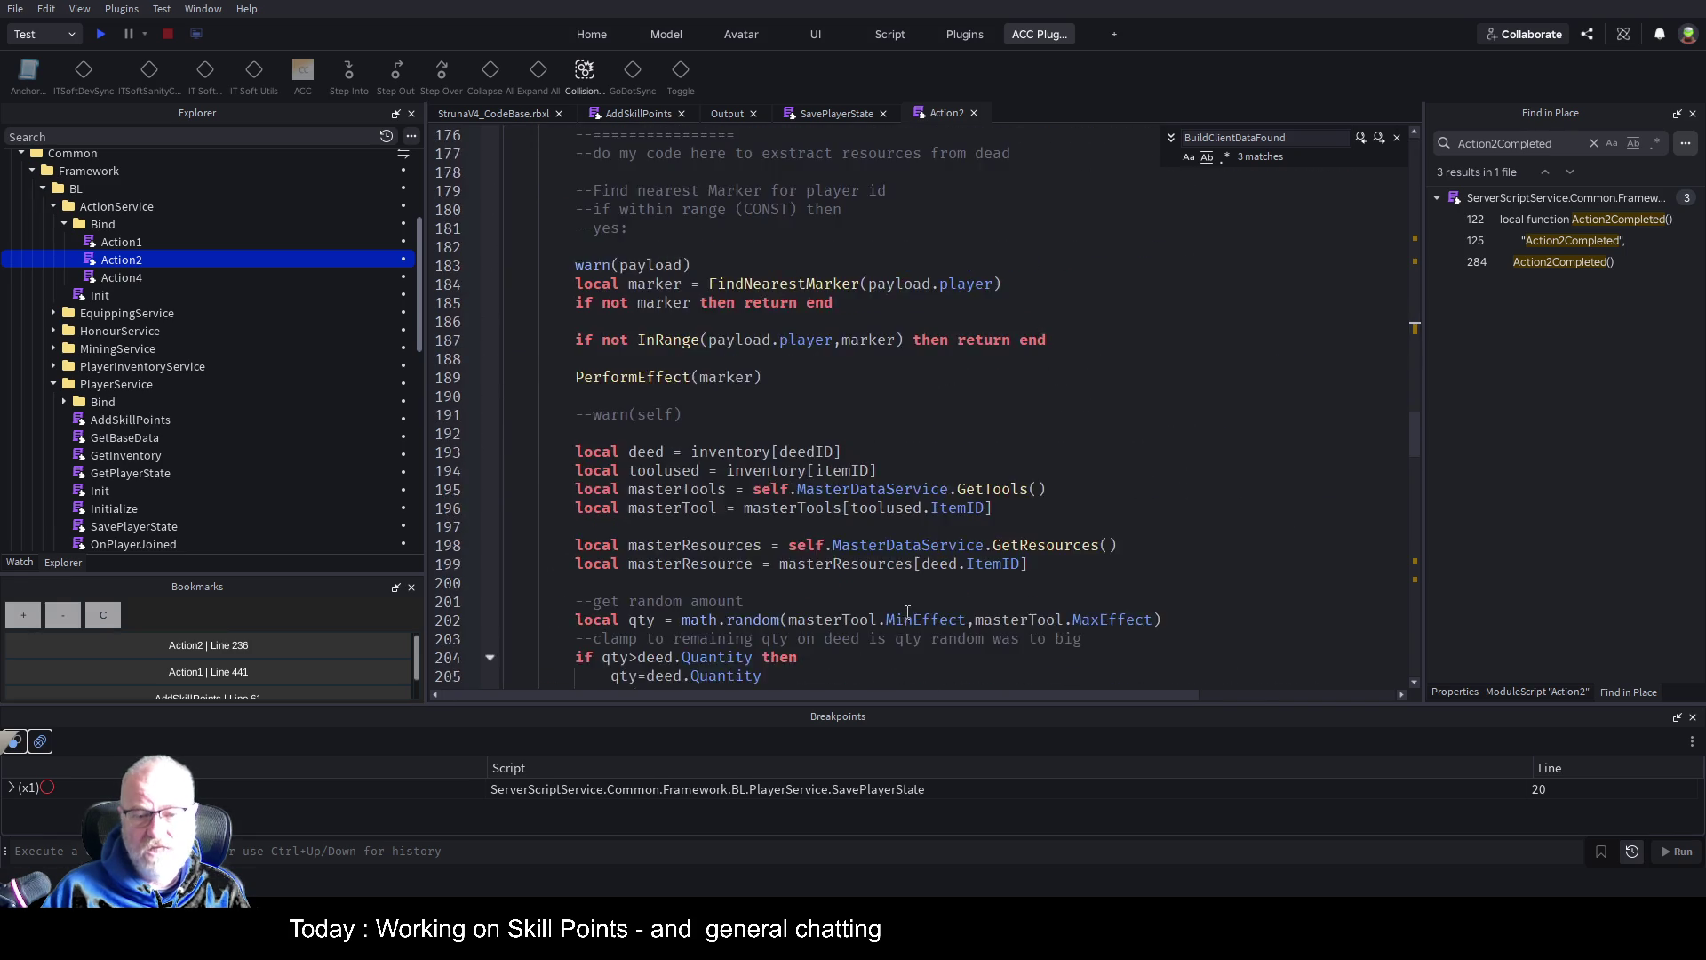
scroll(959, 560, down, 12)
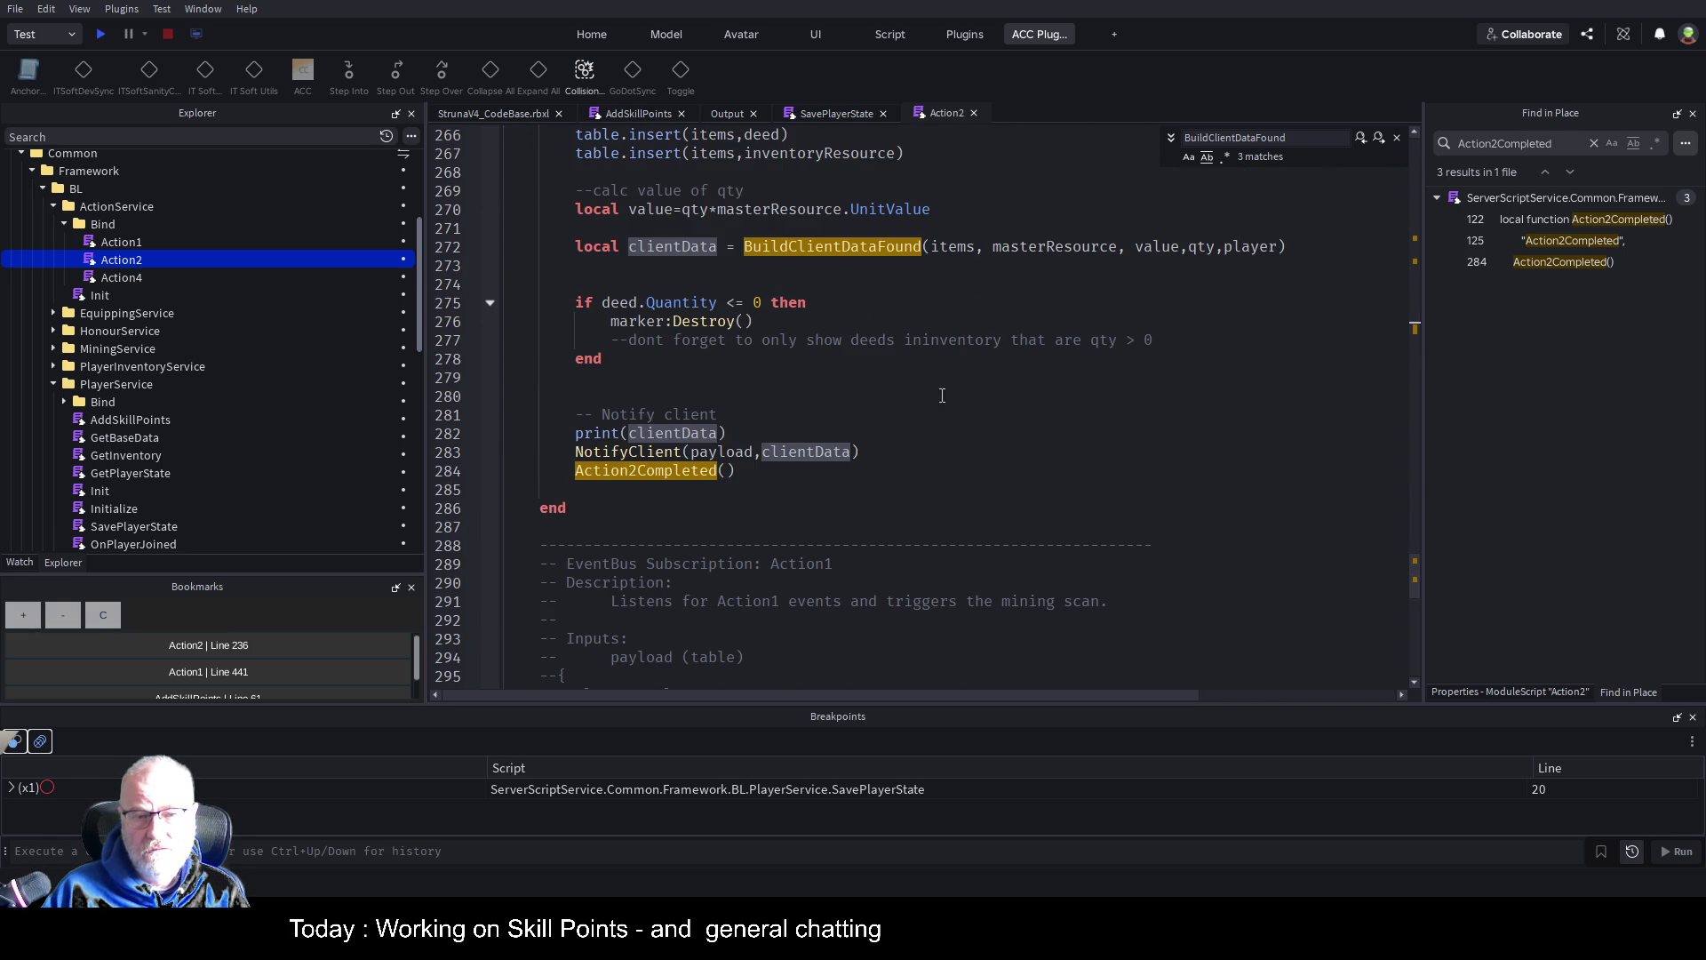
click(930, 273)
scroll(937, 293, up, 2)
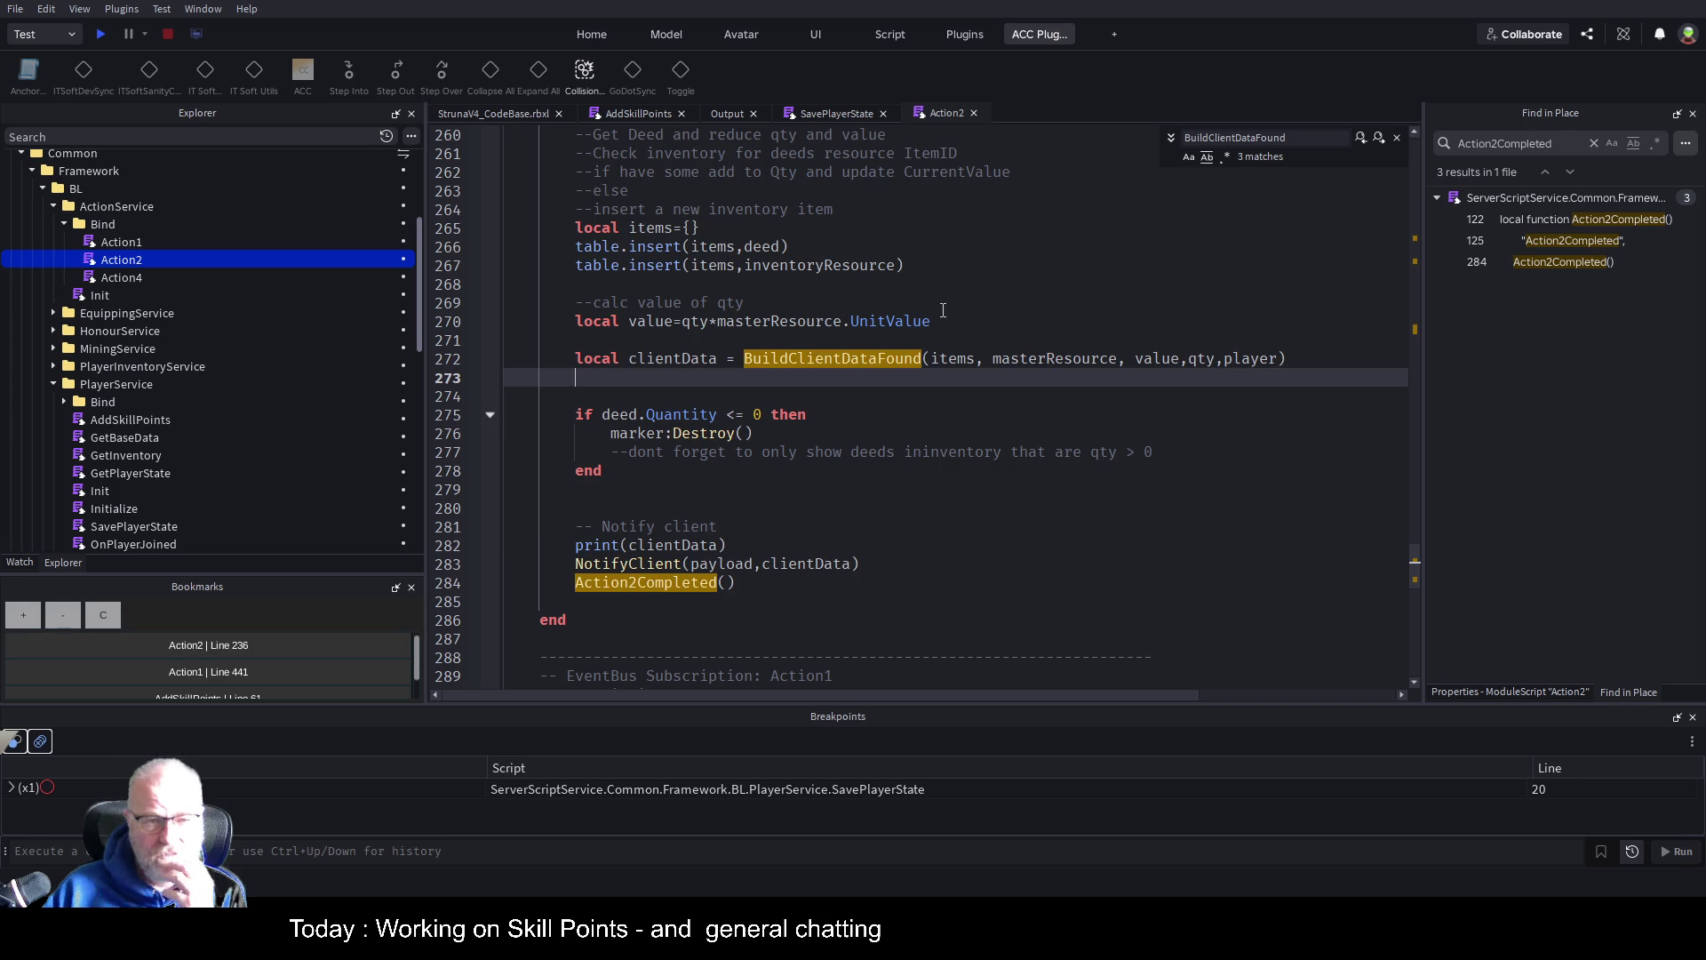
scroll(943, 309, up, 3)
scroll(943, 310, up, 4)
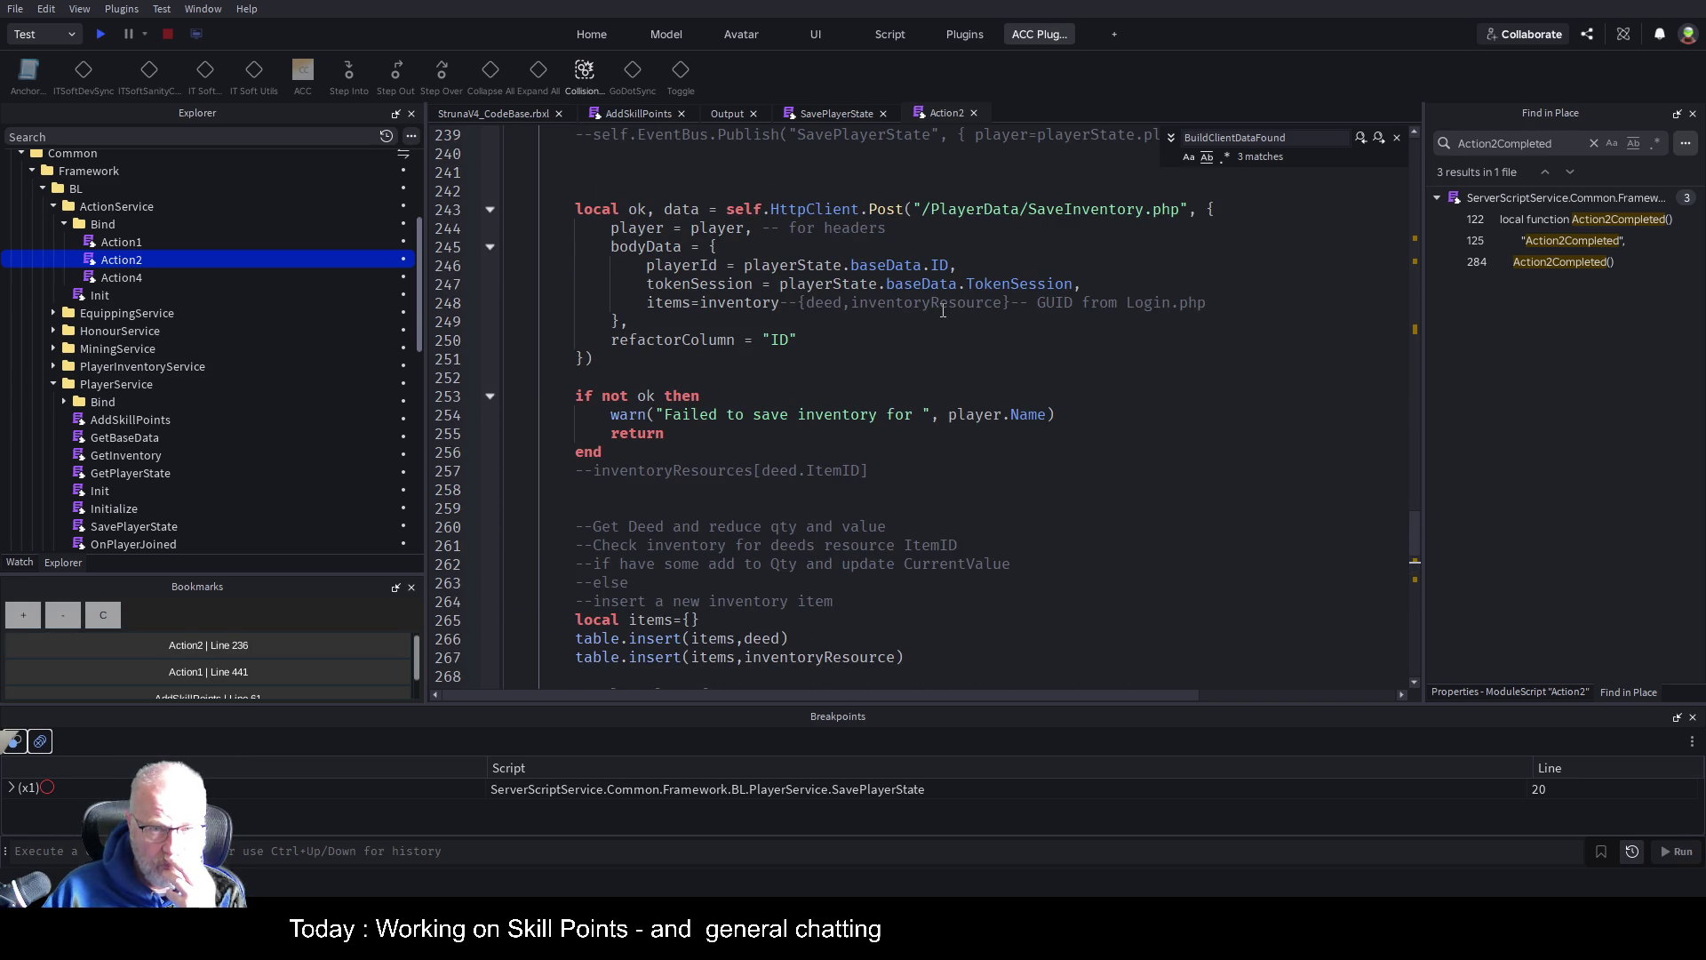
double_click(889, 265)
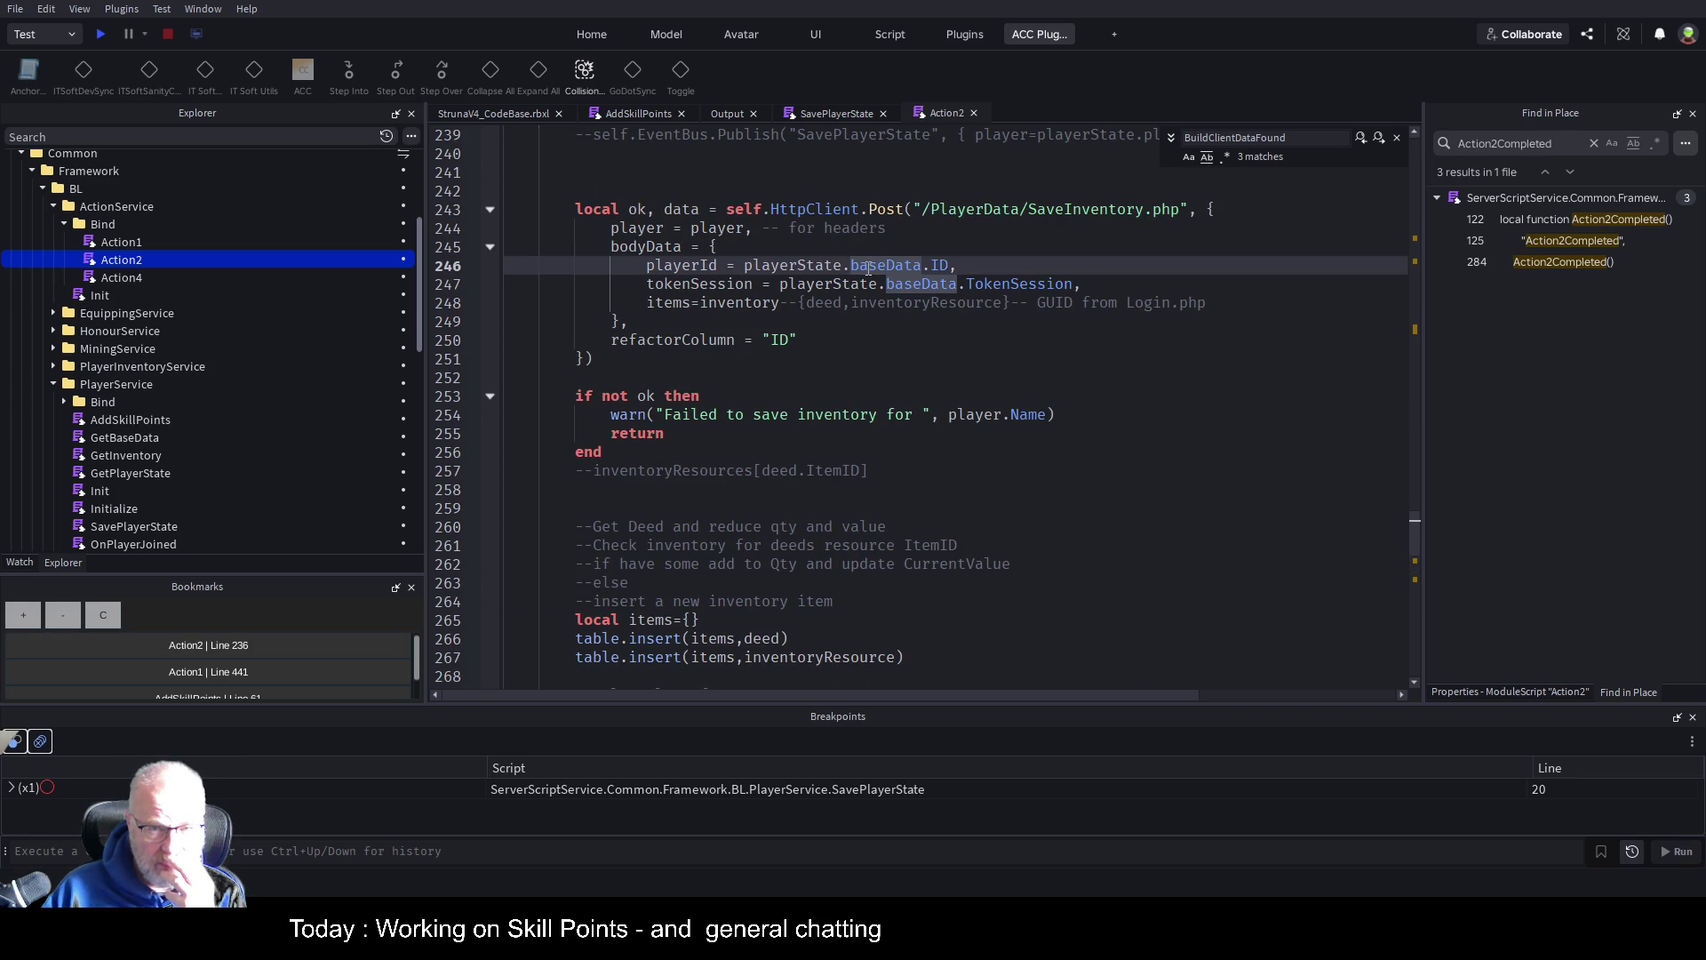
click(1252, 445)
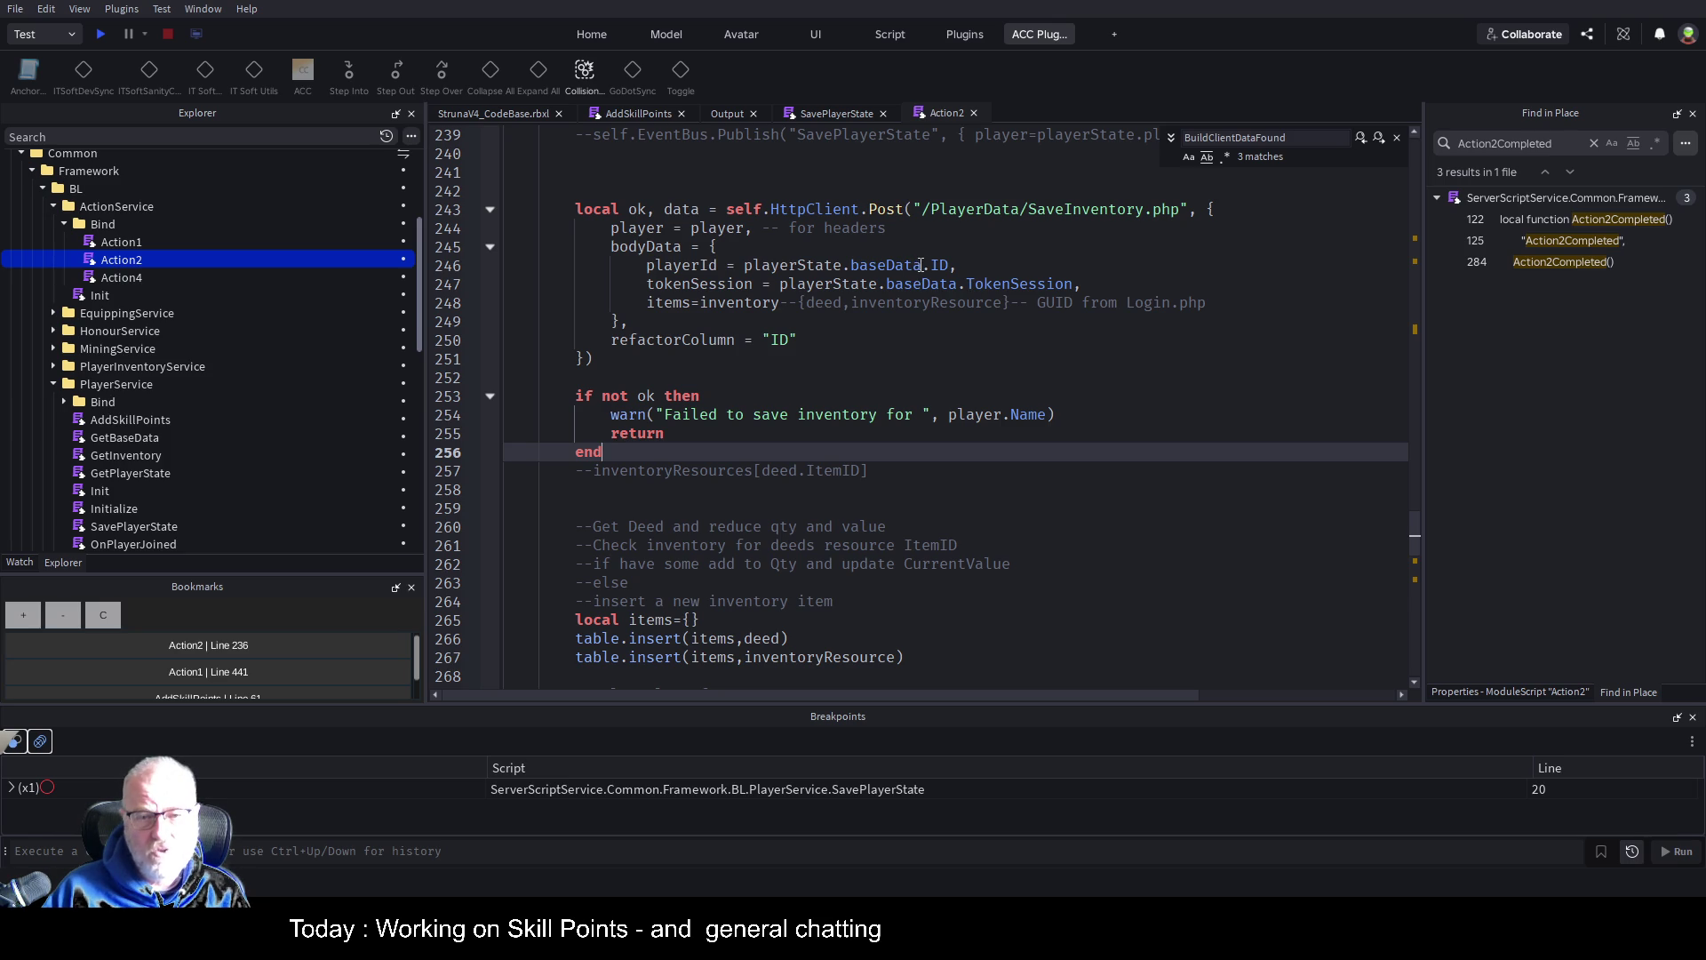
drag(925, 265, 745, 267)
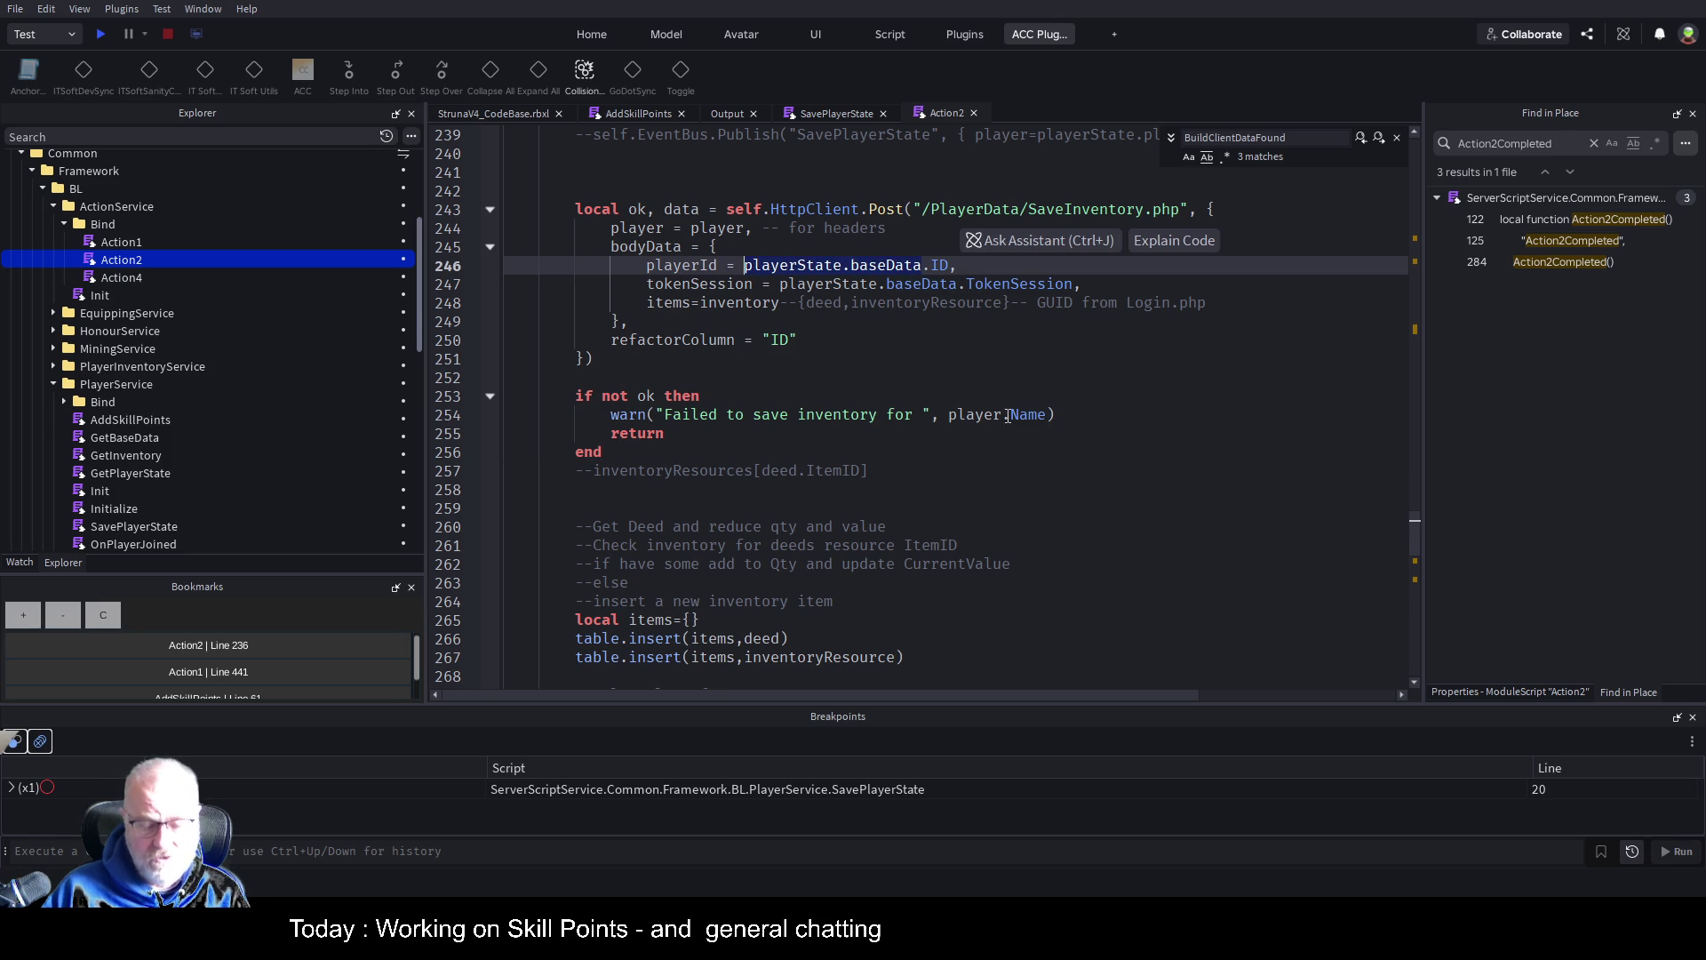
scroll(917, 380, down, 8)
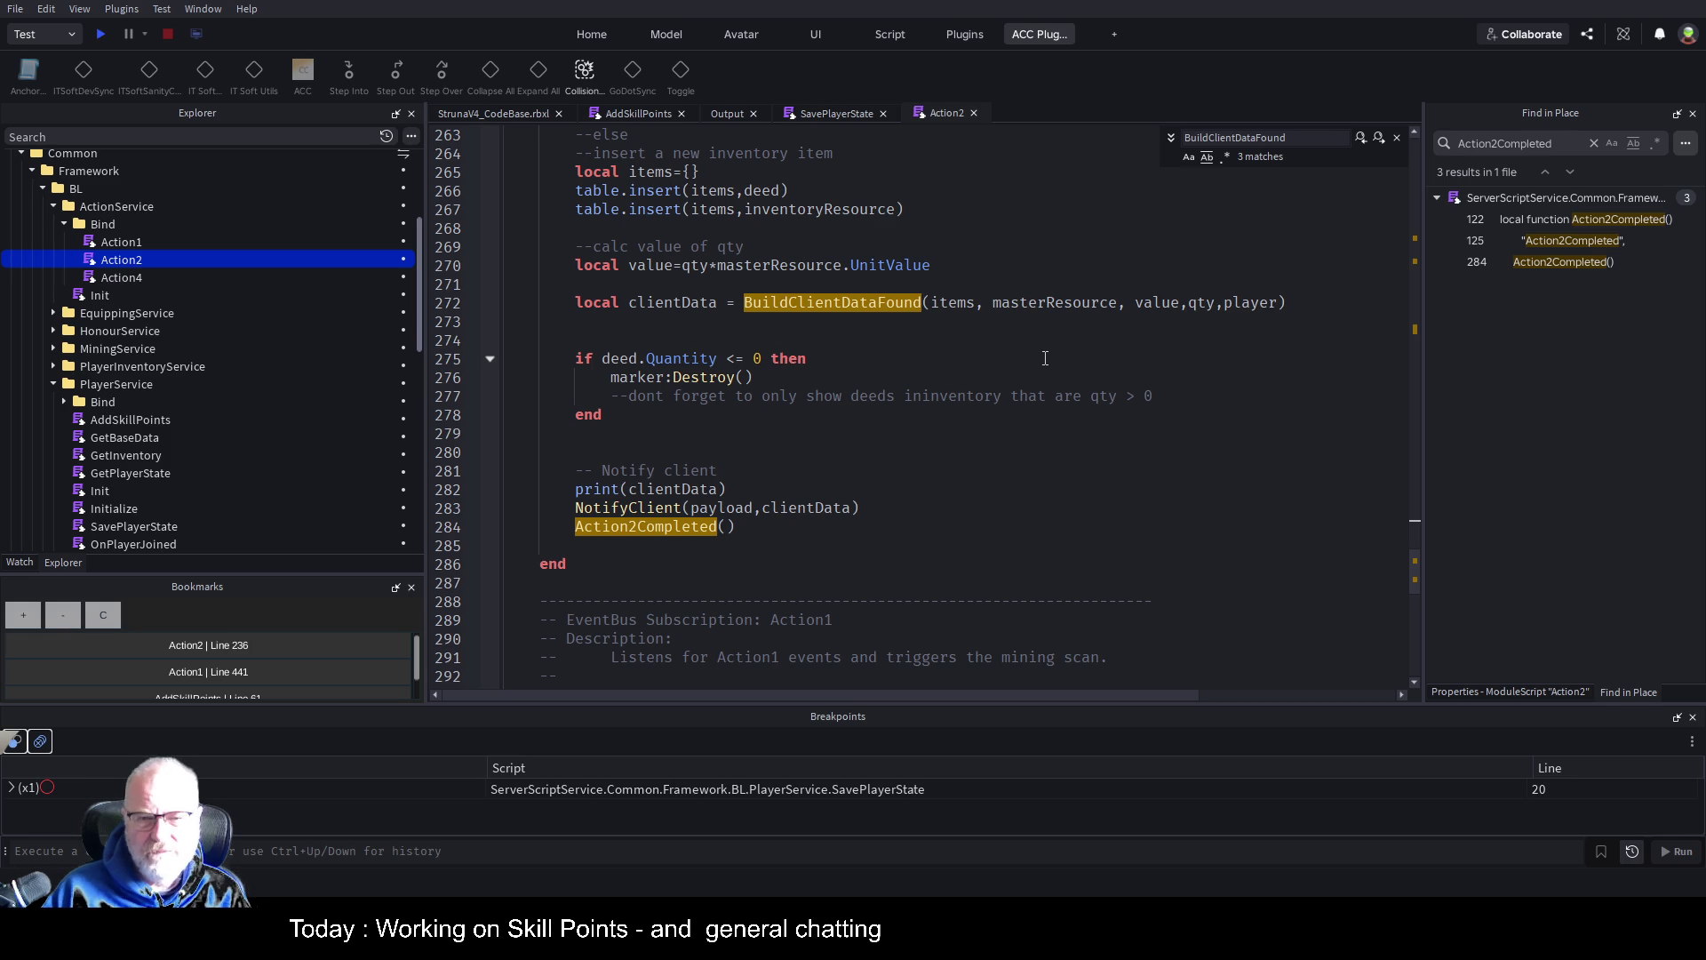
click(1283, 308)
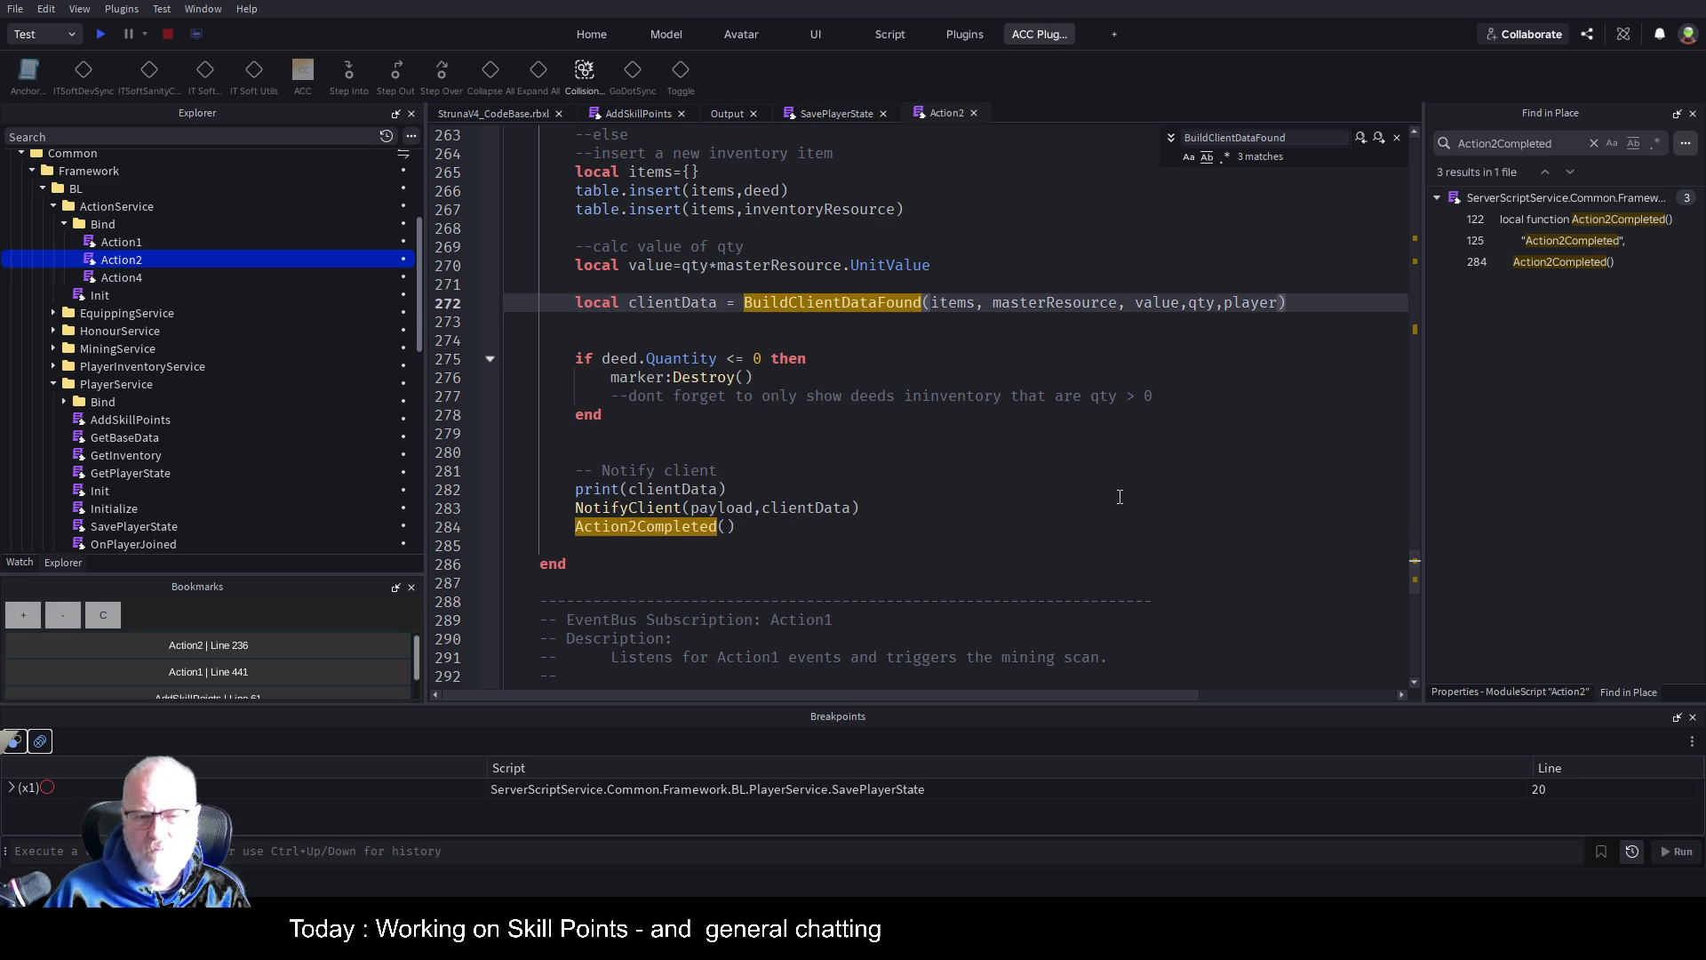
Append ',playerState.baseData' to the BuildClientDataFound call on line 272
click(1132, 360)
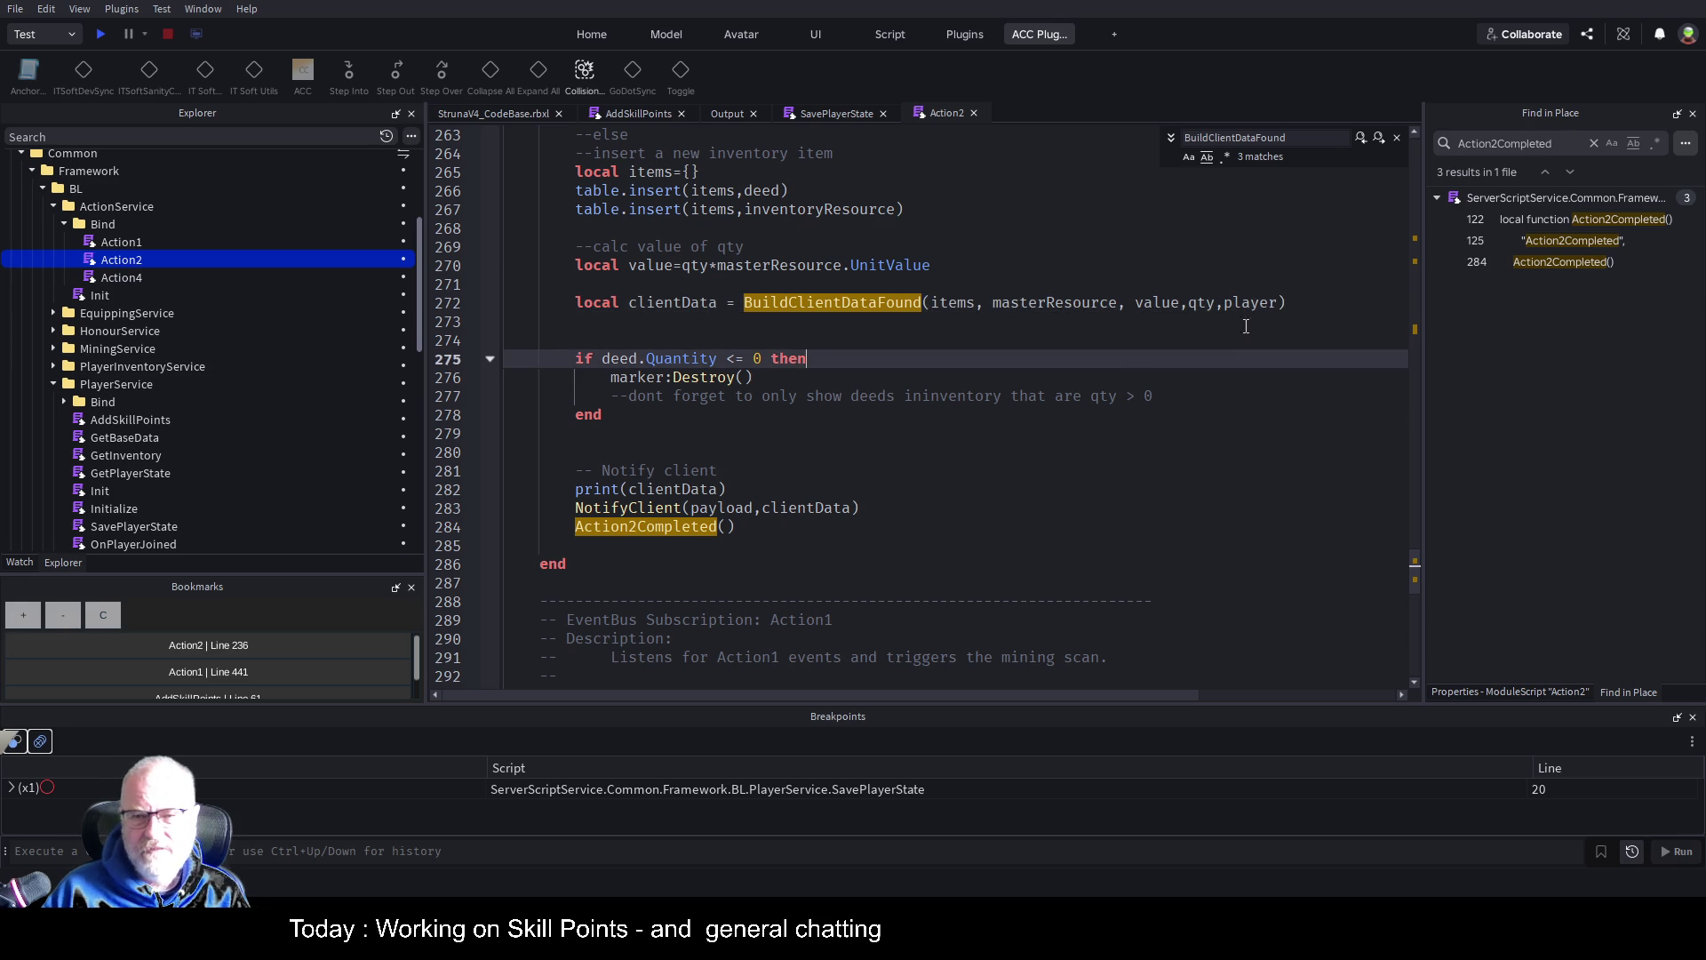
click(1277, 305)
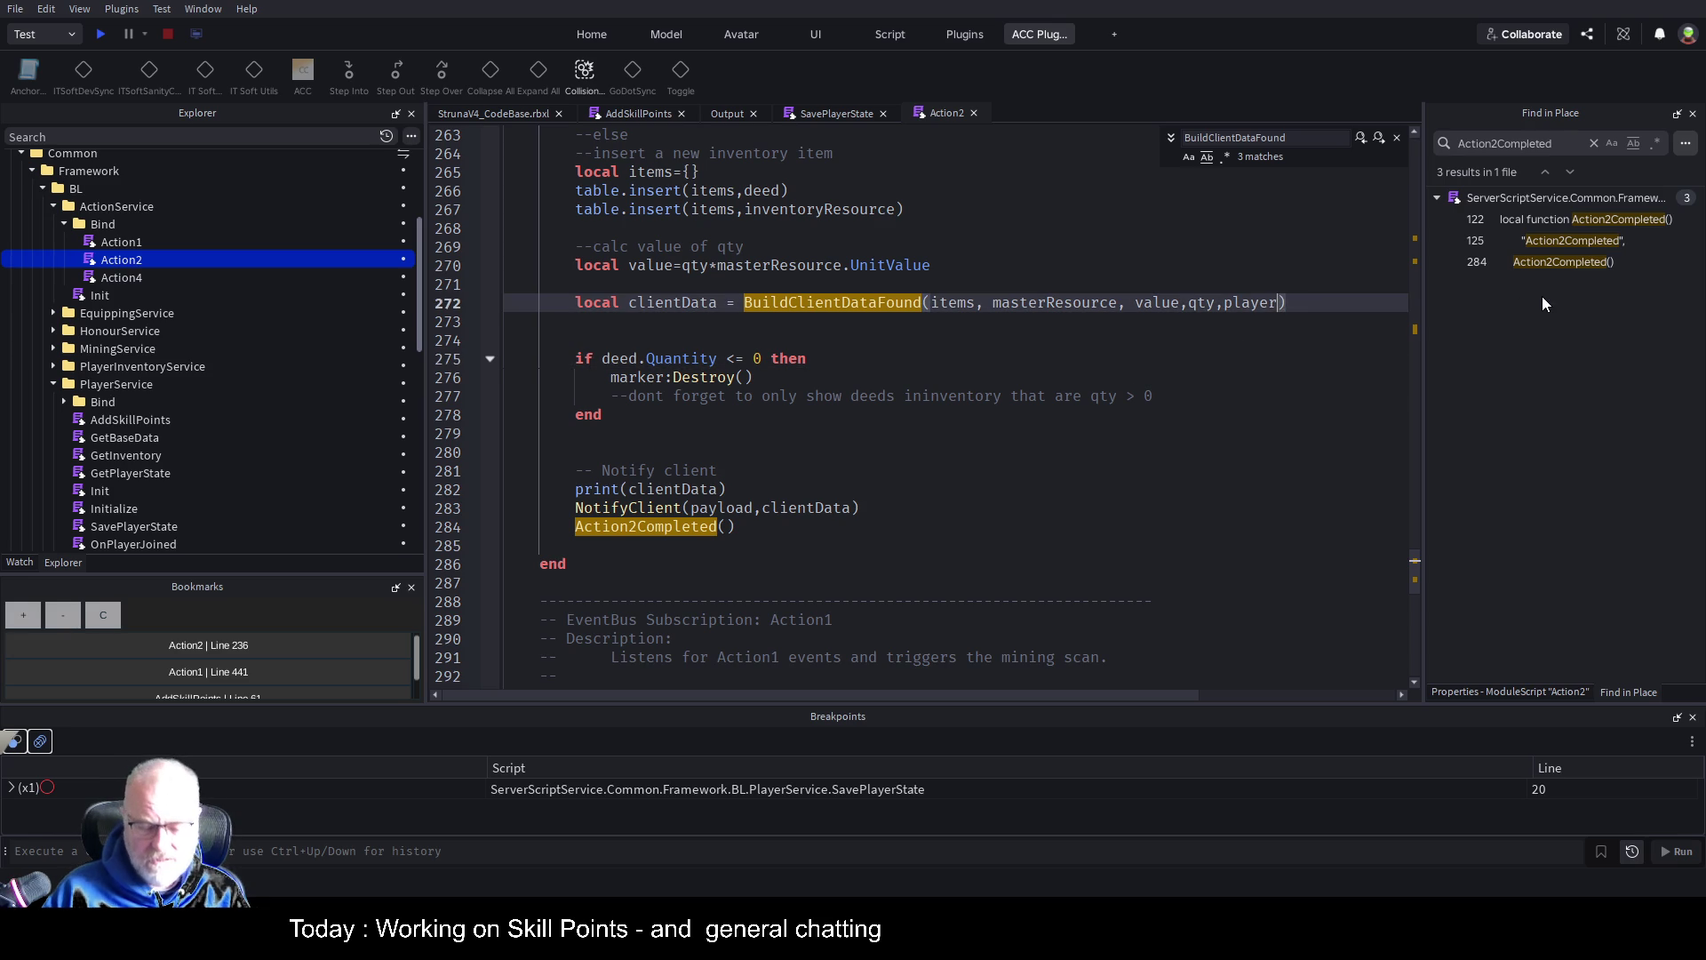
text(,)
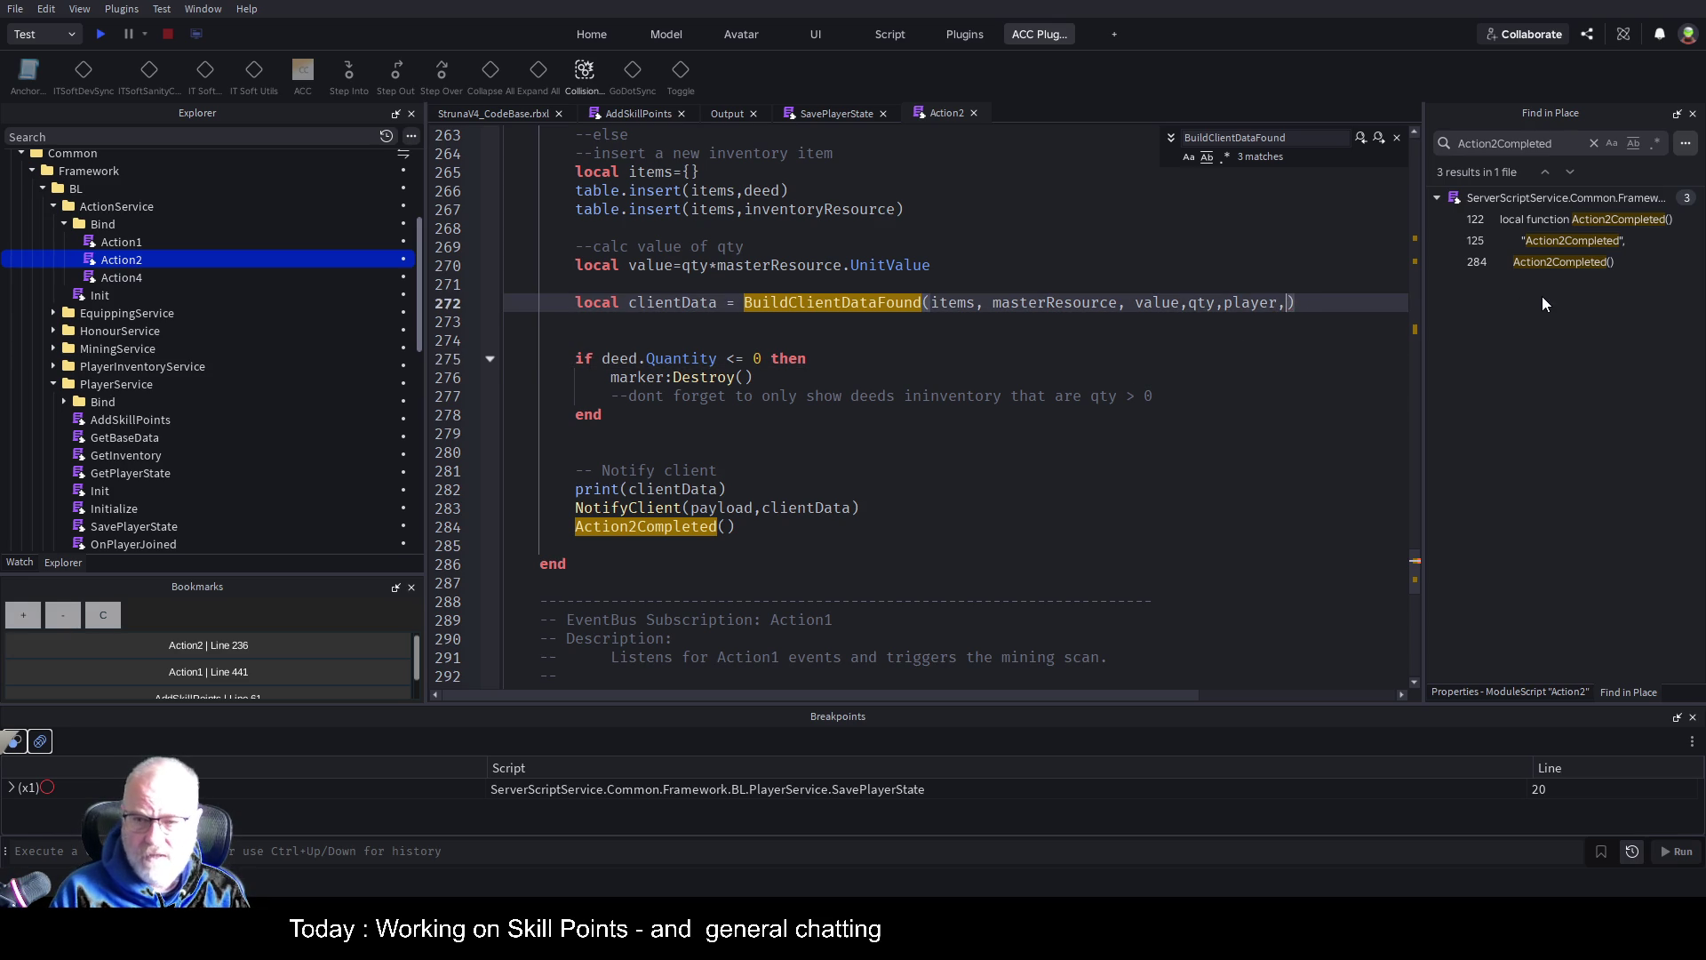
text(playerSt)
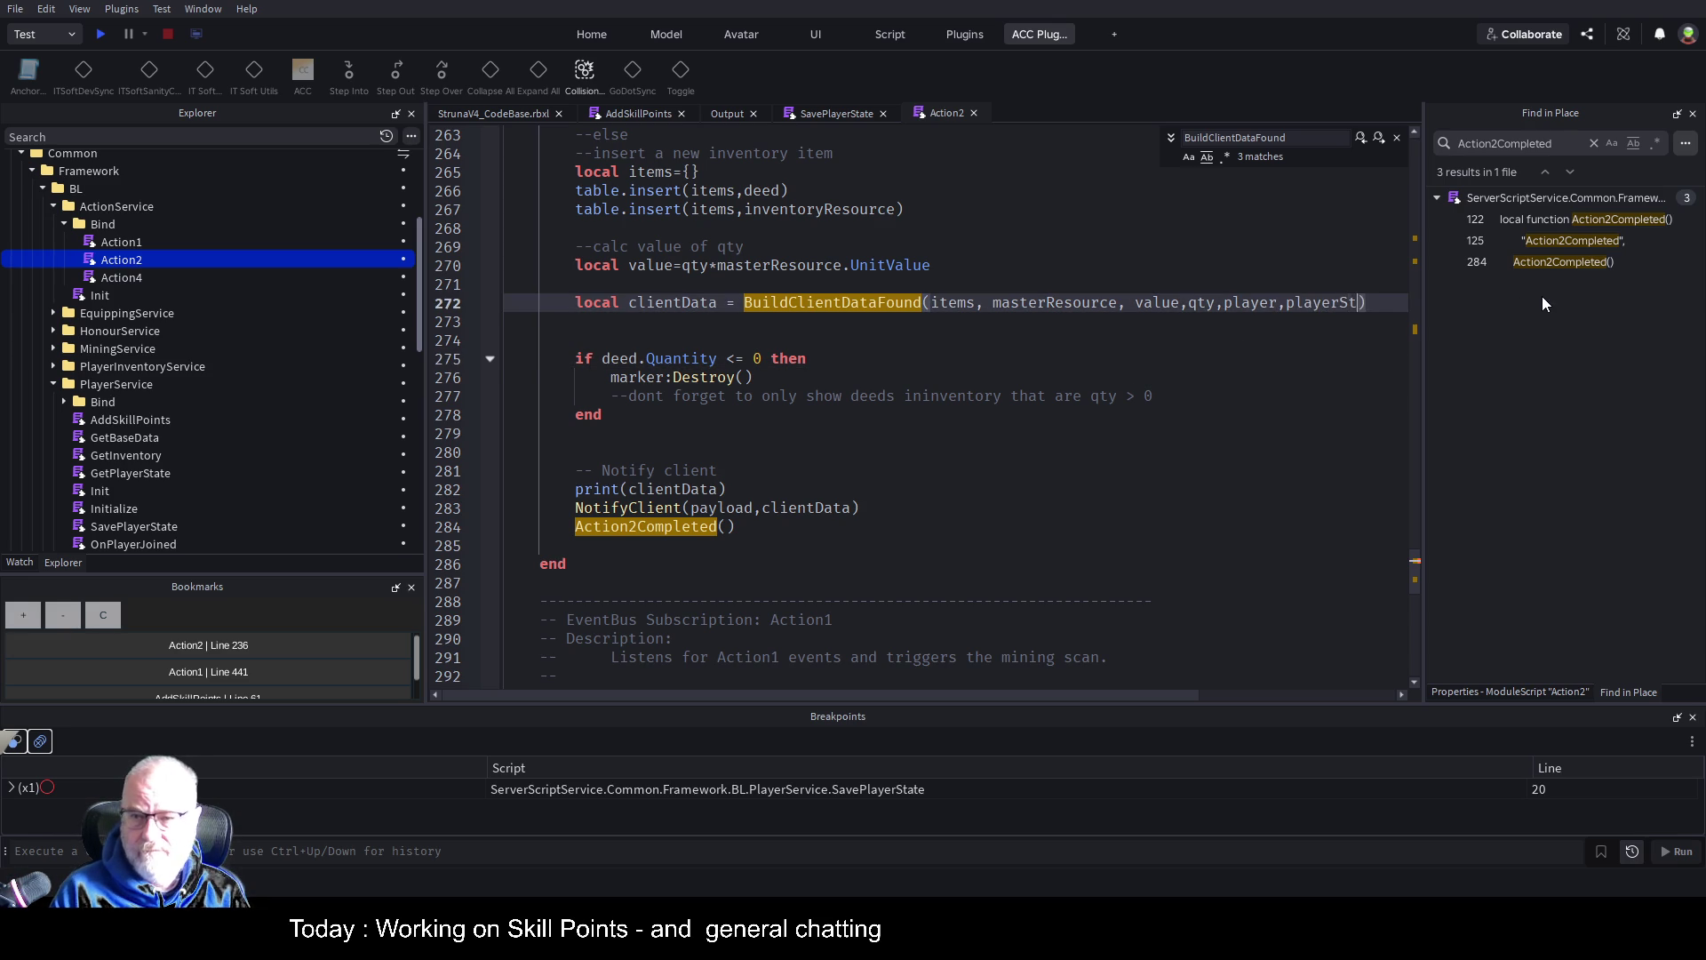
text(ate)
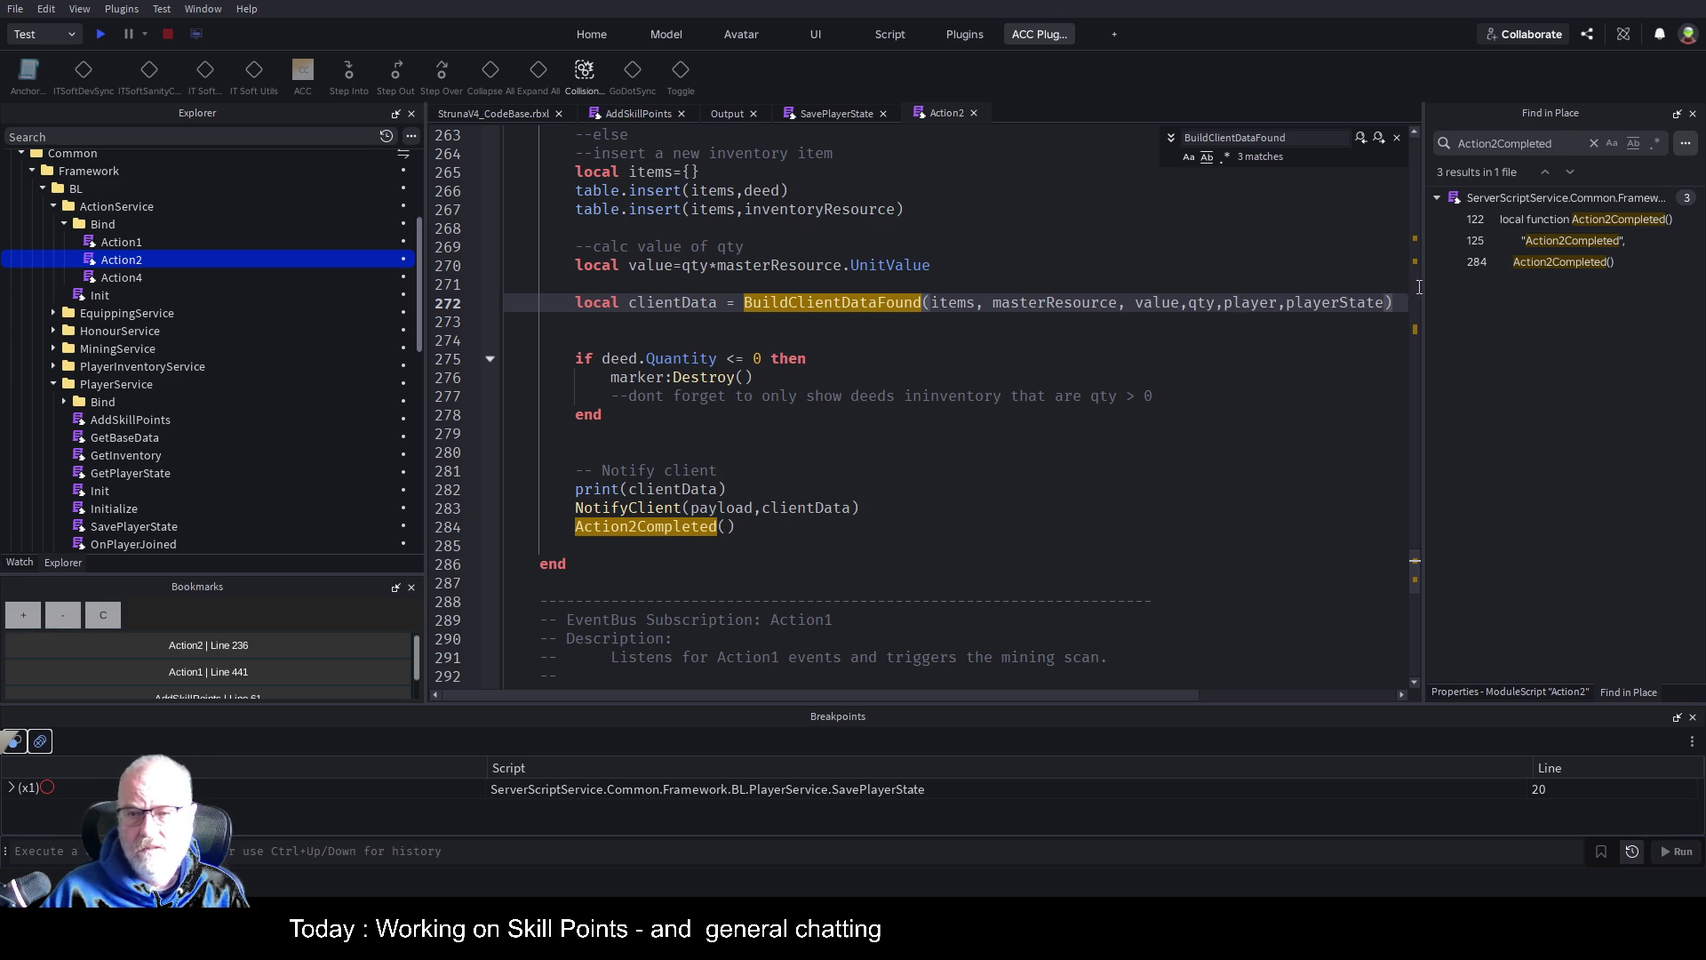
click(1297, 317)
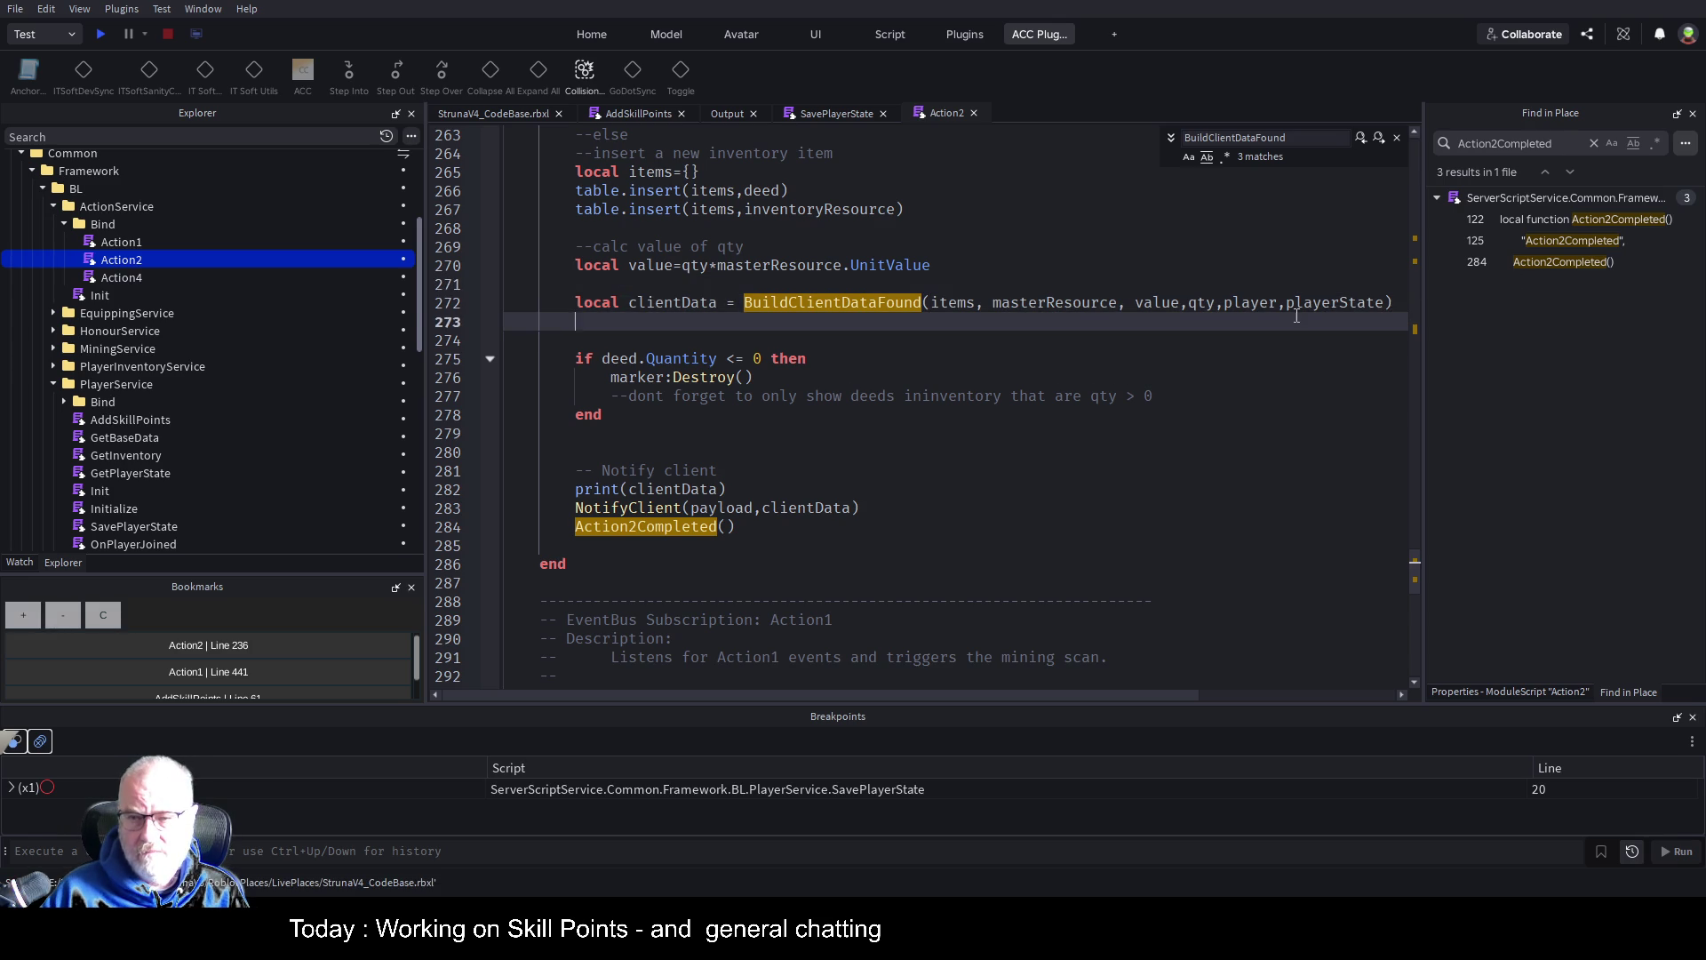
double_click(1324, 303)
text(.baseData)
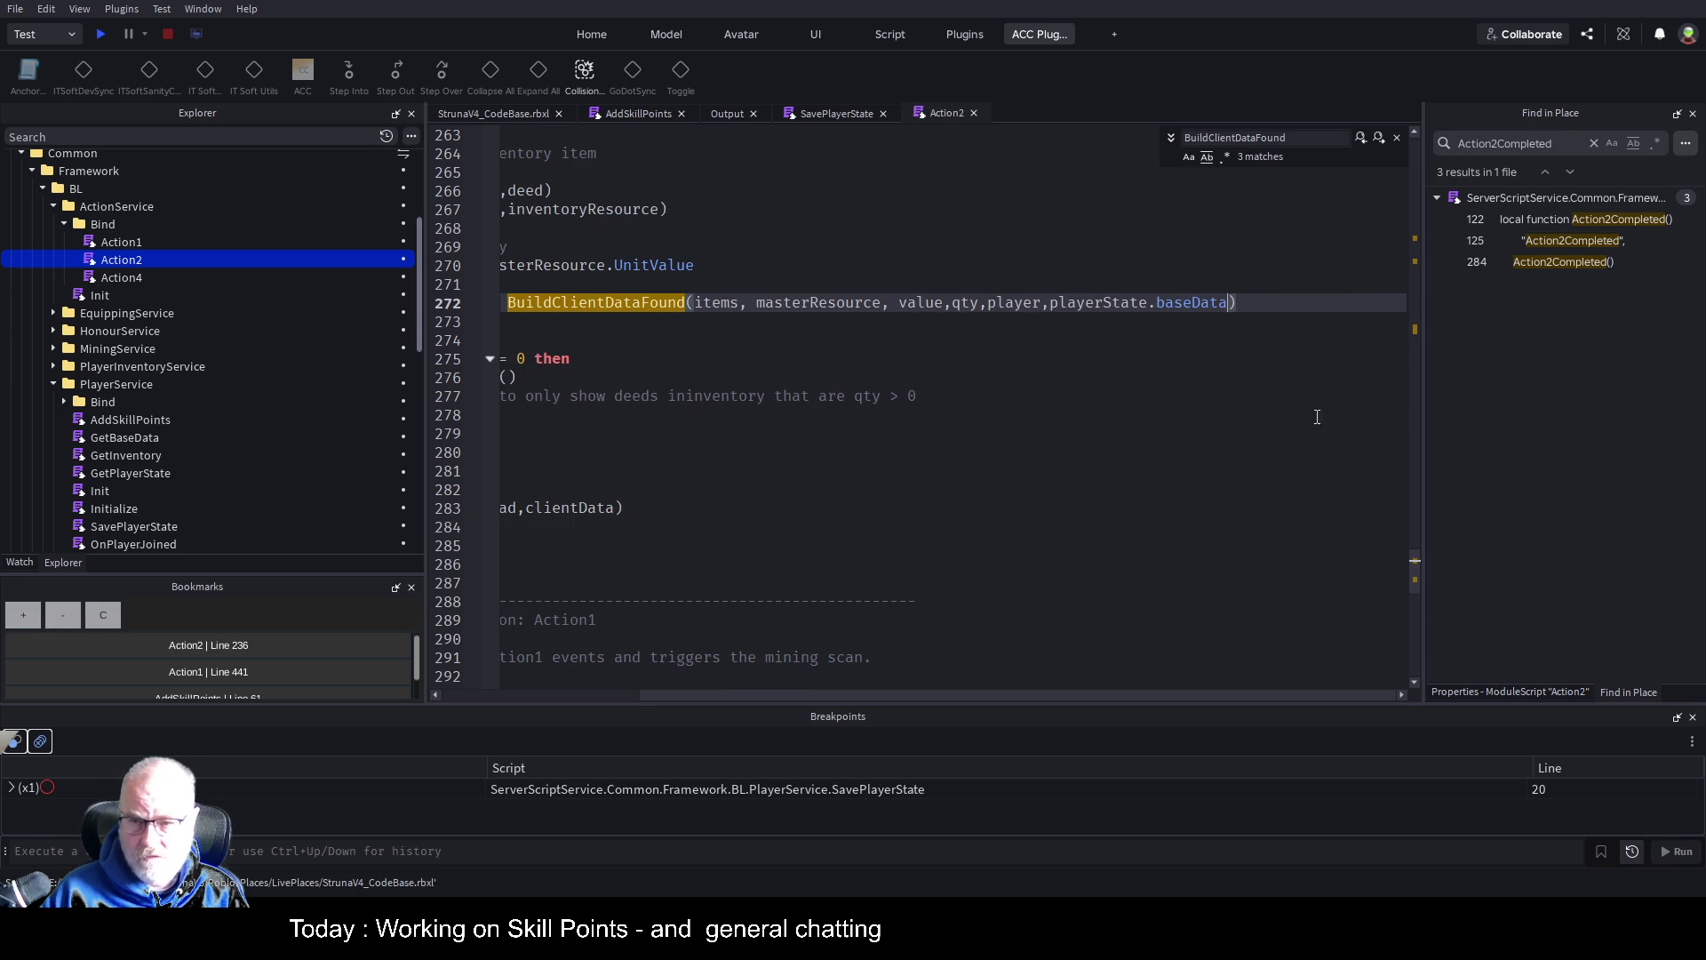
click(1084, 448)
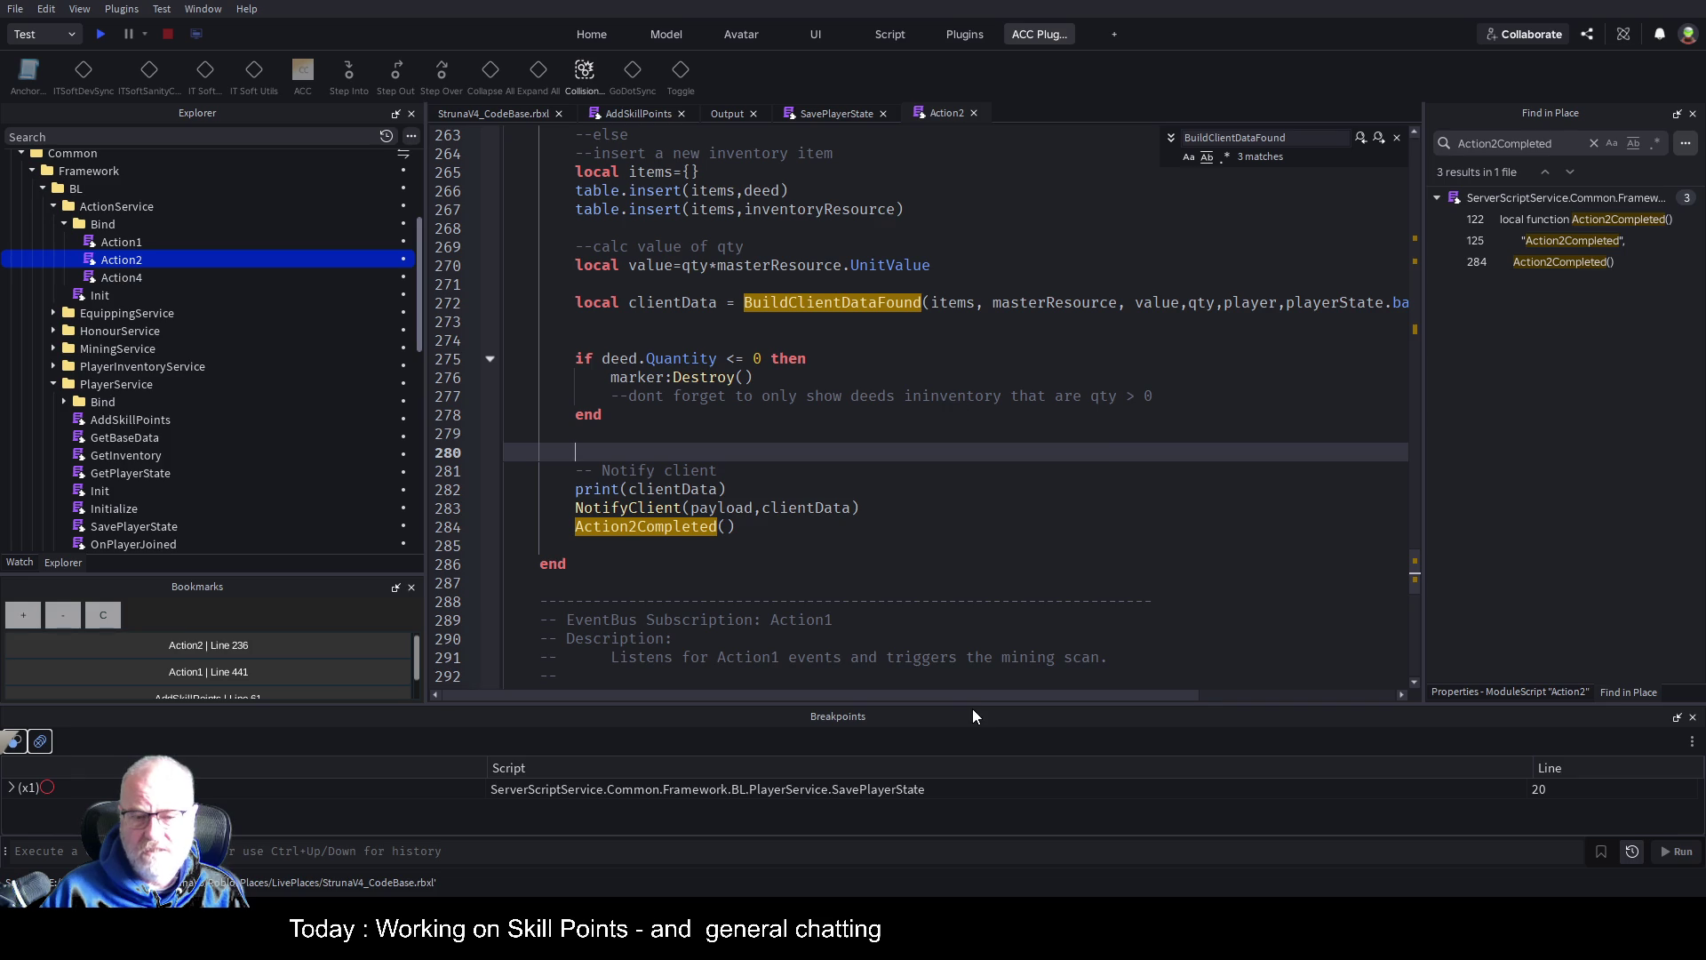
mouse_move(991, 692)
mouse_down()
mouse_move(1058, 696)
mouse_move(932, 646)
mouse_up()
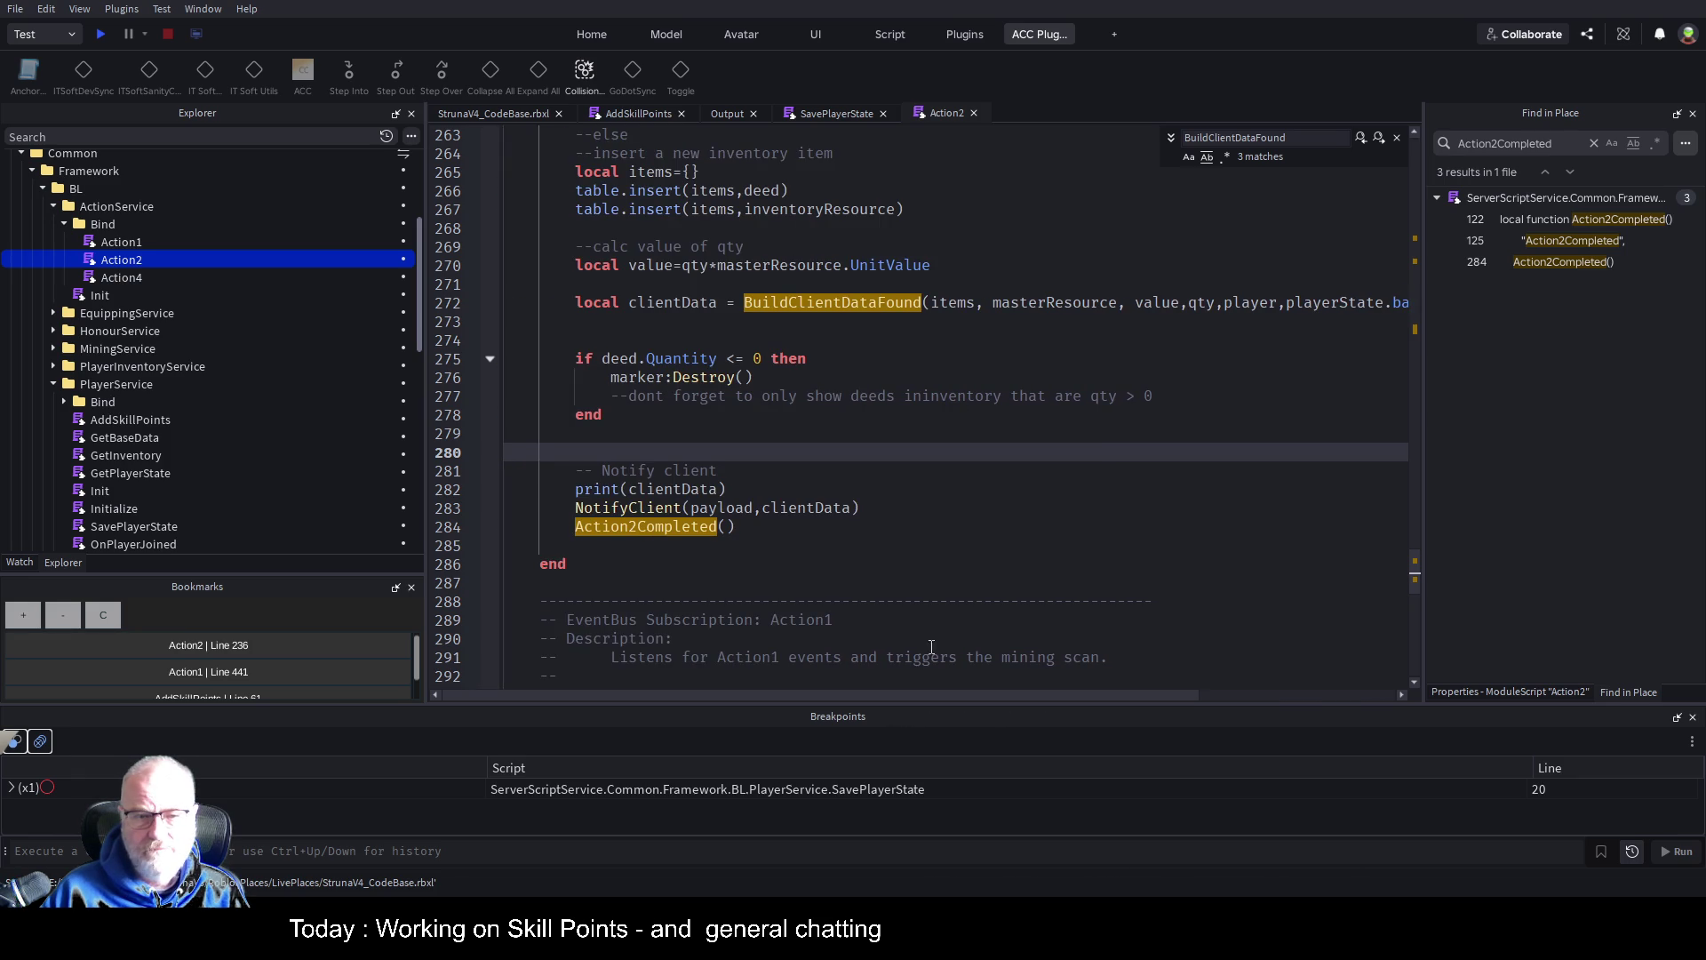
click(847, 306)
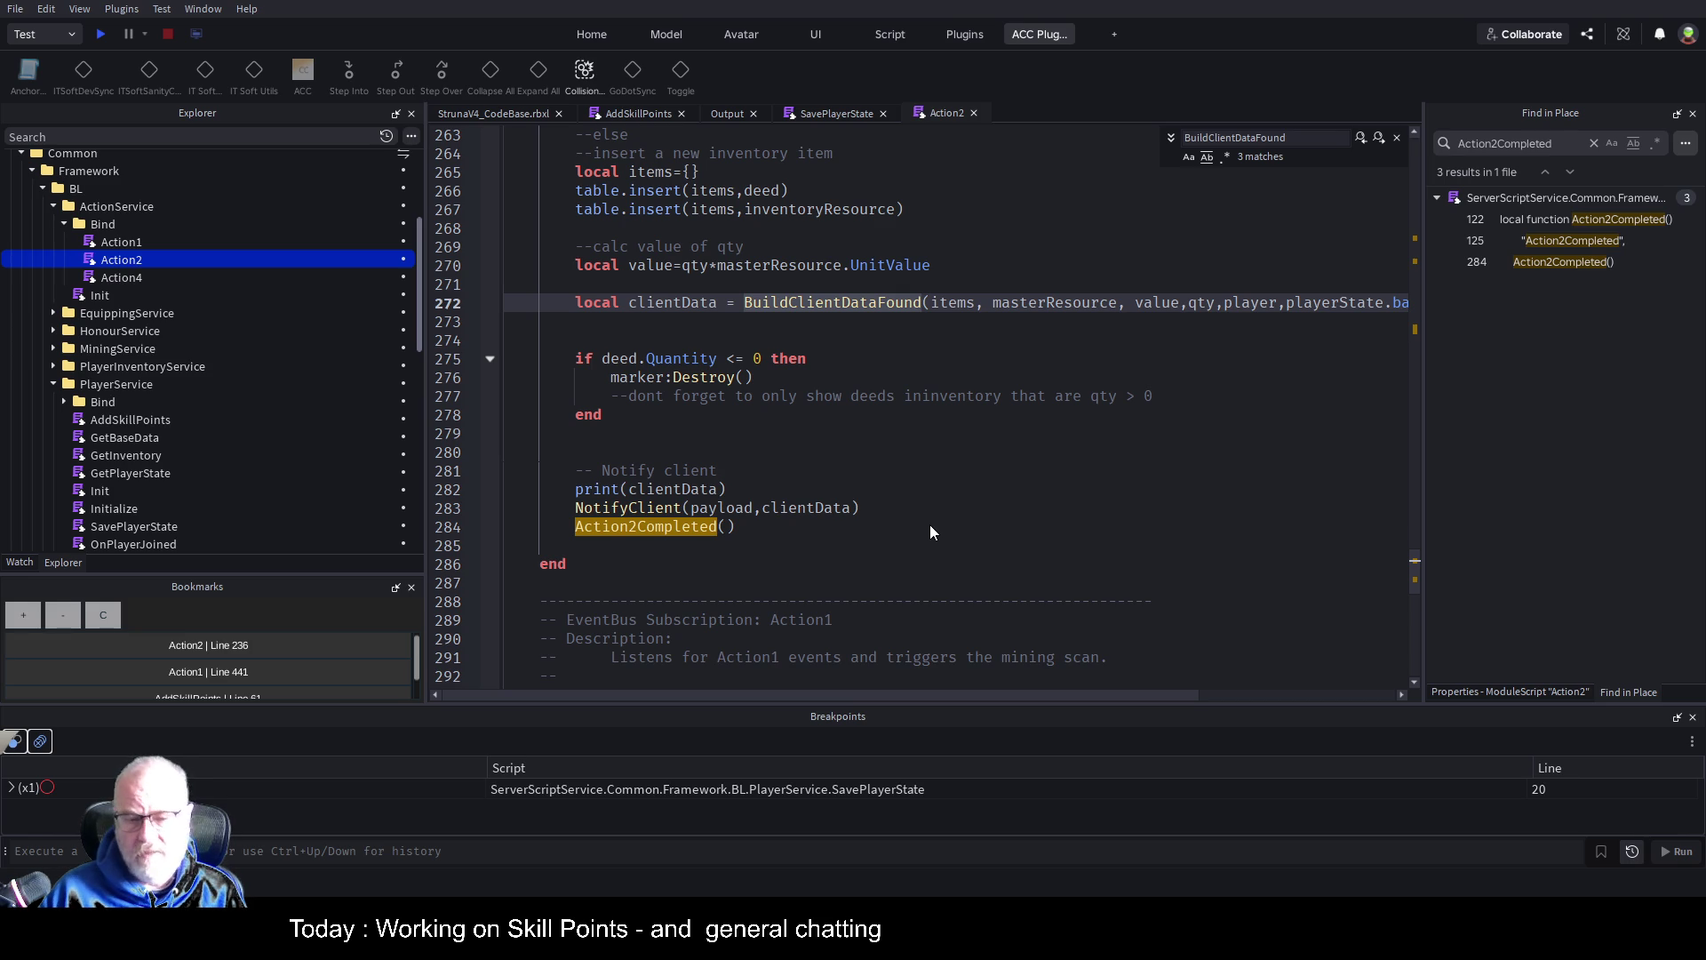
Add a playerState parameter to the BuildClientDataFound function definition
key(F3)
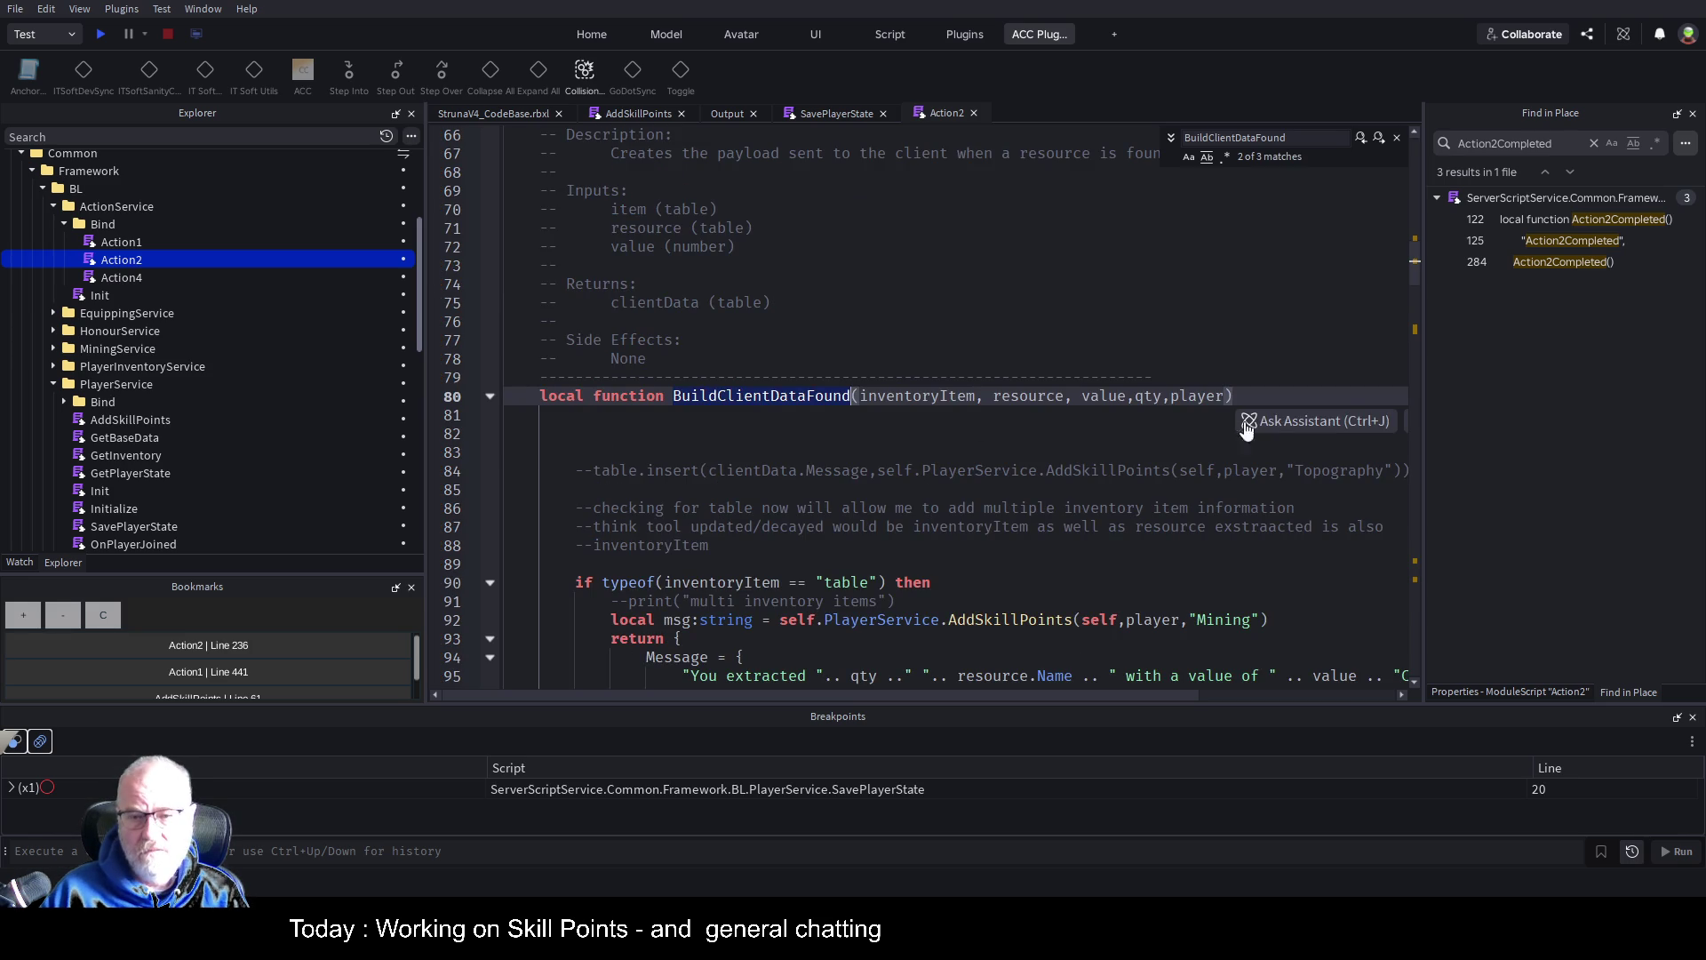
key(End)
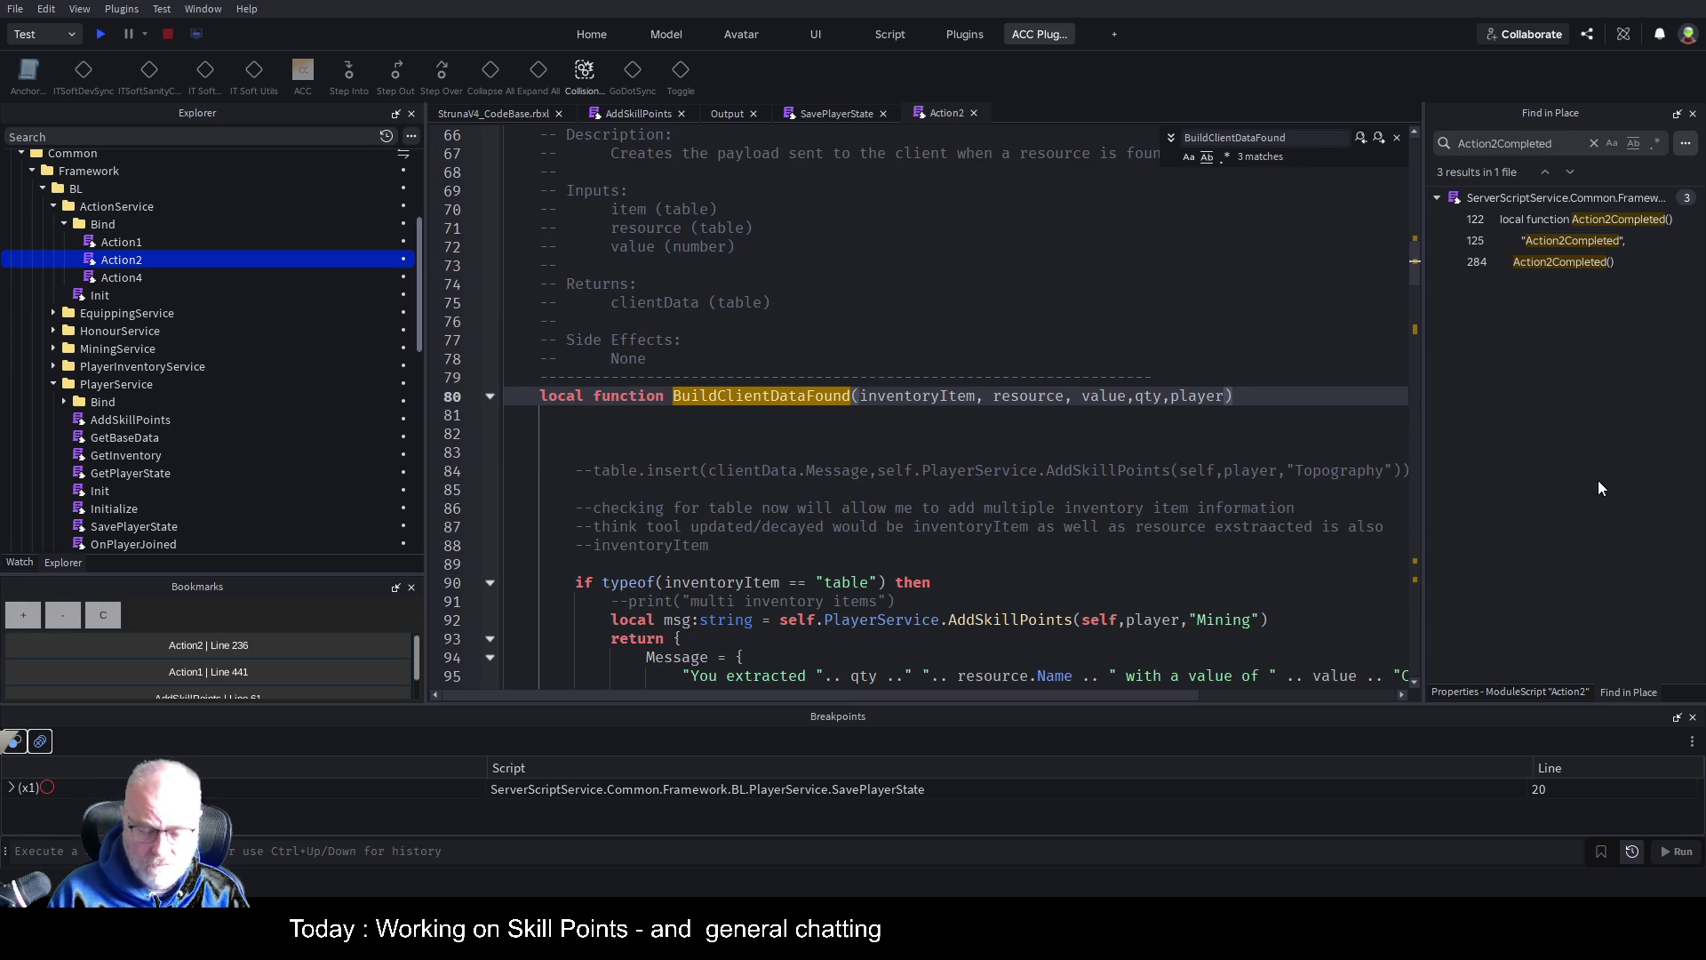
text(,playerS)
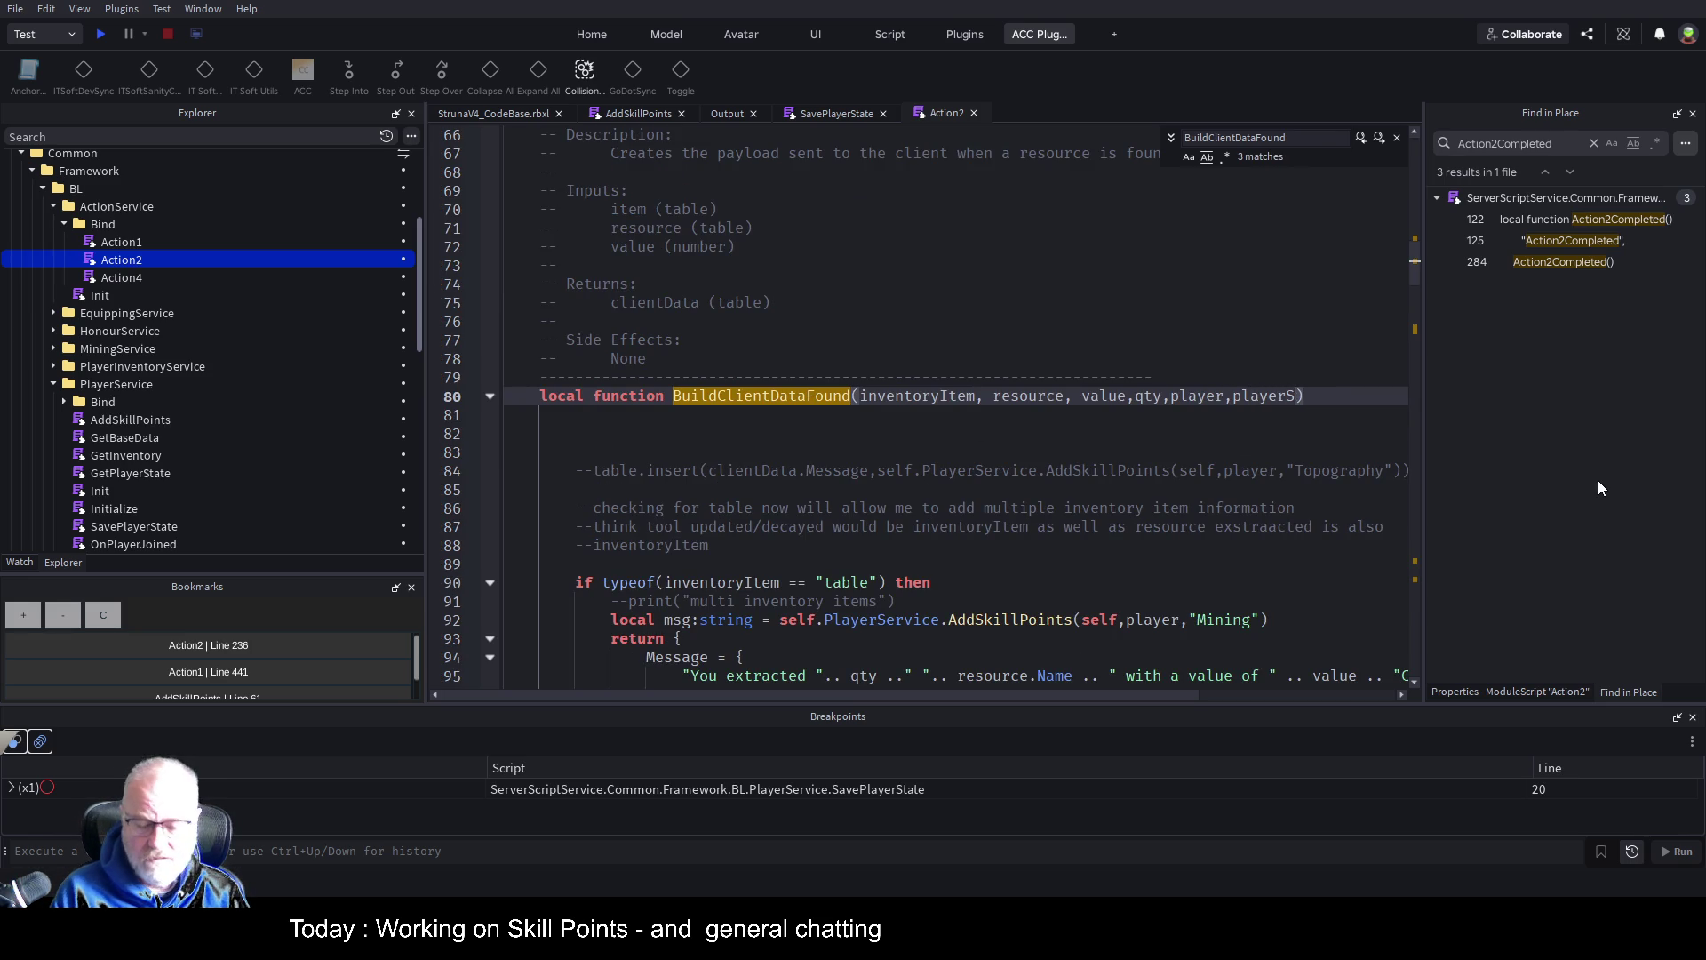
text(tats)
key(BackSpace)
text(e)
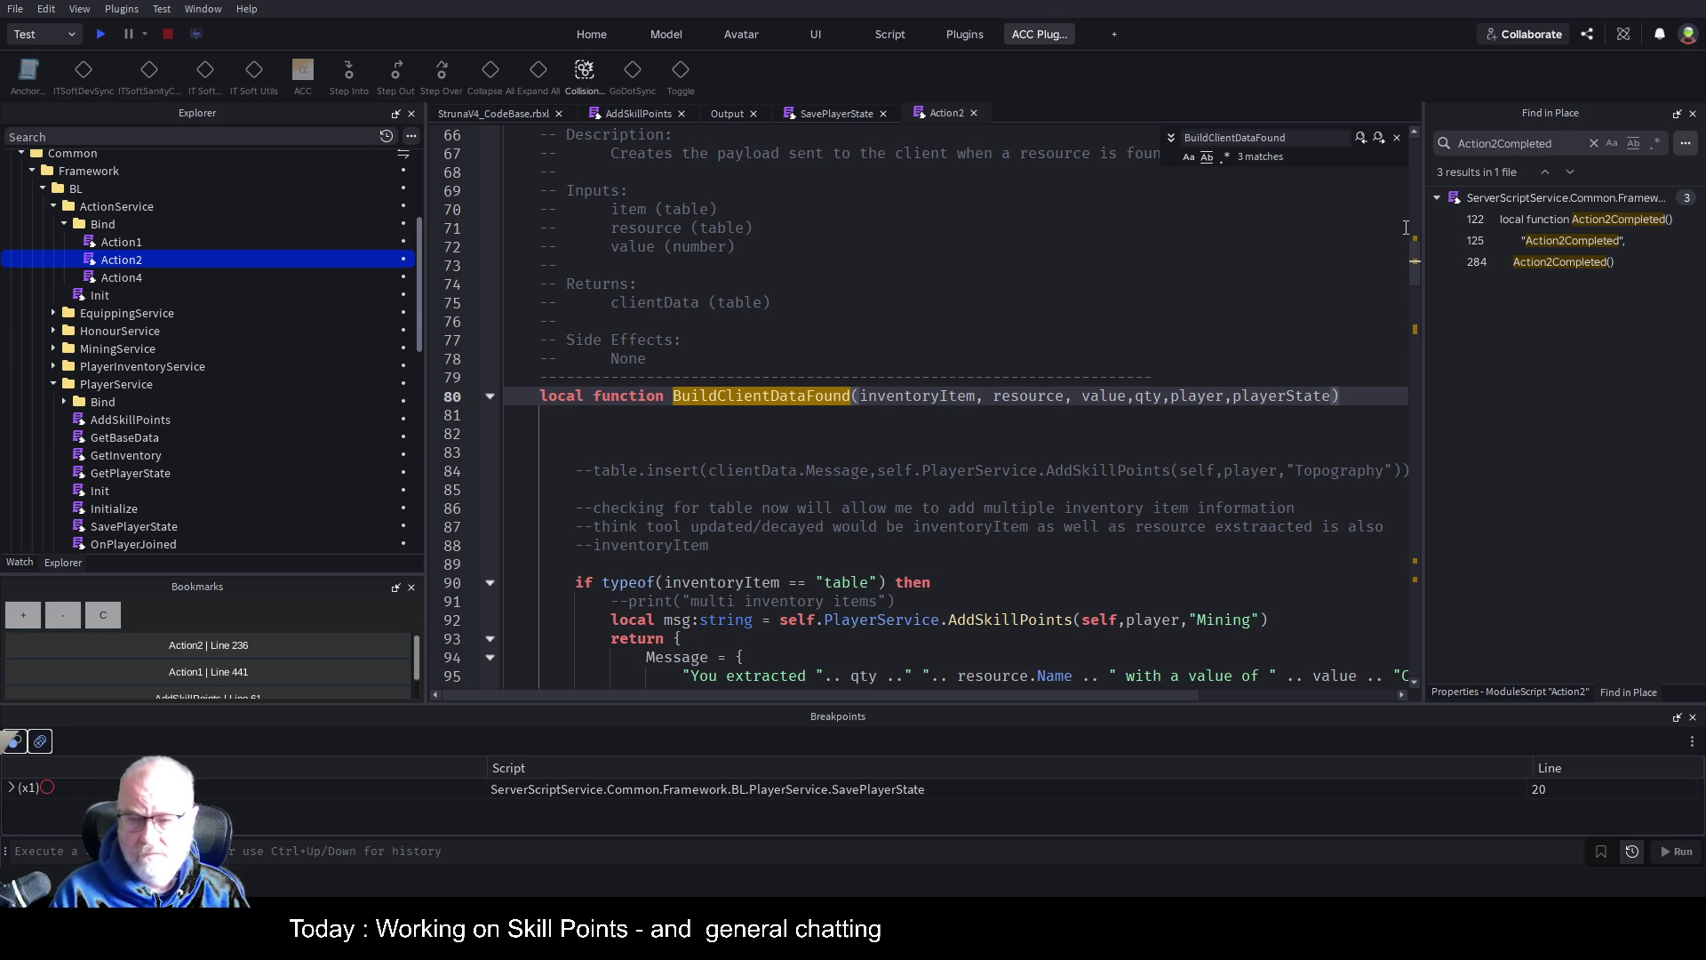
scroll(1212, 349, down, 3)
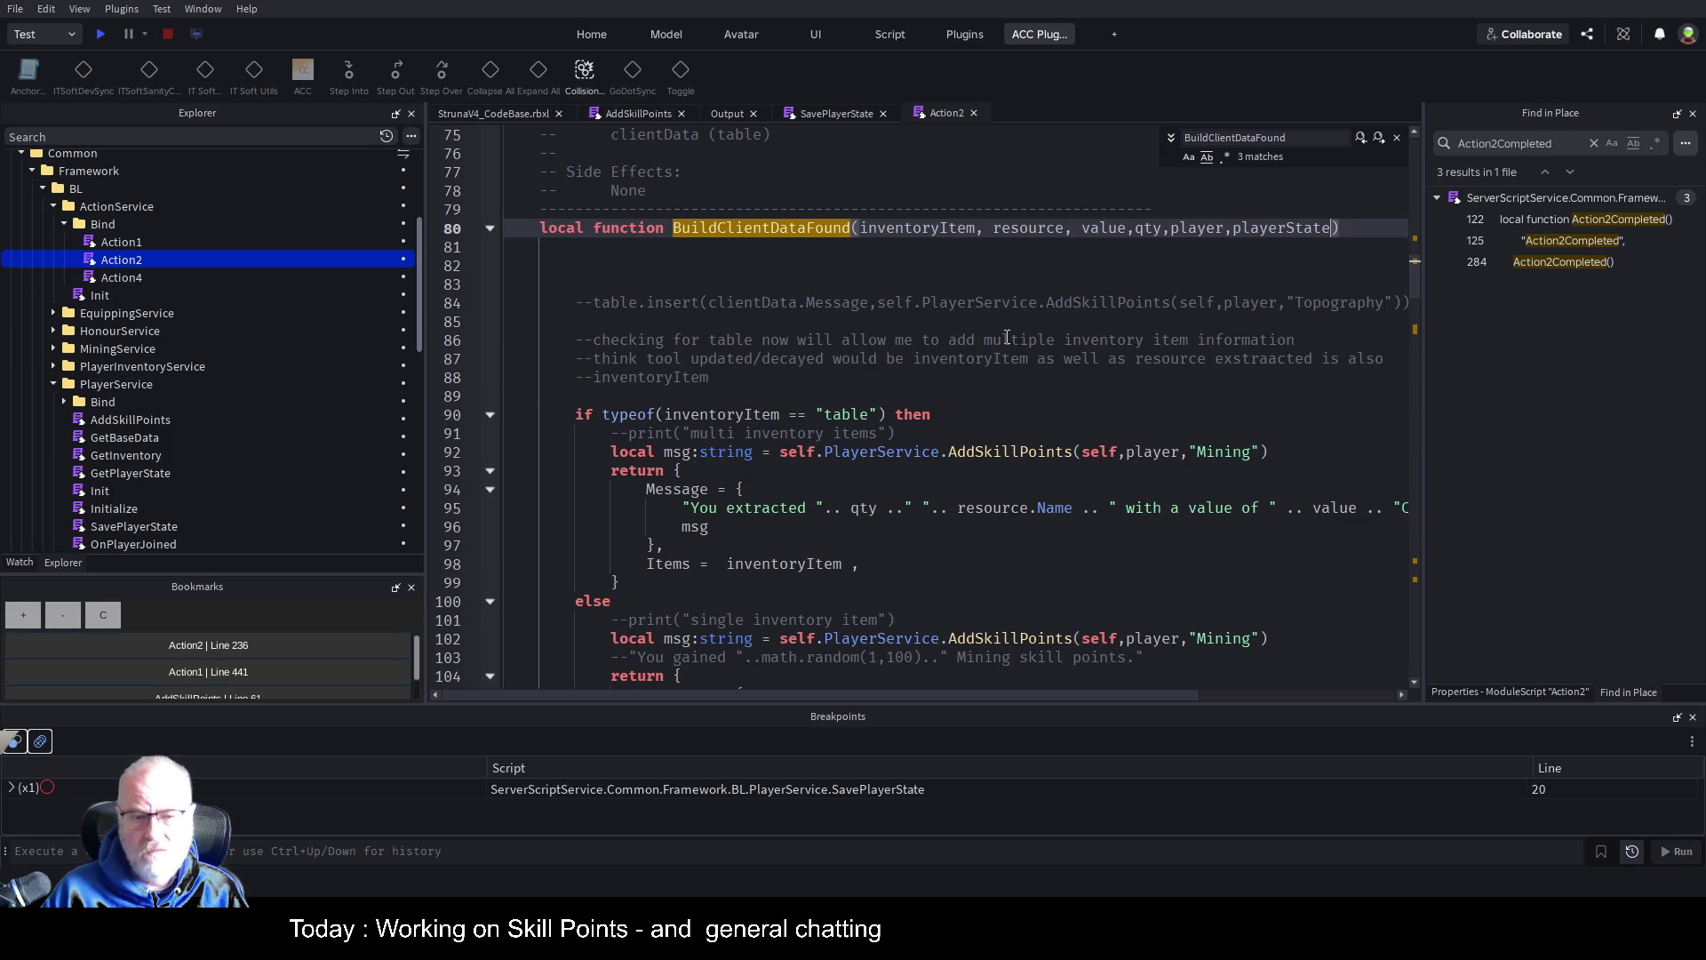
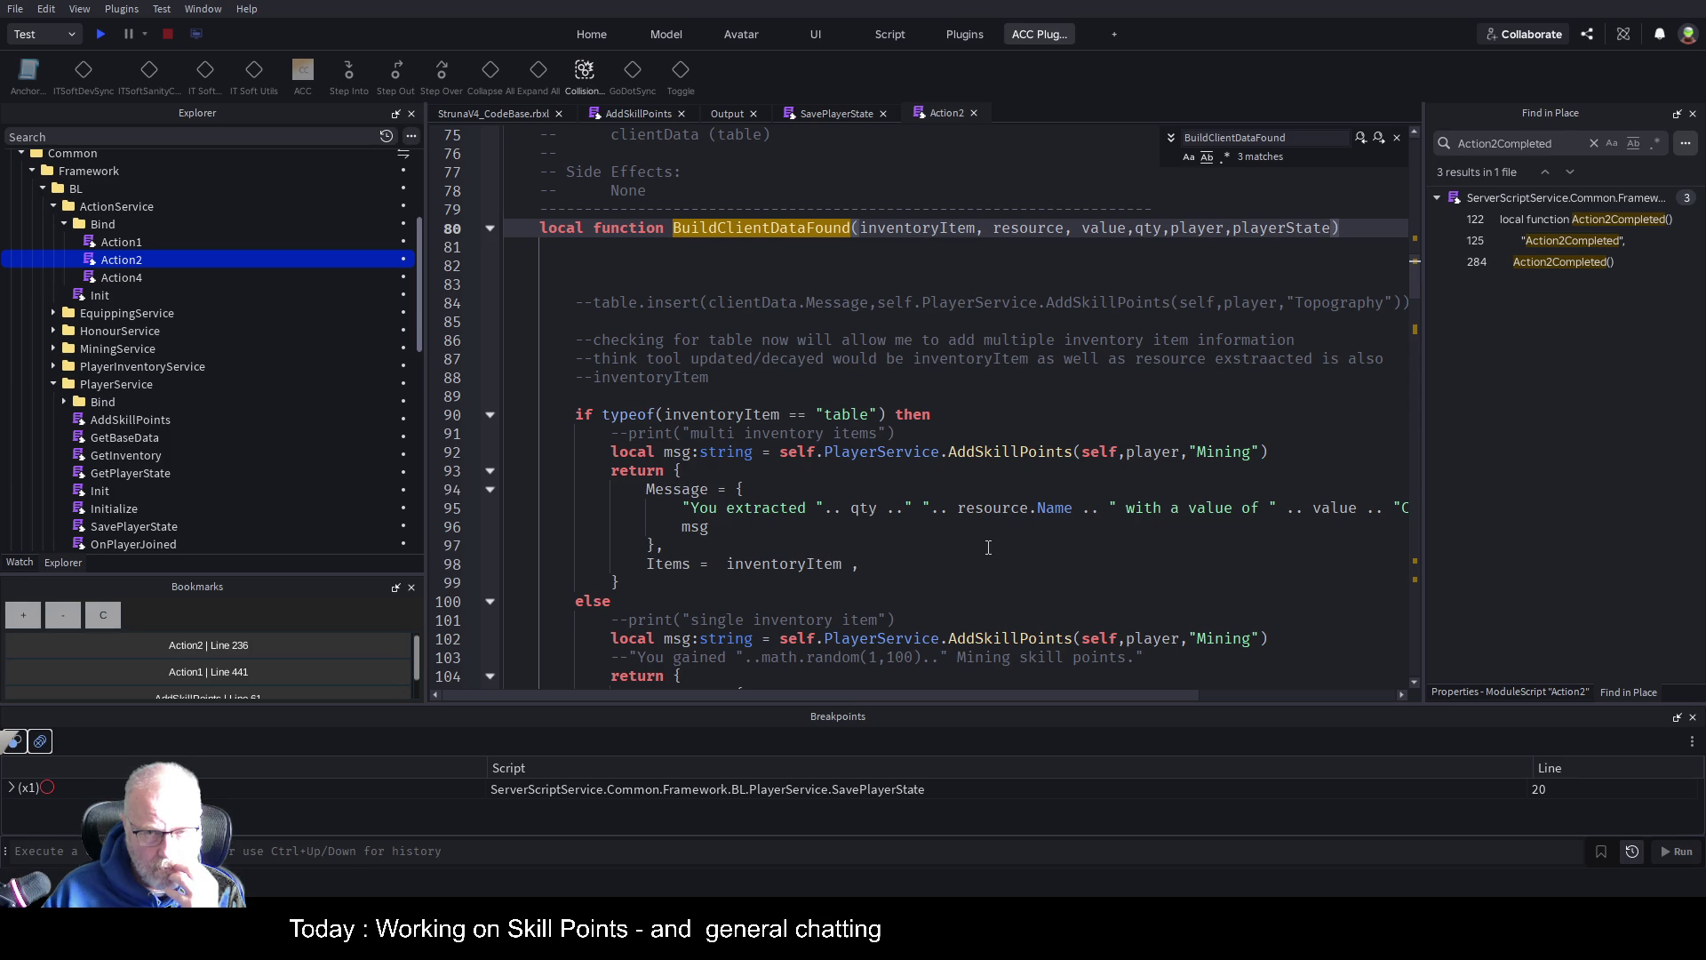
Delete the playerState parameter from the BuildClientDataFound definition on line 80
double_click(1317, 229)
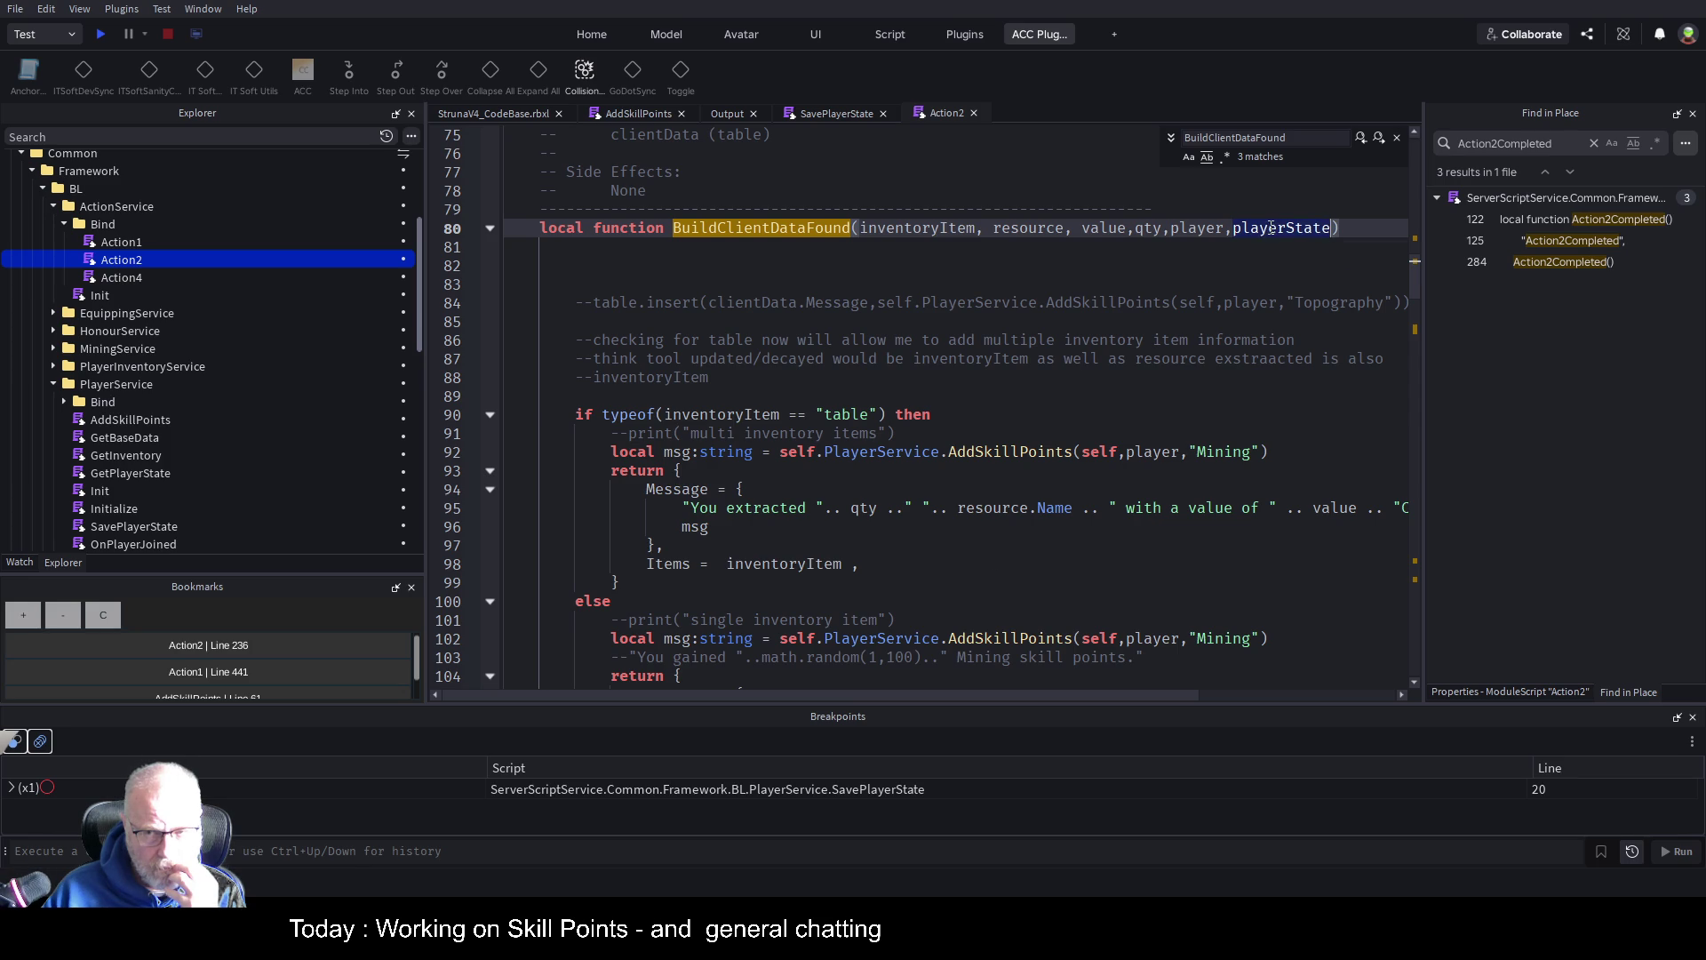
key(BackSpace)
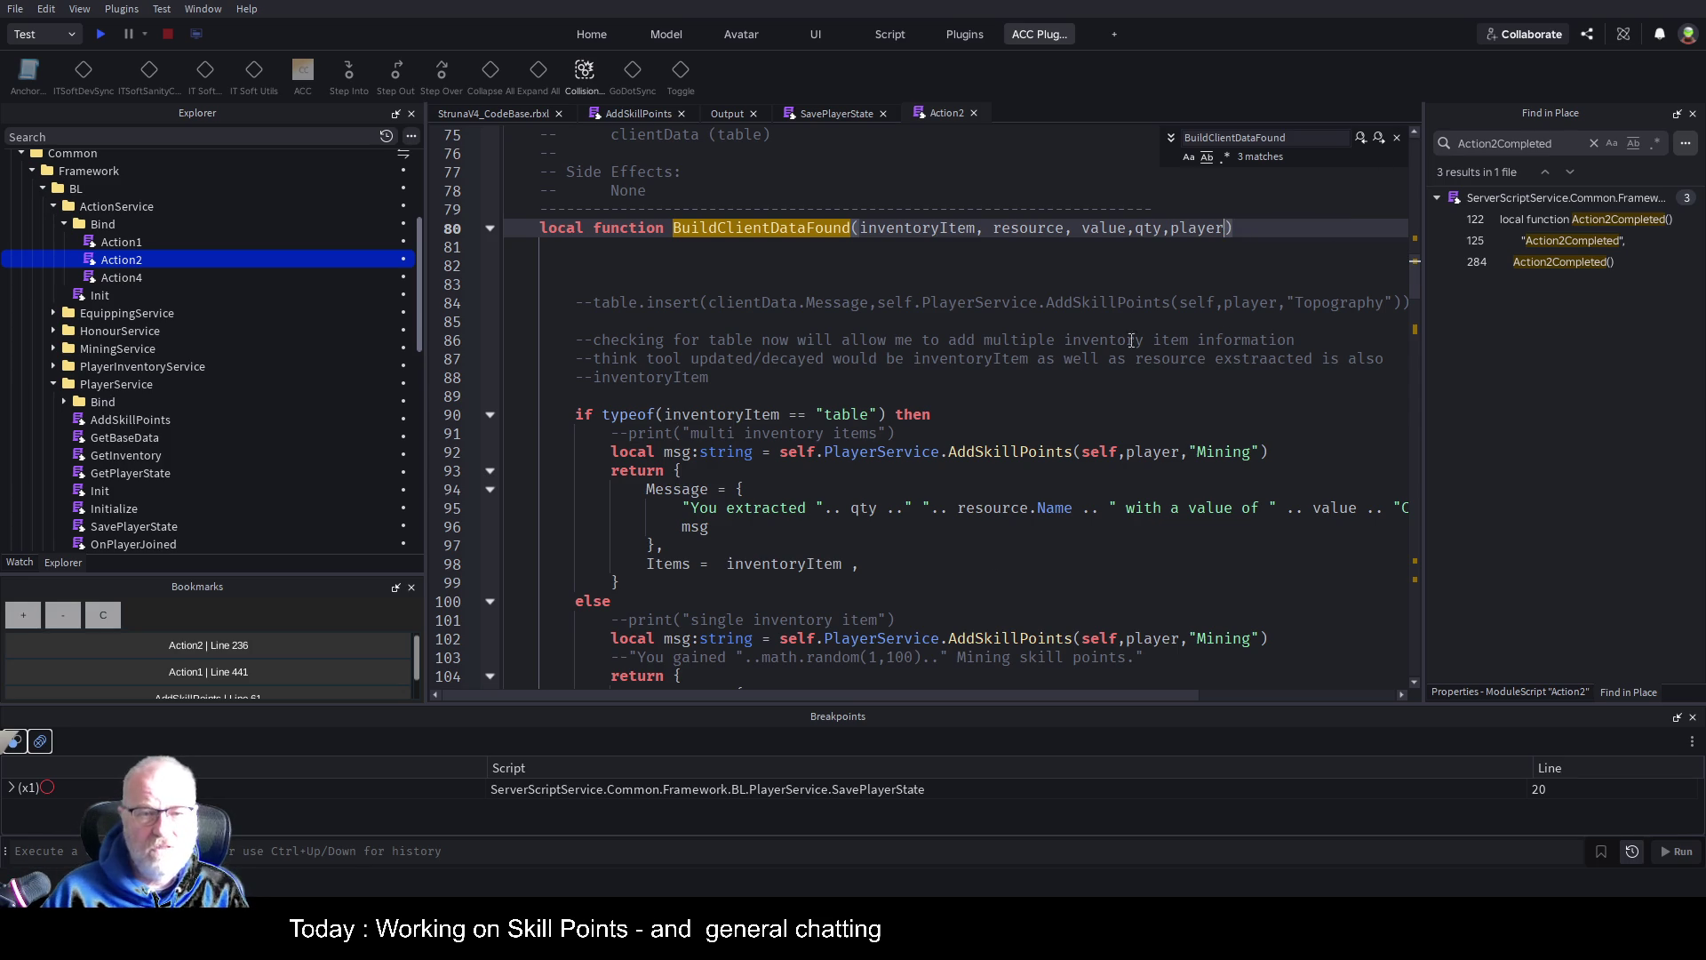
scroll(856, 508, down, 4)
scroll(840, 507, down, 5)
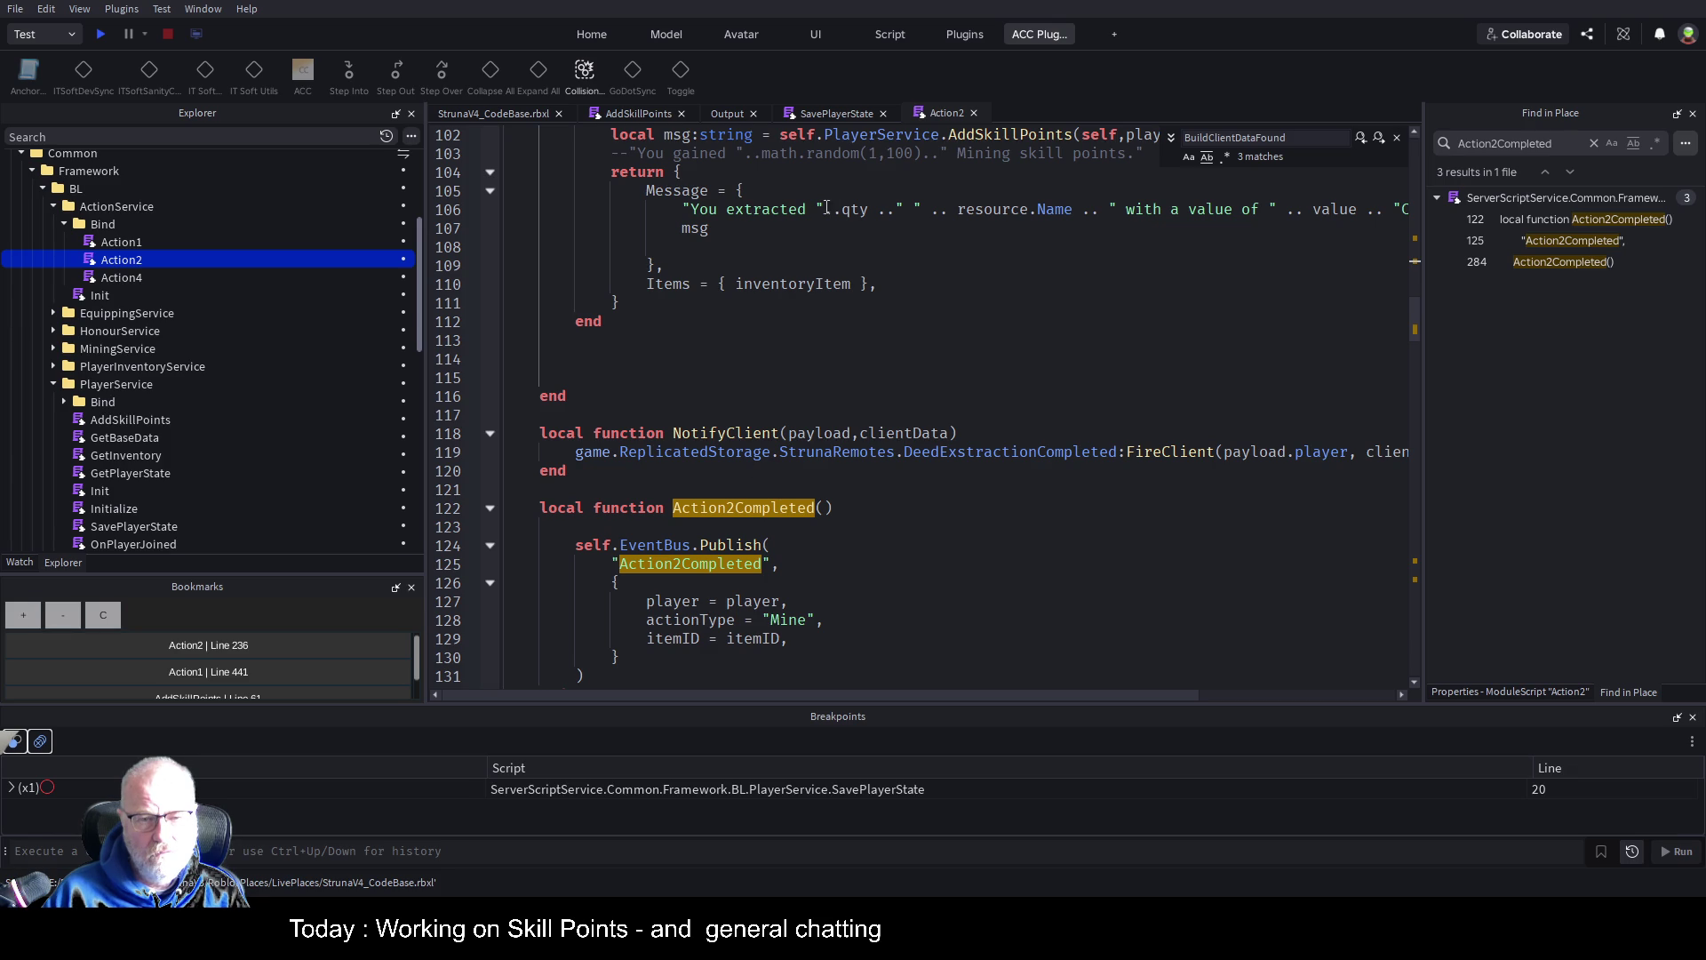
Bookmark line 119, enlarge the Bookmarks list, and search the script for NotifyClient
click(975, 451)
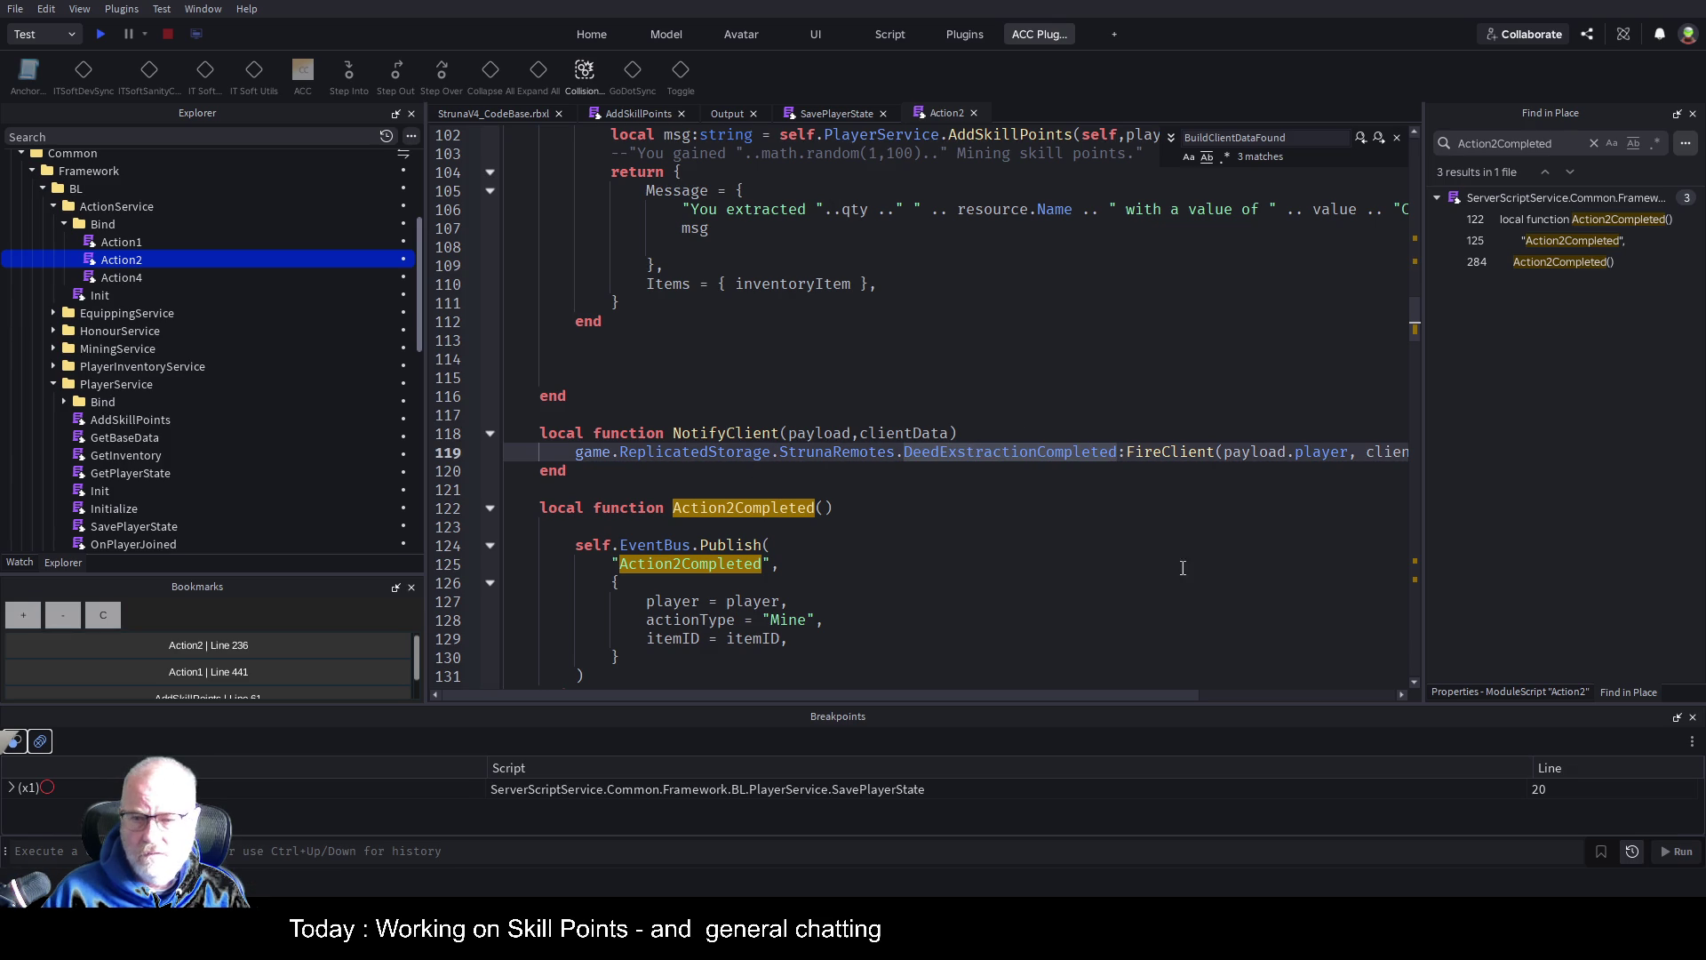
mouse_move(1152, 700)
mouse_down()
mouse_move(1334, 702)
mouse_move(1022, 695)
mouse_up()
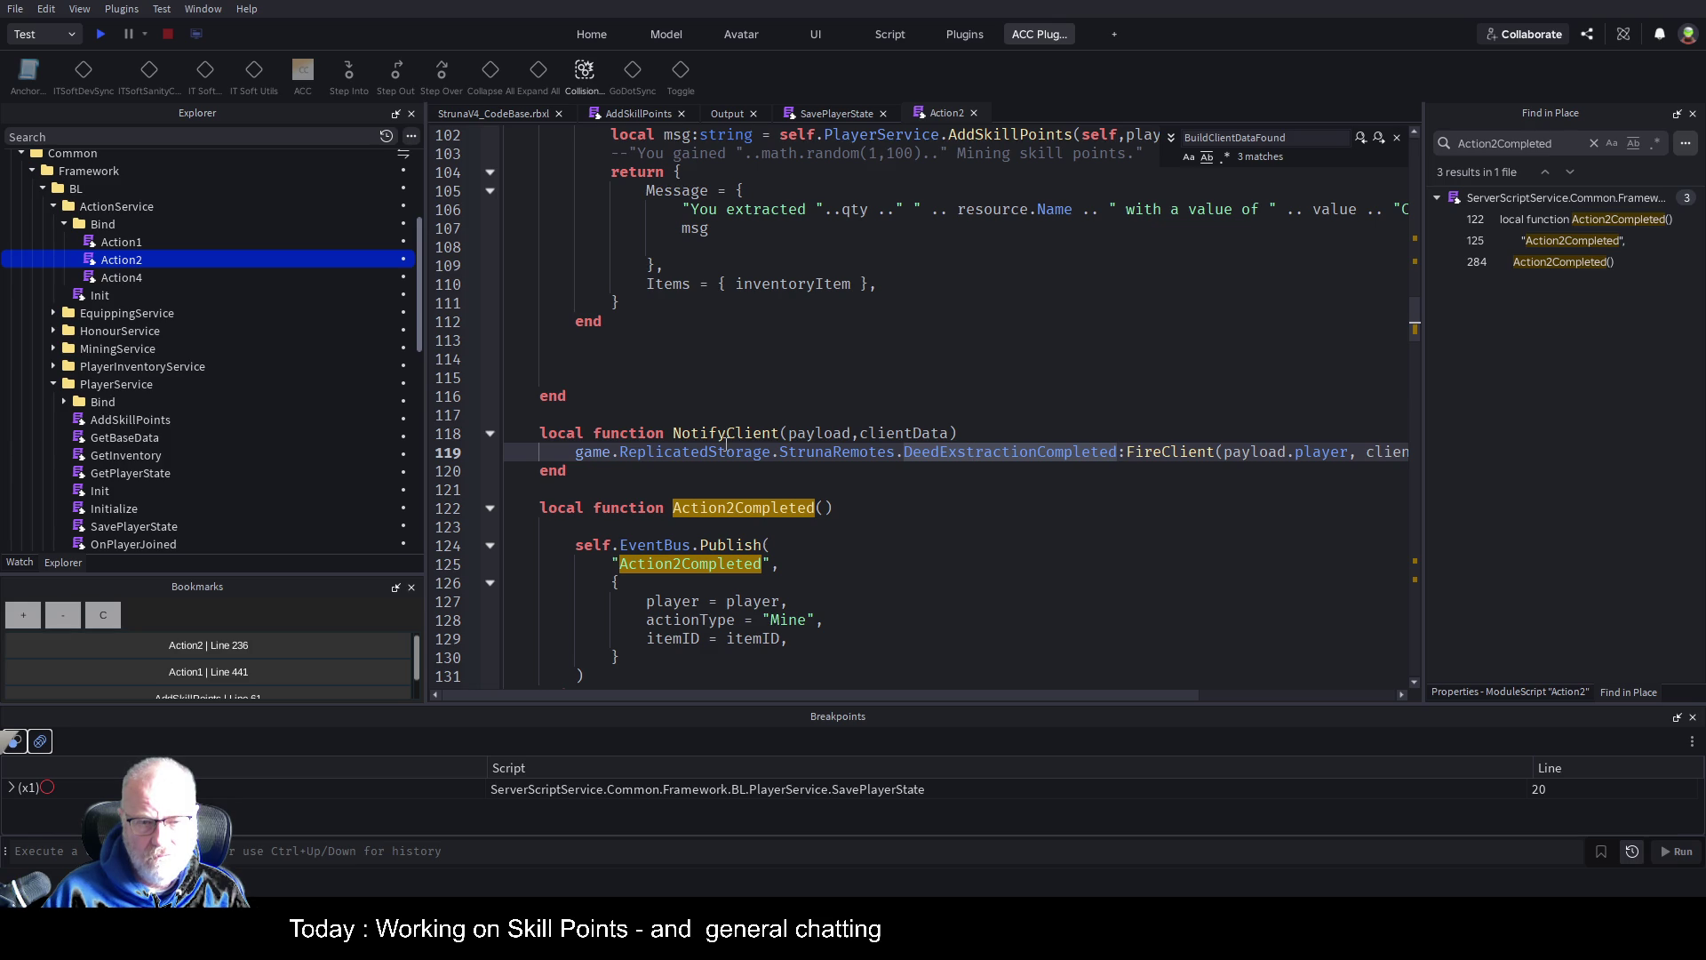
click(612, 453)
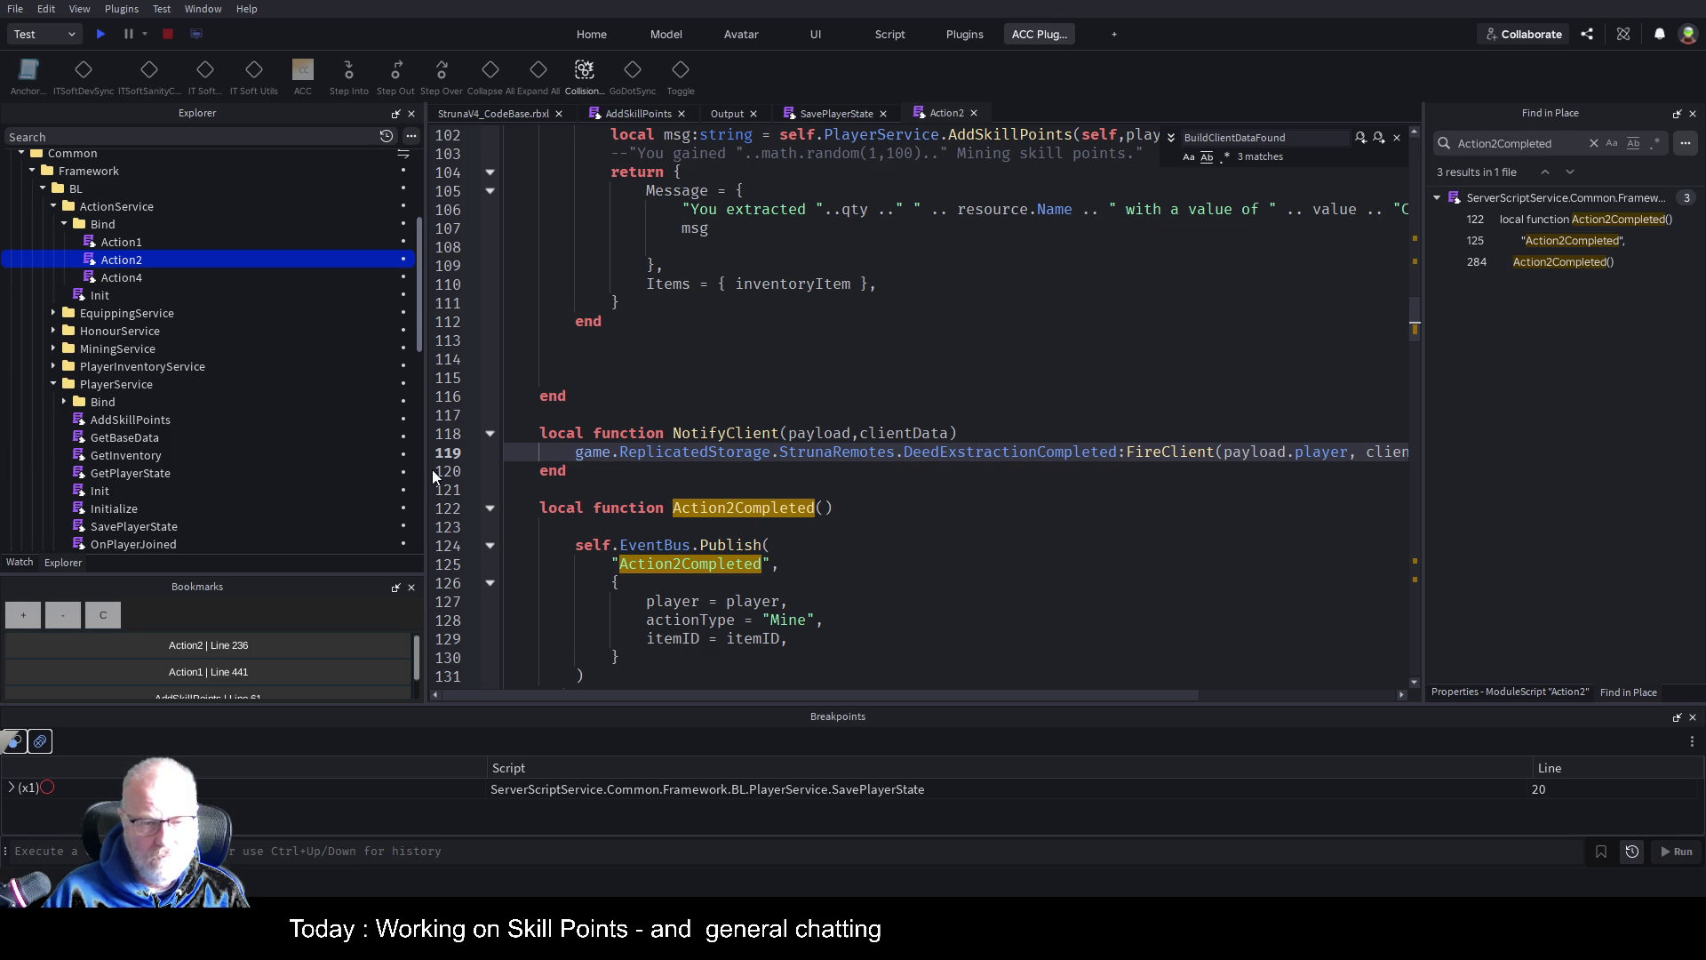
click(30, 615)
drag(172, 573, 172, 282)
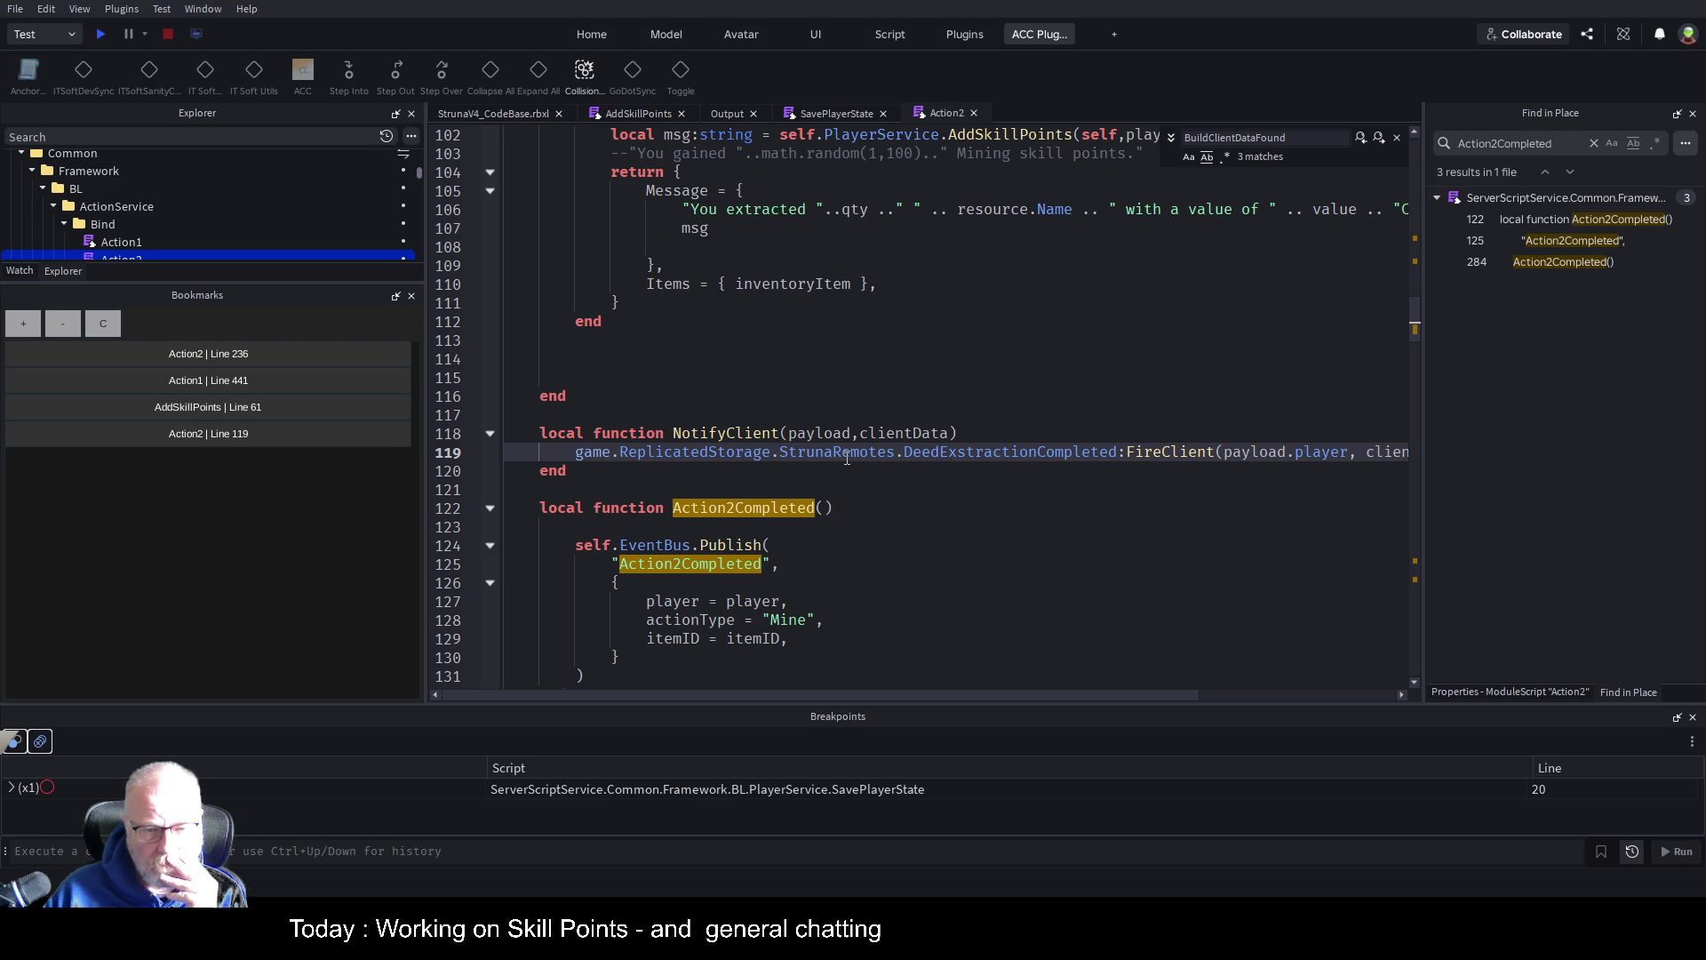
double_click(741, 436)
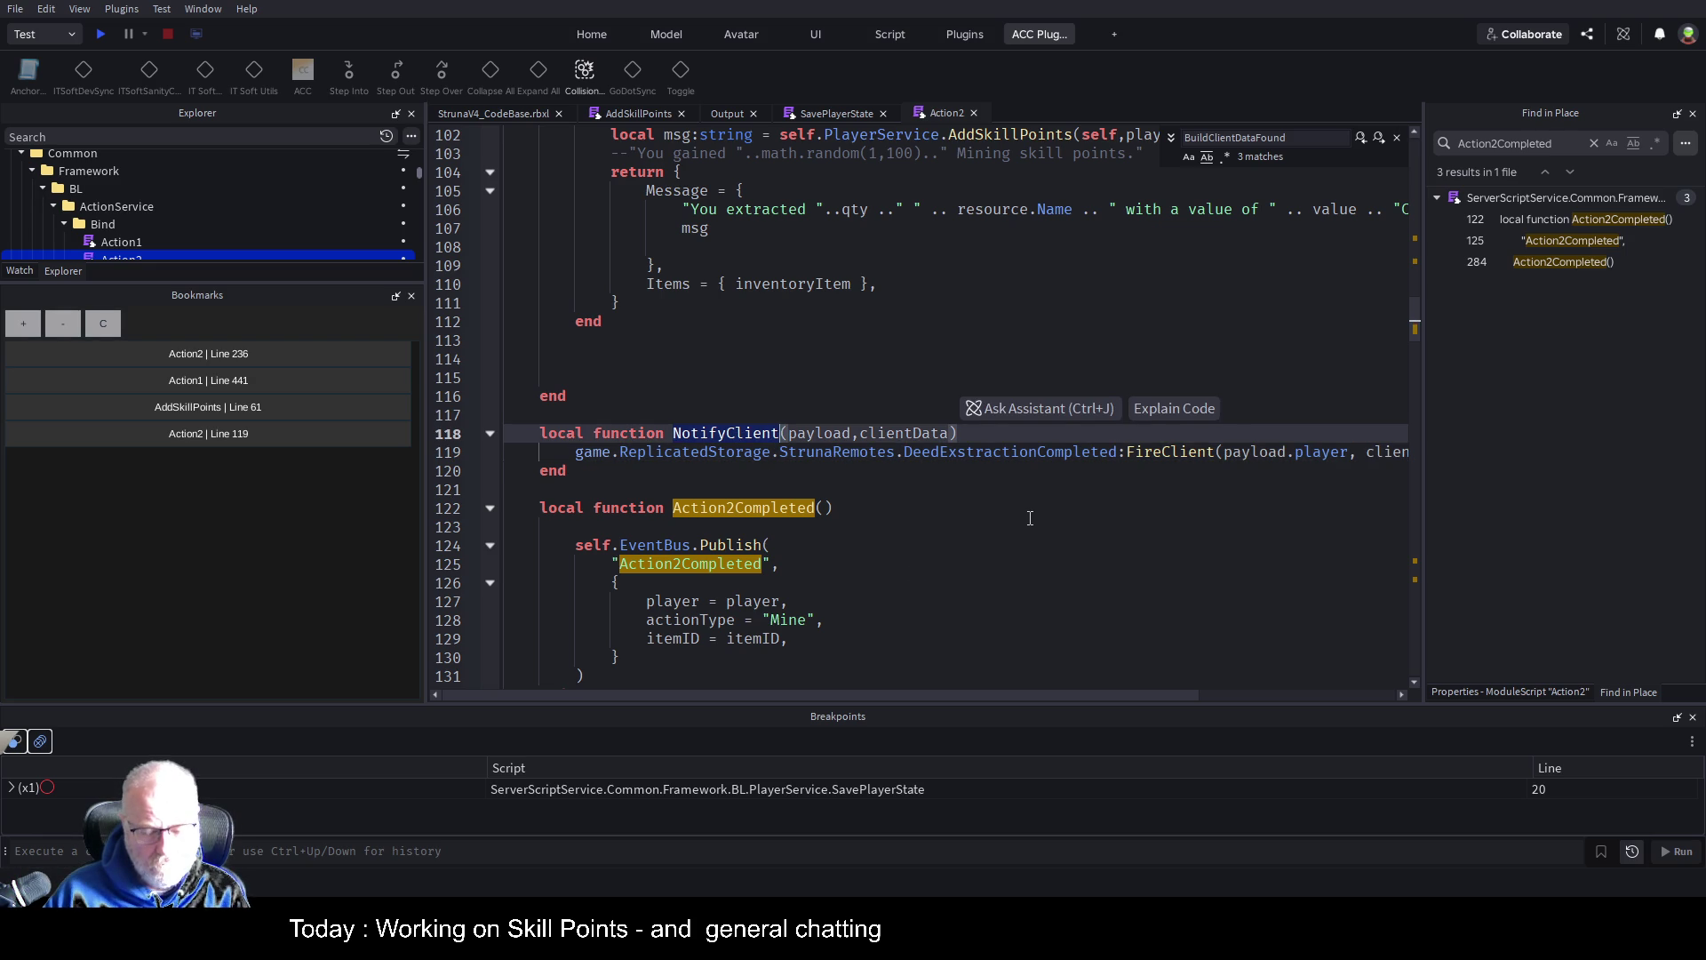
key(ctrl+f)
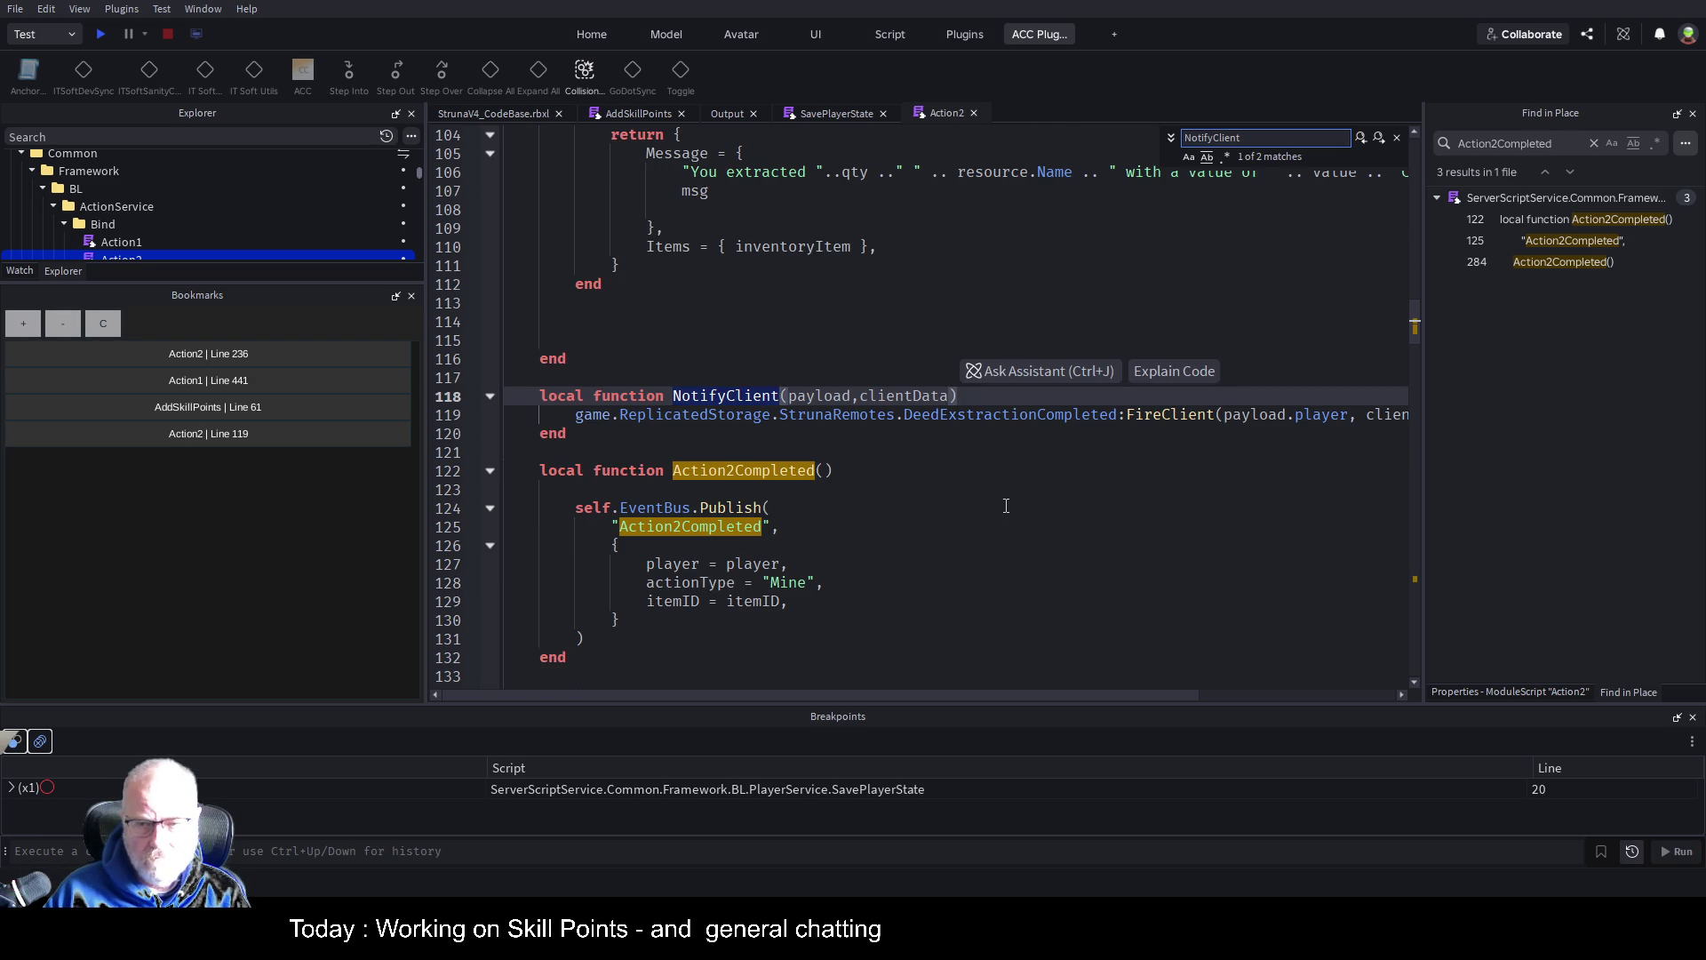
Go to the NotifyClient call at line 283 and trace where clientData is built
click(1377, 141)
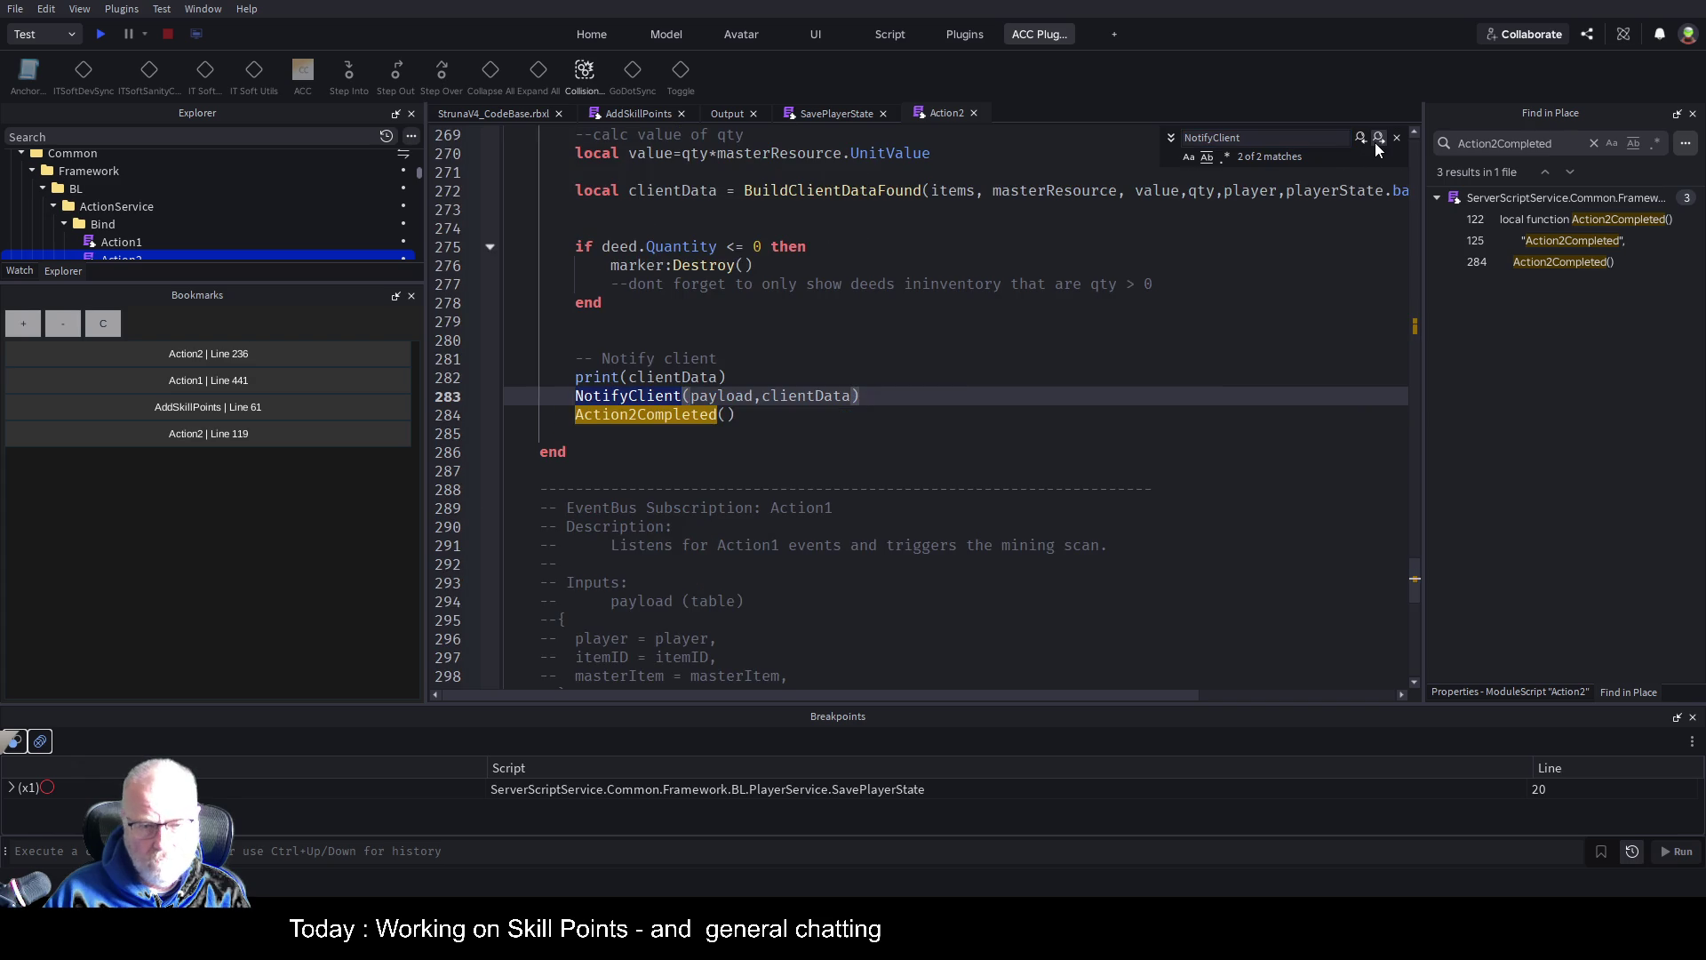
click(731, 467)
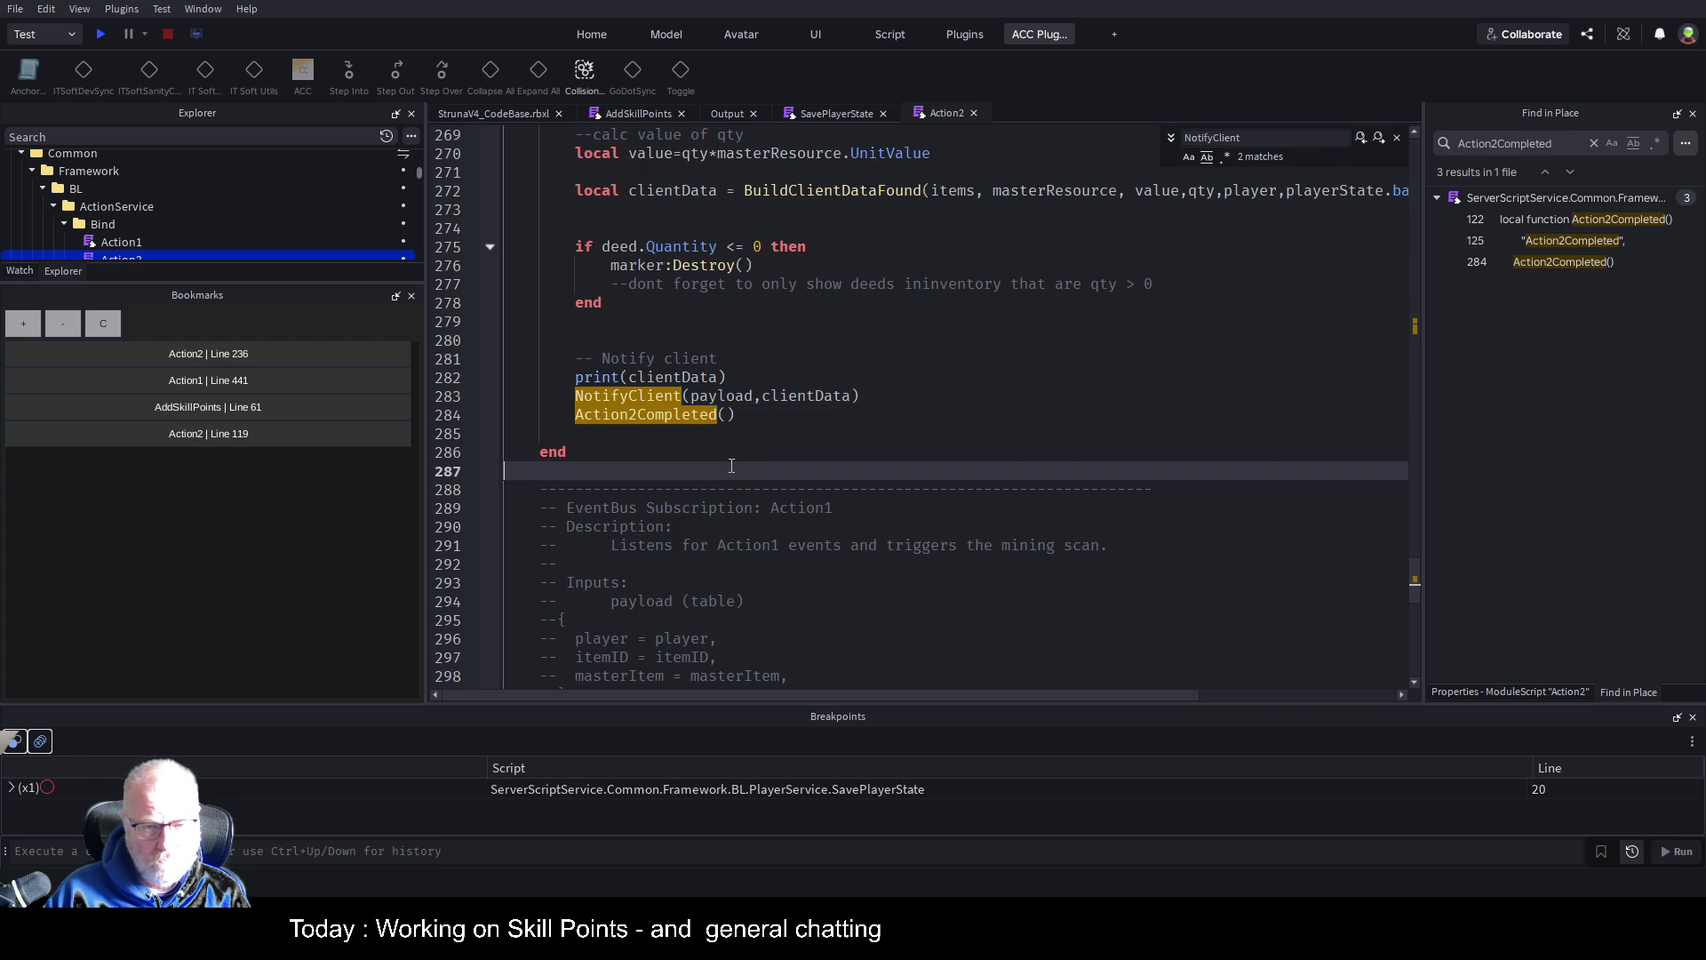
double_click(816, 397)
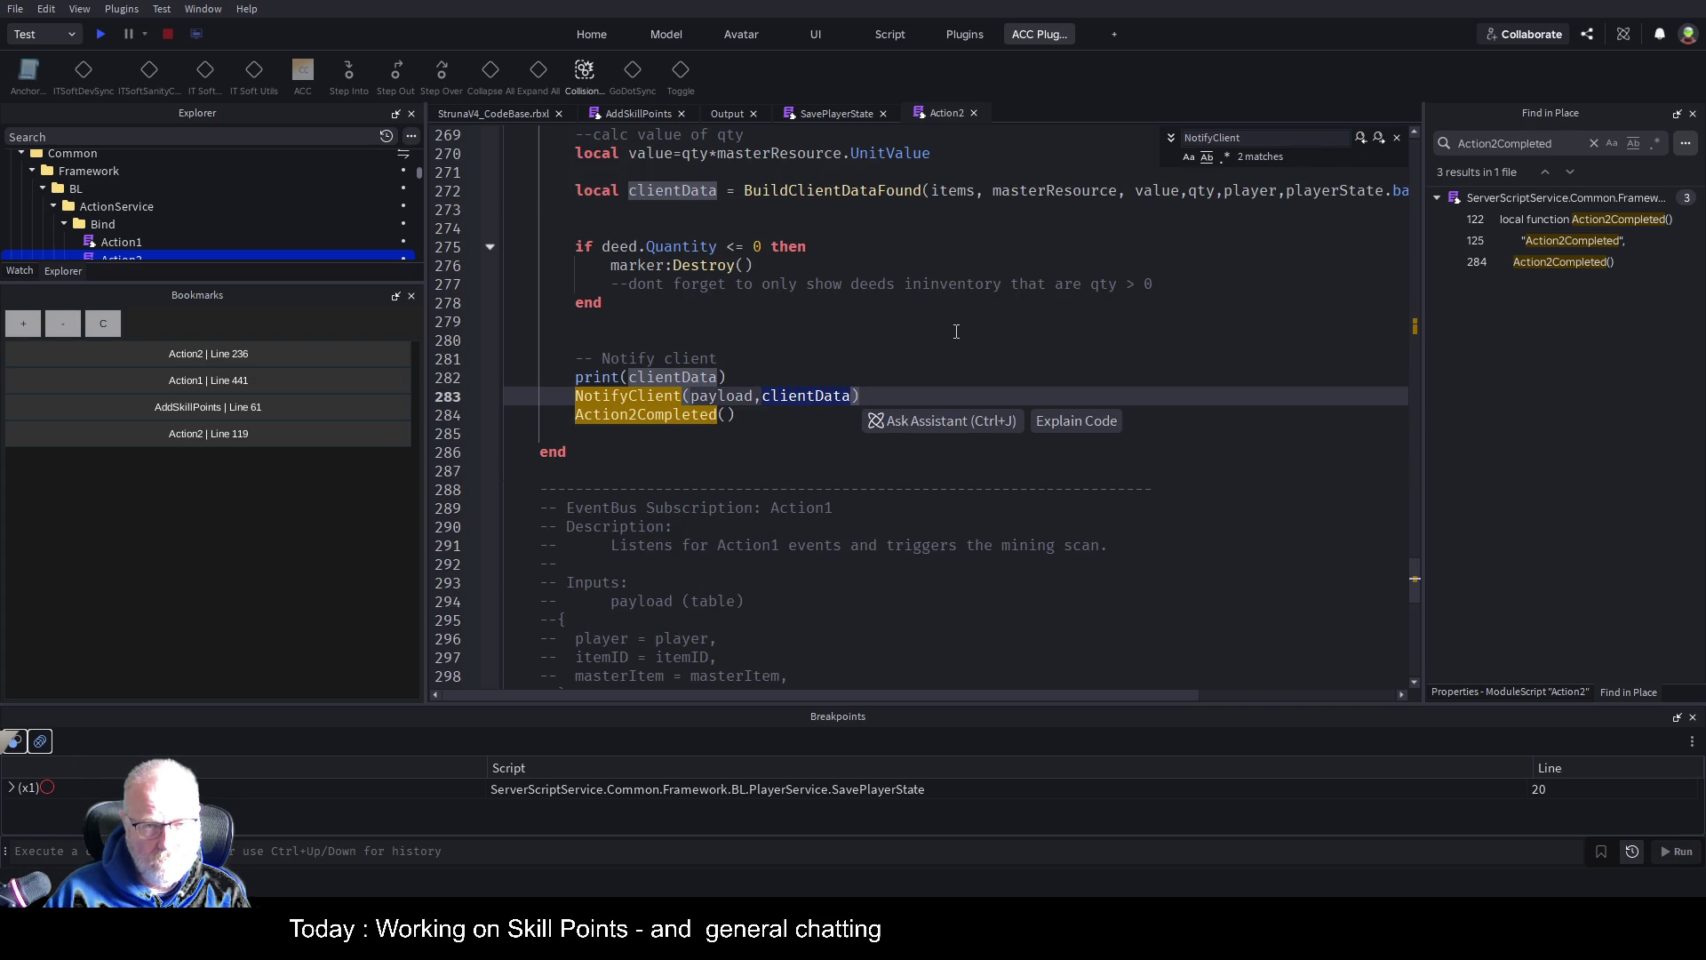
scroll(956, 331, up, 3)
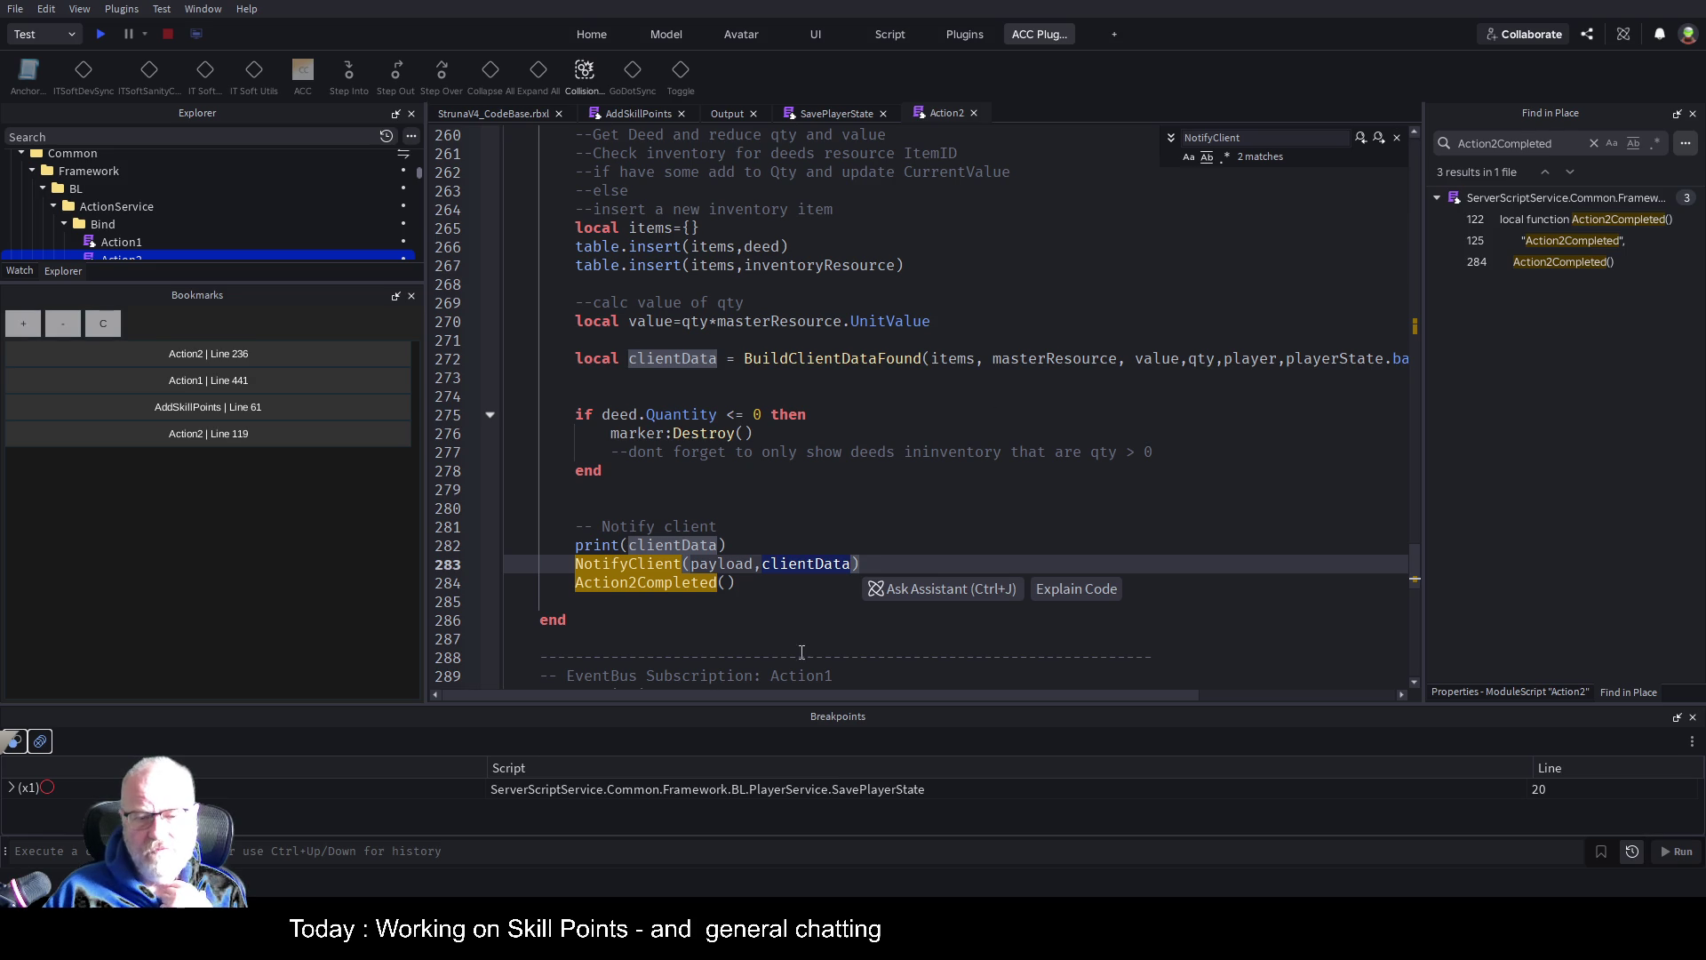
drag(797, 694, 936, 695)
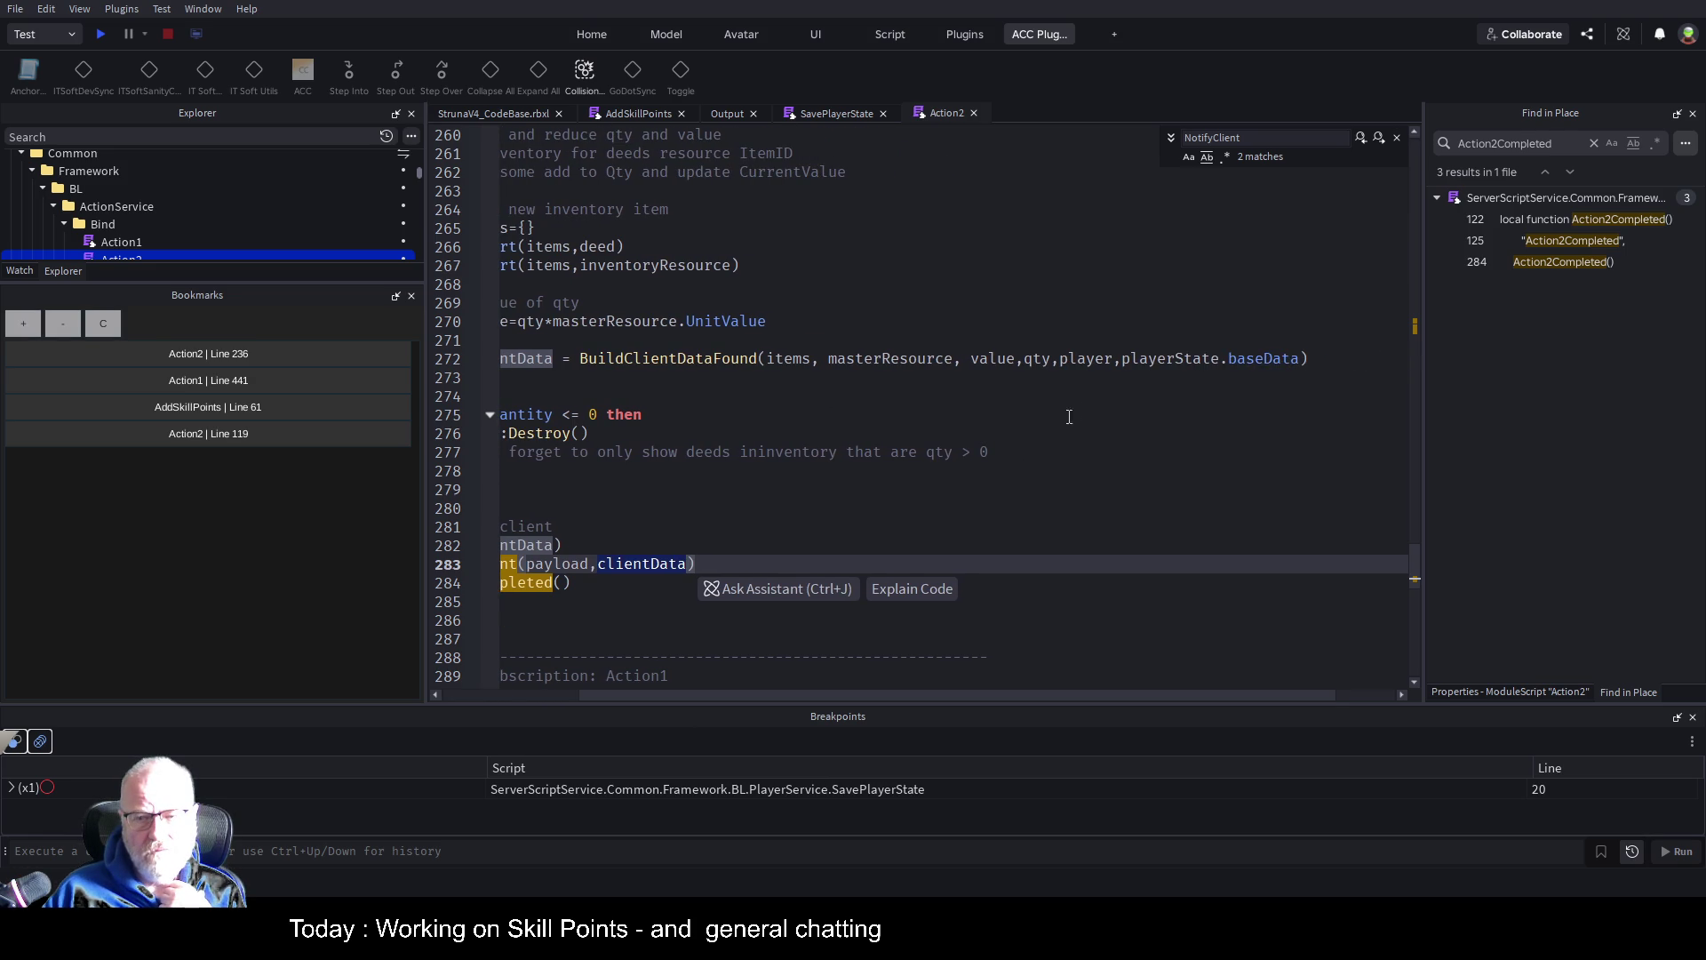
Remove ',playerState.baseData' from the BuildClientDataFound call on line 272
drag(1116, 360, 1303, 352)
key(Delete)
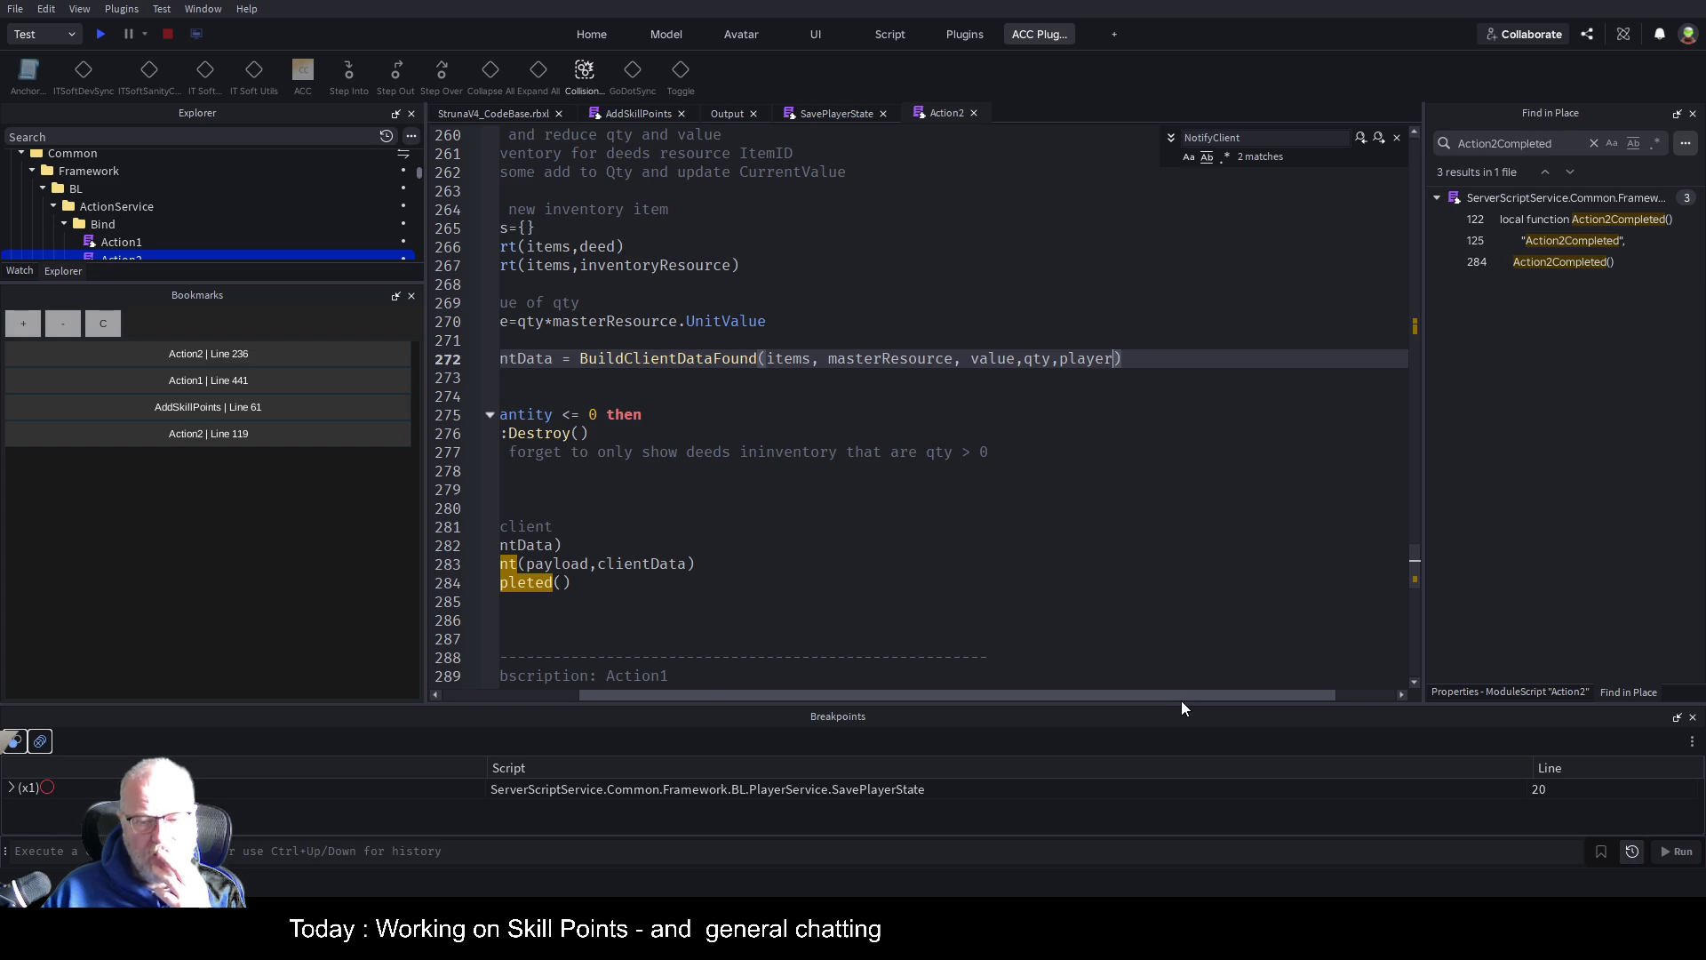
drag(1181, 701, 994, 692)
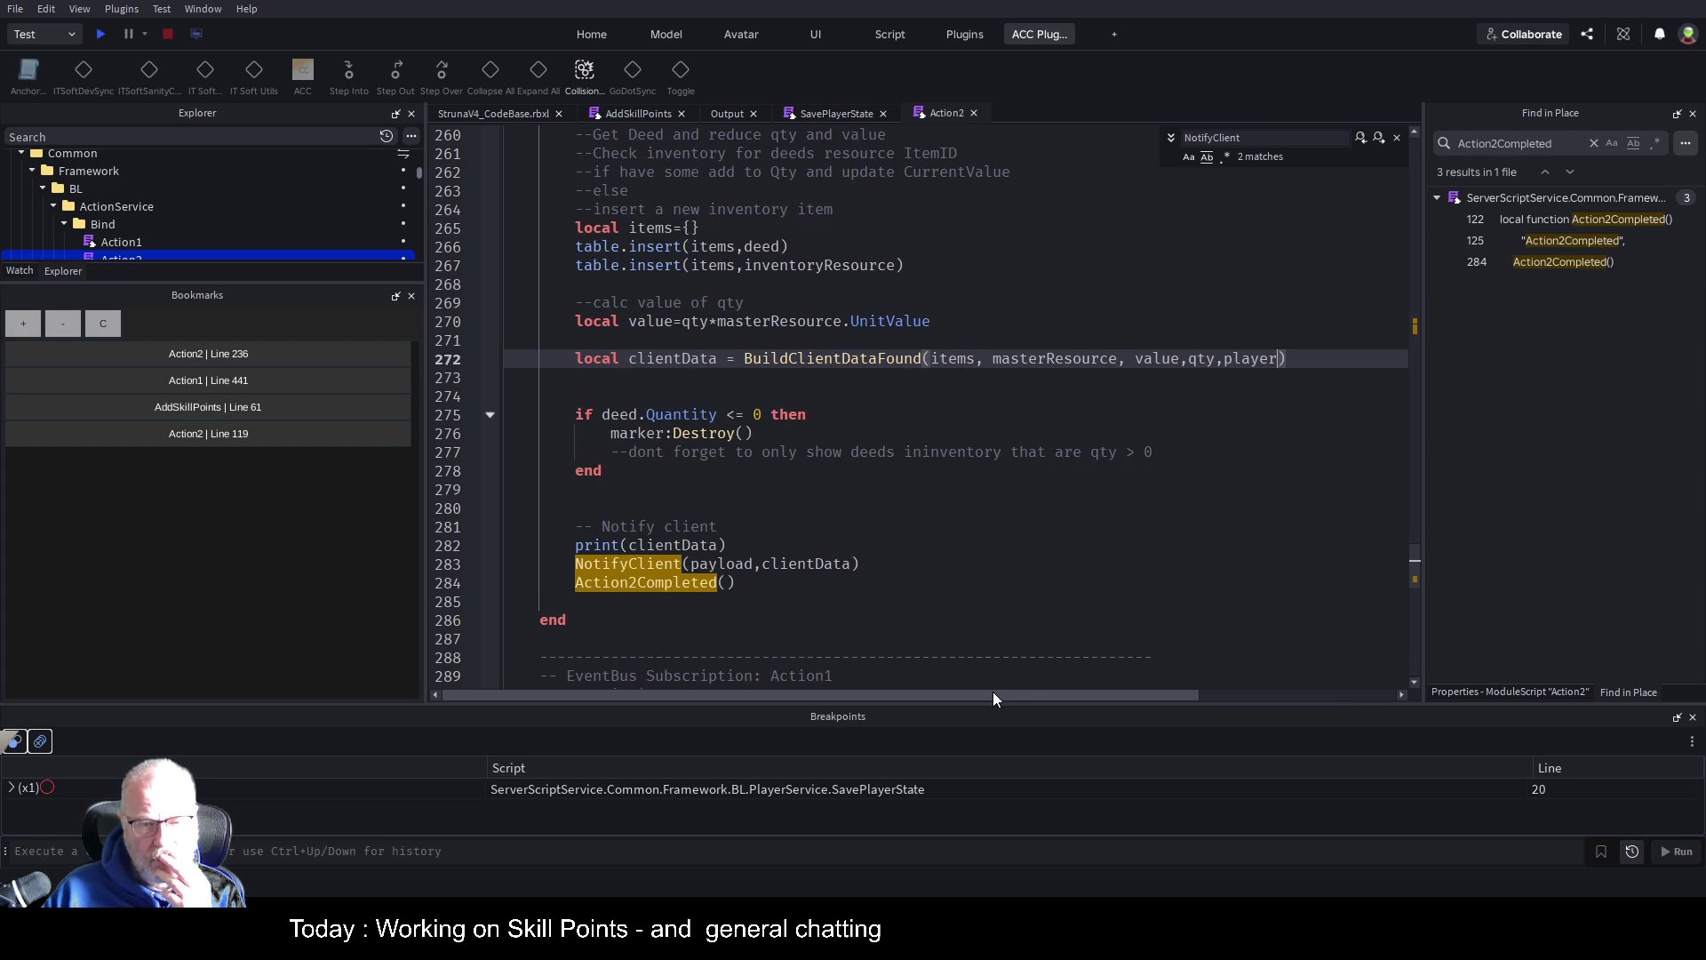
click(1029, 563)
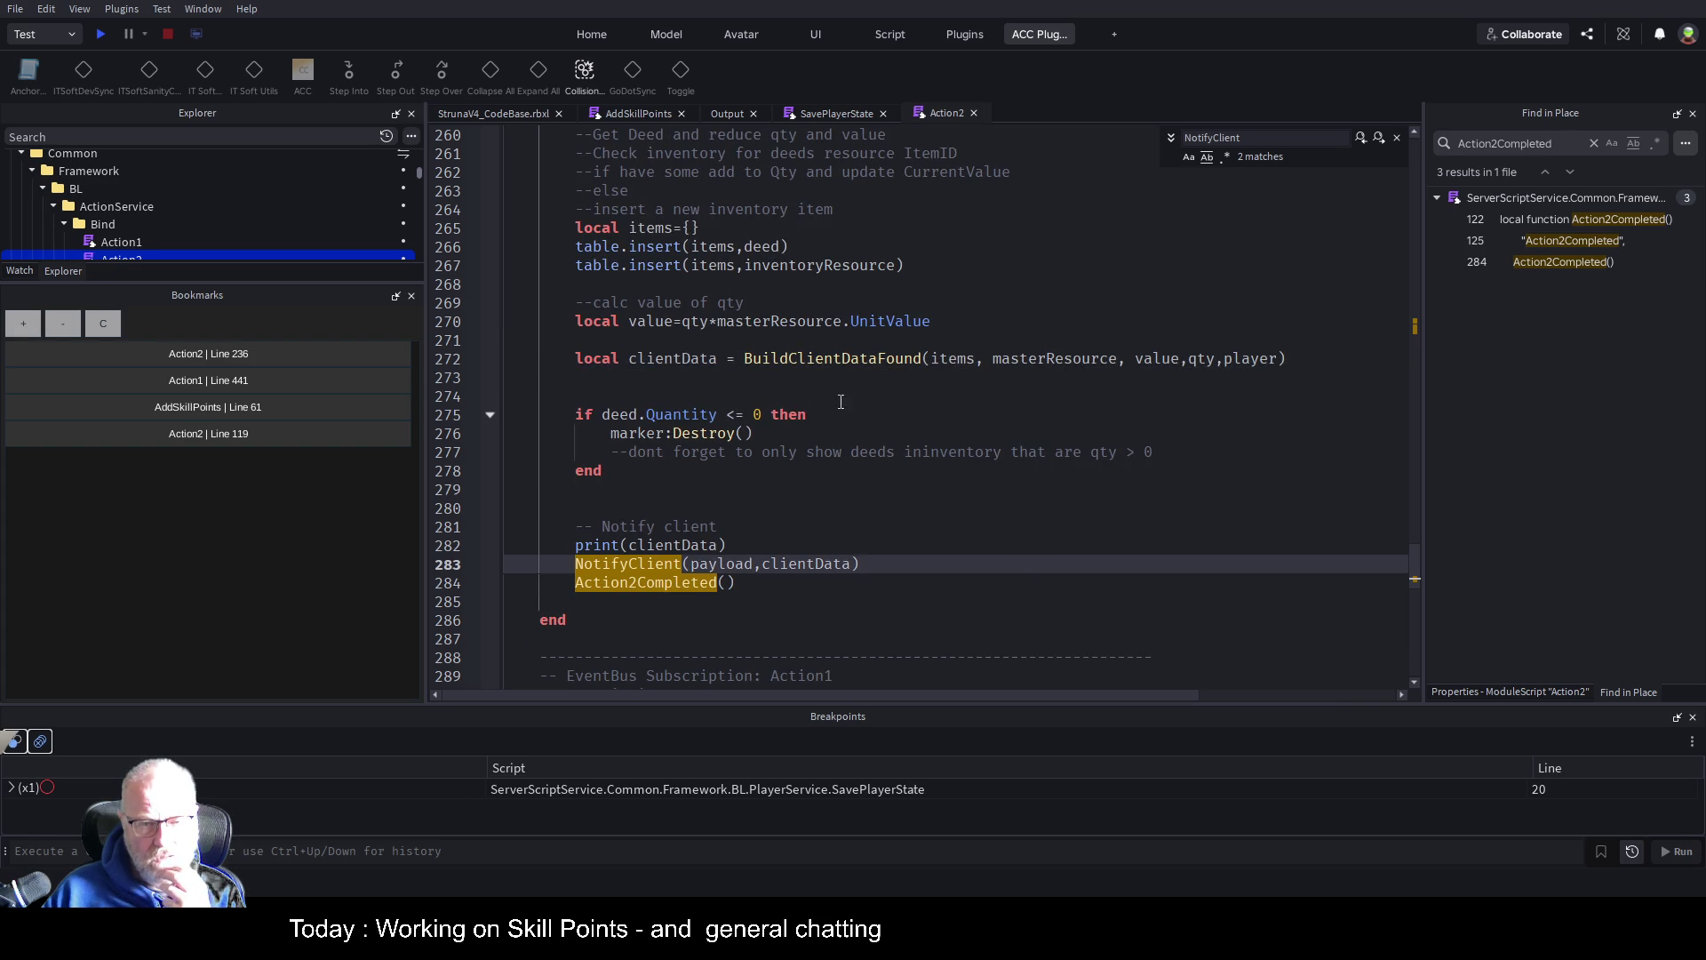
double_click(673, 358)
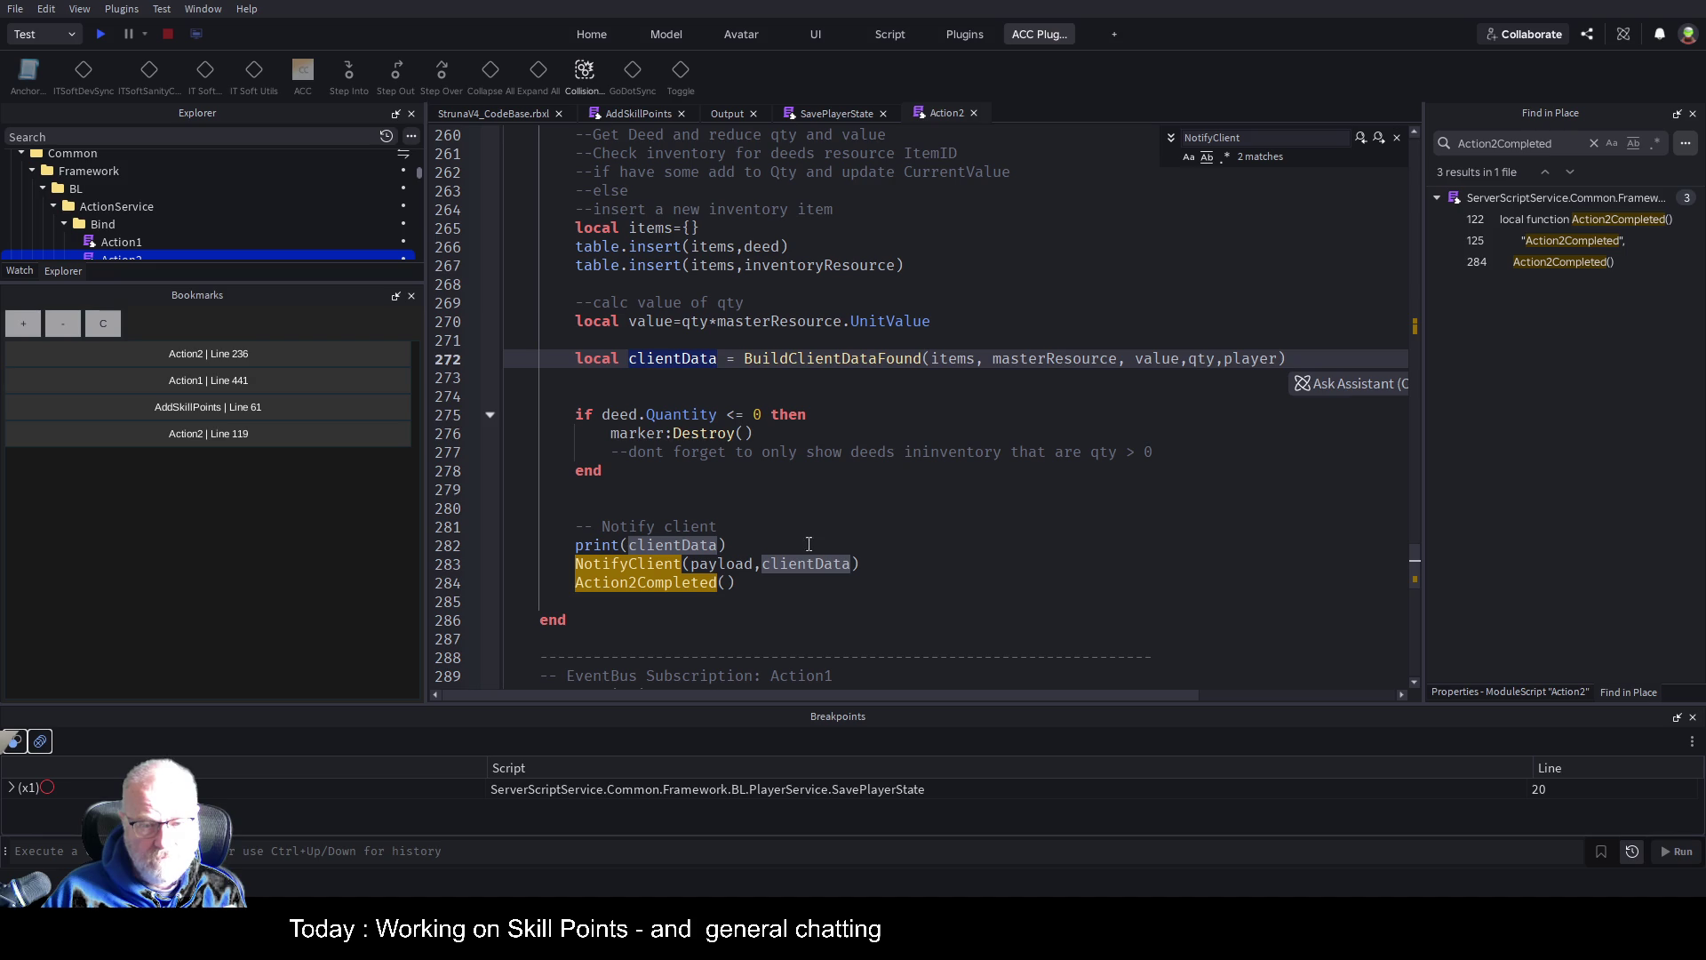
key(Right)
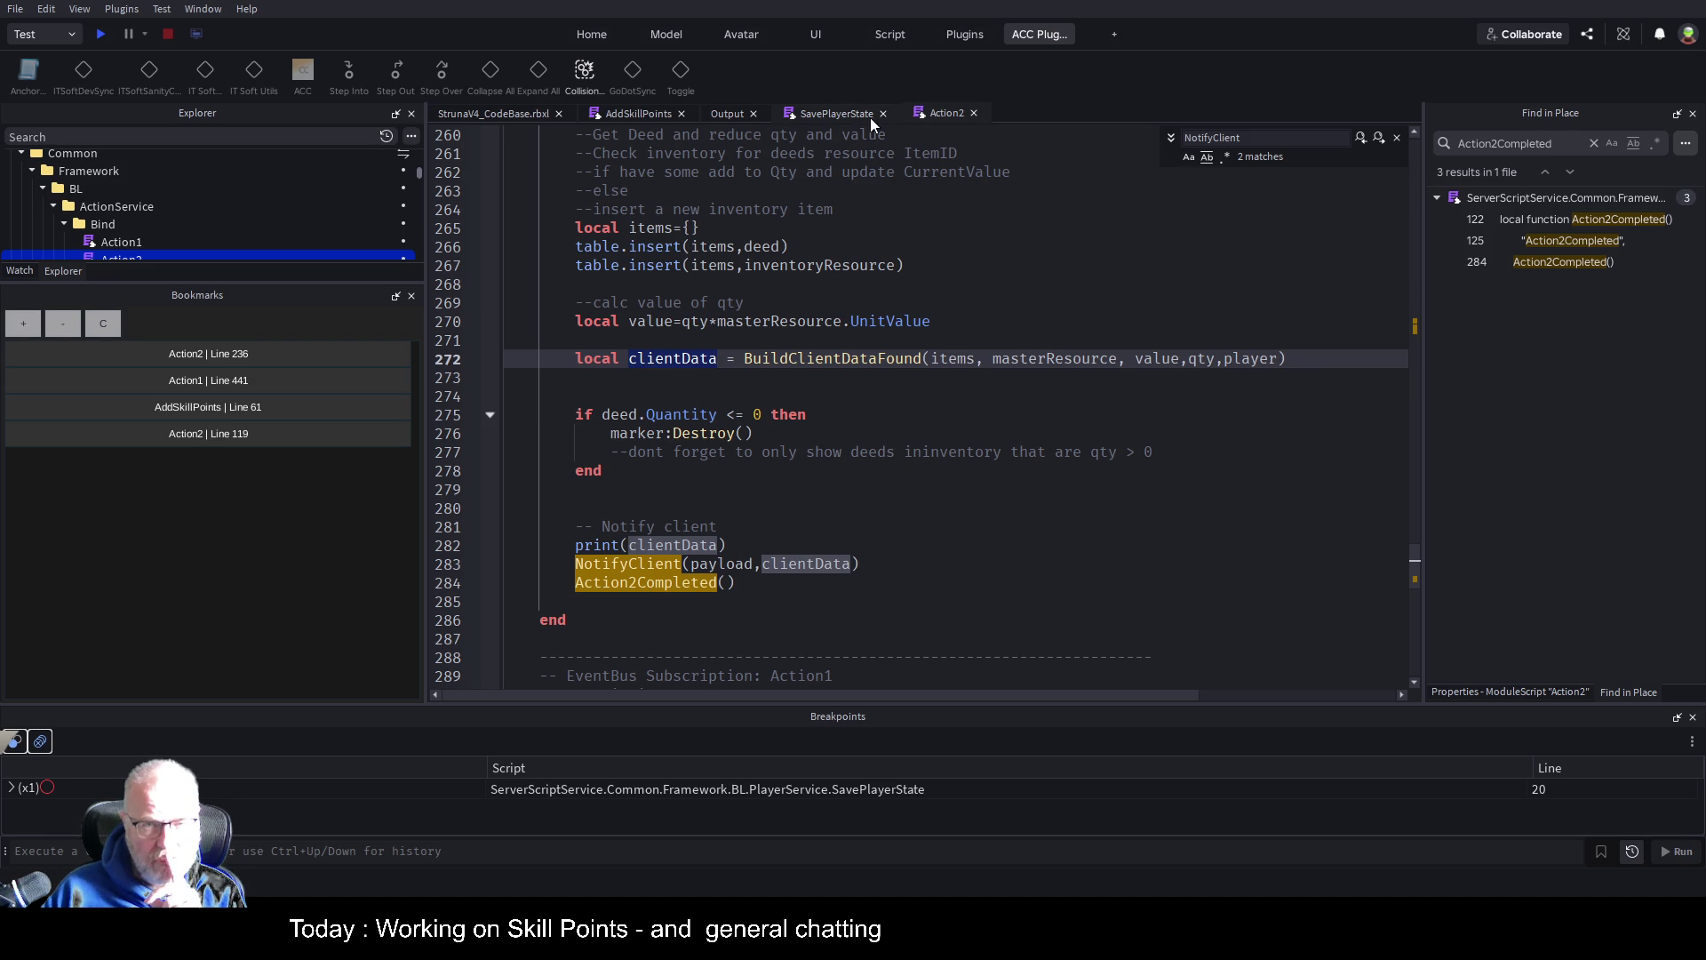
Jump to BuildClientDataFound's definition with F12 and review its return tables, ending on line 110
click(855, 359)
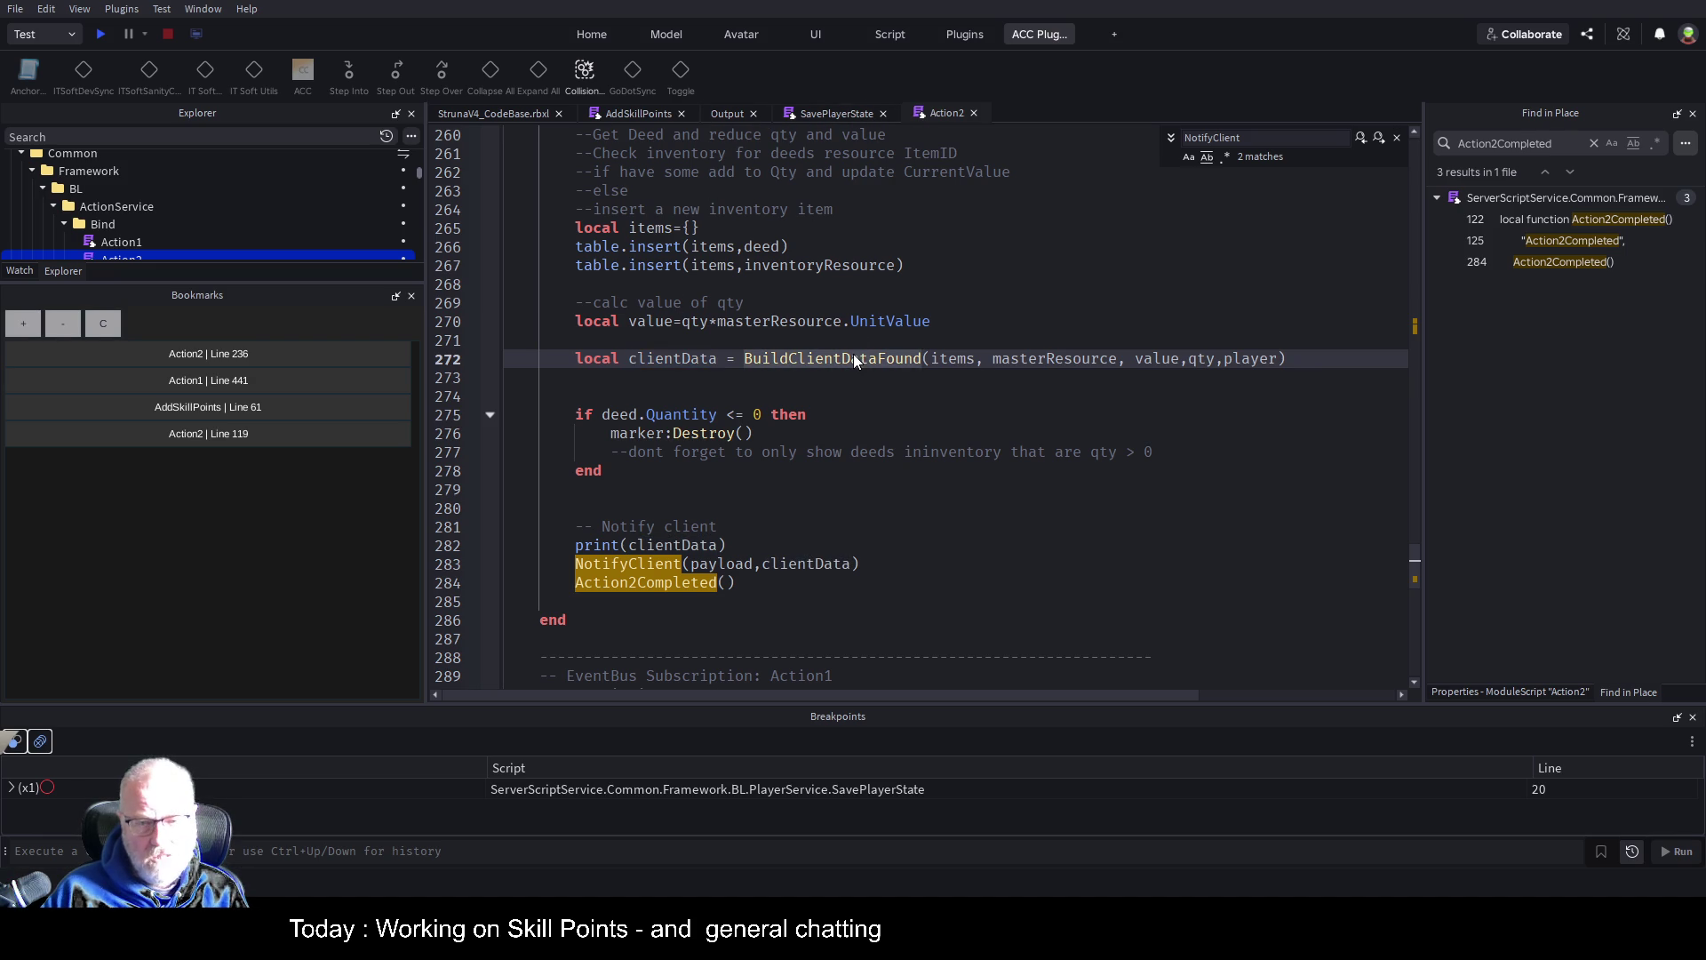
key(F12)
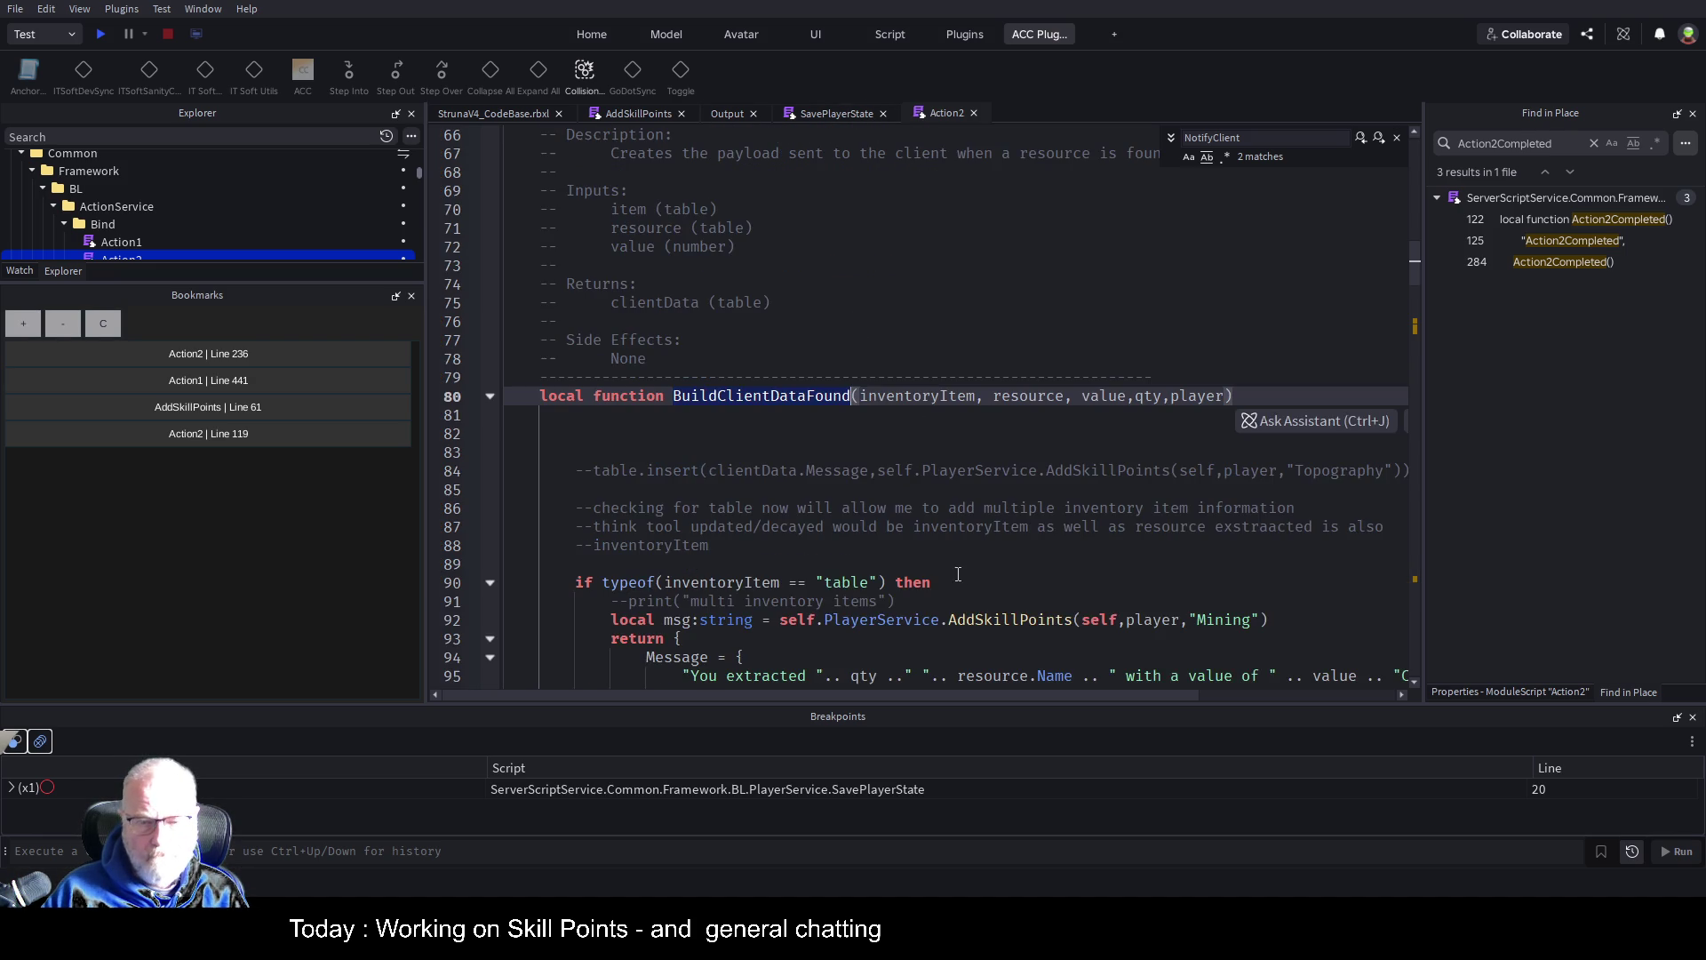
scroll(747, 475, down, 9)
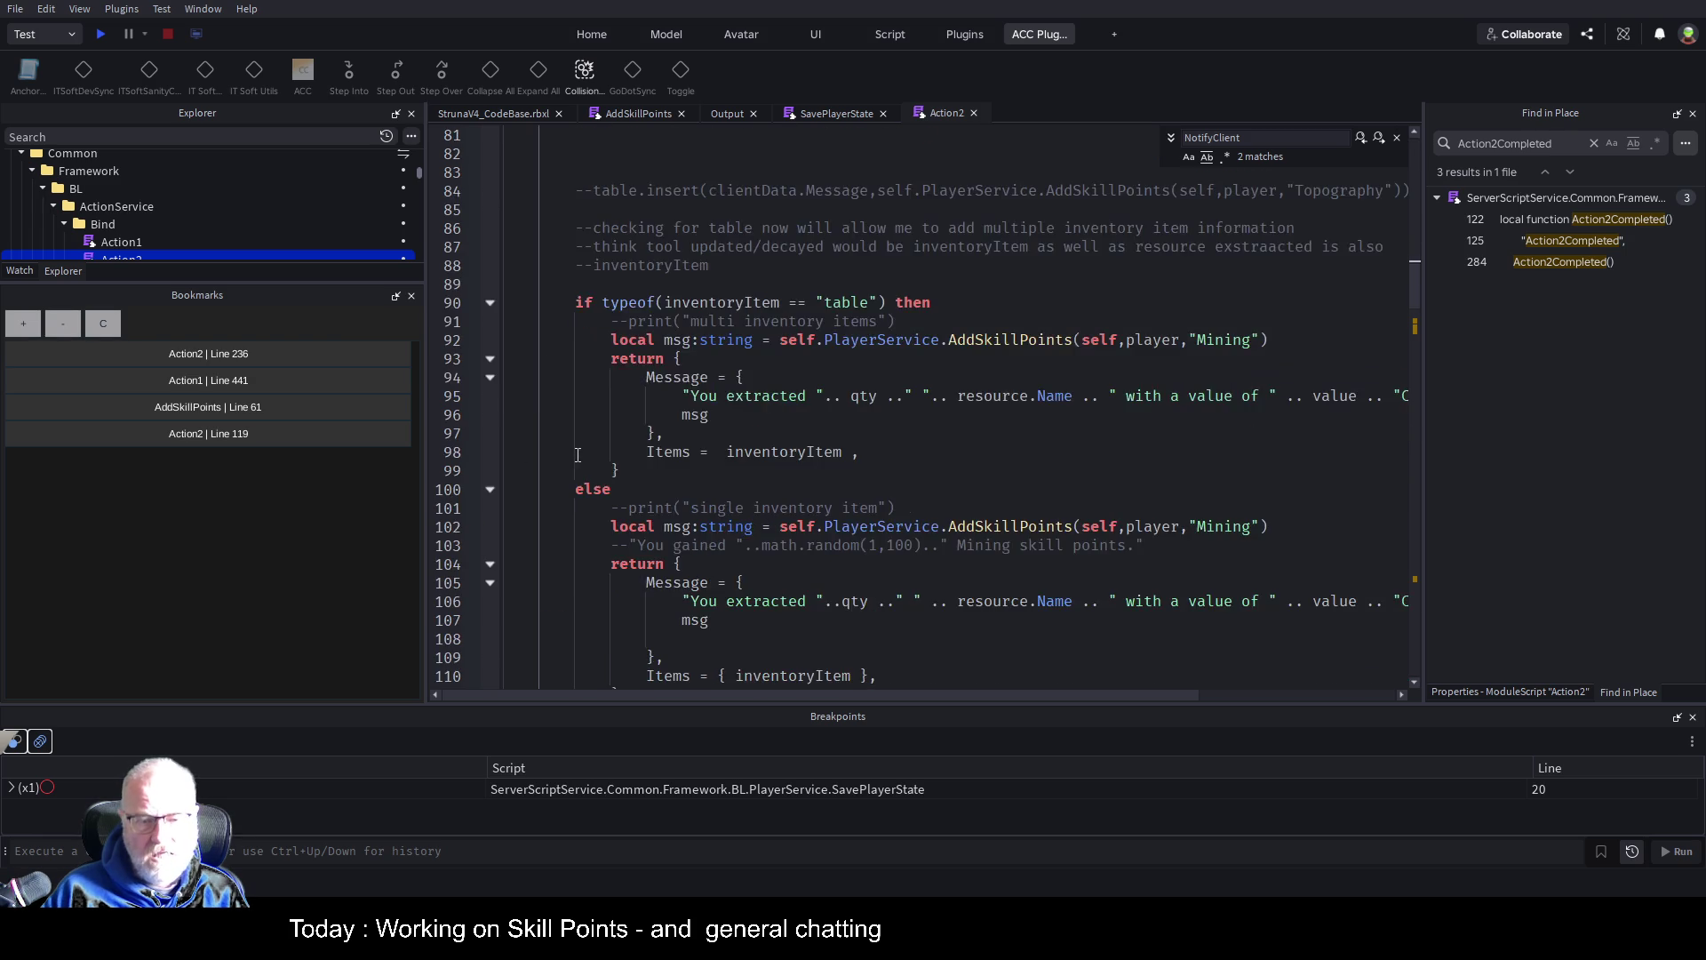
scroll(903, 364, up, 2)
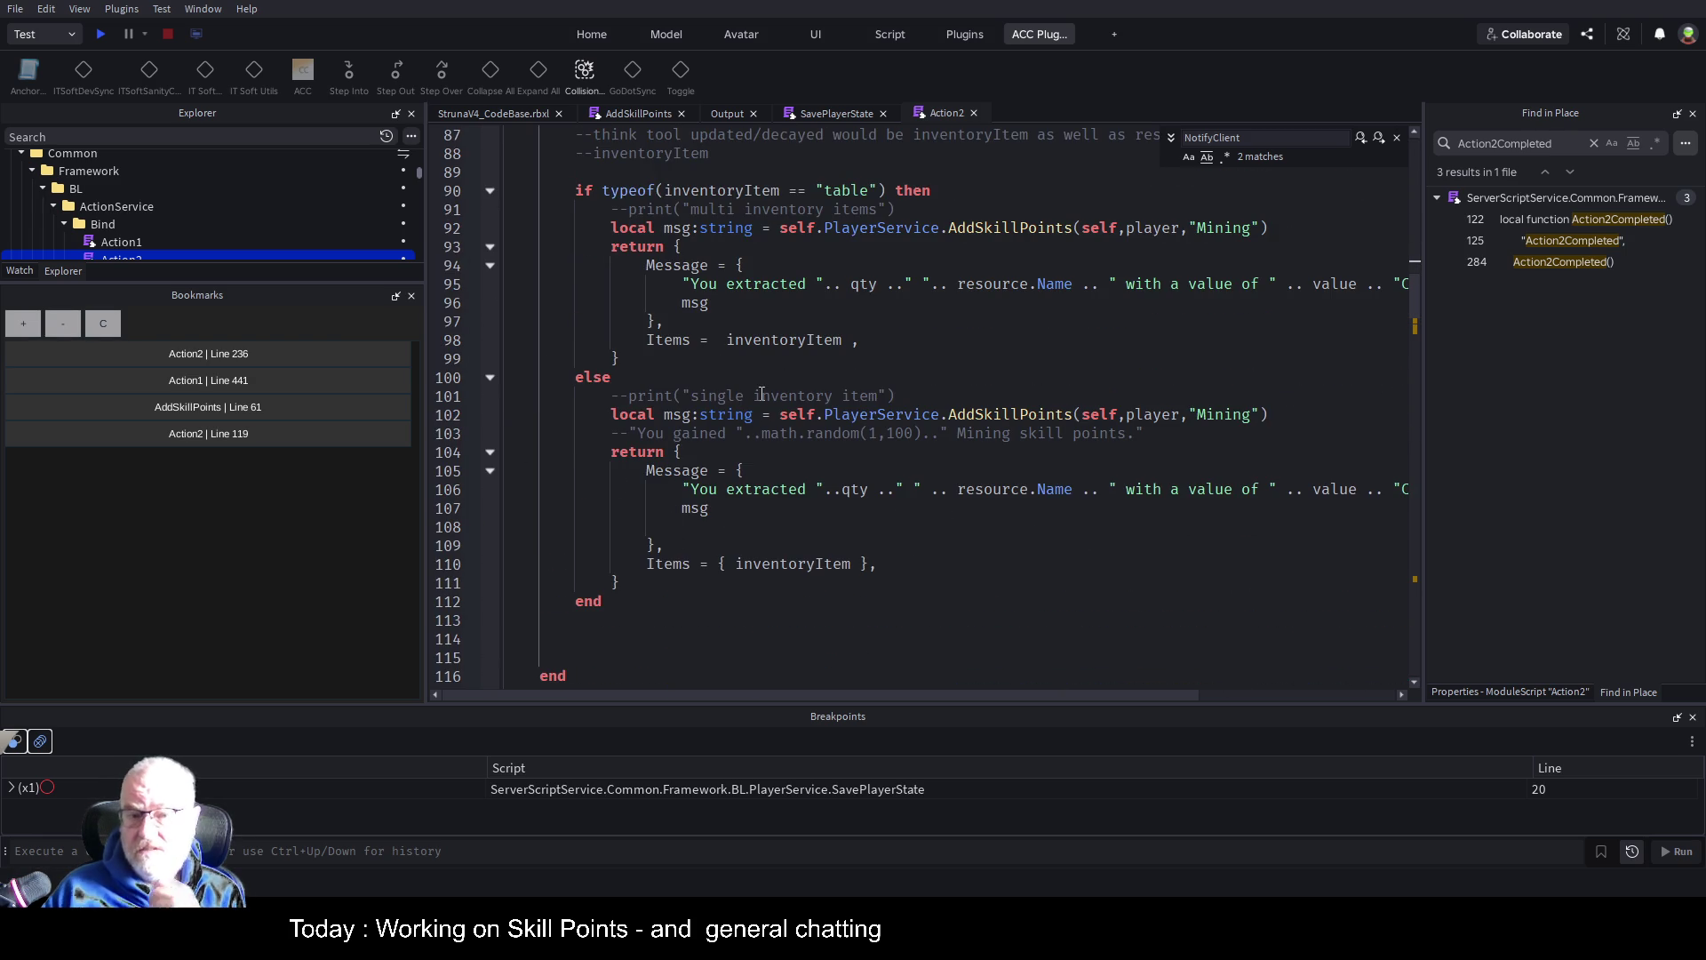
scroll(755, 373, up, 3)
scroll(751, 337, down, 4)
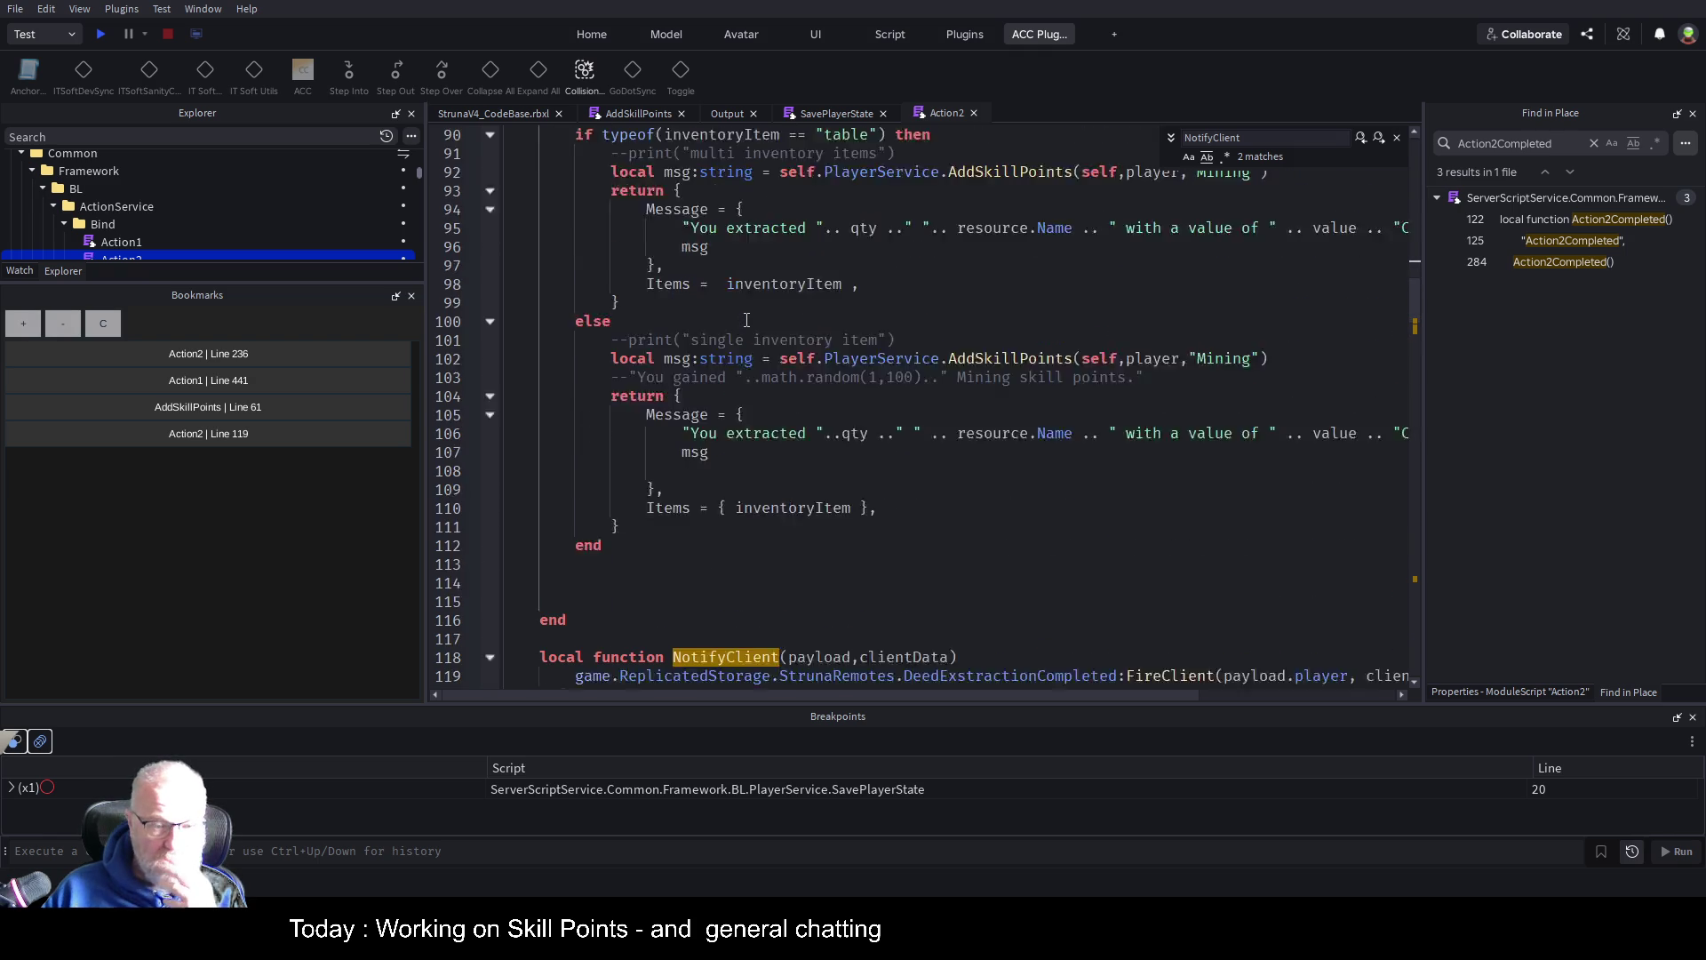
scroll(747, 320, down, 1)
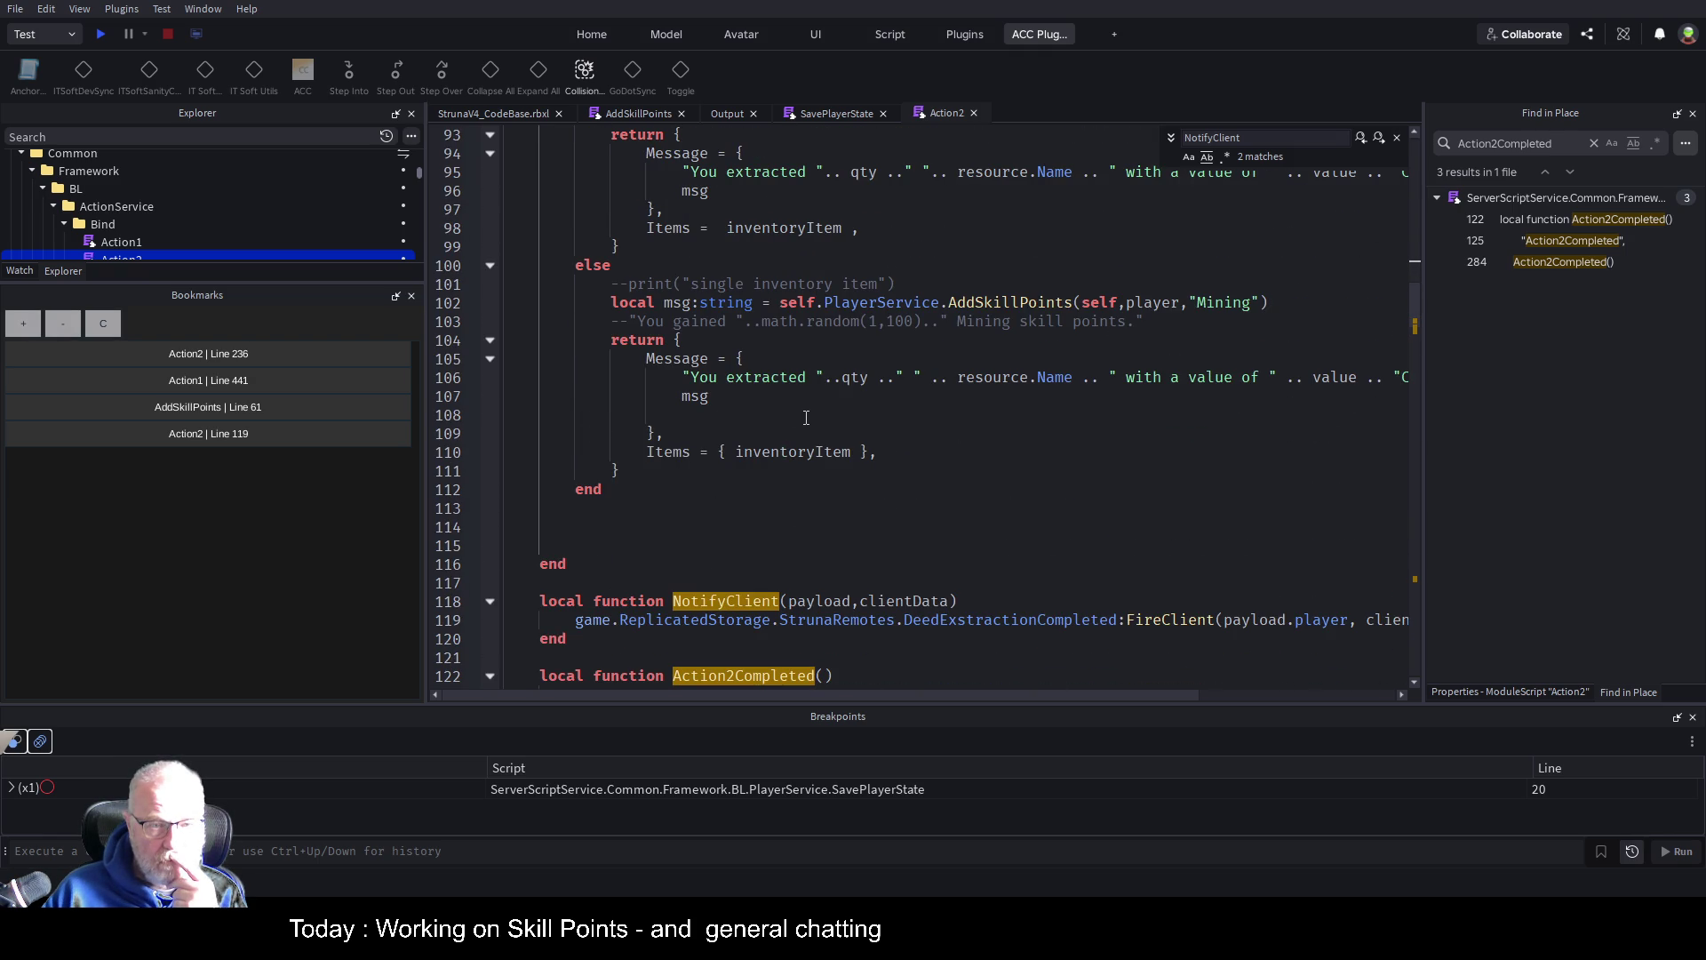
click(672, 454)
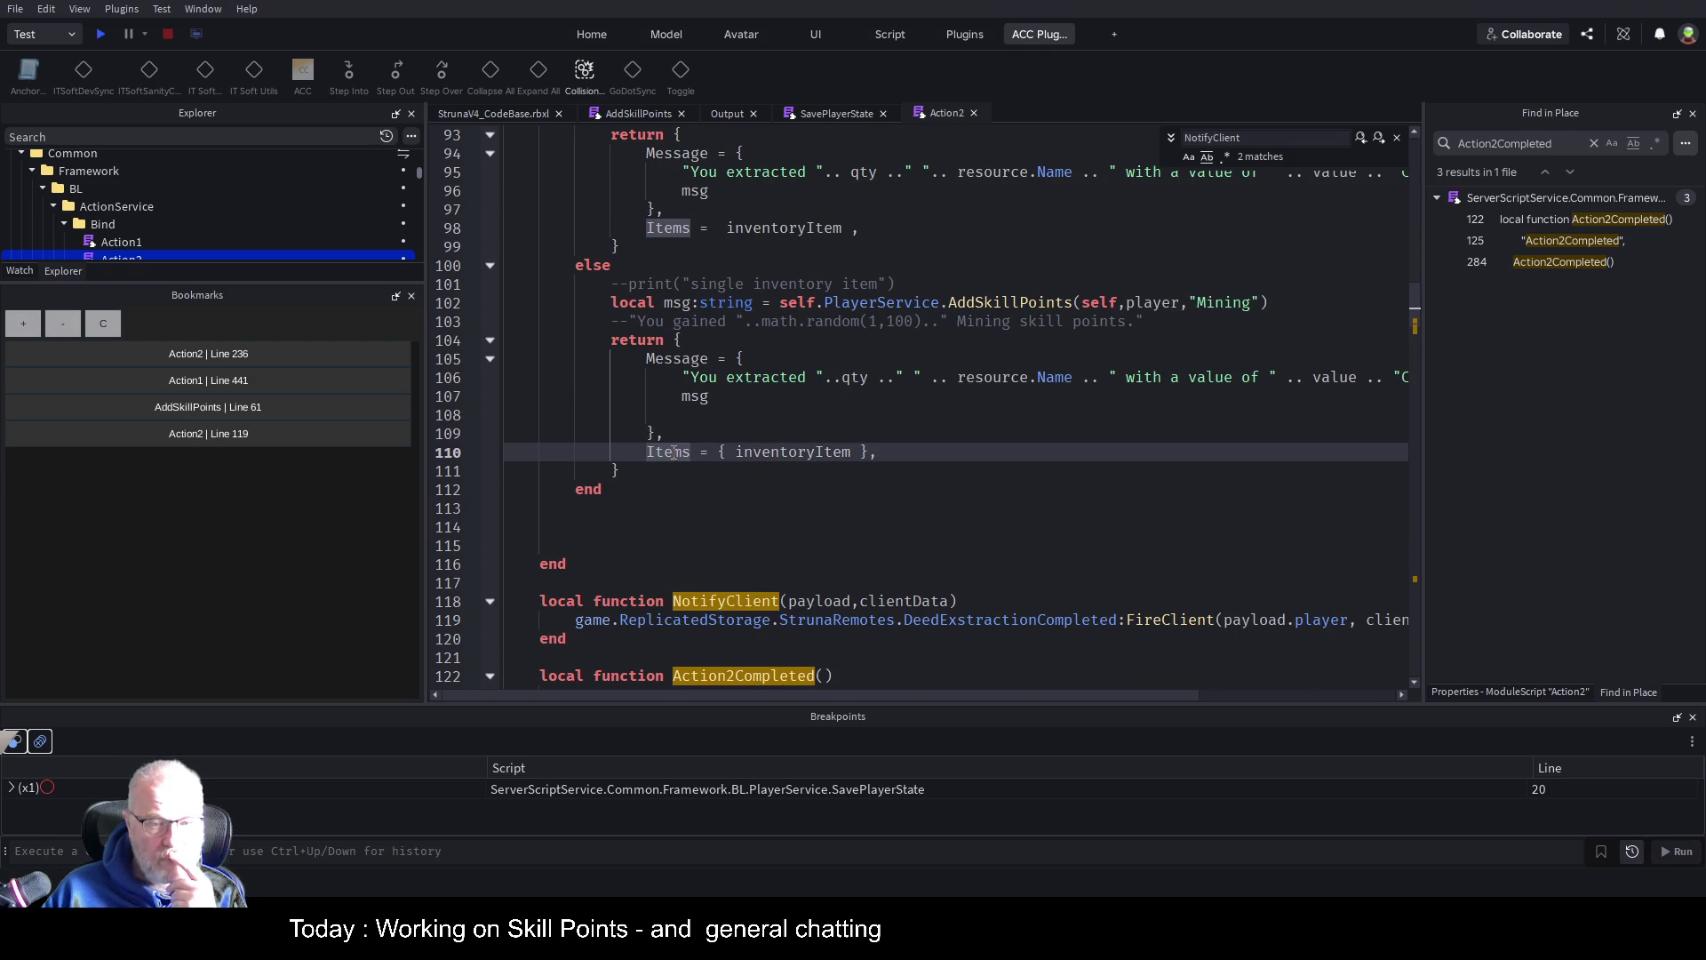
click(921, 456)
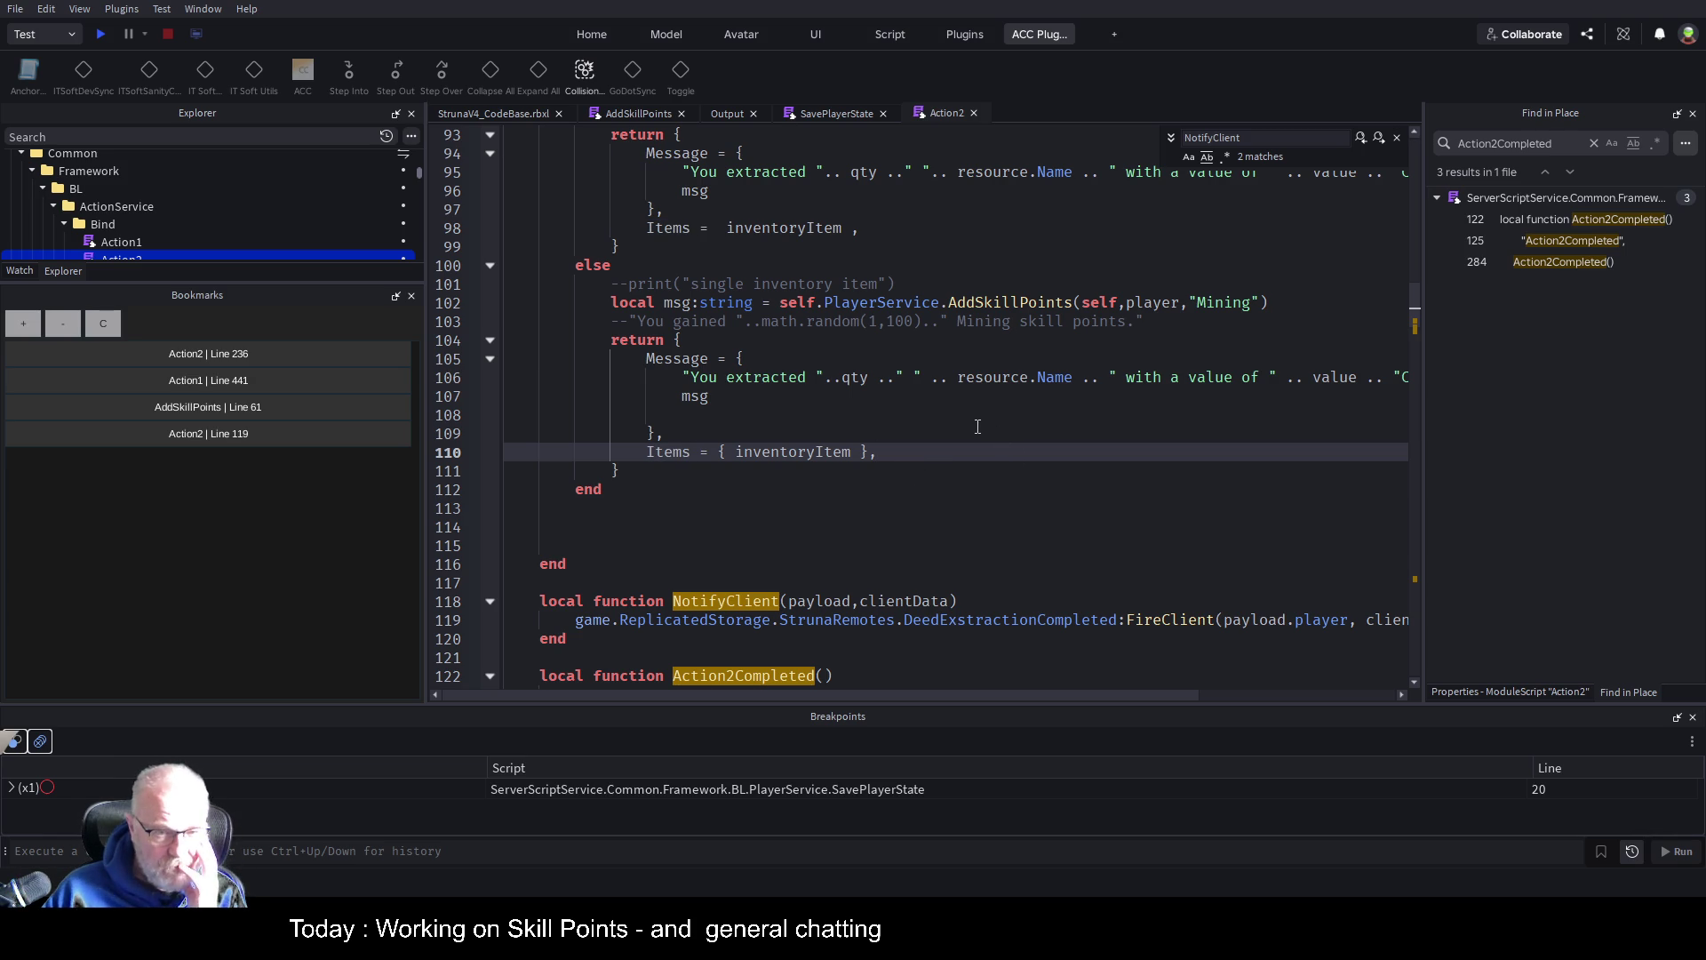
Add a 'PlayerState =' line after Items in the single-item return table
key(Return)
text(PlayerSa)
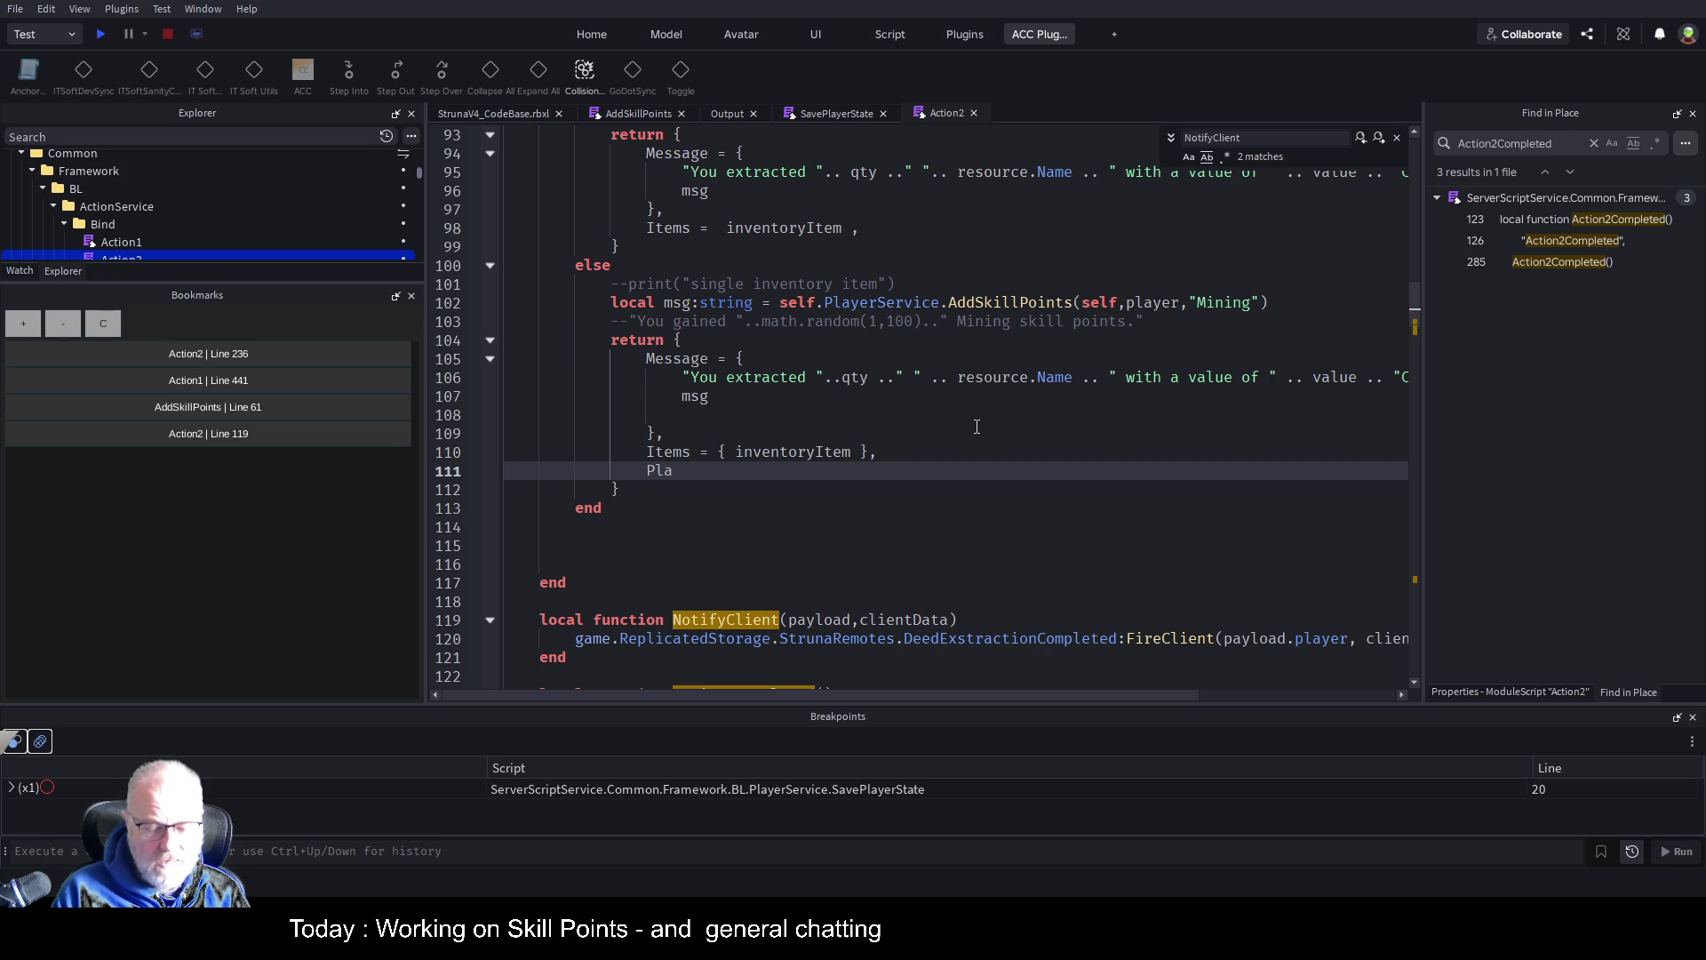
key(BackSpace)
text(tate =)
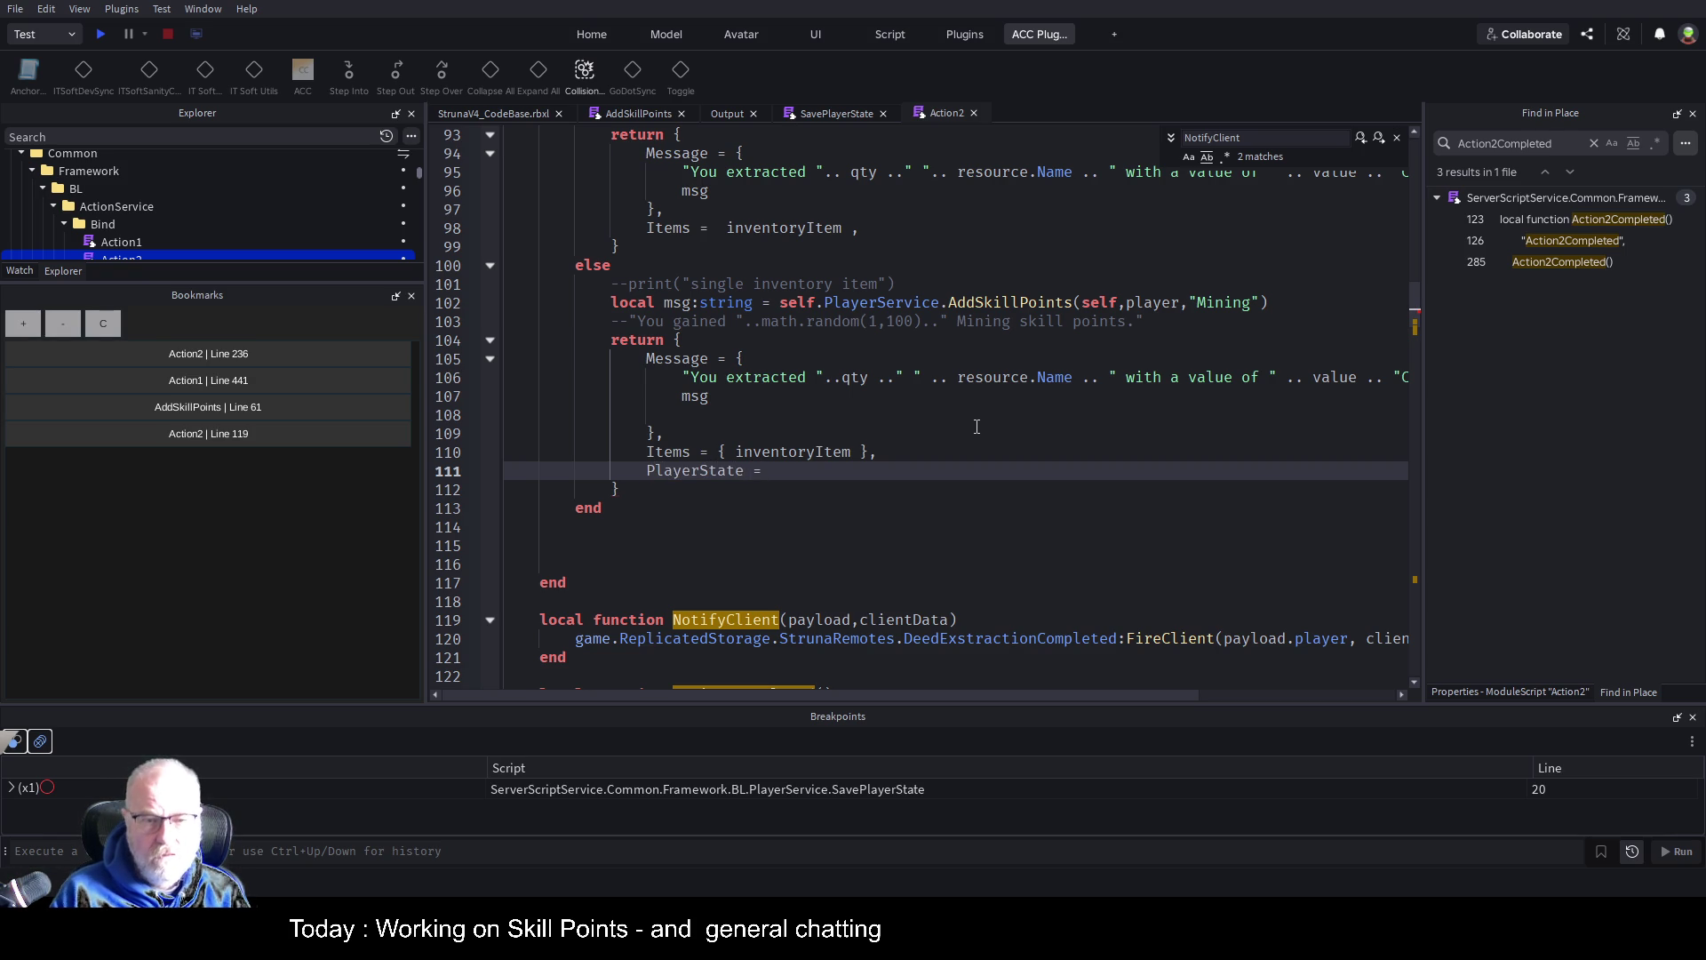
Paste the 'PlayerState =' line as line 99 in the multi-item return table
key(shift+Home)
key(ctrl+c)
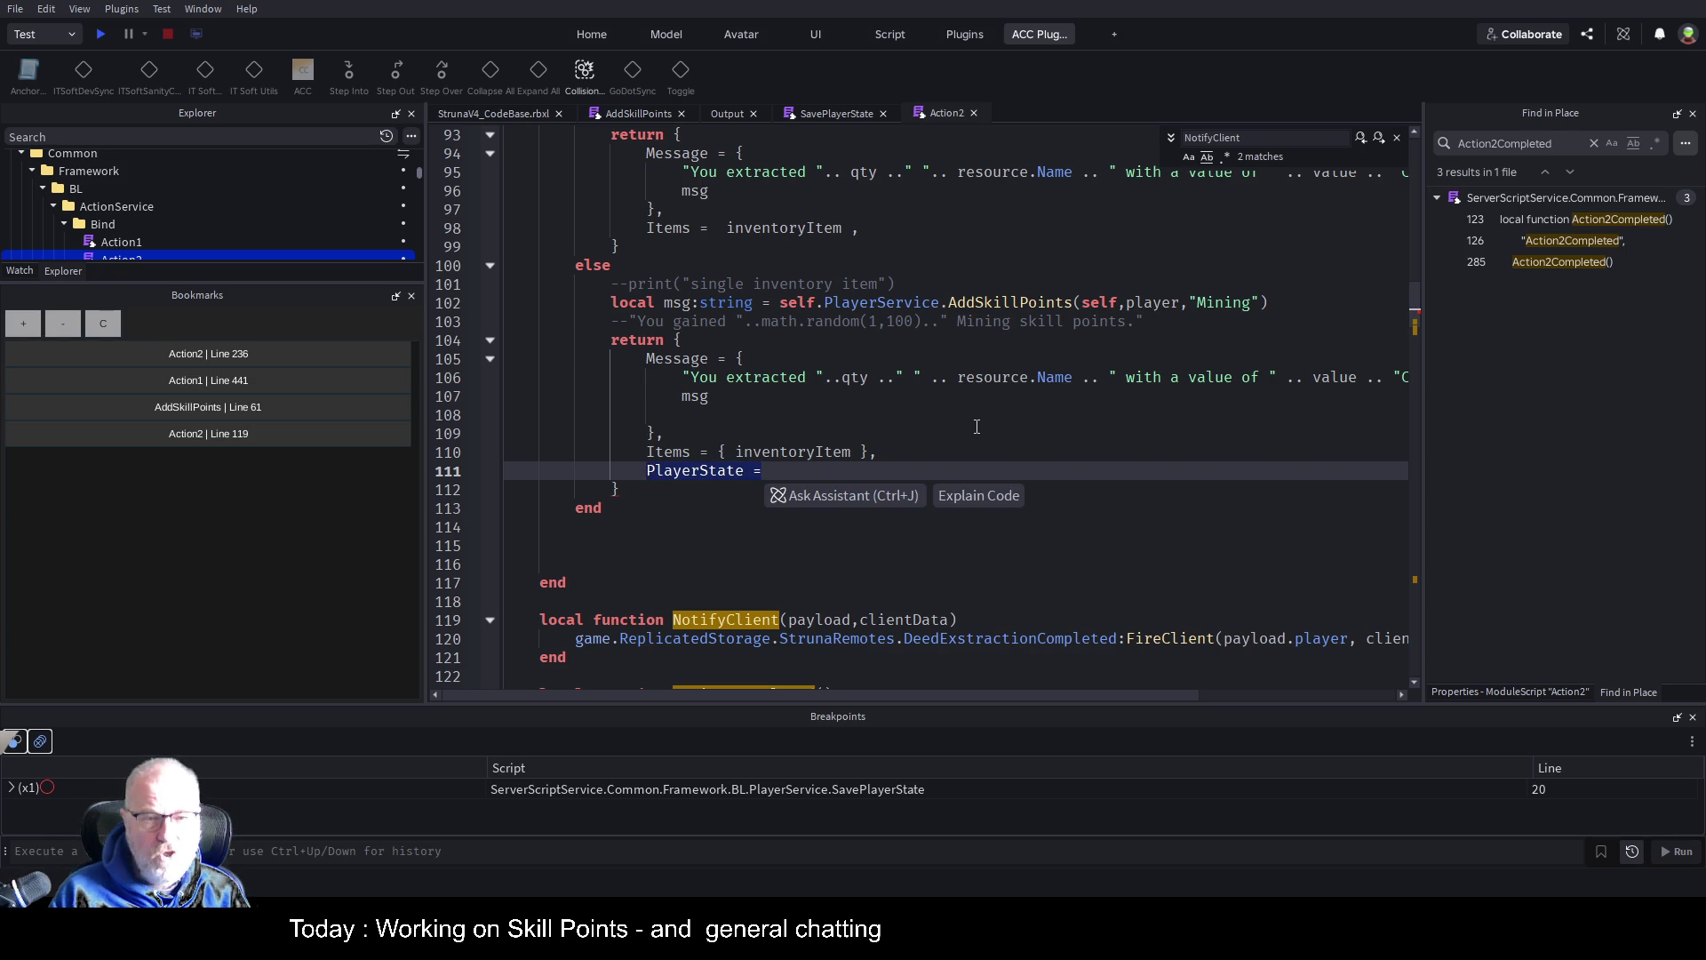
key(Up)
key(Up)
key(Up)
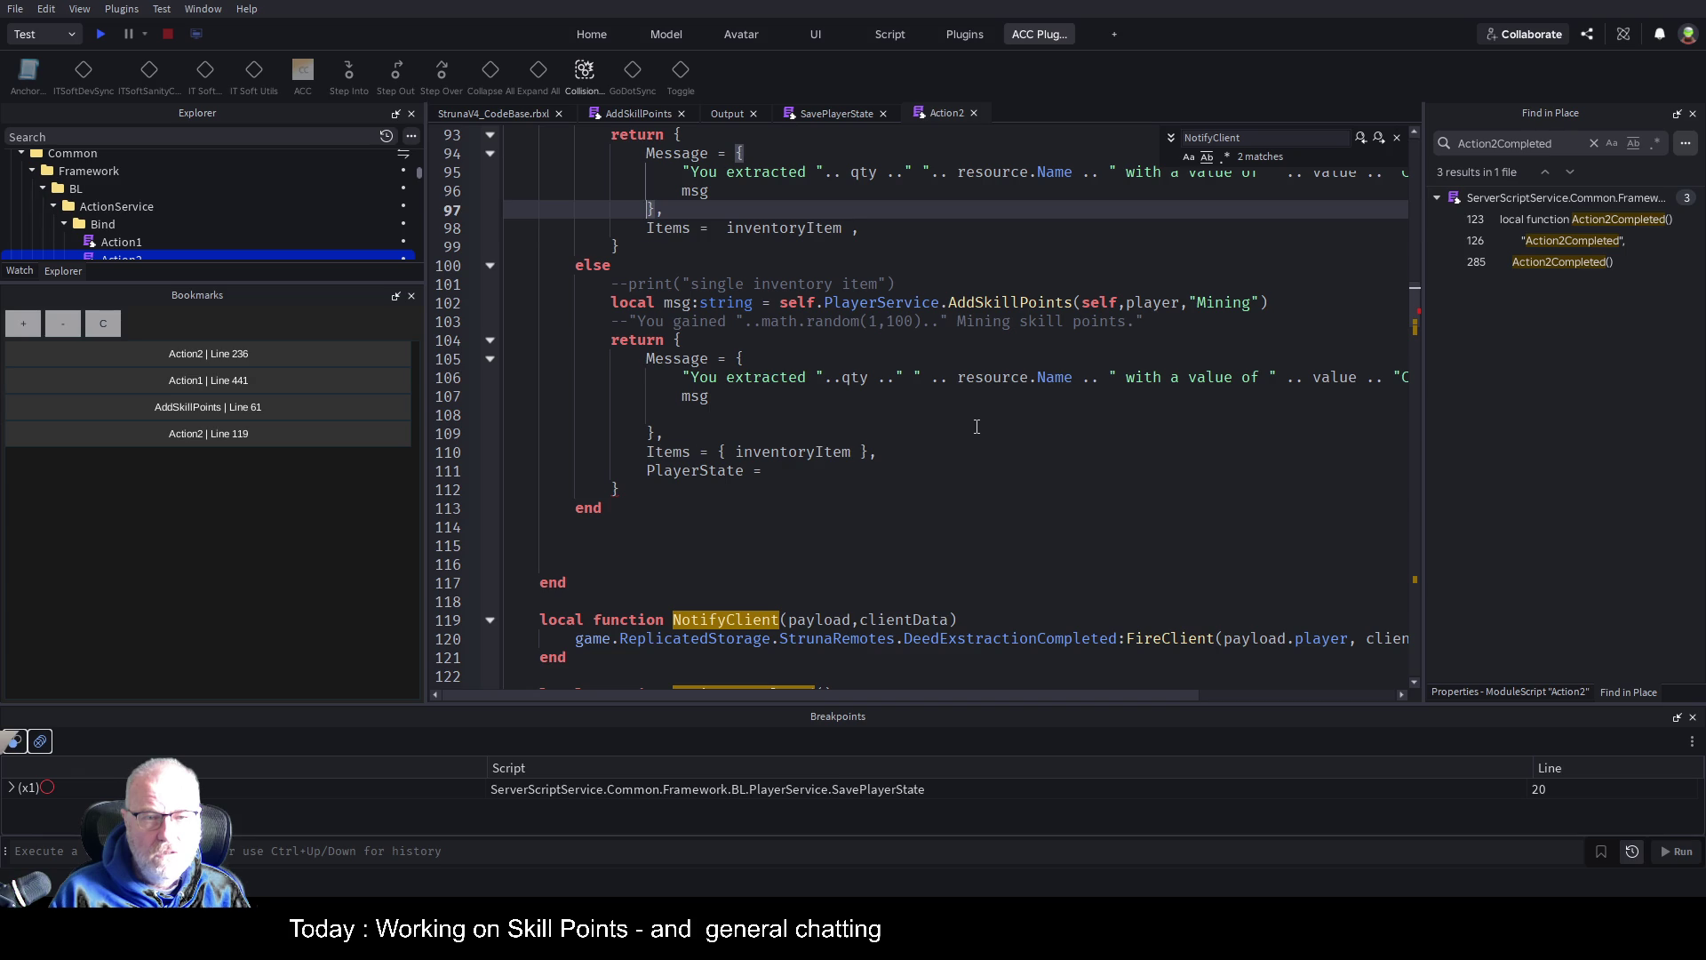
key(Down)
key(End)
key(Return)
key(ctrl+v)
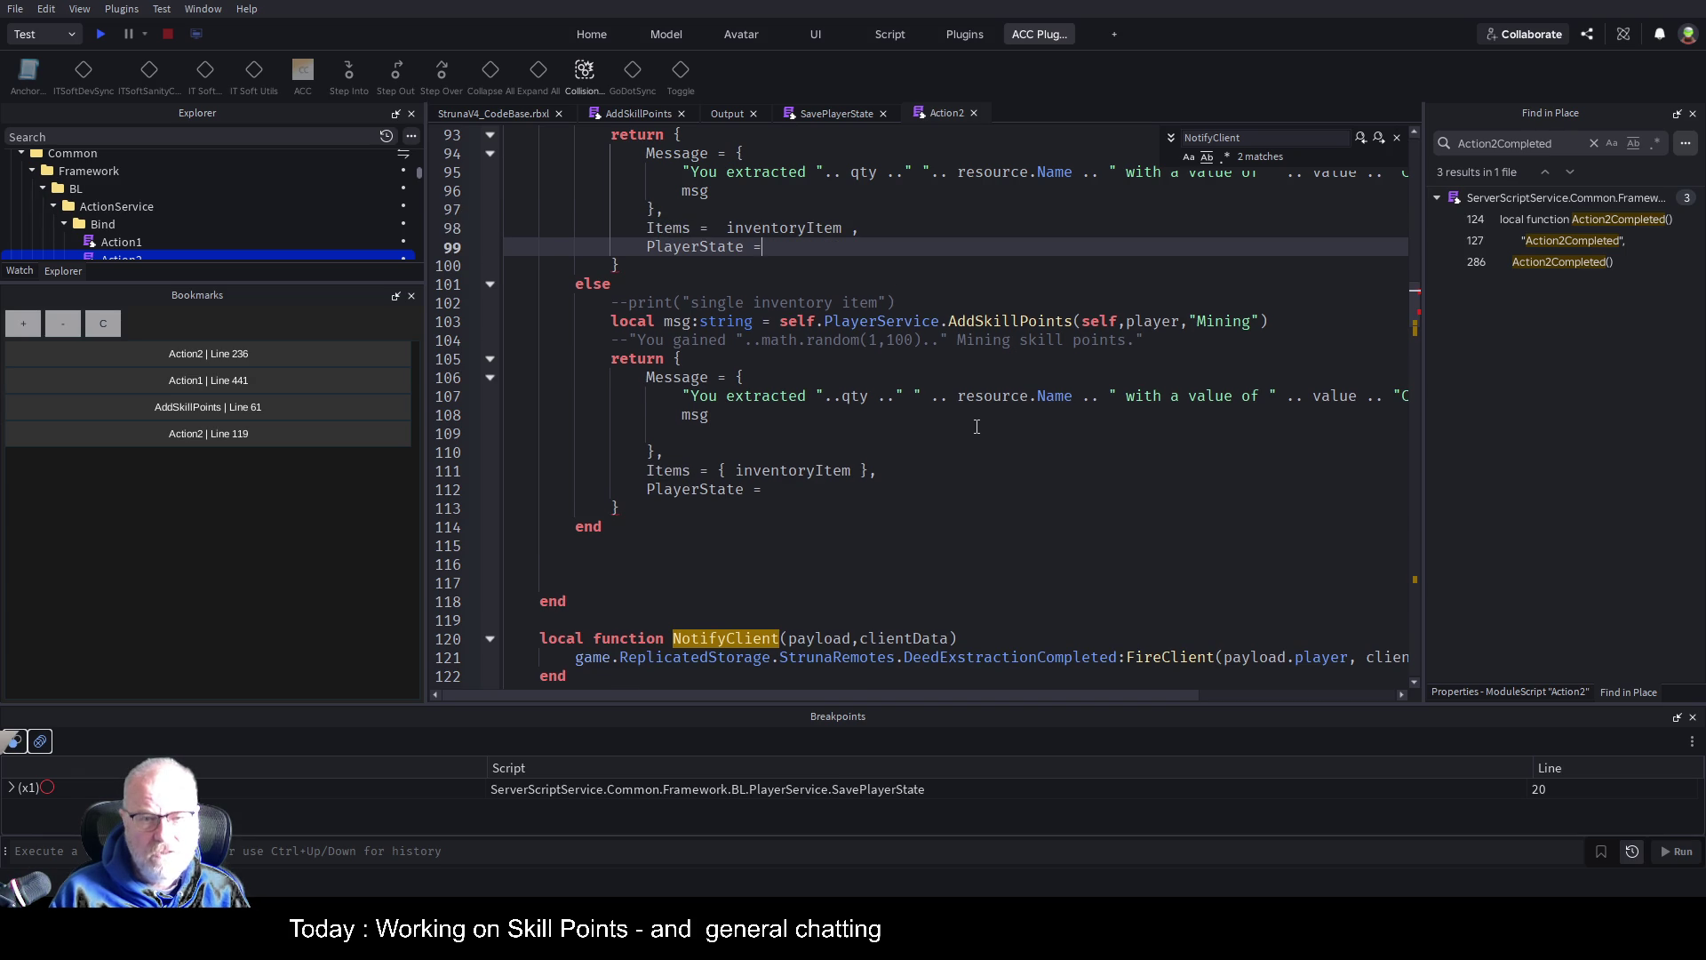
scroll(927, 424, up, 2)
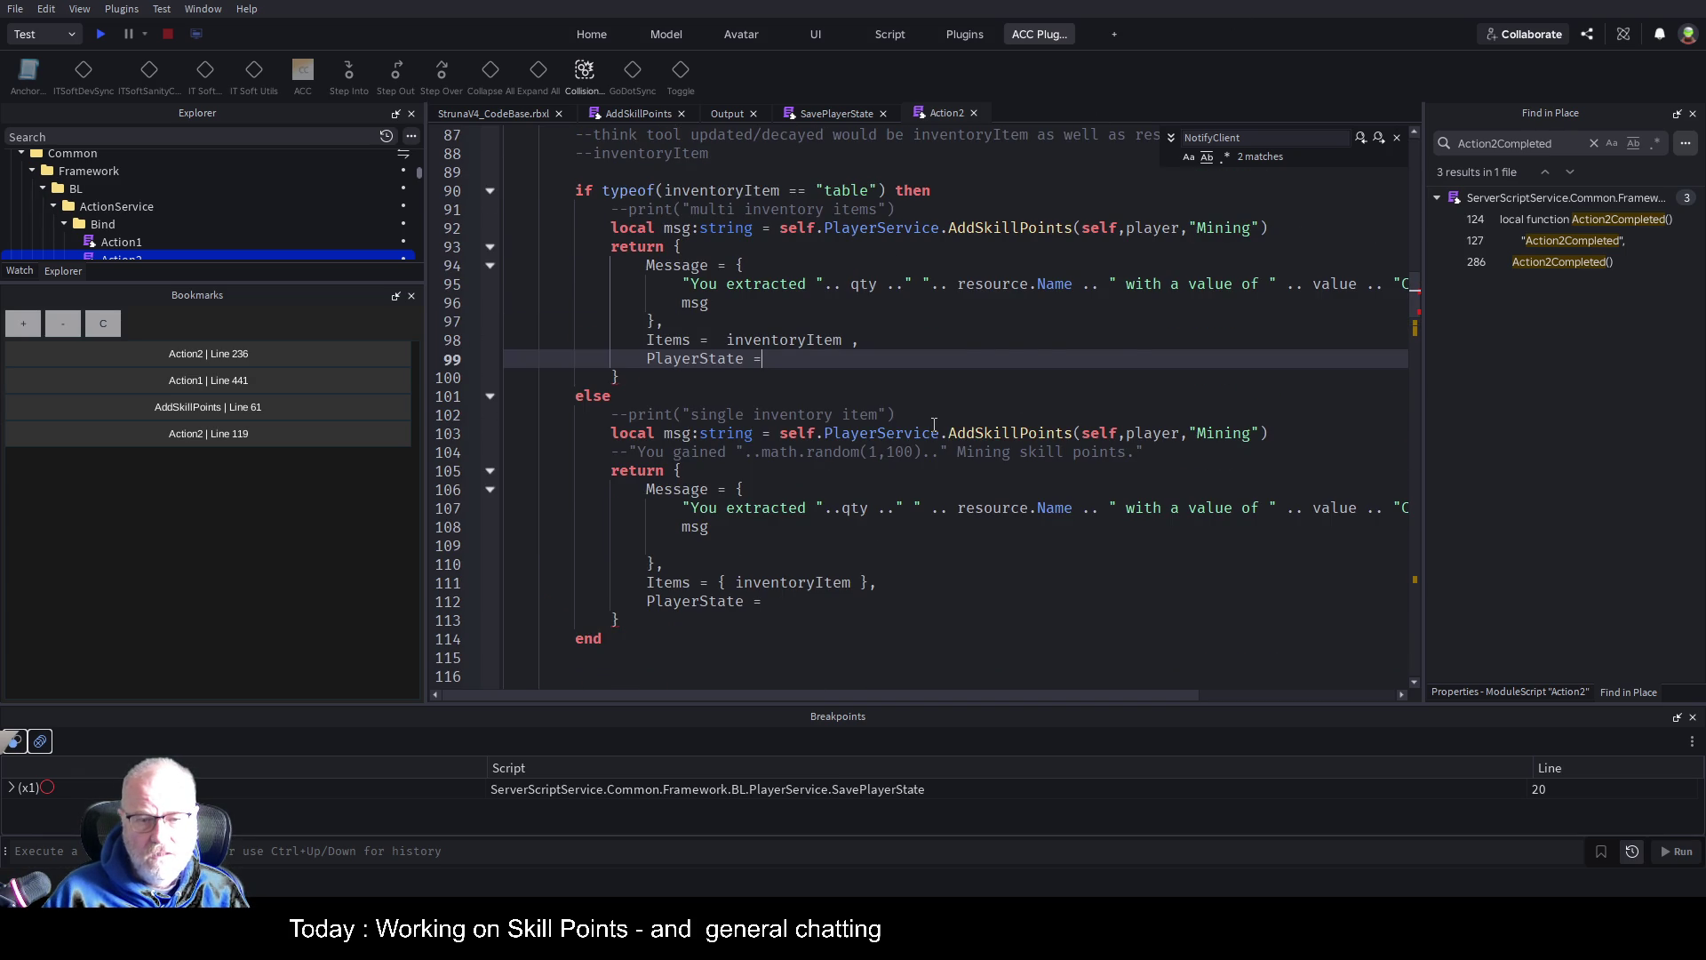
scroll(934, 424, up, 3)
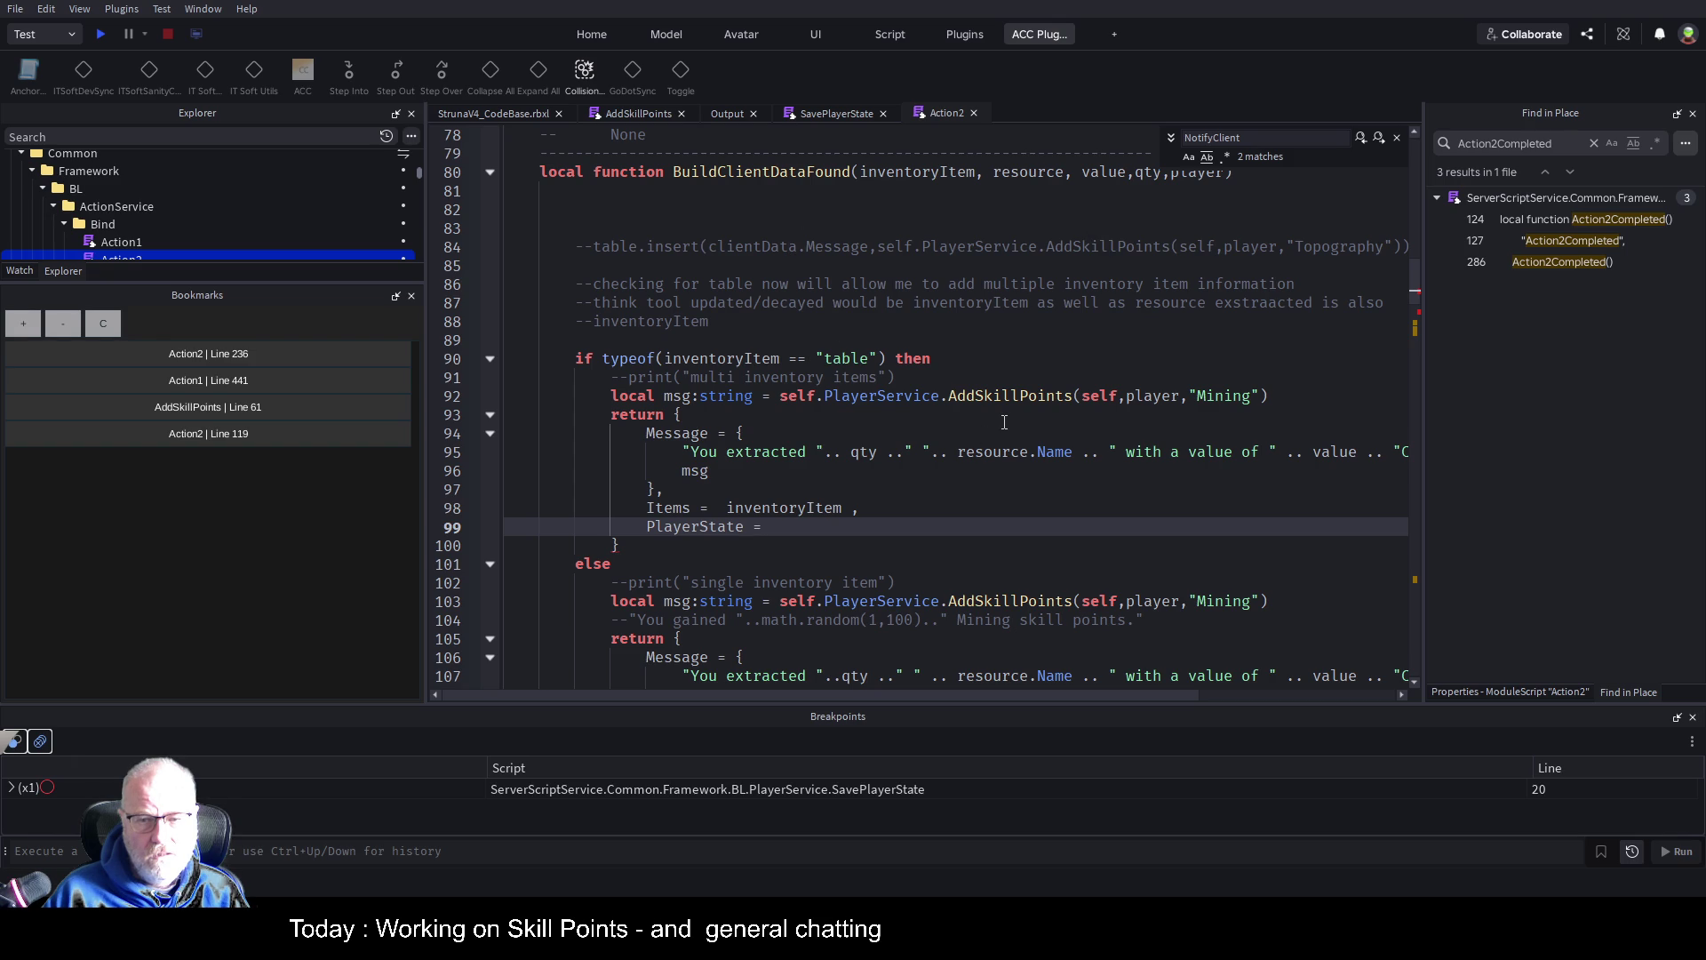
scroll(1005, 424, down, 2)
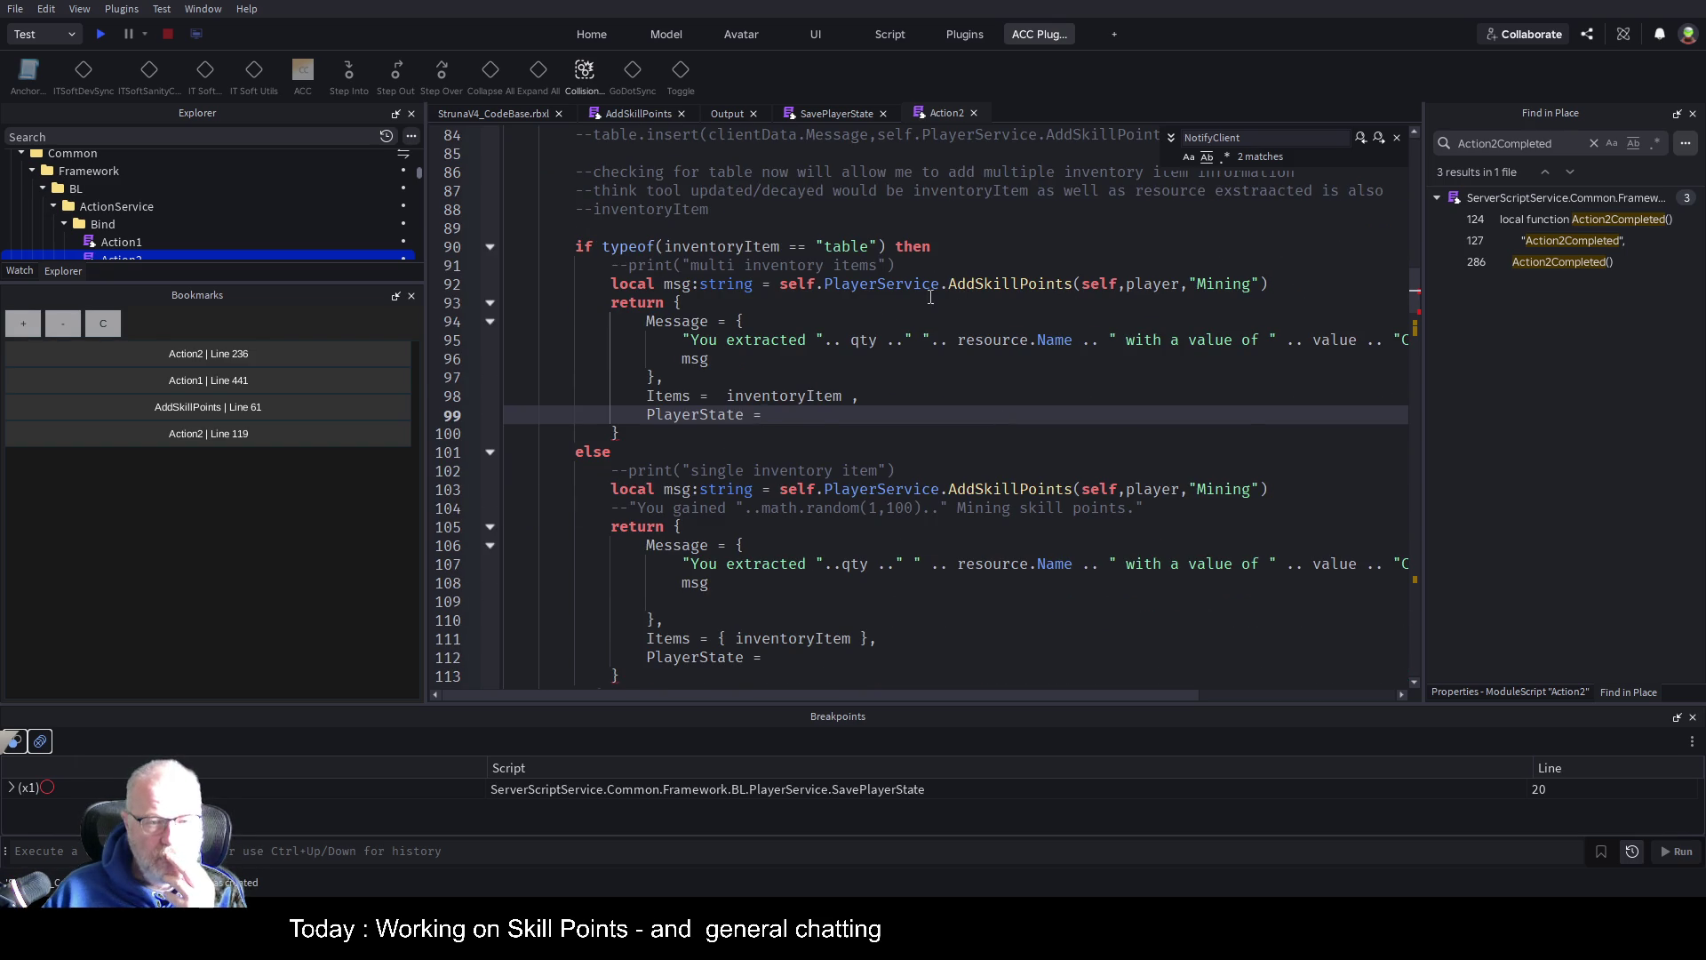
scroll(901, 318, down, 1)
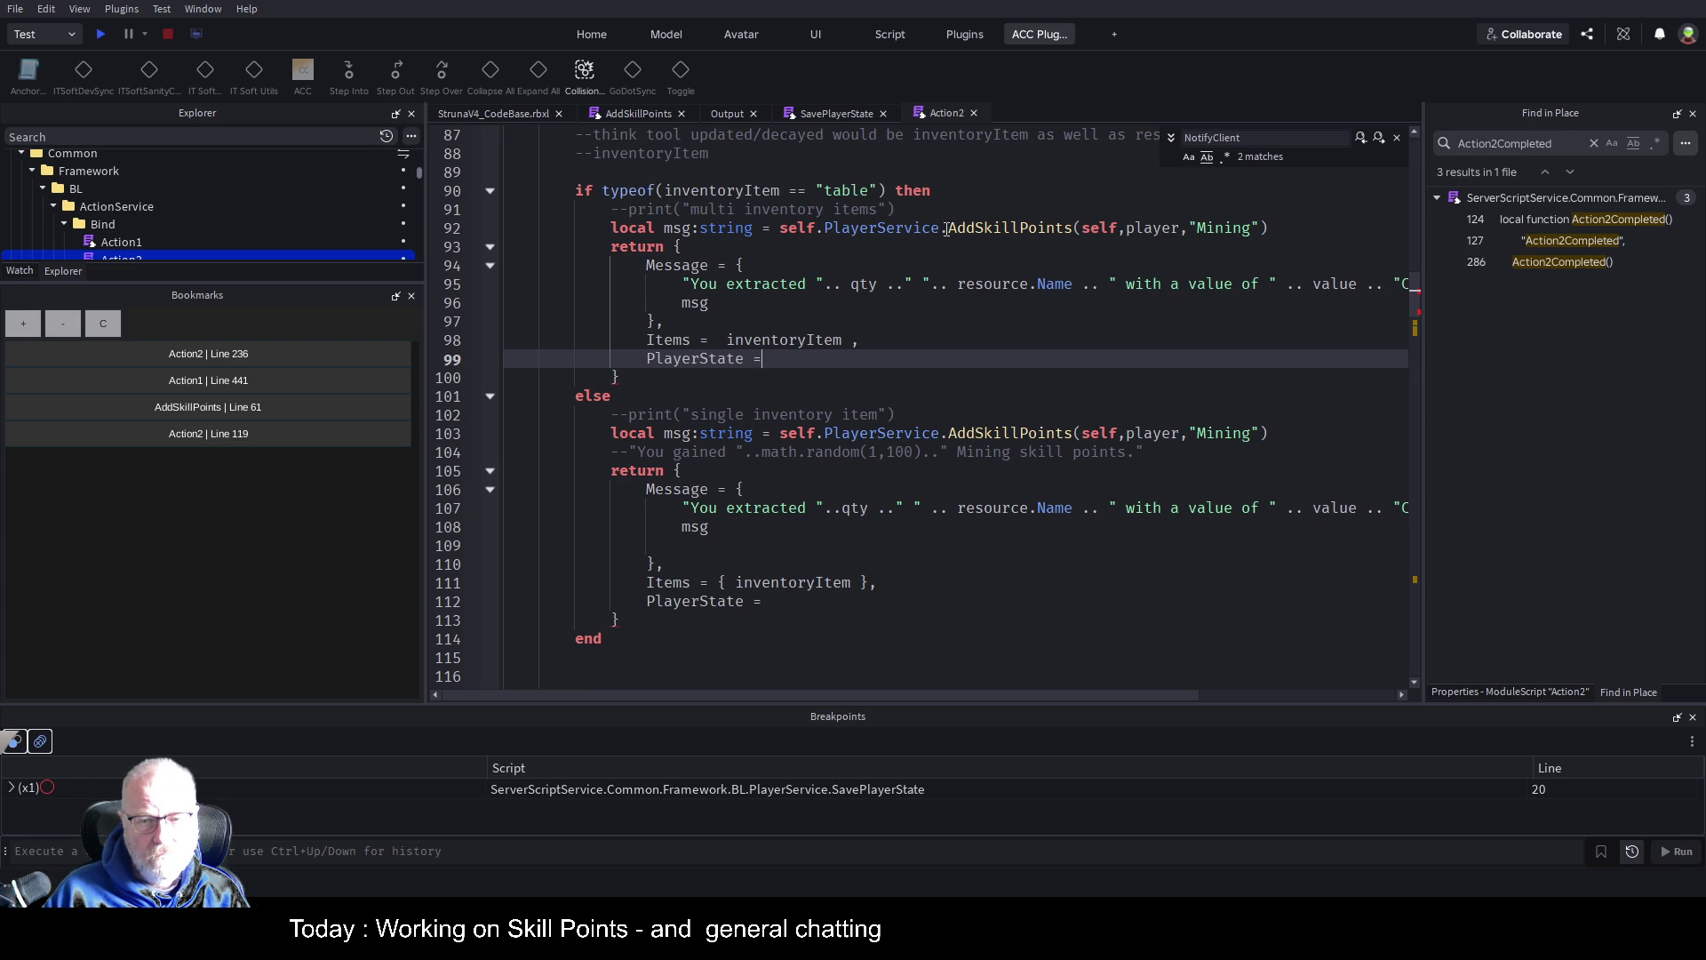
click(798, 228)
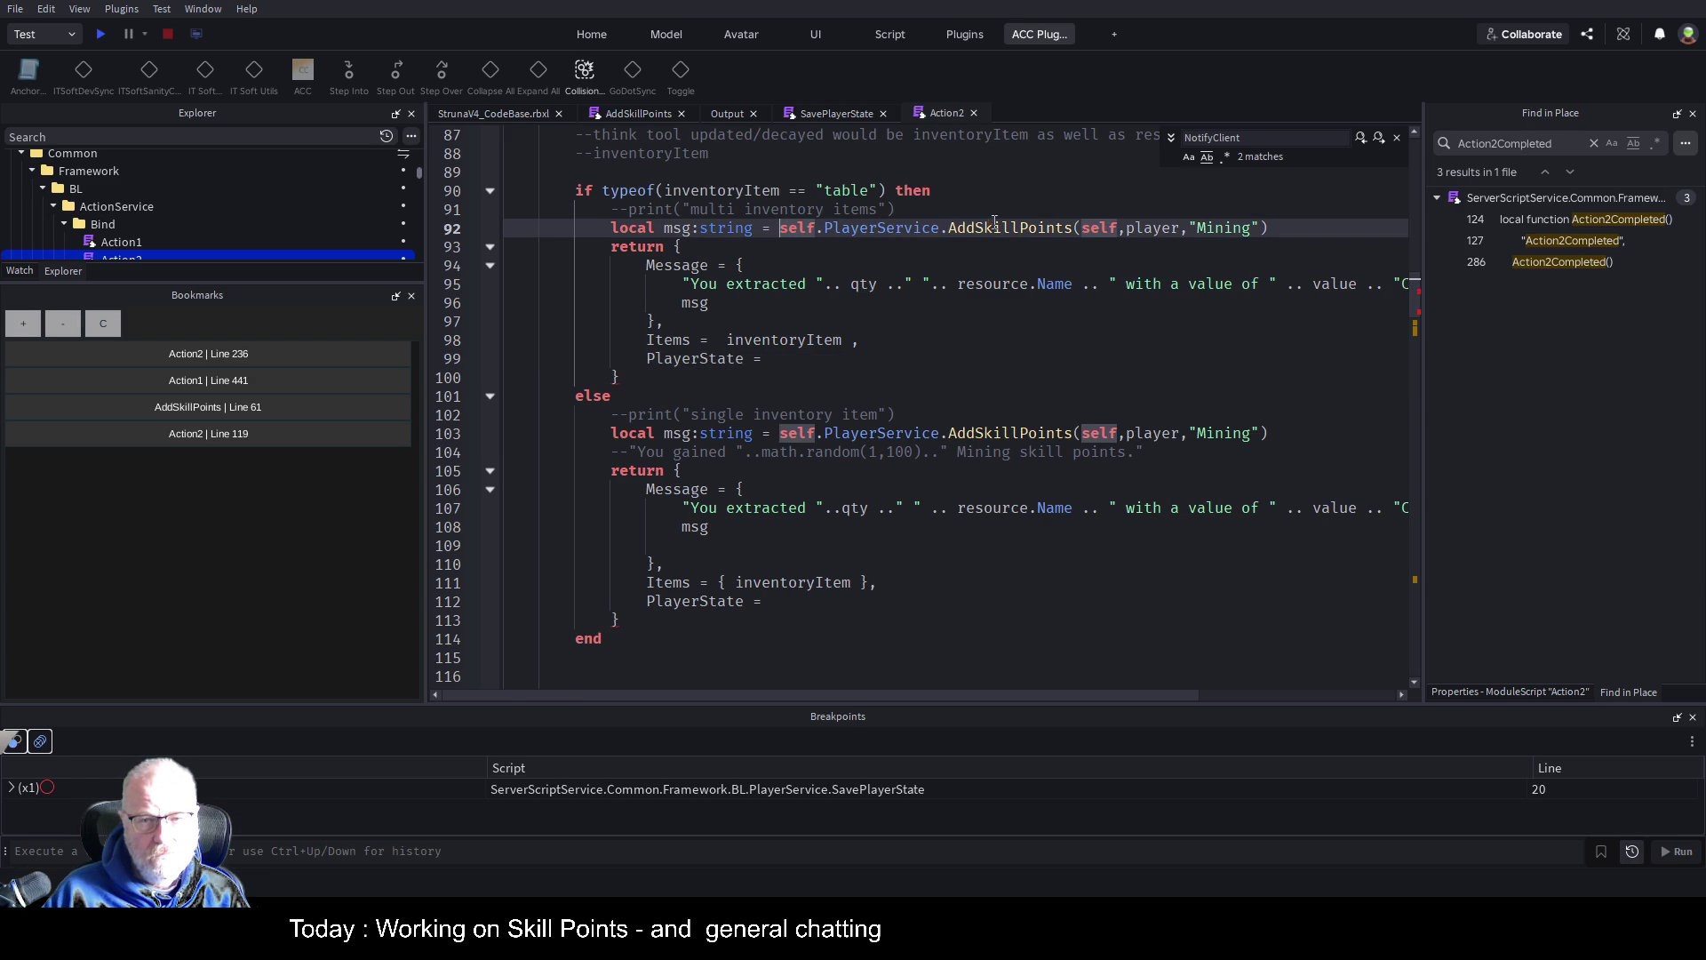
Copy self.PlayerService.PlayerState[player.UserId] from AddSkillPoints into both PlayerState lines 99 and 112
click(636, 111)
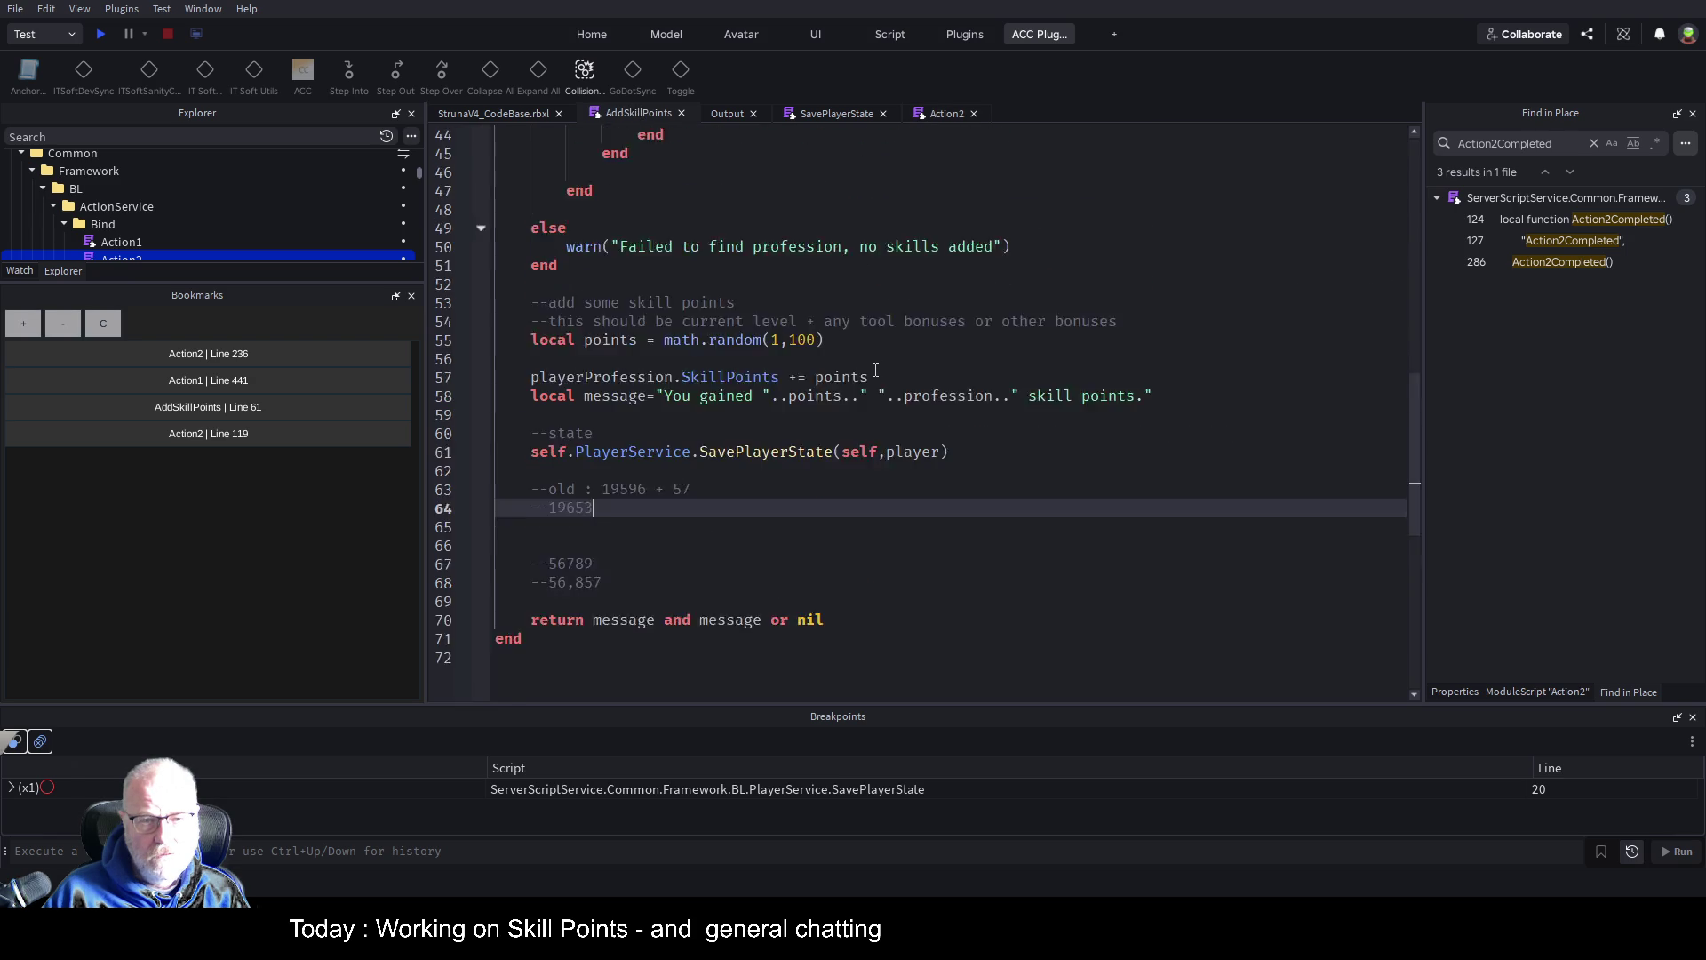
scroll(876, 368, up, 1)
scroll(876, 369, up, 13)
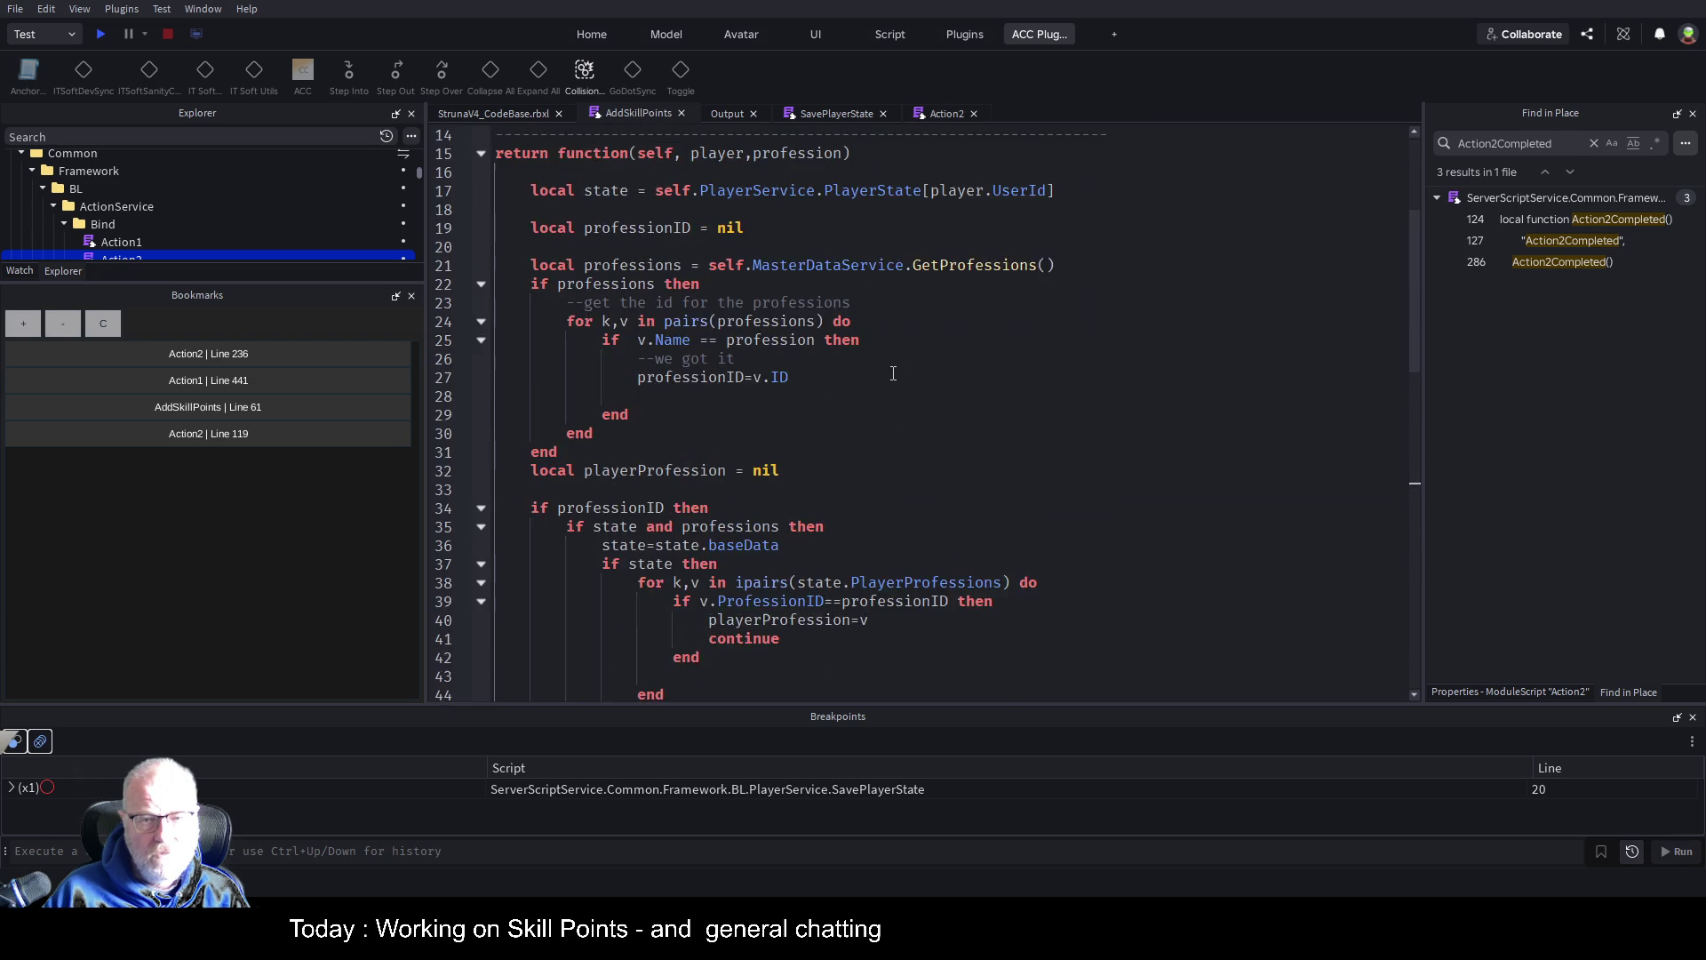
drag(1101, 423, 655, 414)
key(ctrl+c)
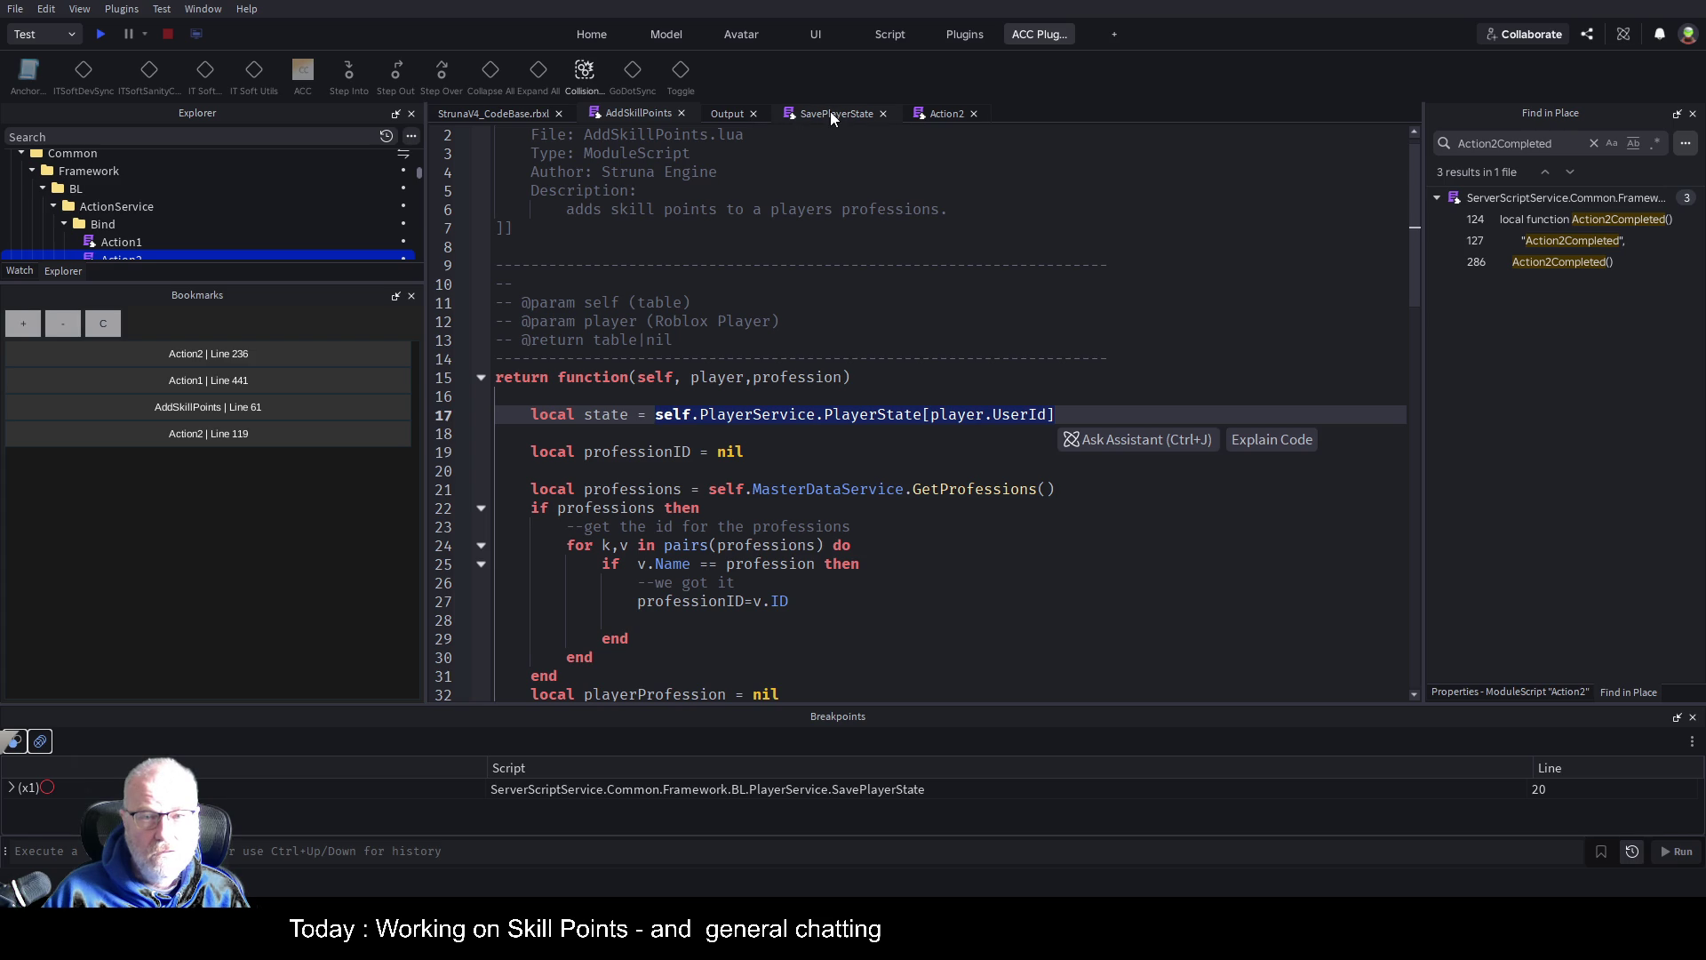
click(944, 116)
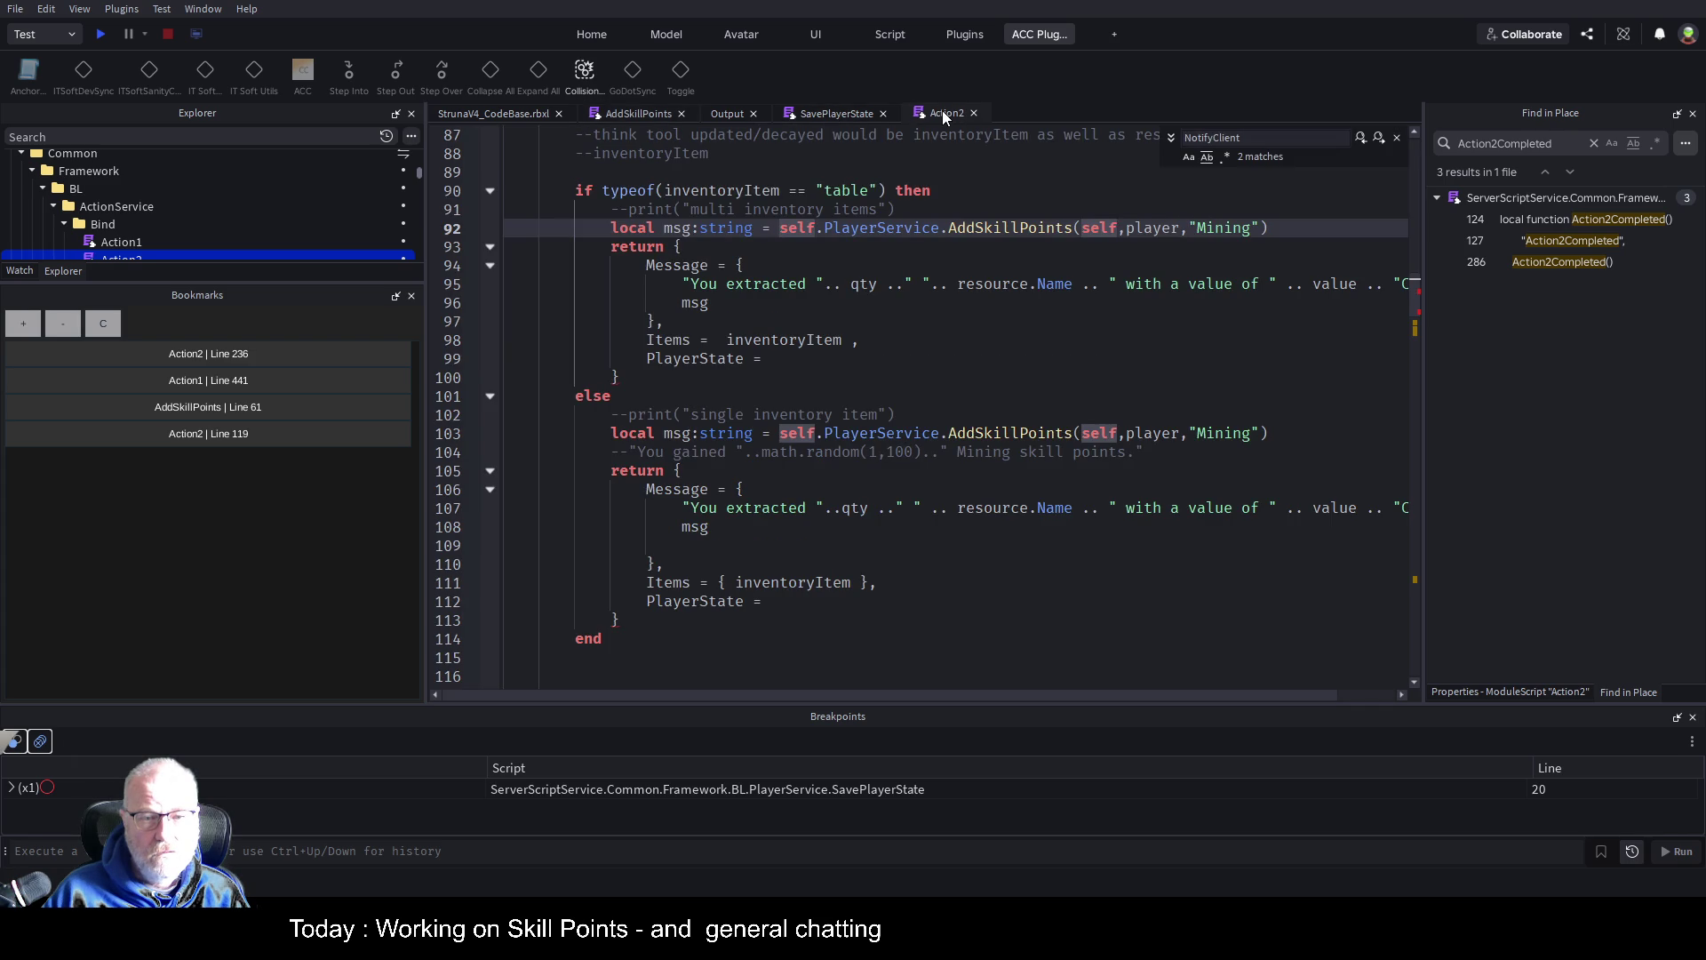
click(810, 354)
key(ctrl+v)
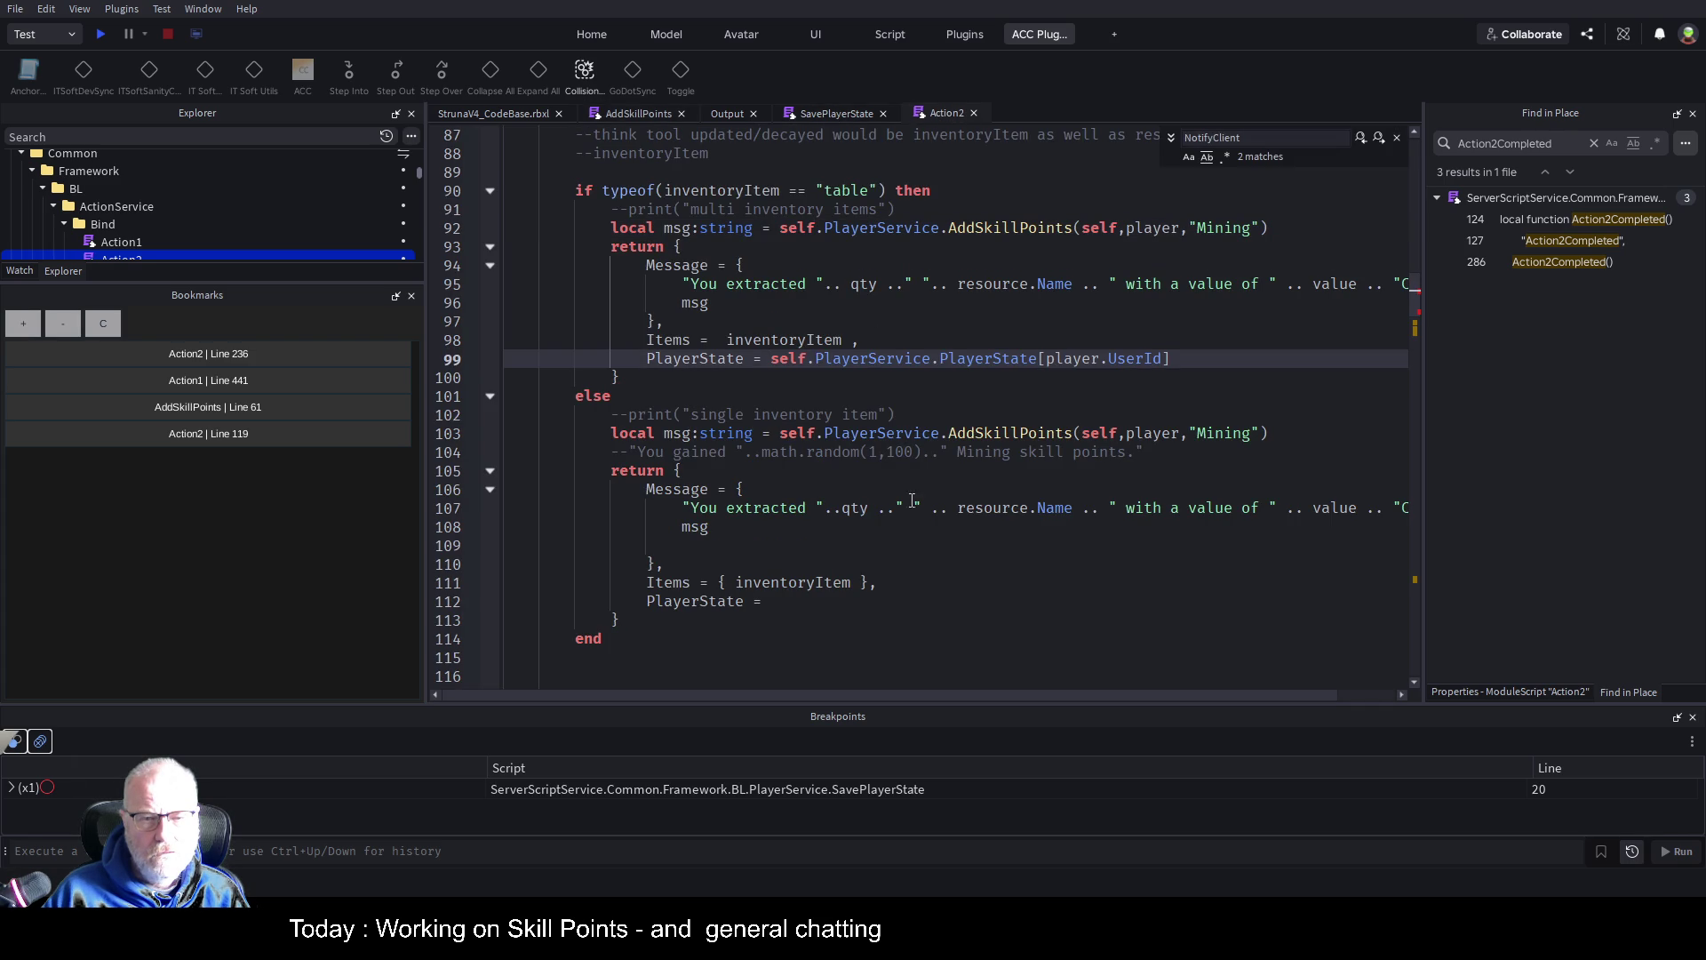
click(875, 600)
key(ctrl+v)
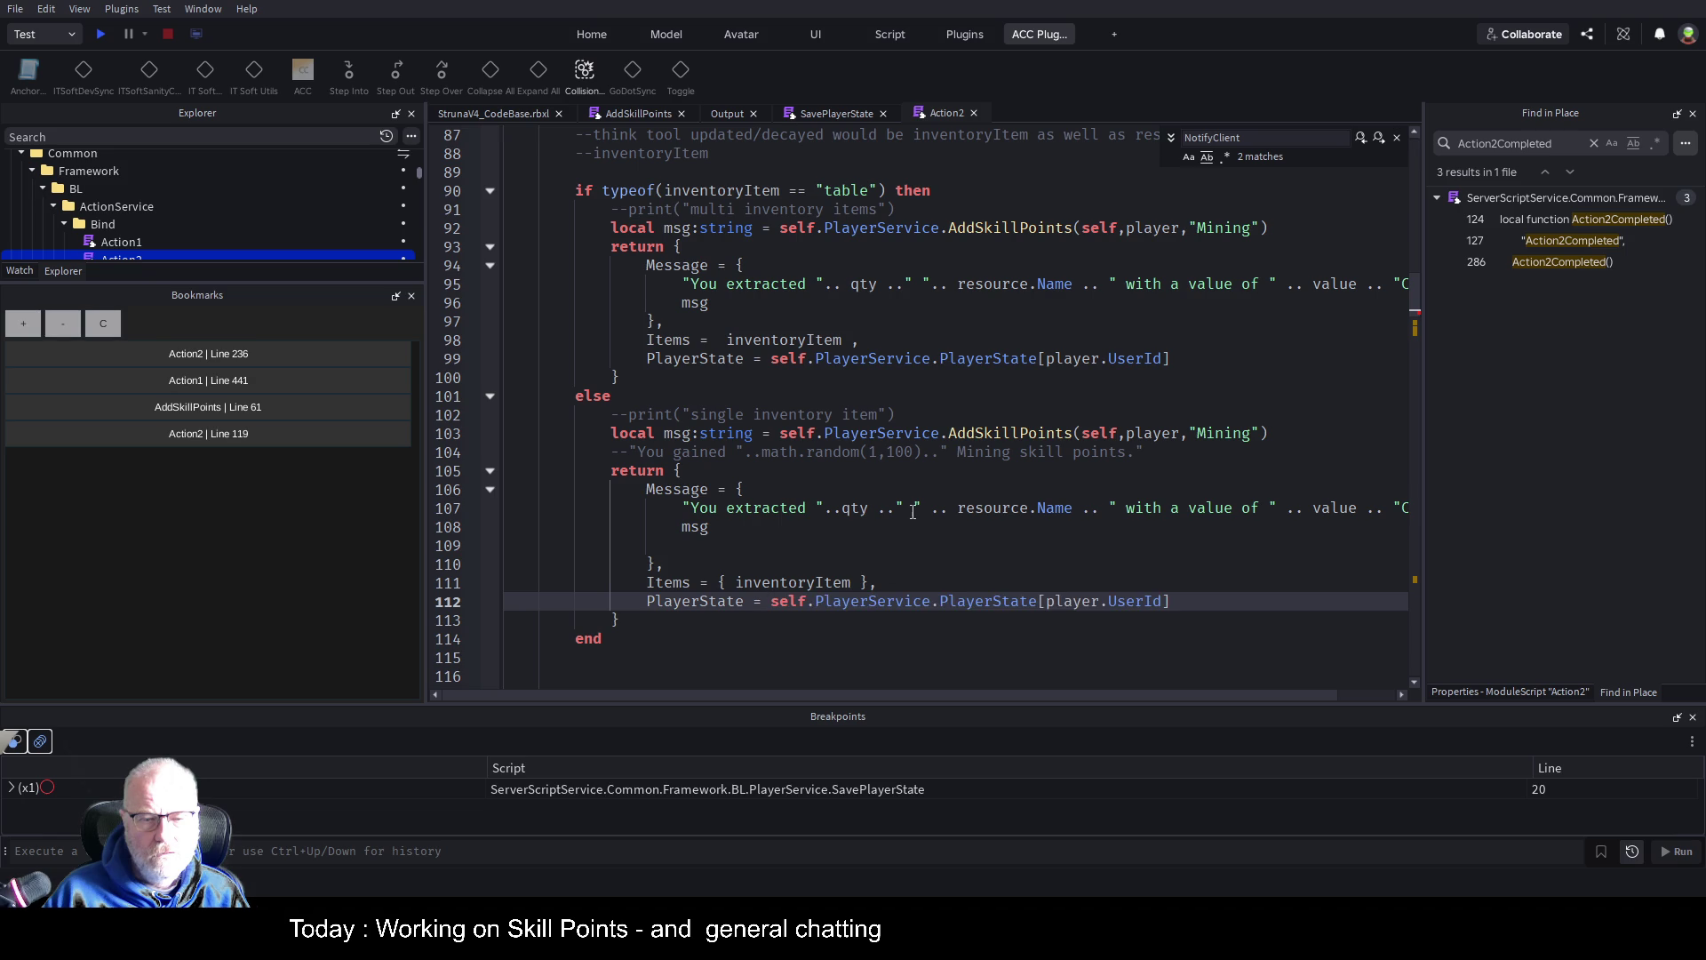
Review PlayerState uses, then go to bookmarked line 119 and select the FireClient call on line 121
click(915, 509)
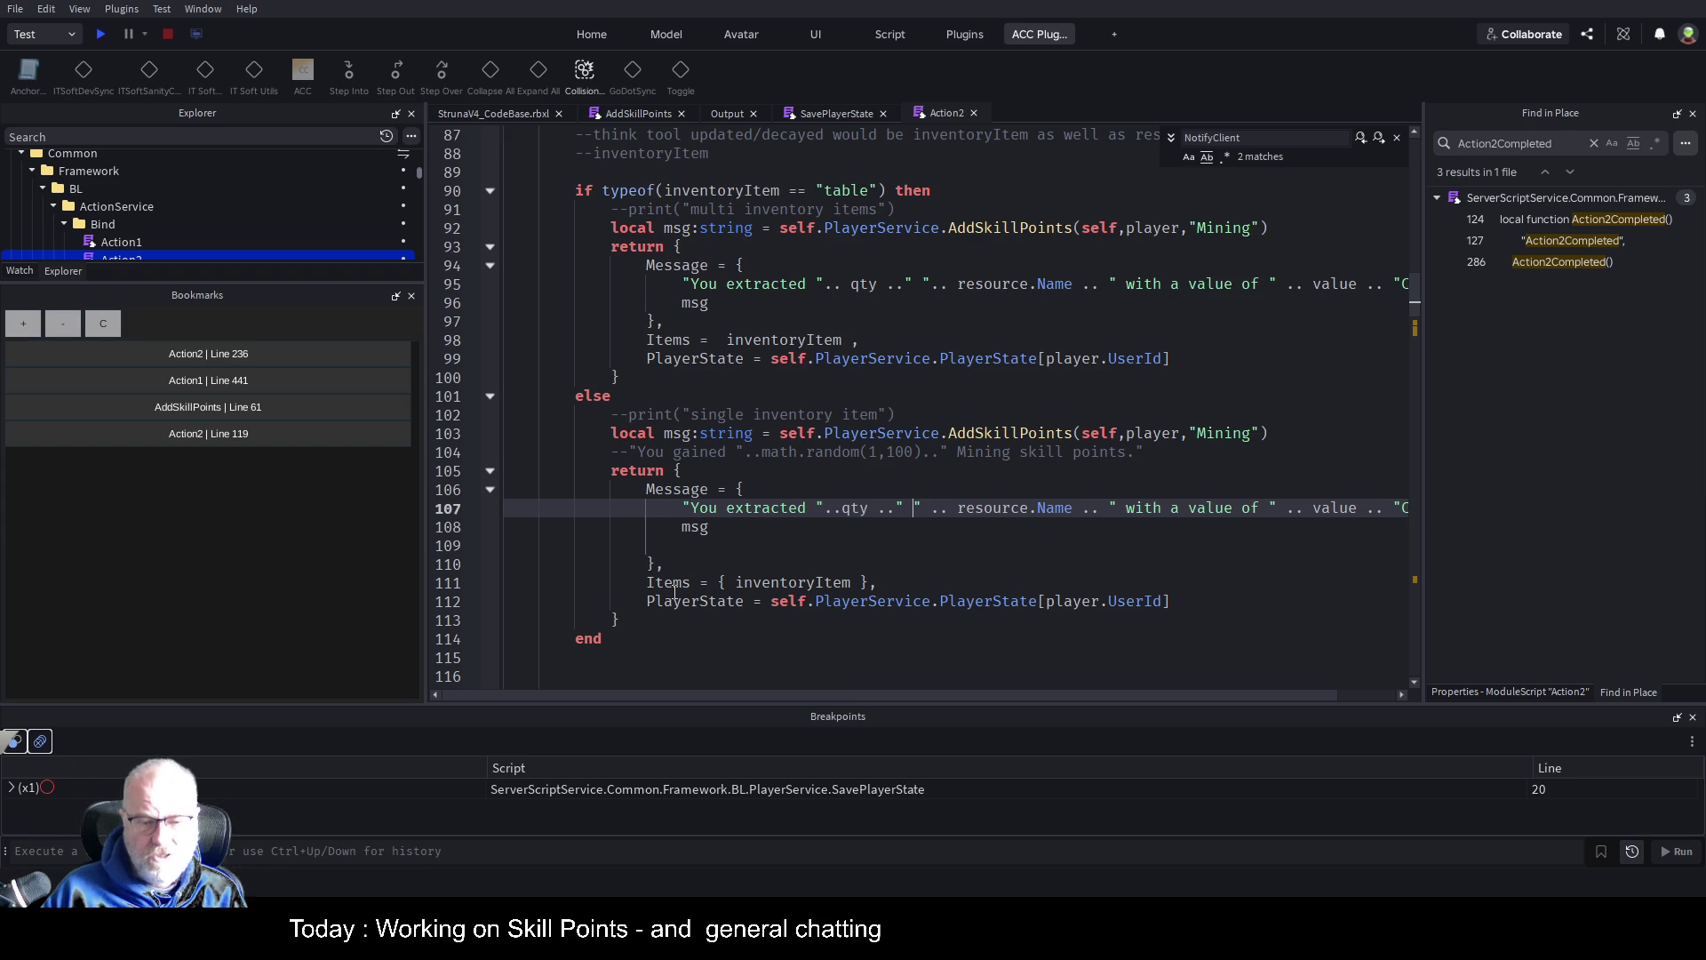
click(691, 603)
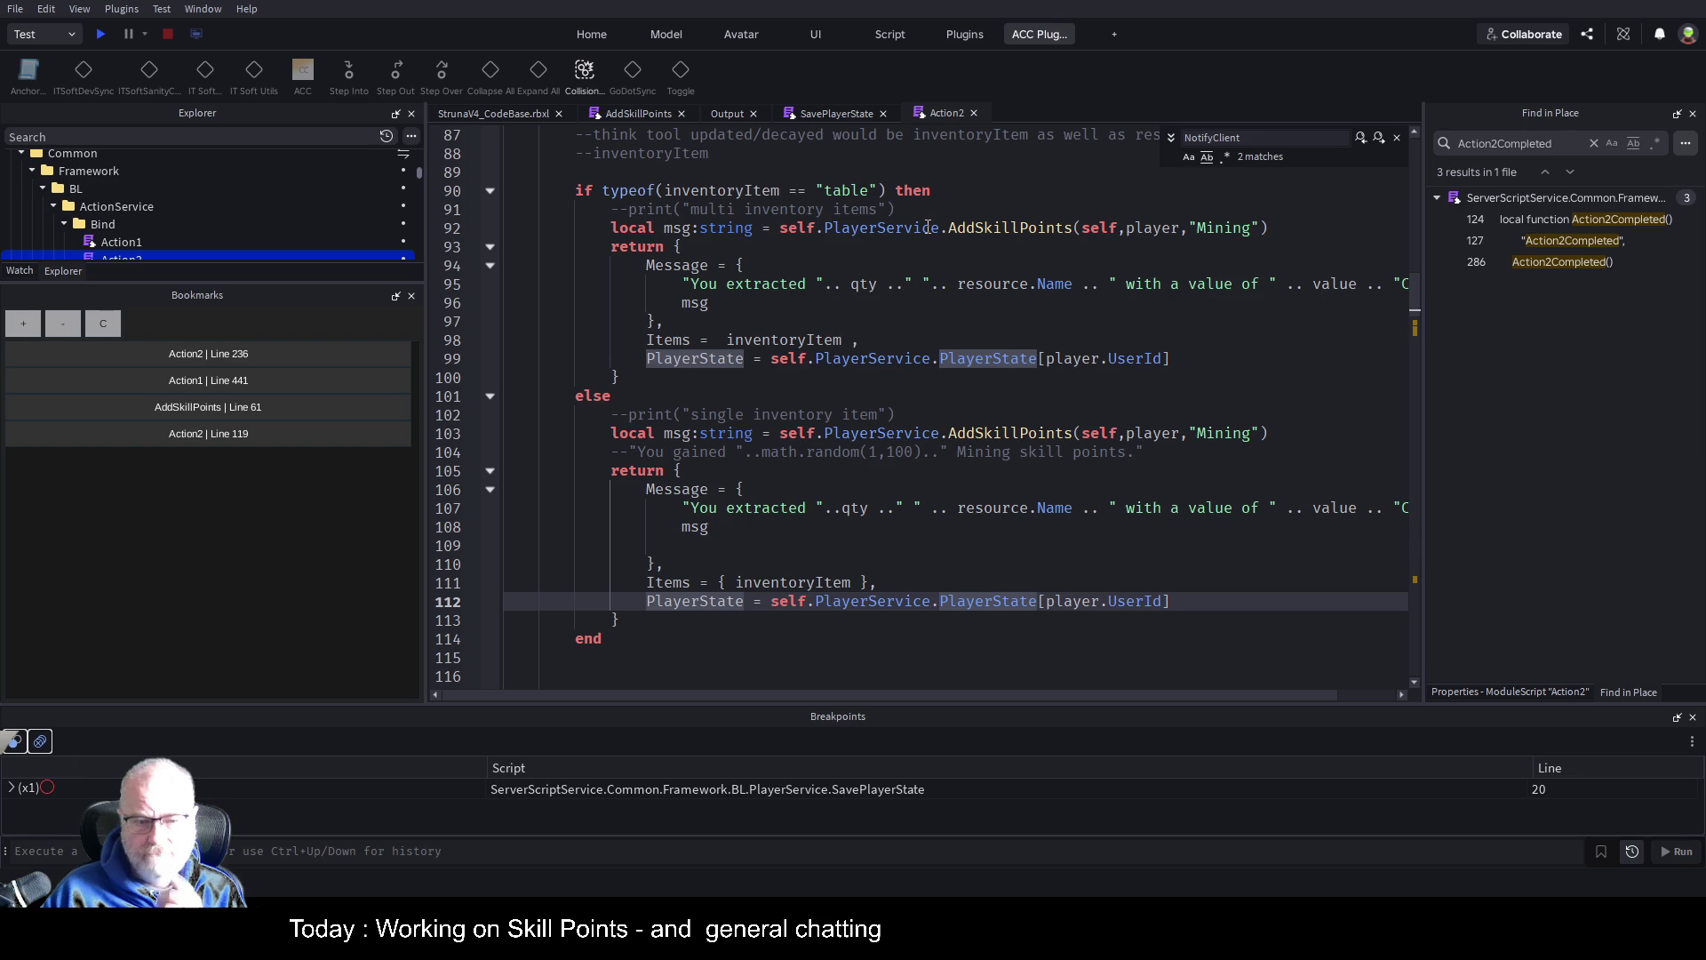
click(938, 560)
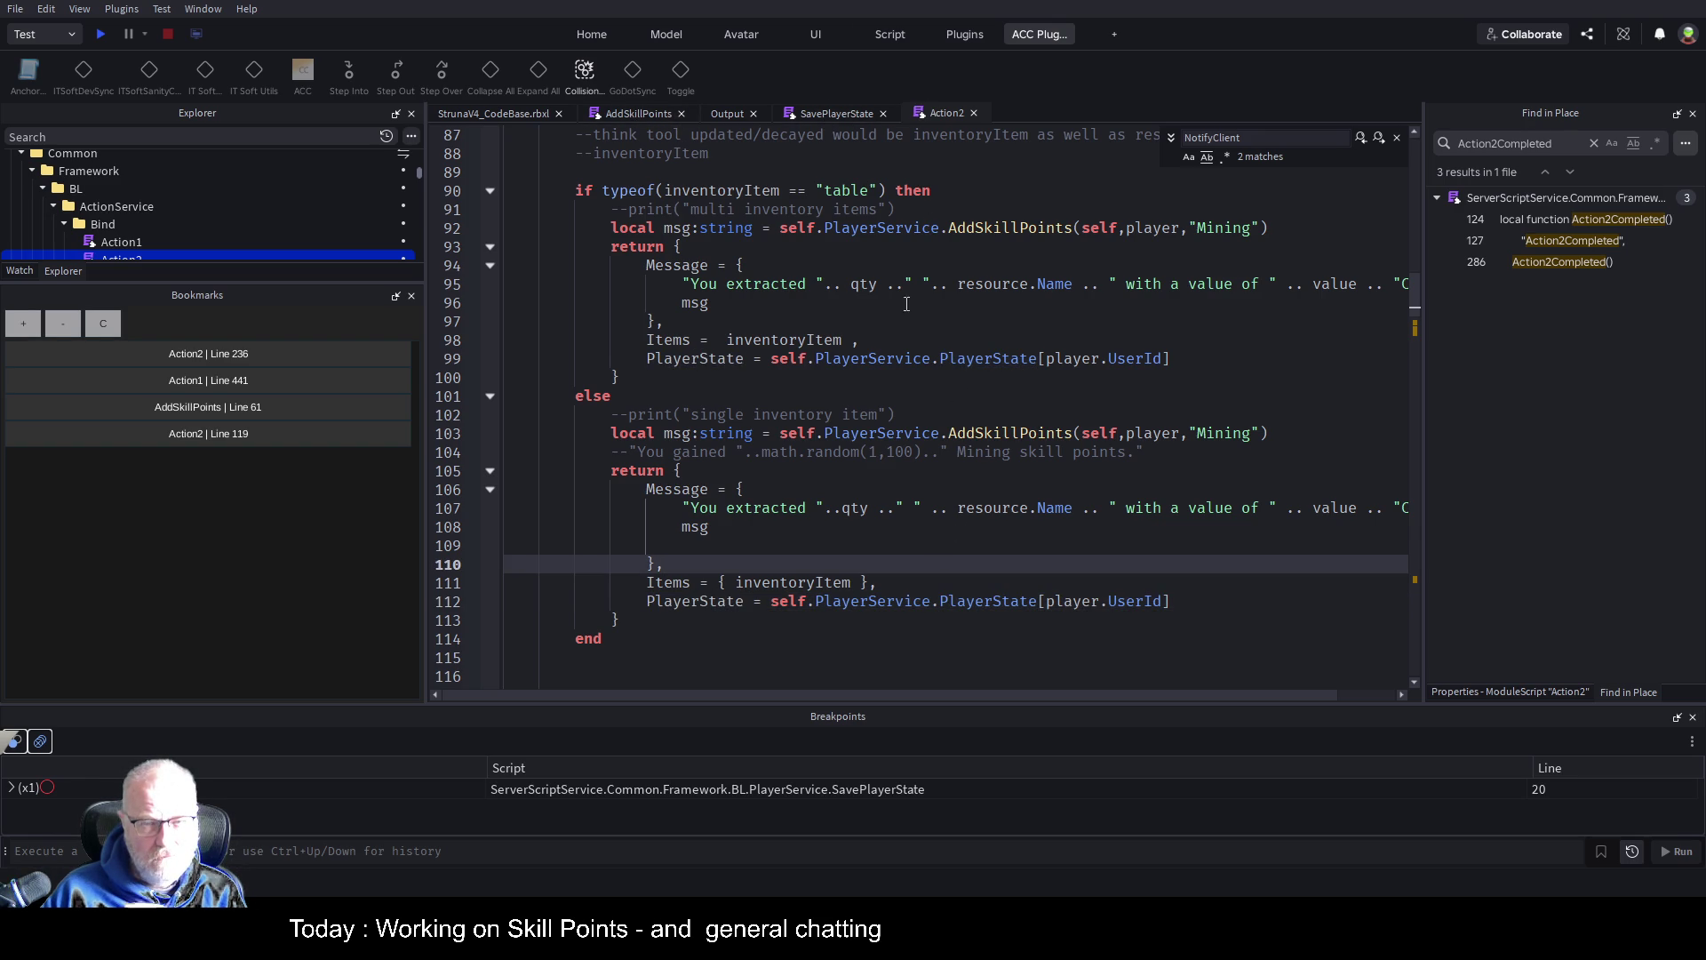
click(882, 468)
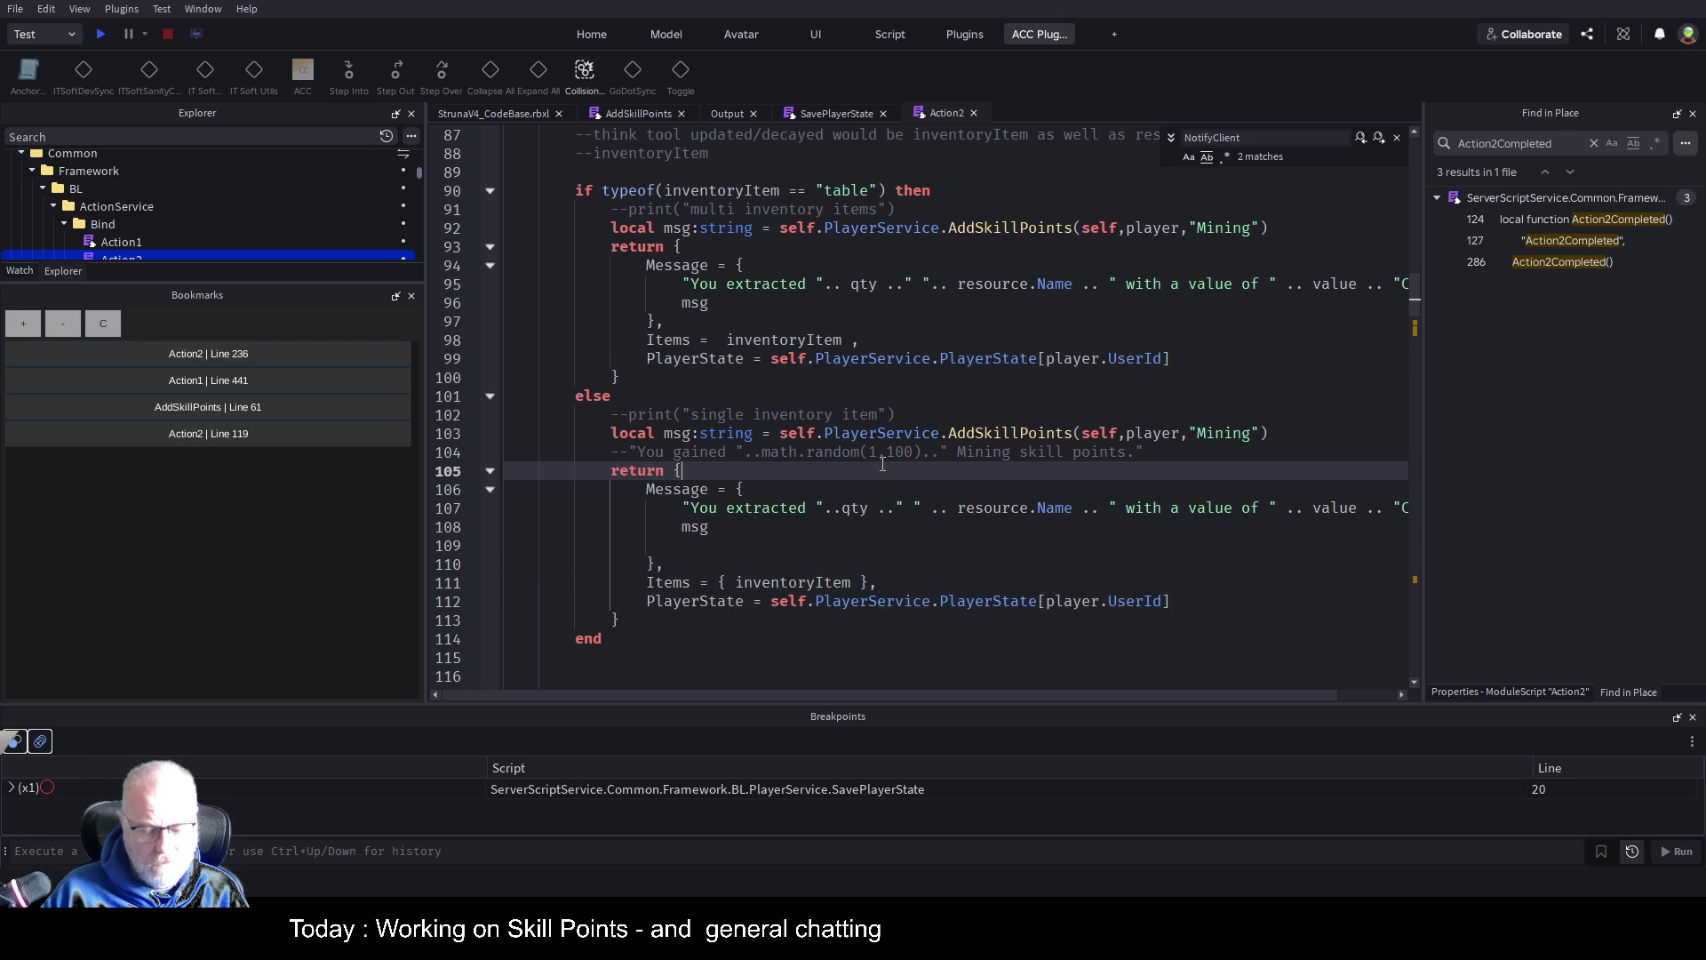
click(228, 434)
click(846, 527)
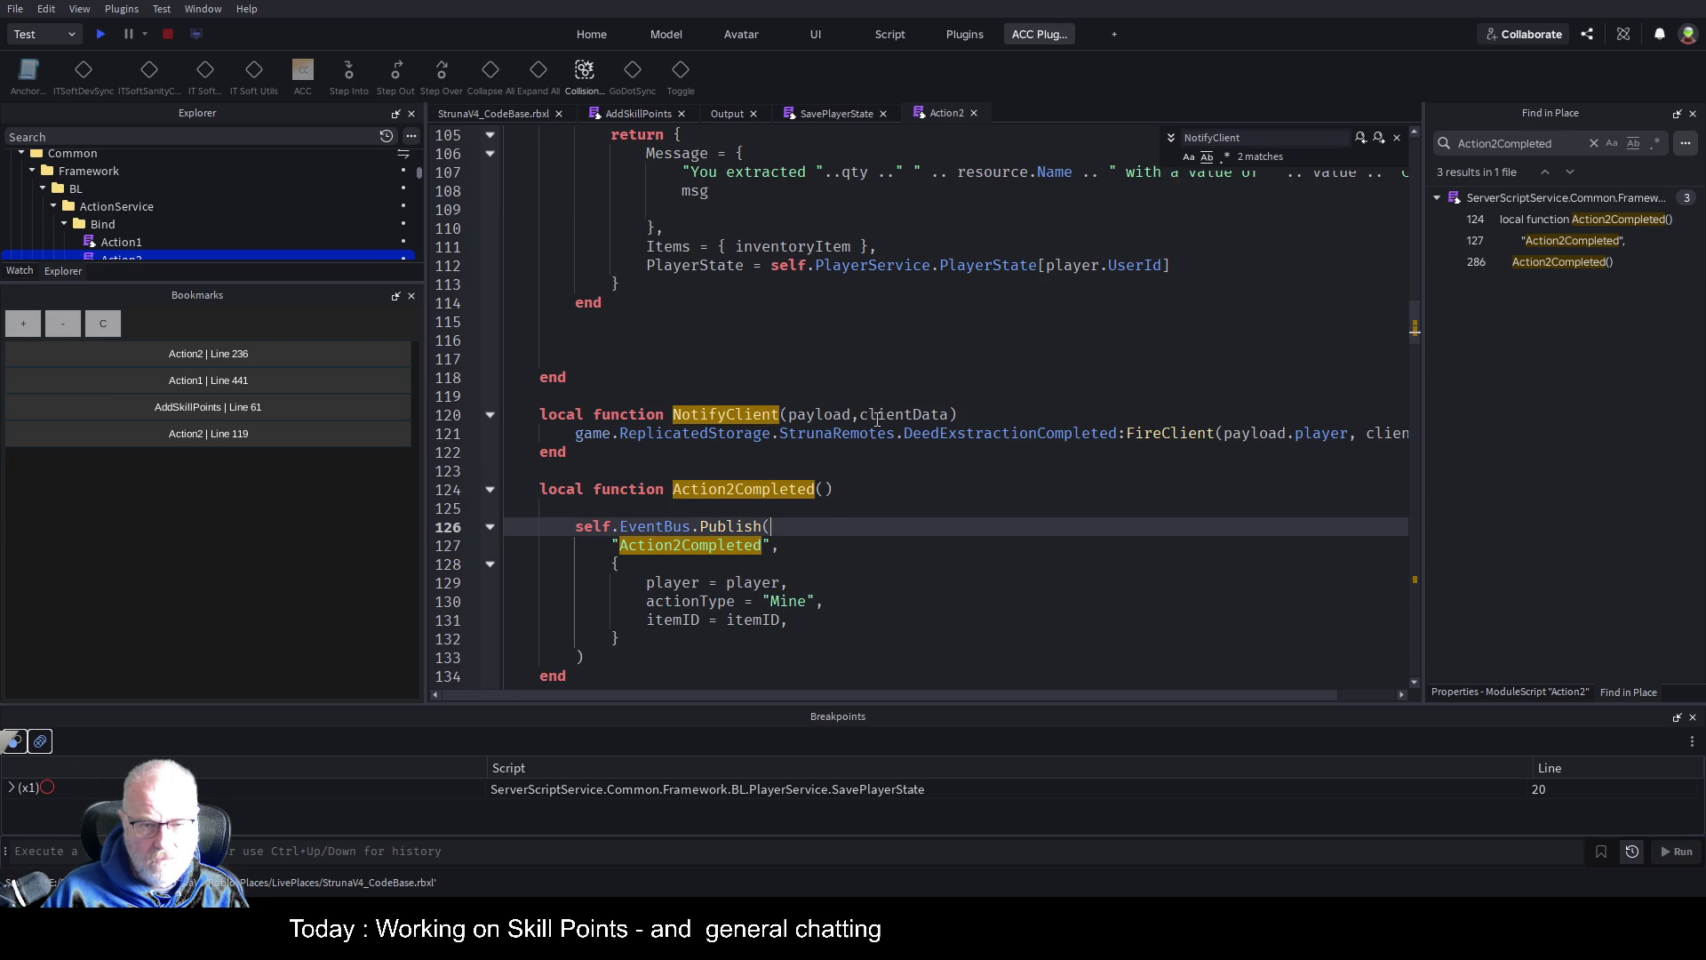
double_click(1213, 433)
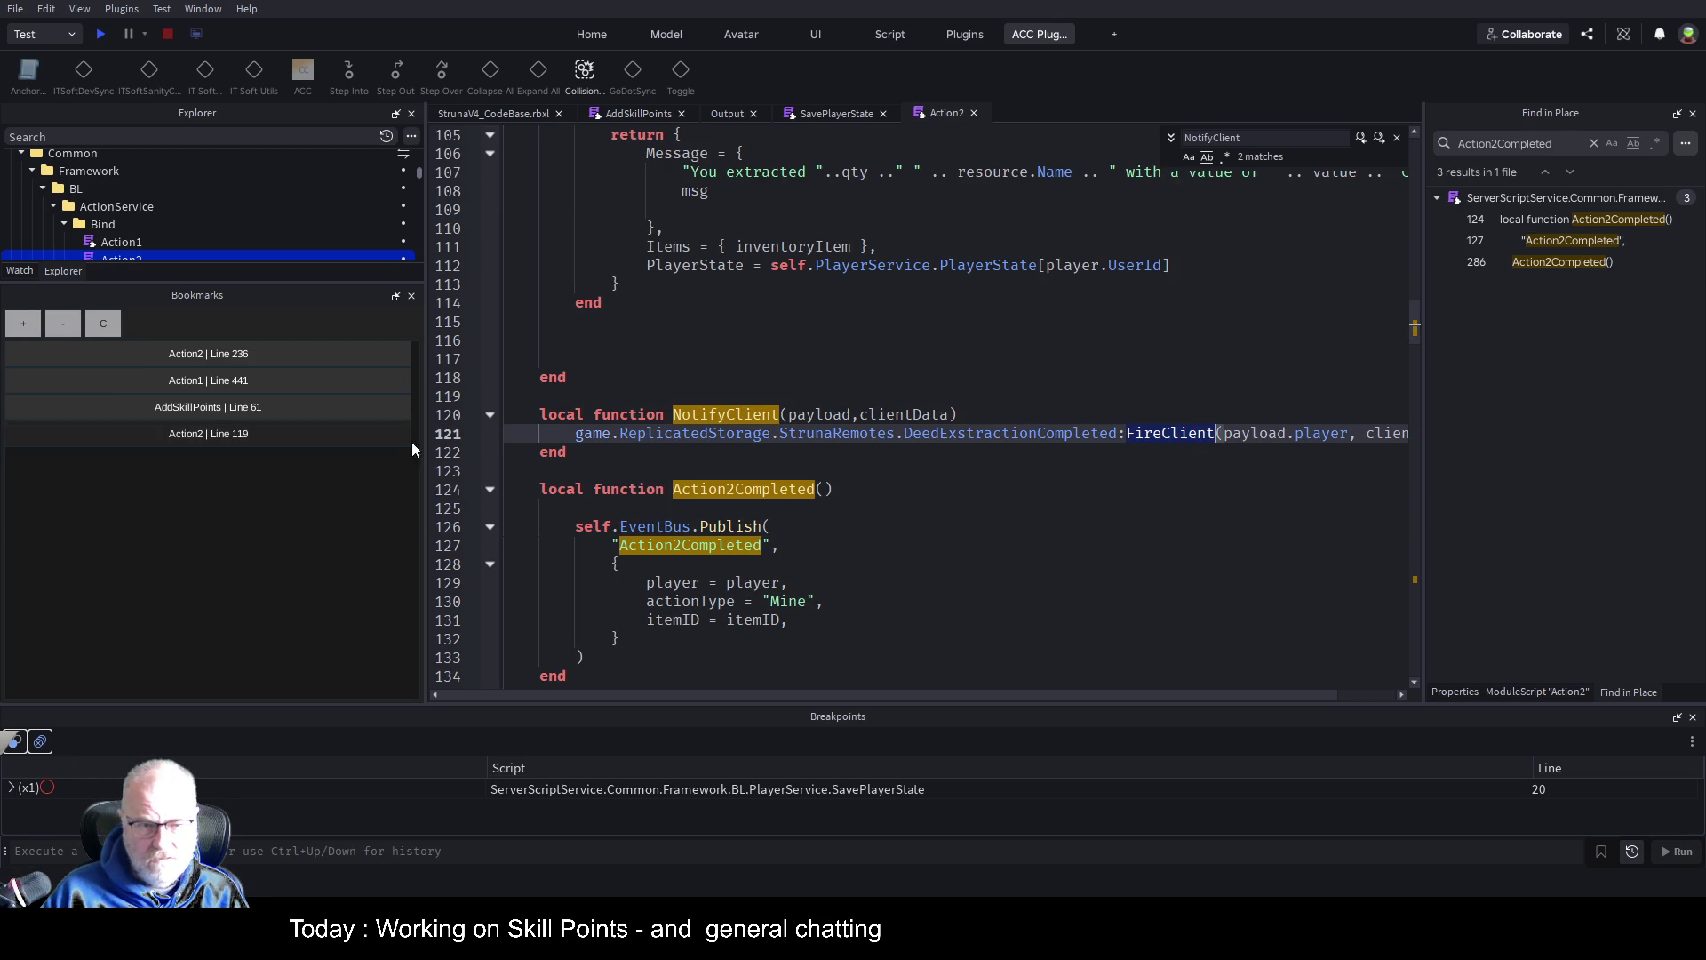
Set a breakpoint on line 121, start a playtest, and dock Bookmarks beside Tool Grip Editor
click(473, 434)
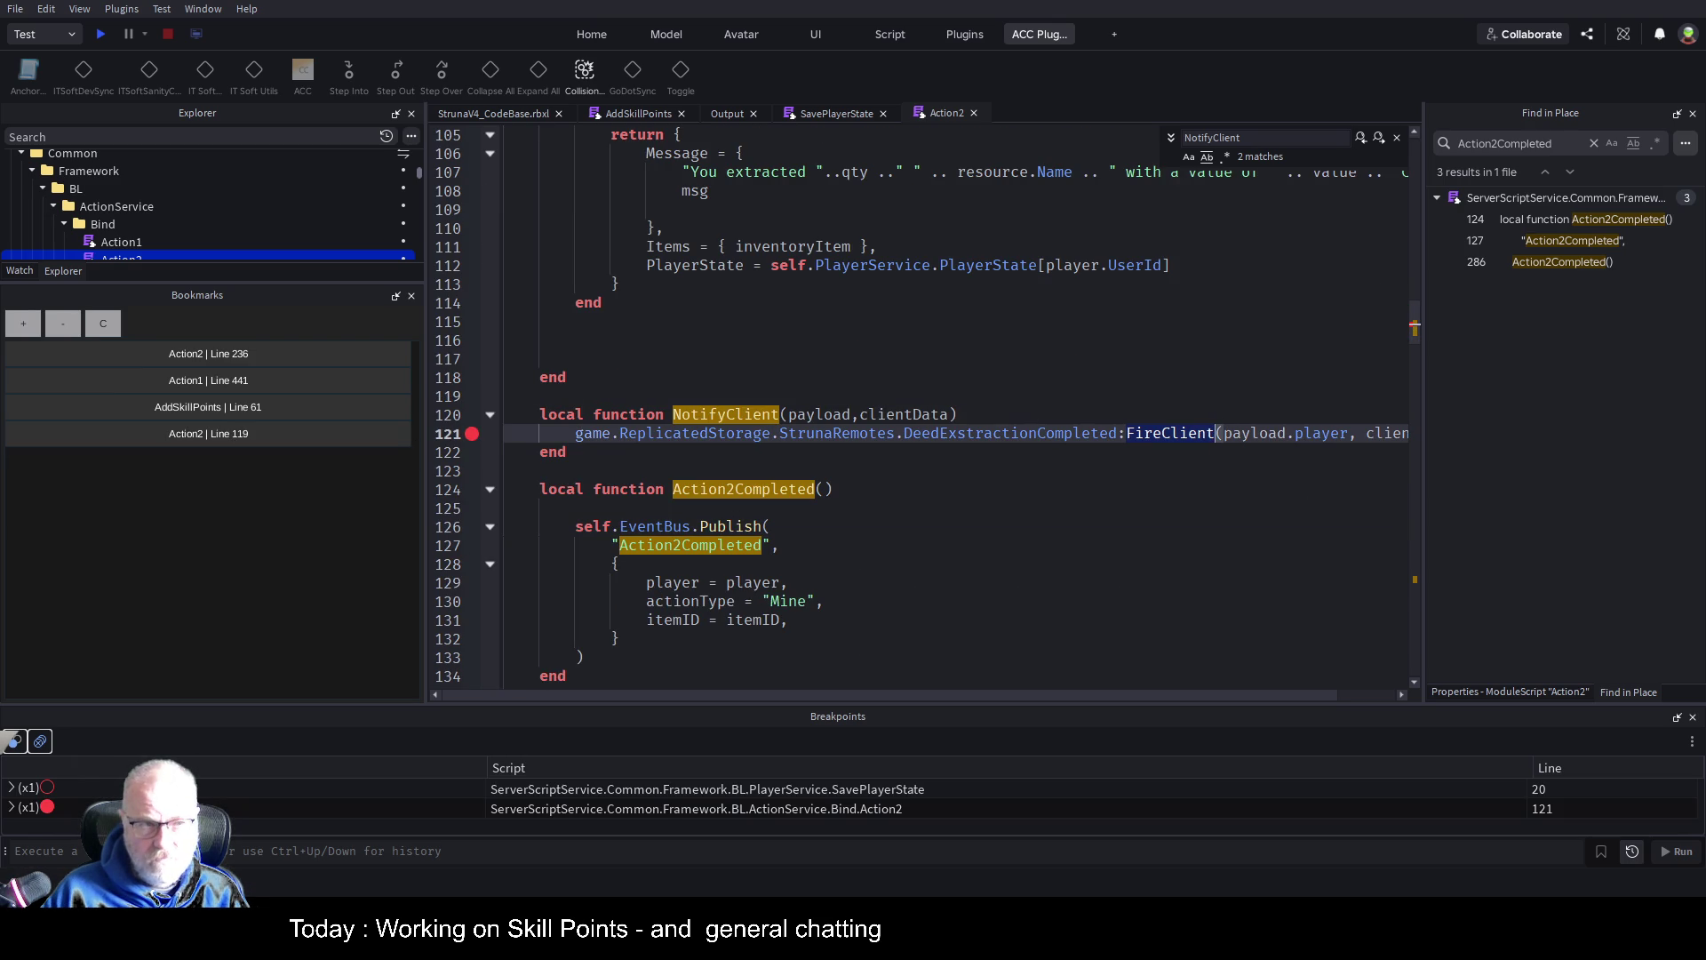
click(104, 33)
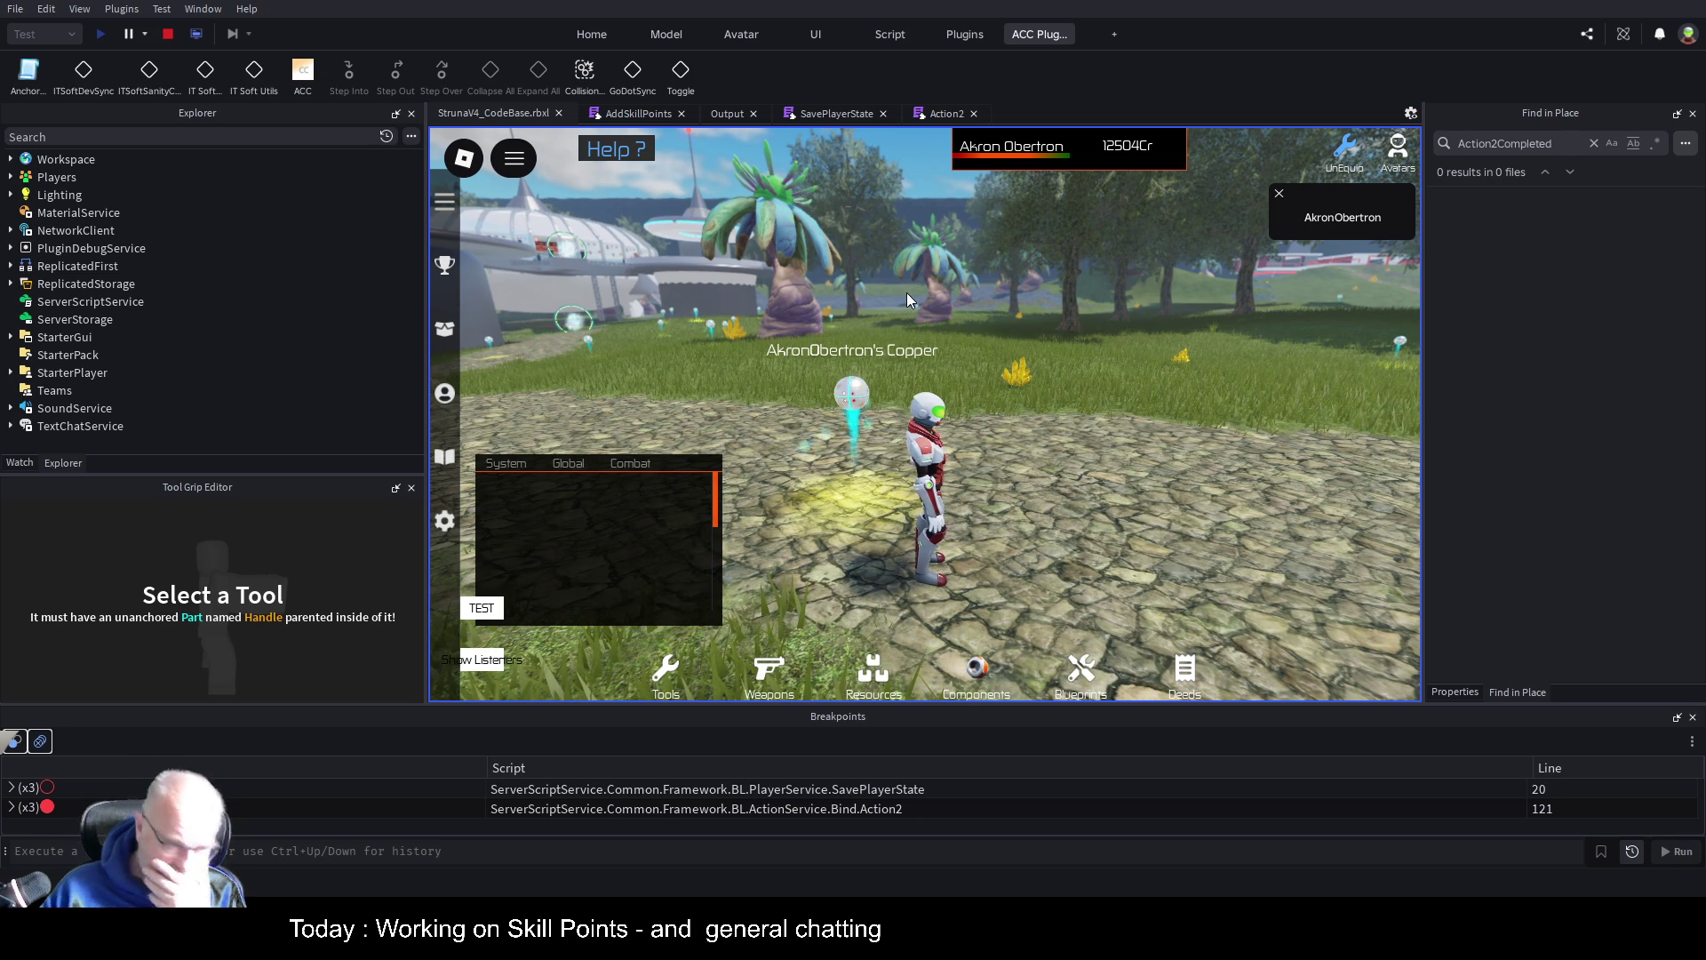
mouse_move(907, 292)
mouse_down()
mouse_move(441, 409)
mouse_move(224, 504)
mouse_up()
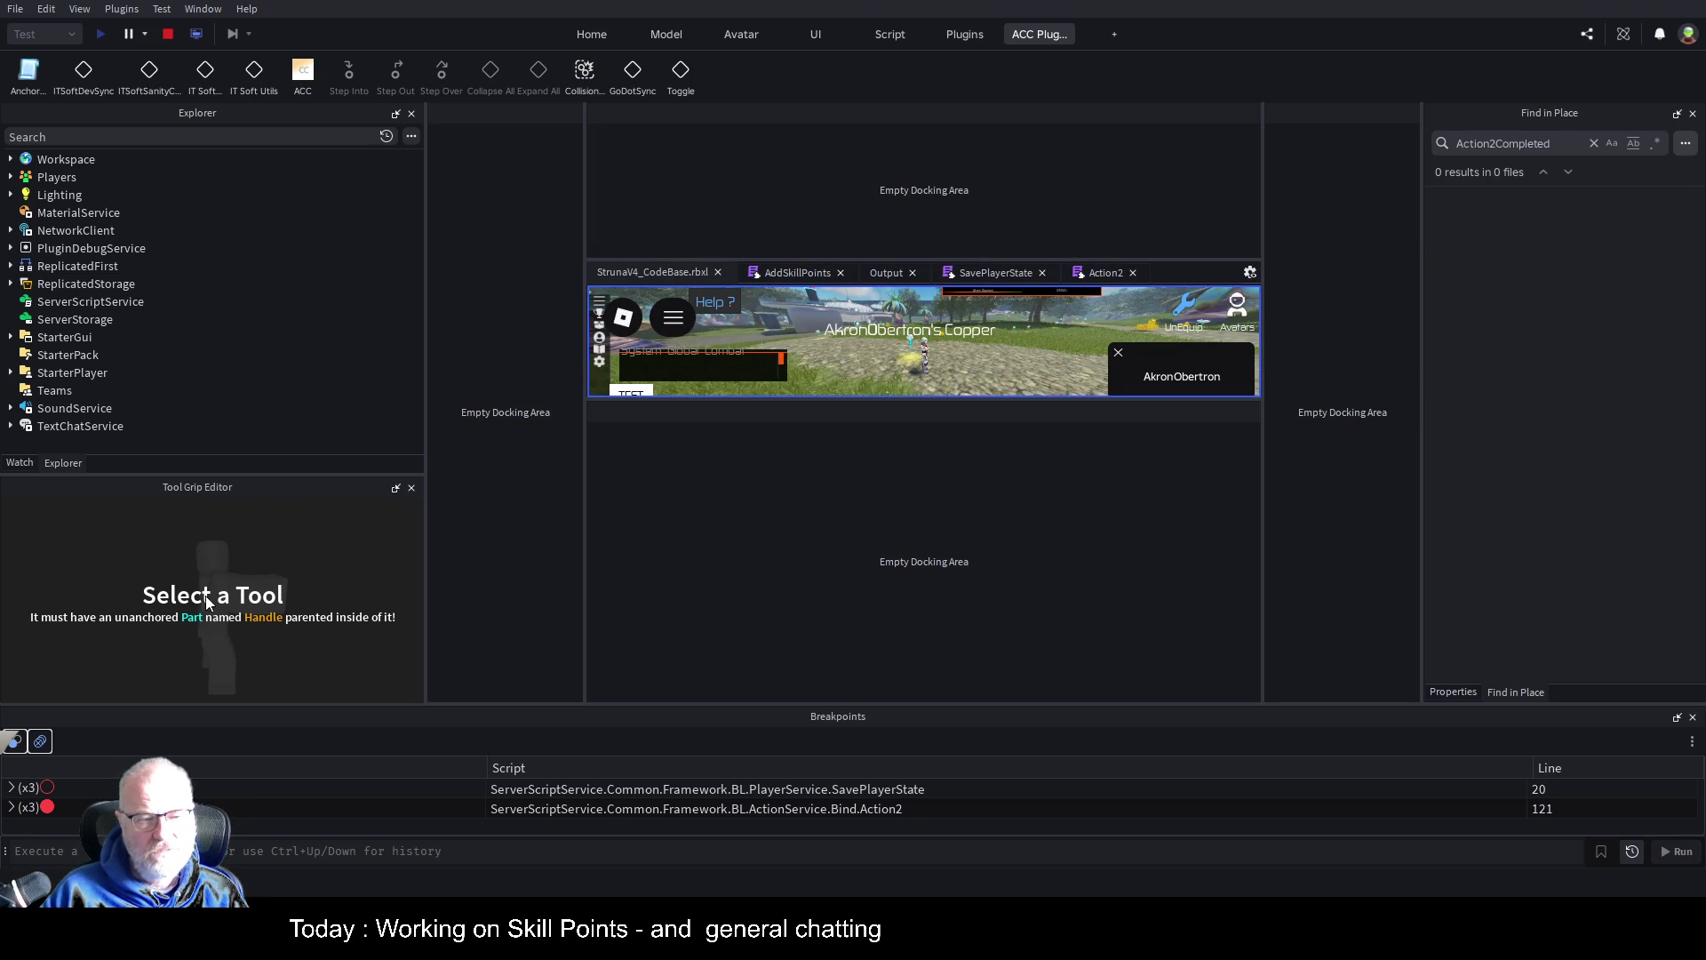
drag(212, 594, 211, 593)
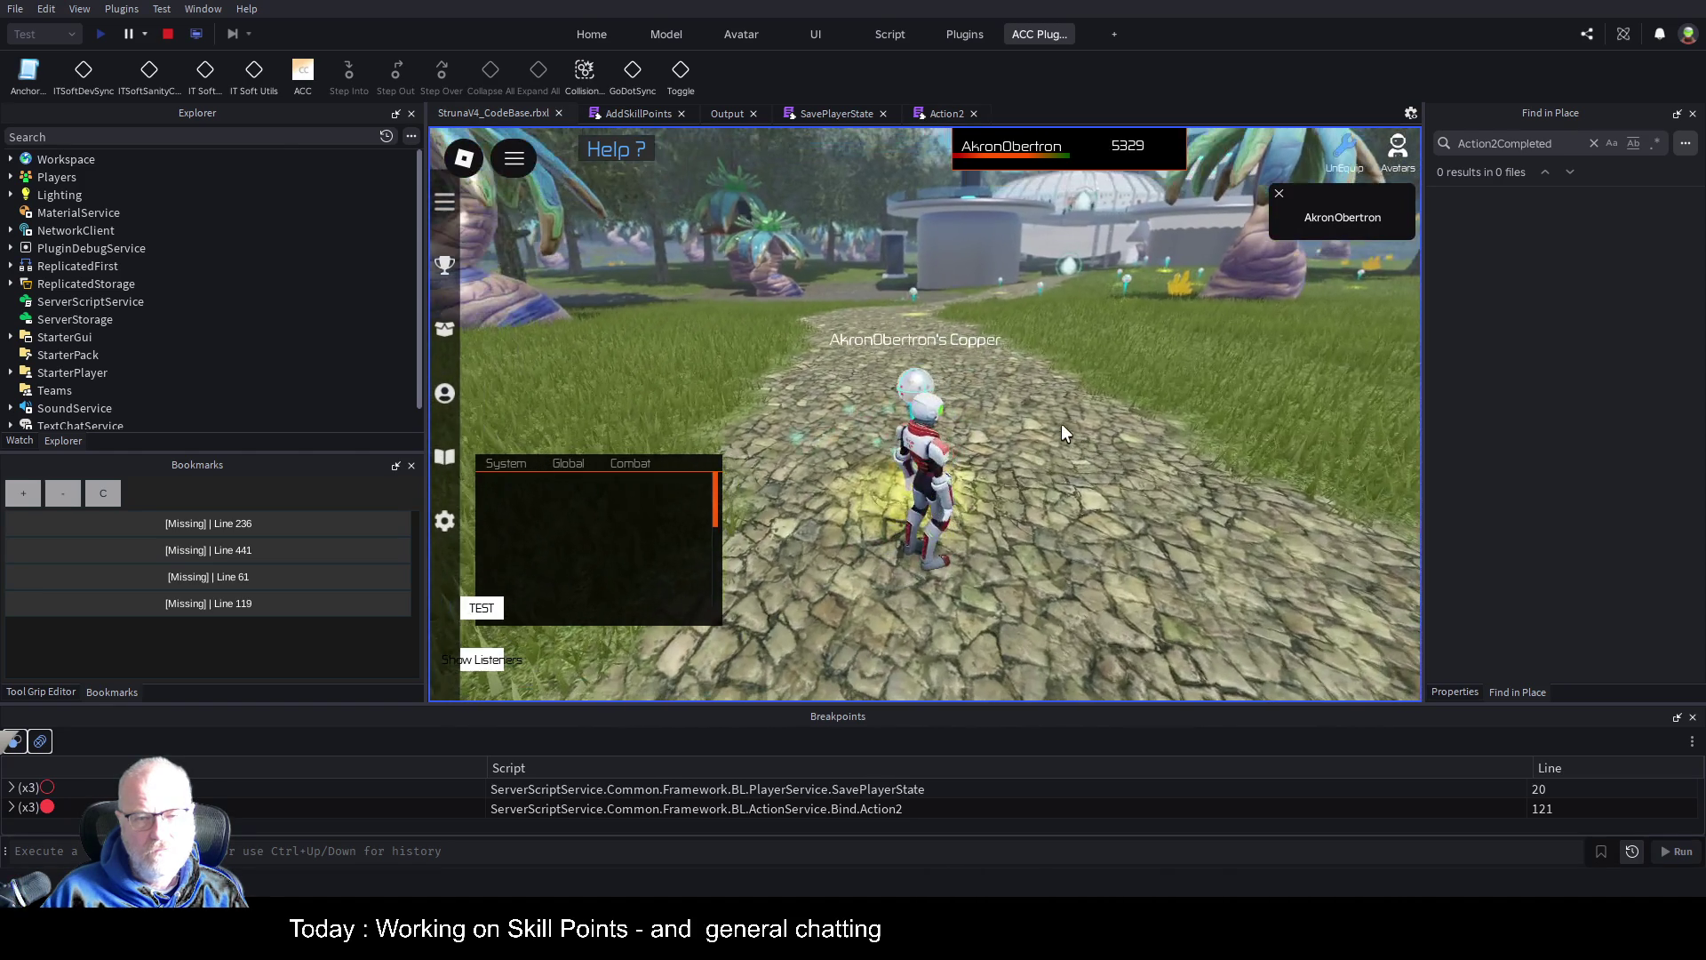
Equip the OME001 tool from the in-game inventory
key(i)
click(868, 324)
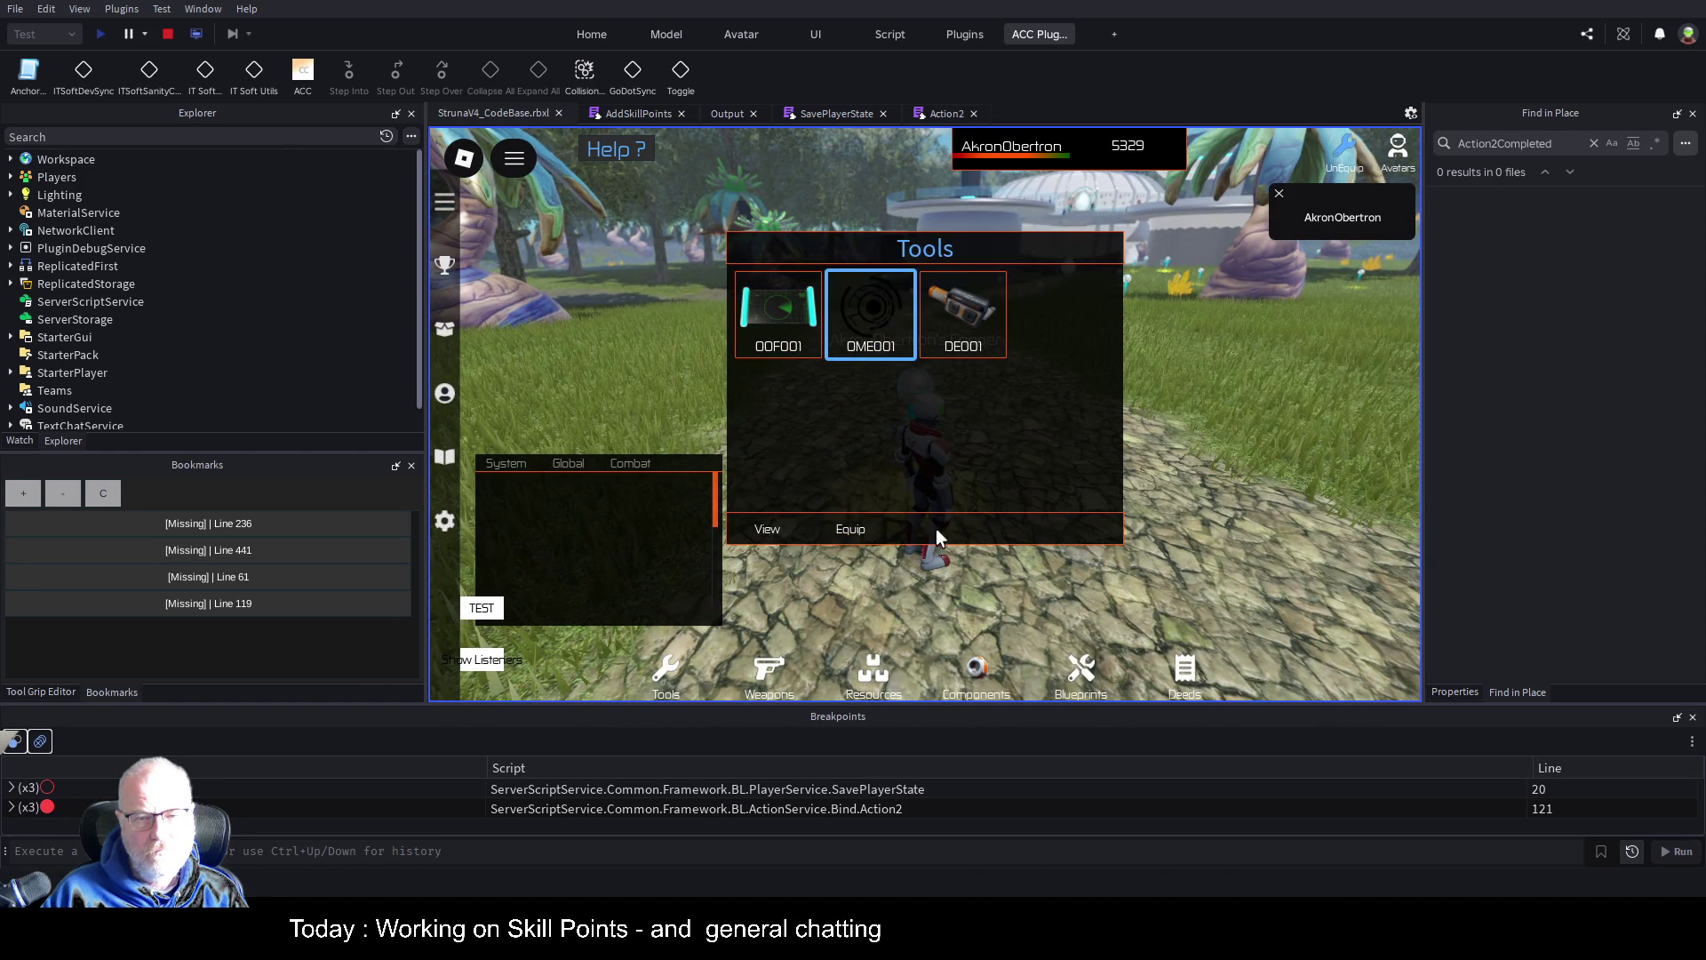
click(856, 529)
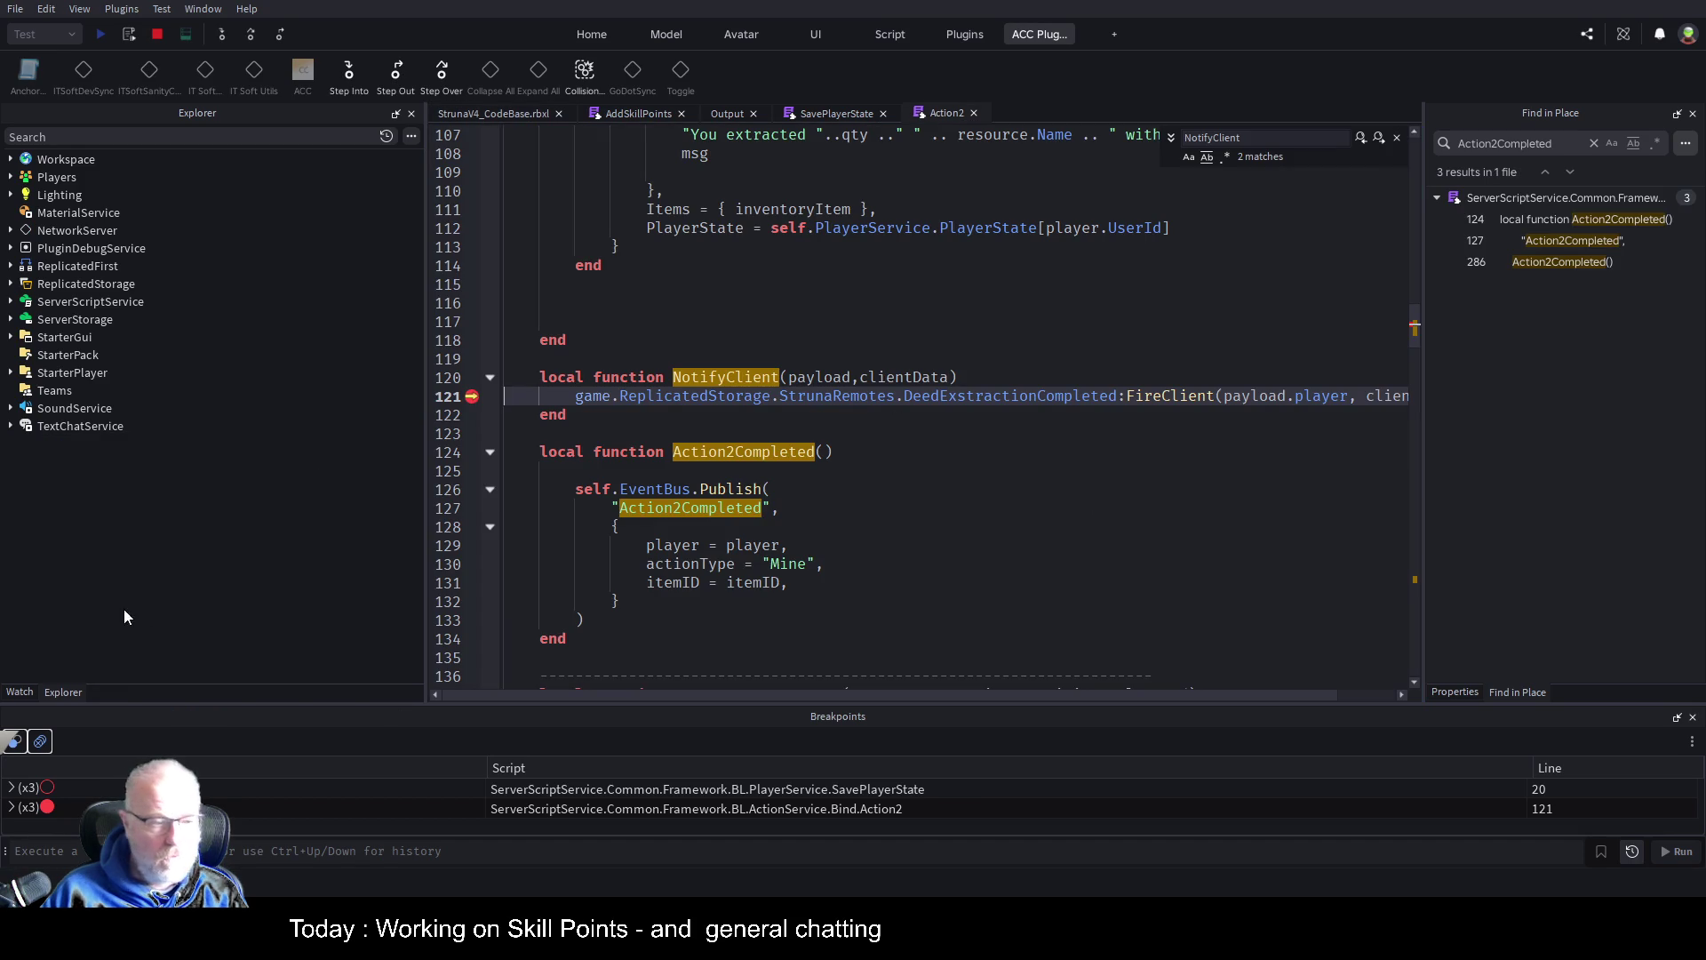
click(24, 693)
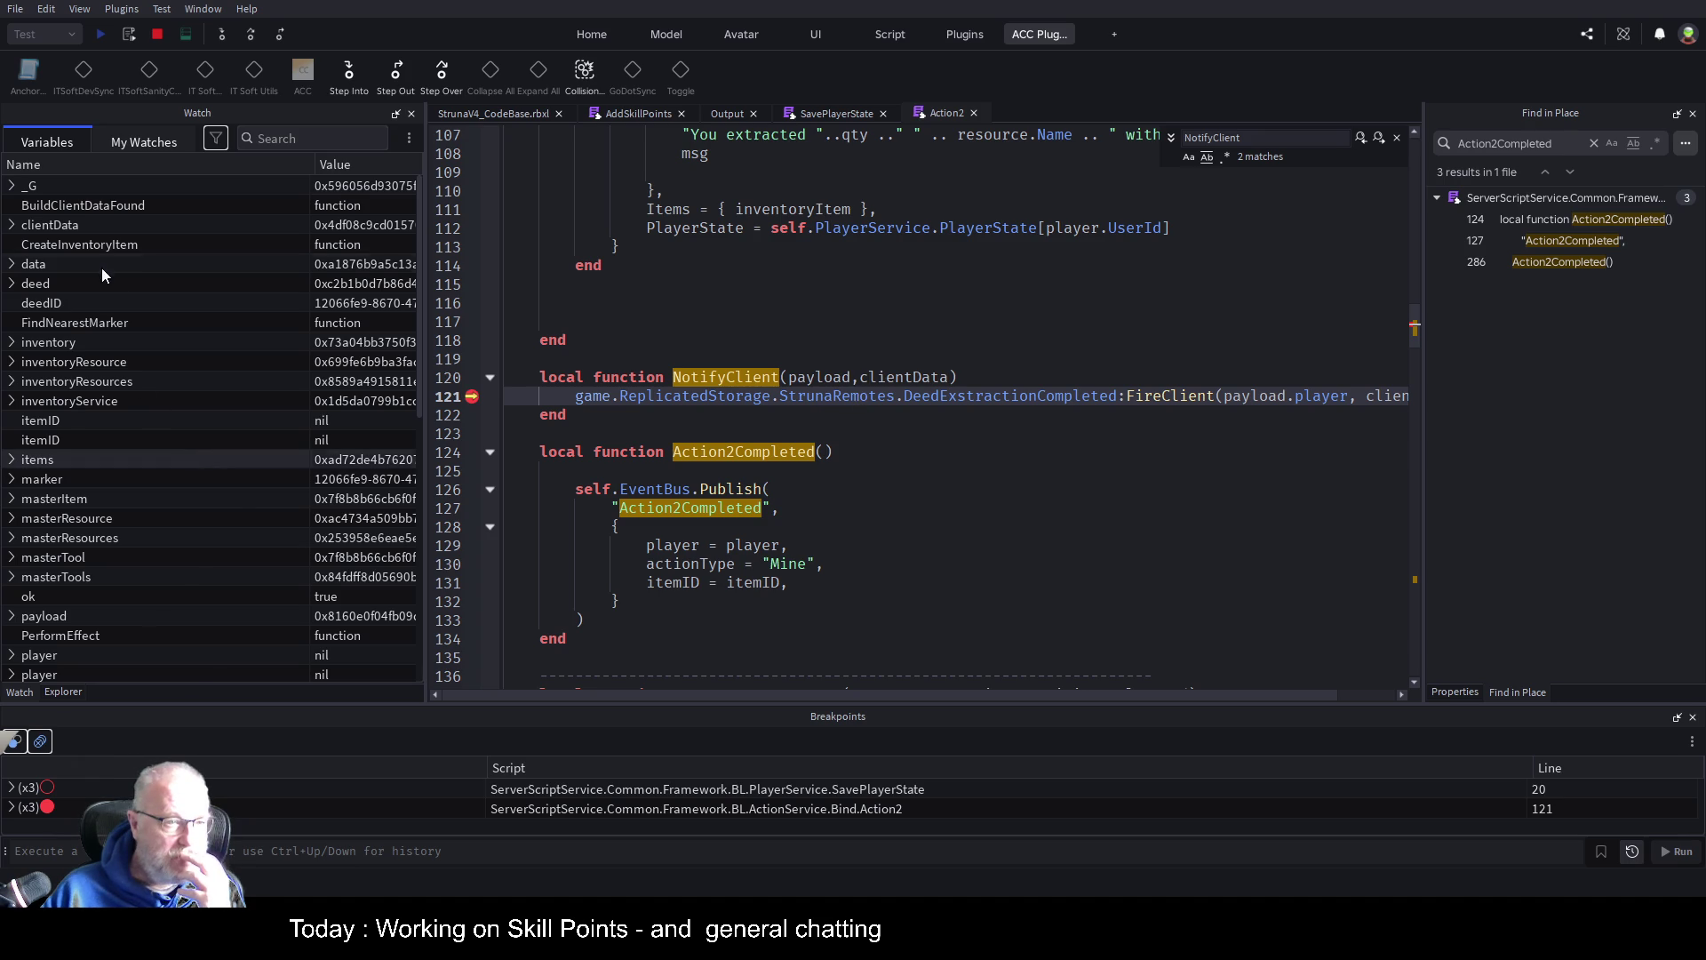
click(12, 225)
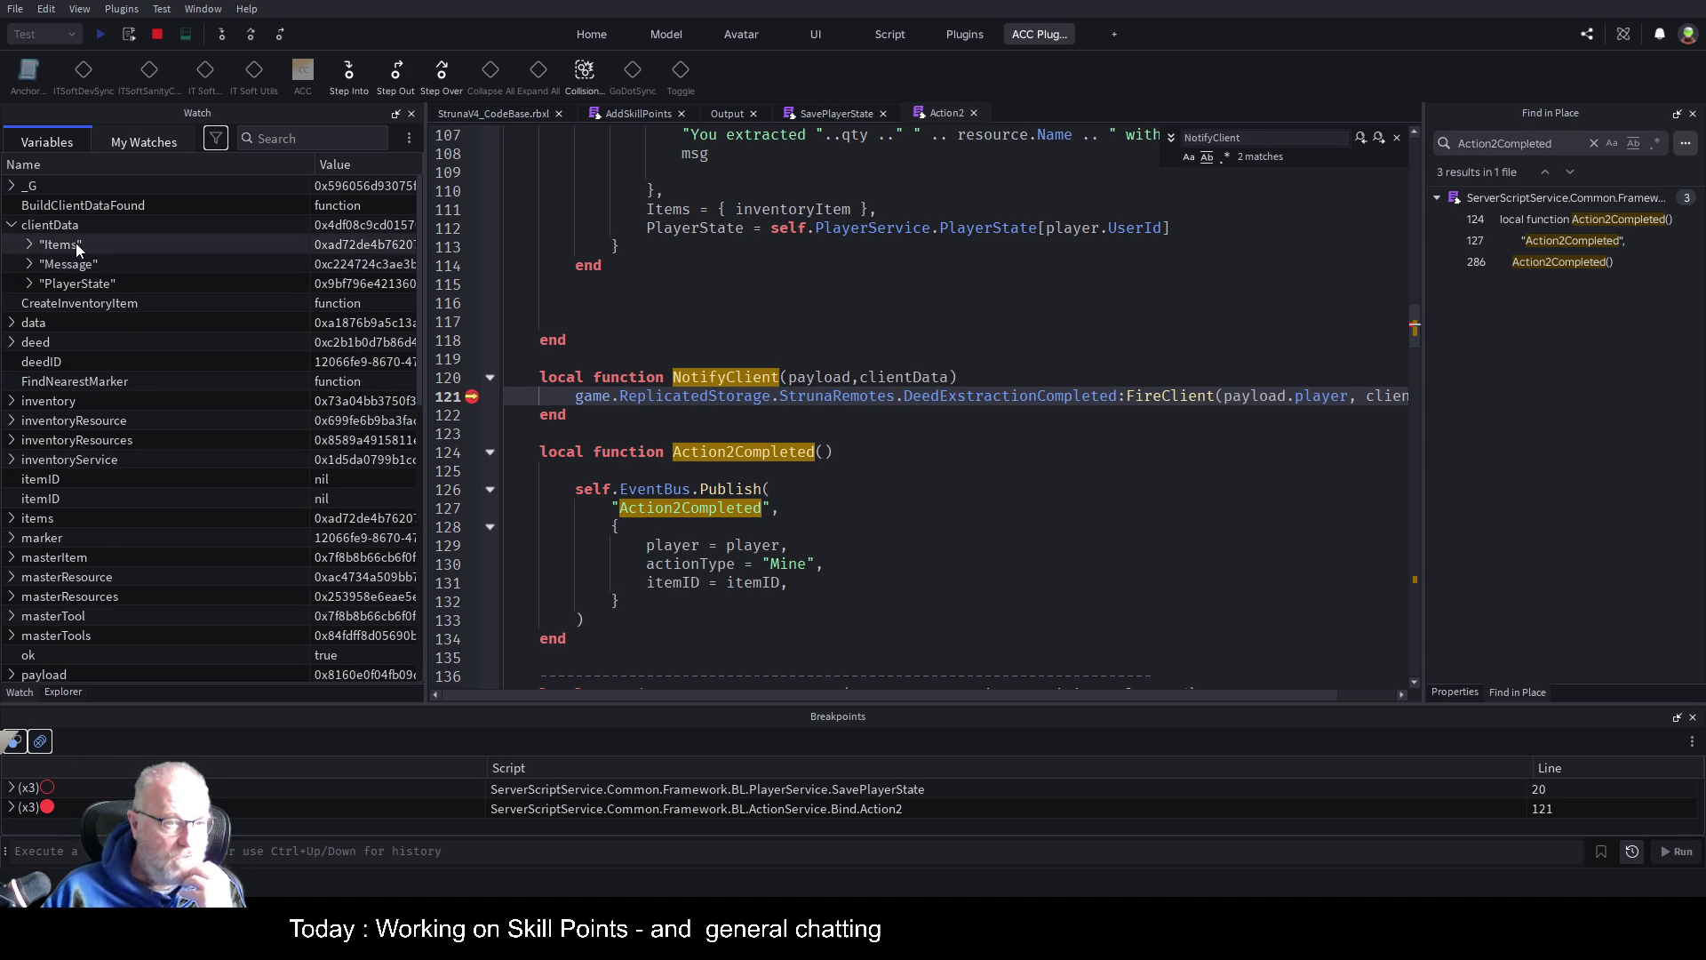
click(29, 284)
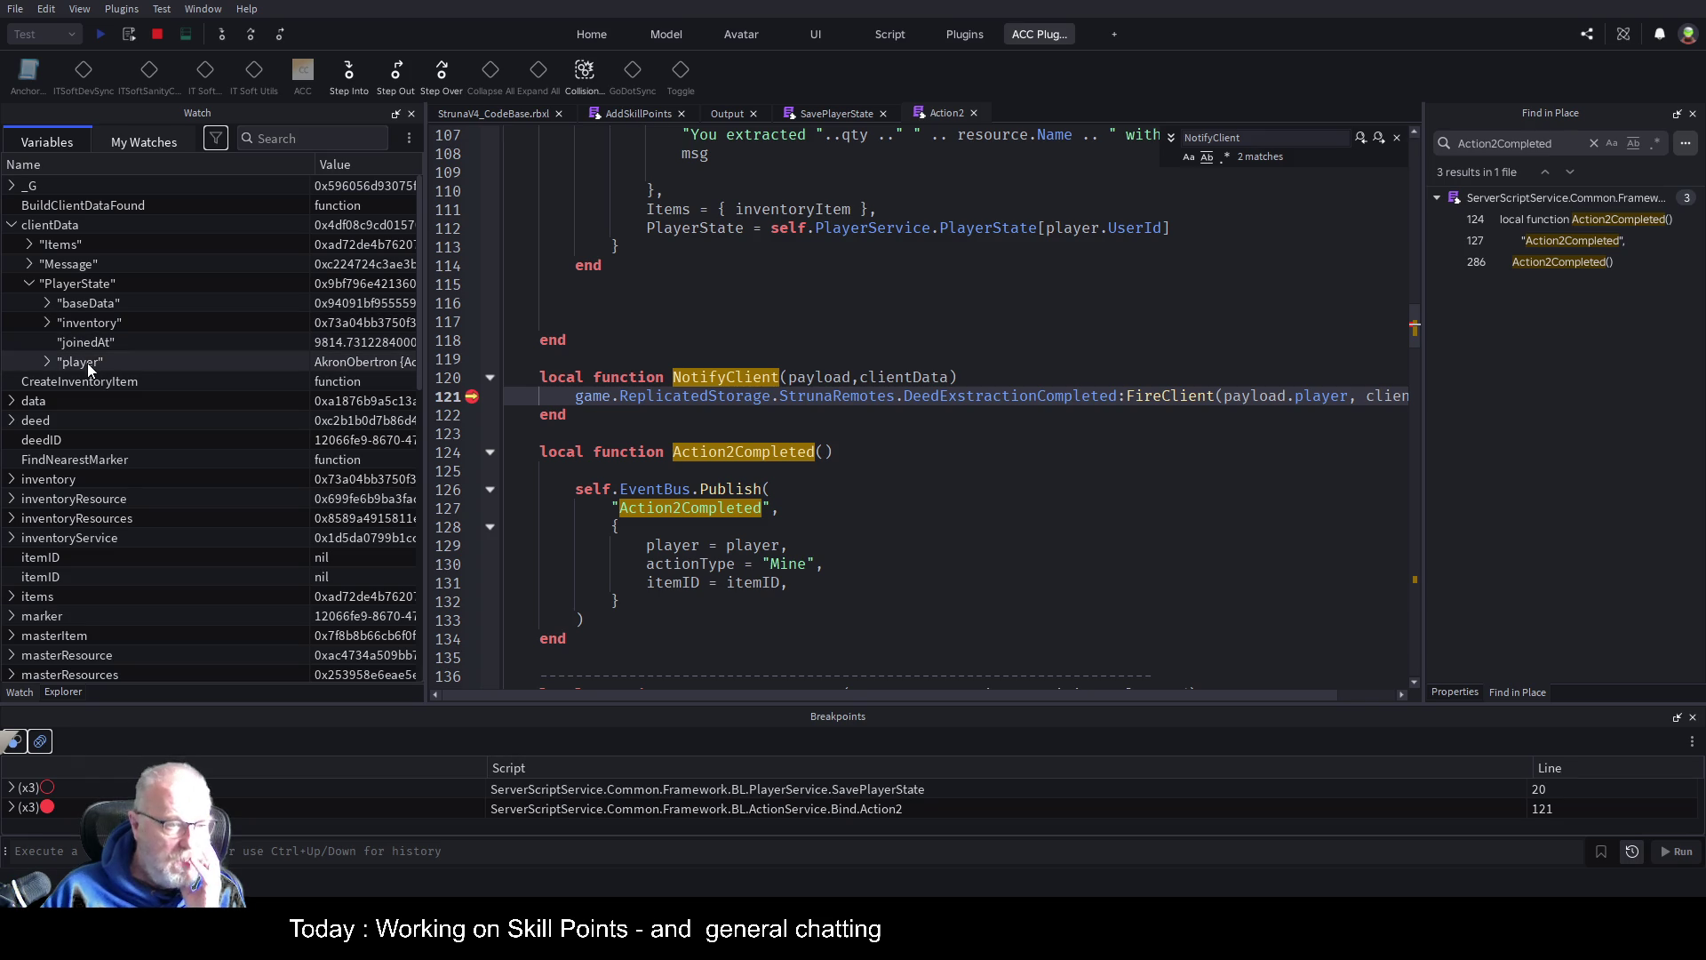
click(48, 303)
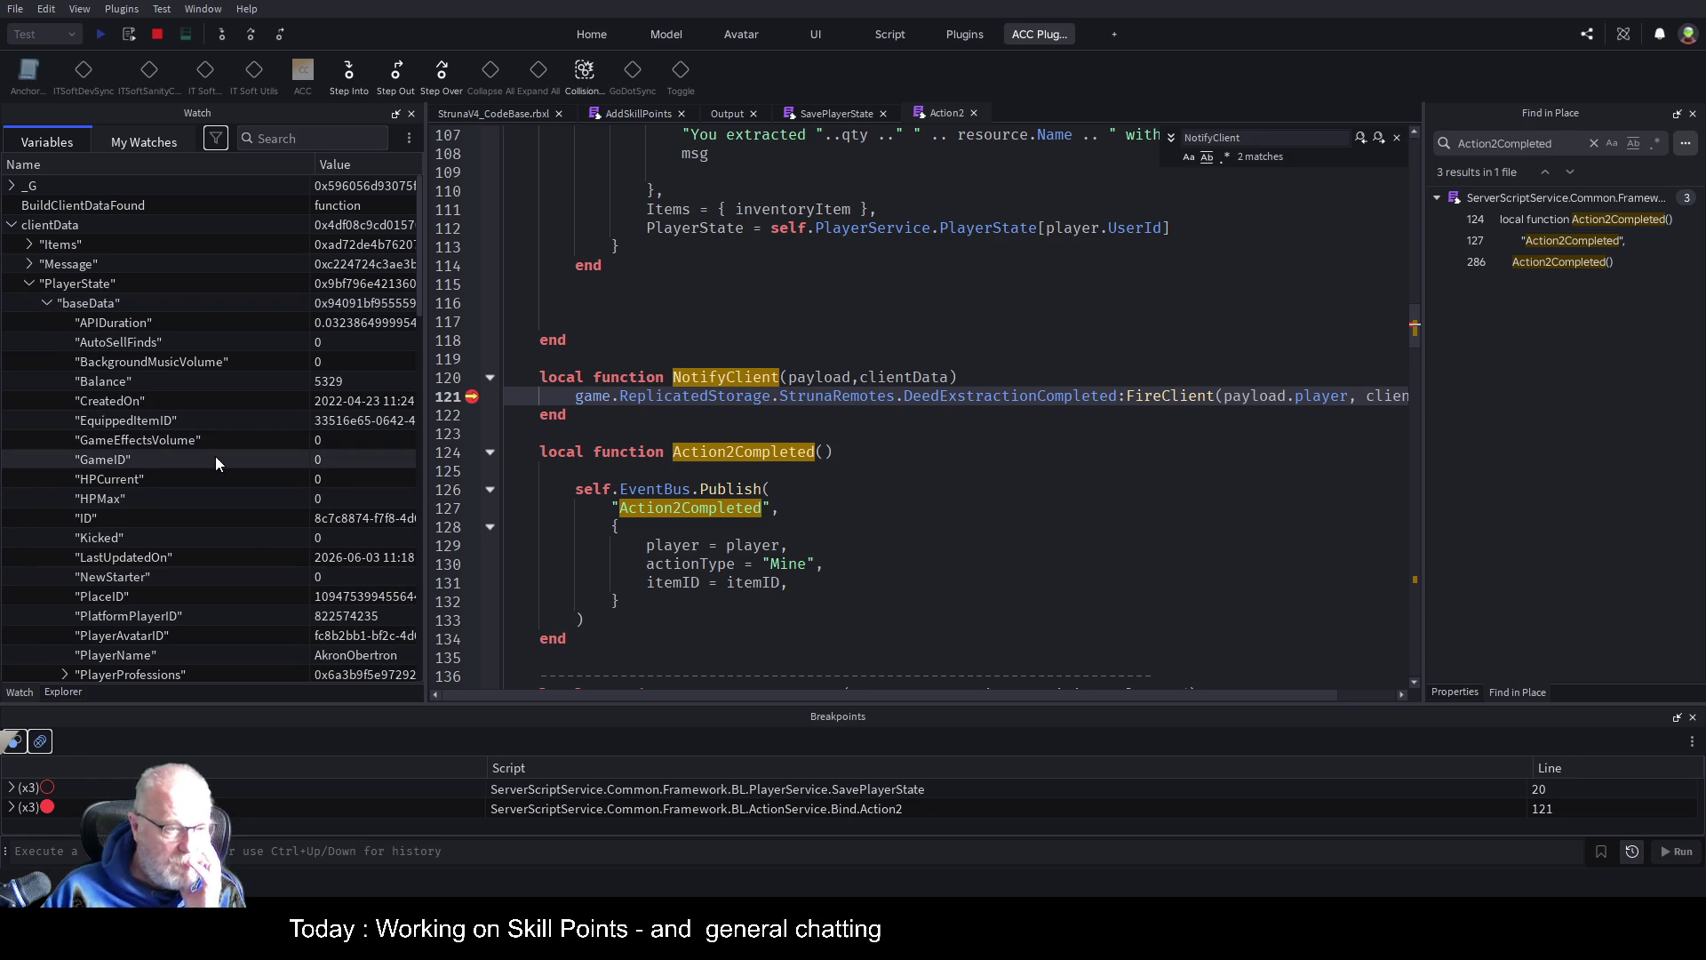
scroll(199, 395, down, 3)
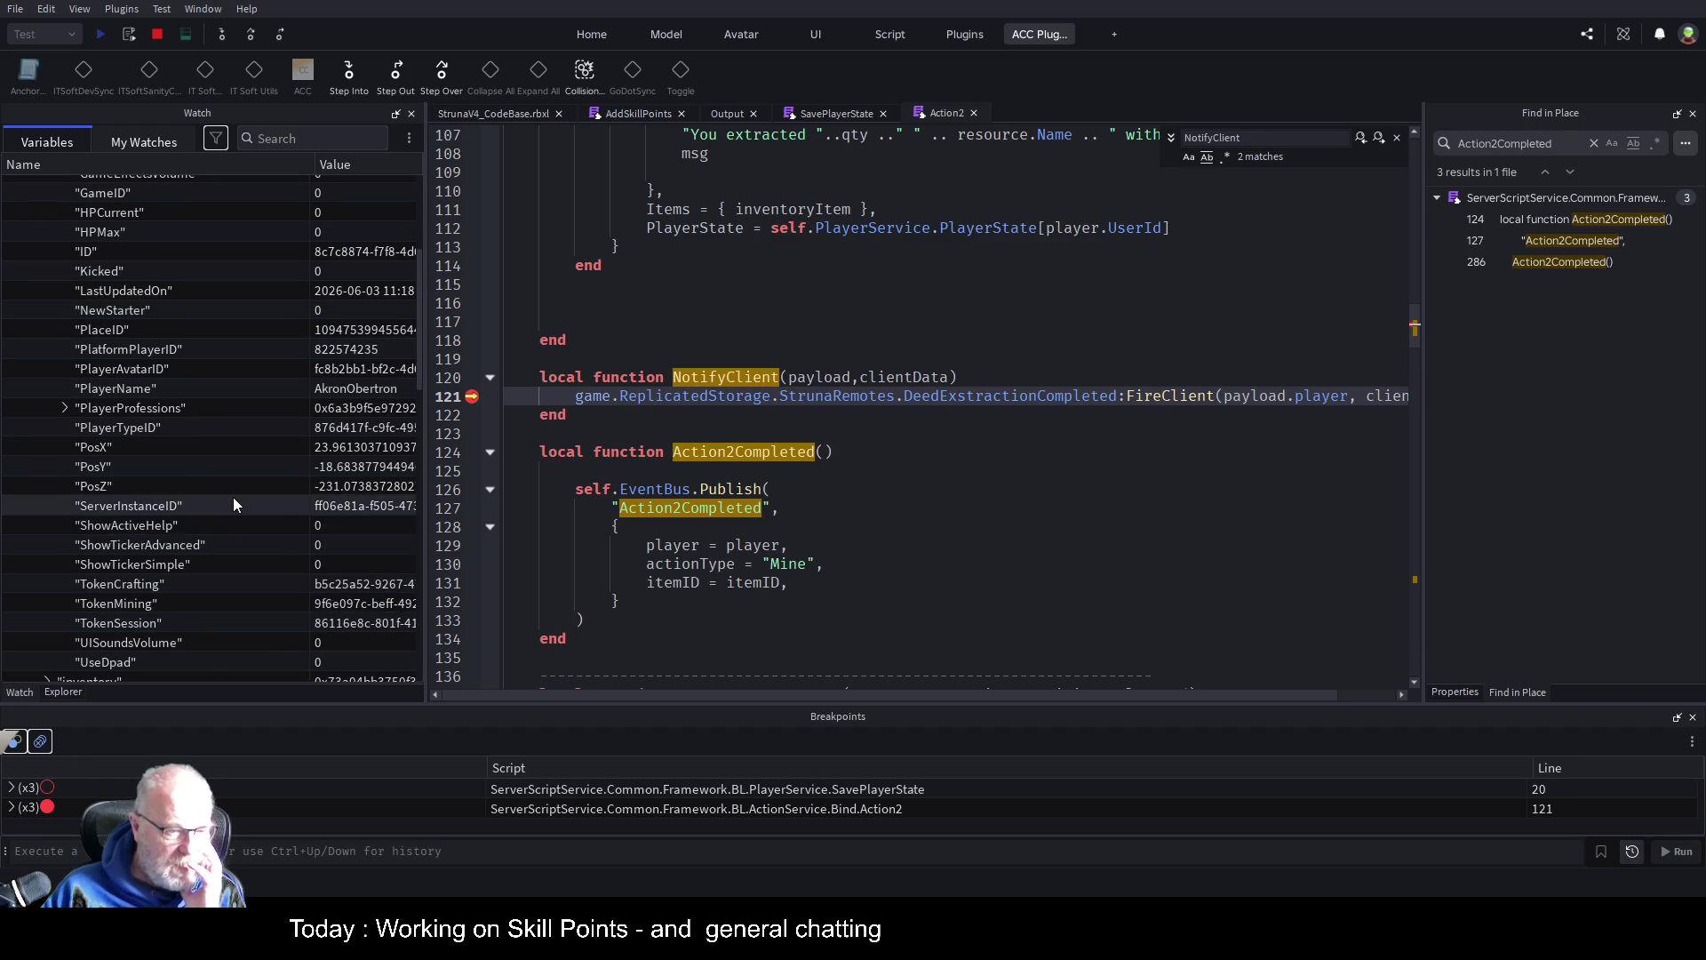
scroll(234, 504, down, 3)
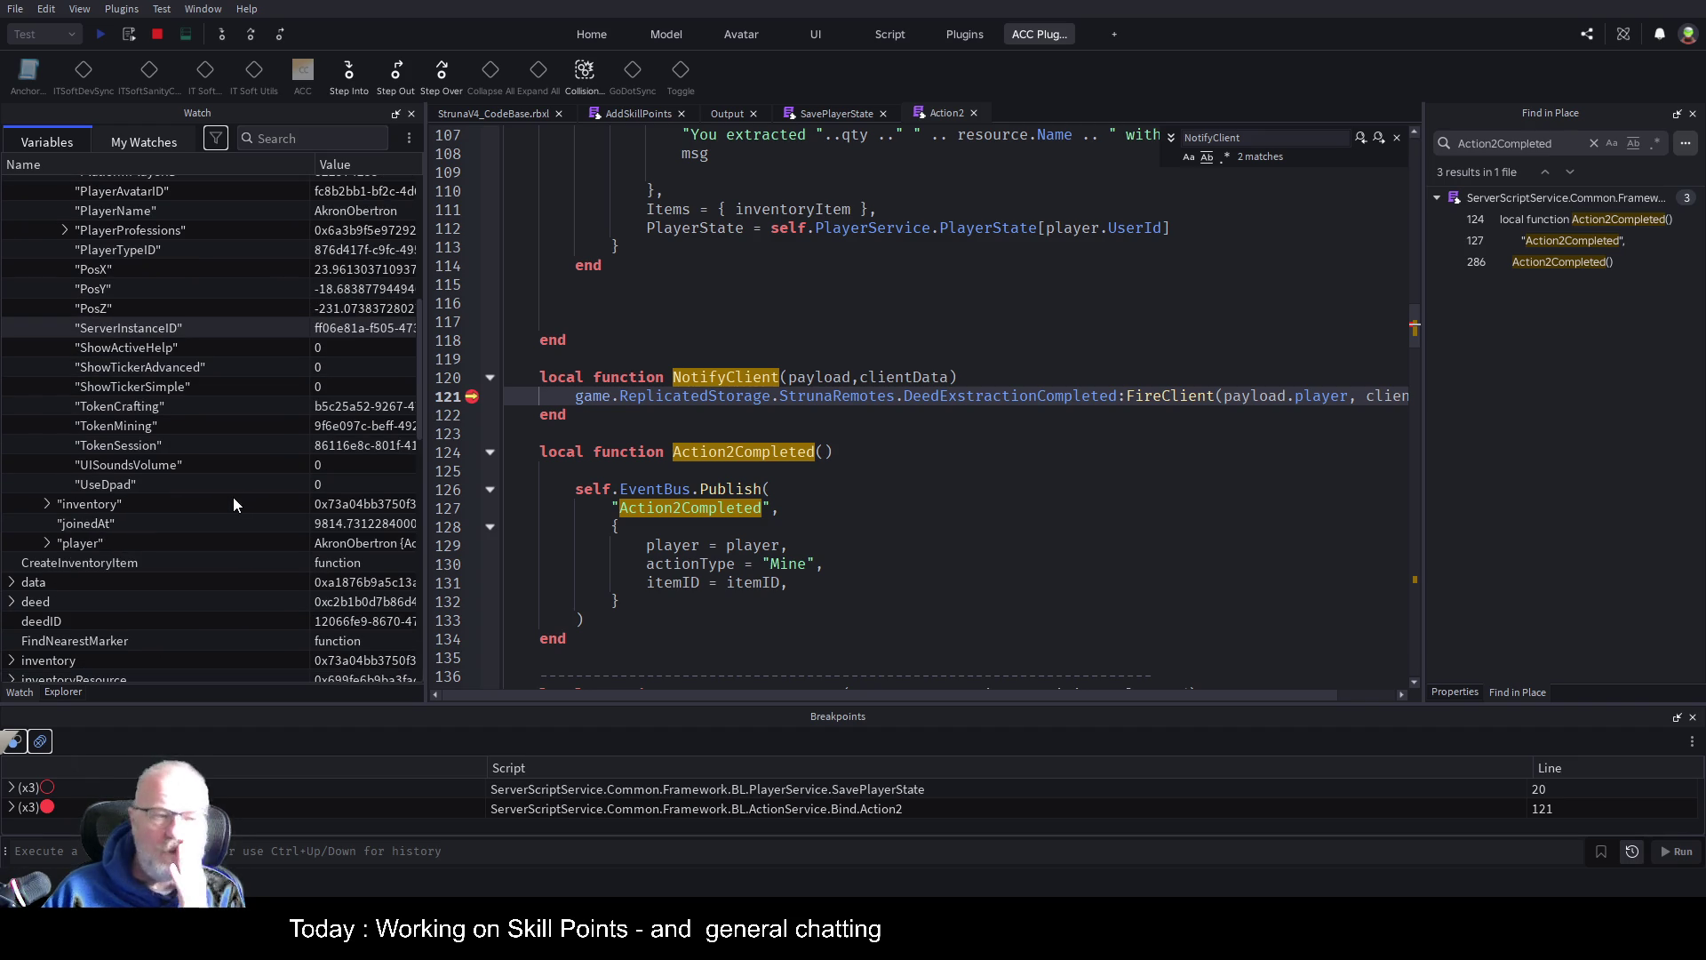
scroll(233, 504, up, 5)
scroll(221, 440, down, 3)
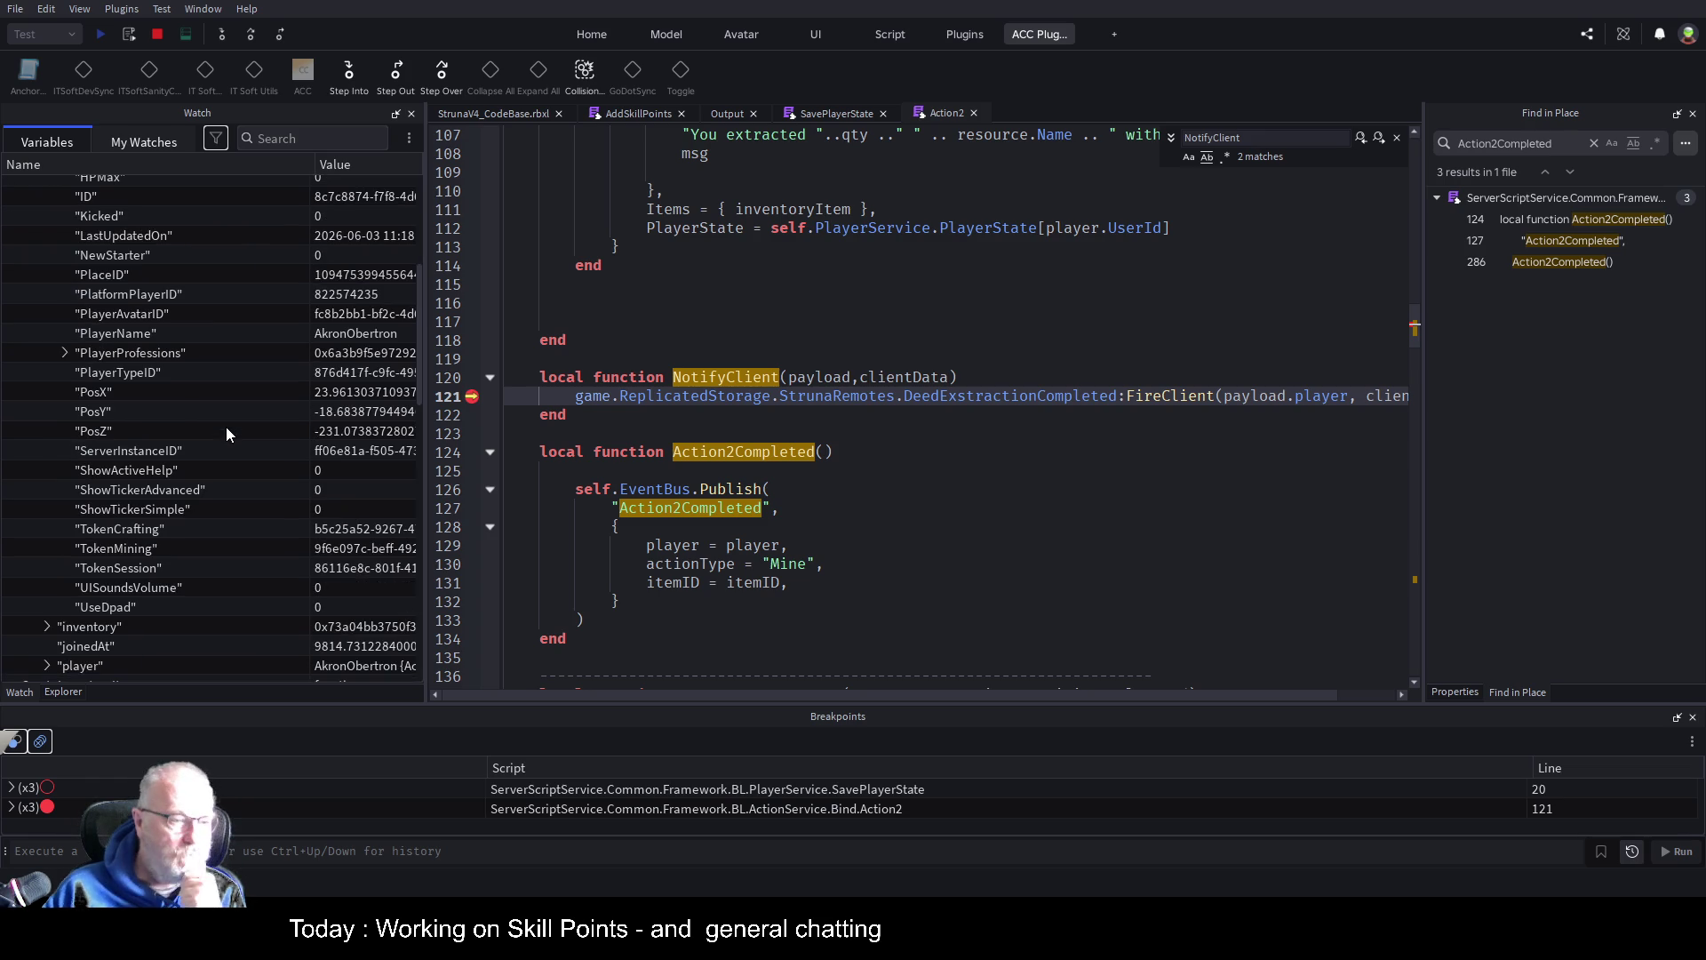
scroll(181, 514, down, 1)
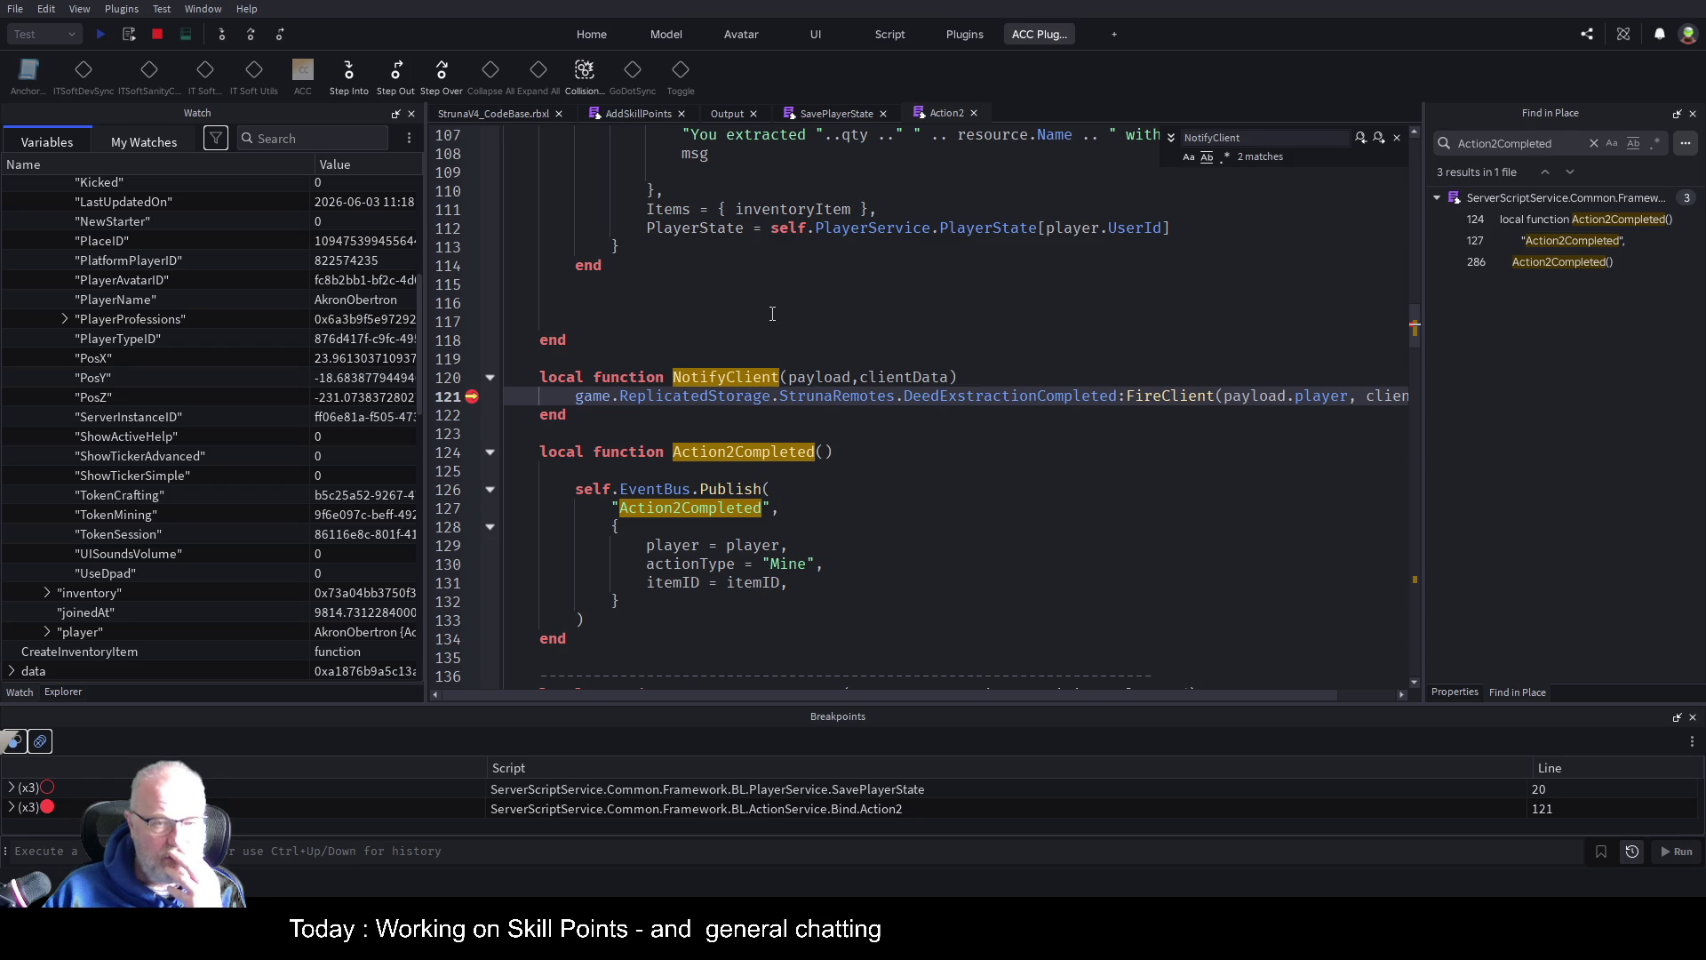
scroll(157, 315, up, 6)
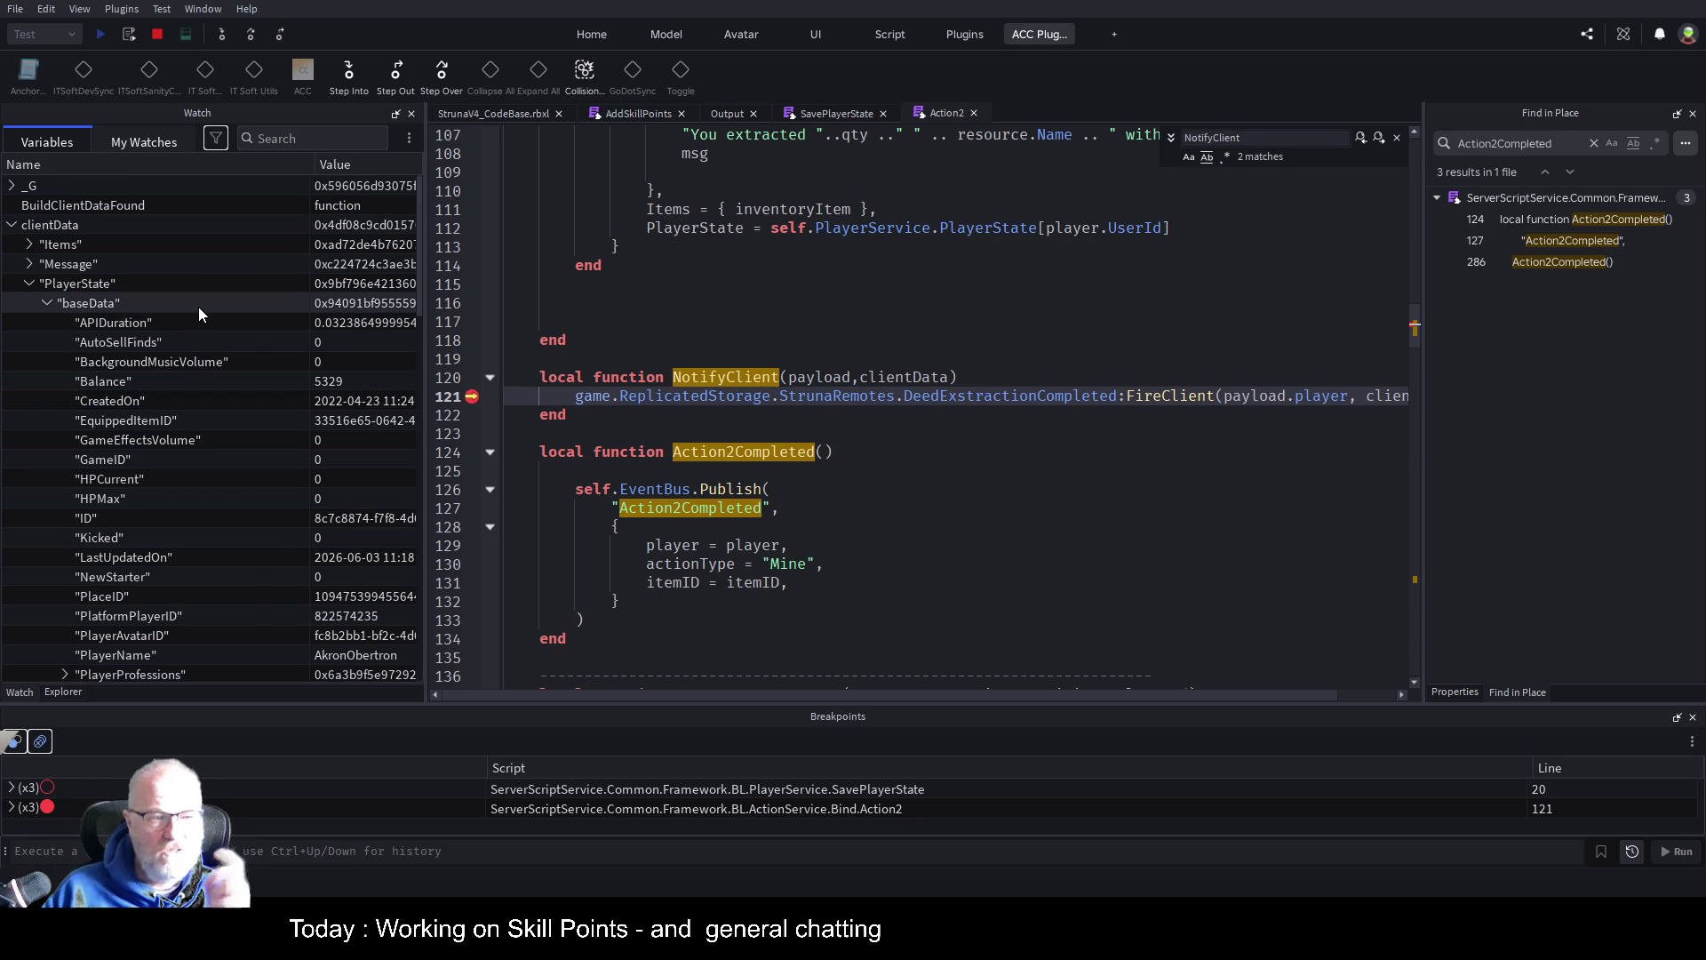
scroll(205, 311, down, 6)
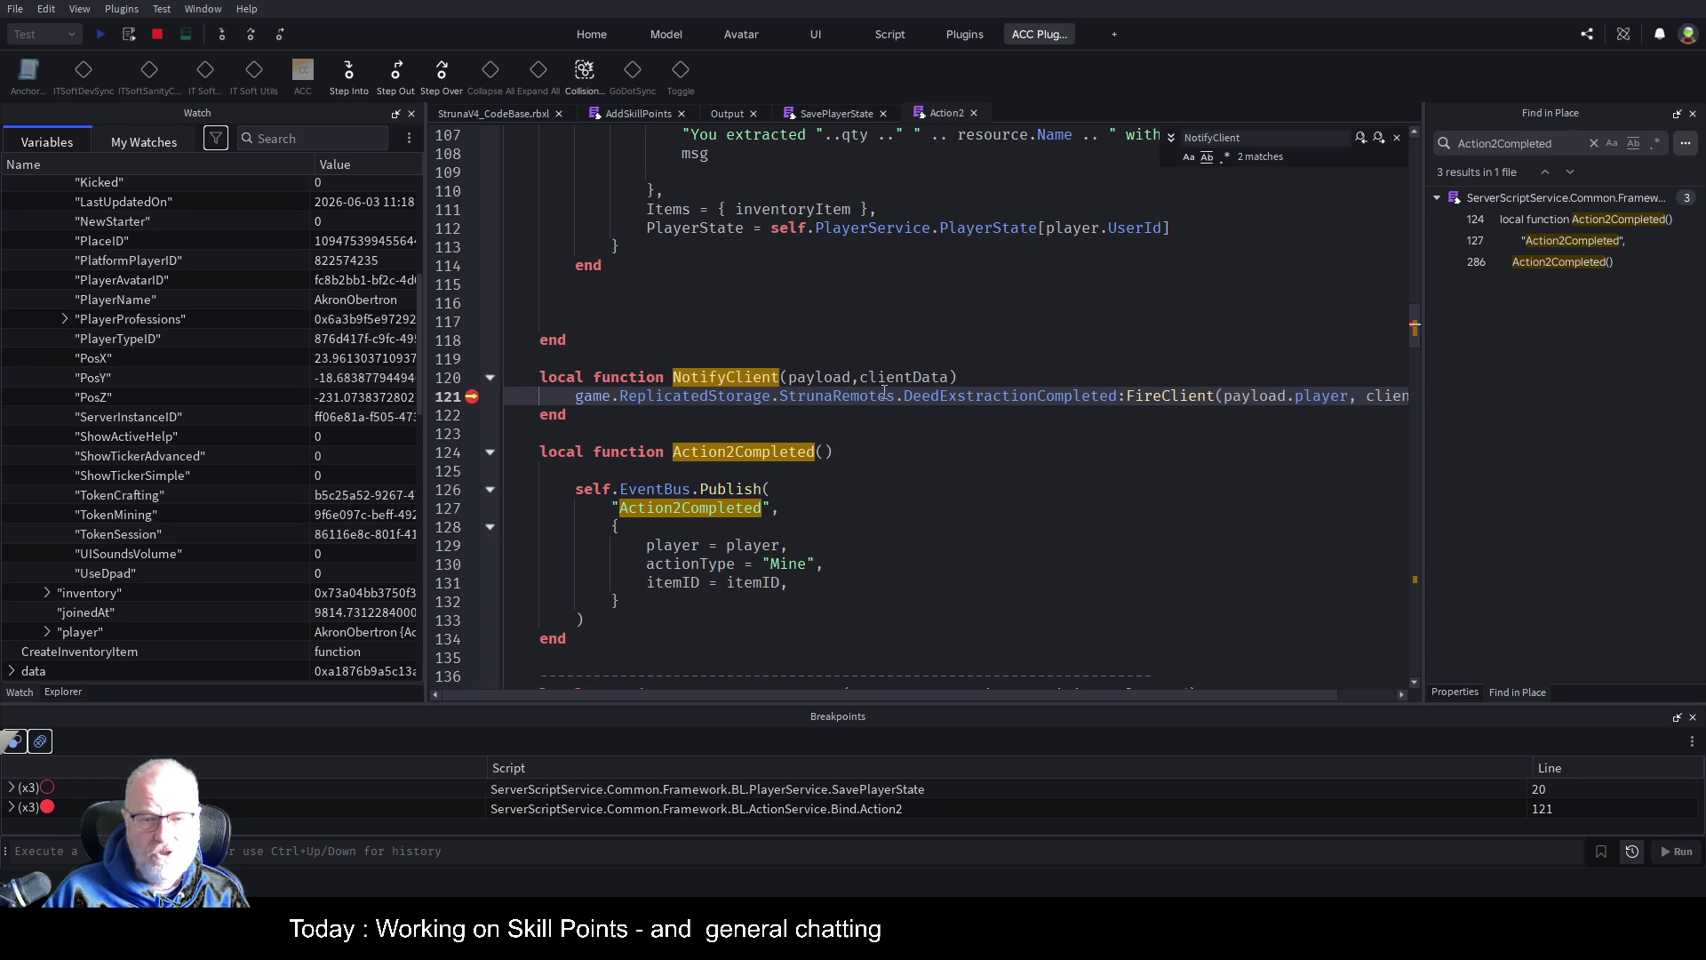
scroll(819, 365, up, 4)
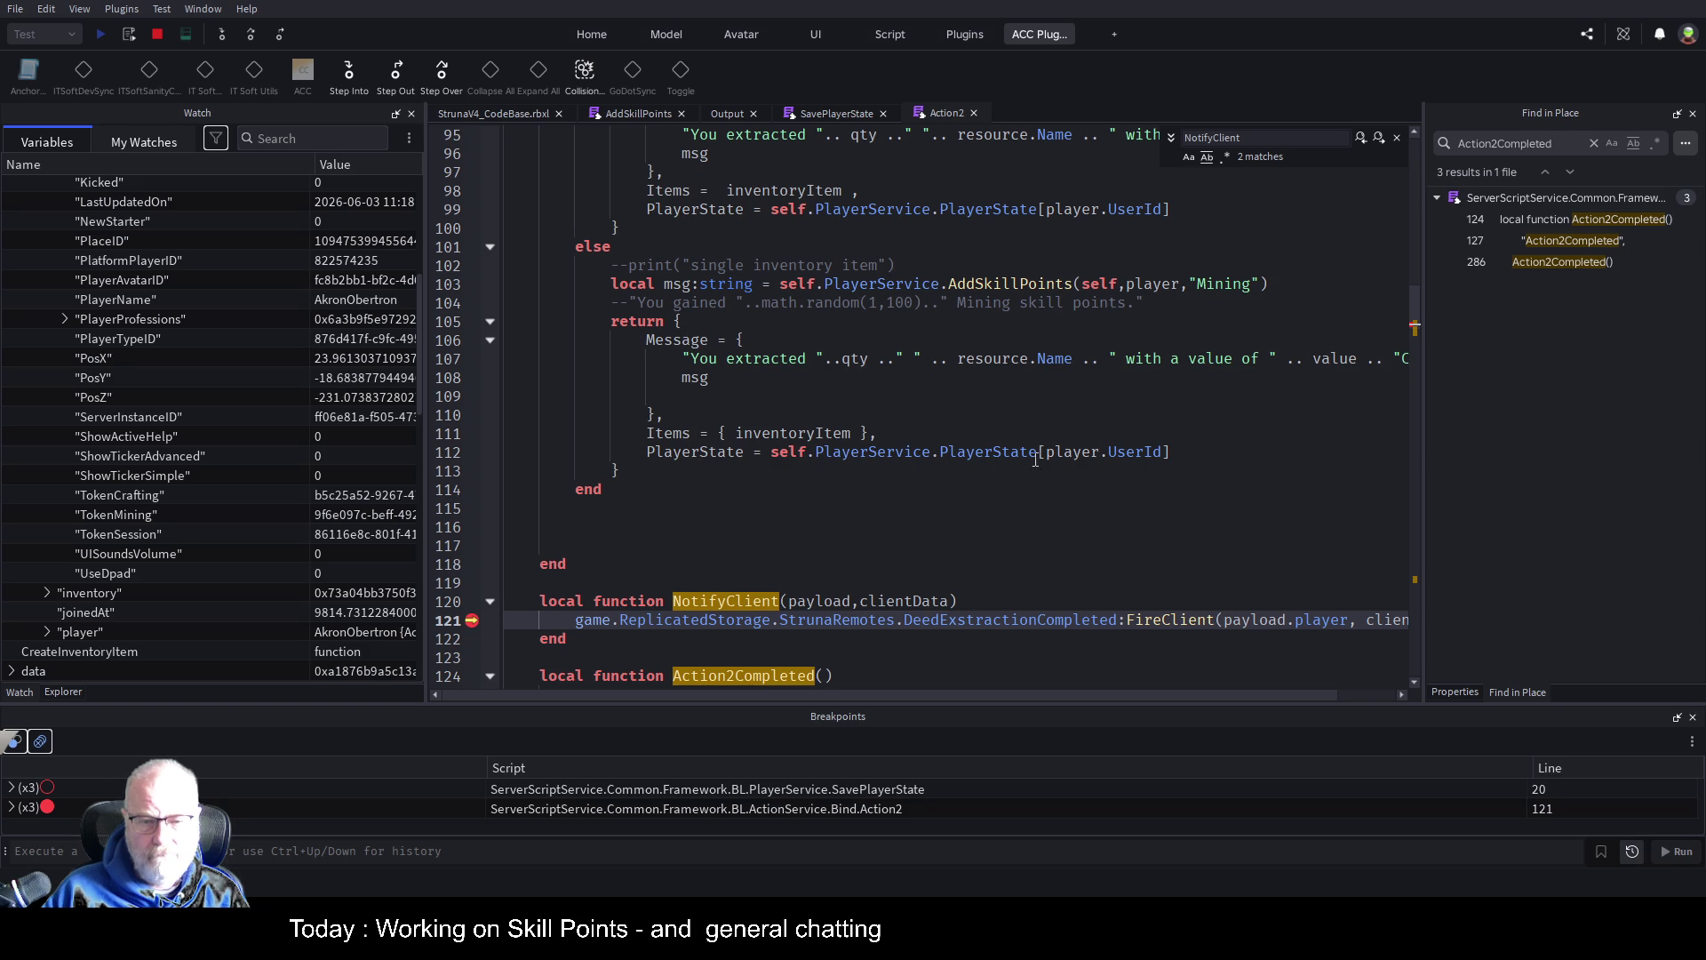
click(1200, 454)
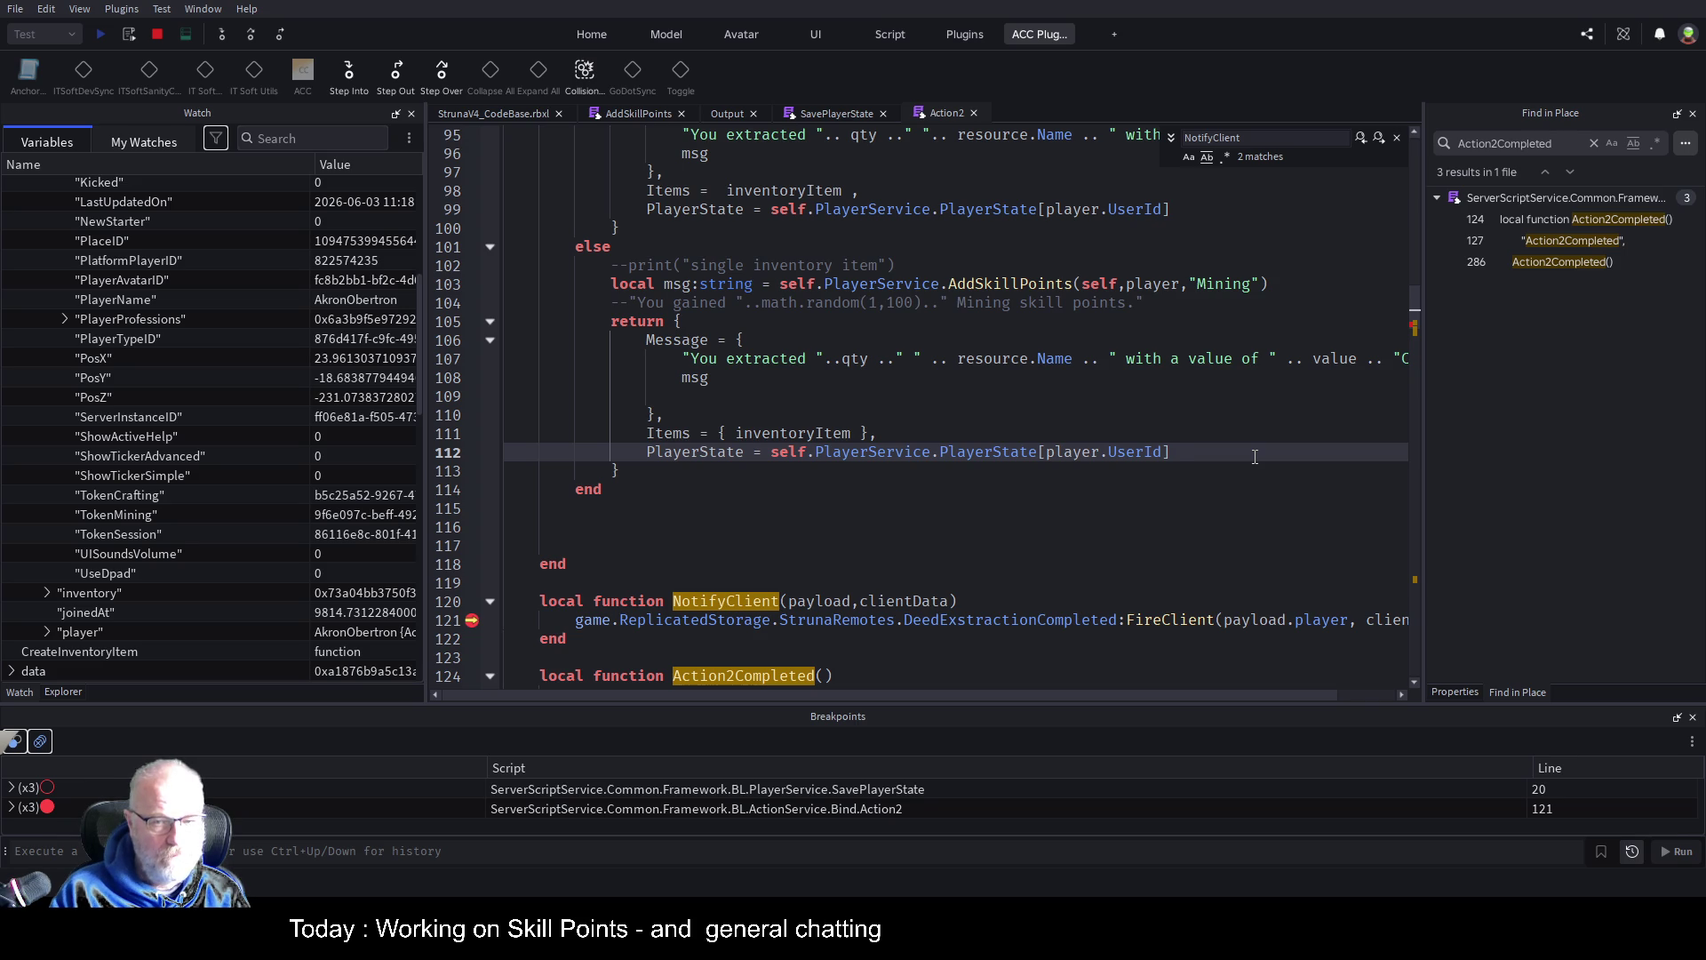
scroll(55, 356, up, 6)
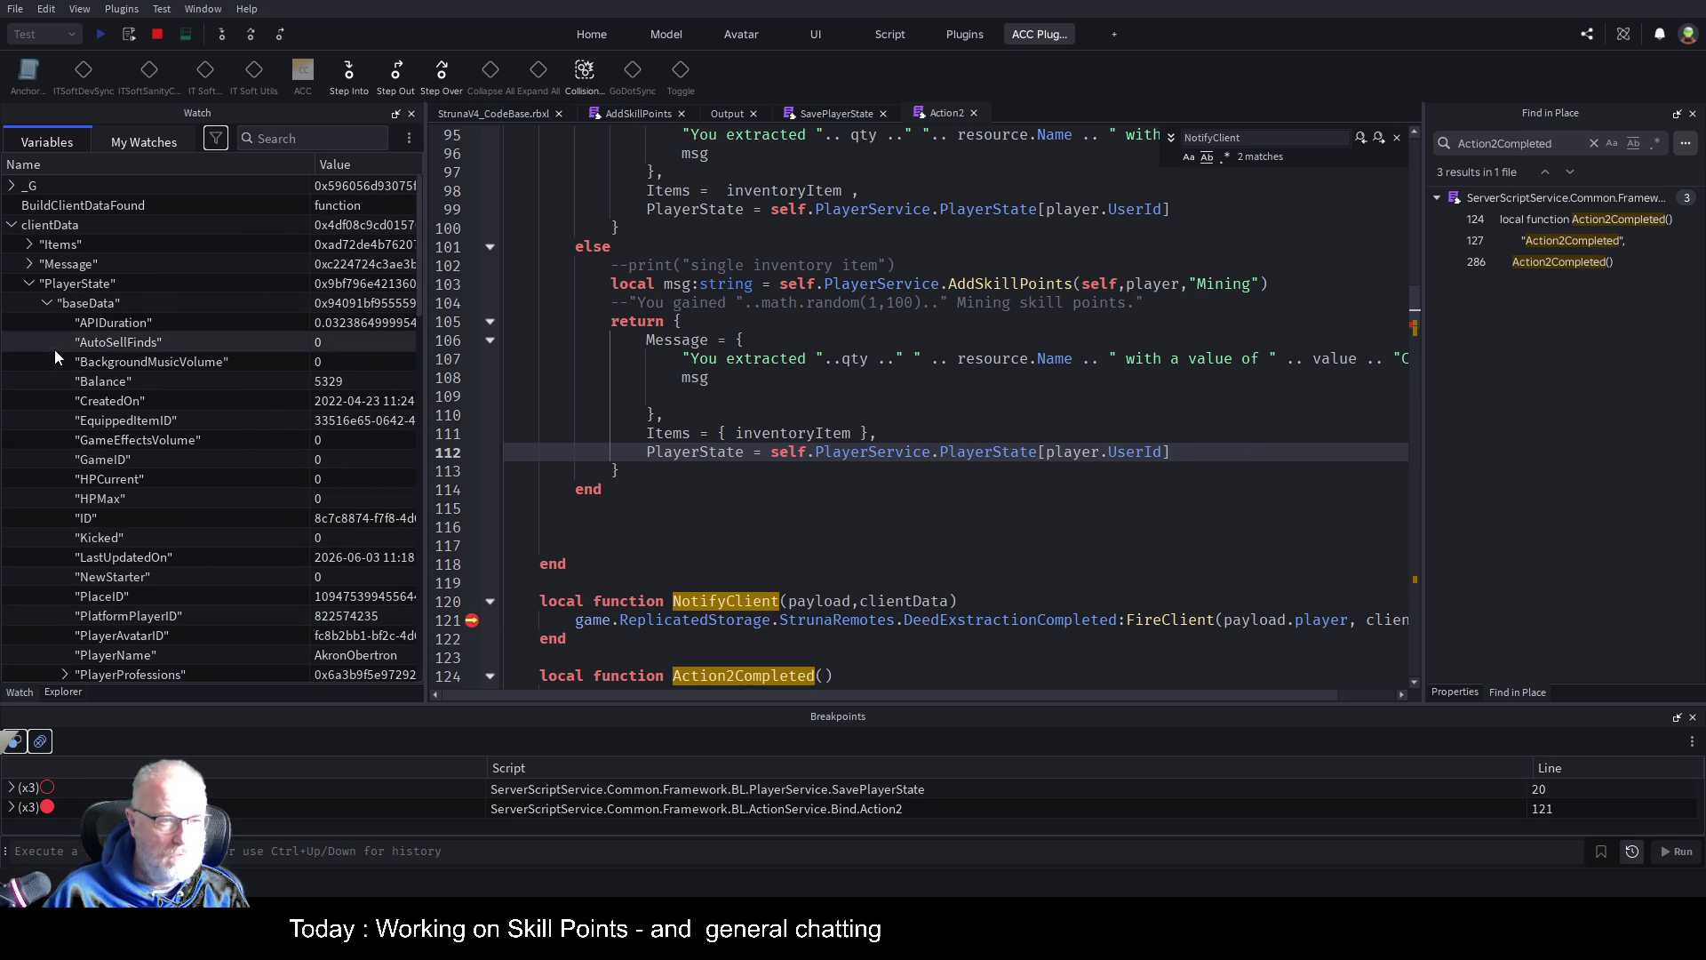
Append .baseData.PlayerProfessions to the PlayerState lines 112 and 99, then stop the playtest
click(47, 303)
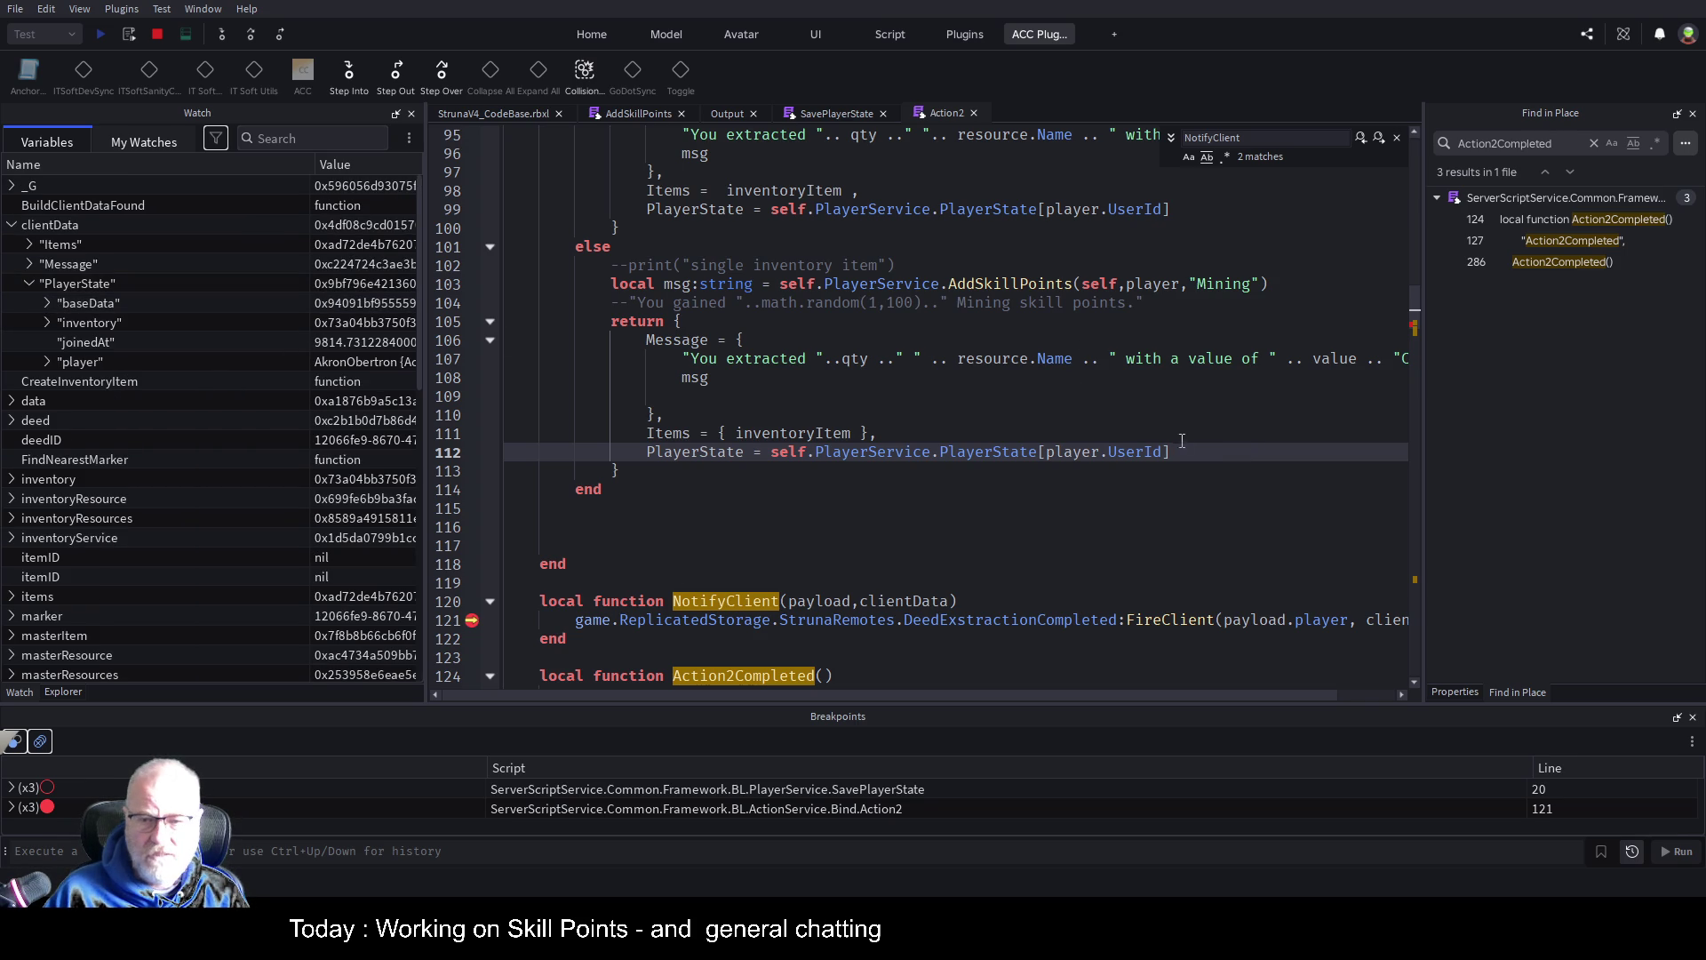
text(.b)
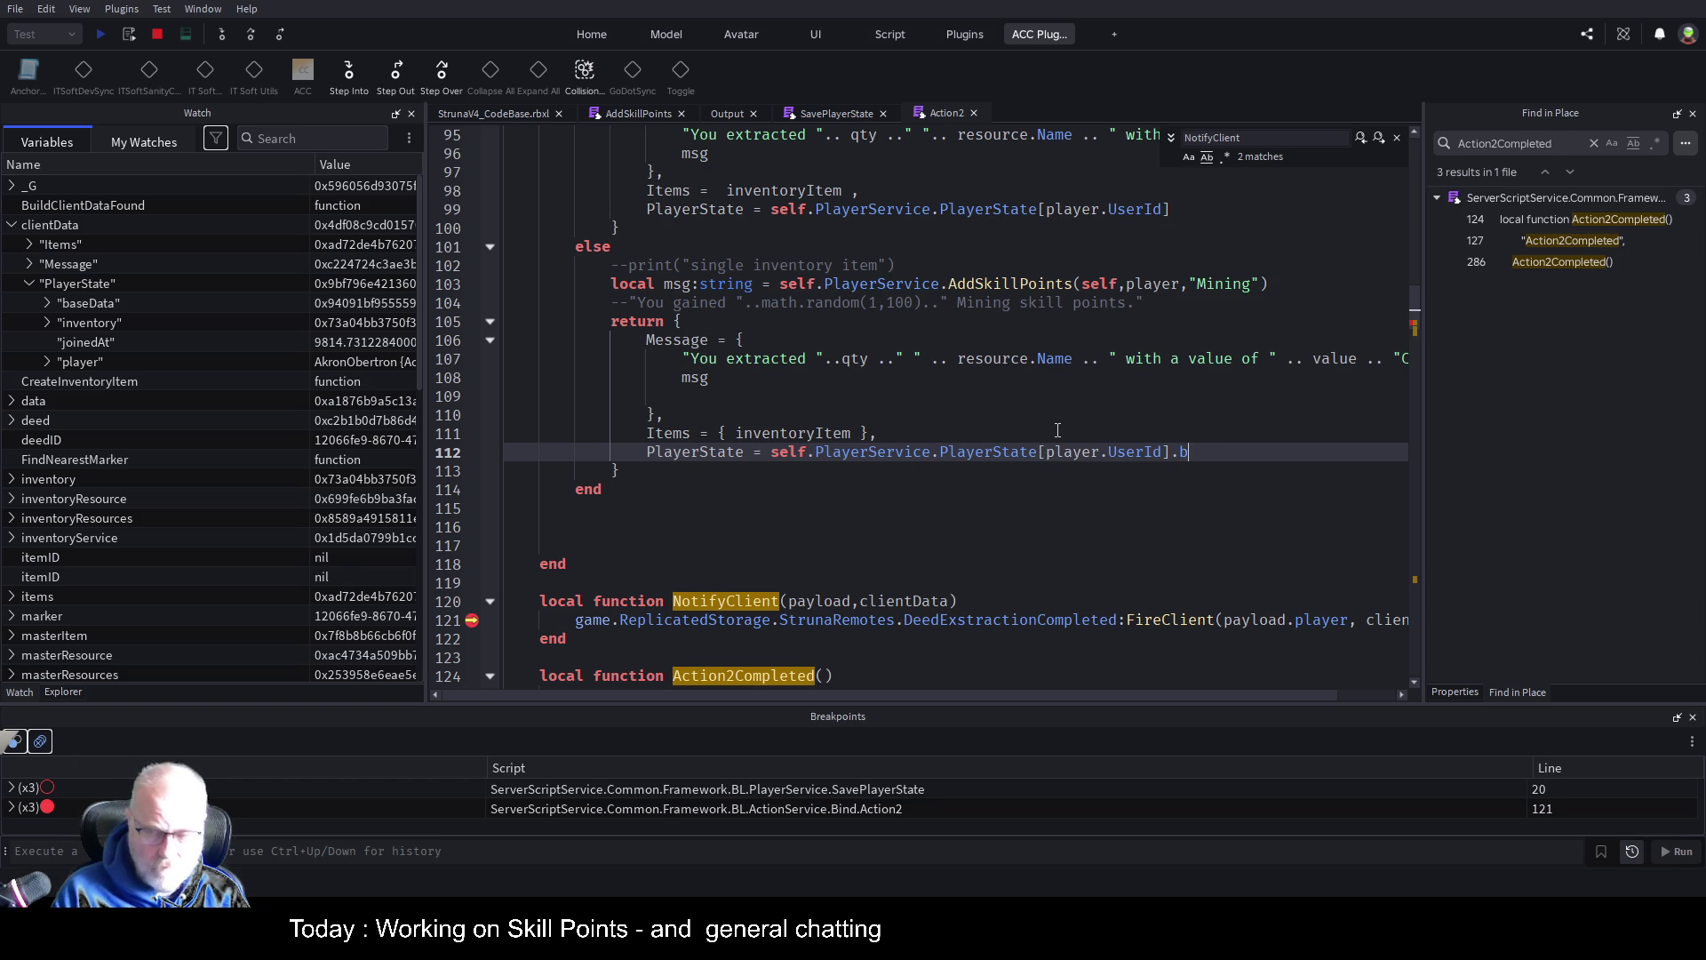
text(aseData)
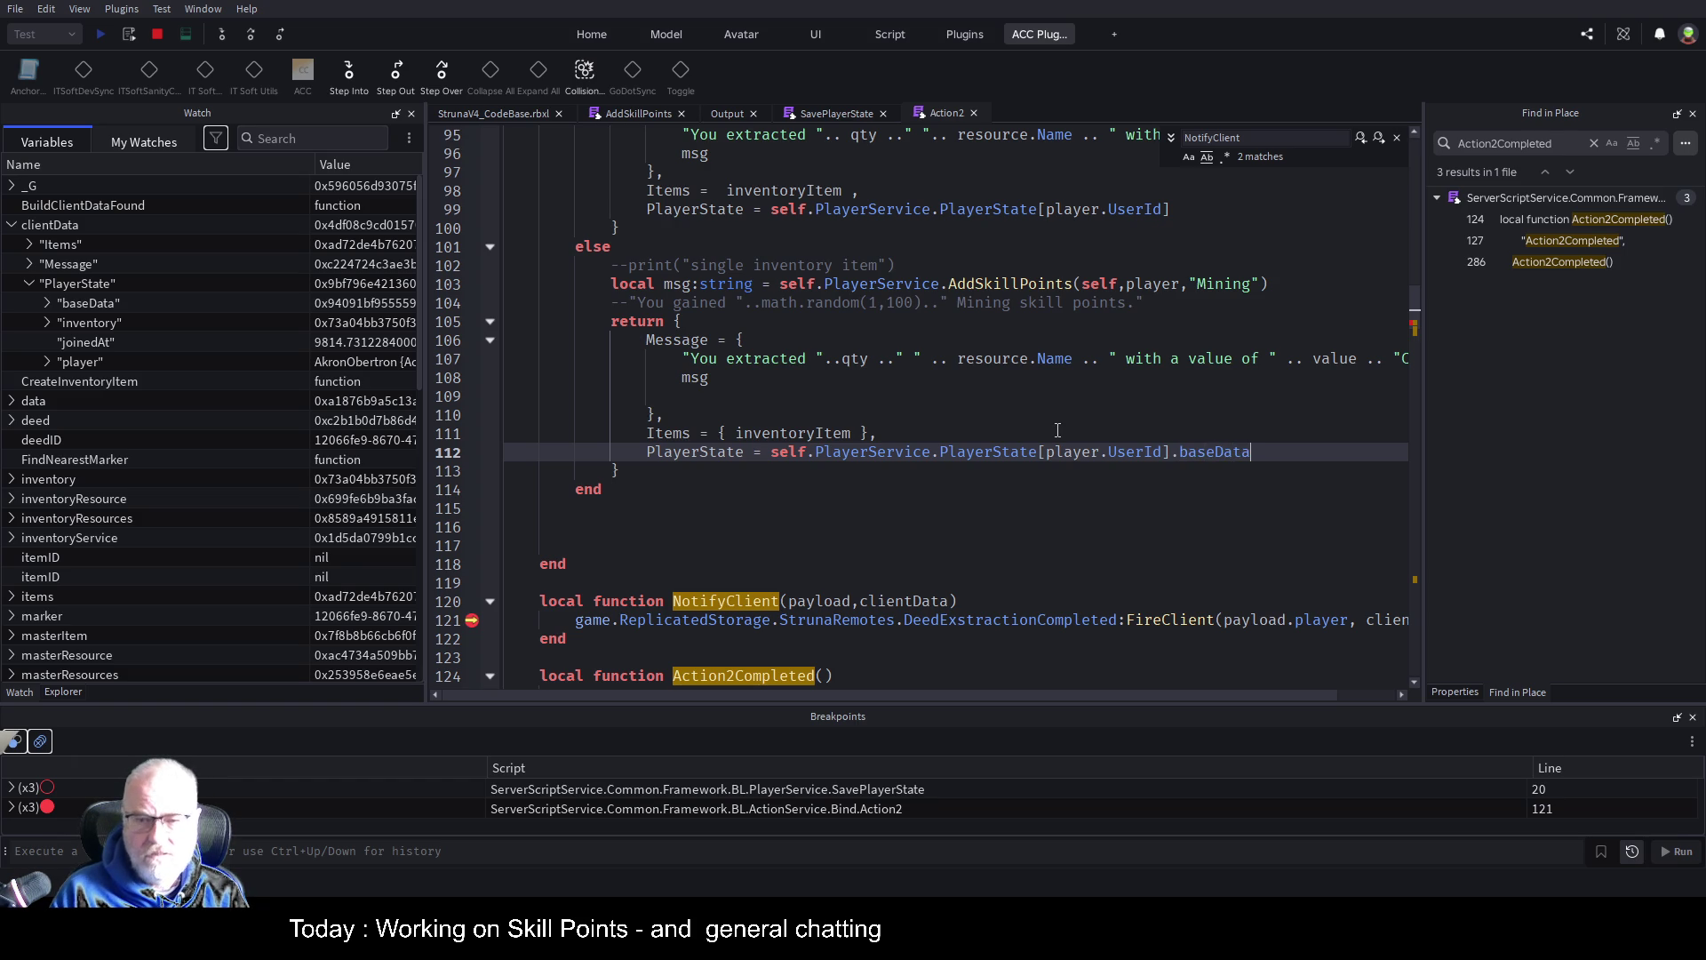
text(.Plka)
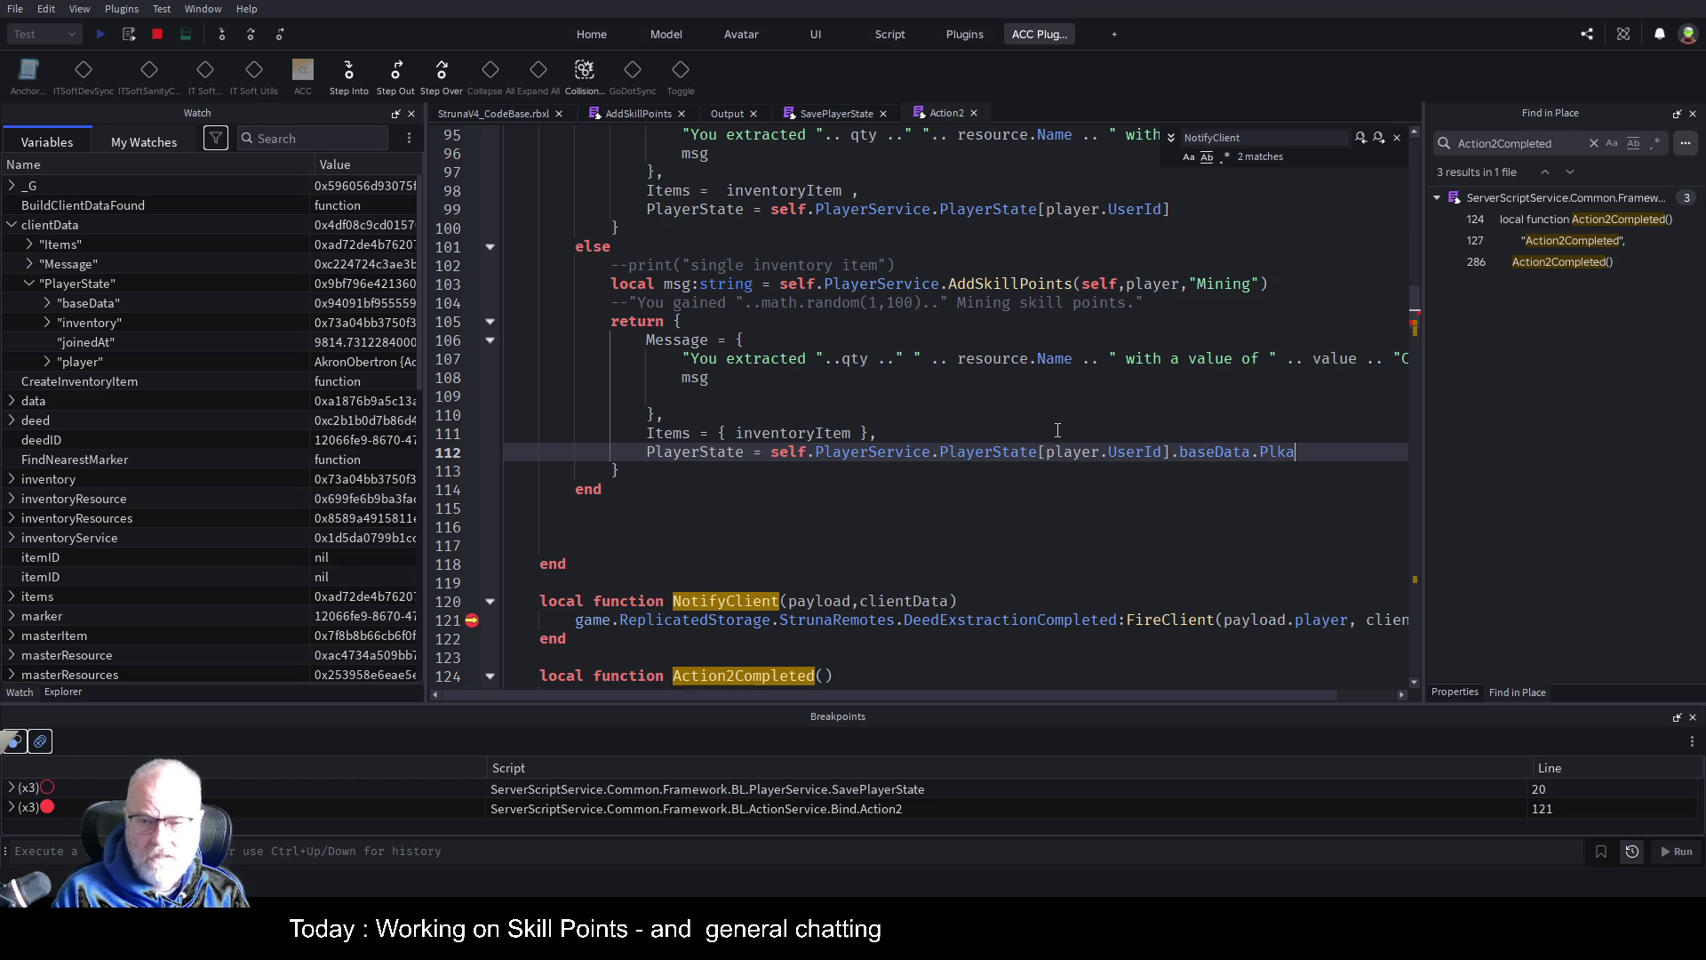
key(BackSpace)
key(BackSpace)
text(ayerPro)
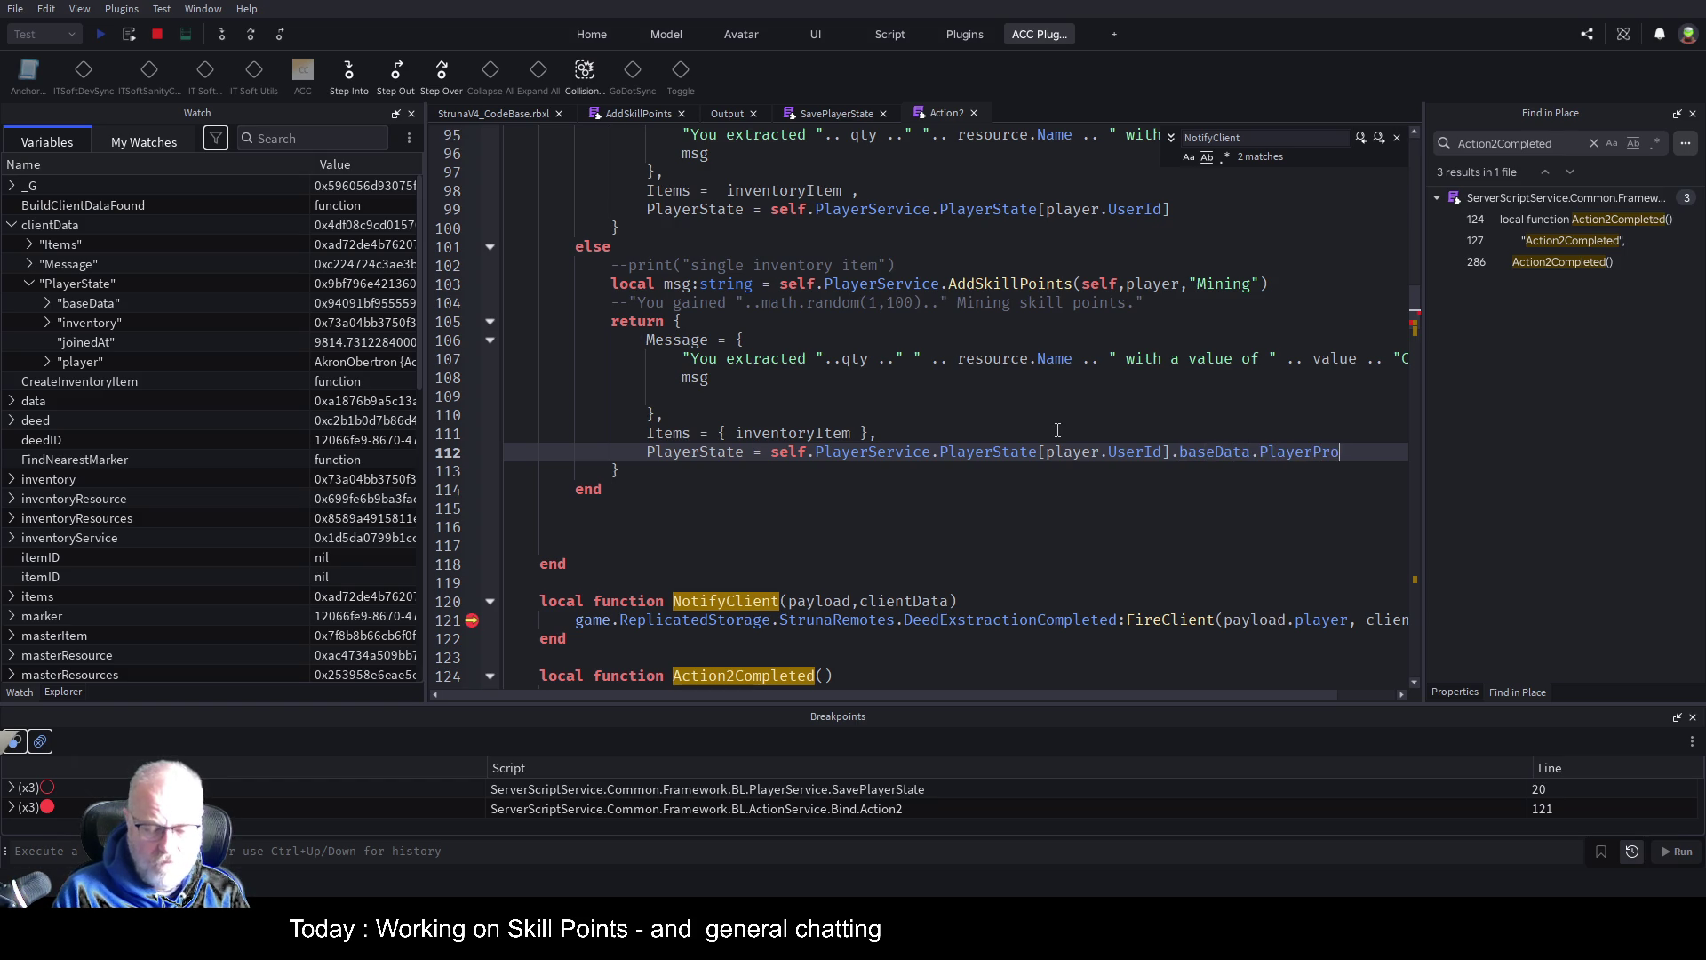
text(fessions)
key(shift+Left)
key(shift+Left)
key(shift+Left)
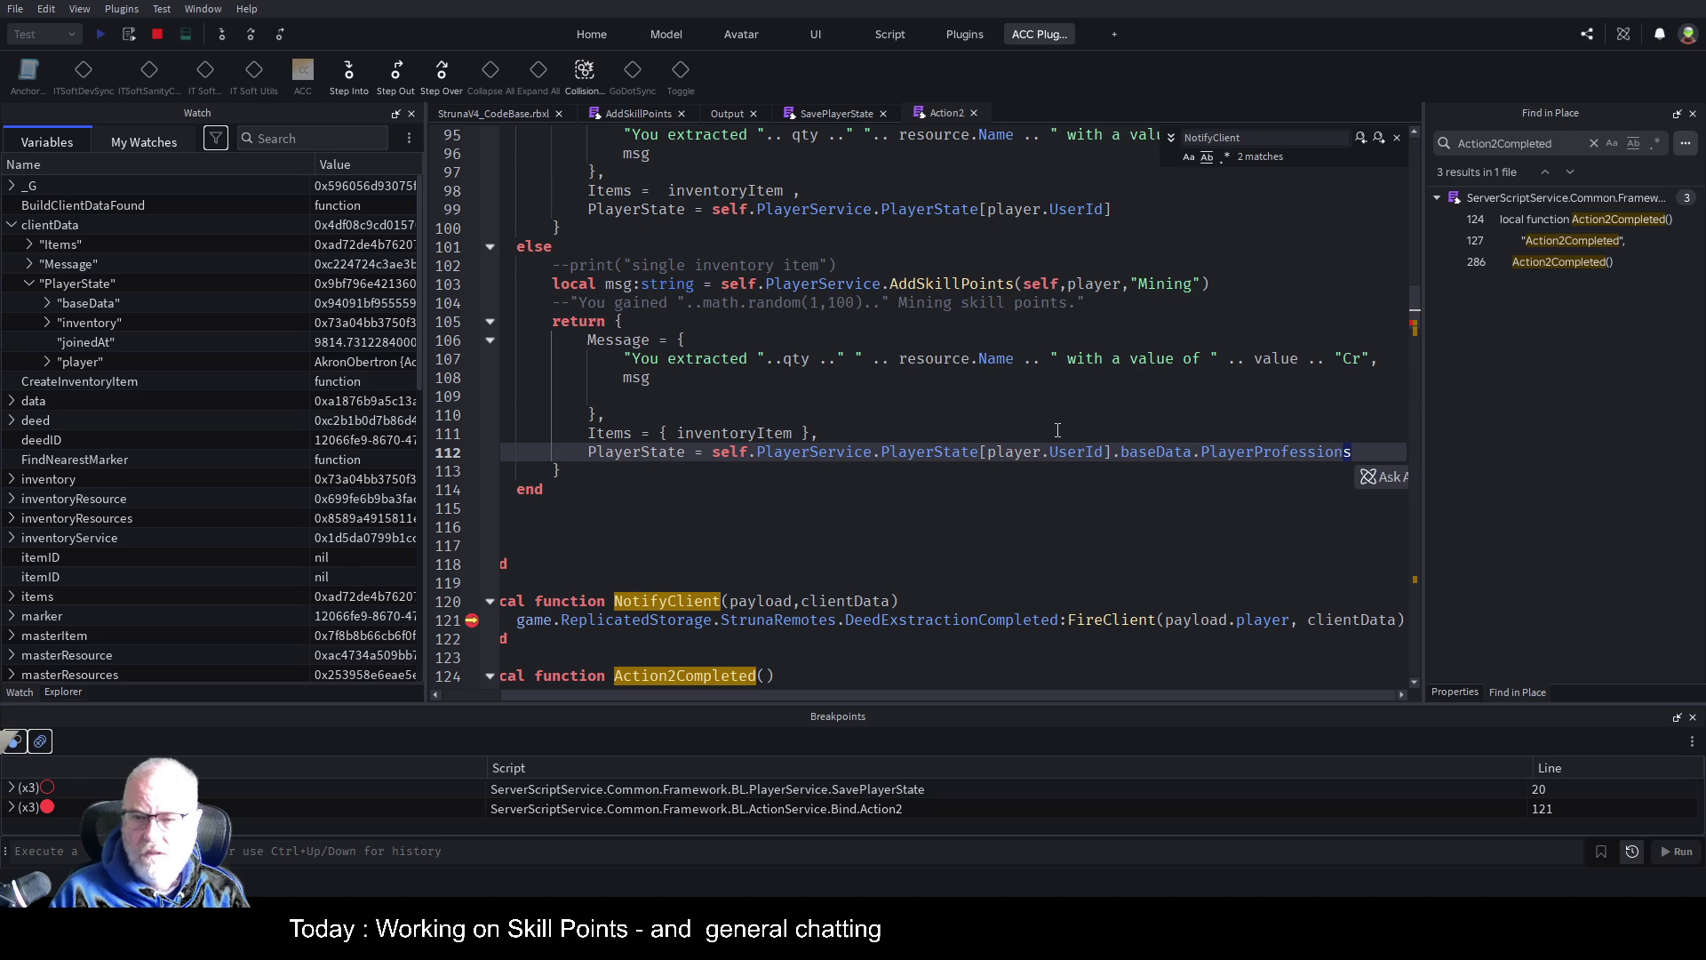
key(shift+Left)
key(shift+Left)
key(shift+Left)
key(ctrl+c)
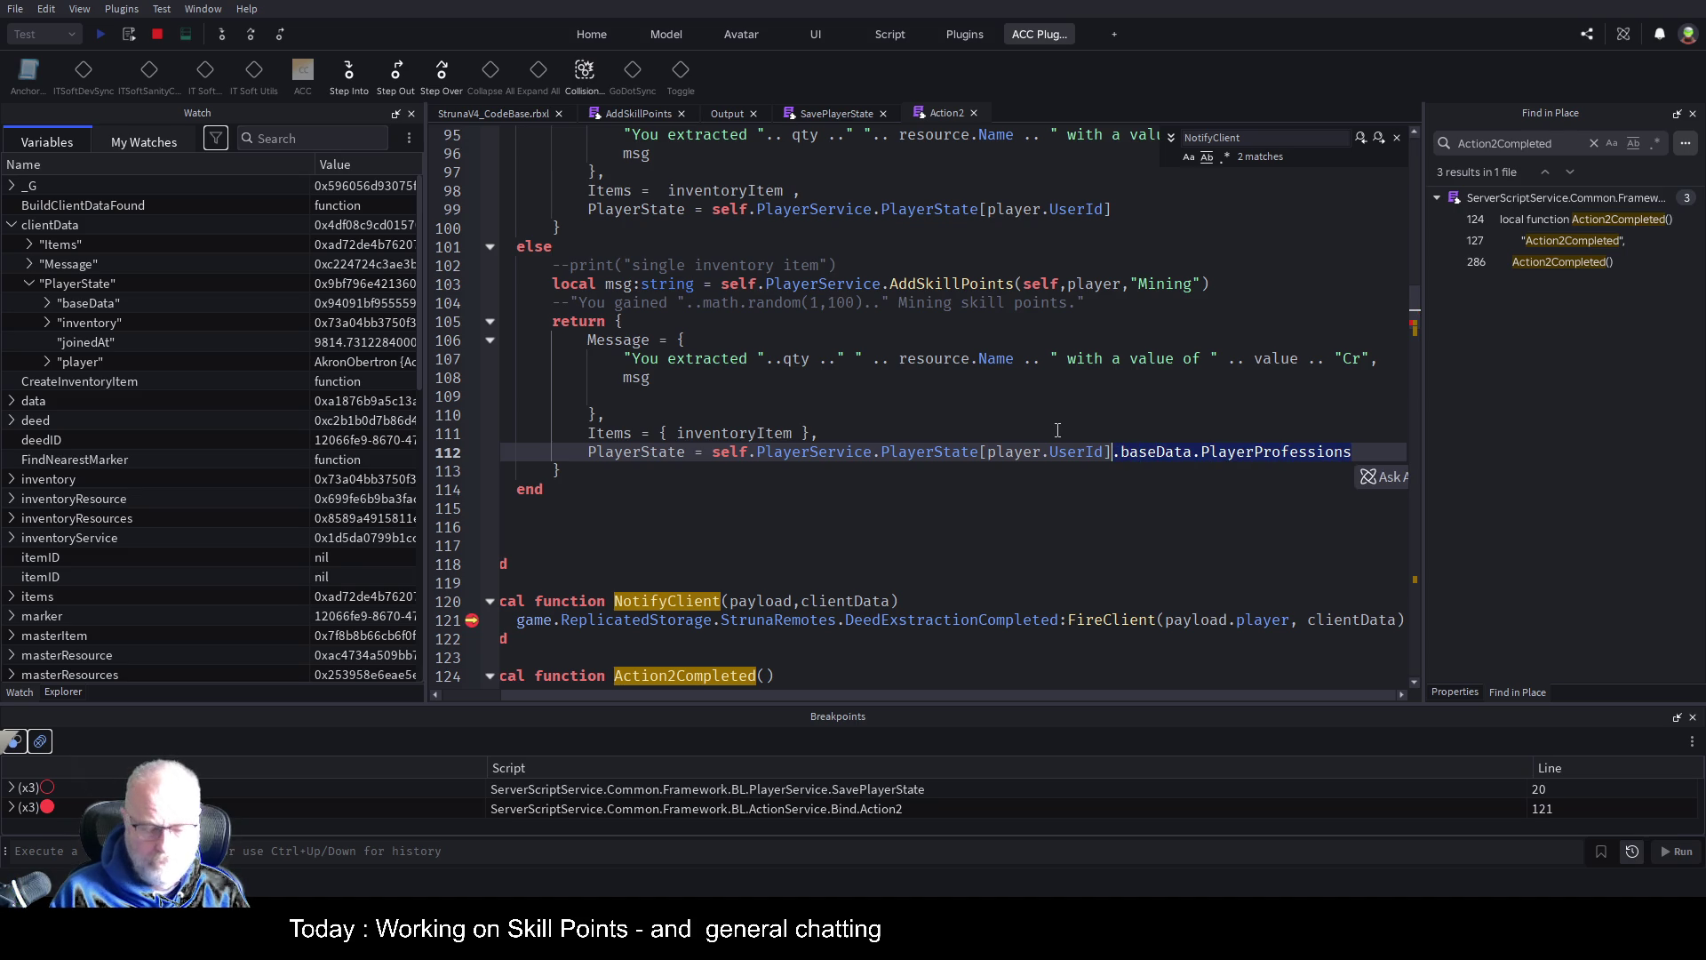
key(Up)
key(Up)
key(Up)
key(Up)
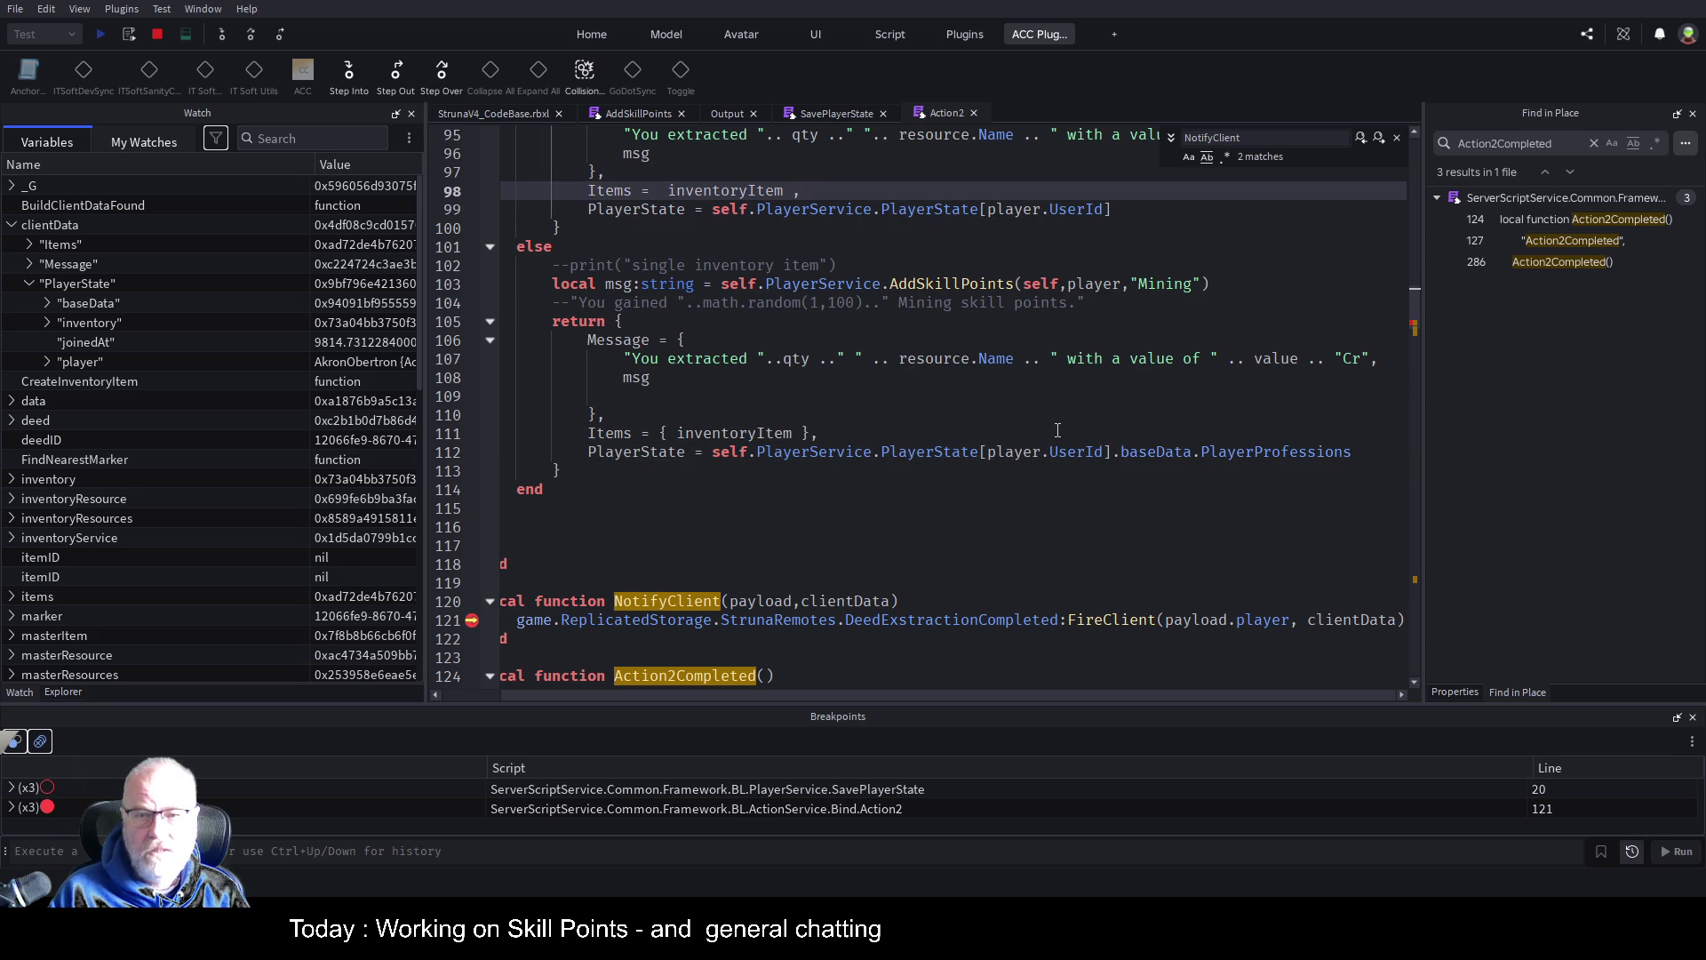
key(Down)
key(End)
key(ctrl+v)
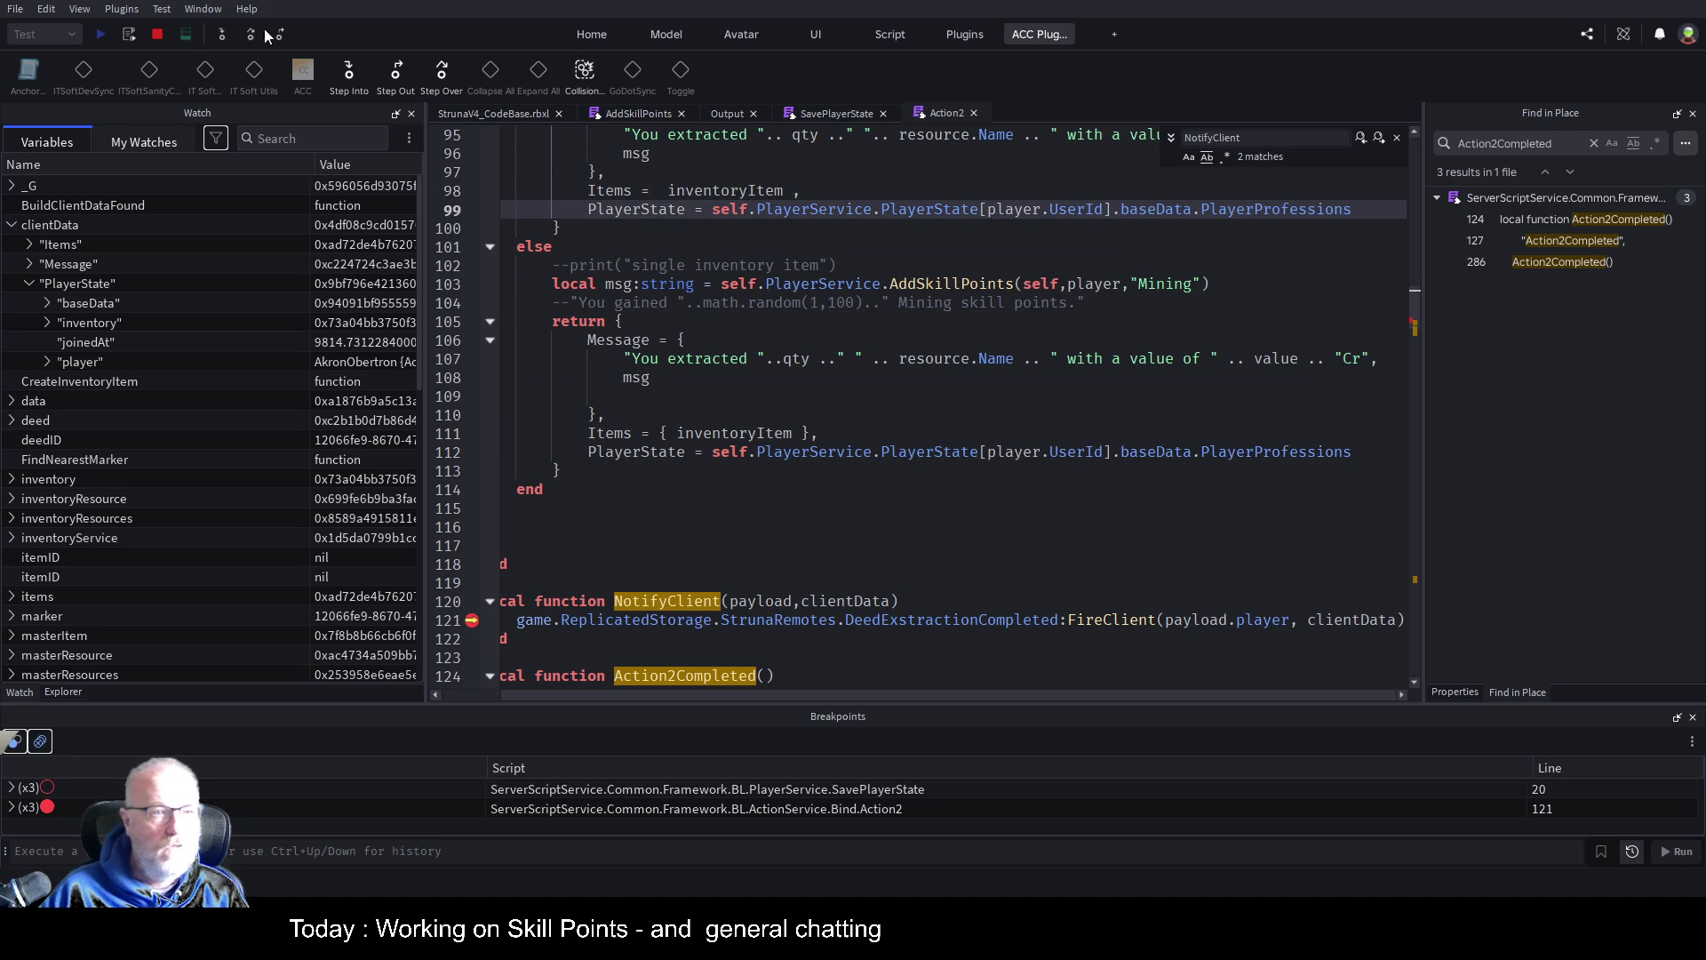
click(162, 32)
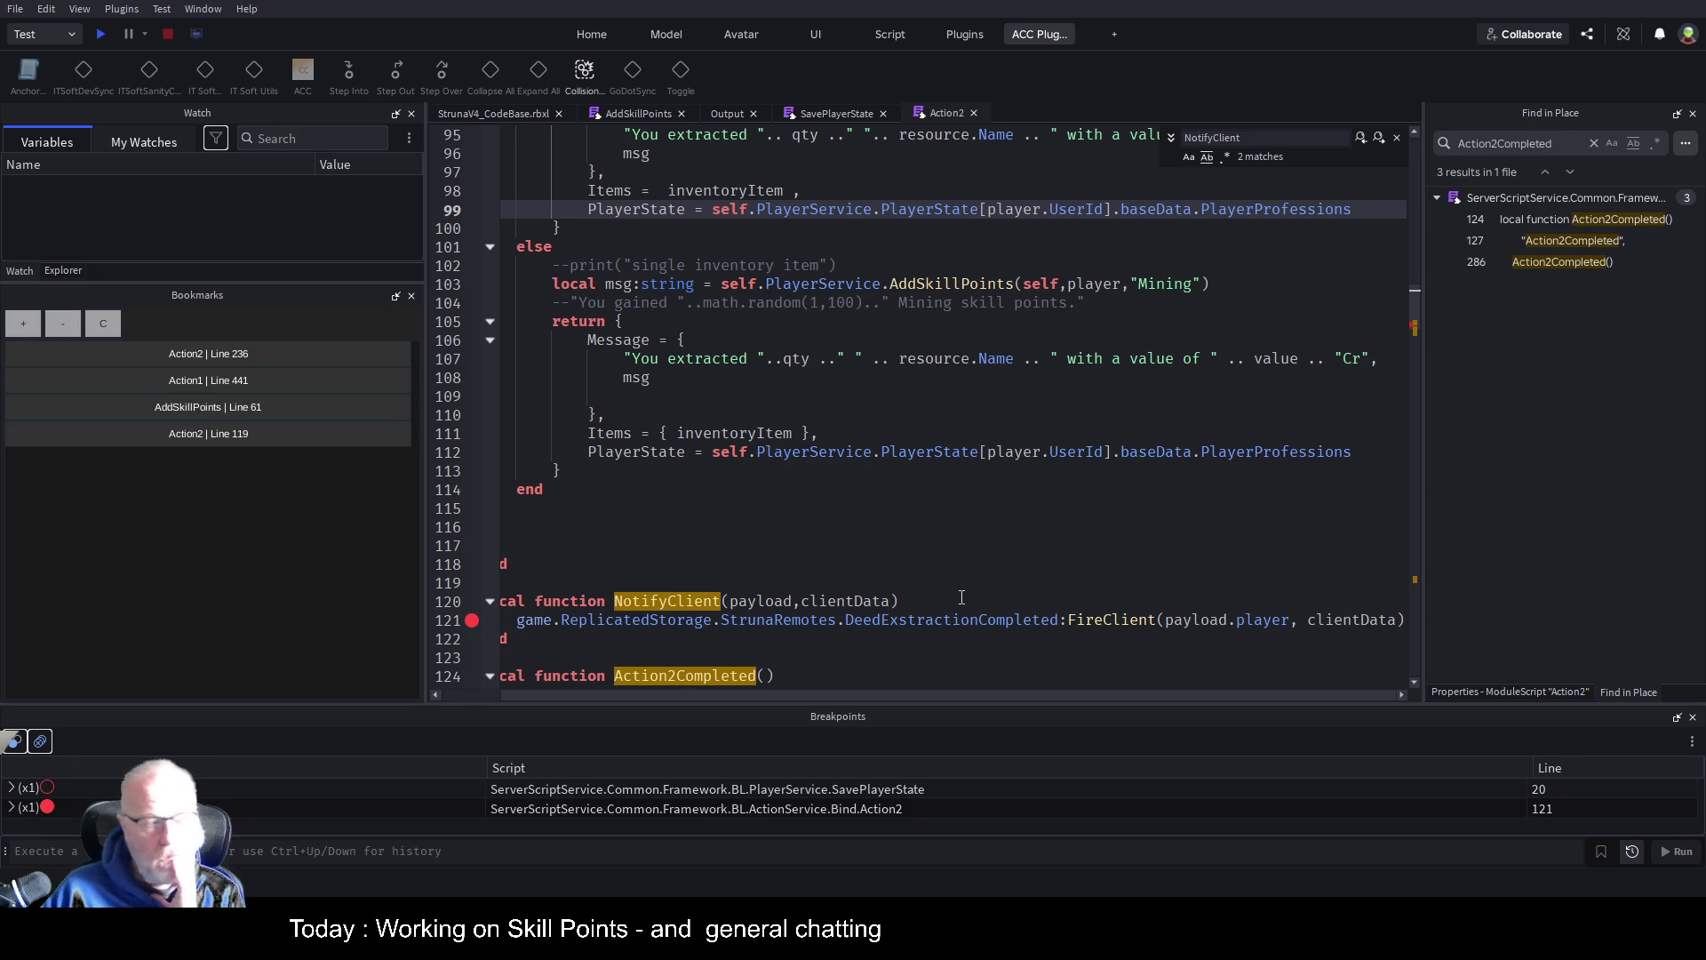
Start a new playtest and check the output log
click(494, 115)
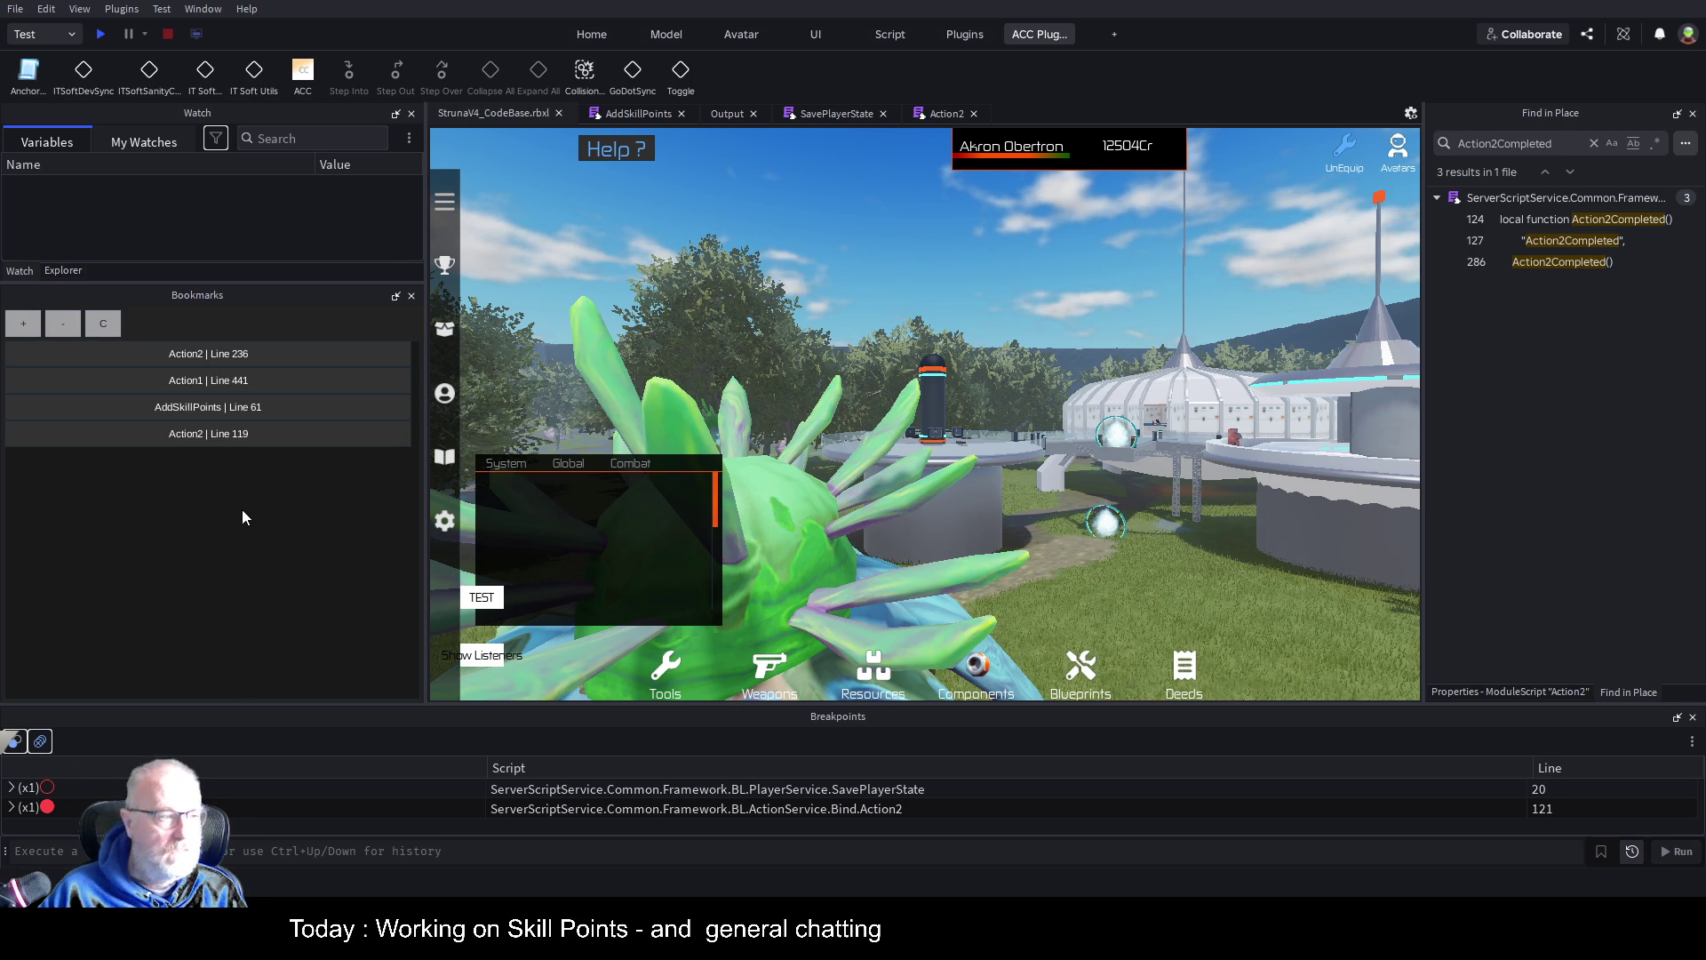
click(107, 37)
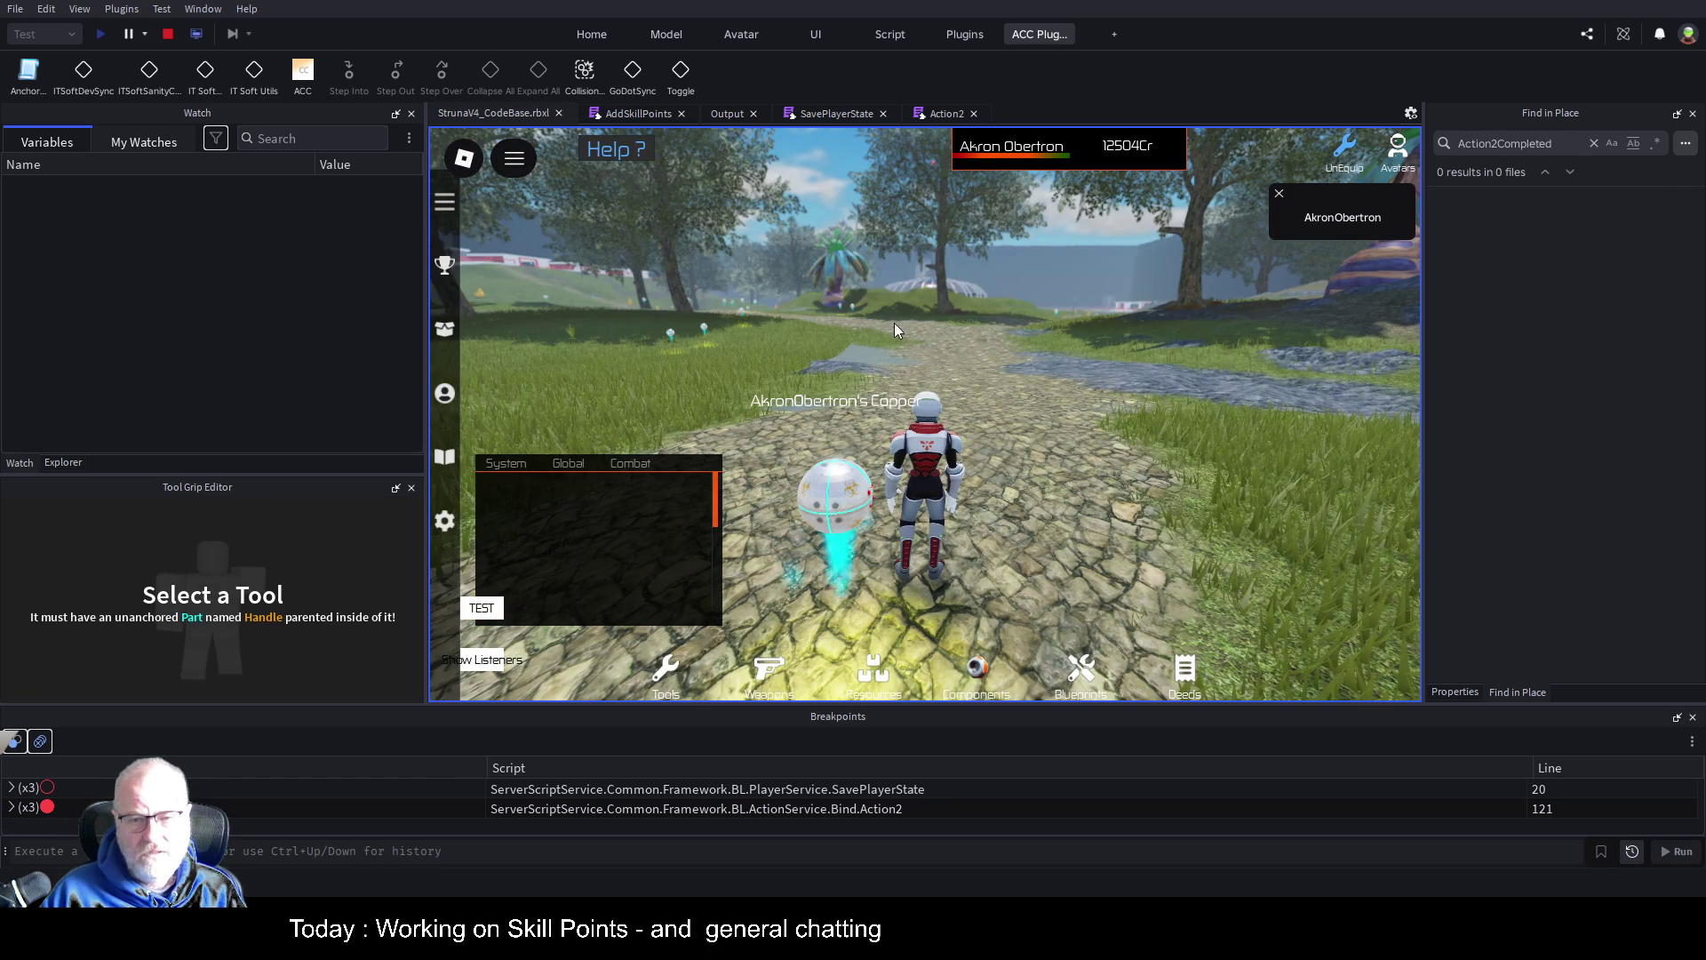
mouse_move(493, 113)
mouse_down()
mouse_move(275, 361)
mouse_move(229, 364)
mouse_move(214, 338)
mouse_up()
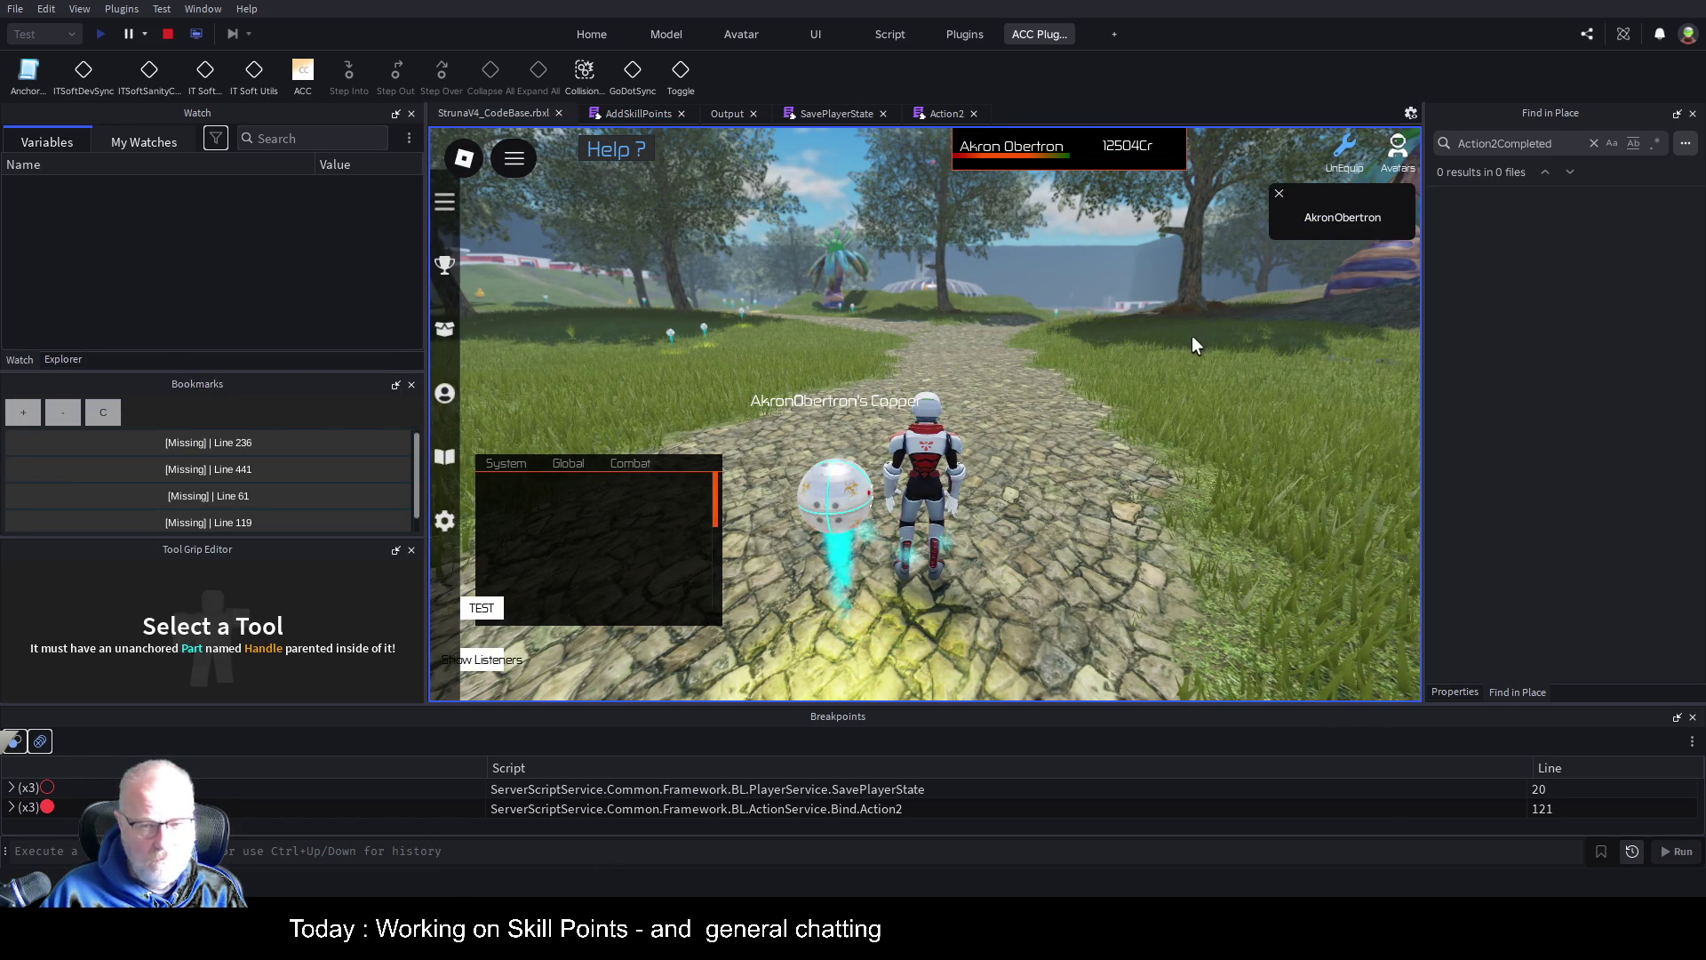
click(727, 114)
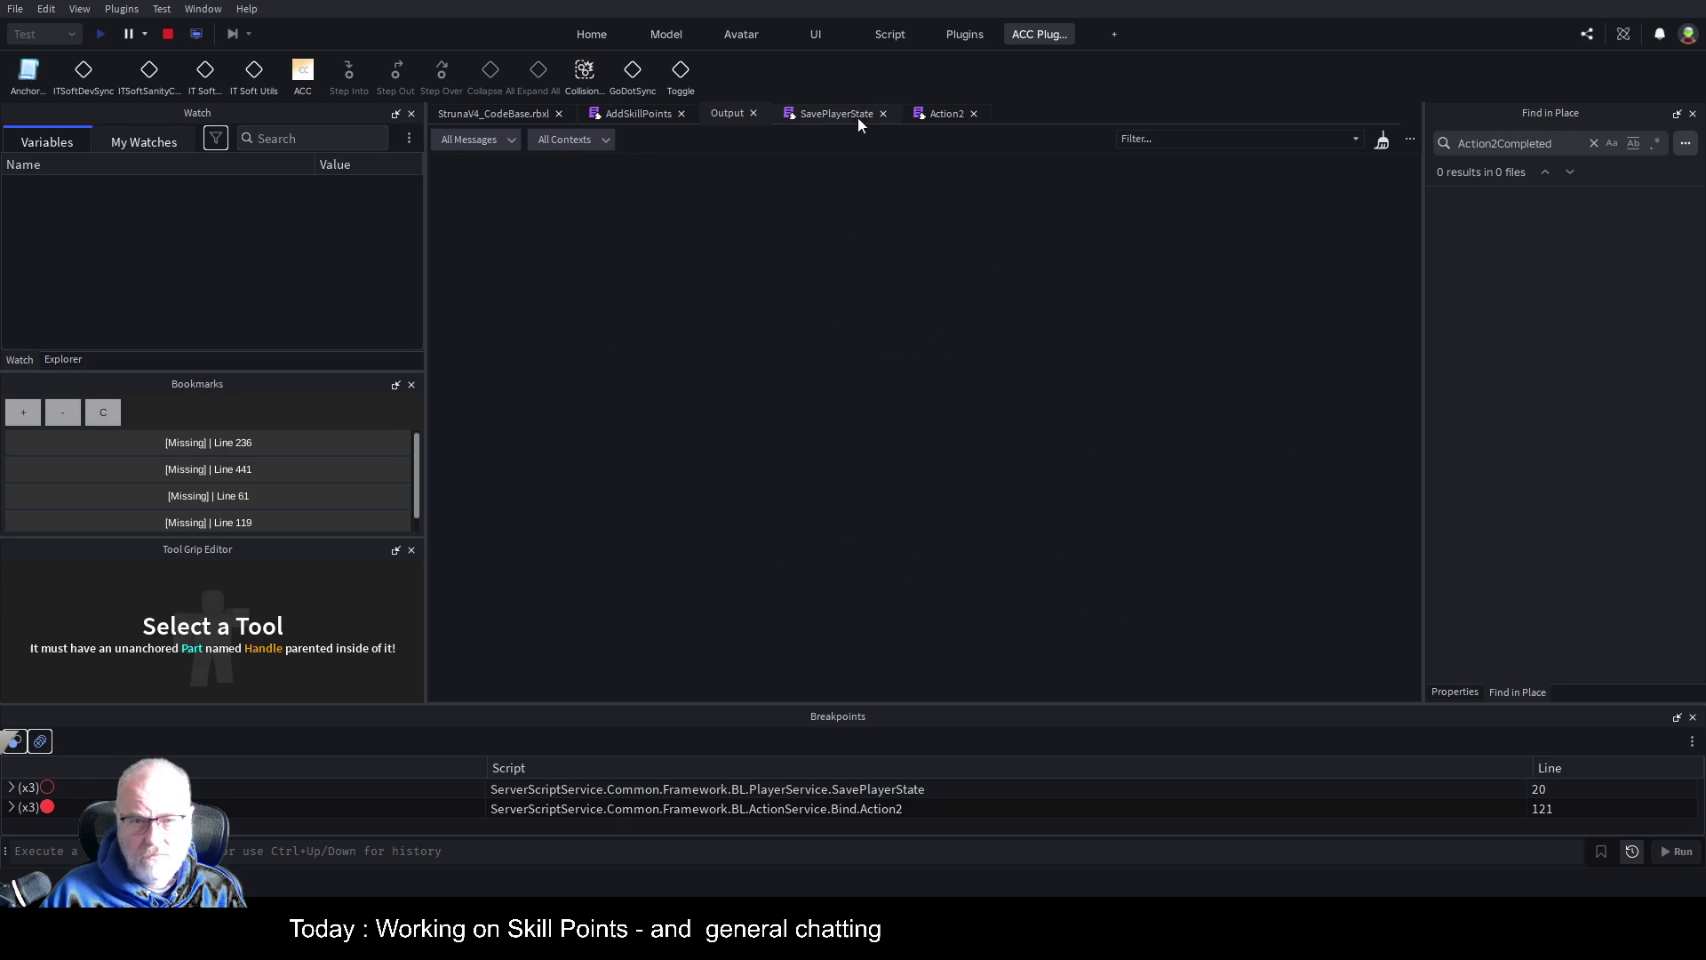
click(503, 121)
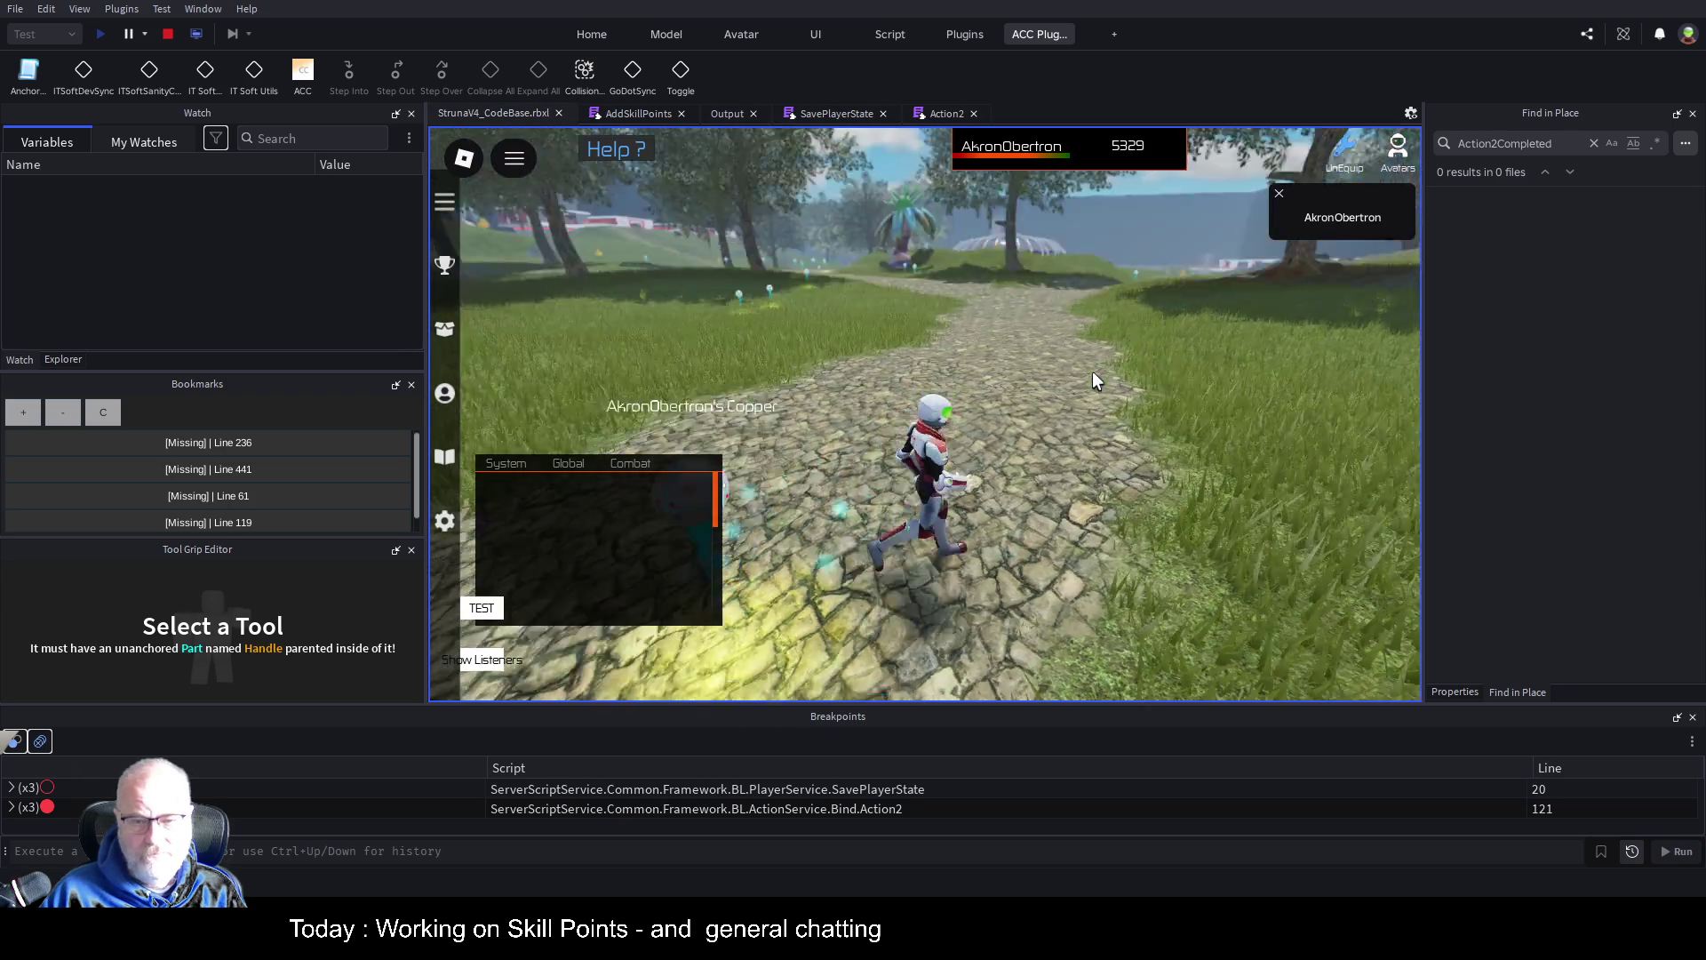
Equip OME001 and use it on the copper deposit to hit the breakpoint
key(i)
click(876, 352)
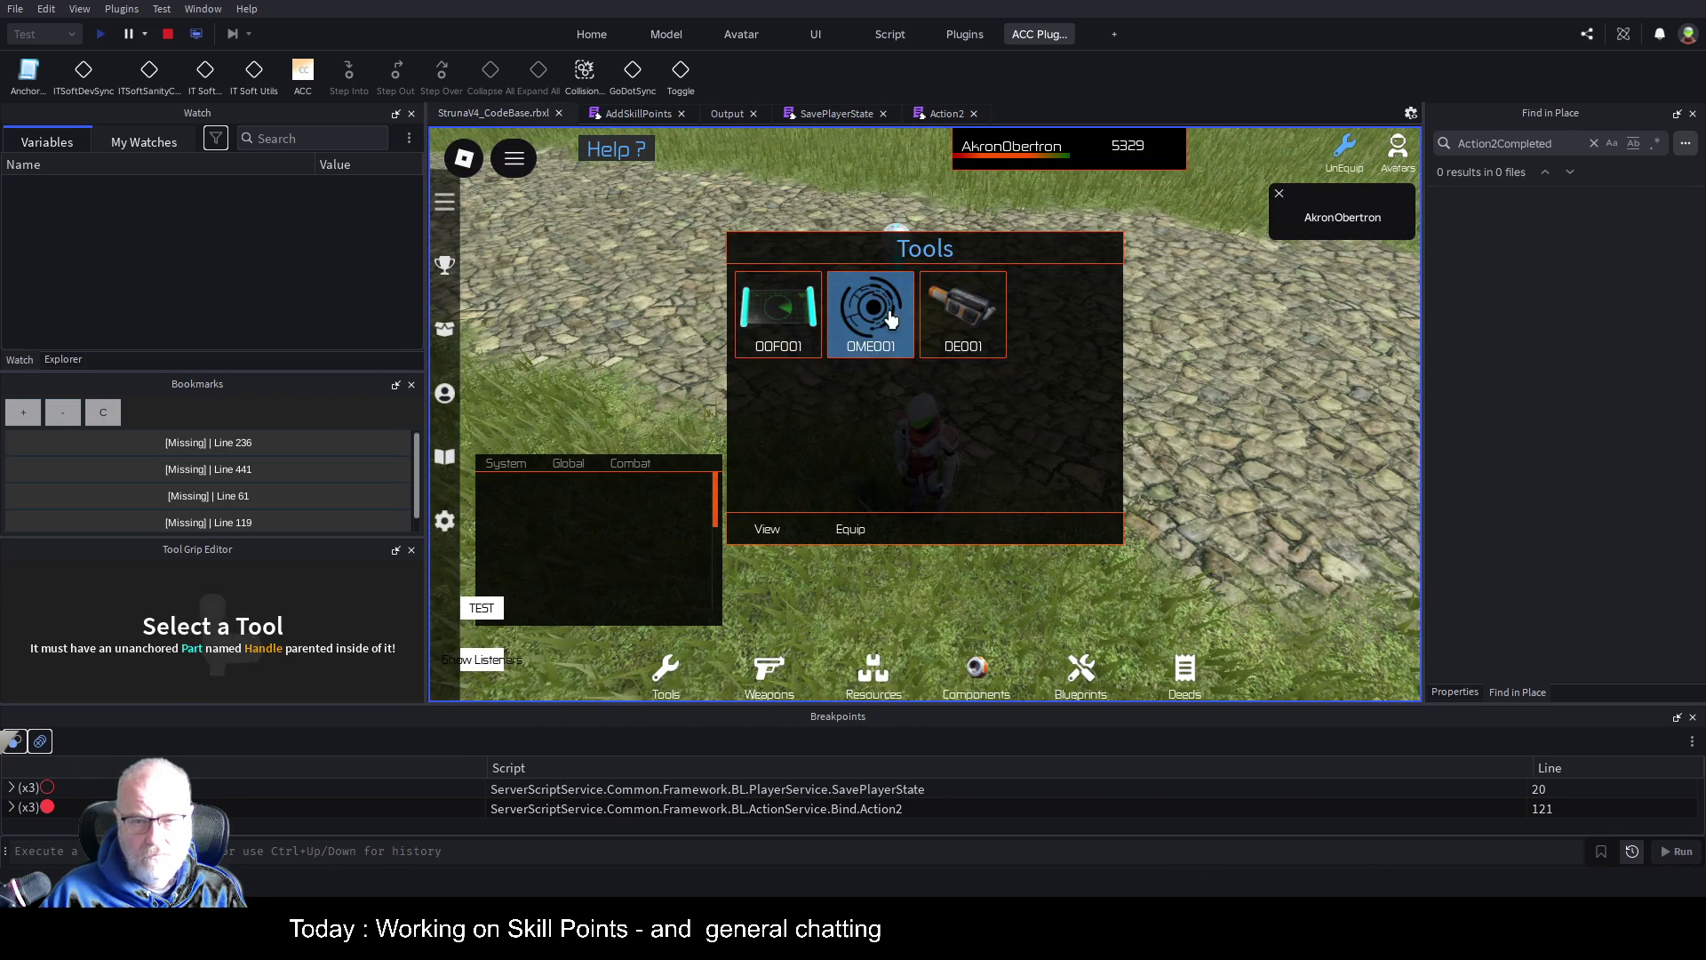
click(858, 530)
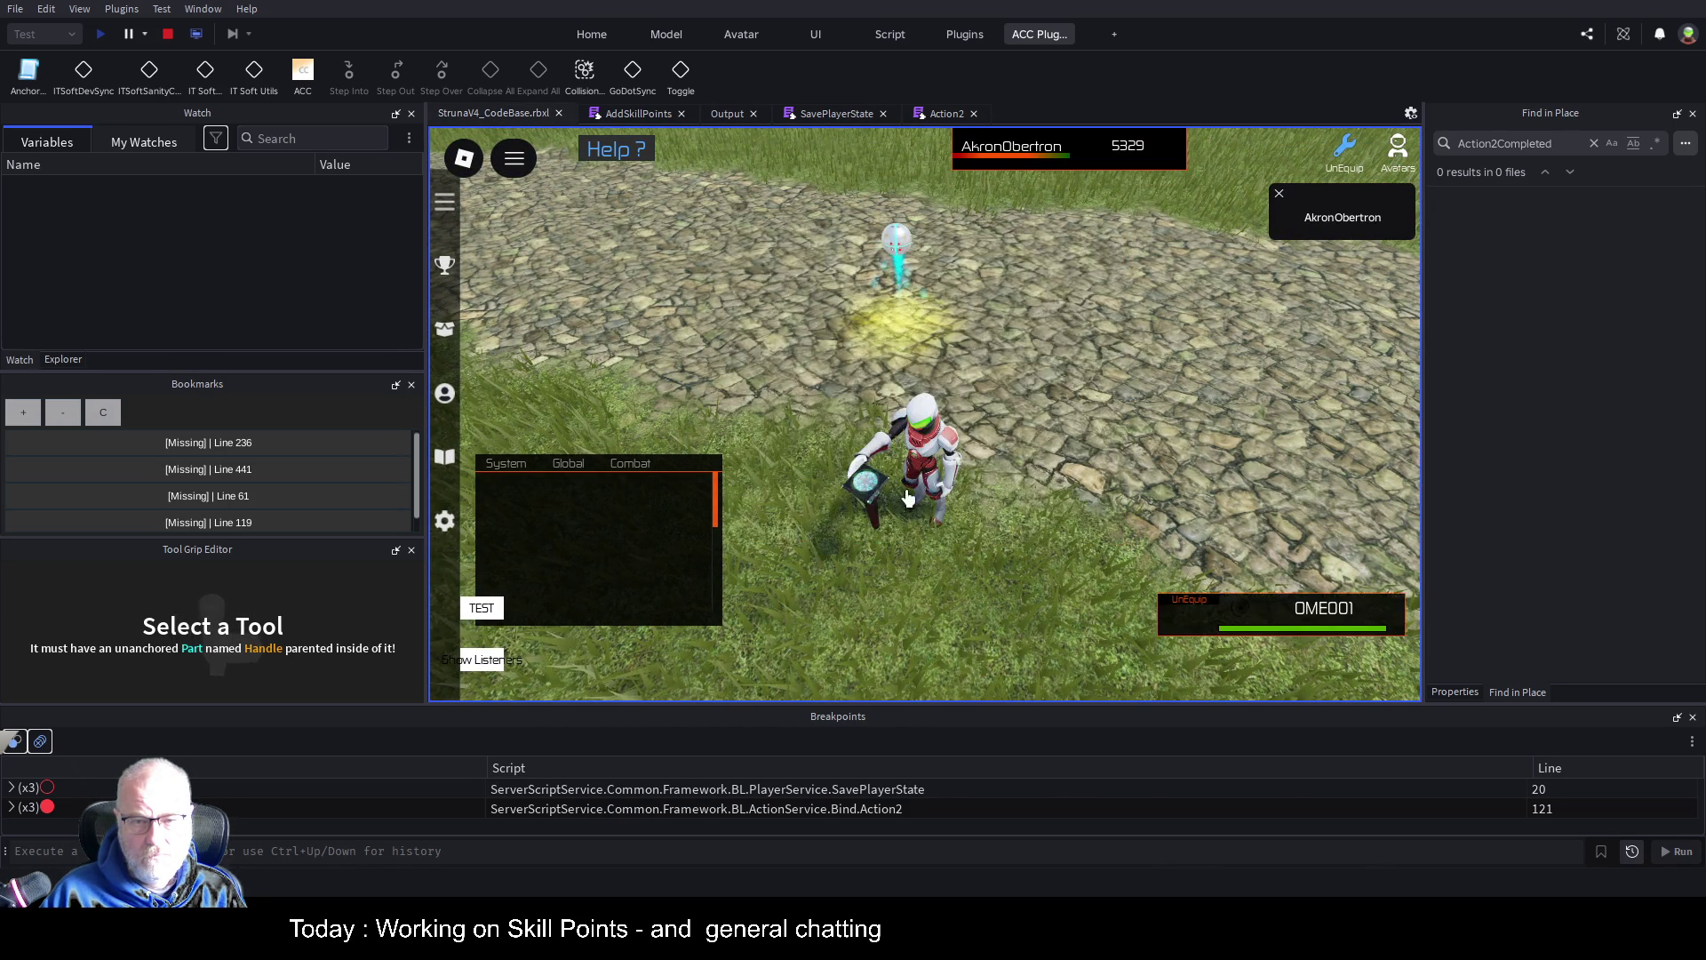
click(1063, 499)
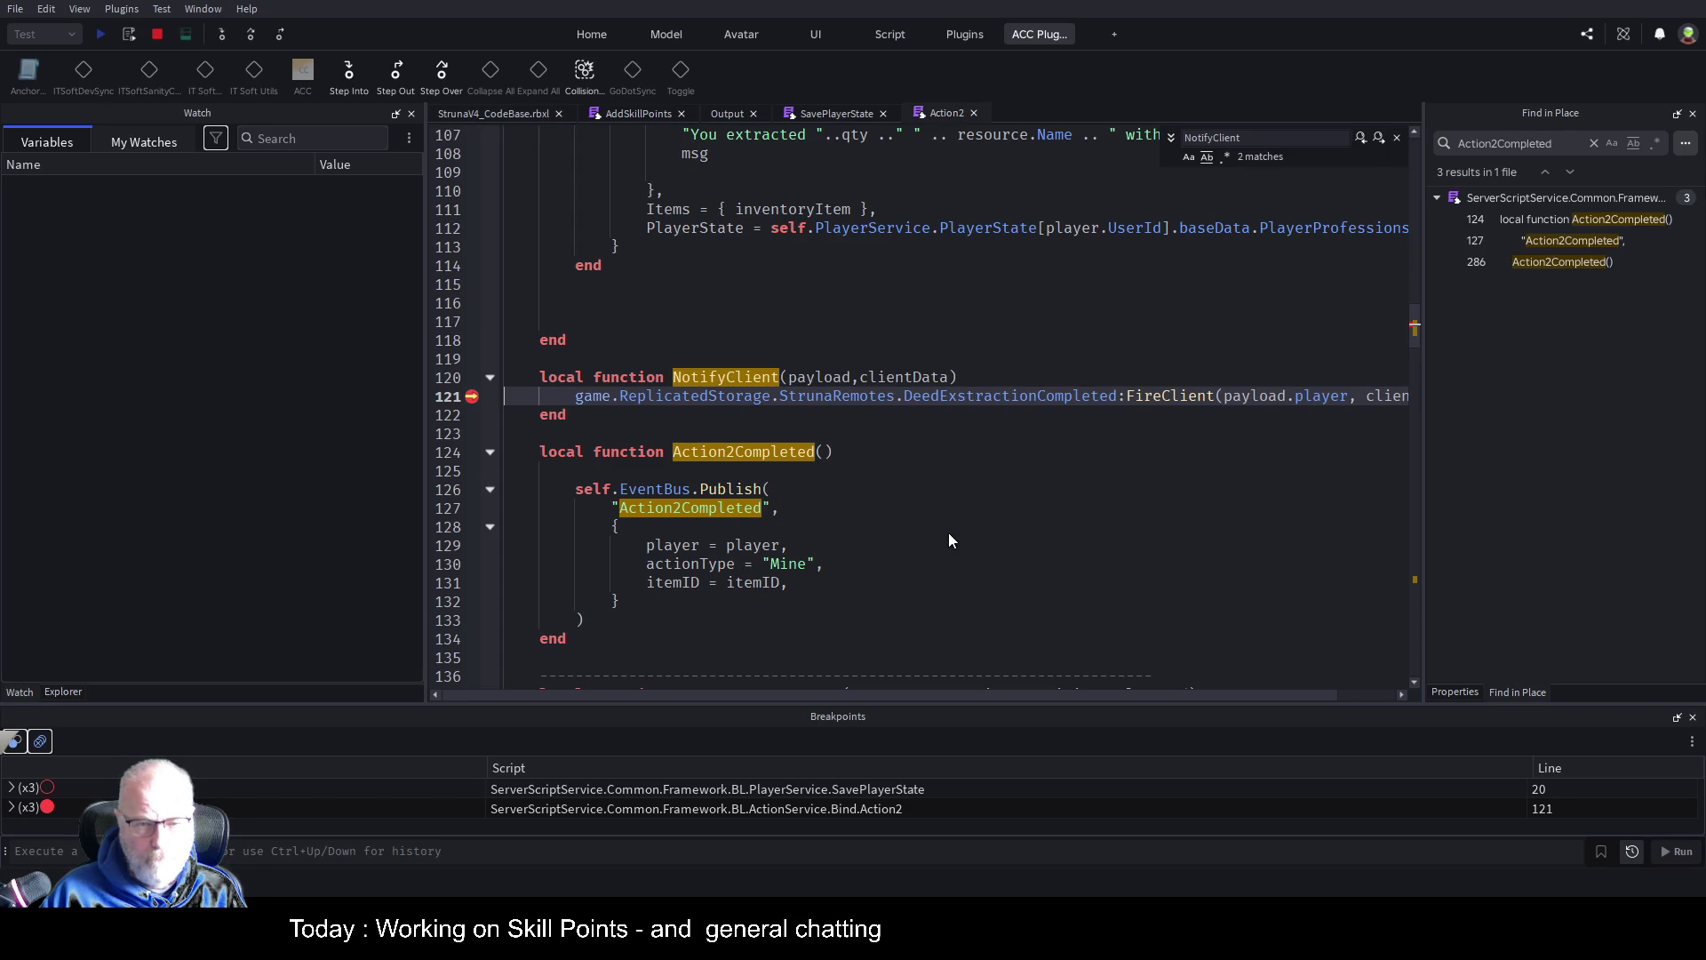
Expand clientData's PlayerState to inspect profession entry 1, then fold it back up
click(29, 282)
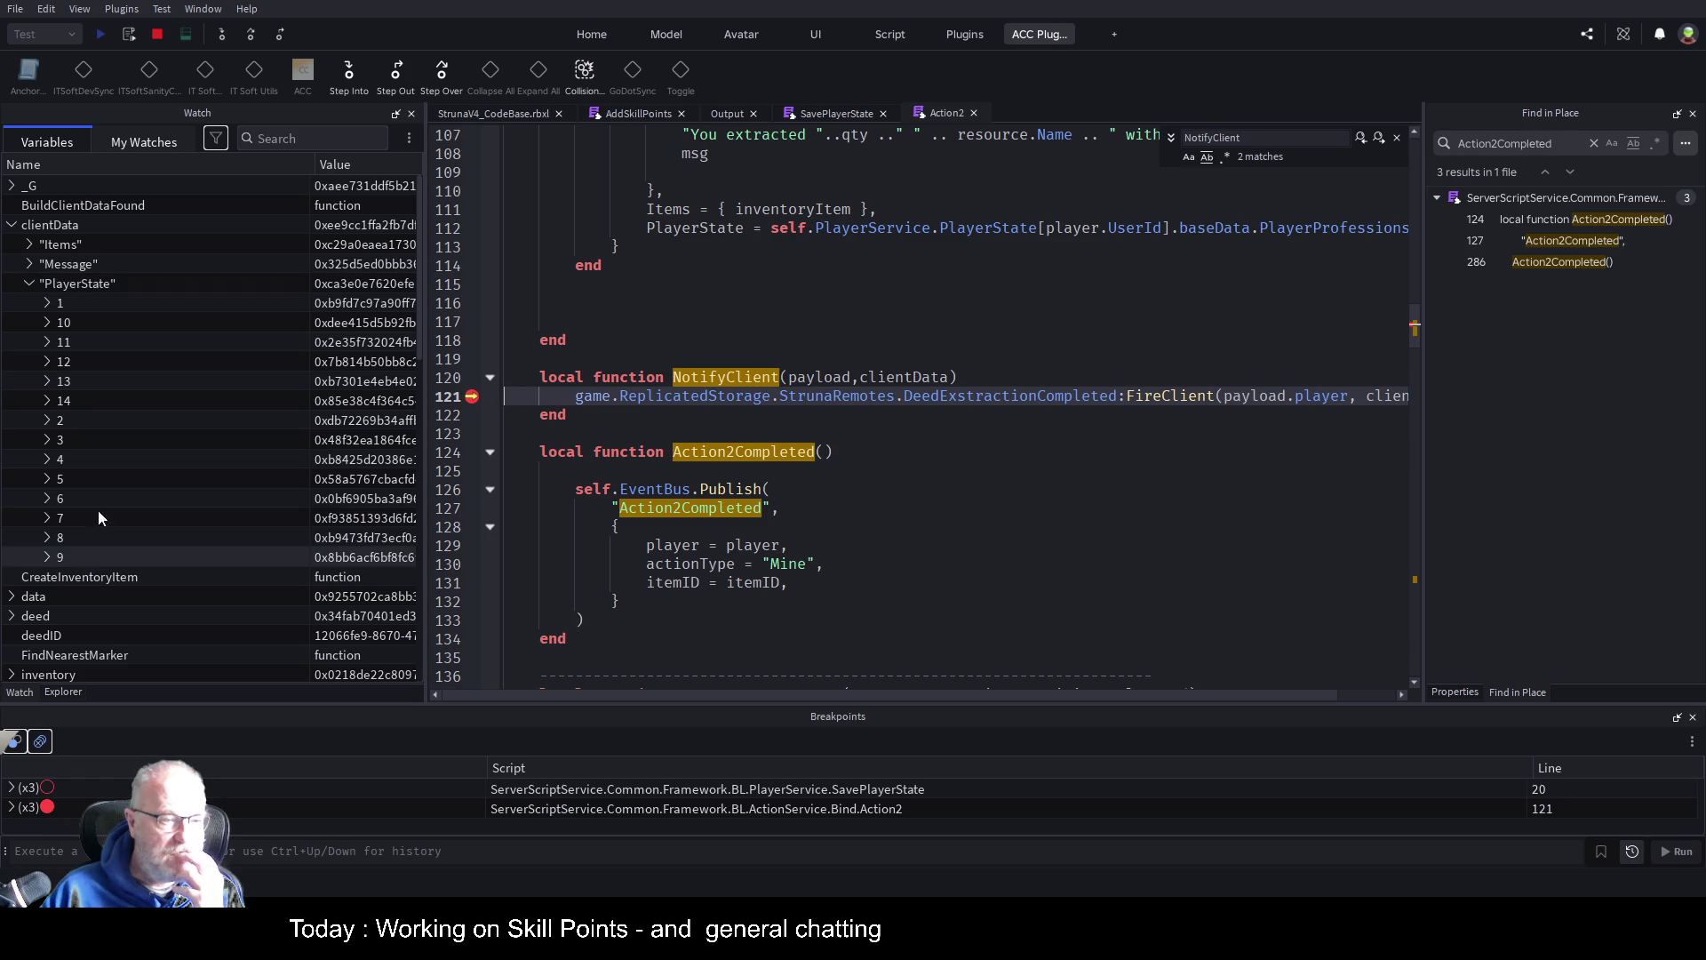
click(47, 304)
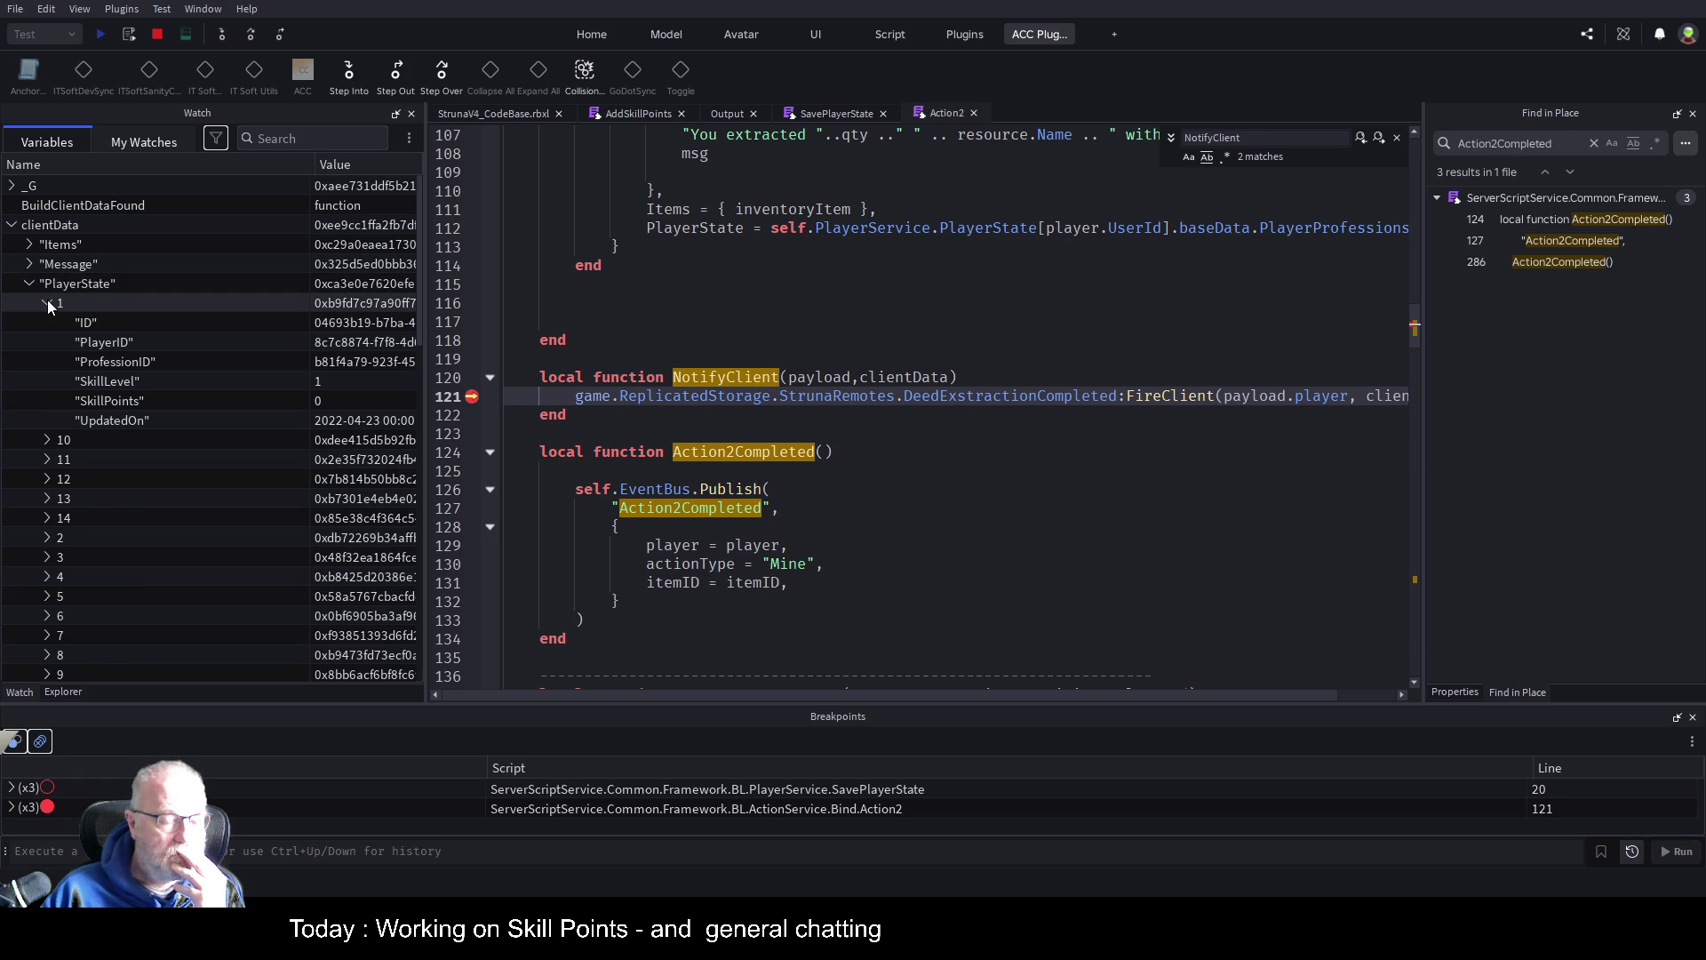
click(47, 304)
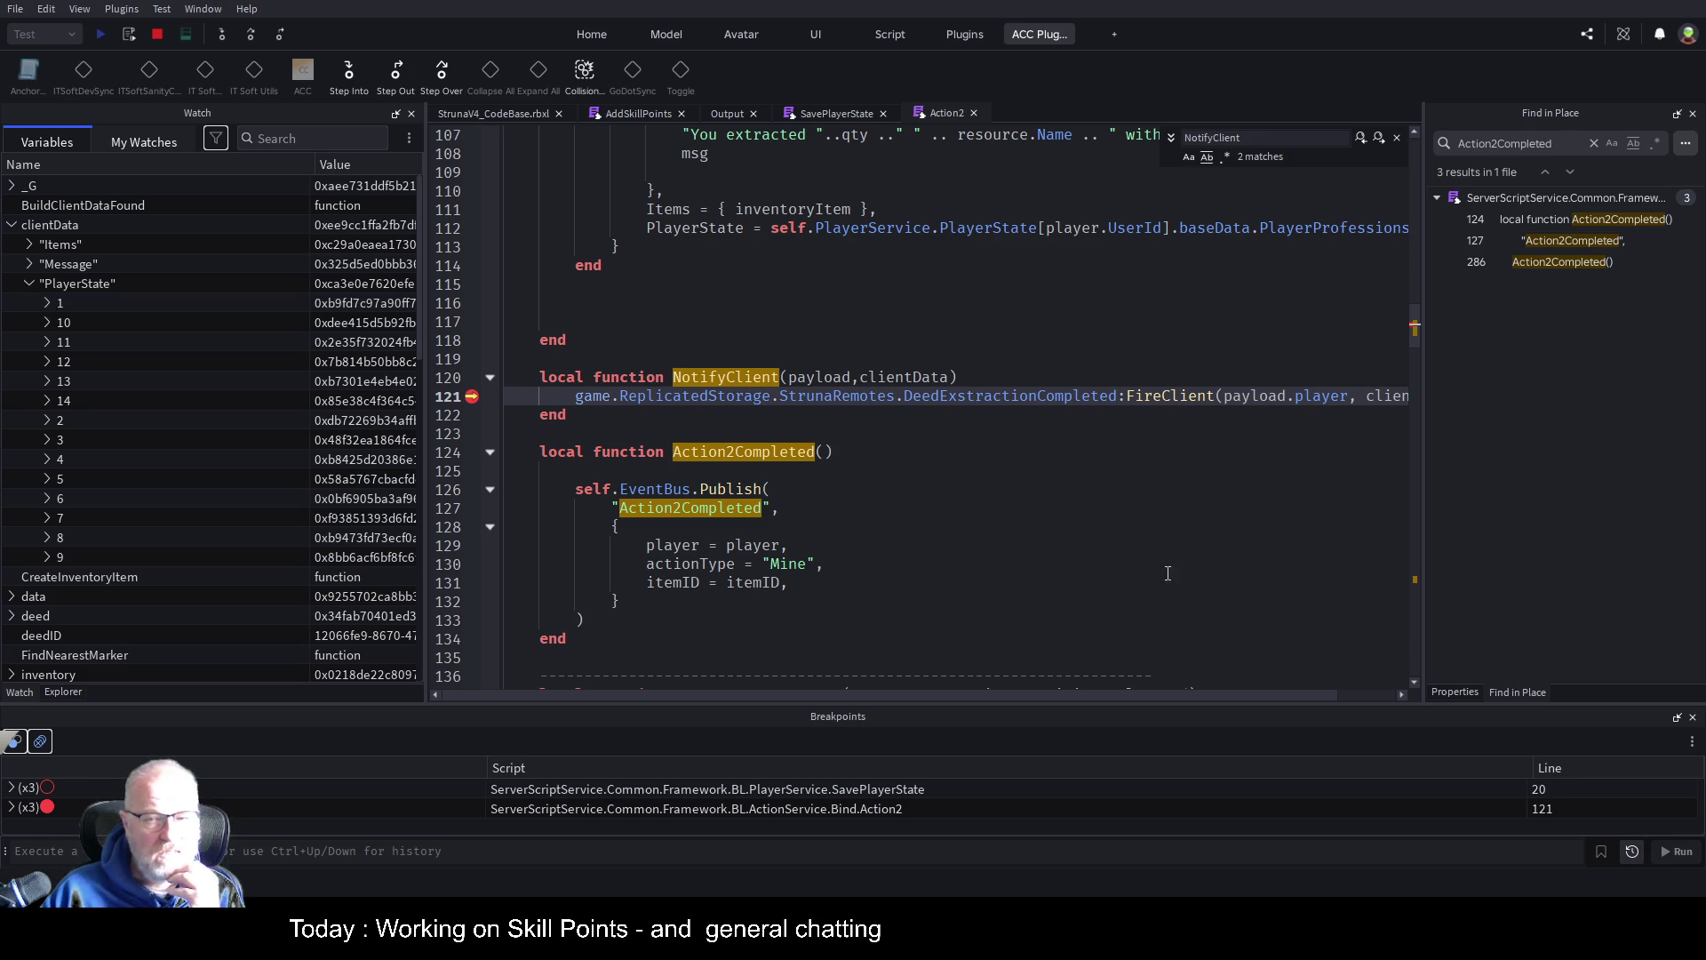
drag(1096, 695, 1214, 696)
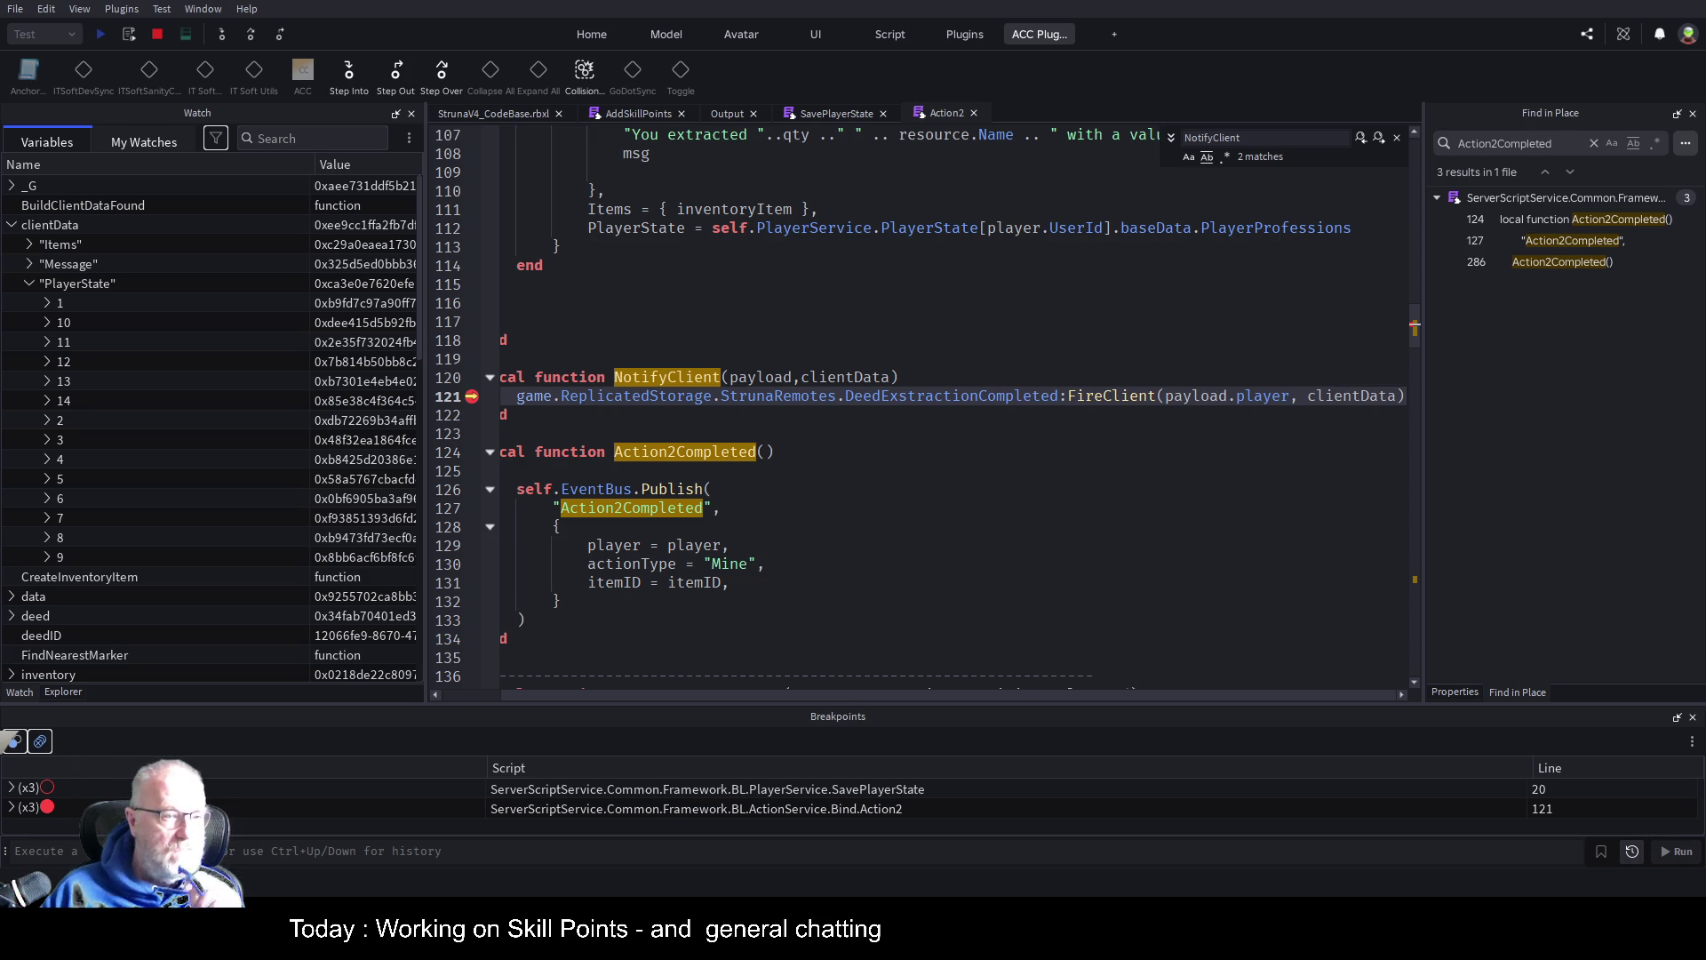
click(29, 283)
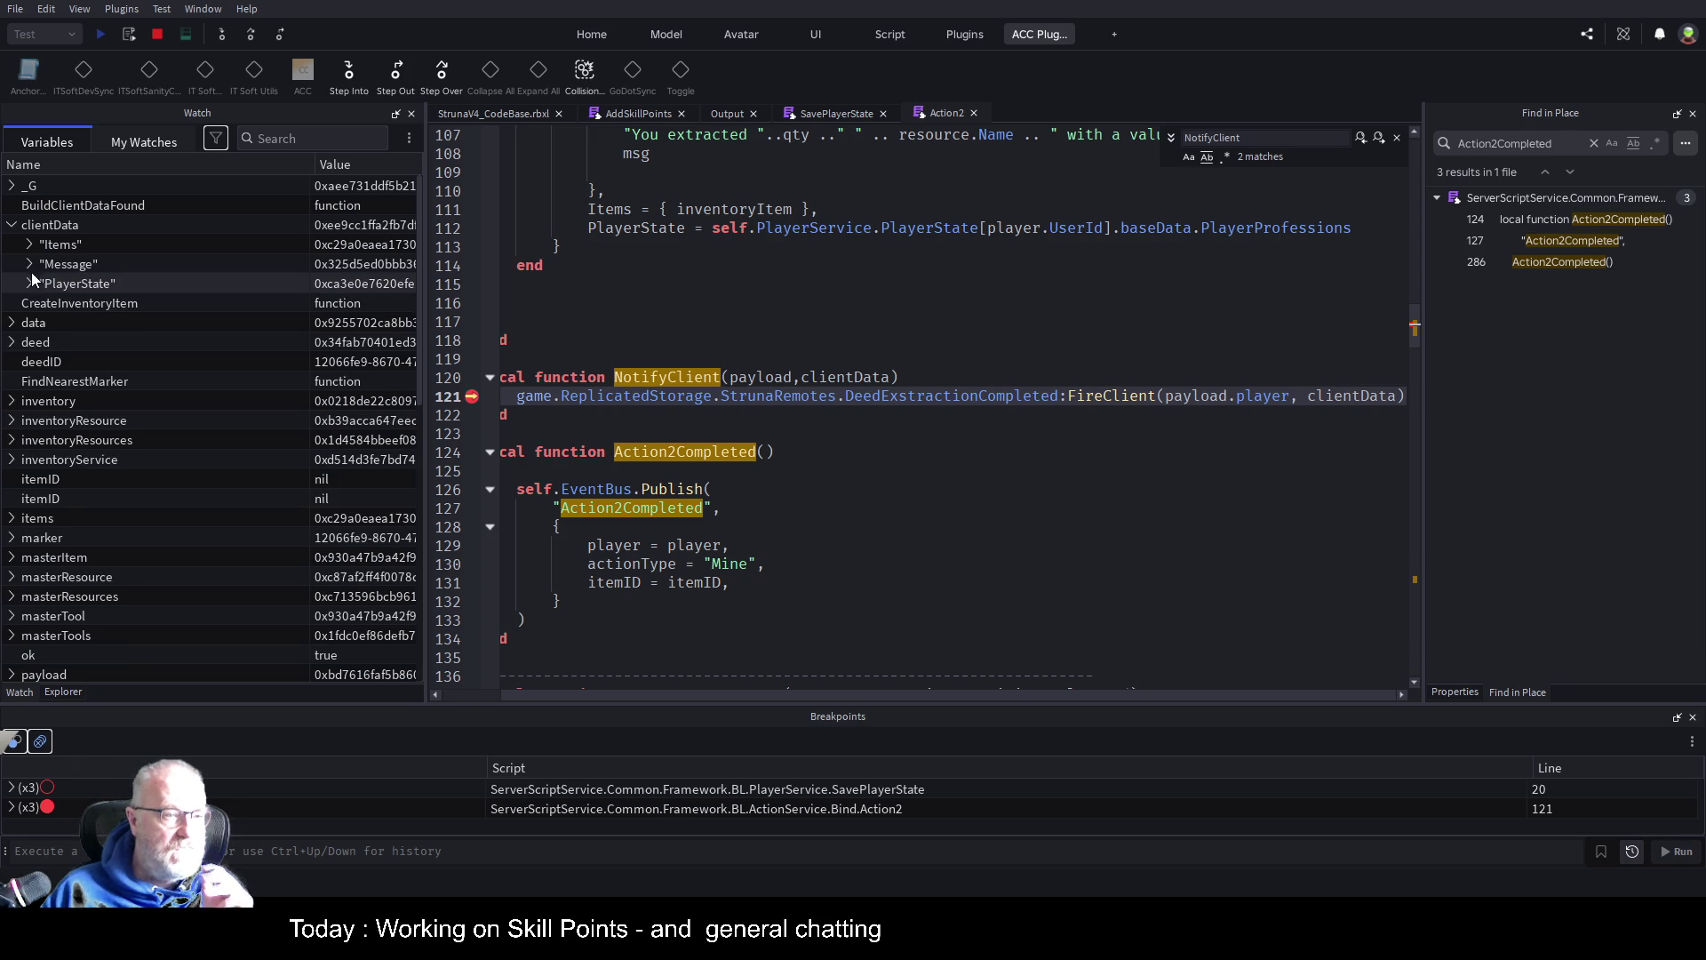
Stop the debugging session and switch to an enlarged Explorer tree
click(152, 36)
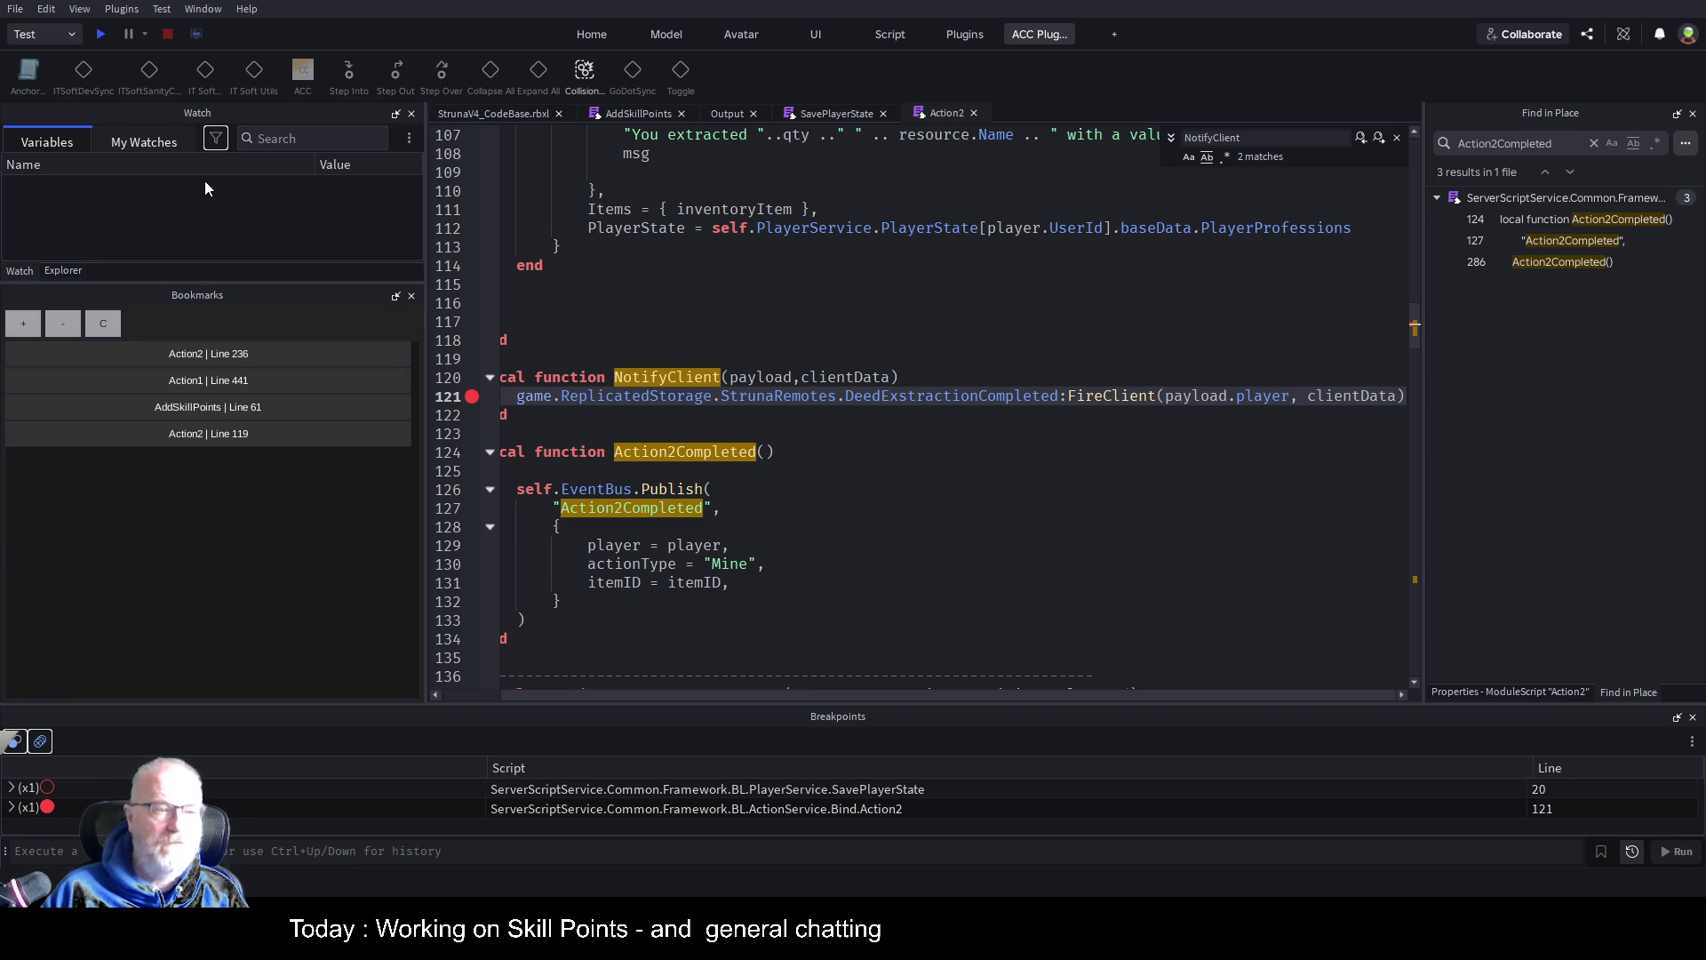
click(92, 275)
drag(196, 283, 249, 574)
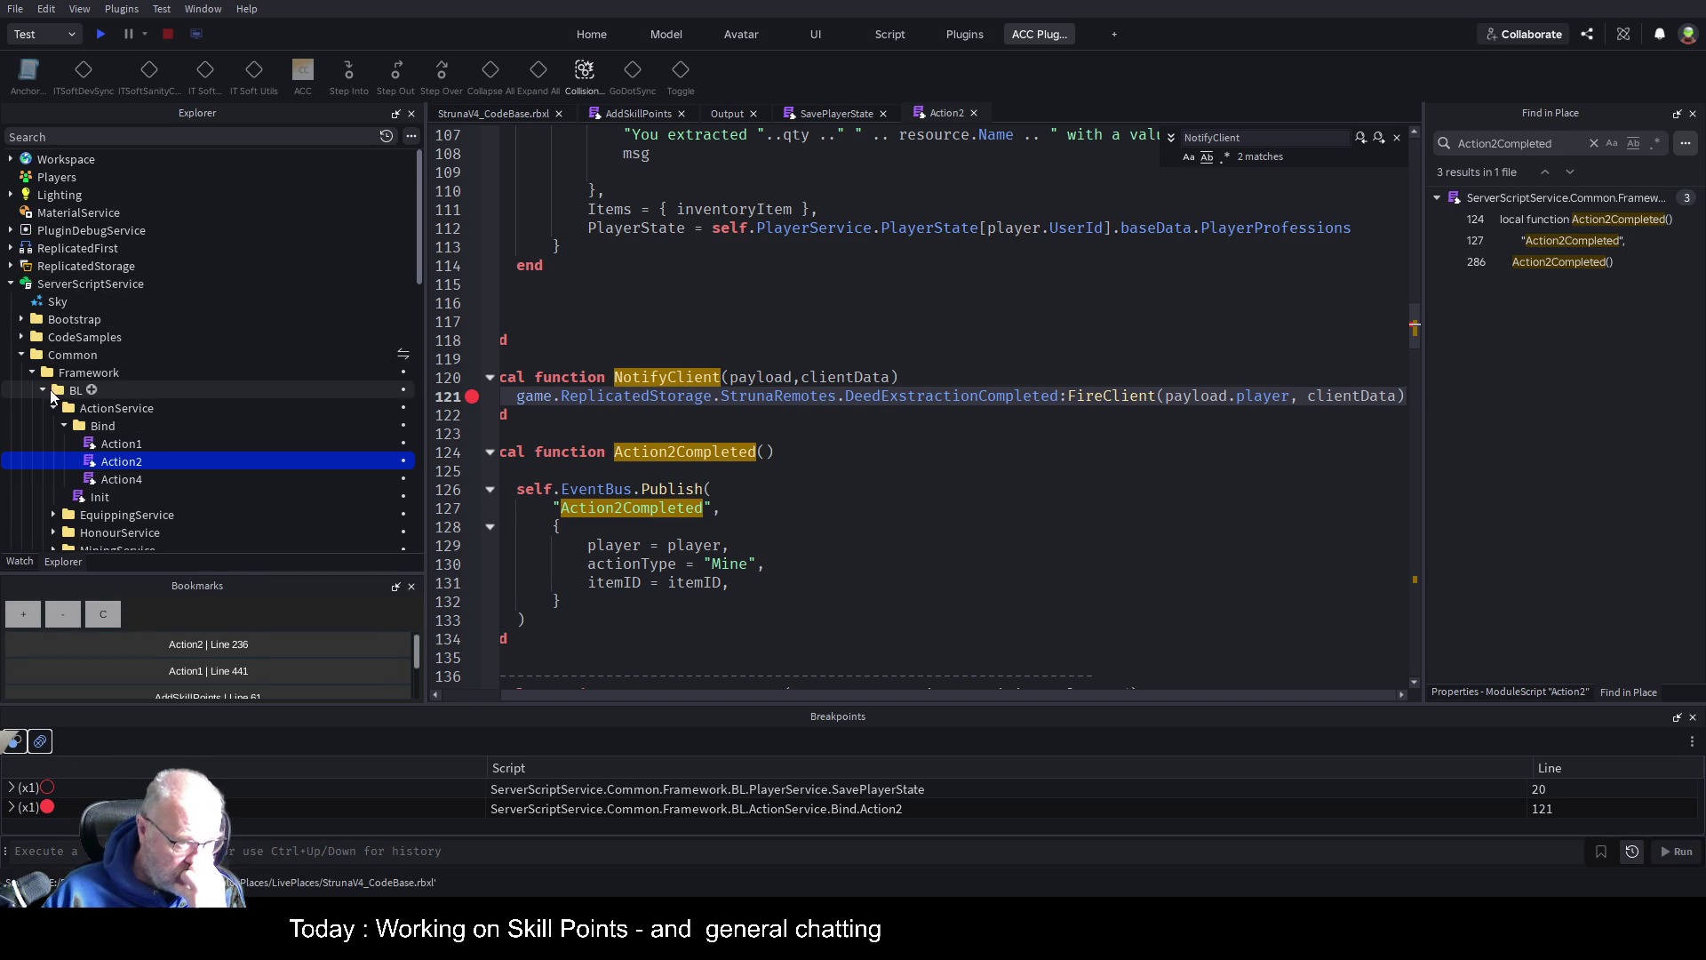
Expand ReplicatedStorage > Common > ClientFramework > Controllers and pick DeedExstractionCompleted on line 121
click(20, 270)
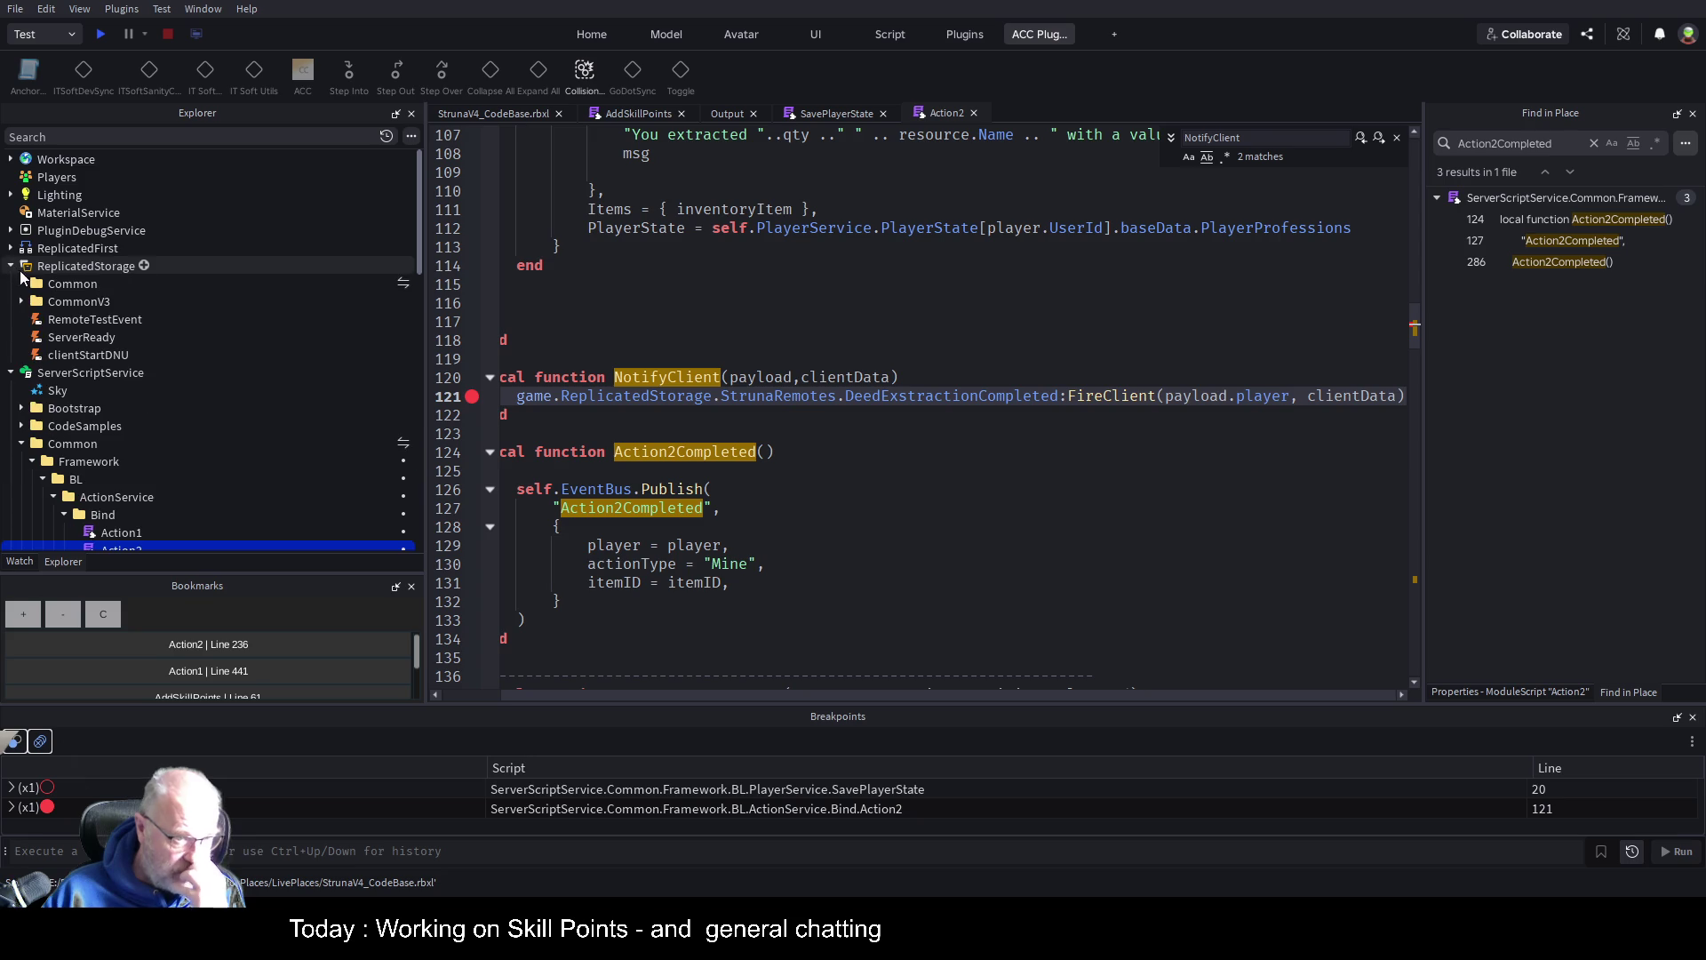
click(22, 283)
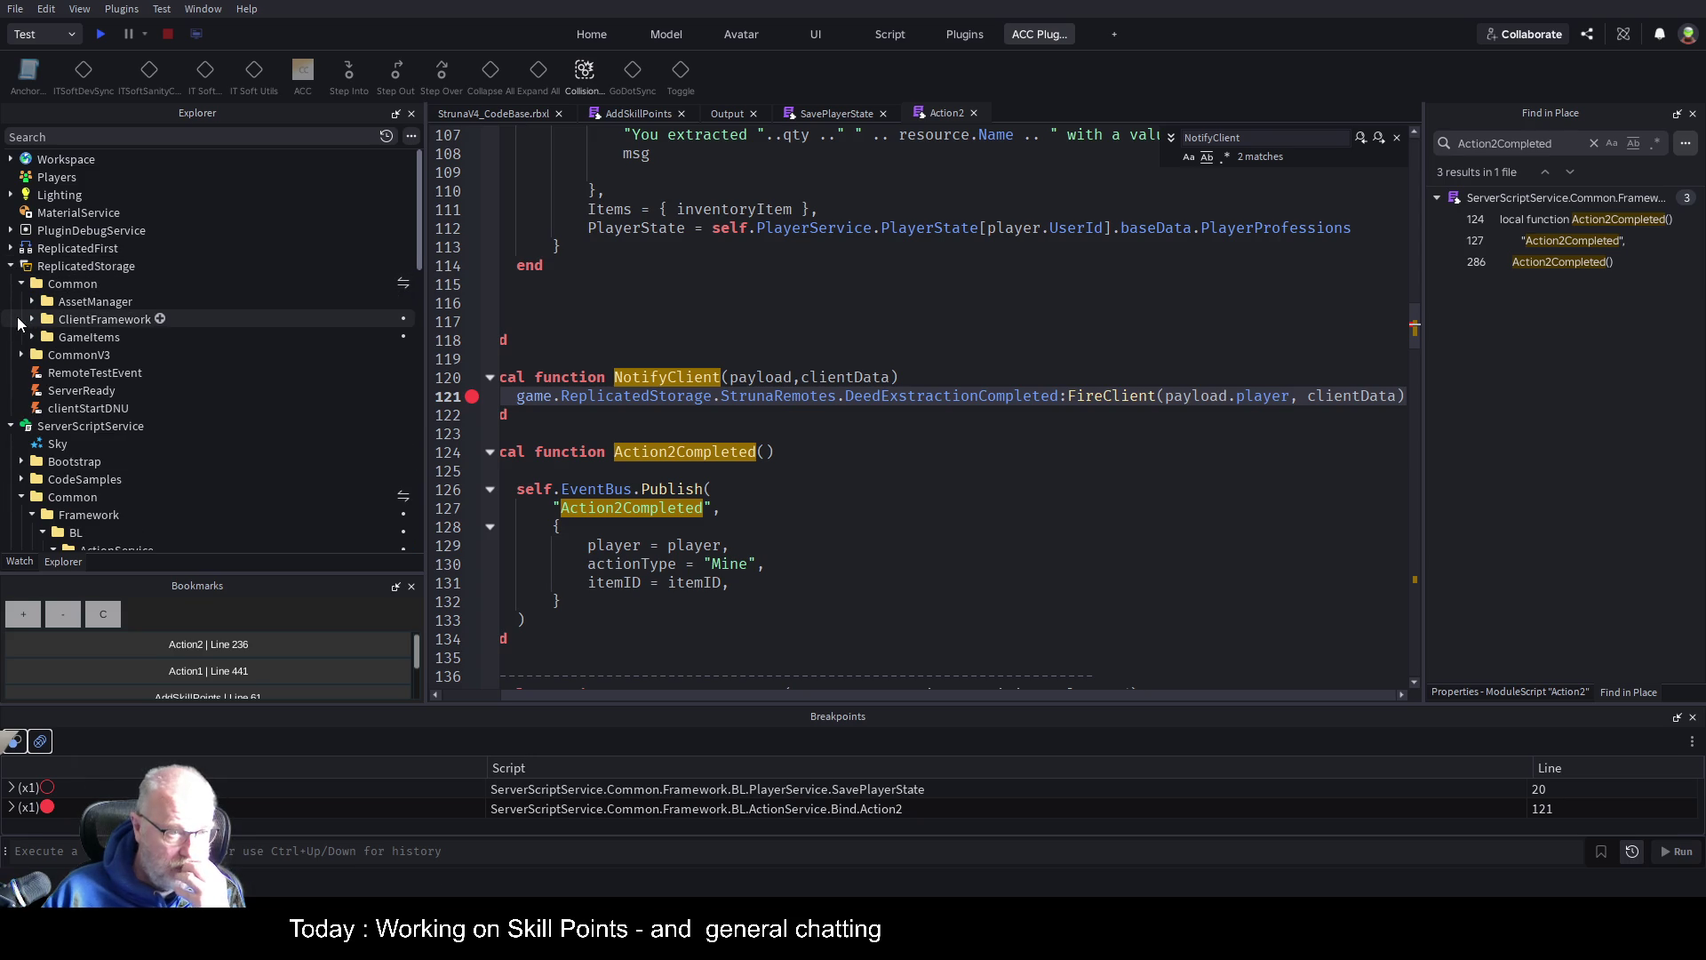
click(32, 319)
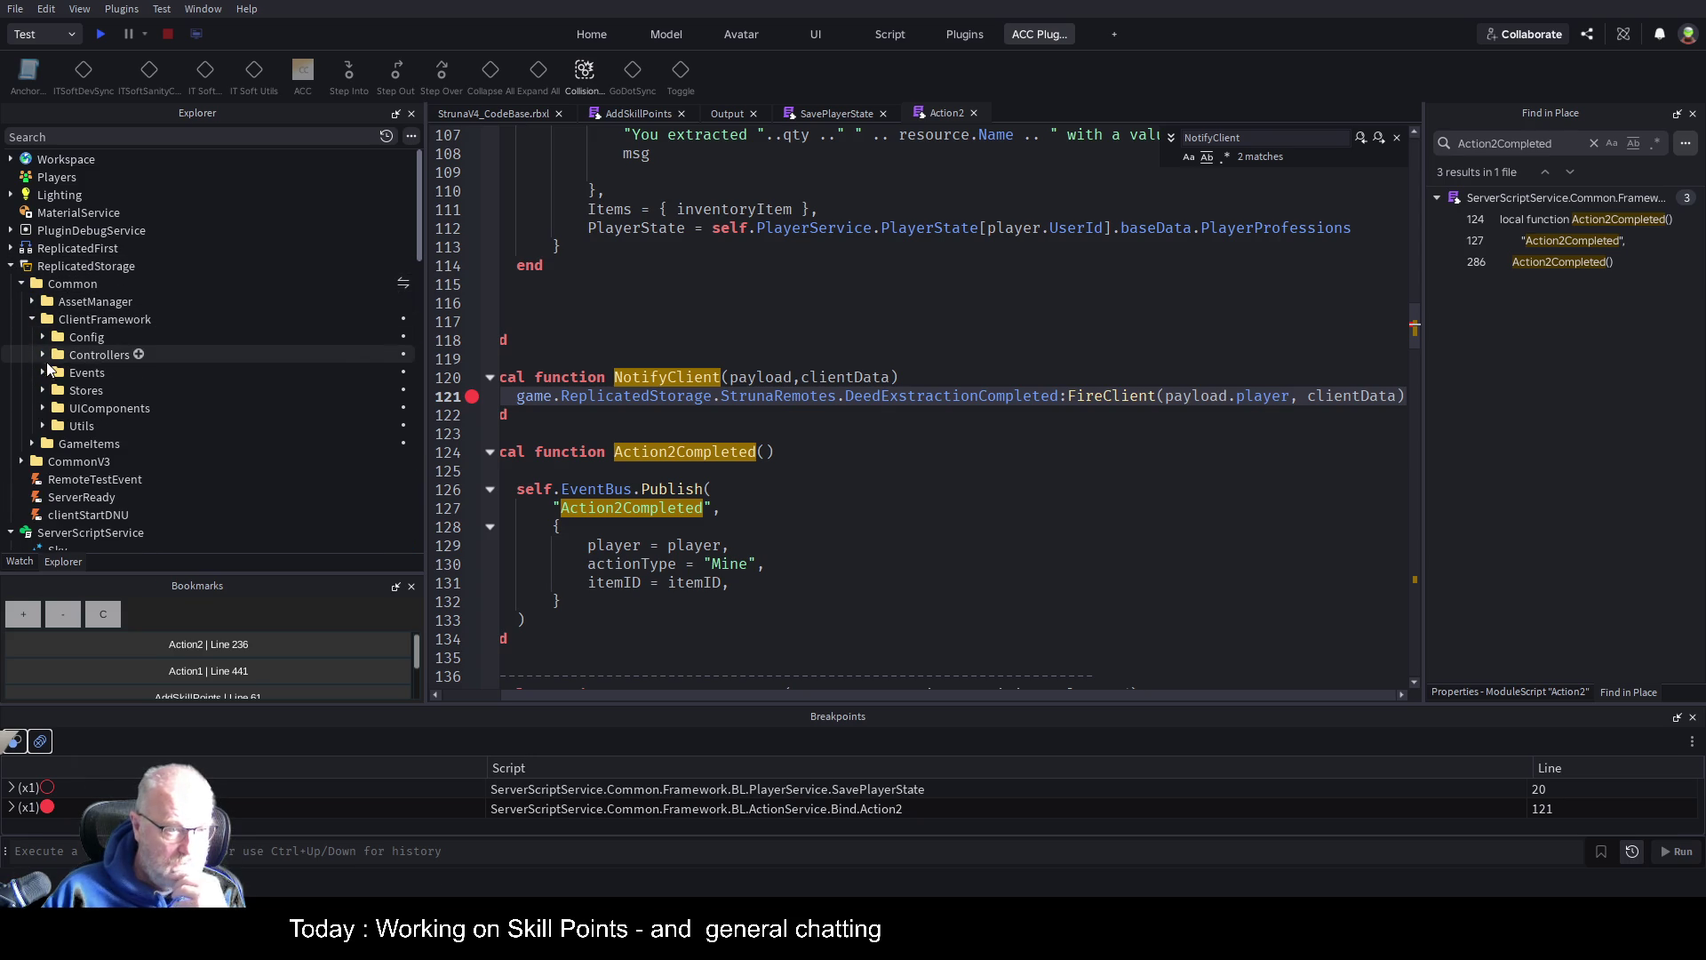
click(43, 355)
scroll(200, 278, down, 2)
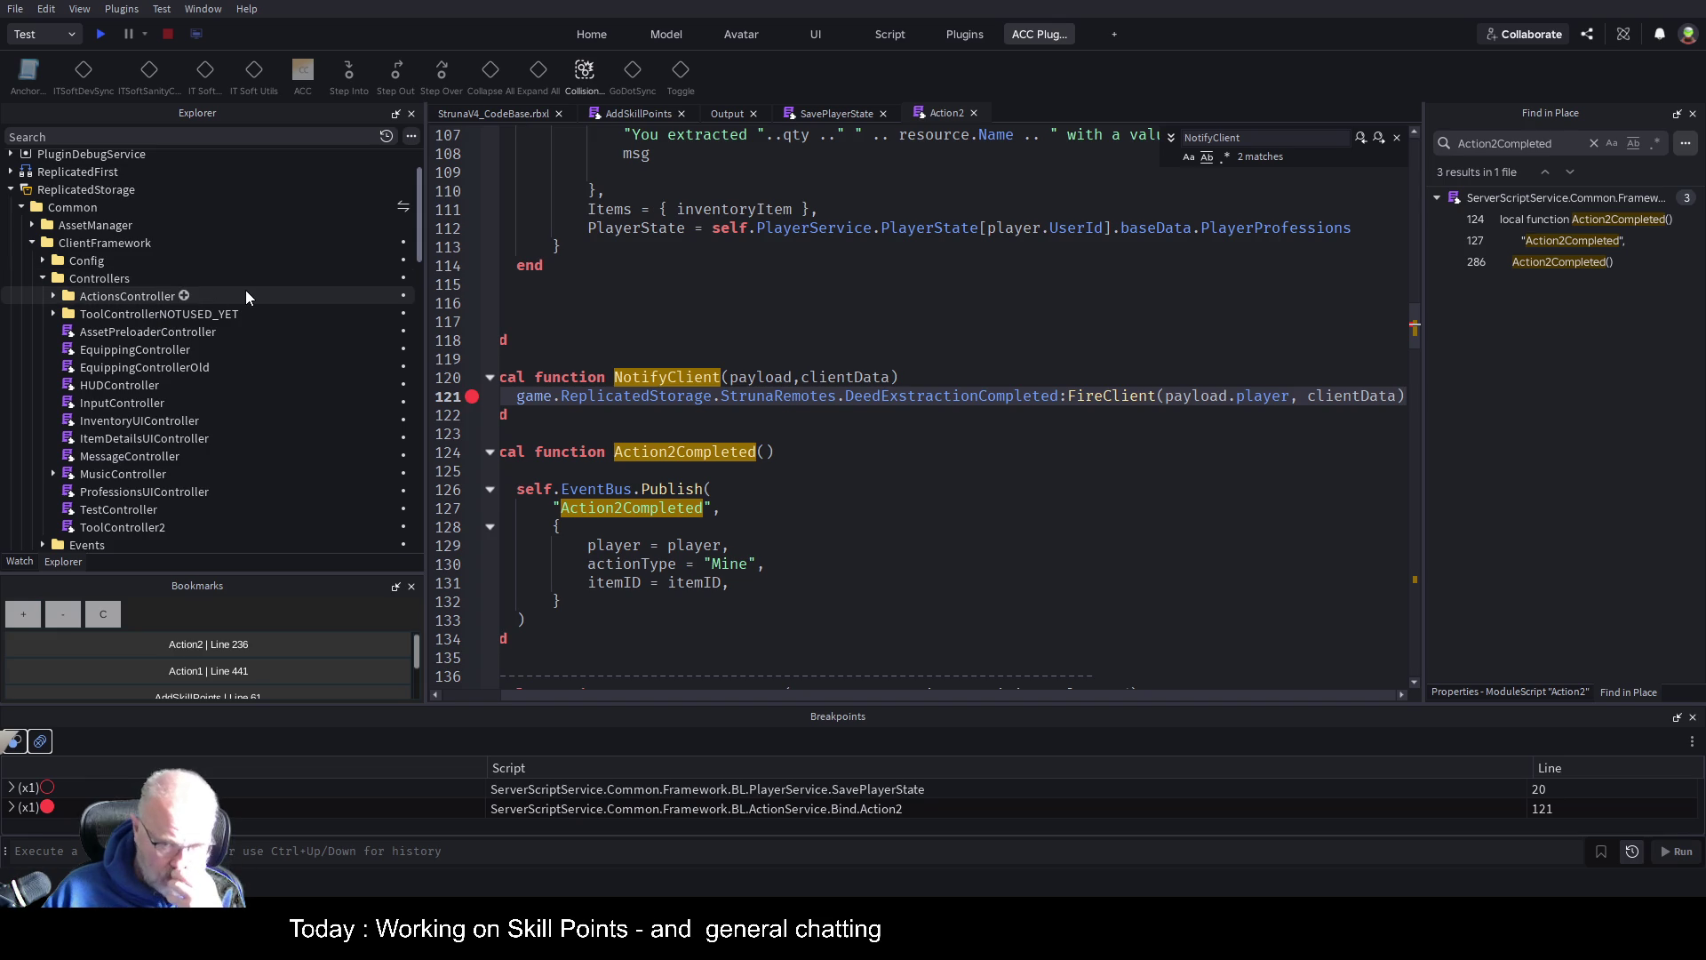
click(888, 395)
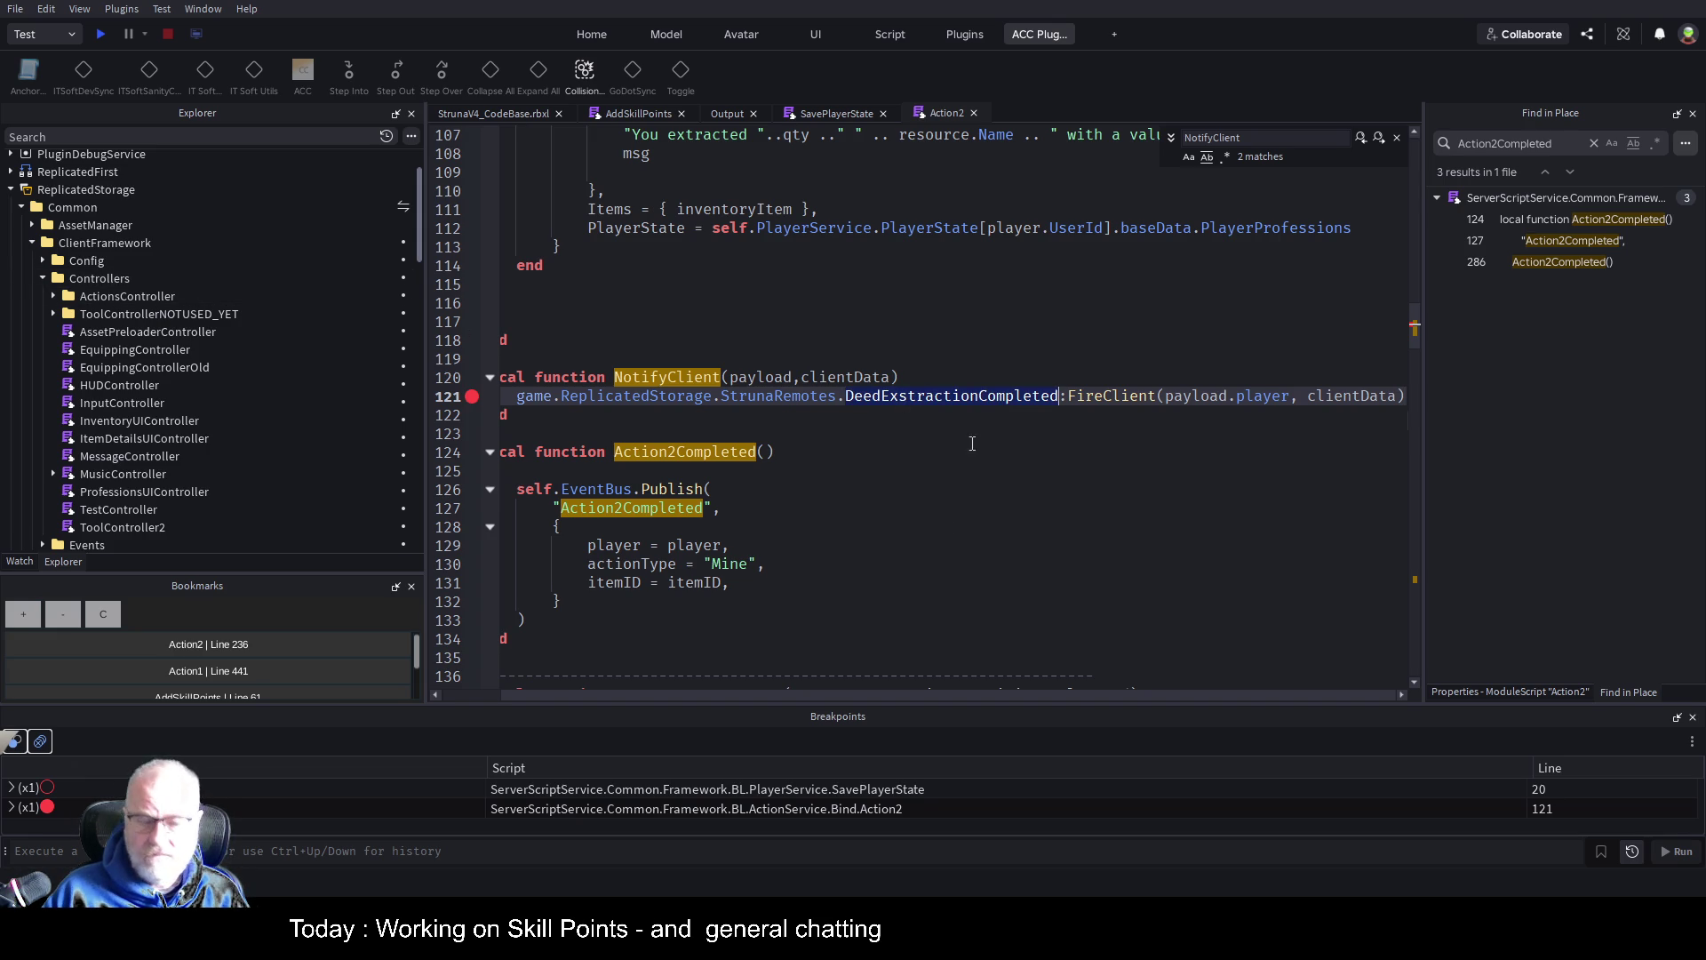
click(1524, 144)
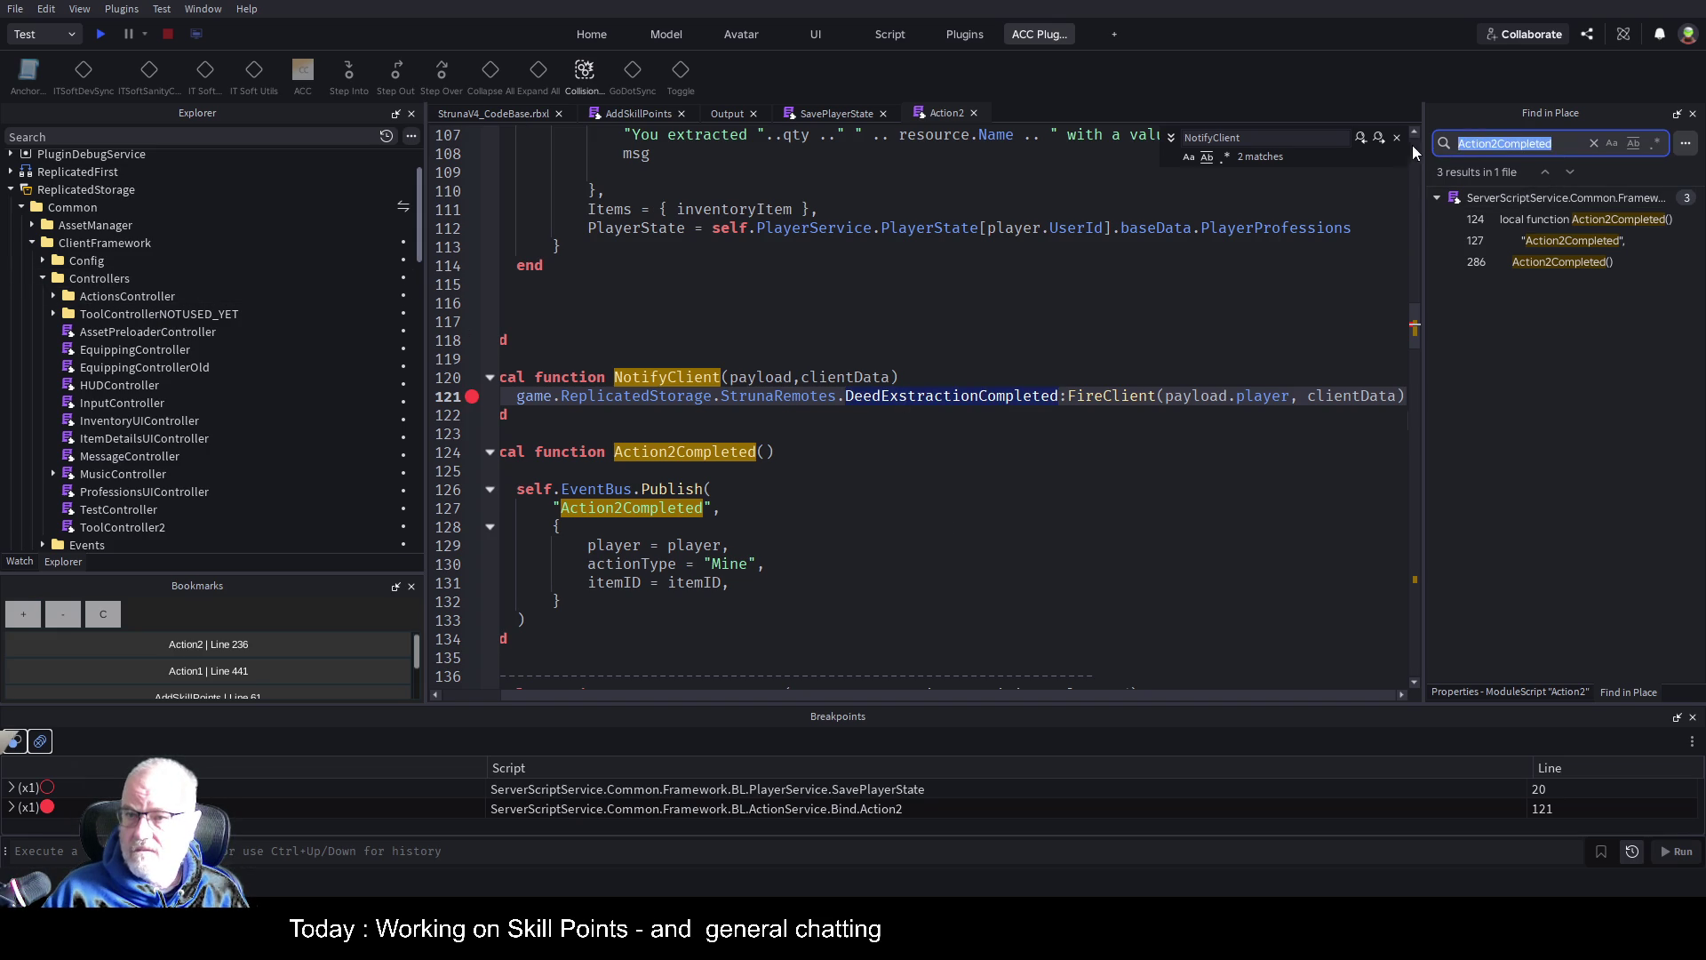
Search the place for DeedExstractionCompleted, widen the results, and open the RobloxEvents line 10 match
key(ctrl+v)
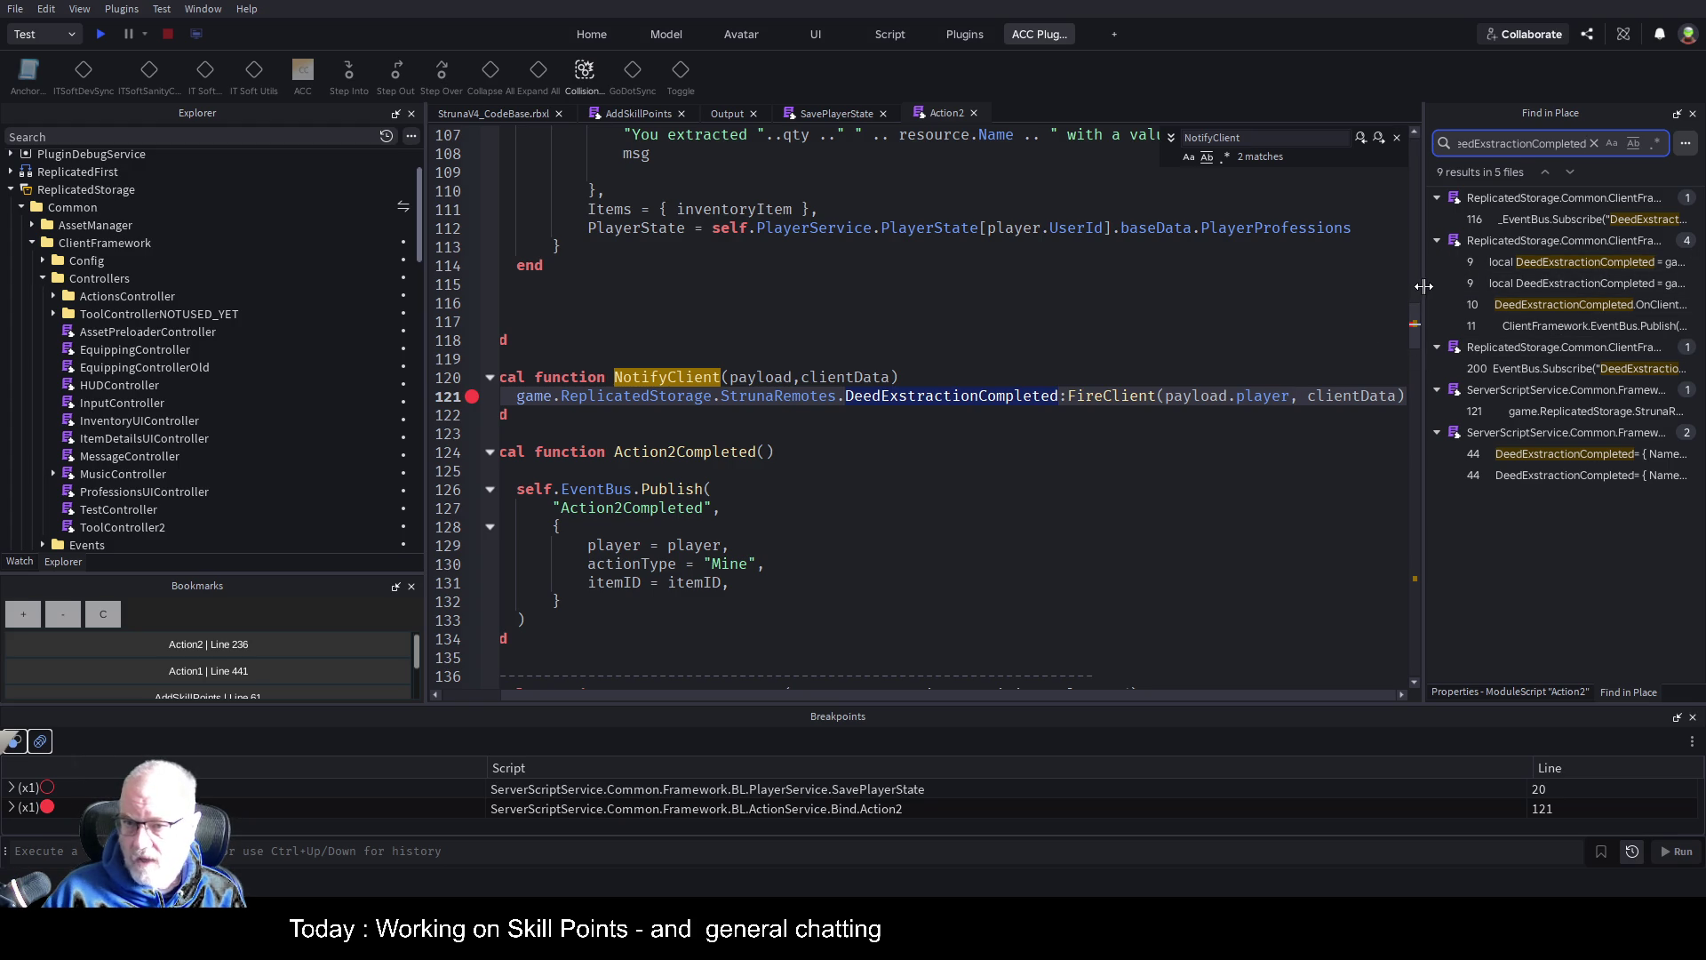
drag(1422, 286, 1065, 293)
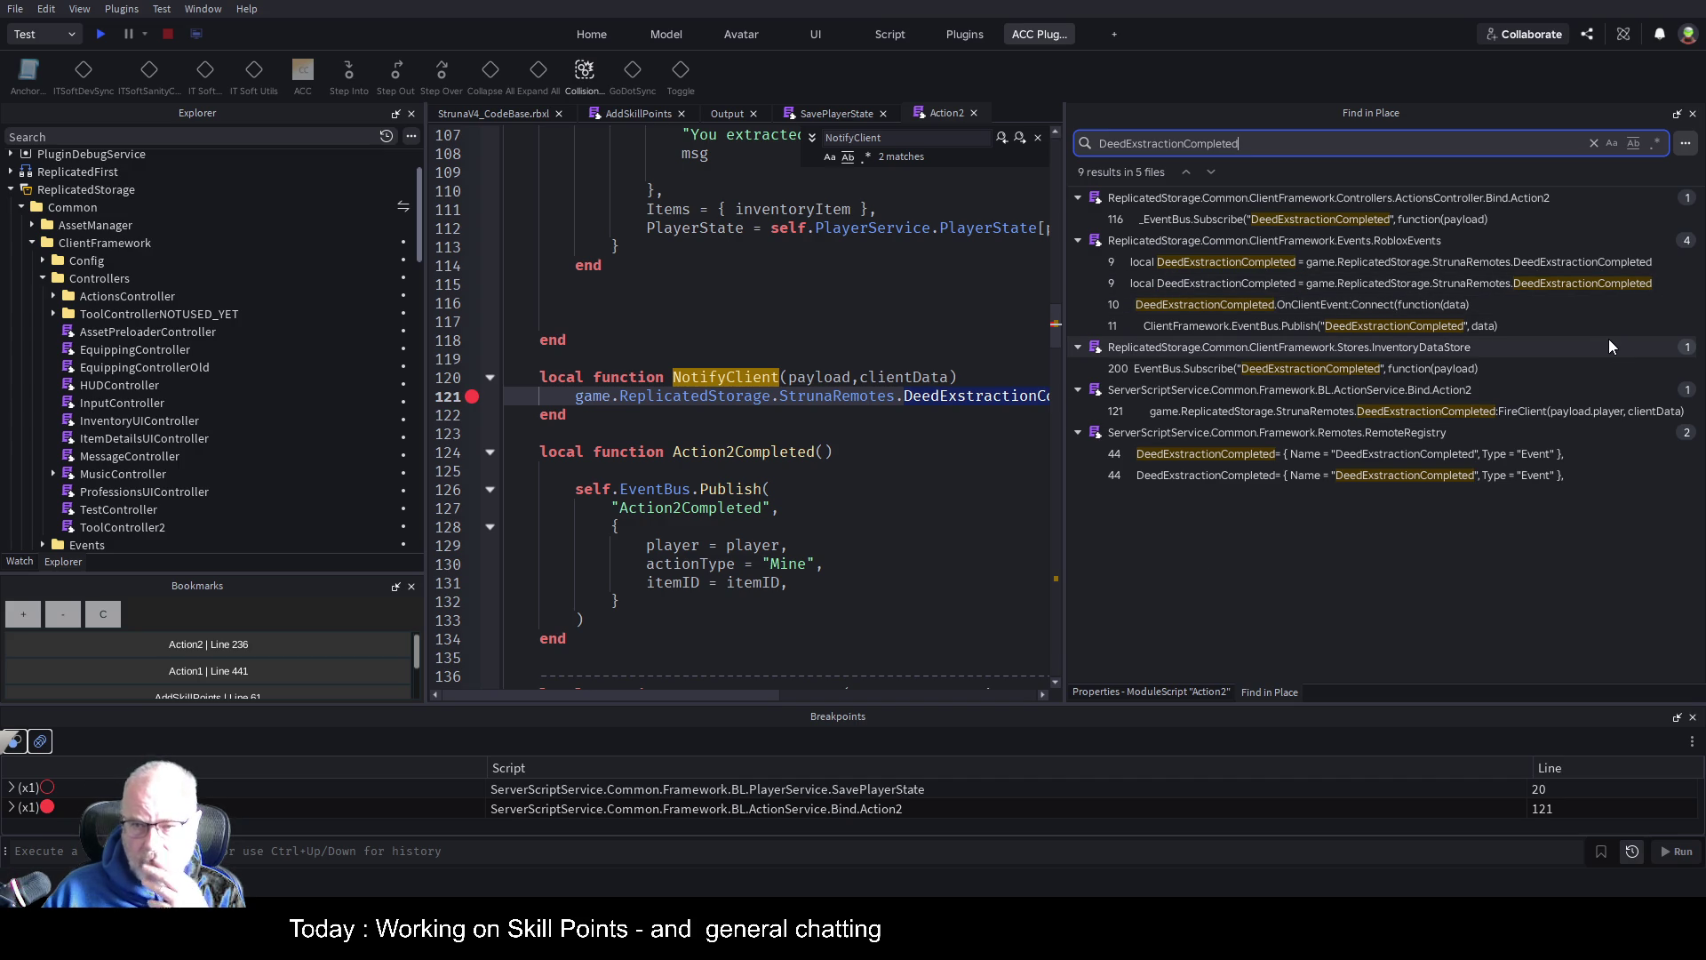
click(1392, 308)
Open RobloxEvents at line 10 and select the published DeedExstractionCompleted event name on line 11
click(1392, 307)
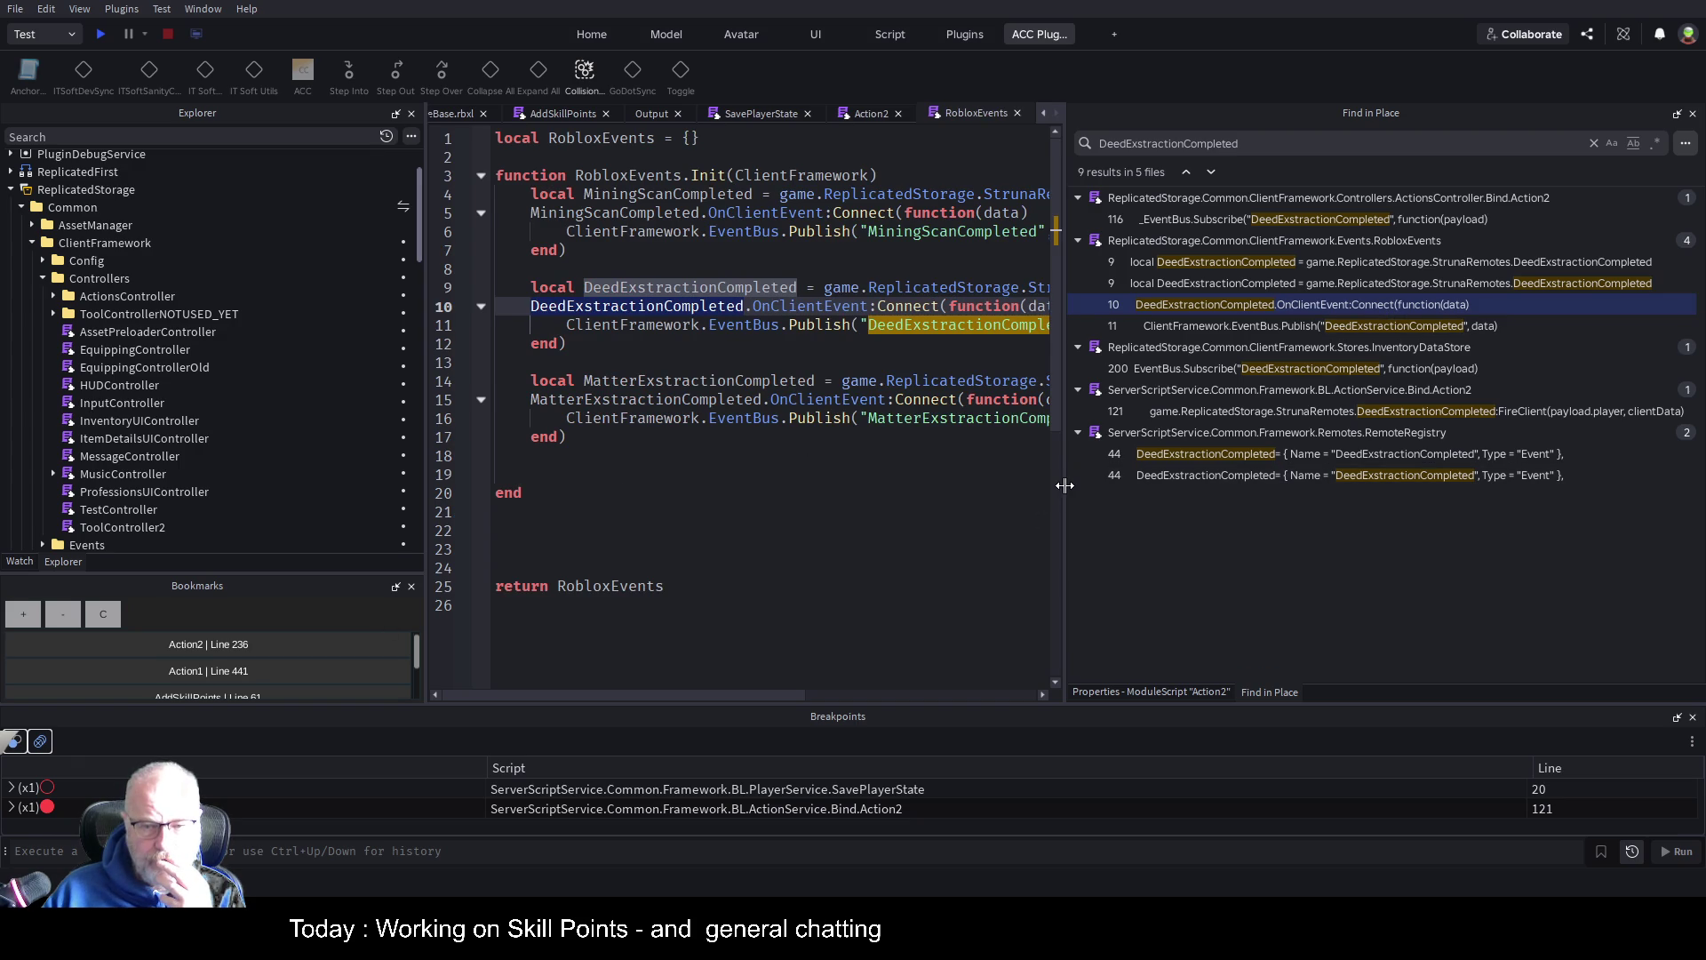
drag(1064, 485, 1475, 523)
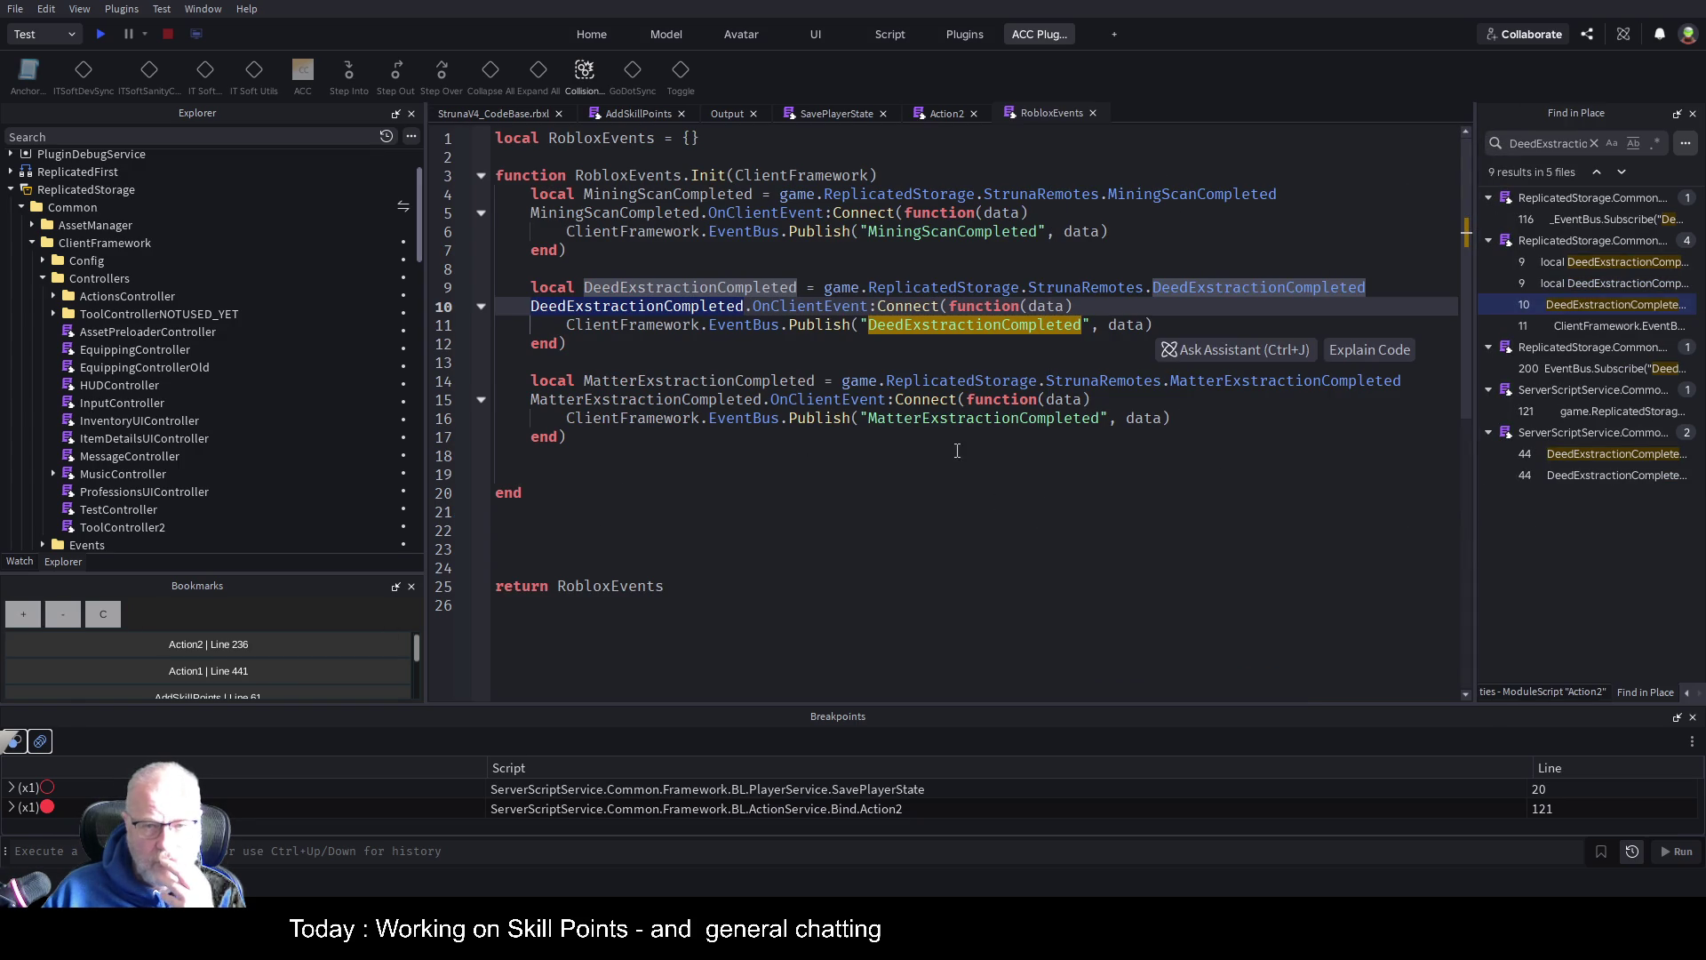
click(1165, 512)
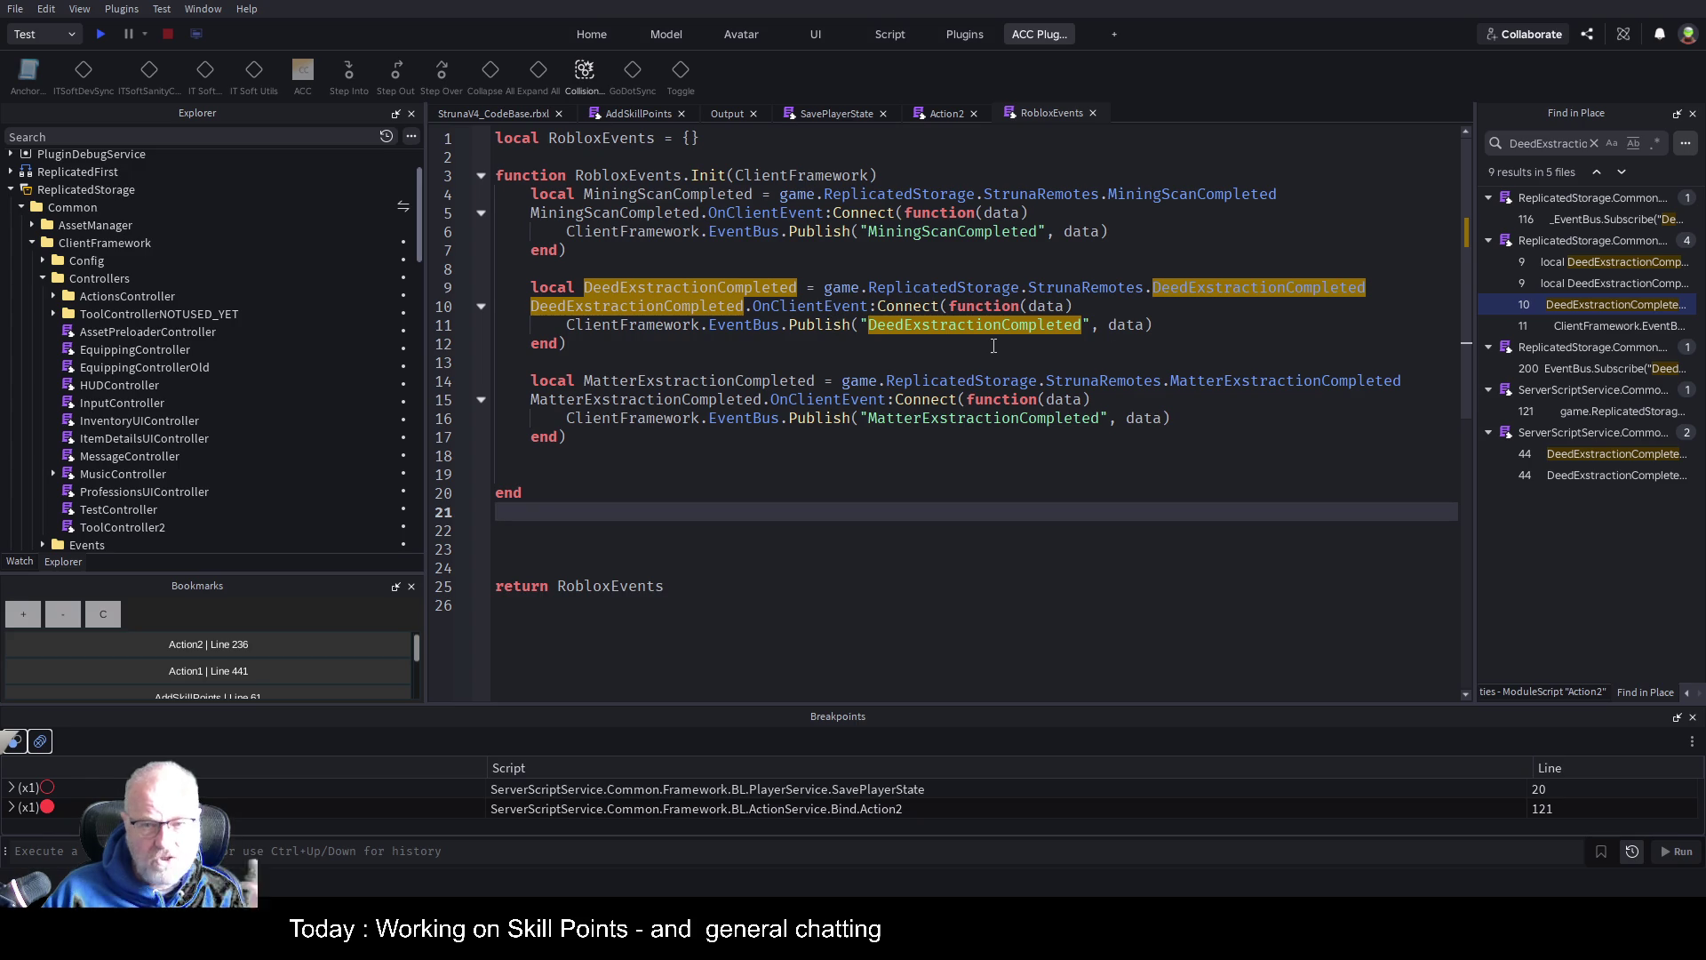
click(1084, 325)
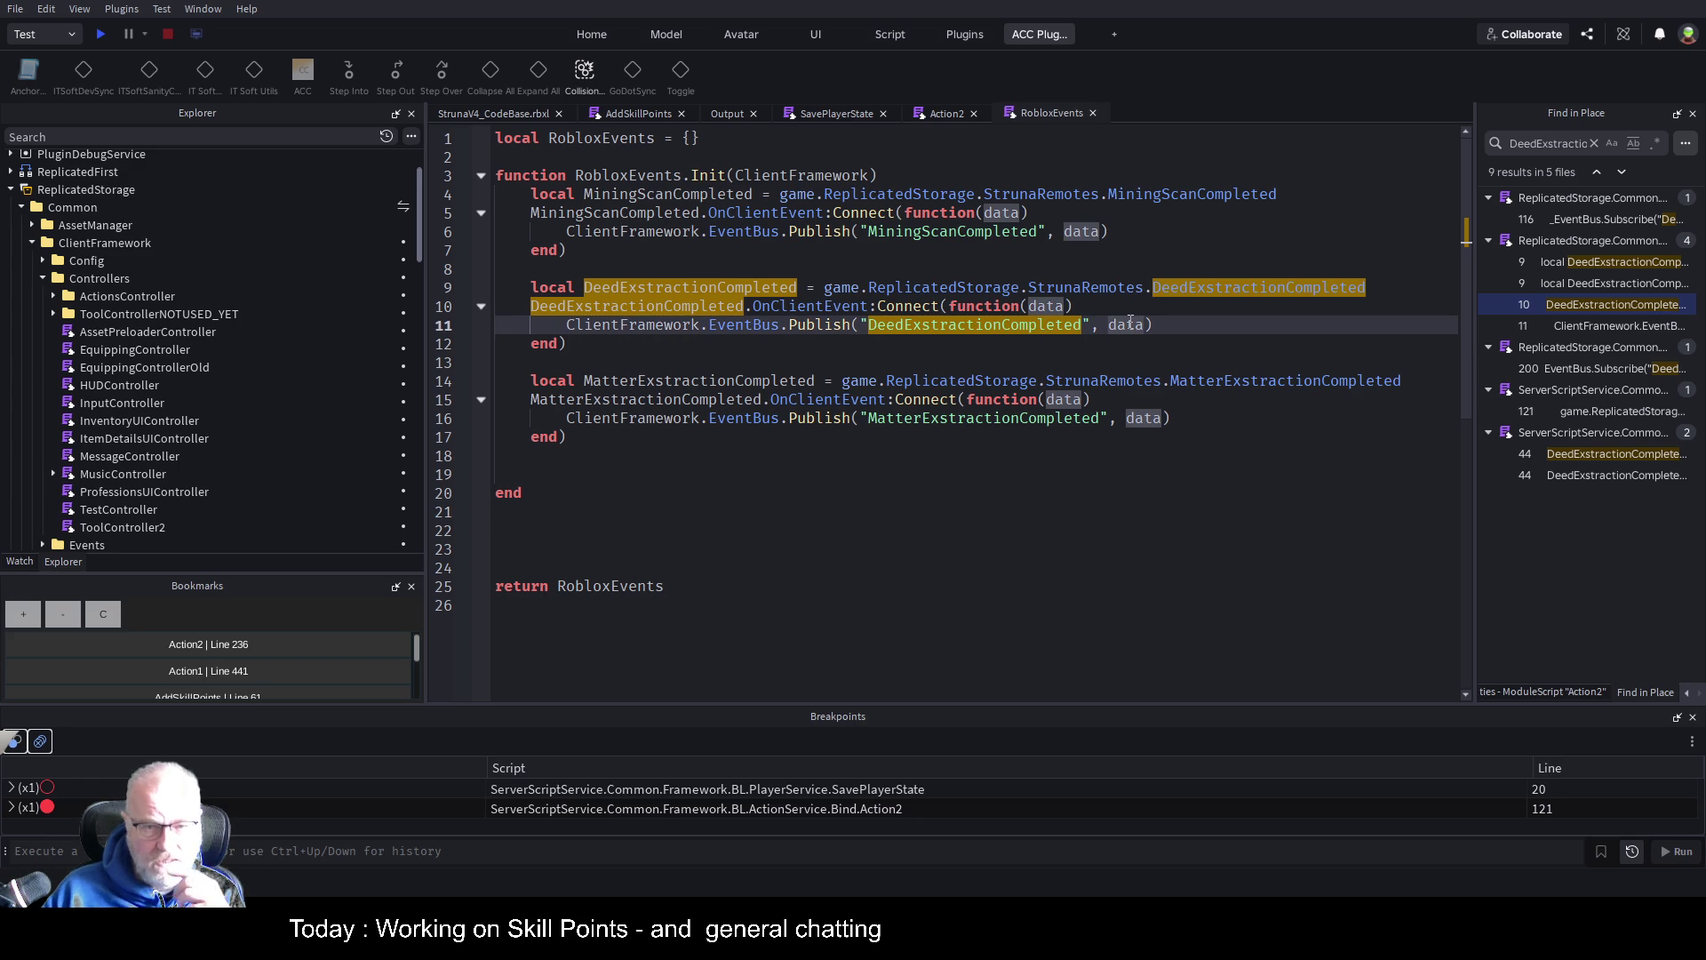
double_click(951, 325)
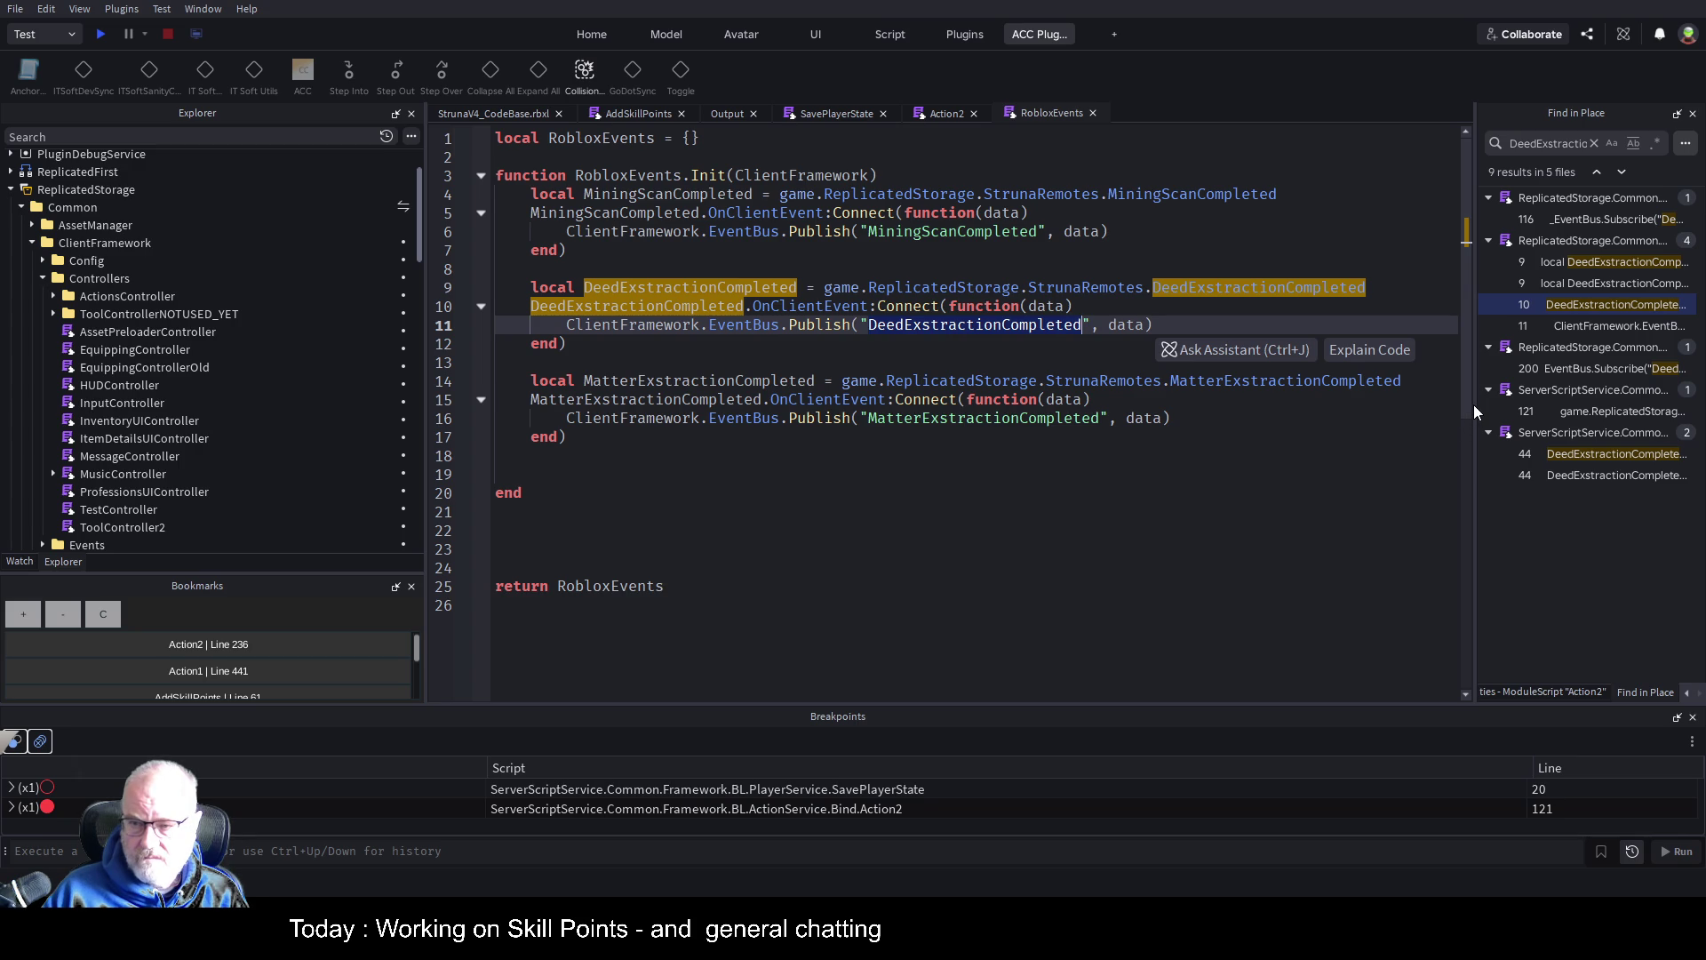
Widen the Find in Place results and open InventoryDataStore at its line 200 subscription
mouse_move(1476, 406)
mouse_down()
mouse_move(1071, 409)
mouse_move(1327, 413)
mouse_up()
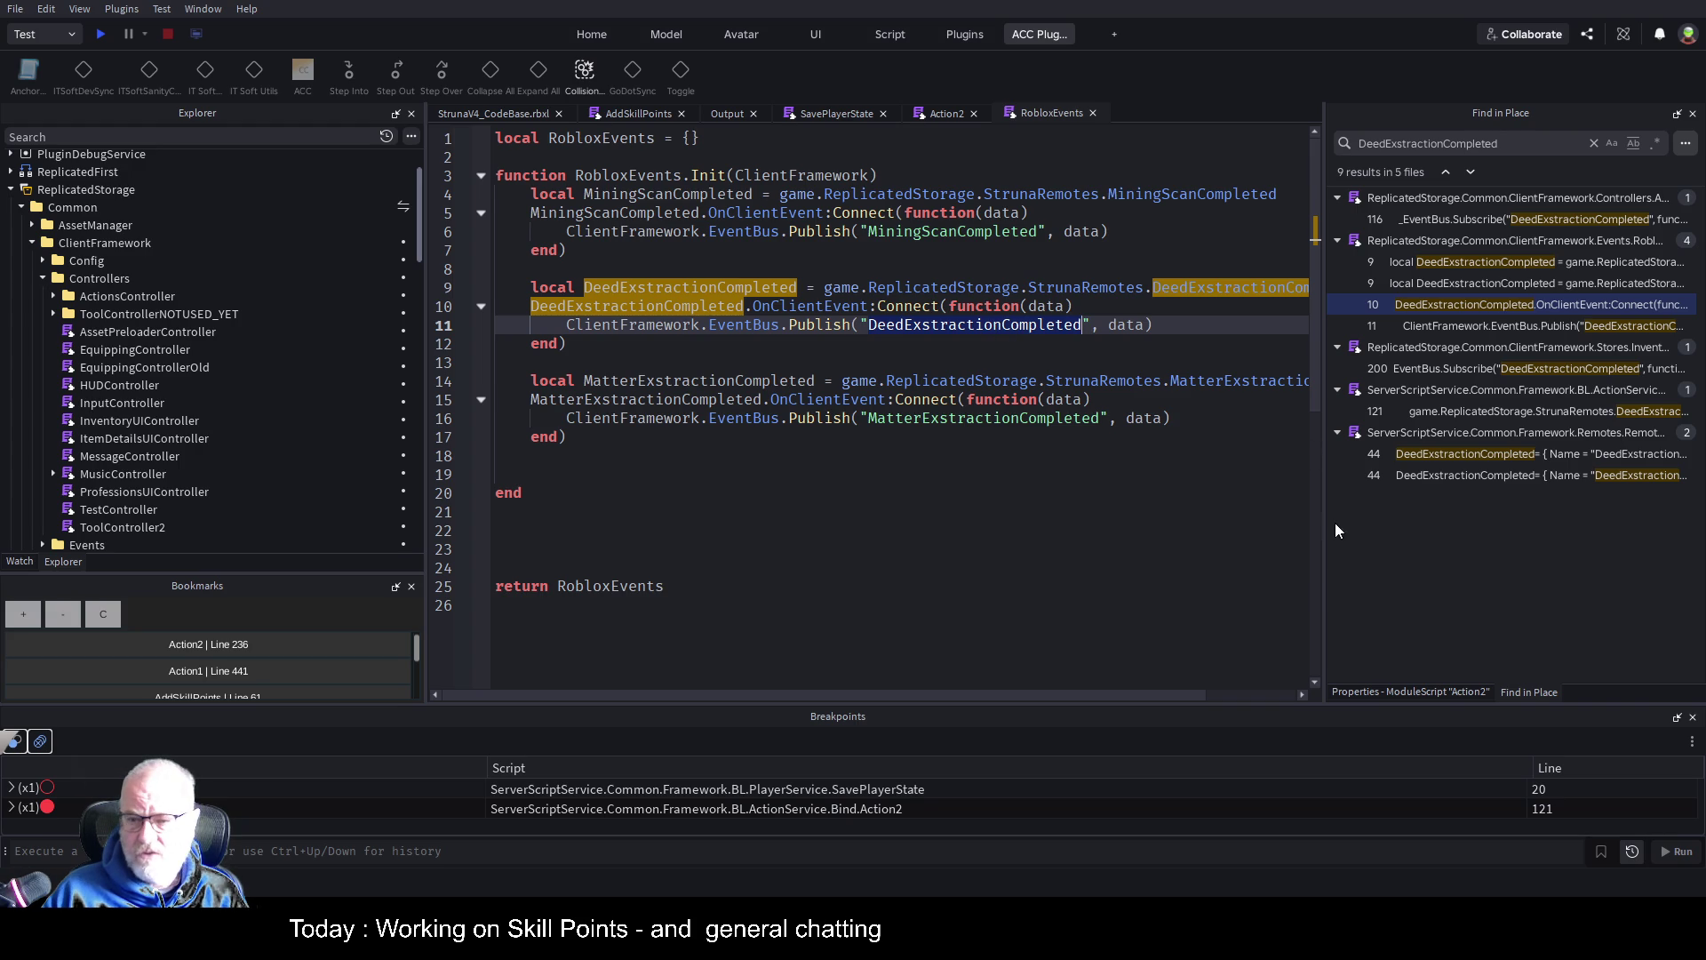
drag(1323, 495, 1027, 487)
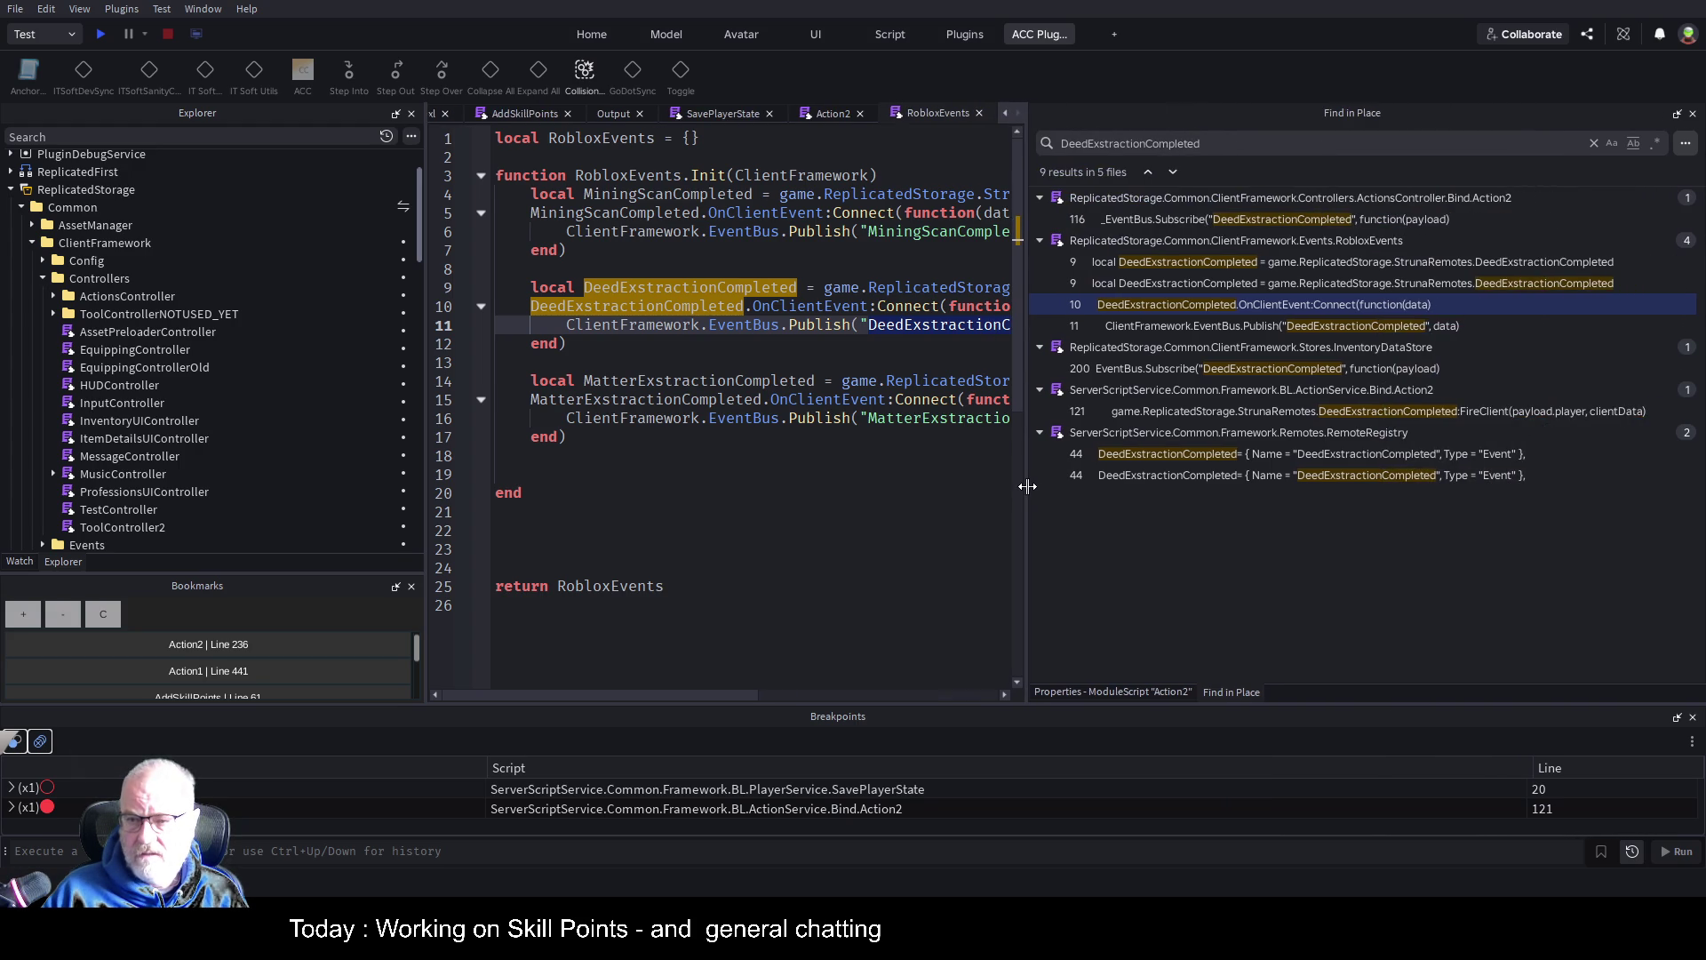
click(1249, 371)
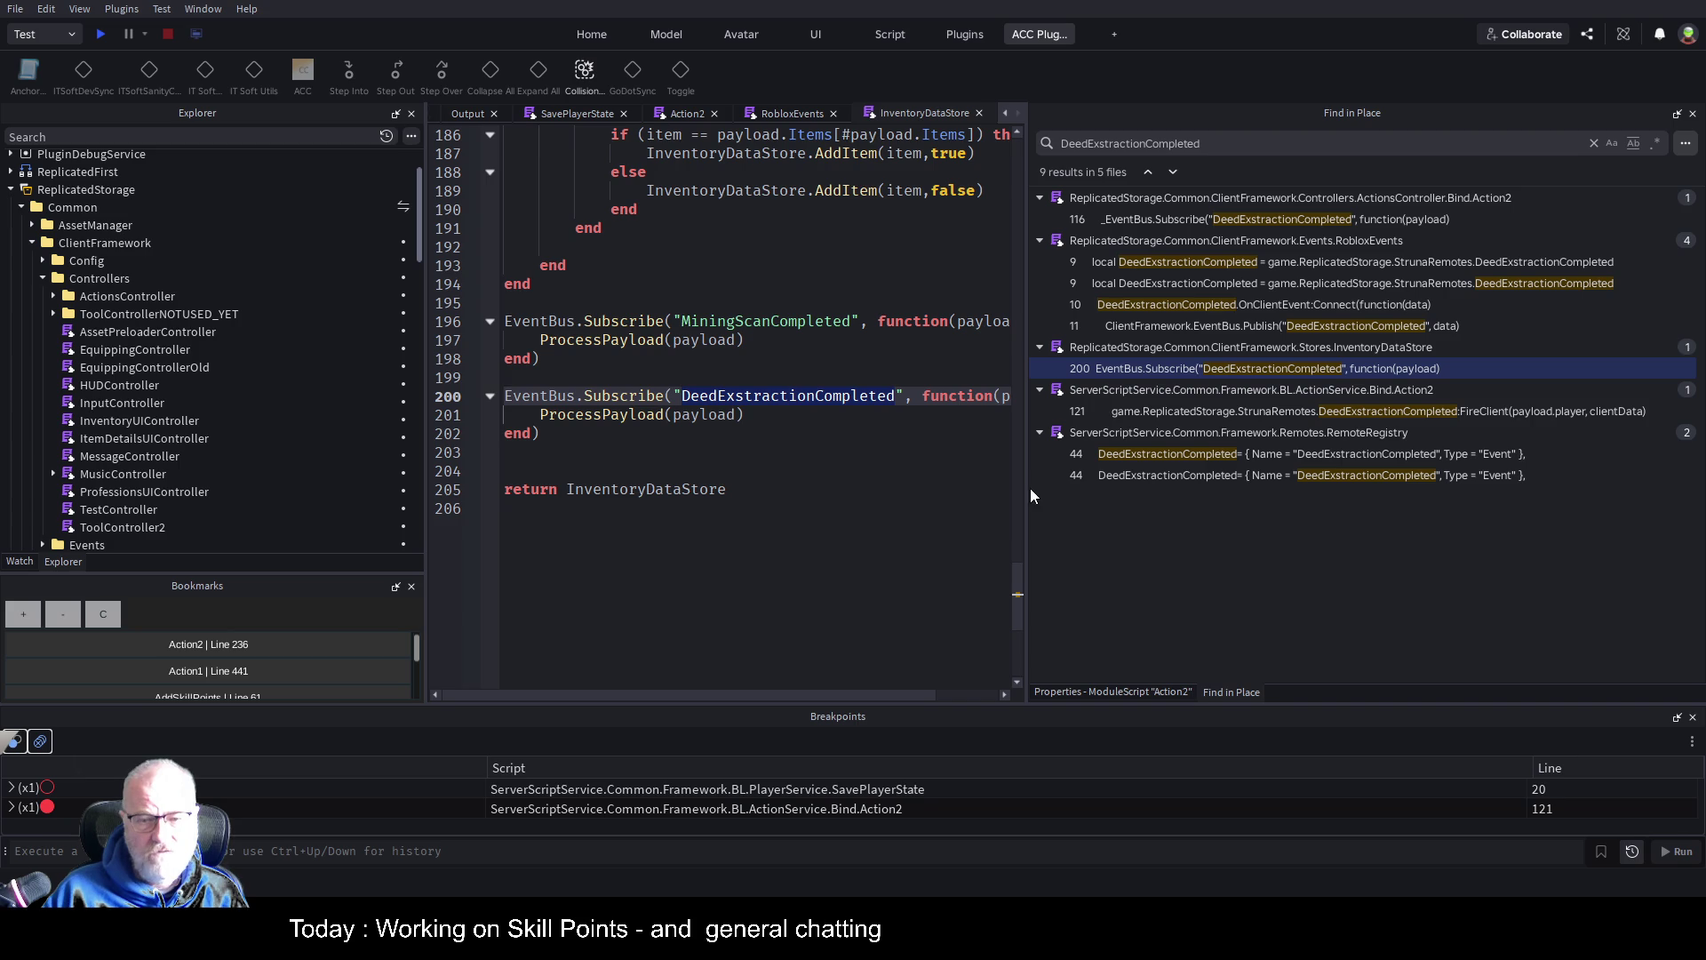
drag(1031, 495, 1394, 495)
click(808, 465)
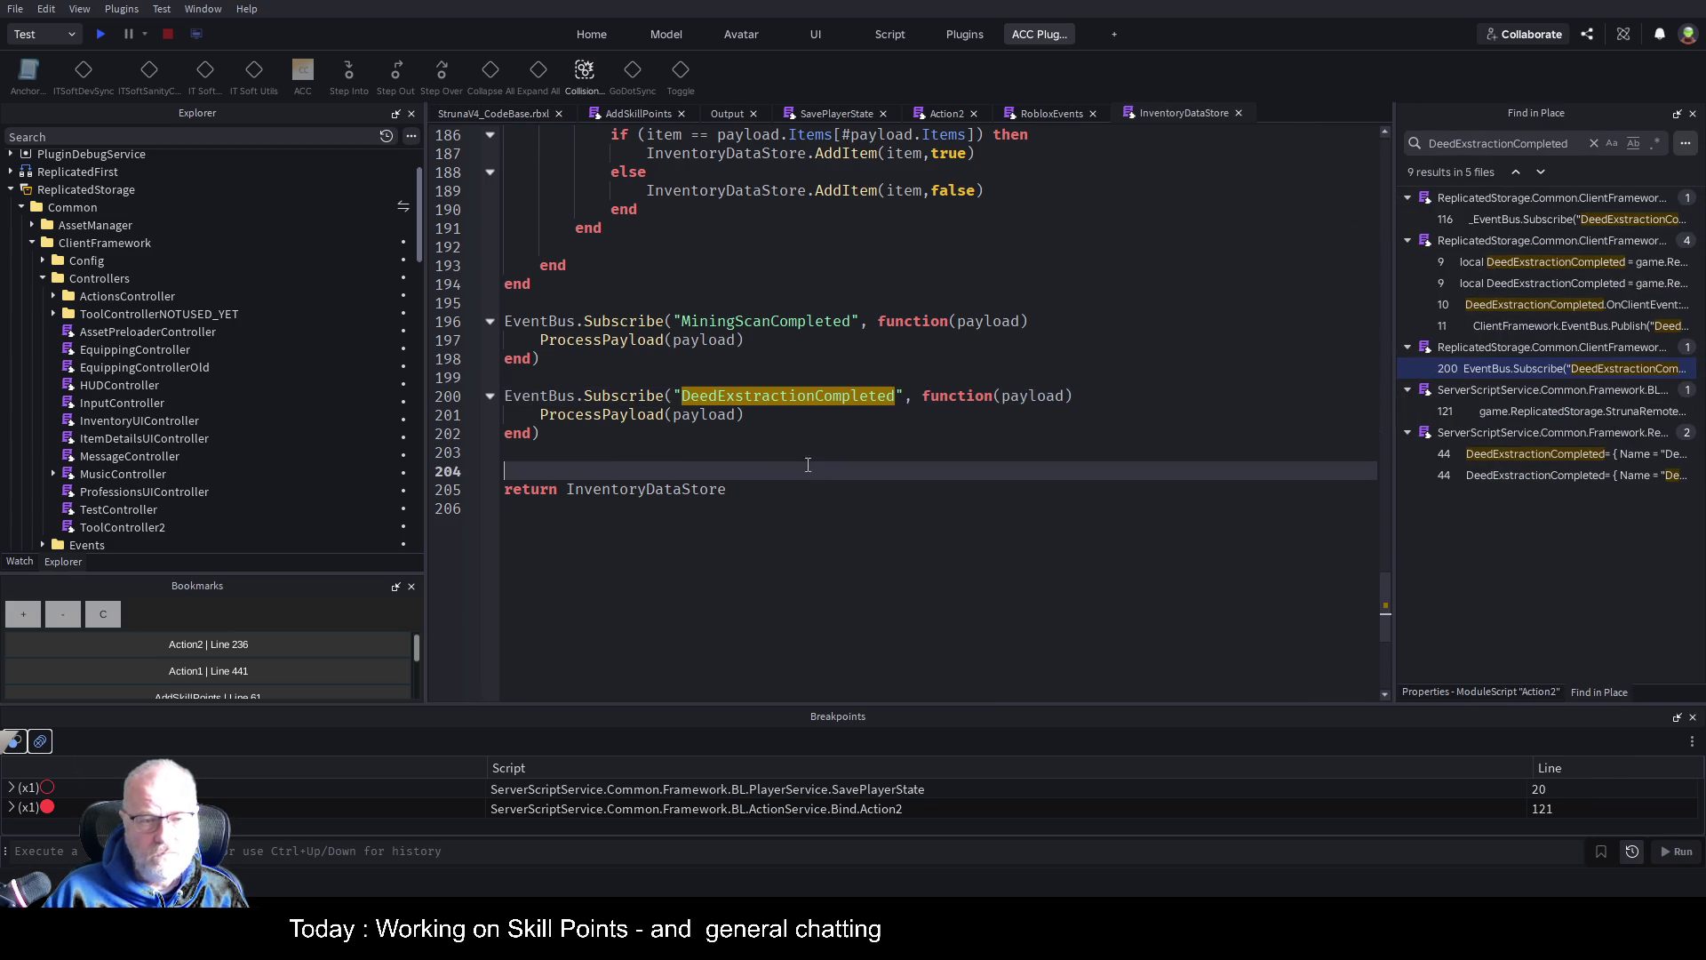
click(605, 415)
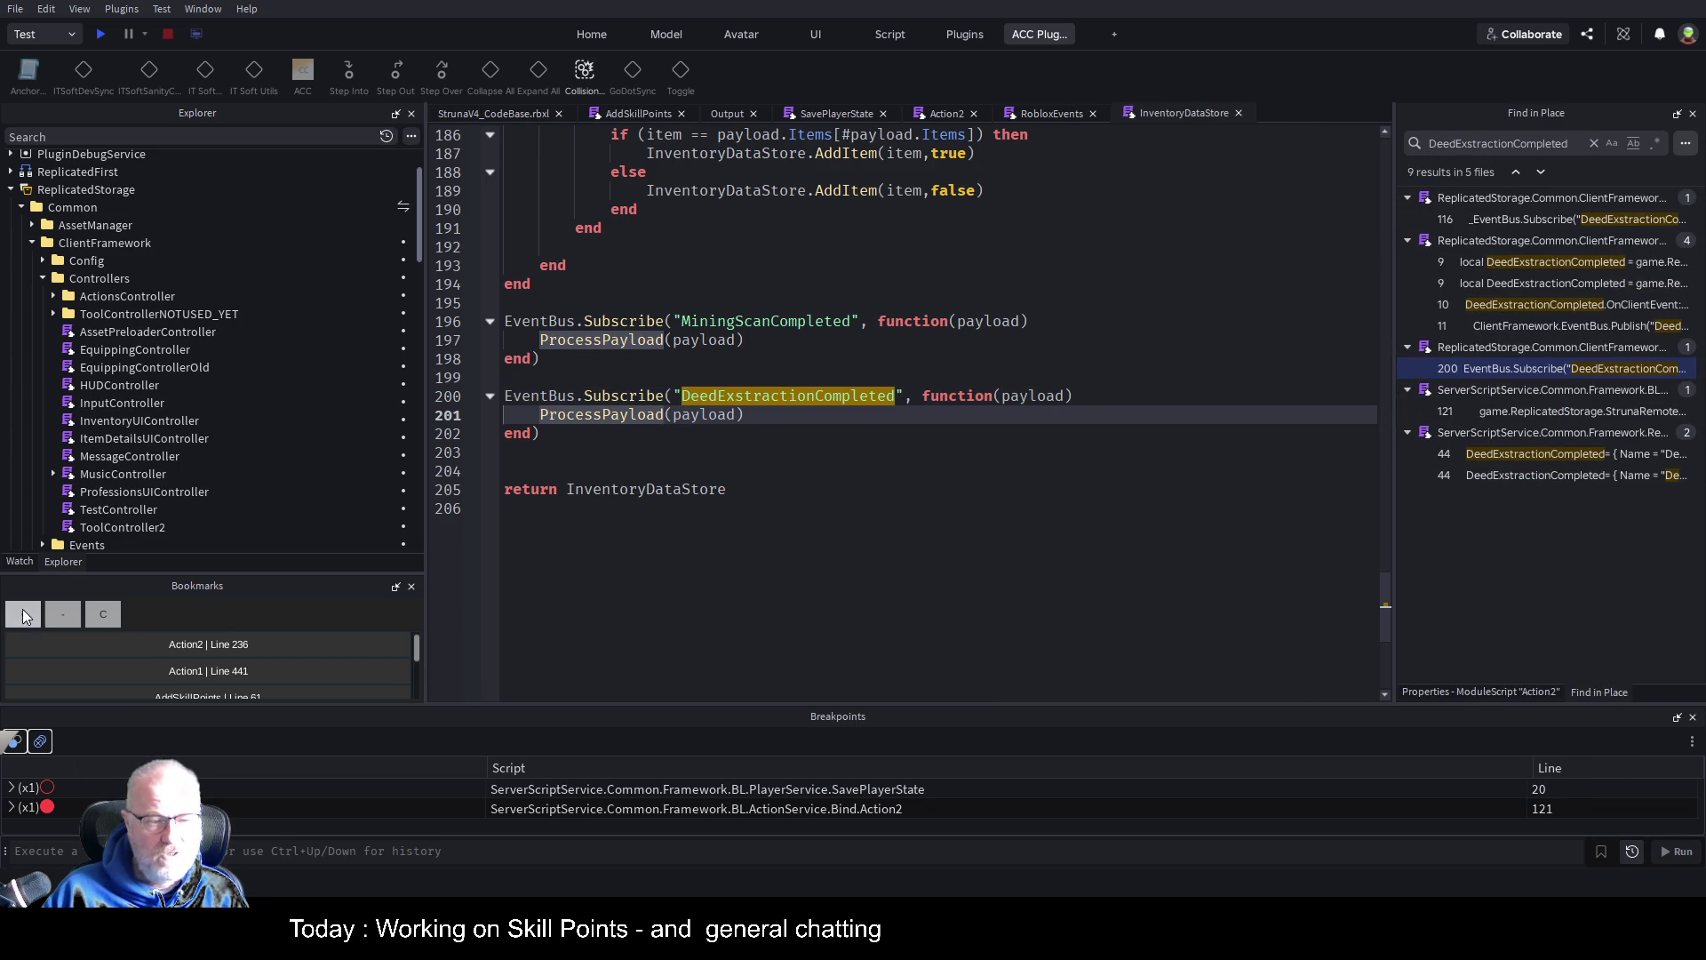
scroll(344, 643, down, 2)
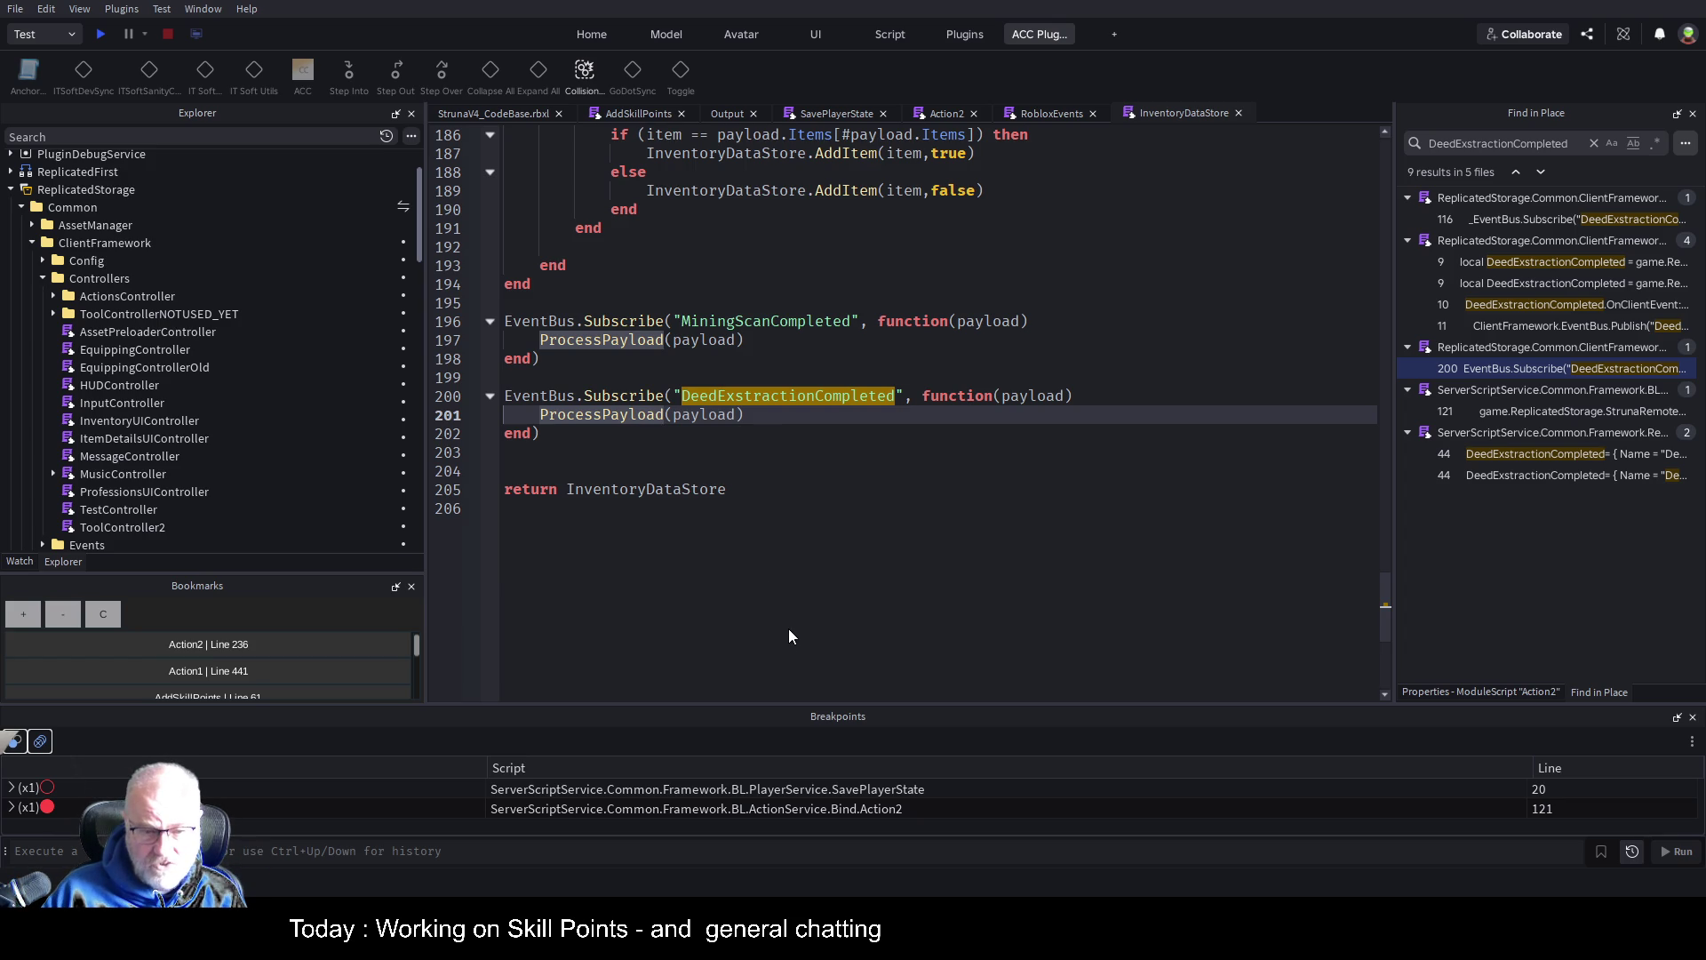
key(F12)
click(931, 491)
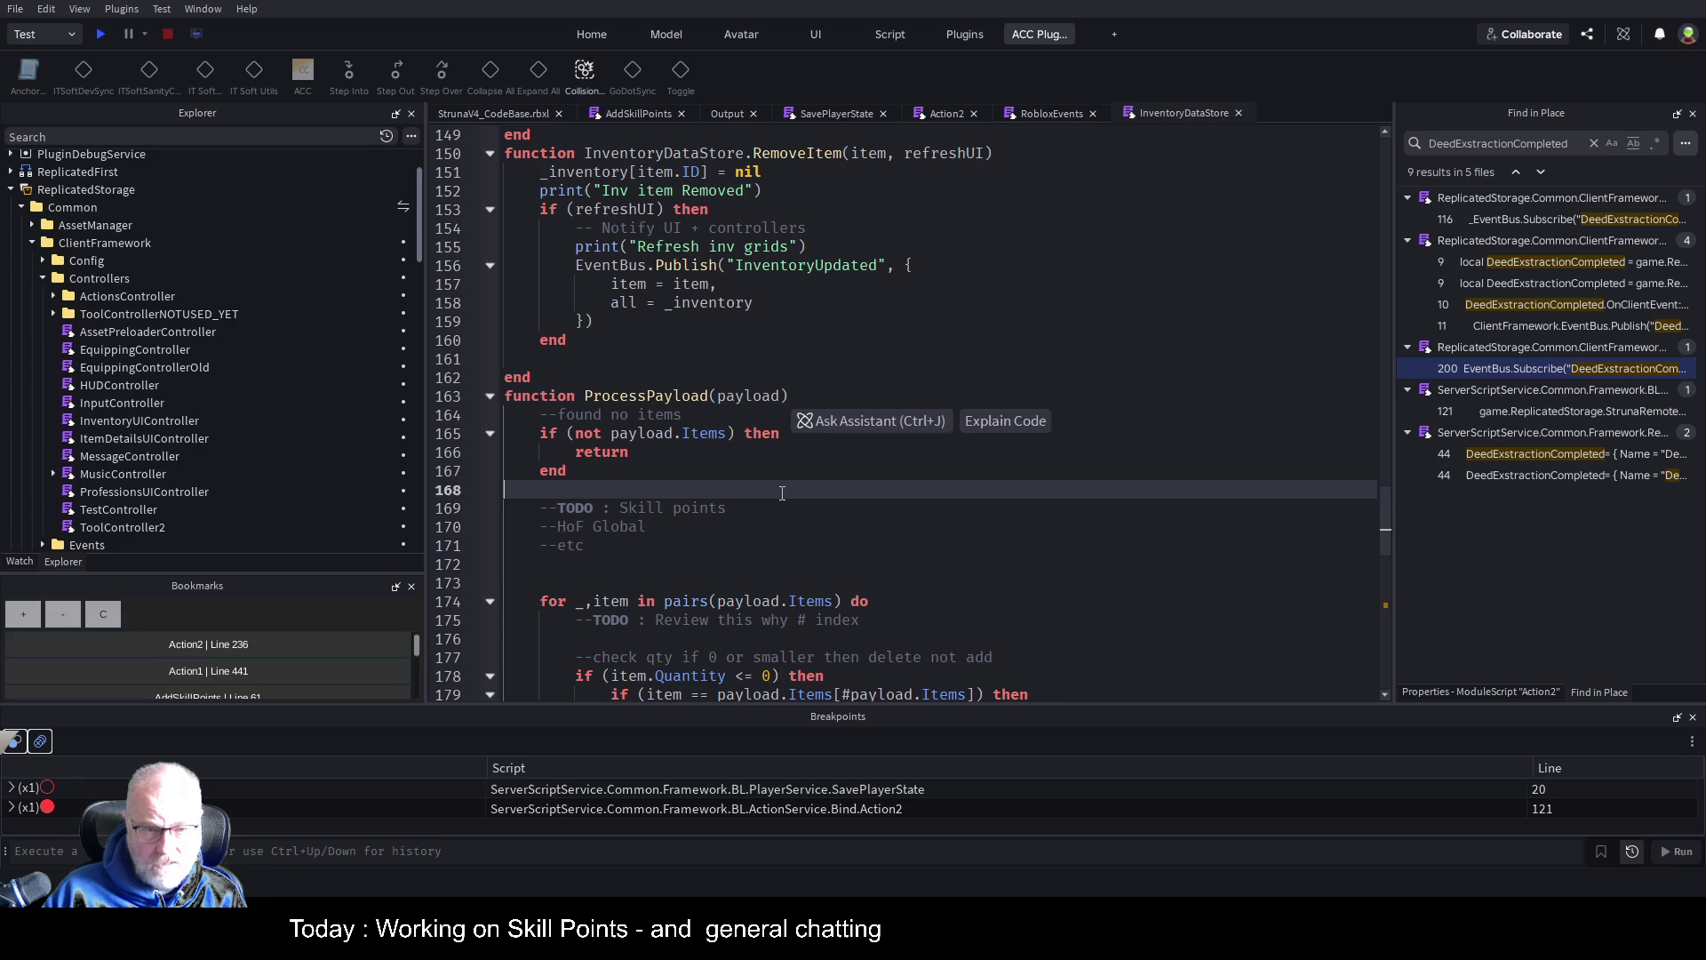
scroll(853, 444, down, 4)
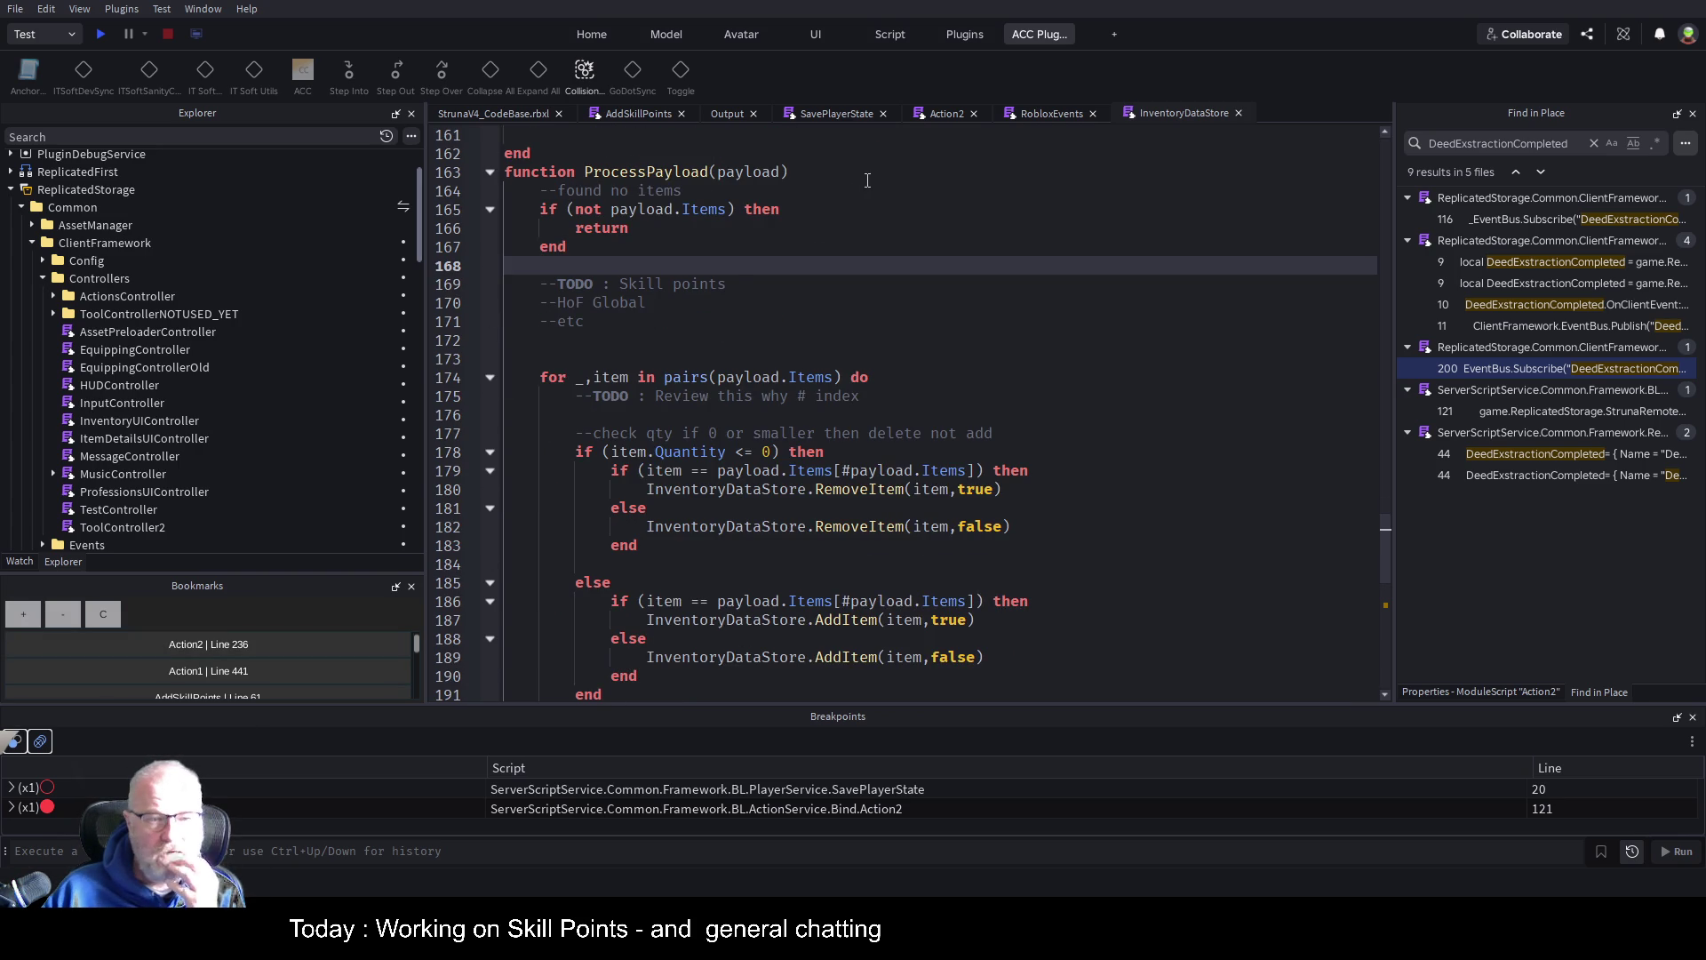
double_click(576, 284)
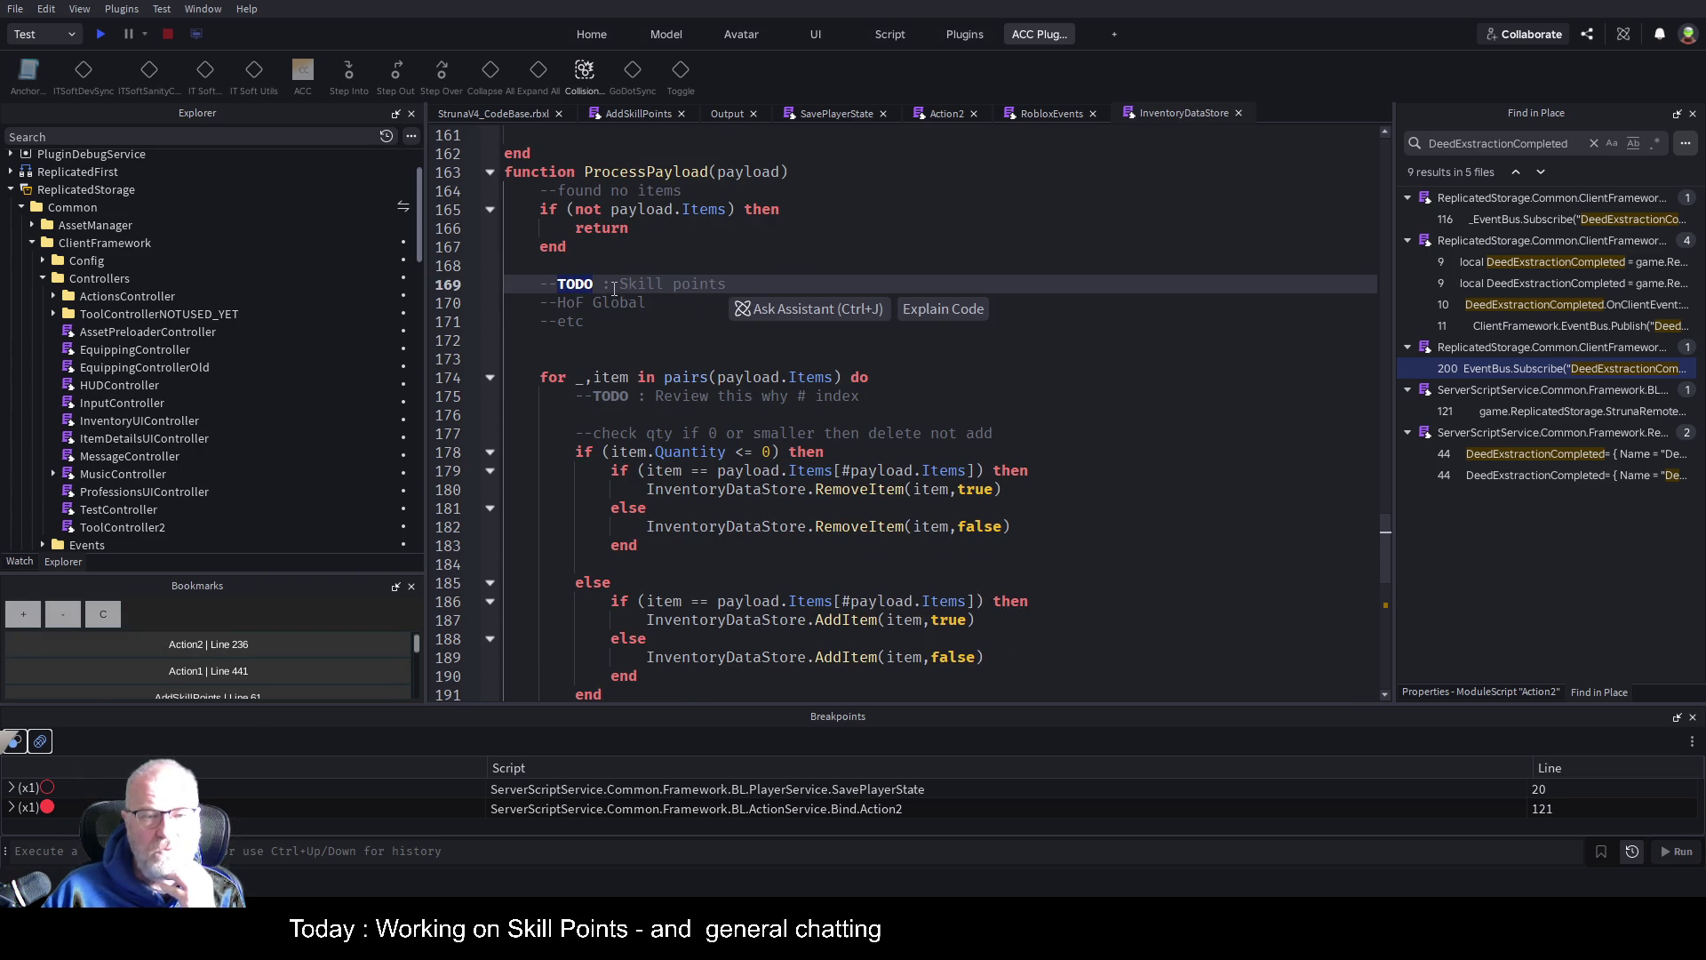
click(929, 287)
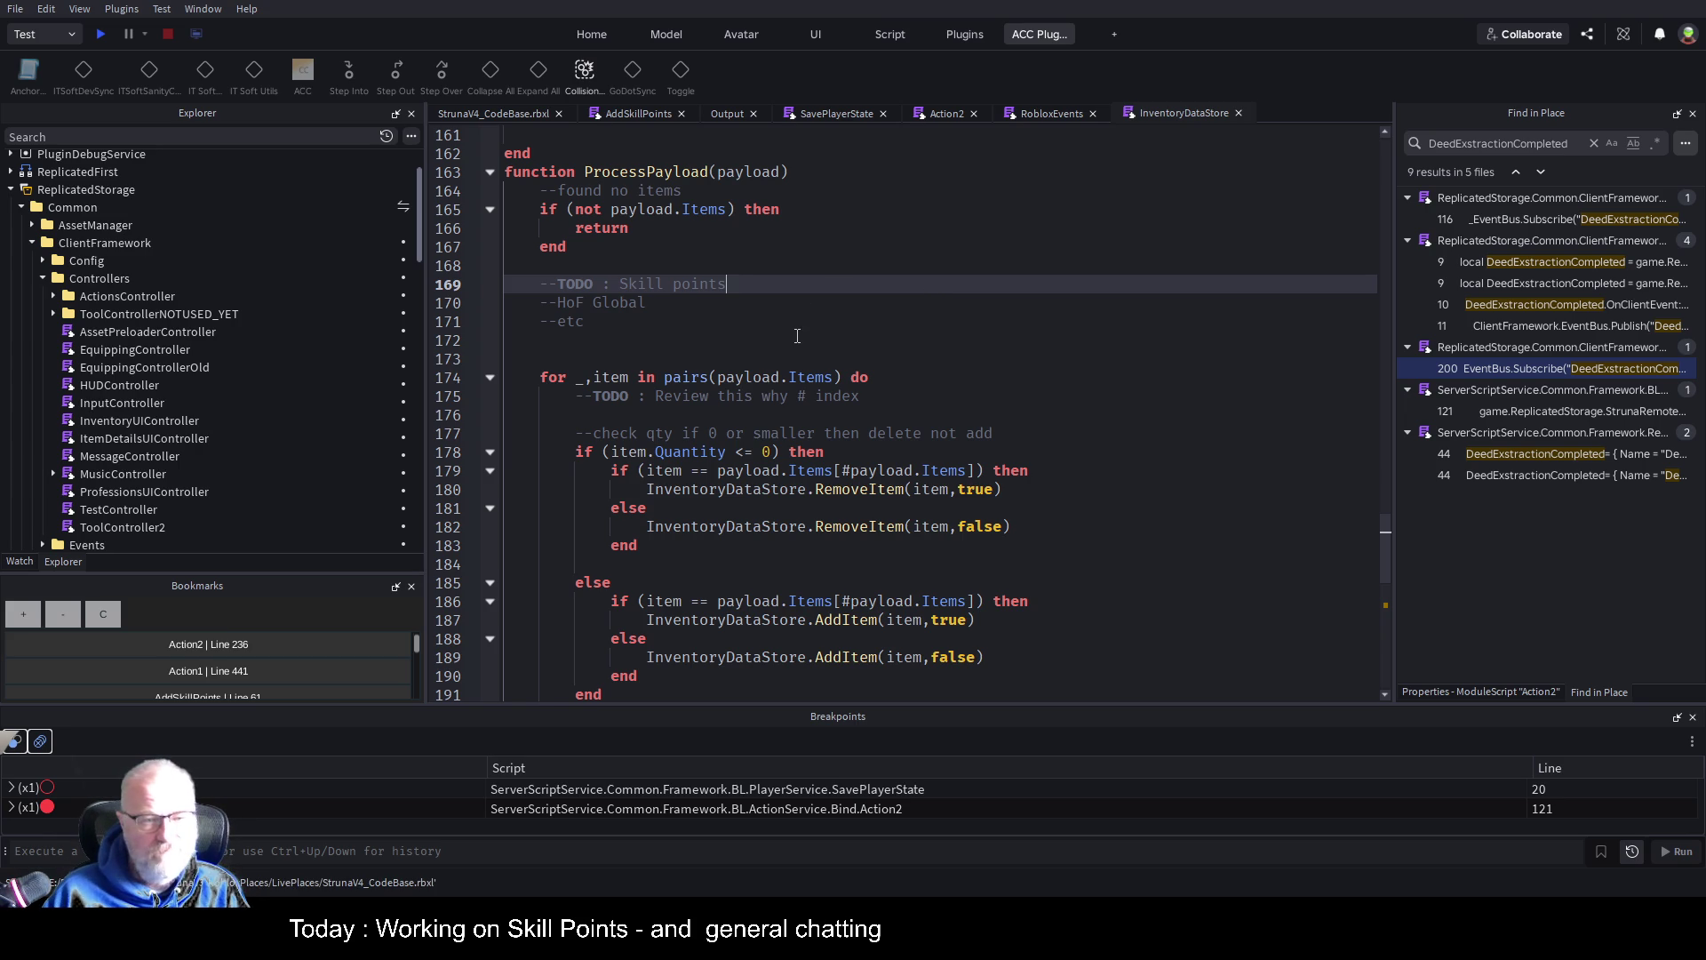
double_click(603, 304)
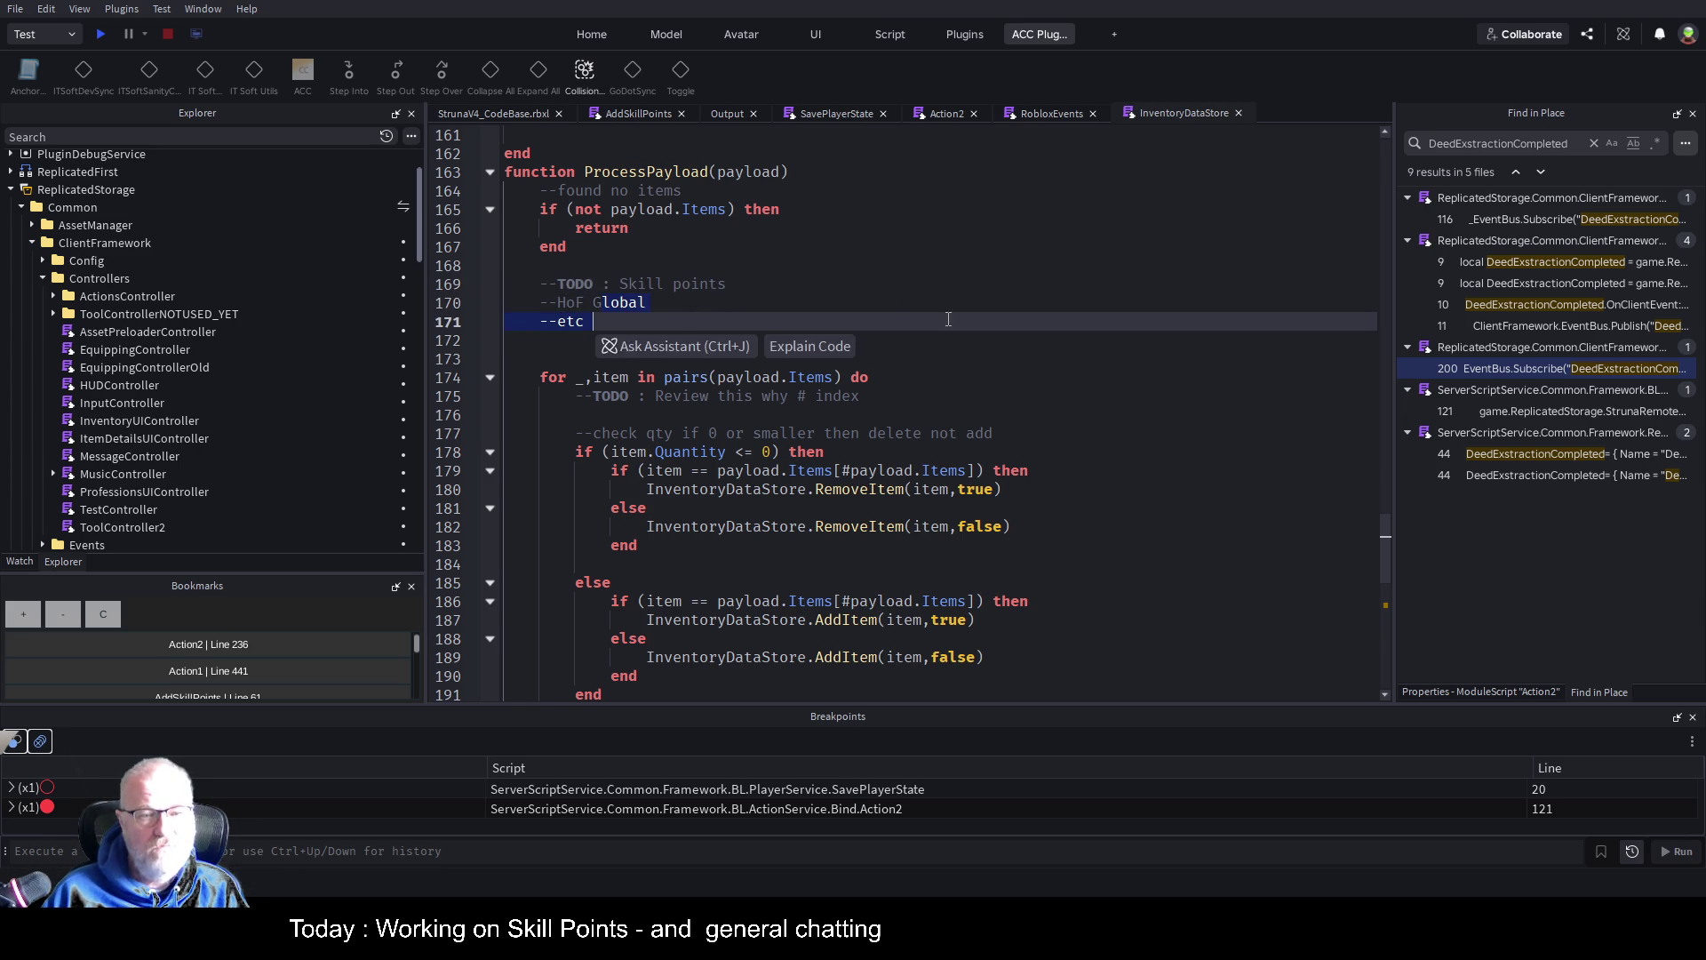
click(604, 305)
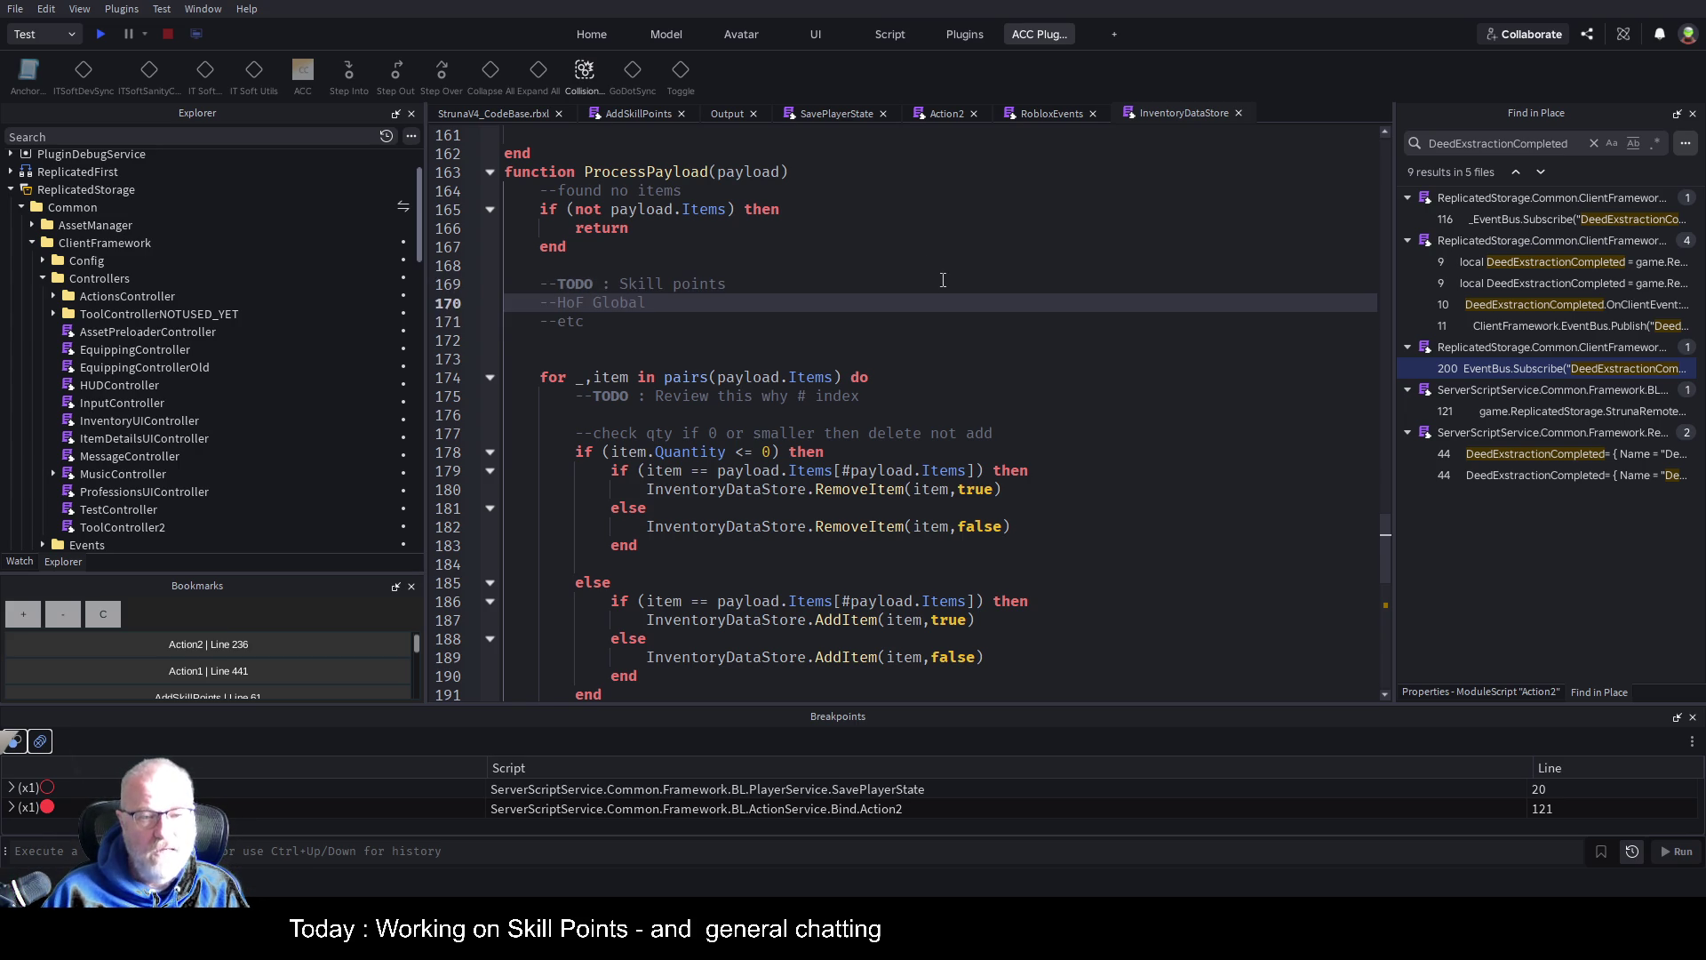
click(490, 378)
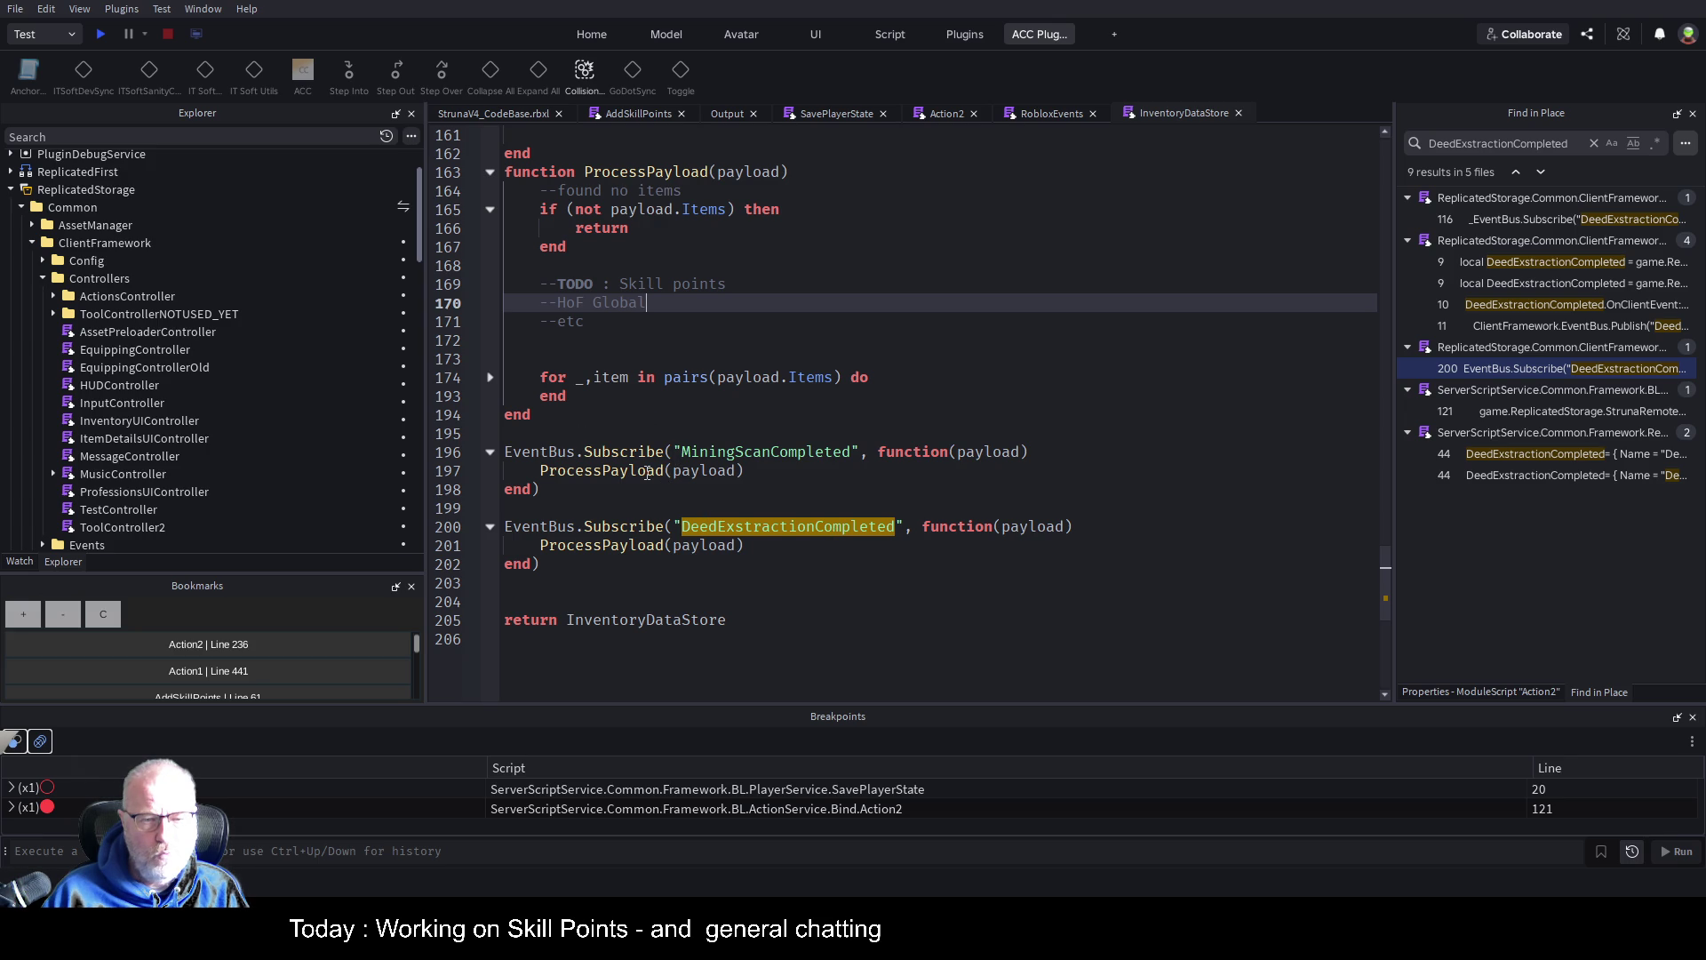
click(977, 397)
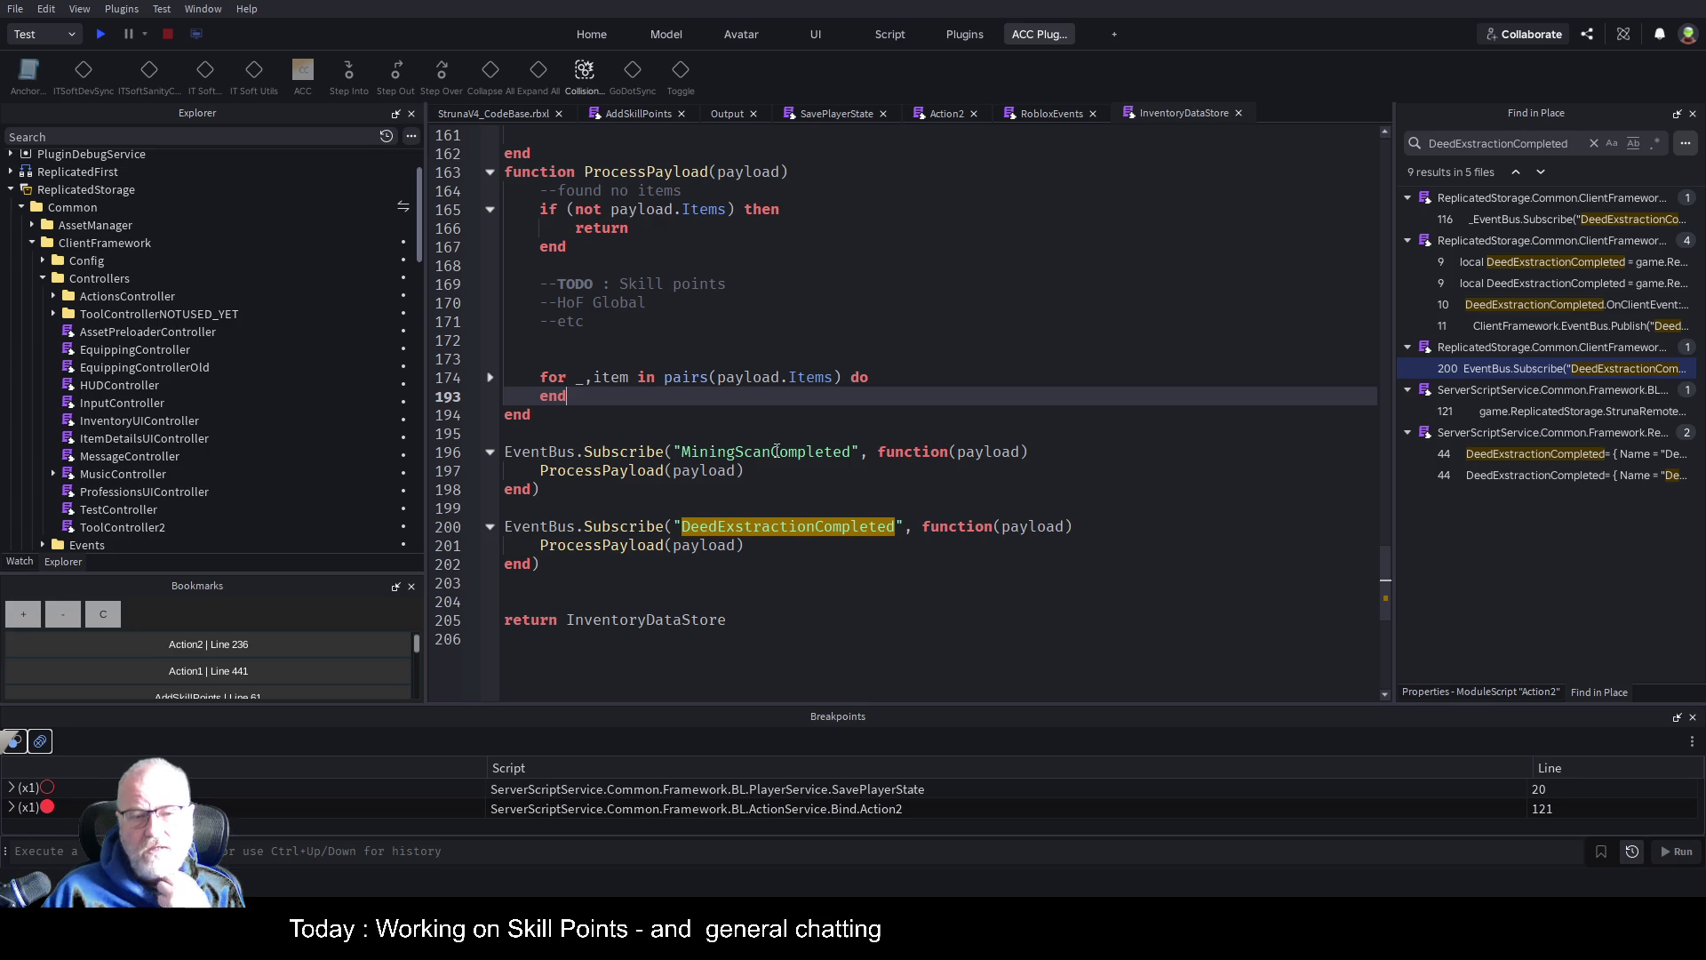
double_click(776, 451)
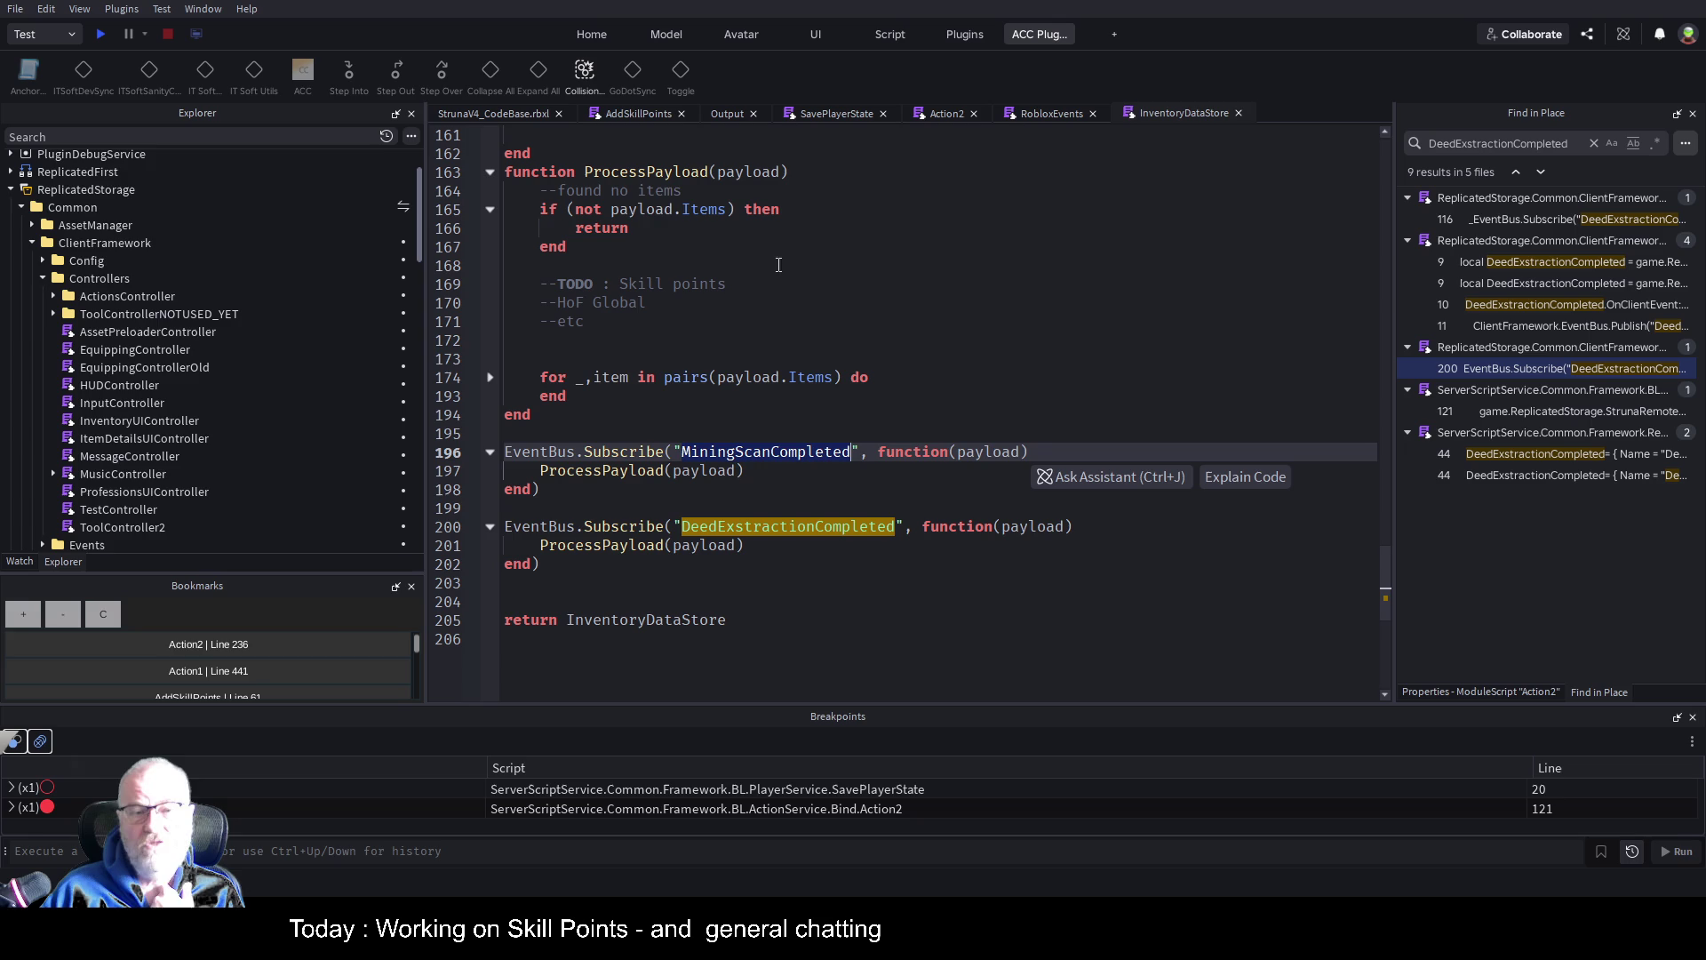
click(646, 264)
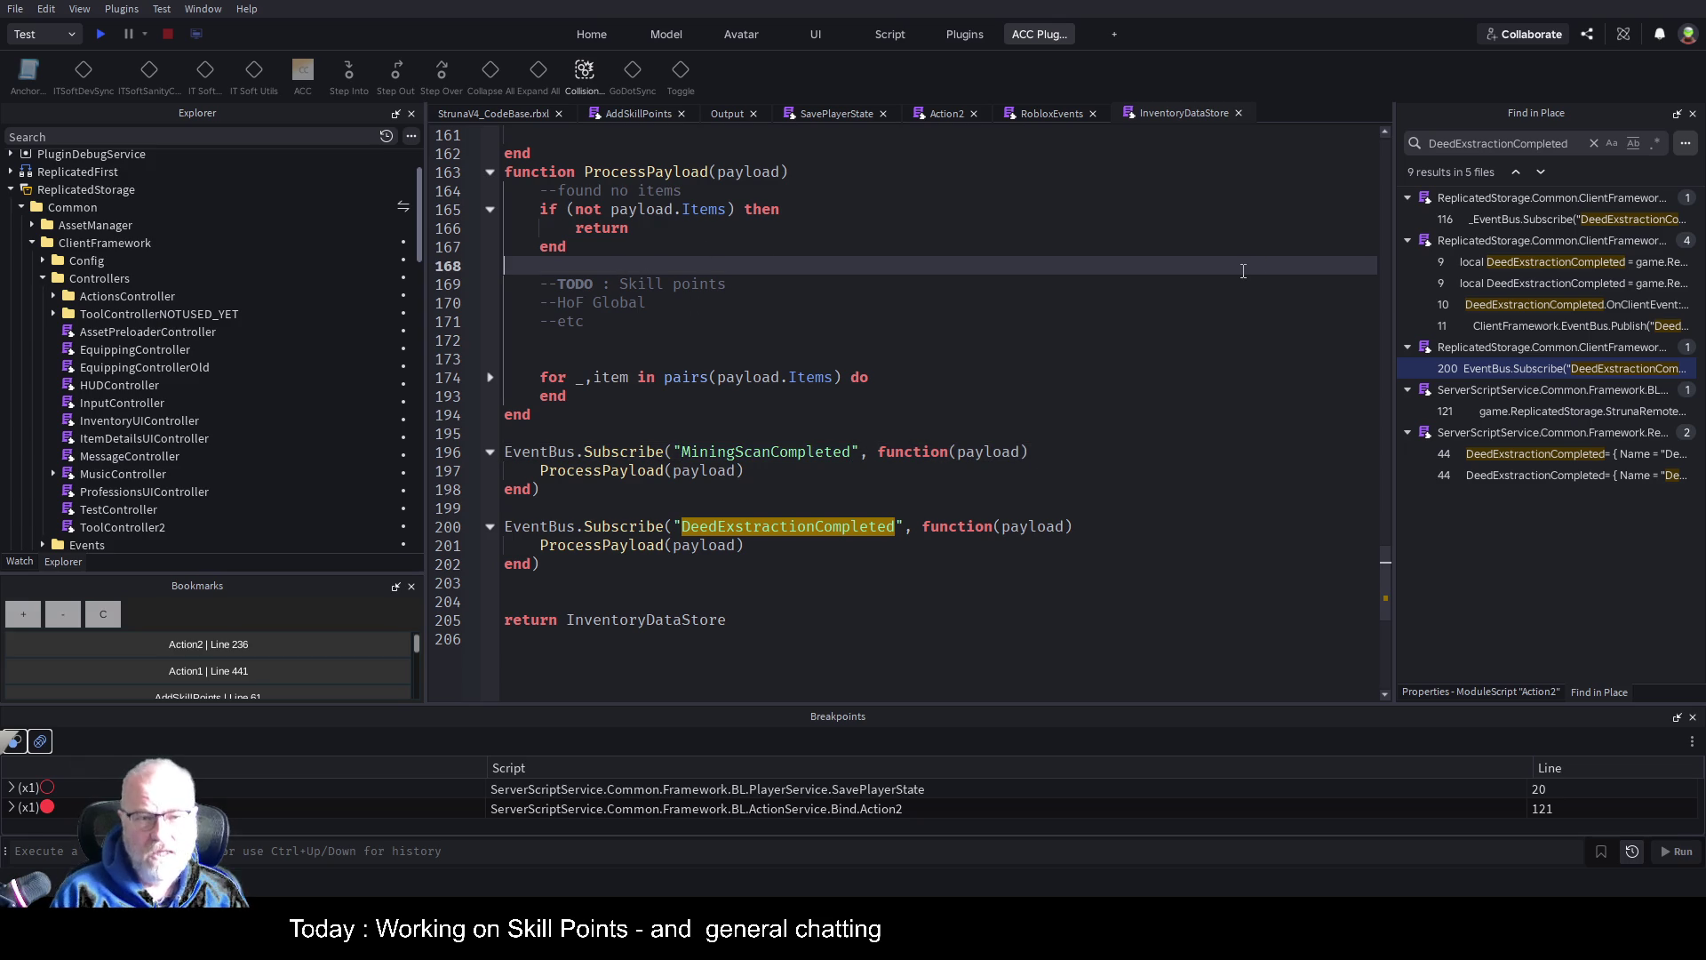
Below the items check, add 'if not payload.PlayerProfessions then' with a return inside
key(Return)
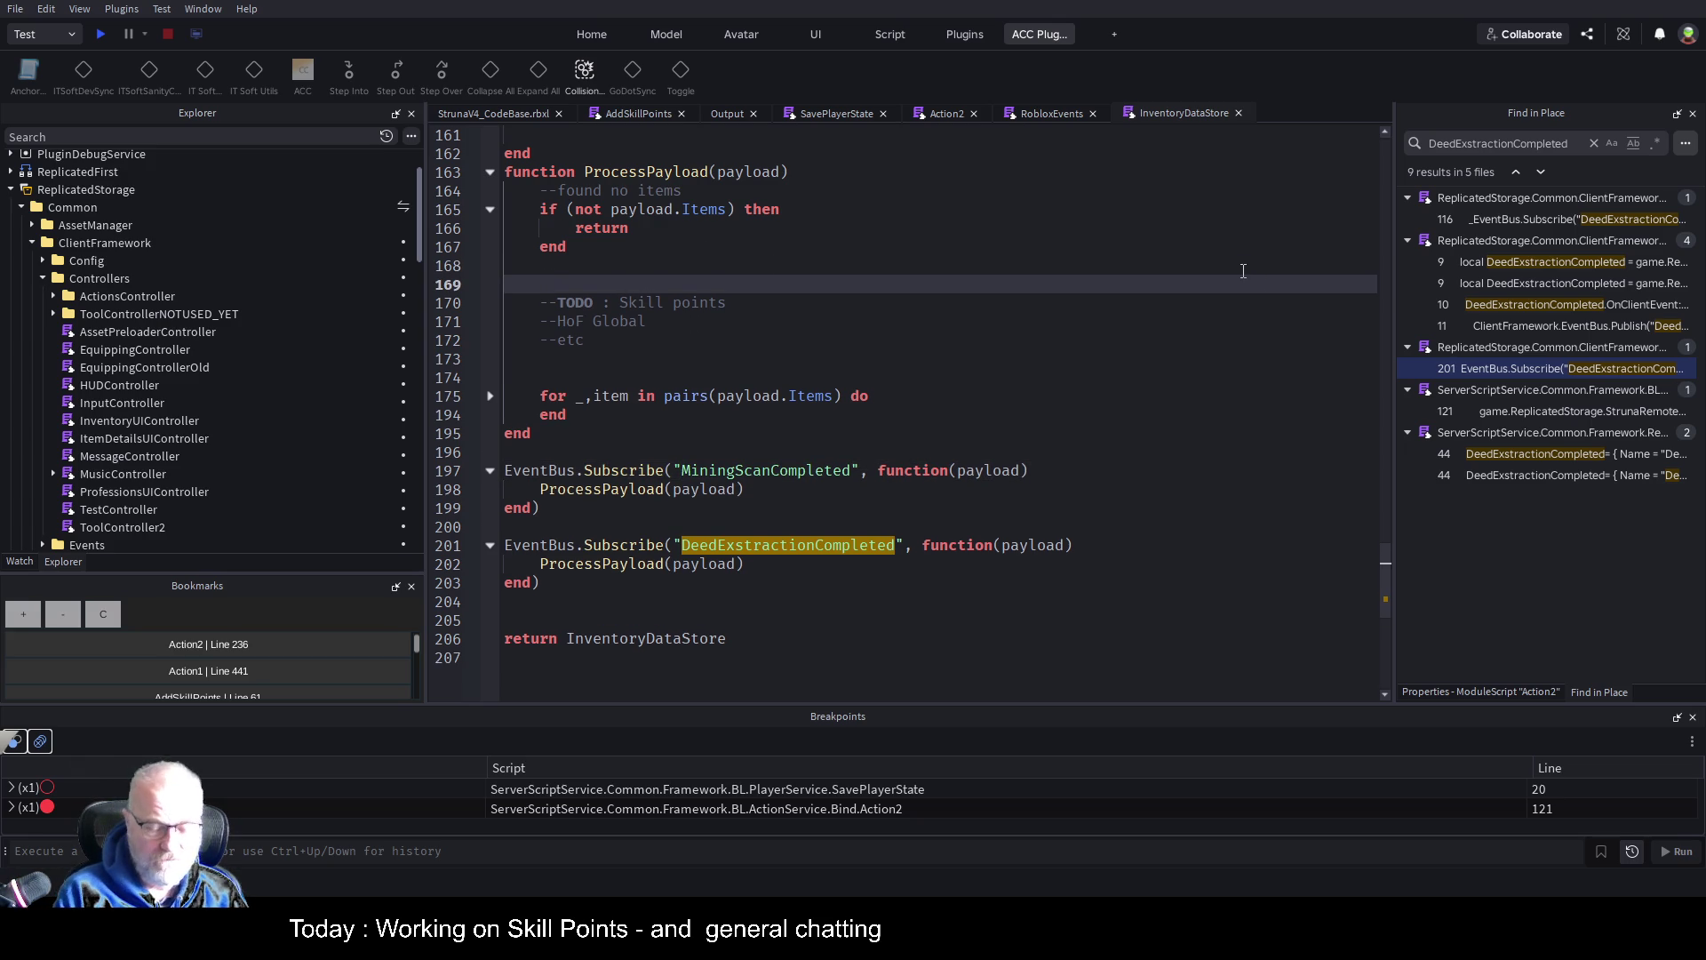
text(if not p)
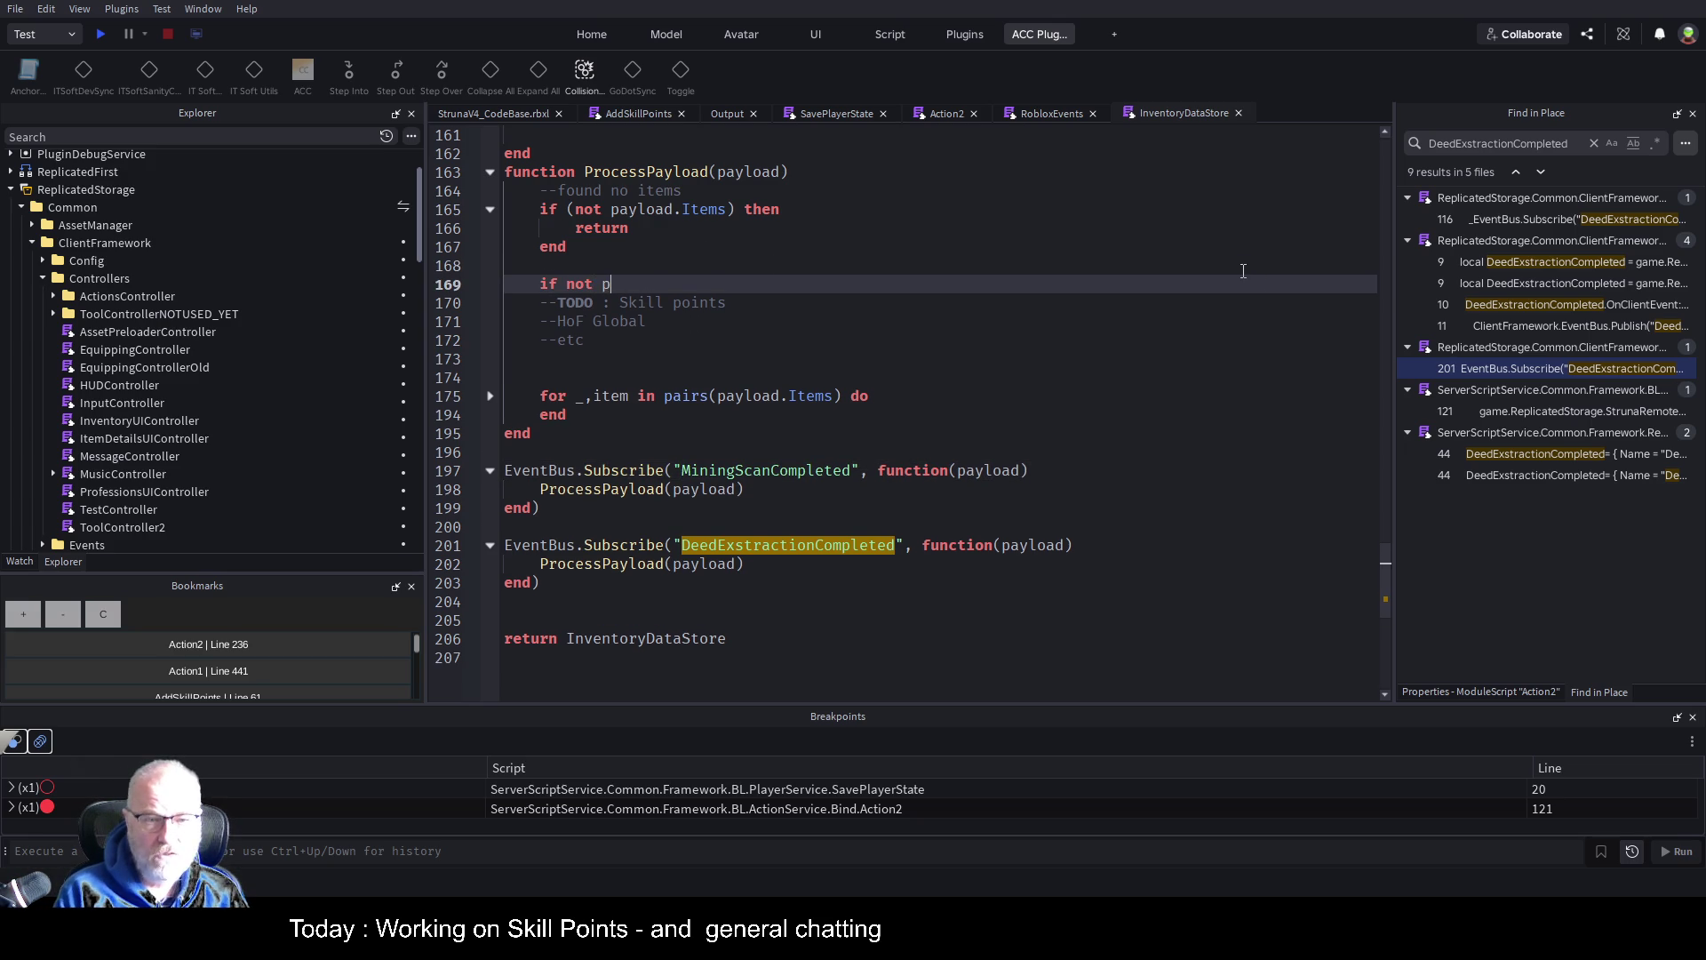
text(ayload.)
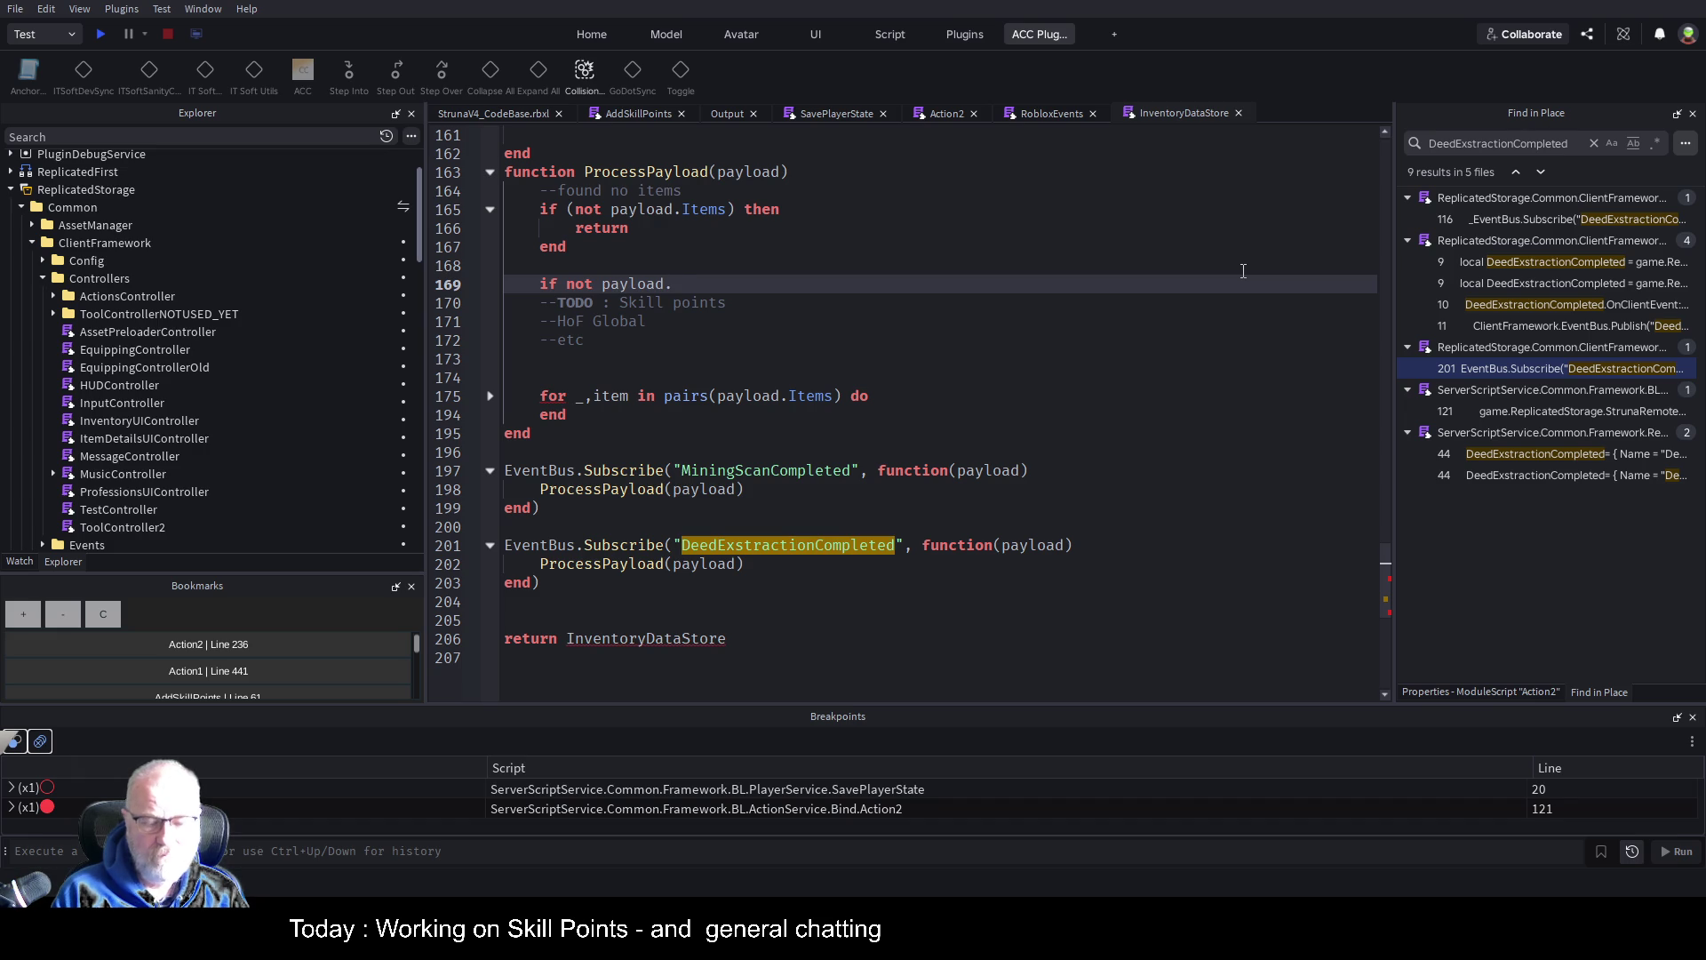
text(PlayerPro)
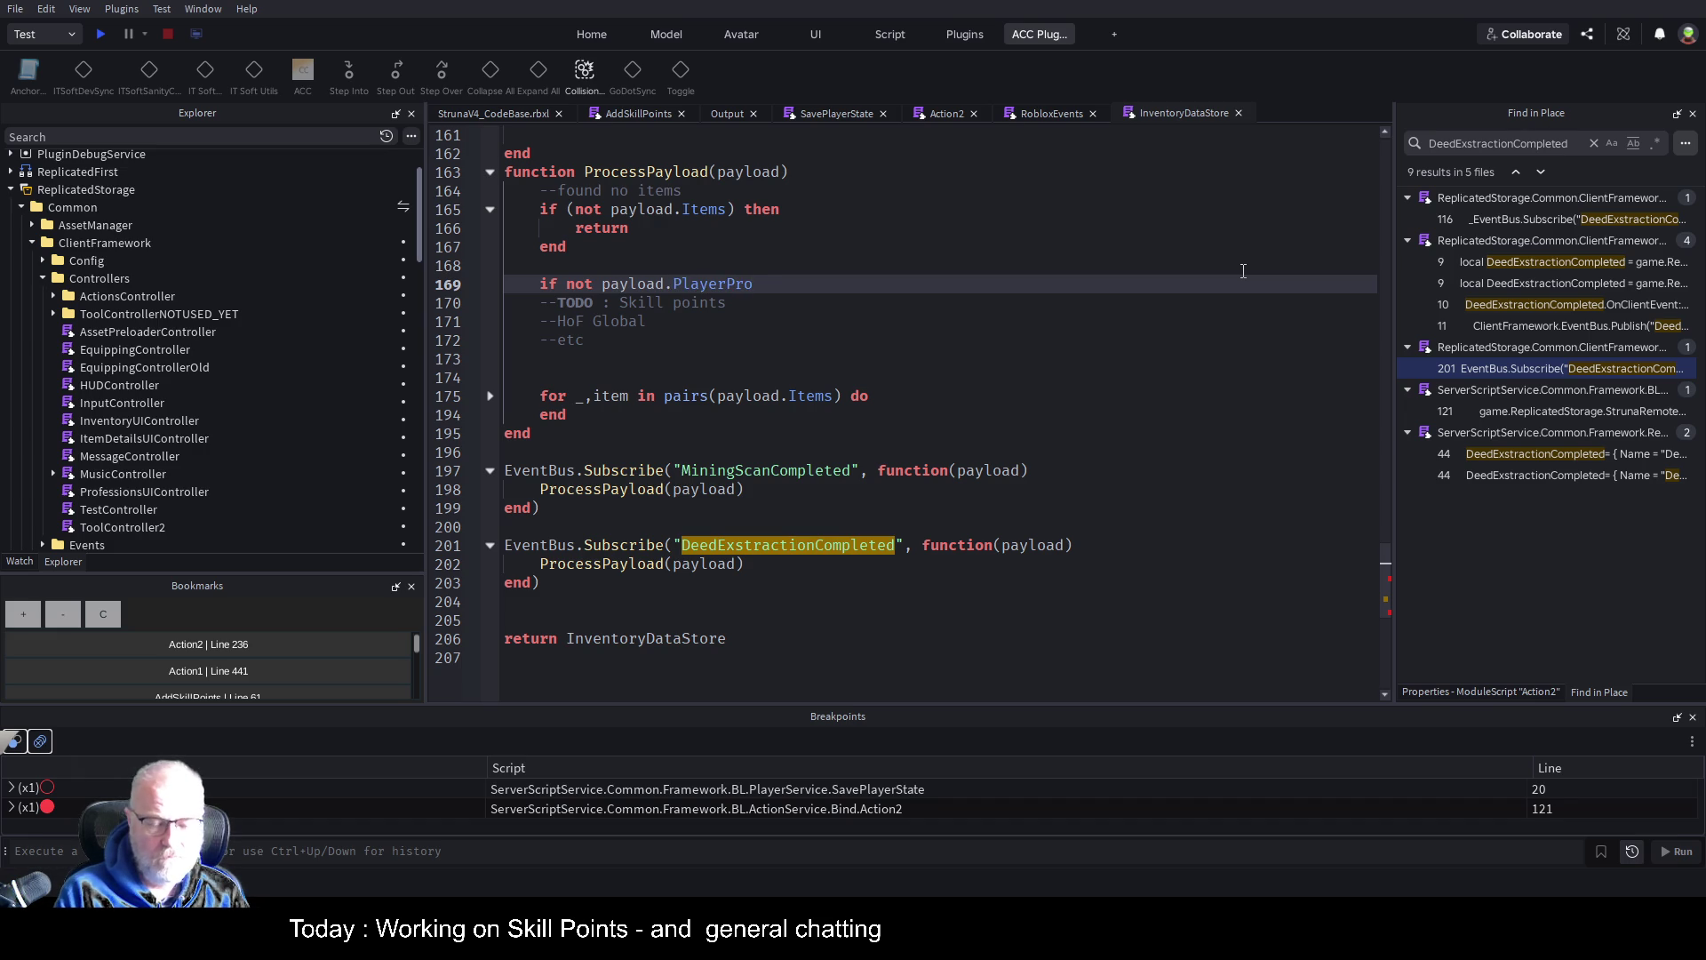
text(fessions then)
key(Return)
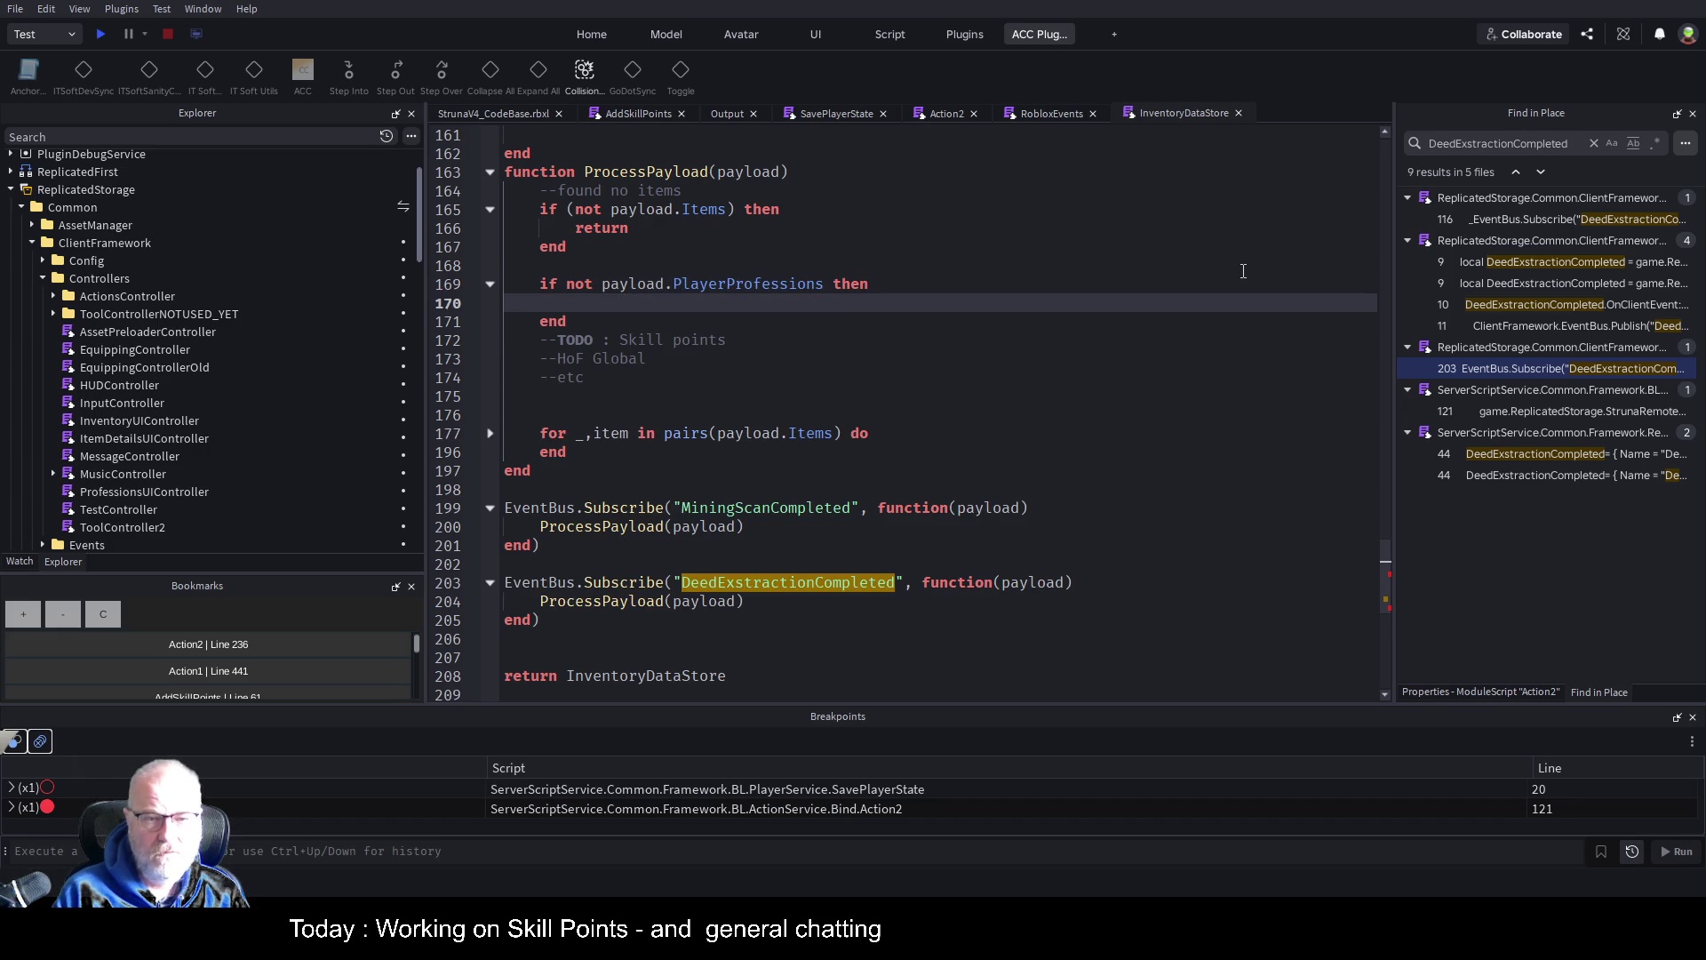
key(Tab)
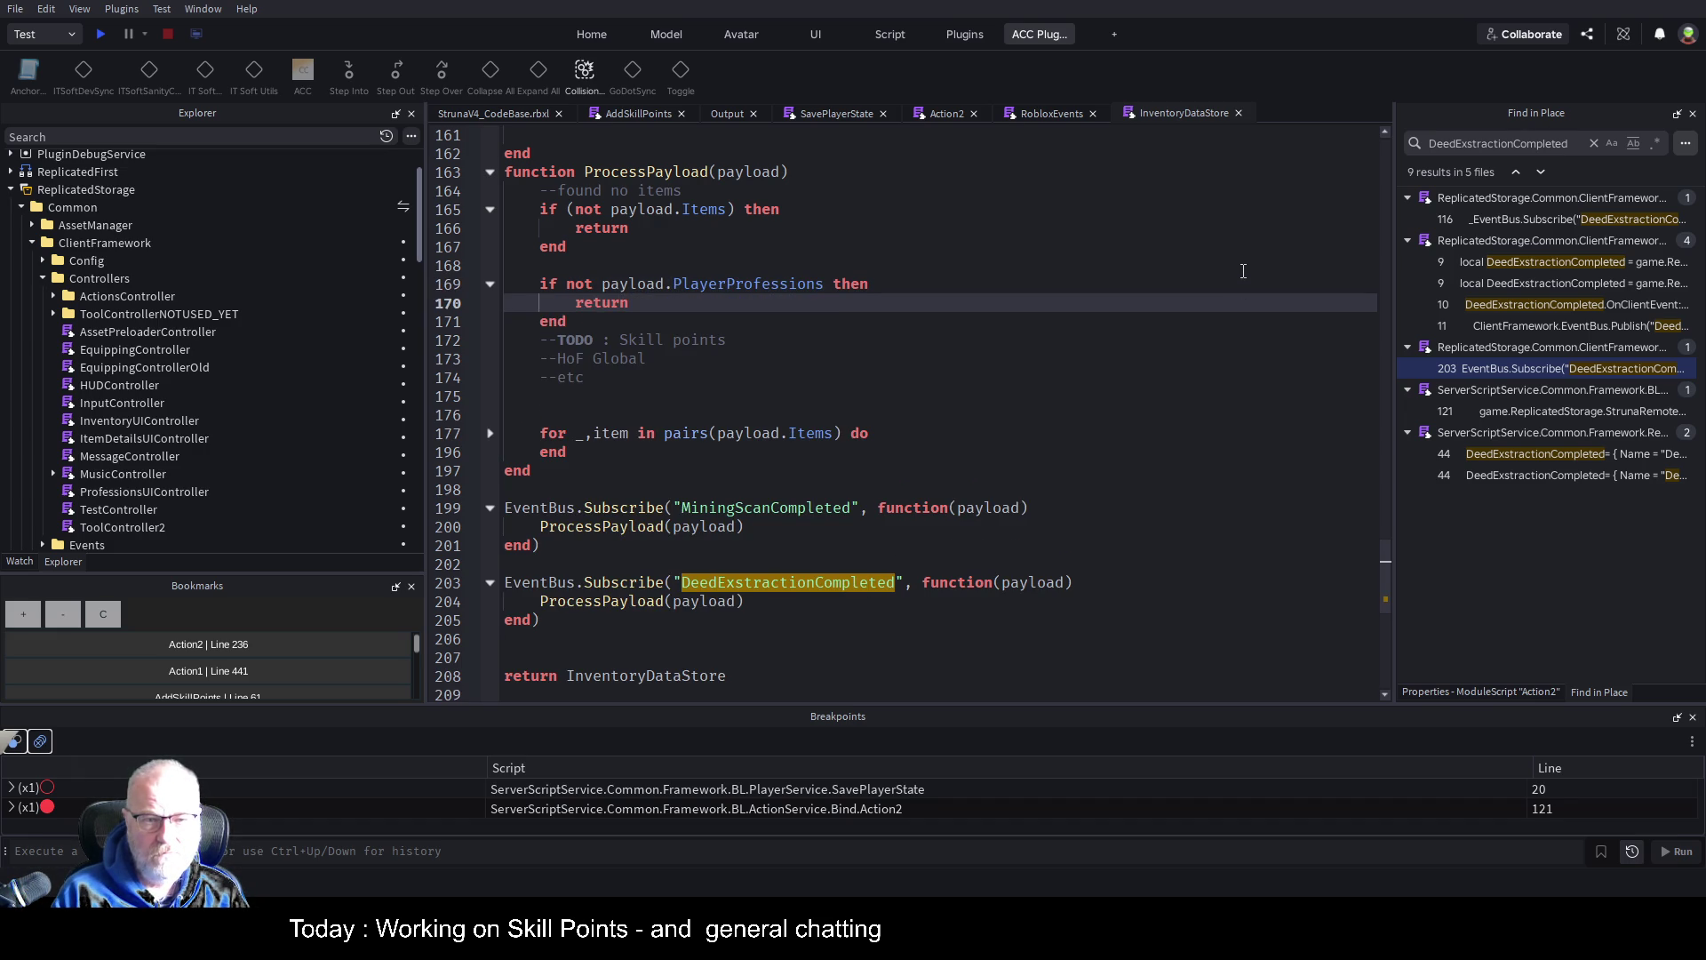
Add blank lines after the new check and the items loop, select the loop for copying, then collapse it
key(Down)
key(Return)
key(Return)
key(Return)
key(Up)
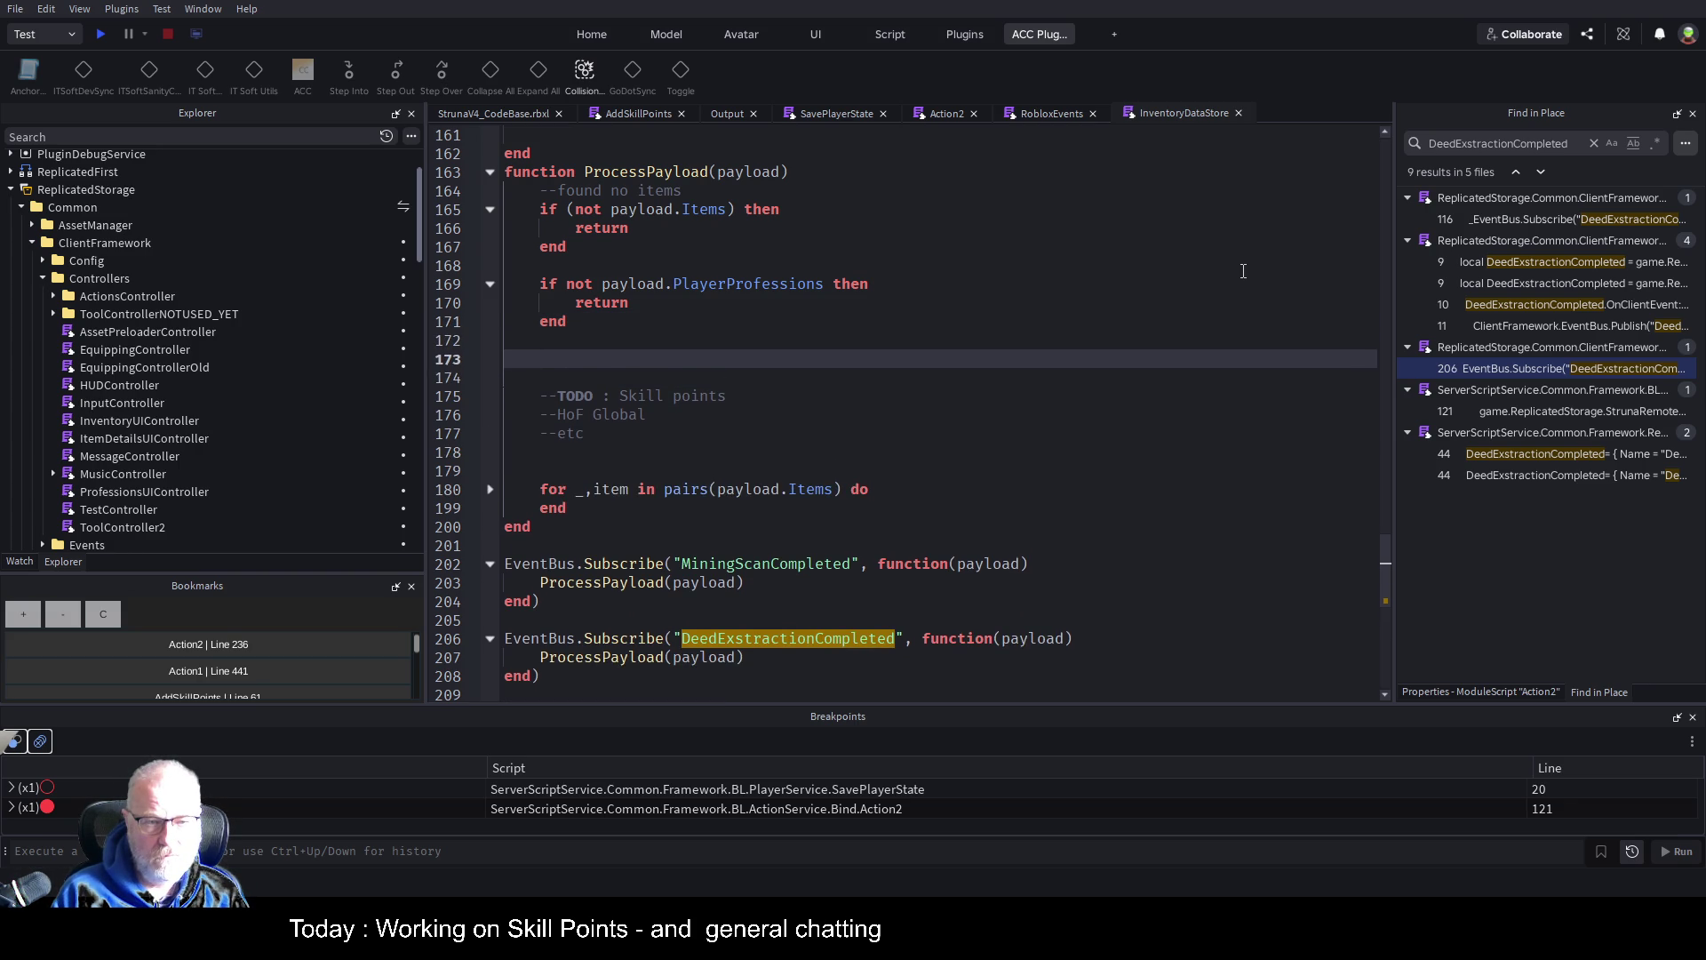
key(Down)
key(Down)
key(Down)
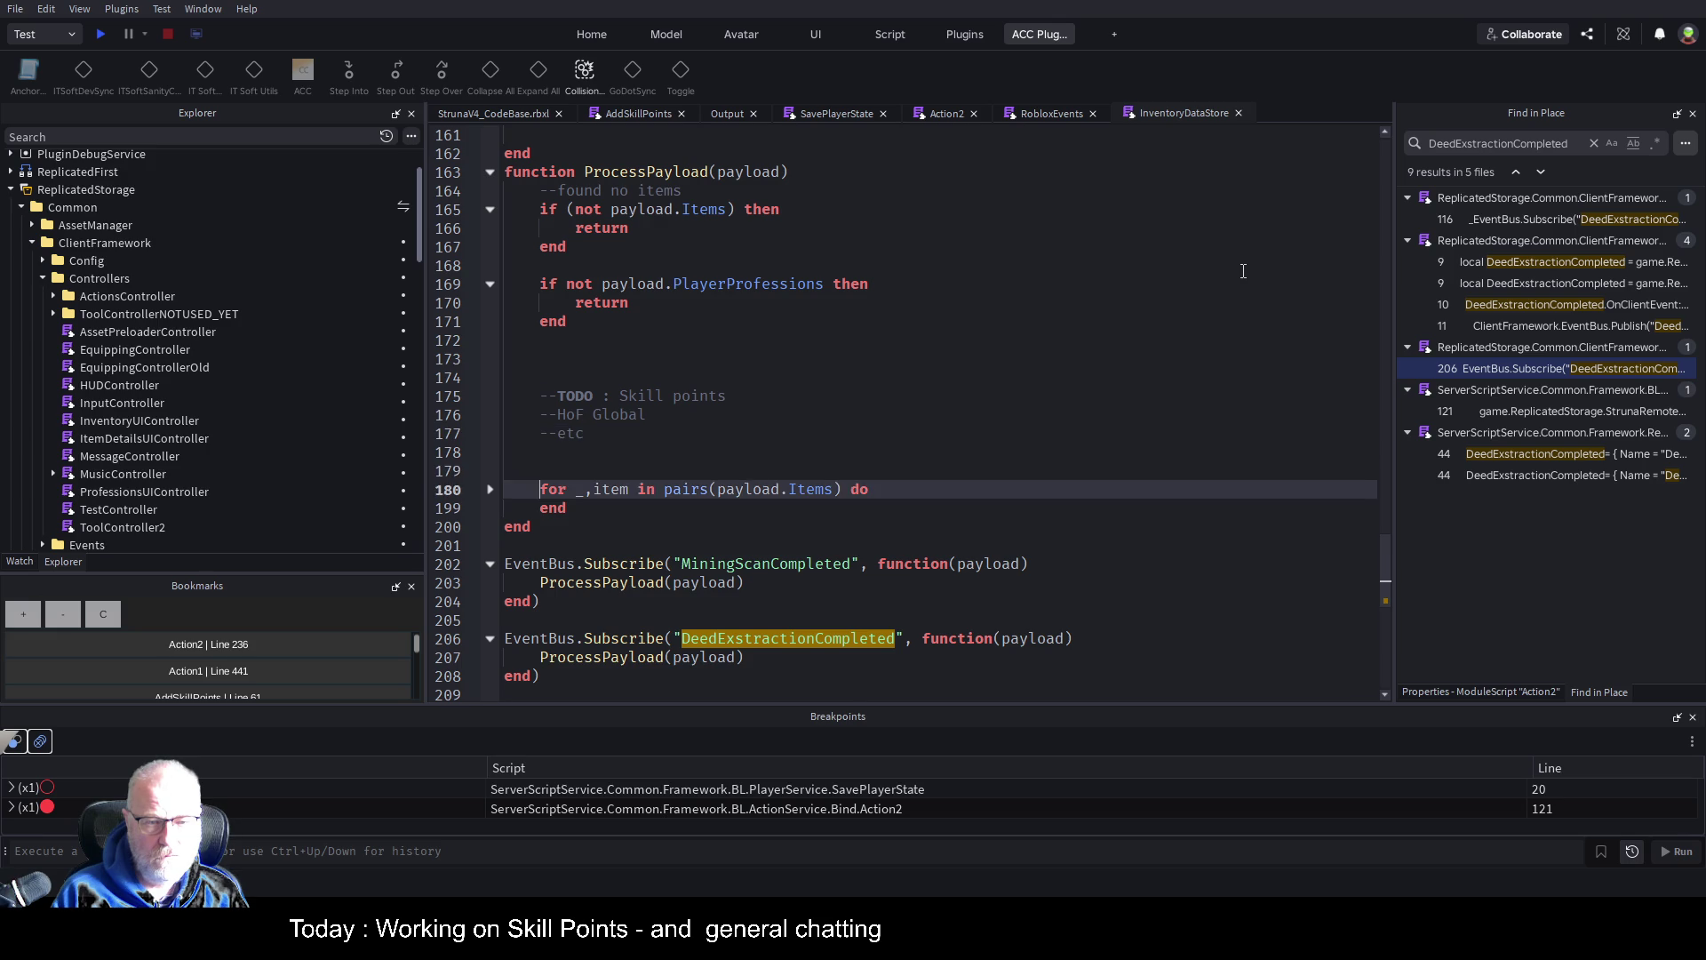
key(Down)
key(Return)
key(Return)
key(Return)
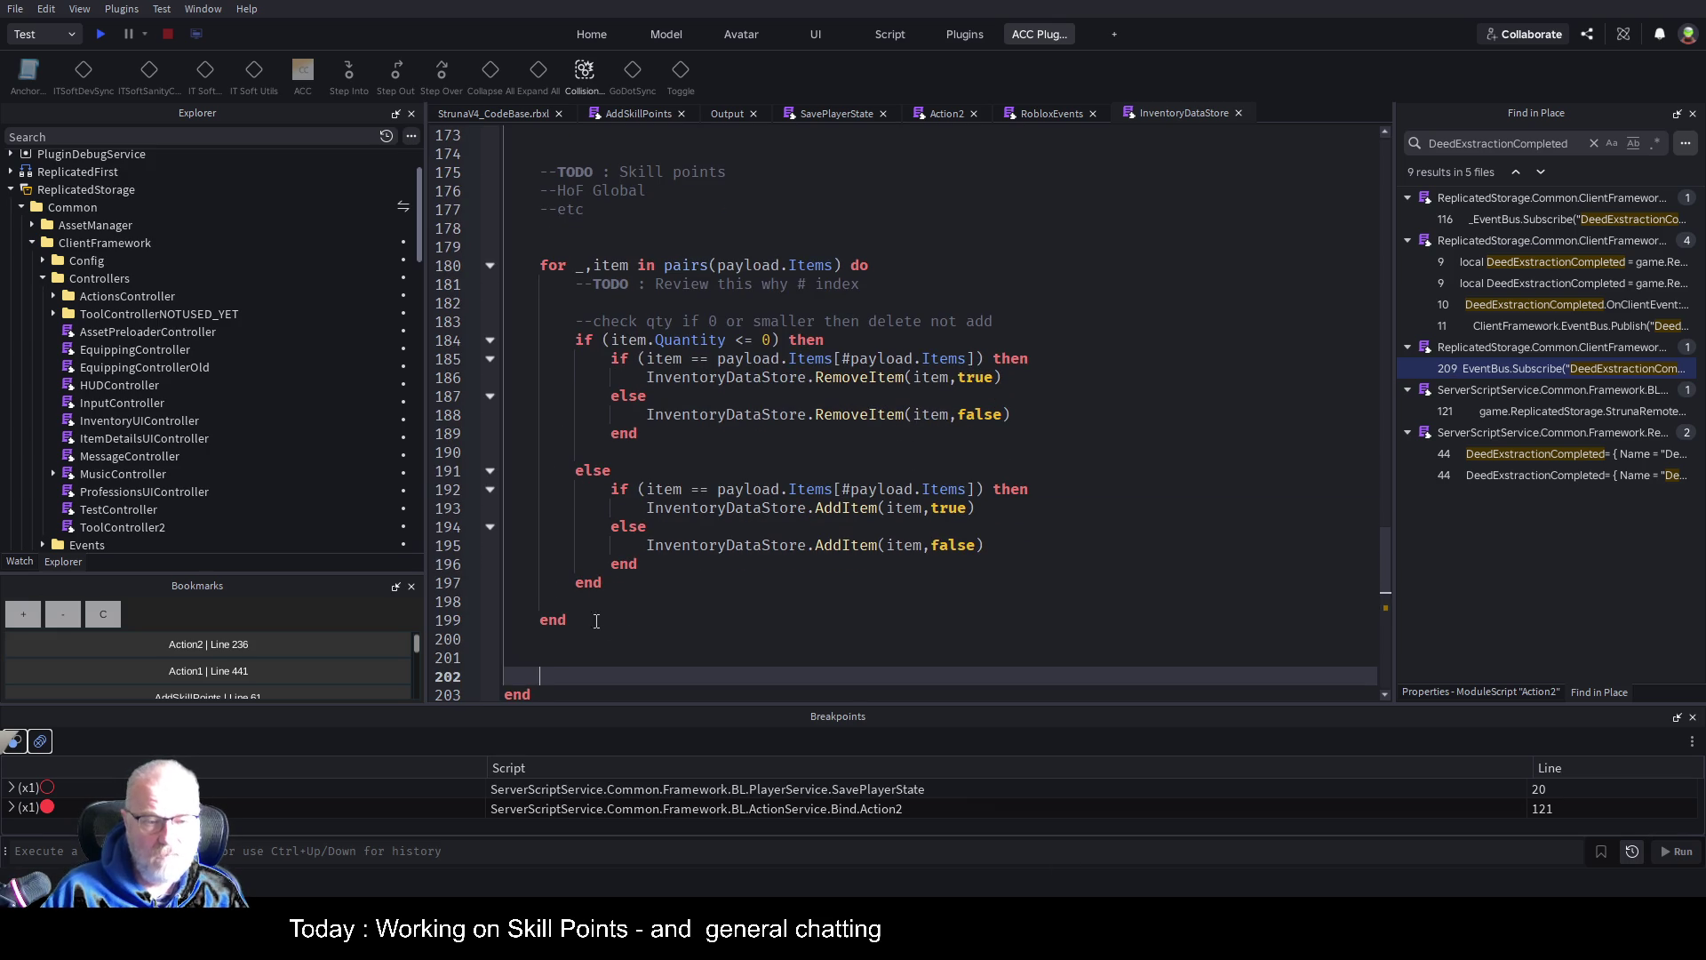
mouse_move(569, 619)
mouse_down()
mouse_move(520, 222)
mouse_move(519, 247)
mouse_up()
scroll(658, 333, up, 3)
click(641, 391)
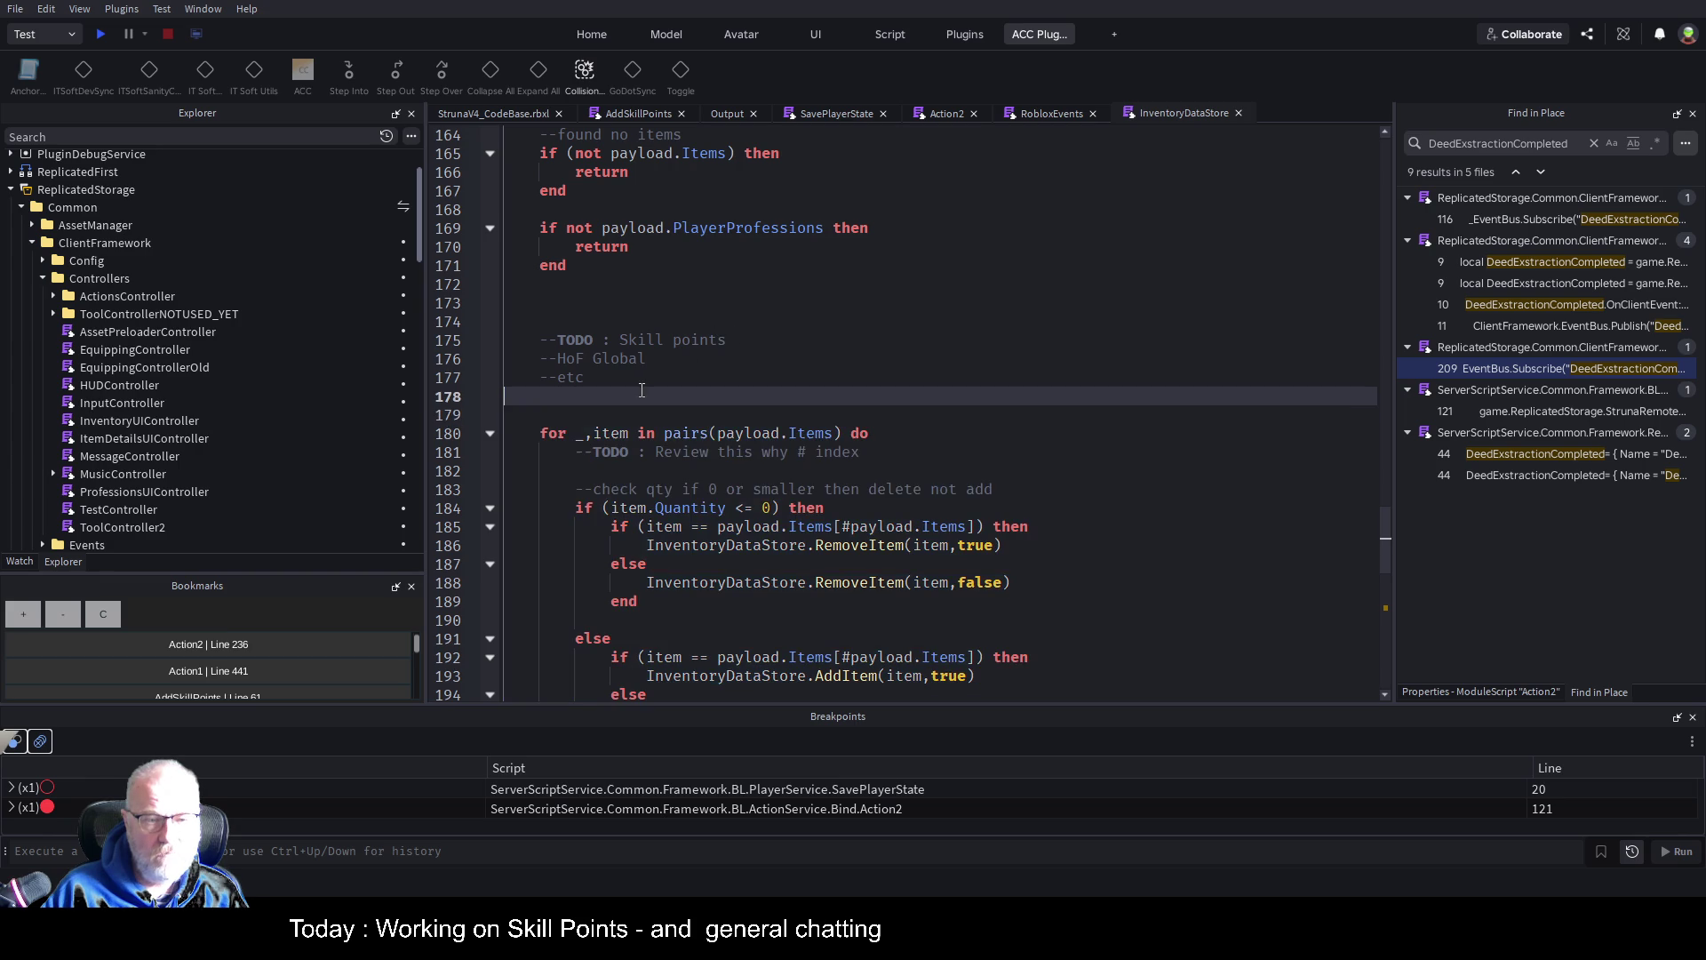
click(490, 434)
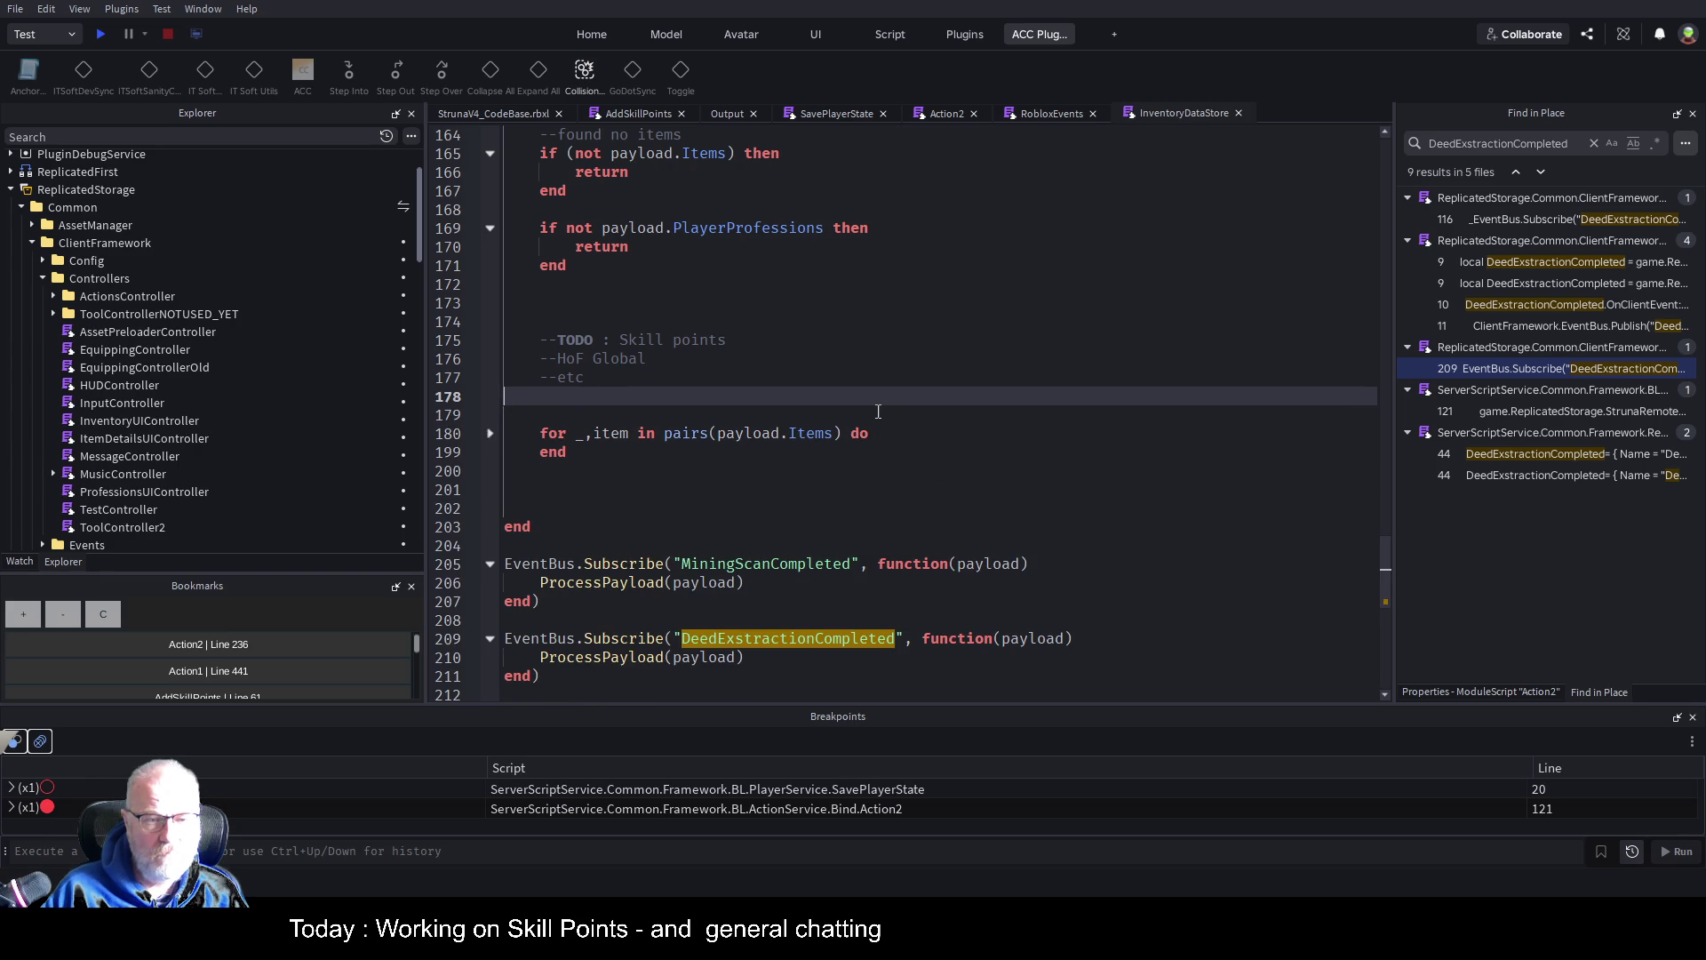
text(--)
Add an '--Items' comment above the loop and a '--Skill Points' comment below it
key(Tab)
text(--Items)
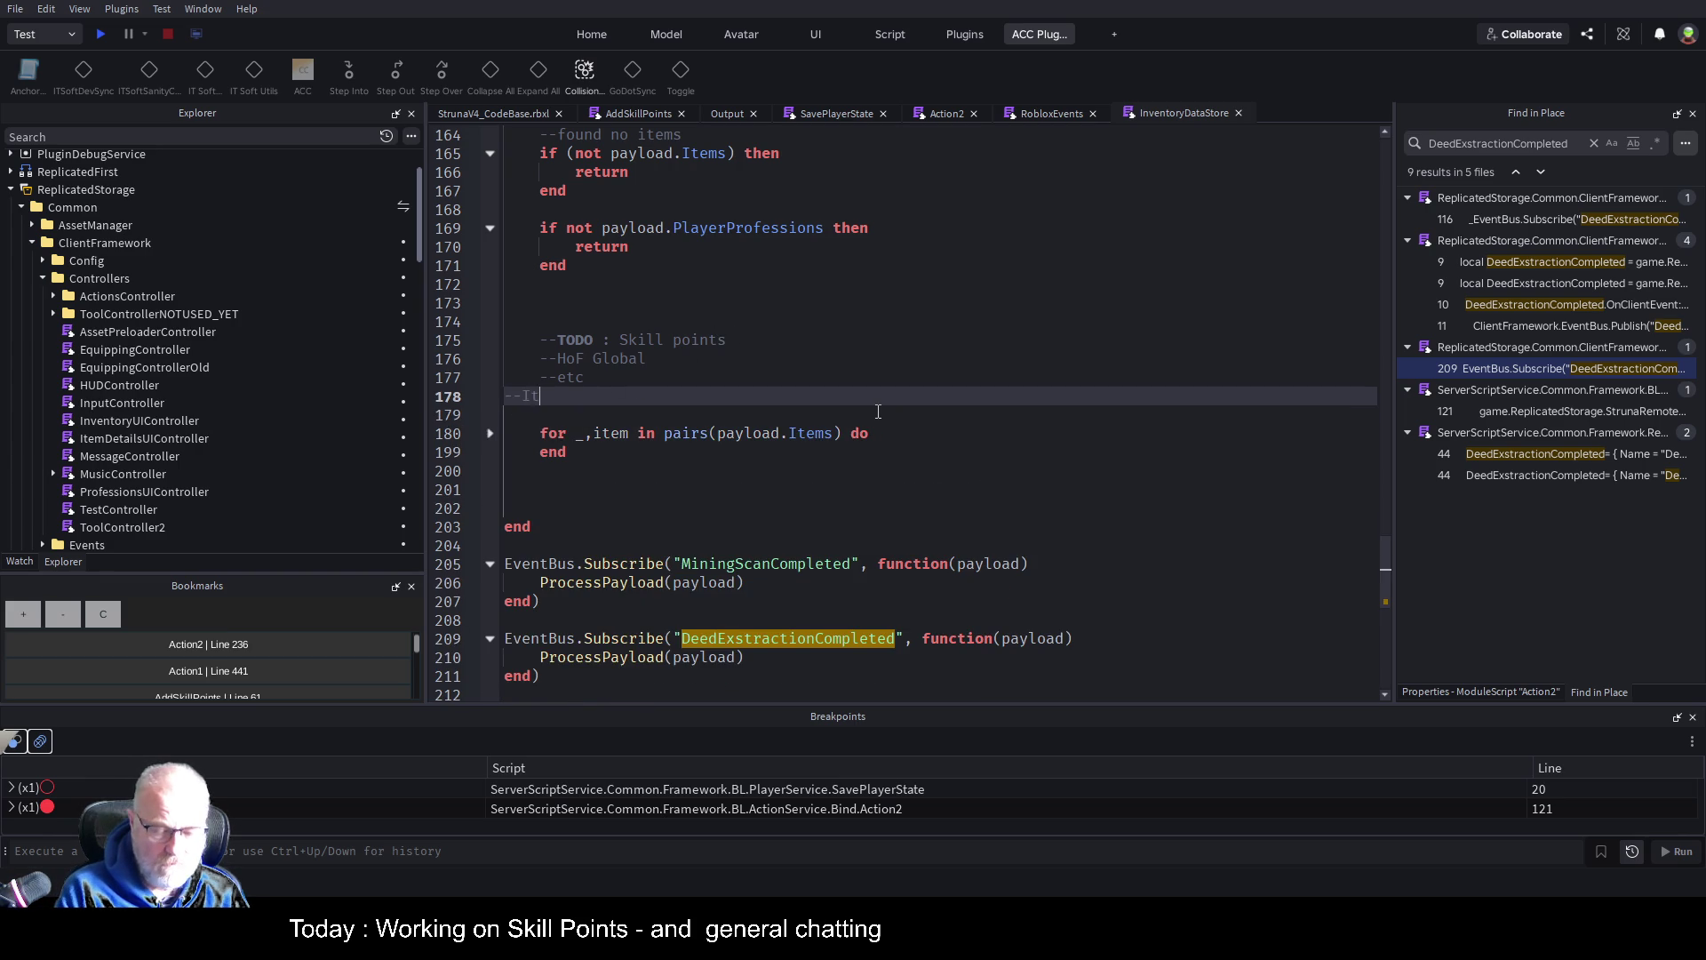
key(Return)
key(Up)
key(Return)
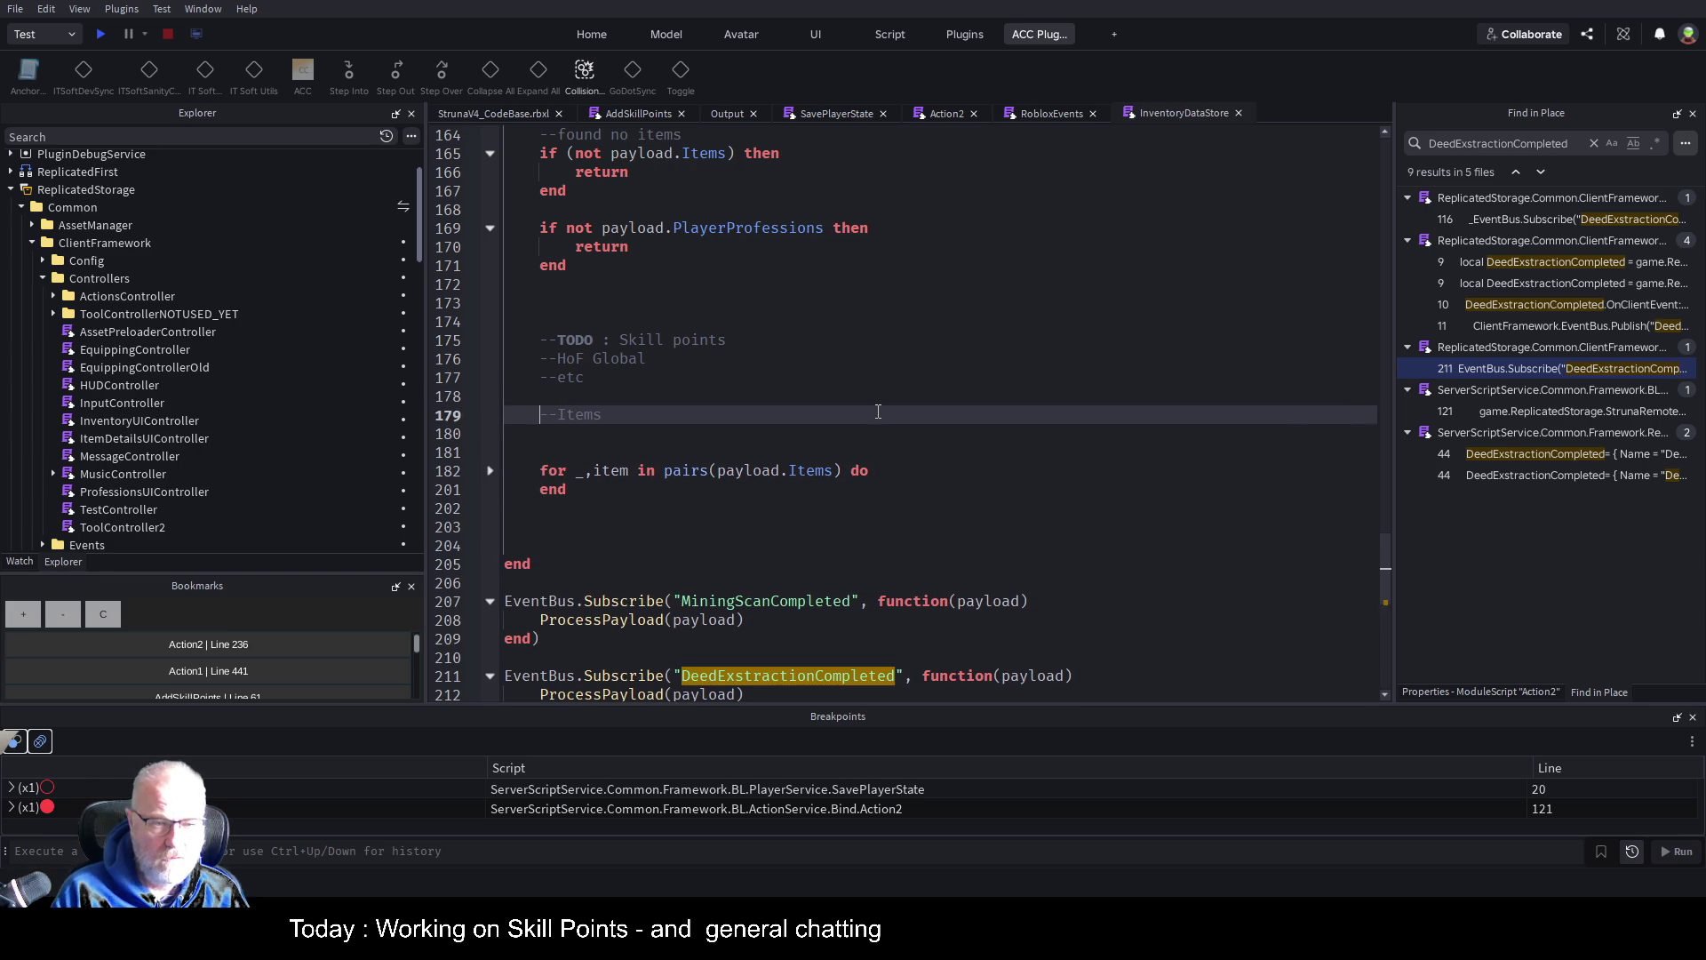
key(Down)
key(Down)
key(Down)
key(Down)
key(Down)
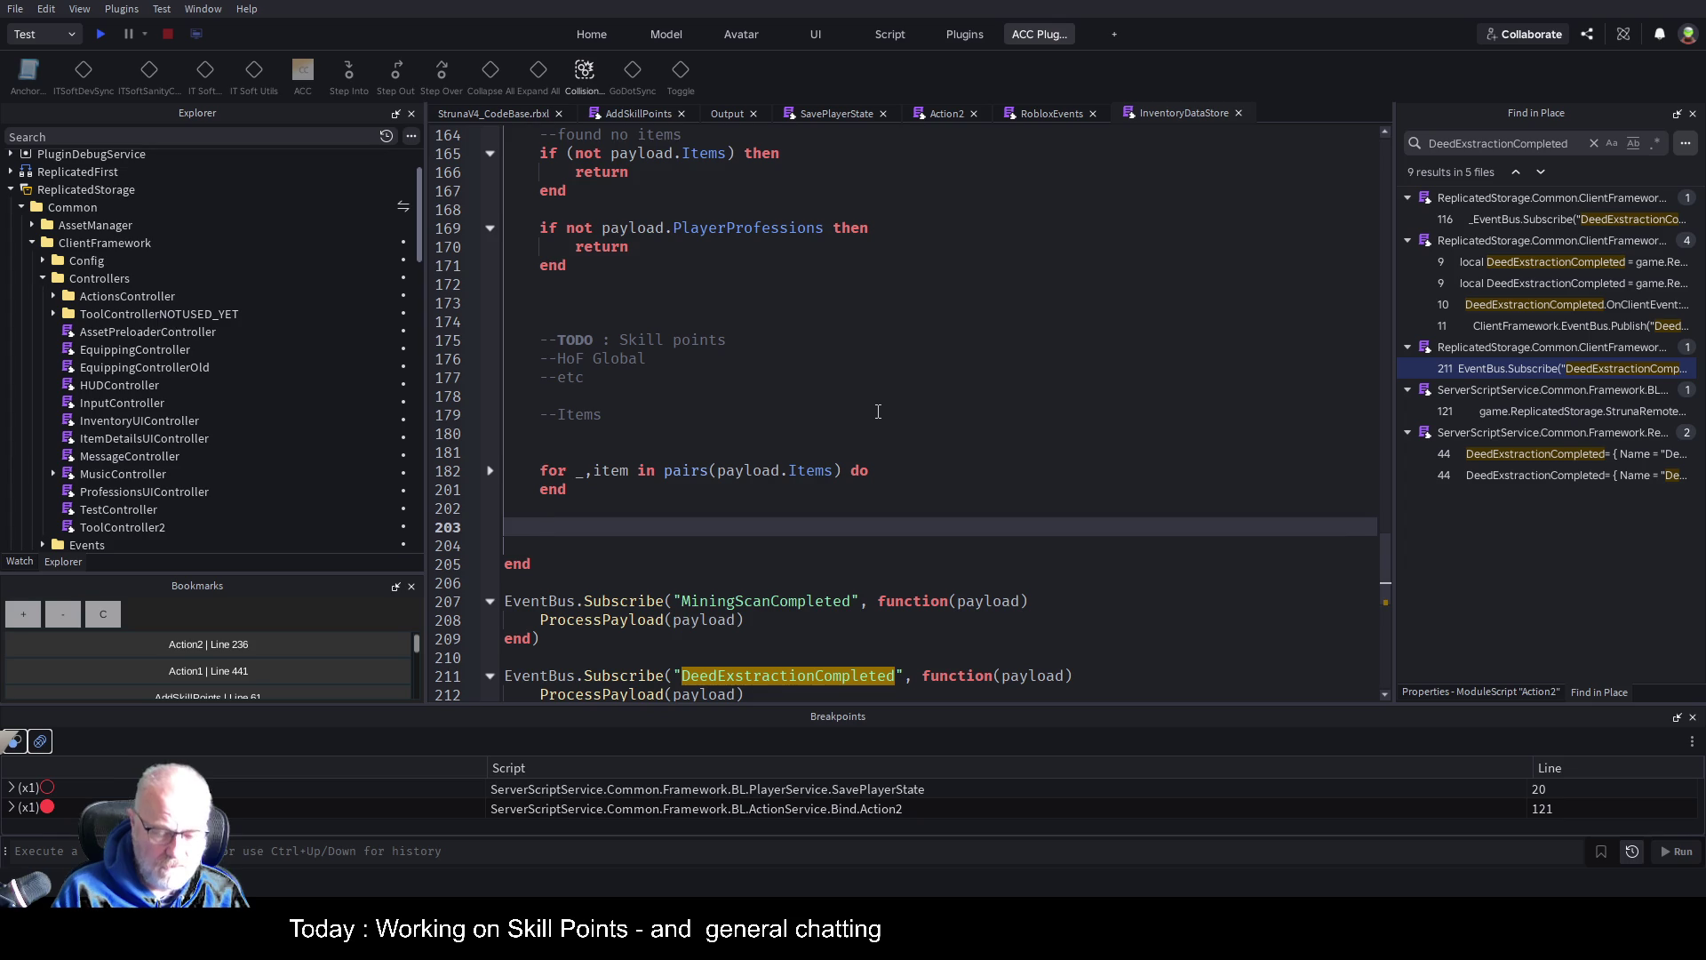
text(--Skioll)
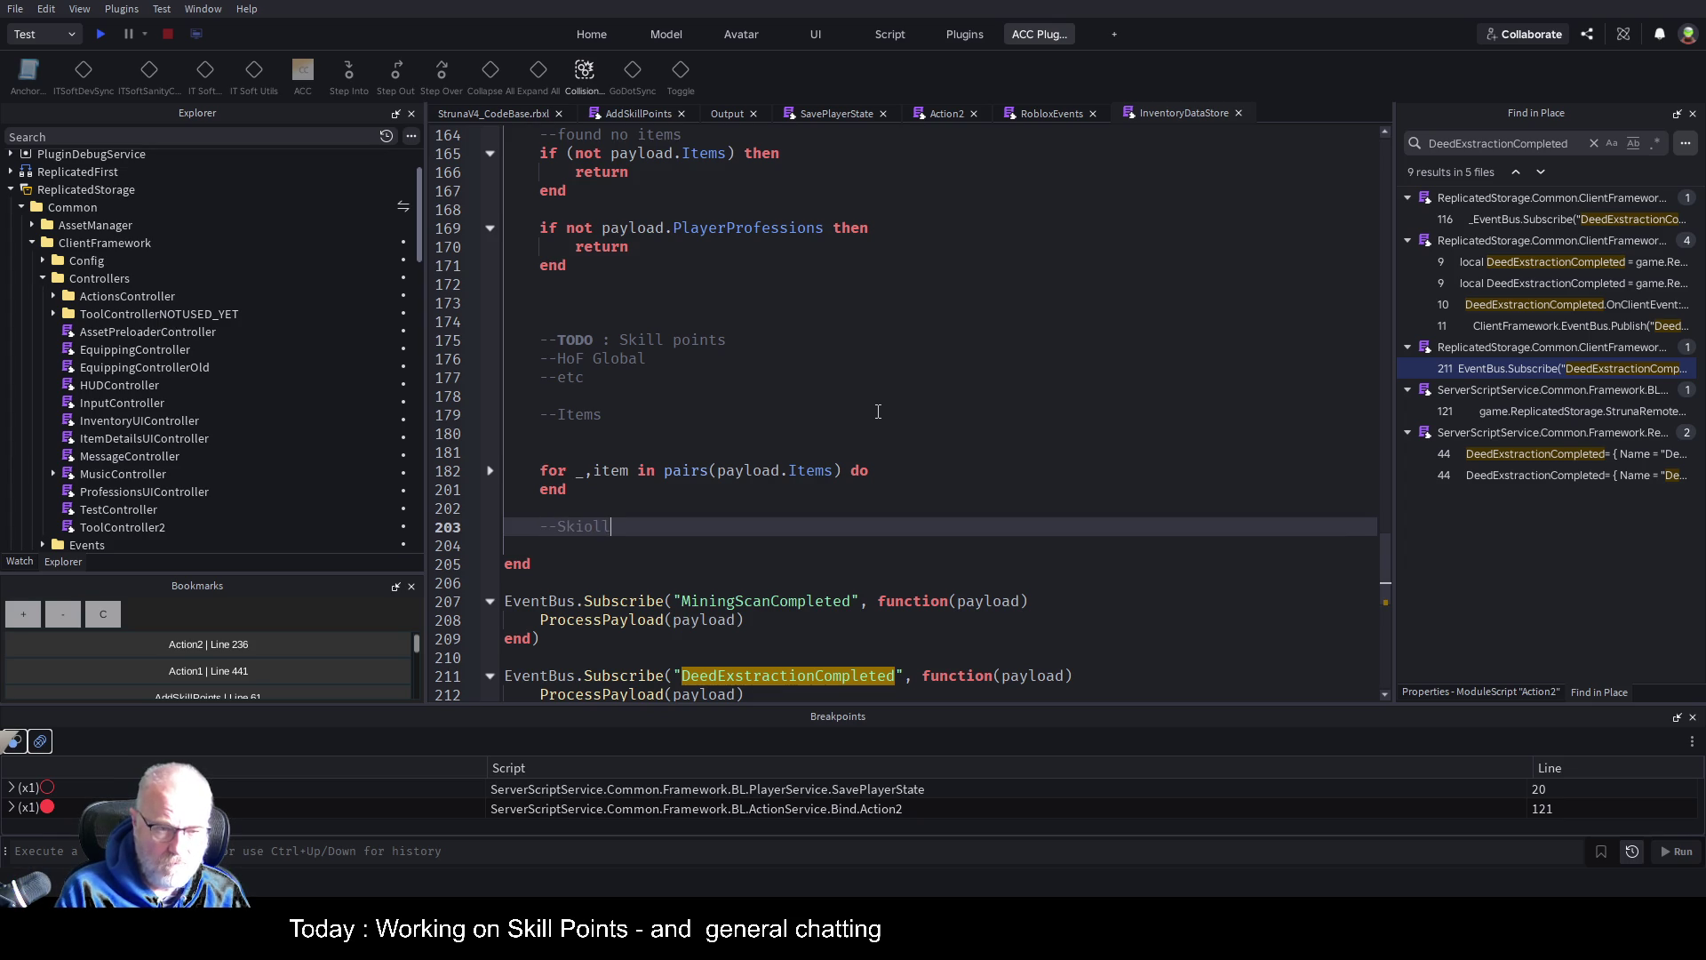
key(BackSpace)
key(BackSpace)
key(BackSpace)
text(ll P)
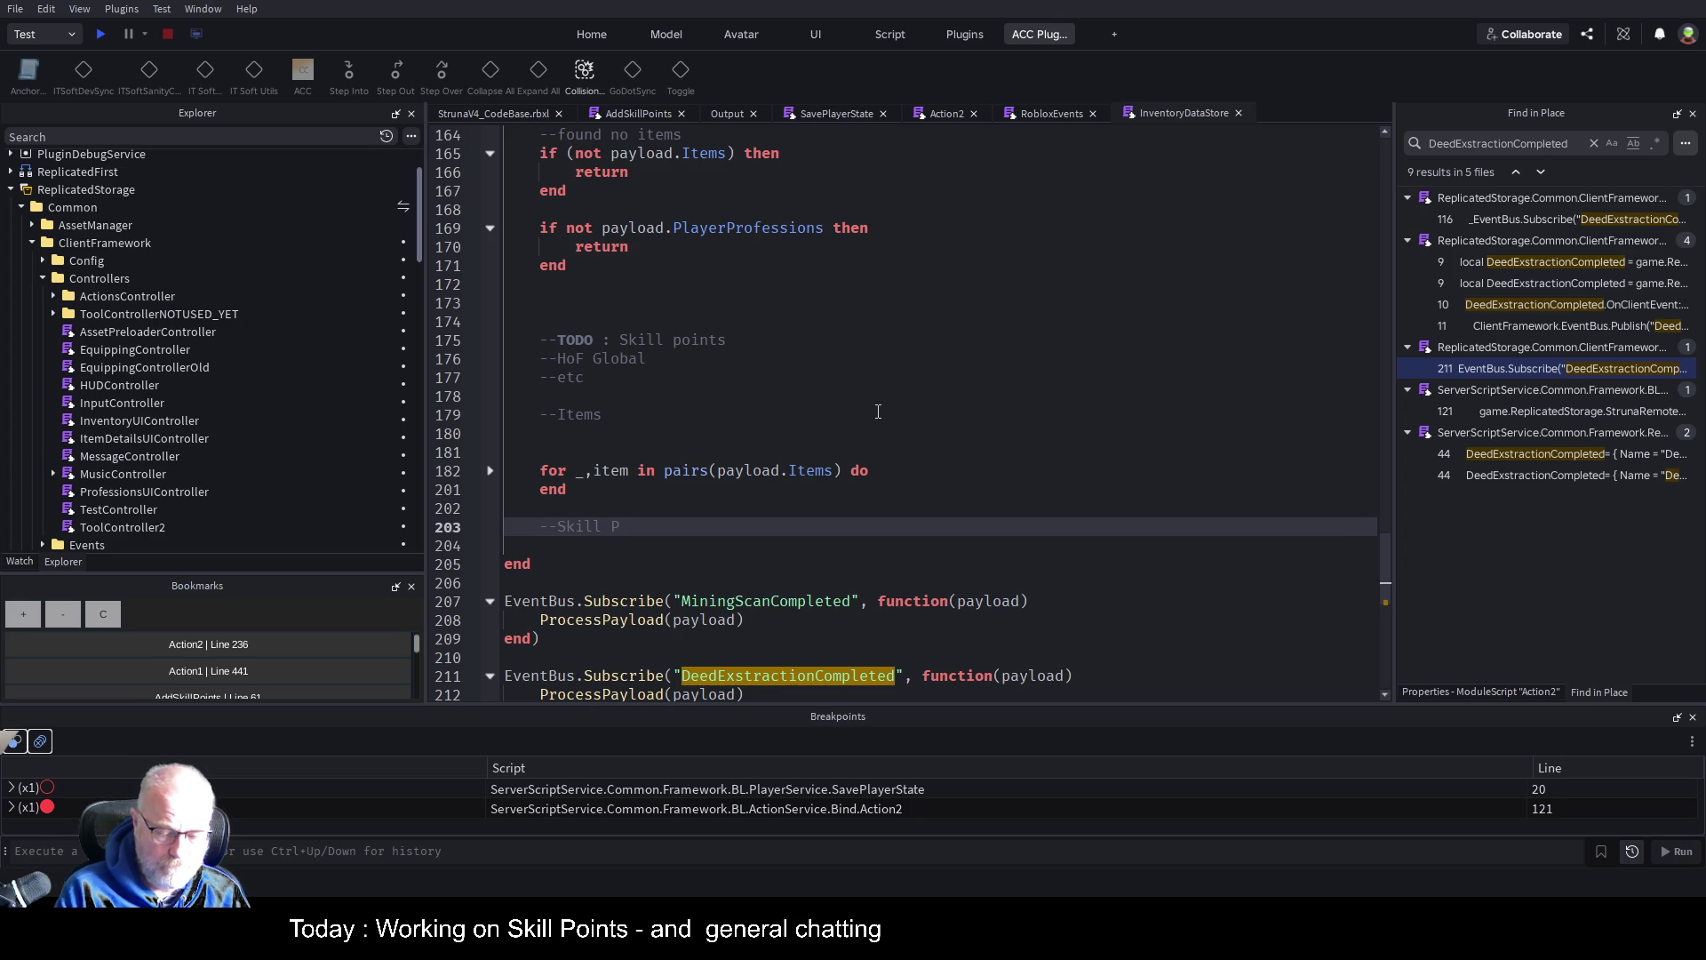
text(oints)
Paste the loop under --Skill Points, switch it to payload.PlayerProfessions, and delete the TODO comment
key(Return)
key(ctrl+v)
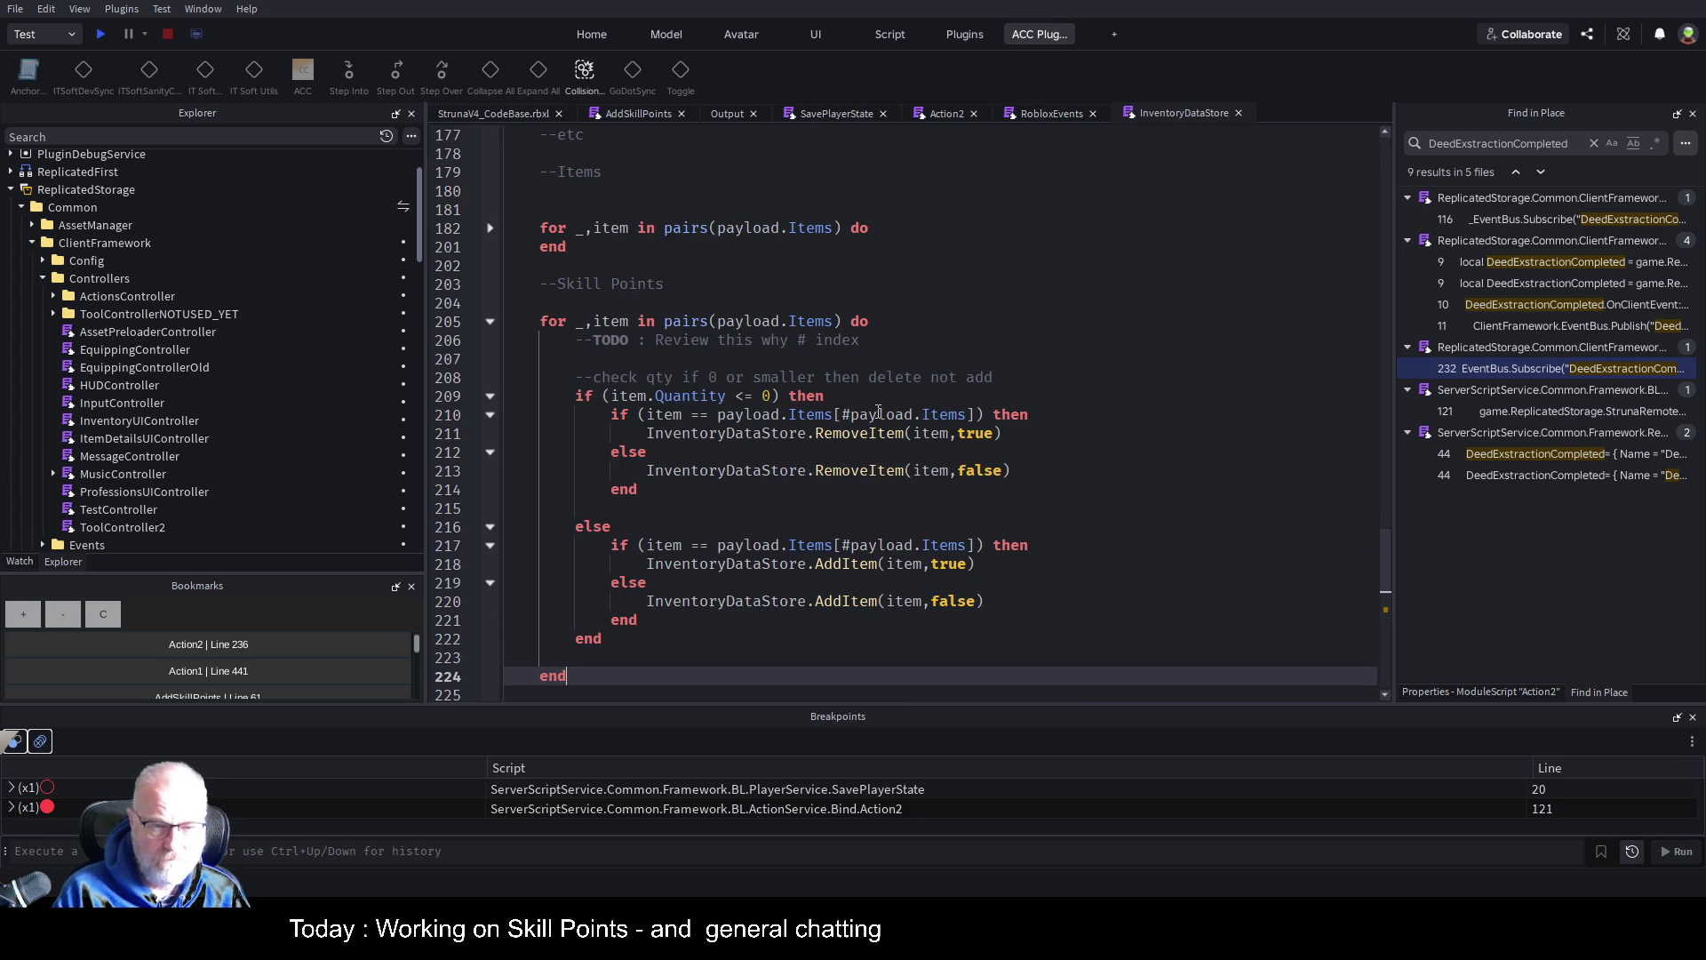
double_click(809, 321)
text(Play)
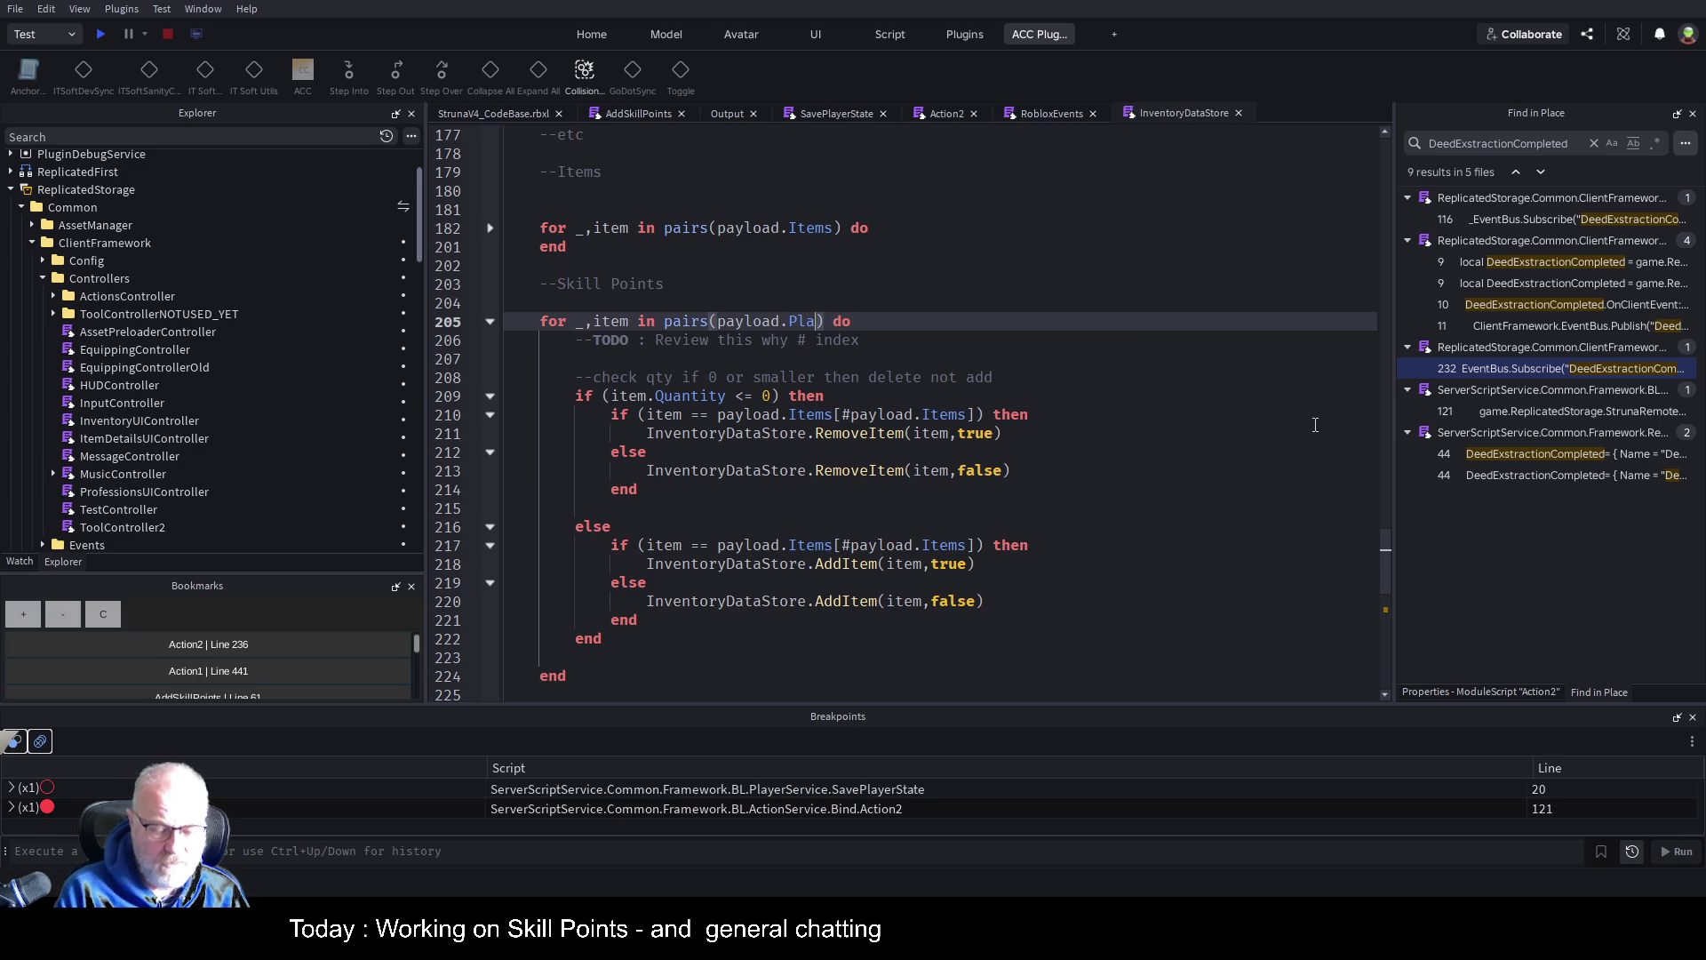
key(Tab)
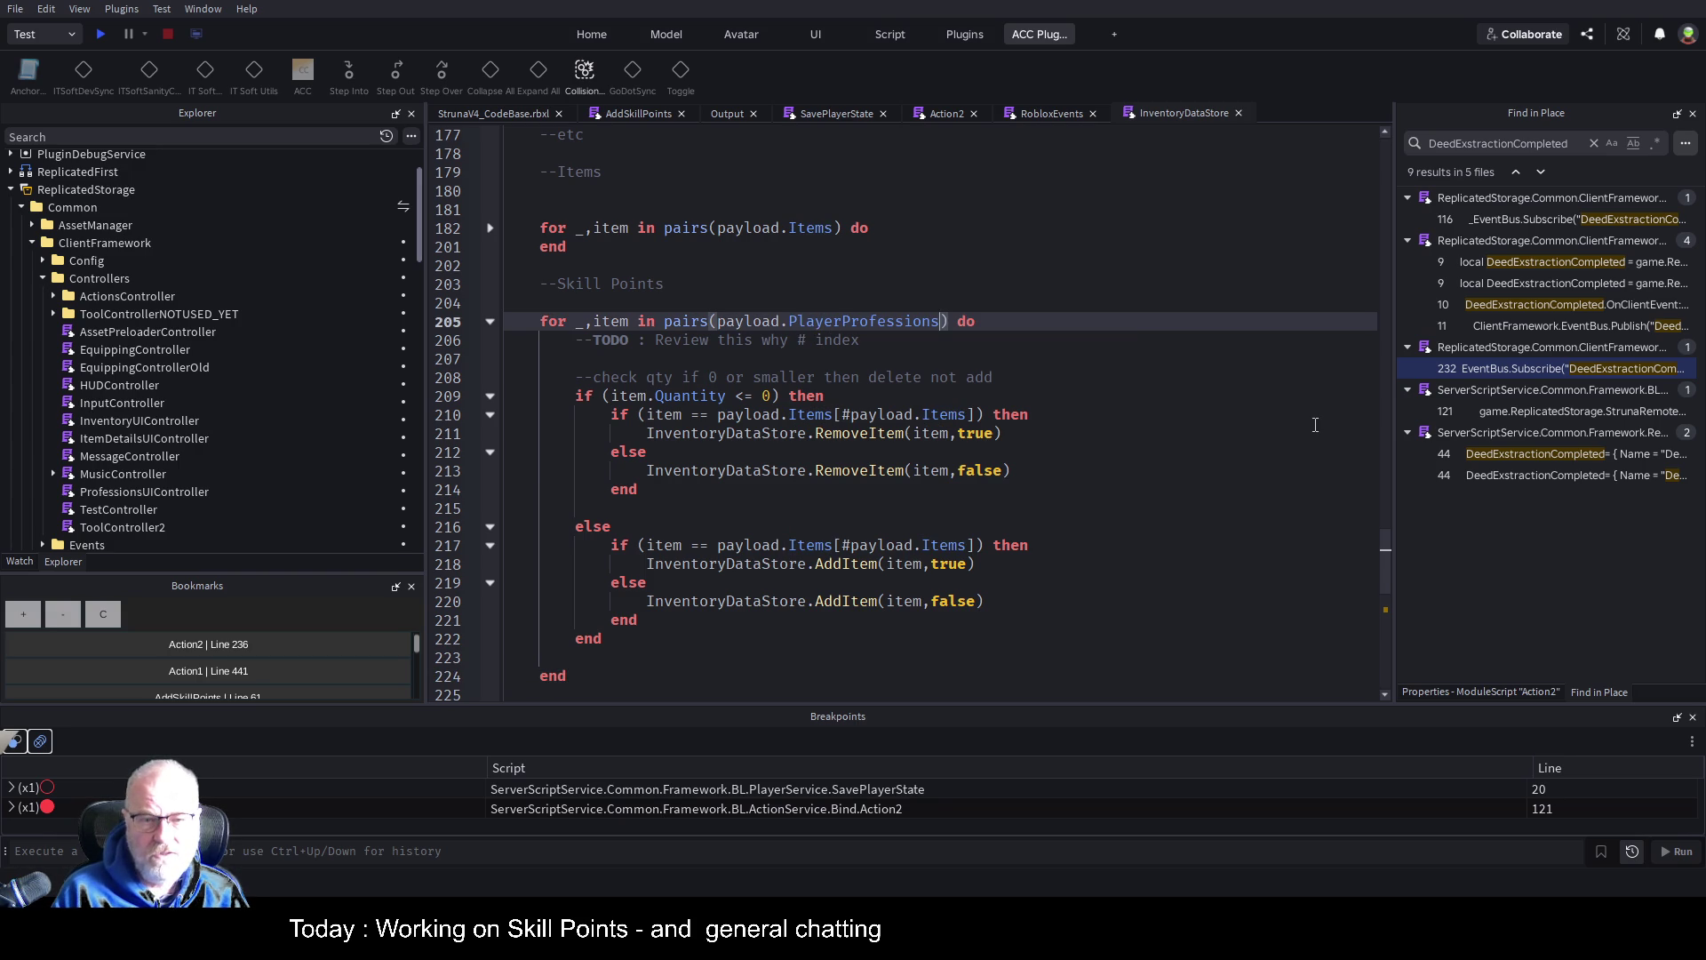
key(Down)
key(shift+Home)
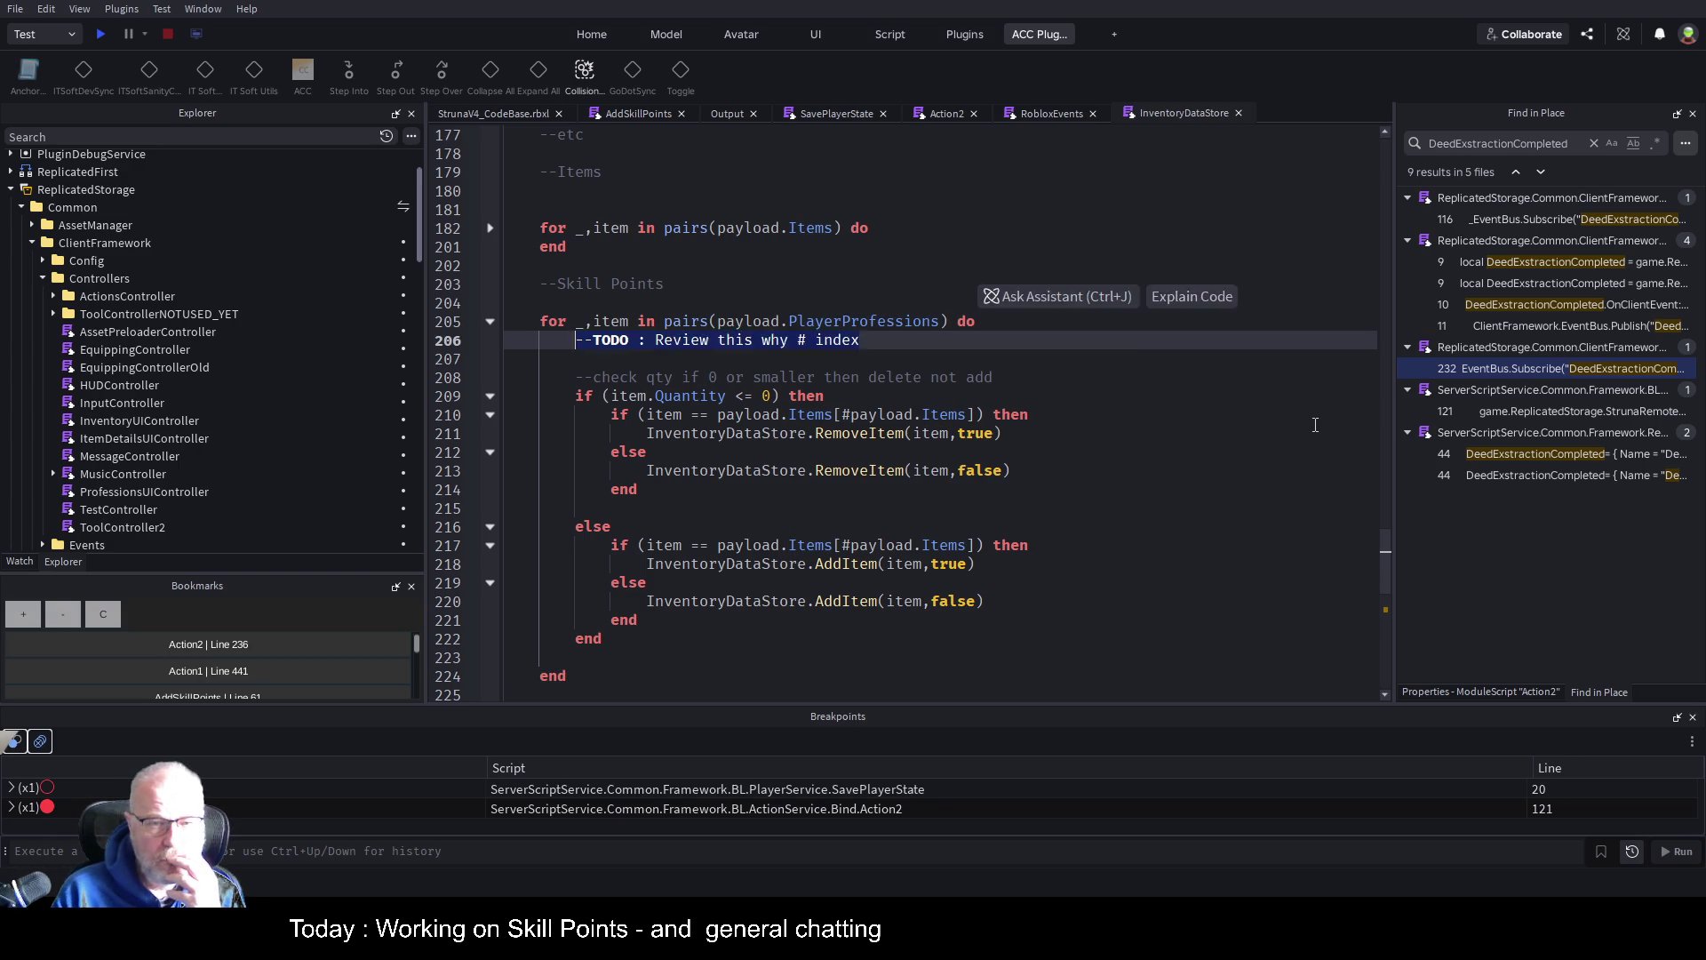
key(BackSpace)
key(Down)
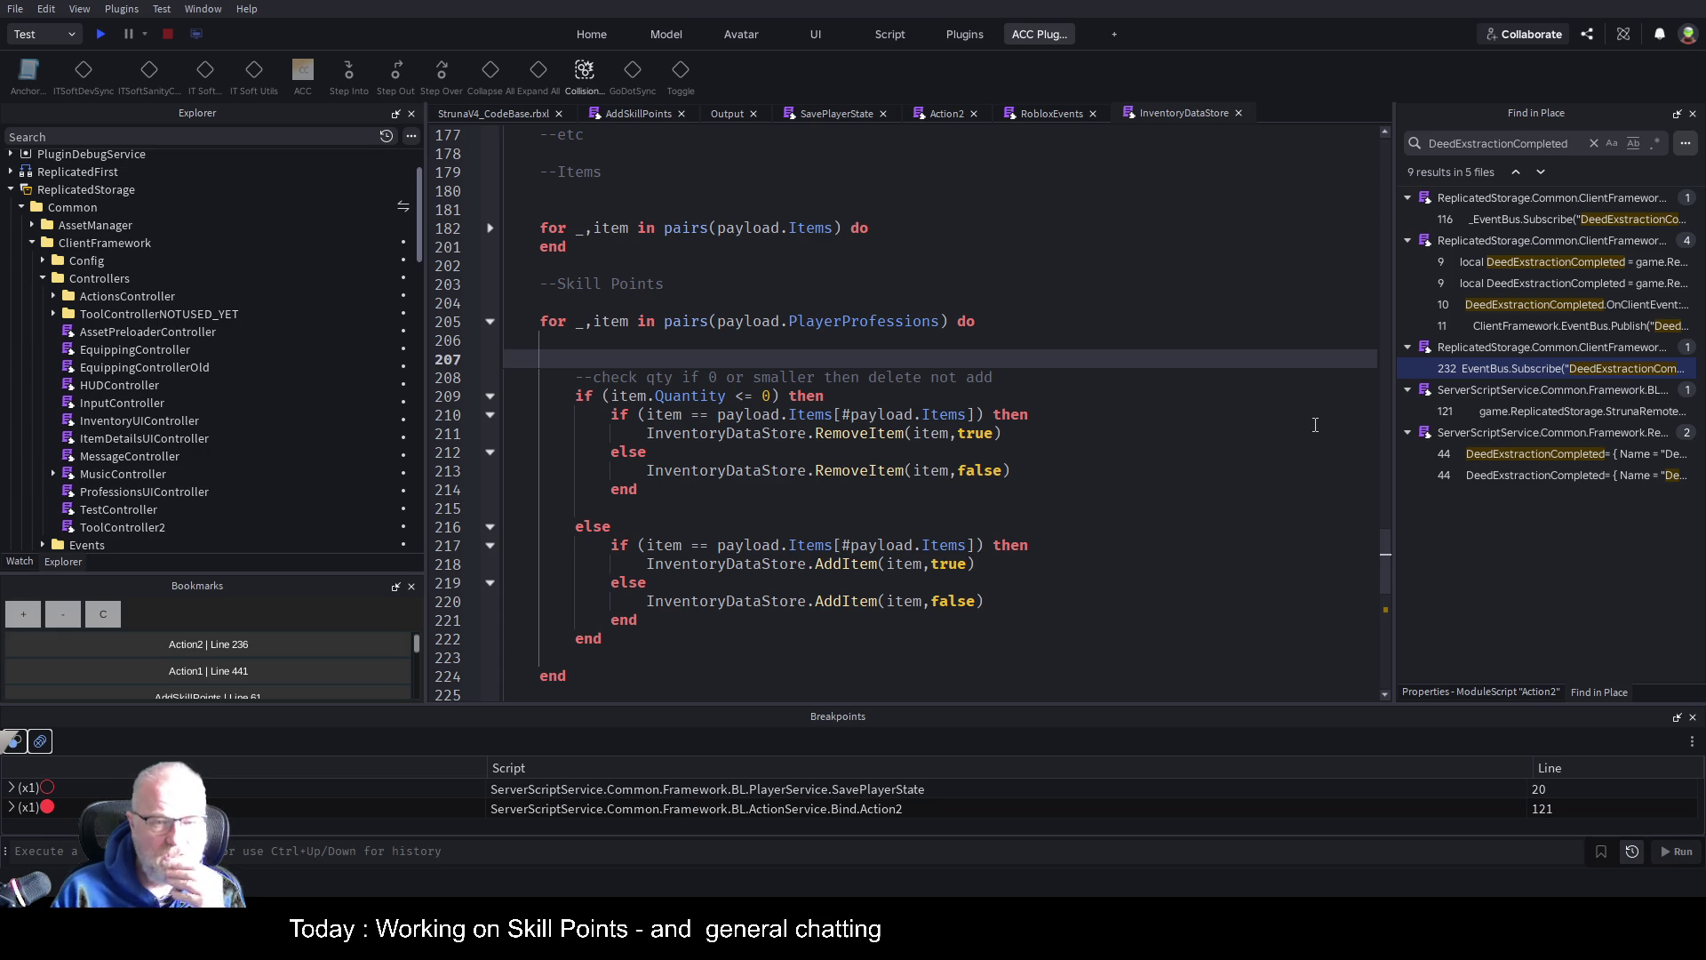
key(Down)
key(Down)
key(Down)
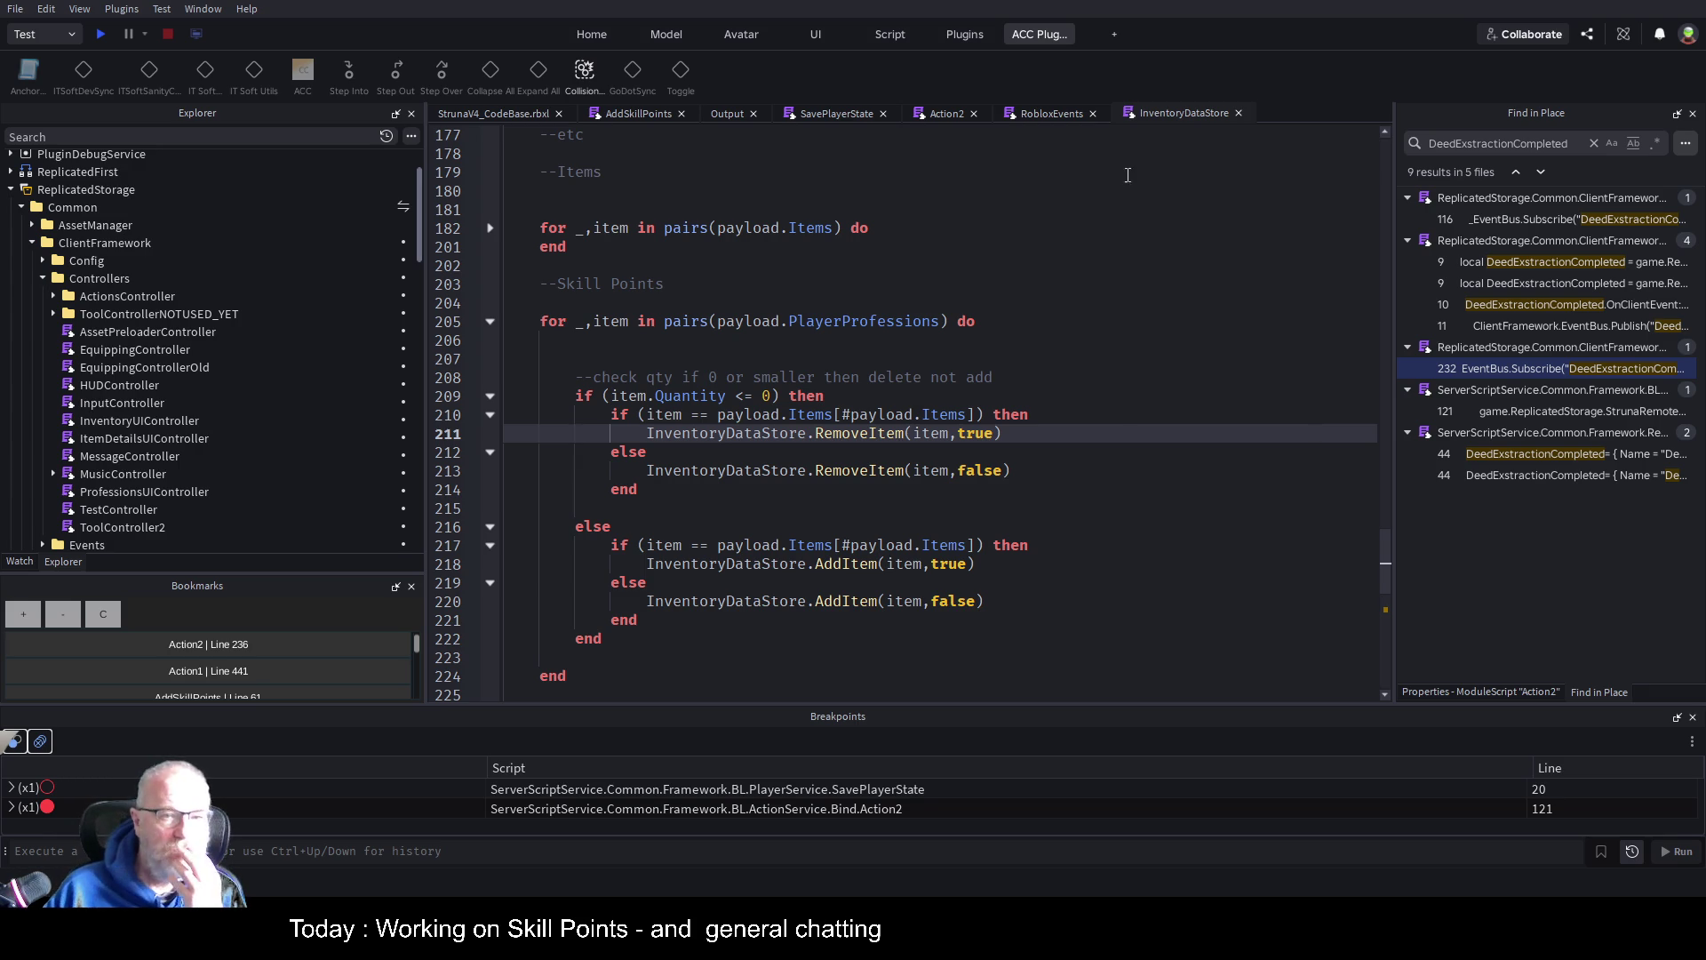
double_click(185, 489)
scroll(871, 548, down, 9)
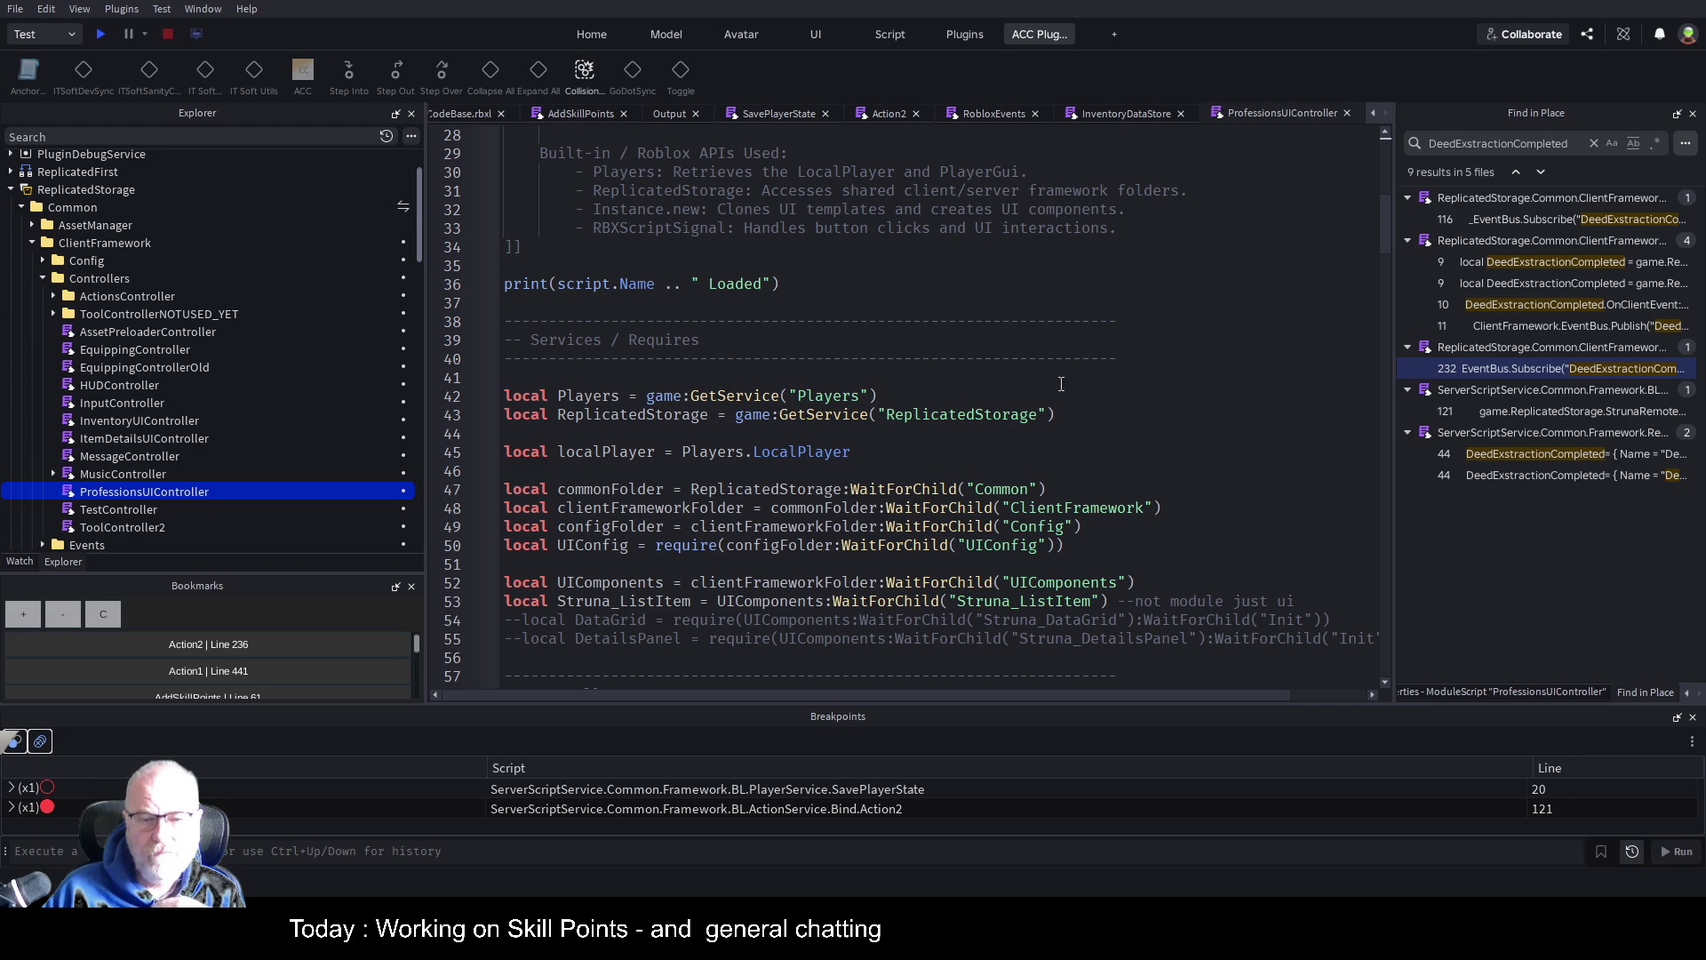
scroll(1076, 402, down, 6)
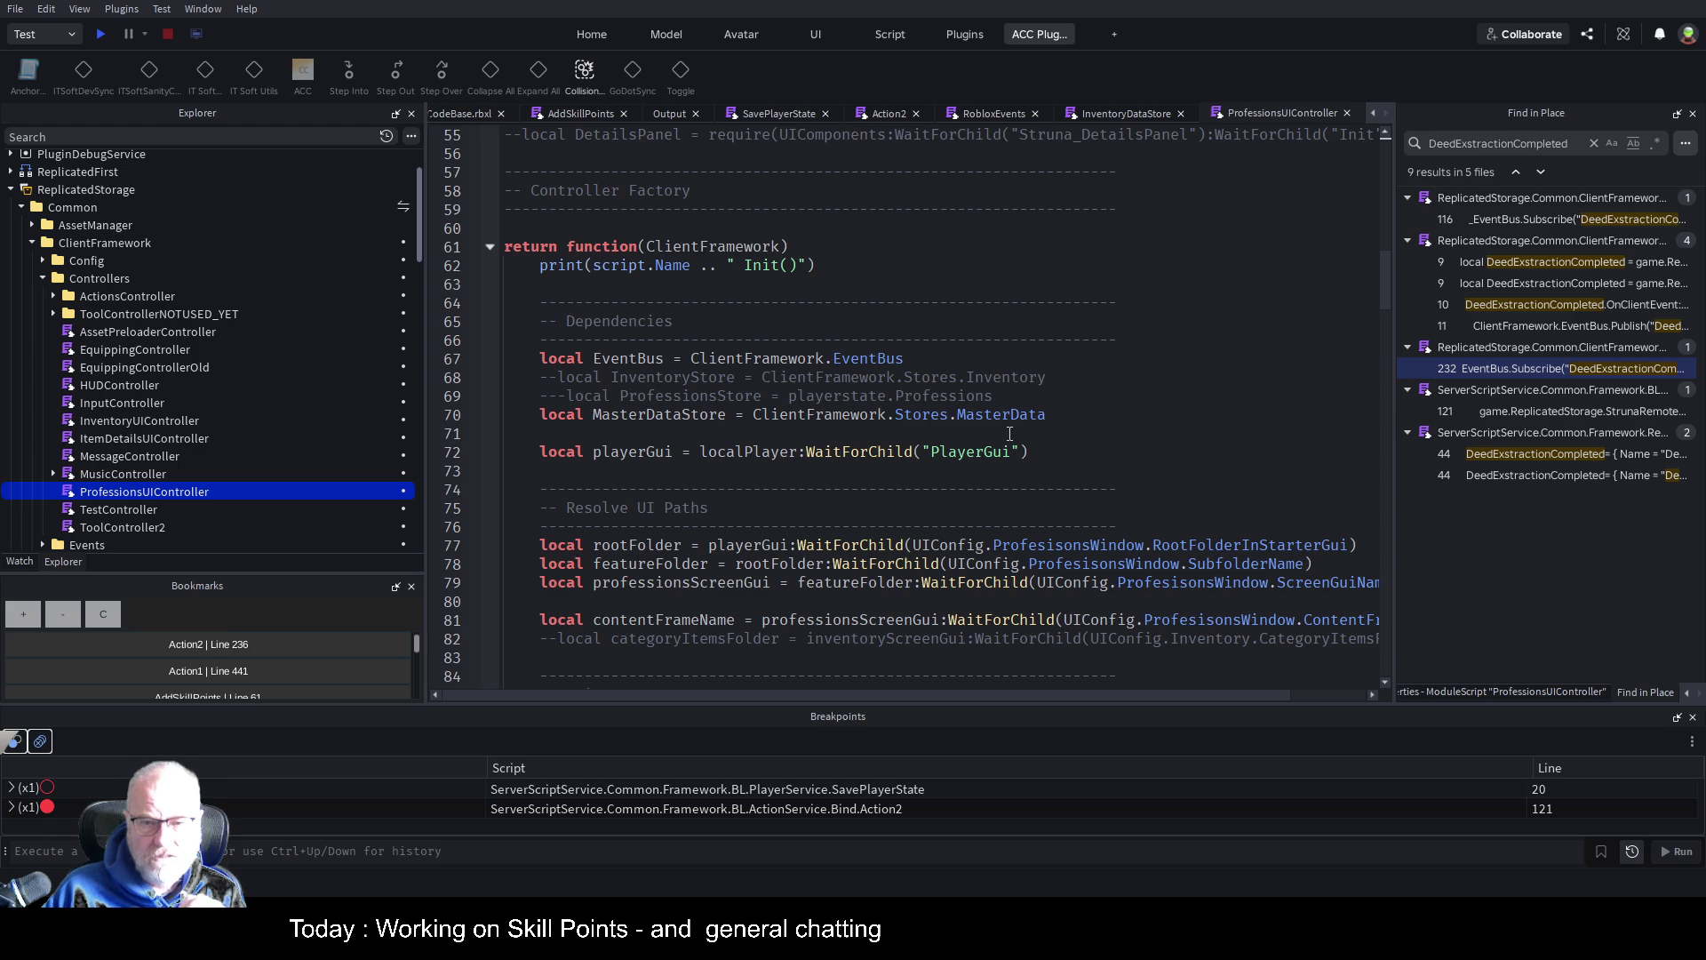
click(1012, 422)
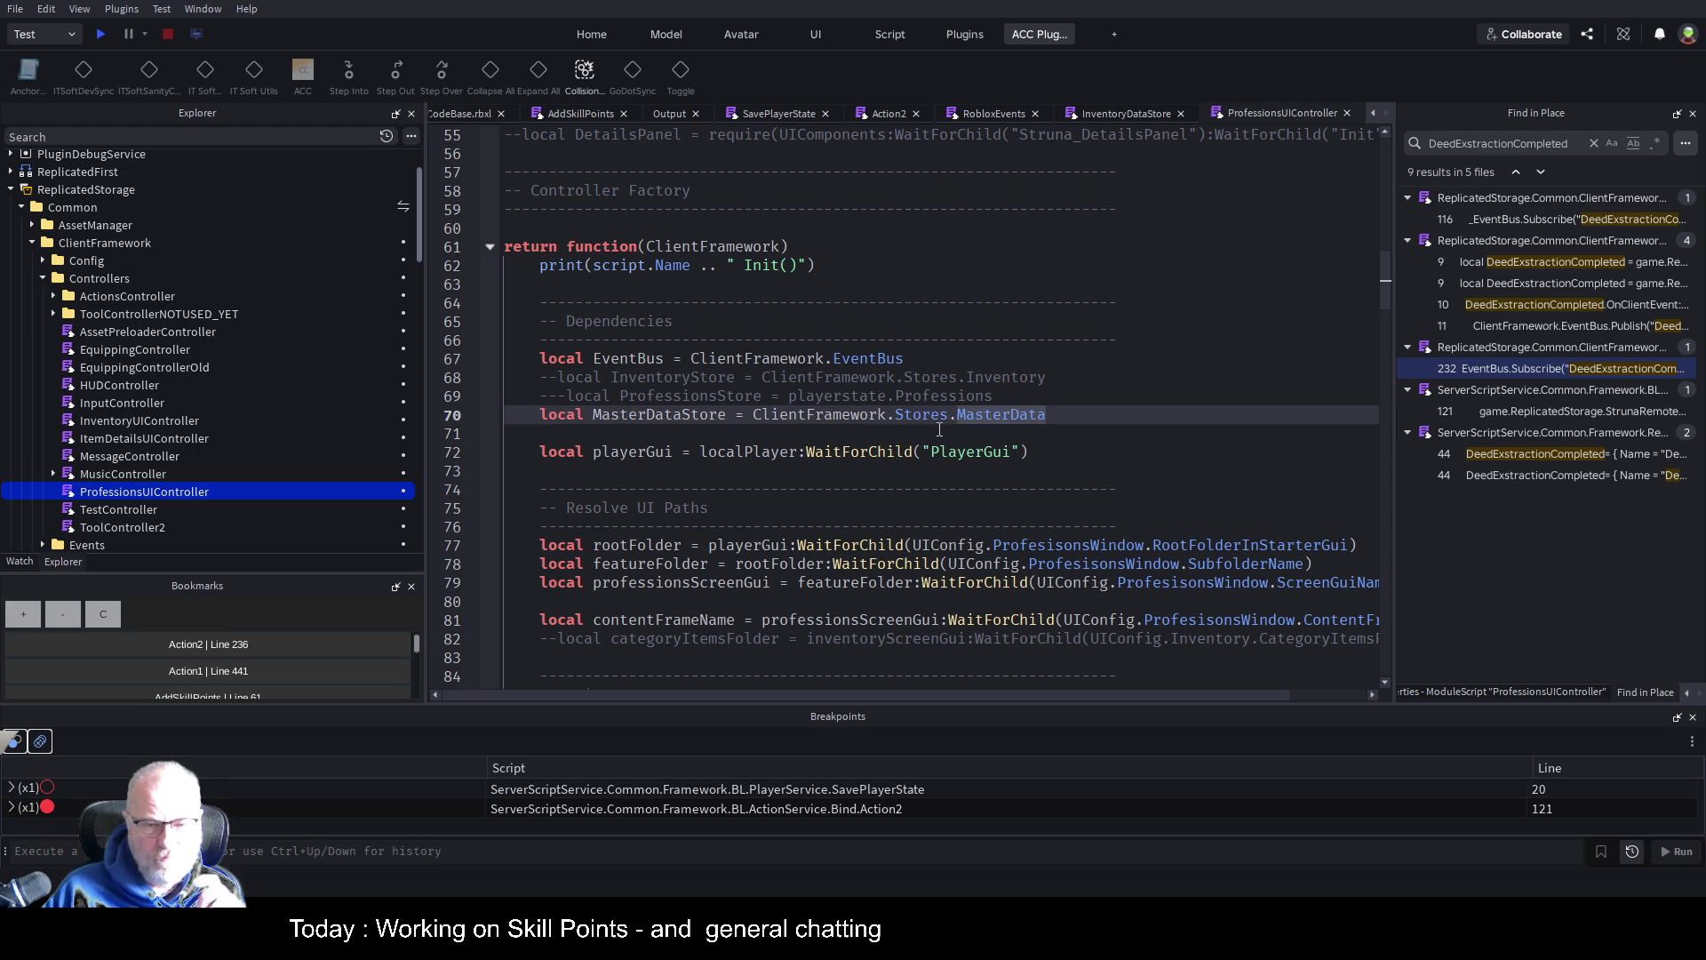
scroll(929, 418, down, 13)
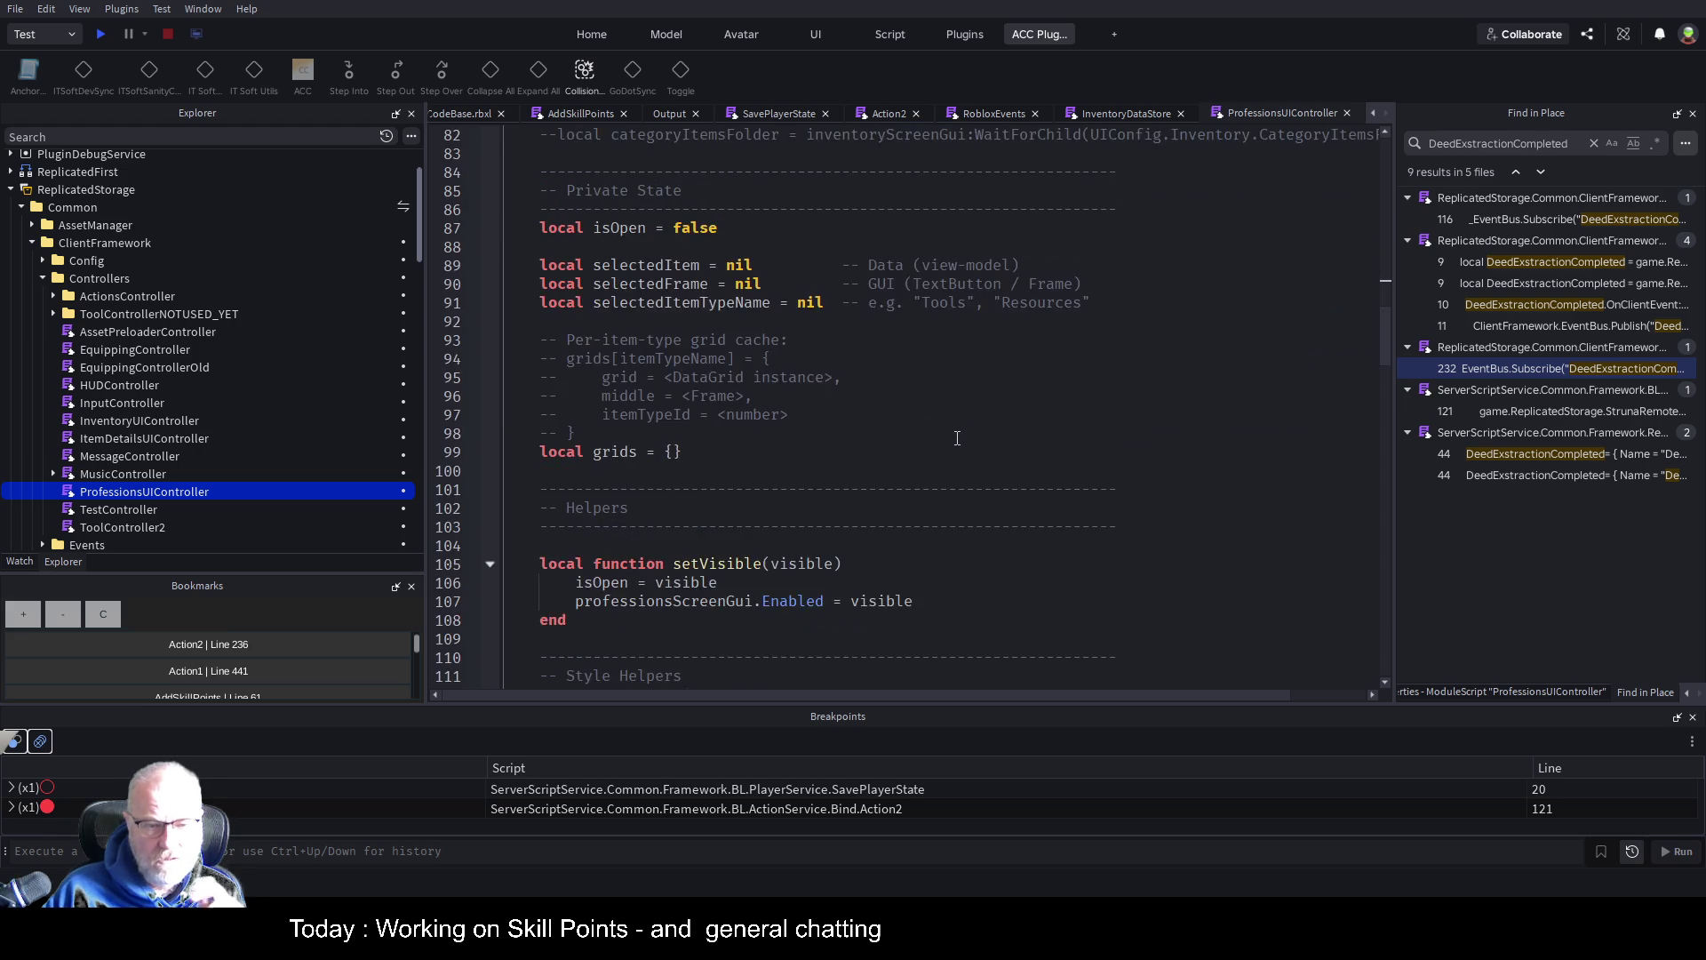
scroll(1063, 516, down, 3)
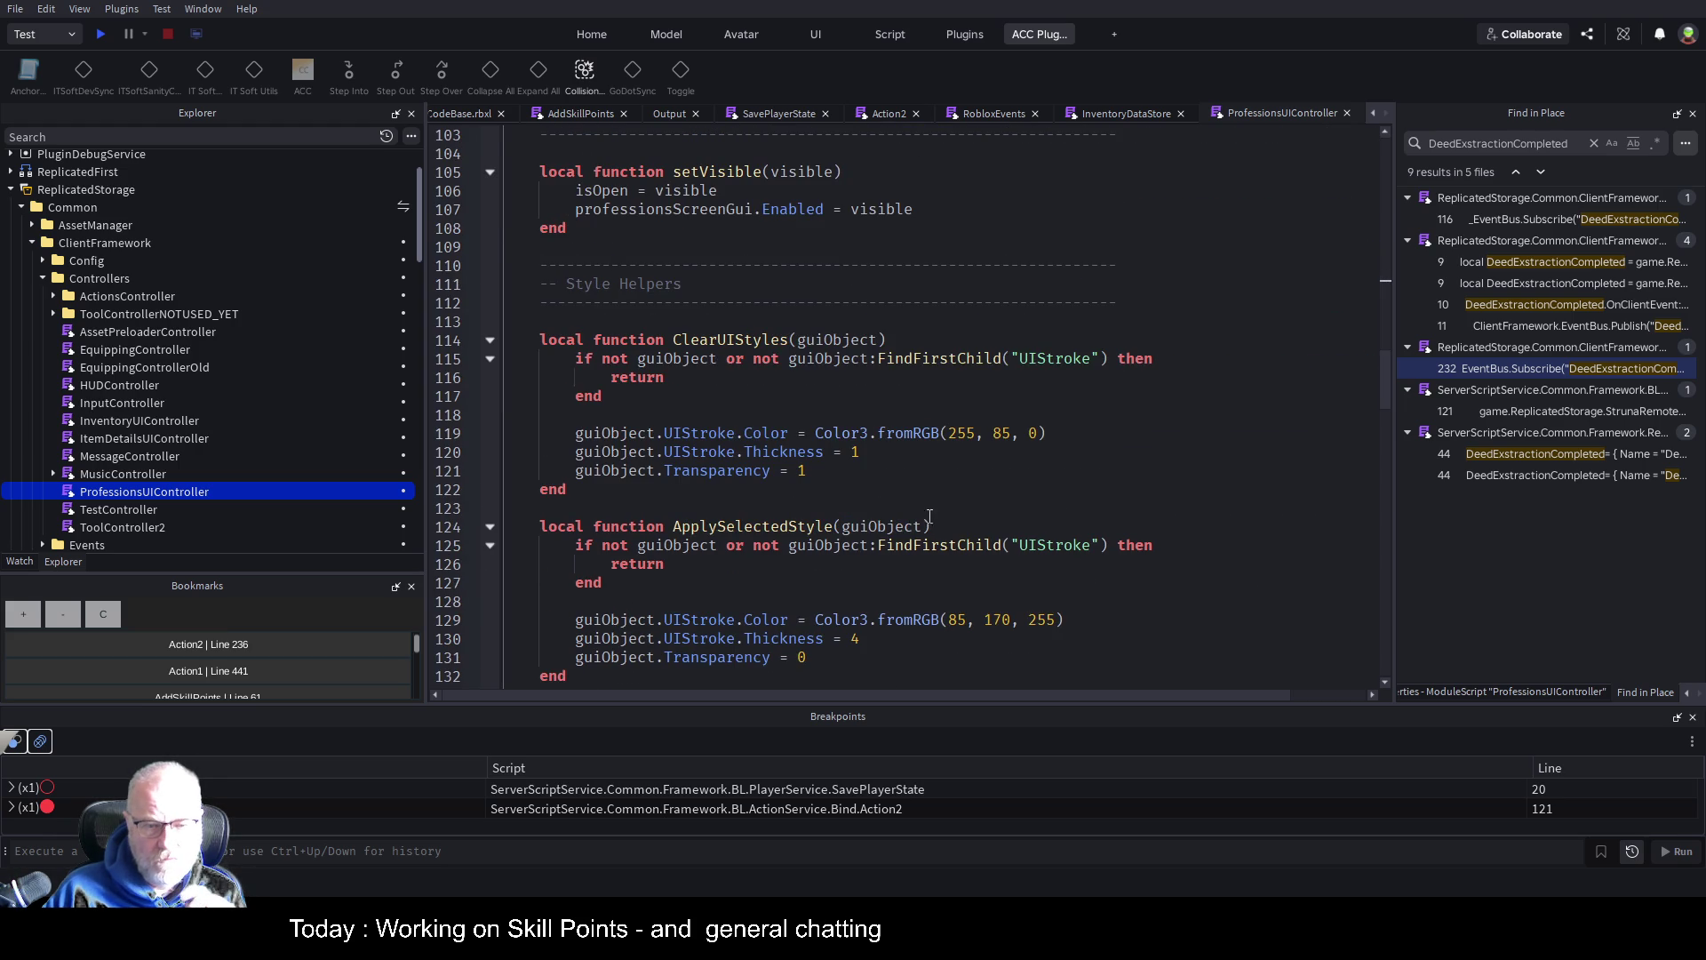
scroll(929, 513, down, 14)
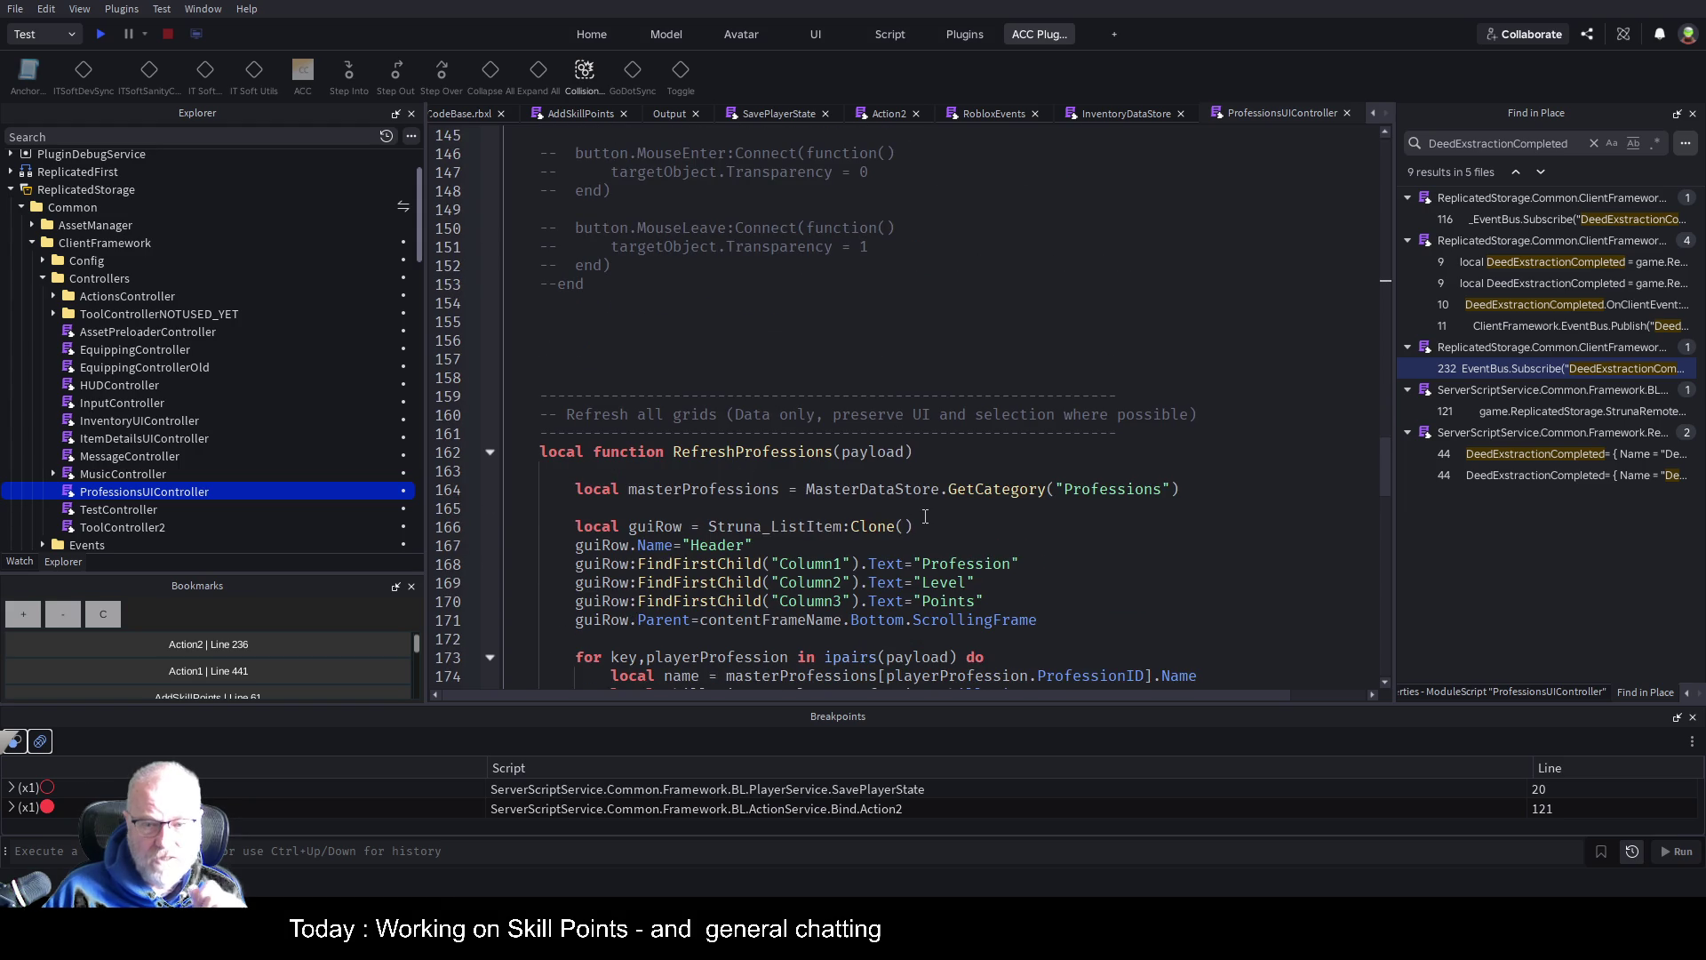
click(792, 450)
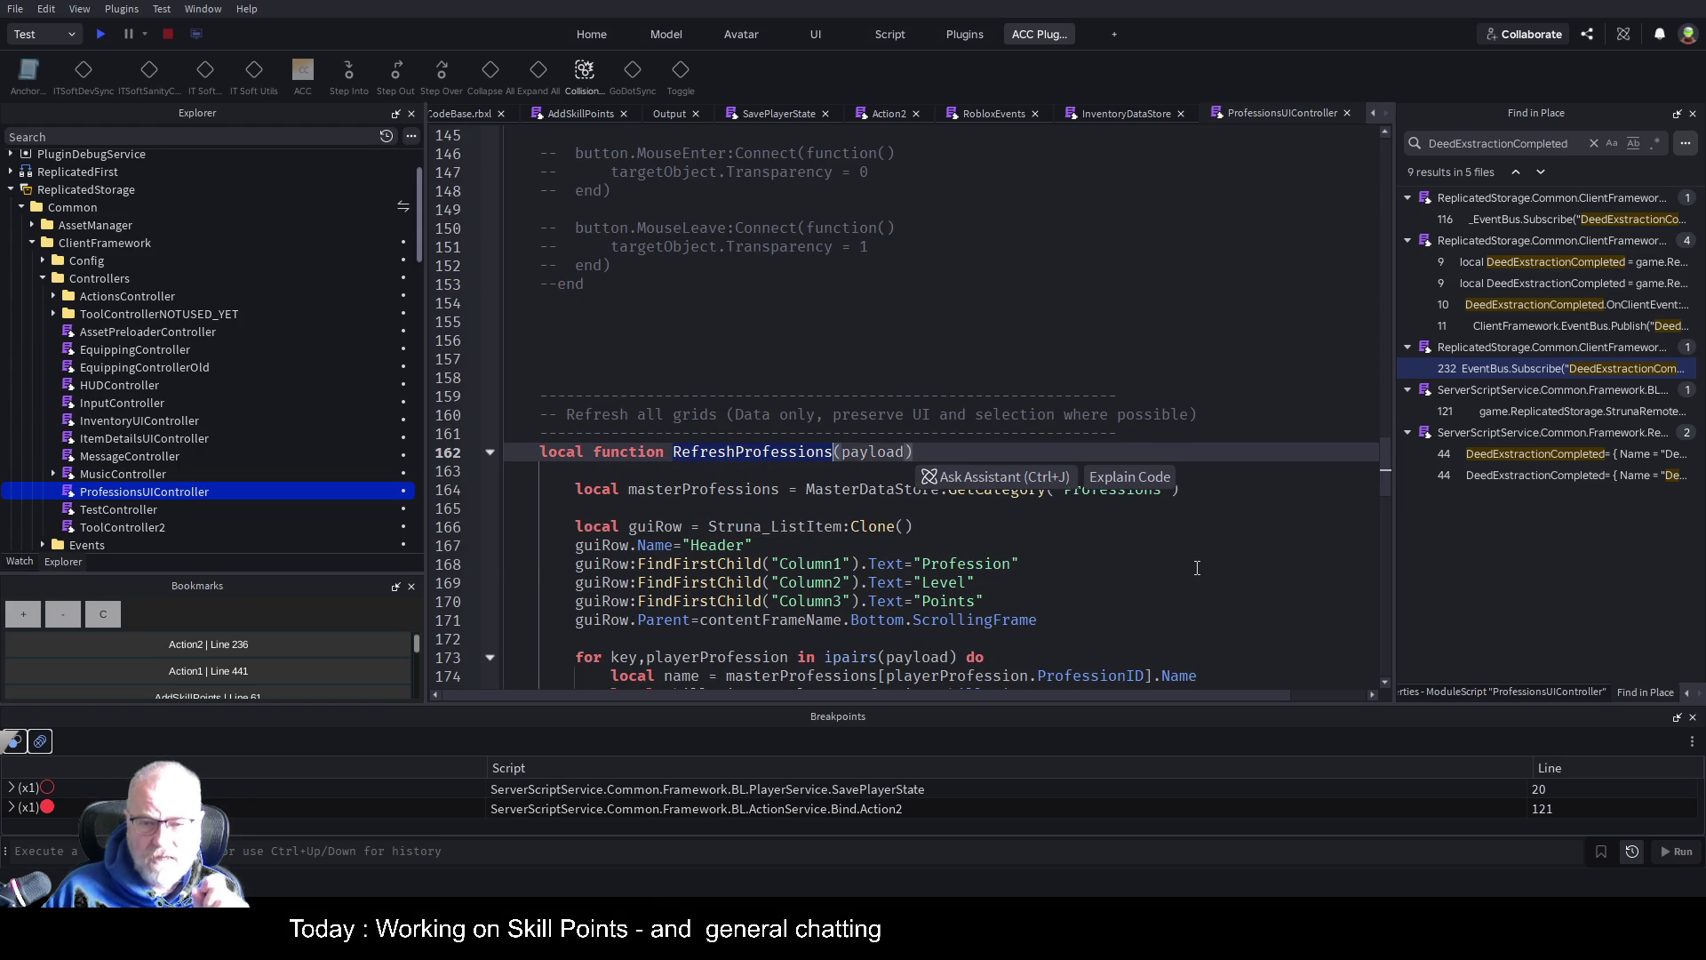
click(1129, 564)
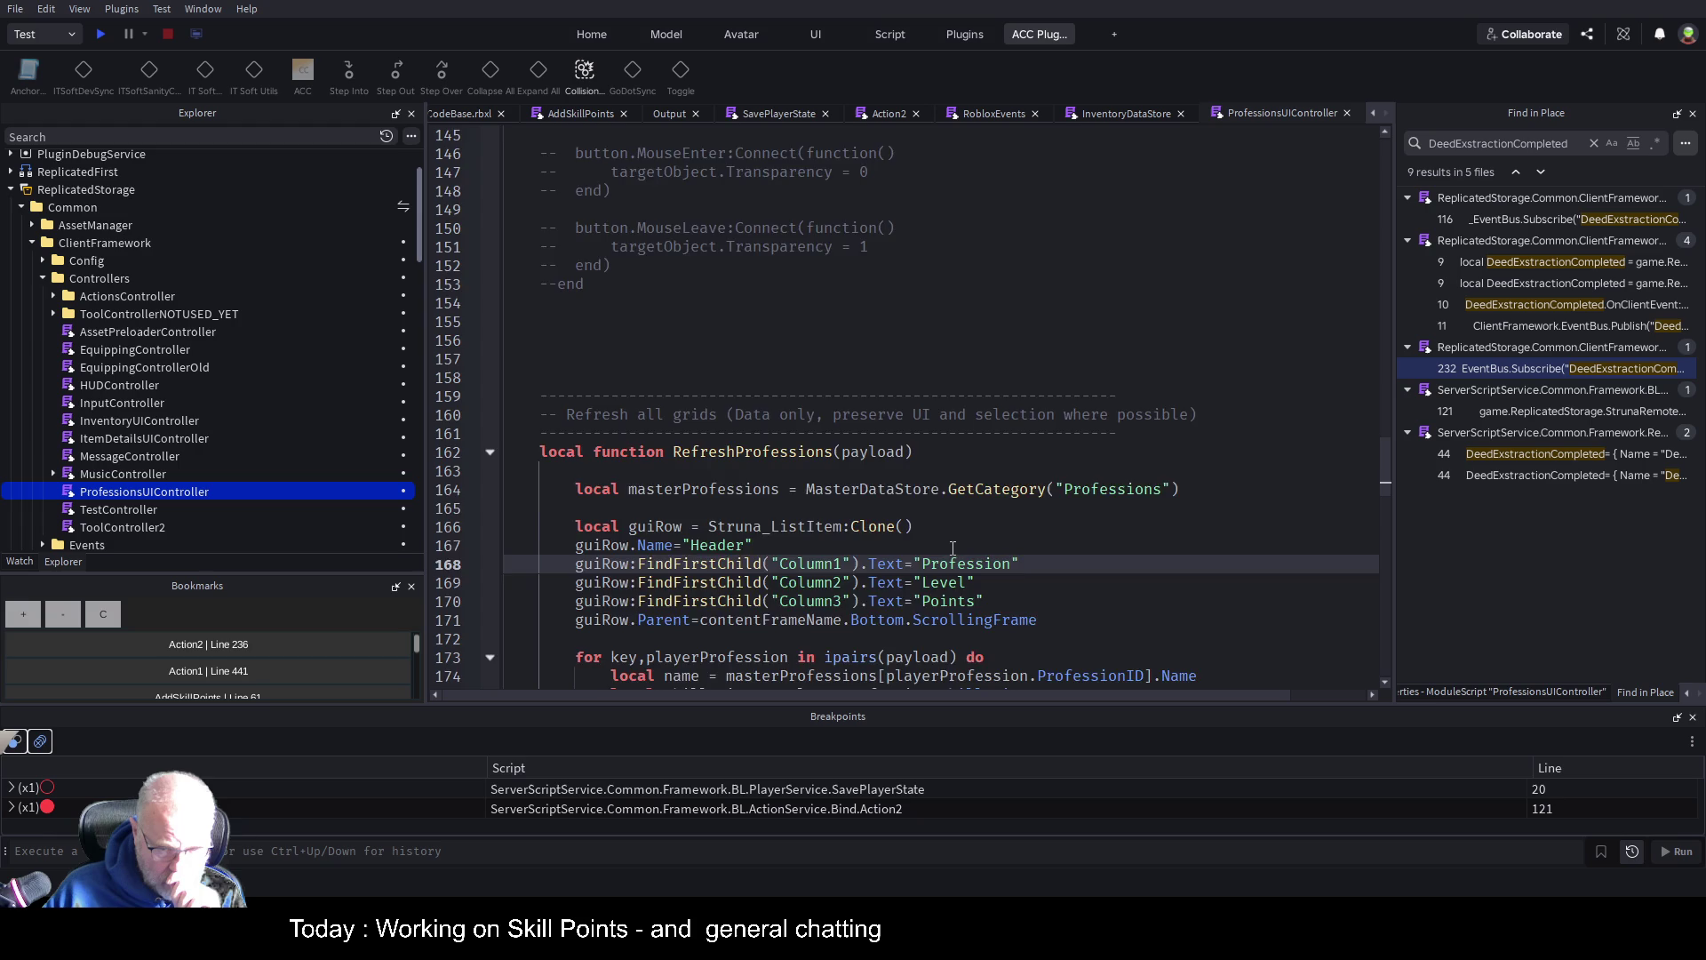
scroll(953, 548, down, 3)
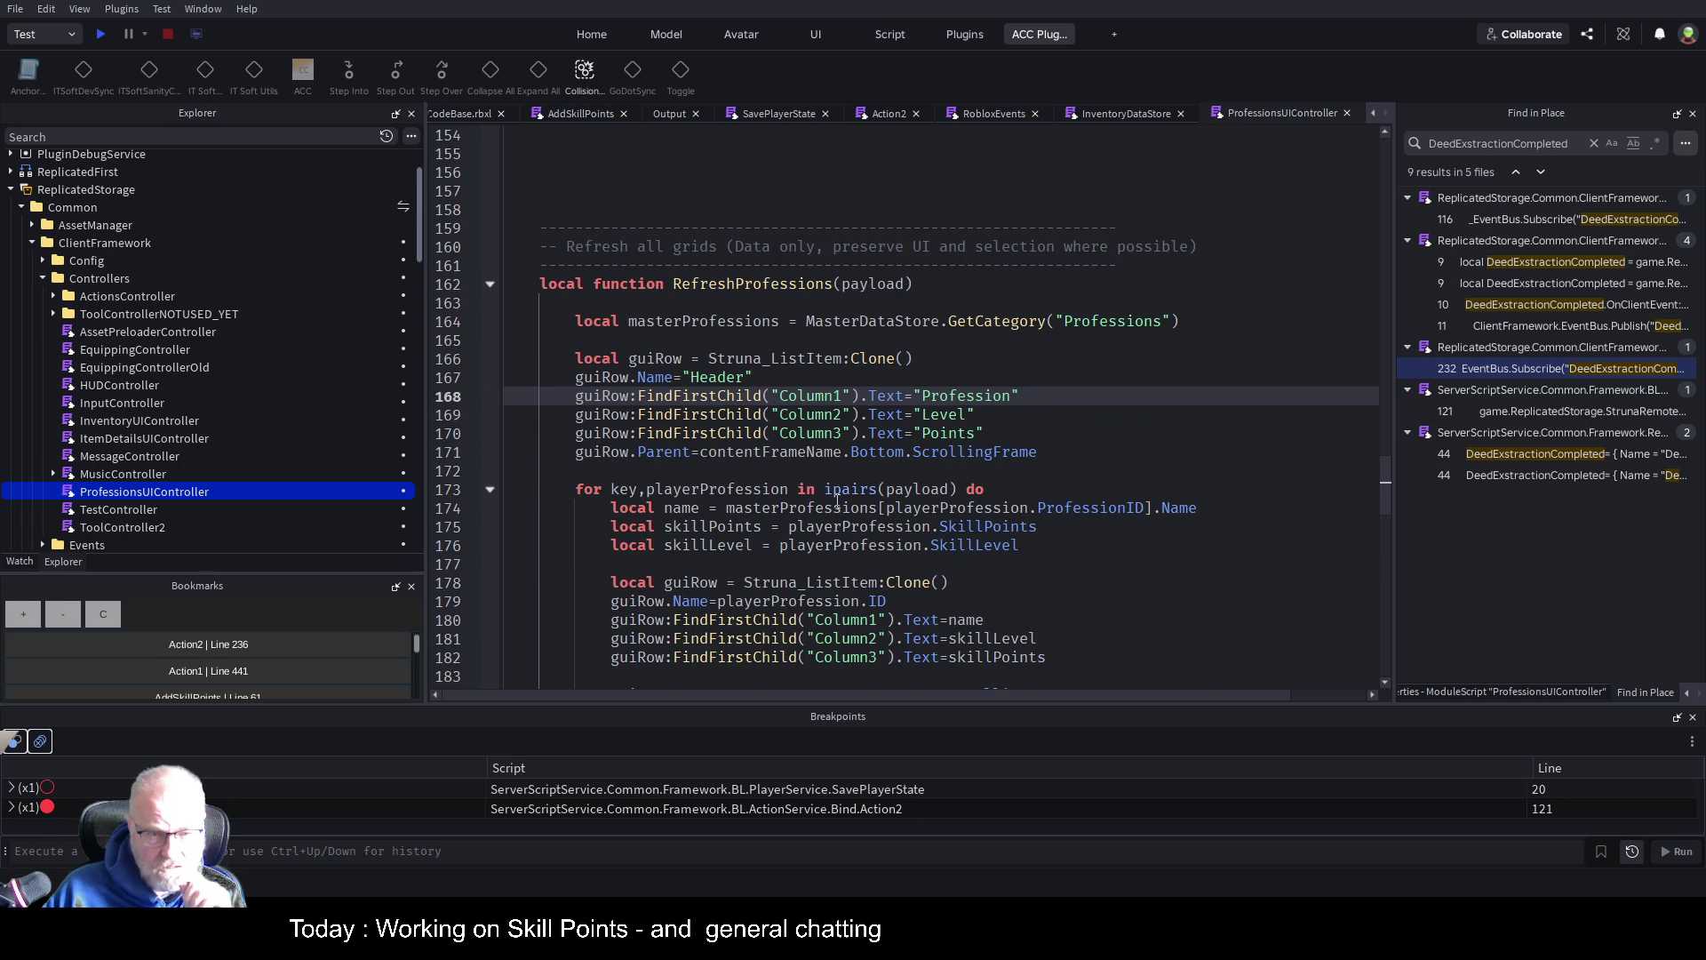
Highlight the uses of payload and playerProfession in RefreshProfessions, then fold the function at line 162
double_click(908, 492)
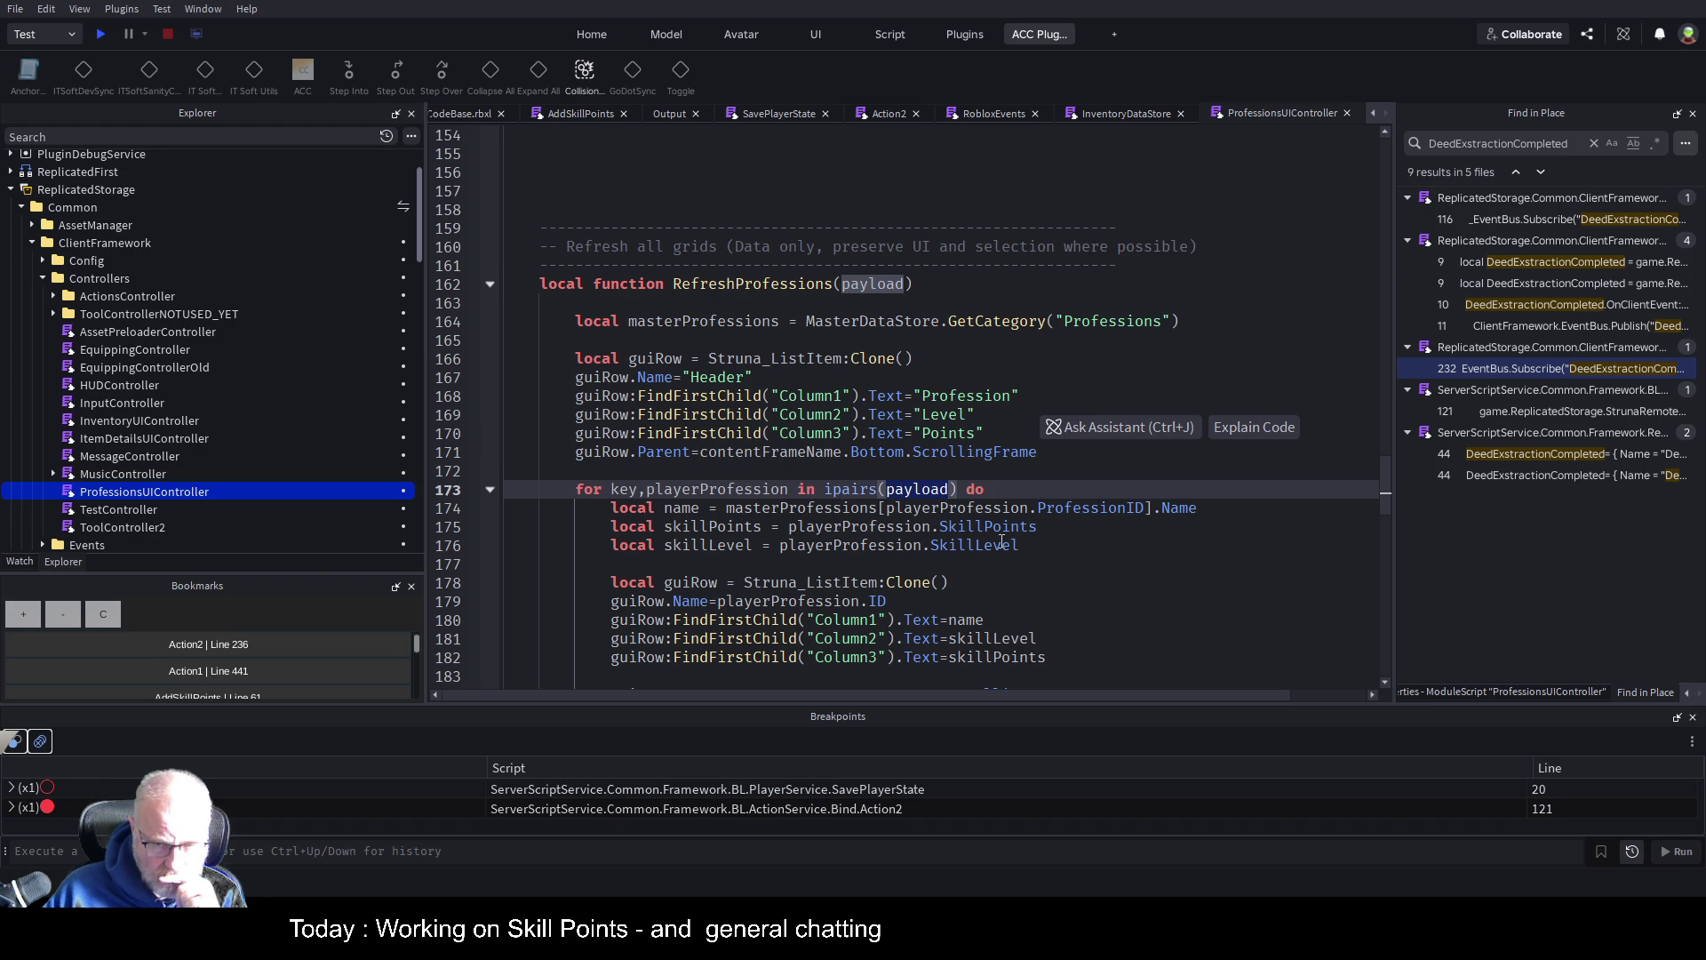
click(1255, 583)
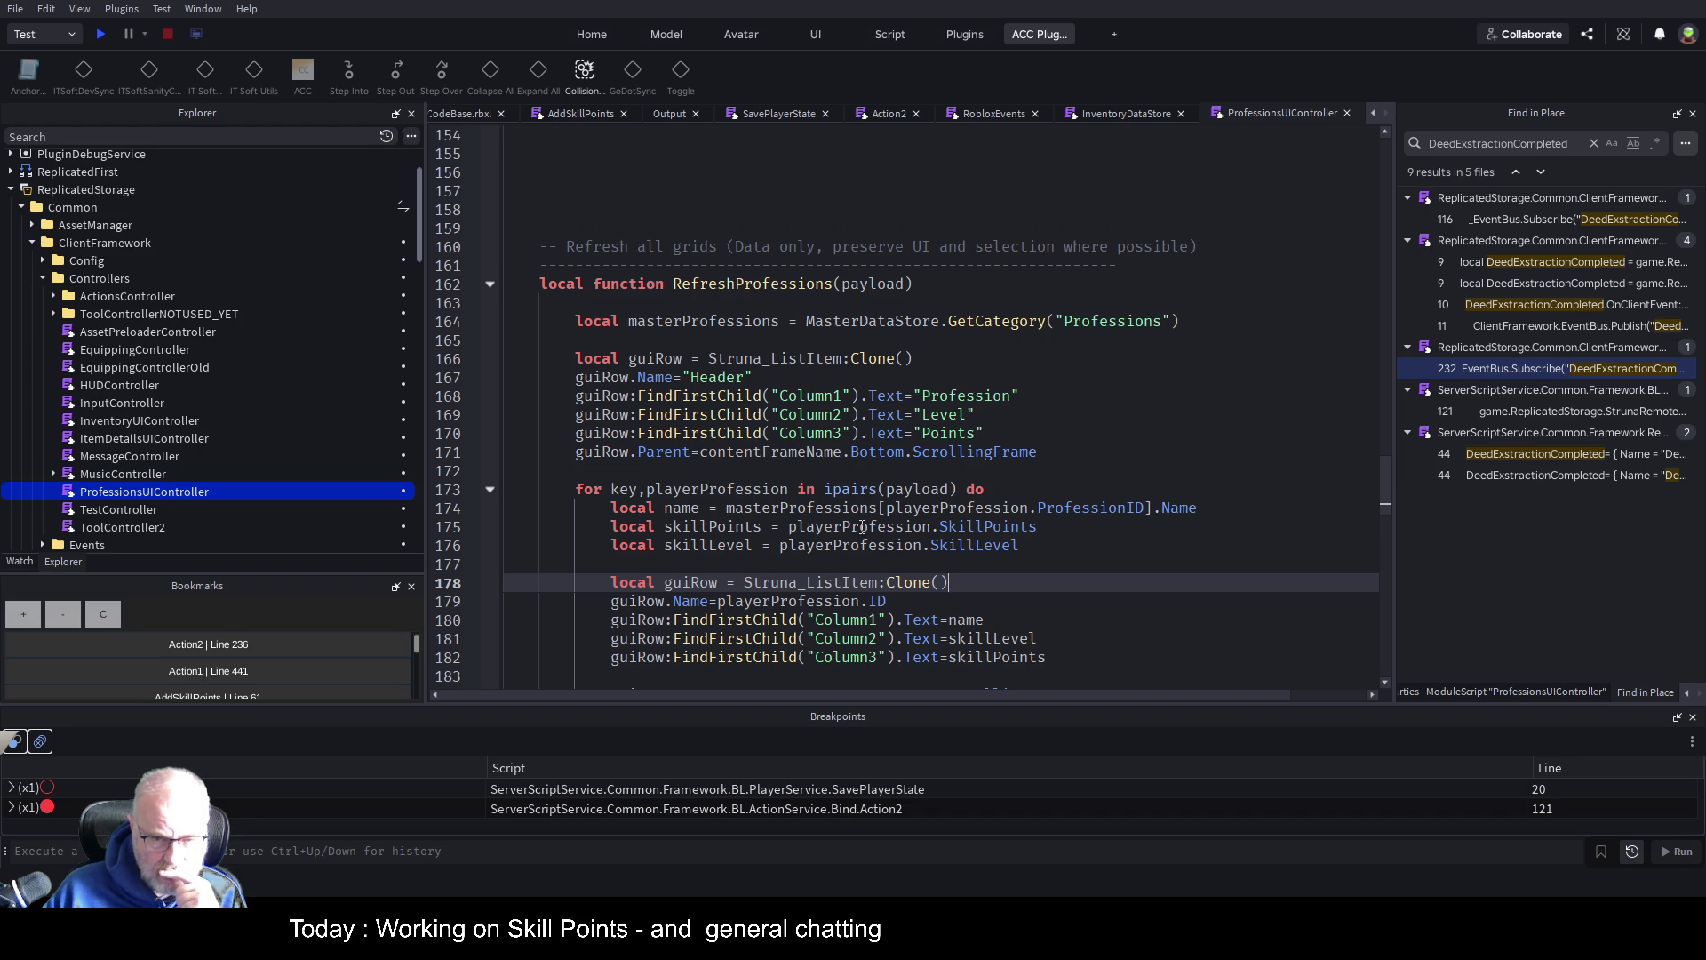
click(1196, 448)
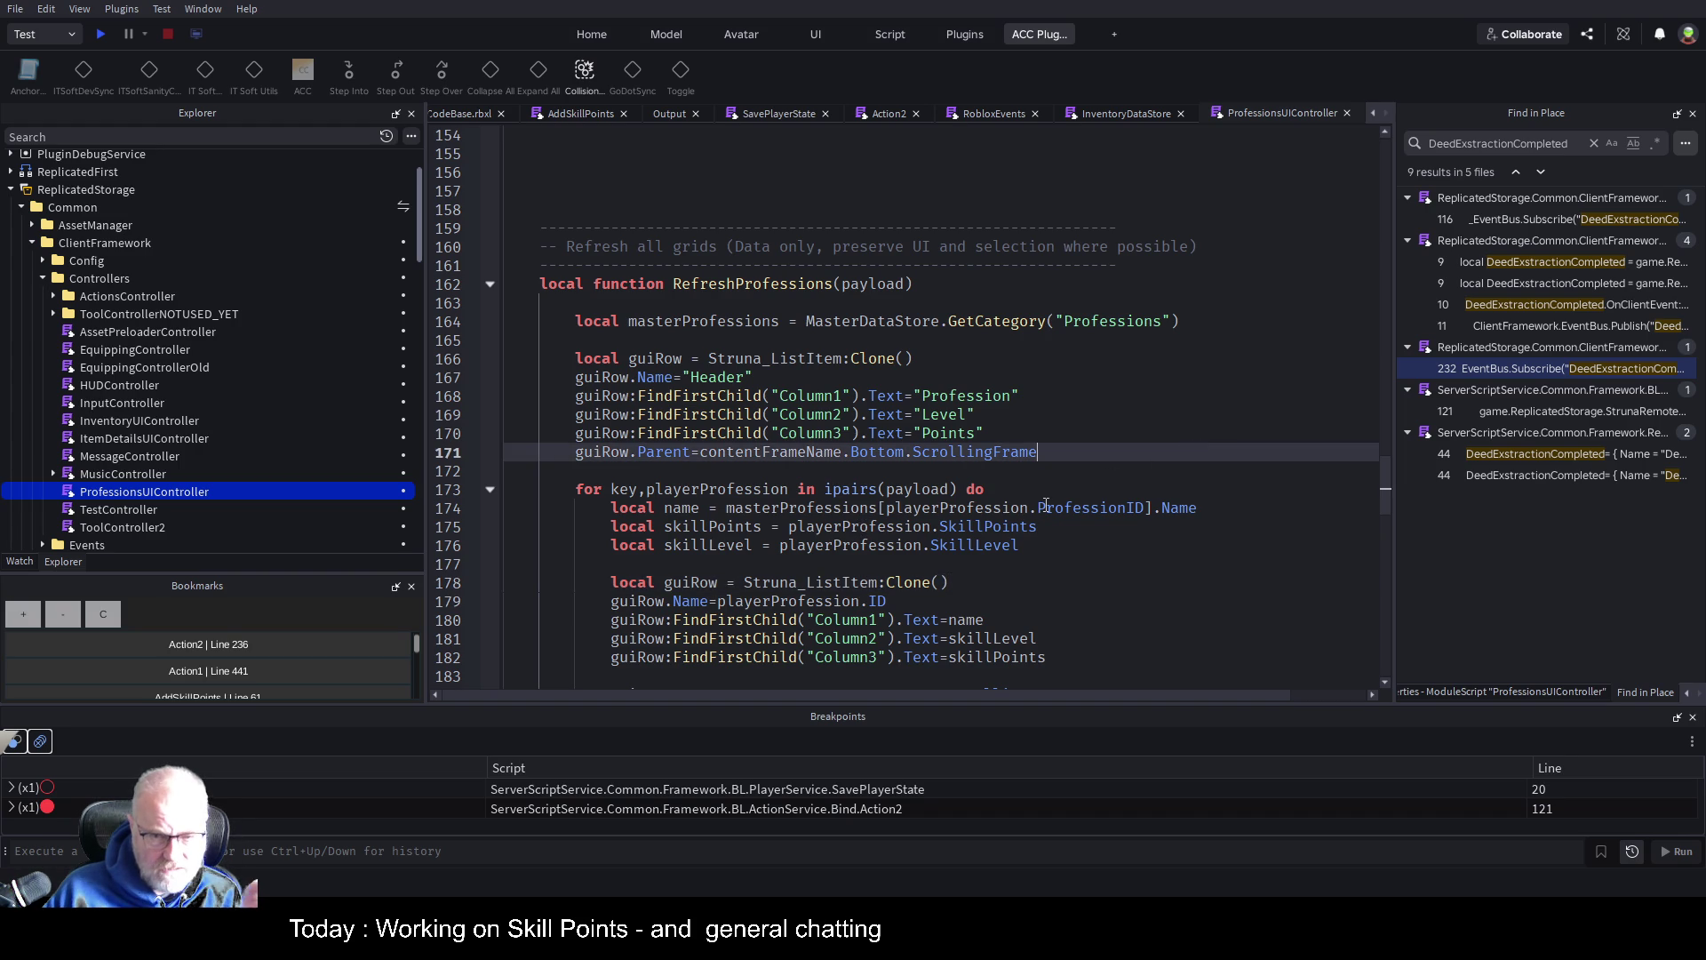
double_click(674, 490)
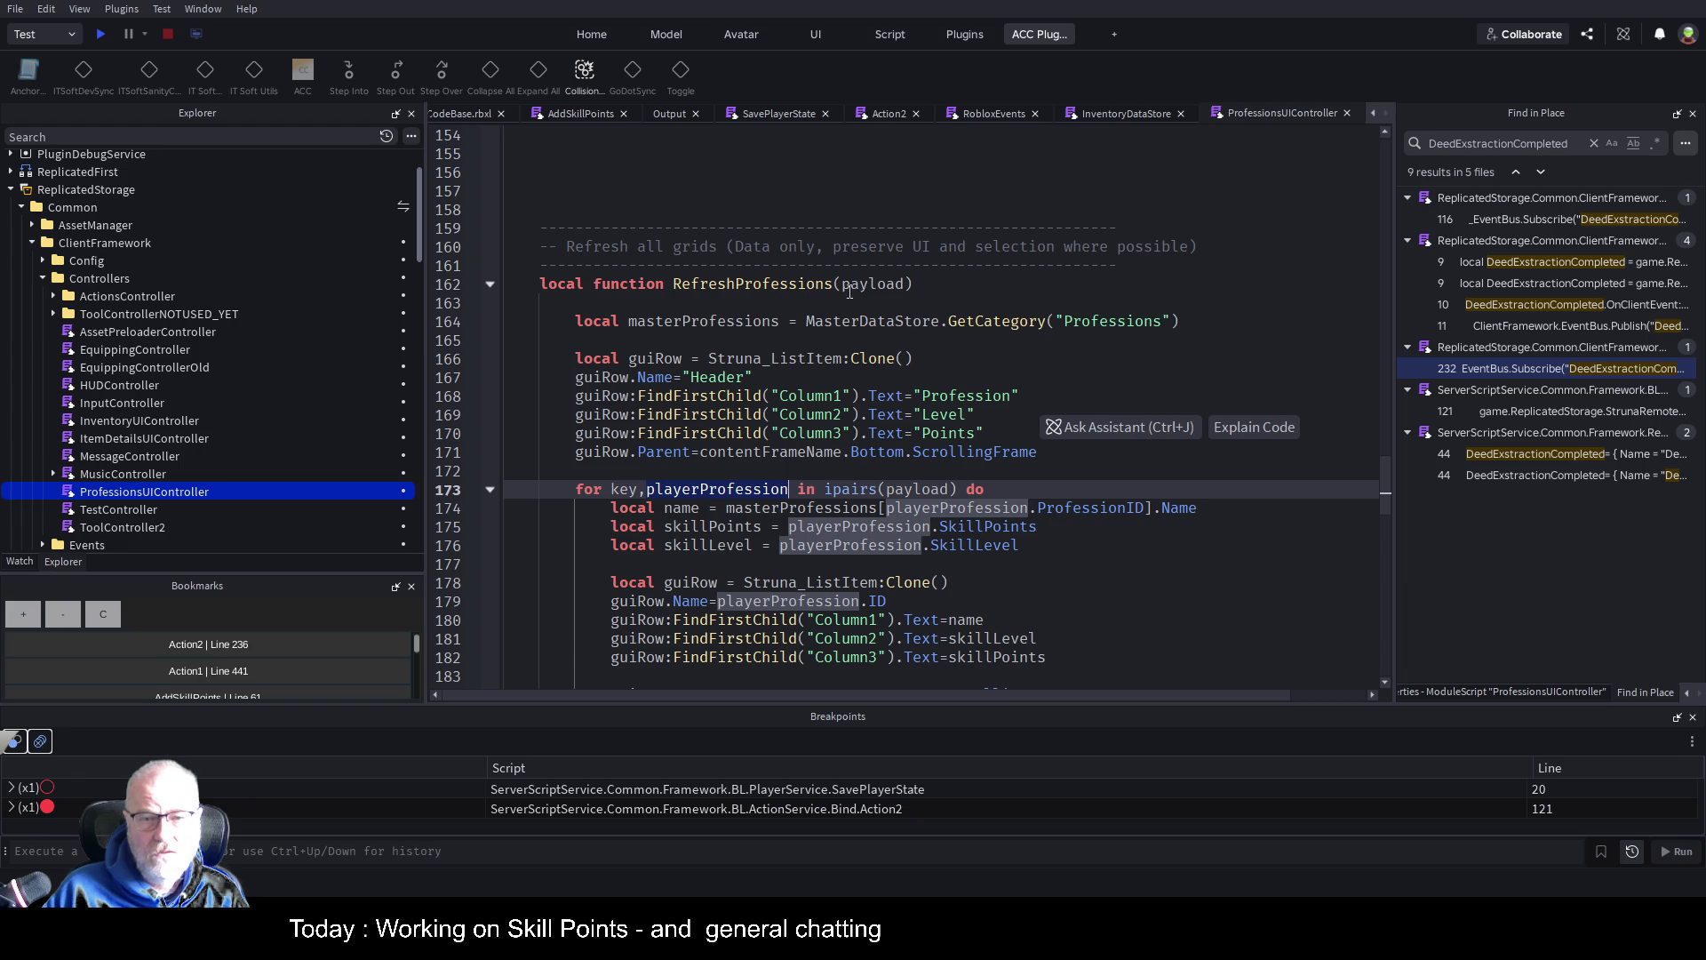
click(858, 286)
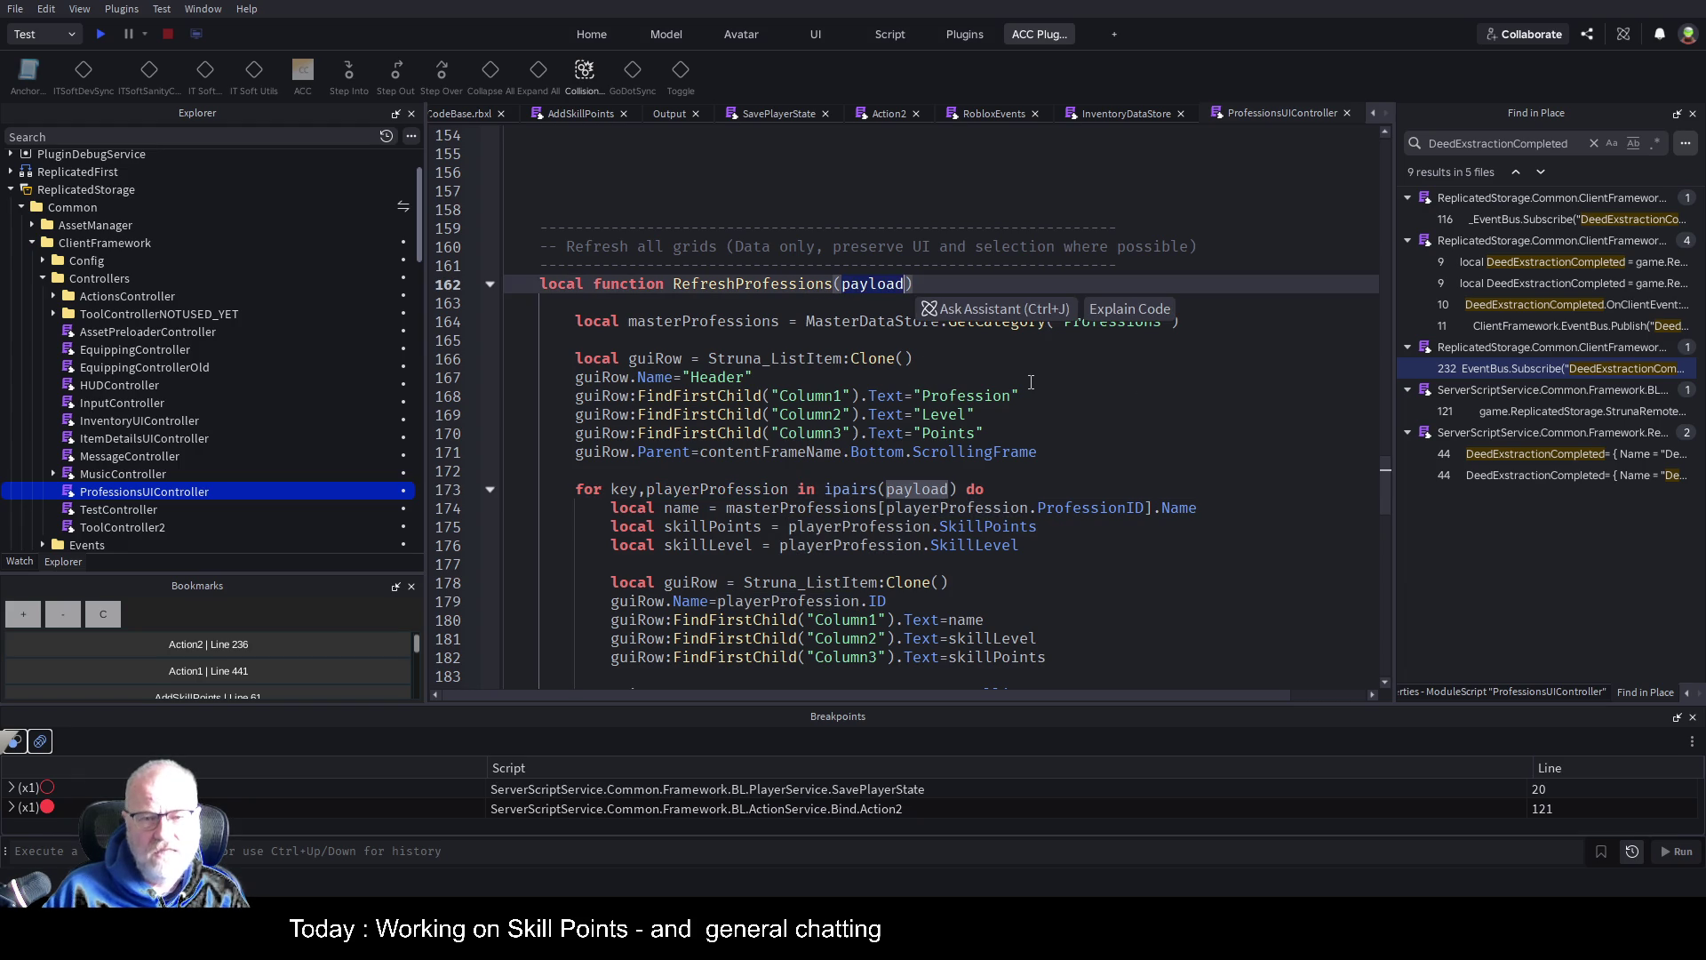
click(1150, 391)
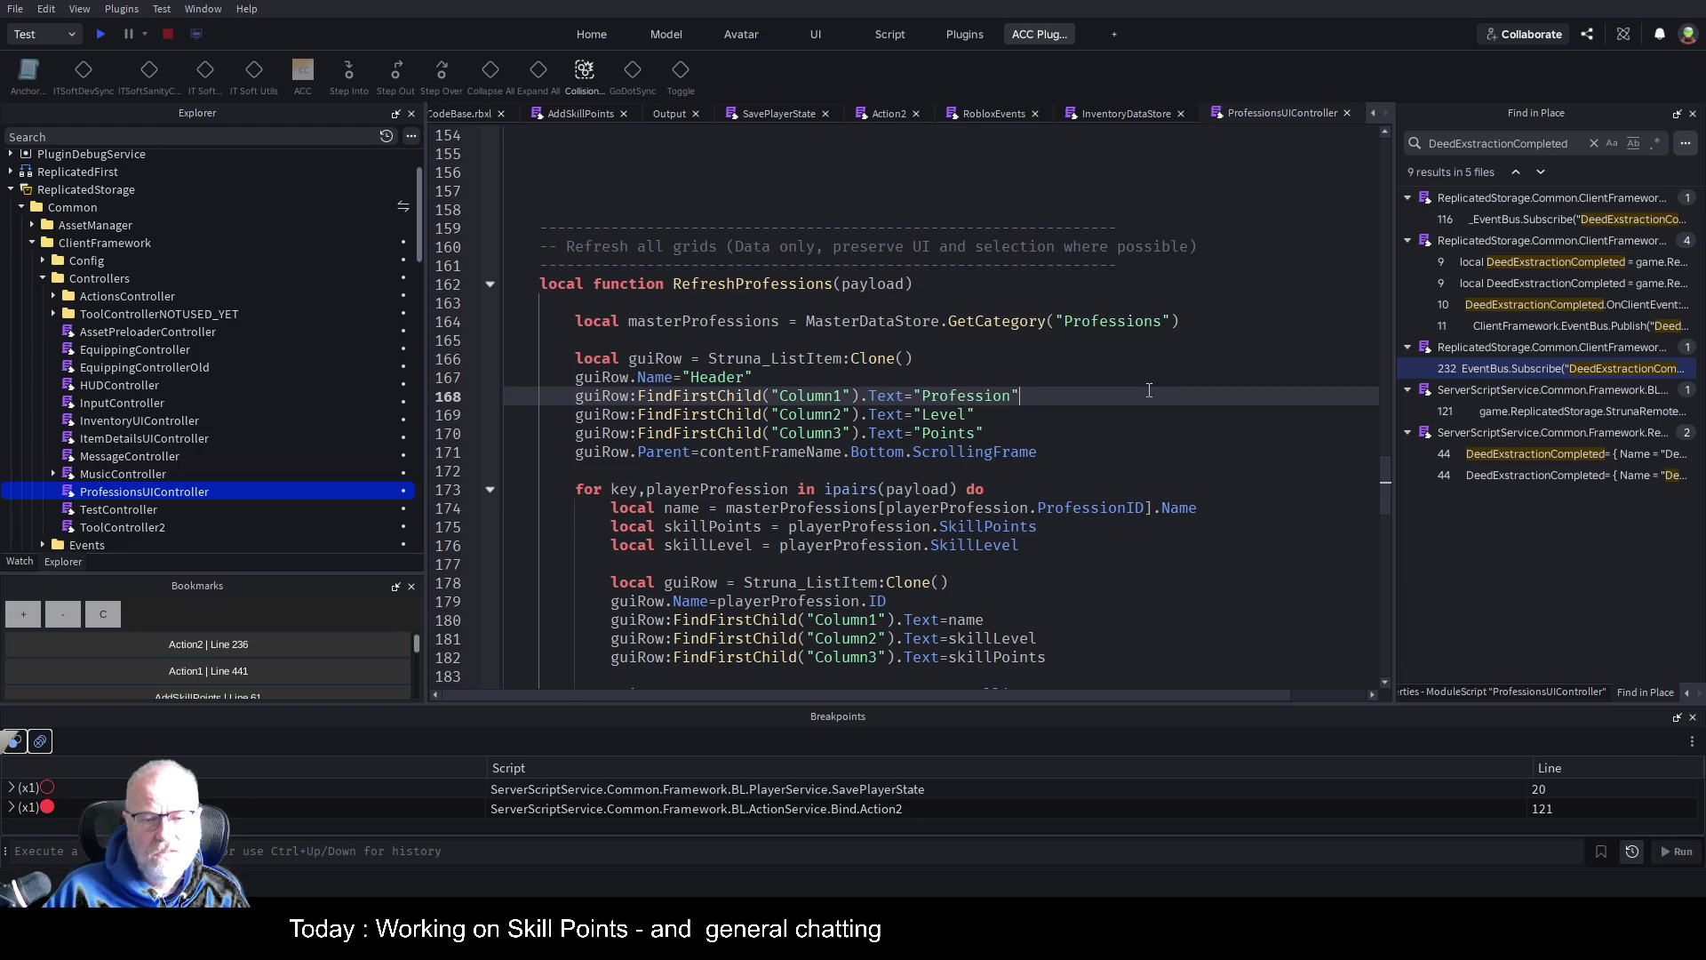
scroll(1149, 392, down, 2)
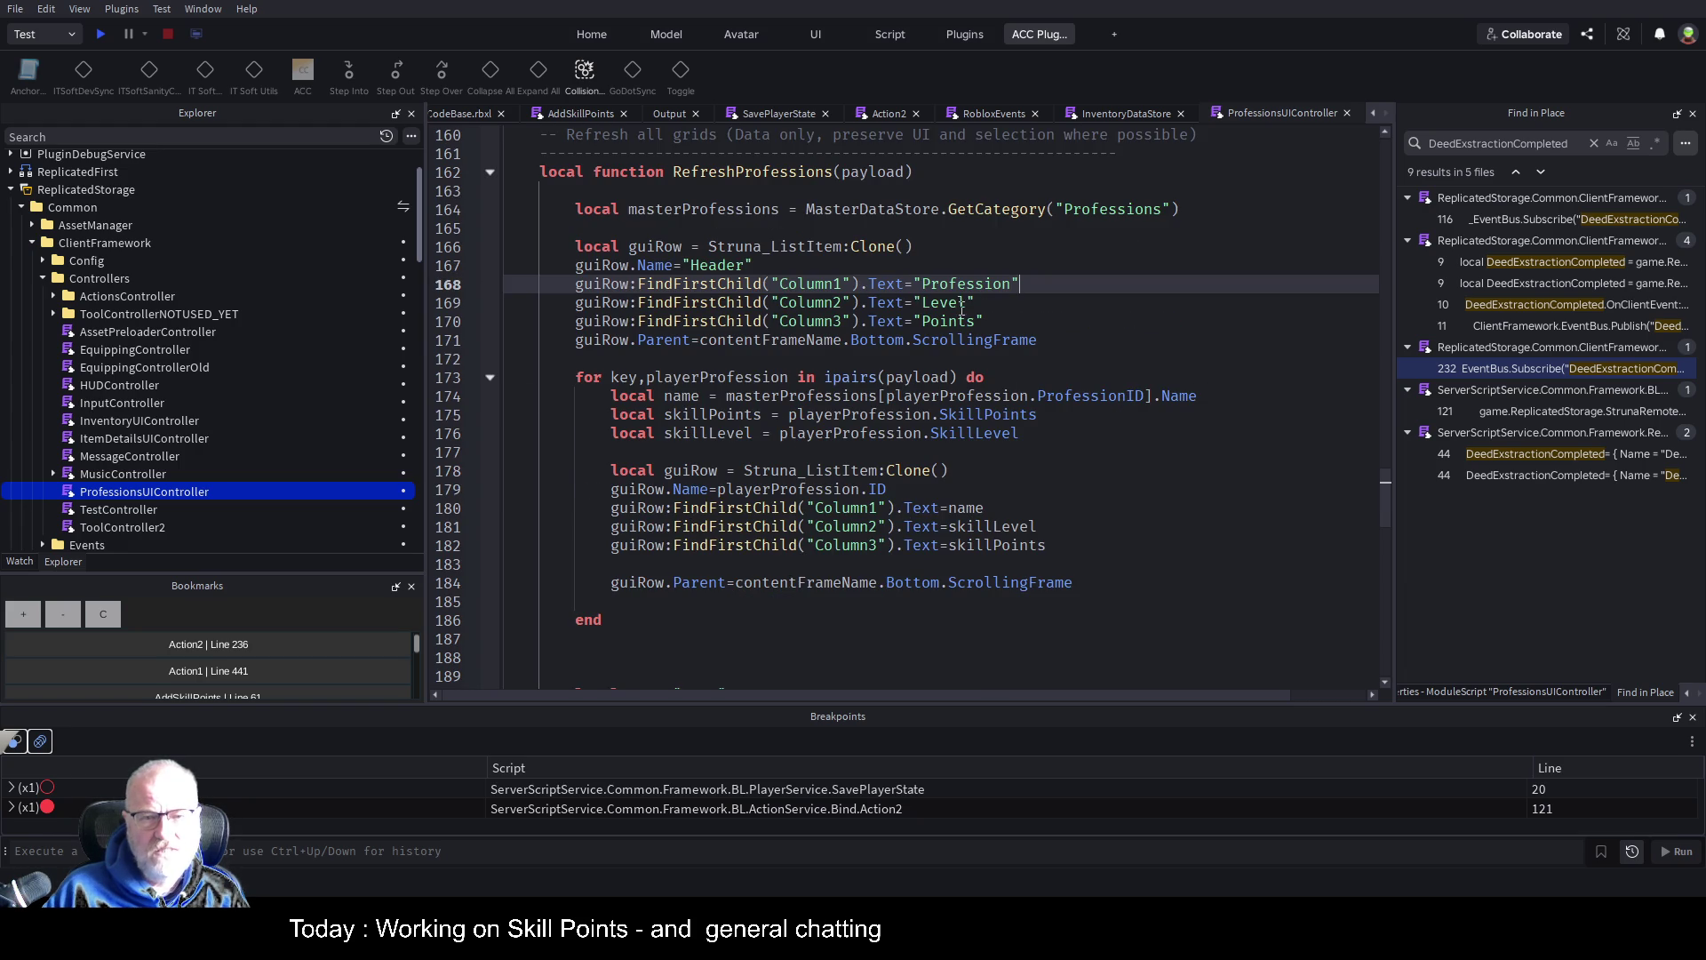
scroll(795, 296, up, 2)
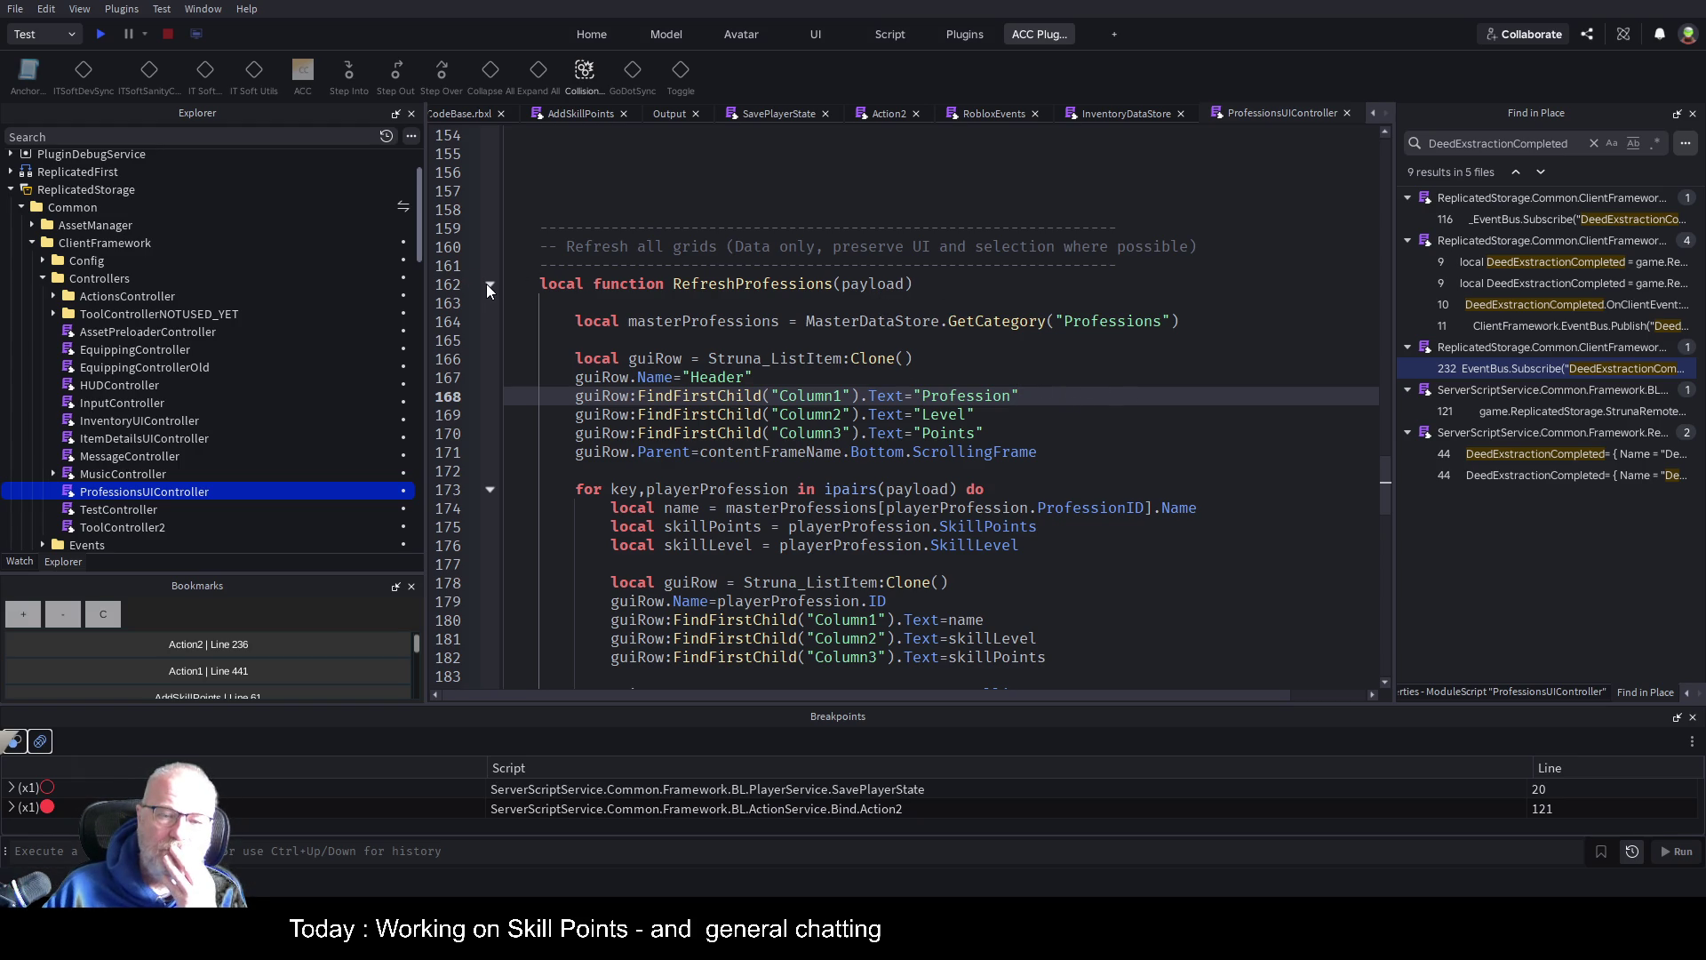
click(489, 286)
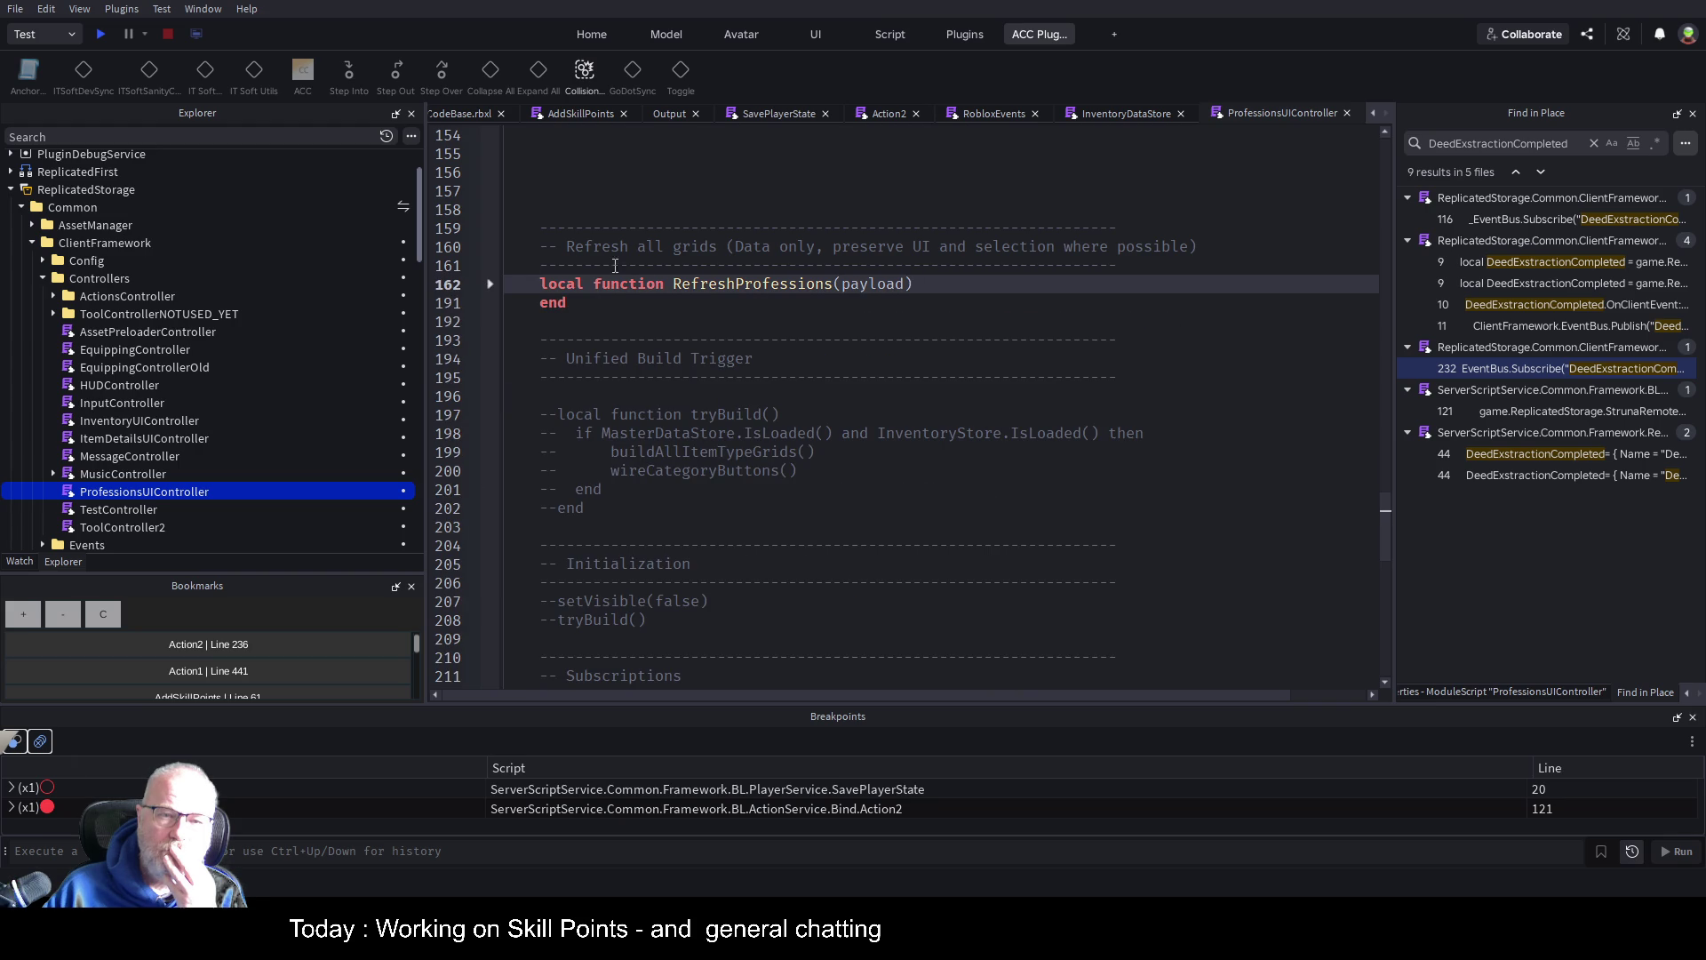
In the Subscriptions section, select the ProfessionsUpdated subscription block on lines 227–229
scroll(813, 424, down, 5)
scroll(813, 424, down, 3)
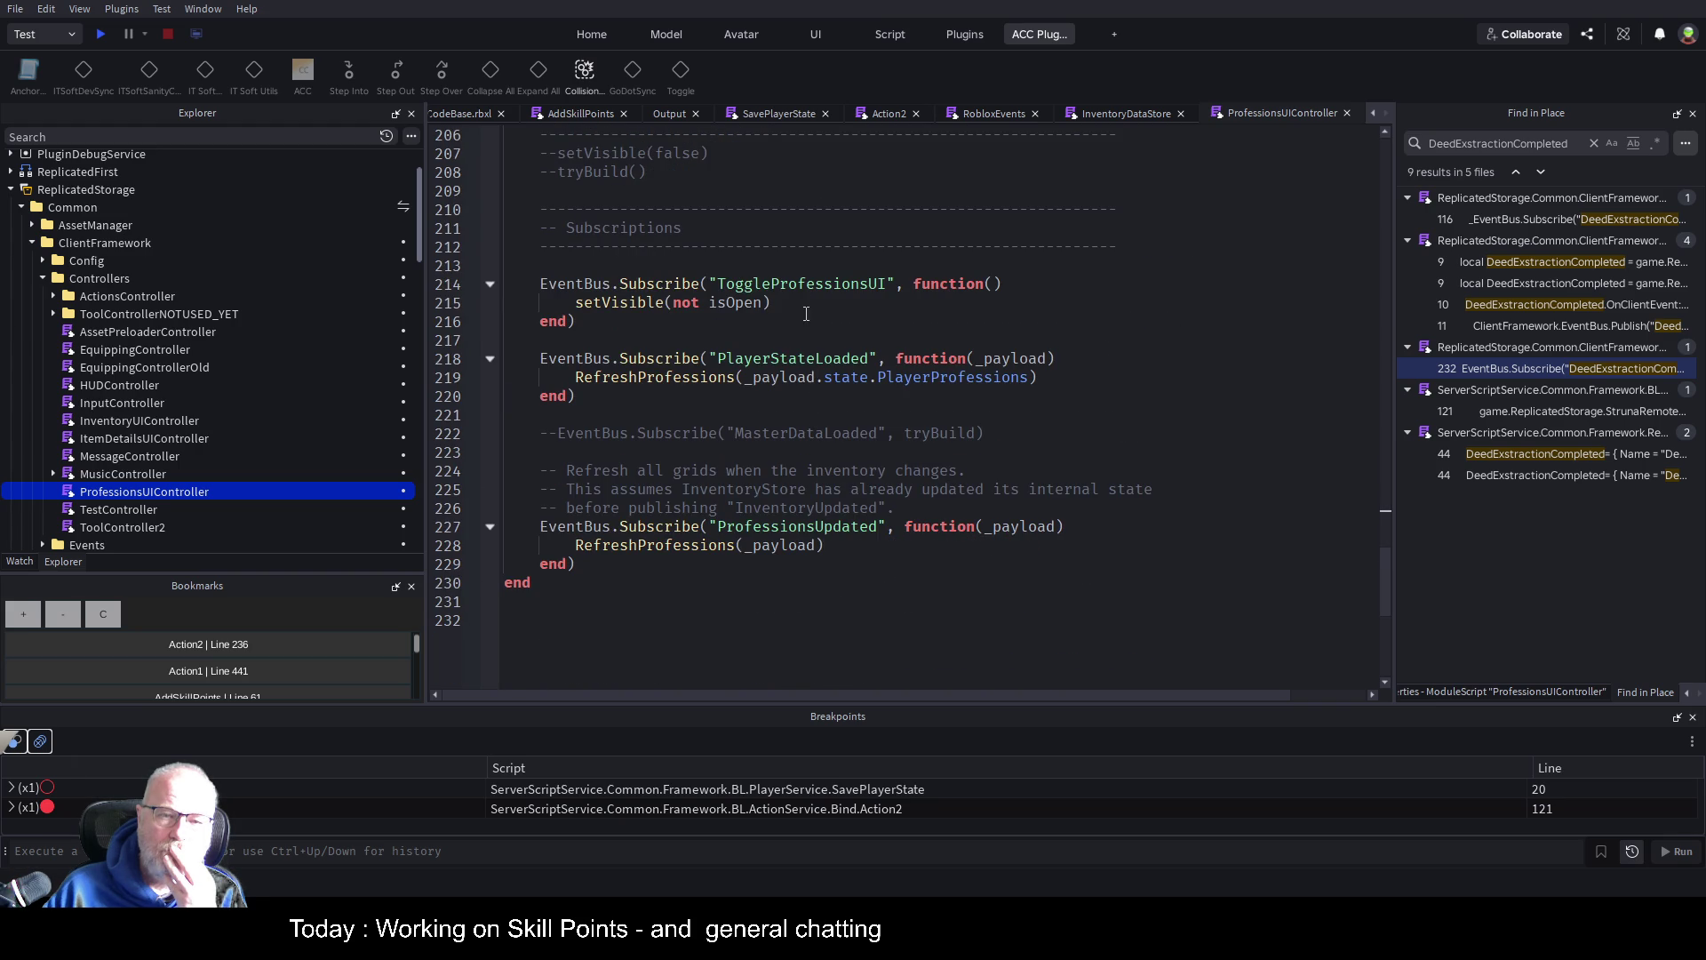
double_click(786, 362)
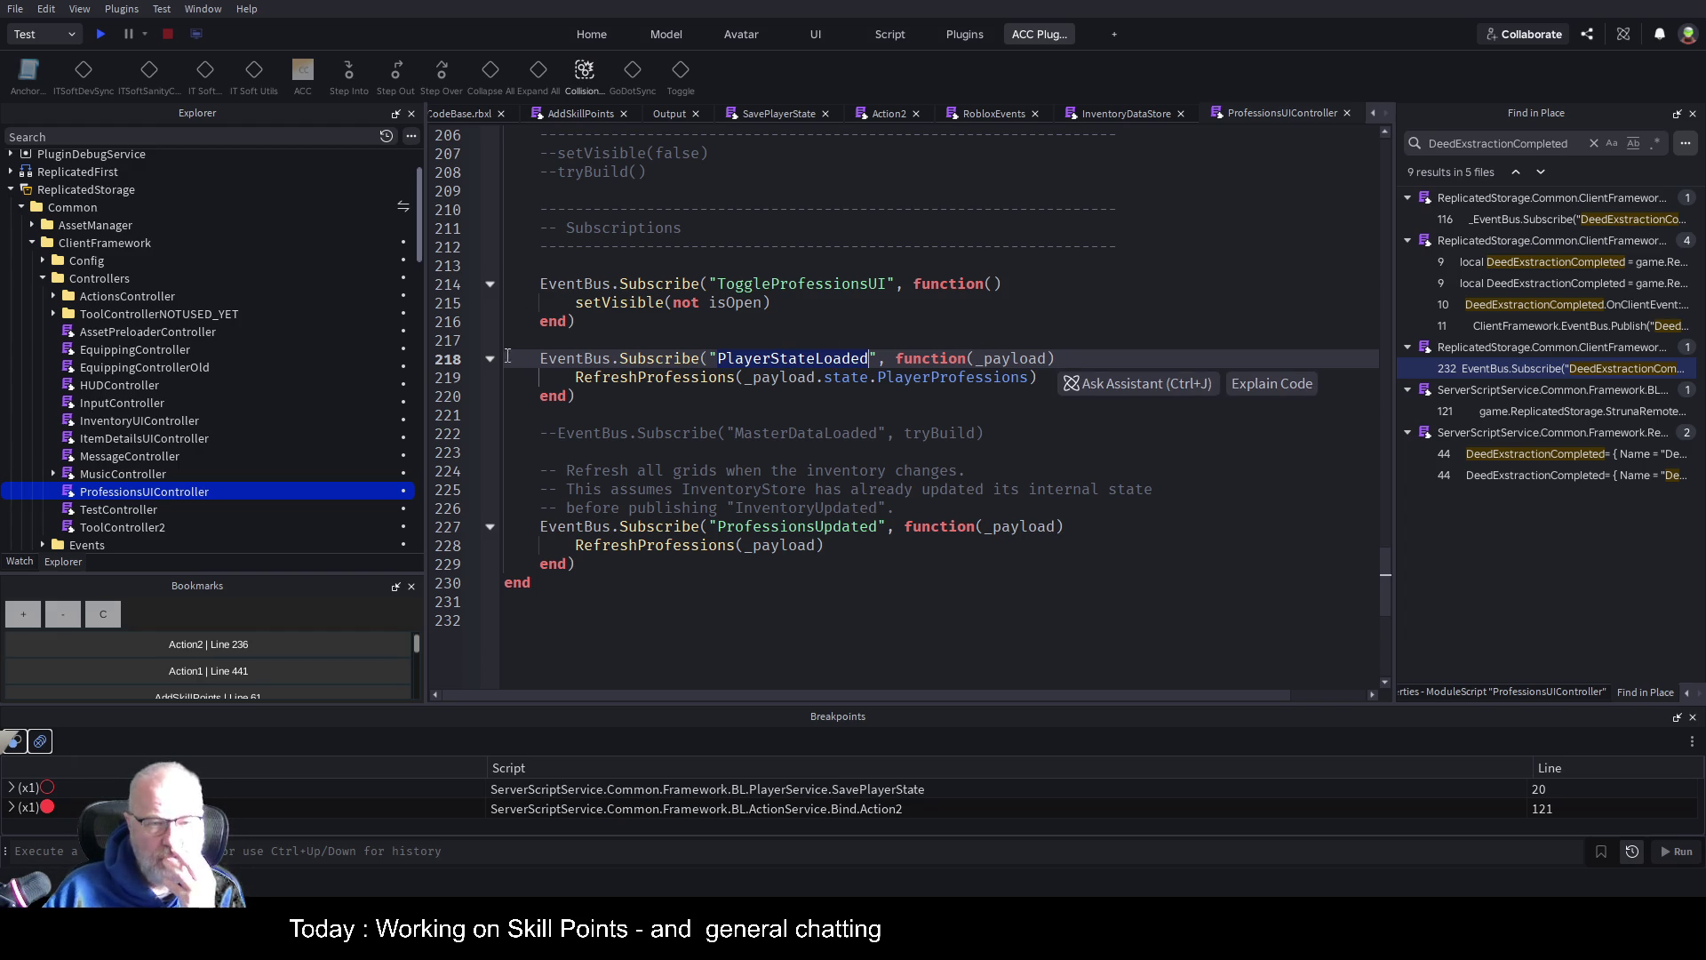
drag(586, 399, 507, 350)
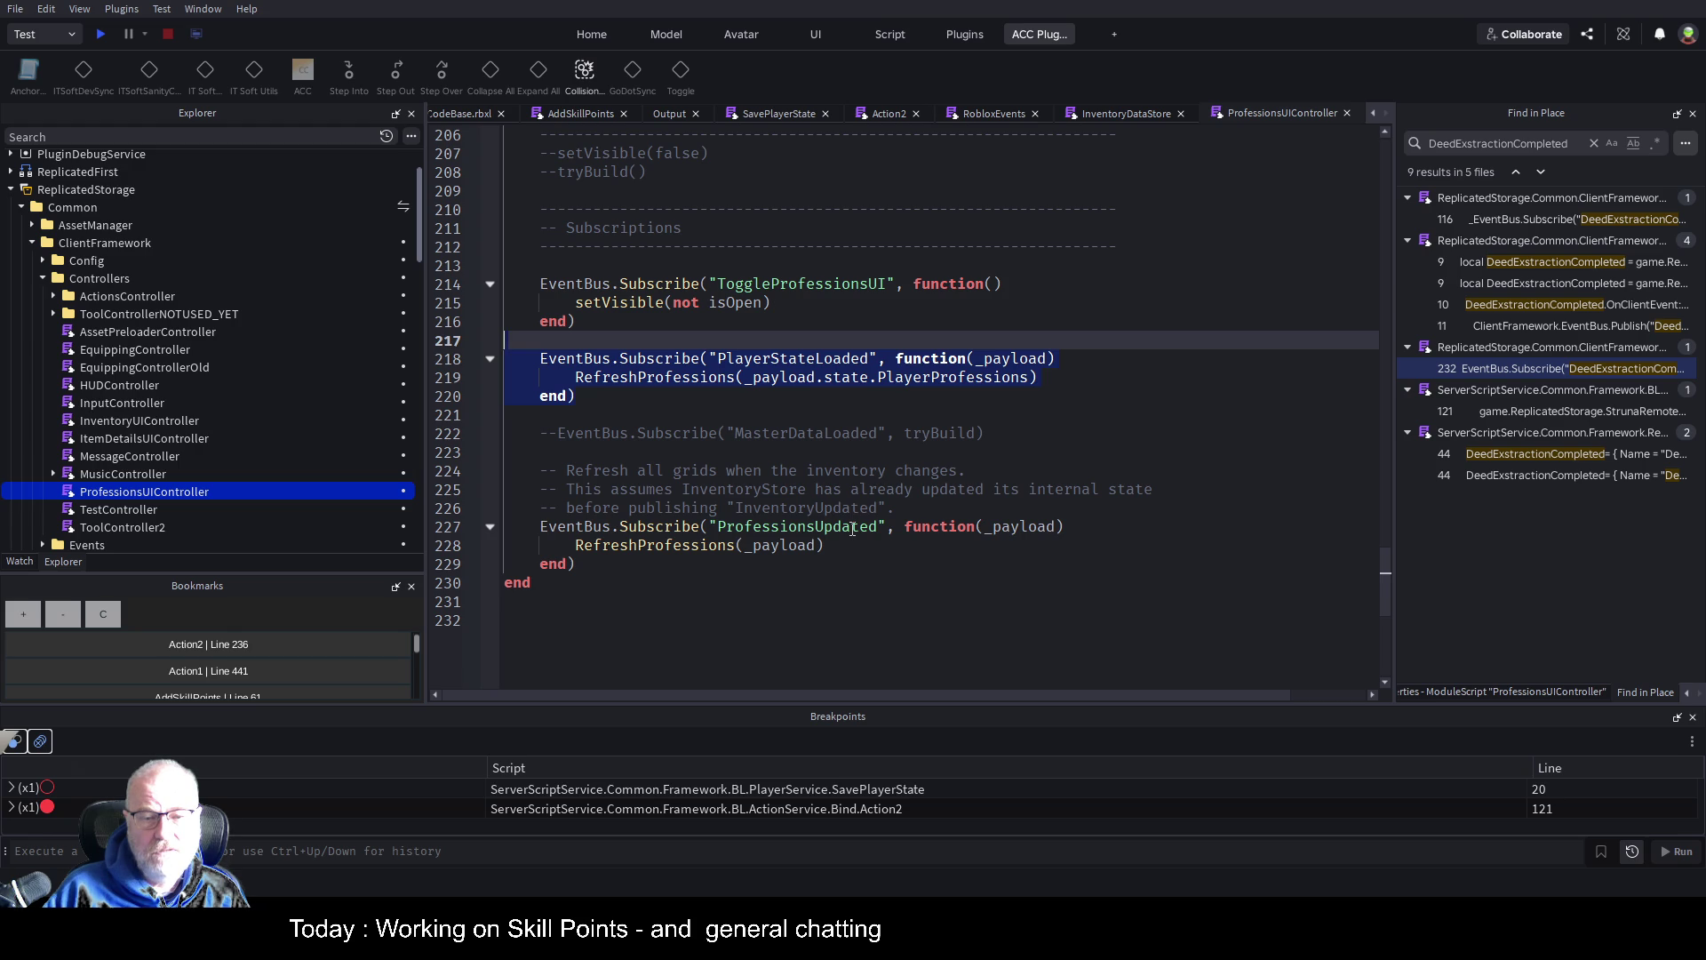
click(768, 533)
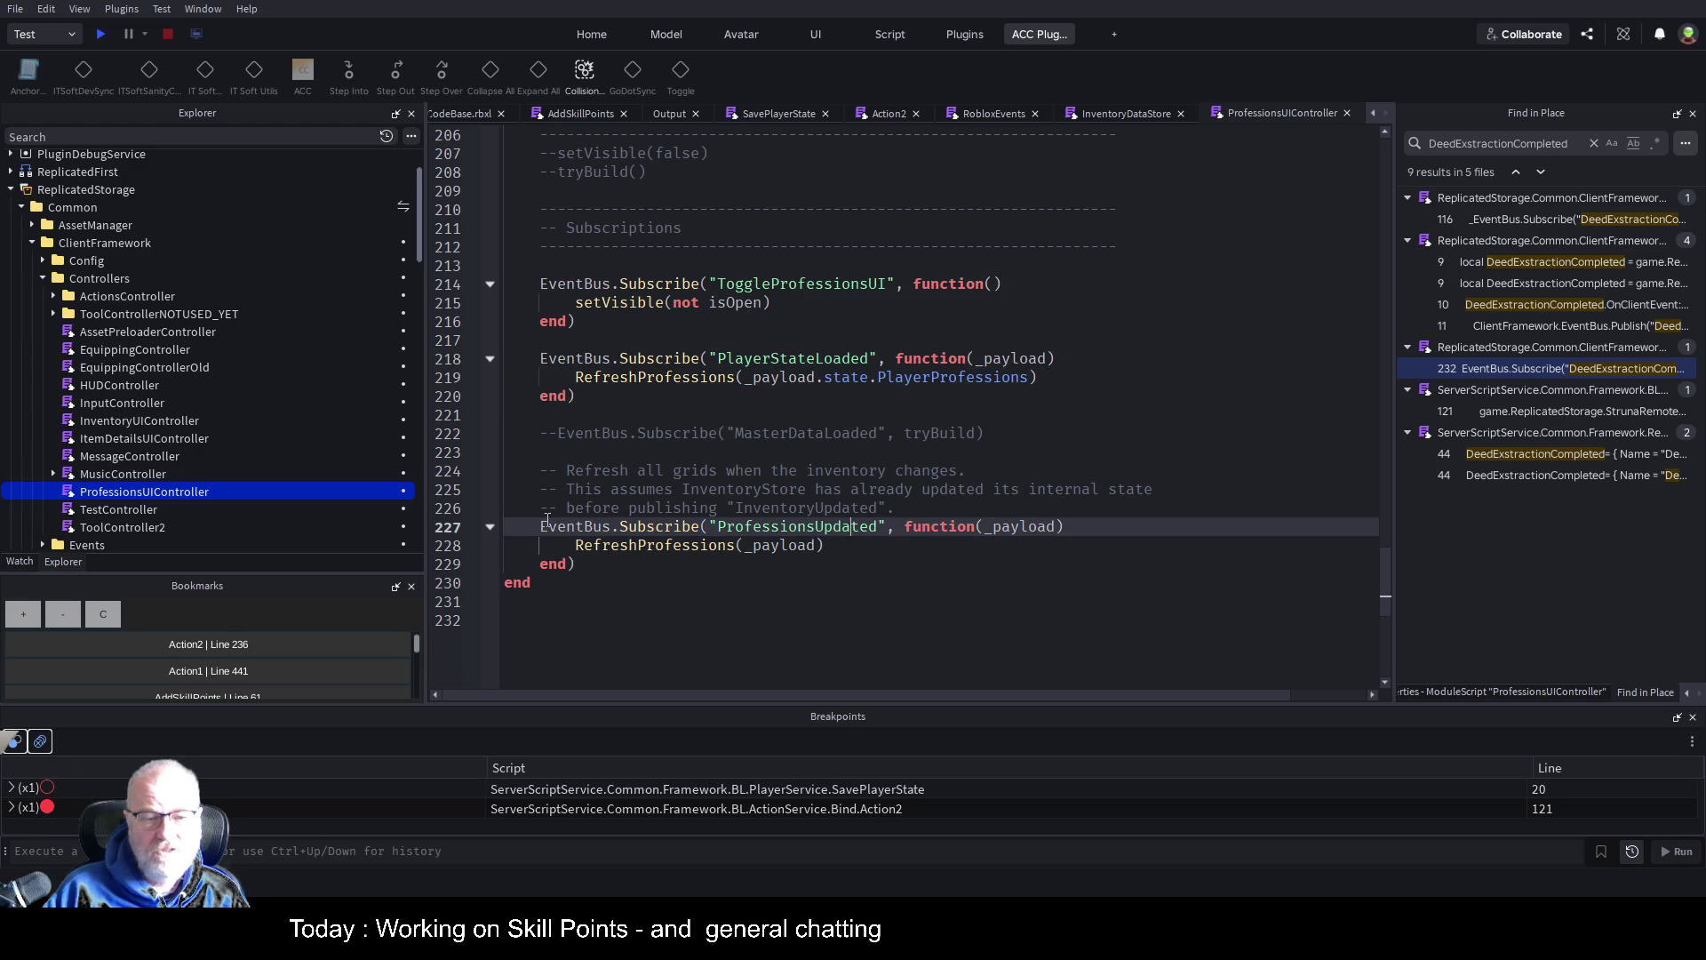
mouse_move(540, 526)
mouse_down()
mouse_move(648, 598)
mouse_move(647, 571)
mouse_up()
key(ctrl+c)
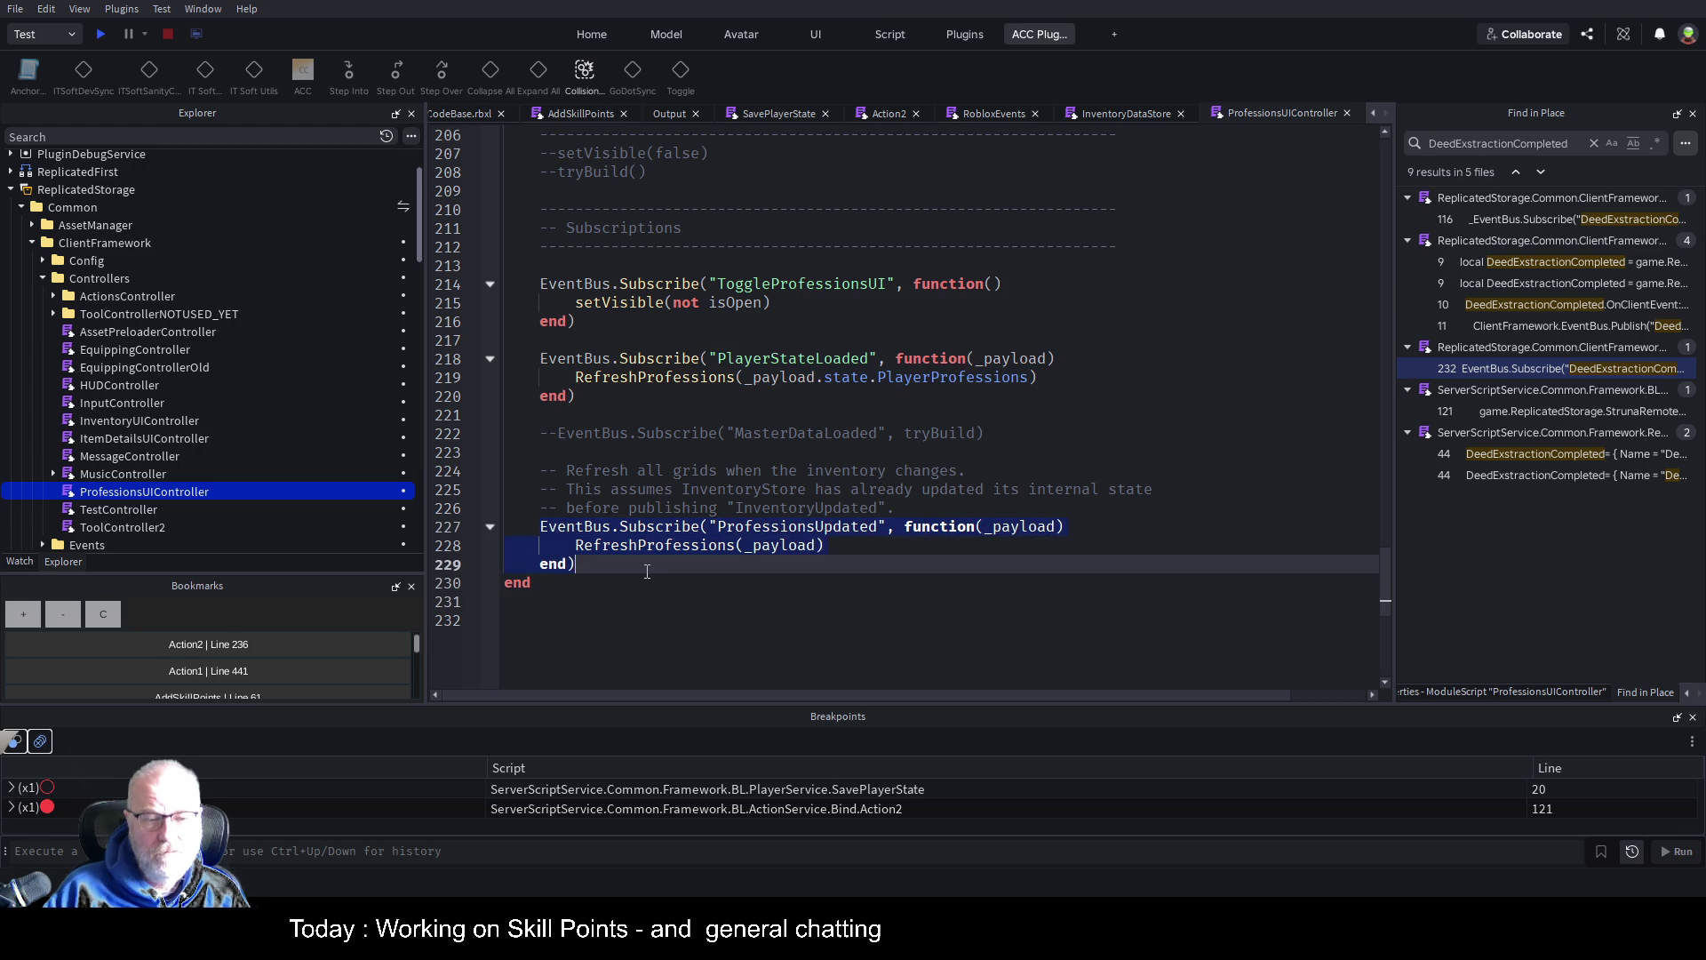
In InventoryDataStore, paste the ProfessionsUpdated block under --Skill Points and delete the old PlayerProfessions loop
key(ctrl+Tab)
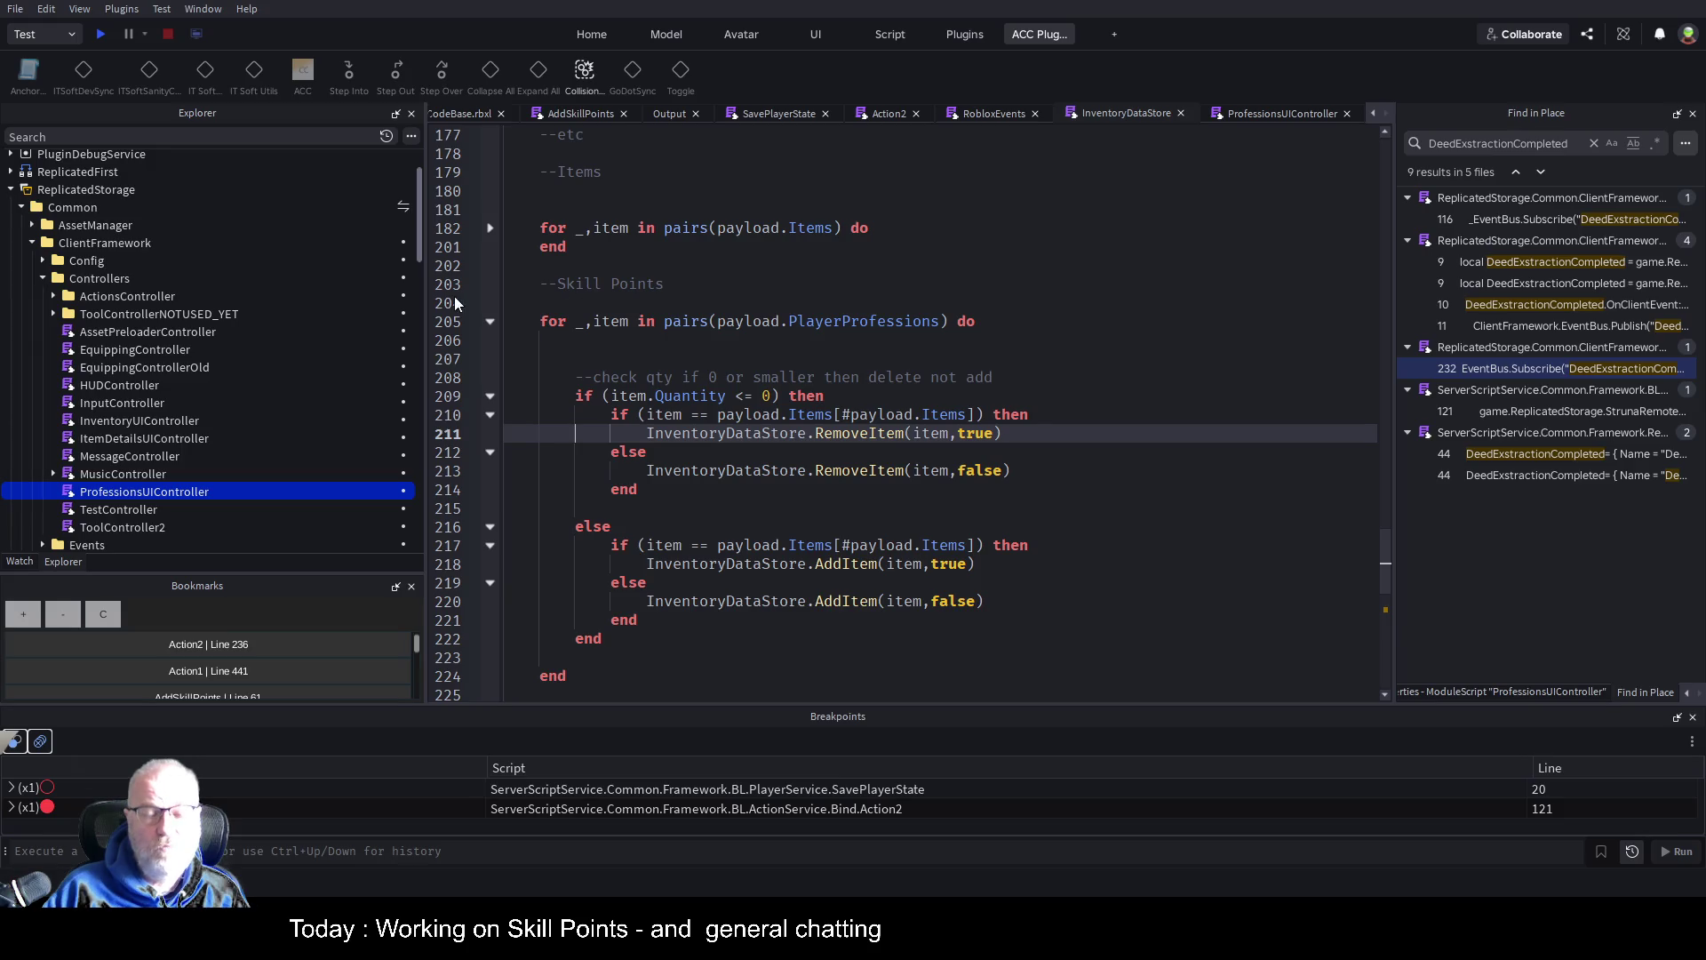
scroll(622, 293, up, 1)
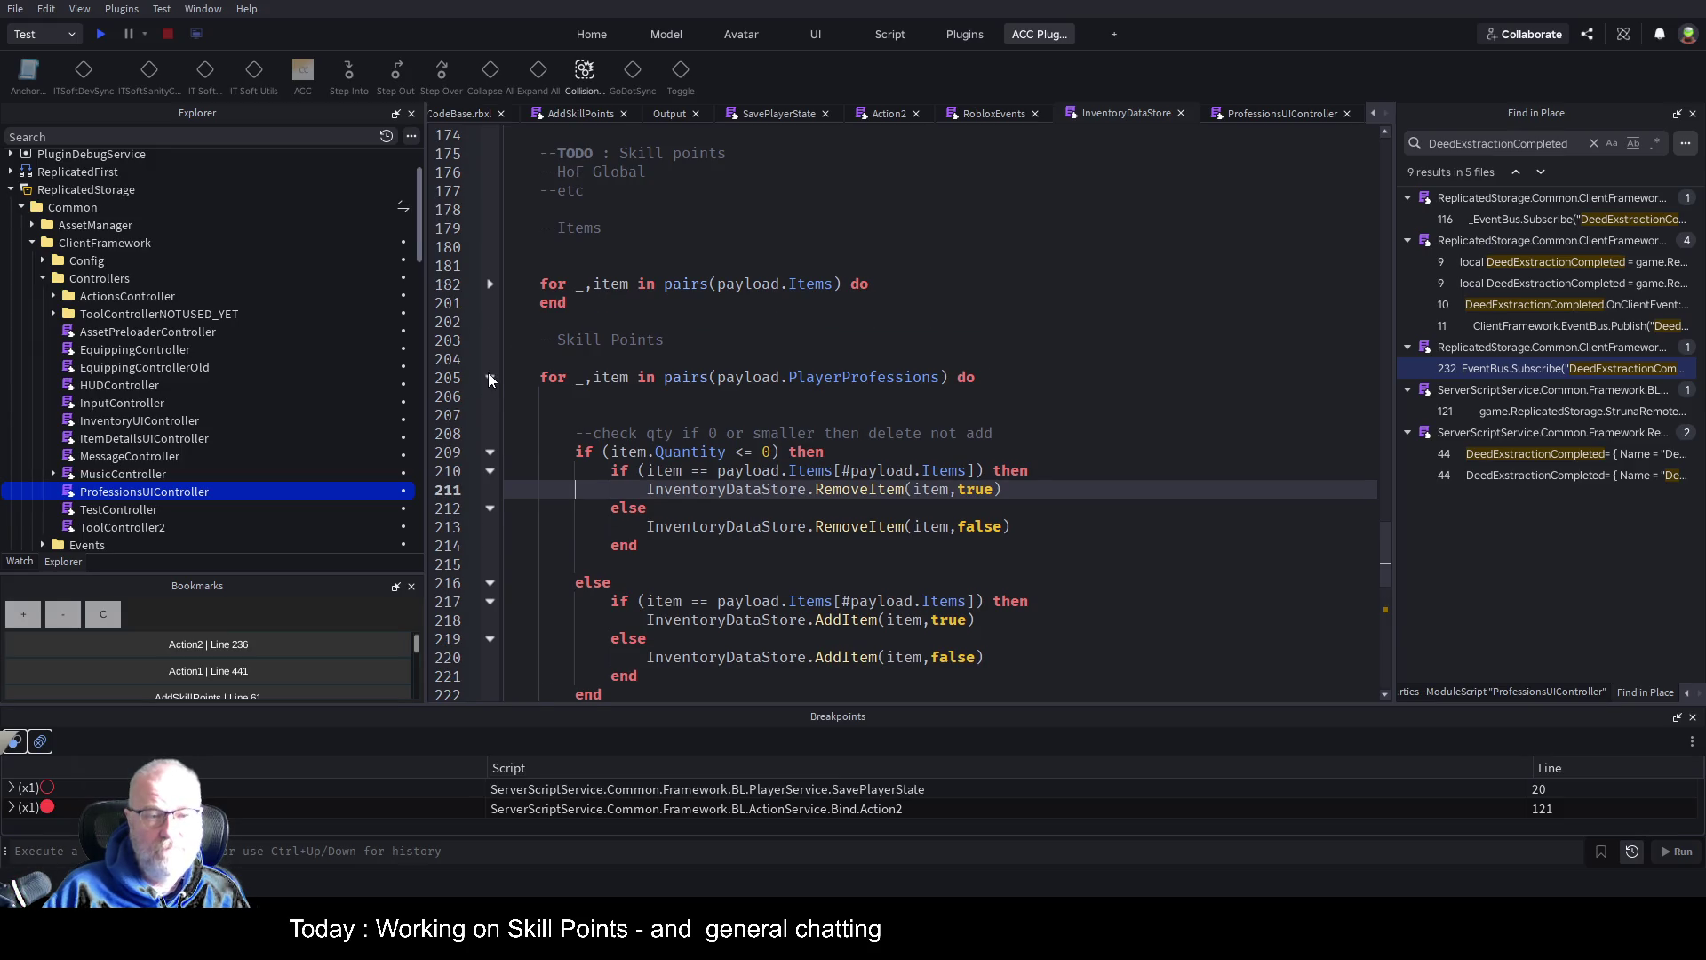
click(489, 377)
click(644, 357)
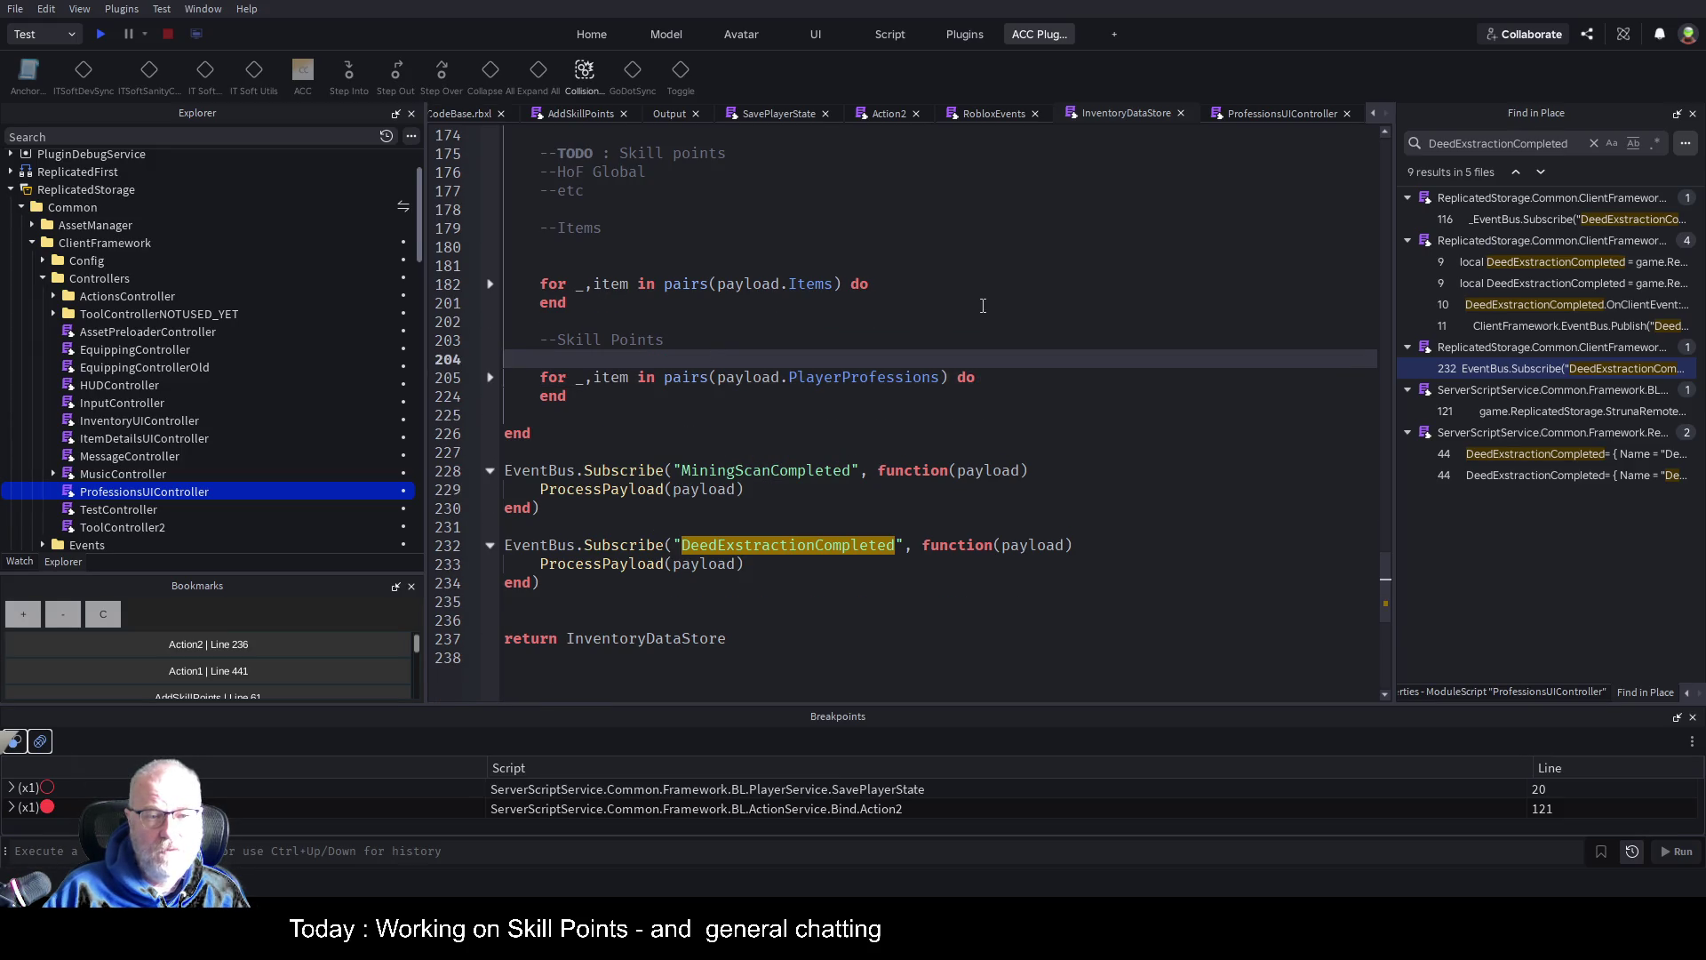
key(ctrl+v)
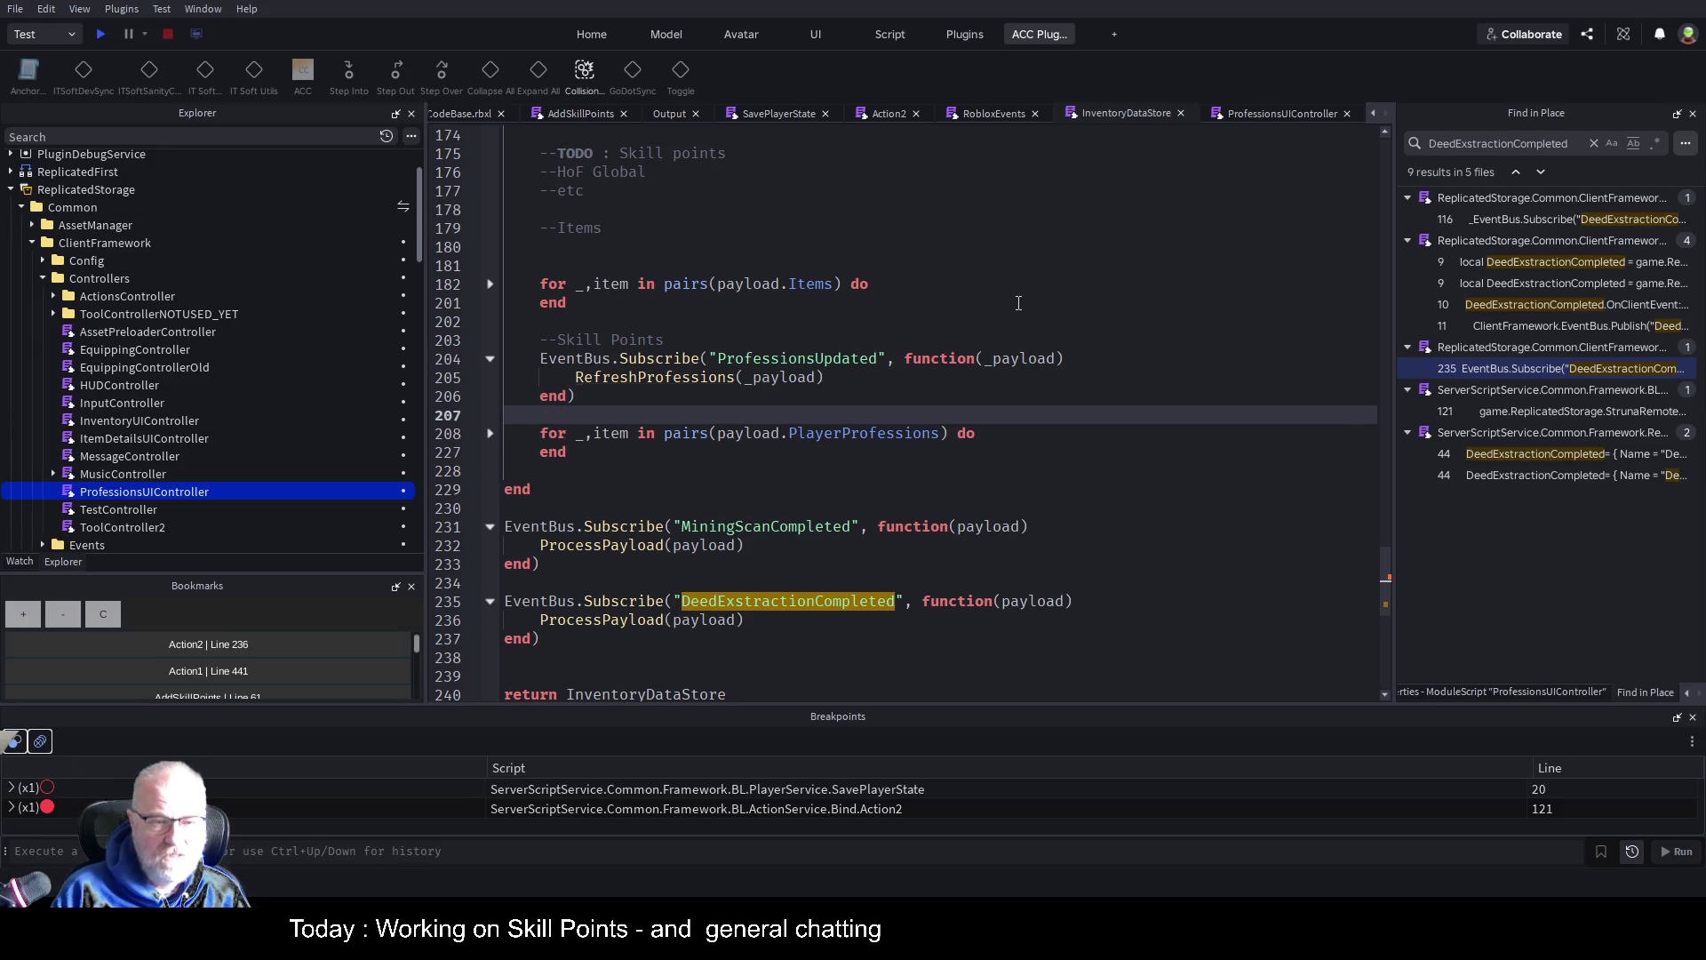
key(shift+Down)
key(shift+Down)
key(shift+Down)
key(Delete)
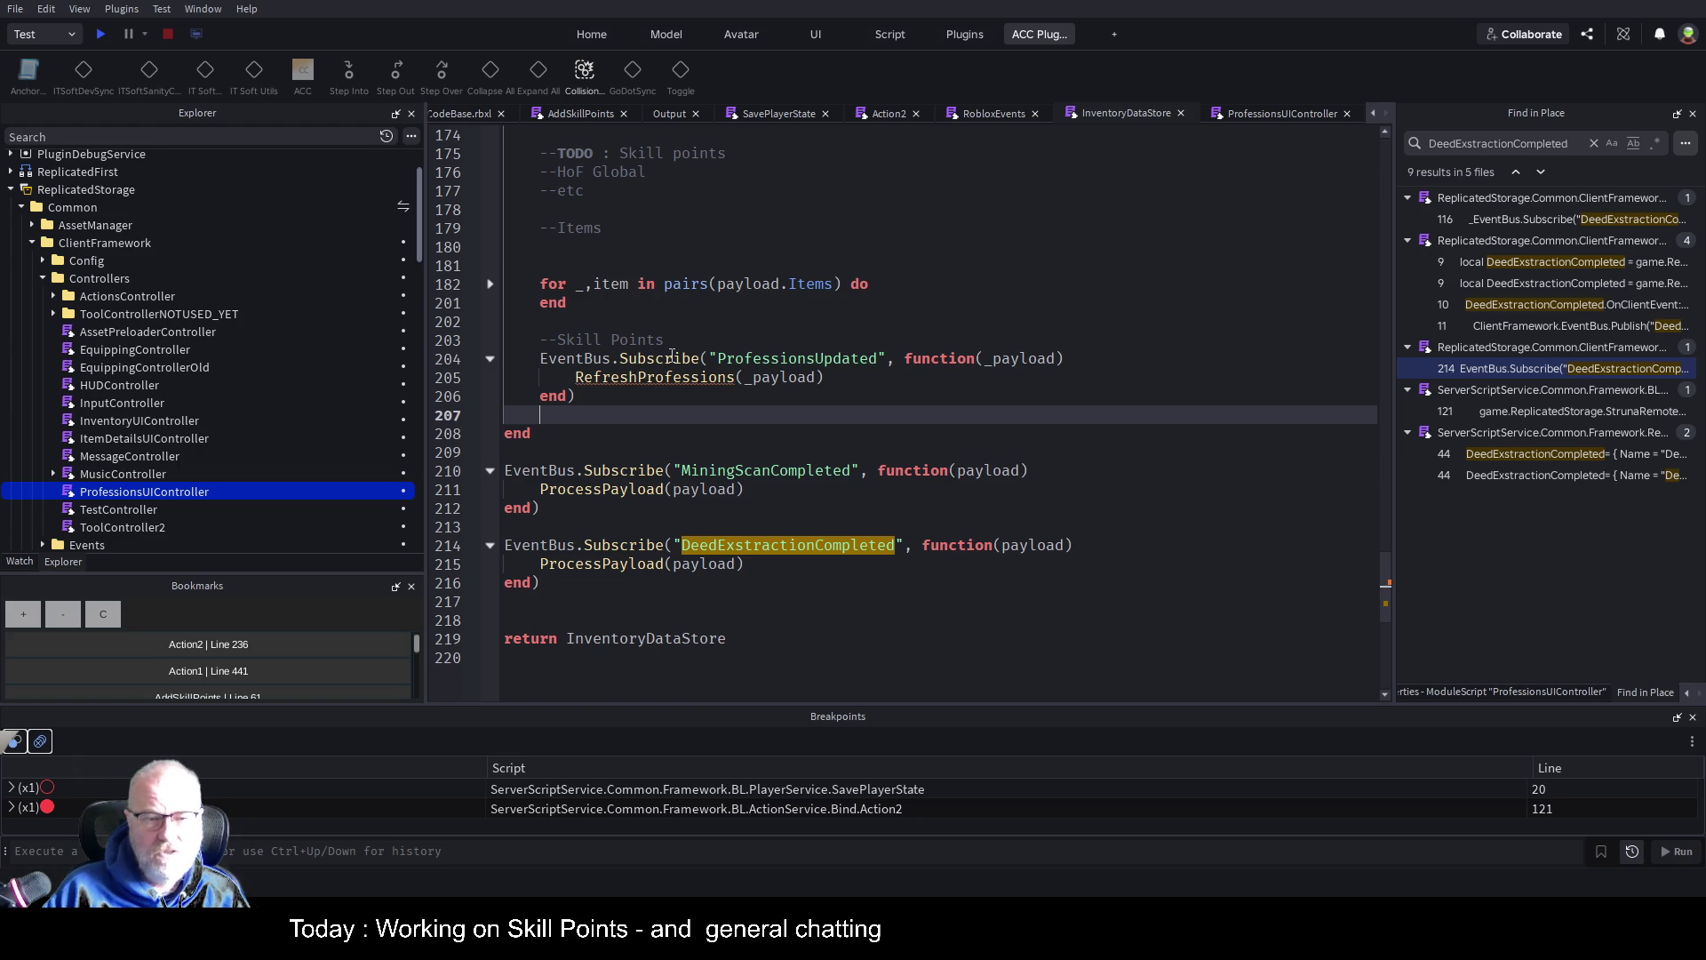
Turn the pasted block into a ProfessionsUpdated Publish with payload.PlayerProfessions, removing the callback lines
double_click(646, 359)
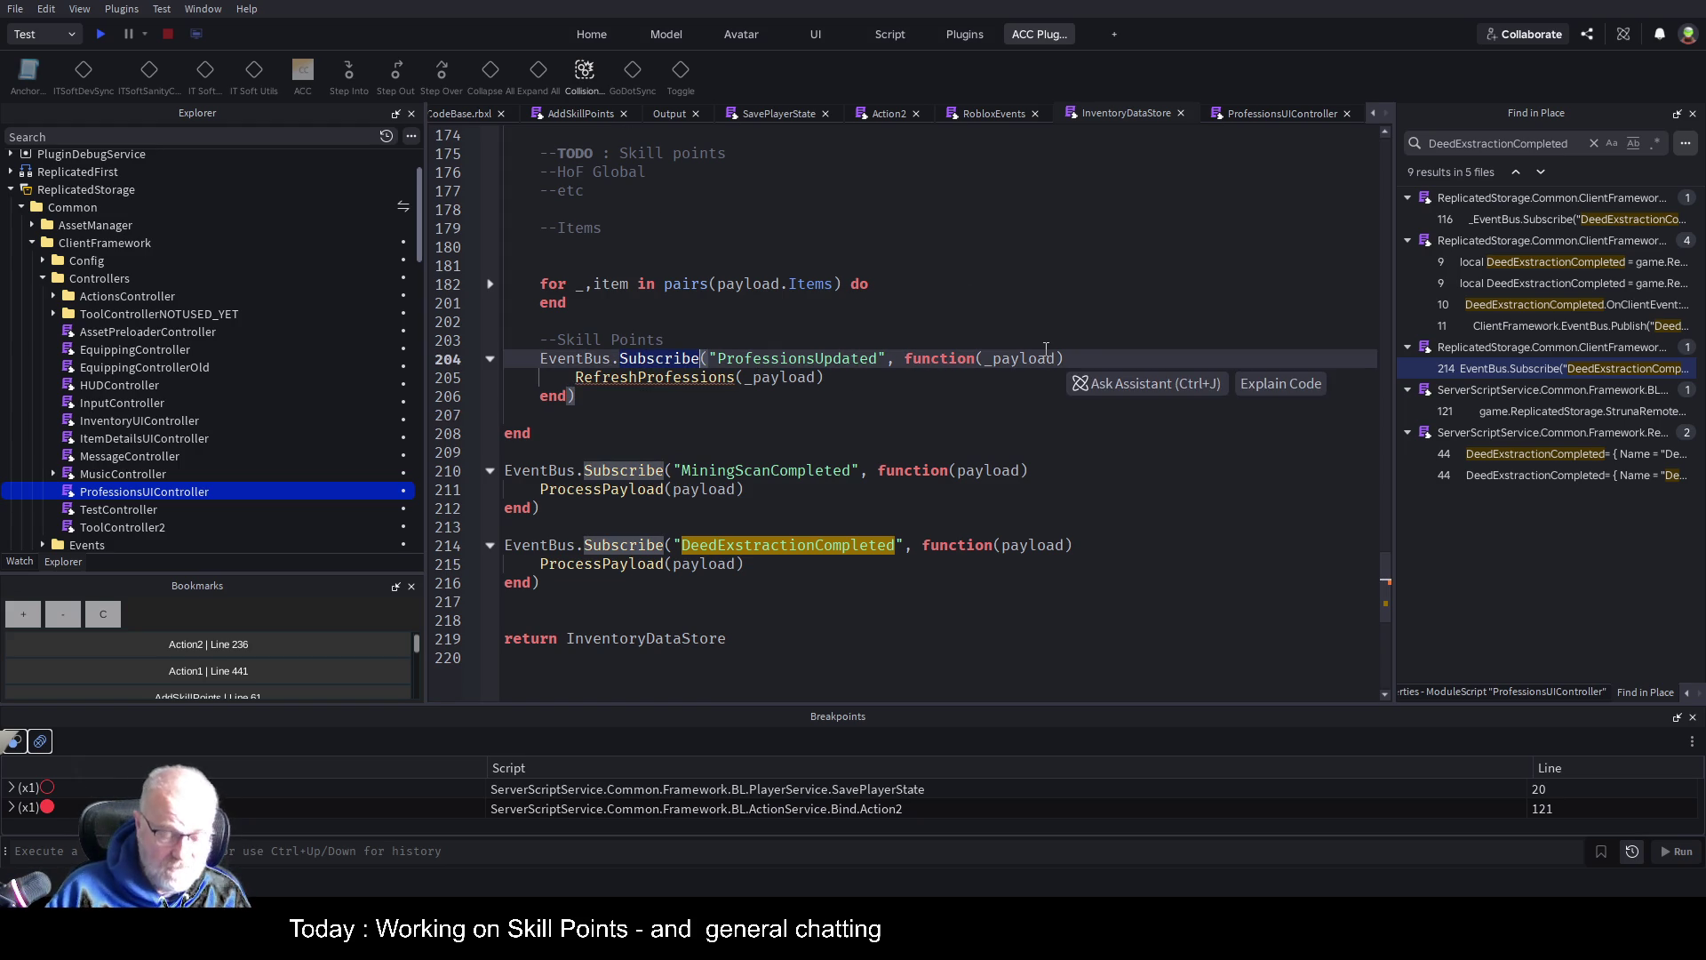
text(Publish)
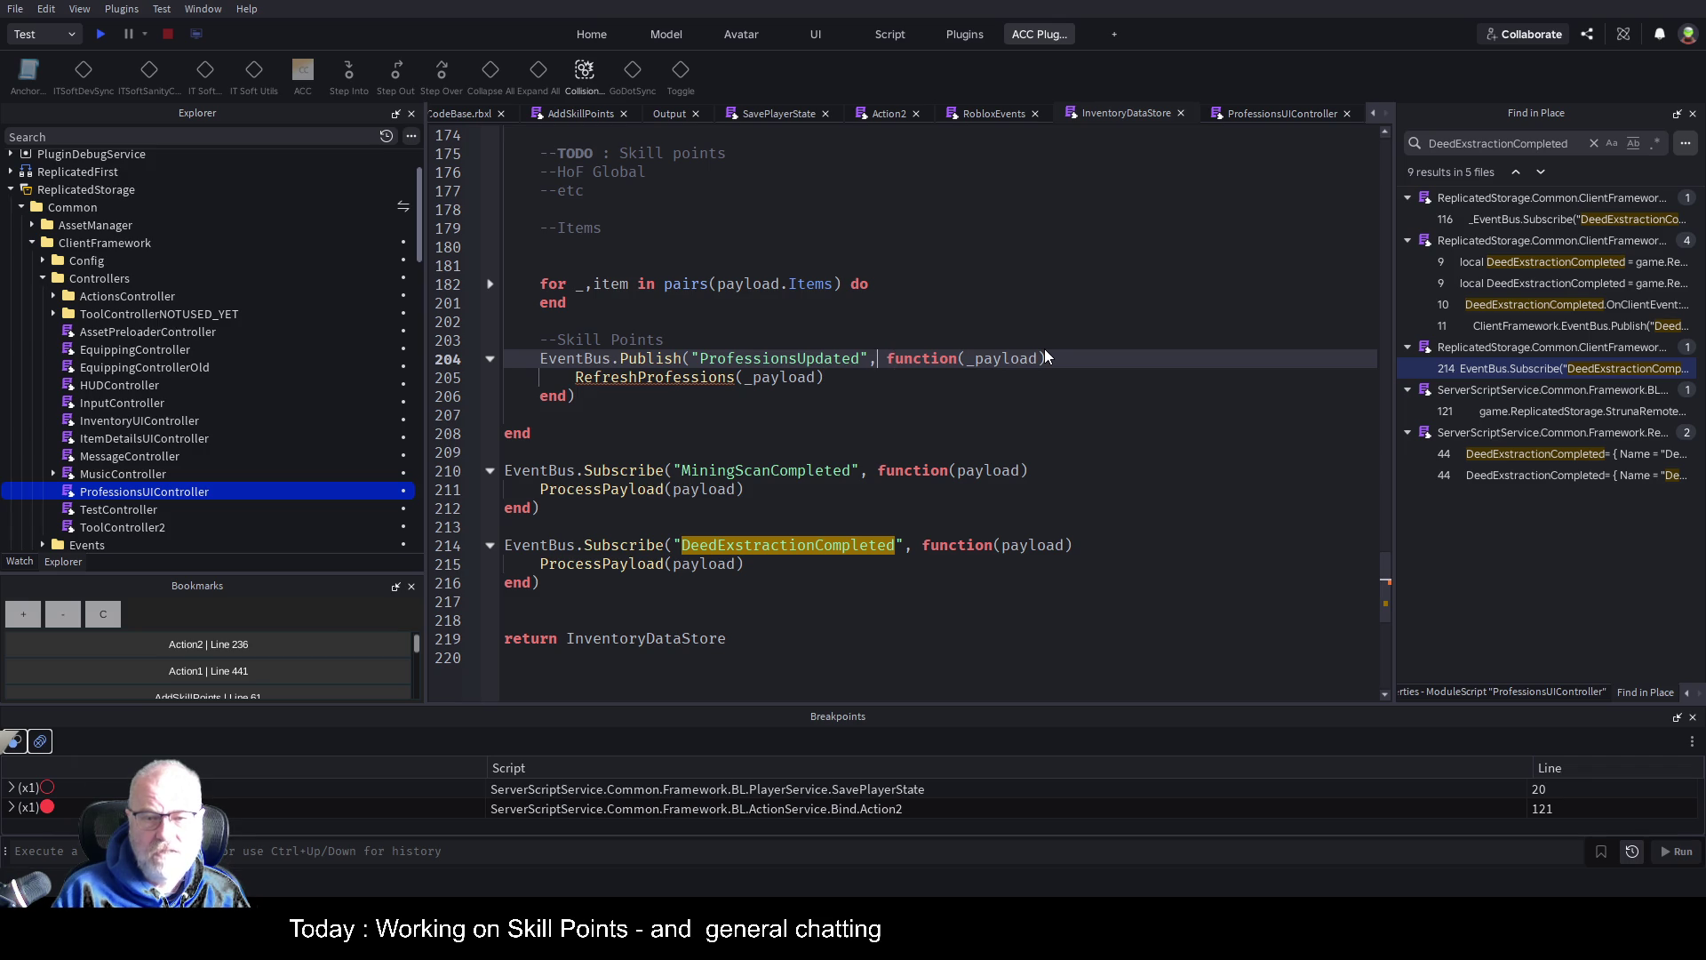
key(shift+End)
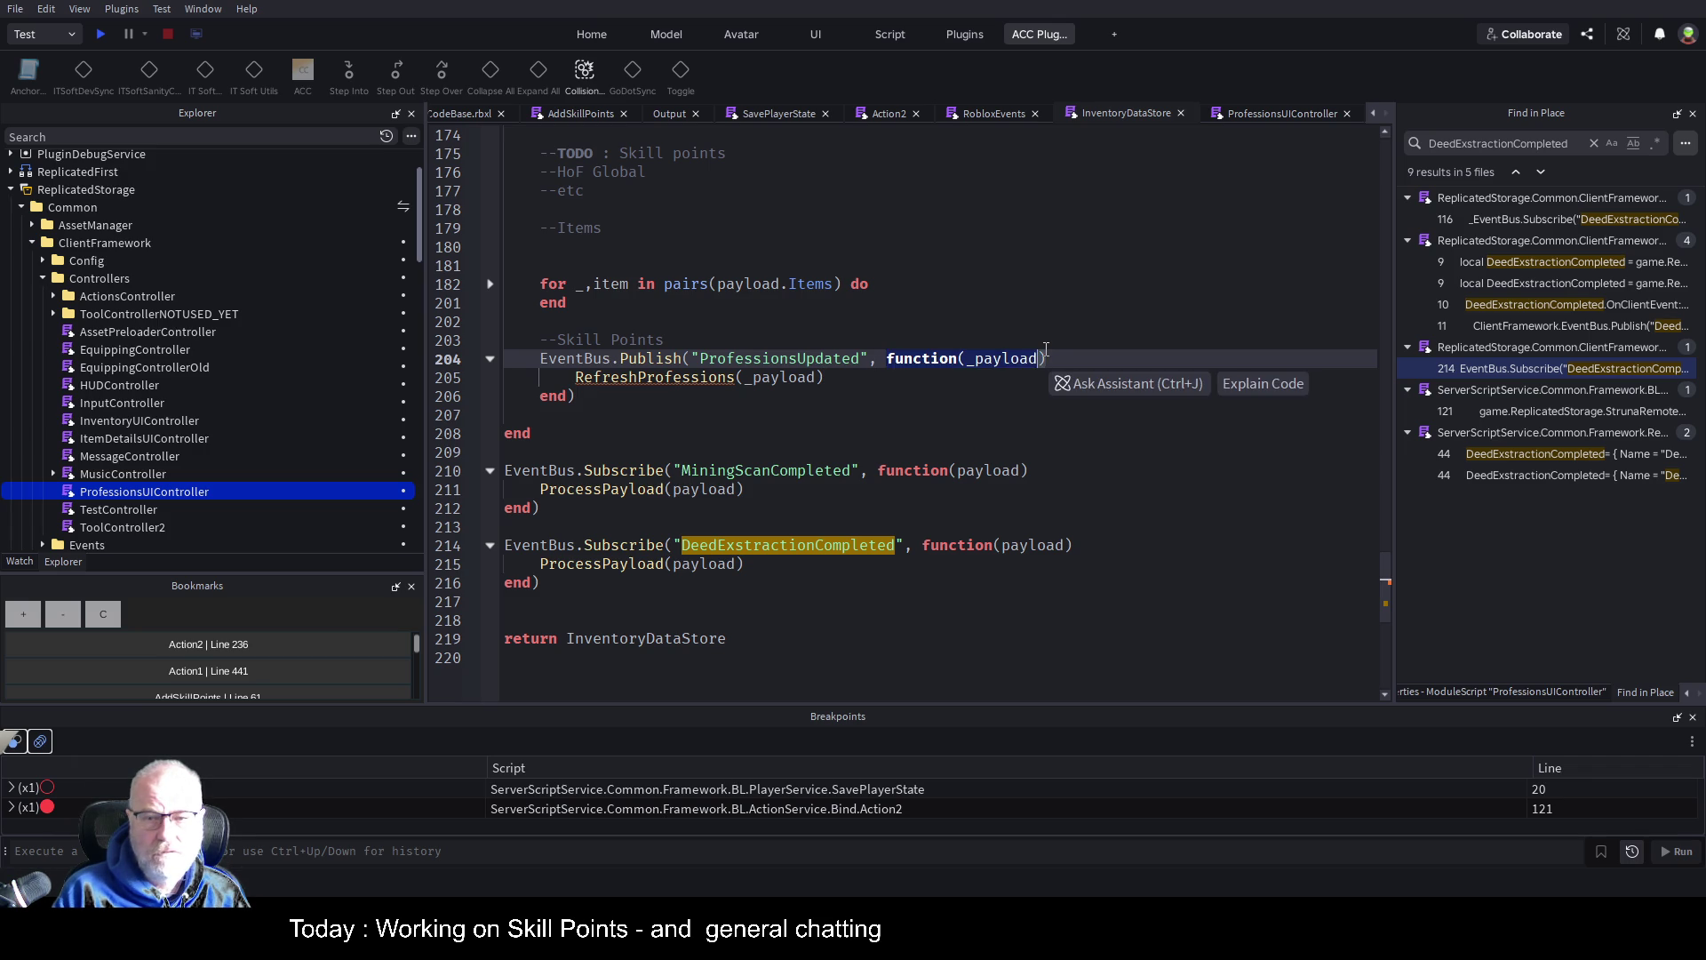
key(Delete)
text(pay)
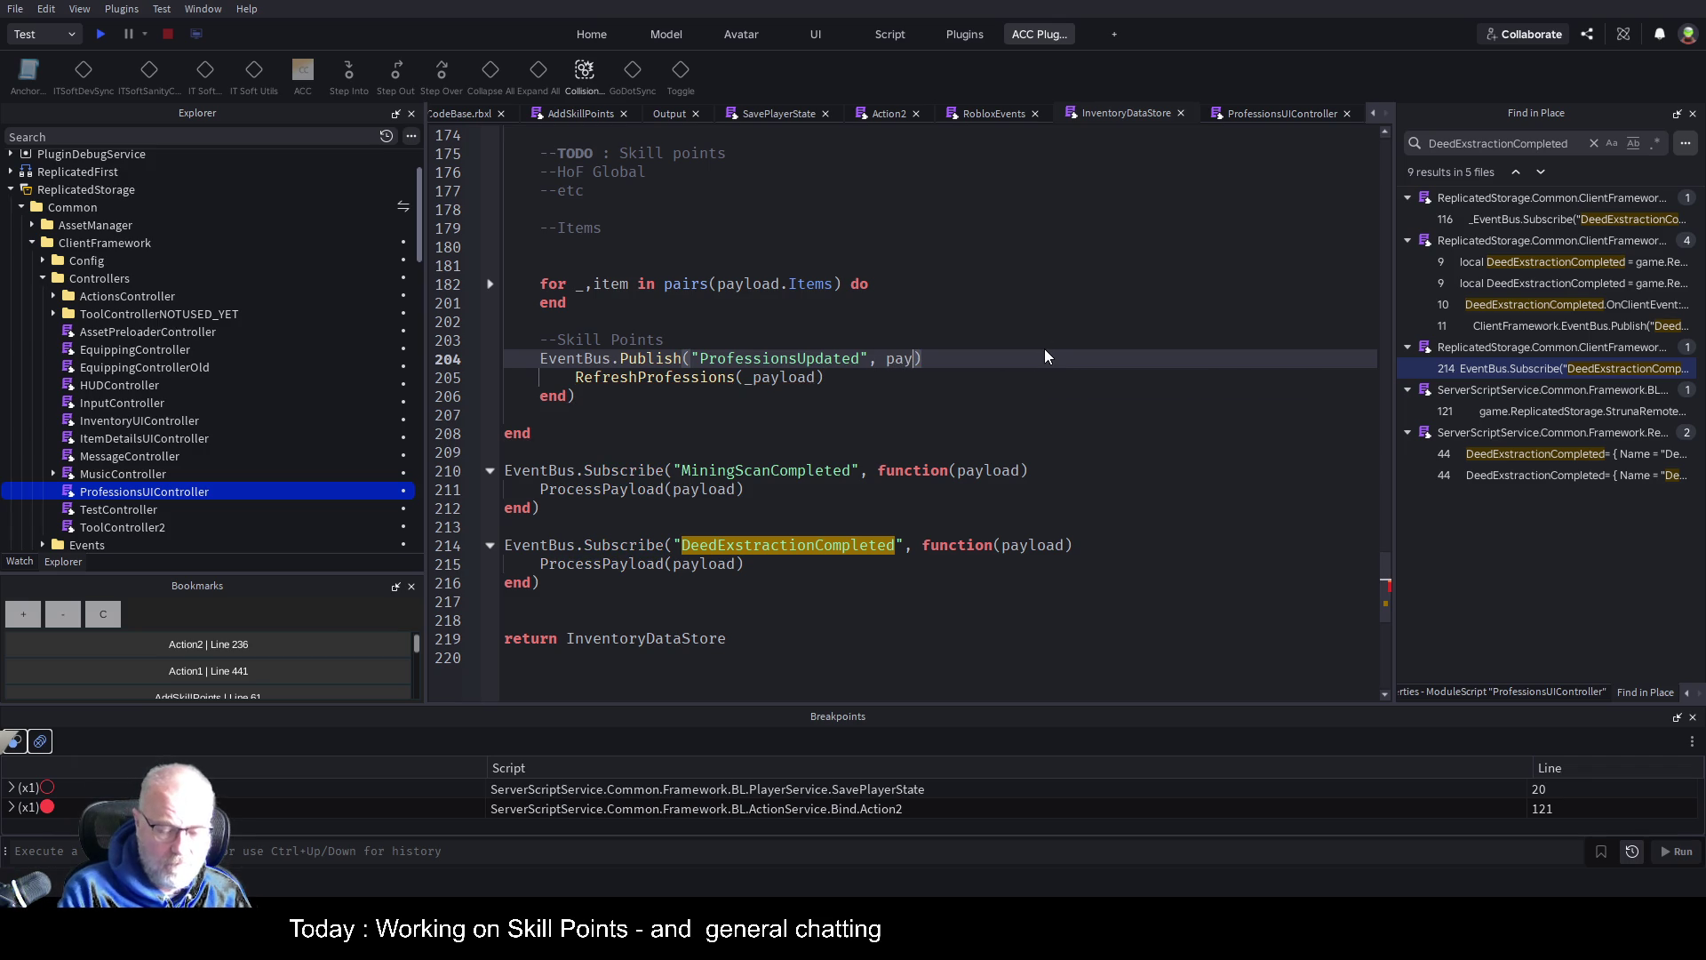
text(load.PlayerProfessions)
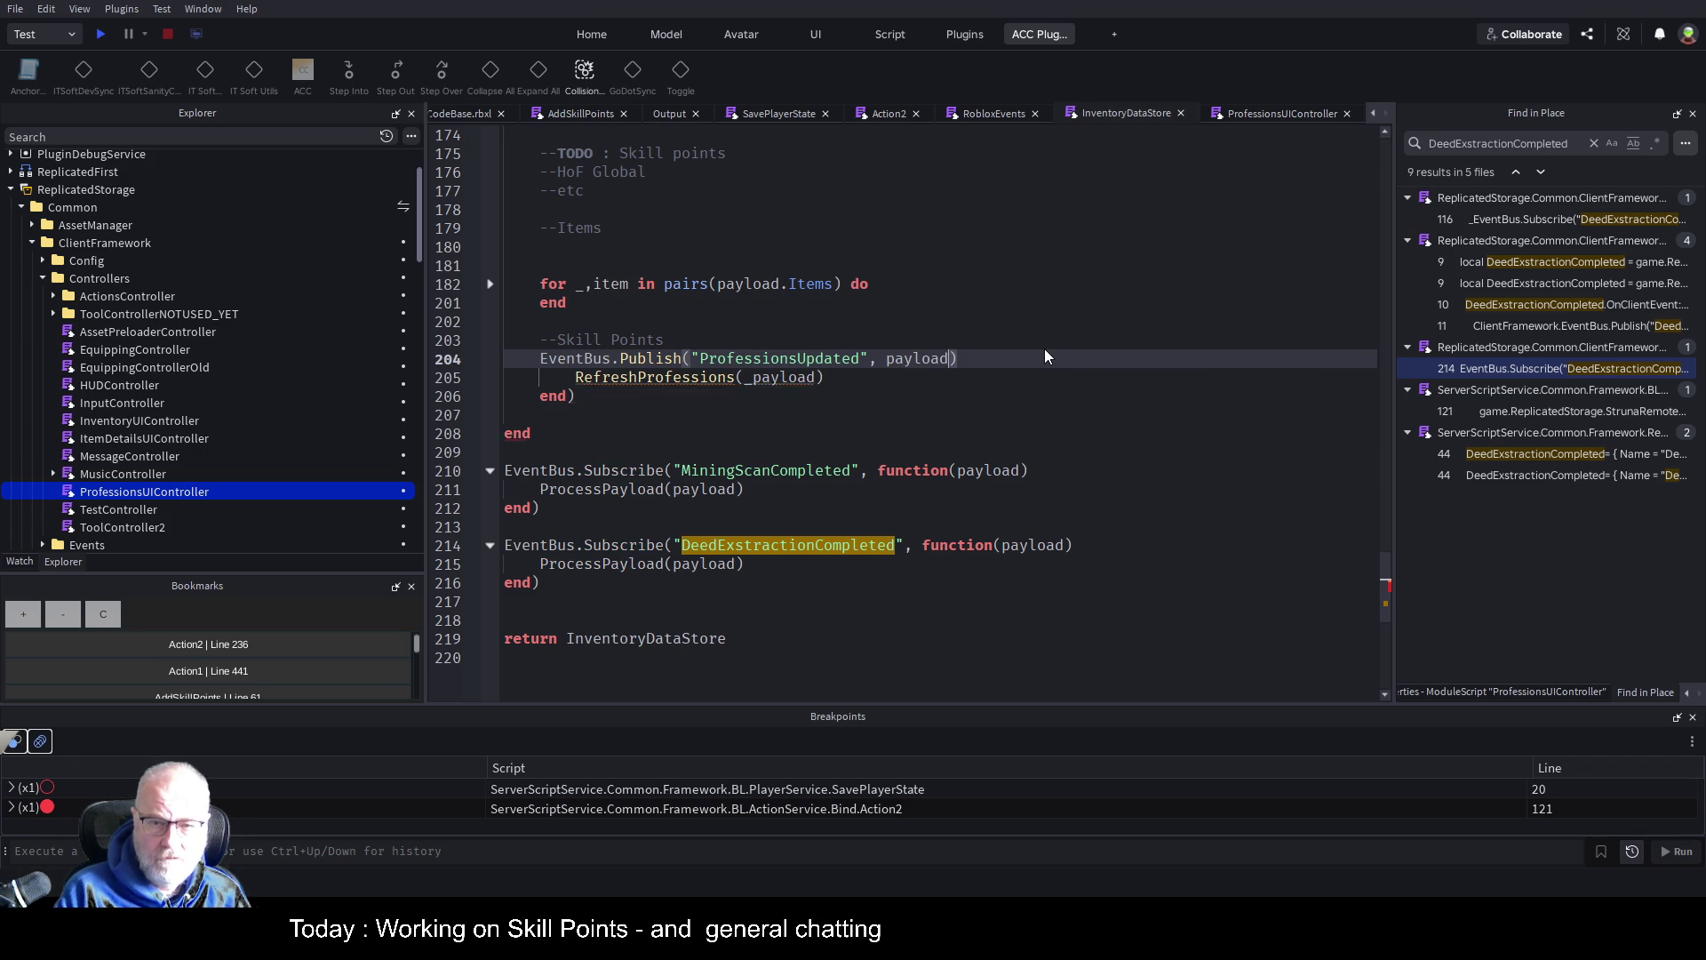
key(Down)
key(shift+Home)
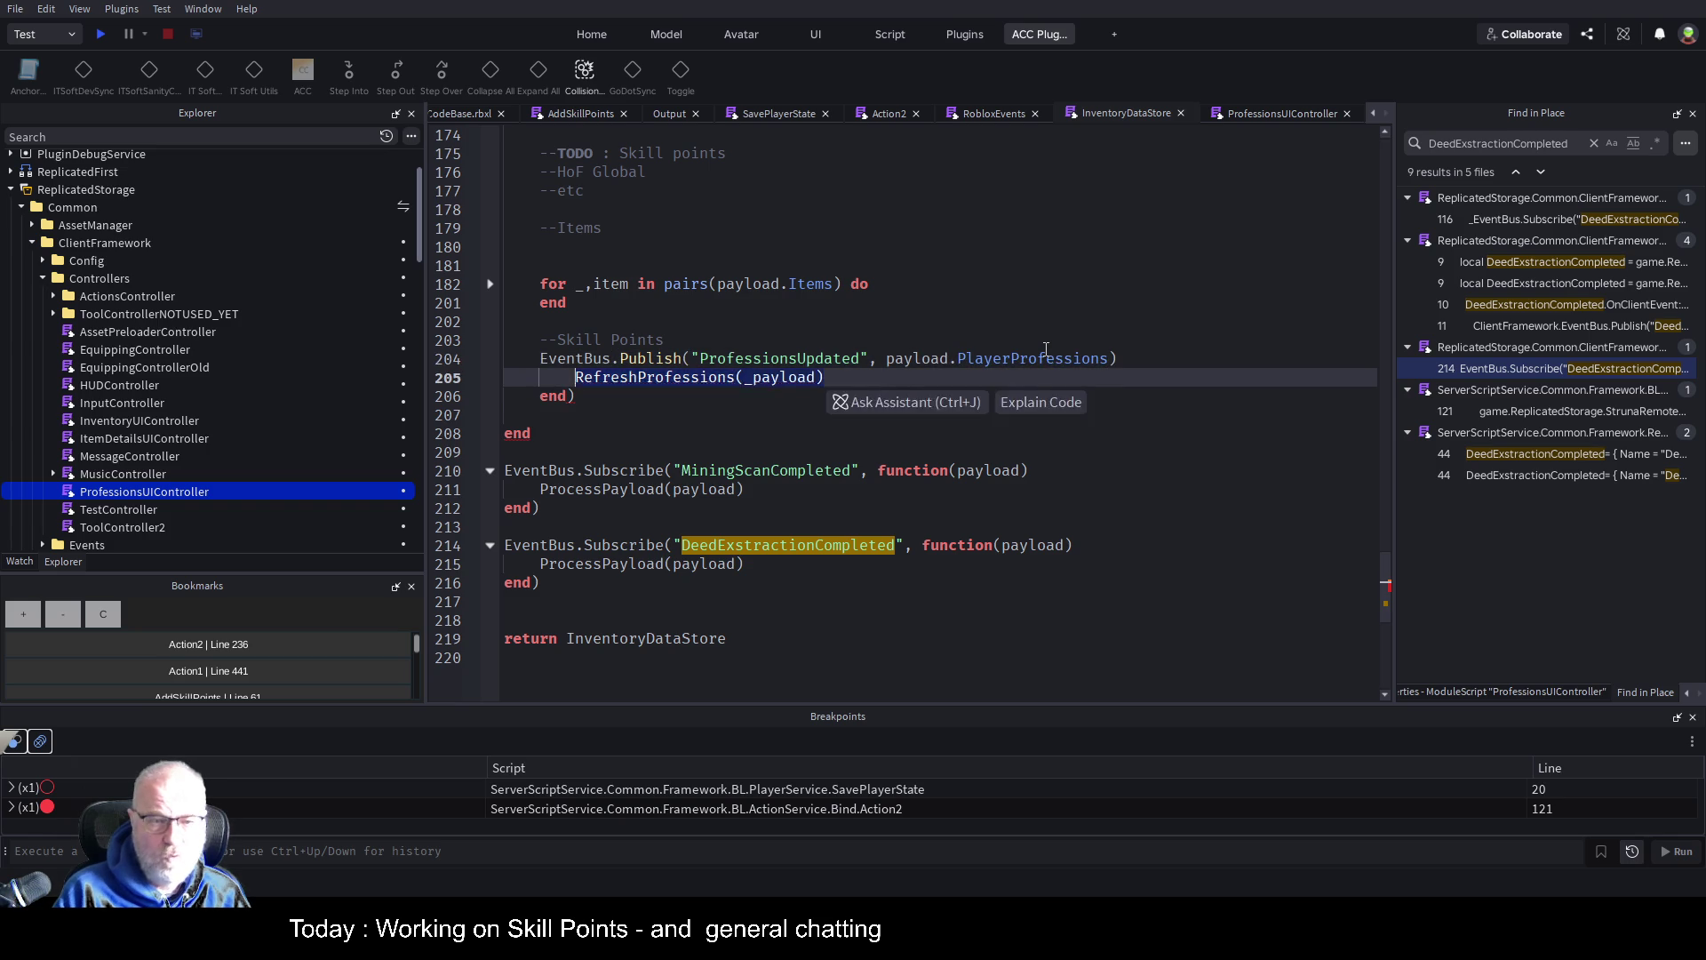
key(BackSpace)
key(Down)
key(shift+End)
key(Delete)
key(Up)
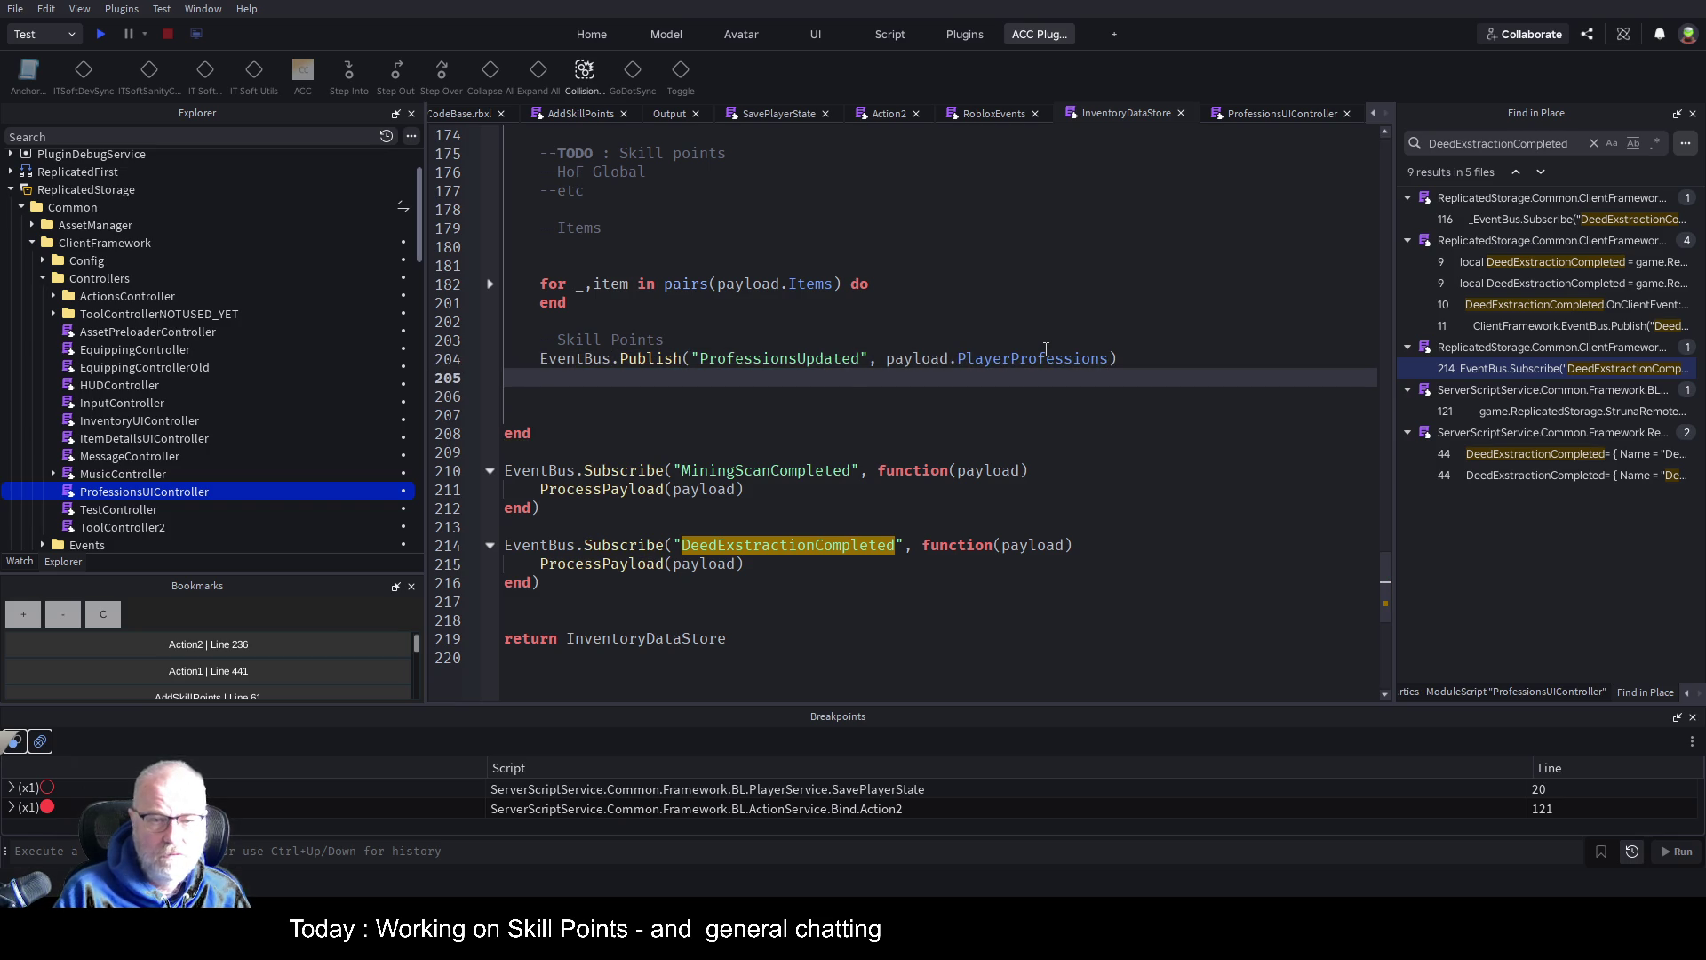
key(Delete)
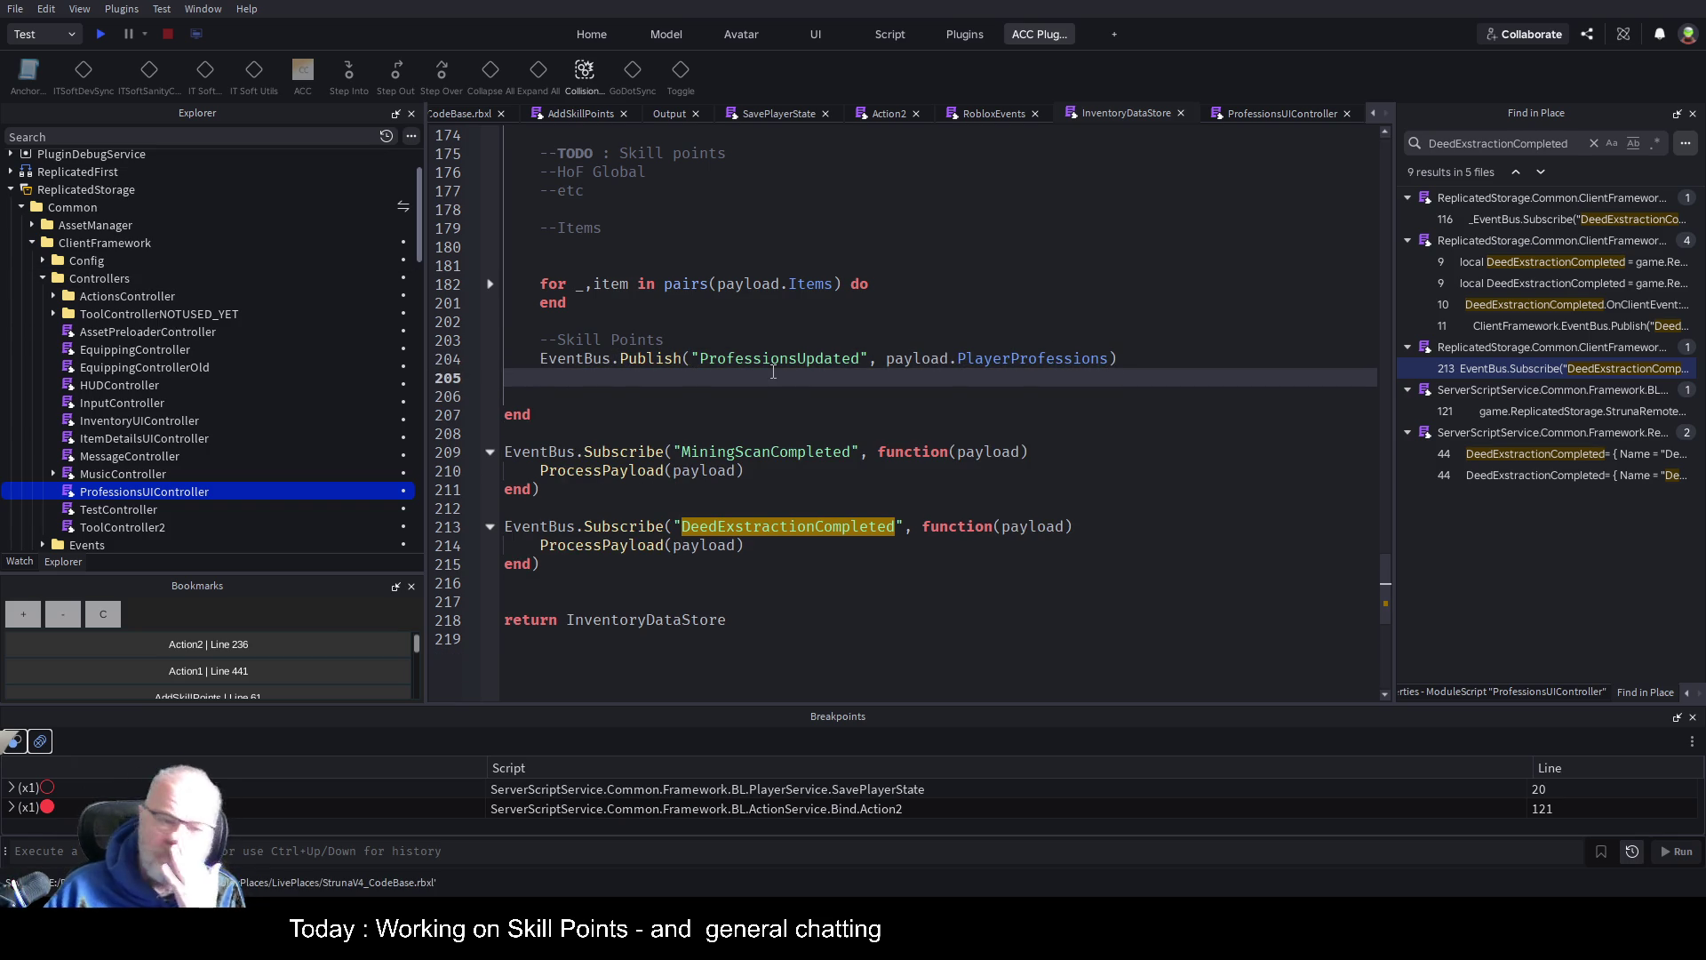
Delete the '--TODO : Skill points' comment and the blank lines above --HoF Global
scroll(772, 373, up, 3)
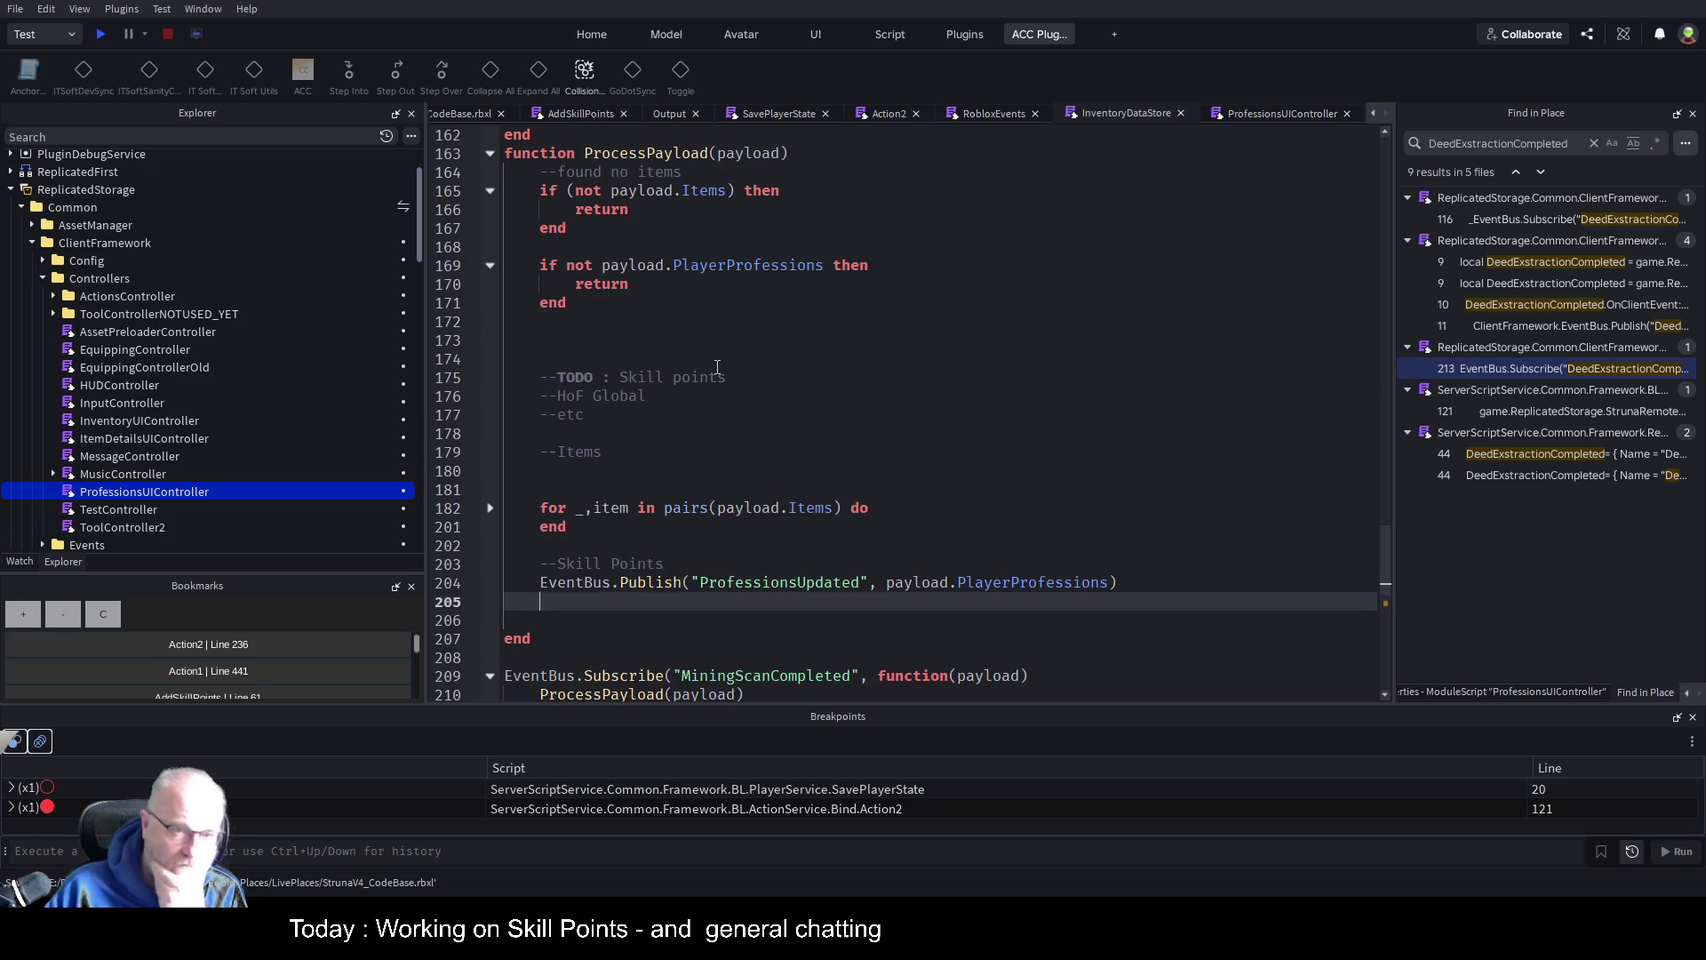
scroll(680, 355, down, 1)
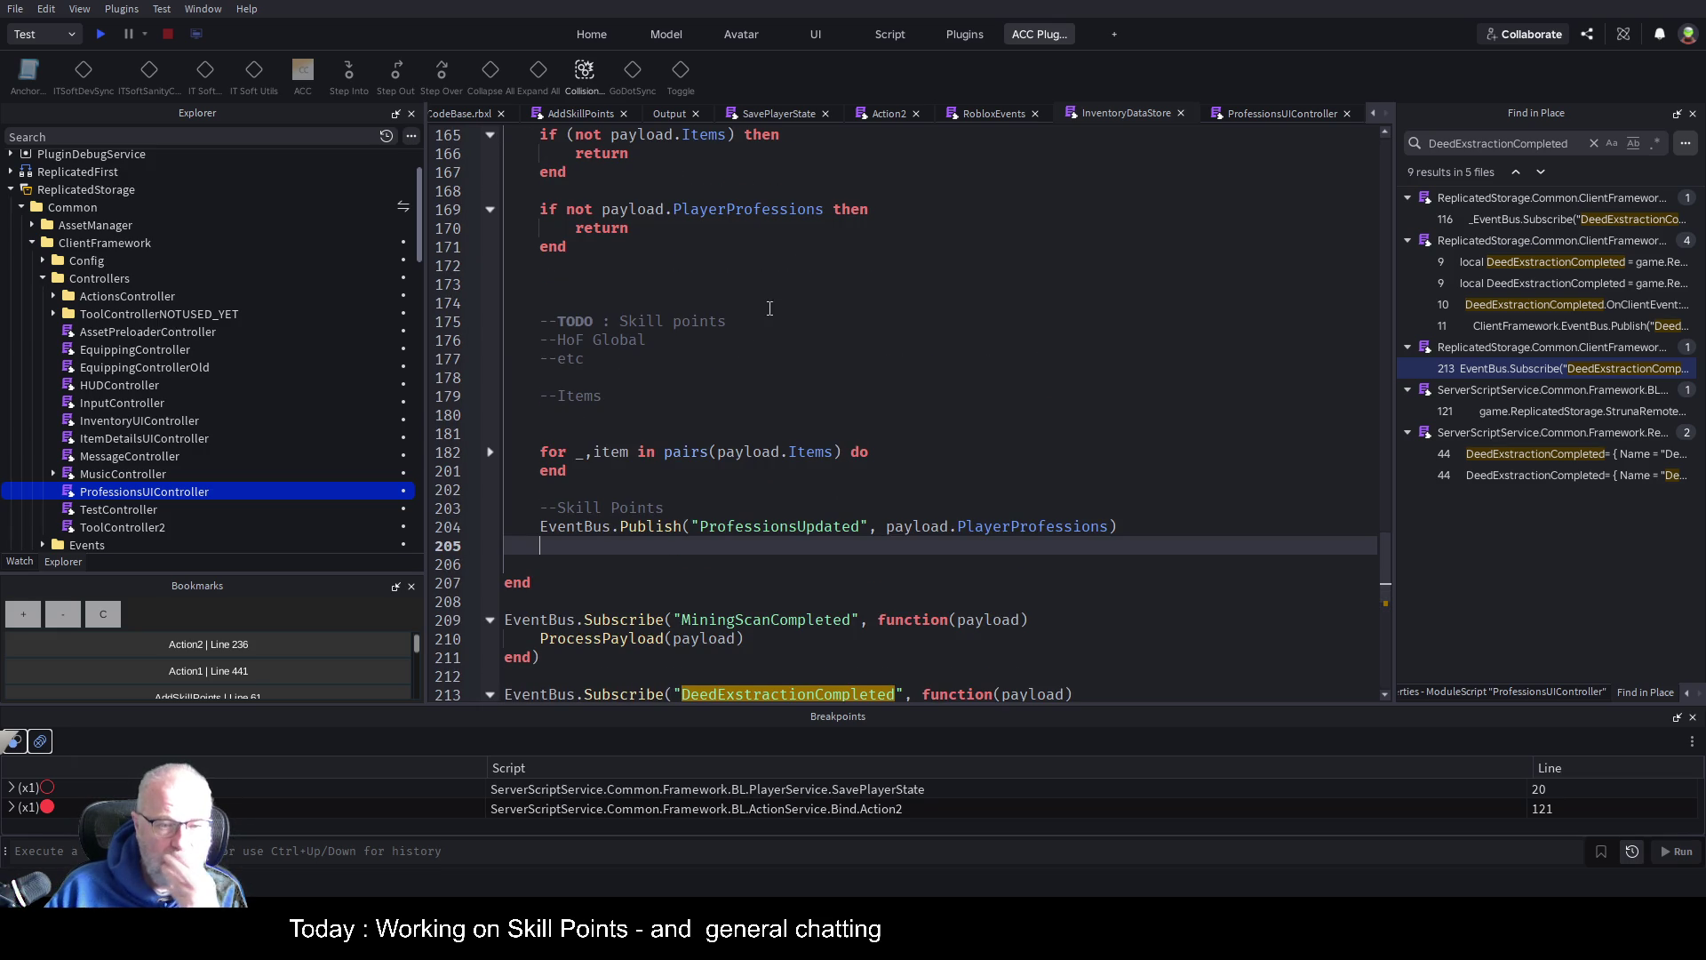
triple_click(738, 329)
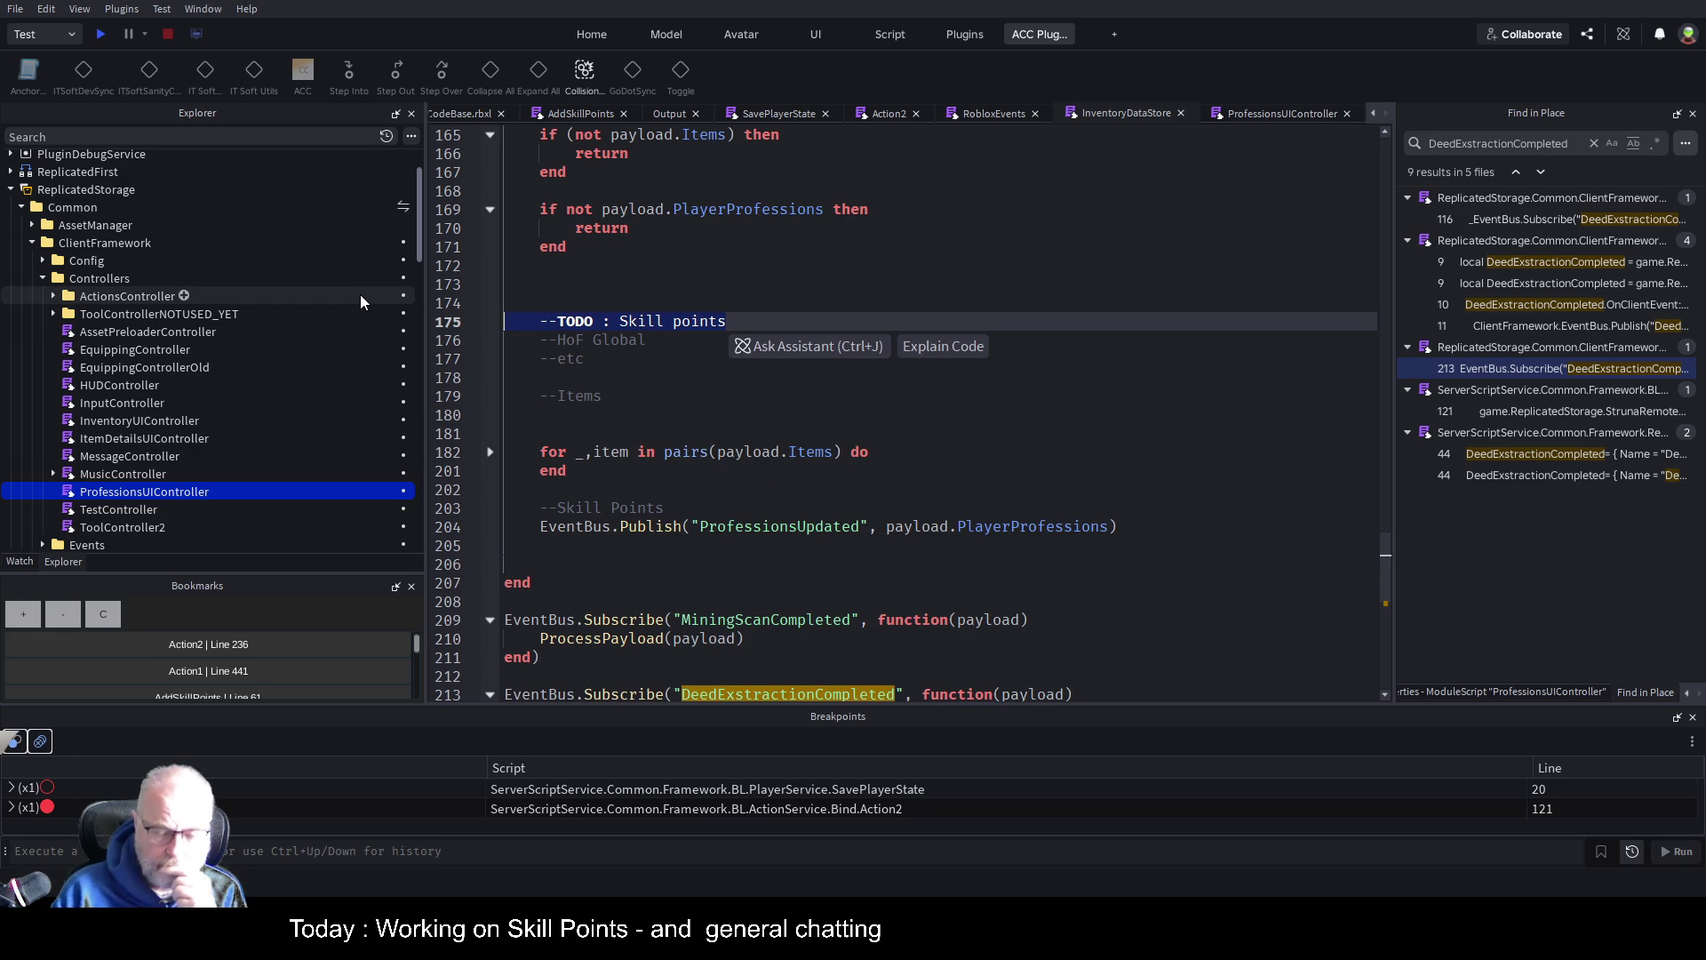
key(Delete)
key(Up)
key(Up)
key(Up)
key(shift+Down)
key(shift+Down)
key(shift+Down)
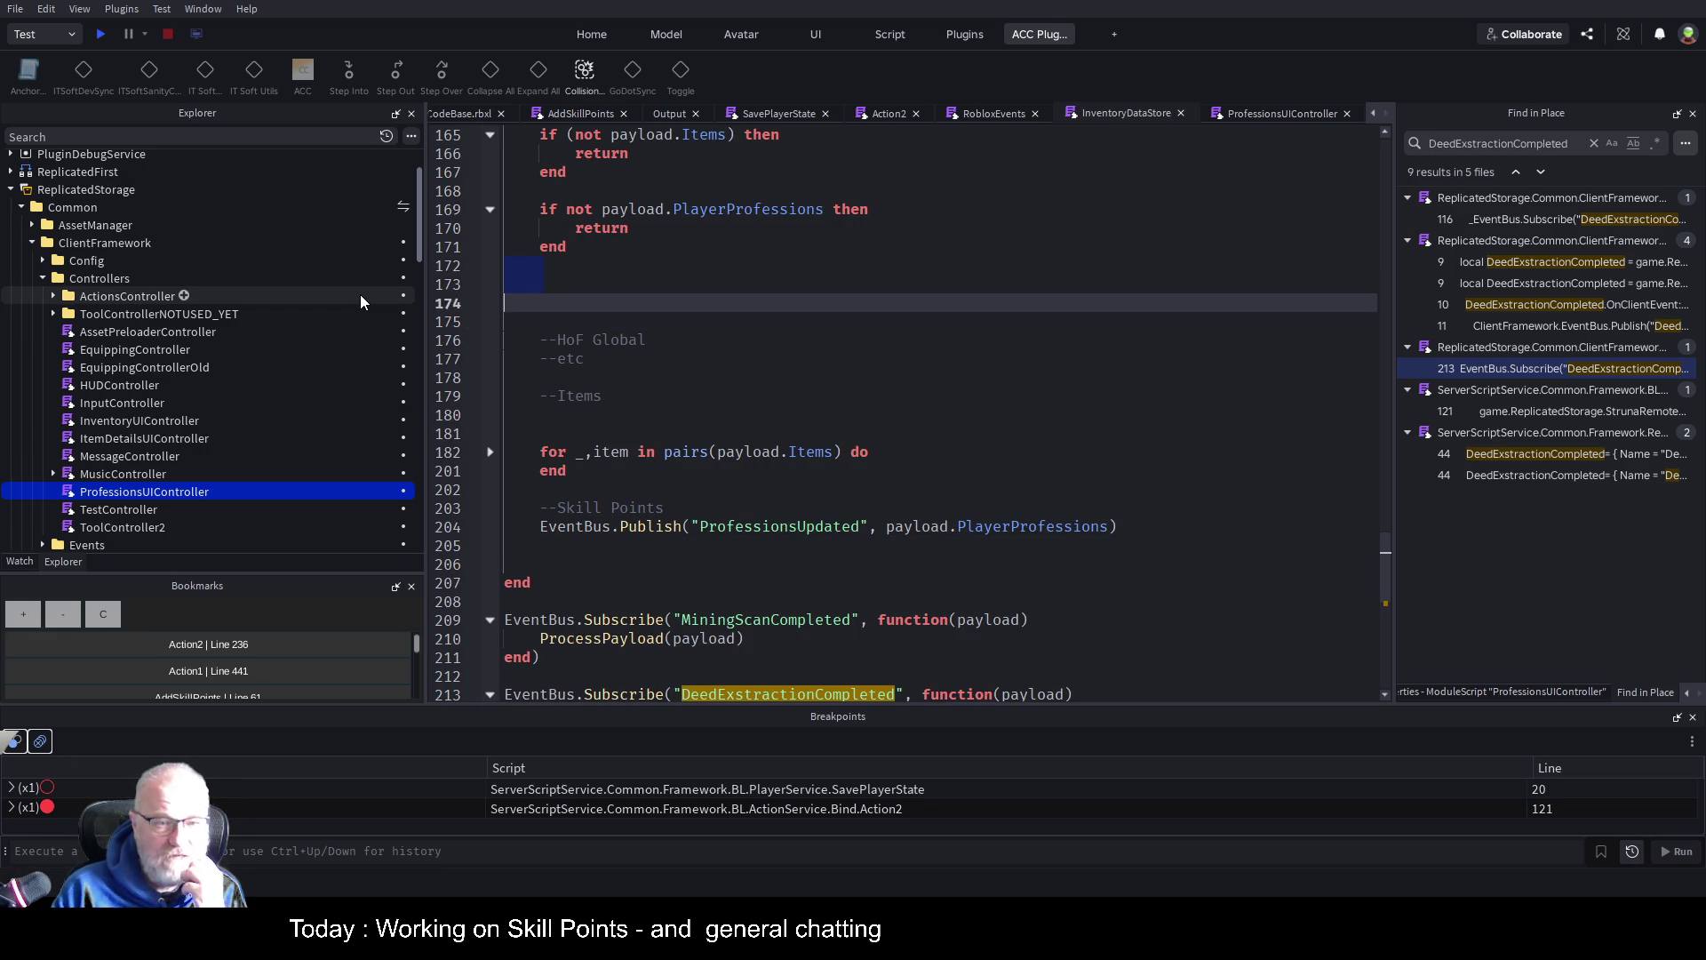
key(Delete)
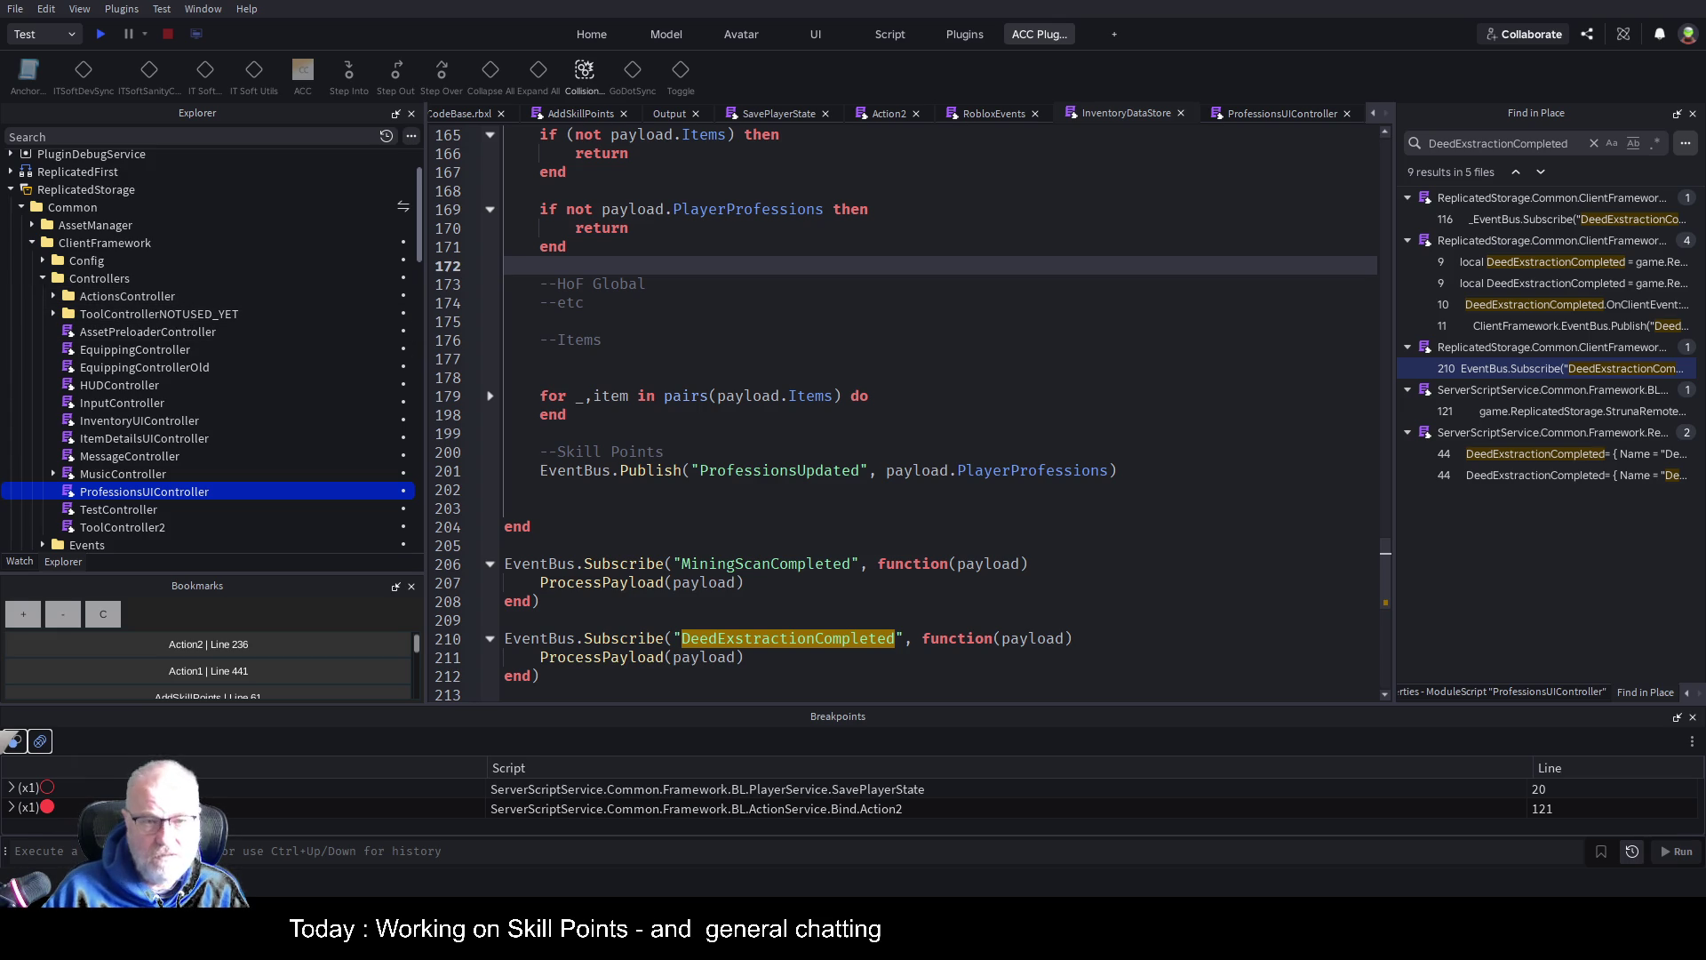
Remove the blank lines above the items loop, save, then undo to restore that spacing
click(705, 341)
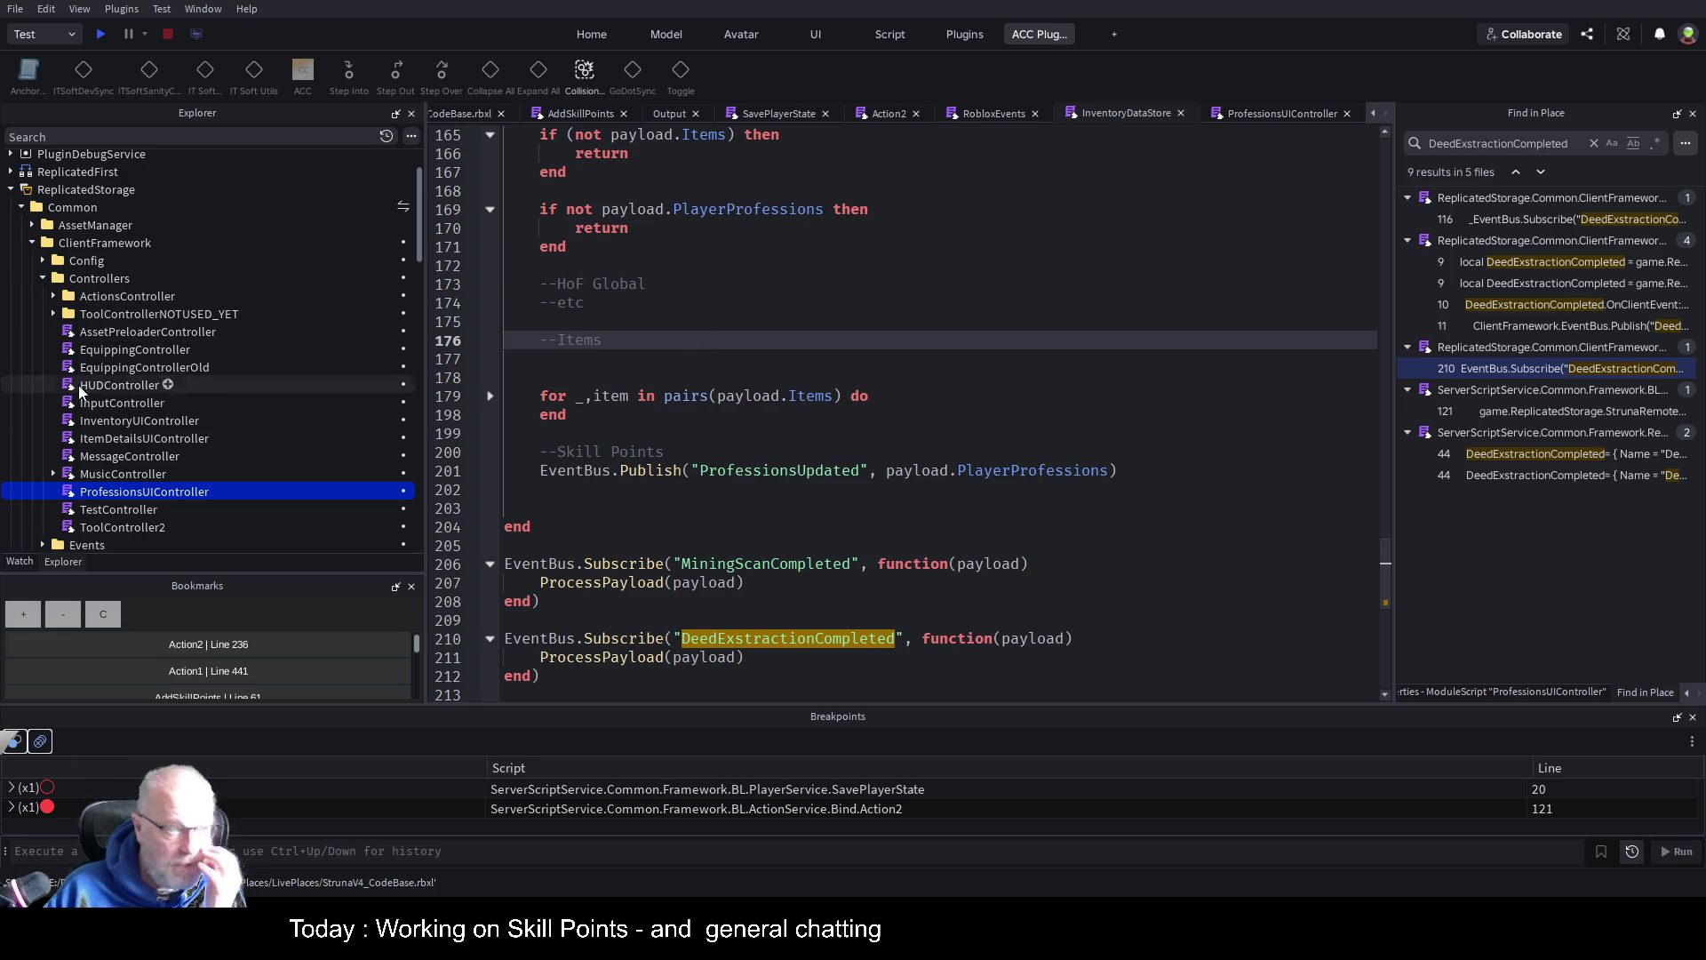
click(641, 309)
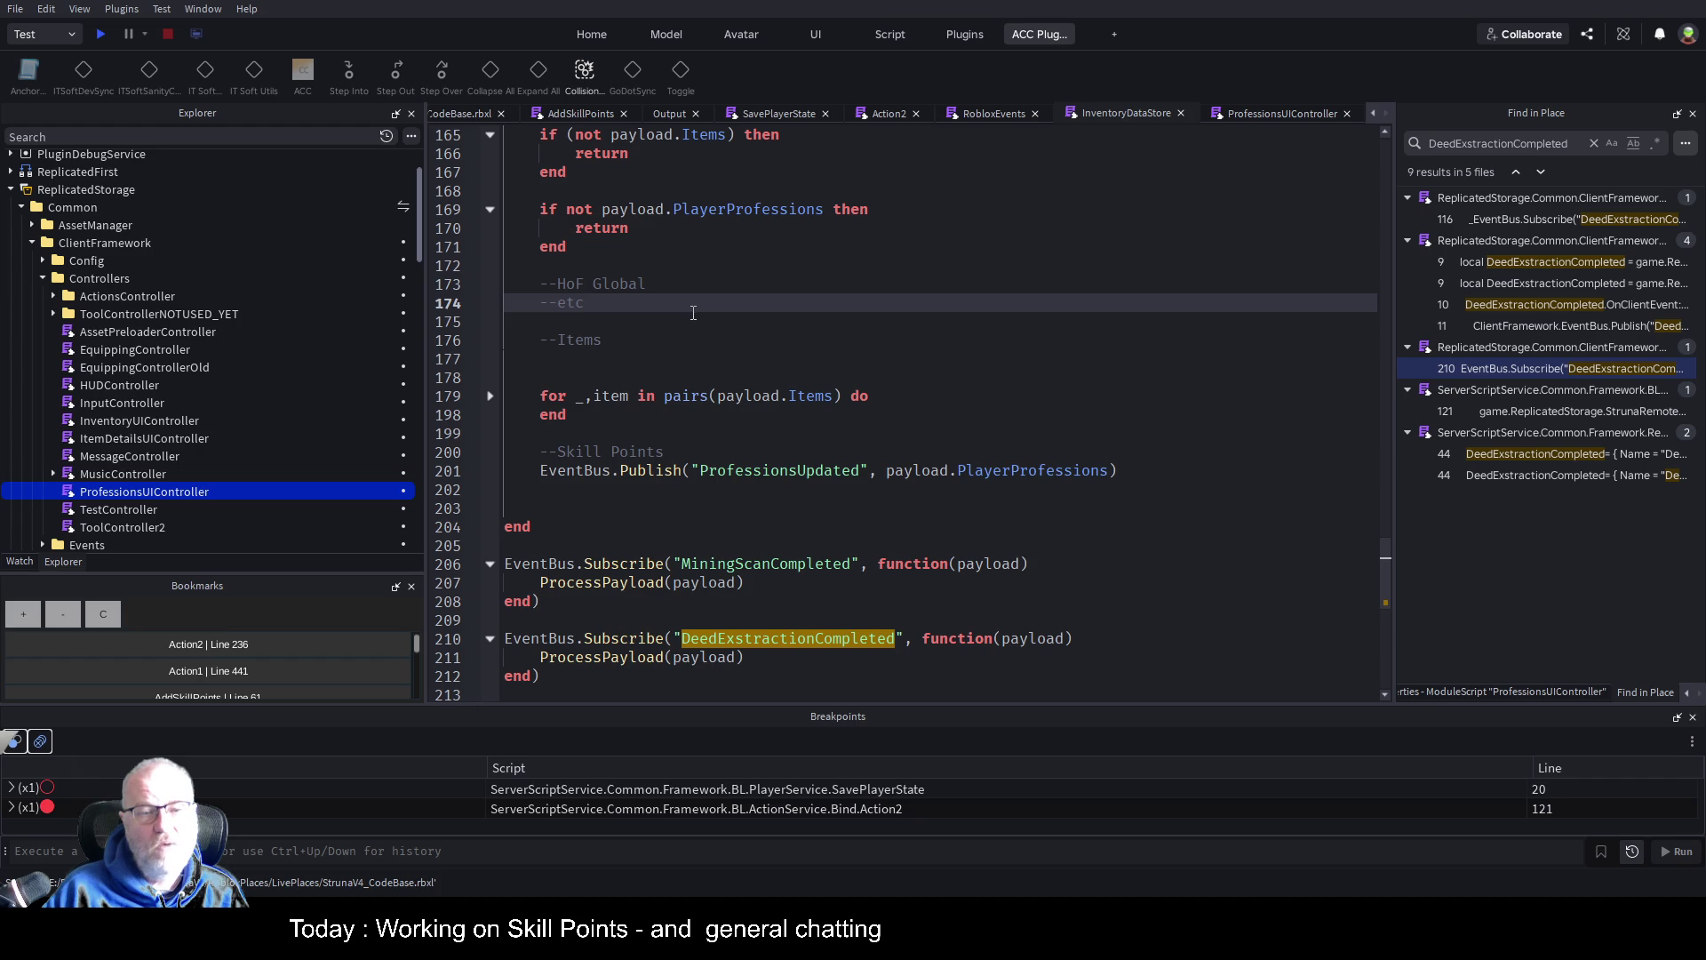
click(633, 361)
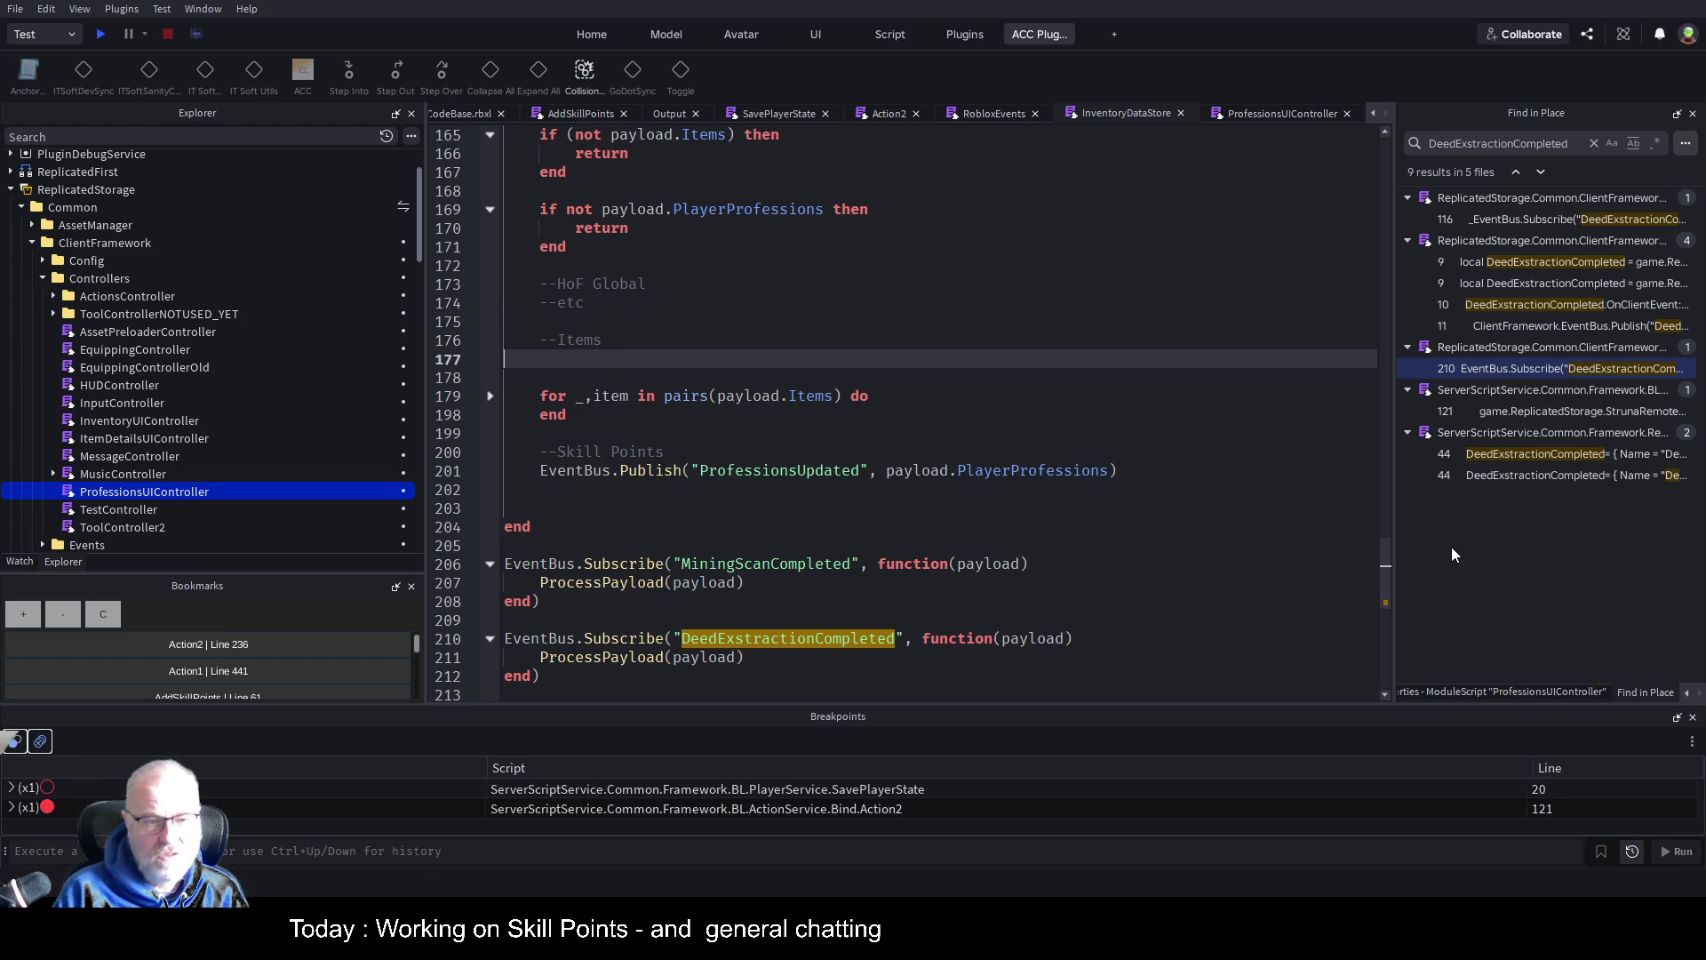
key(Delete)
key(Delete)
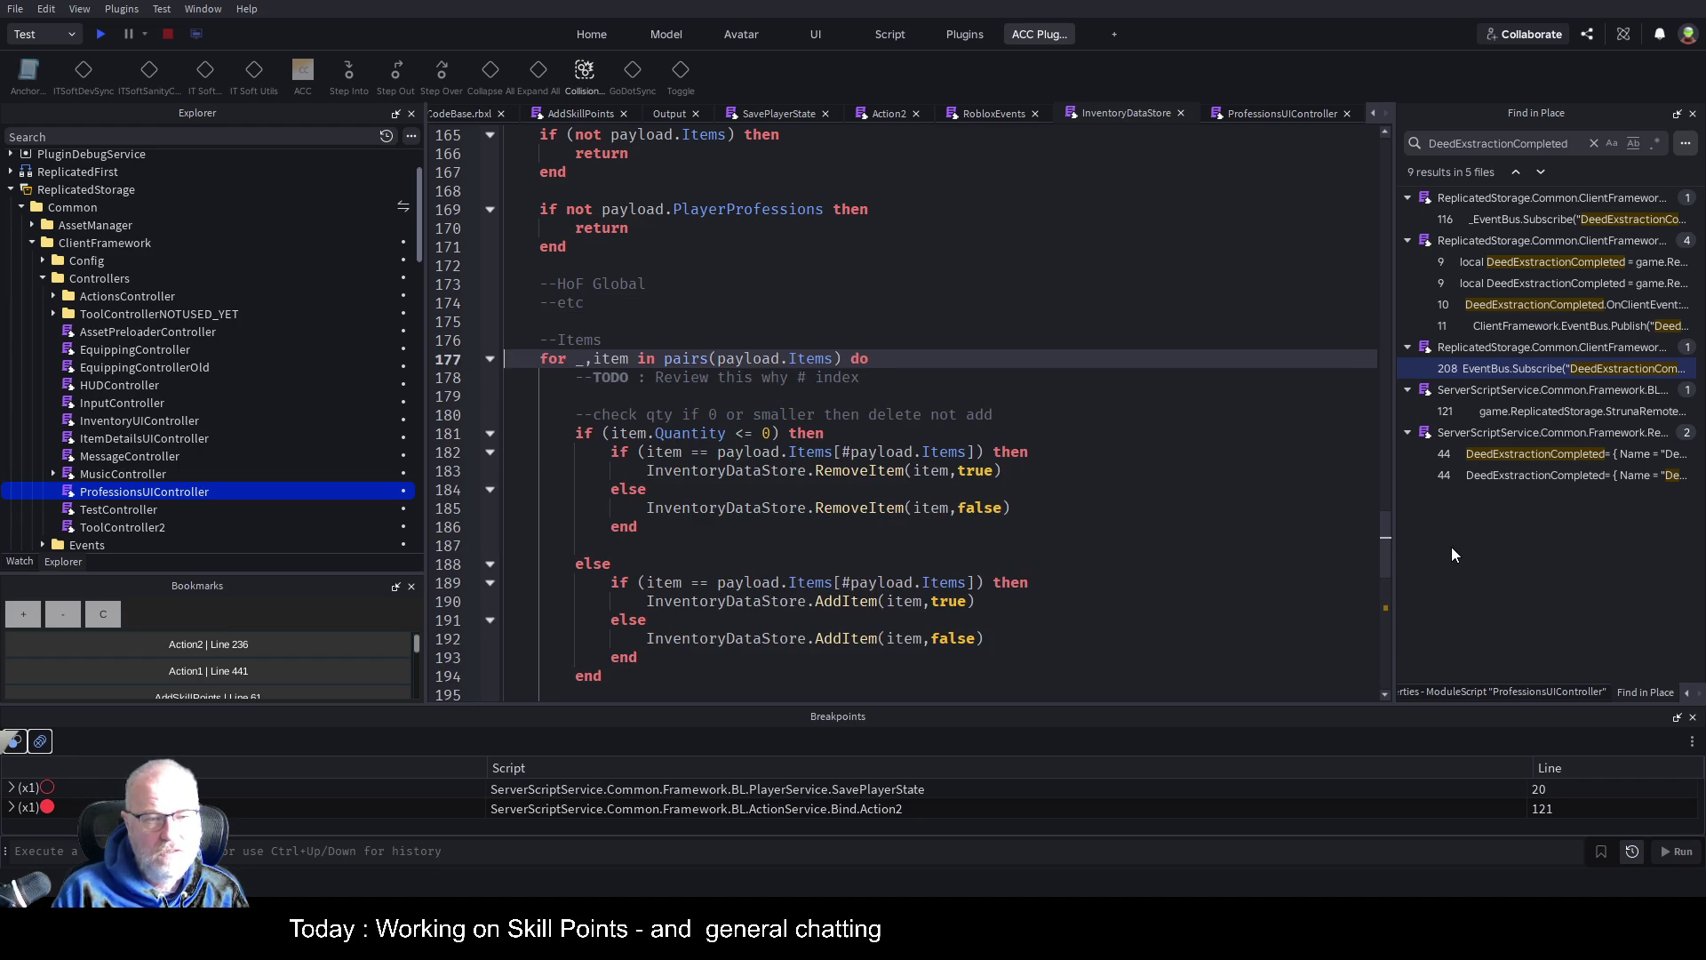
key(ctrl+s)
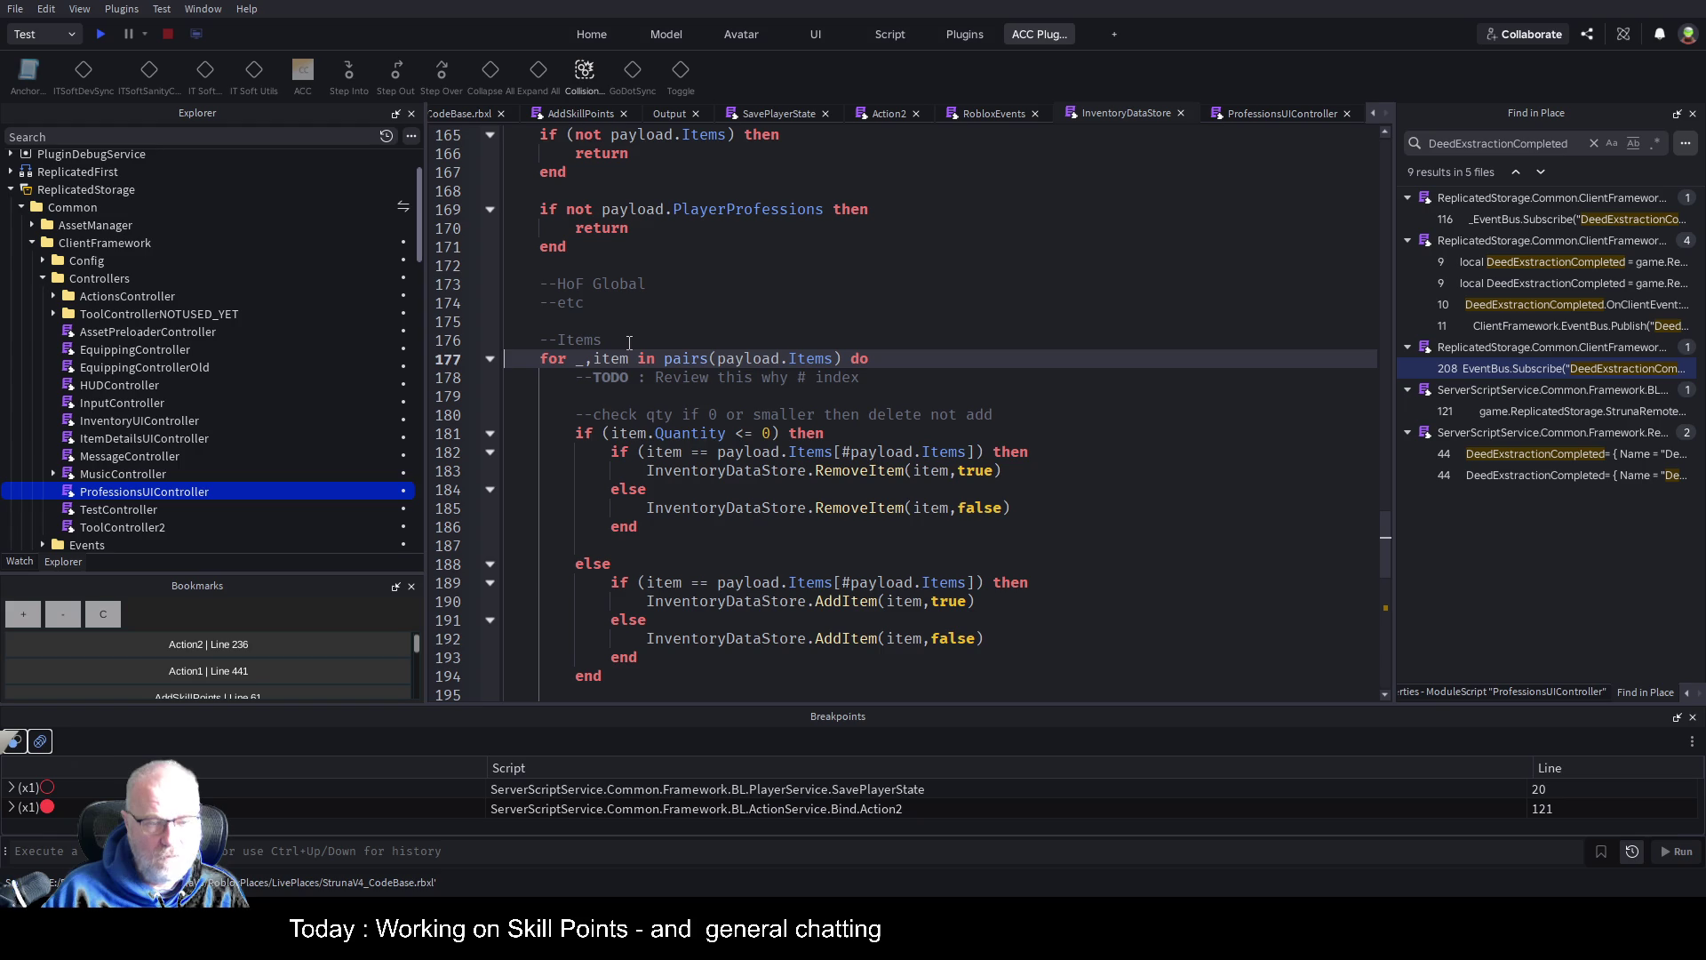
key(ctrl+z)
key(ctrl+z)
key(ctrl+z)
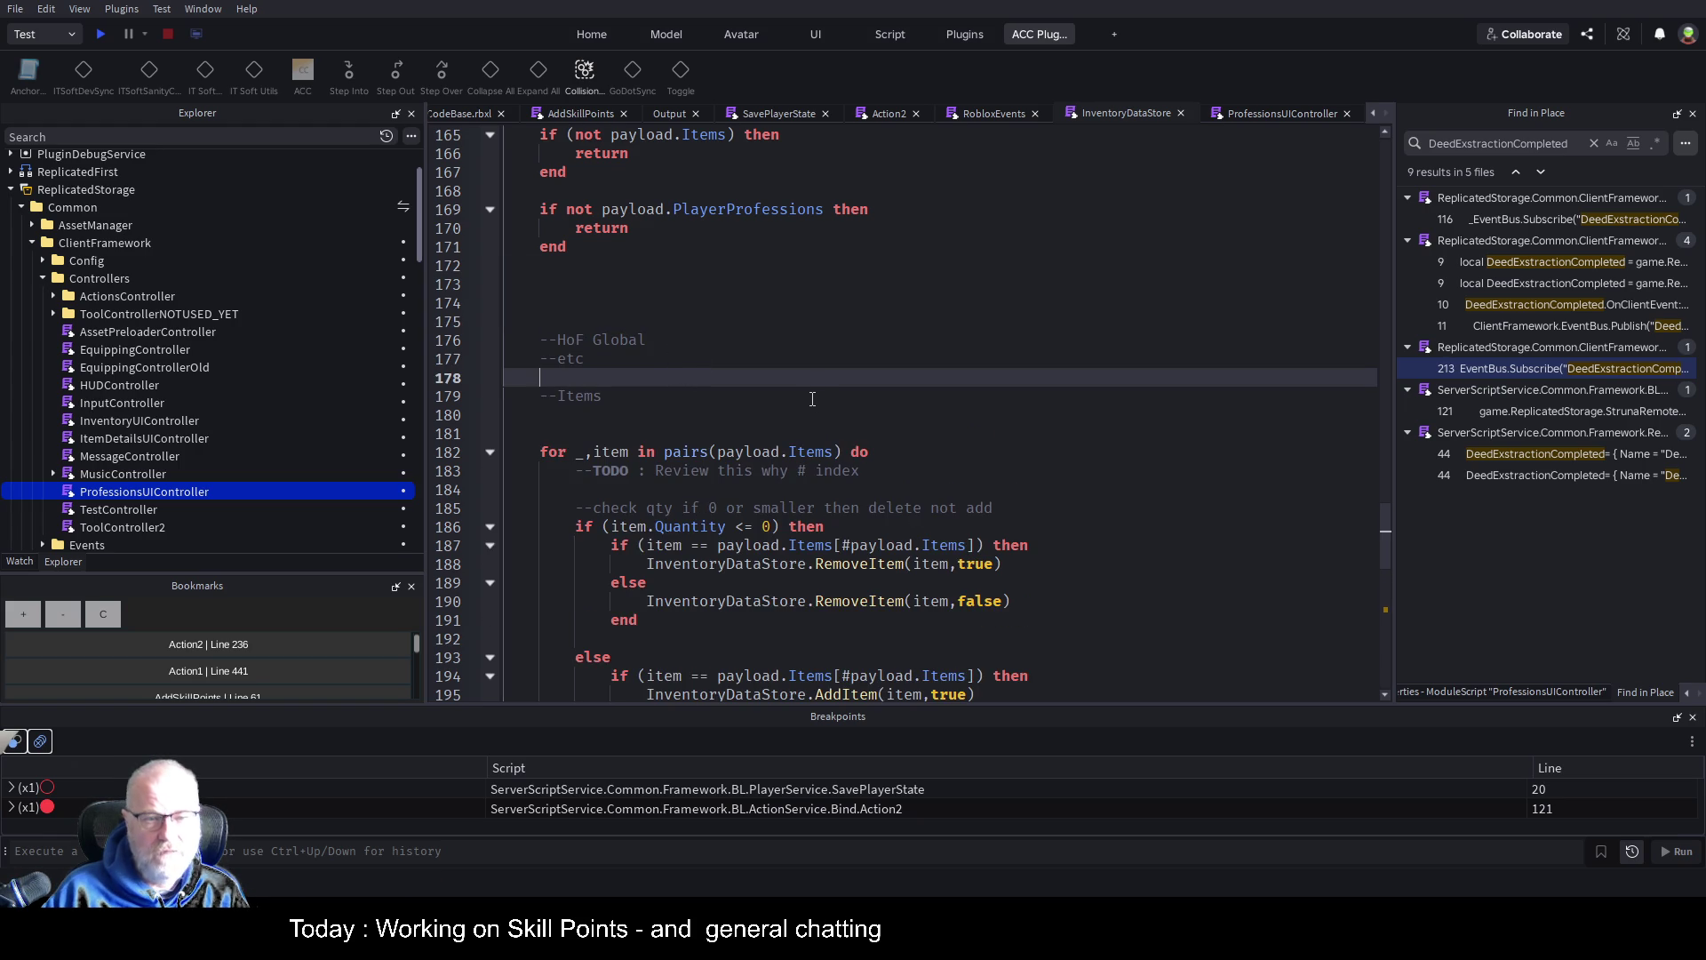
scroll(811, 398, down, 5)
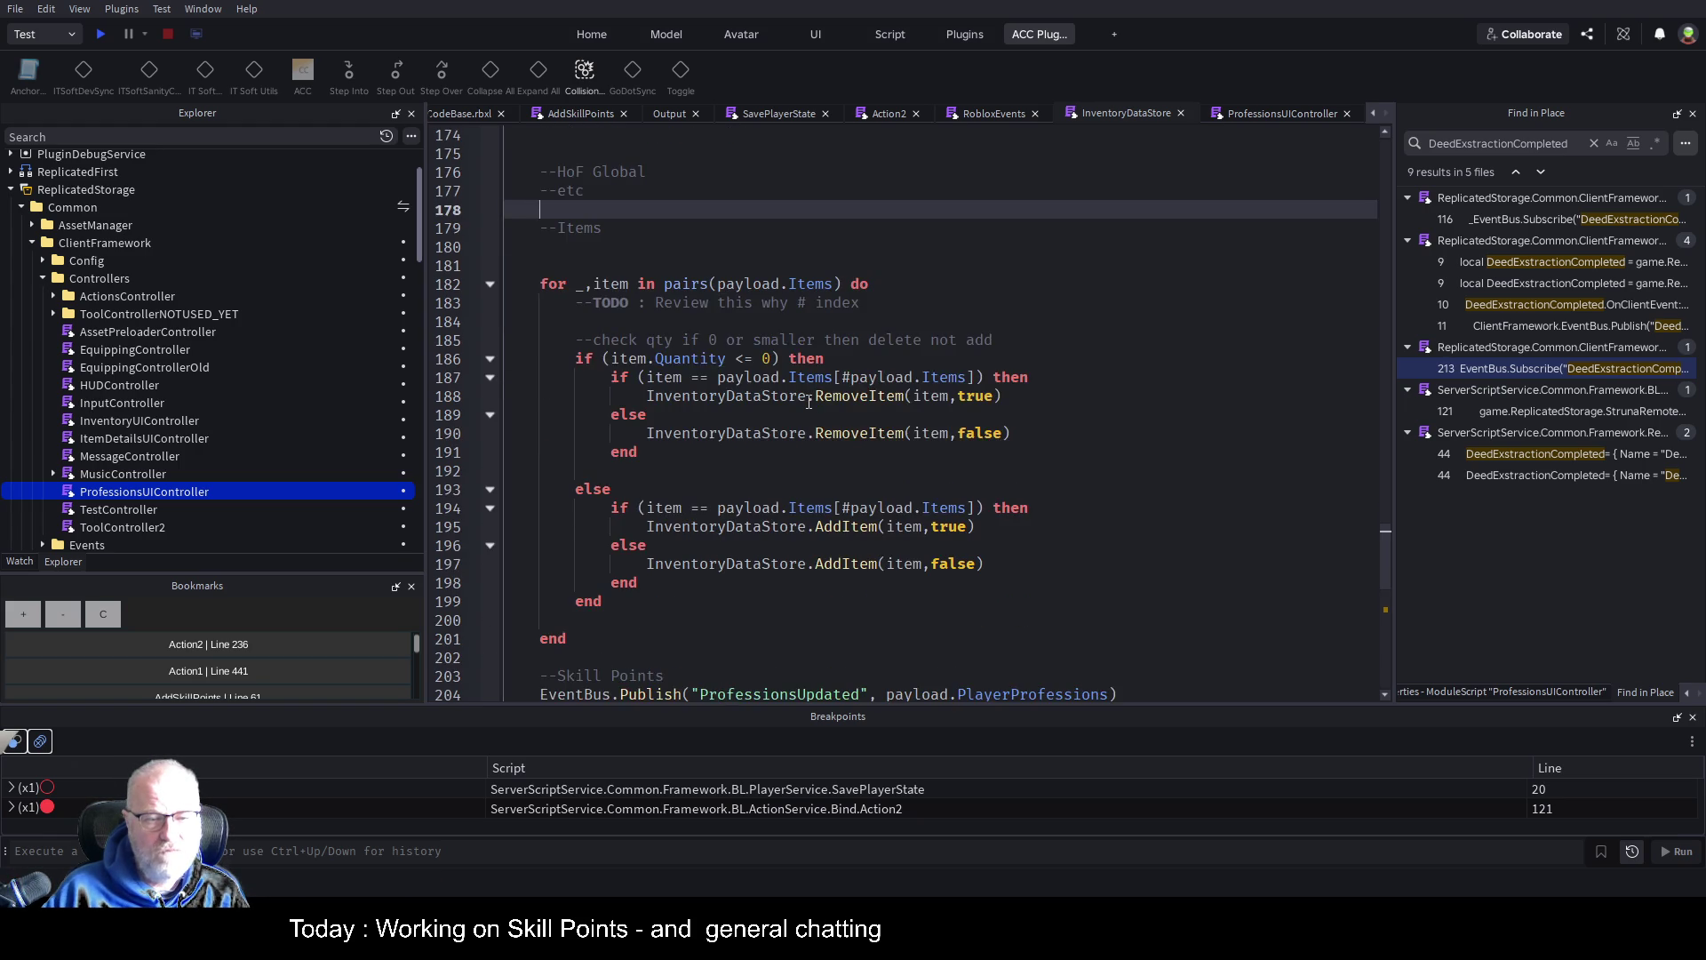
scroll(809, 402, up, 2)
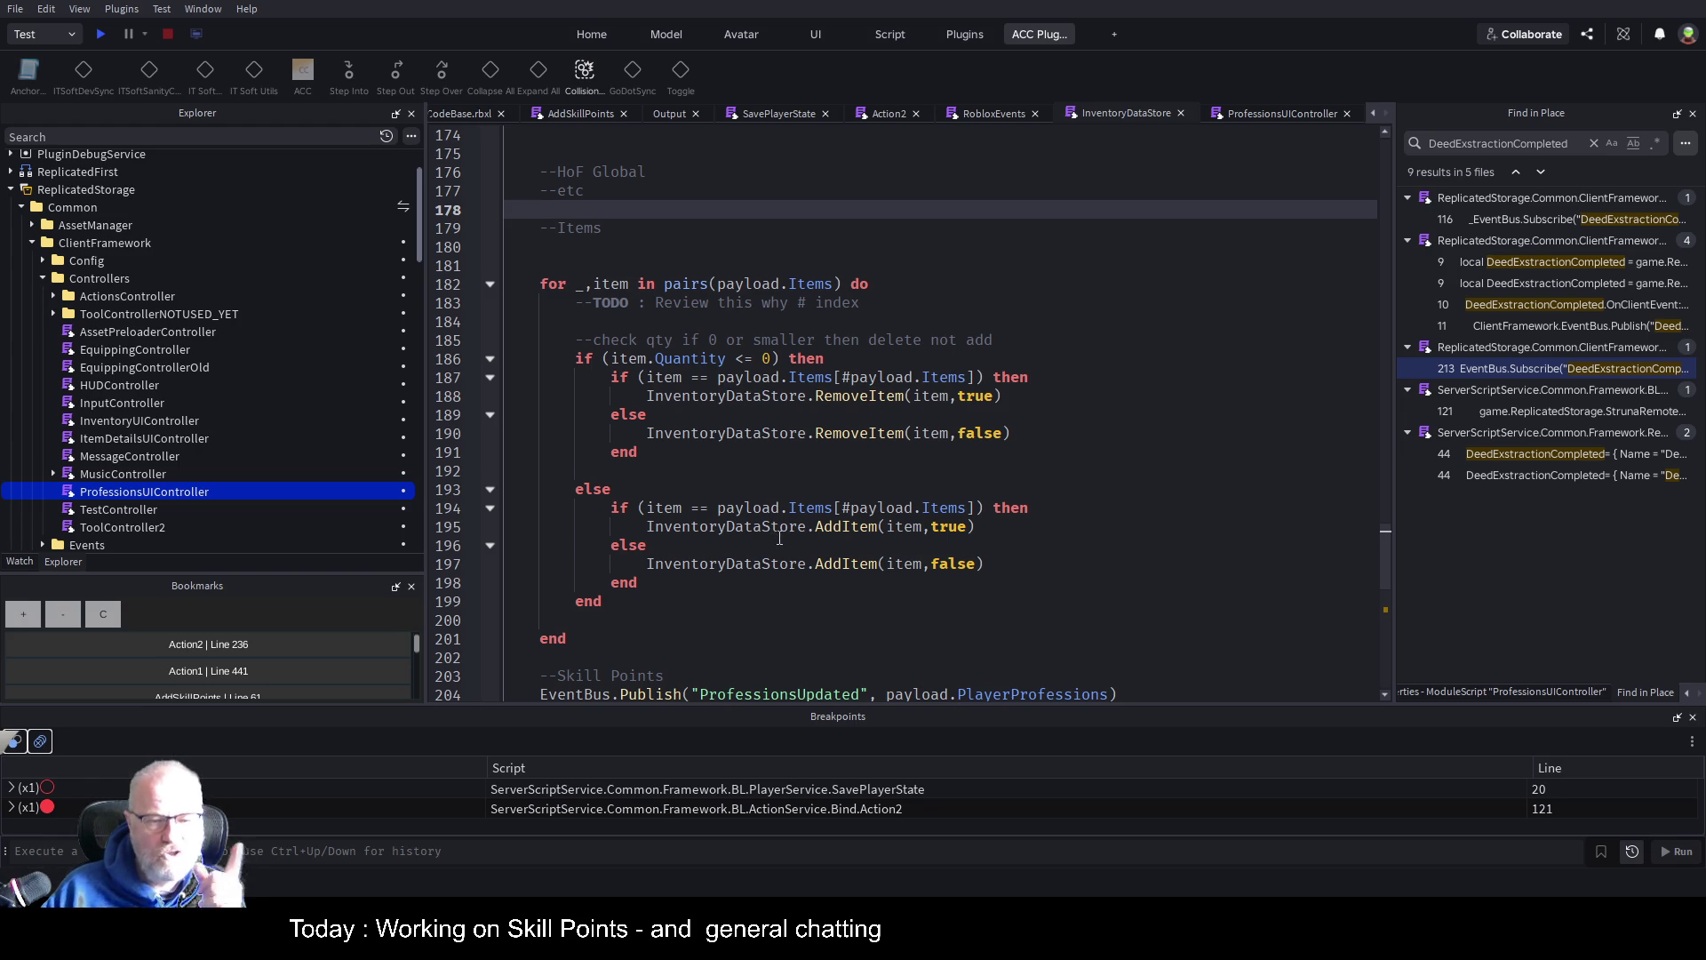
scroll(796, 541, down, 2)
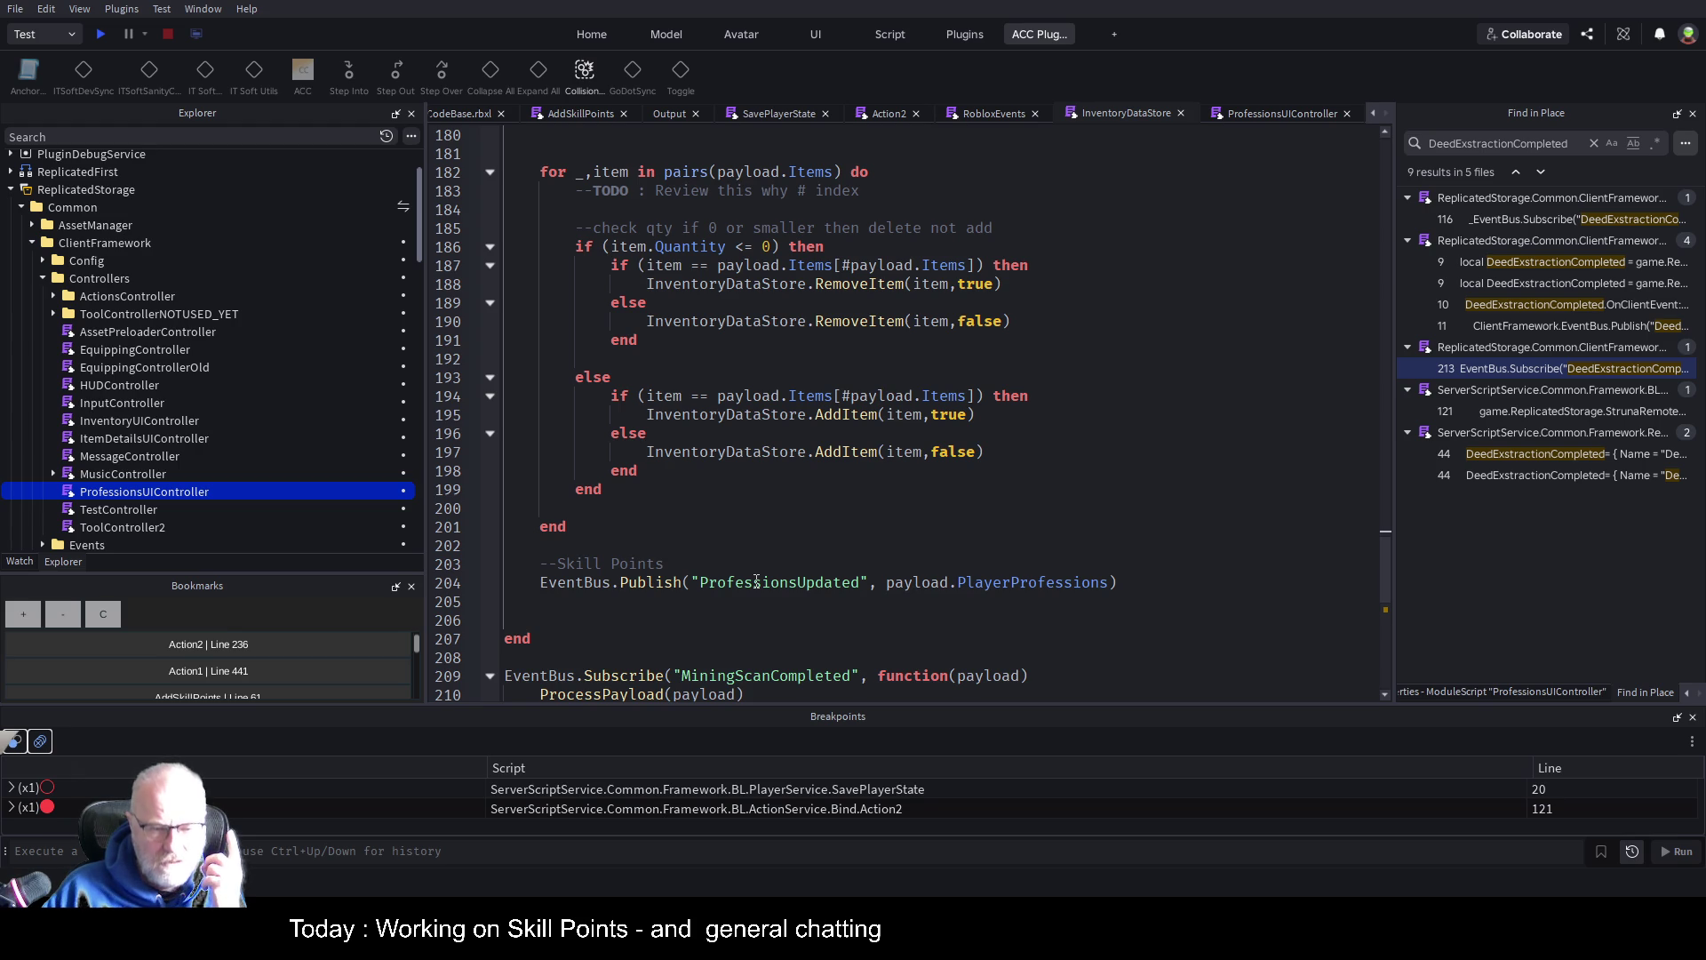
click(756, 581)
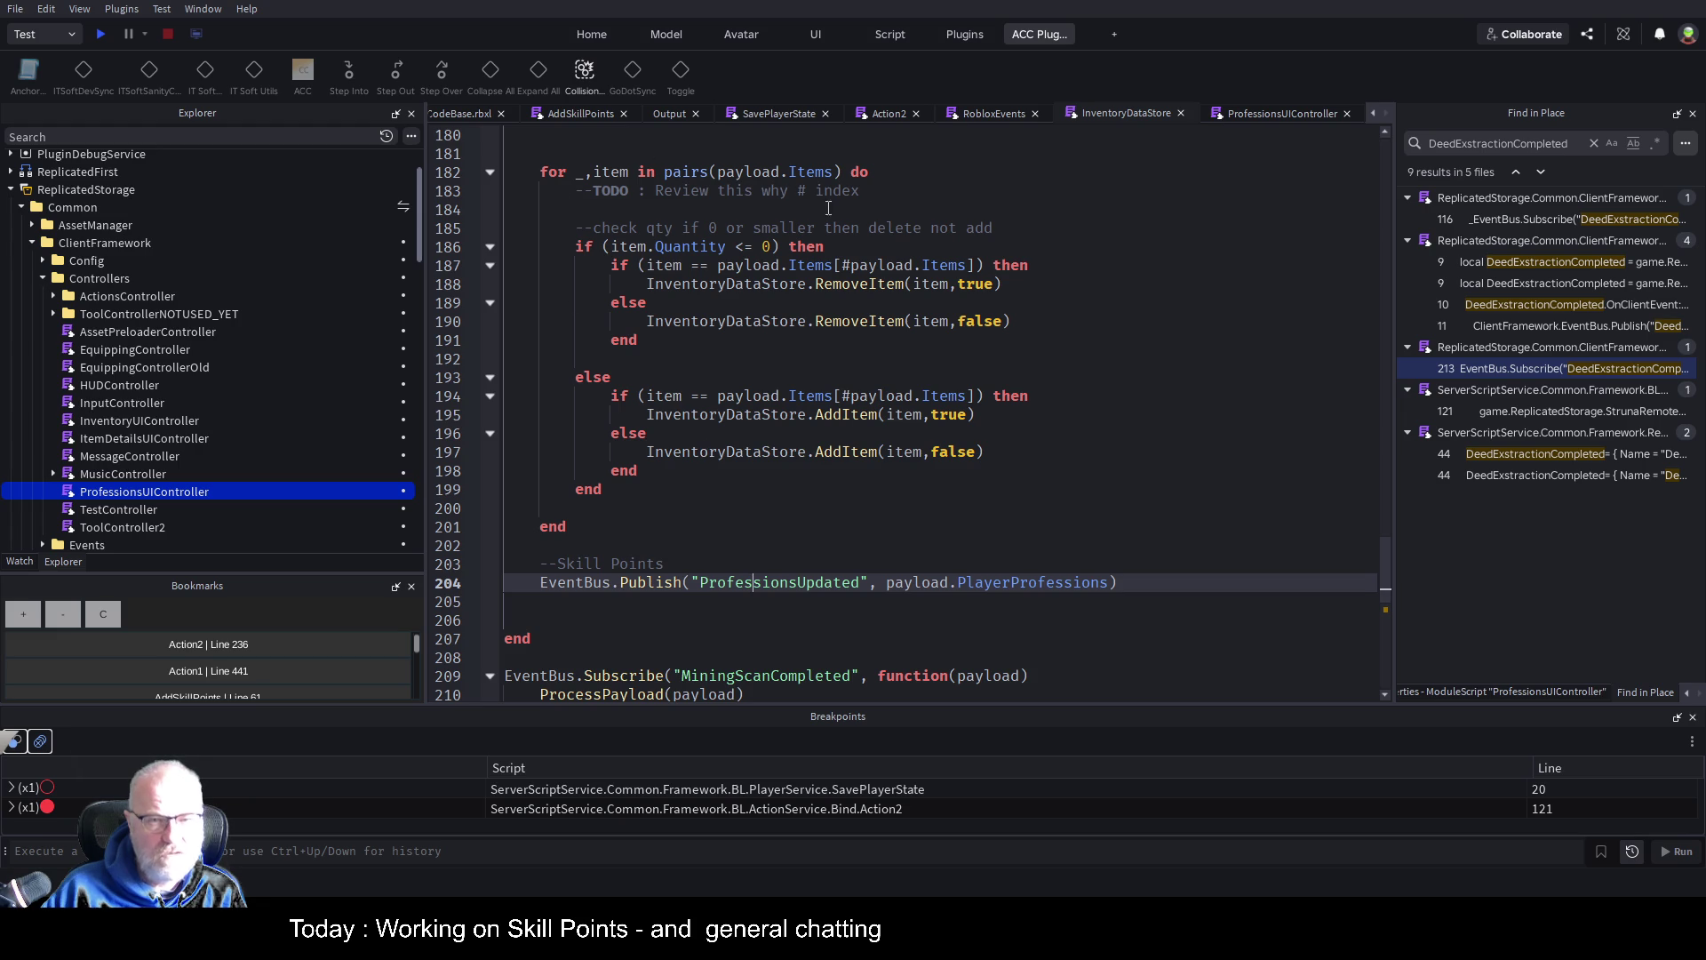
click(819, 540)
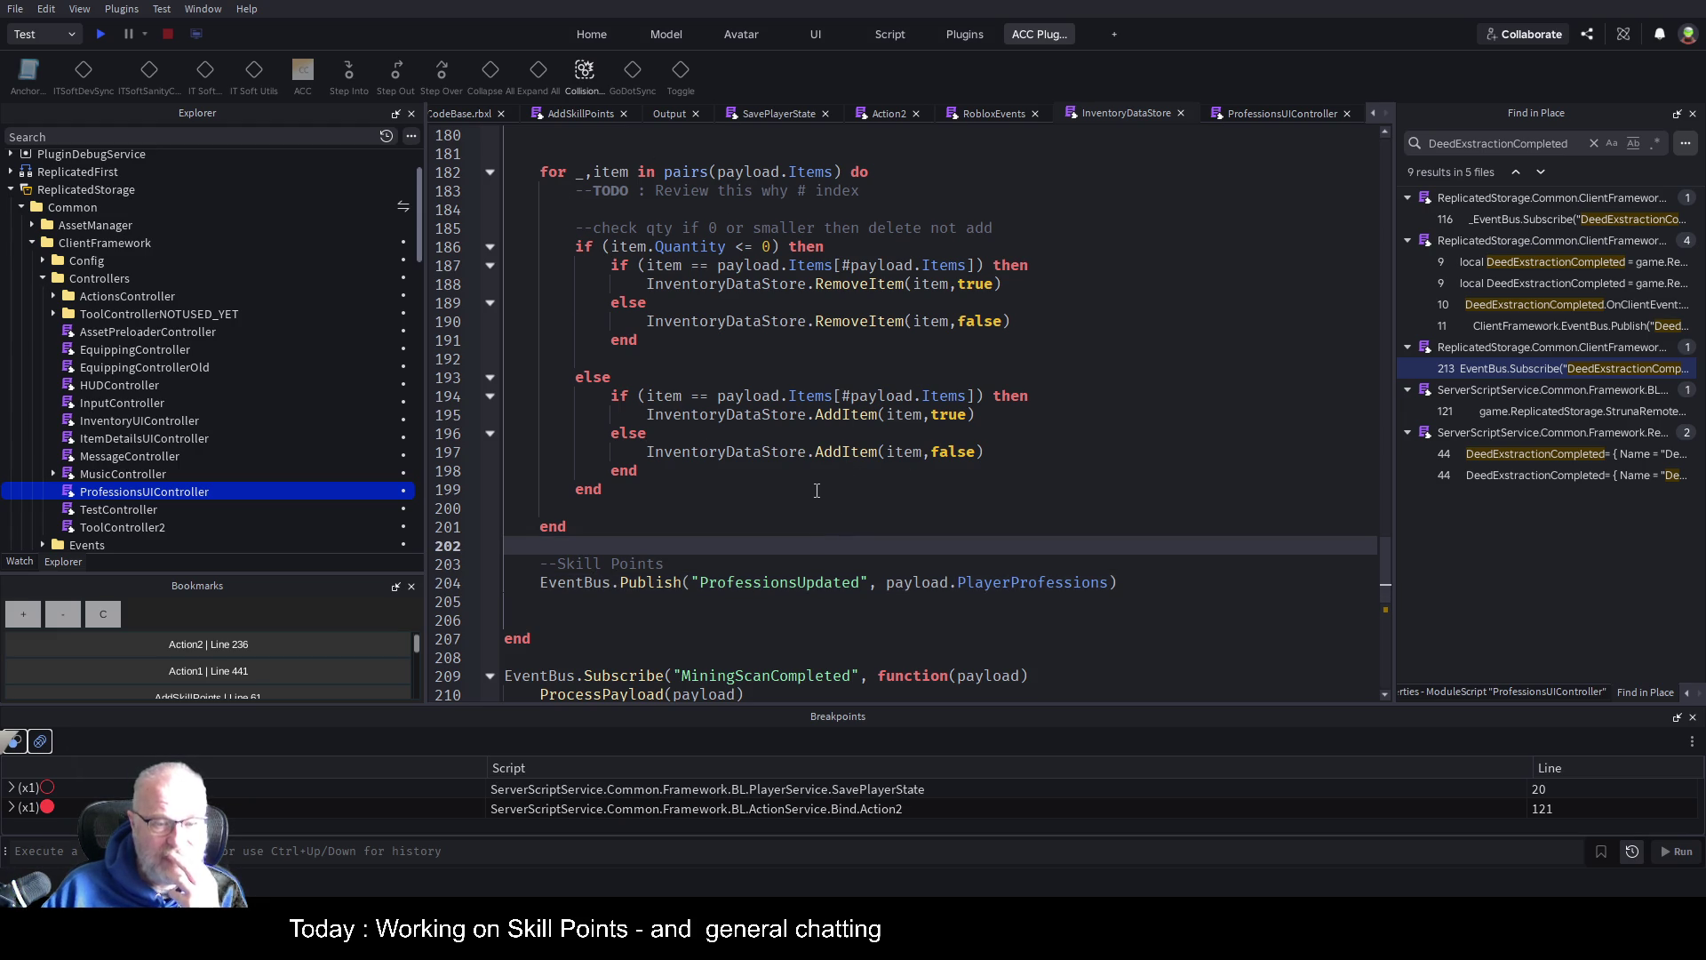
scroll(848, 507, down, 1)
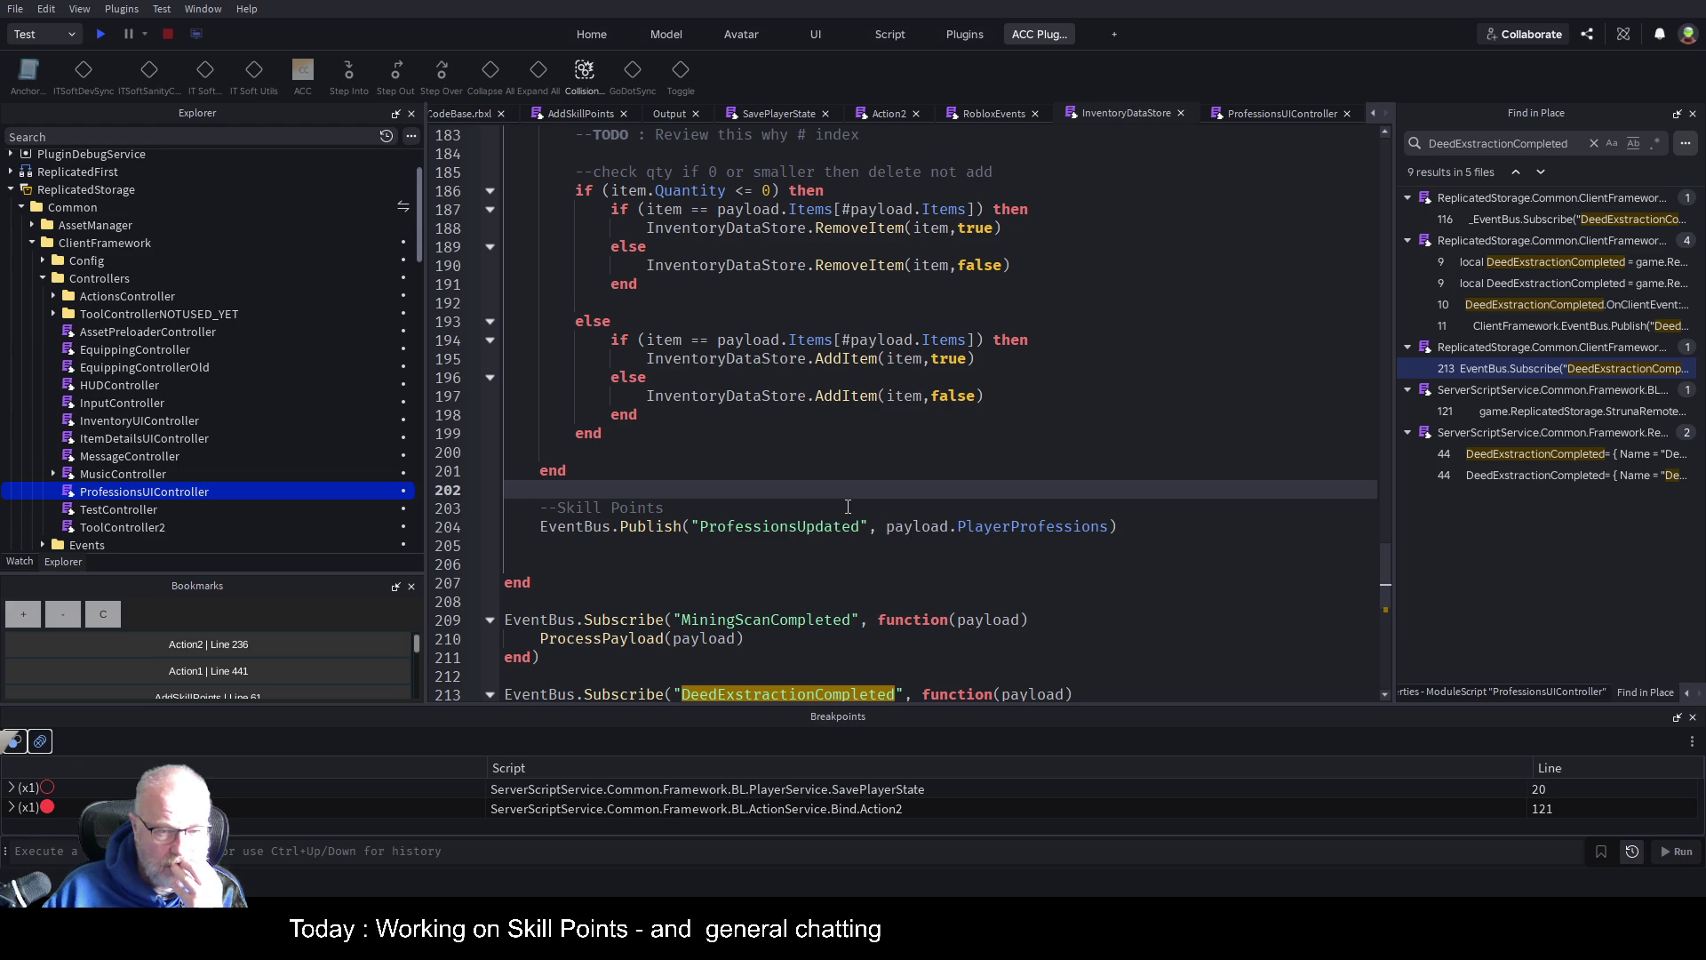
scroll(848, 507, down, 2)
scroll(848, 506, up, 1)
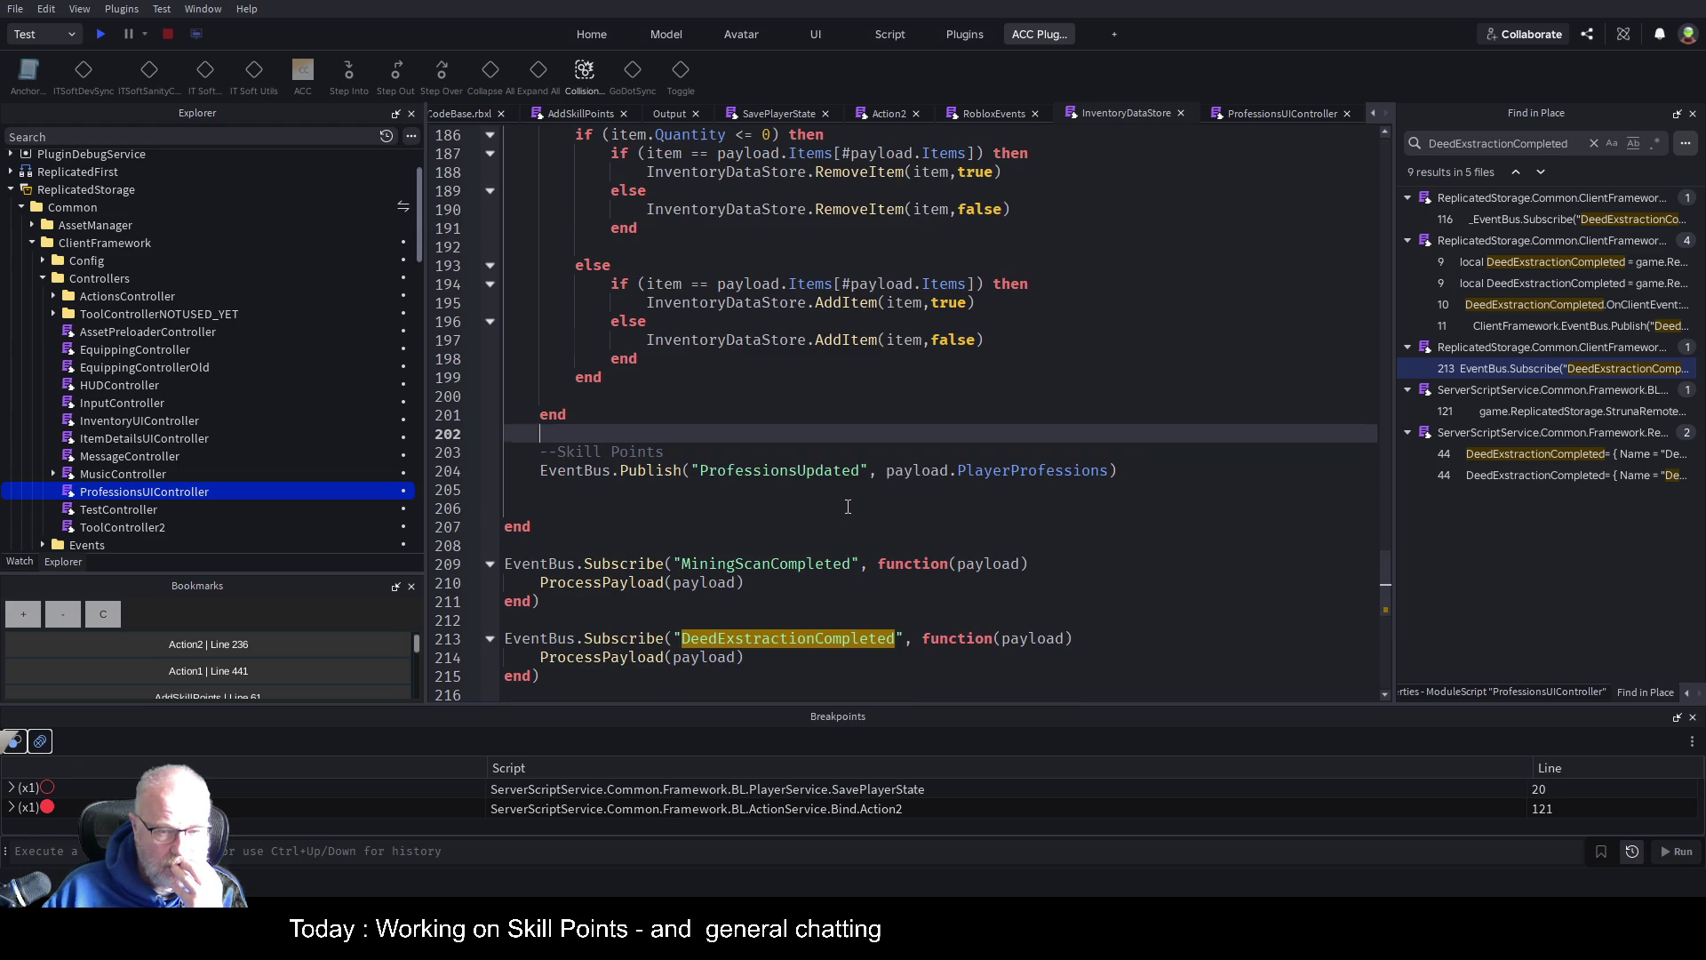
scroll(847, 507, up, 2)
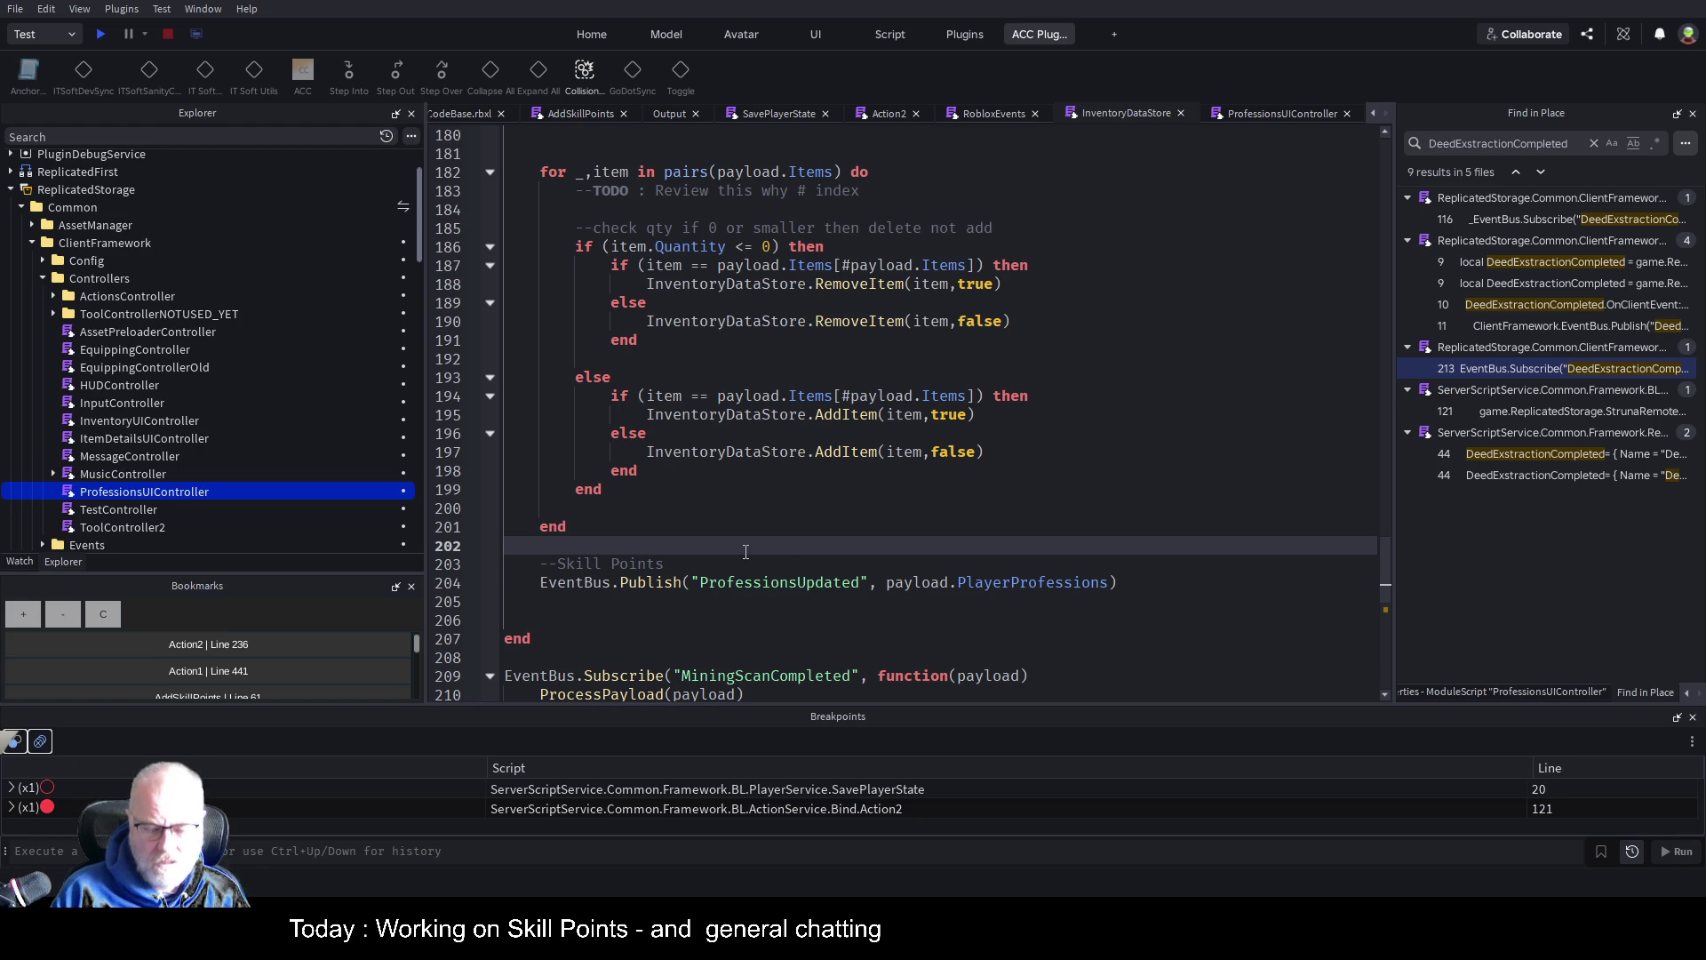
Under --Skill Points, add a comment about firing an updated event for refresh ui, and save
key(Down)
key(Up)
key(Down)
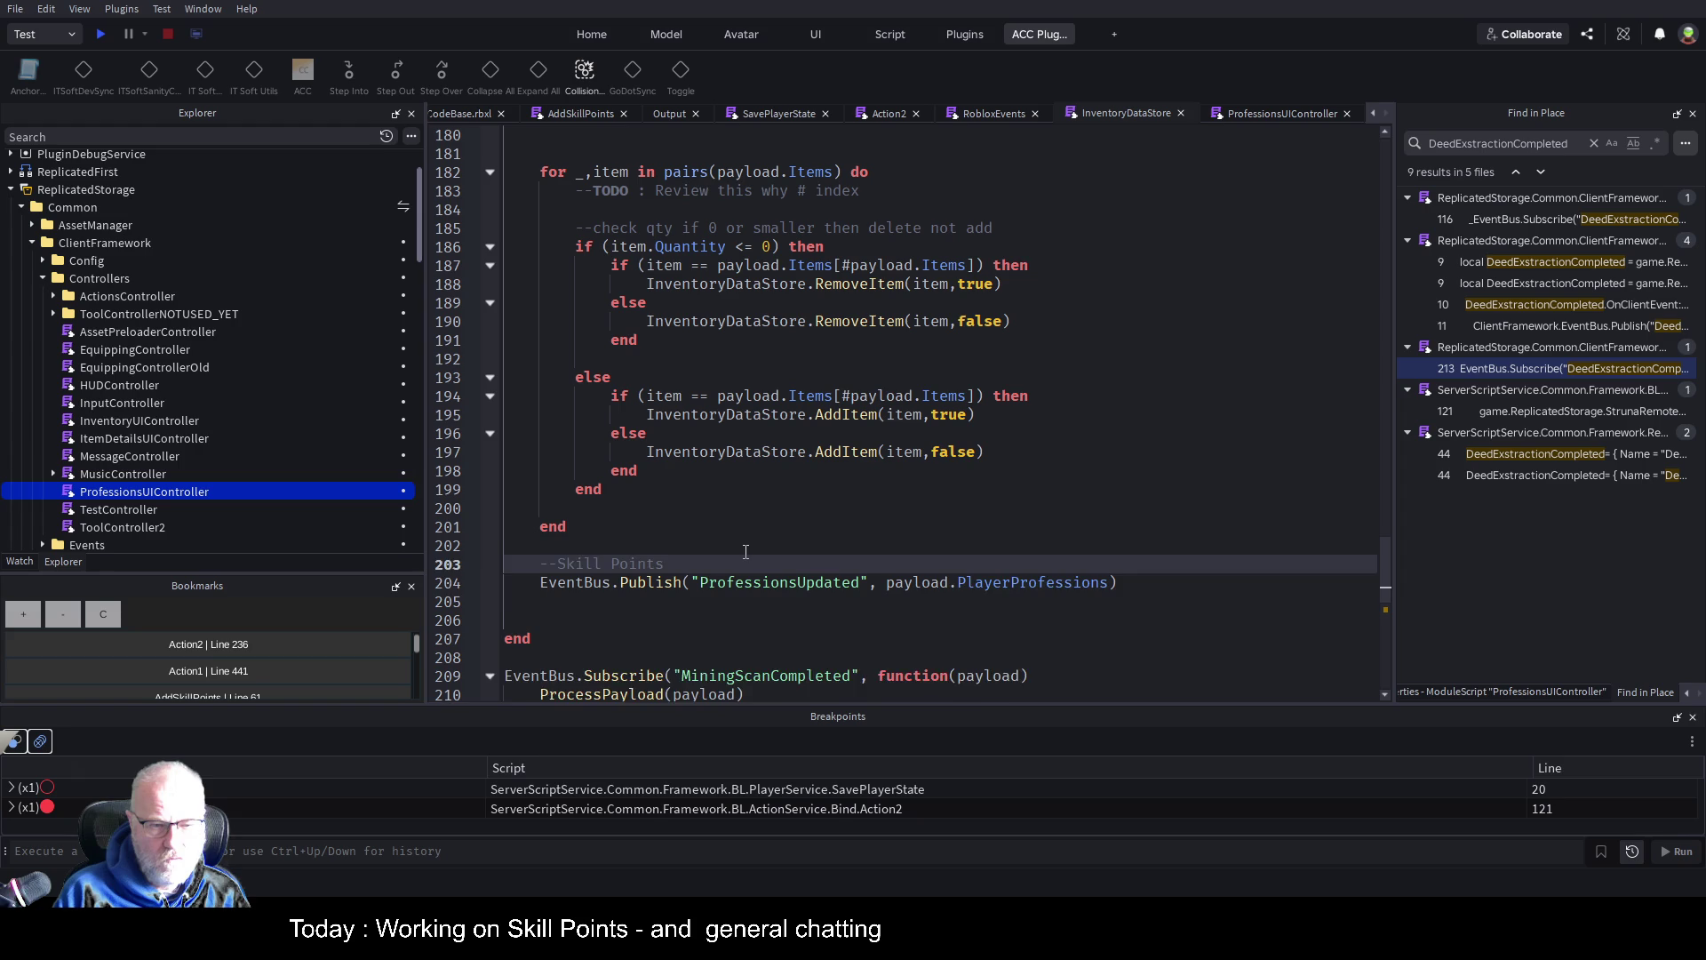
key(Return)
key(Return)
text(--ref)
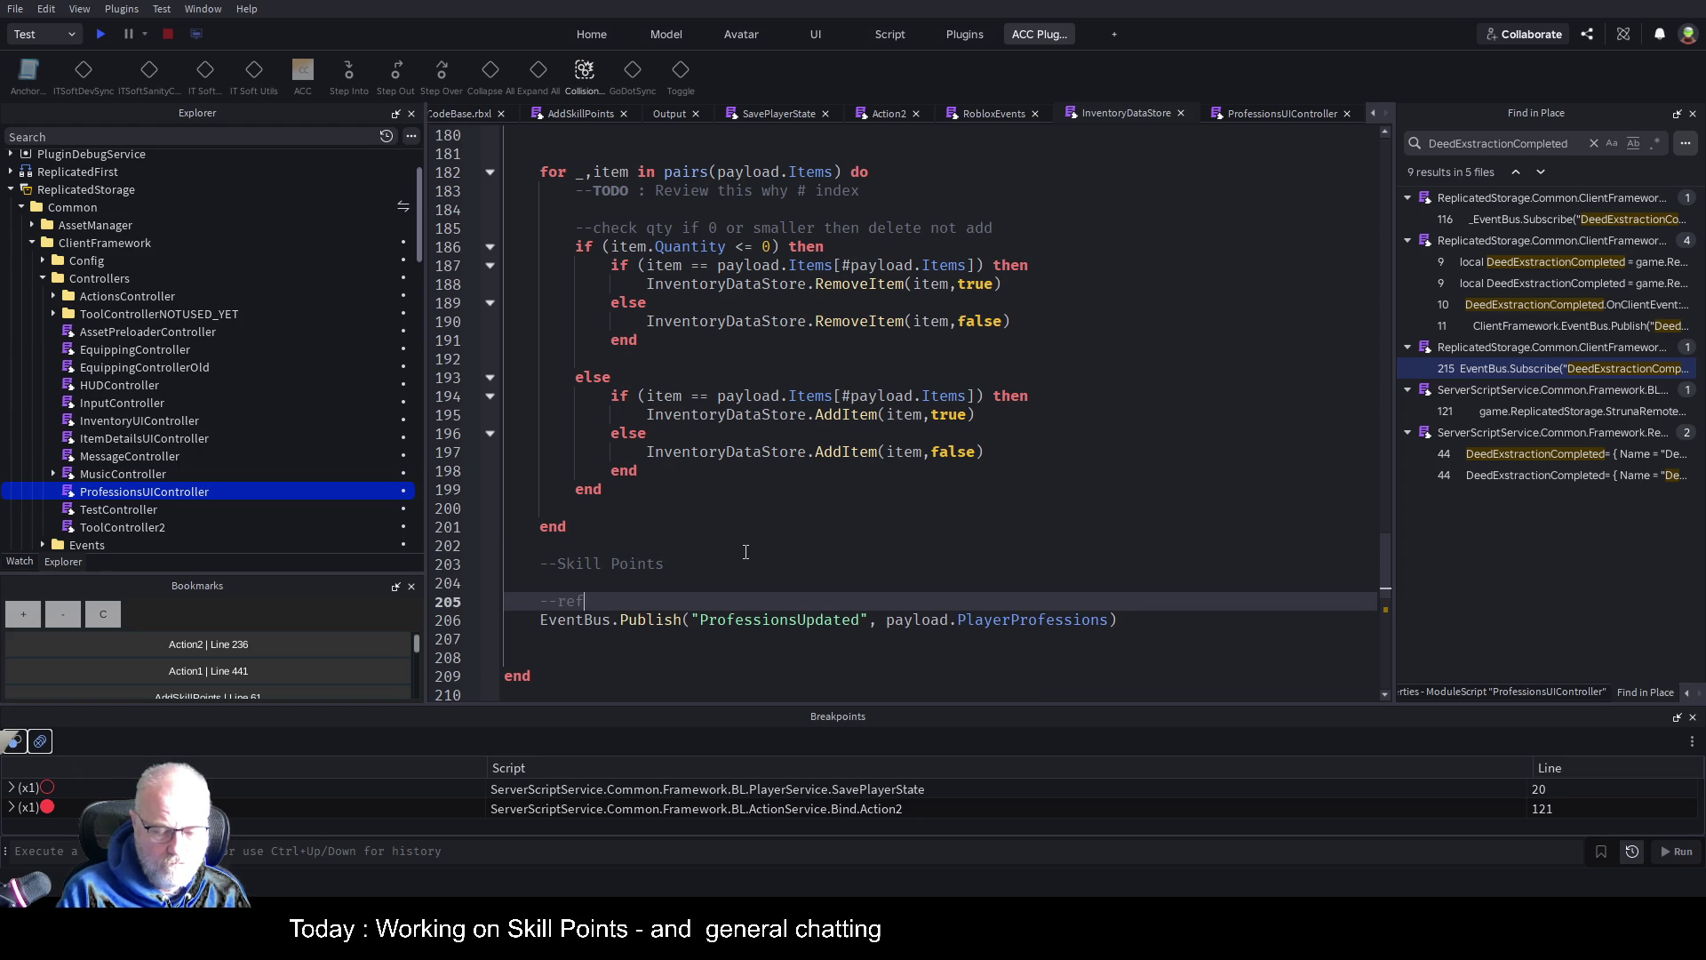
text(resh ui)
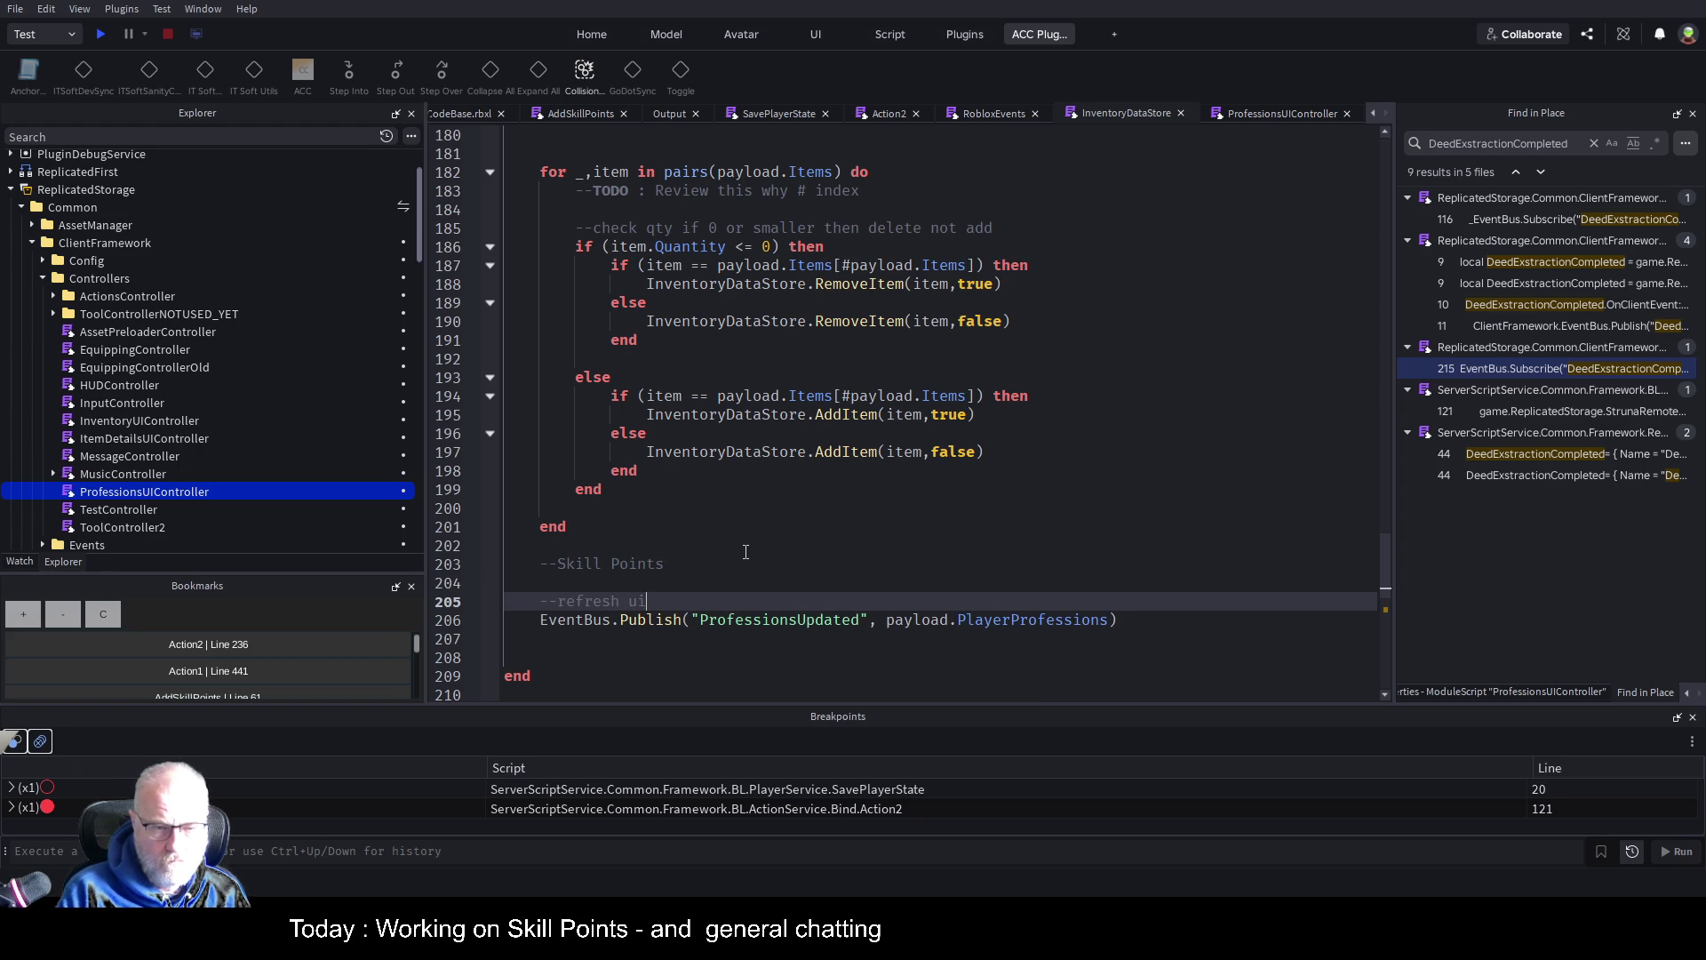
key(Down)
key(Up)
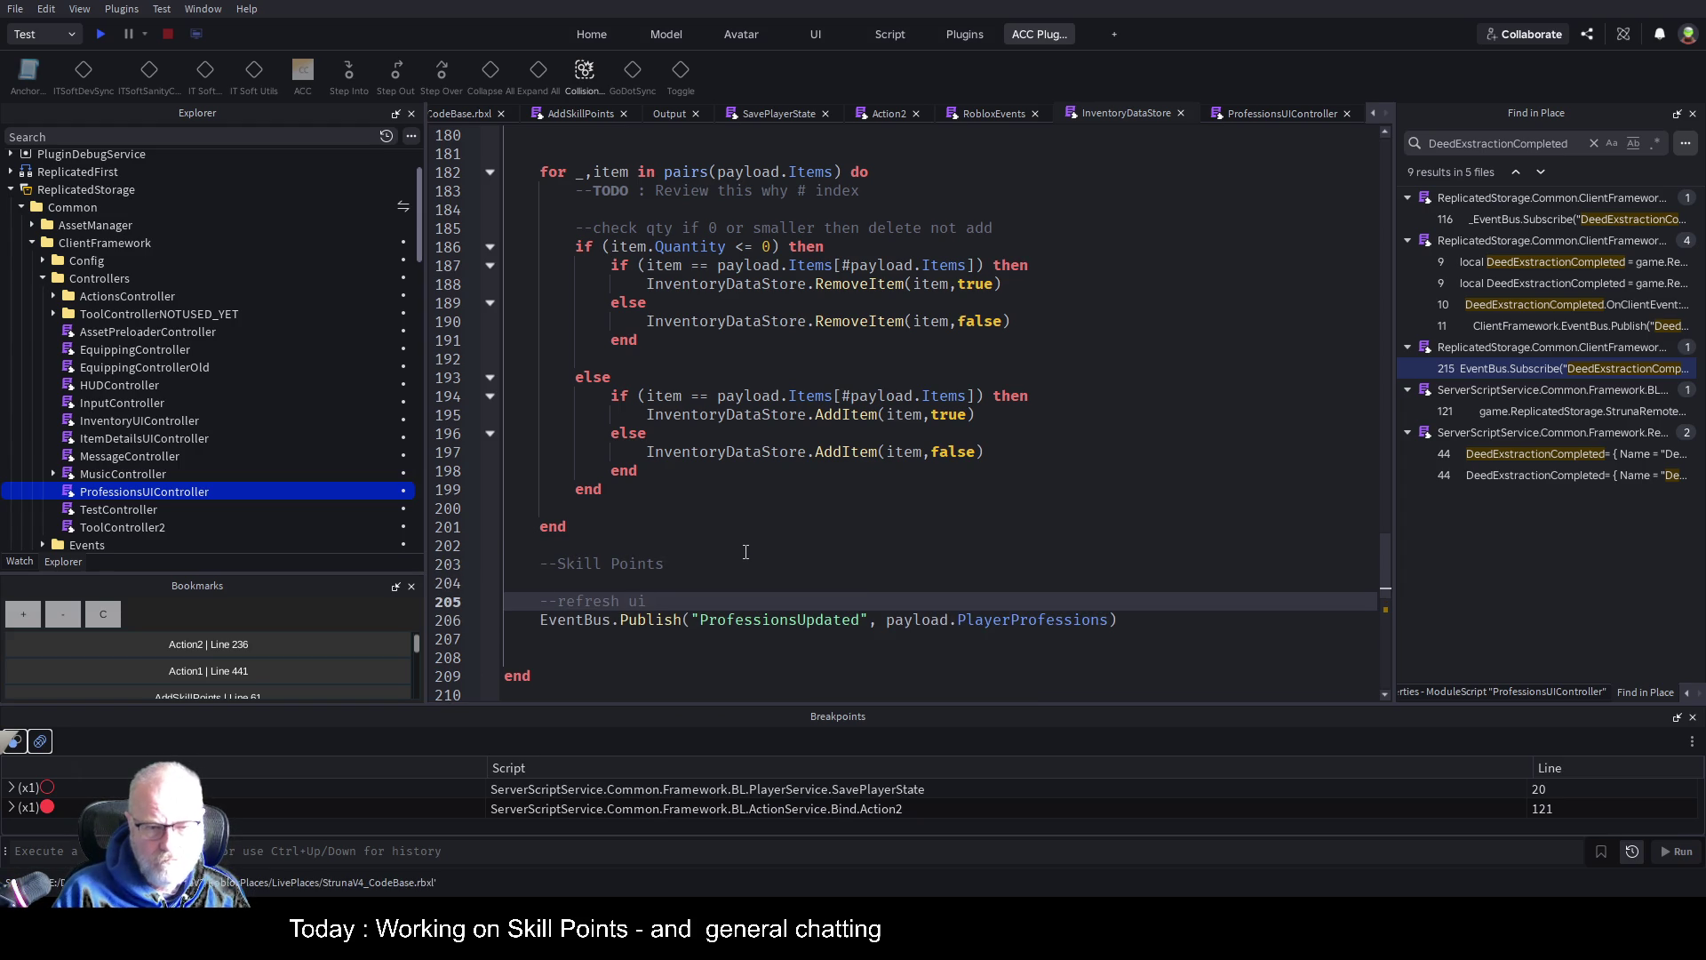
key(ctrl+Left)
key(ctrl+Left)
text(fire )
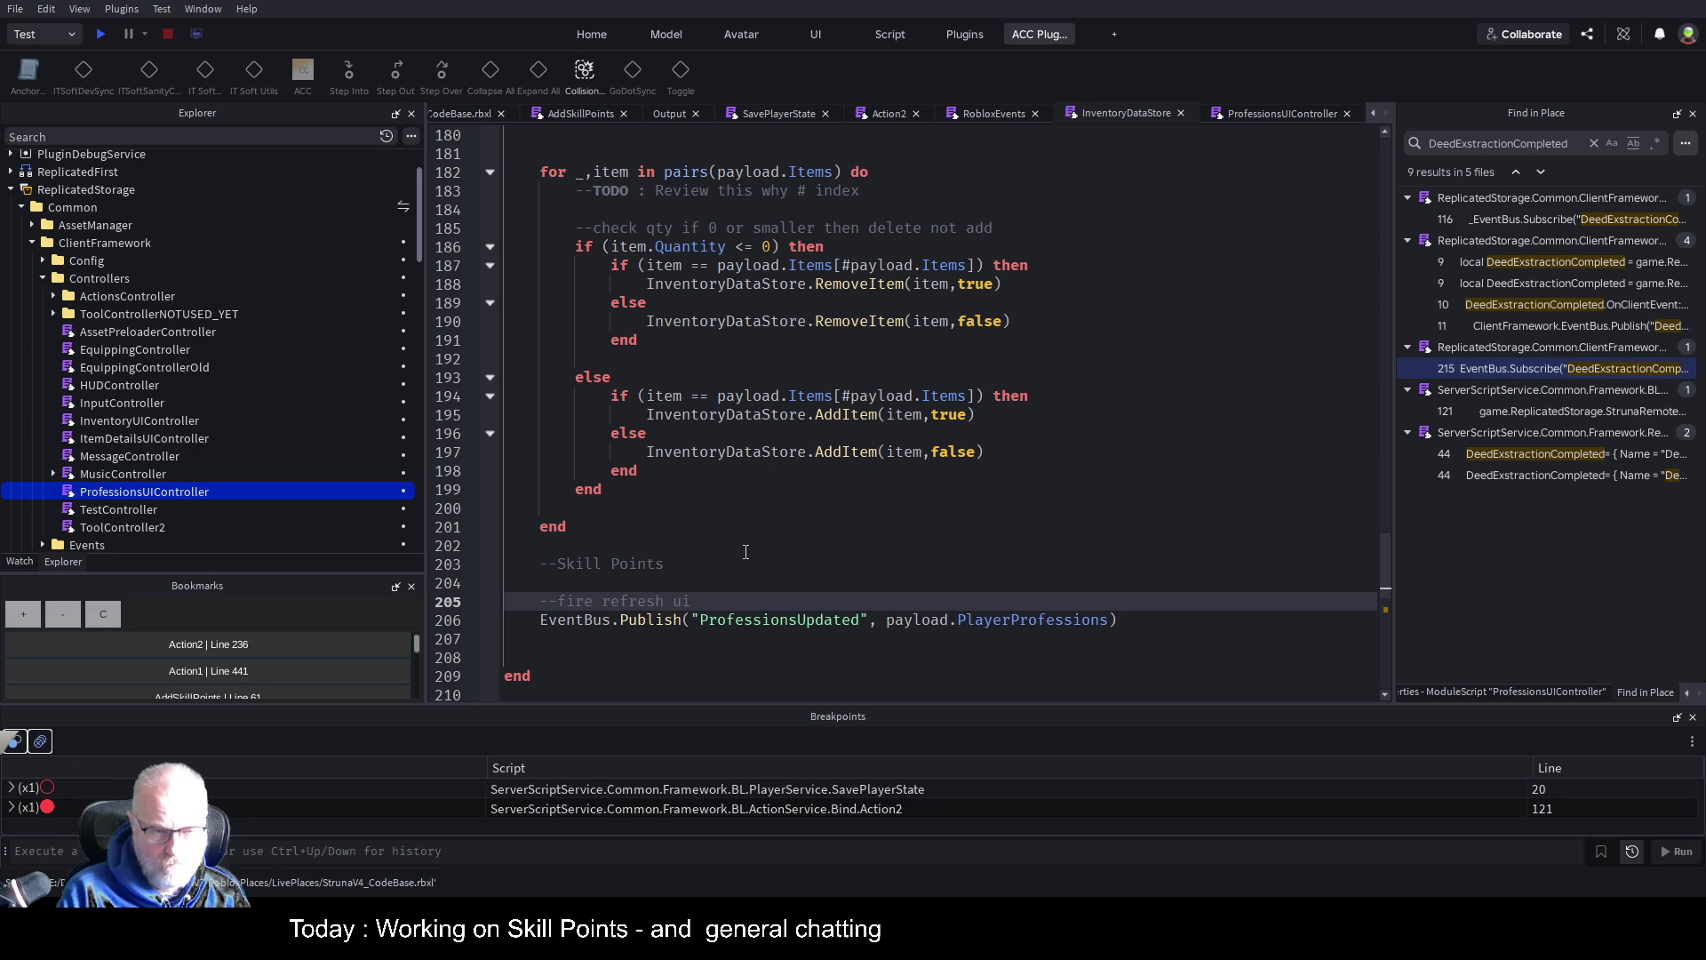
text(update e)
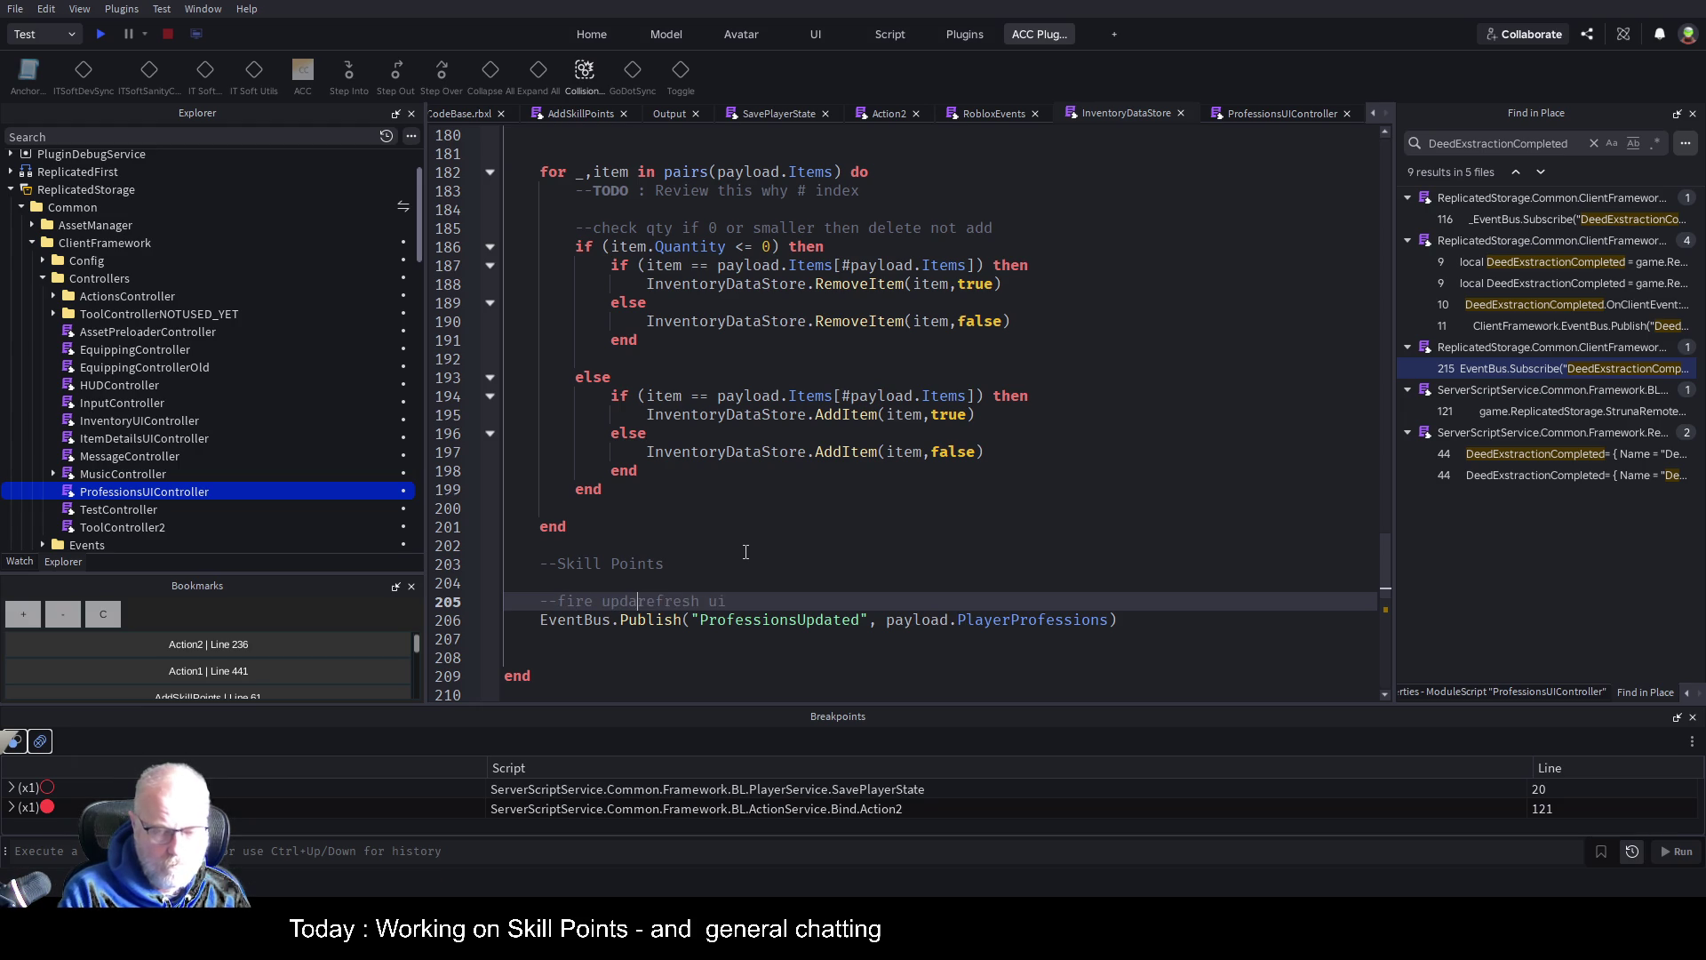
key(BackSpace)
key(BackSpace)
text(d event )
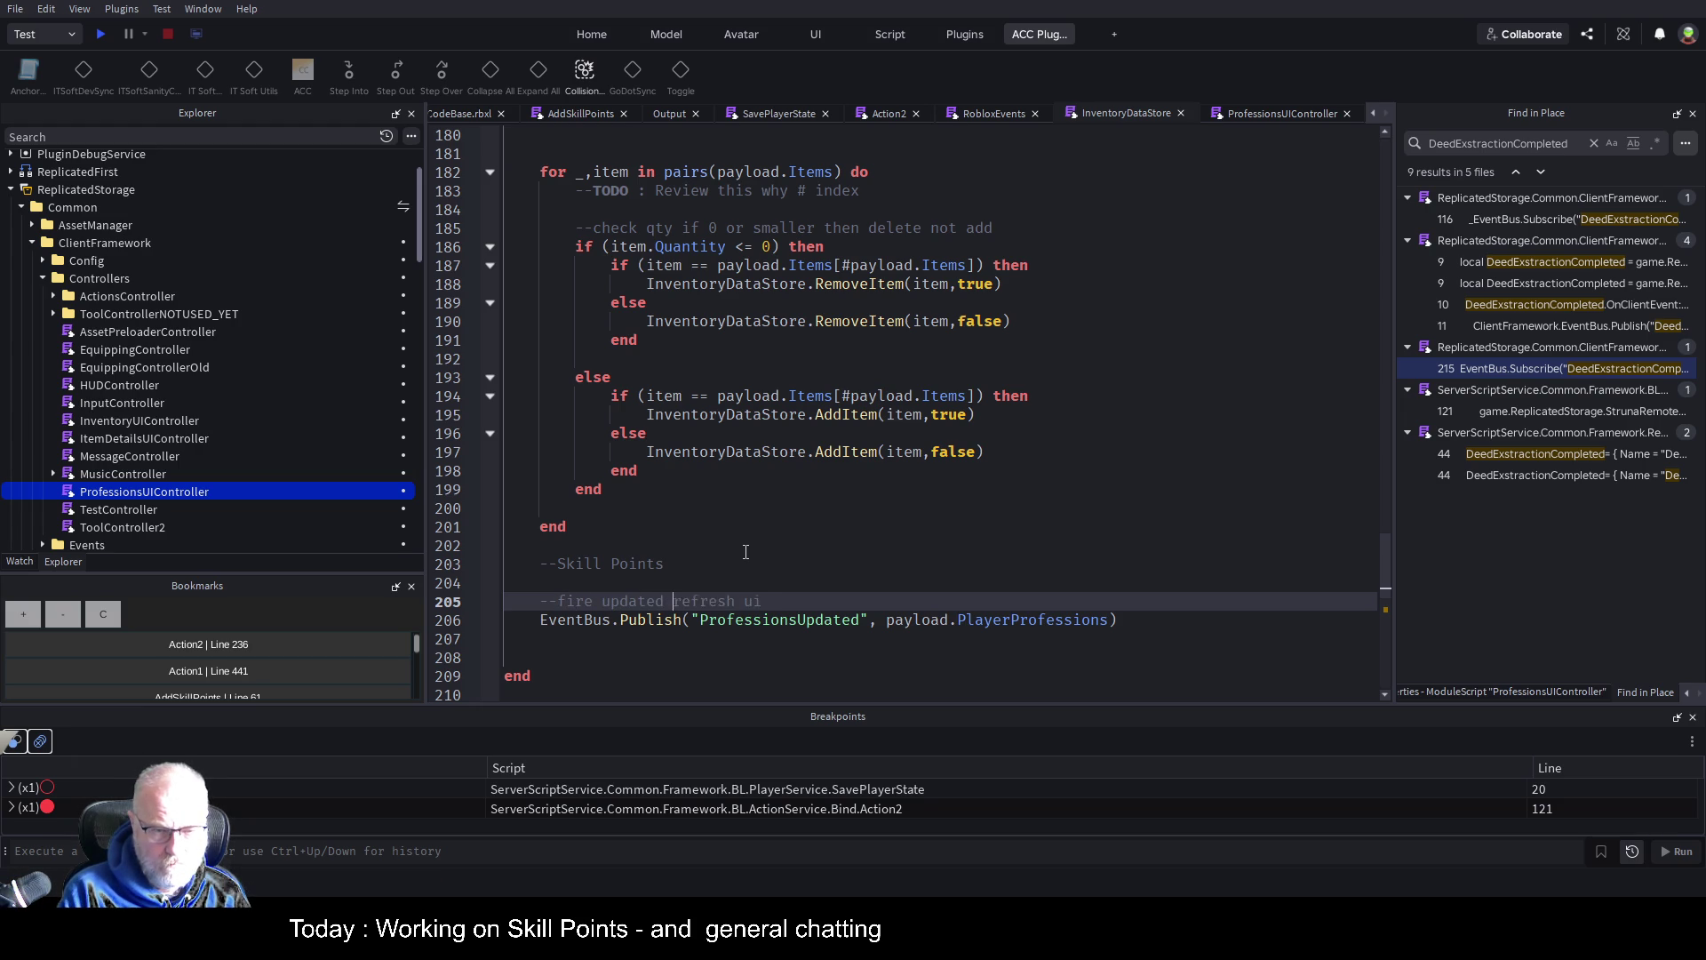
text(for refresh)
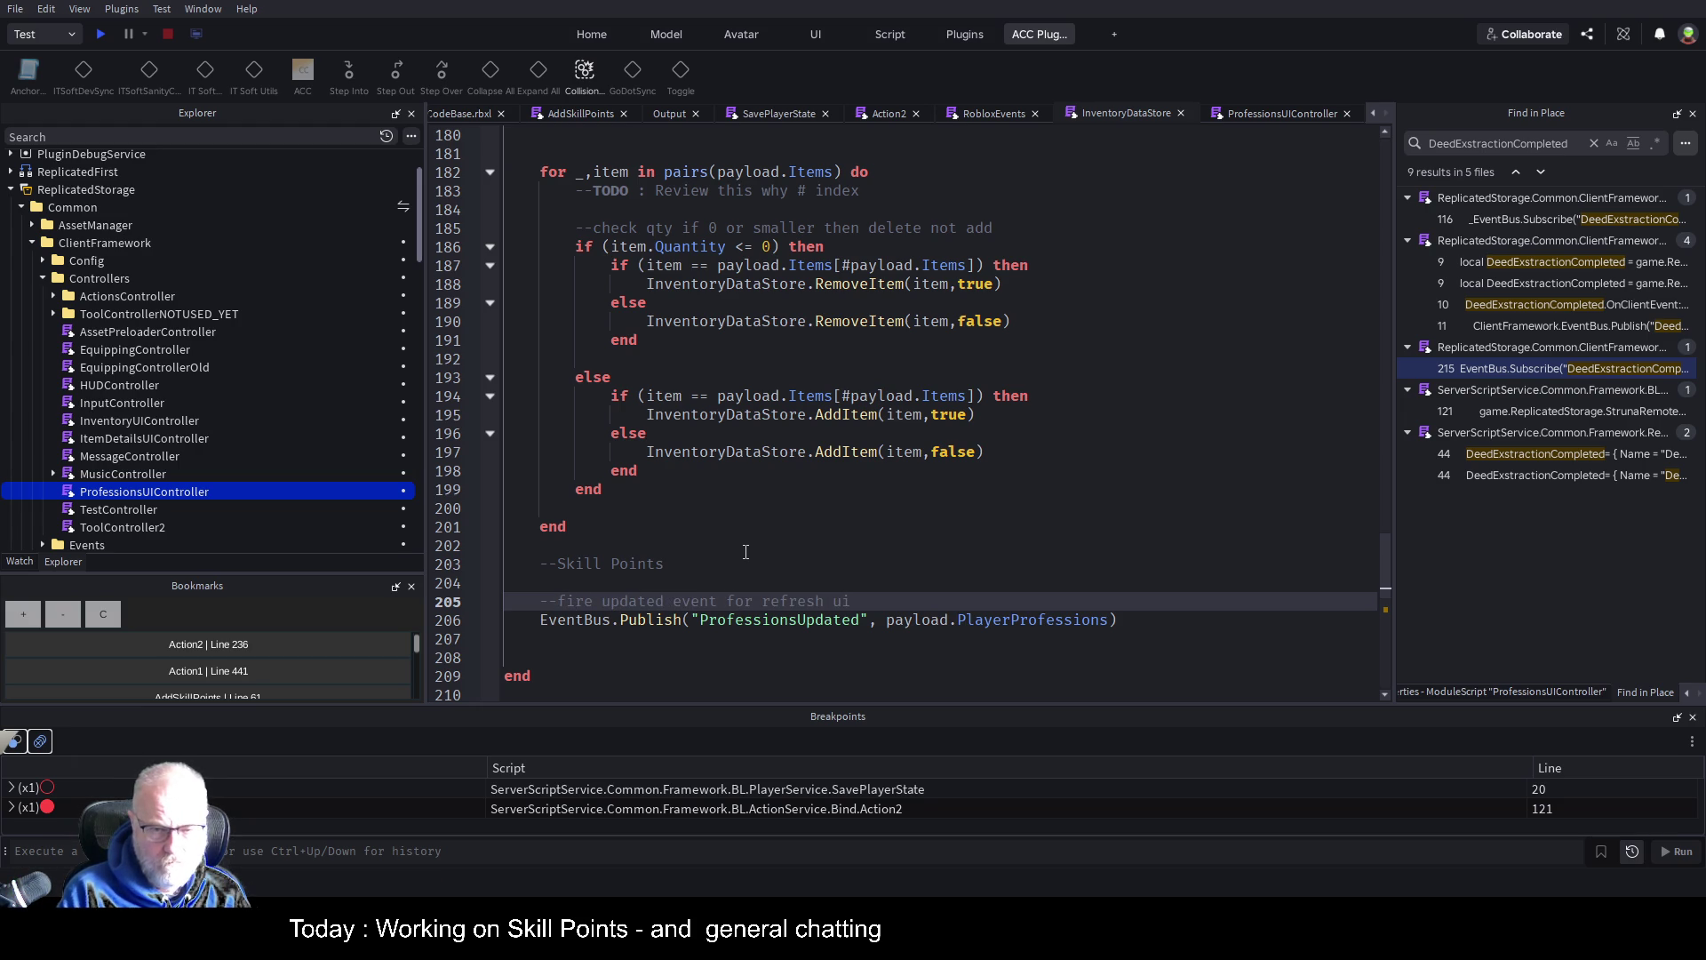
text( ui etc)
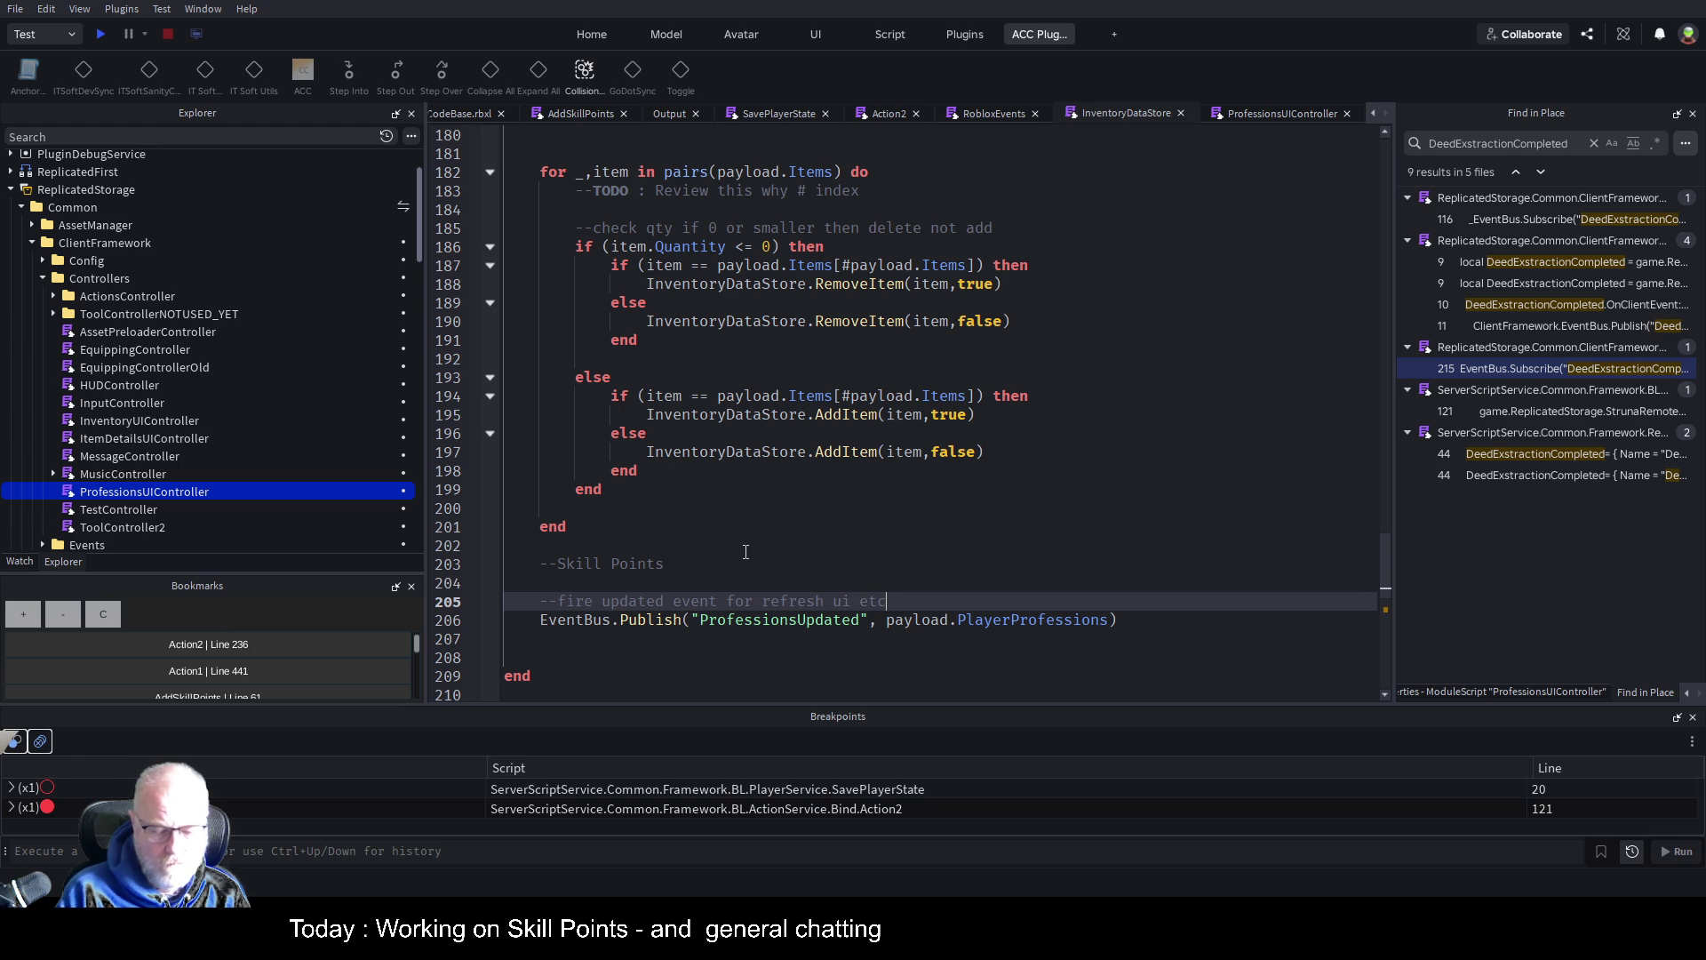
key(ctrl+s)
Add the comment '--update therr client data' under --Skill Points and expand the Stores folder
click(645, 567)
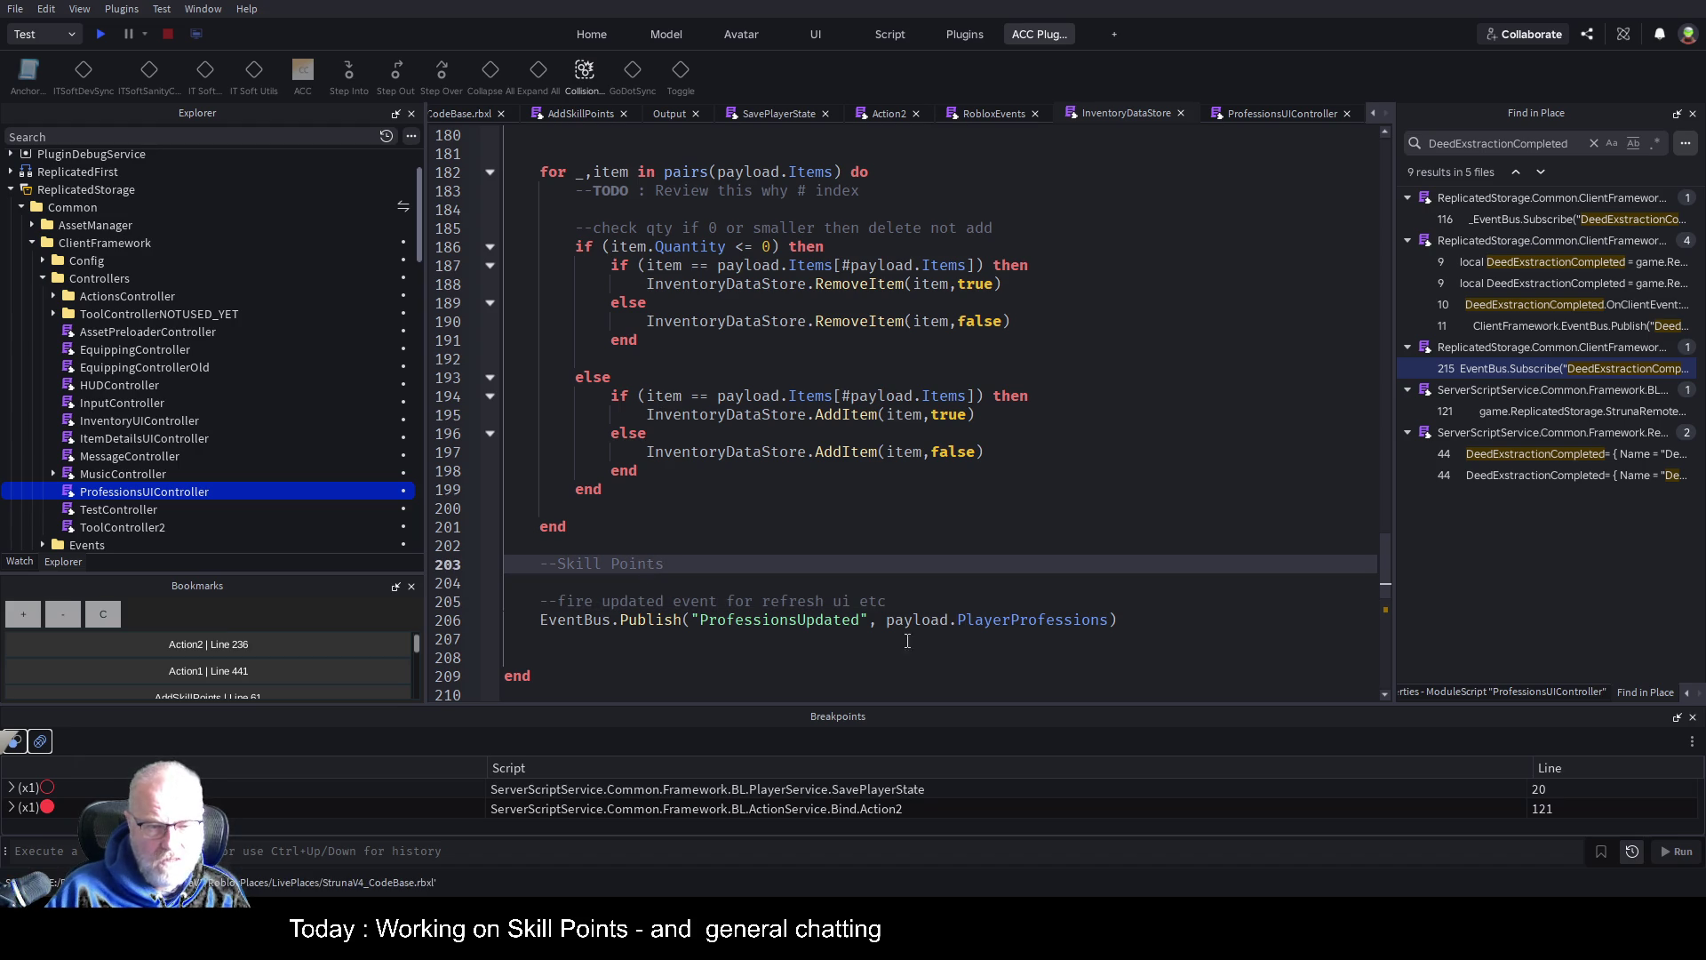
key(Down)
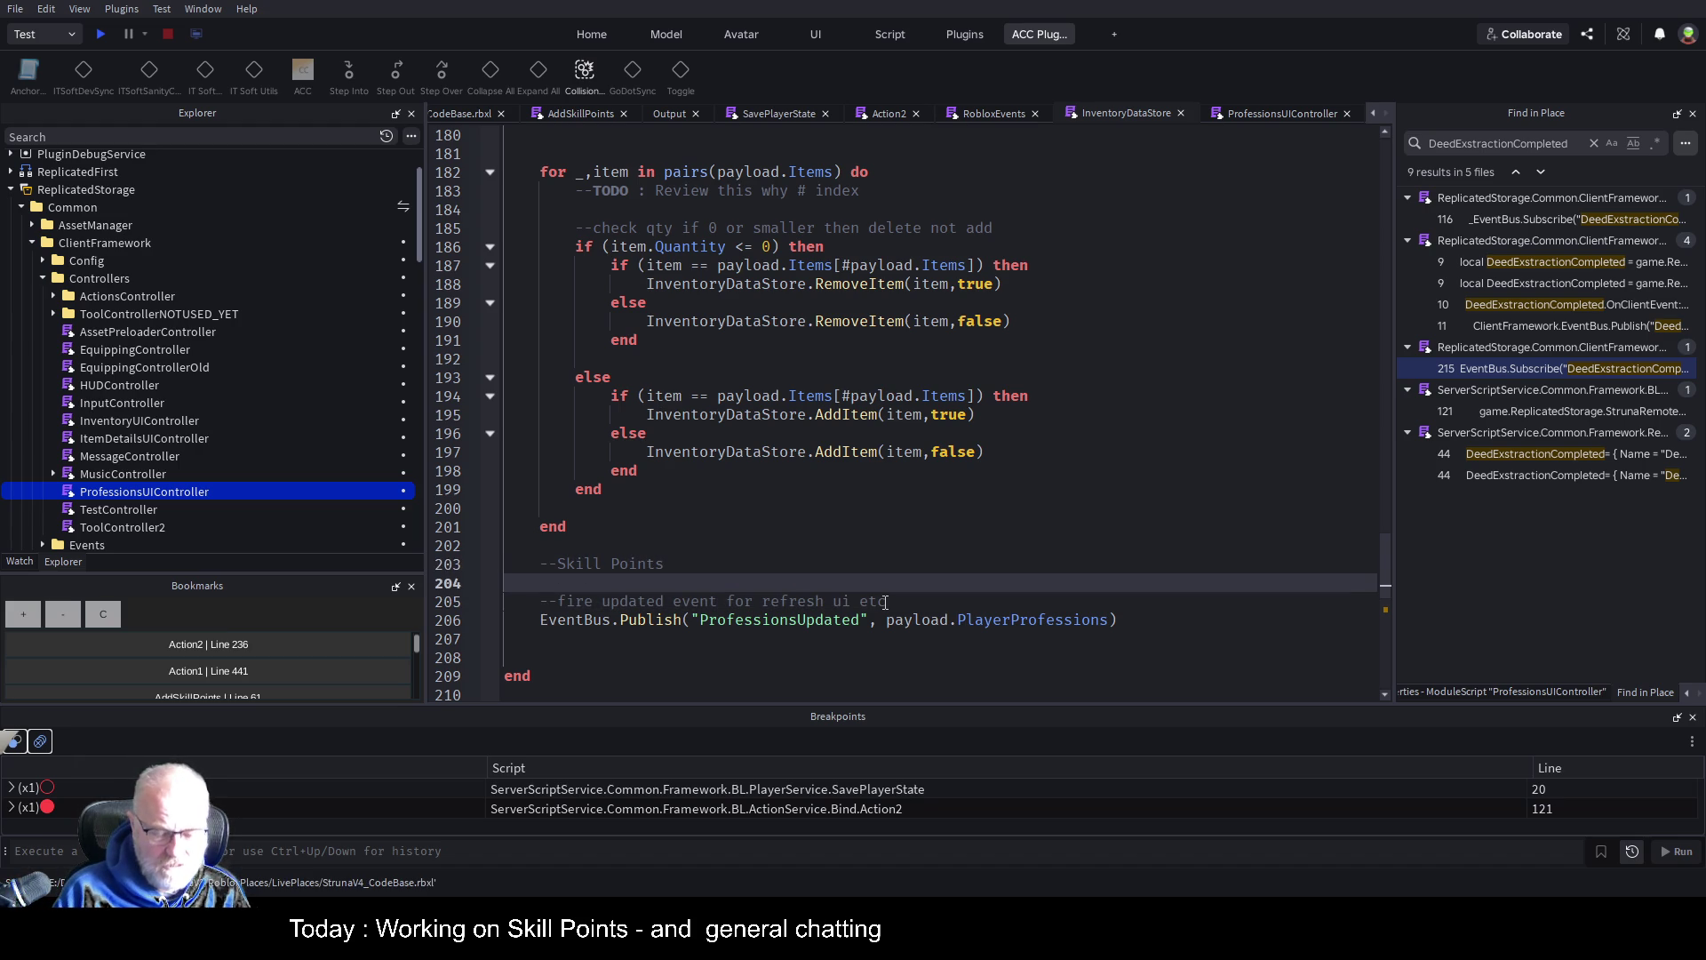
text(--update therr)
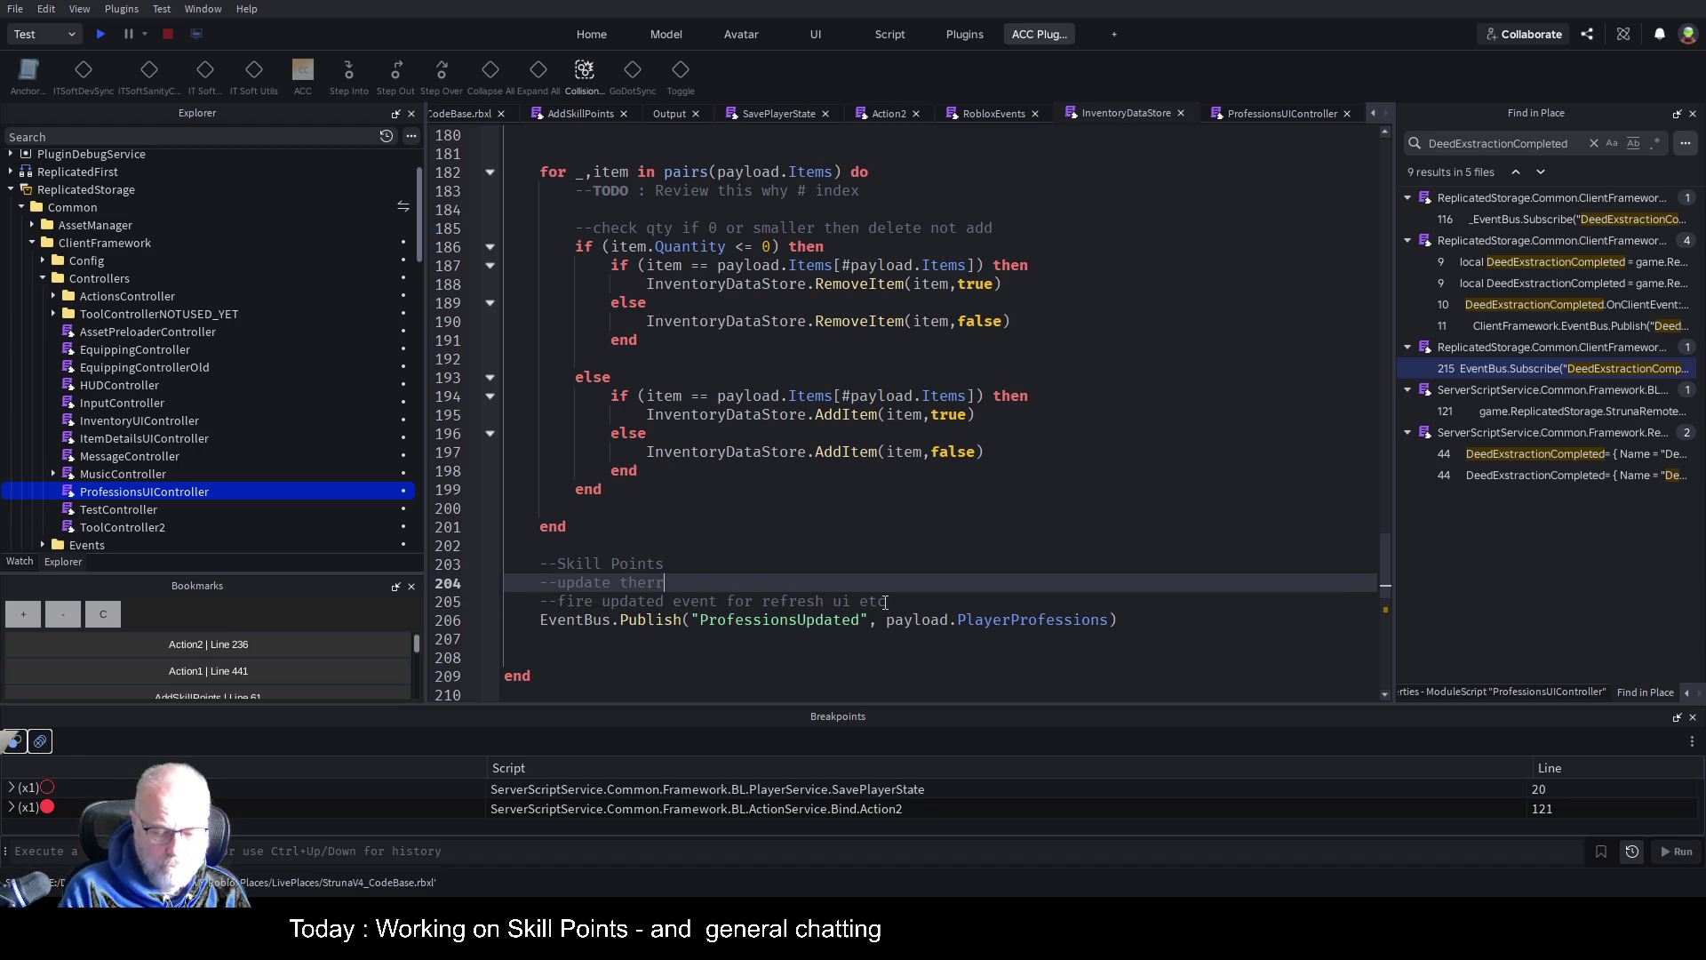
text( client)
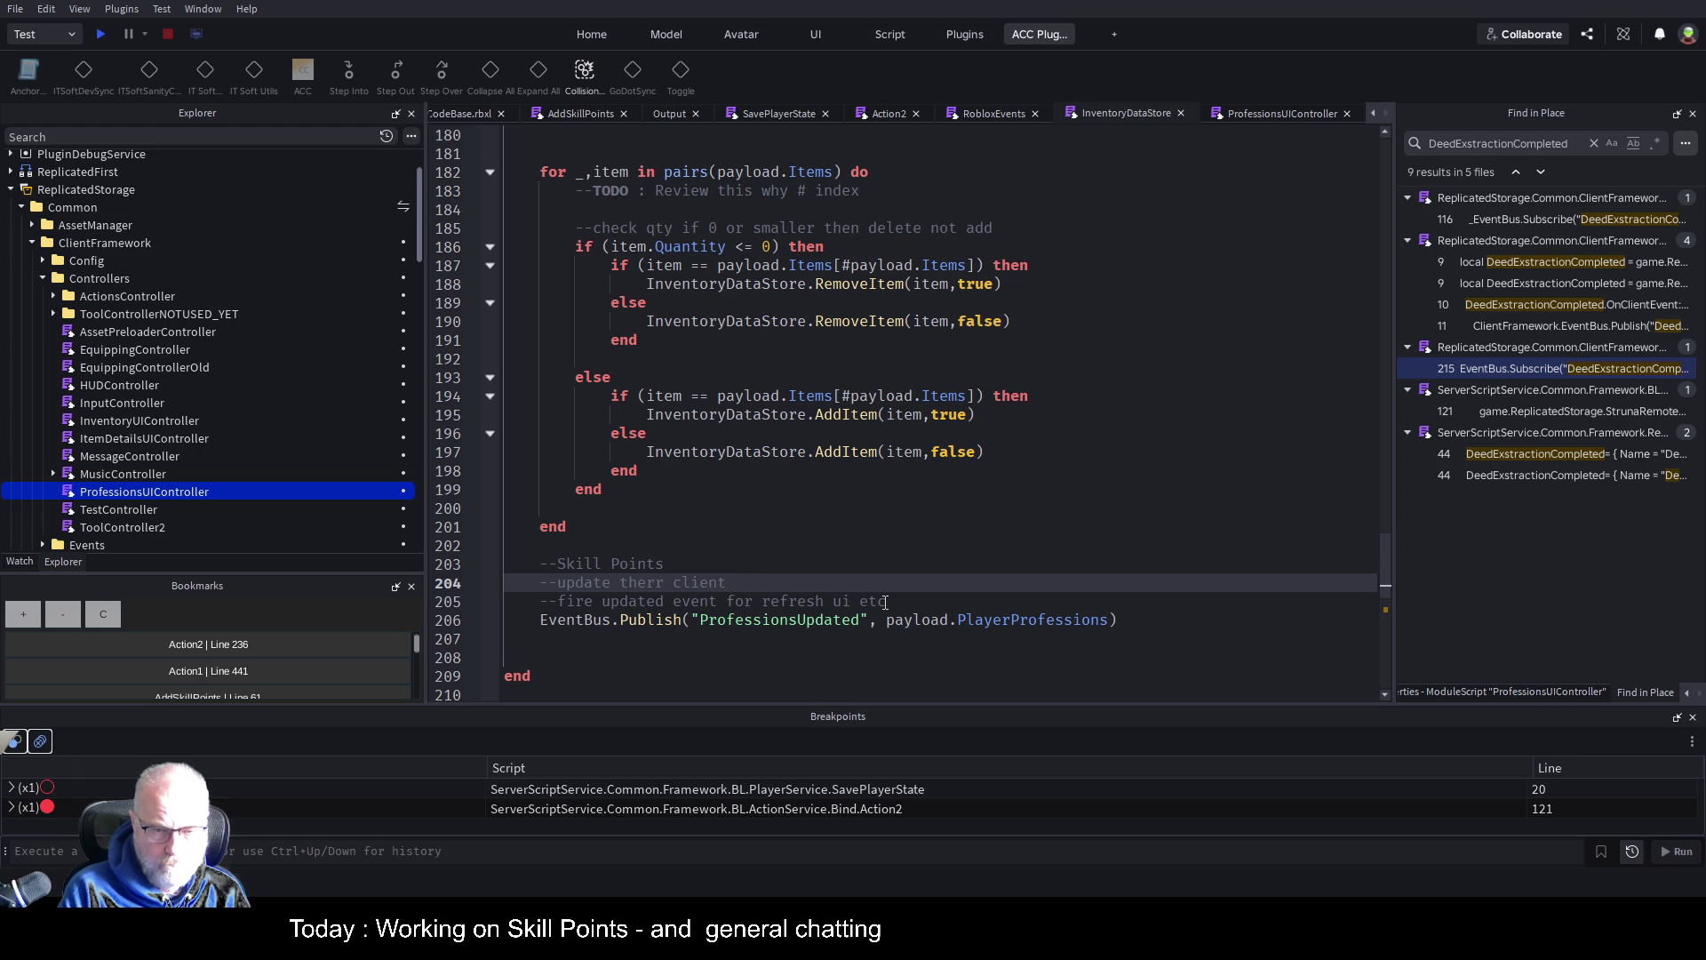
text( sata)
key(Return)
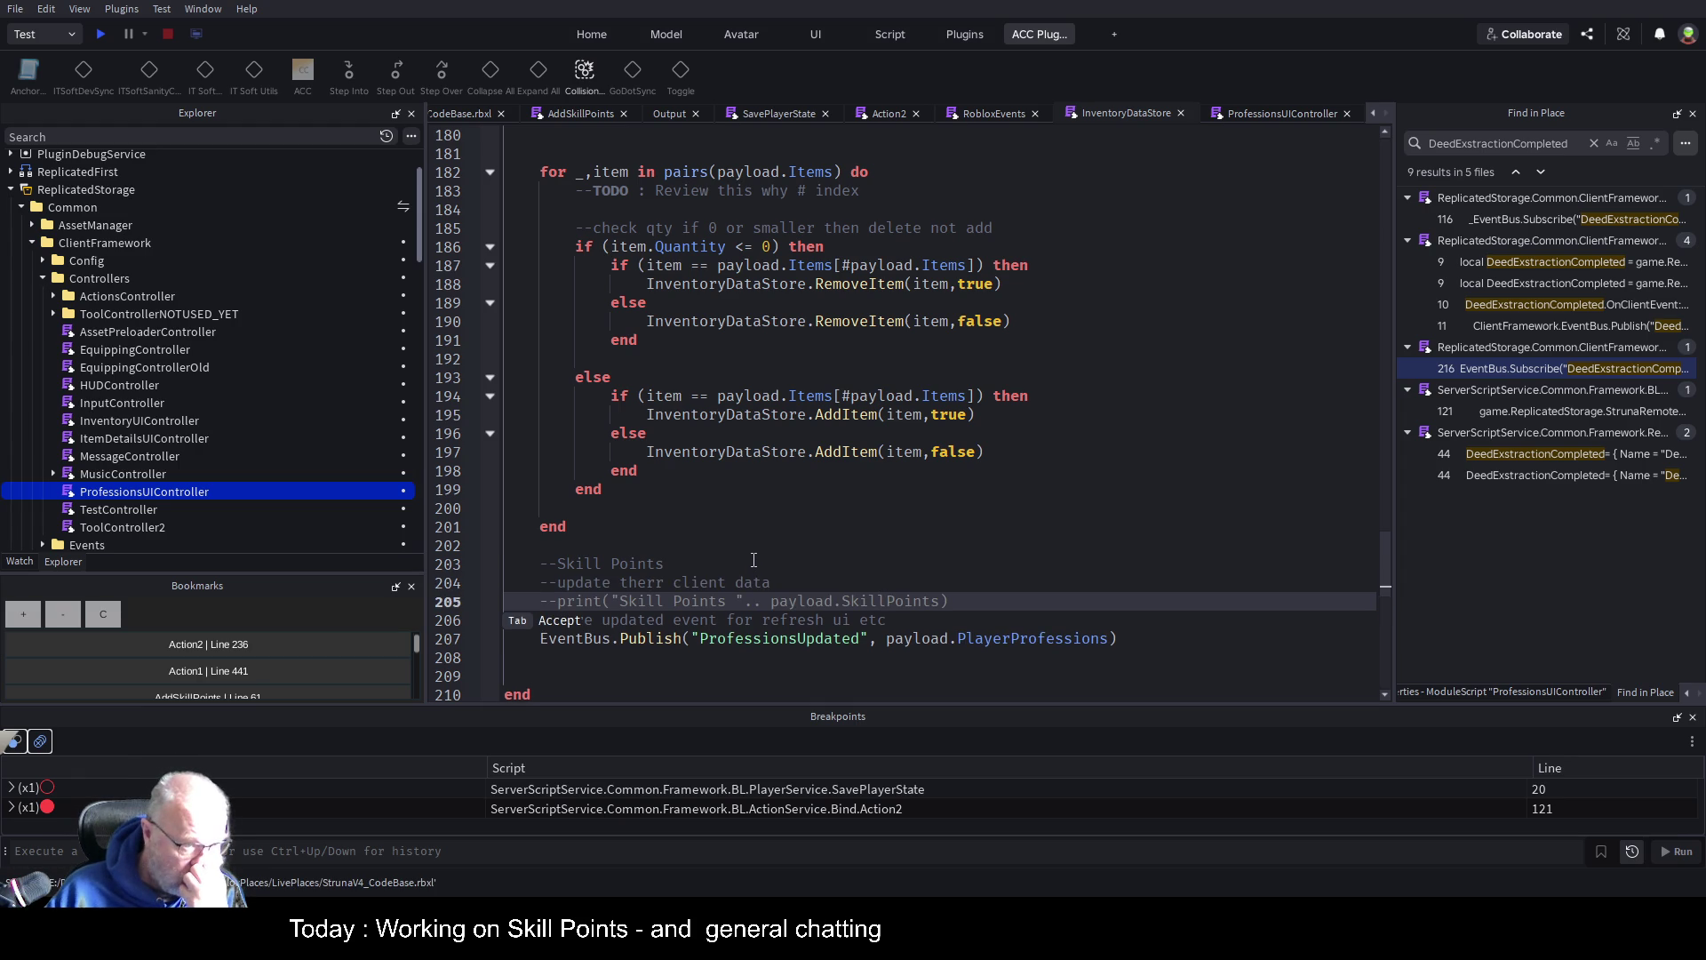
scroll(134, 355, down, 3)
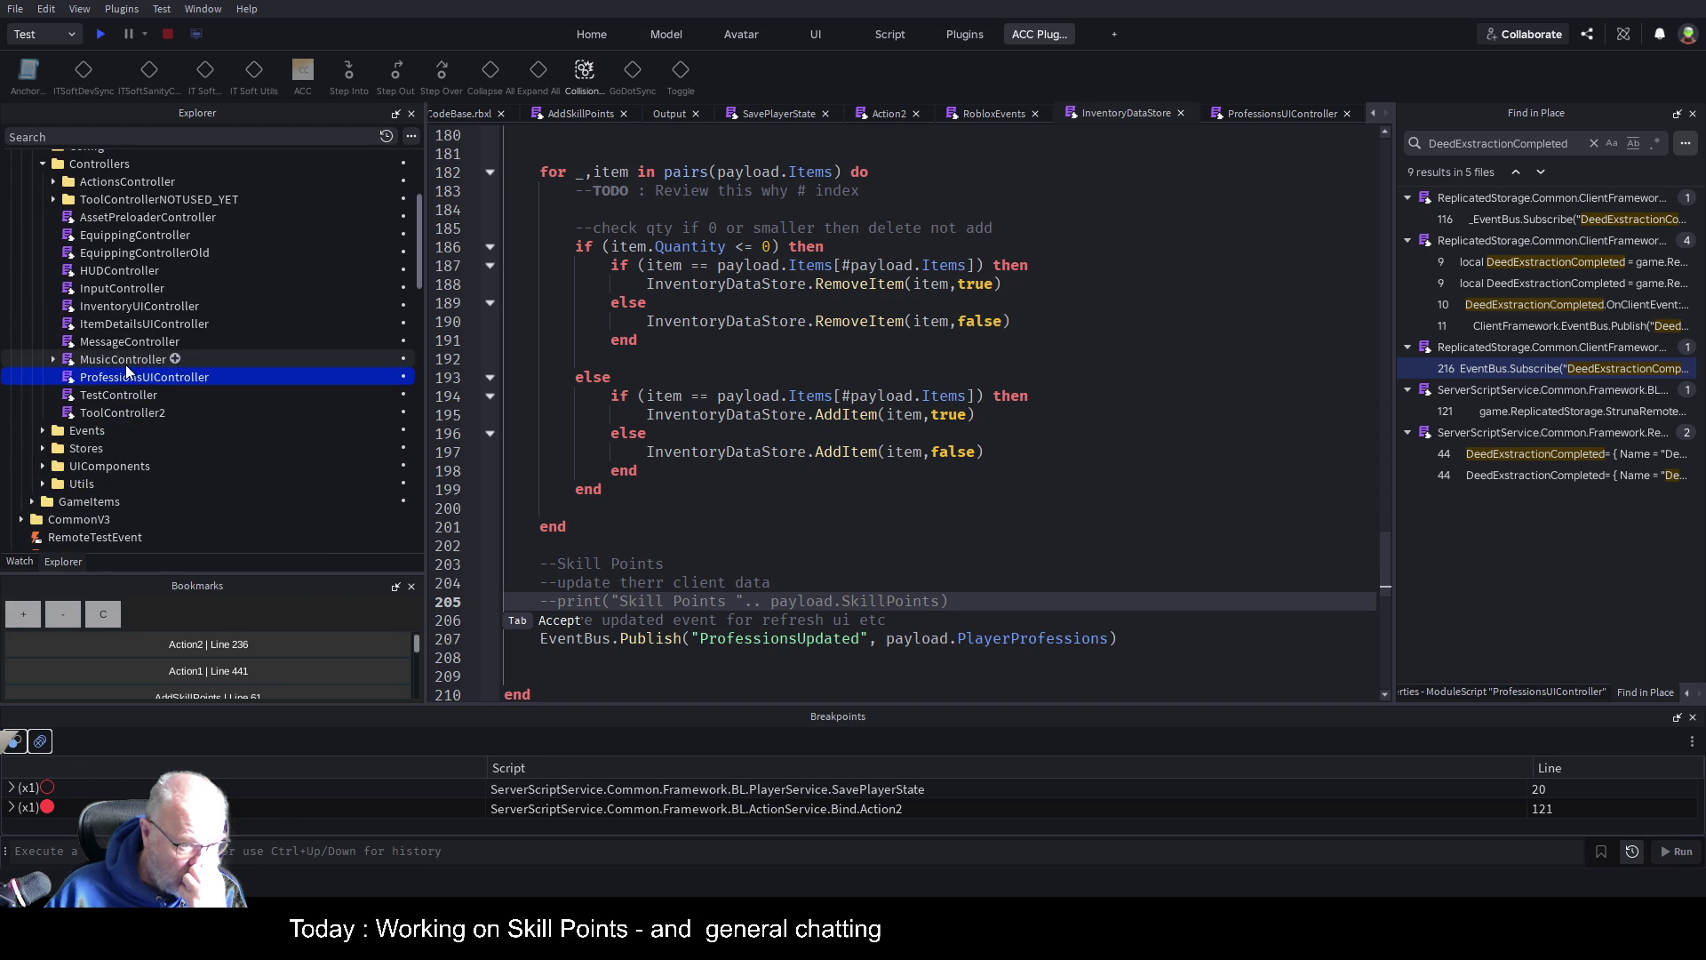
click(43, 448)
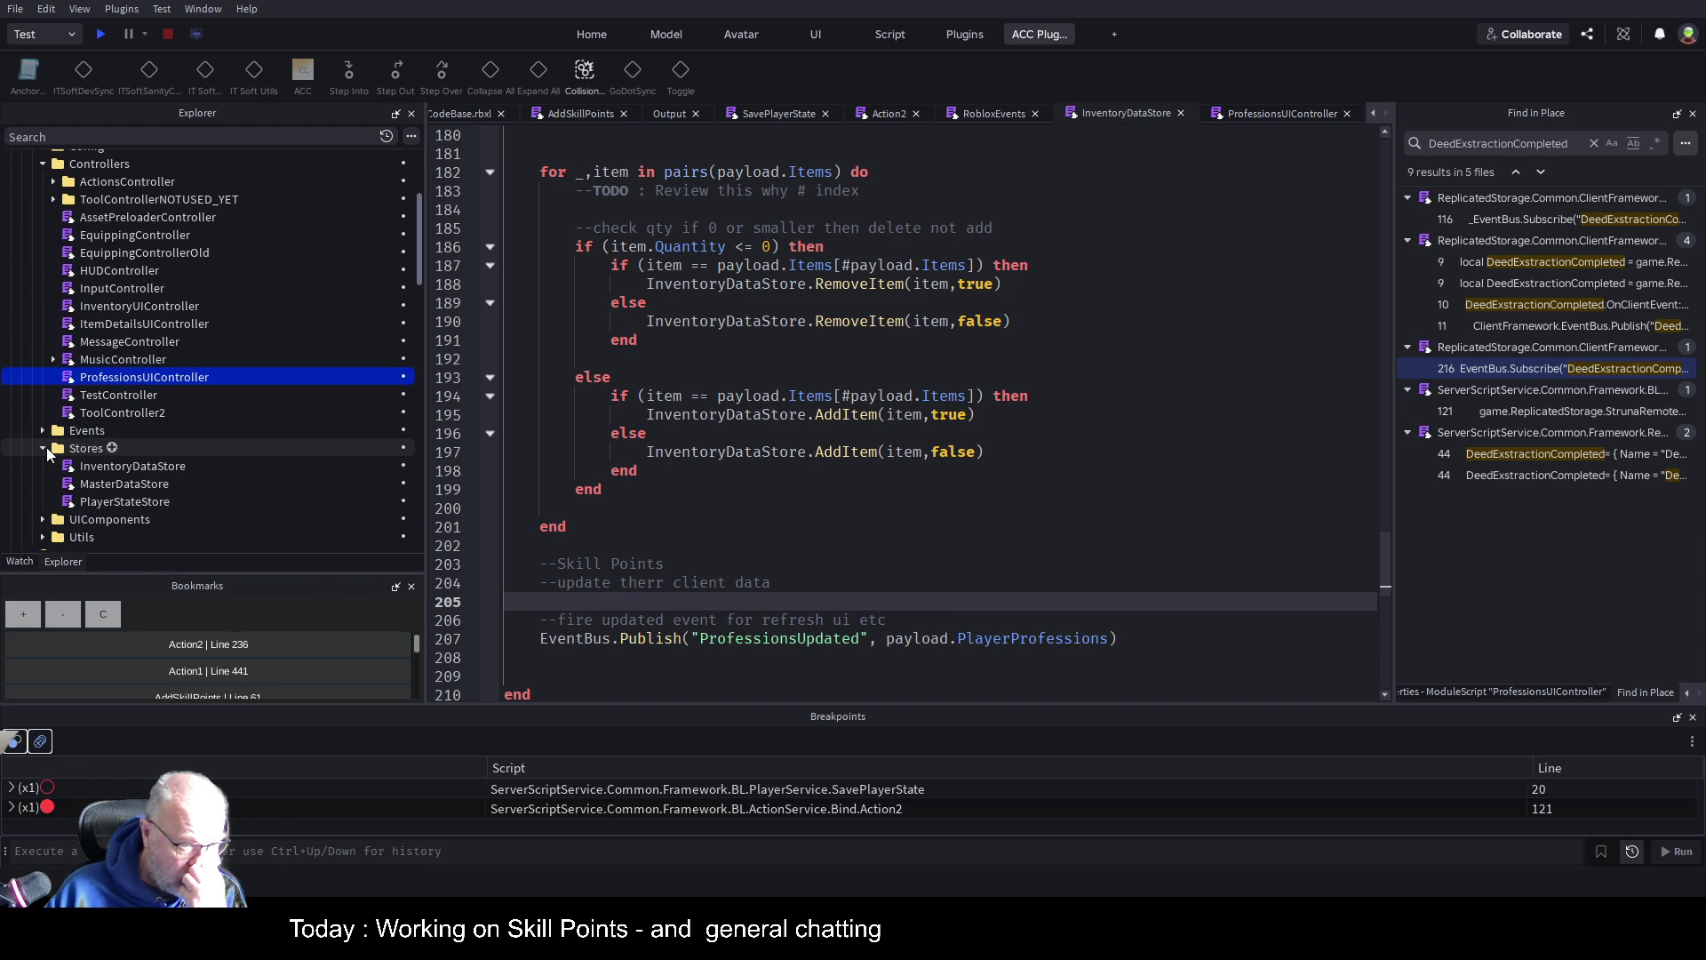
Open PlayerStateStore, scroll through its setters, and select PlayerStateUpdated on line 150
double_click(115, 502)
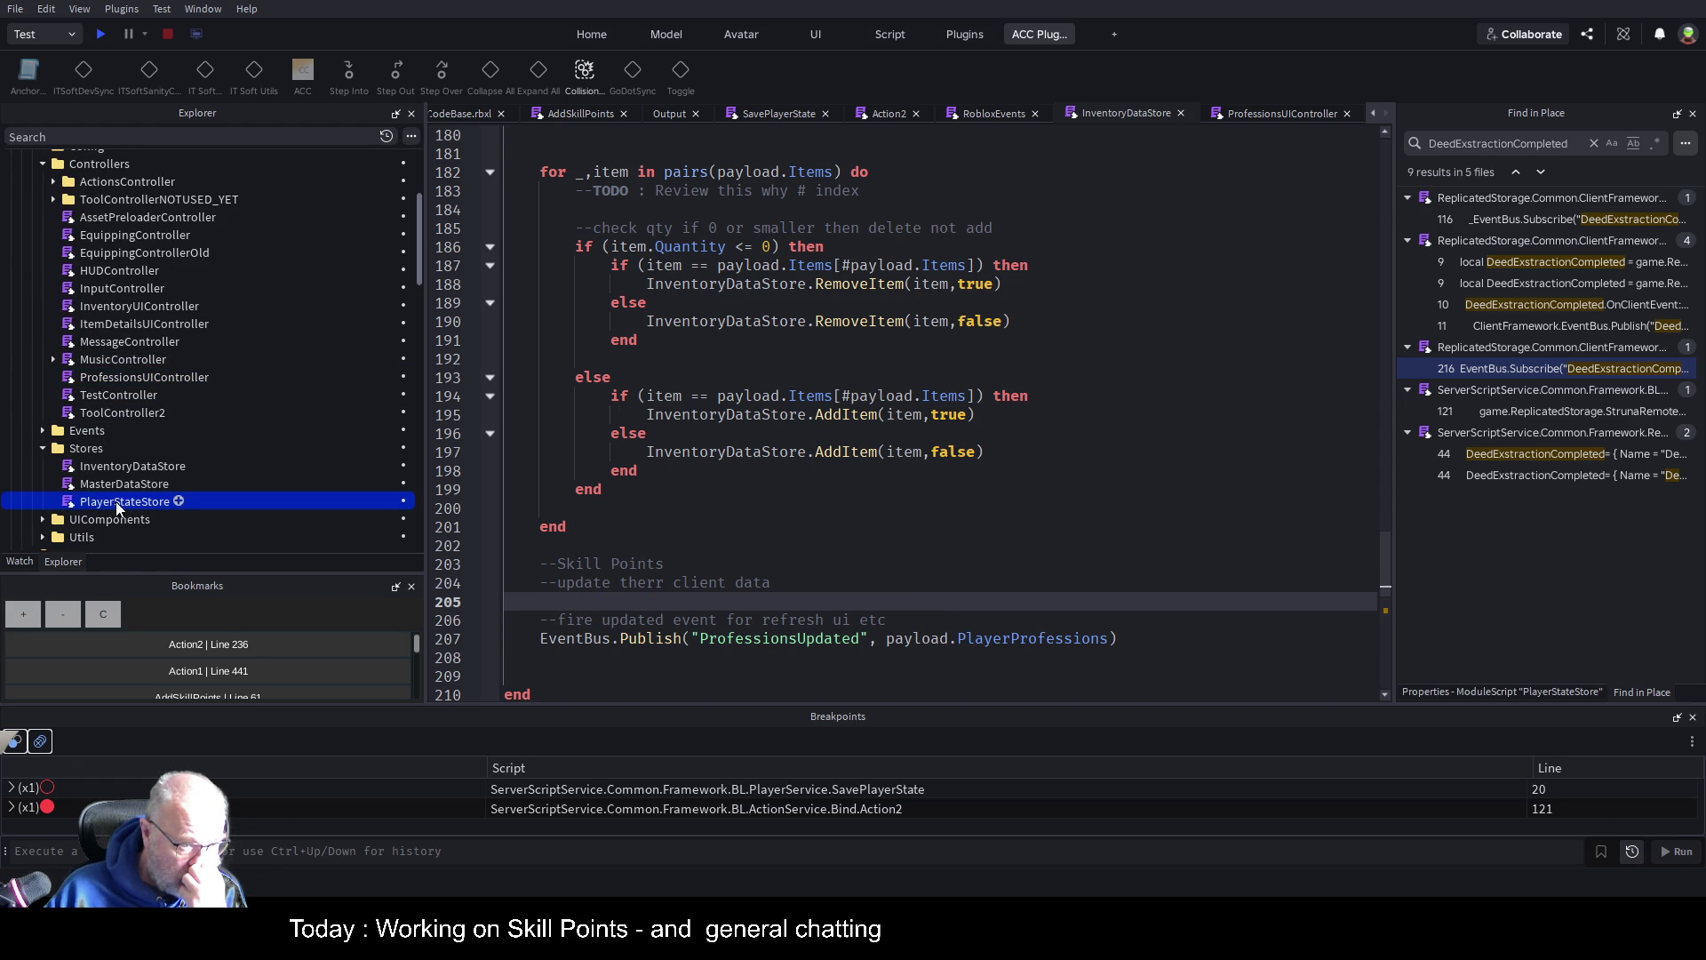
scroll(883, 471, down, 20)
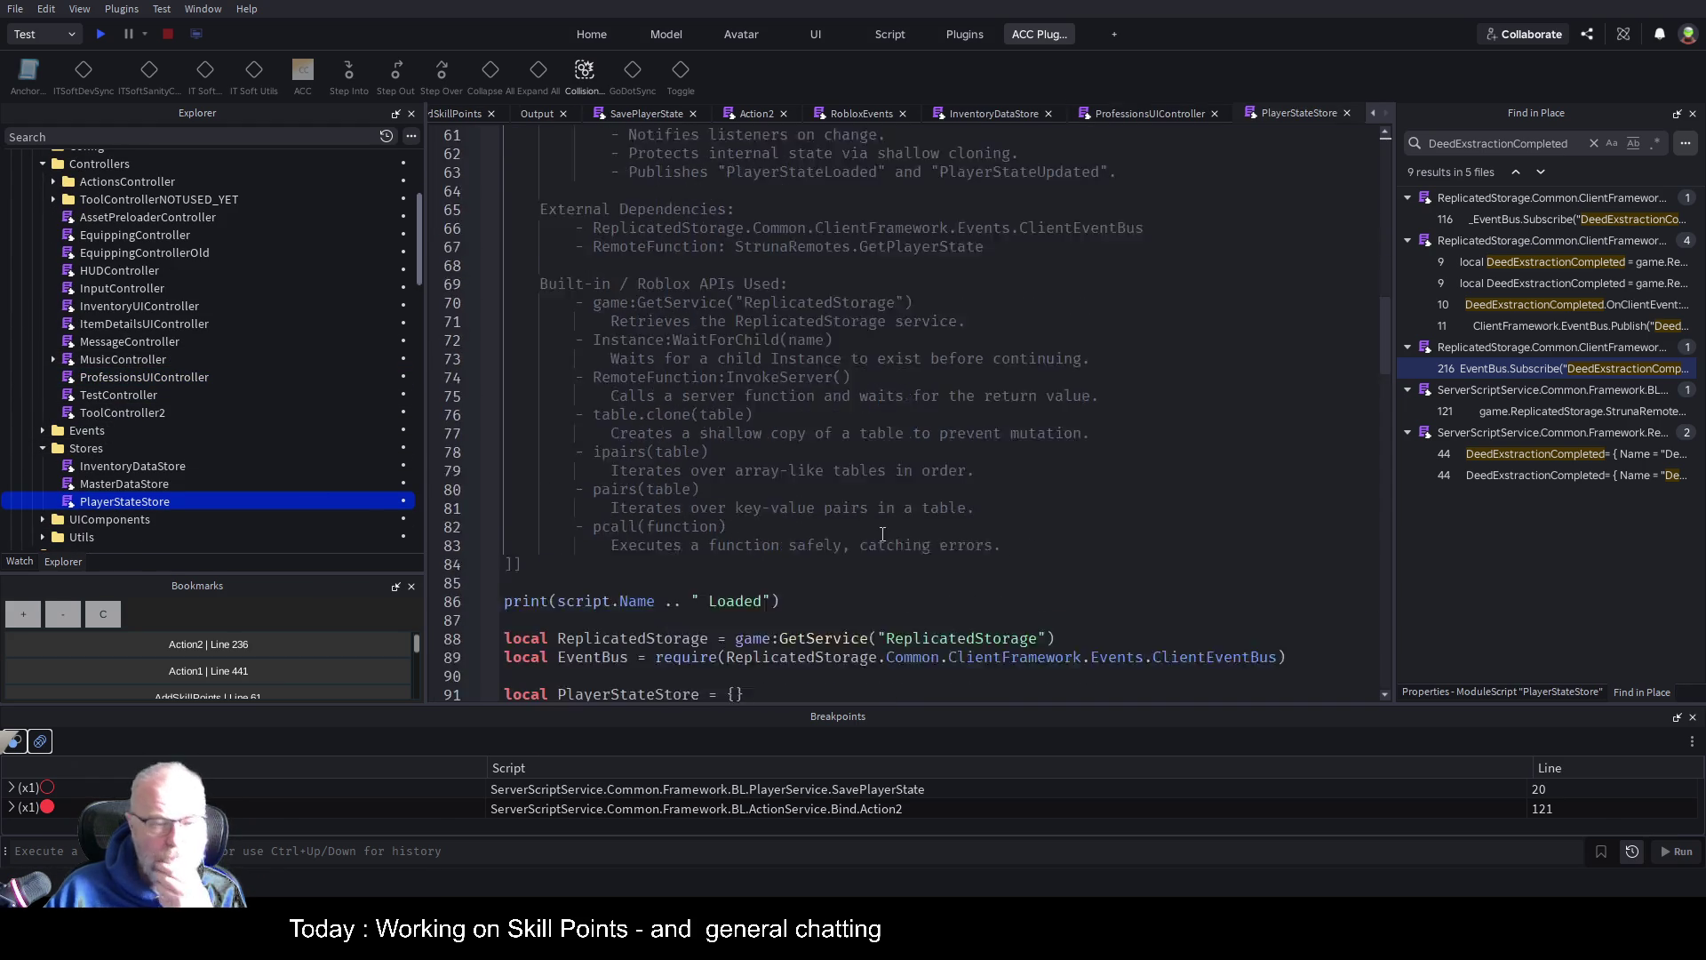
scroll(876, 525, down, 4)
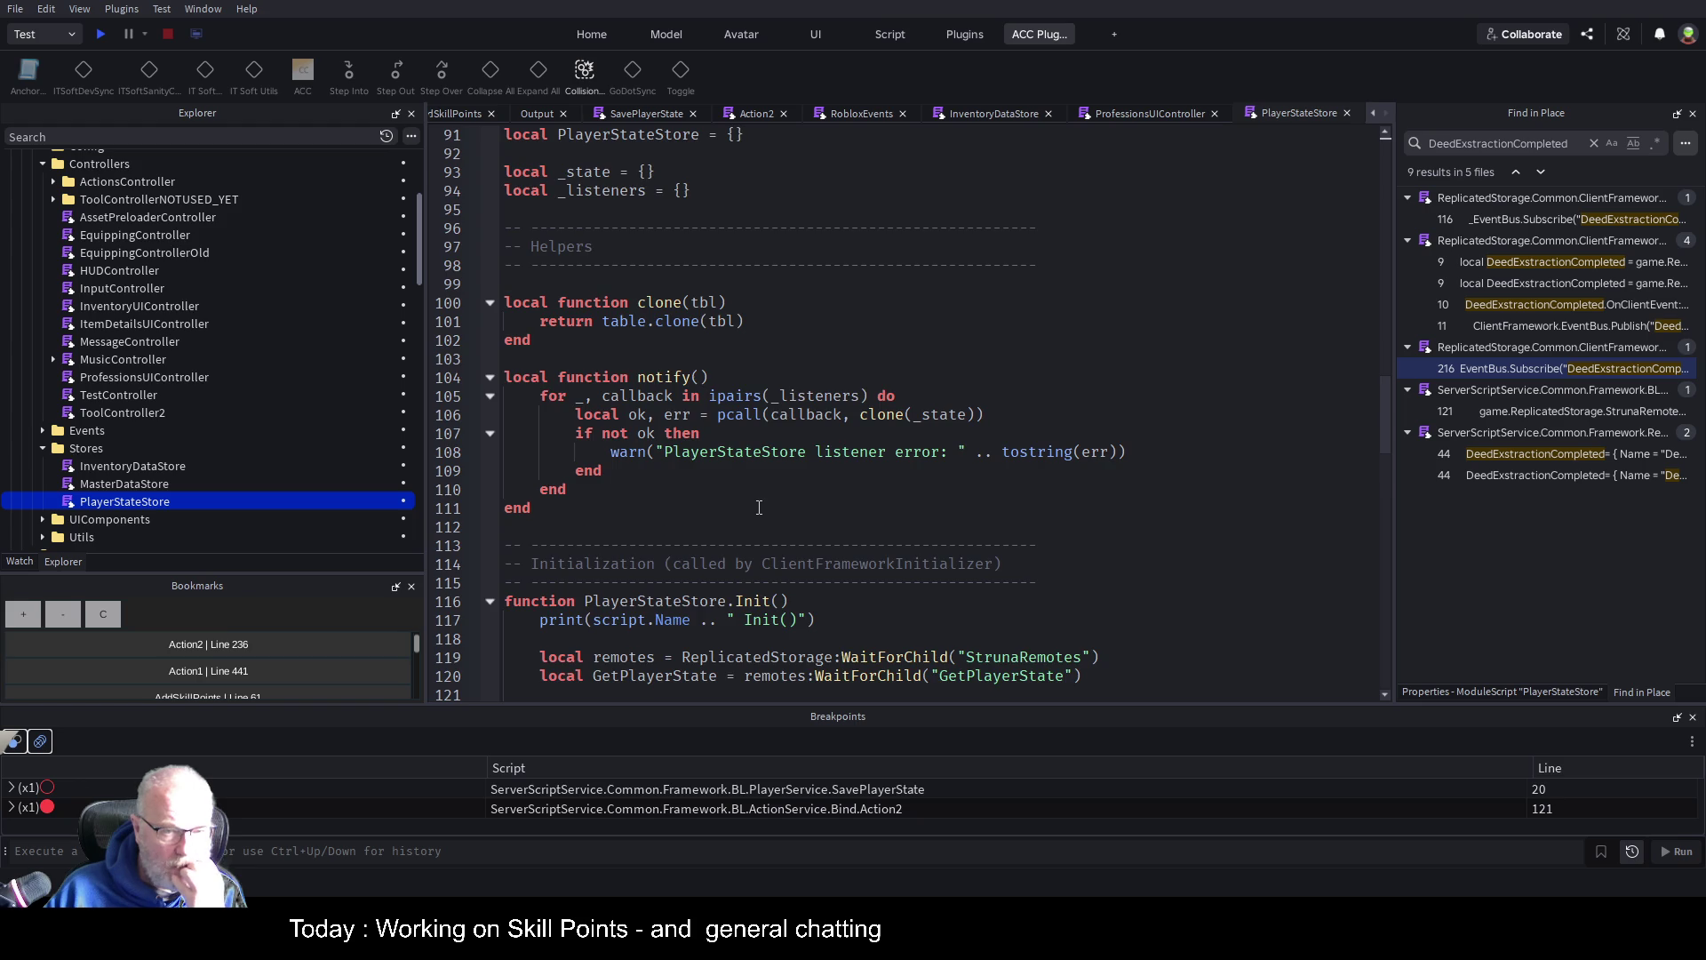
scroll(759, 508, down, 4)
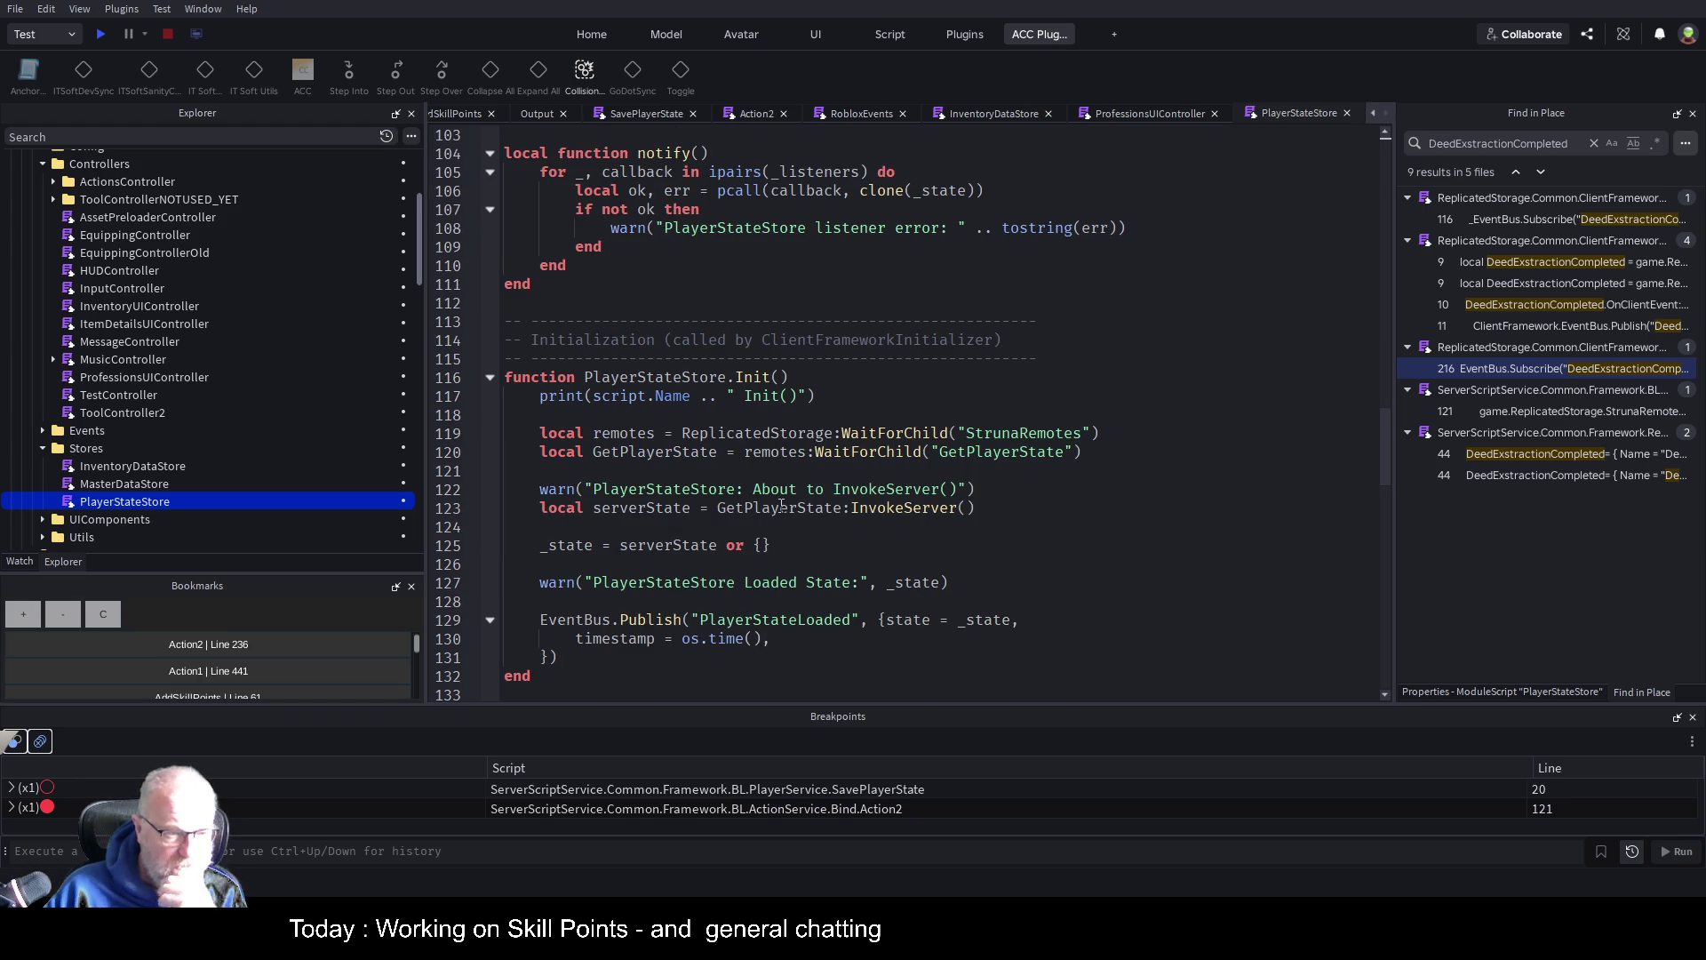
scroll(1161, 578, down, 3)
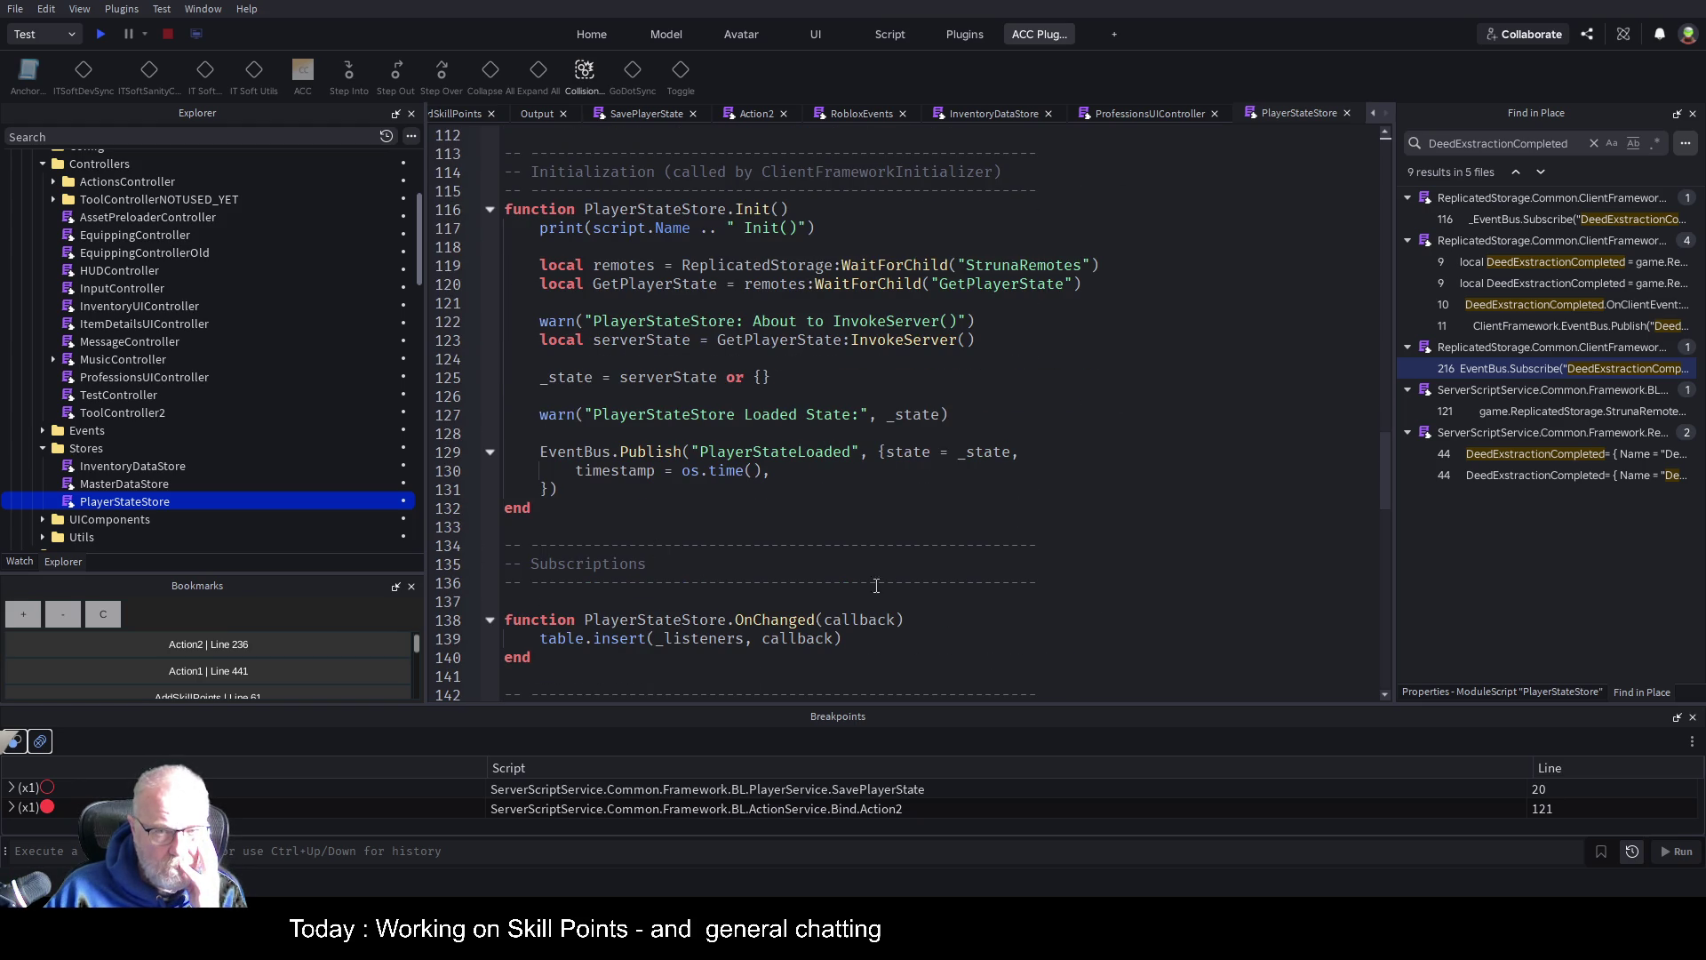
scroll(877, 586, down, 9)
scroll(959, 493, down, 4)
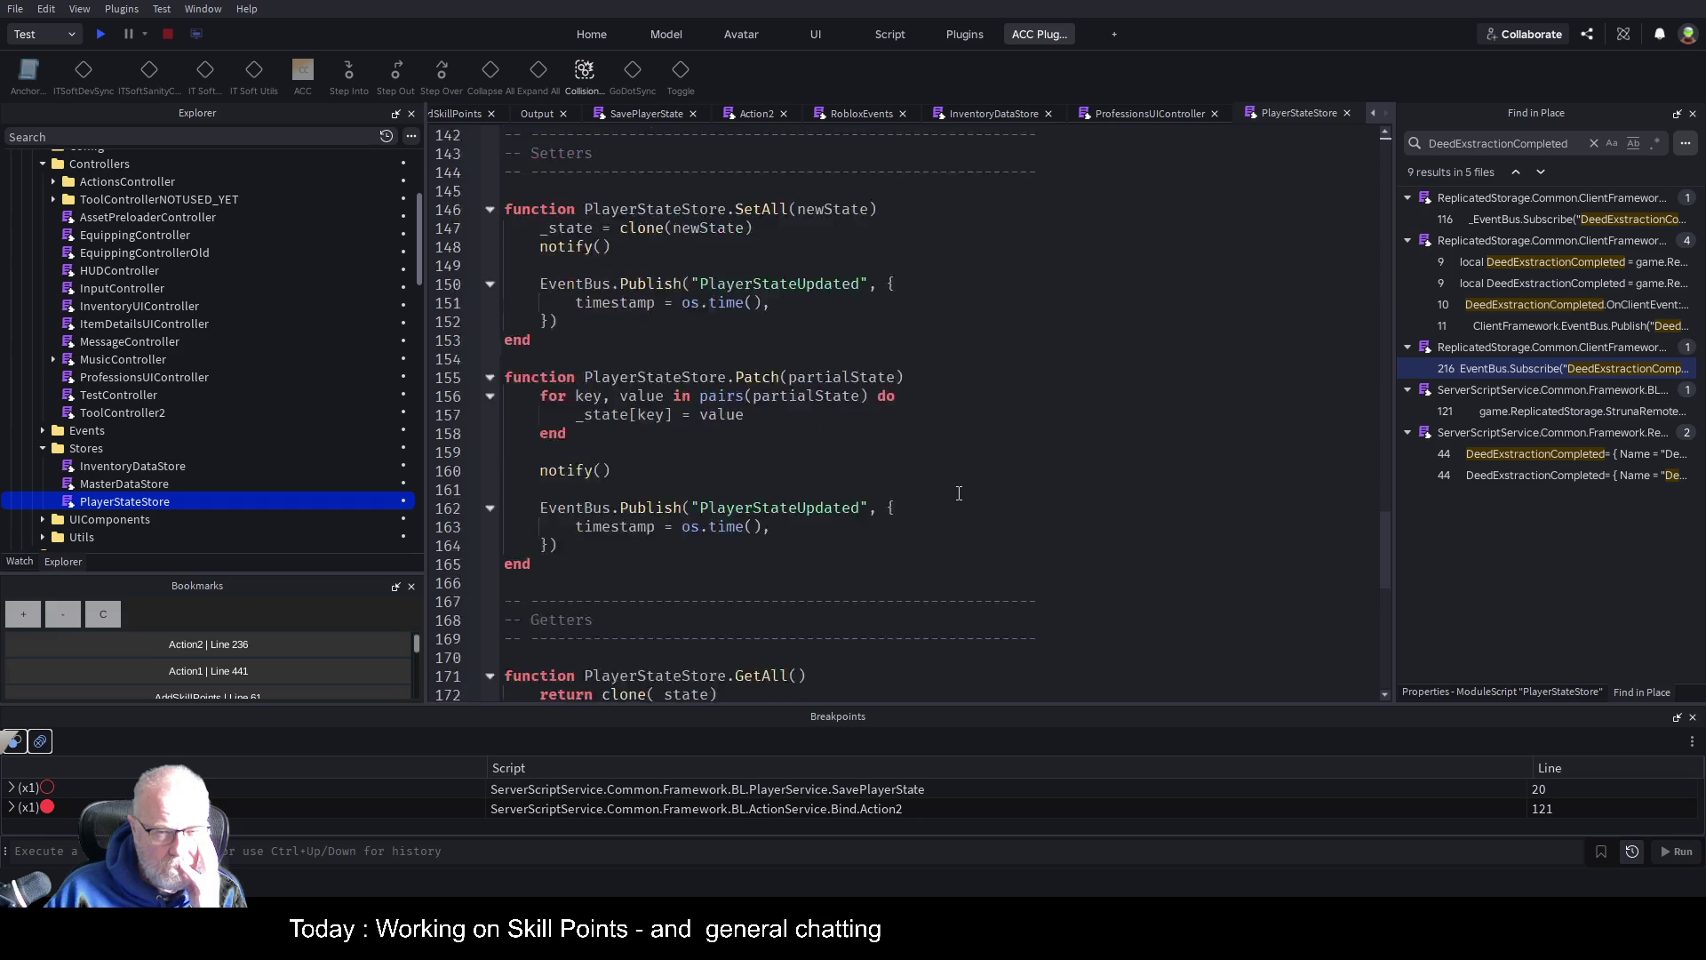
scroll(959, 493, down, 4)
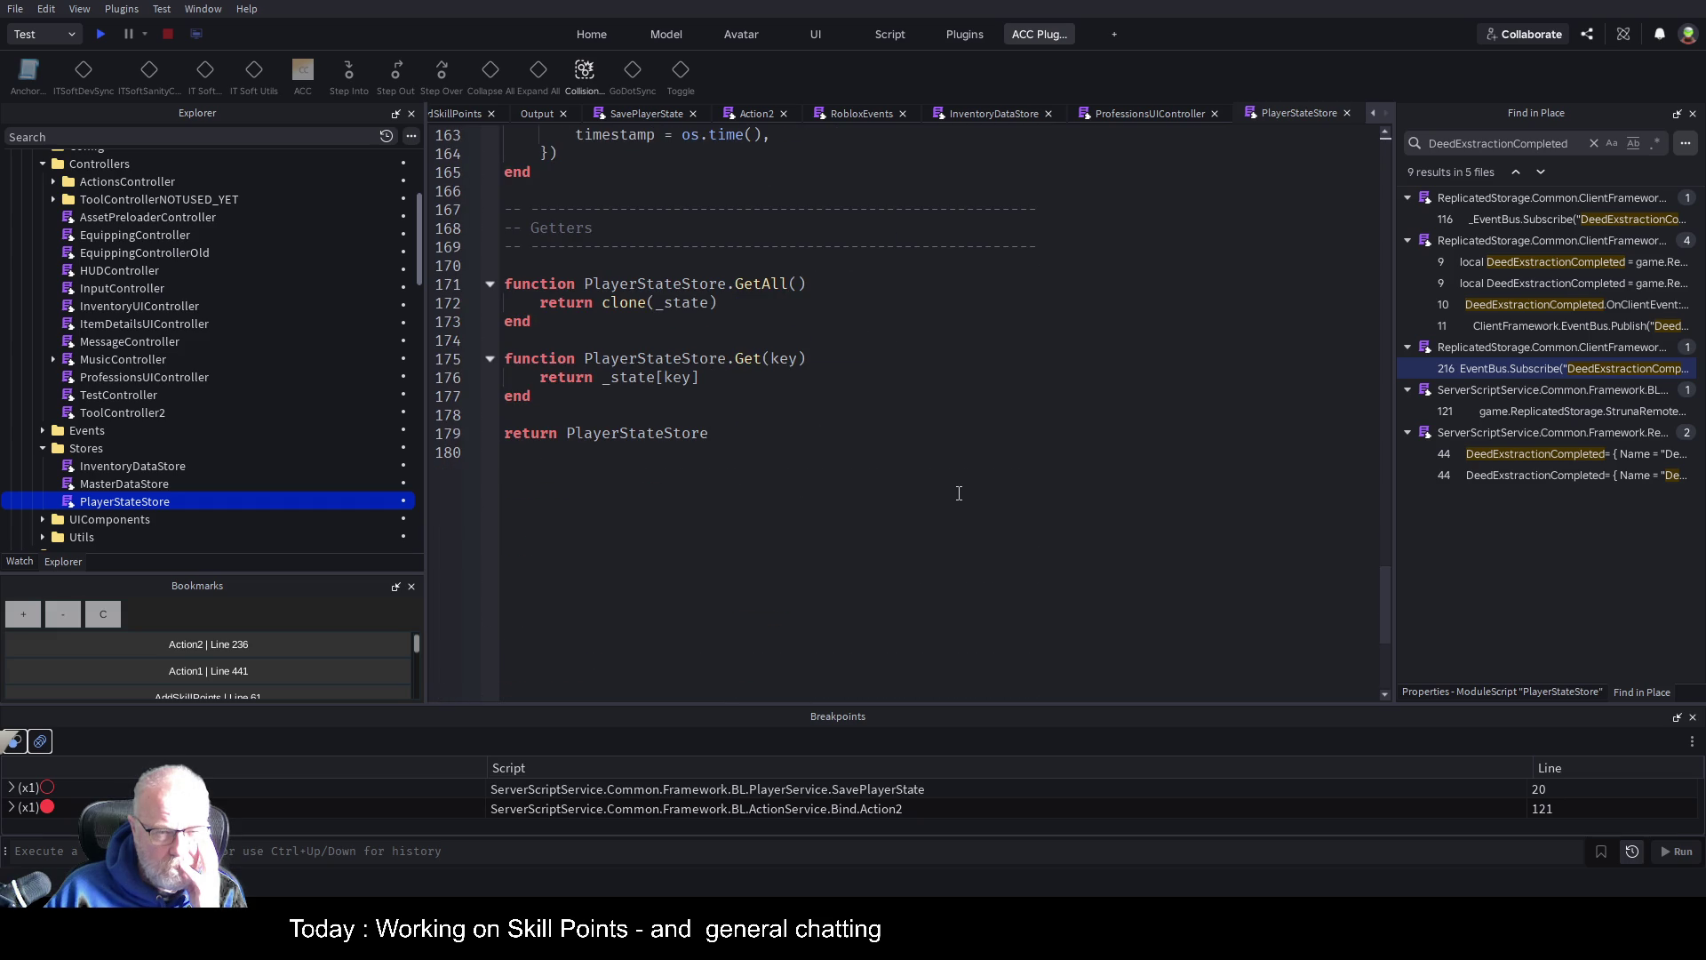
scroll(959, 493, up, 4)
scroll(957, 468, up, 20)
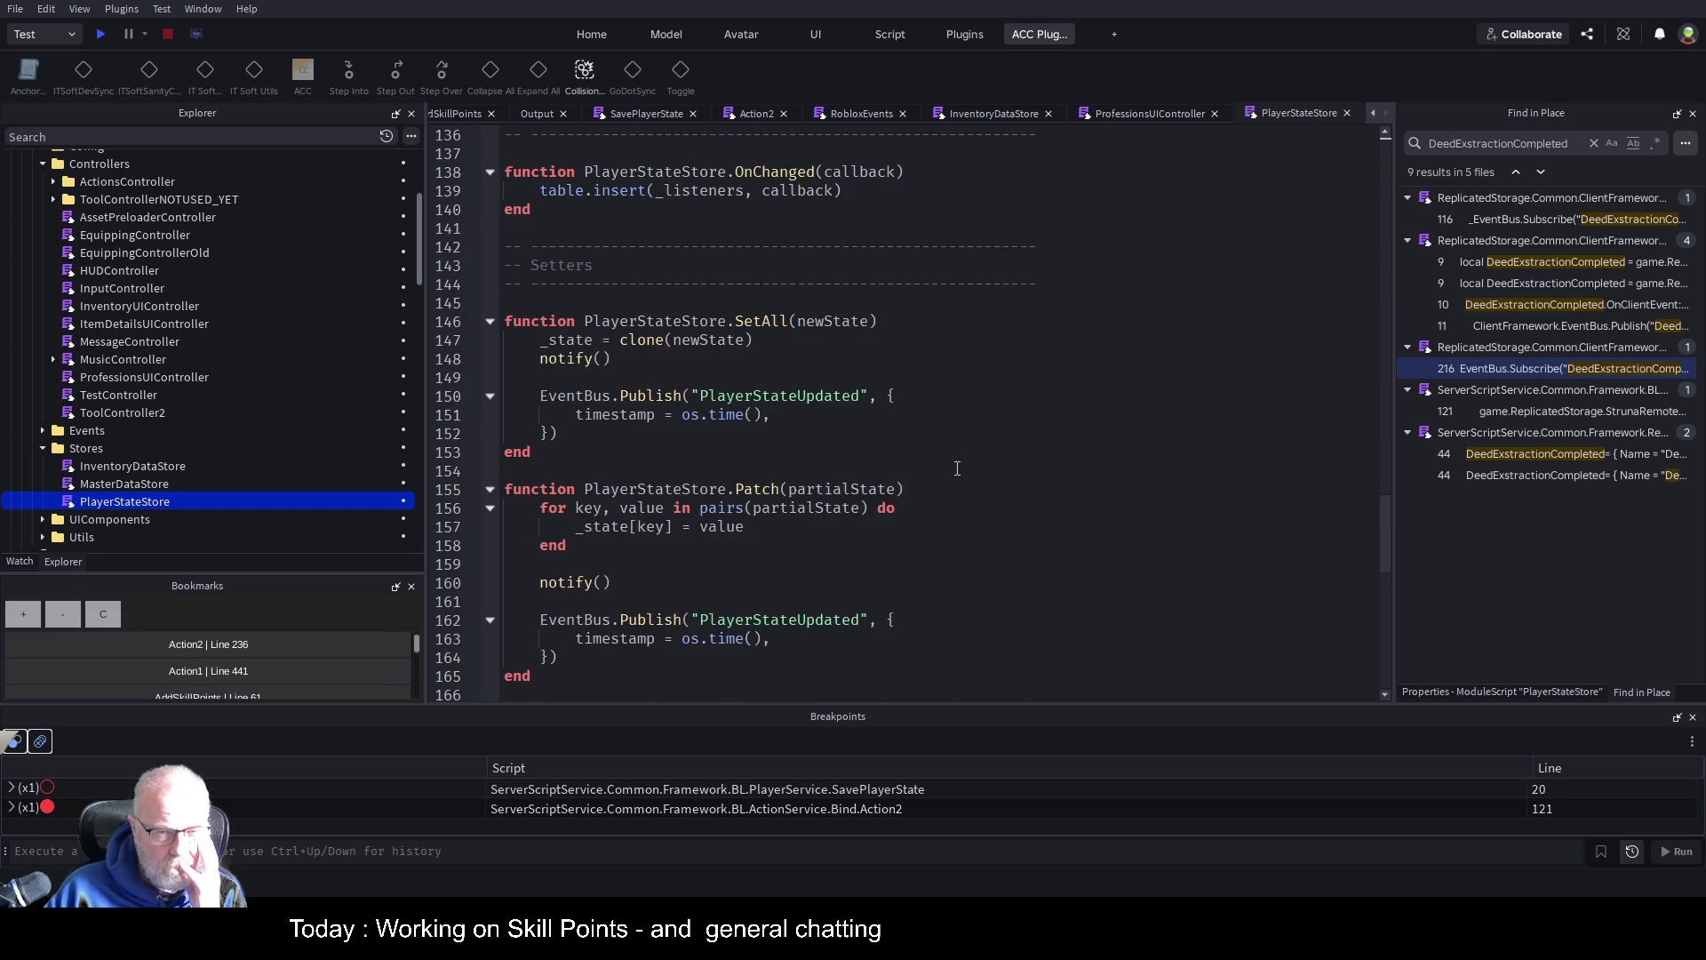
scroll(948, 468, up, 5)
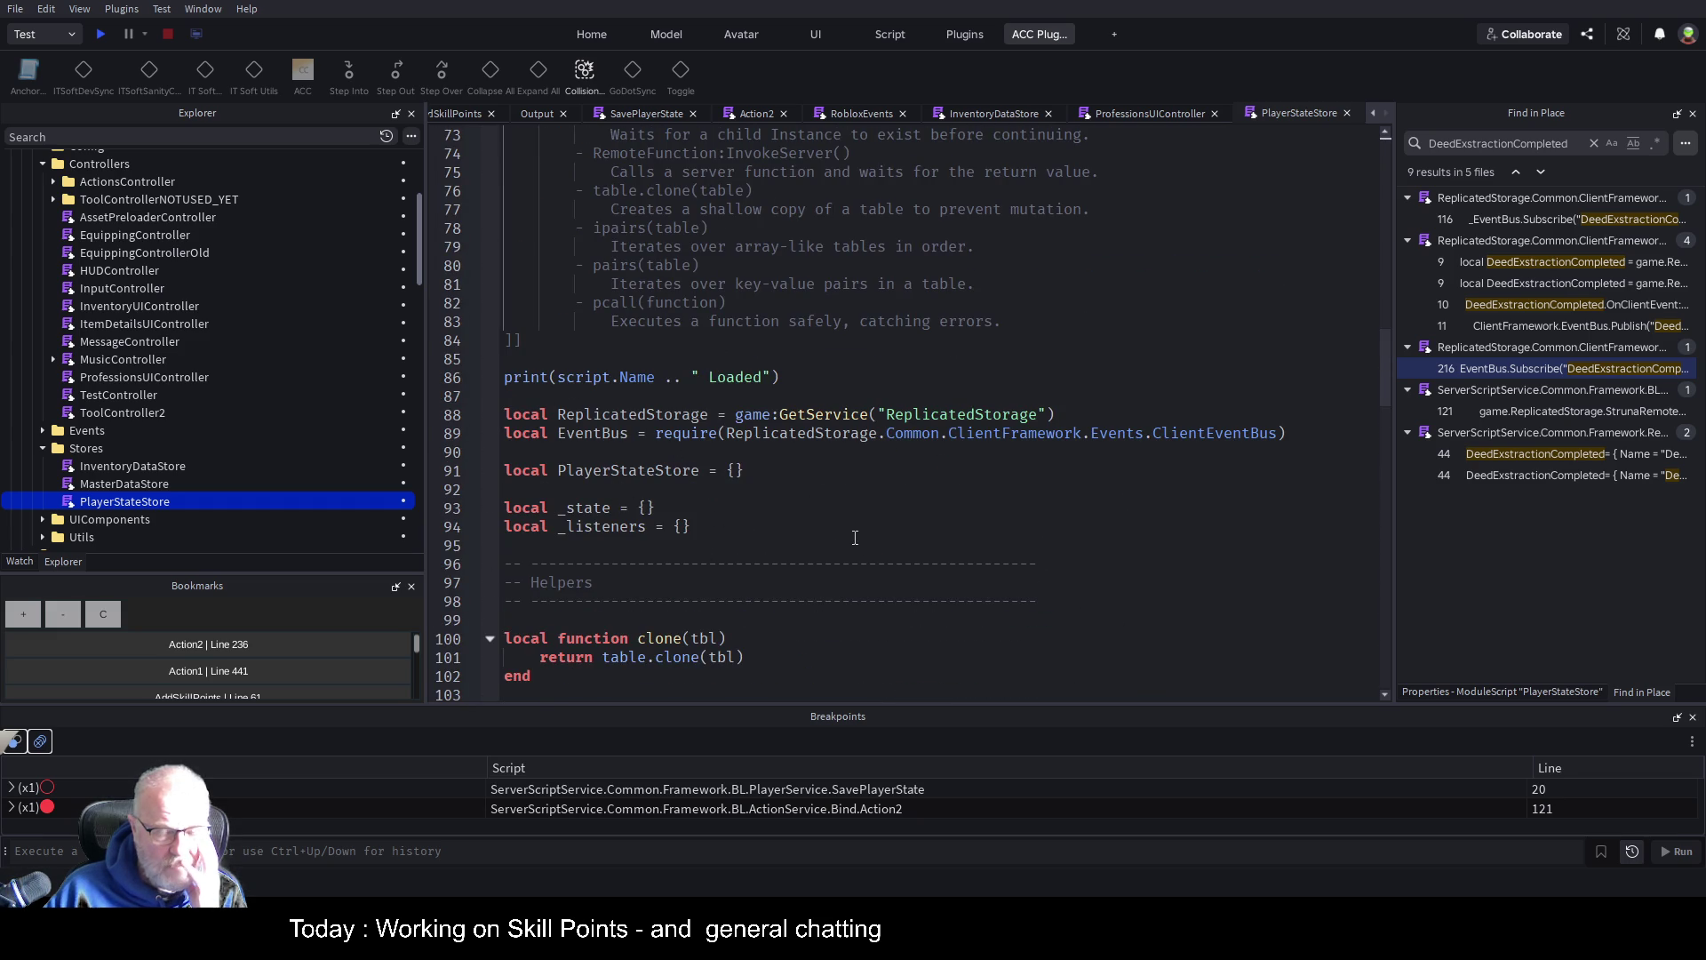
scroll(803, 523, down, 3)
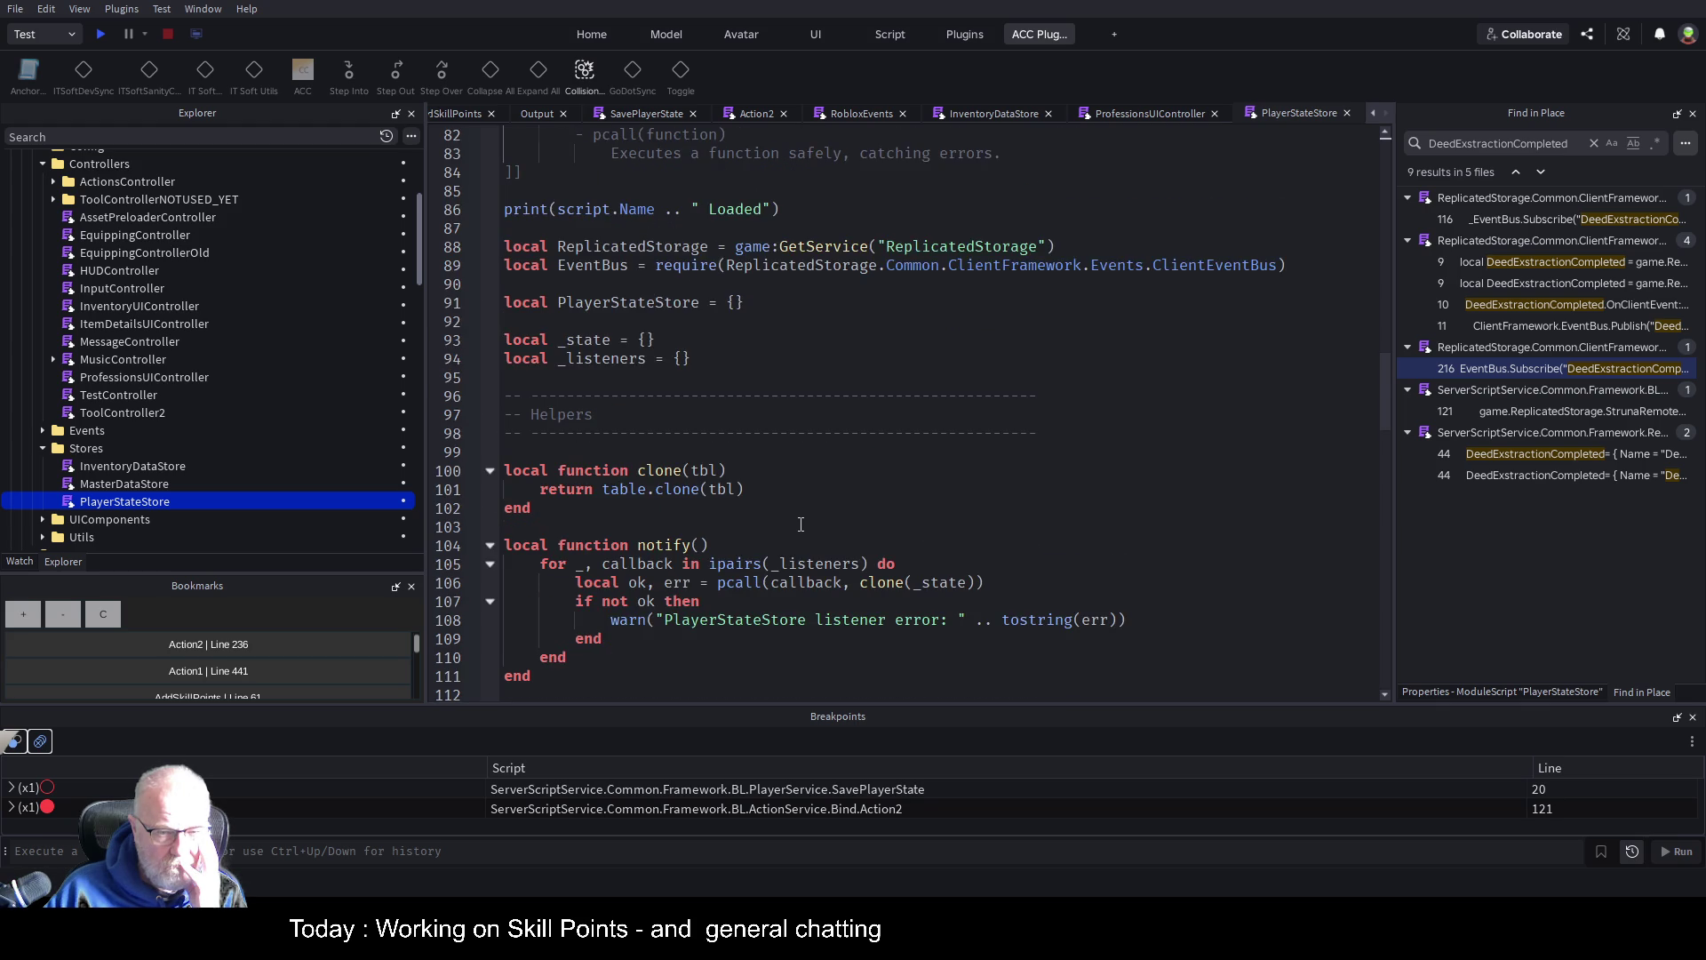
scroll(801, 524, down, 12)
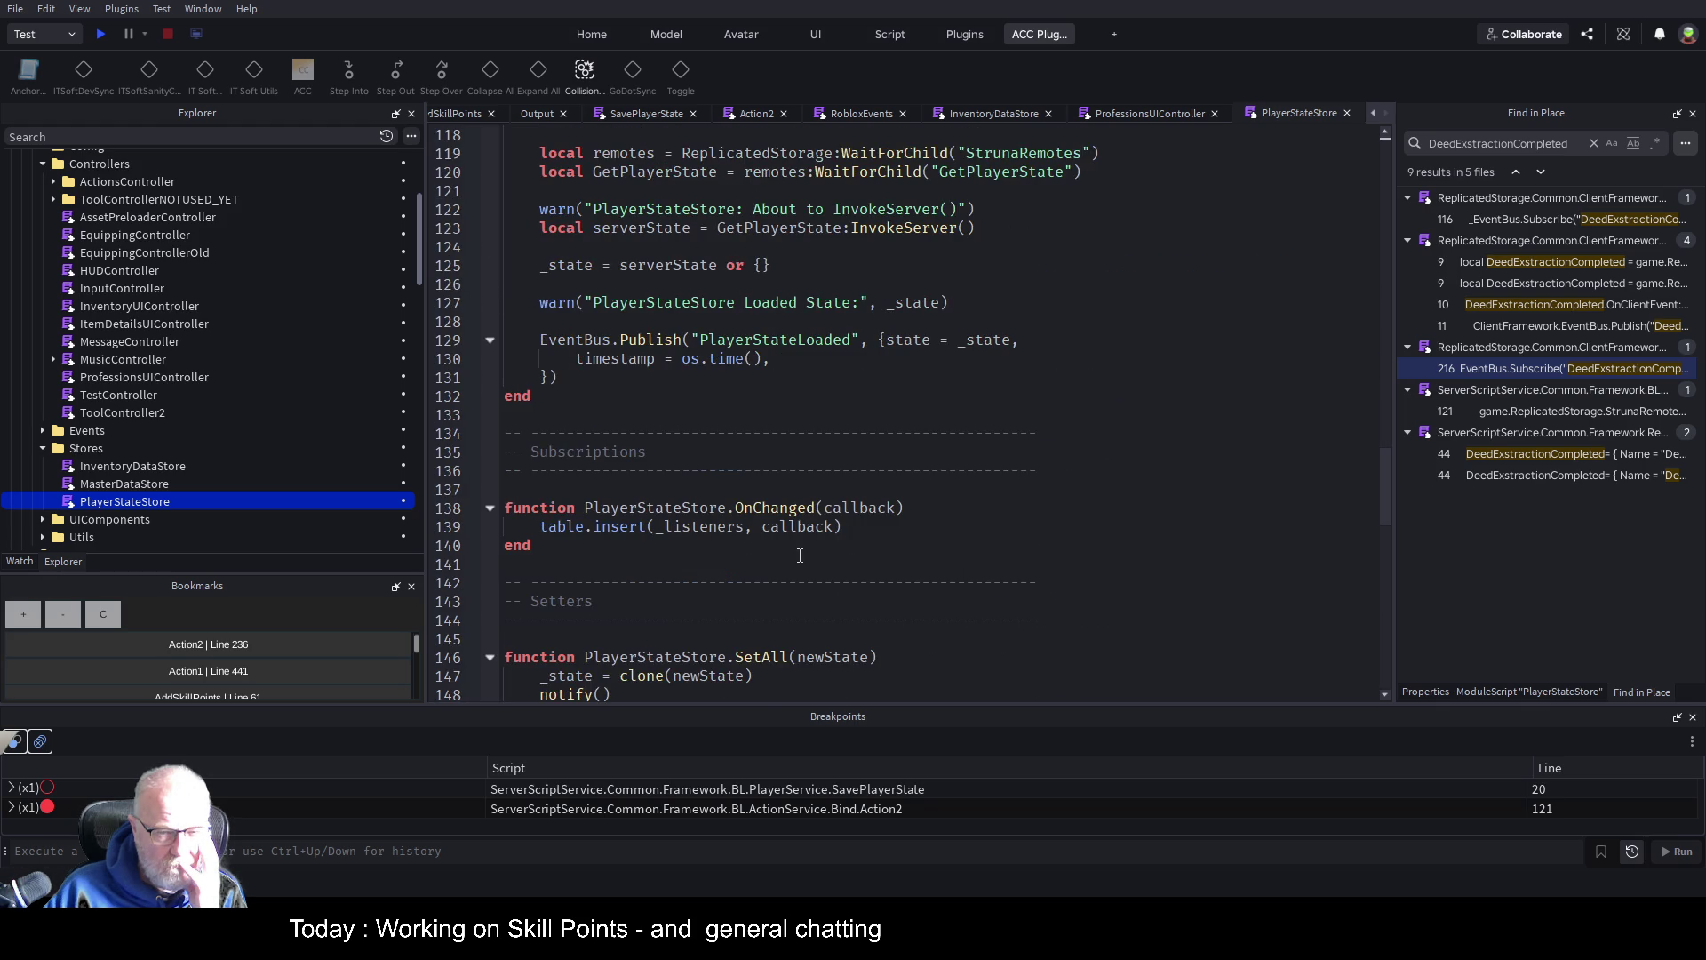
scroll(800, 552, down, 3)
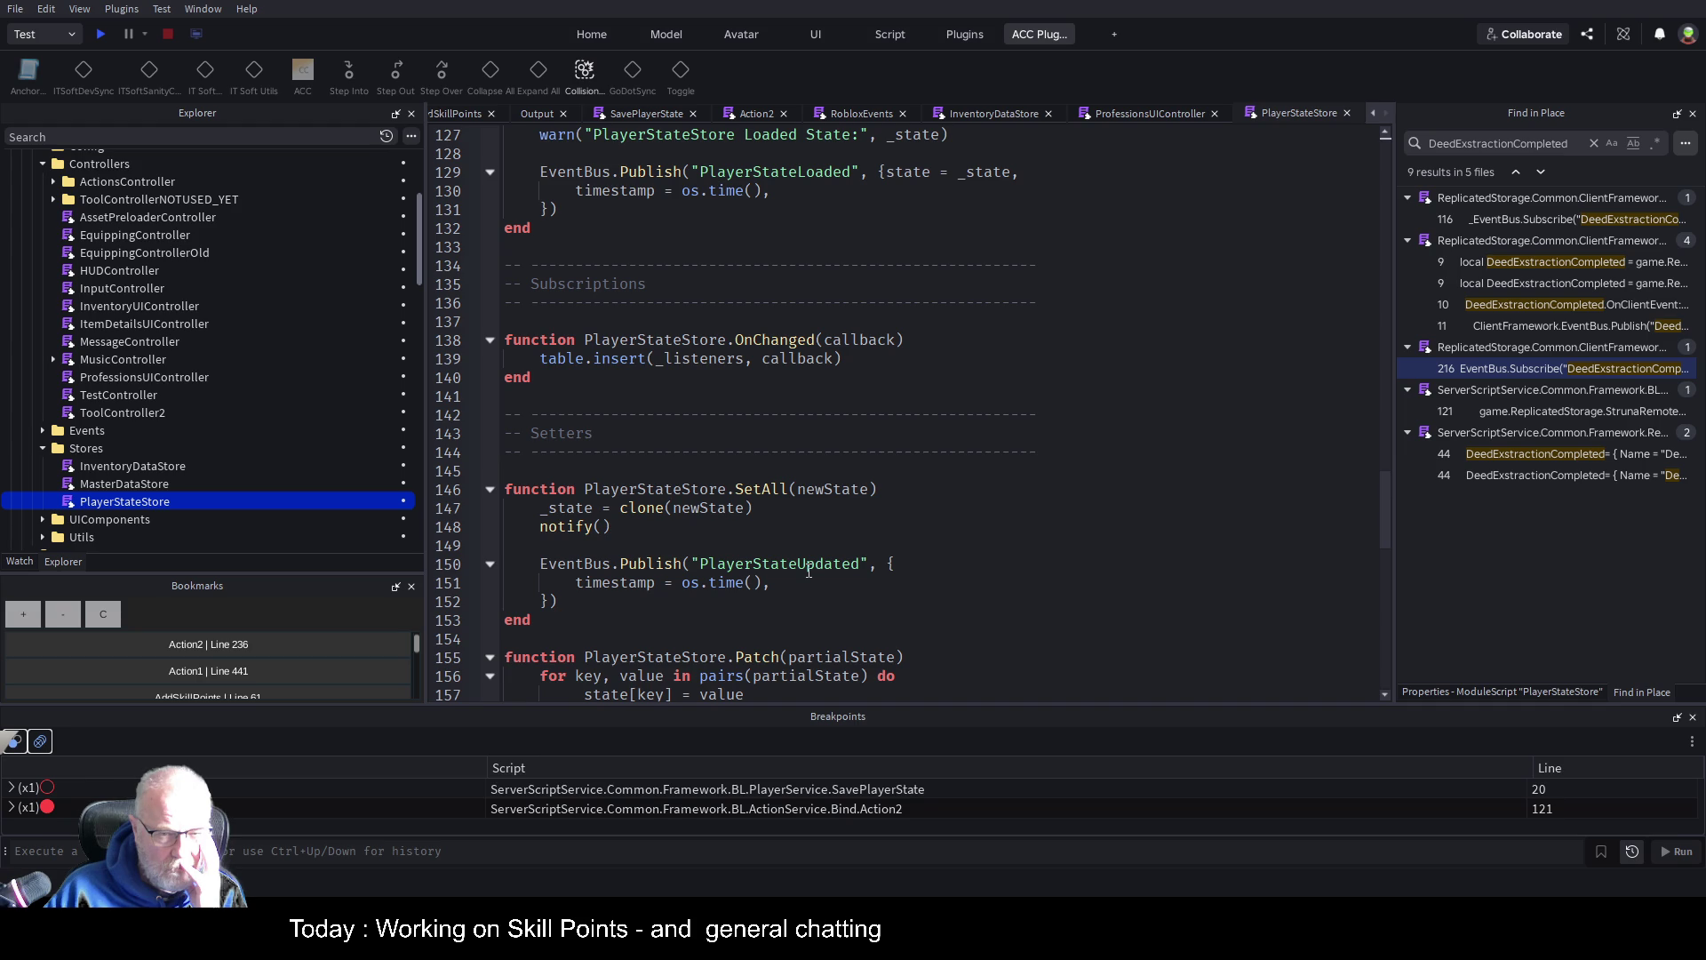
double_click(809, 565)
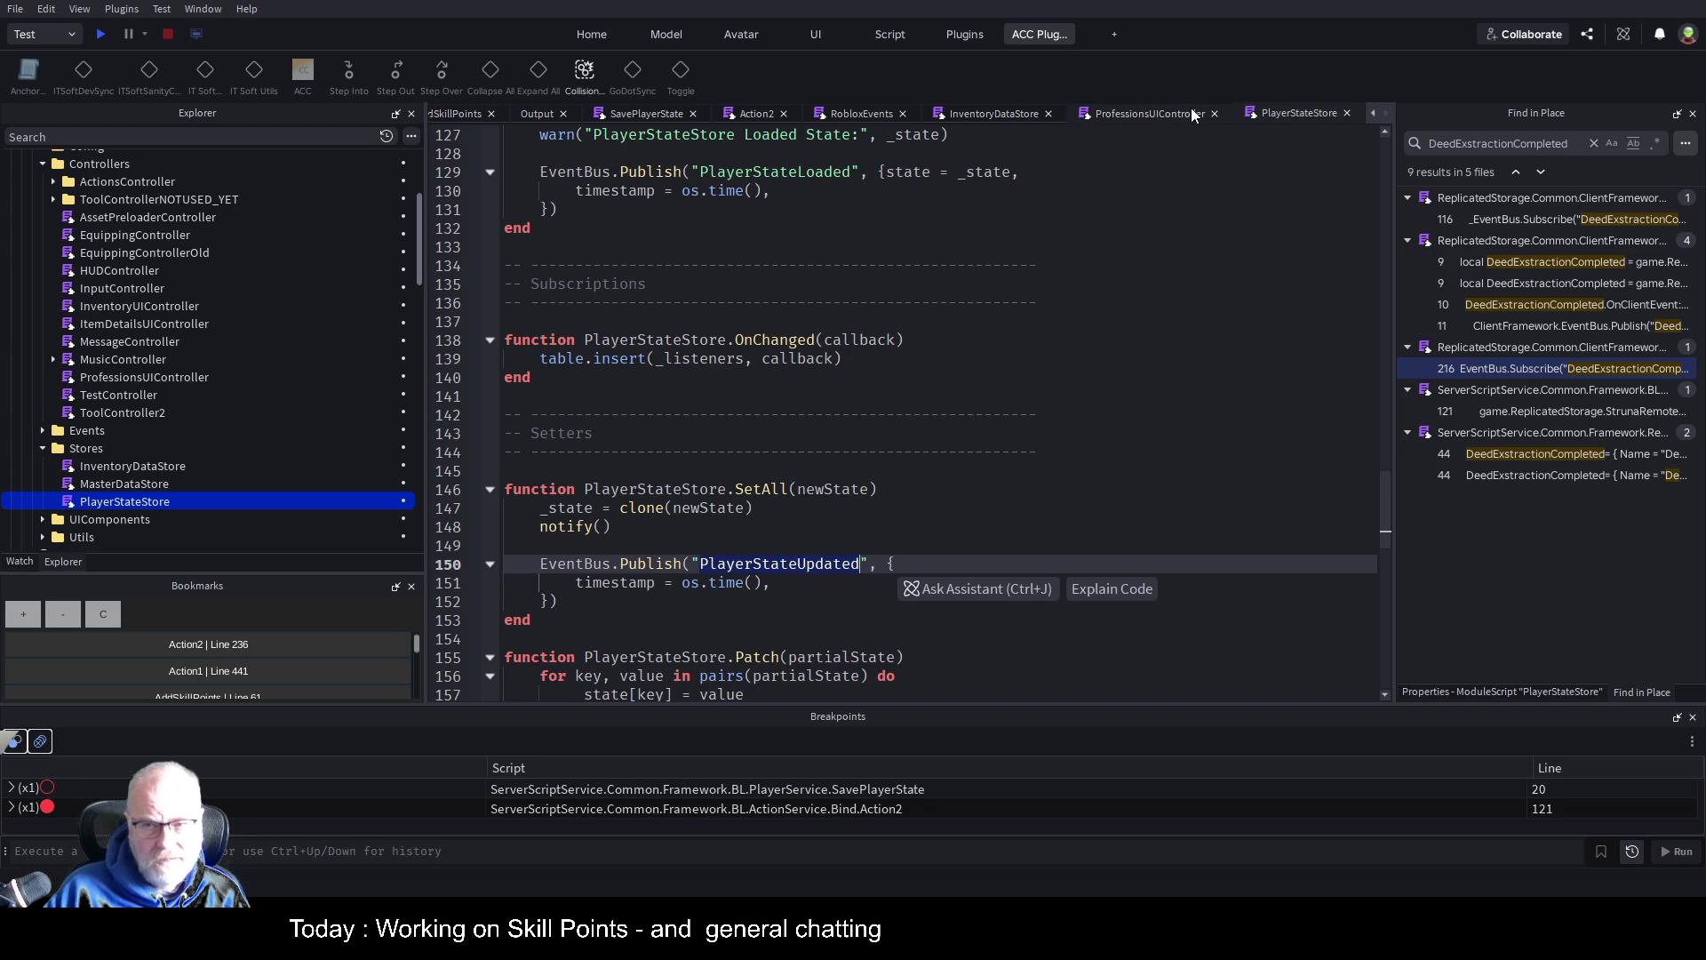
Look through the ProfessionsUIController, InventoryDataStore and RobloxEvents scripts
click(1160, 114)
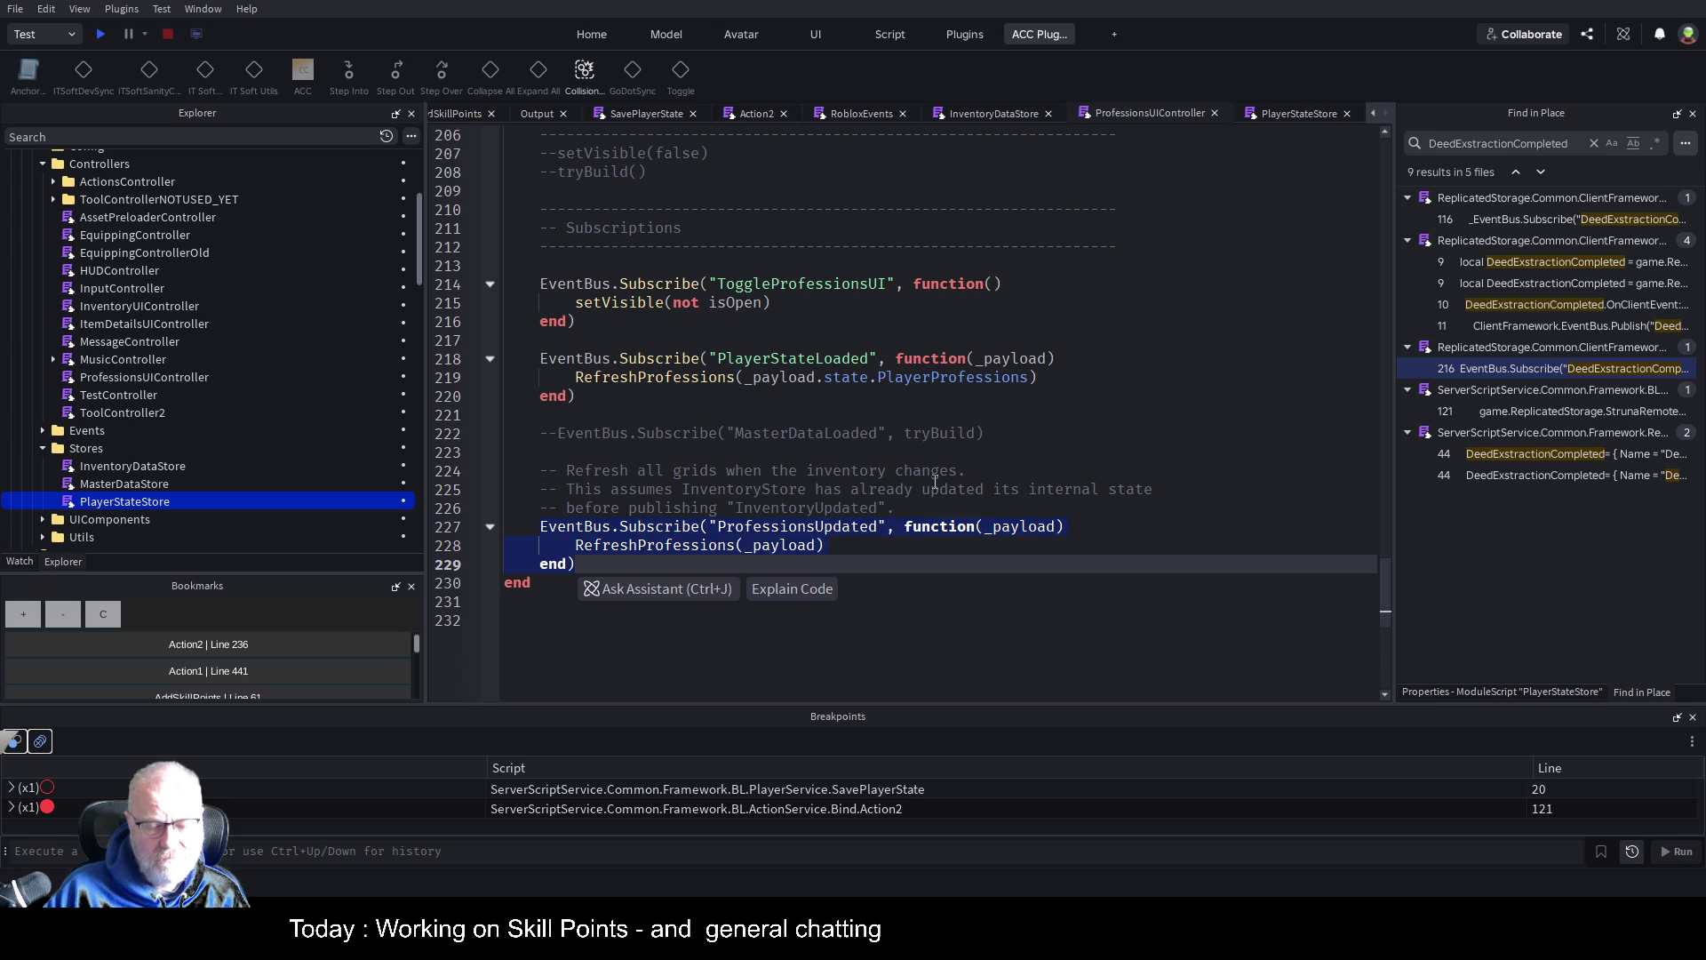
scroll(978, 396, down, 2)
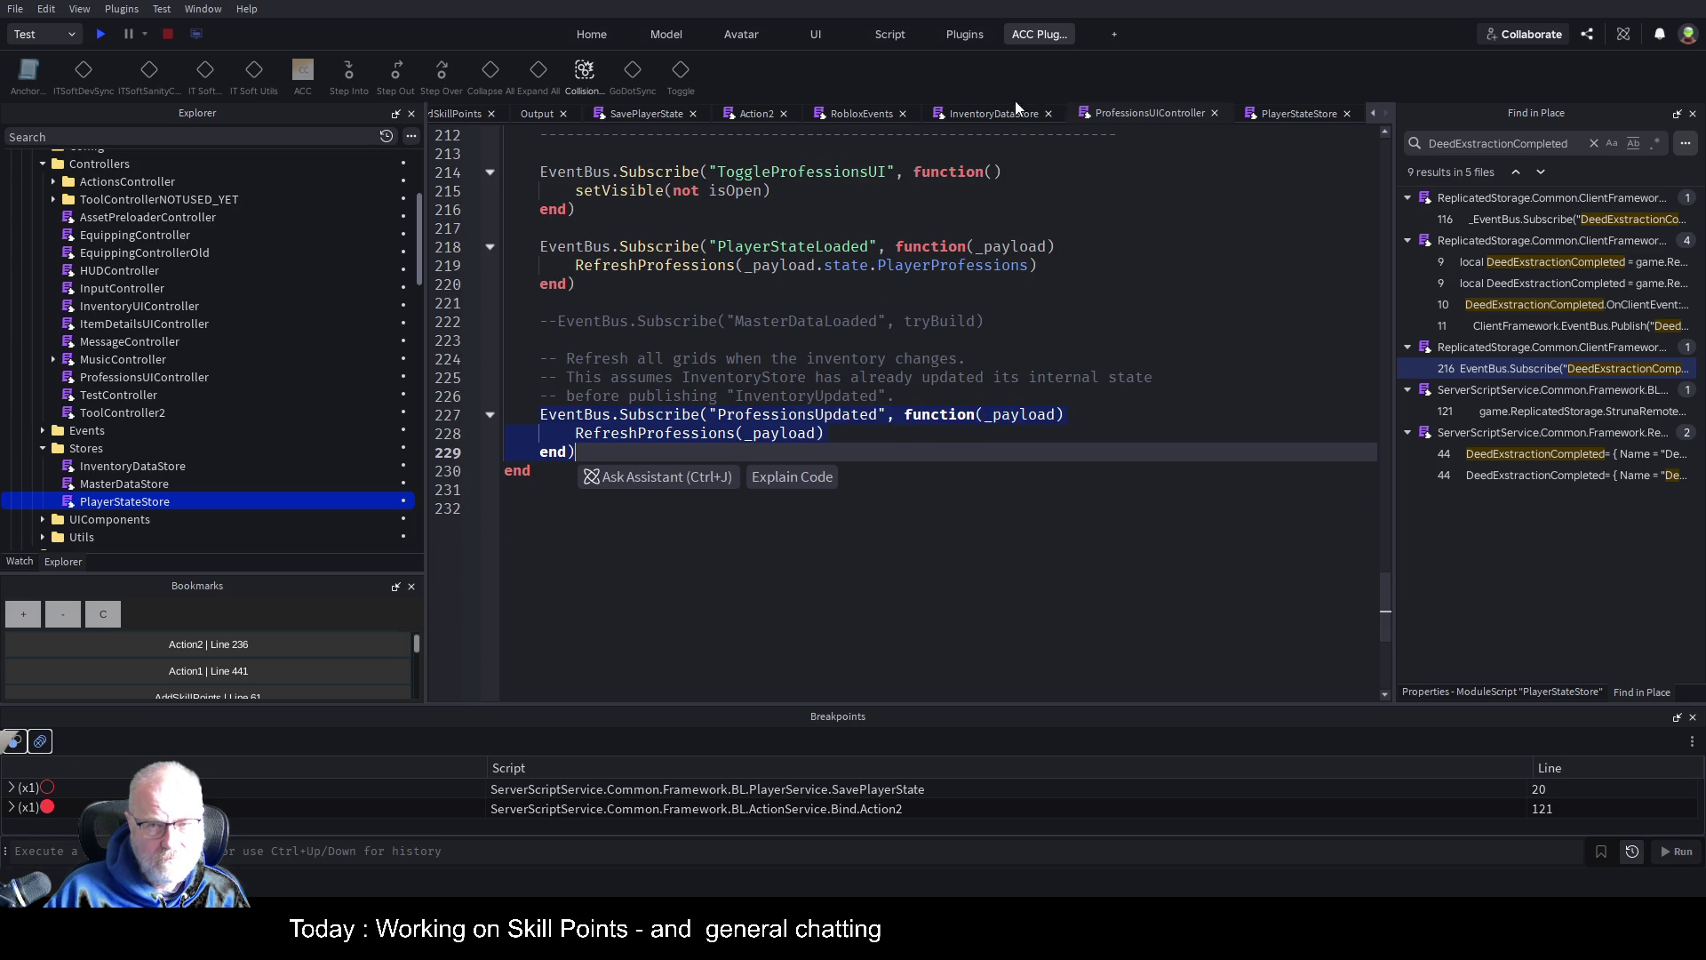
click(969, 111)
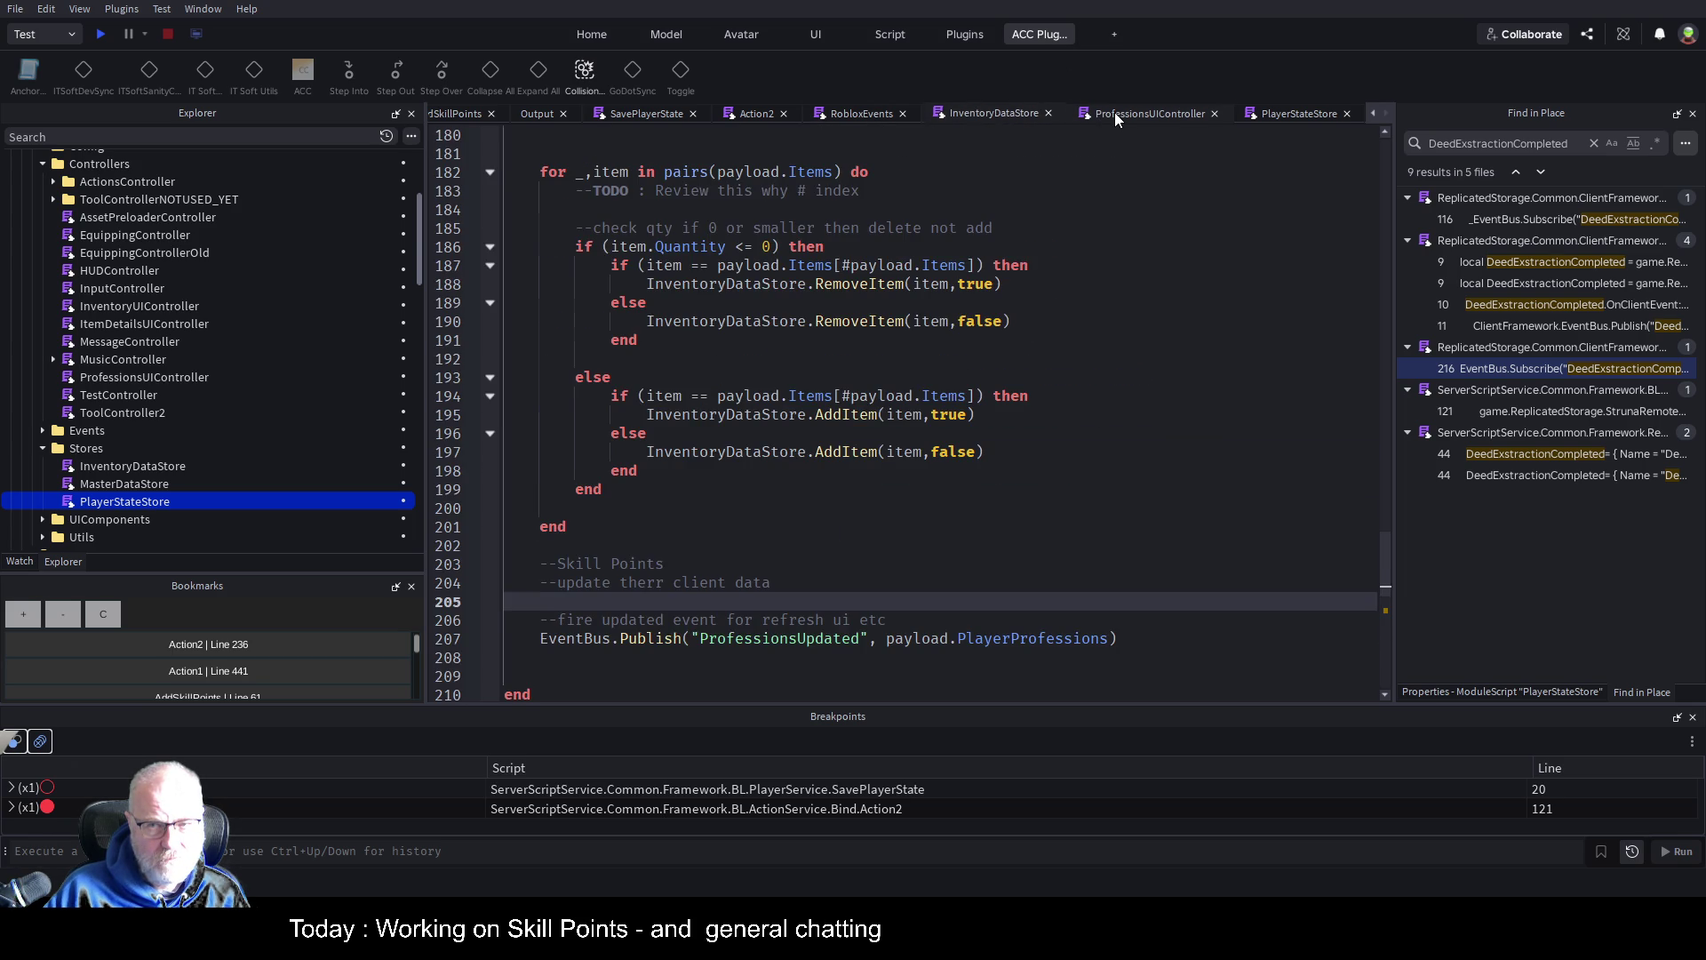
click(1116, 117)
click(861, 116)
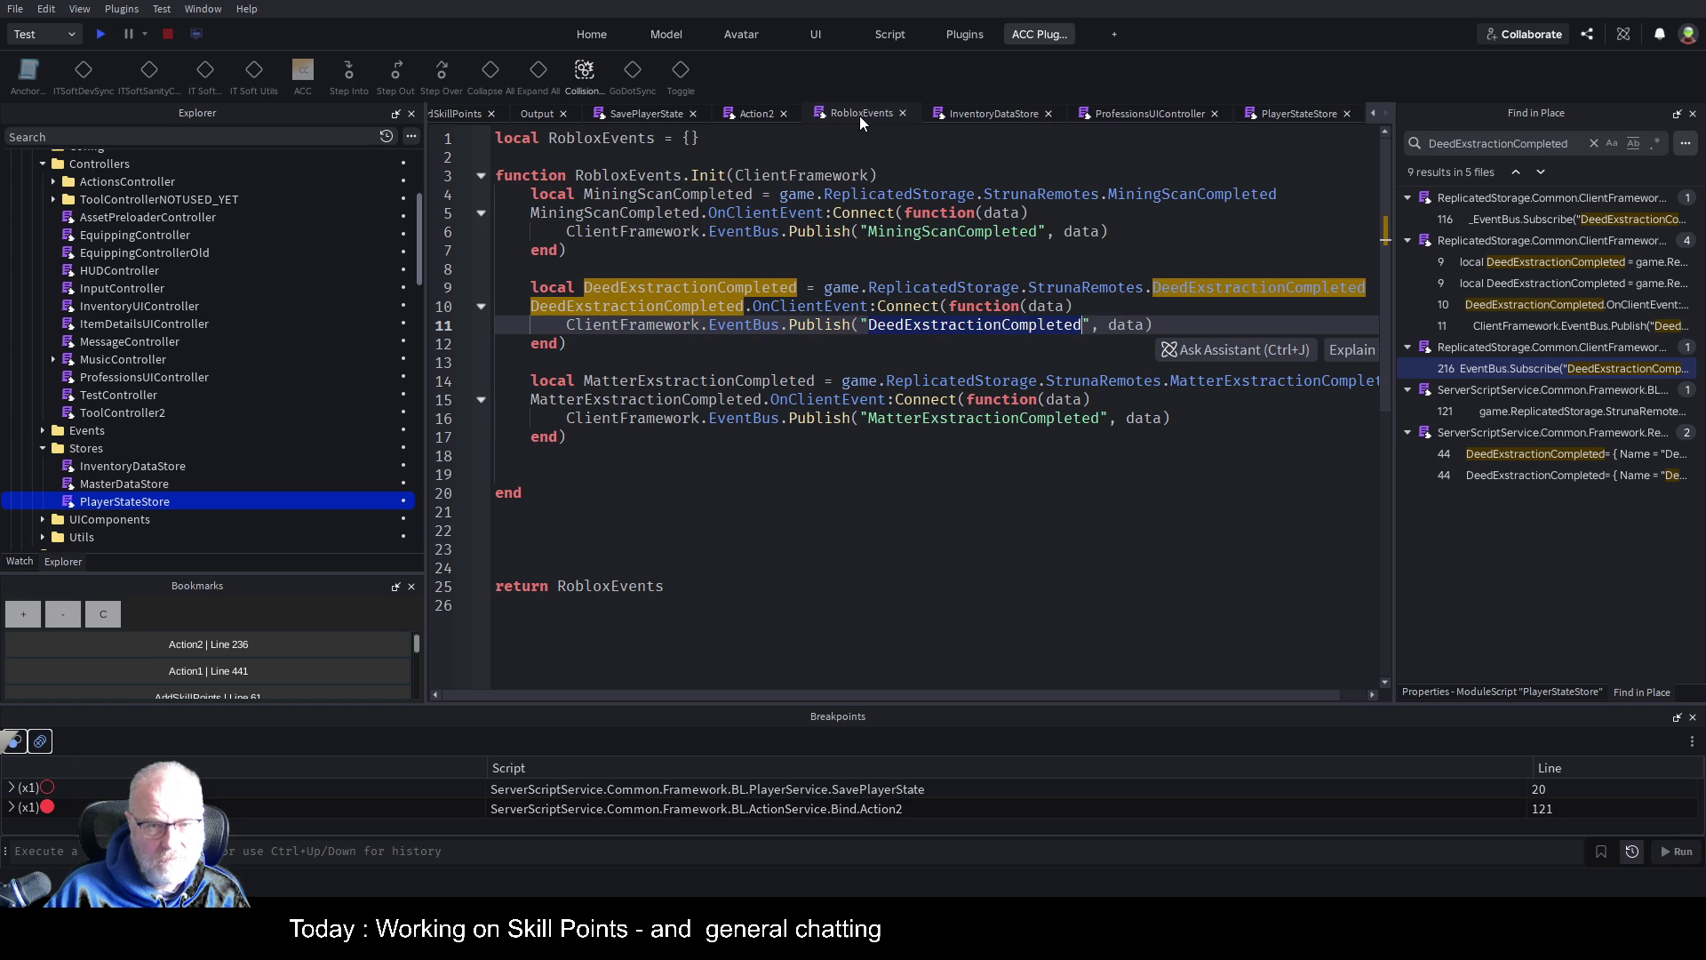
click(802, 354)
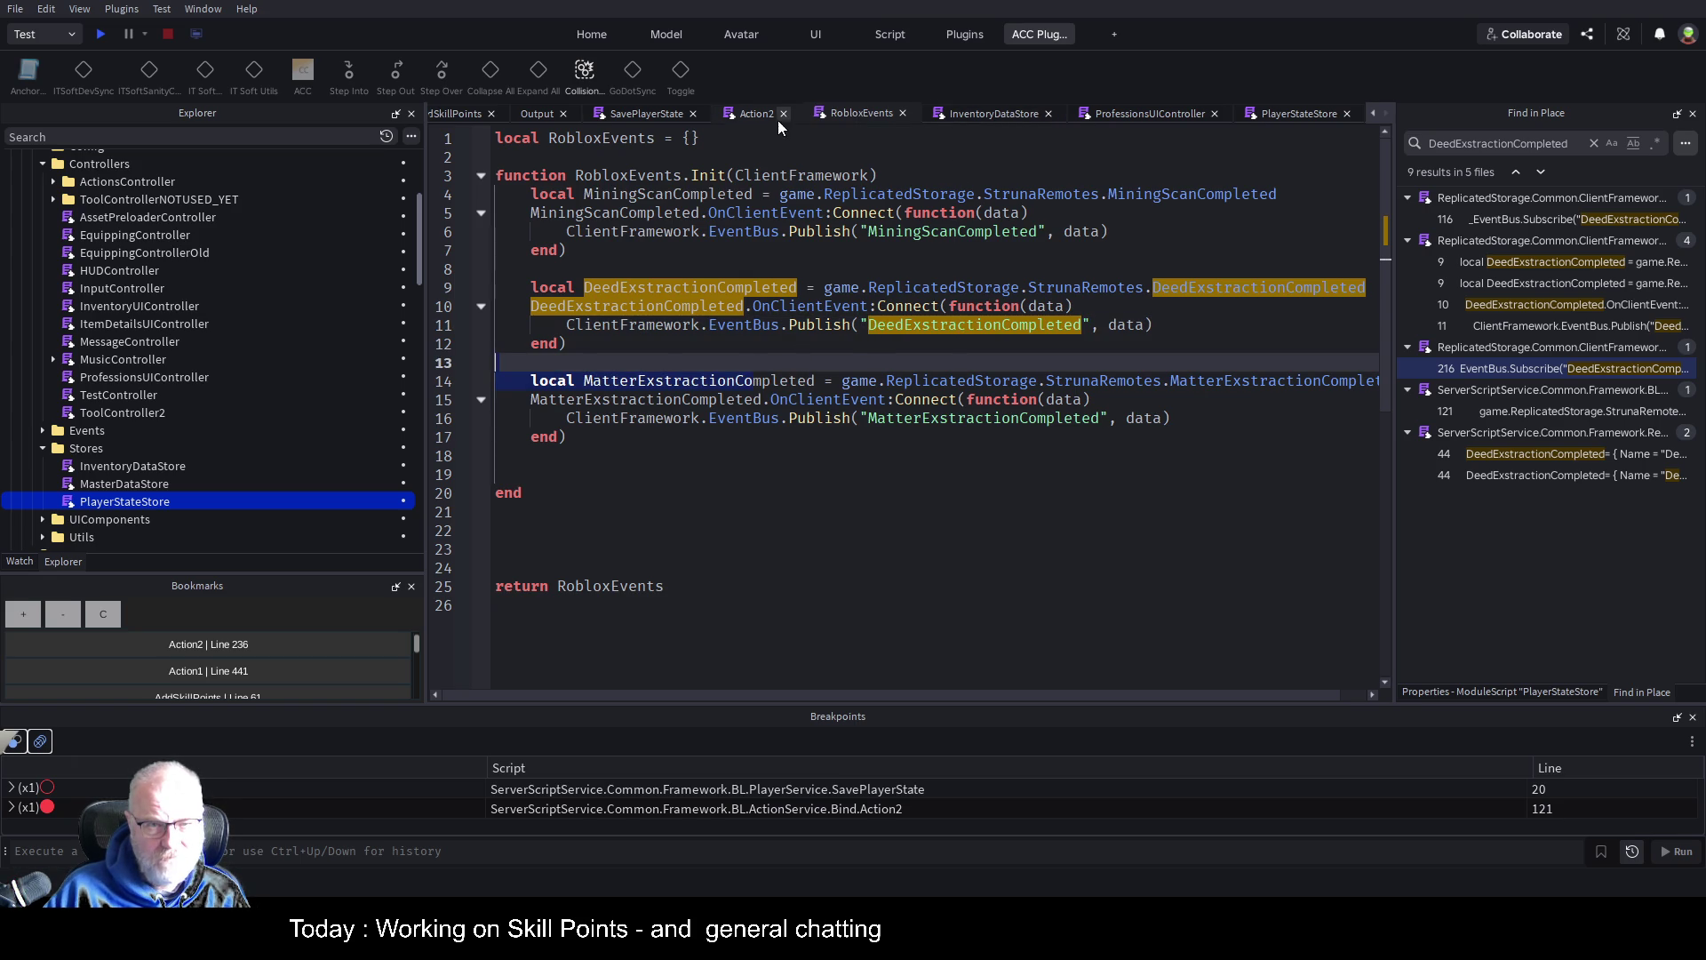
Close the PlayerStateStore and ProfessionsUIController scripts, leaving InventoryDataStore in view
click(1294, 112)
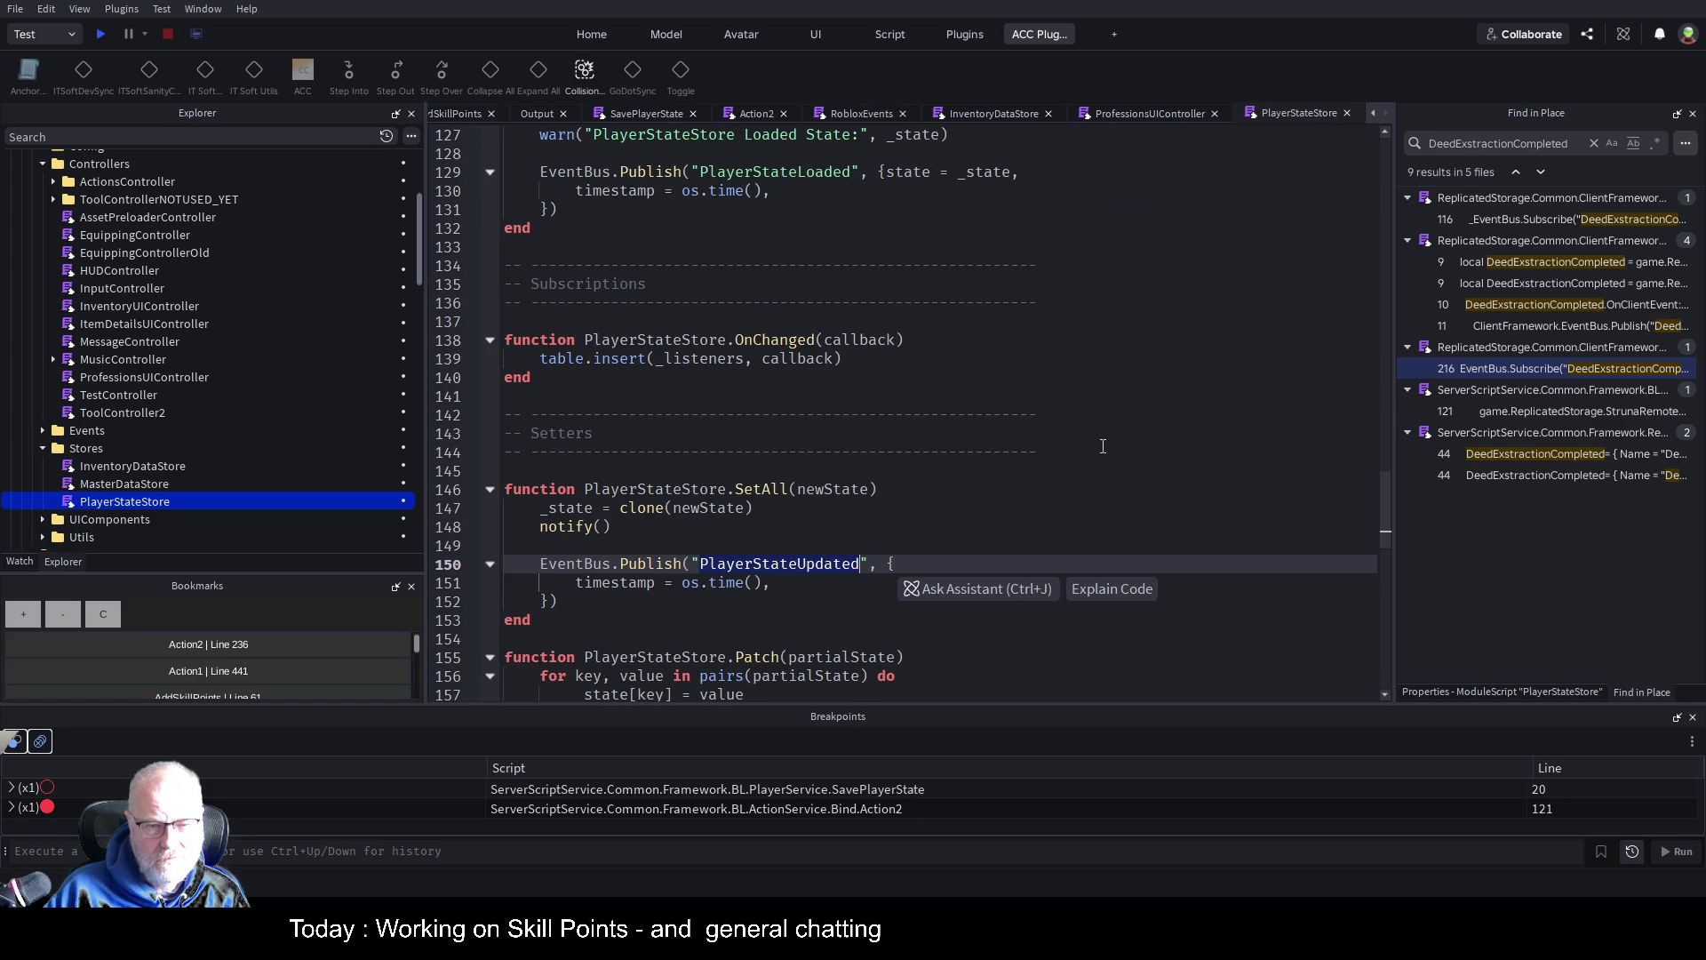
click(912, 455)
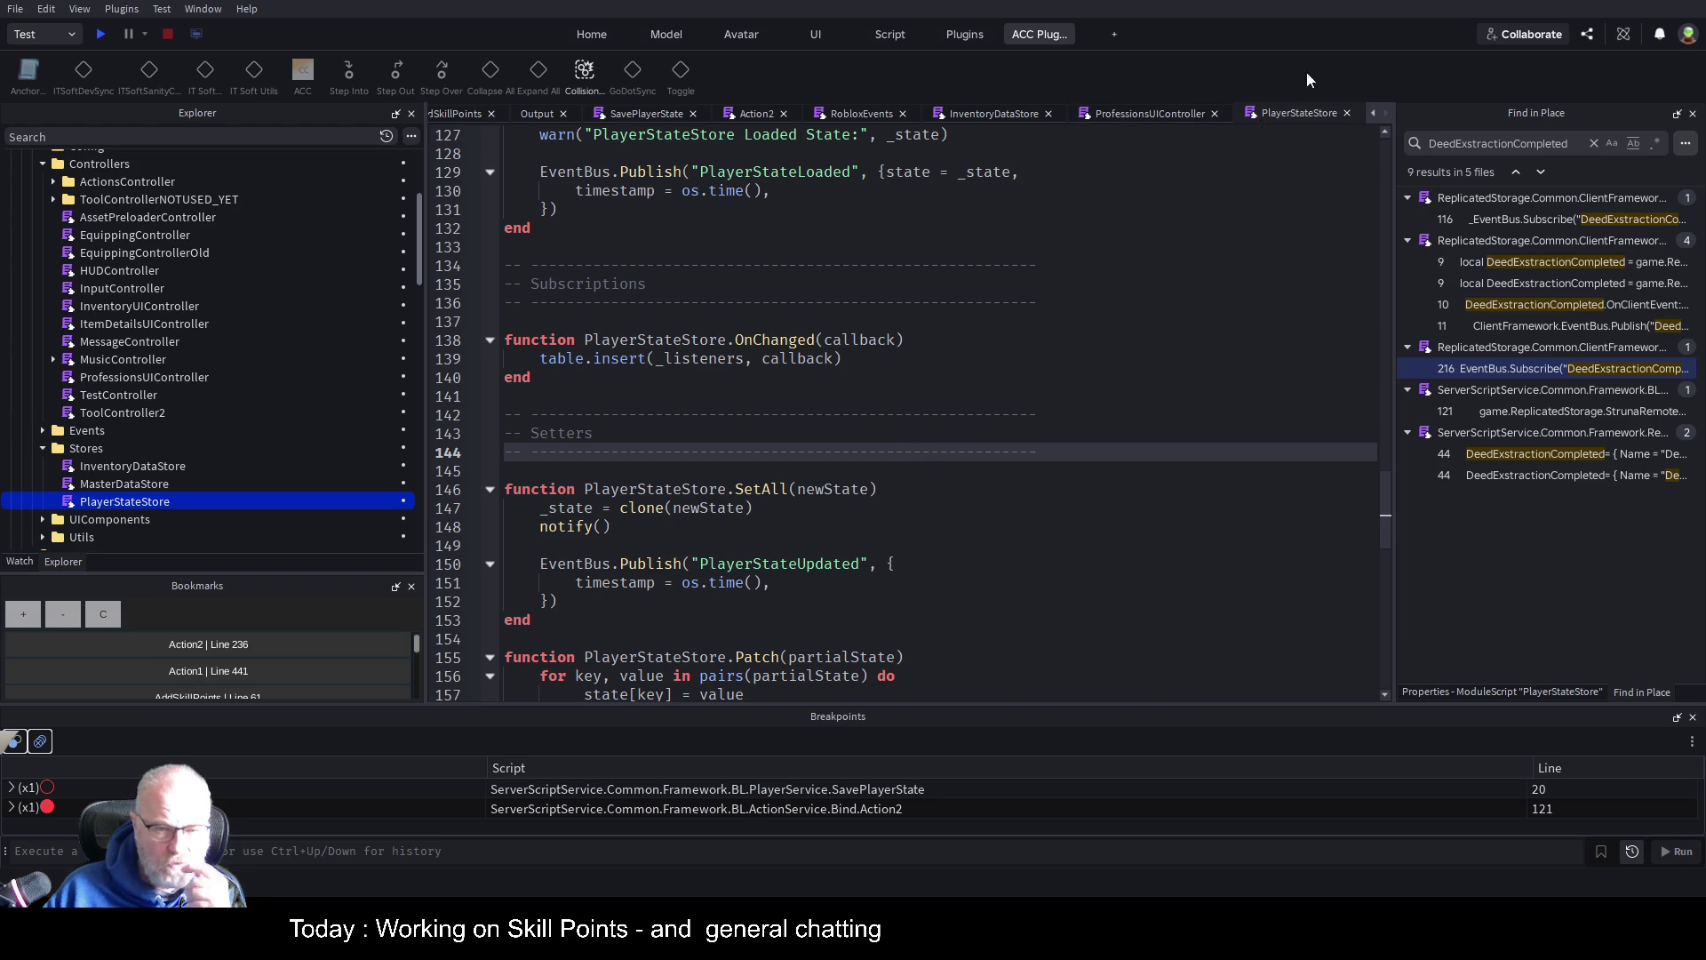
click(1342, 114)
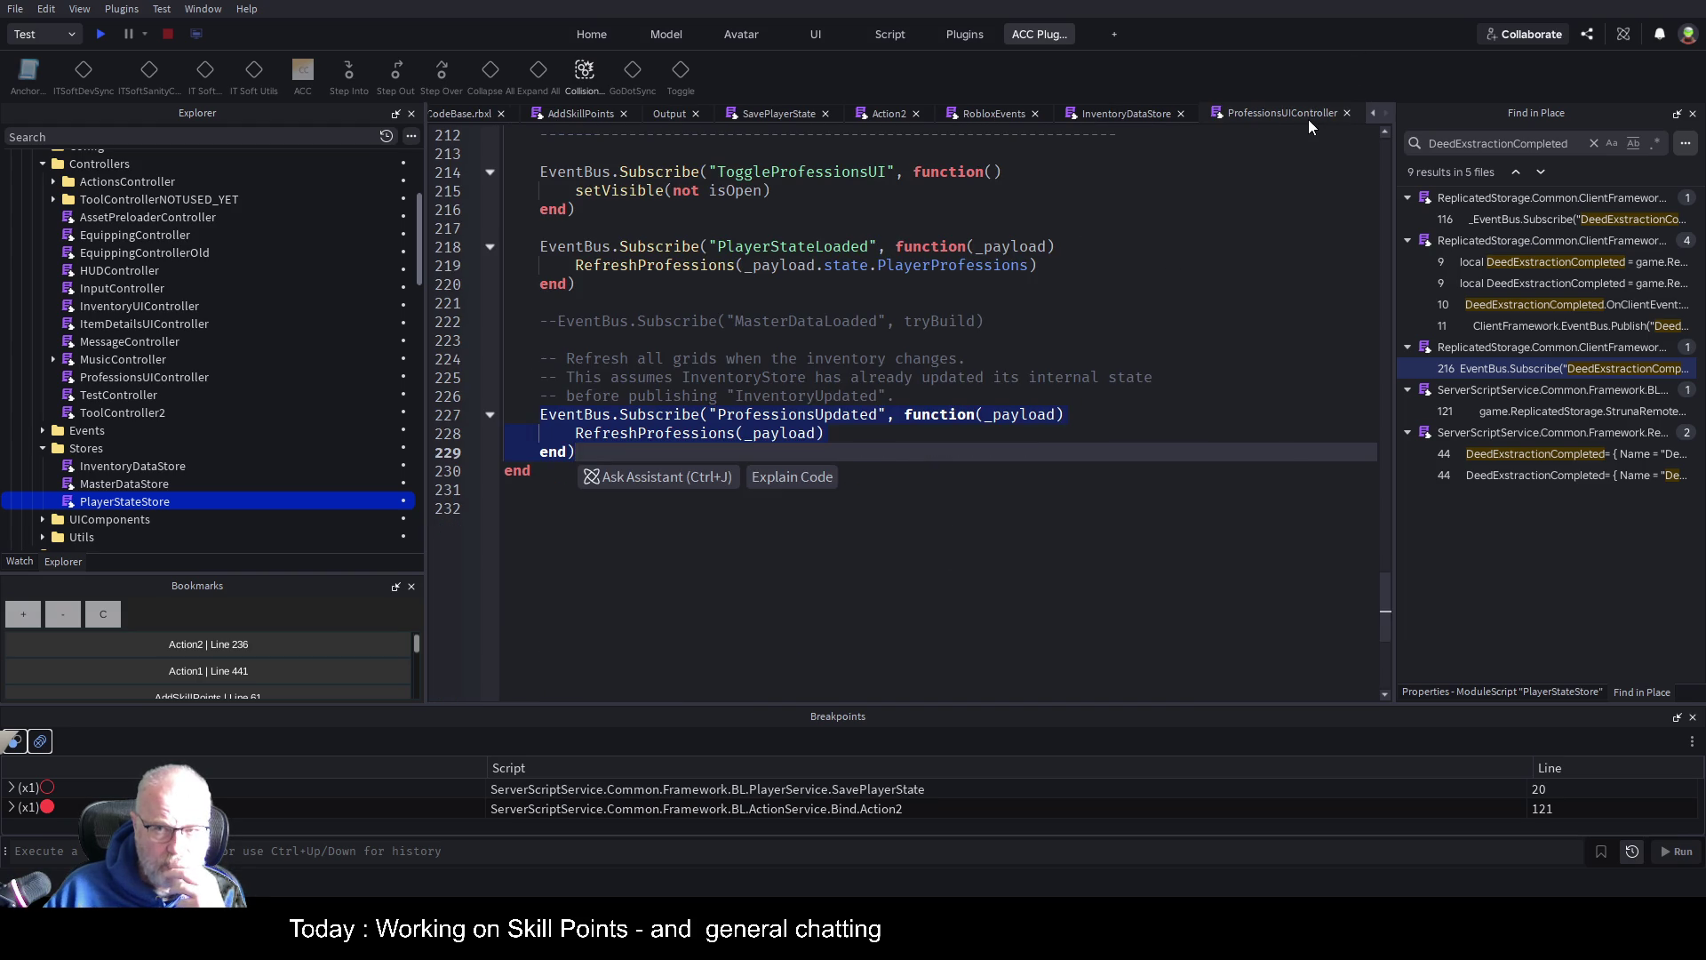
key(Up)
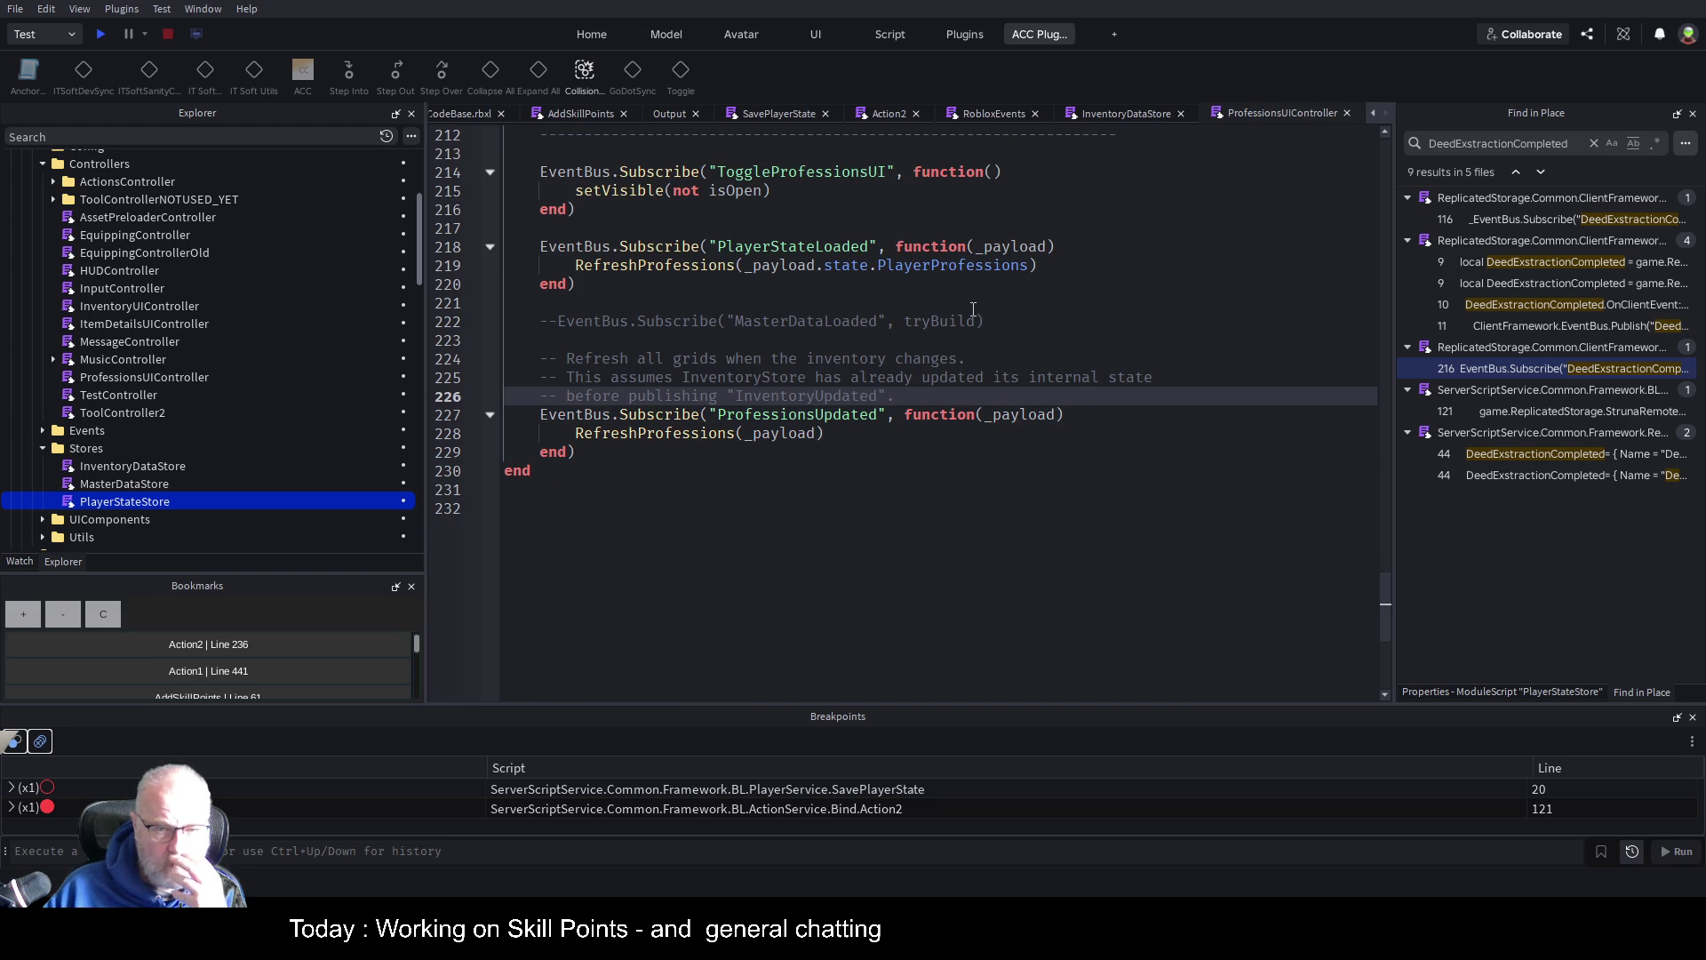
scroll(973, 309, up, 11)
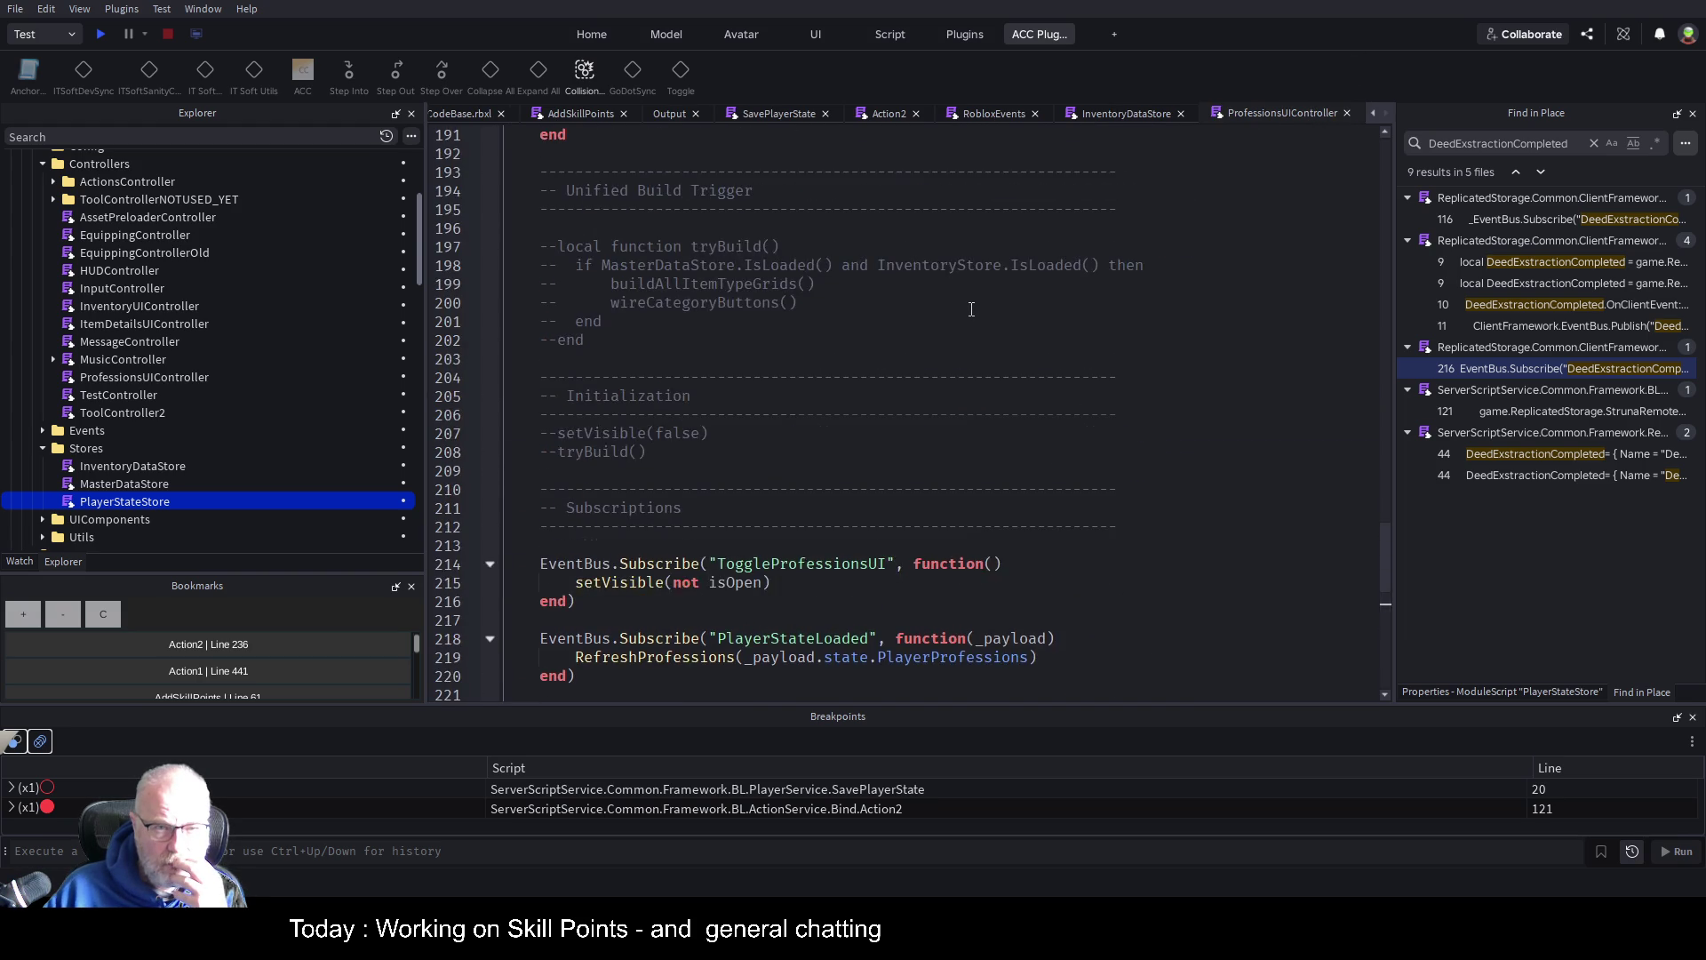
scroll(972, 309, up, 2)
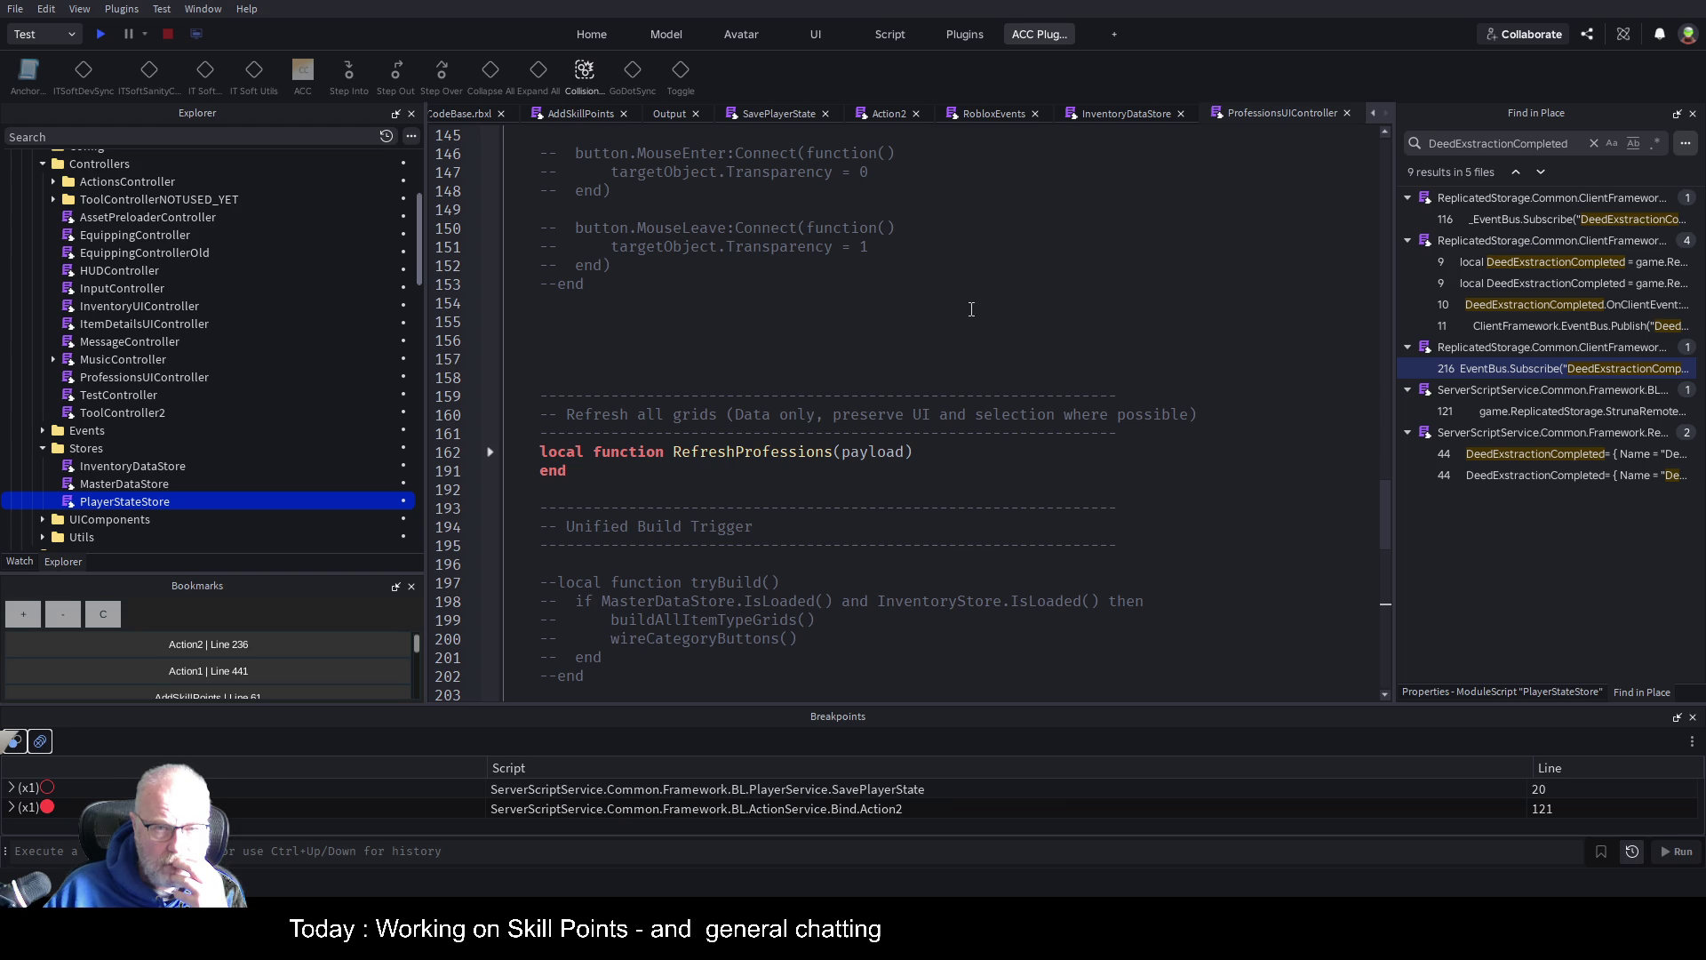
click(1347, 113)
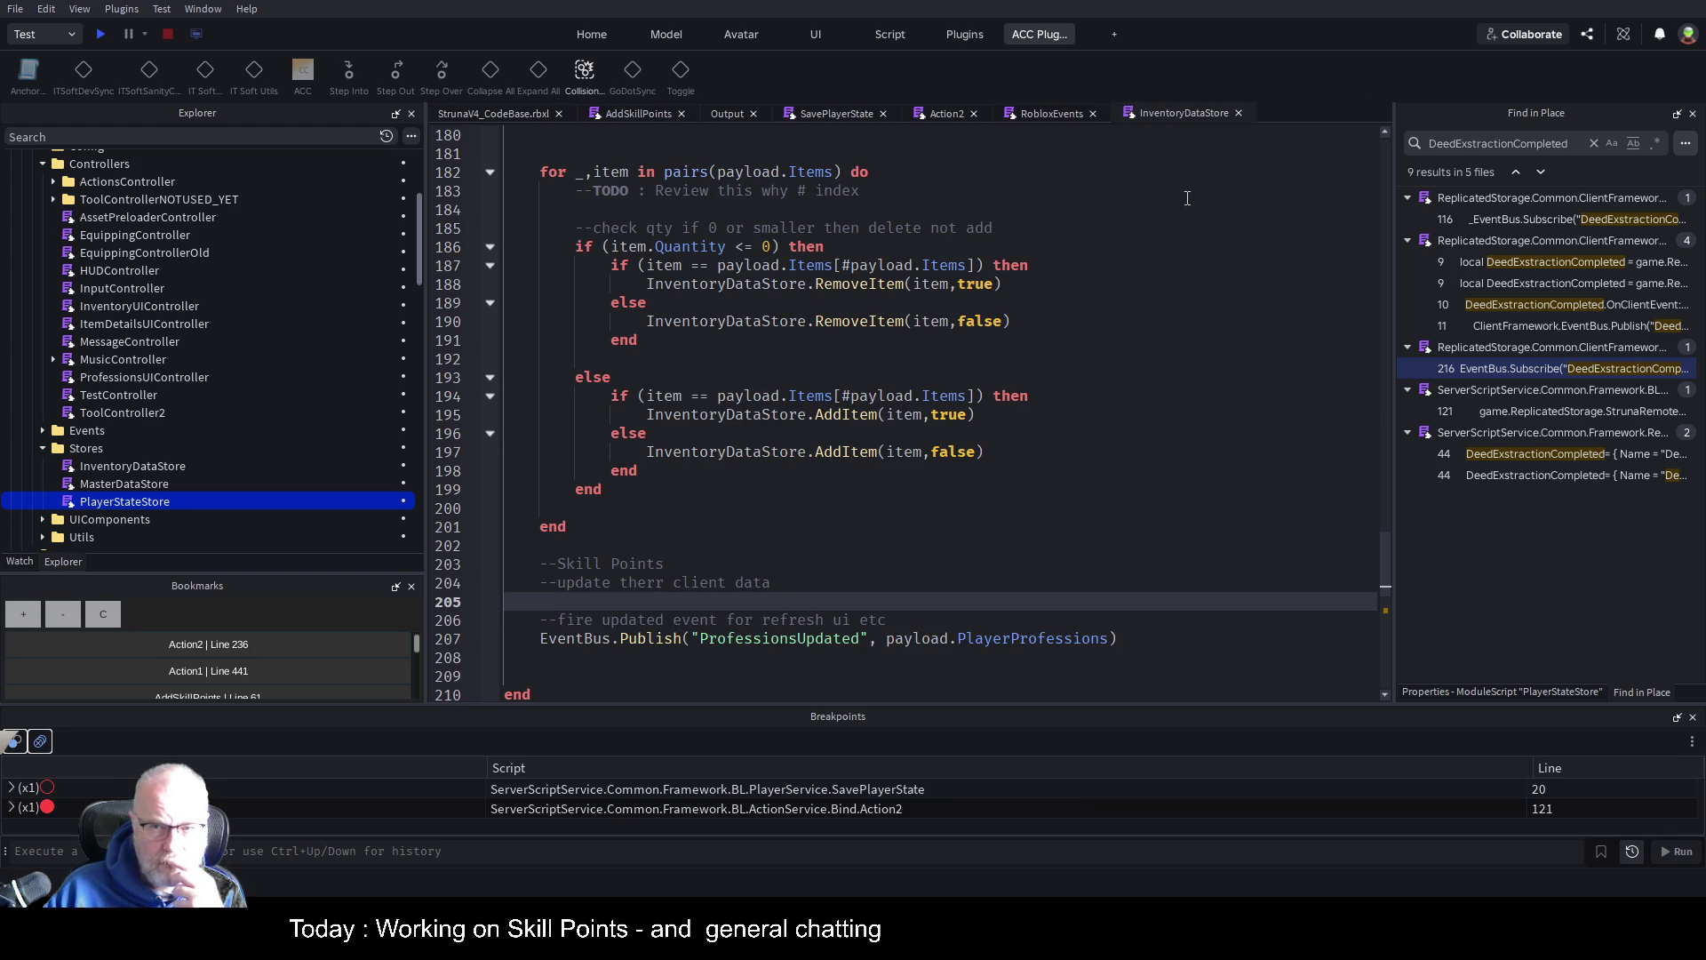
Fold ProcessPayload at line 163 to bring the MiningScanCompleted and DeedExstractionCompleted subscriptions into view
click(1079, 264)
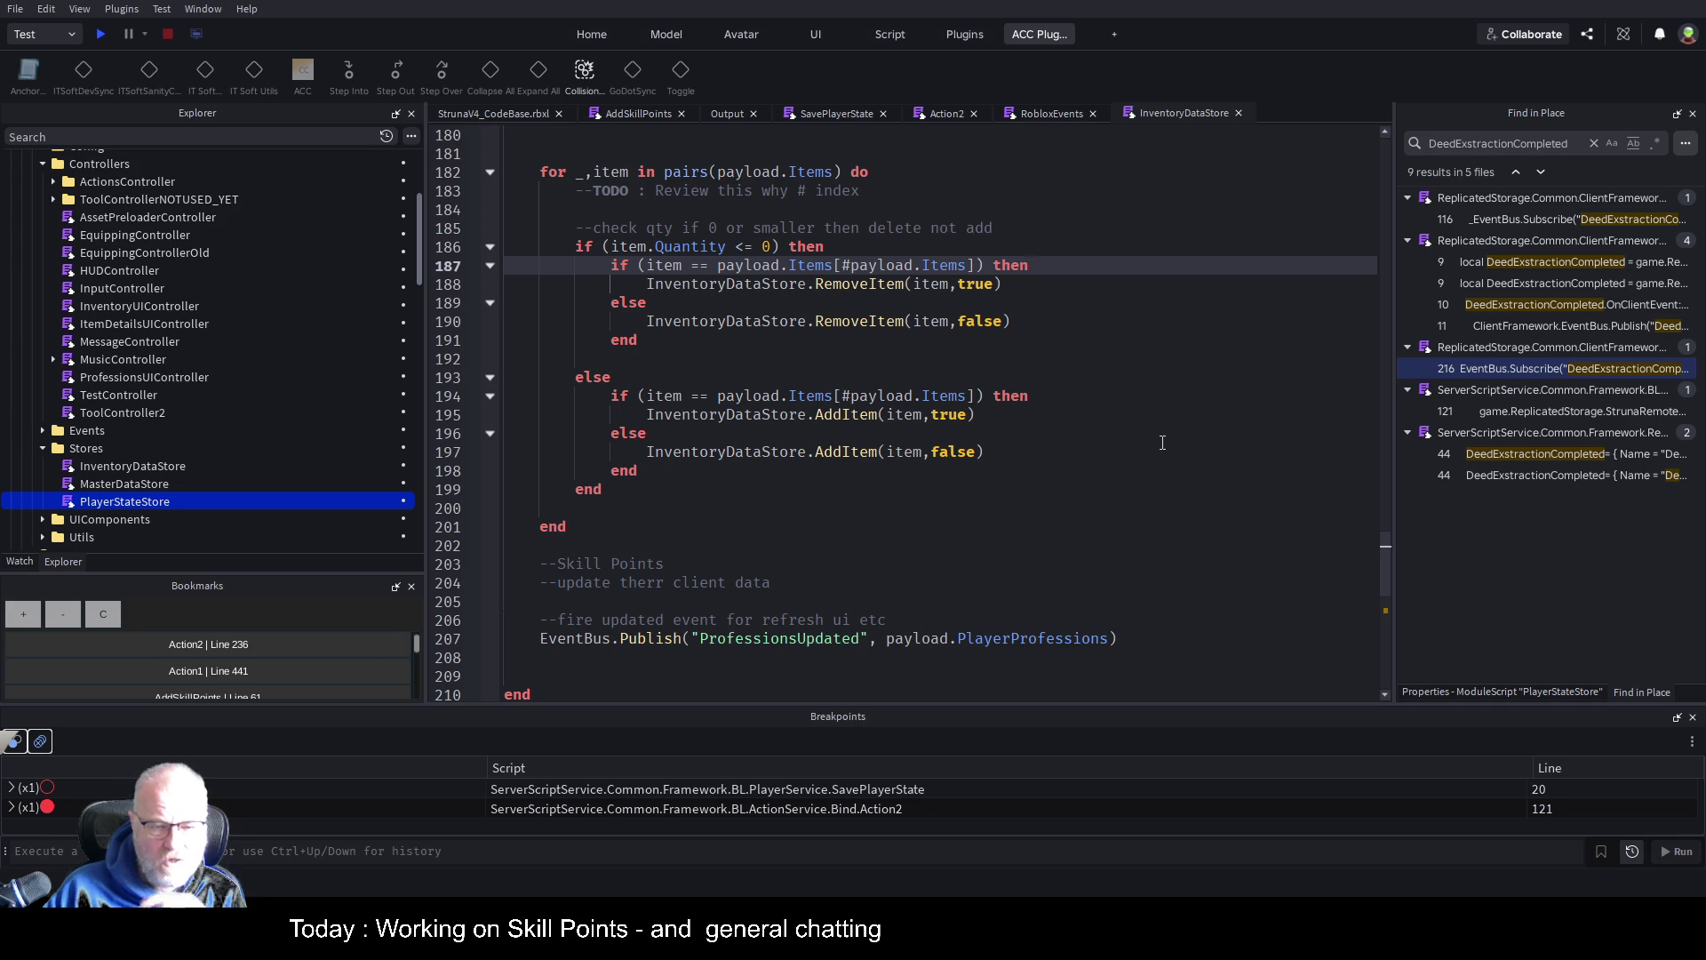
scroll(1110, 426, up, 7)
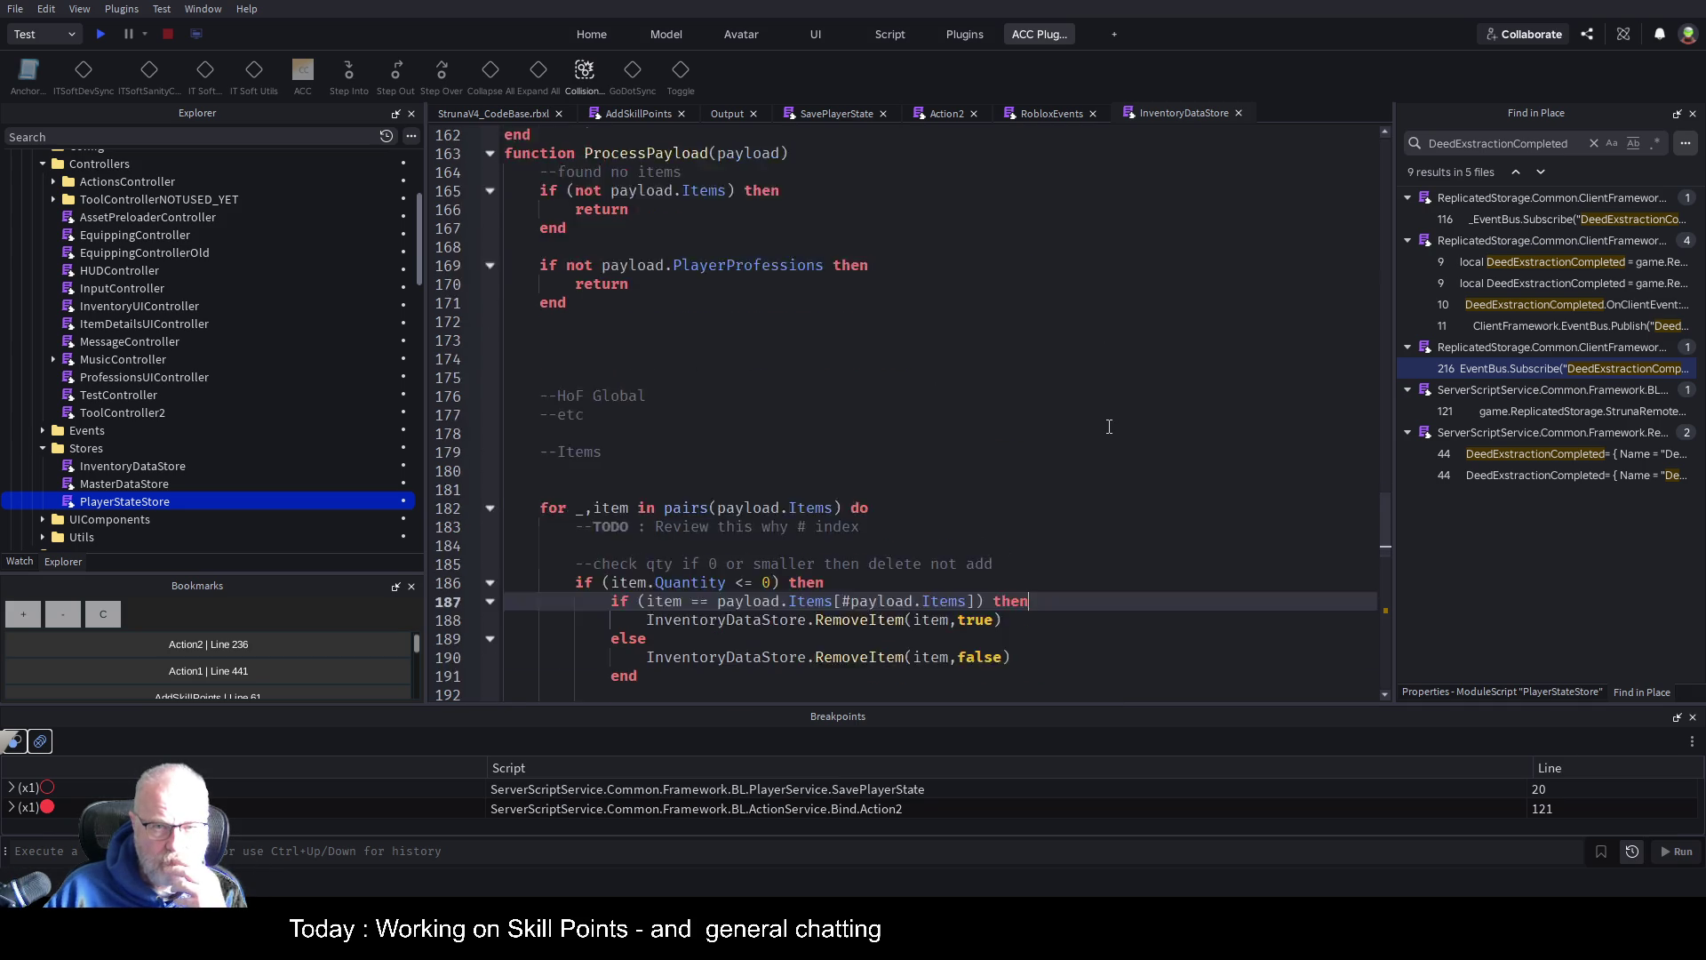
scroll(1109, 427, up, 1)
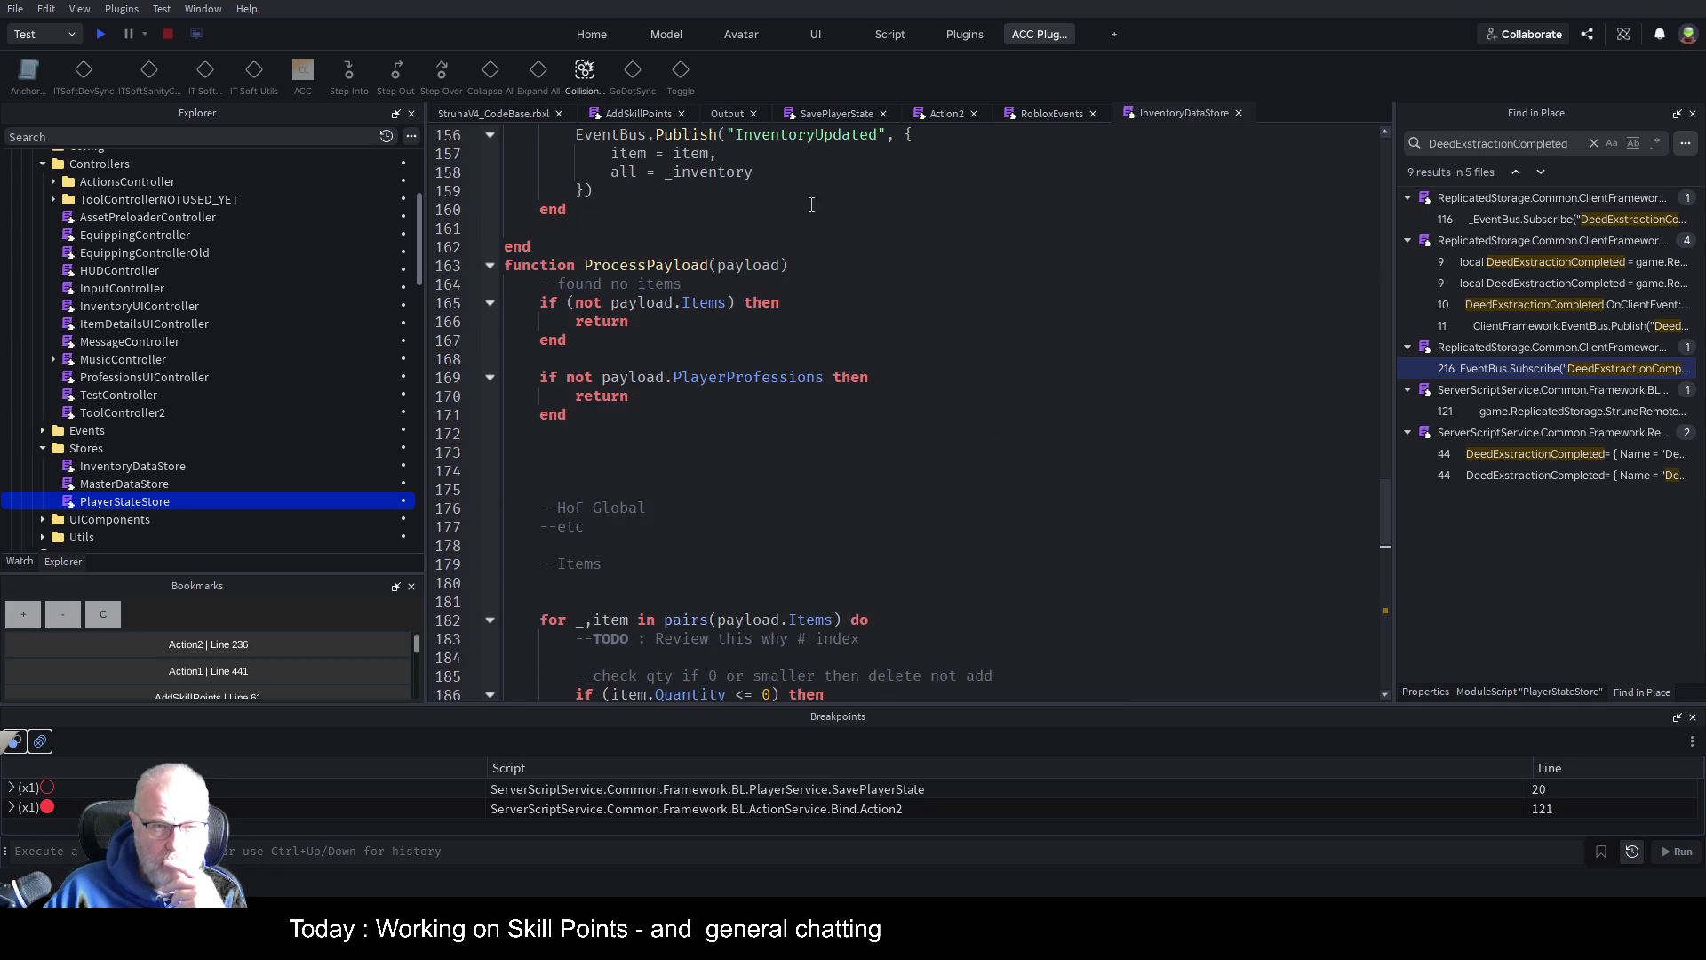
click(489, 266)
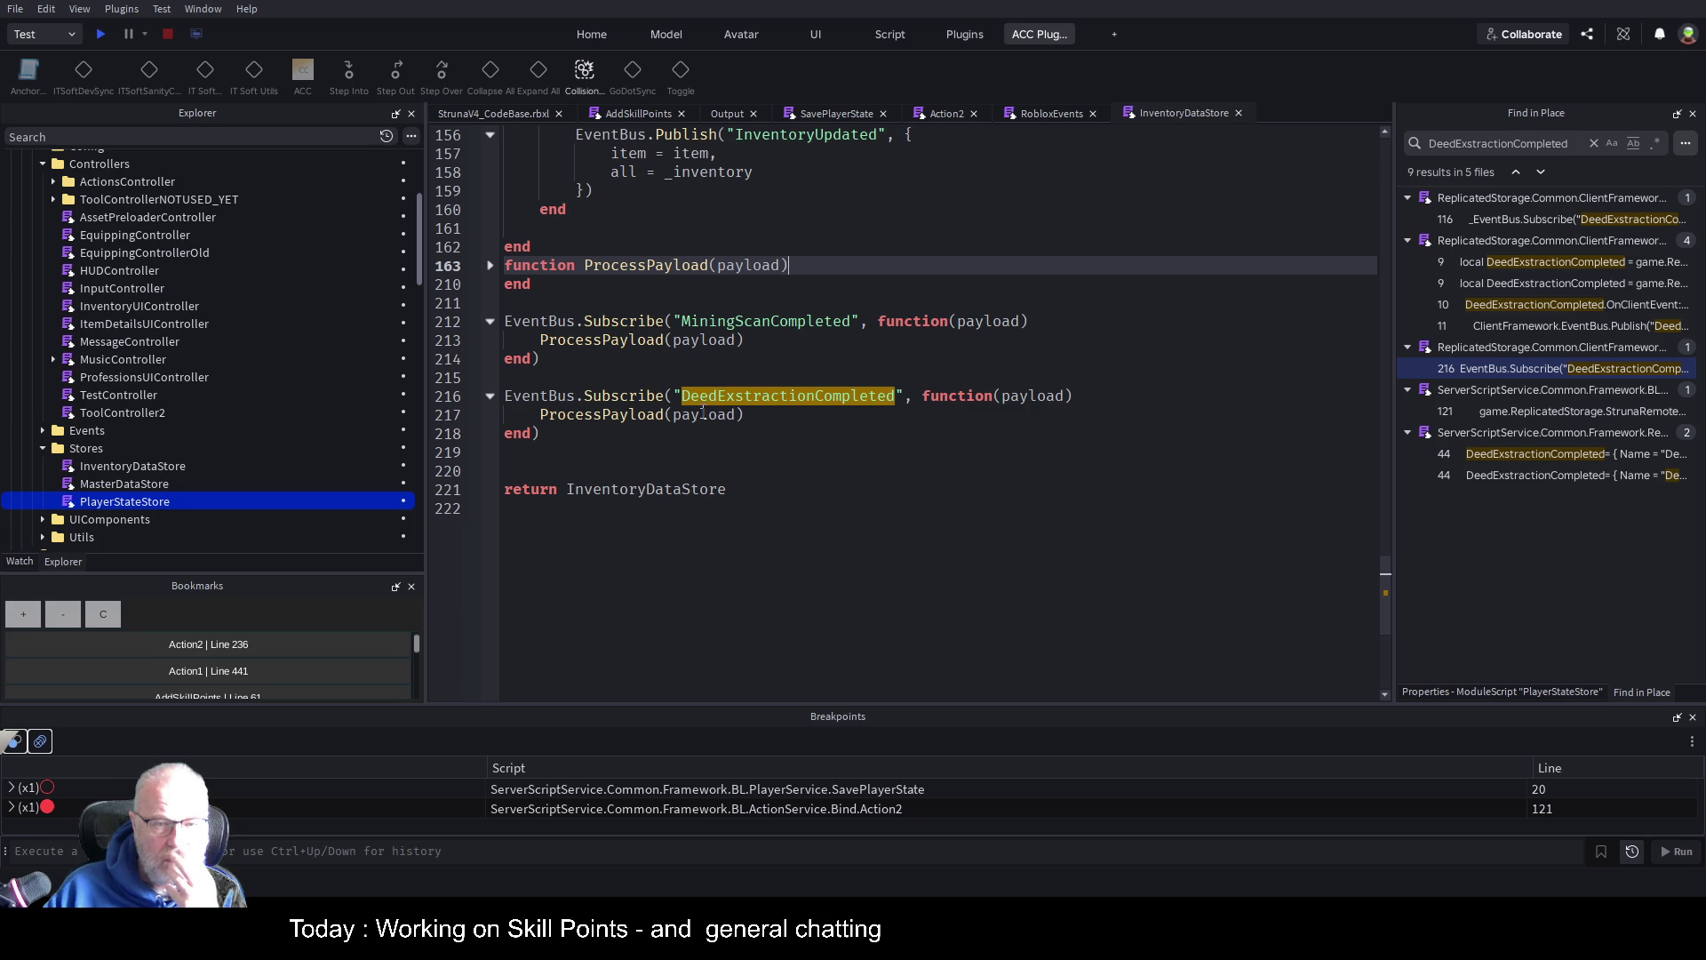
Inspect the ProcessPayload call on line 217 and the DeedExstractionCompleted subscription on line 216
click(613, 415)
double_click(613, 415)
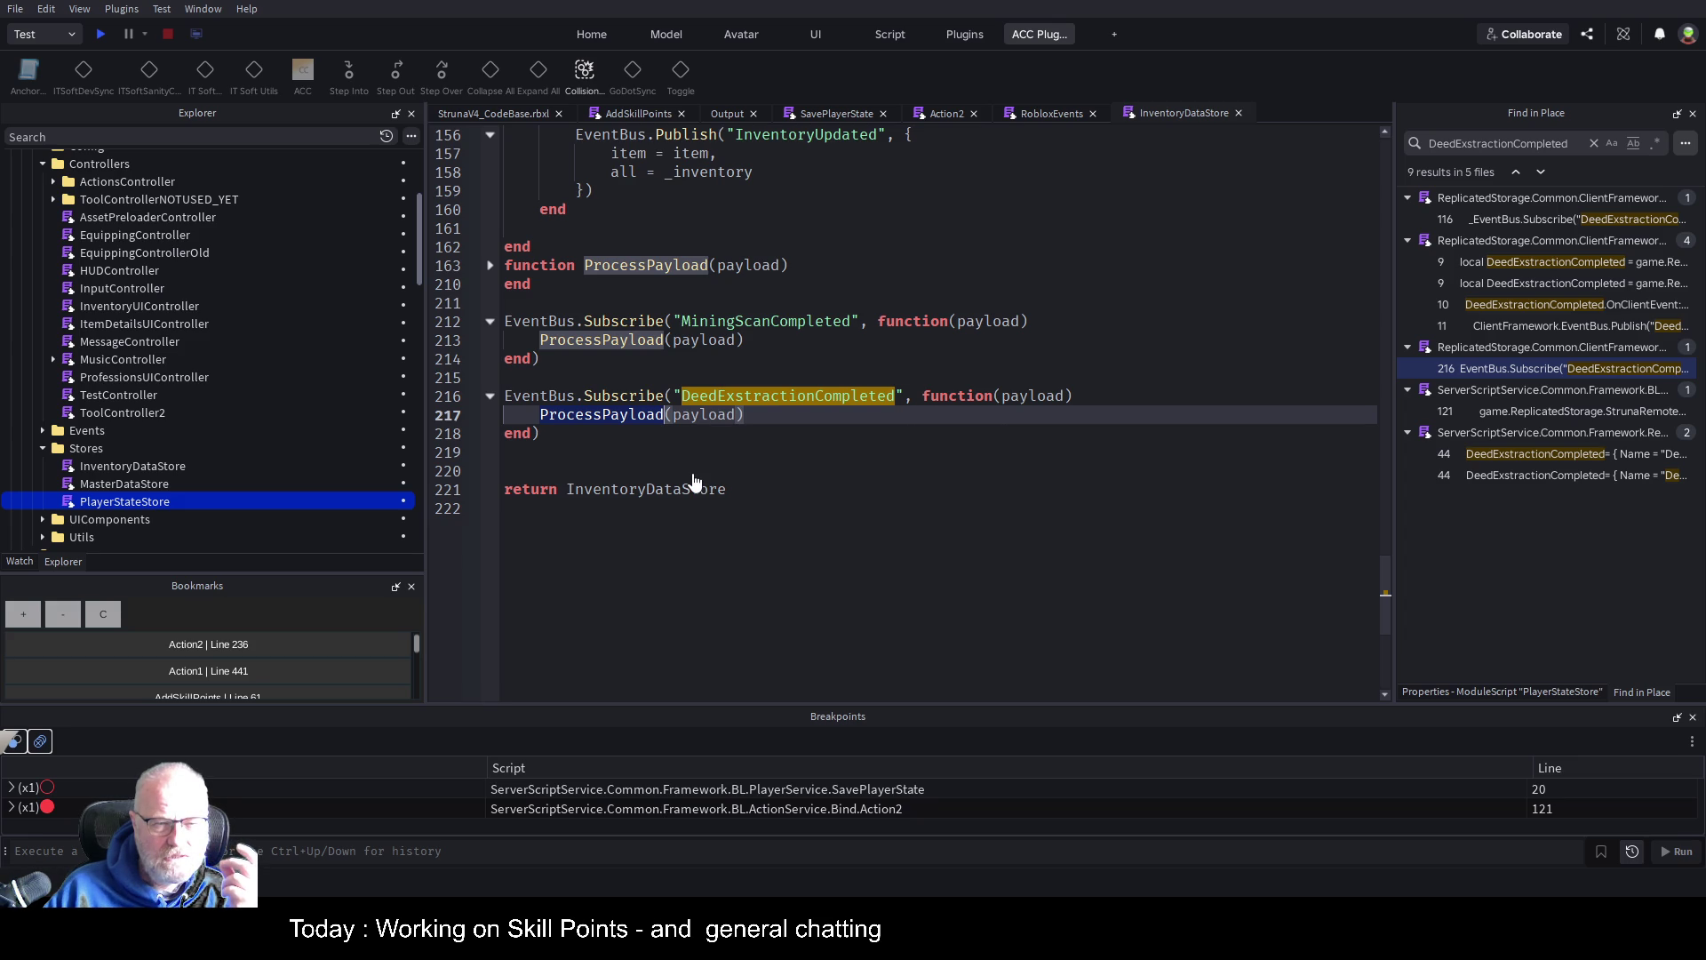
click(859, 538)
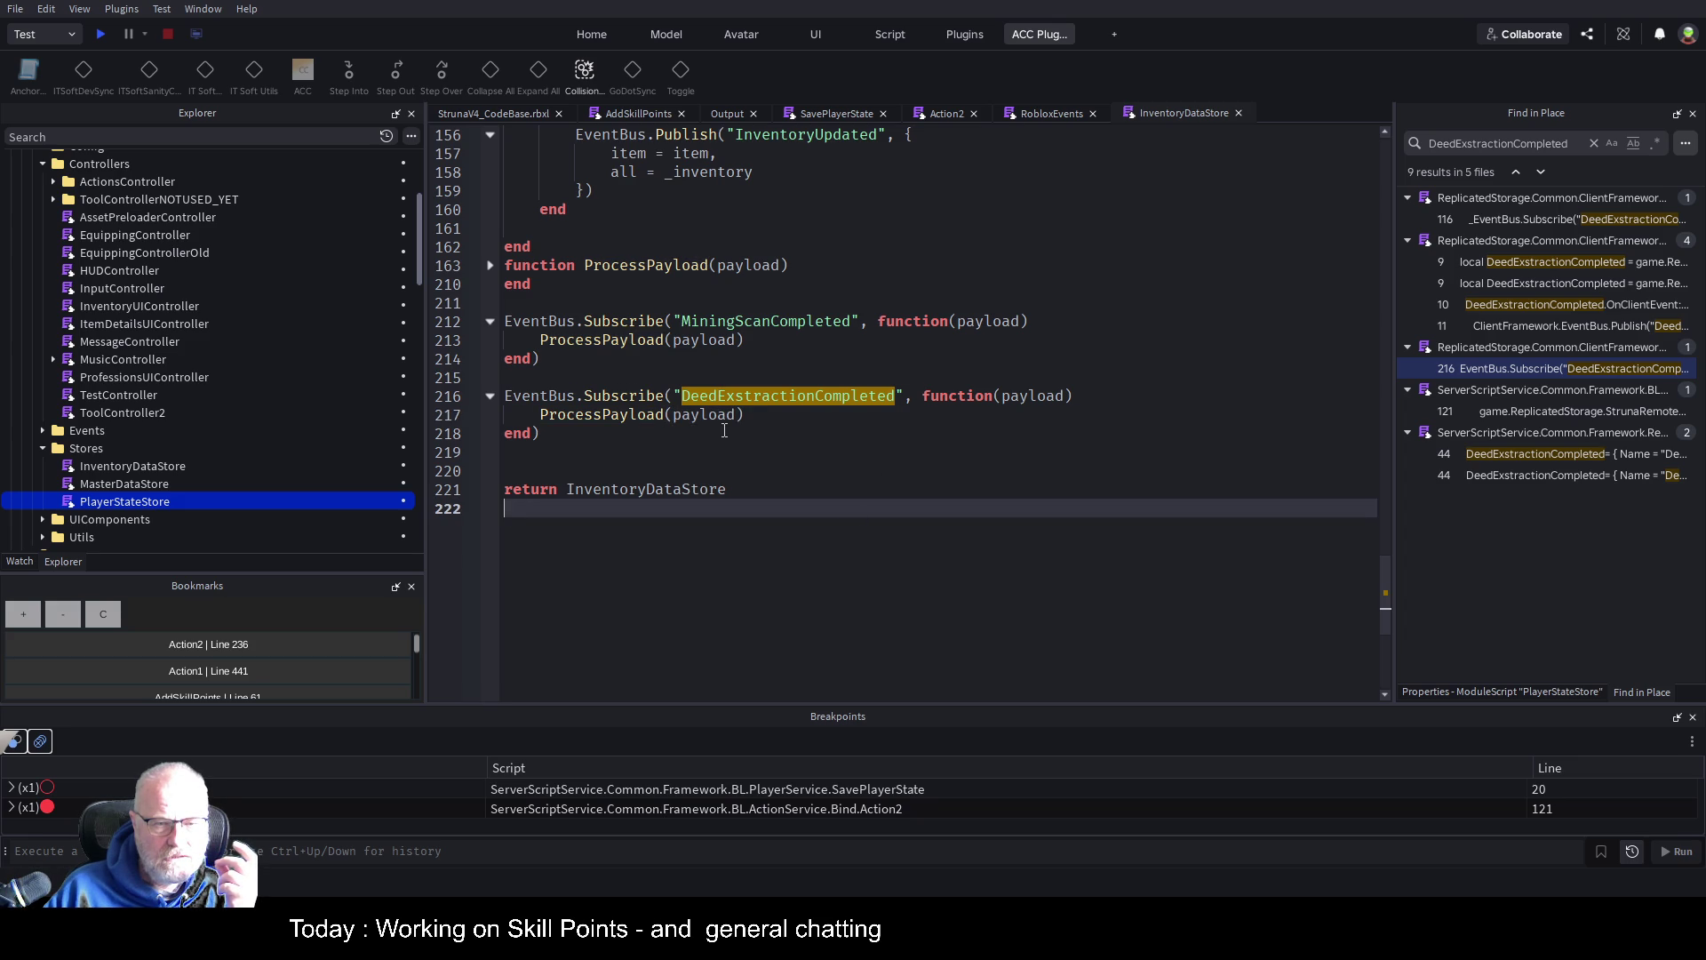
scroll(899, 287, up, 3)
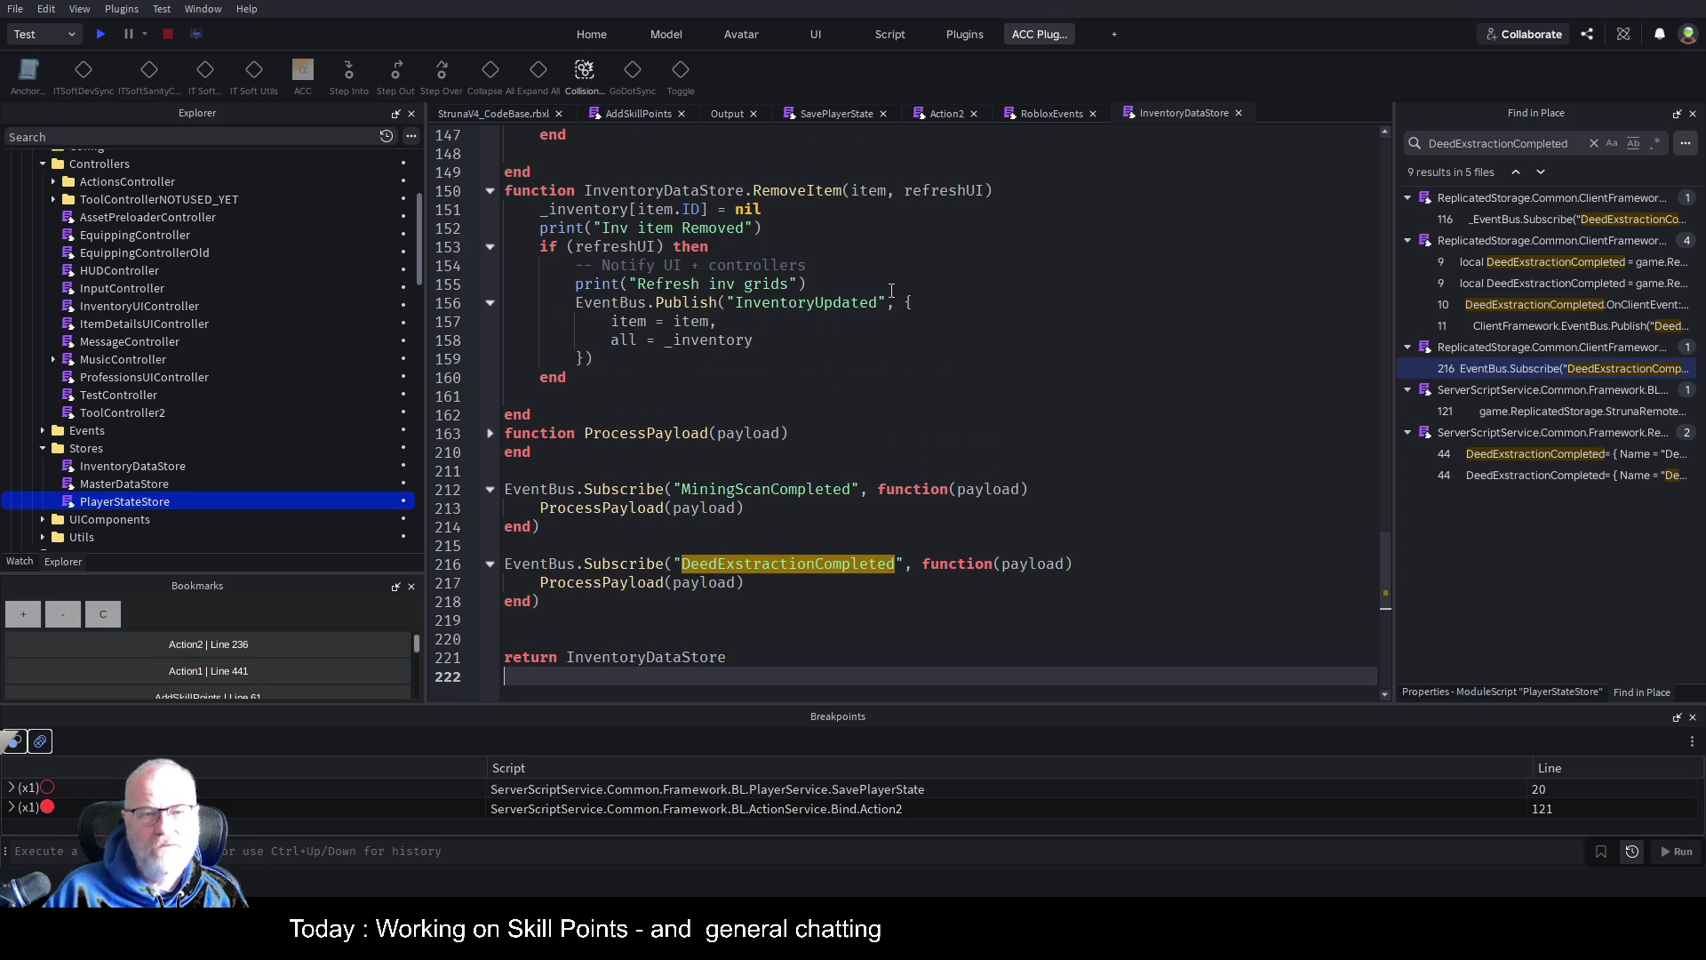
scroll(776, 401, down, 3)
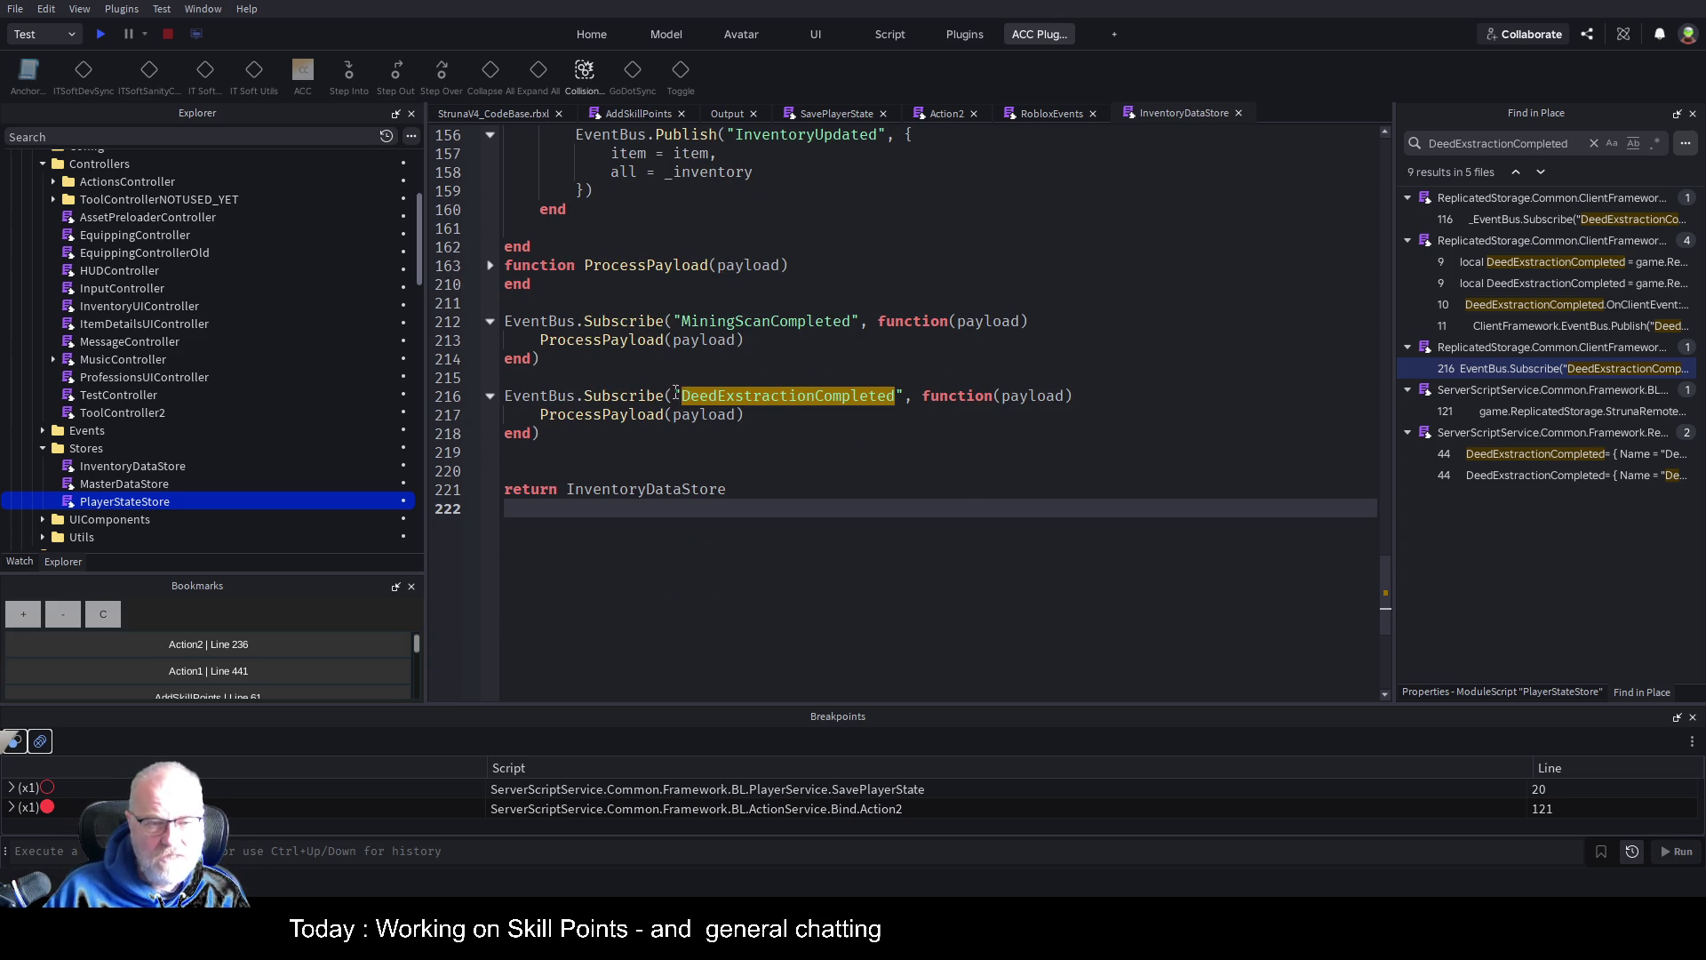
double_click(842, 396)
Unfold ProcessPayload at line 163 to reveal its Items and PlayerProfessions early-return checks
scroll(880, 391, up, 15)
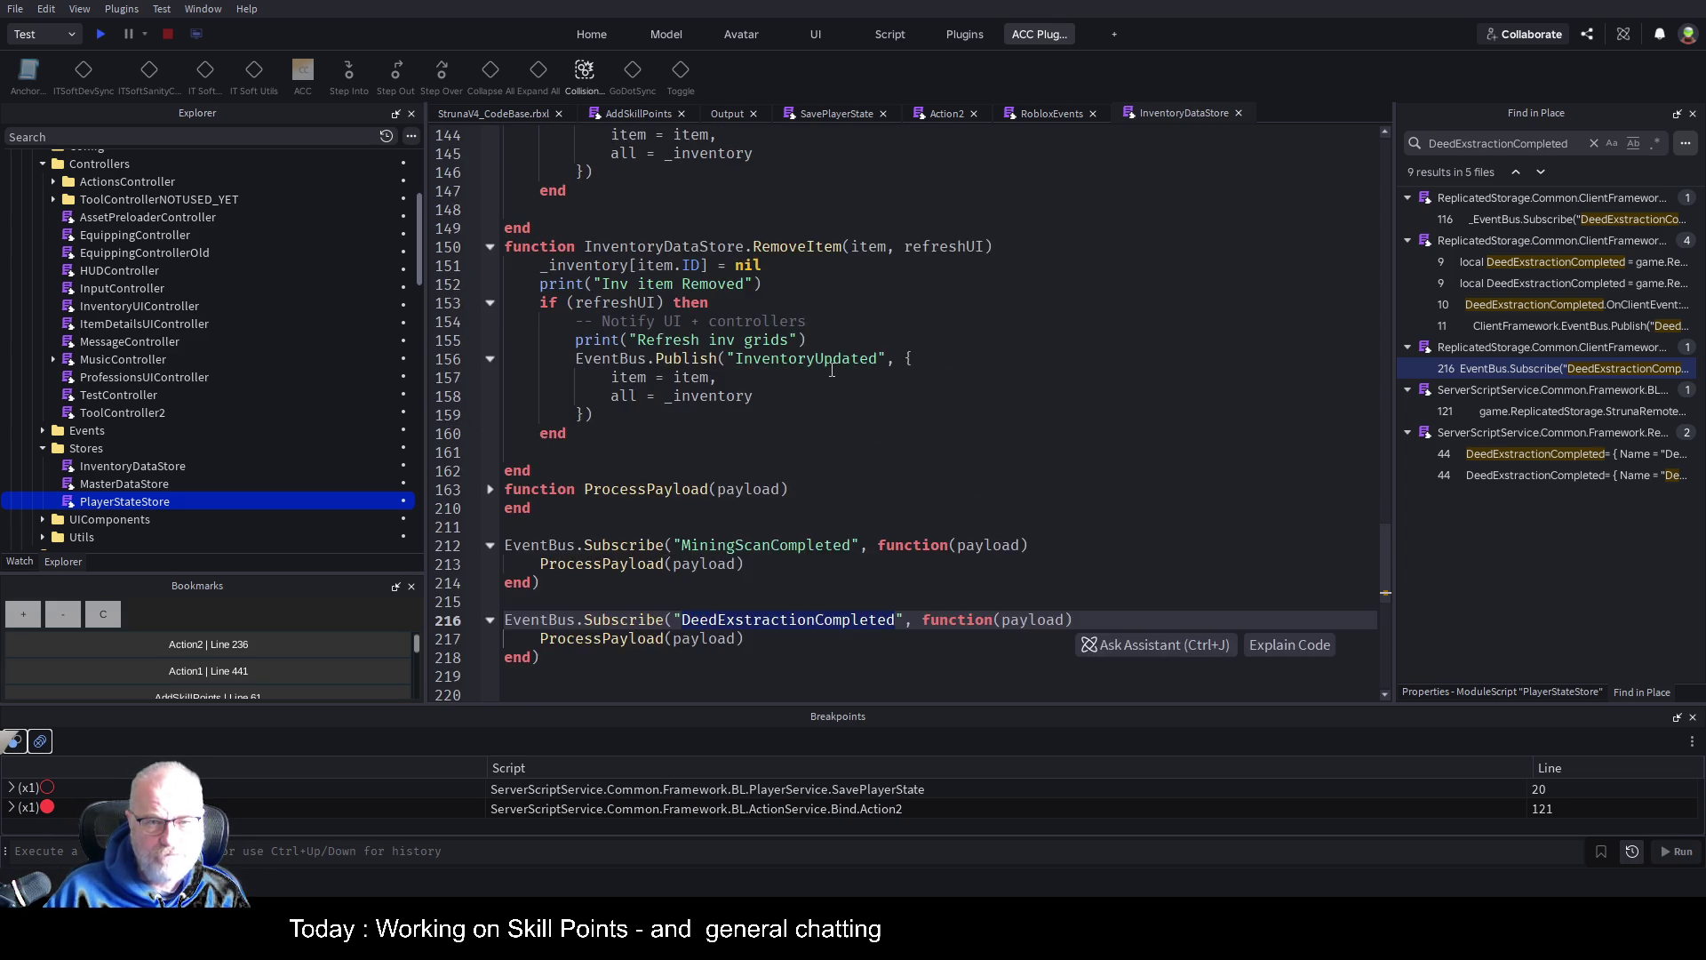
scroll(832, 370, up, 6)
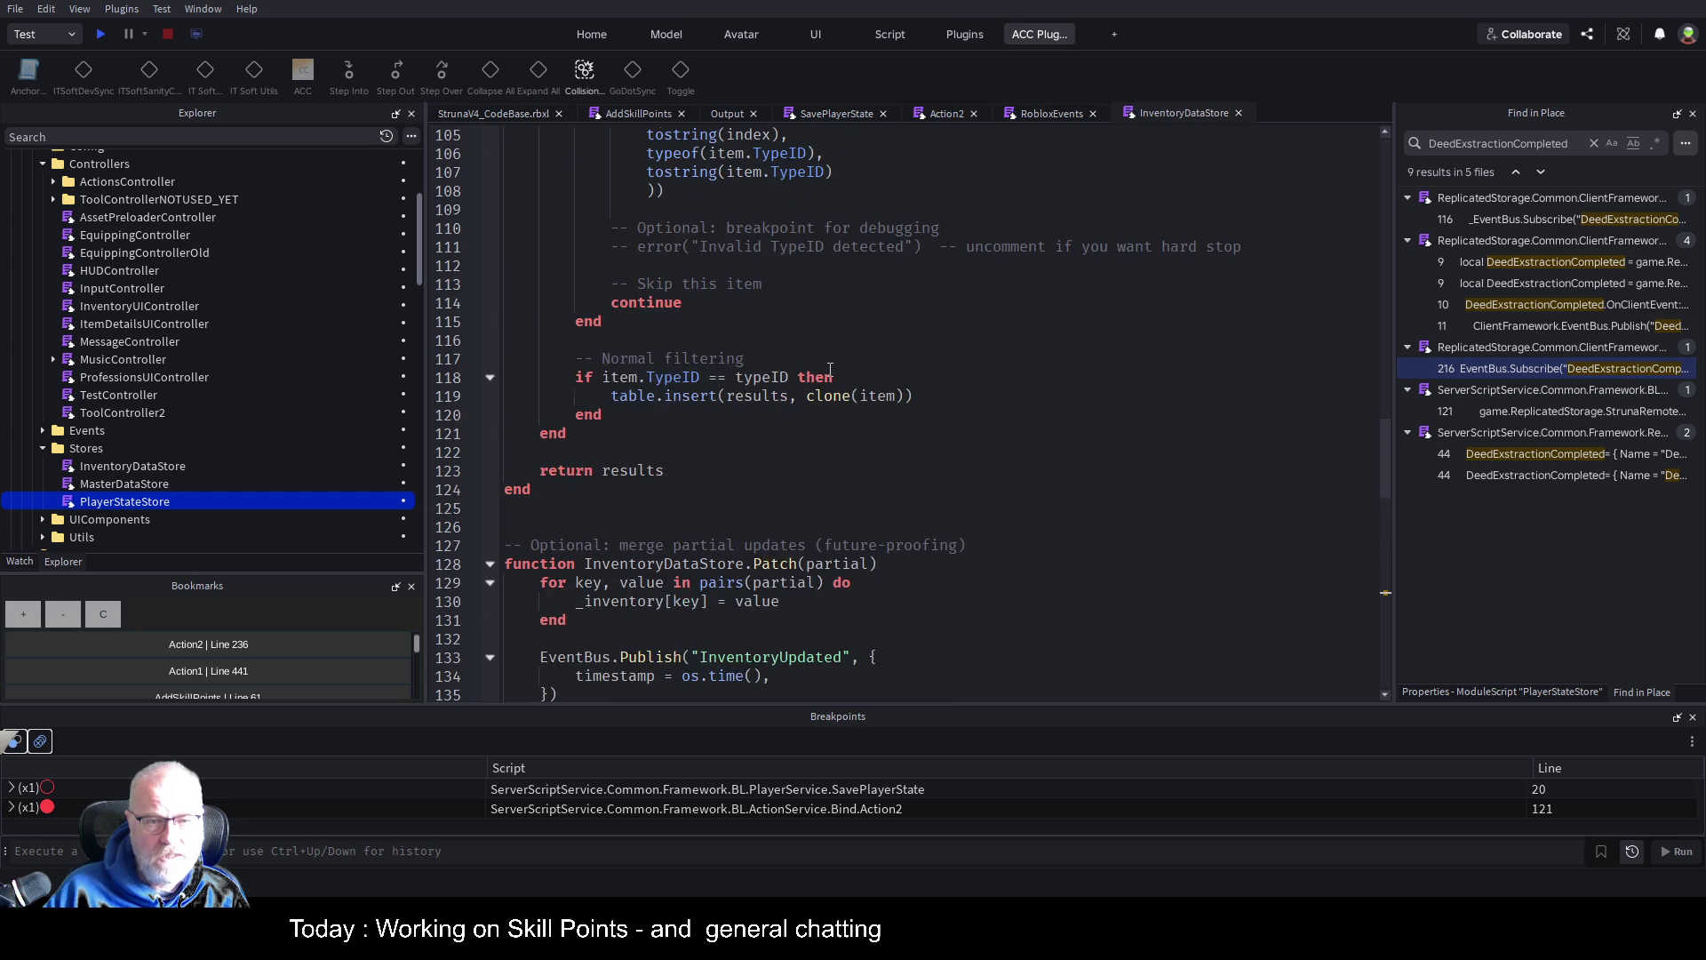
scroll(831, 370, up, 5)
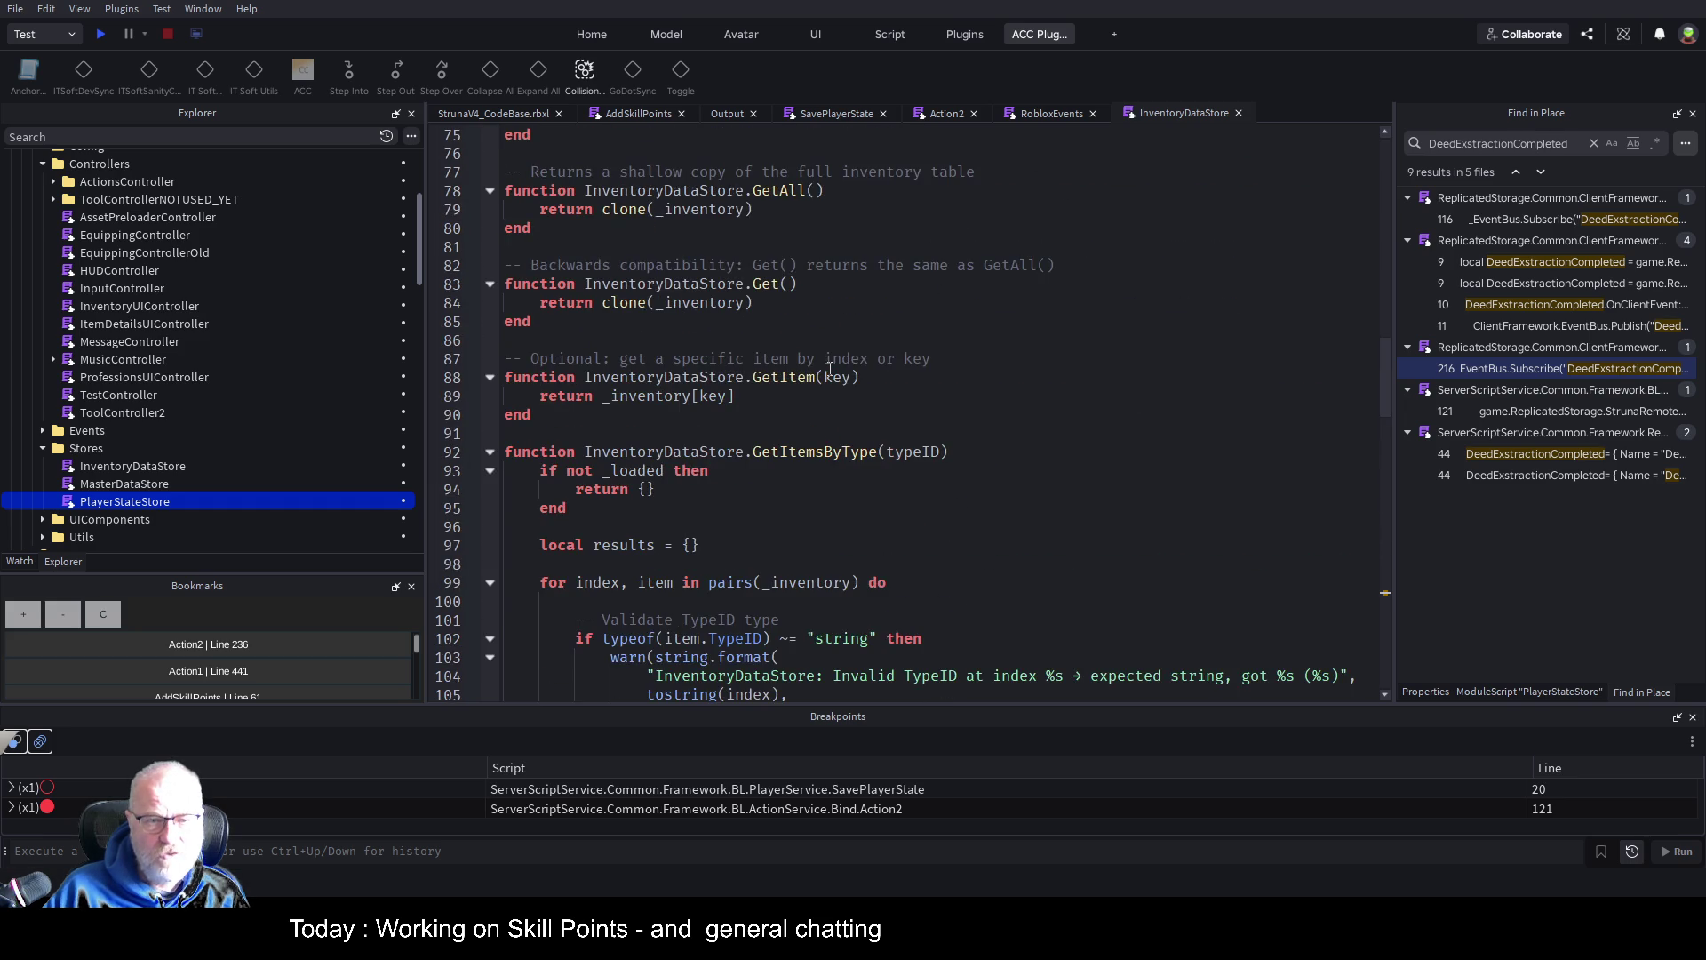
scroll(830, 369, up, 17)
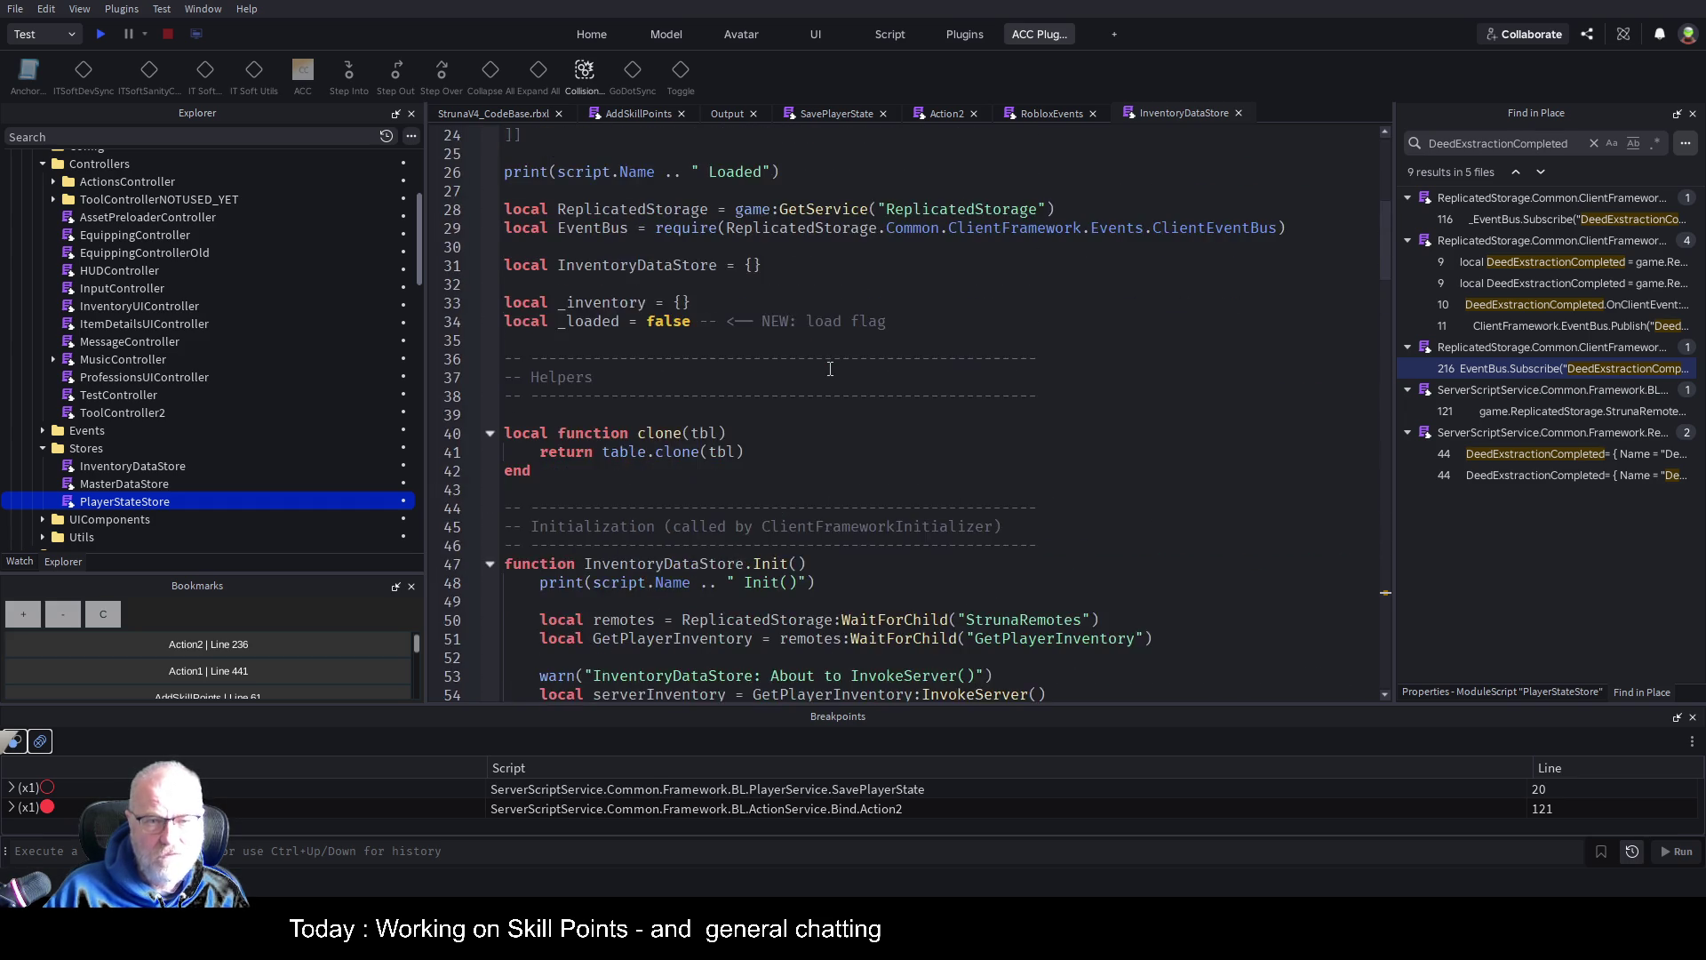
scroll(830, 369, up, 6)
scroll(830, 369, down, 7)
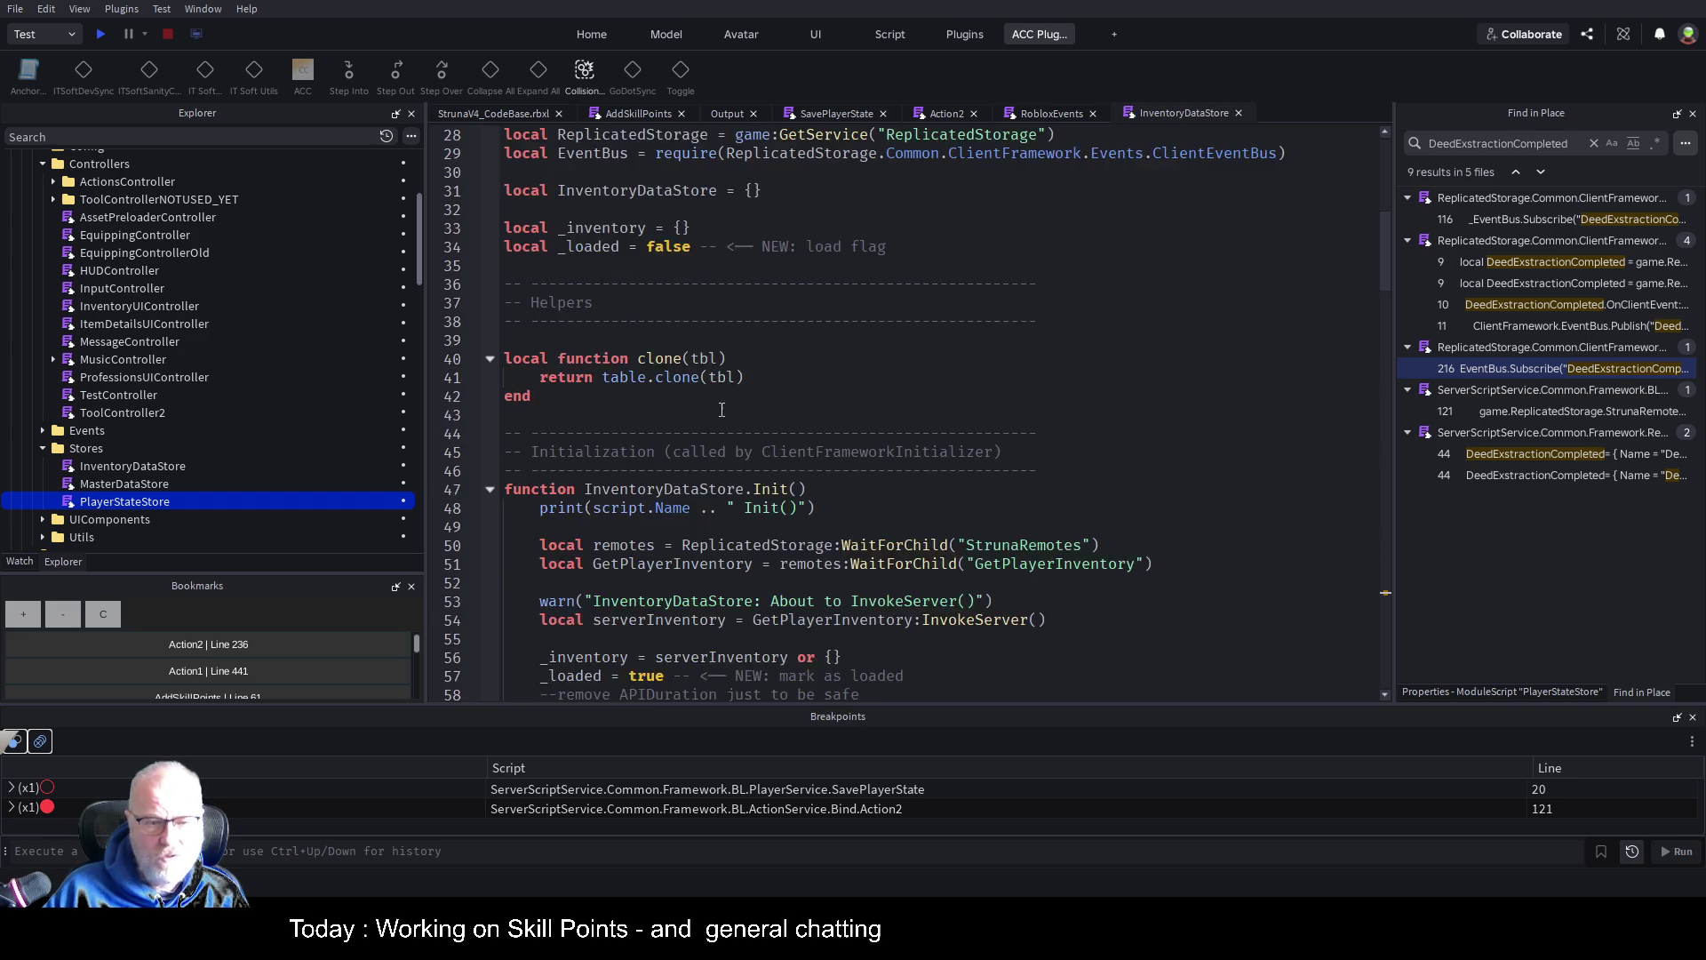
scroll(721, 410, down, 6)
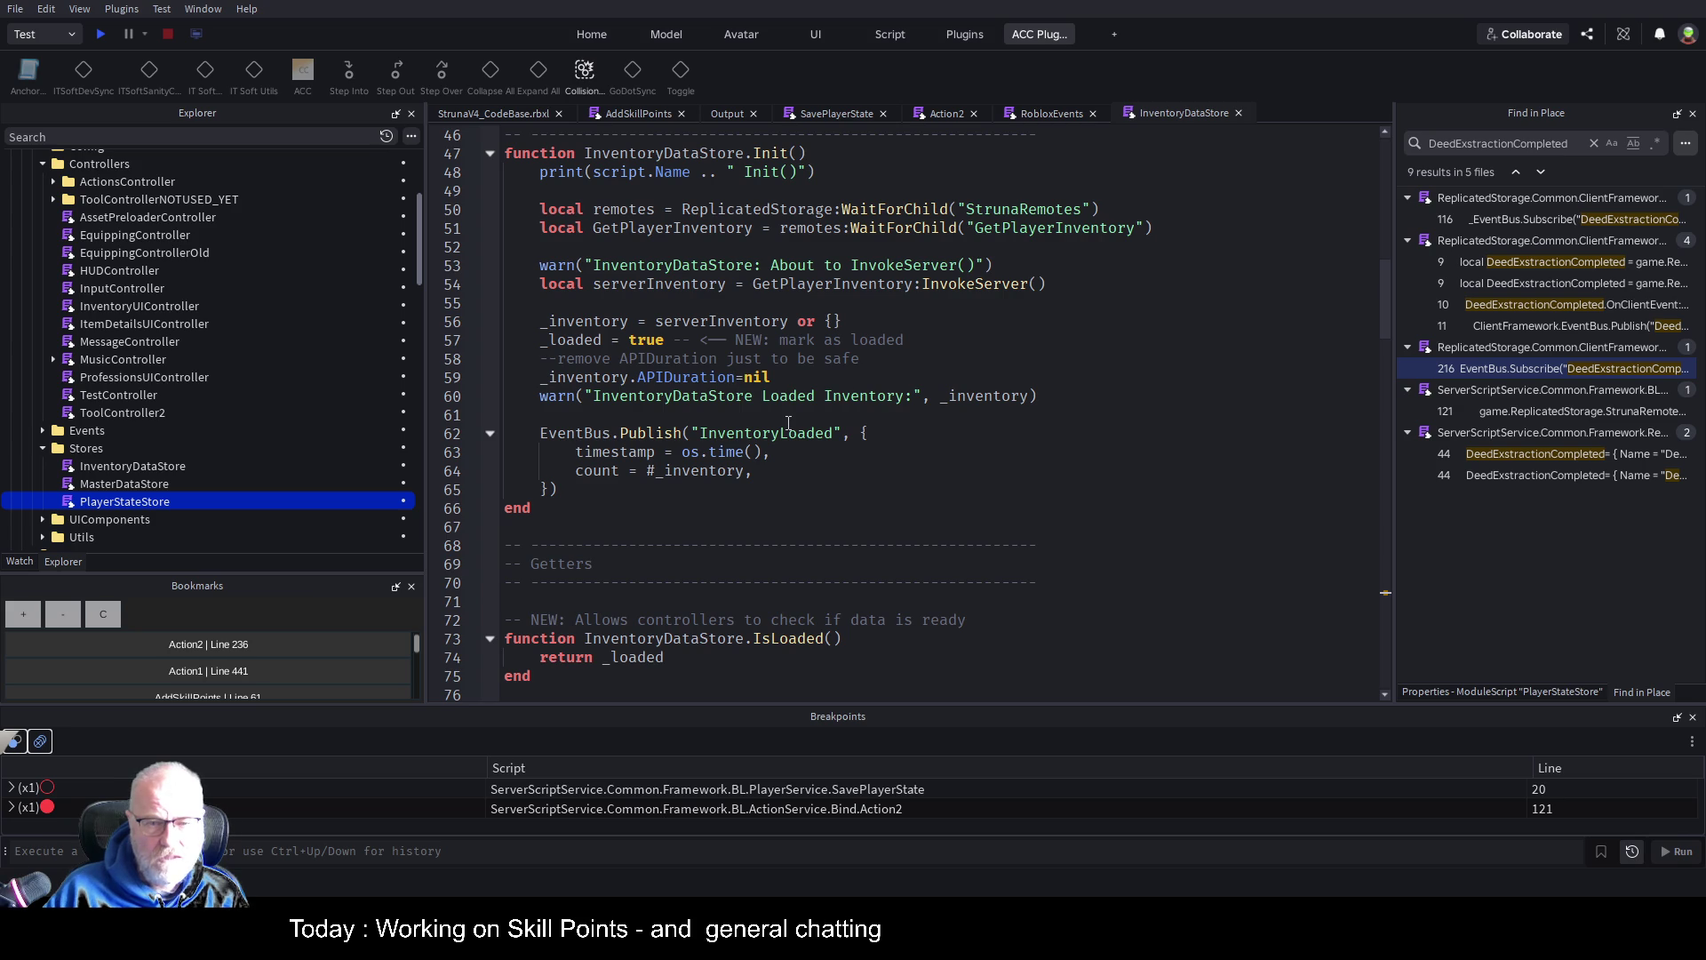
scroll(789, 424, down, 16)
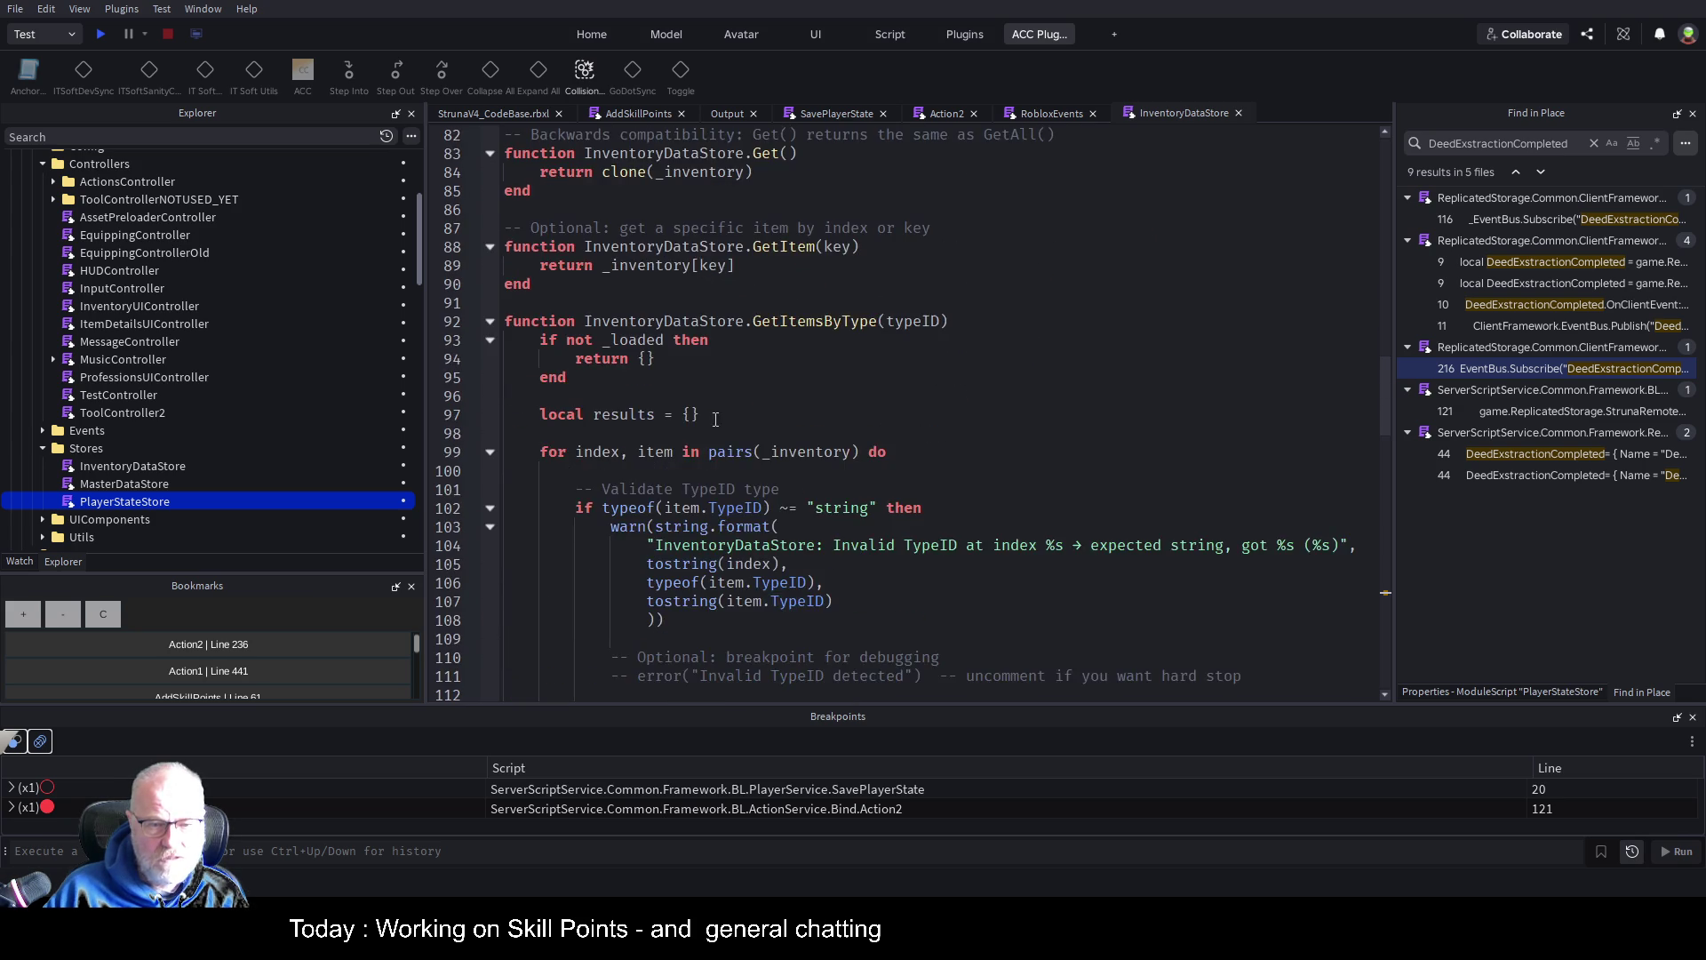
scroll(690, 454, down, 5)
scroll(693, 471, down, 12)
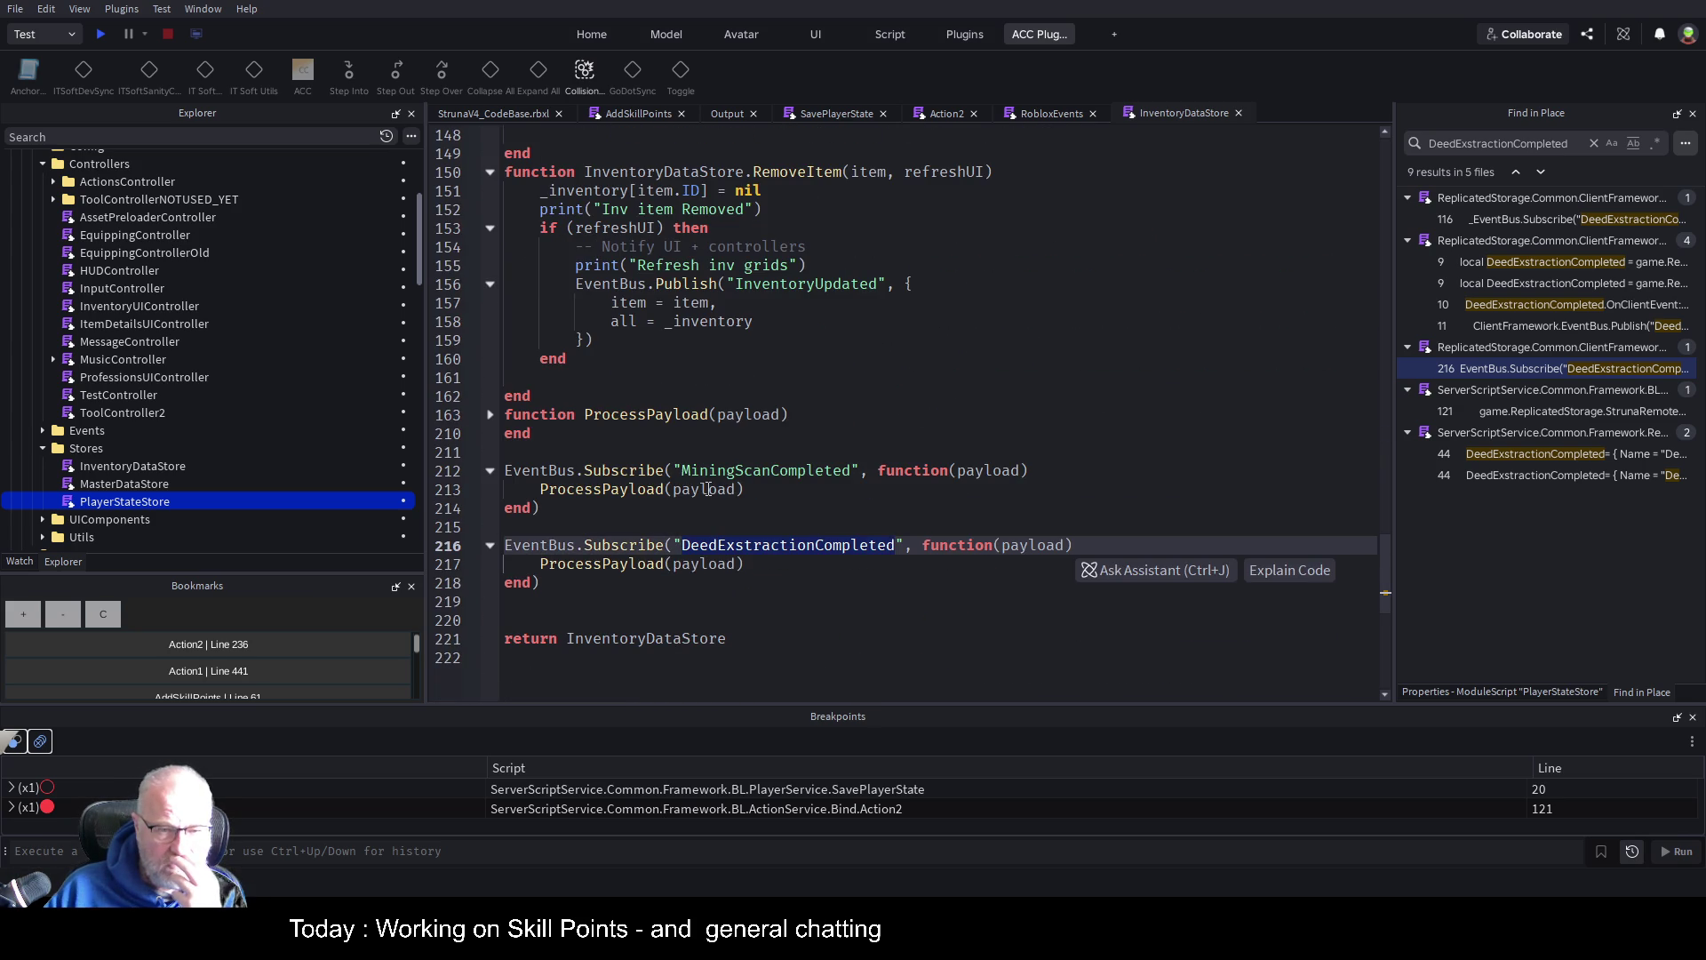
click(490, 414)
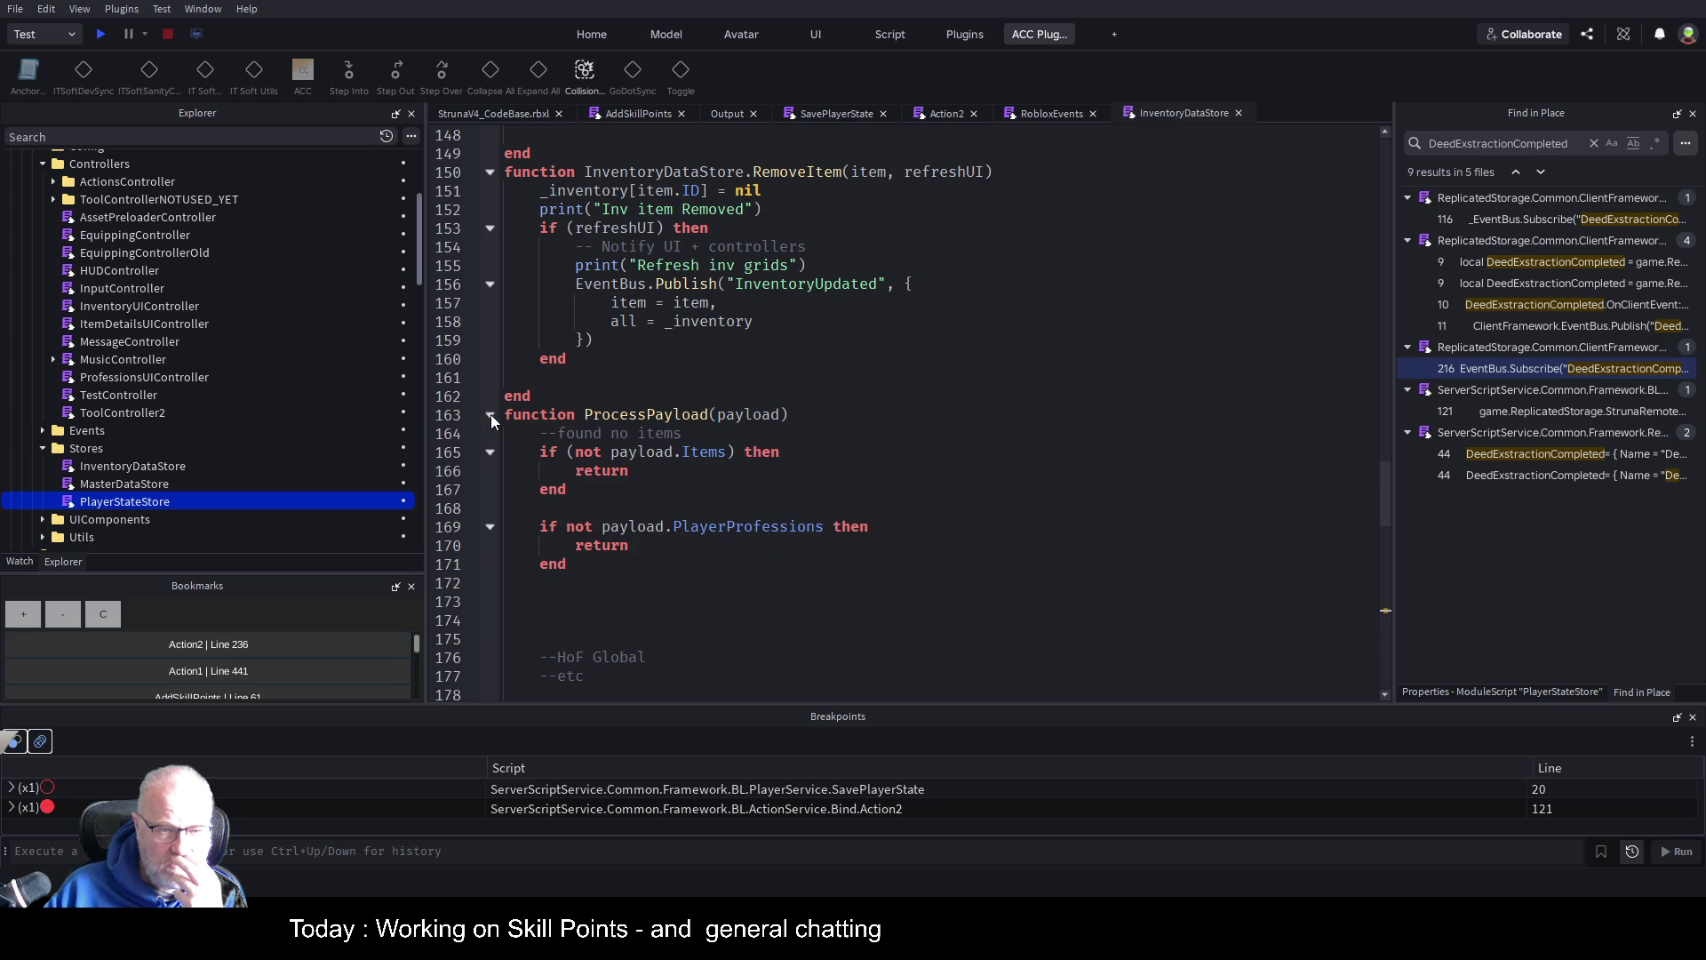
scroll(638, 346, down, 4)
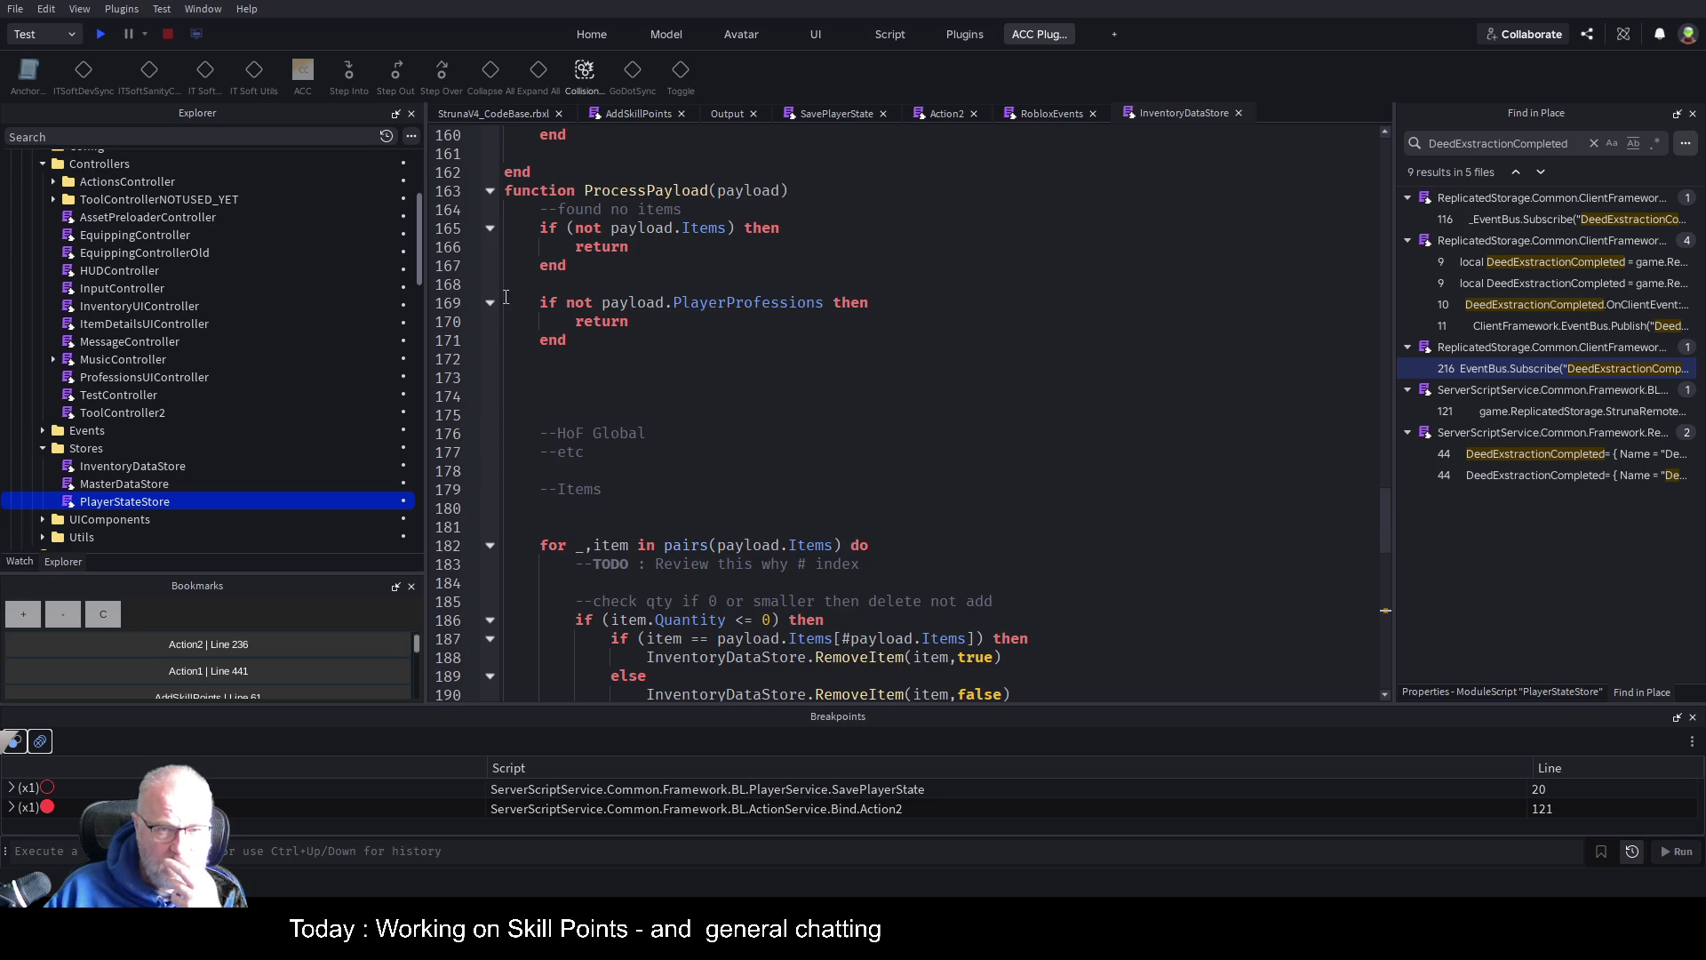
Delete the PlayerProfessions check, the Skill Points comments and ProfessionsUpdated publish, plus the leftover blank lines
mouse_move(505, 303)
mouse_down()
mouse_move(551, 343)
mouse_move(541, 377)
mouse_up()
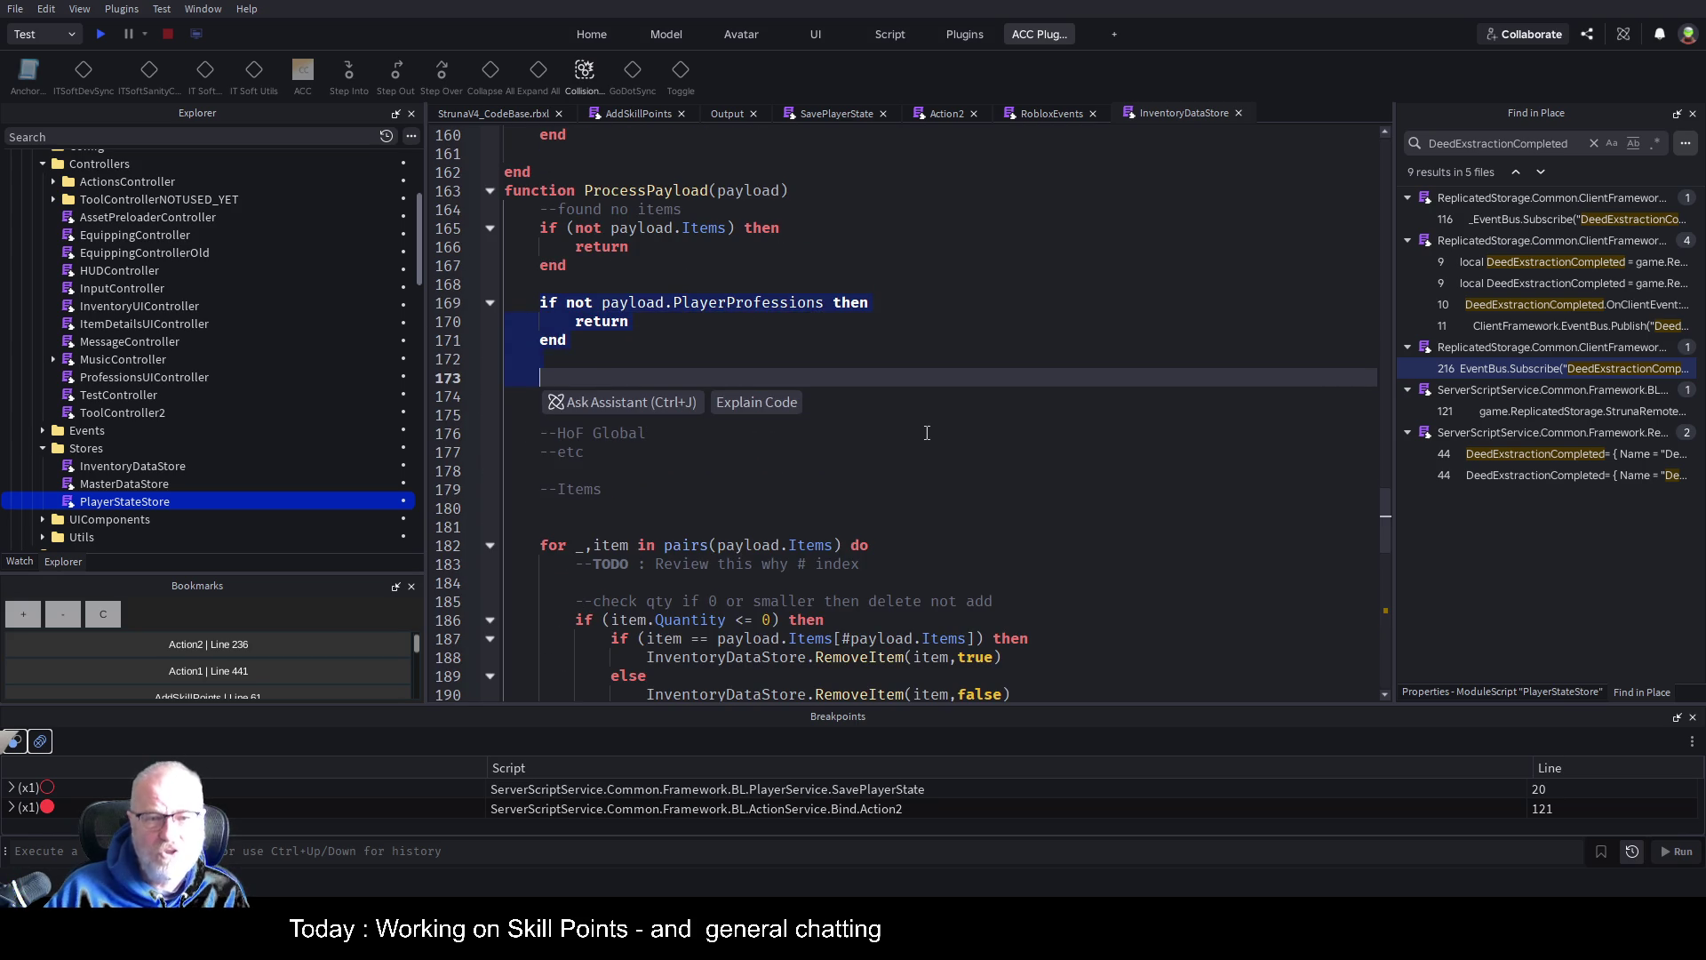
key(BackSpace)
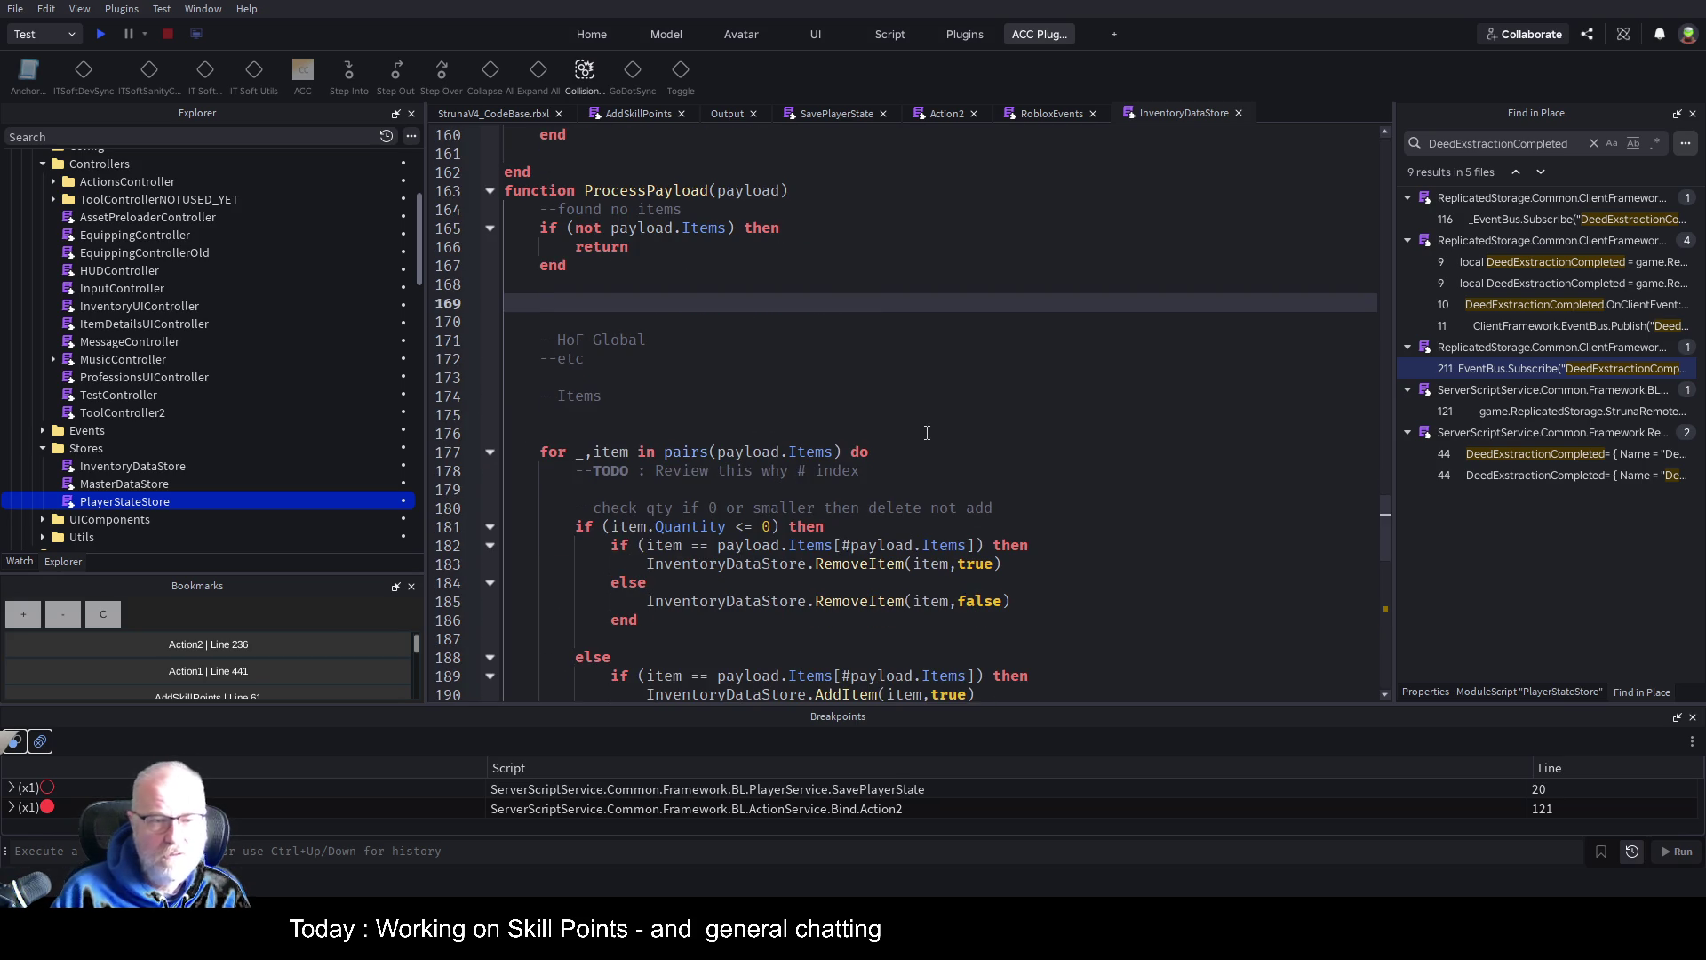
scroll(805, 396, down, 9)
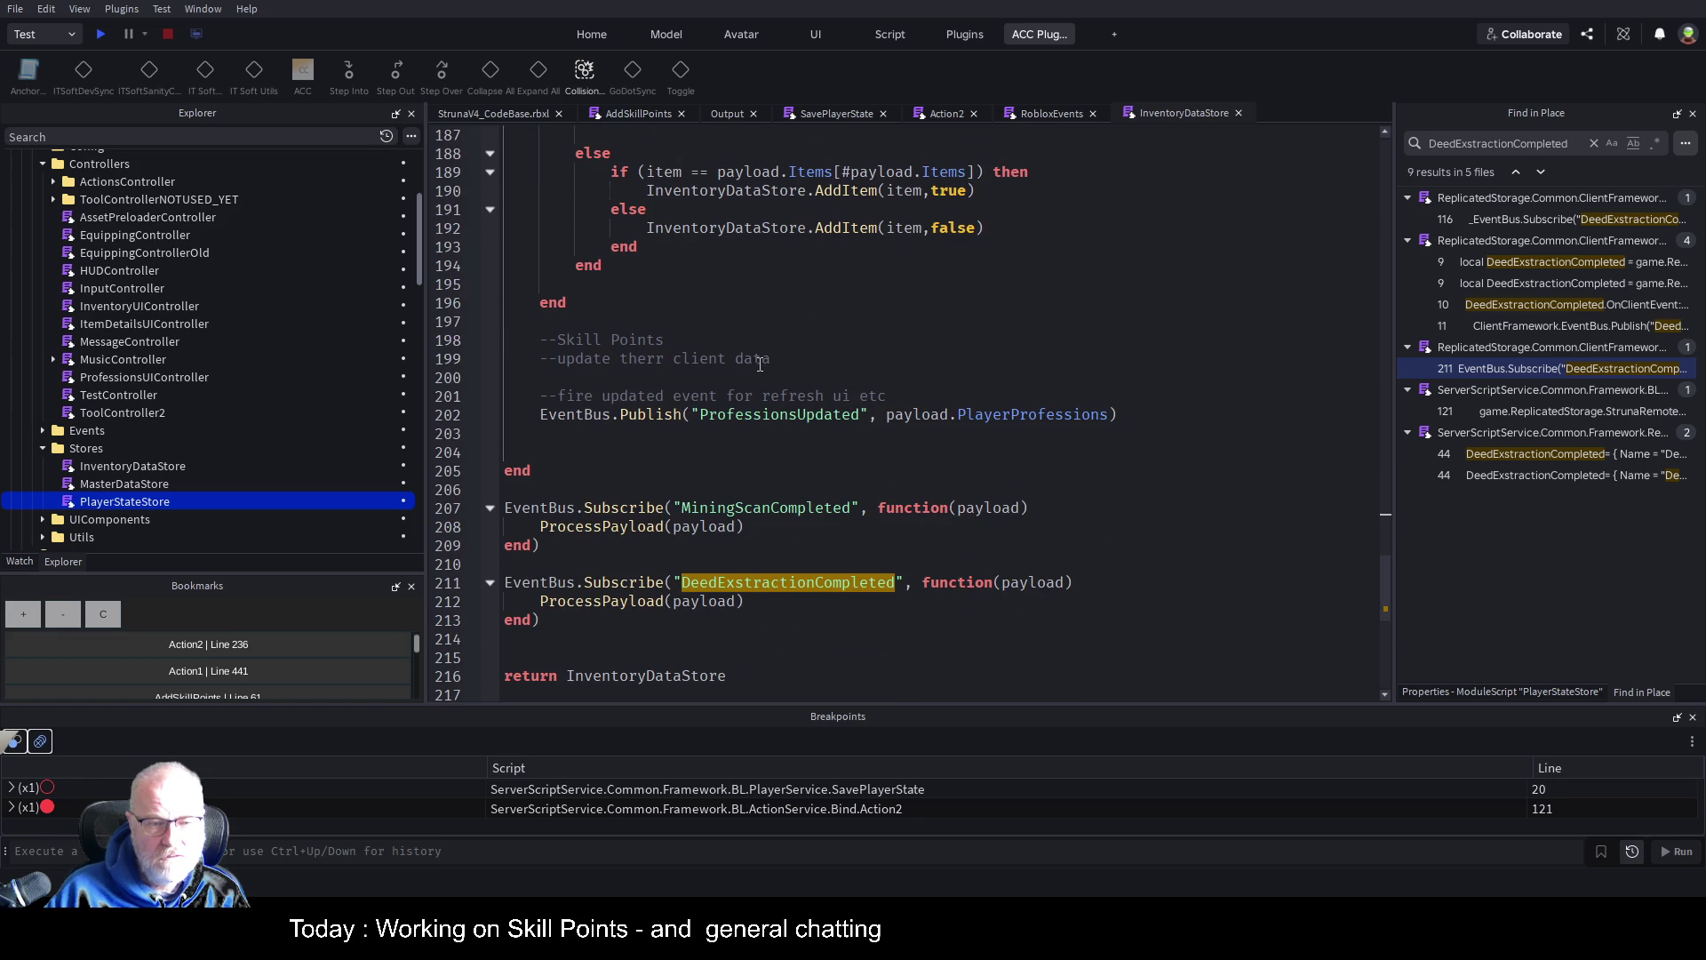
mouse_move(535, 339)
mouse_down()
mouse_move(1154, 391)
mouse_move(1150, 421)
mouse_up()
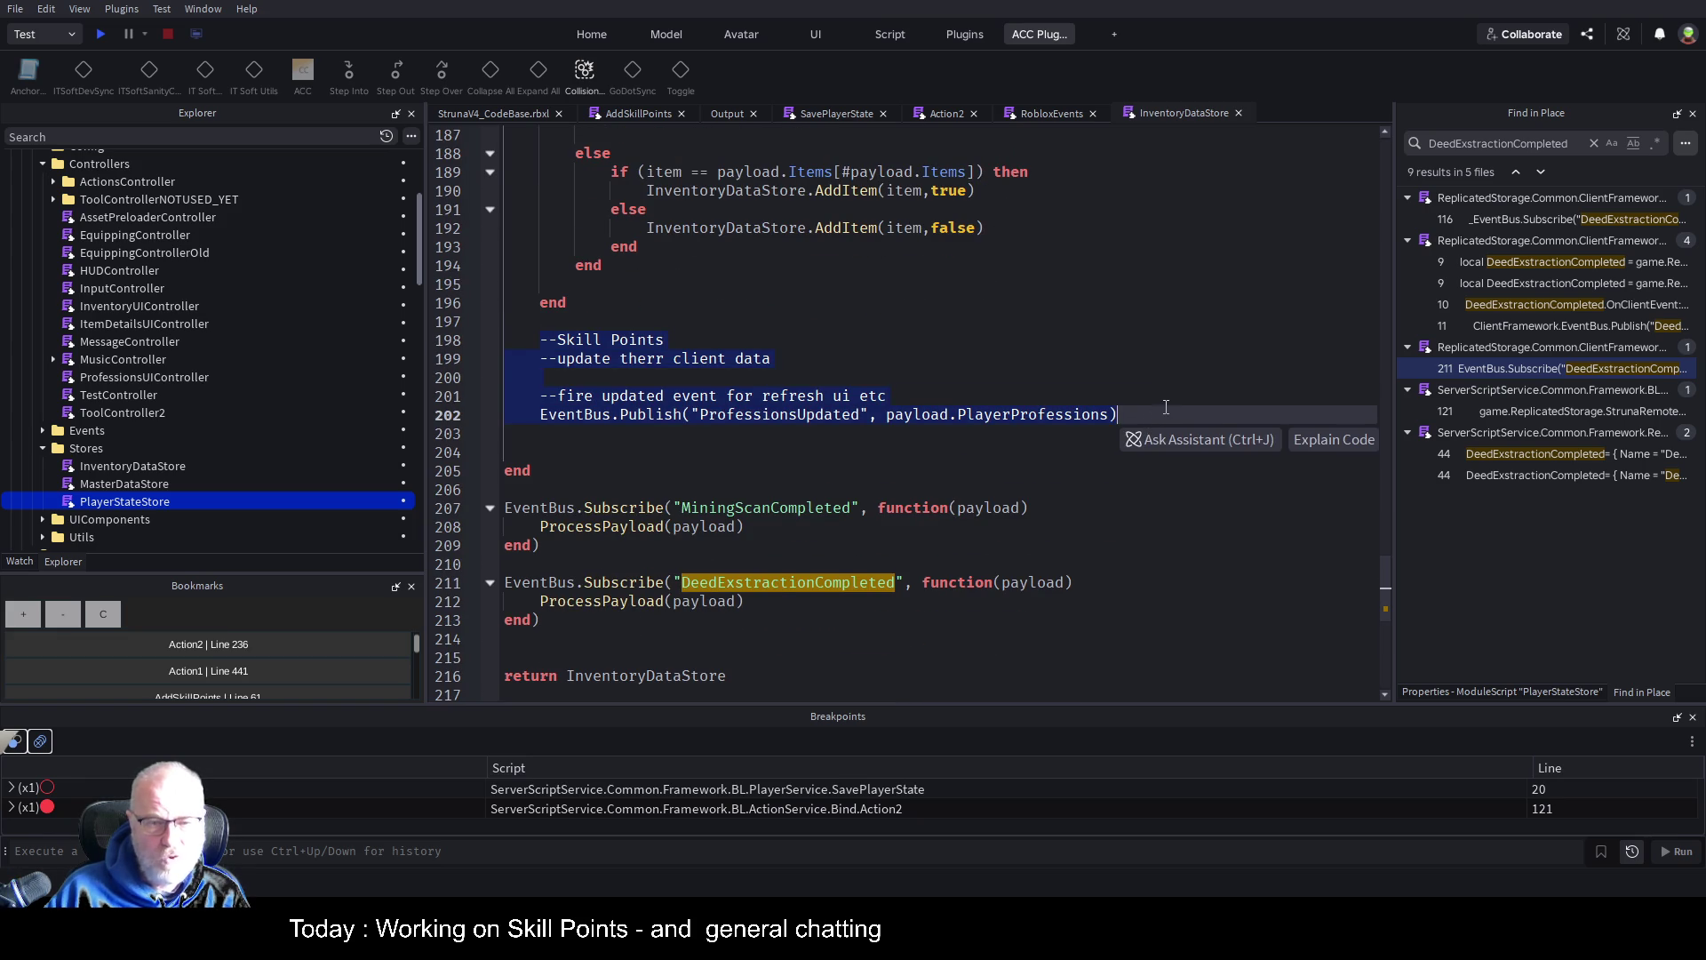
key(Delete)
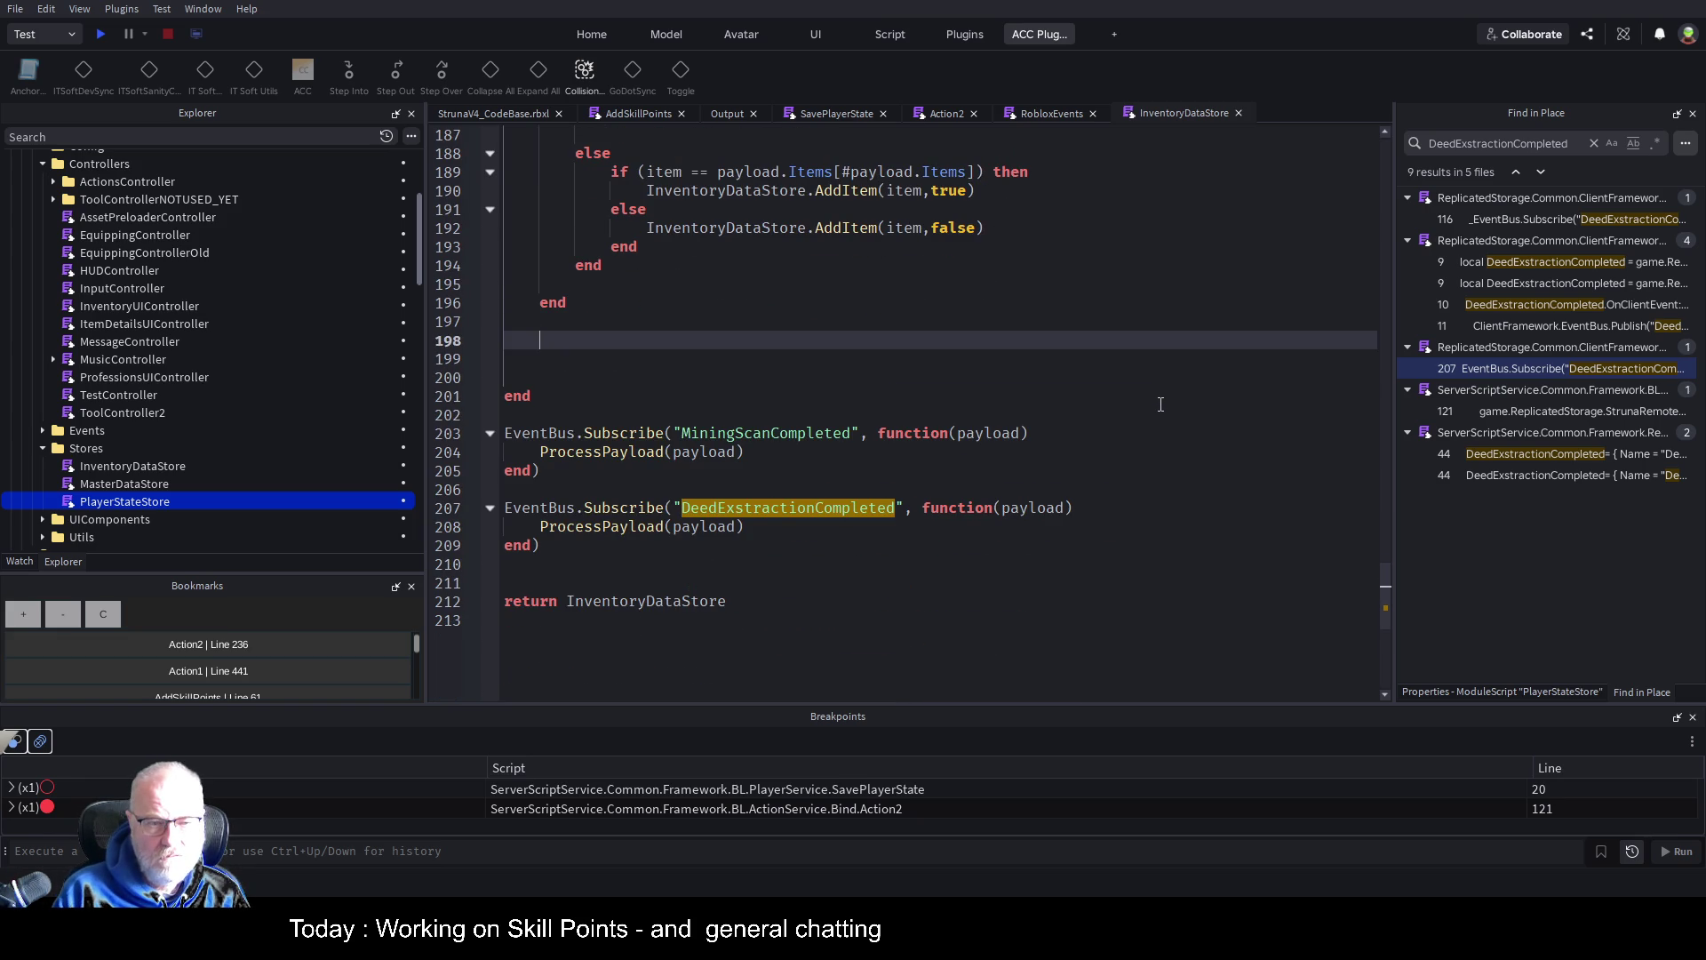
key(Up)
key(shift+Down)
key(shift+Down)
key(shift+Down)
key(shift+Down)
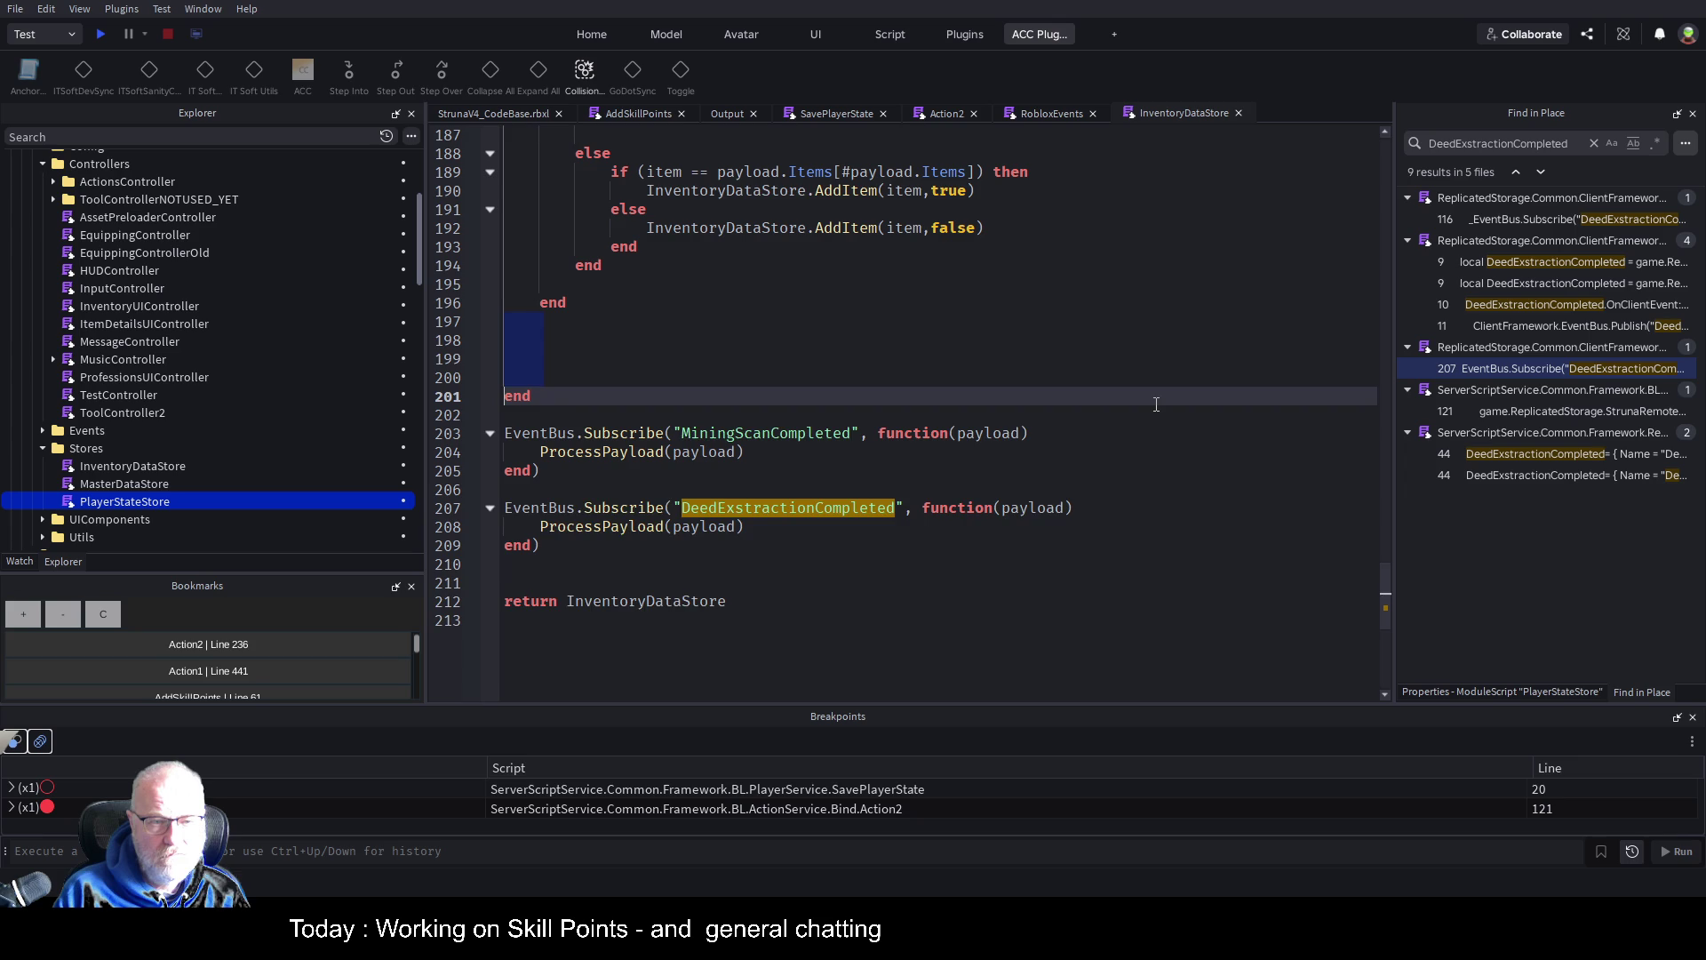
key(Delete)
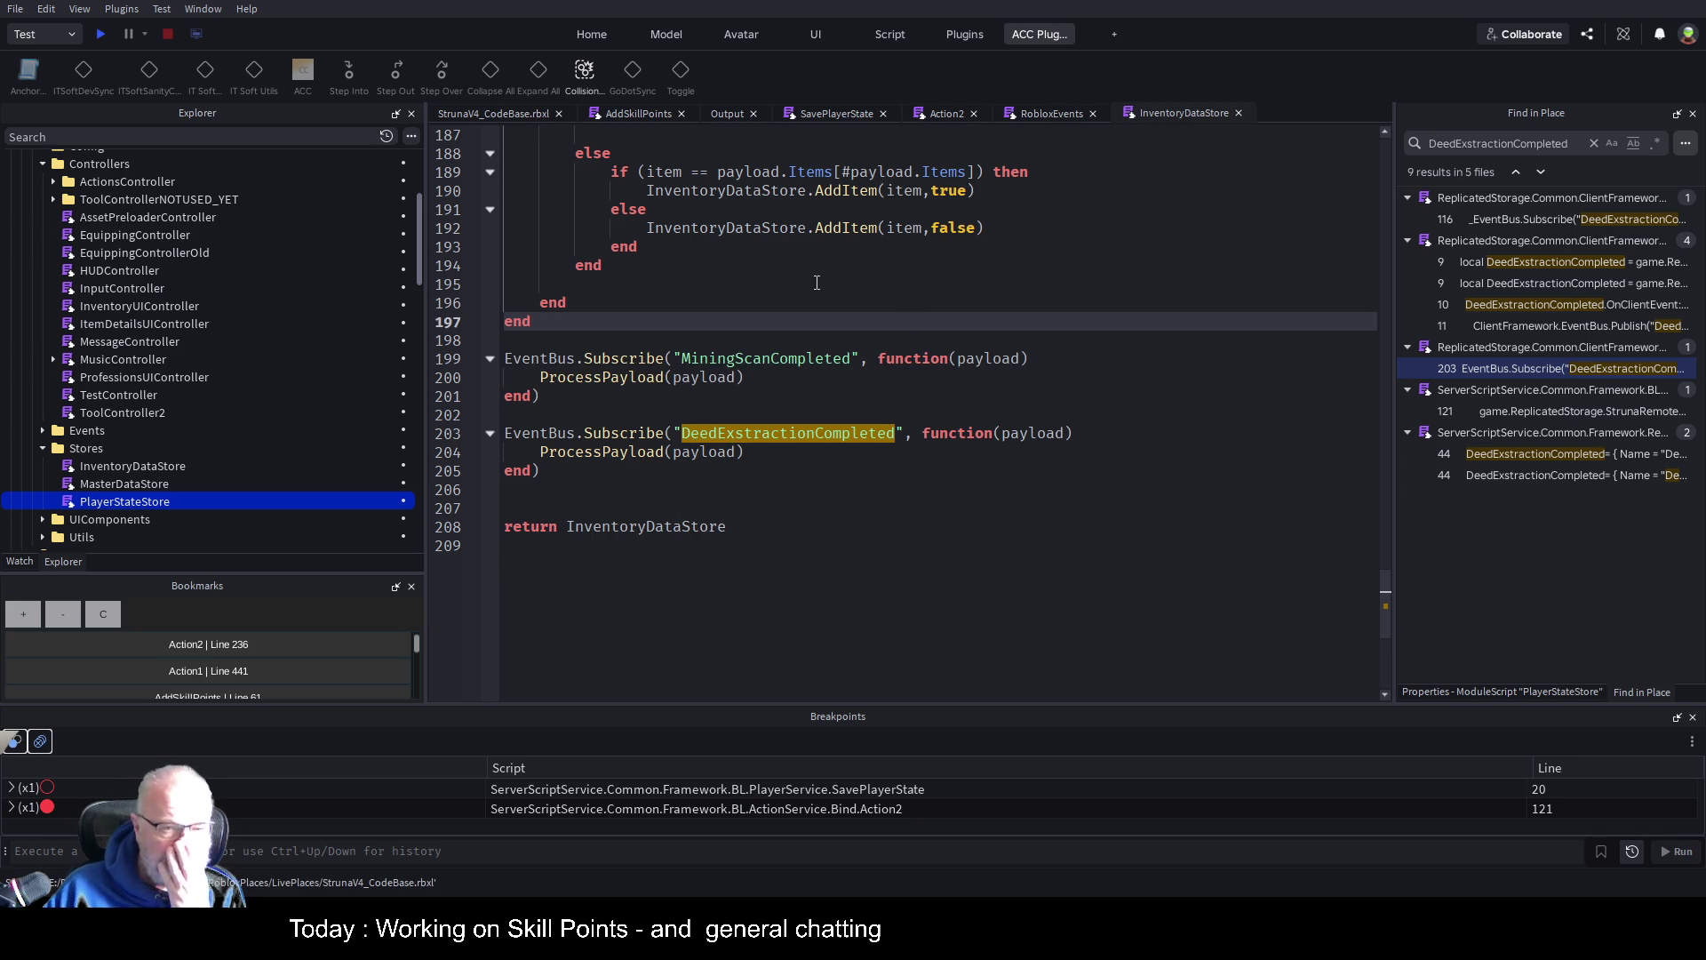
Review the subscriptions on lines 196–206, then return the caret inside ProcessPayload
click(831, 489)
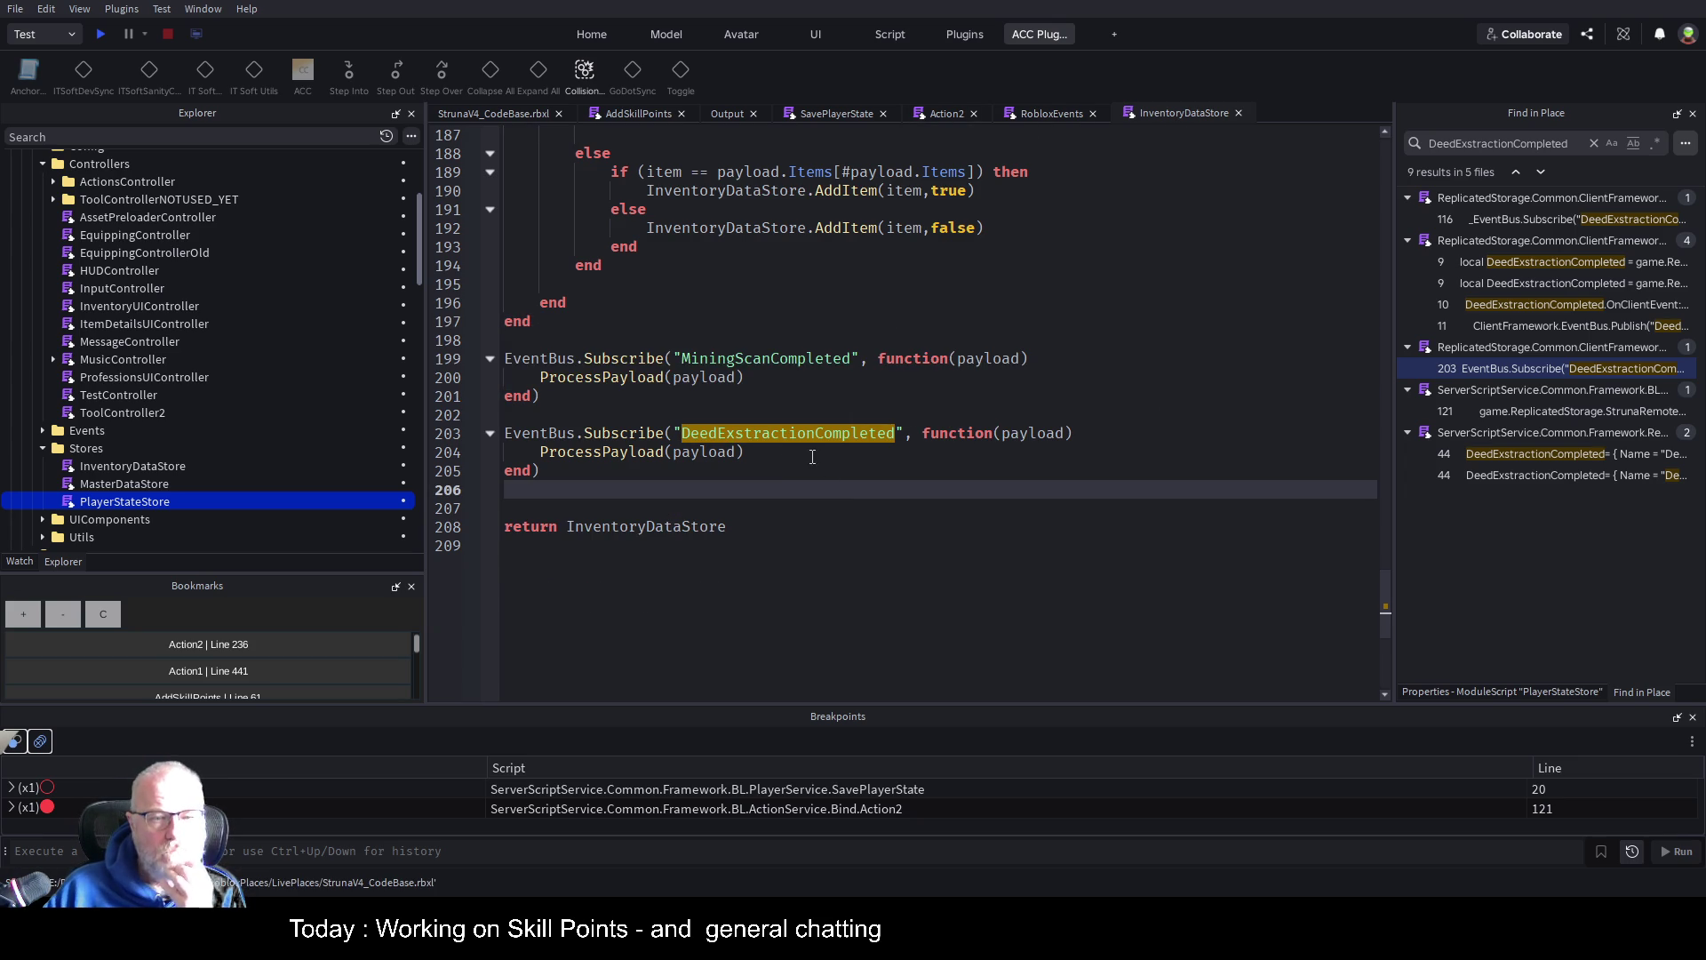
click(760, 365)
click(772, 433)
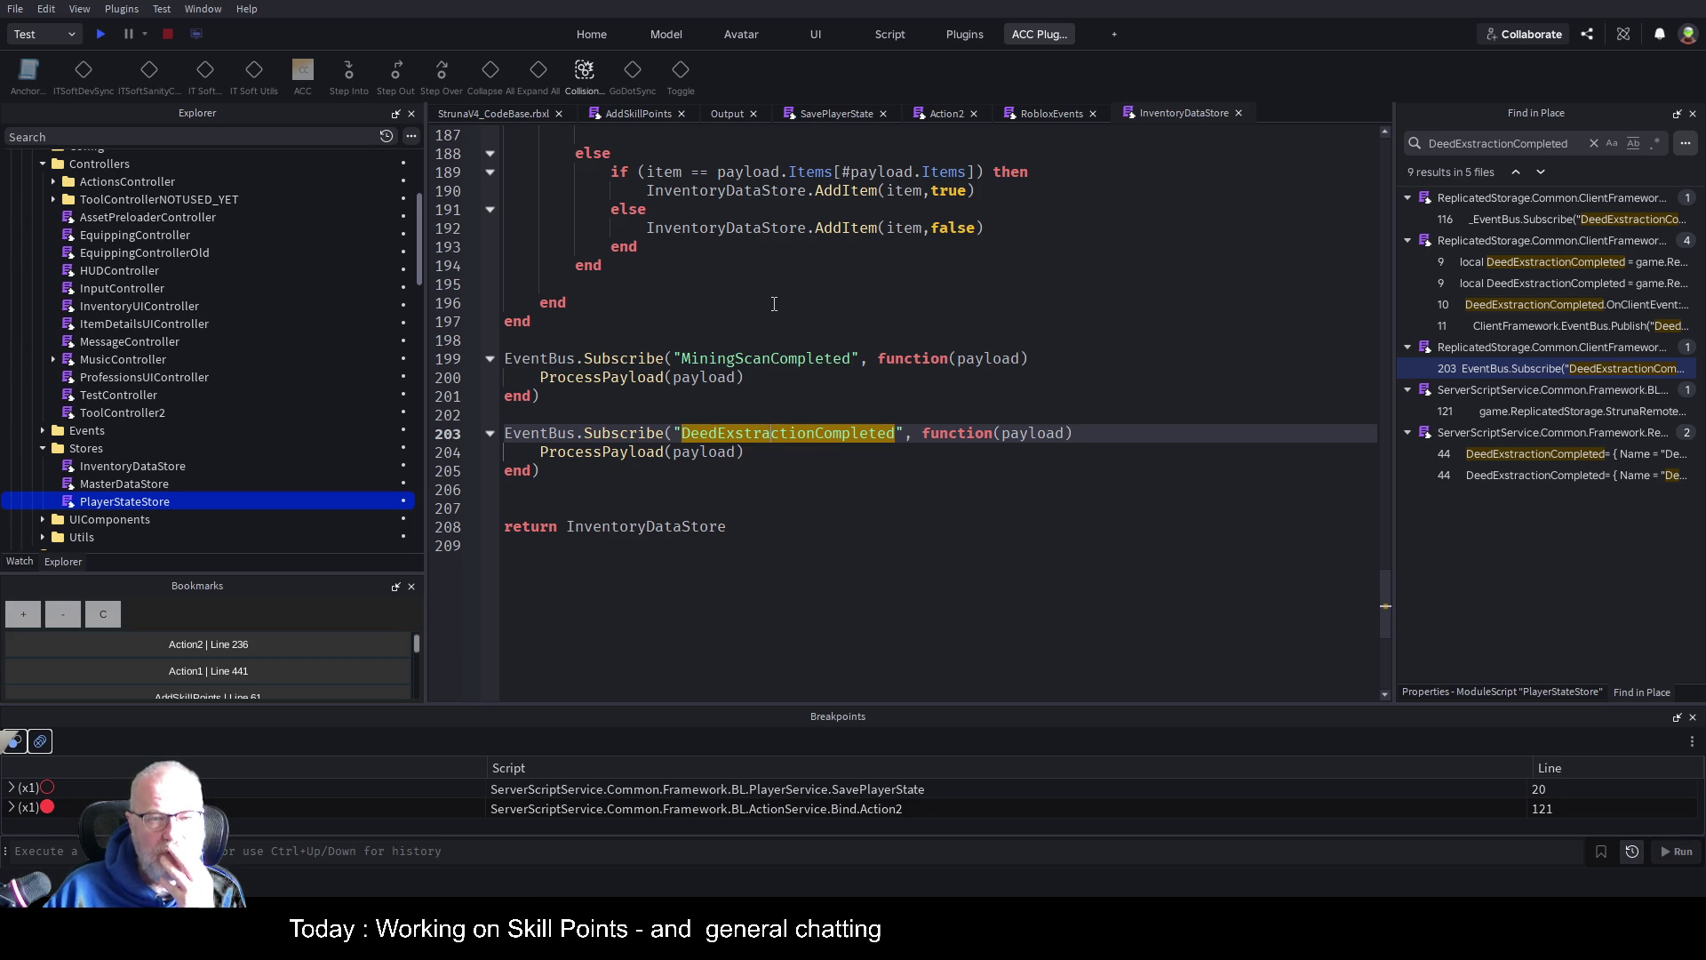
click(830, 308)
scroll(830, 308, up, 5)
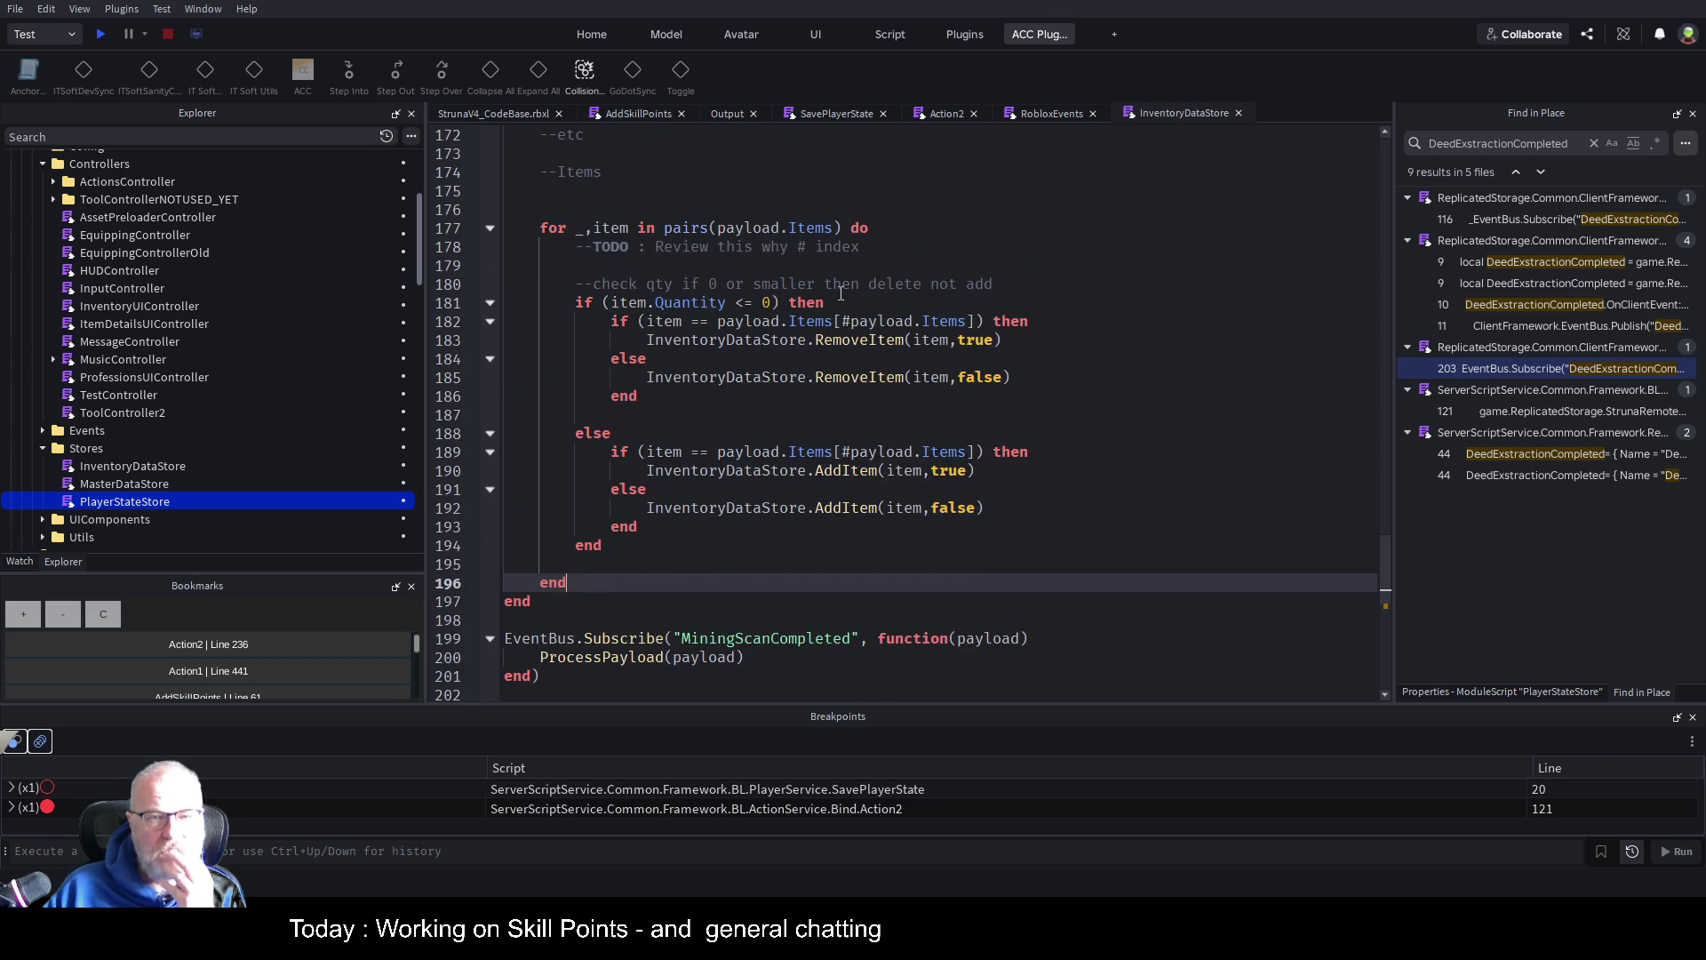
scroll(840, 293, down, 4)
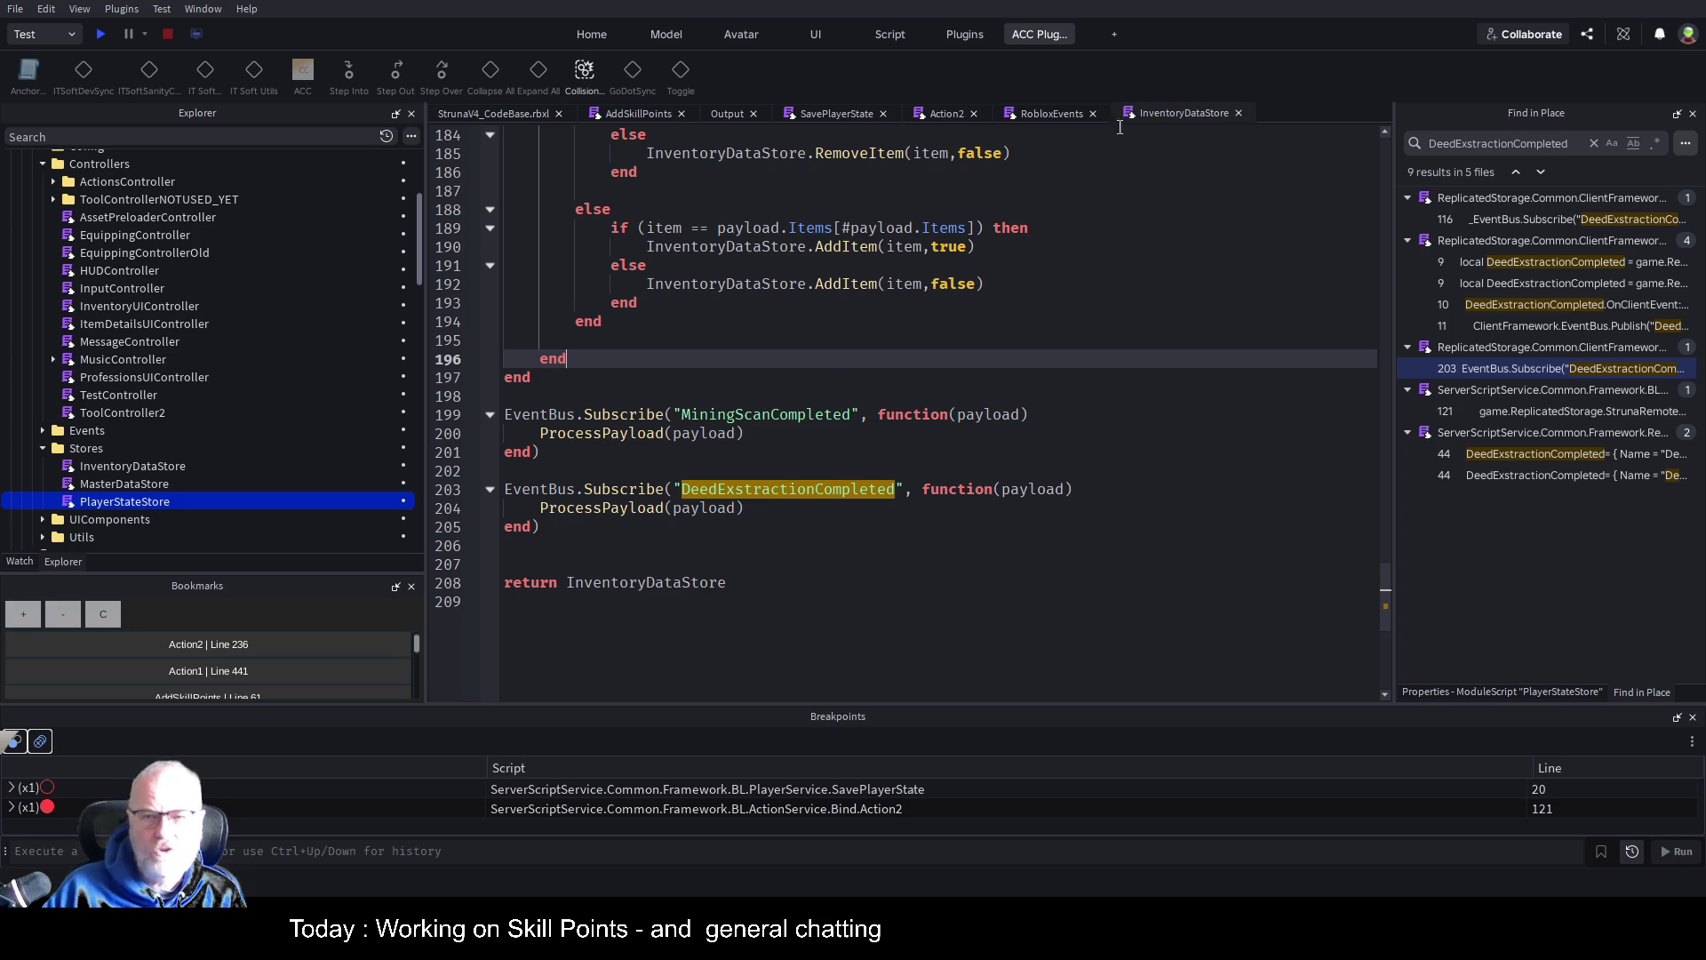
scroll(745, 364, up, 9)
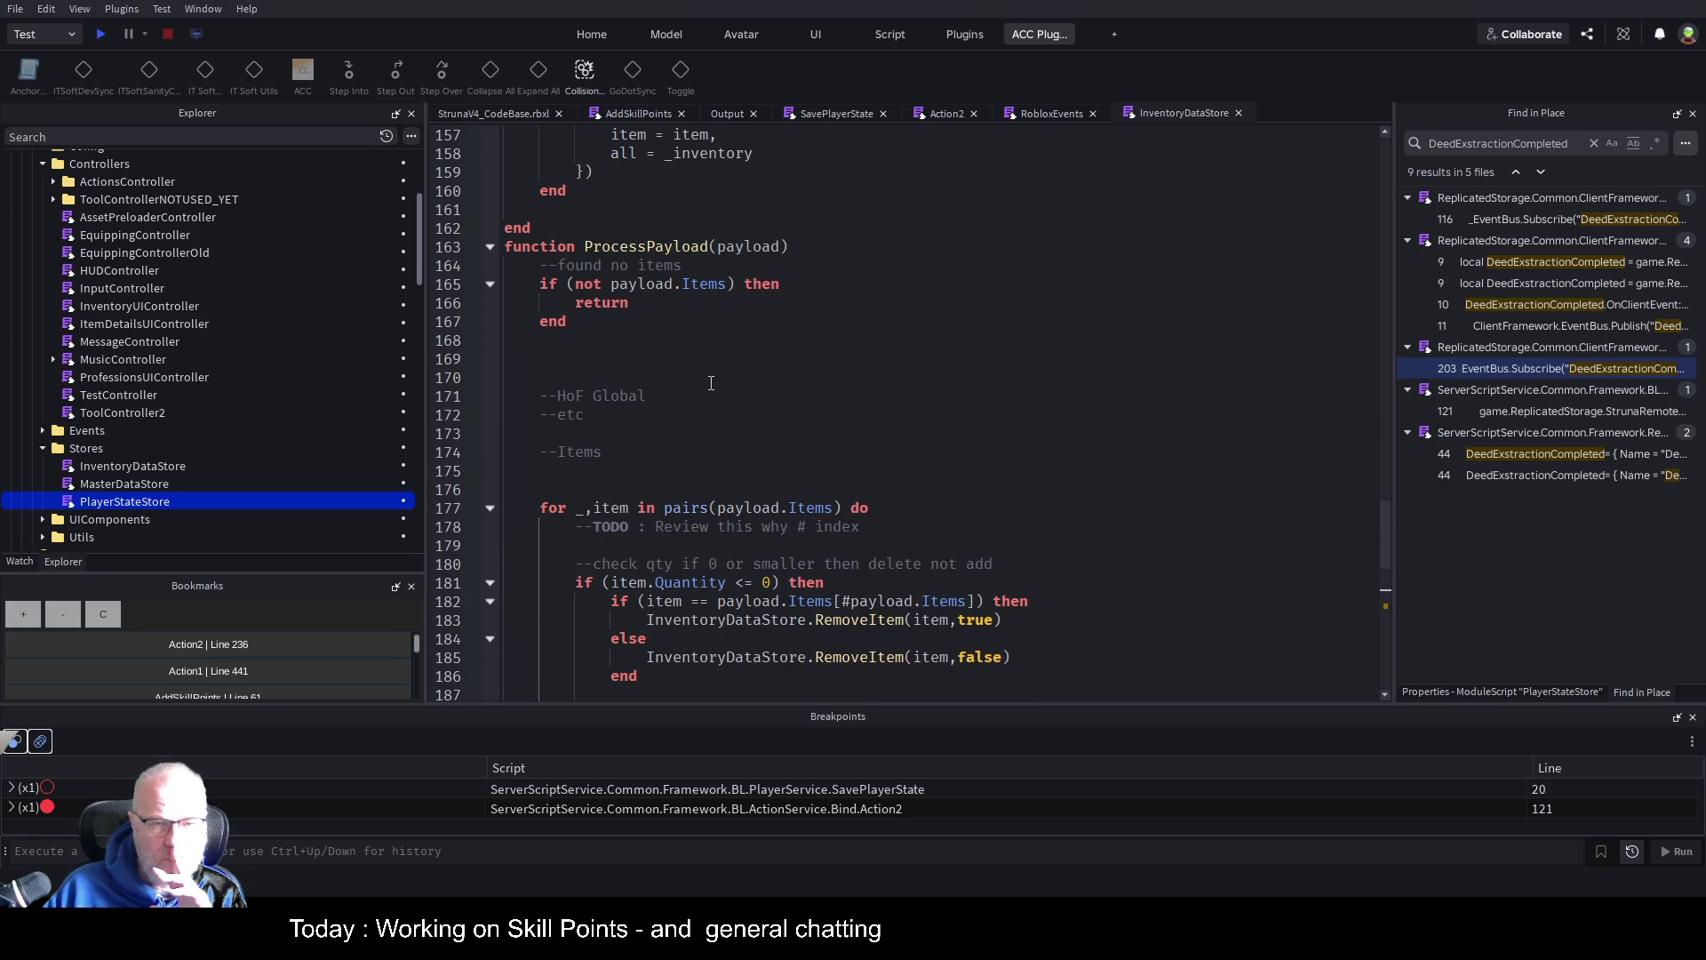
click(893, 264)
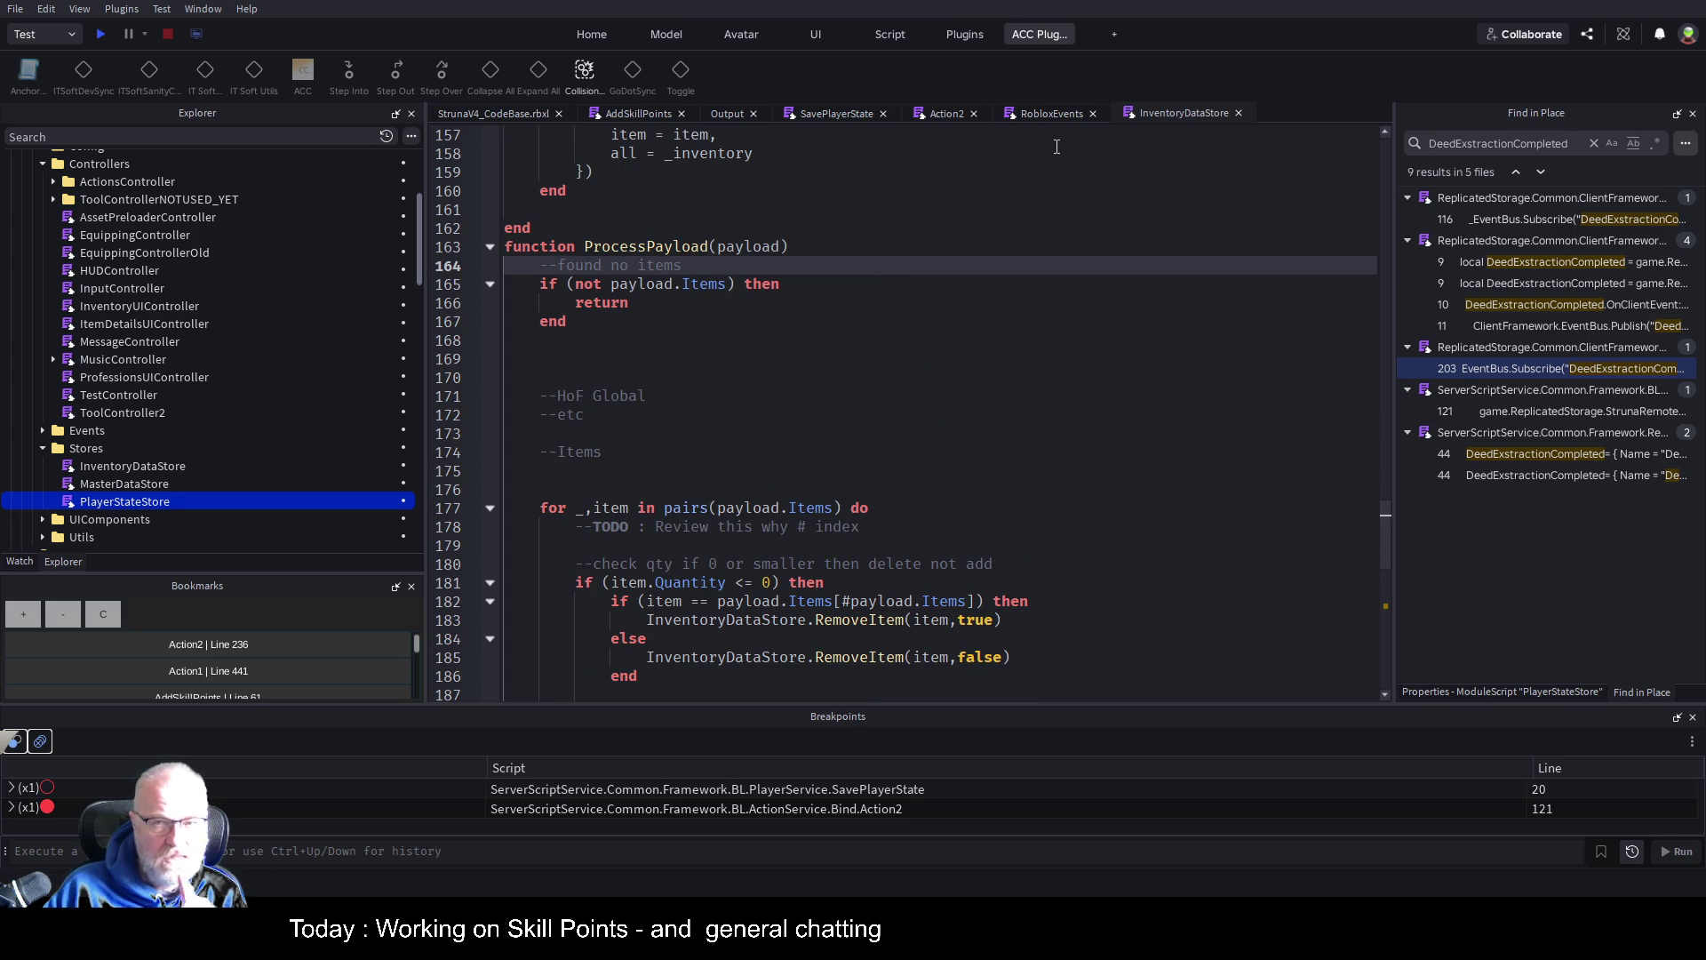
Open the PlayerStateStore script from Explorer and scroll through its setters
double_click(135, 503)
scroll(940, 399, down, 20)
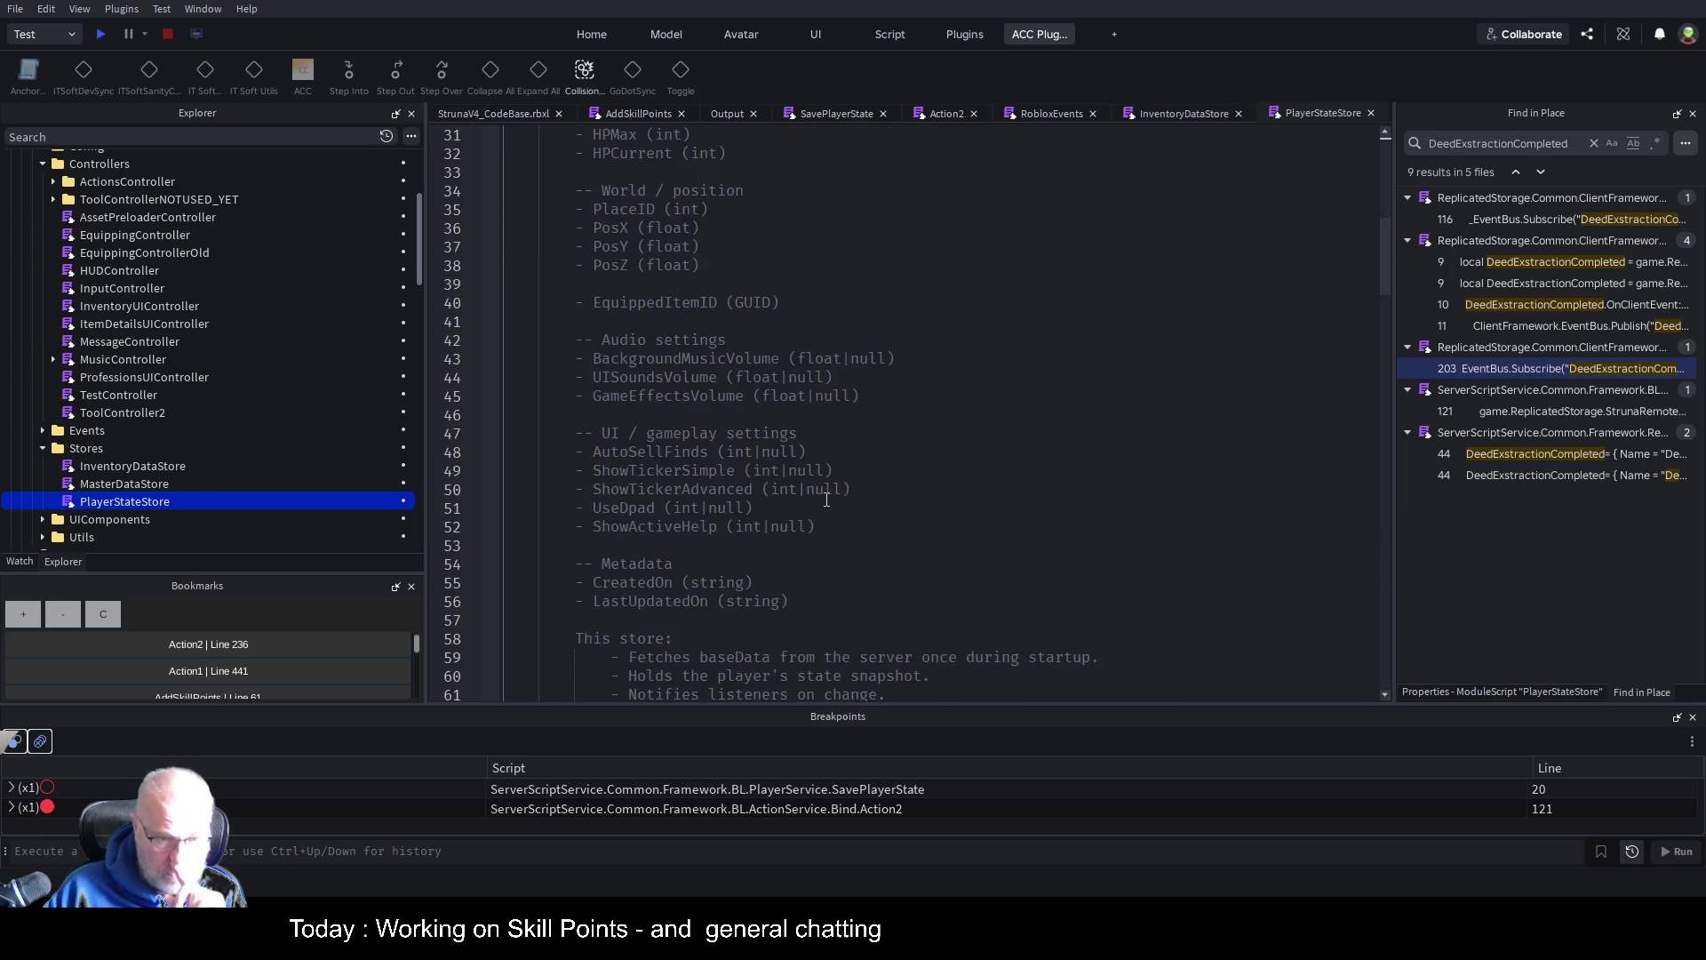
scroll(769, 471, down, 20)
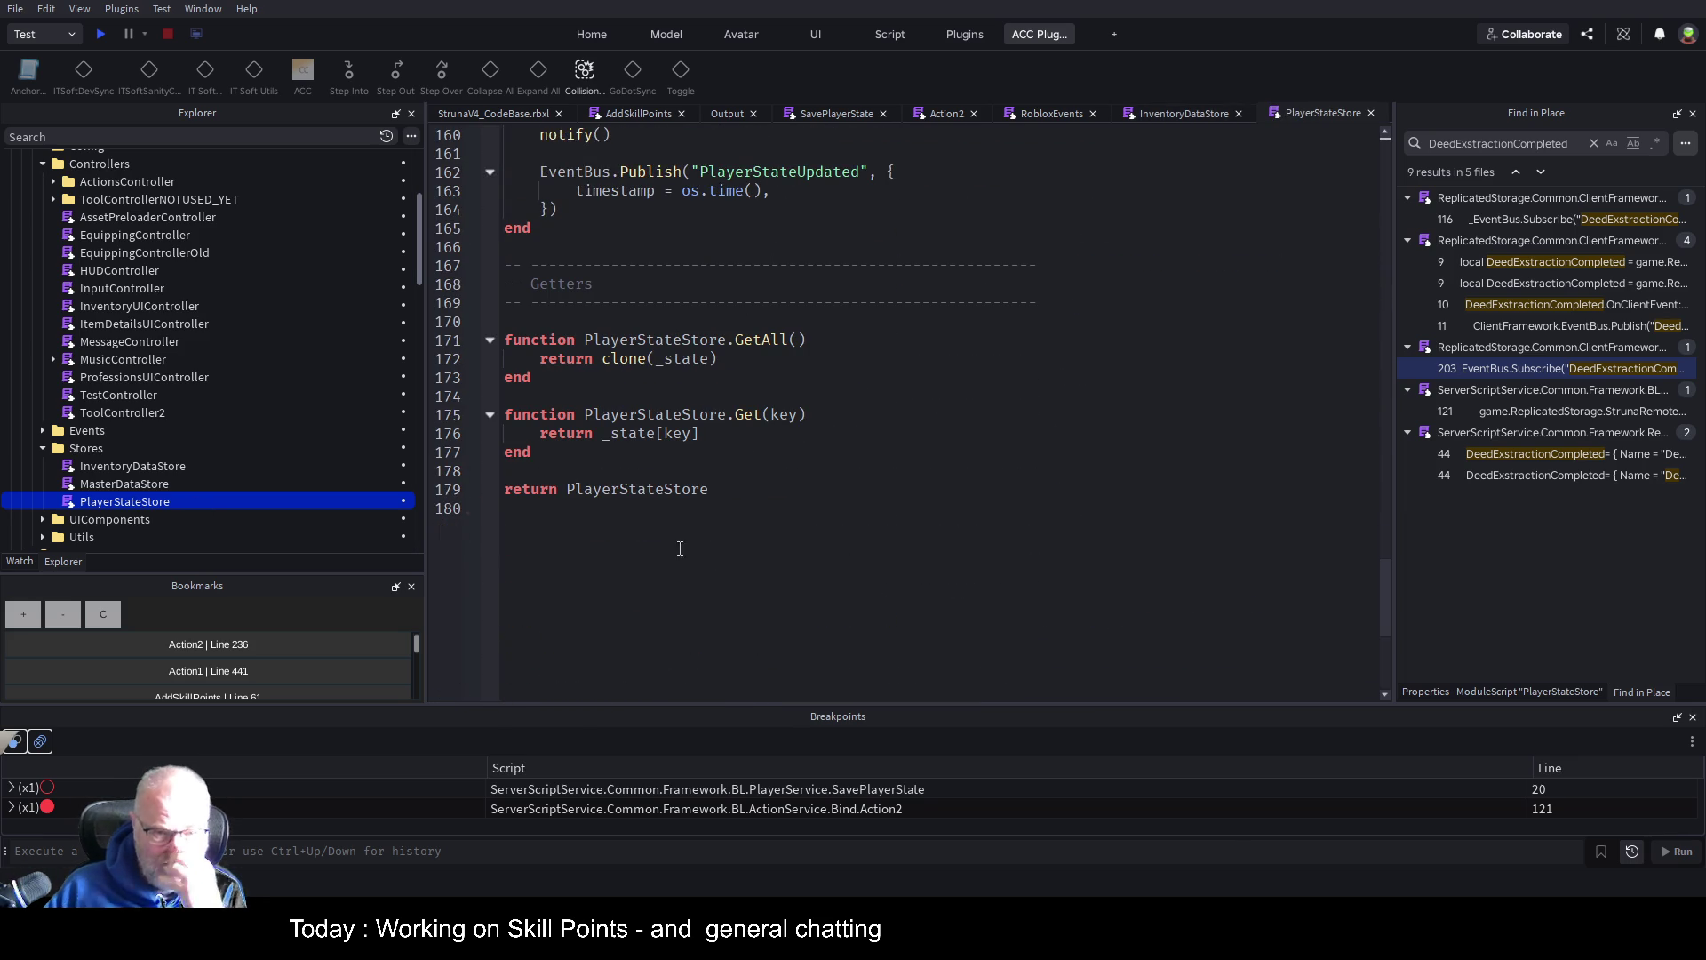
scroll(843, 365, up, 5)
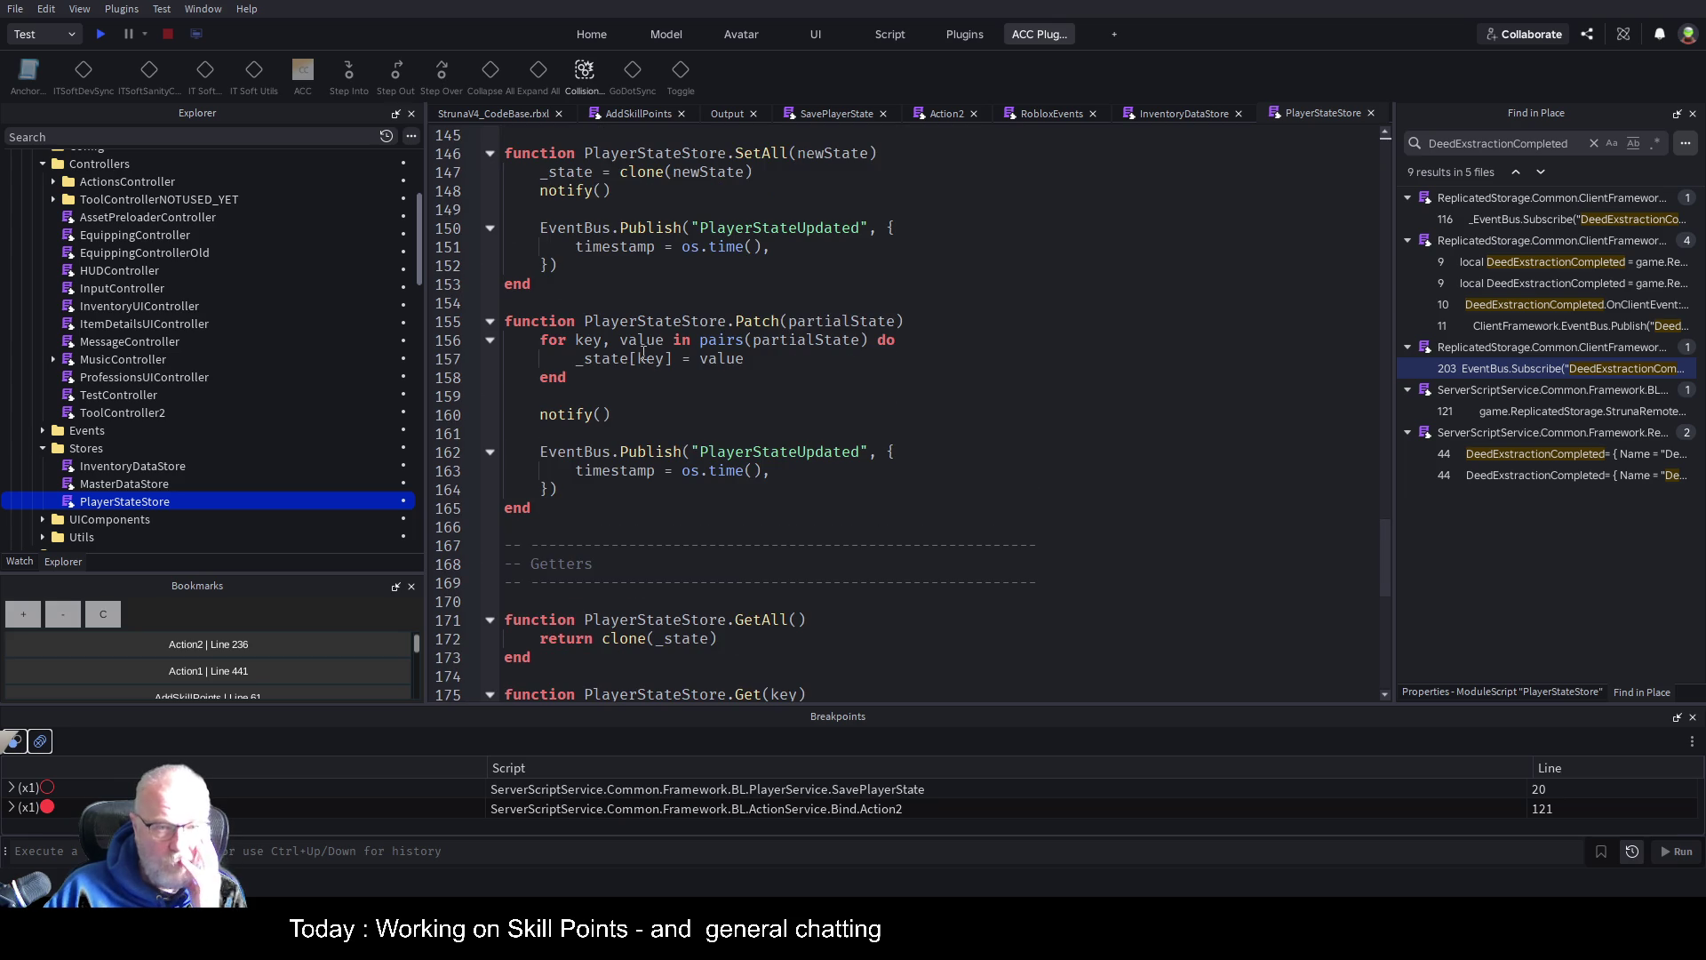
Inspect the PlayerStateUpdated Publish call on line 162, then scroll up to the Init function
double_click(650, 453)
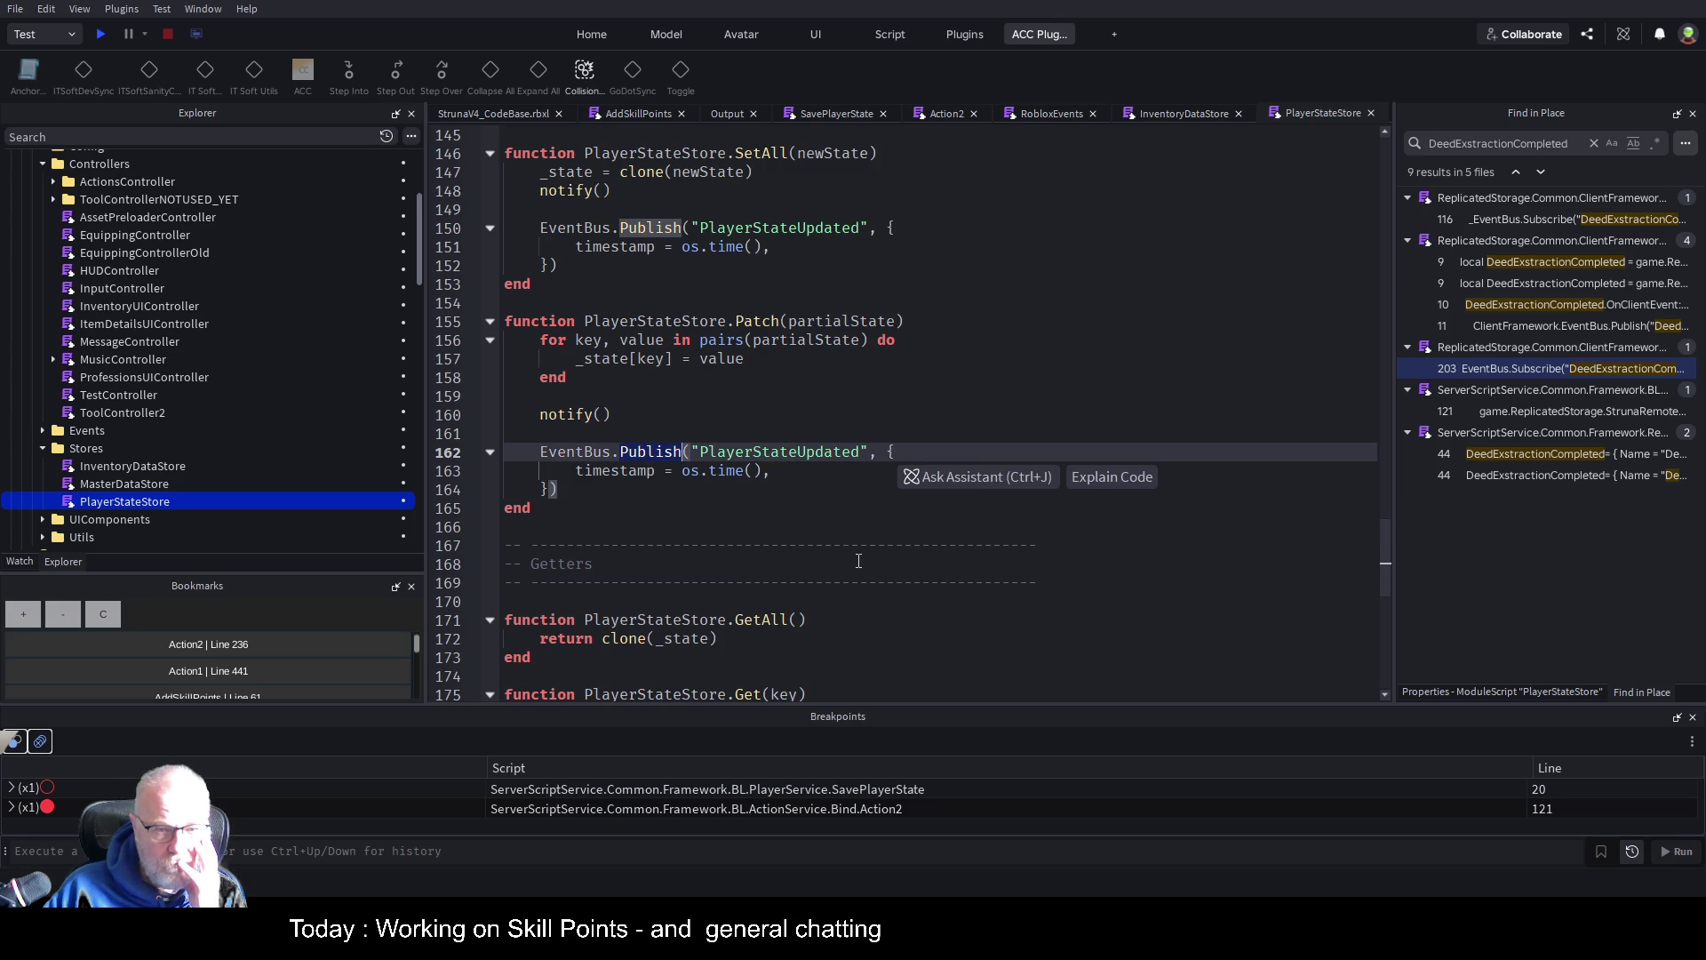
double_click(778, 451)
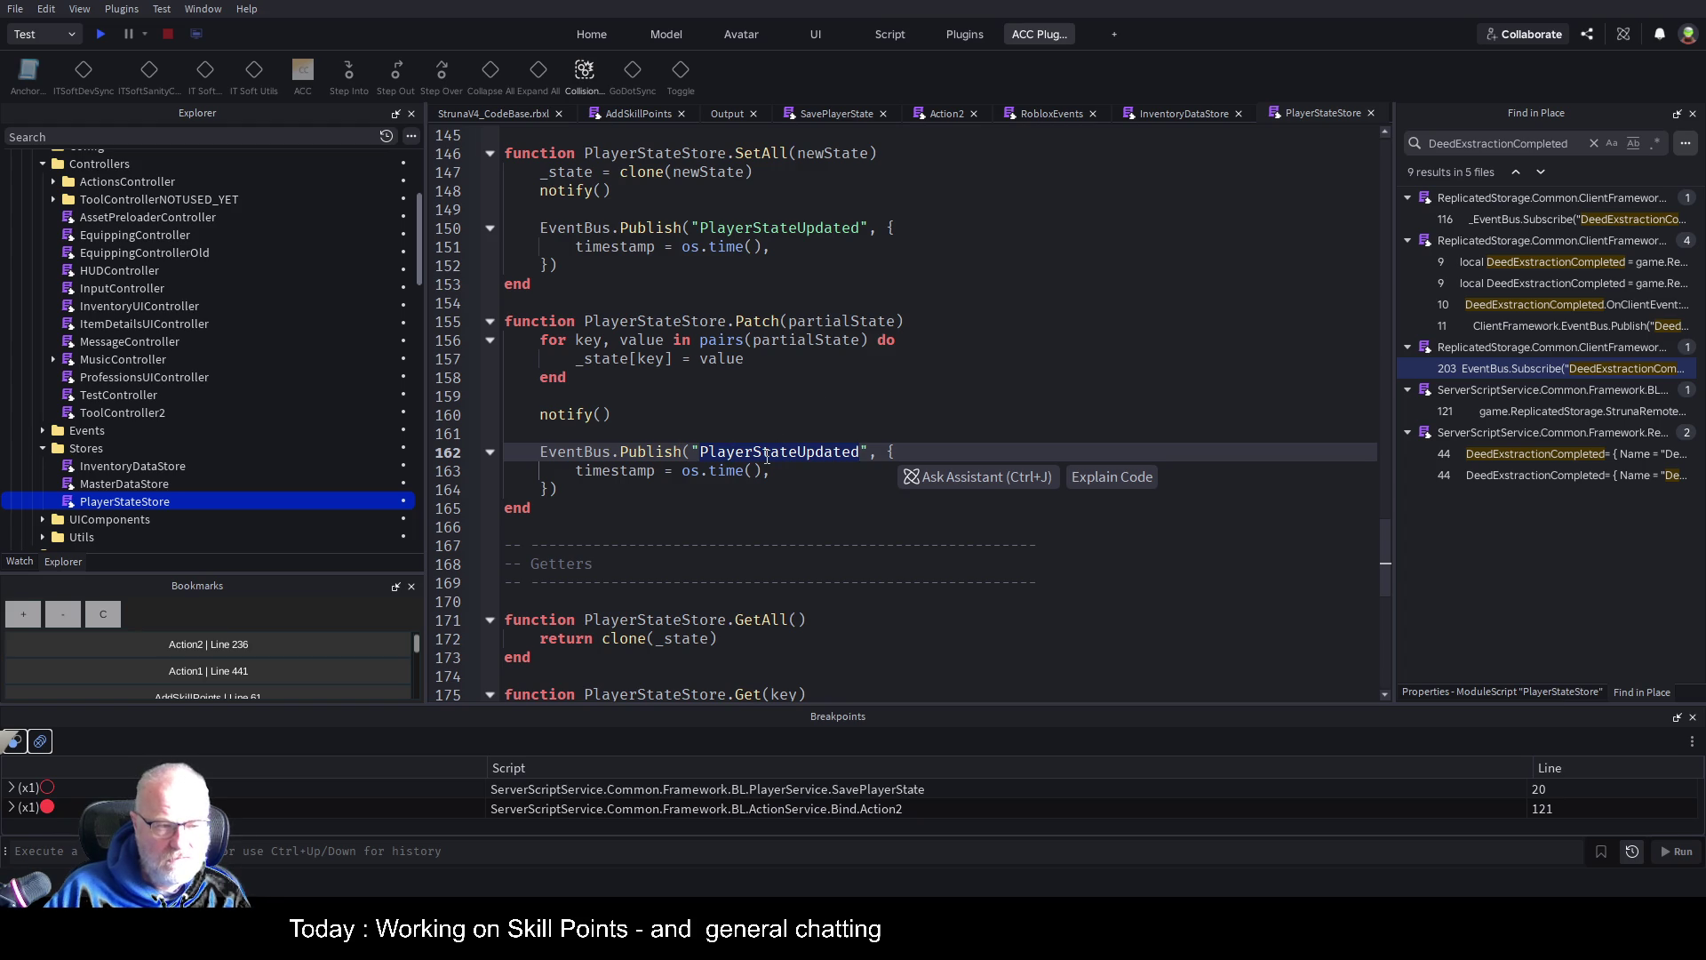
scroll(767, 456, down, 3)
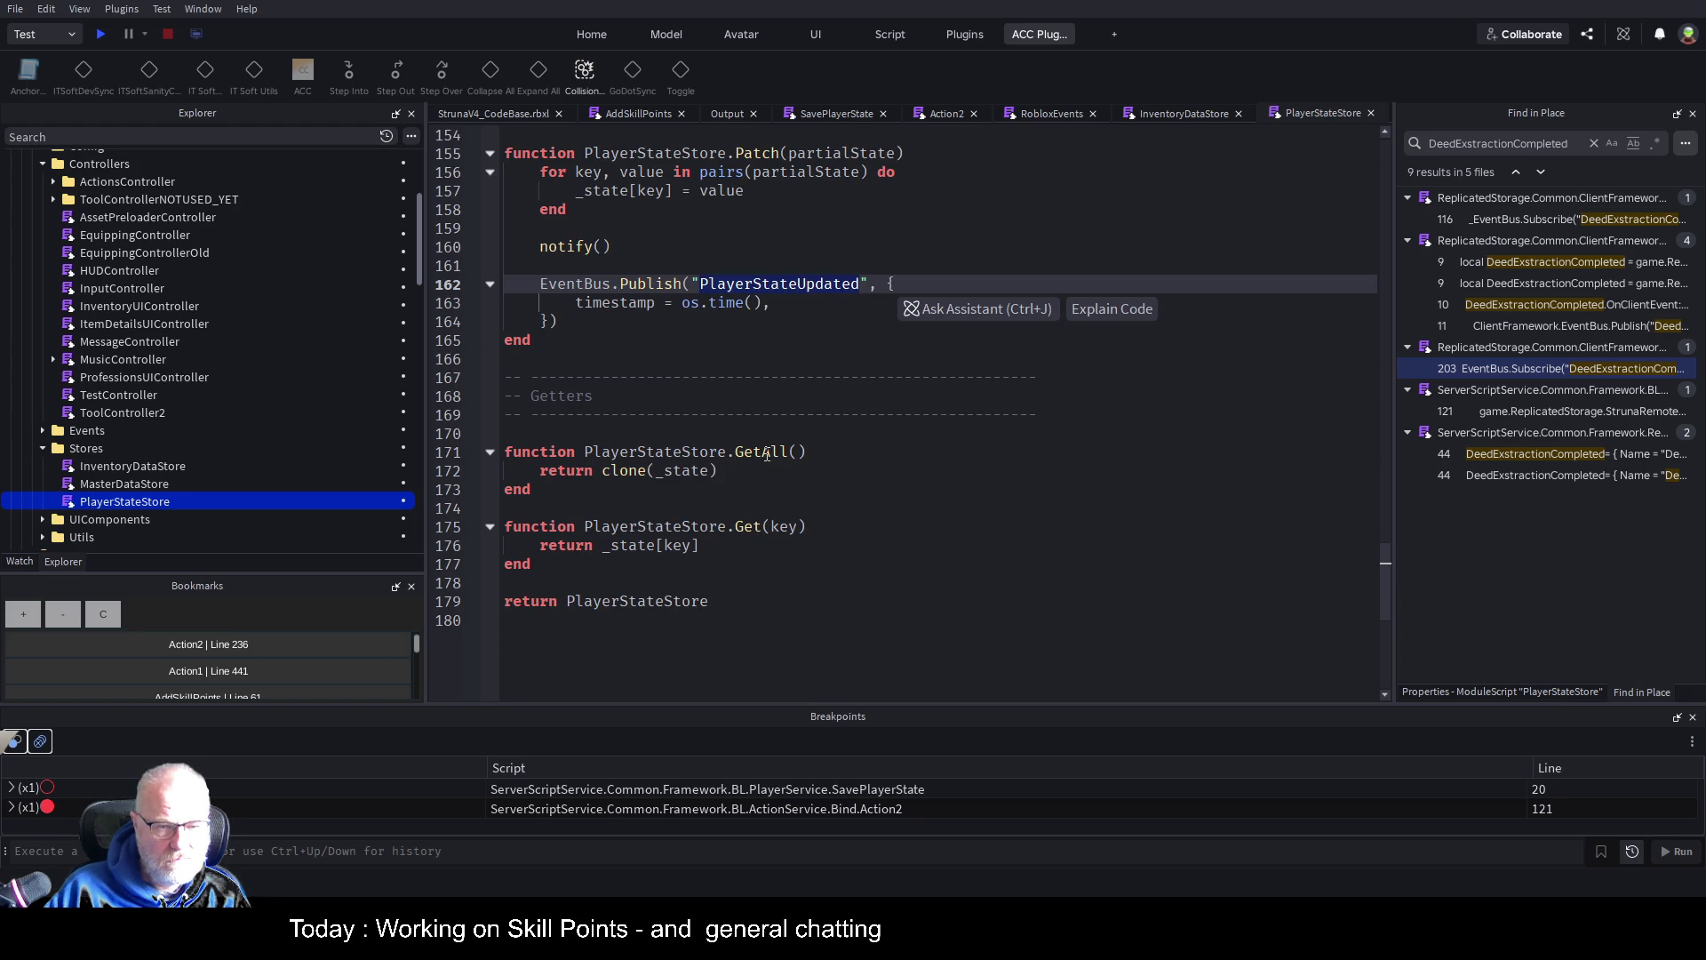
scroll(767, 456, up, 5)
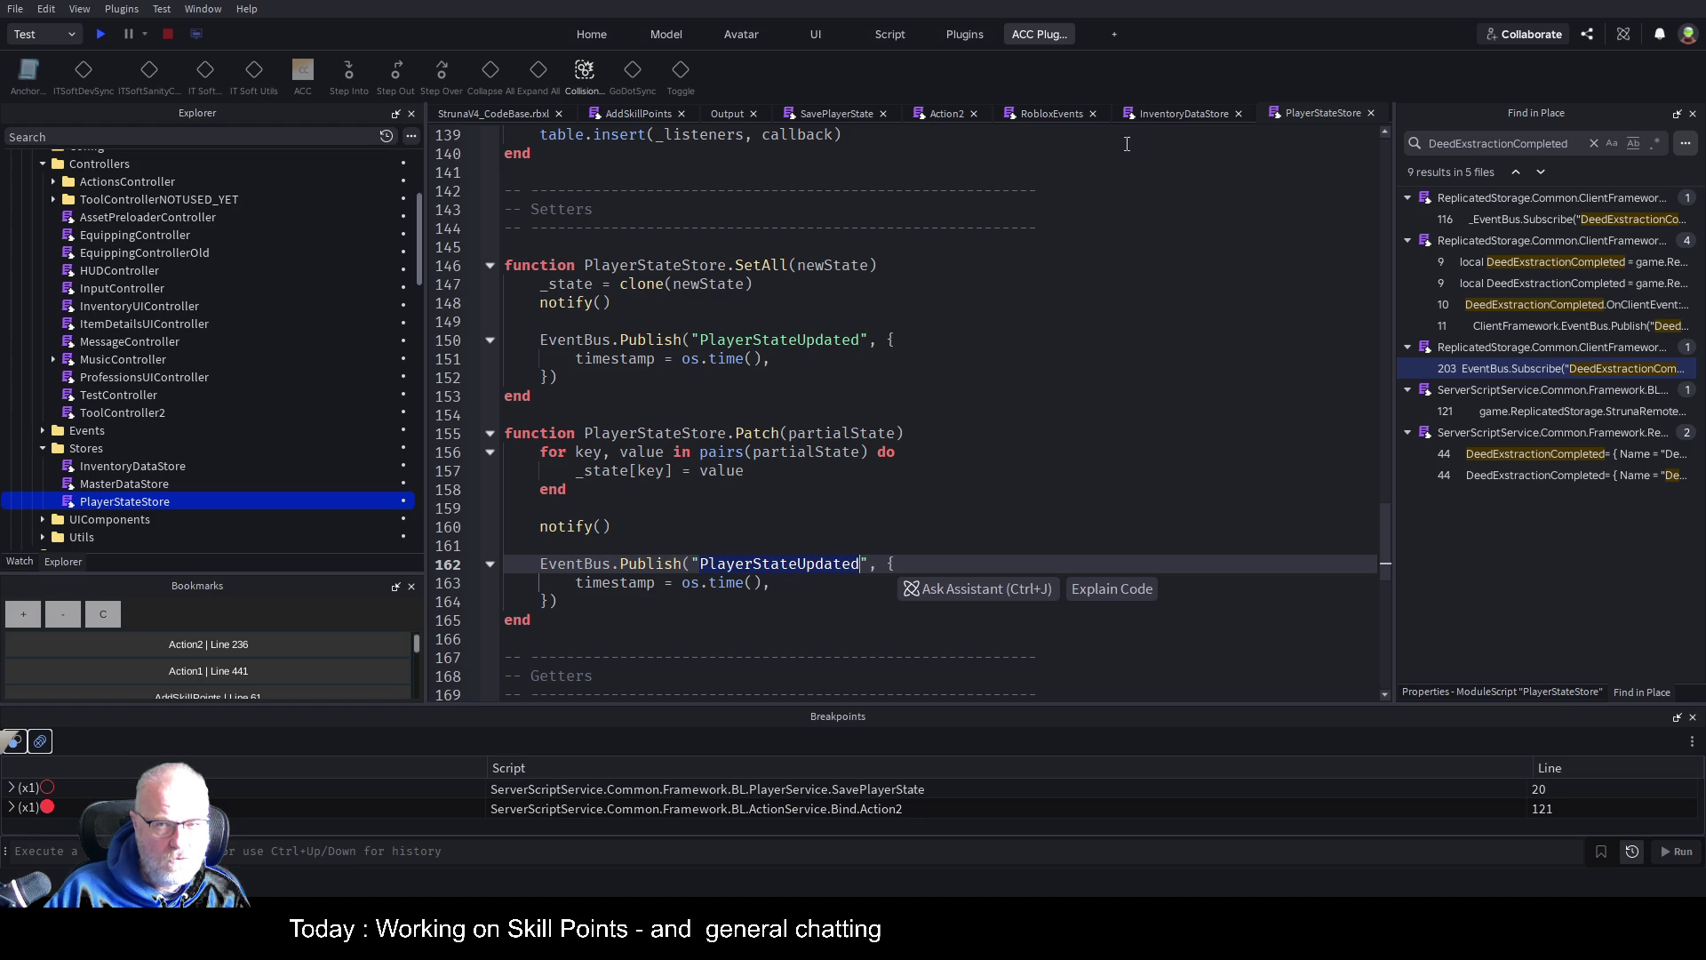
scroll(888, 366, up, 4)
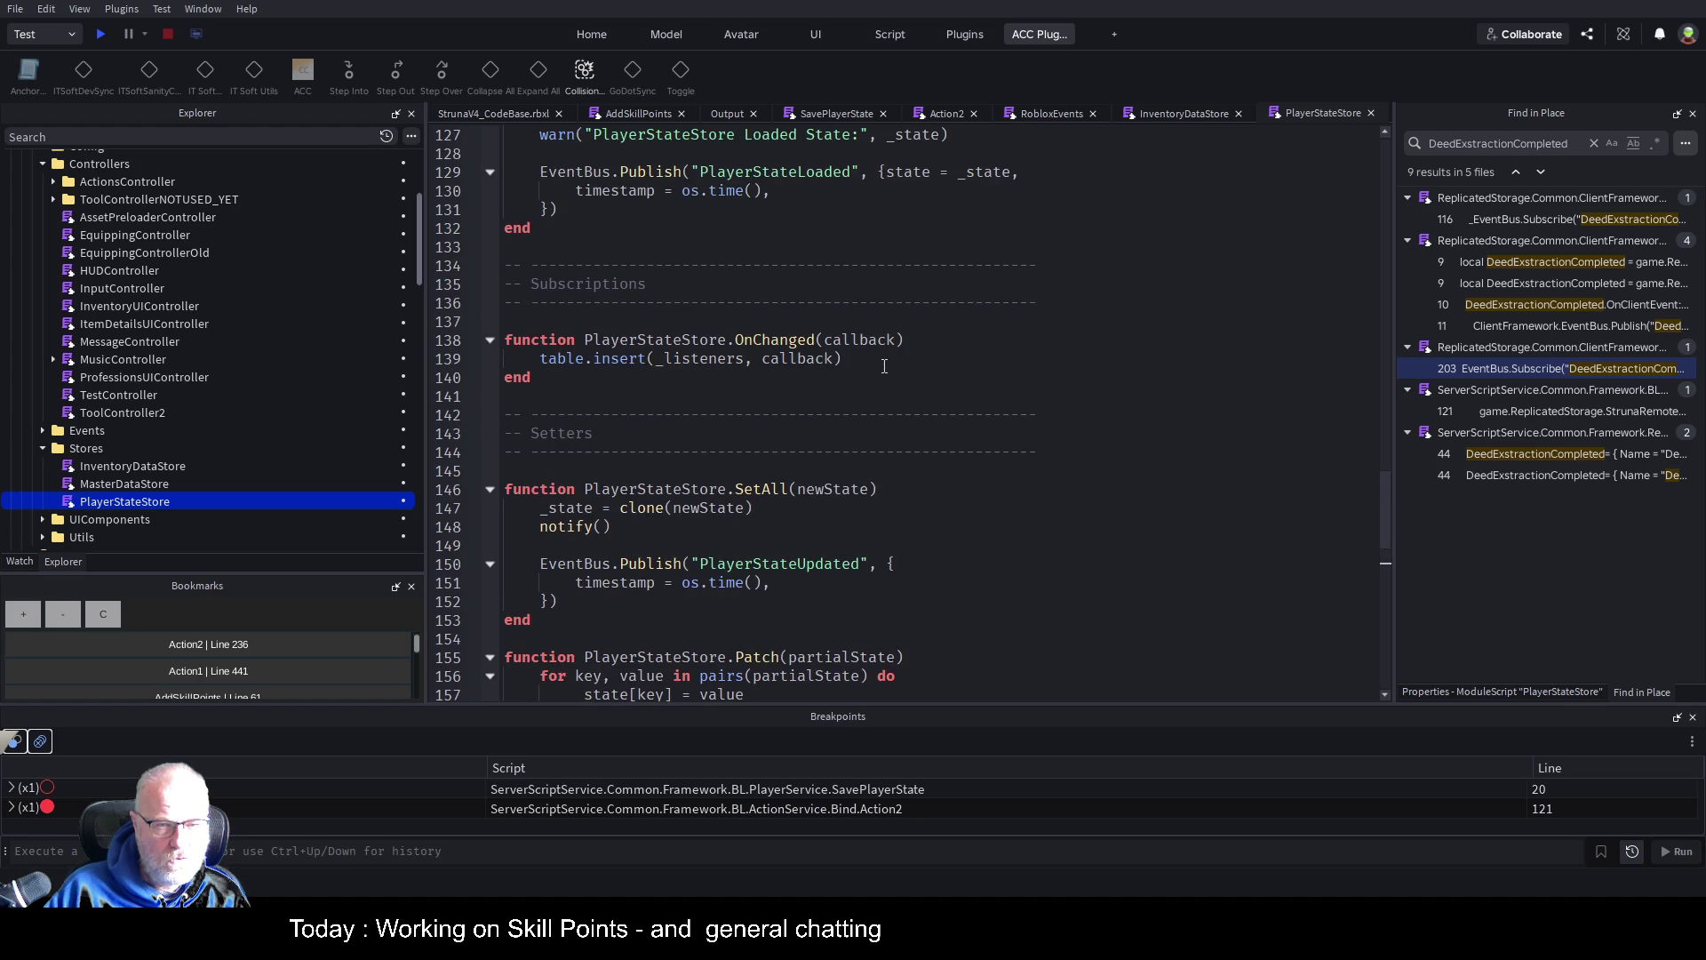
scroll(884, 366, up, 5)
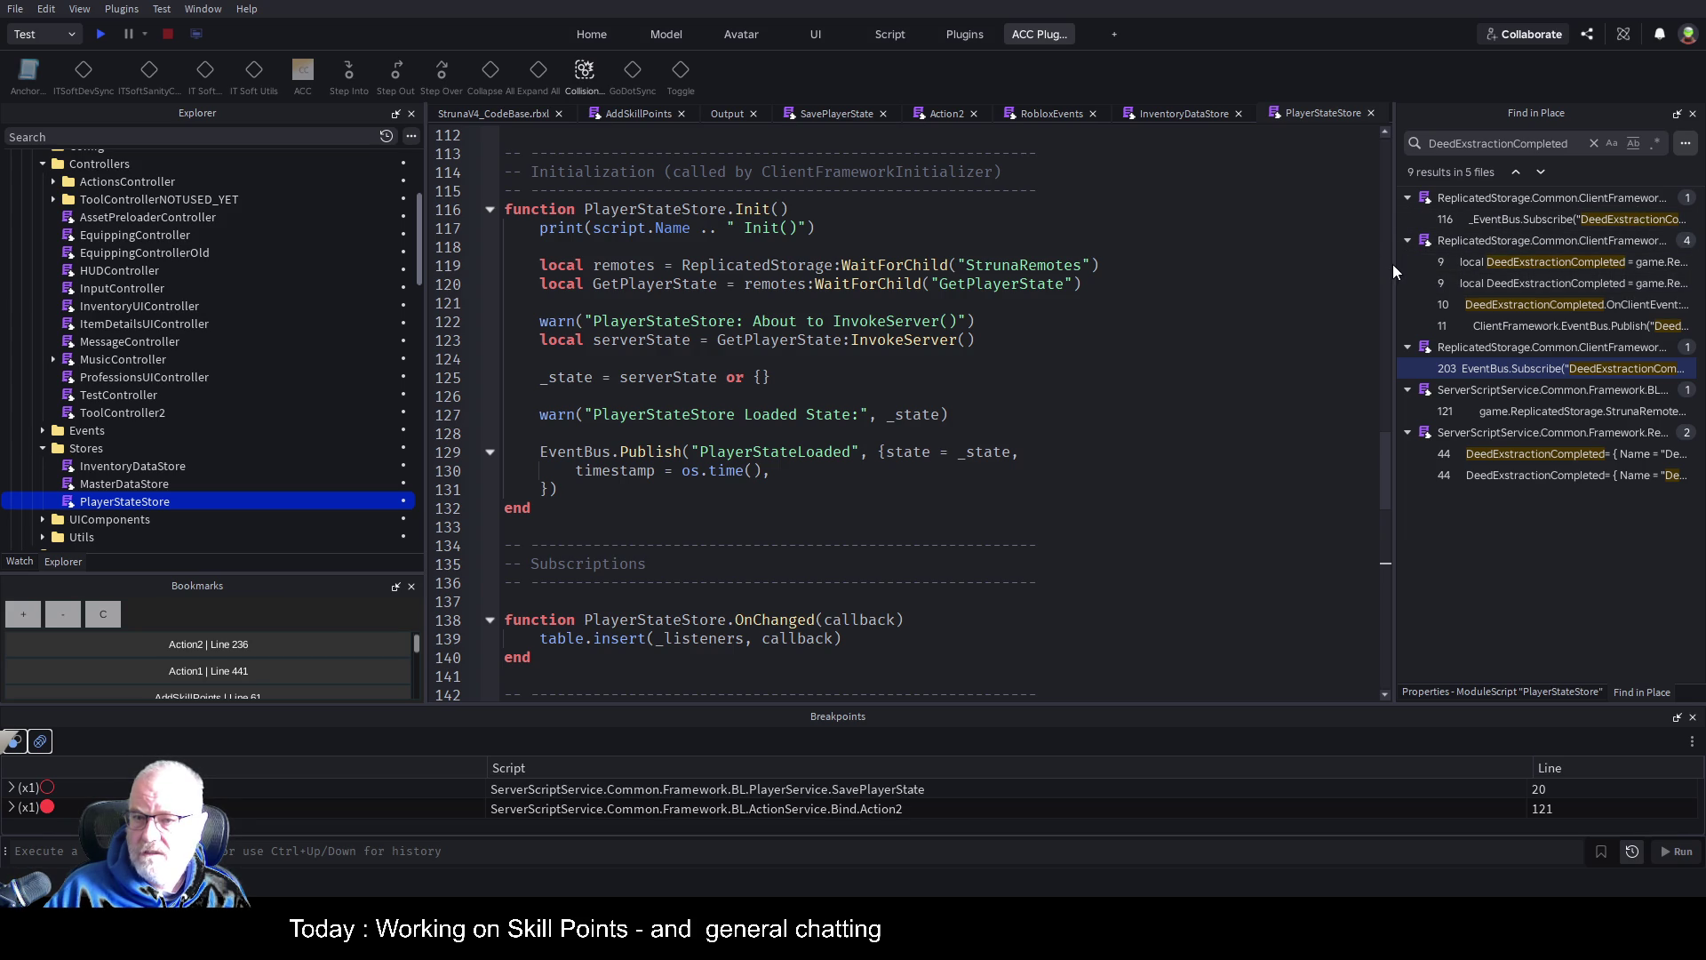
From Find in Place, visit Action2 line 121 and RobloxEvents' DeedExstractionCompleted remote on lines 9 and 11
drag(1394, 264, 1080, 287)
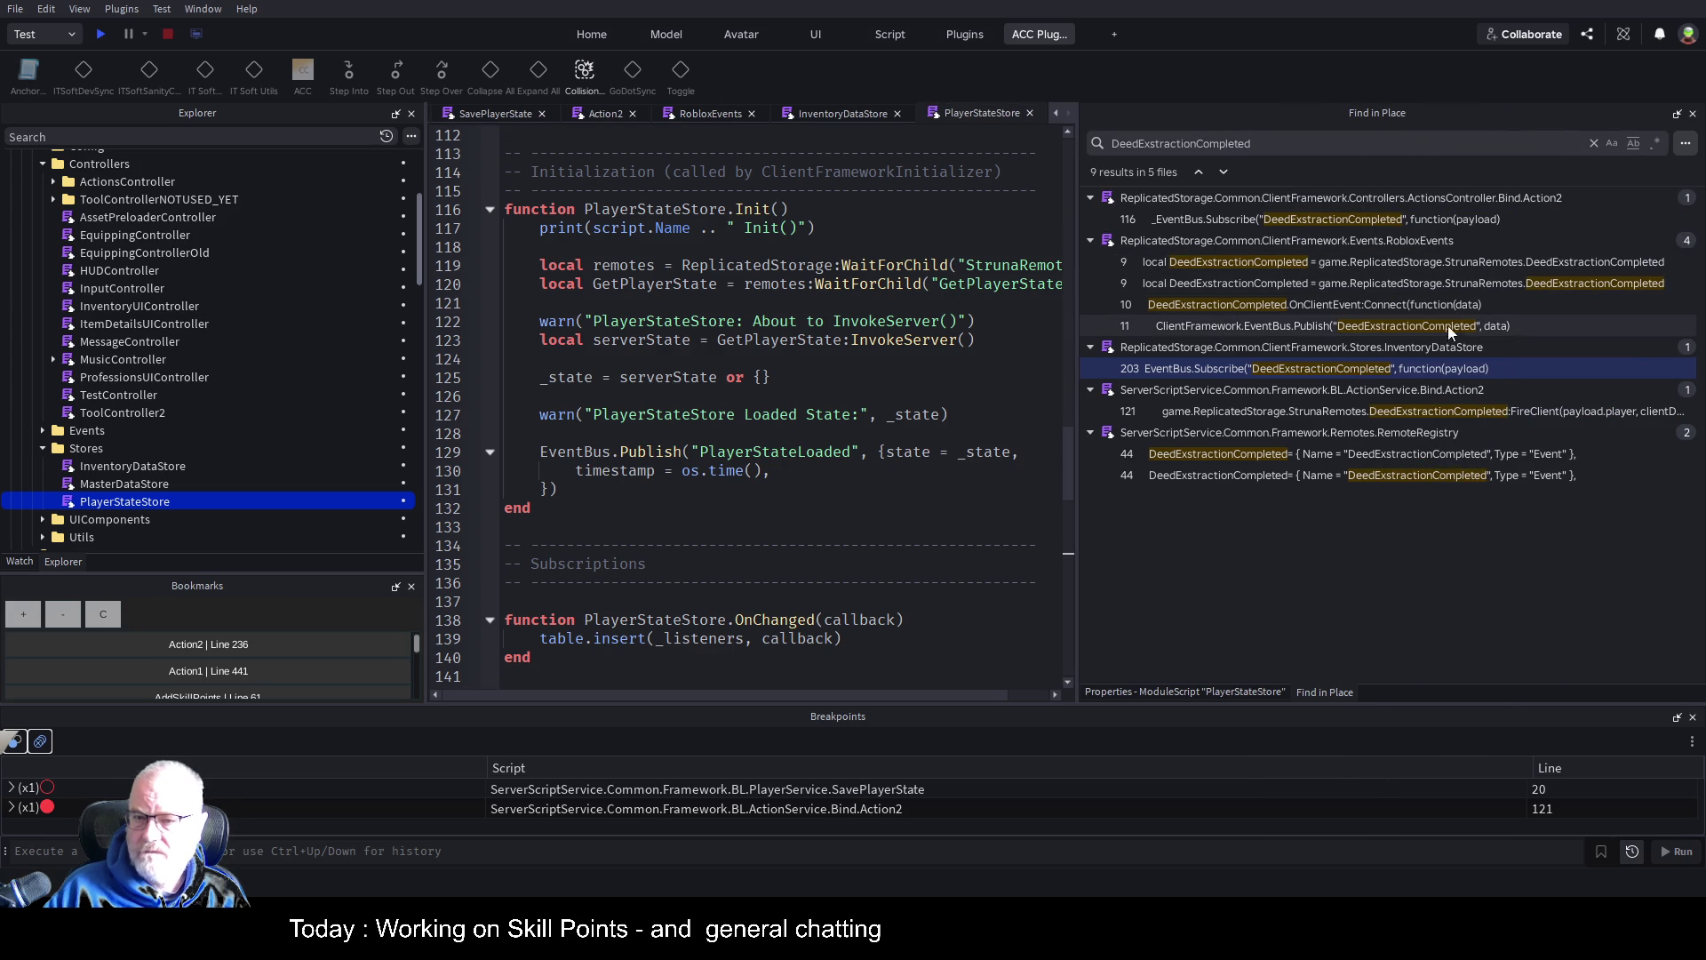
click(1504, 409)
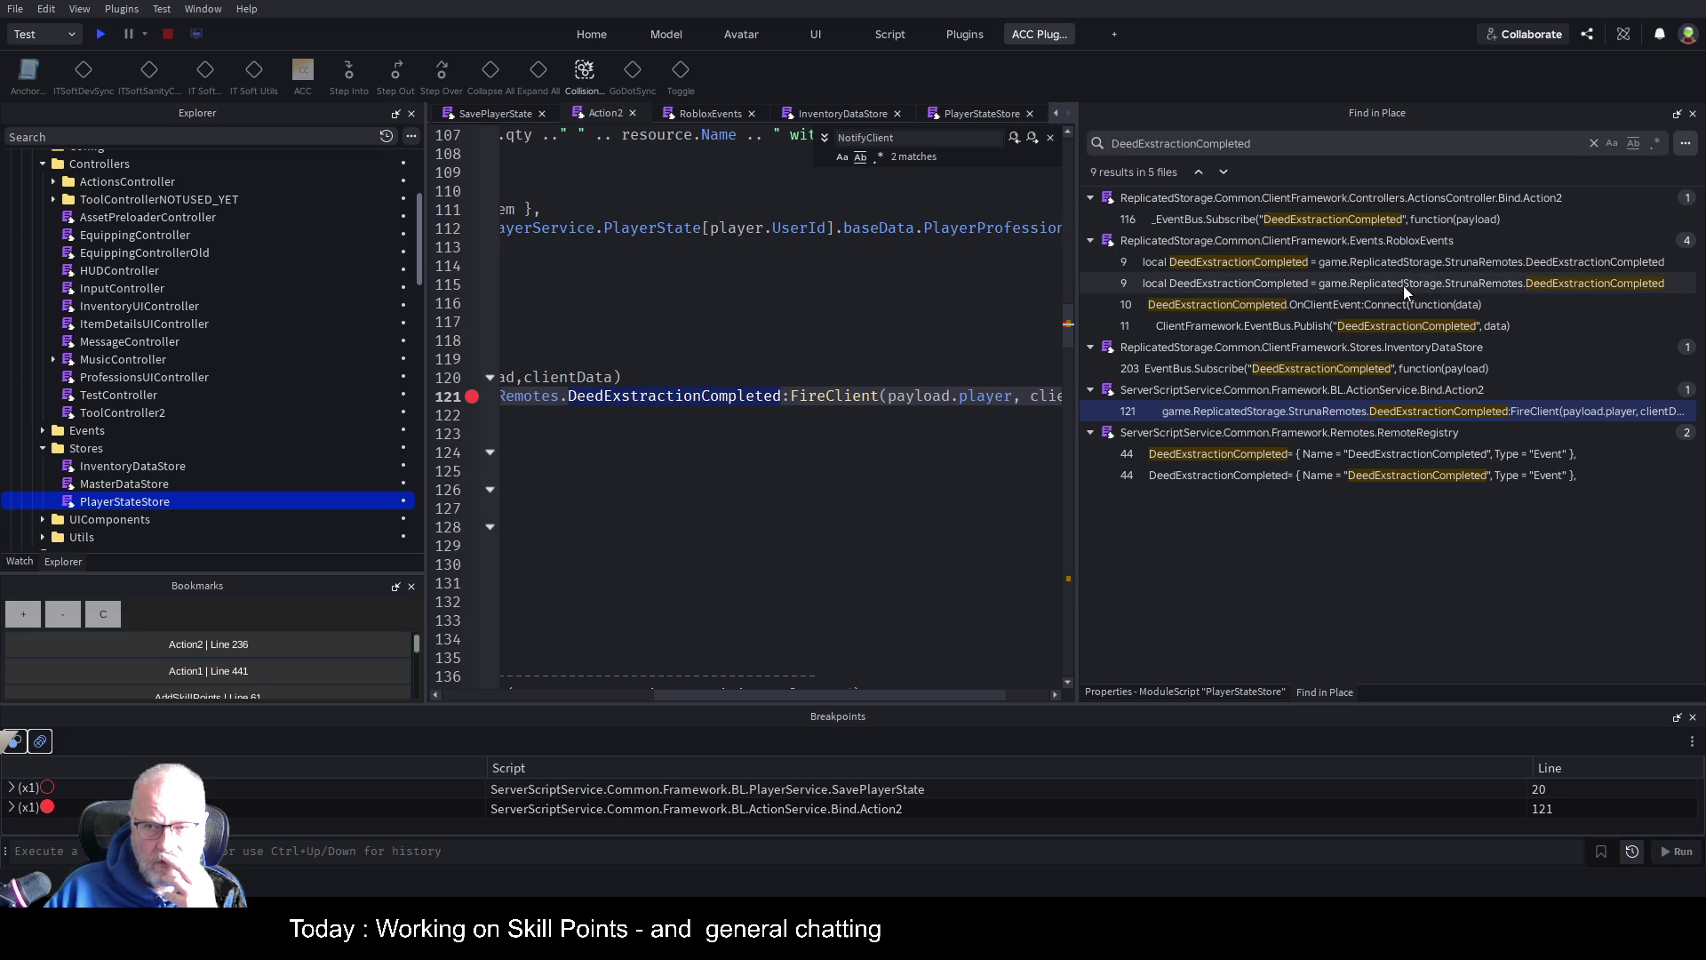
click(1292, 329)
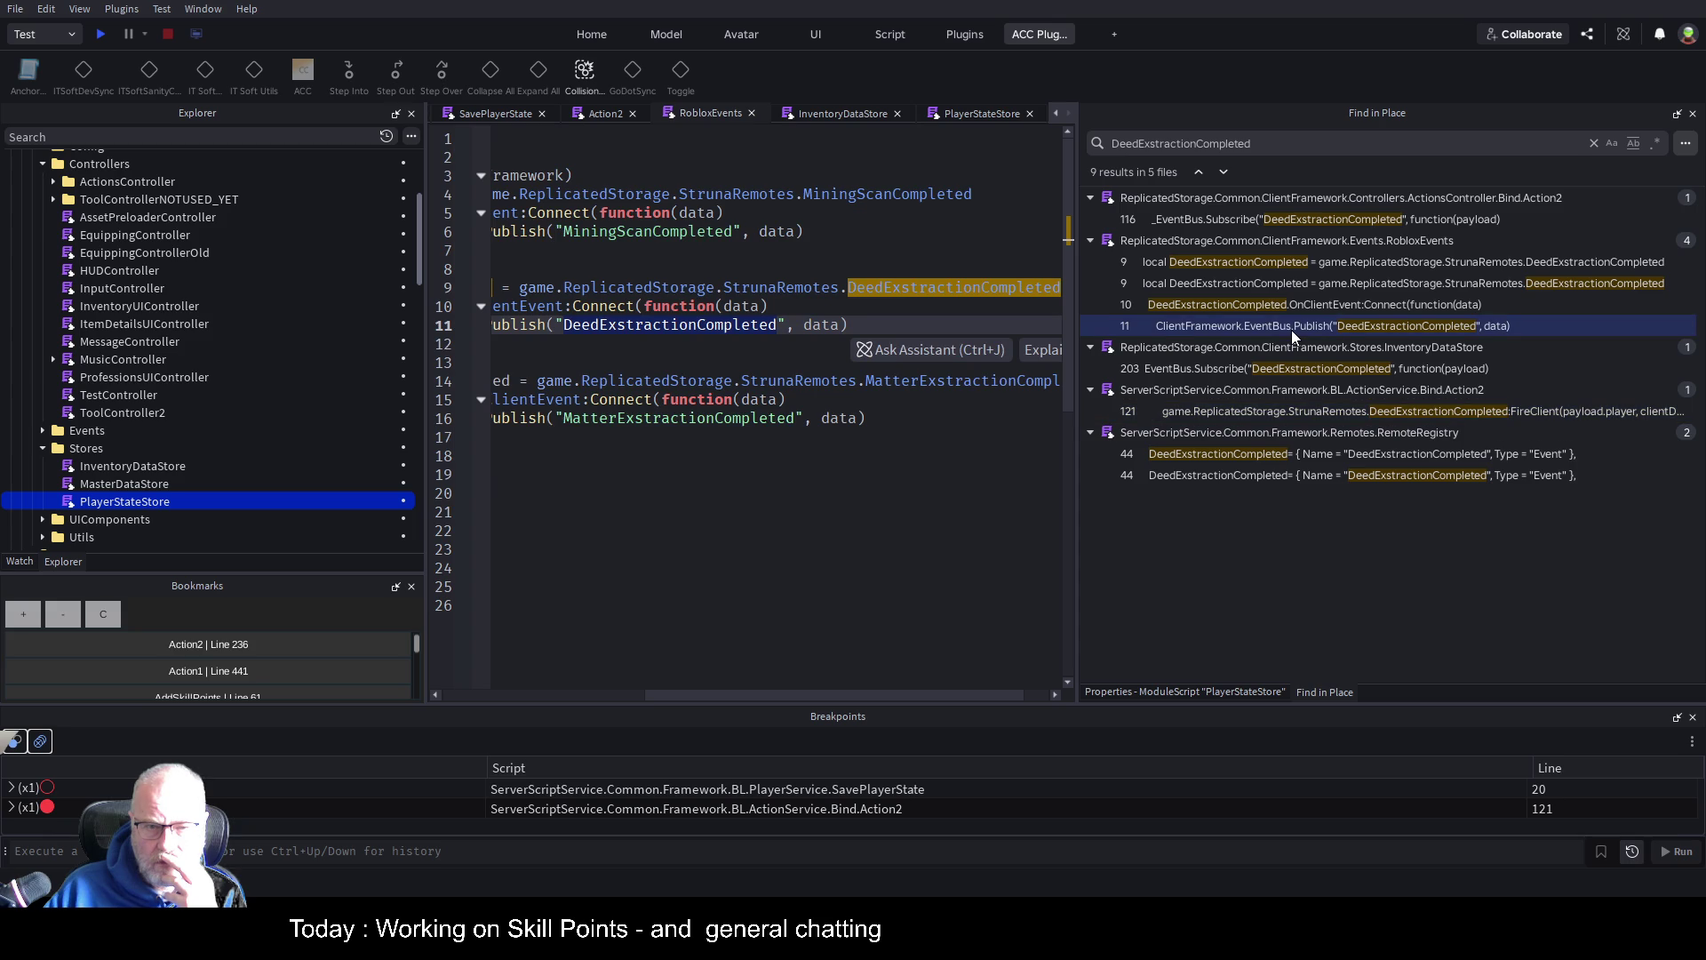
drag(839, 692, 706, 691)
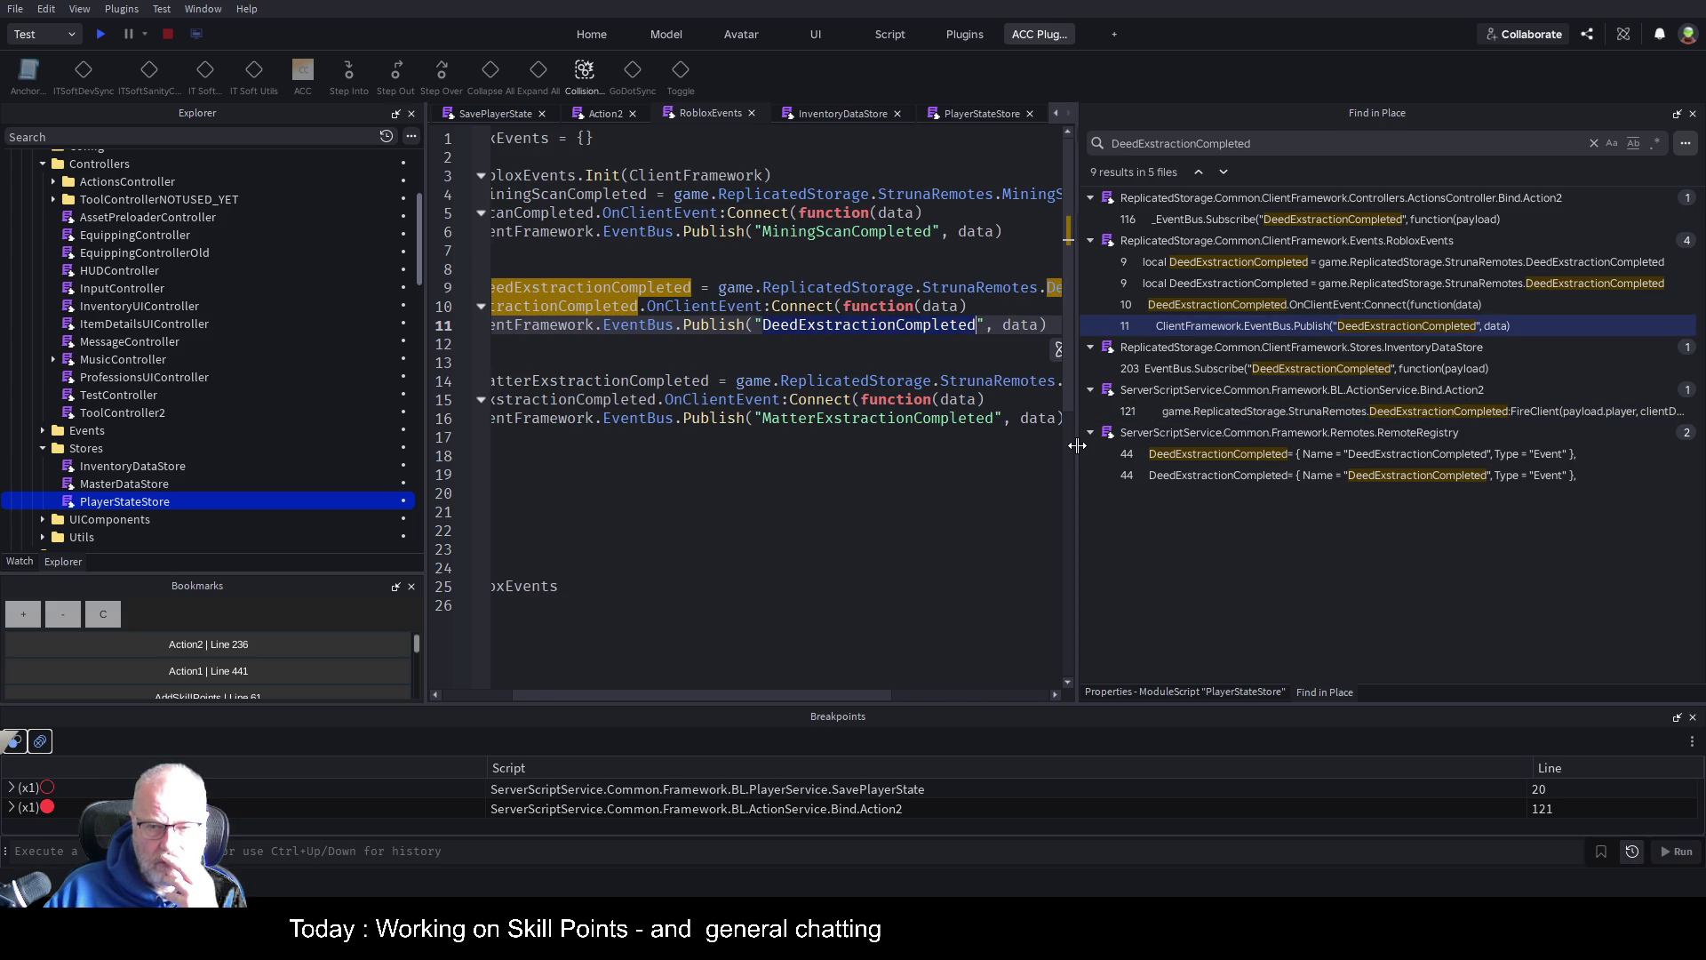
drag(1075, 445, 1496, 444)
click(973, 288)
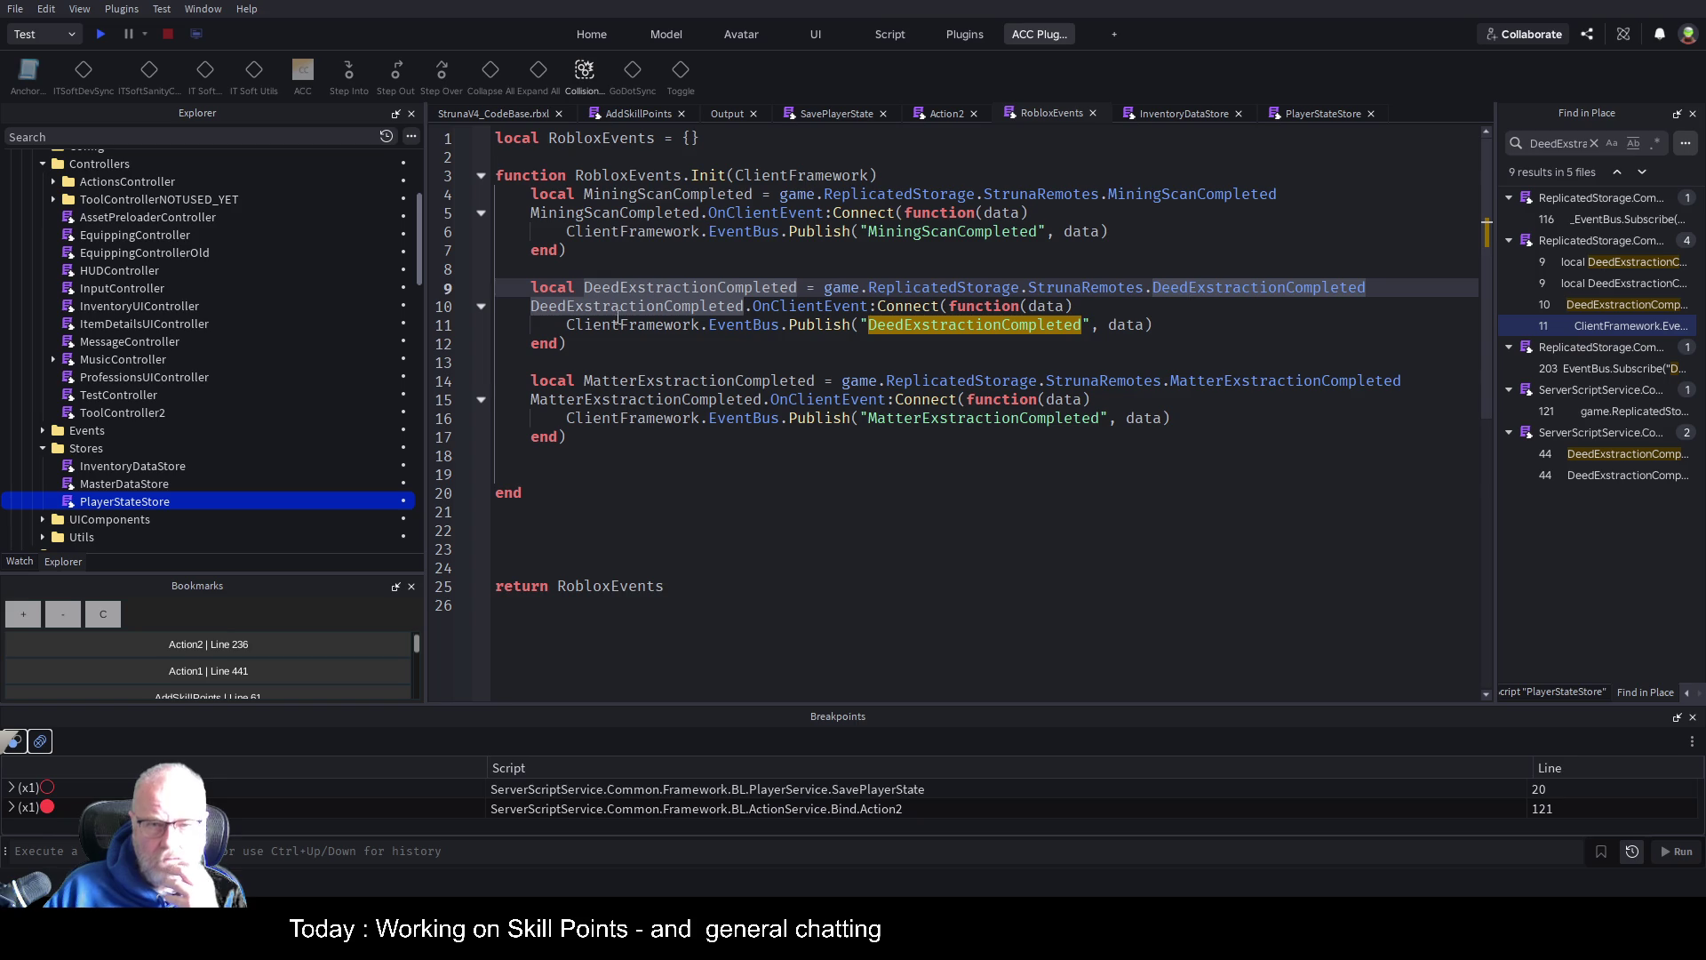
double_click(1200, 287)
double_click(960, 321)
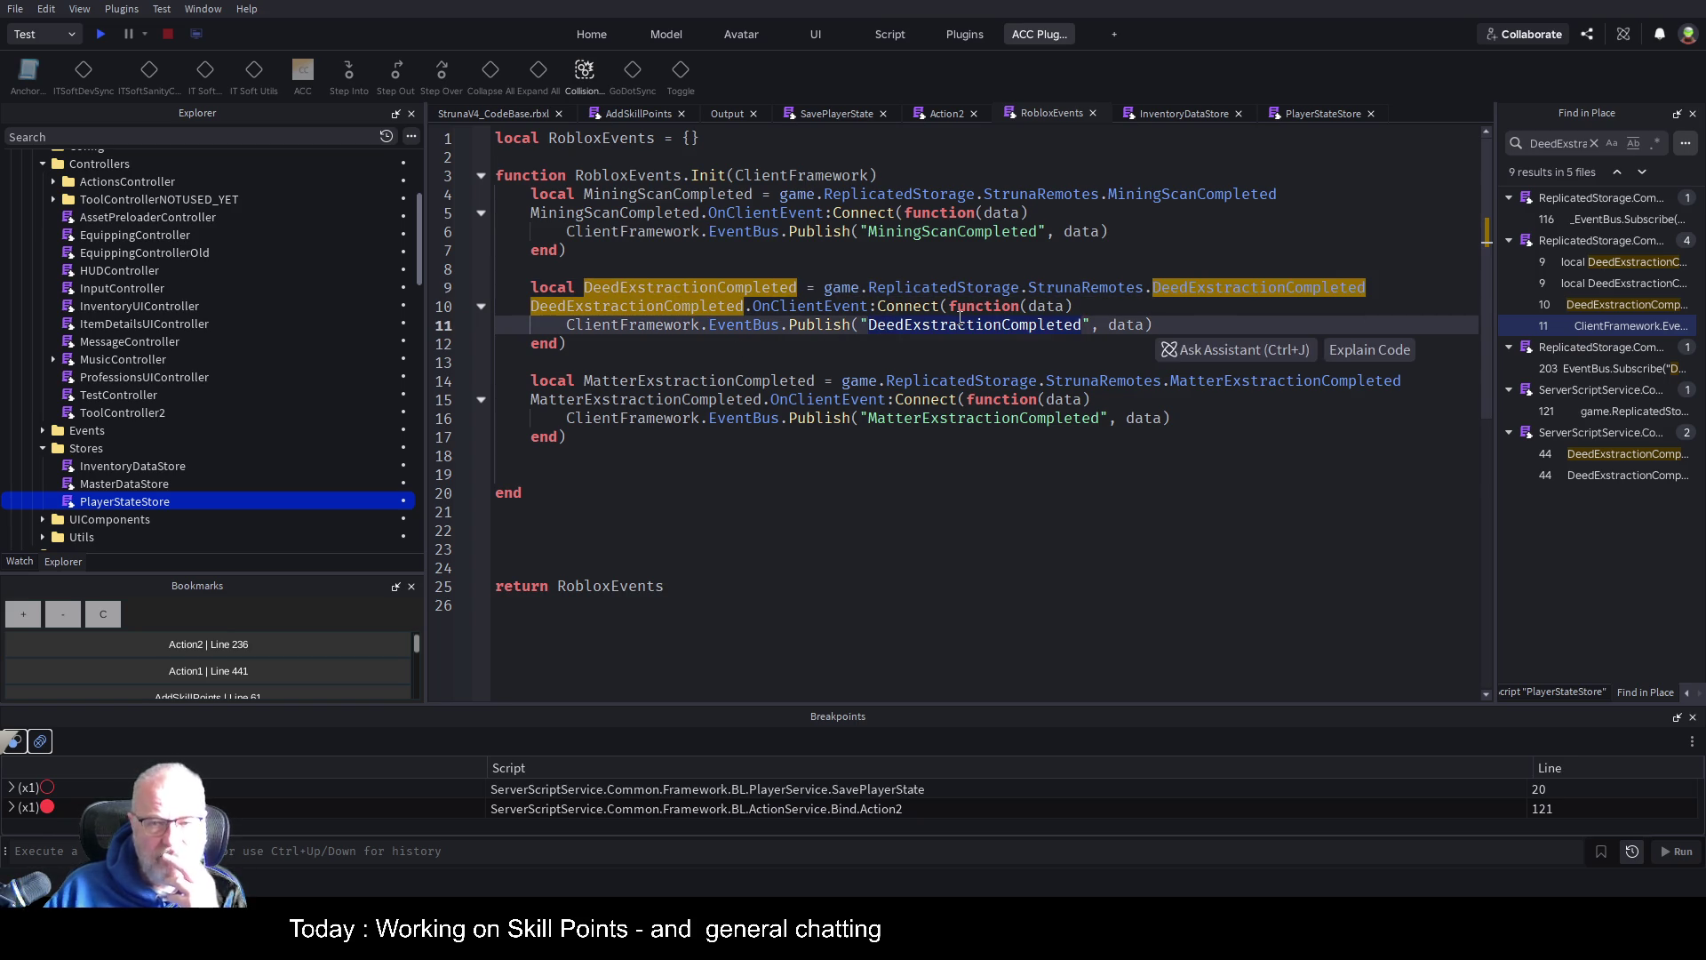
Close the Action2, SavePlayerState and AddSkillPoints script tabs
click(1190, 116)
click(1320, 114)
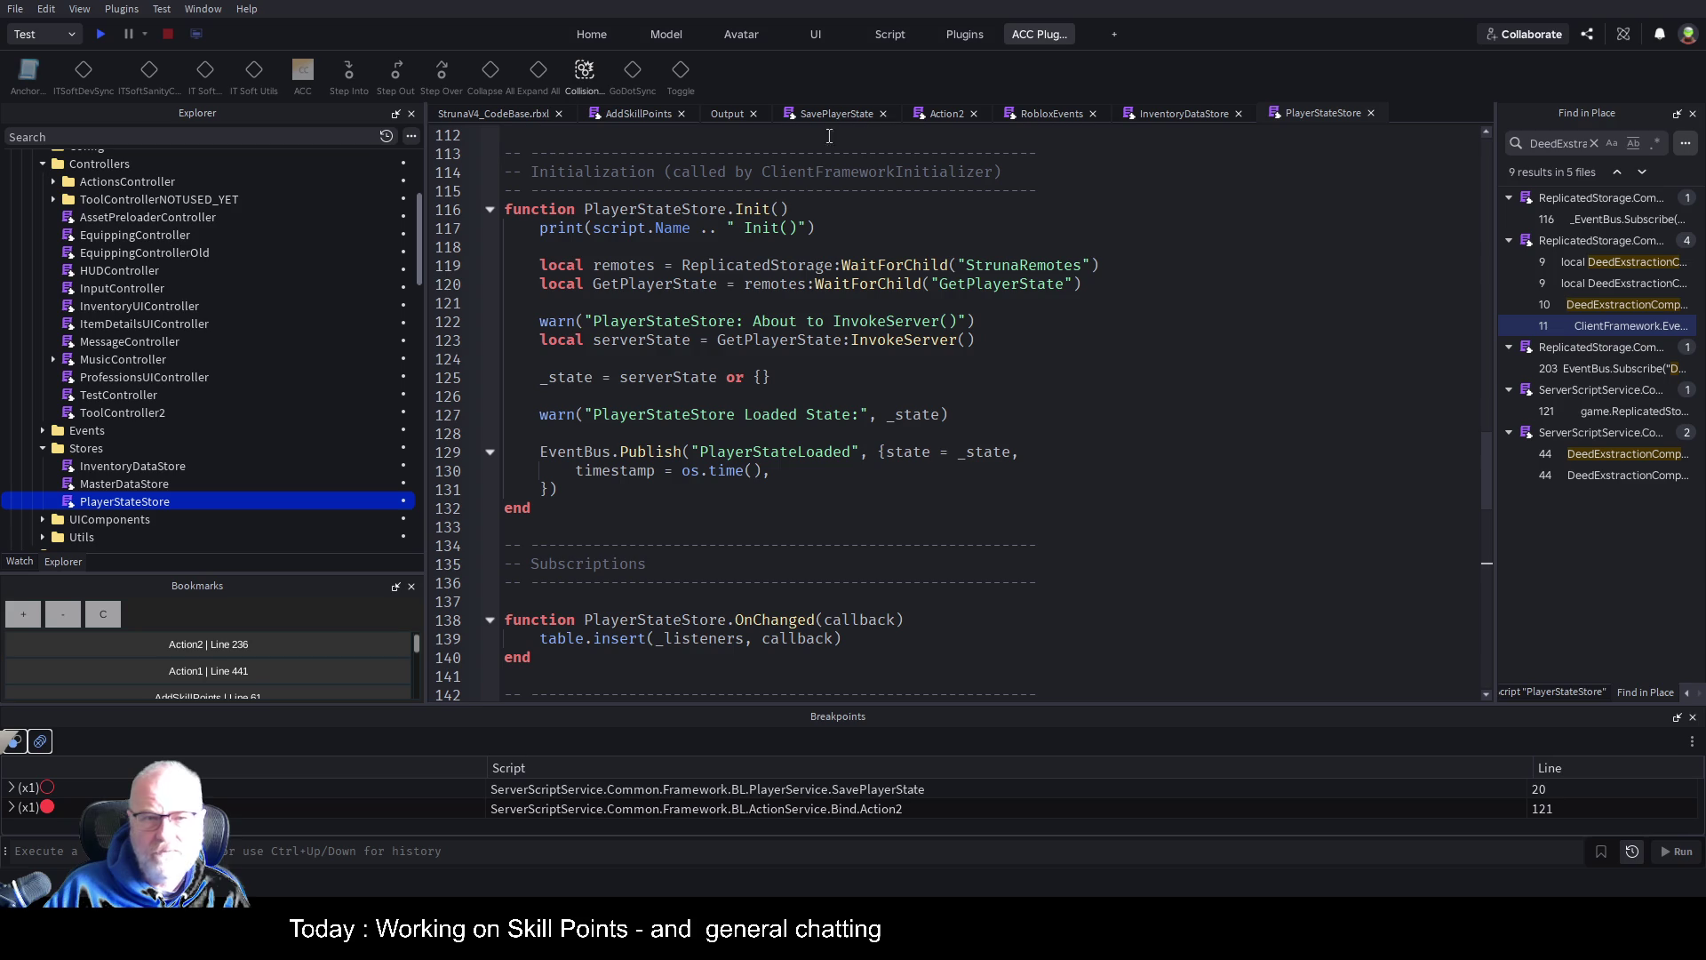
click(1070, 116)
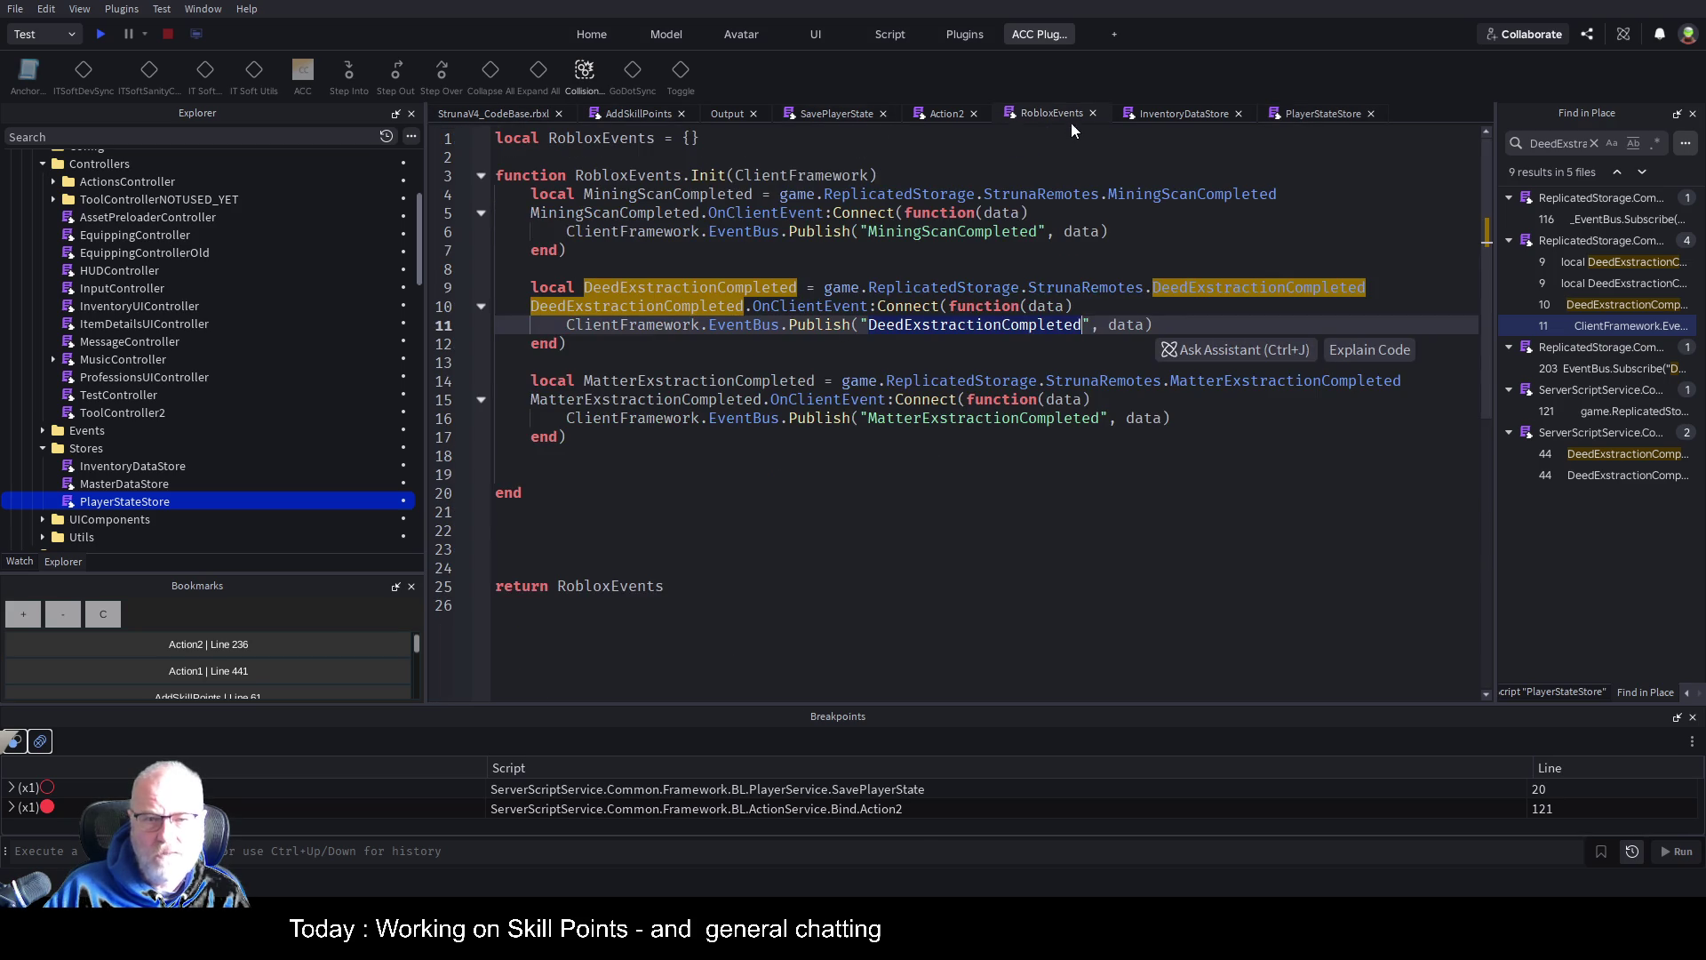
click(975, 114)
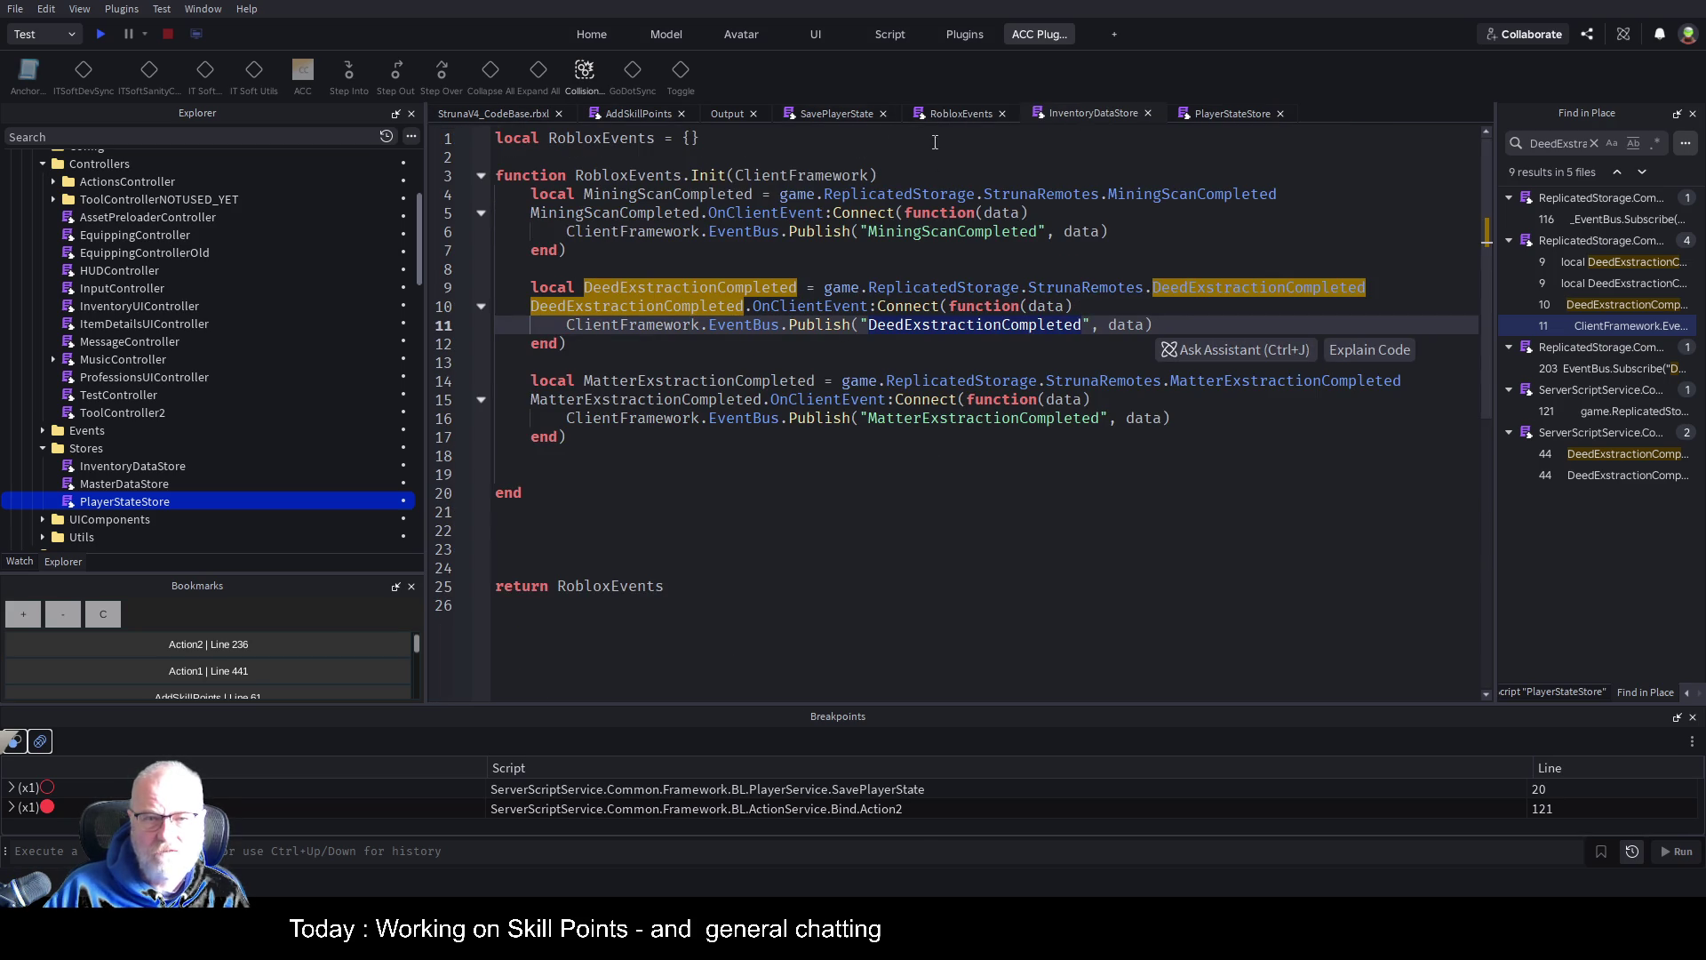
click(885, 114)
click(682, 114)
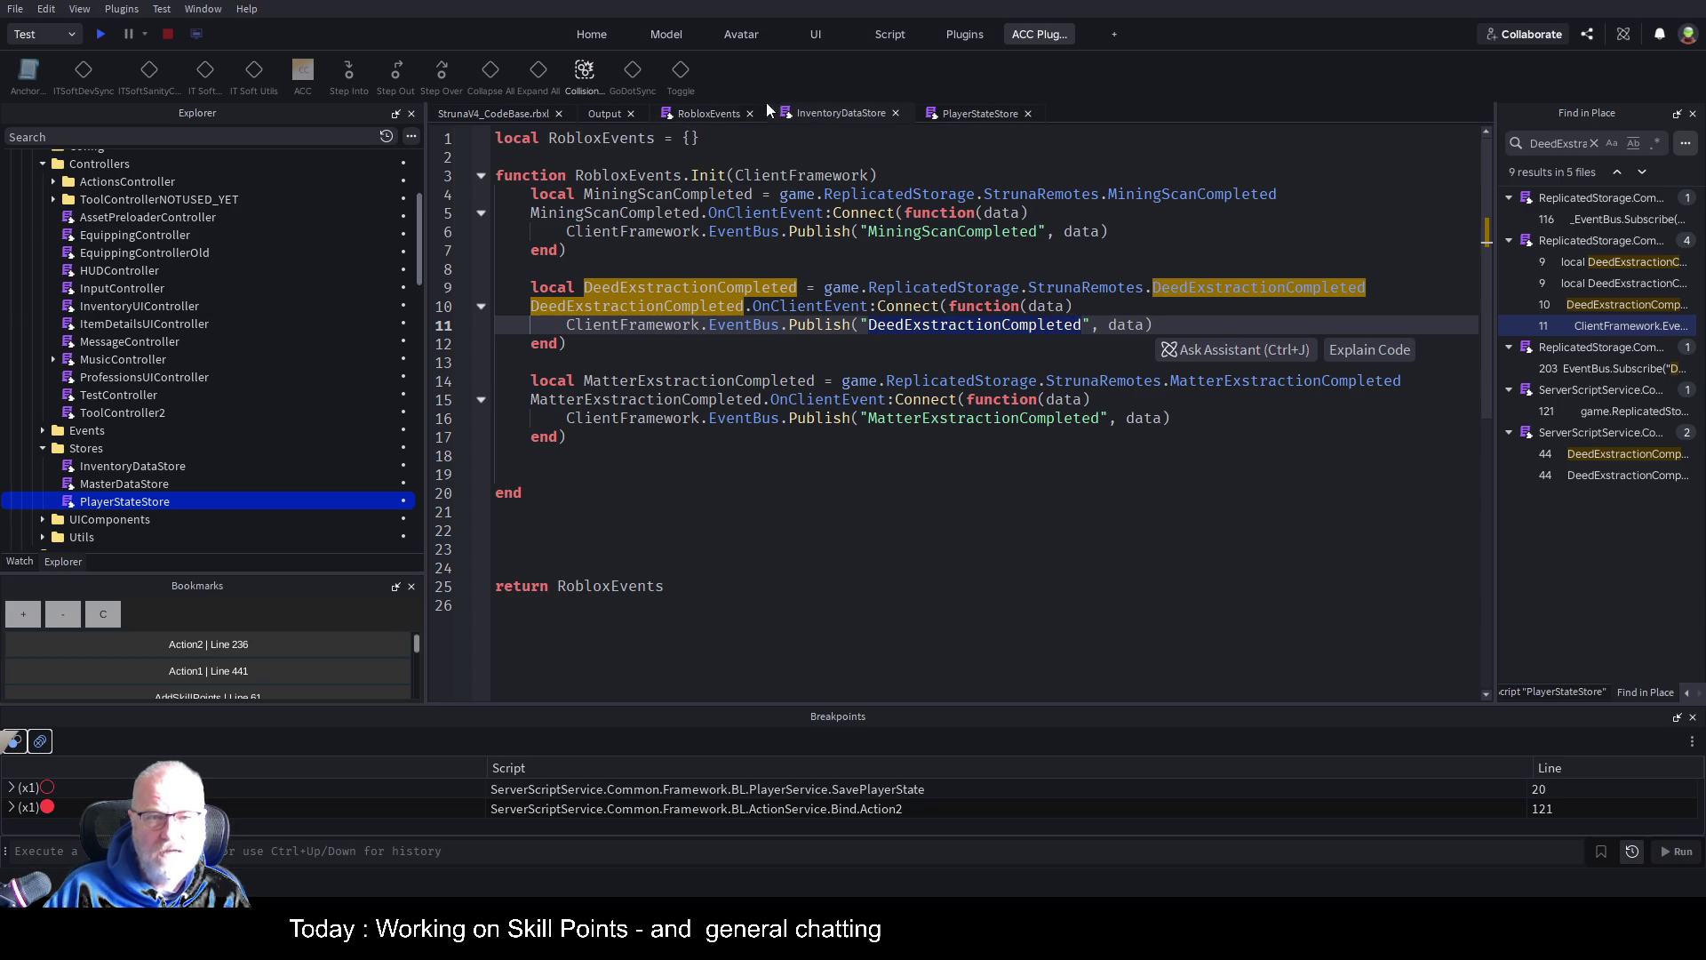
Re-examine the DeedExstractionCompleted remote name on line 9 and event string on line 11
click(920, 476)
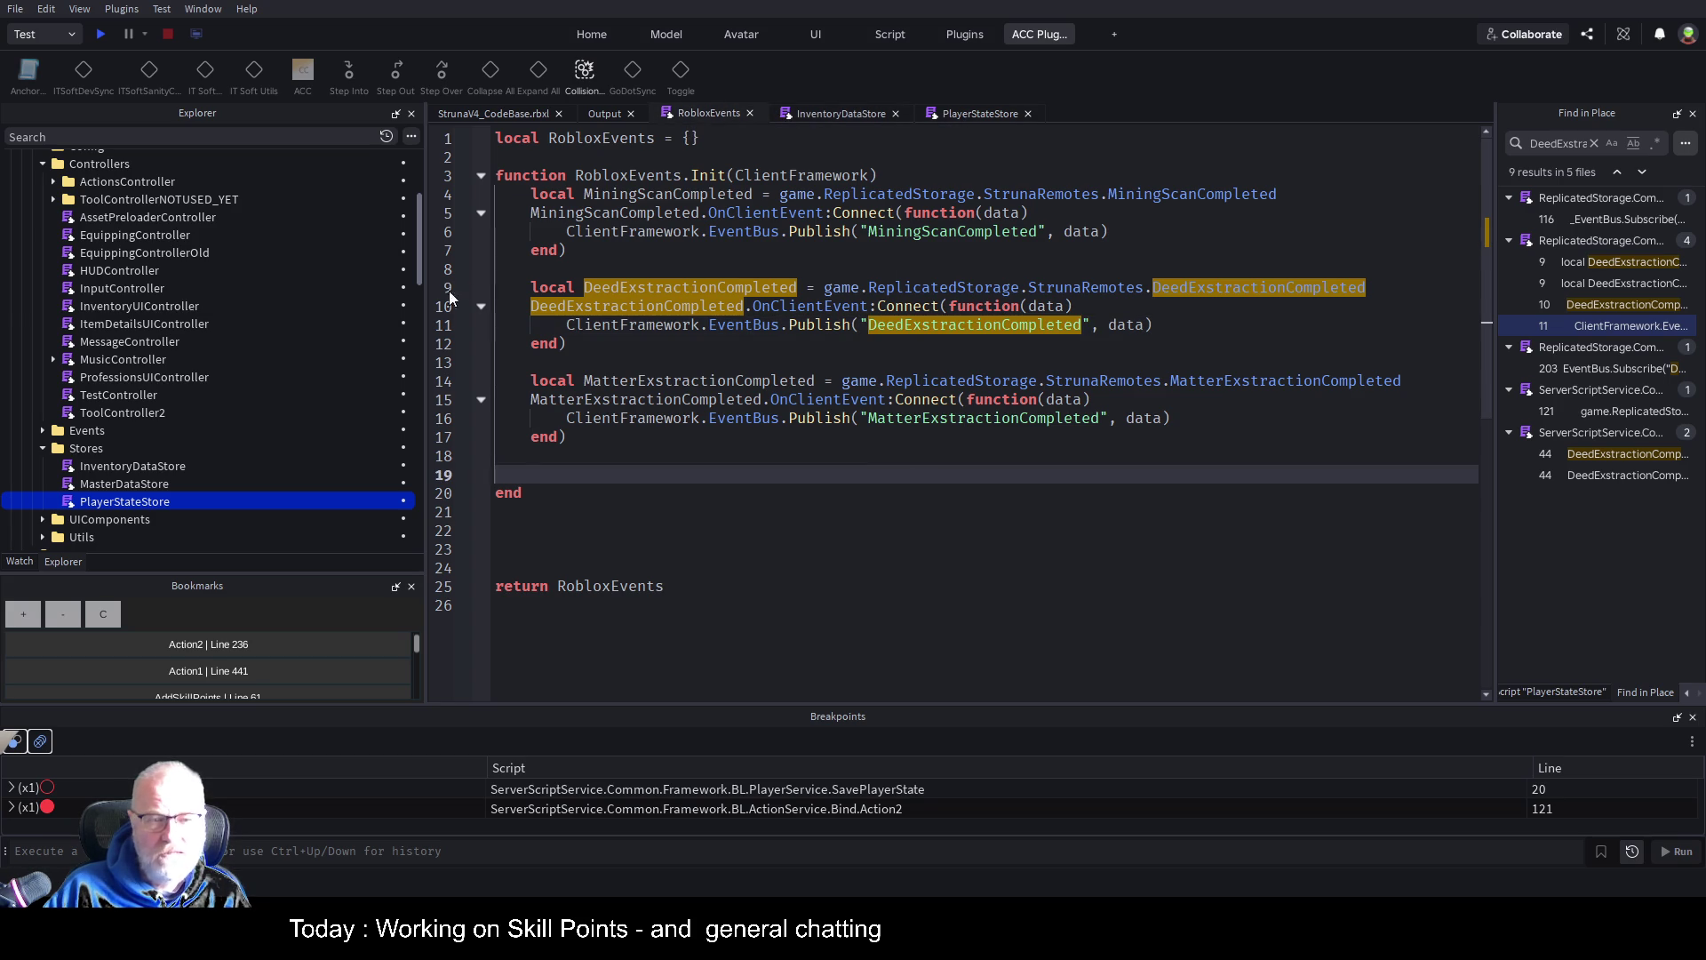
click(650, 282)
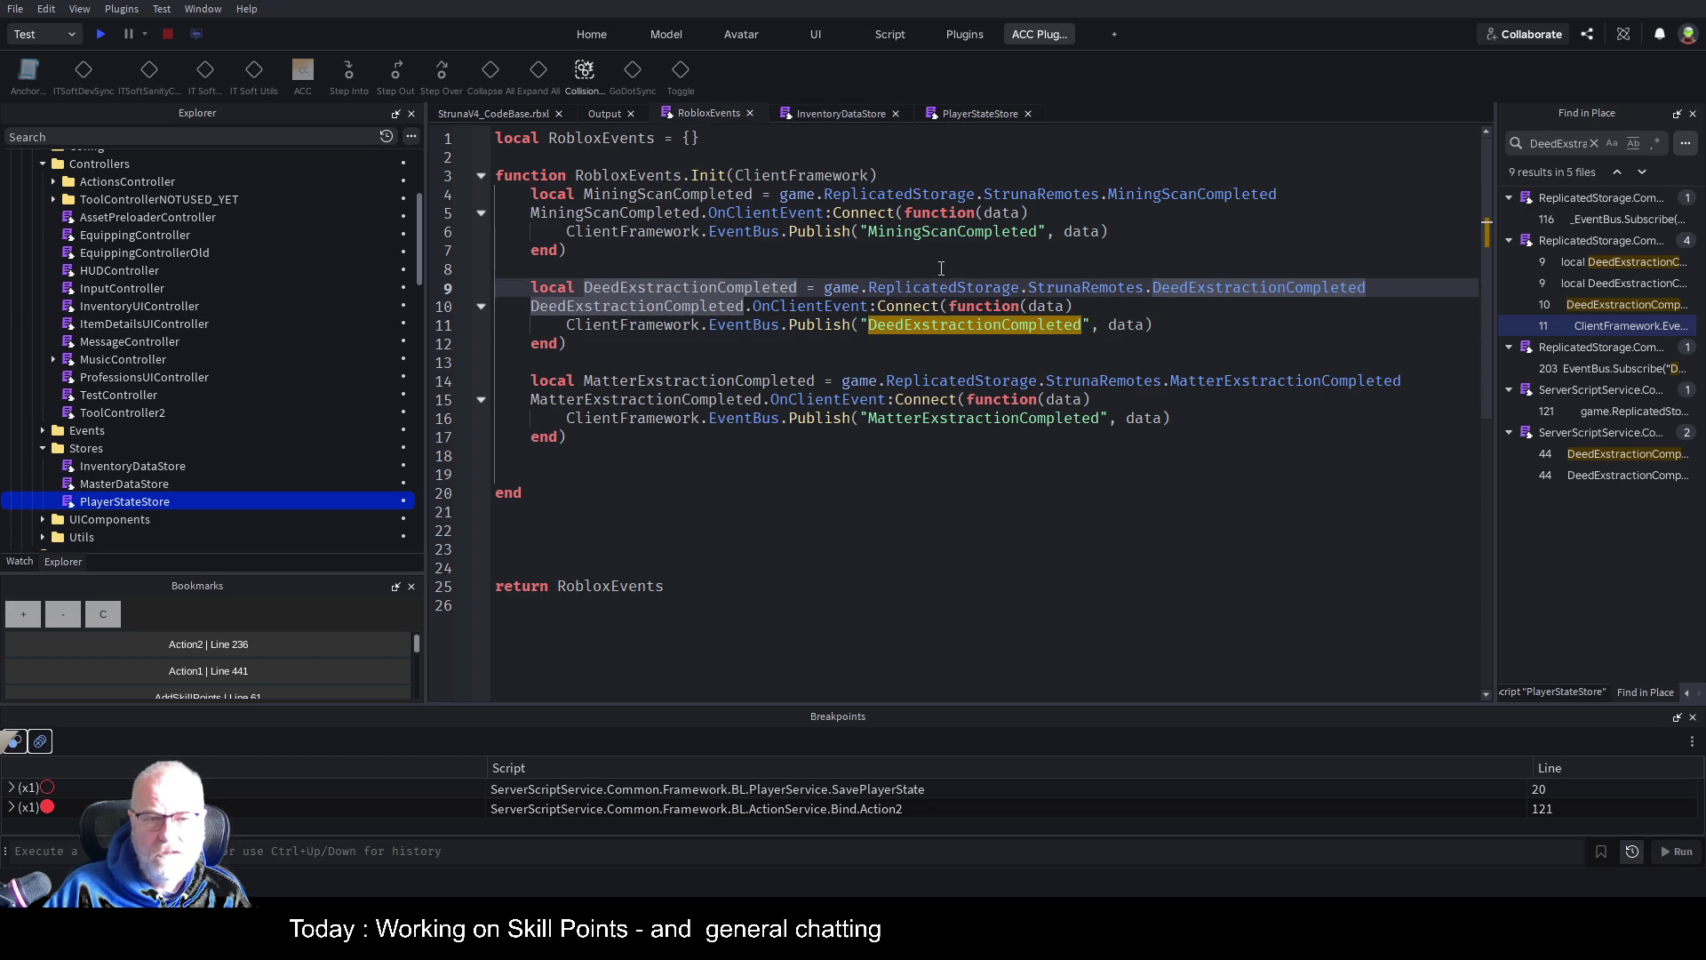
double_click(1238, 286)
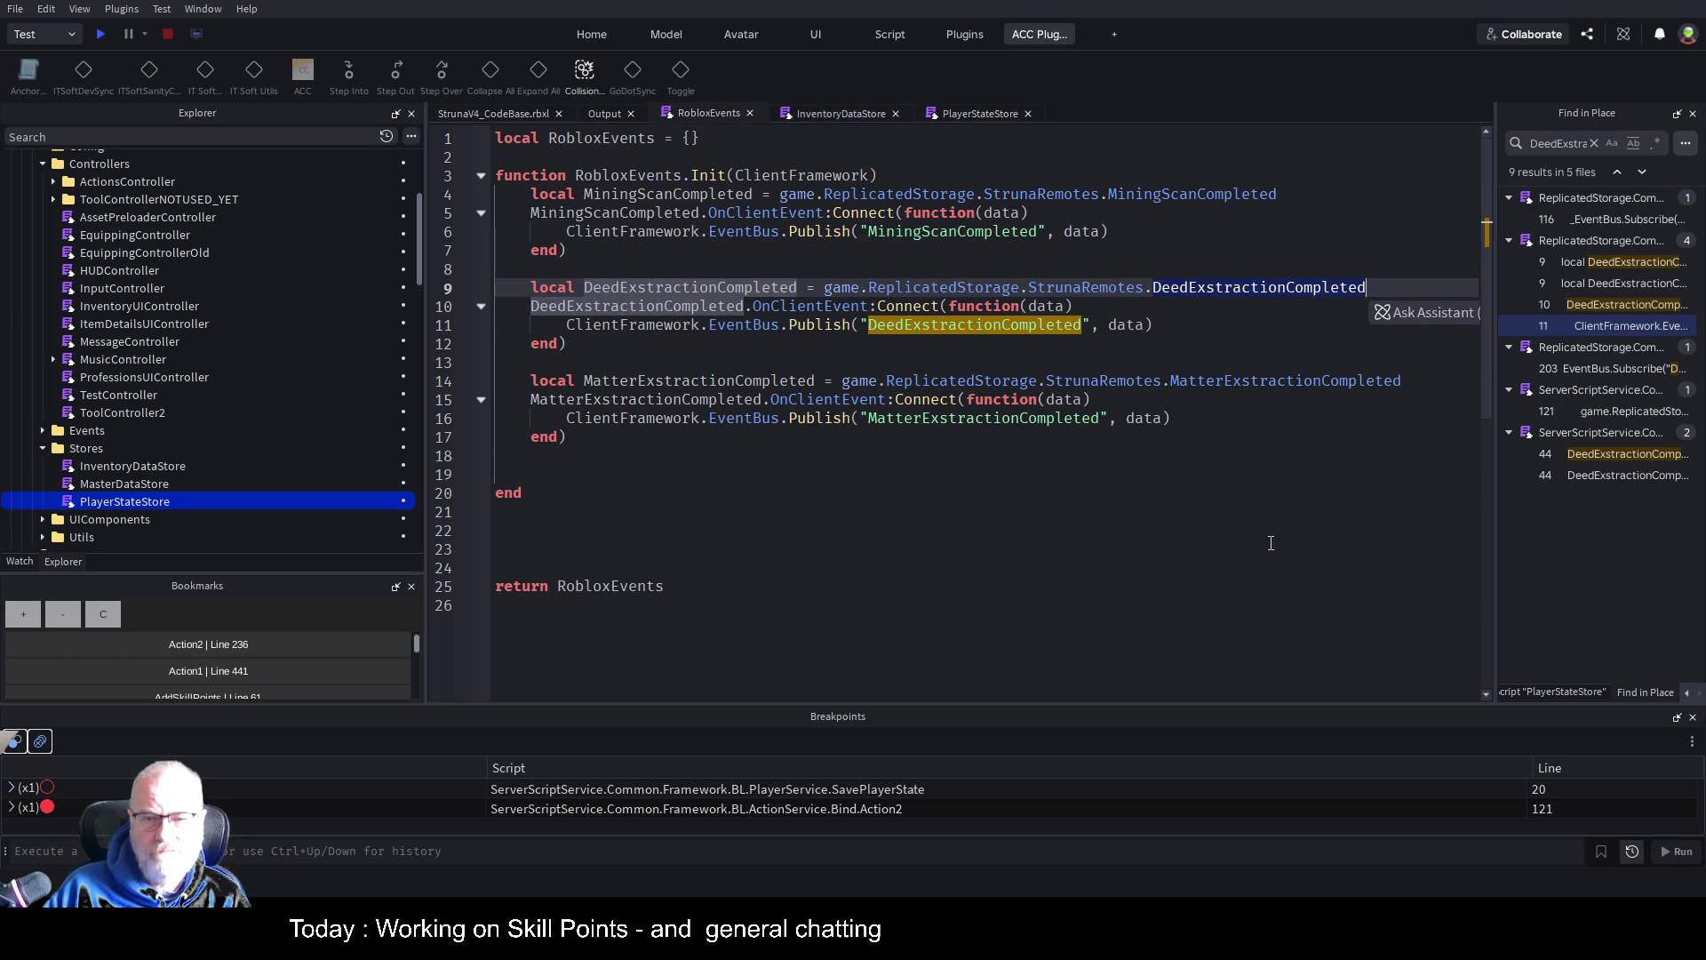
double_click(942, 326)
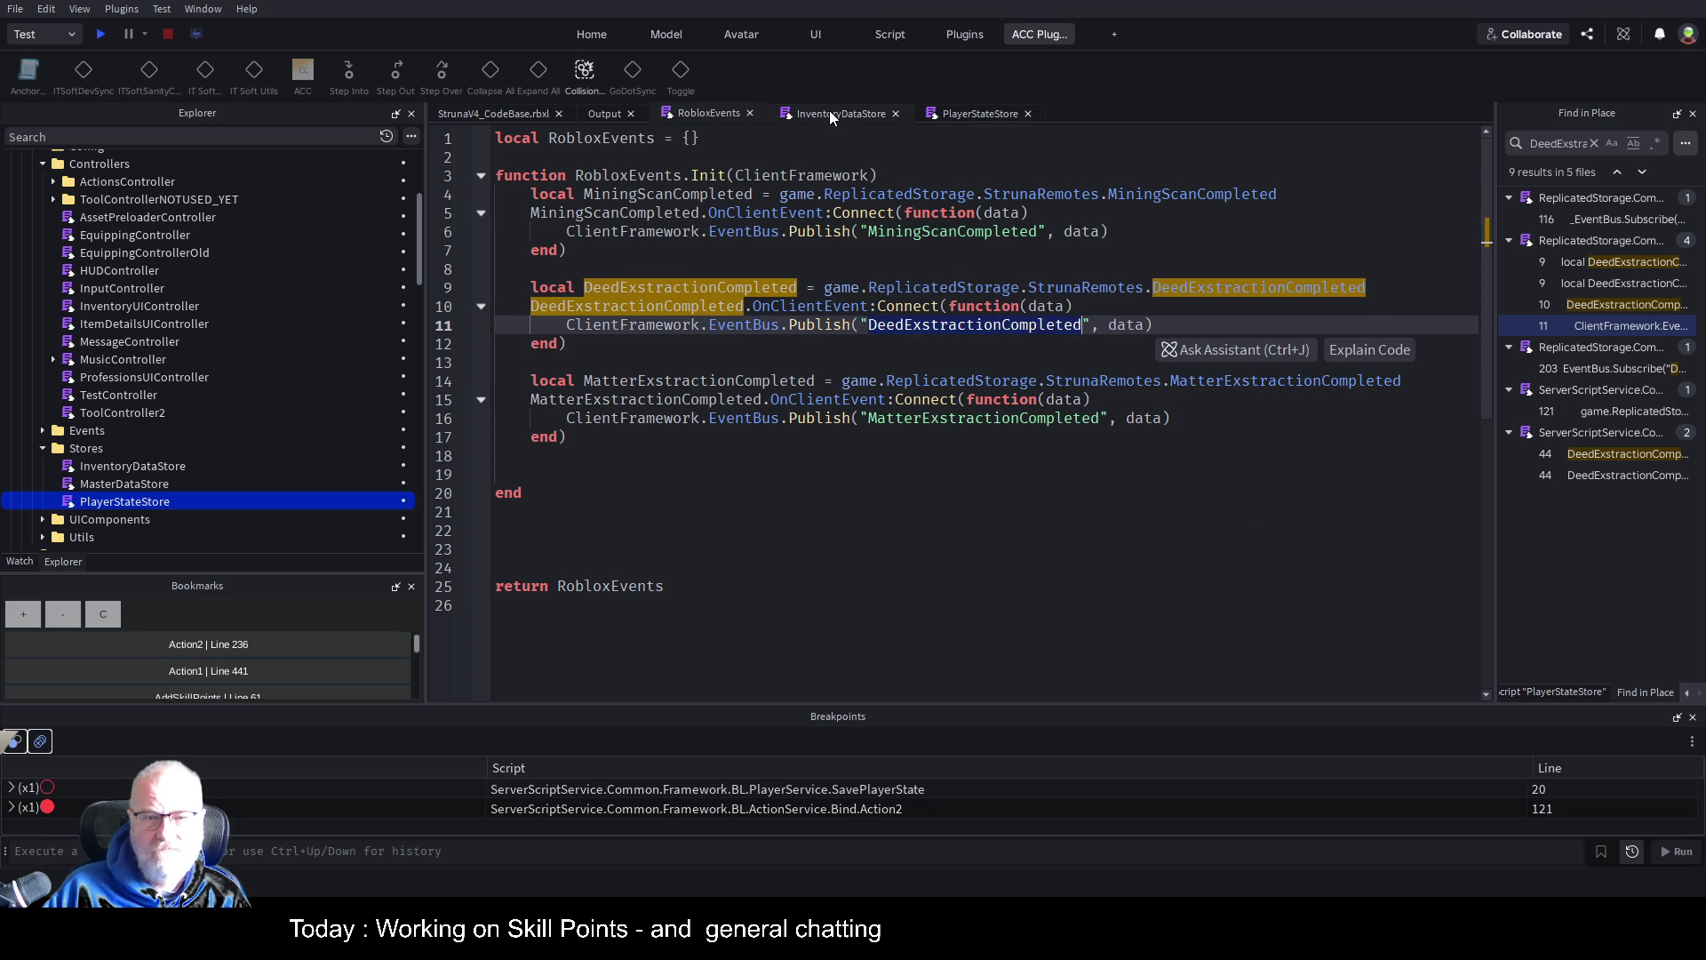
key(Down)
key(Down)
key(Down)
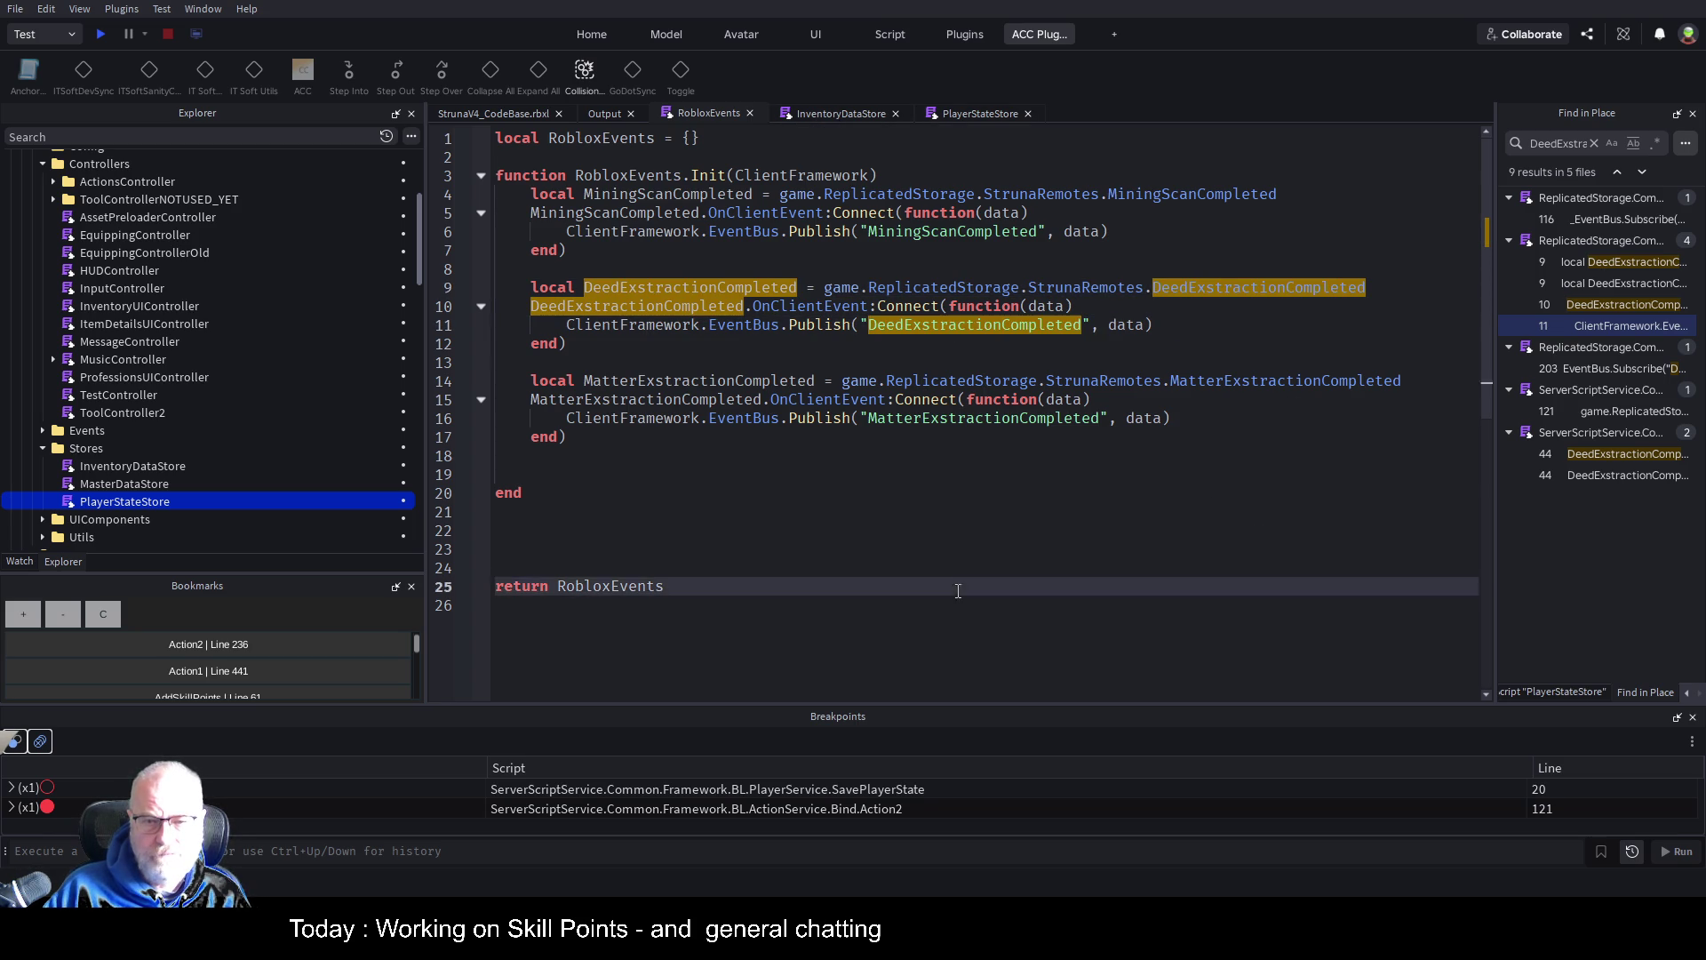
key(Up)
key(Up)
key(Up)
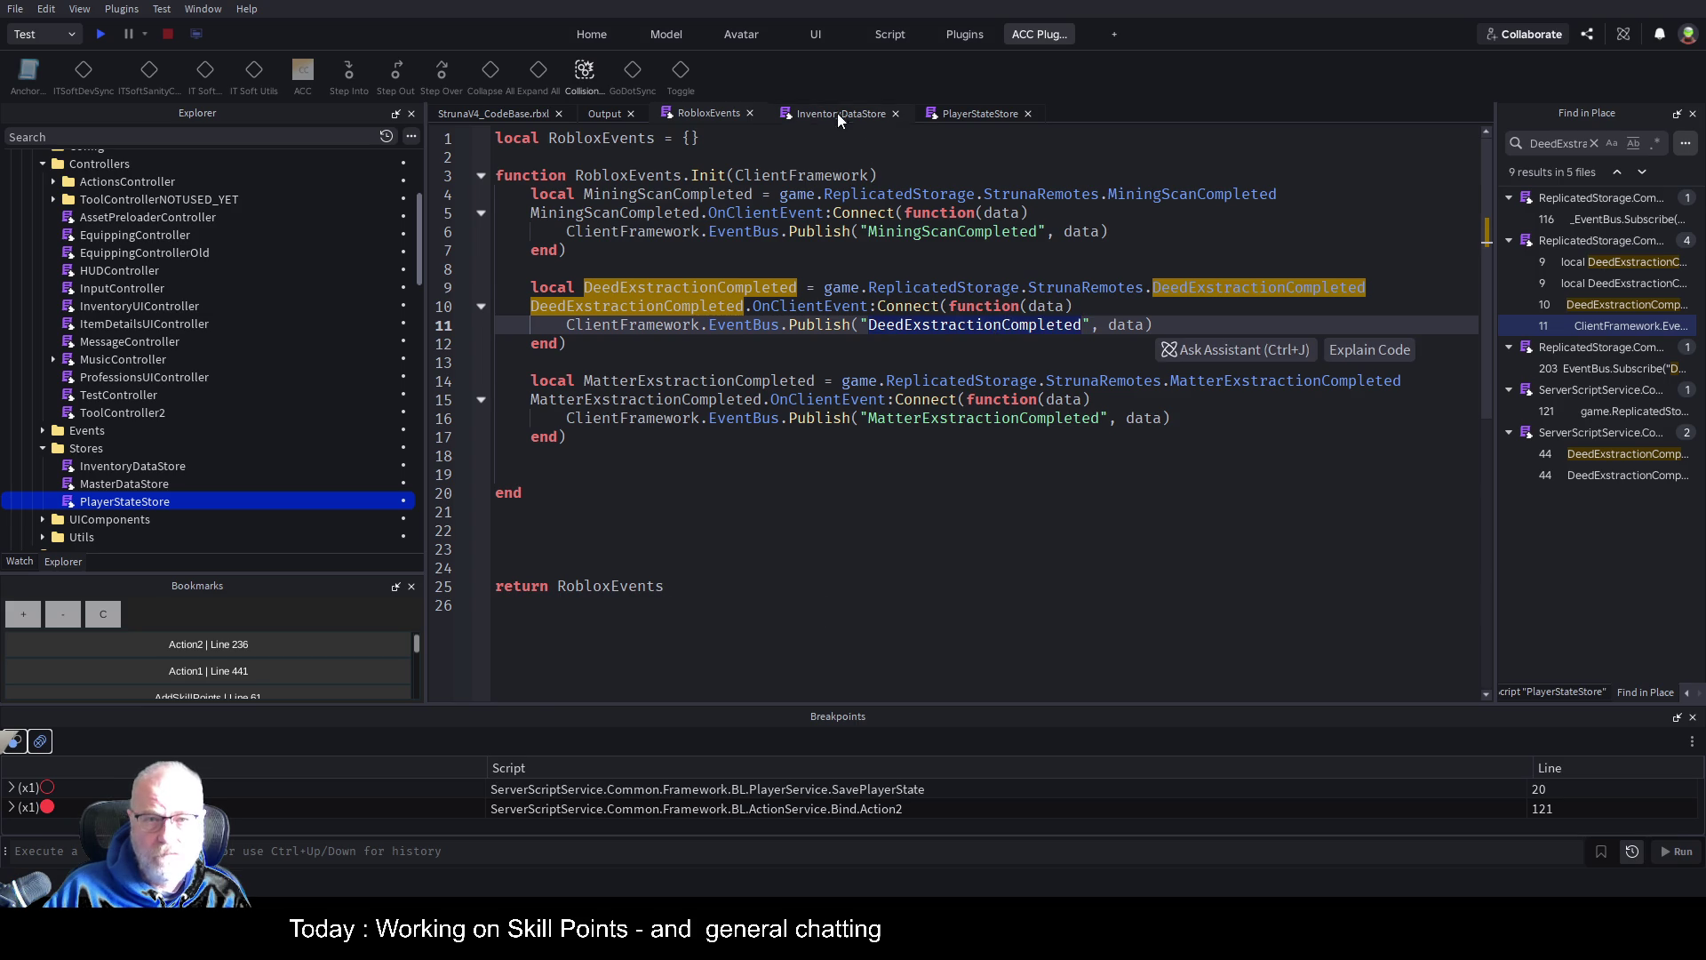
Find DeedExstractionCompleted in InventoryDataStore and select its subscription on lines 203–205
click(838, 114)
click(931, 385)
key(ctrl+f)
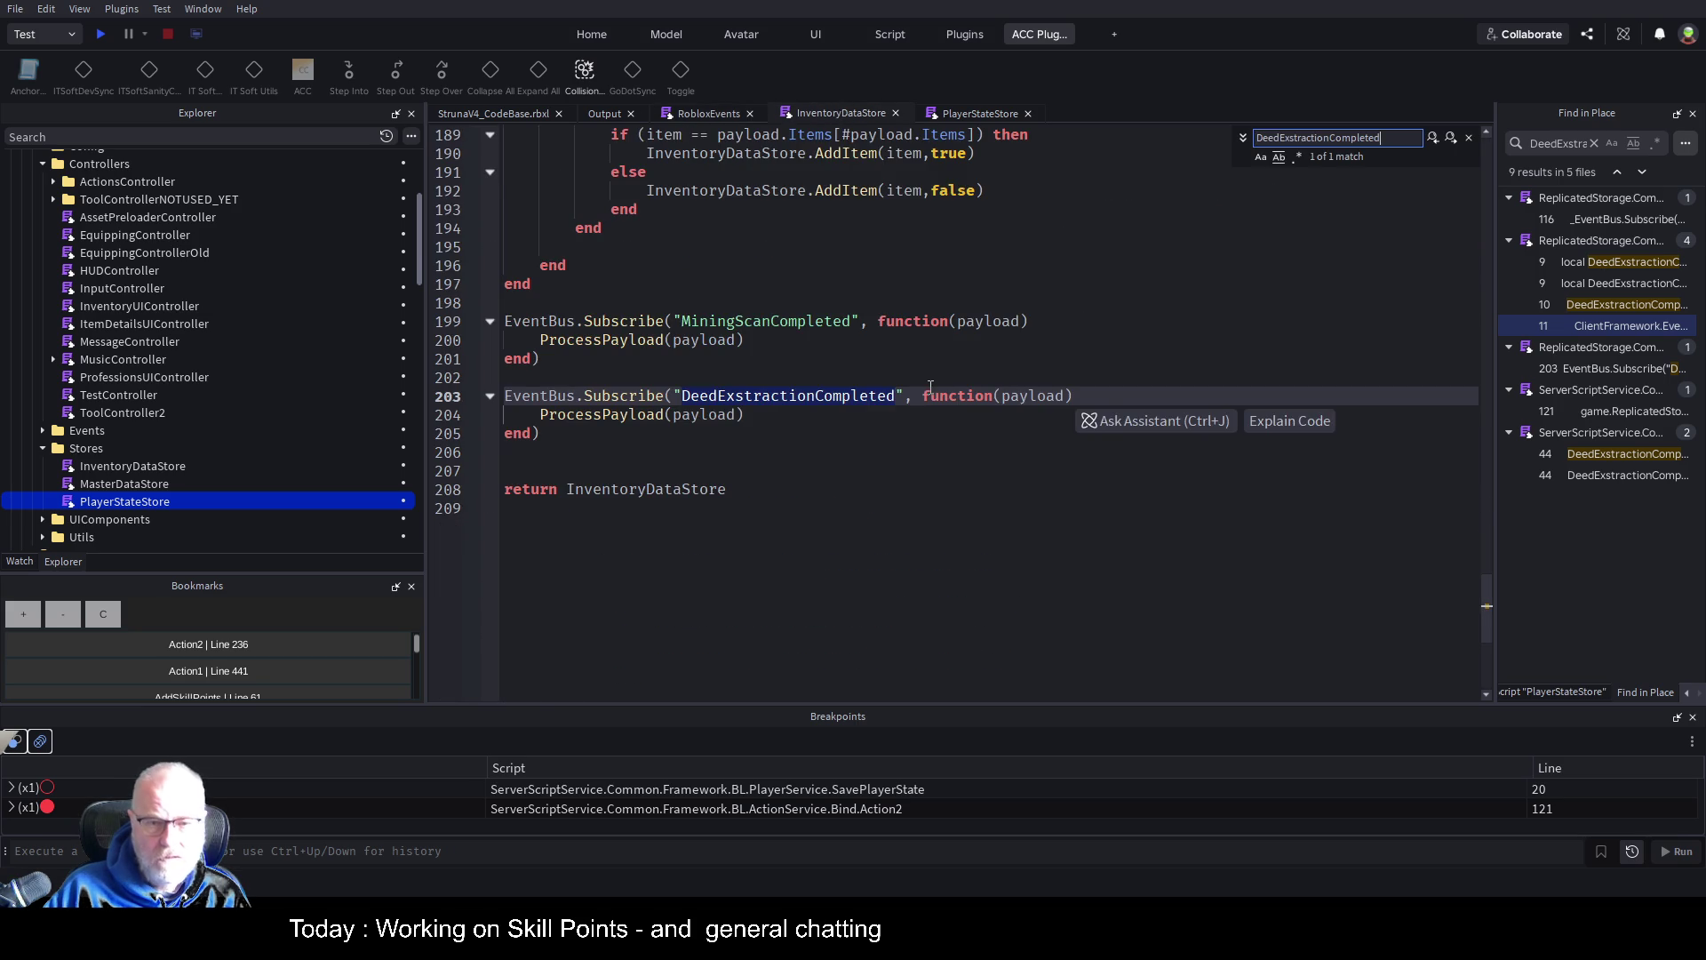
click(523, 392)
key(shift+Down)
key(shift+Down)
key(shift+Down)
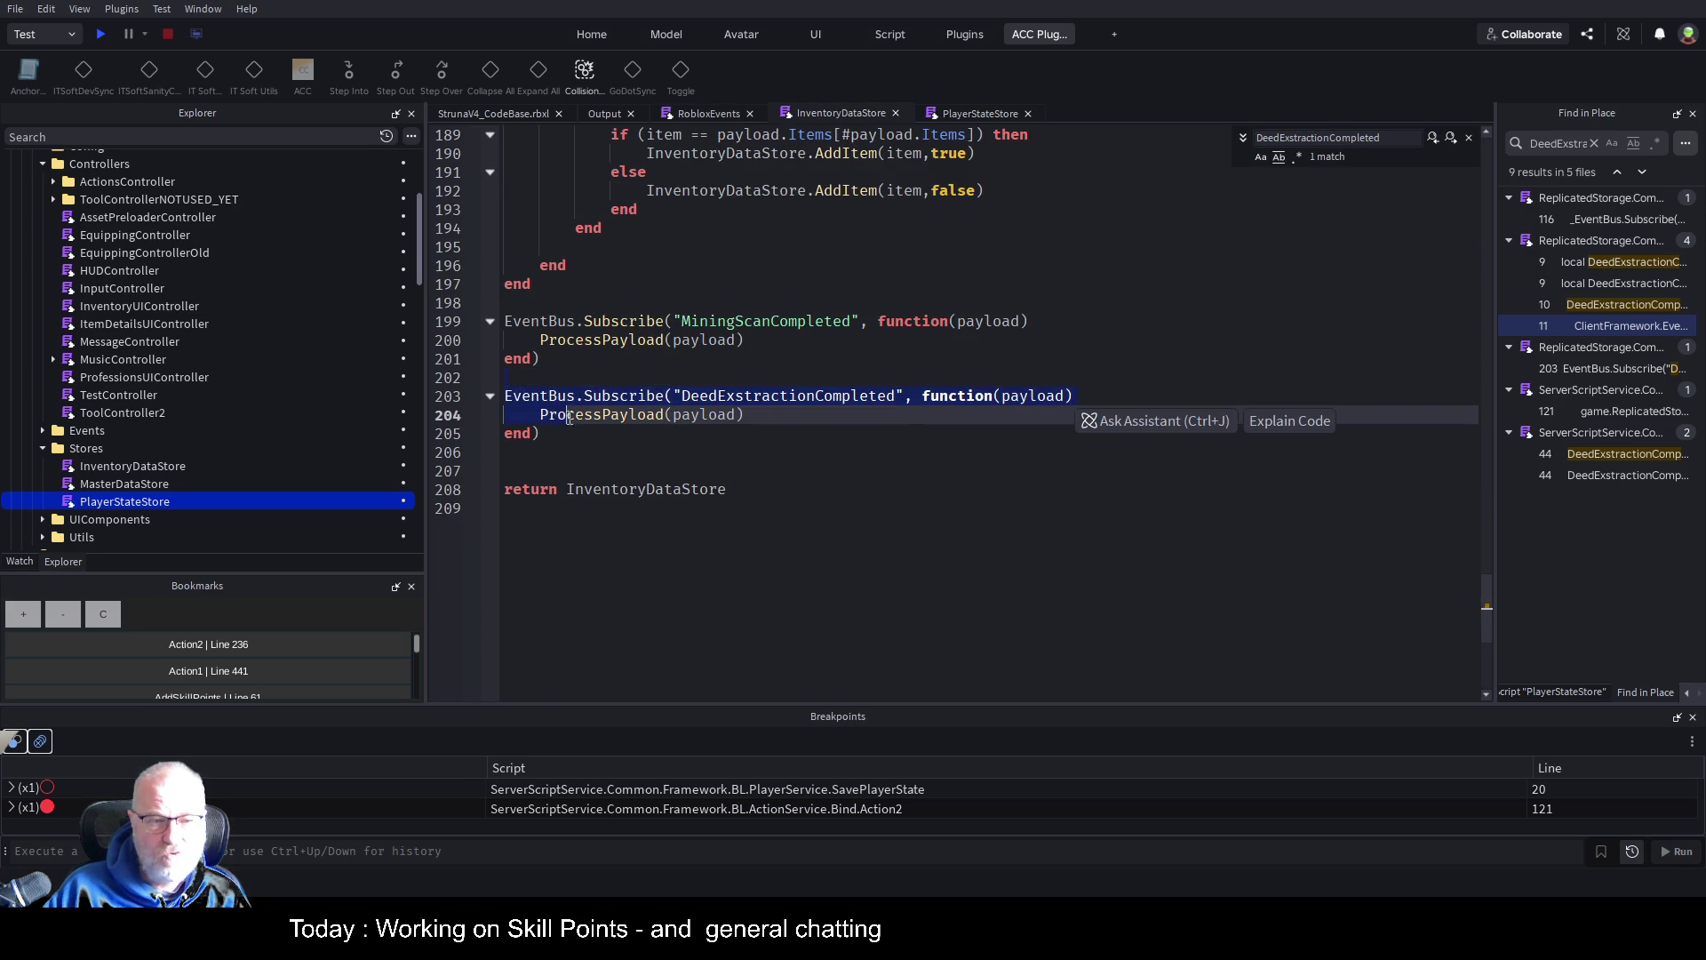
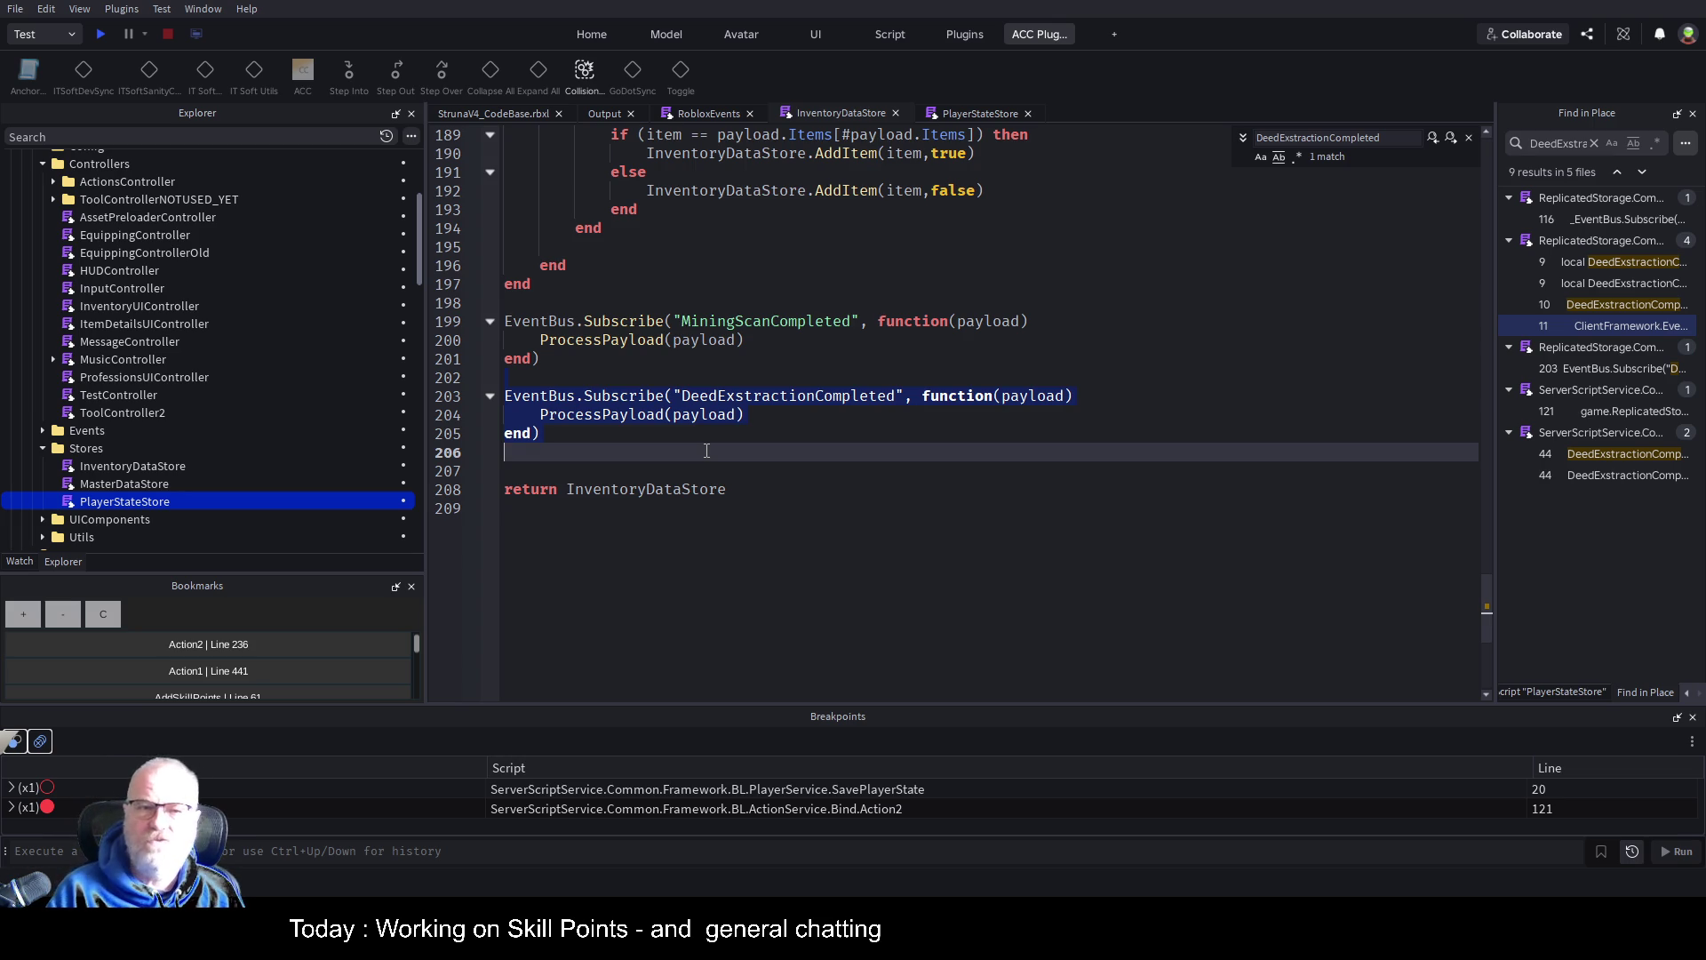
Select InventoryDataStore's DeedExstractionCompleted subscription block, then view PlayerStateStore's Init function
click(651, 460)
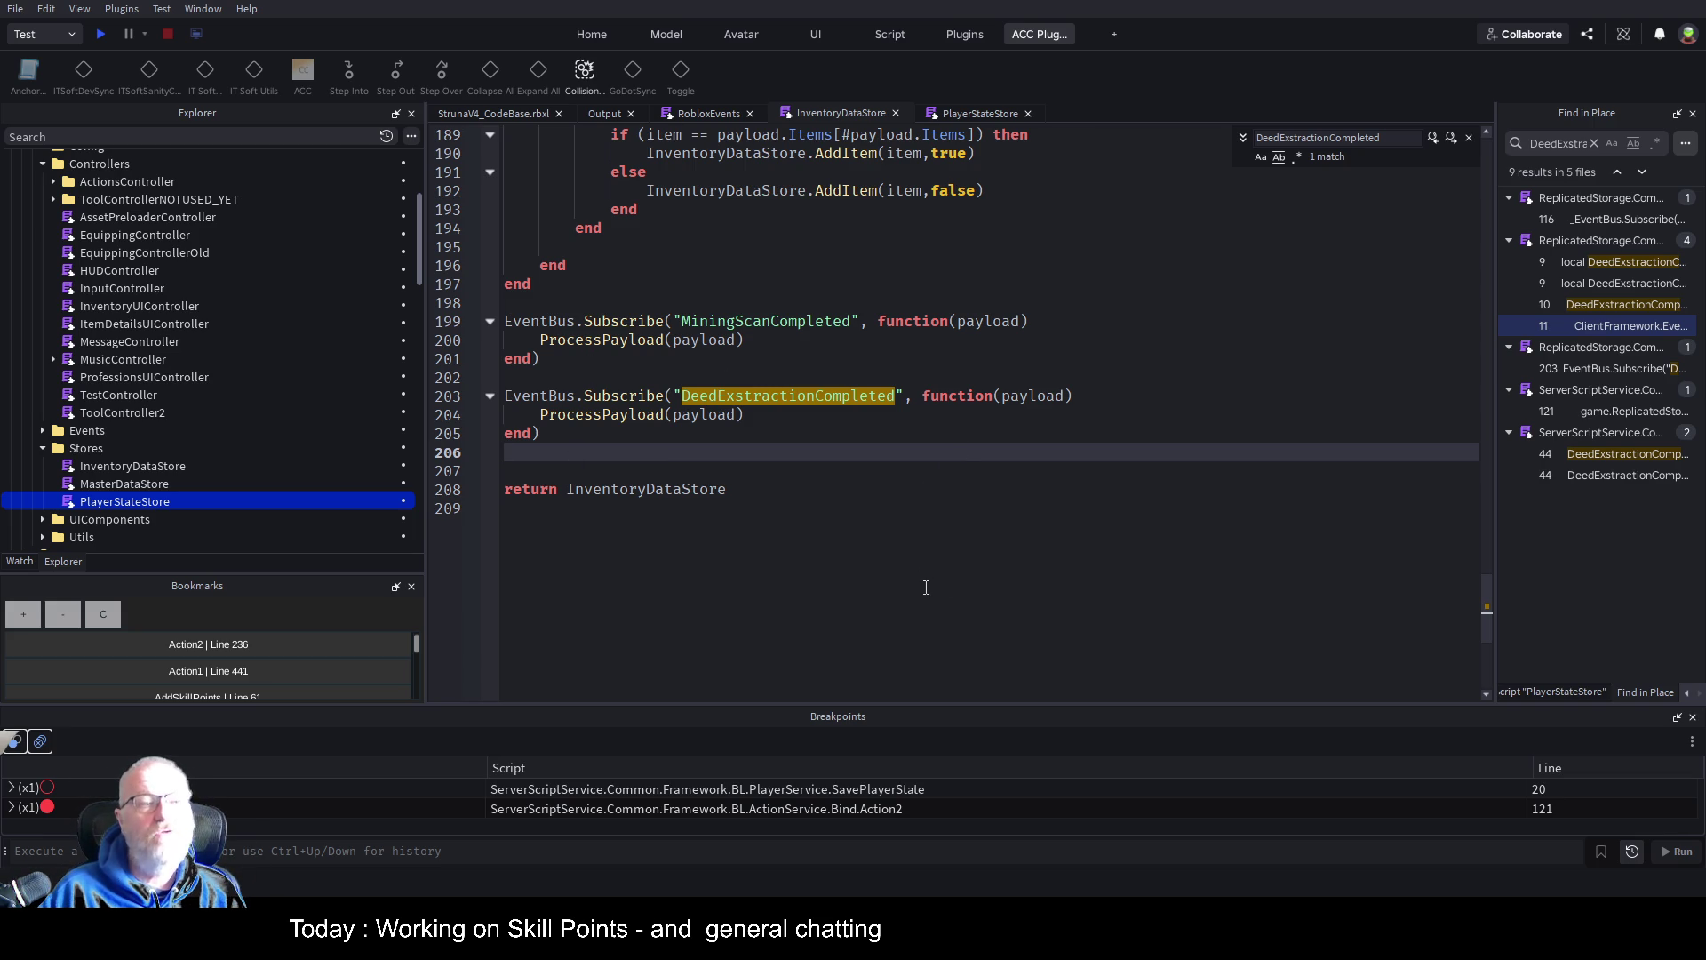
click(782, 515)
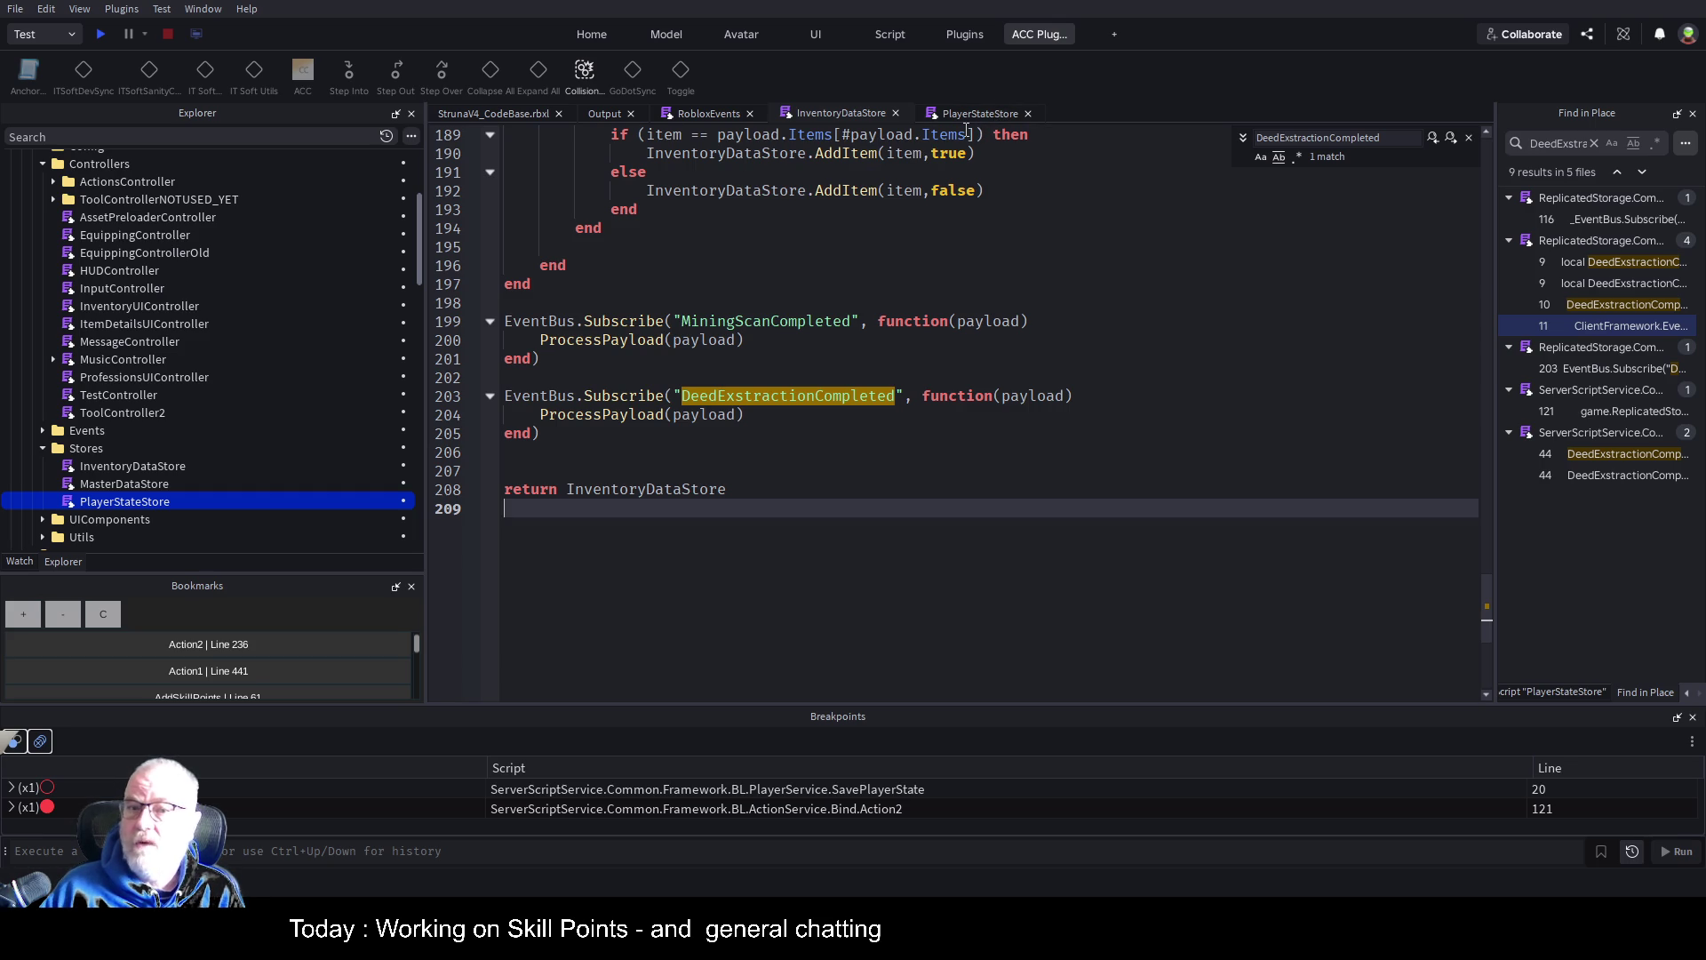
double_click(784, 399)
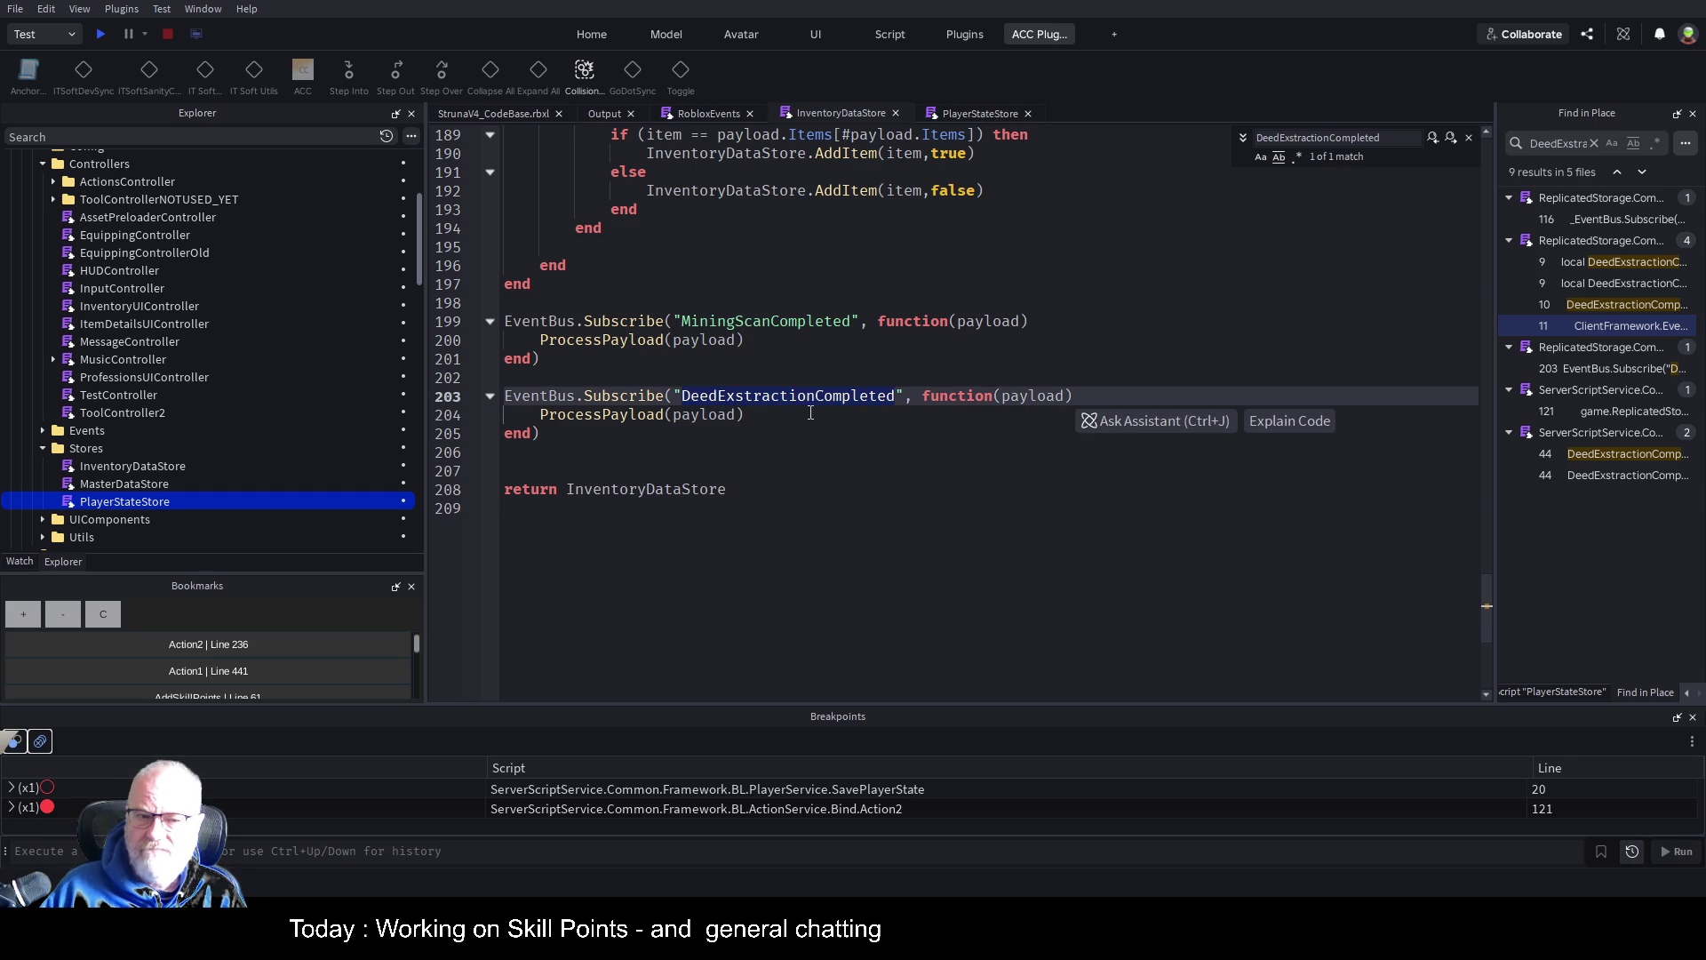
drag(516, 443, 503, 395)
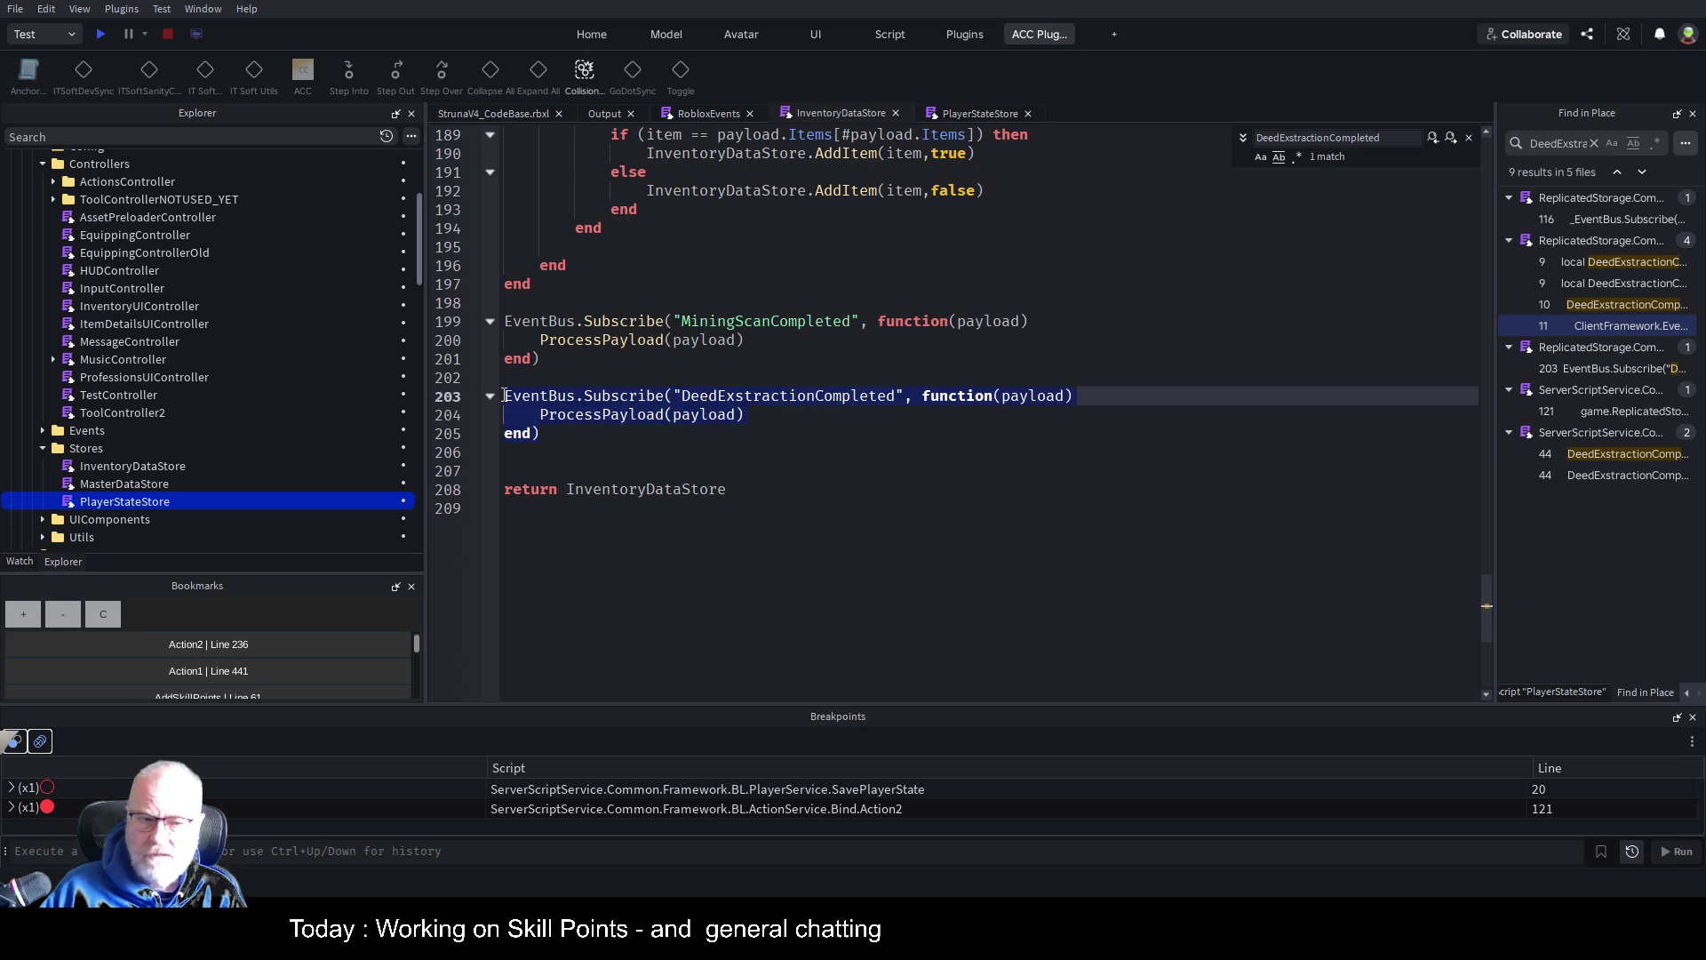
click(960, 112)
click(836, 479)
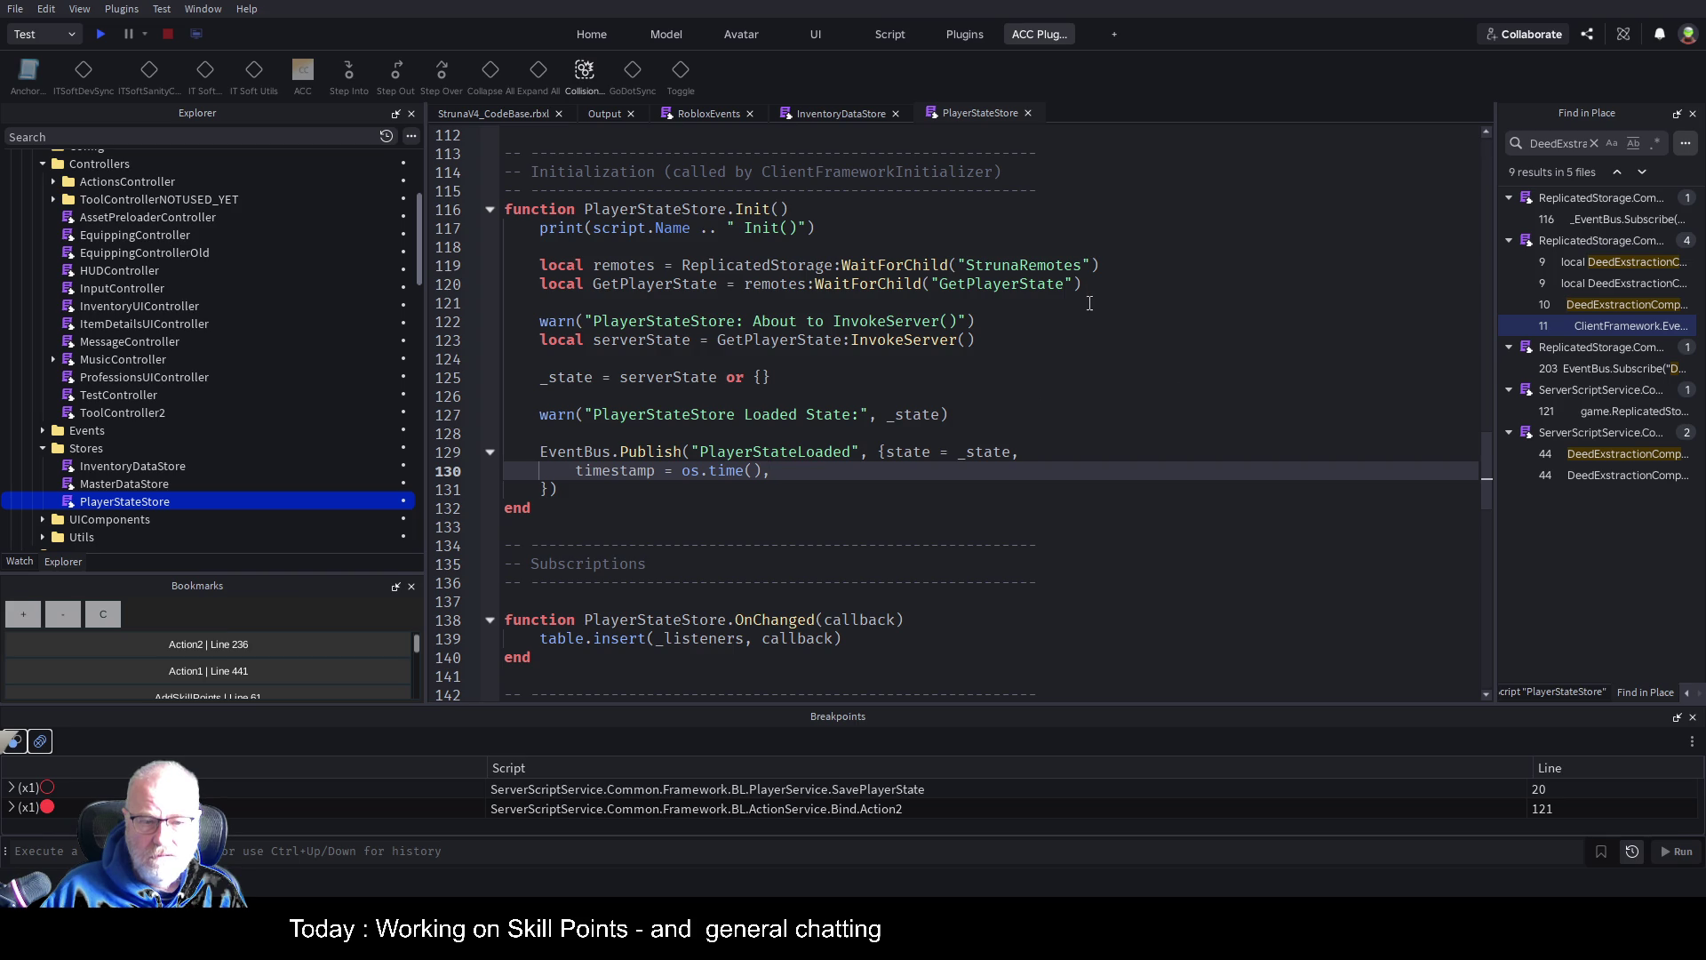
Select the DeedExstractionCompleted event name and search PlayerStateStore for 'Subscribe'
click(1038, 538)
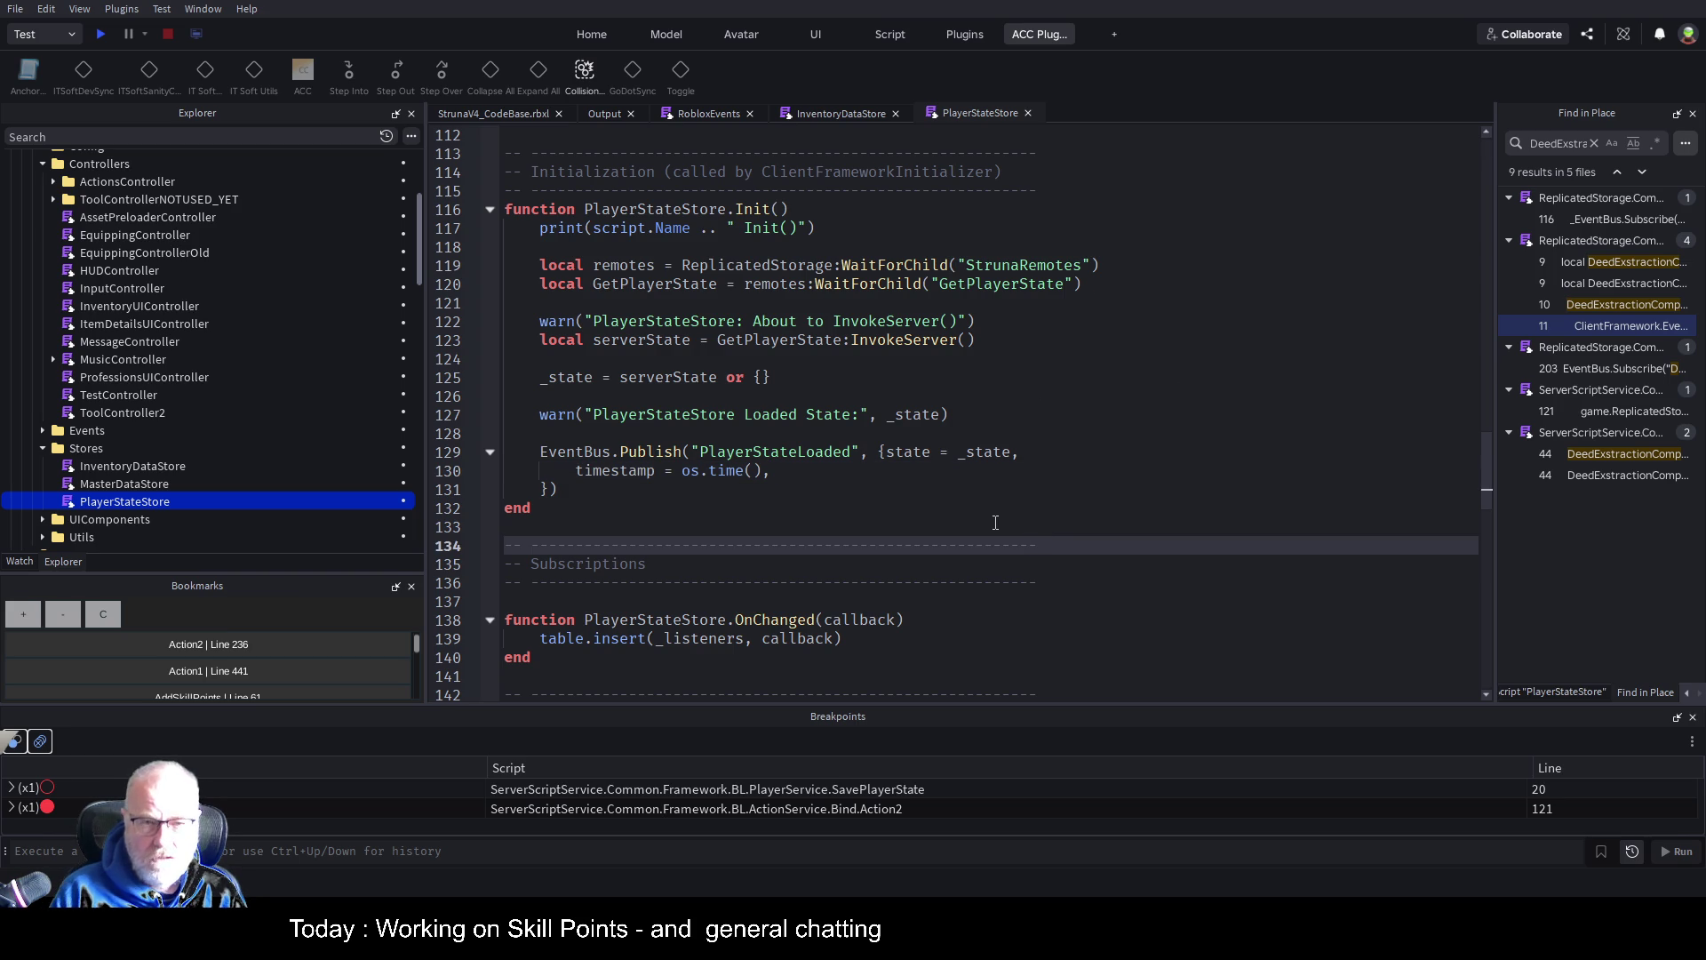
click(851, 117)
click(827, 525)
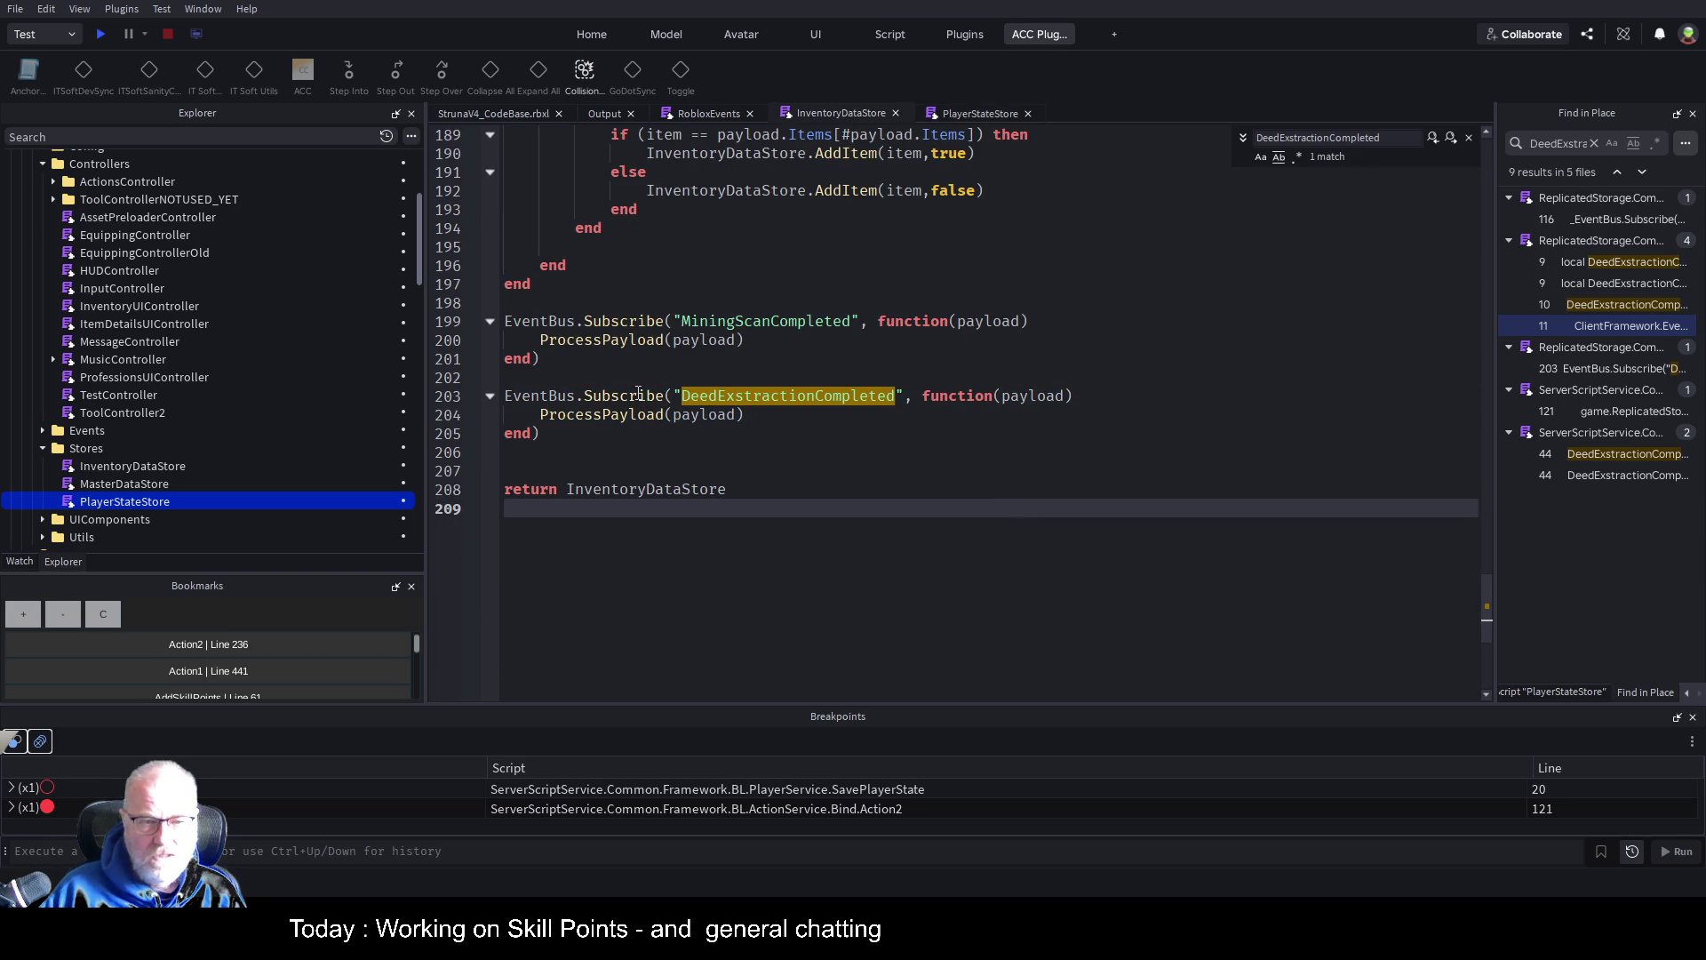
double_click(736, 396)
click(973, 113)
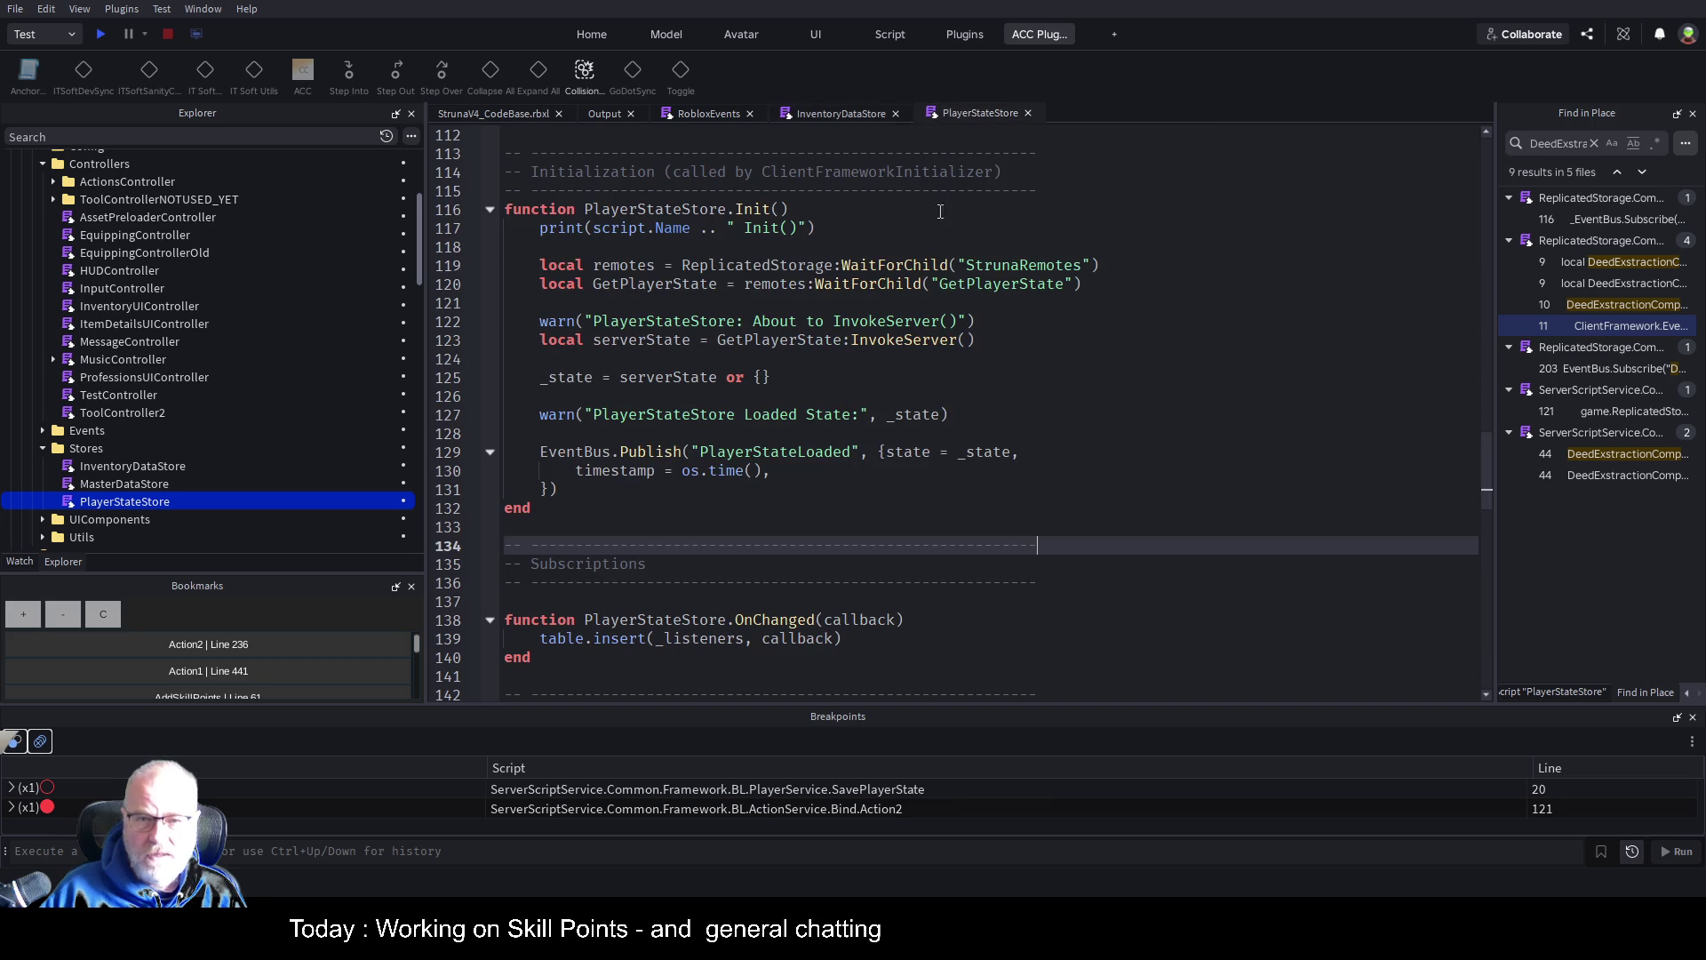
key(ctrl+f)
text(Subscribe)
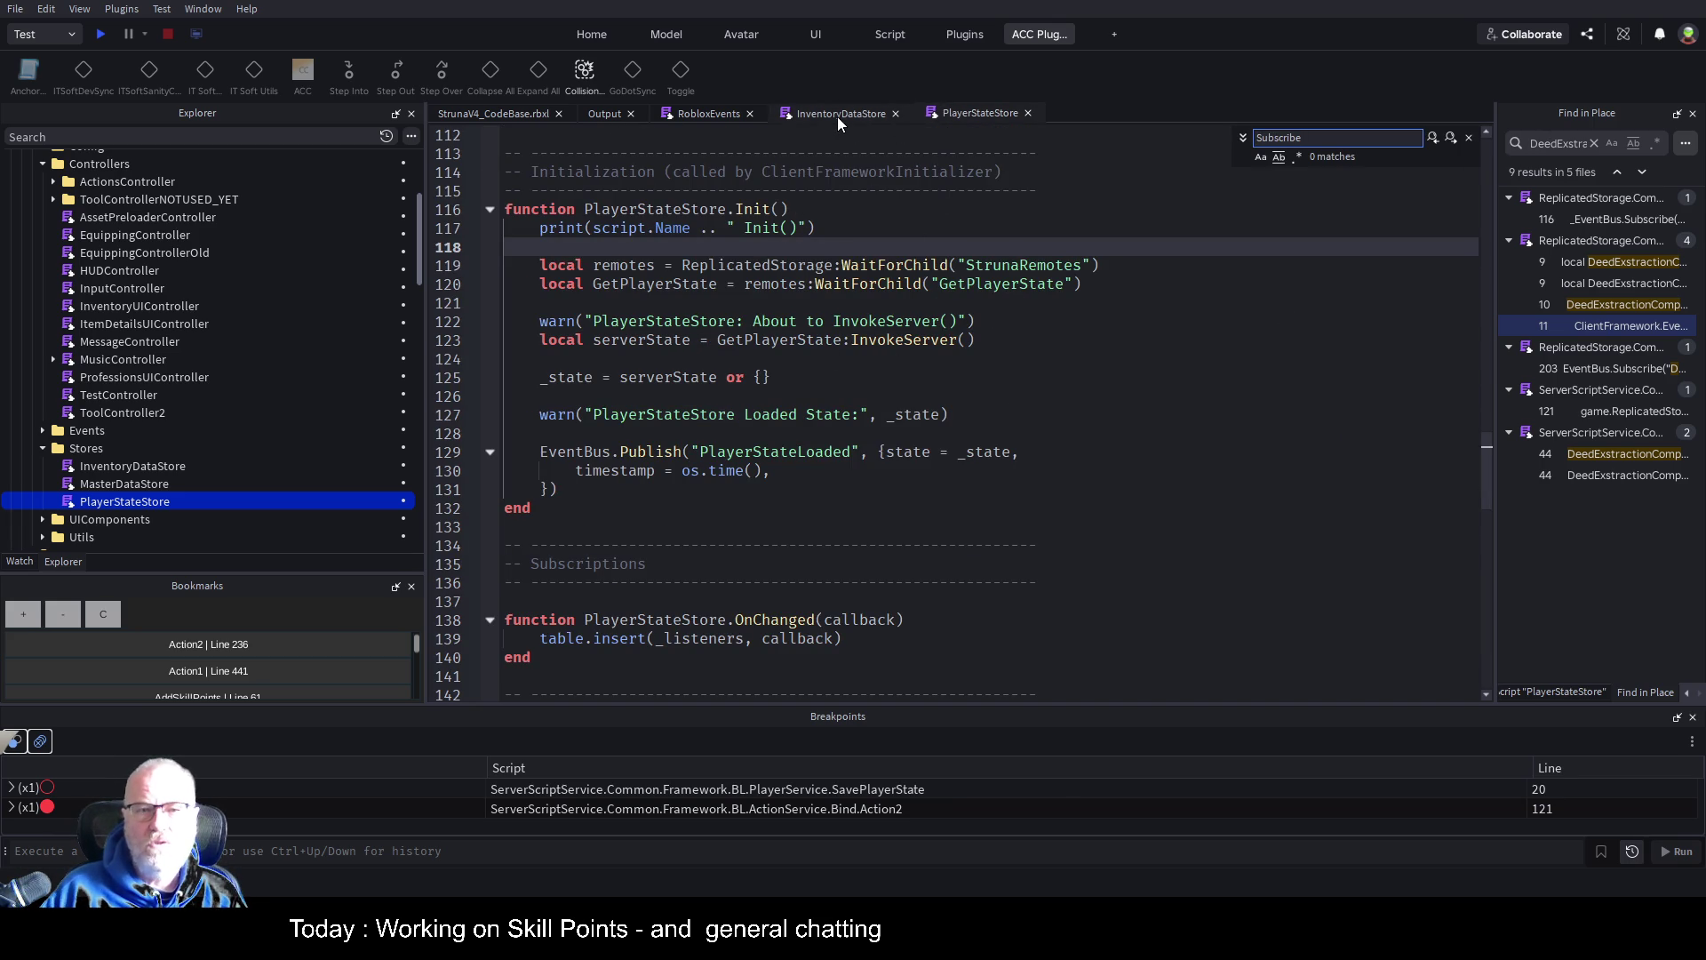
Copy the subscription lines 203–204 from InventoryDataStore and go to PlayerStateStore's end
click(837, 115)
click(891, 502)
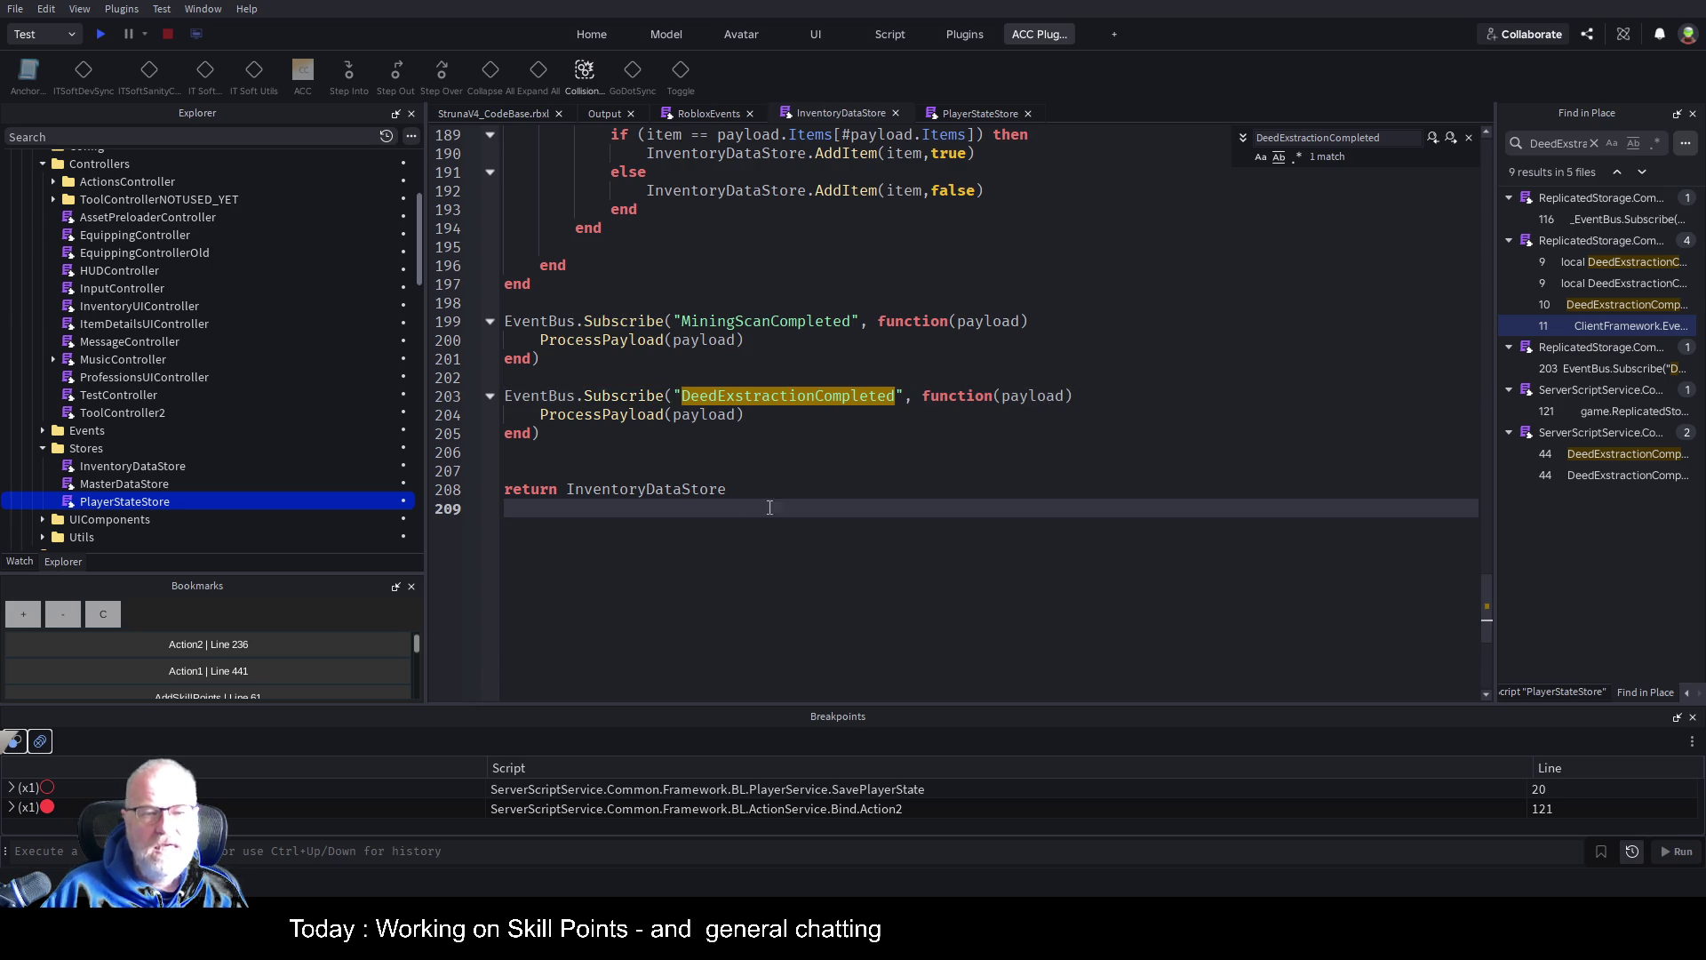
click(975, 419)
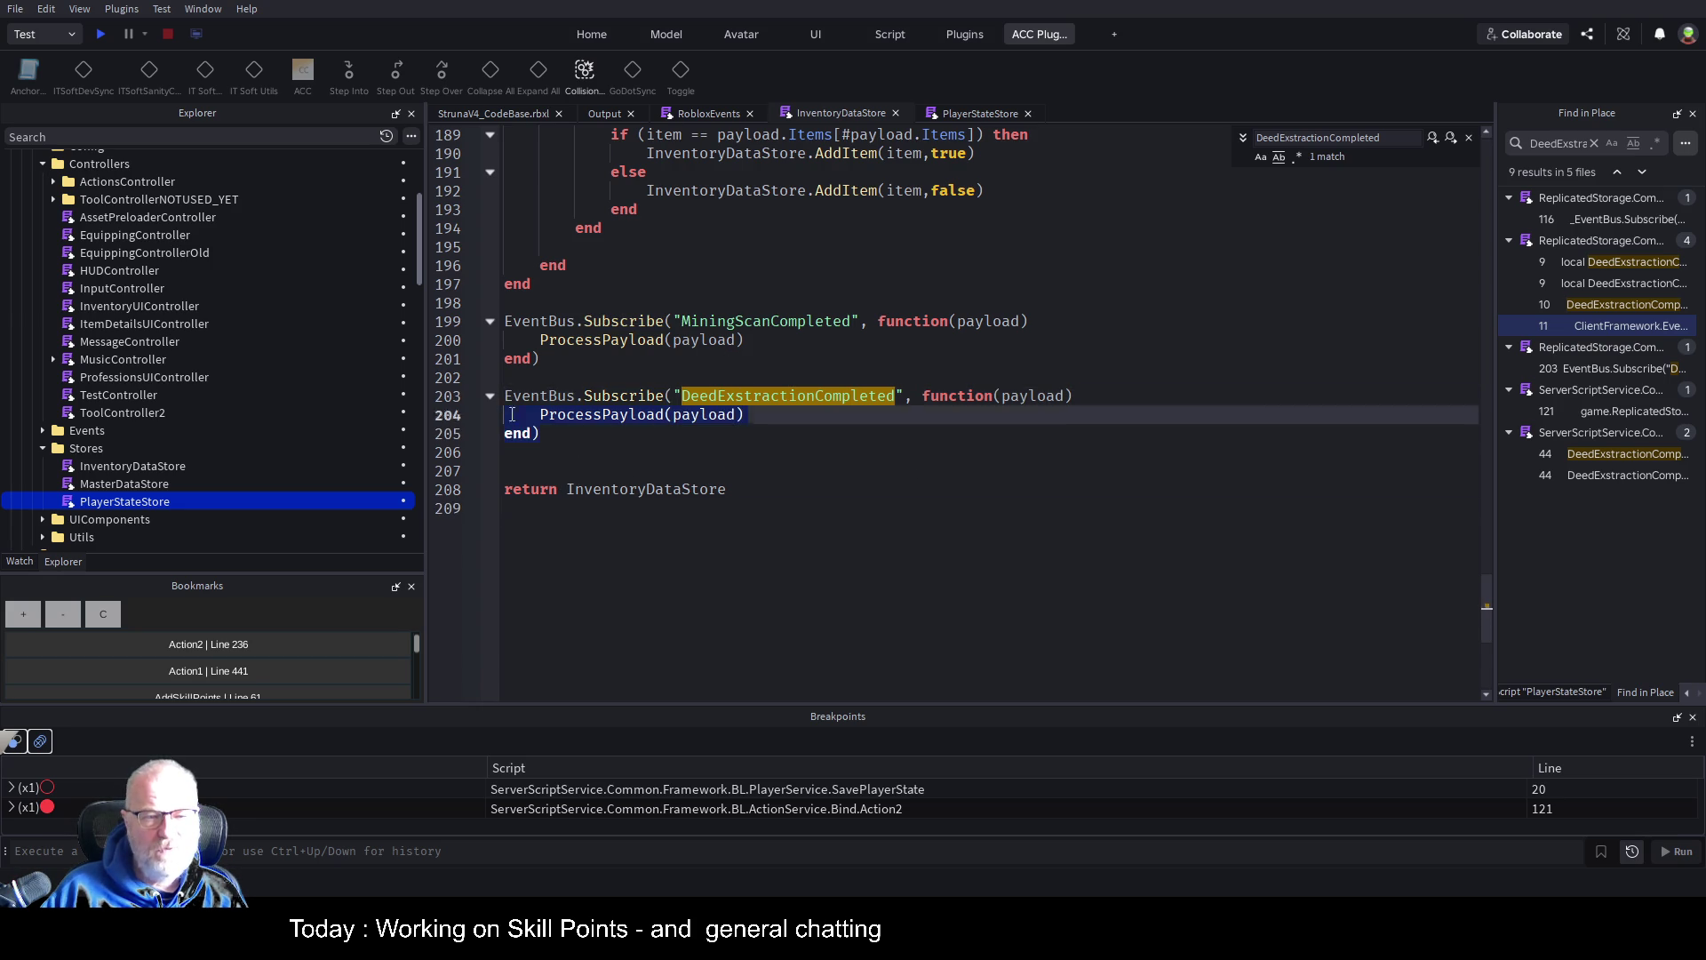
key(shift+Up)
key(shift+Home)
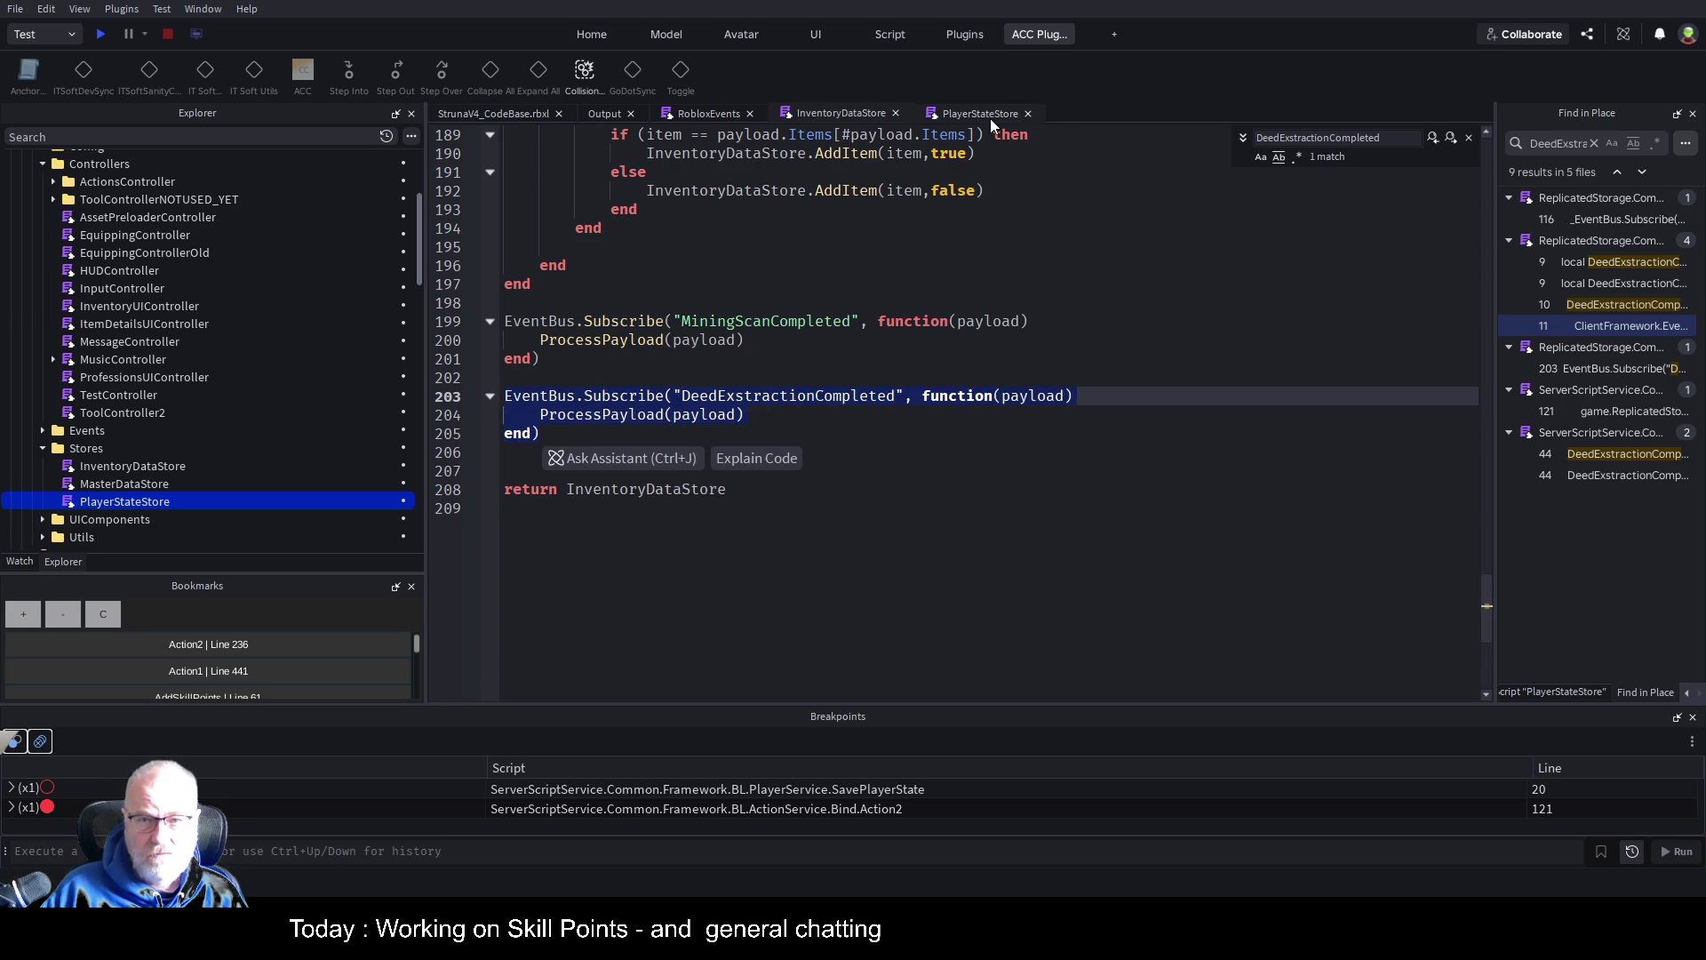
click(990, 119)
scroll(897, 533, down, 10)
click(897, 673)
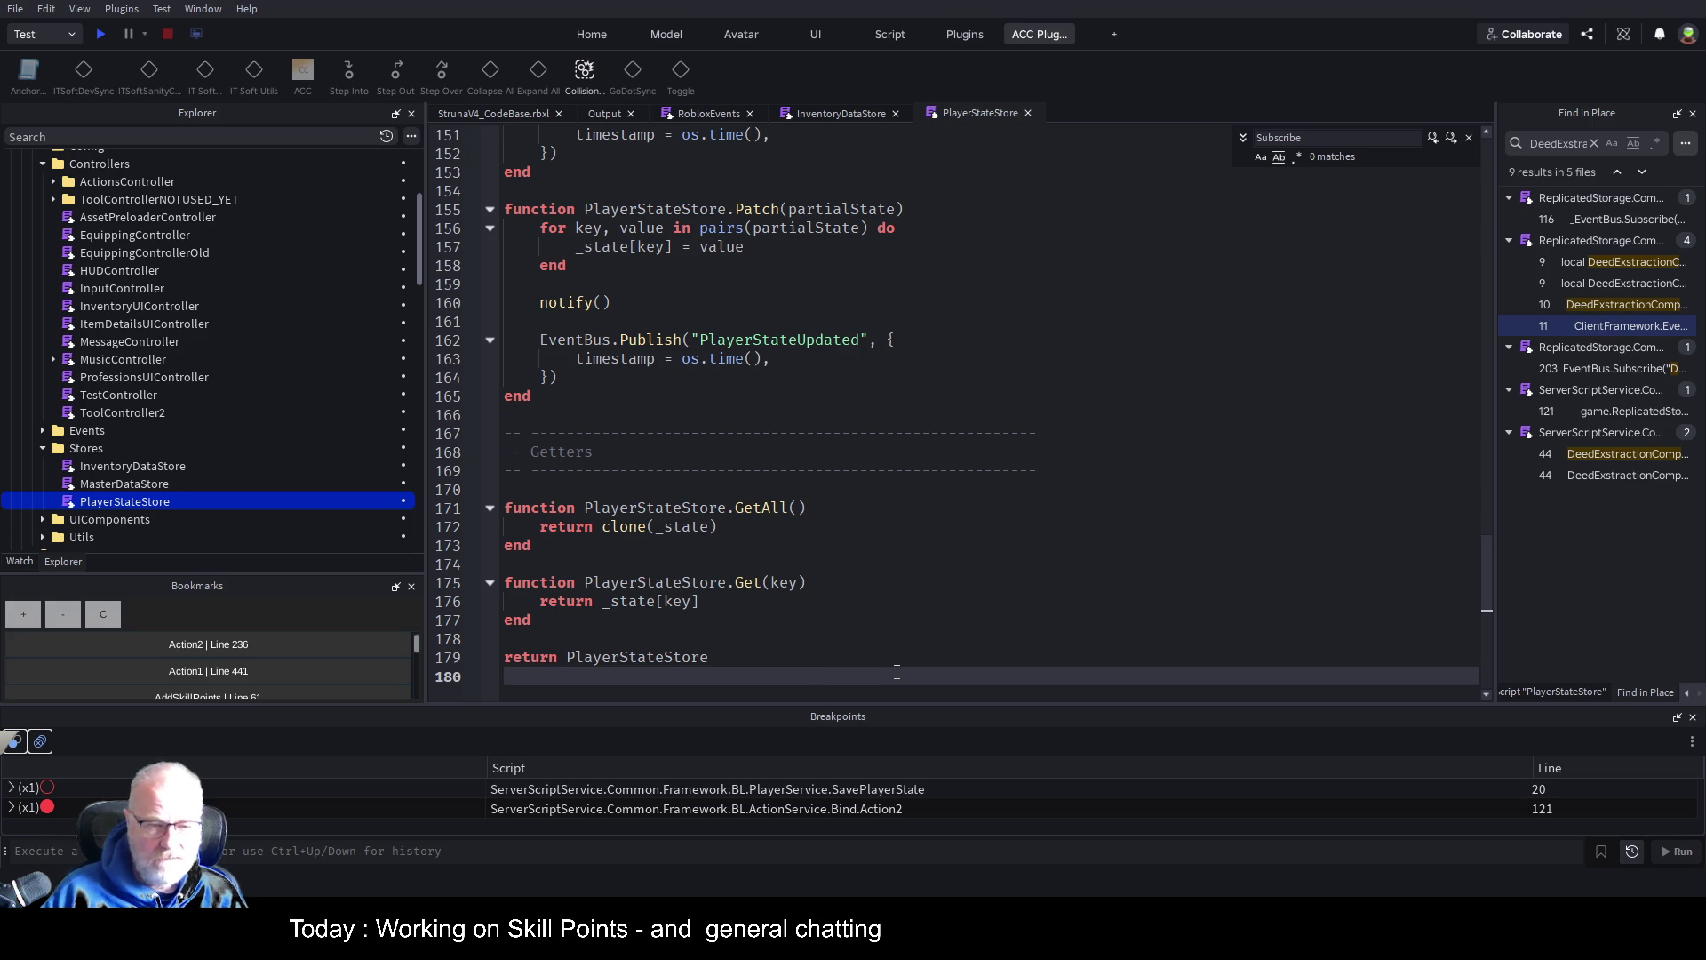
Paste the DeedExstractionCompleted subscription above 'return PlayerStateStore'
key(Up)
key(Up)
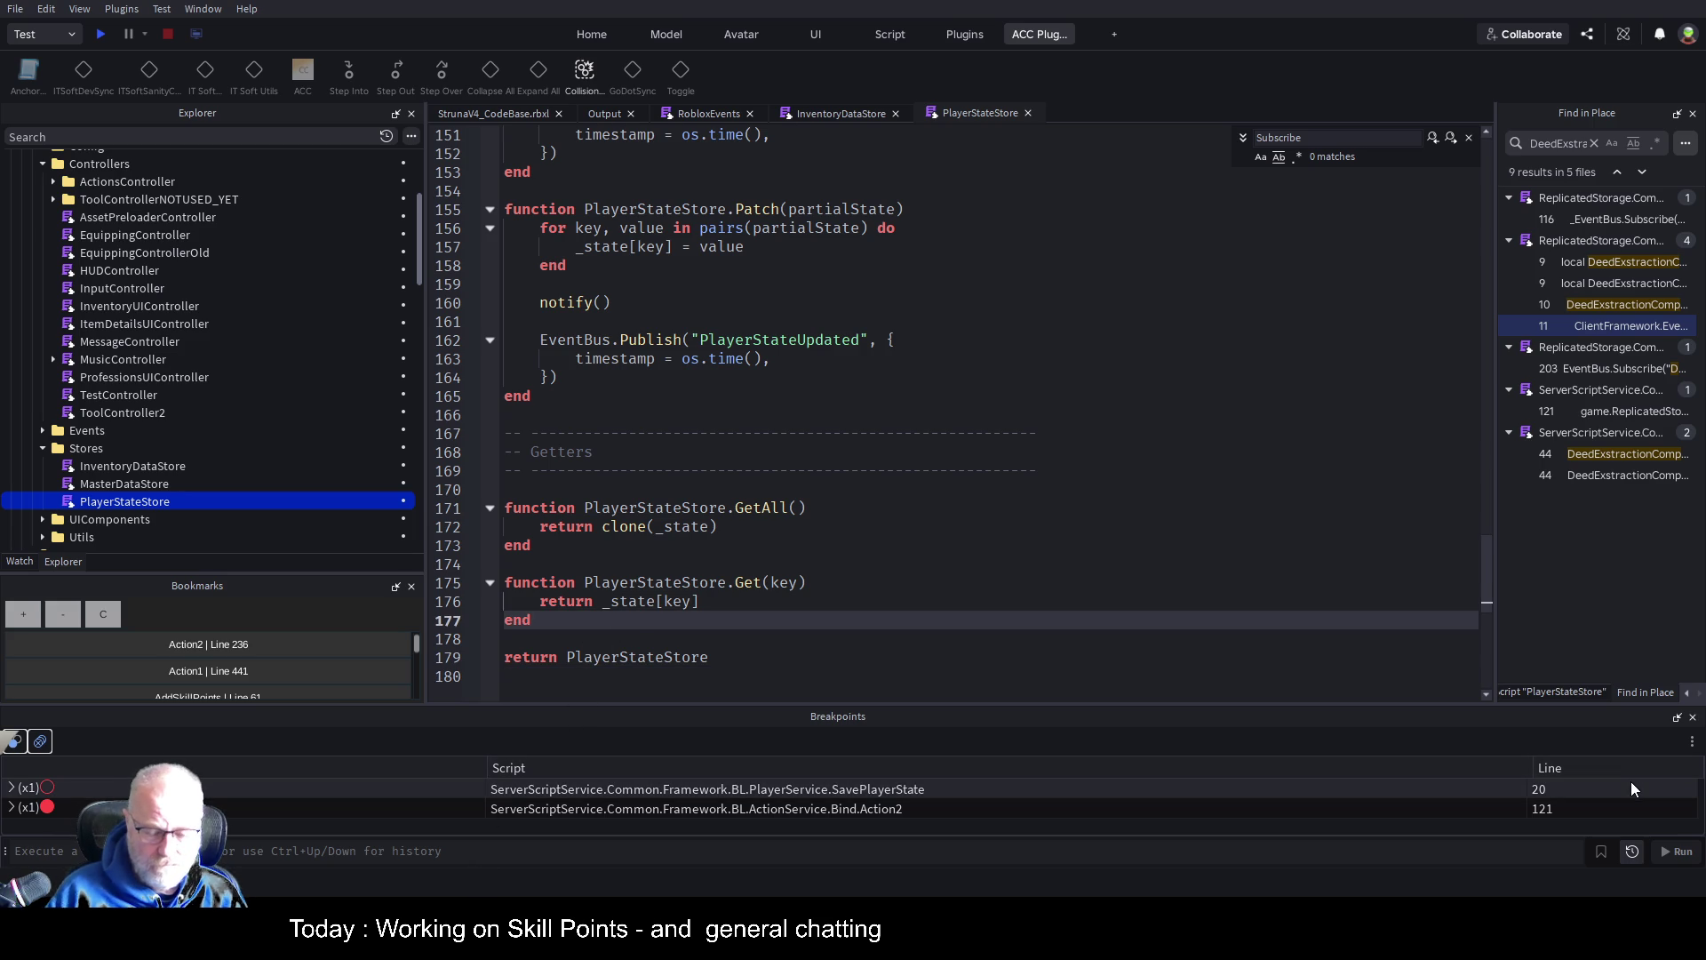
key(Return)
key(Return)
key(Up)
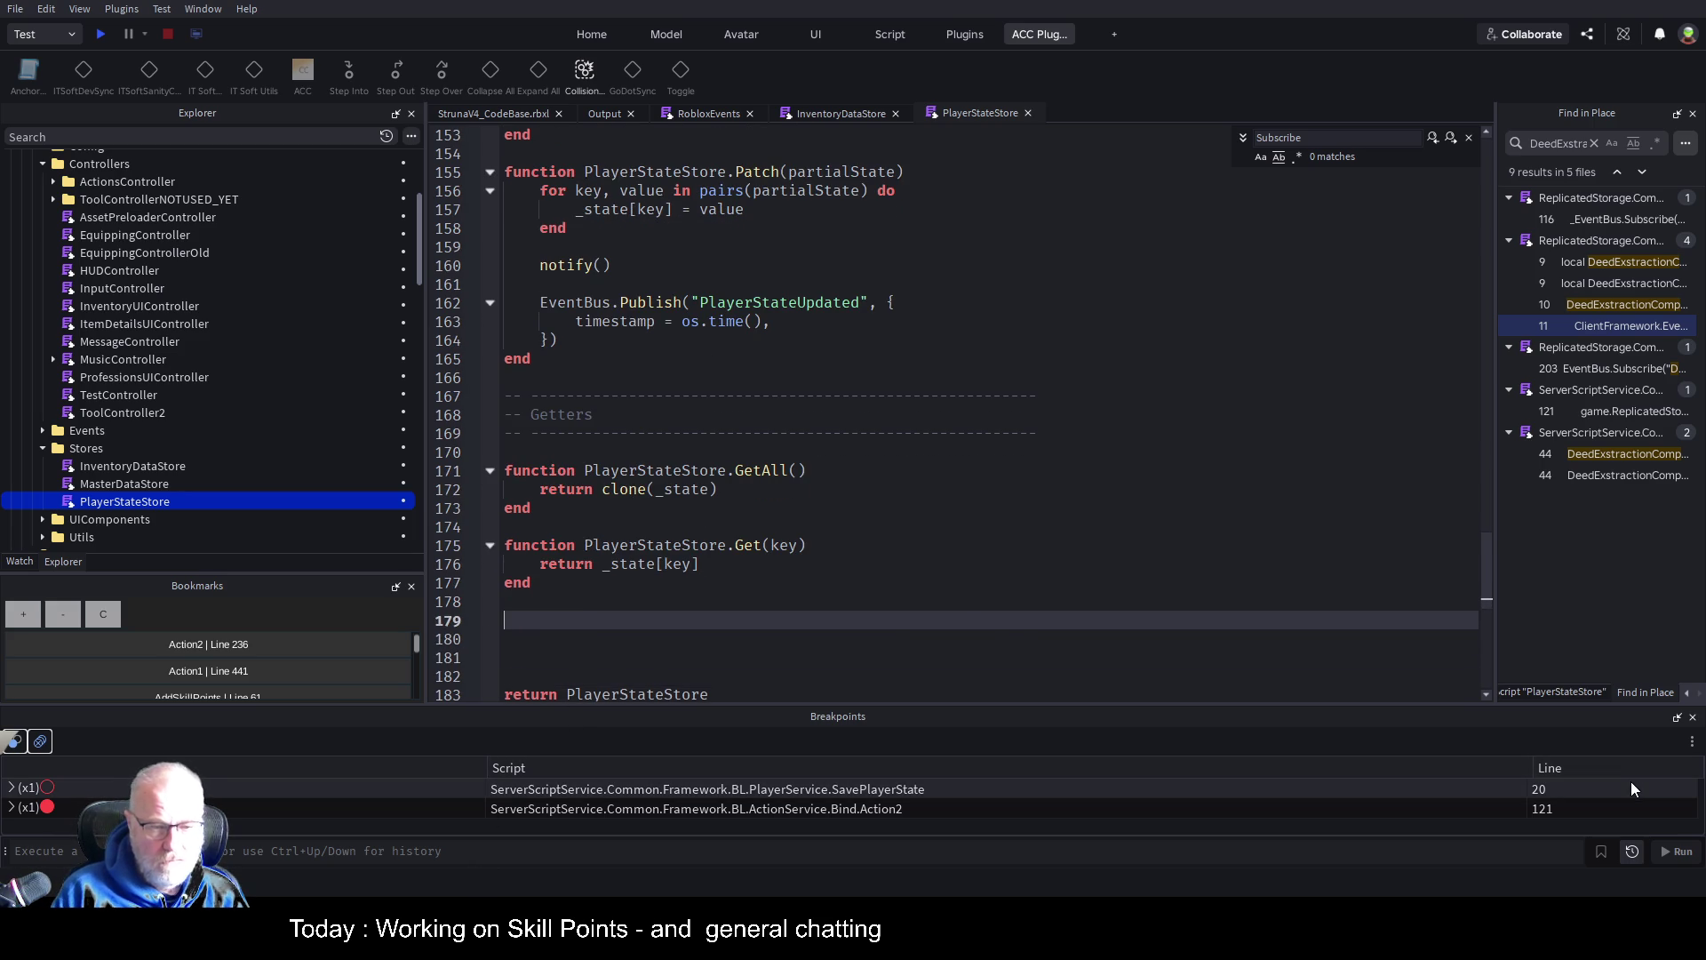
text(EventBus.Subscribe("DeedExstractionCompleted", function(payload) 	ProcessPayload(payload) end))
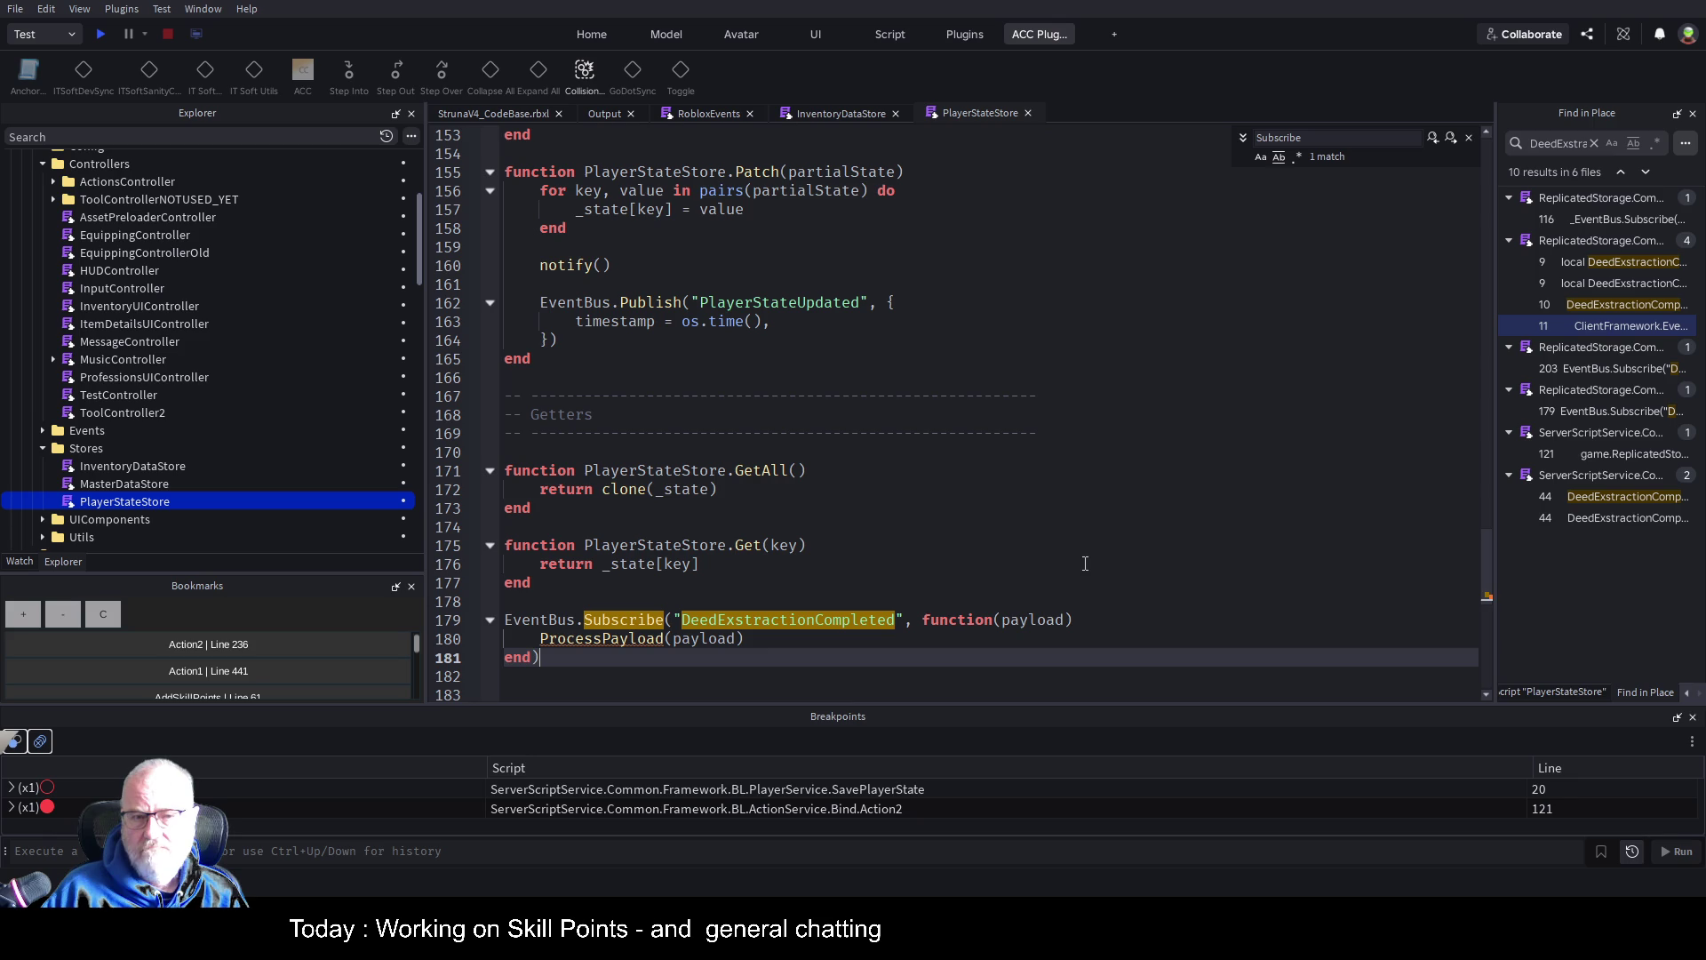
Check RobloxEvents, then place the caret on ProcessPayload at InventoryDataStore line 204
scroll(971, 536, down, 1)
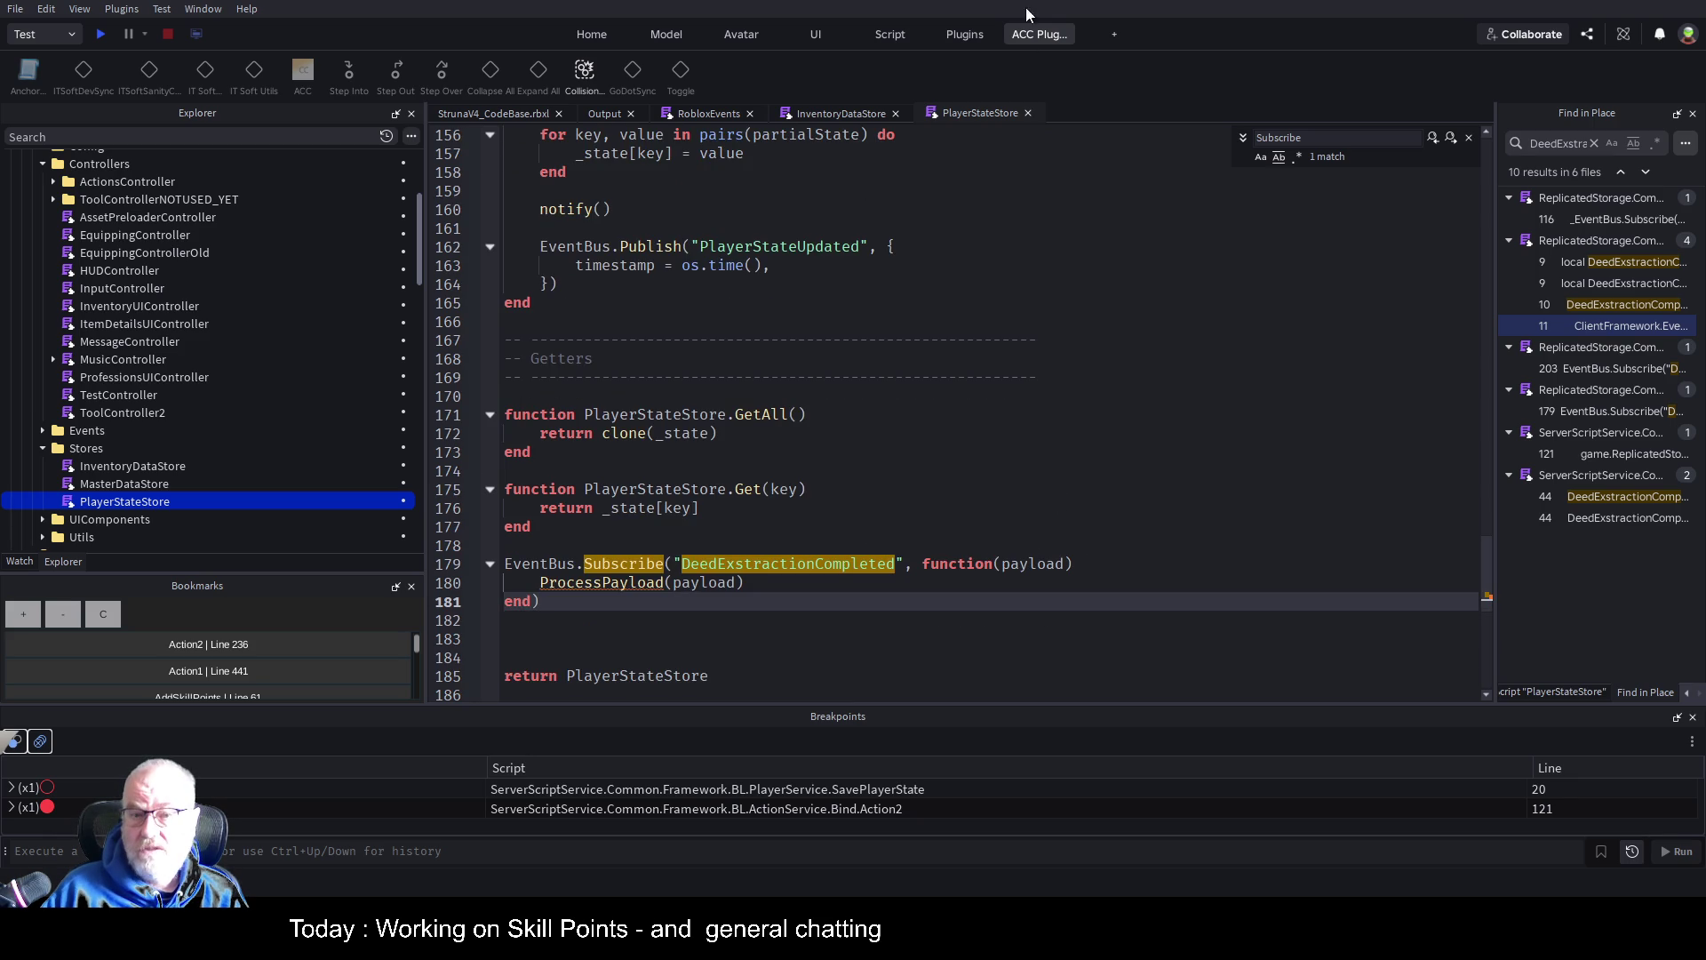
click(706, 111)
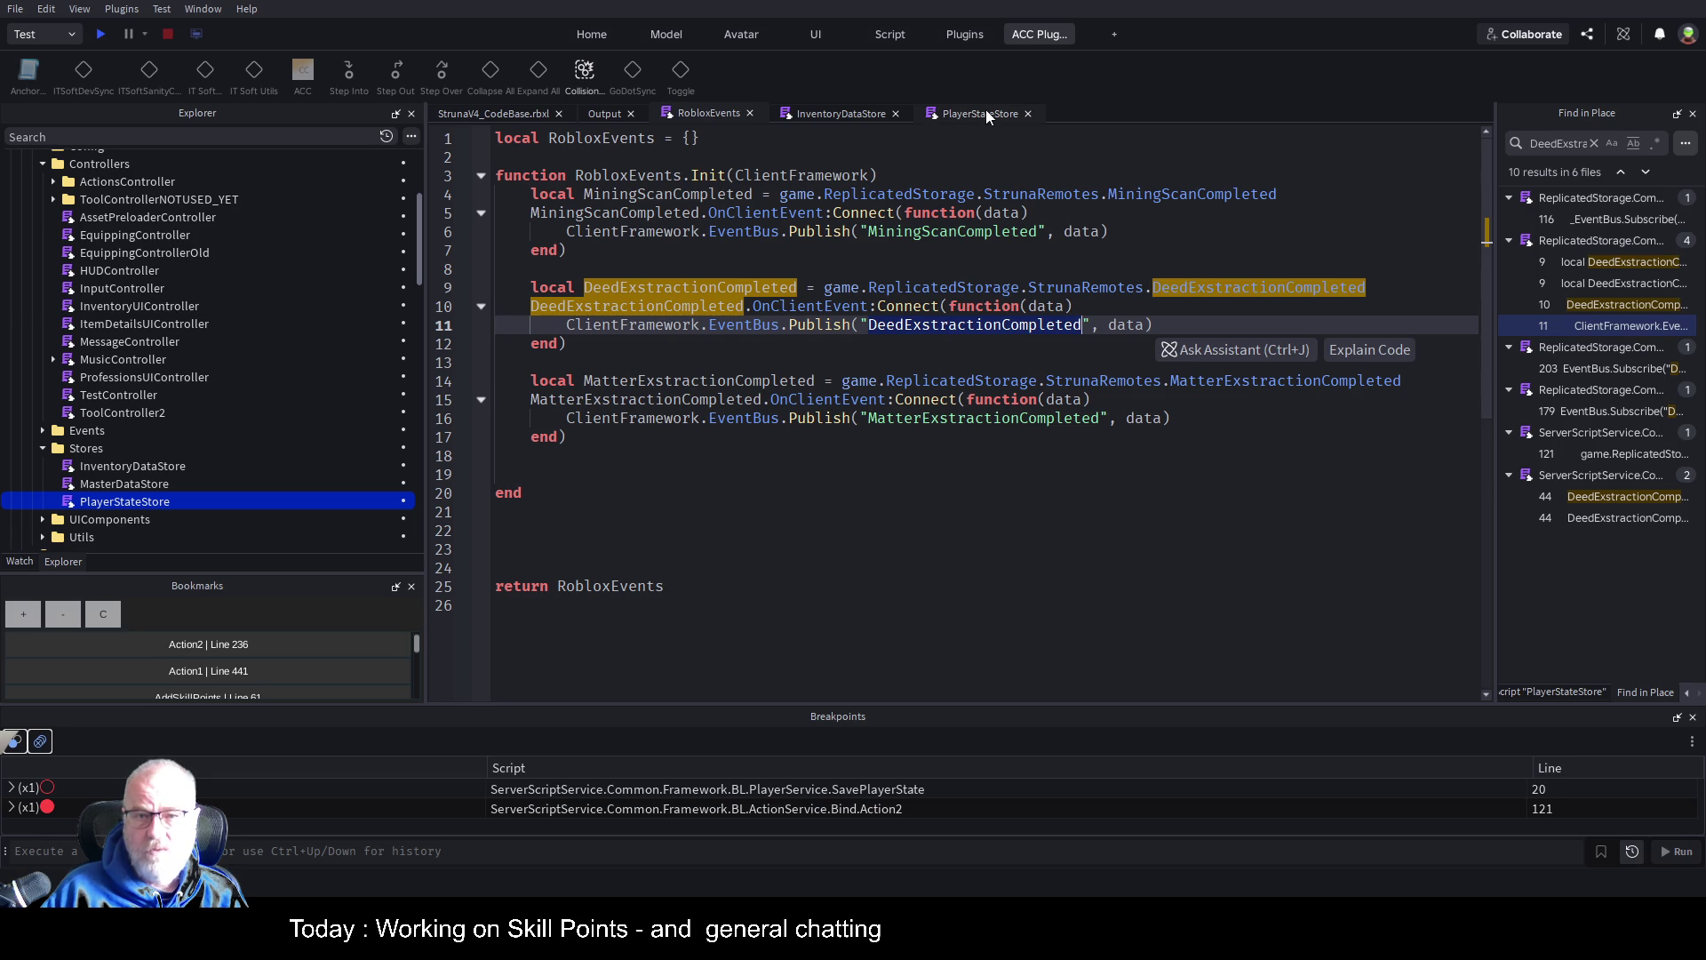
click(846, 115)
click(816, 533)
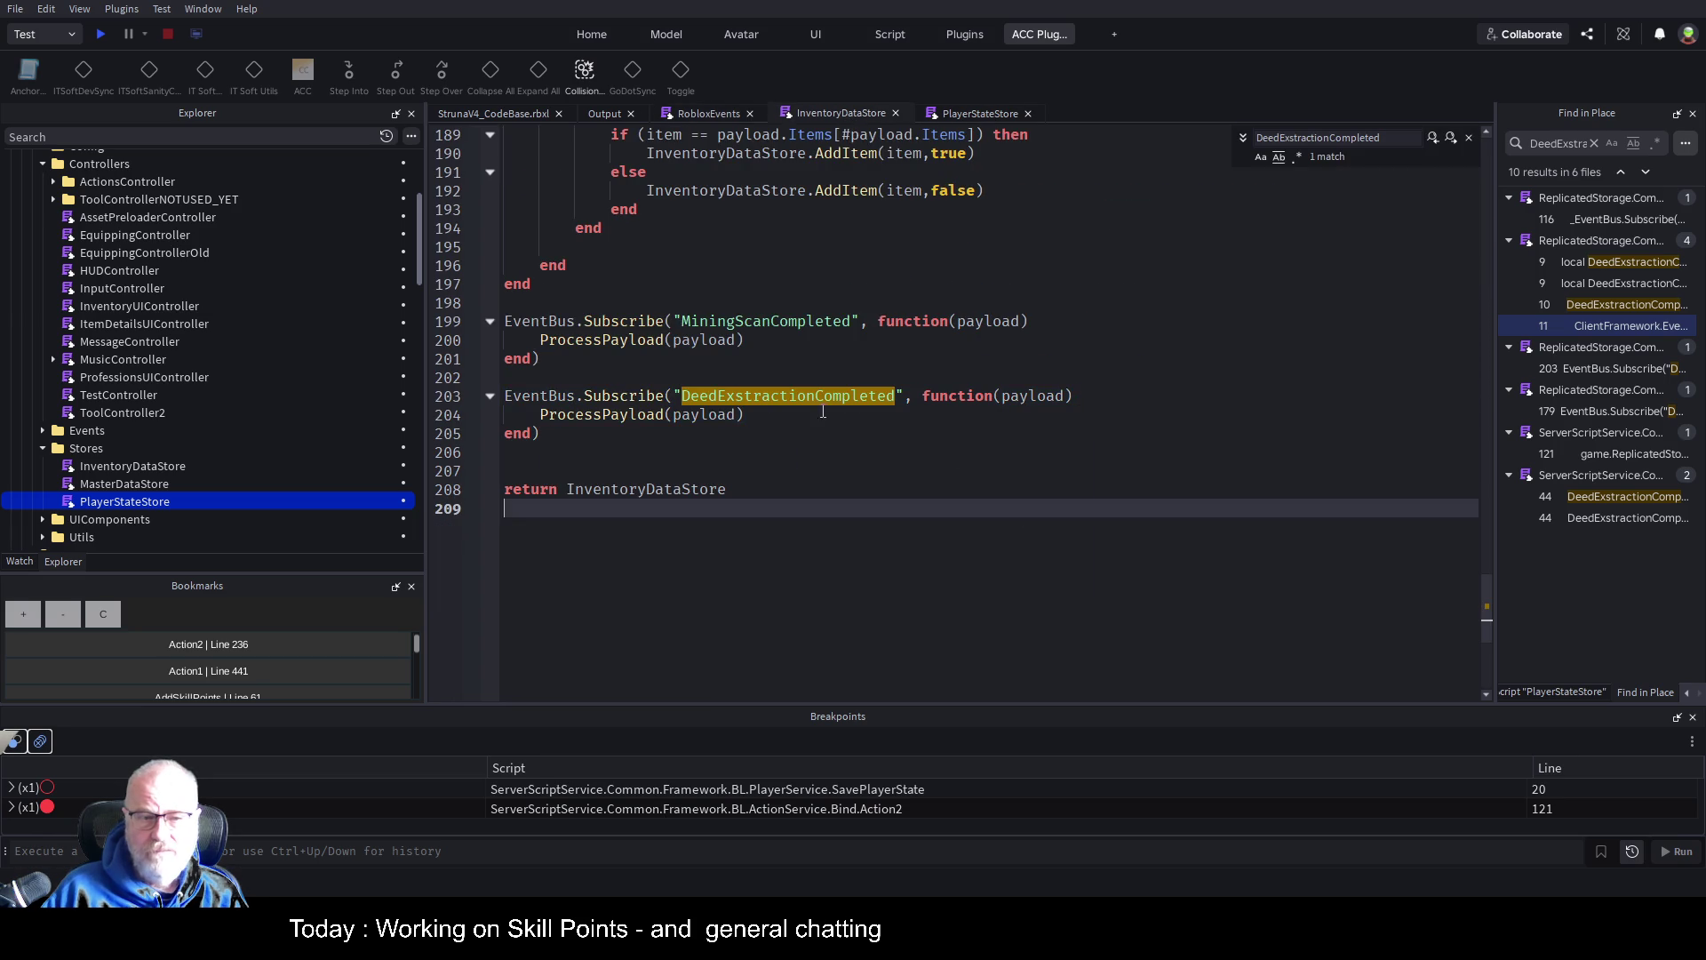
click(624, 415)
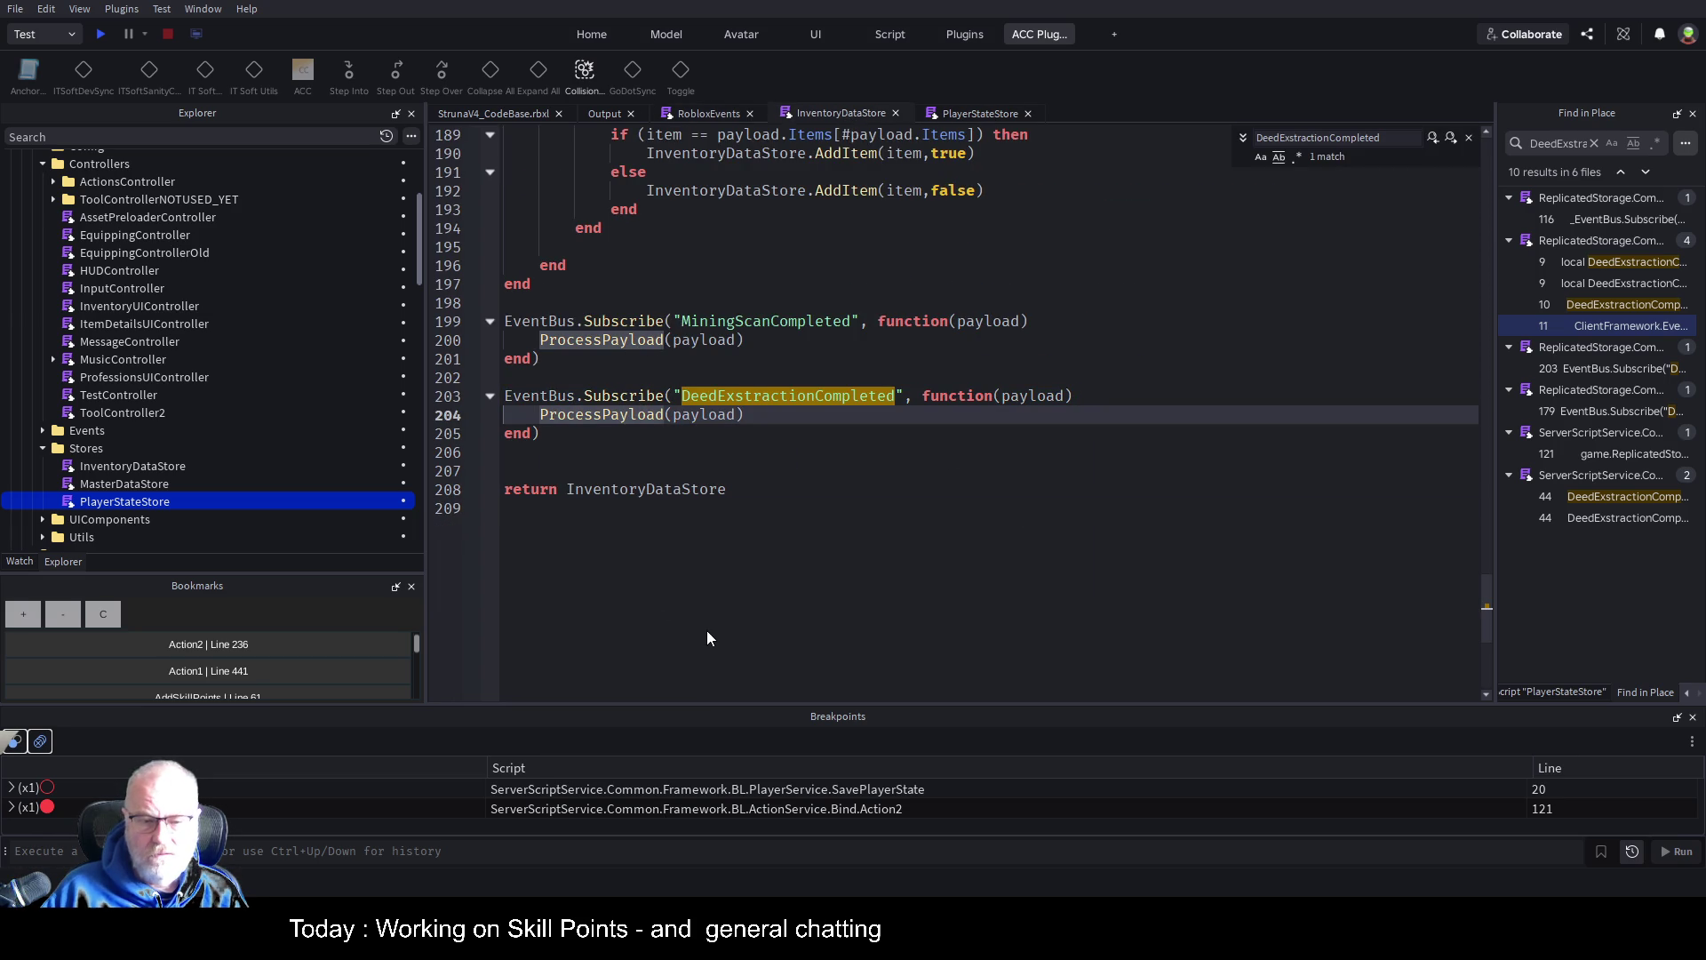
Jump to the ProcessPayload definition with F12 and read through the function
key(F12)
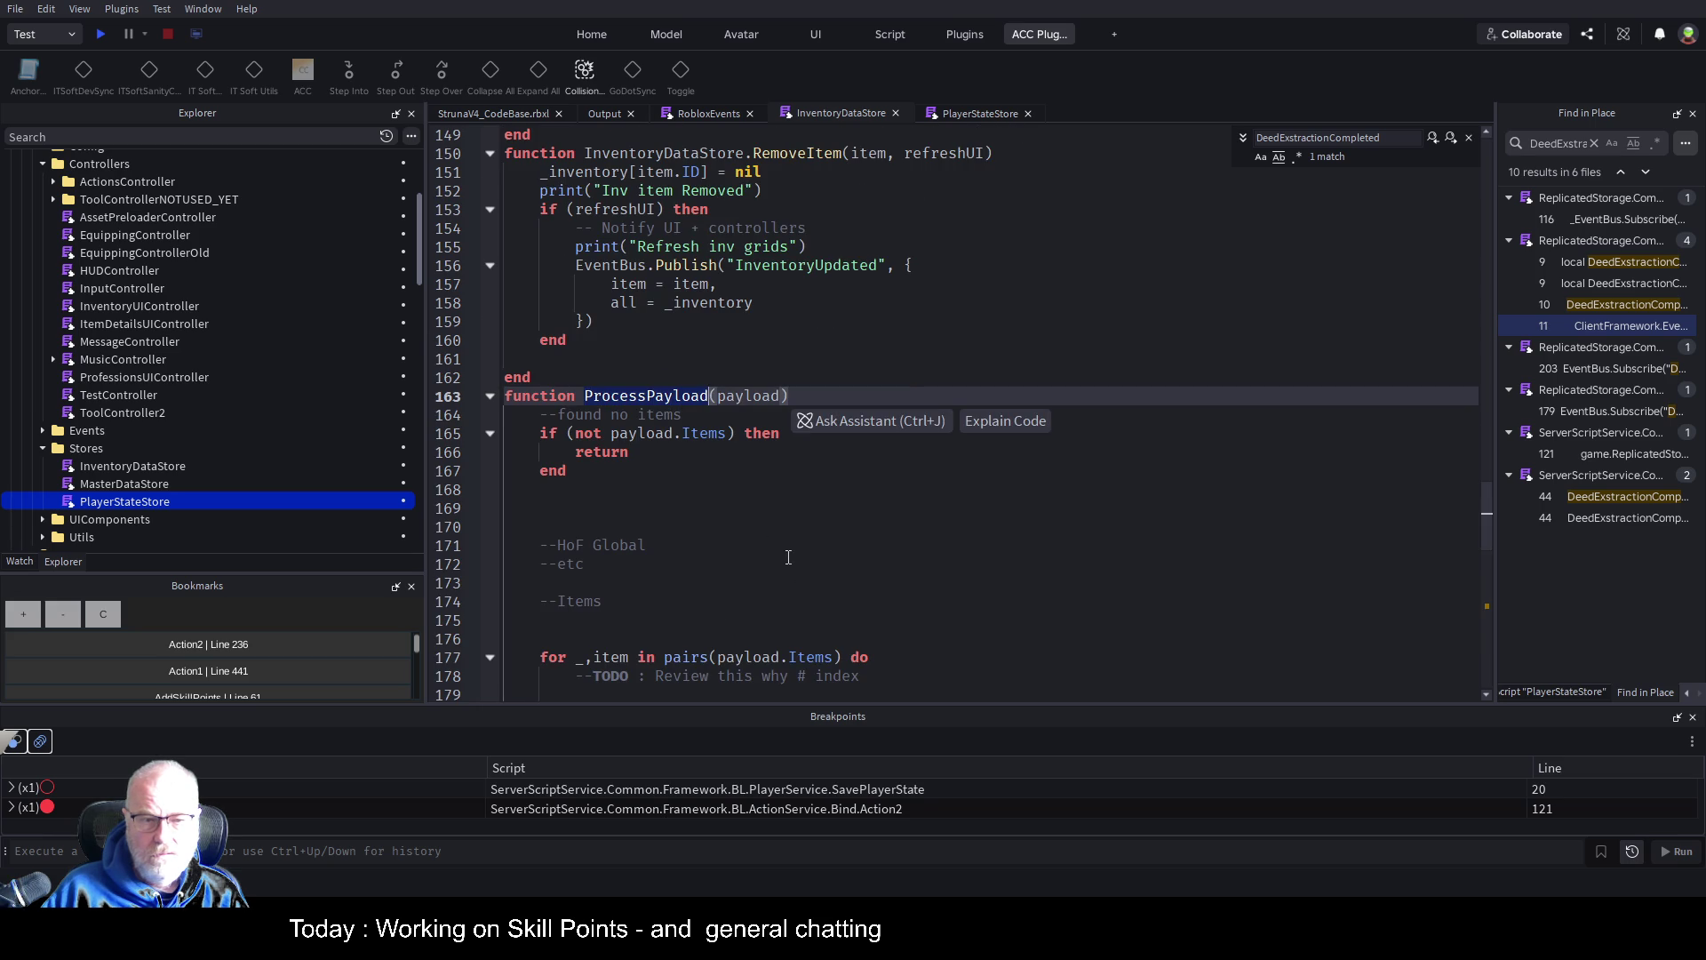
scroll(788, 558, down, 2)
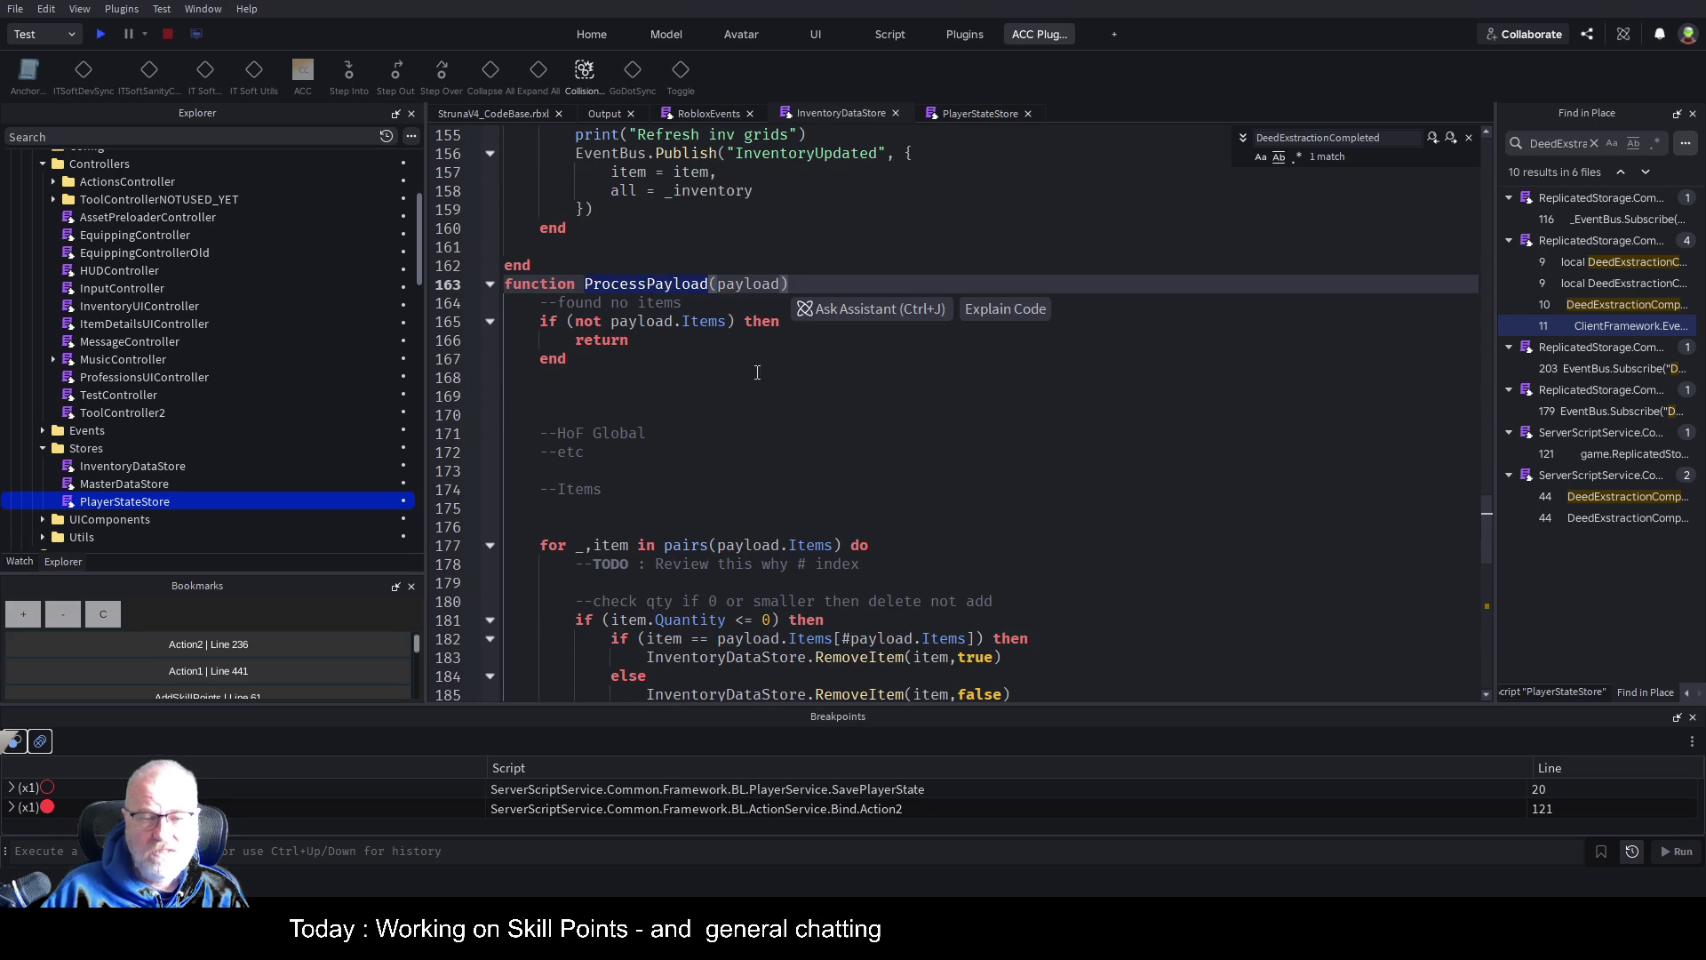
scroll(775, 436, down, 4)
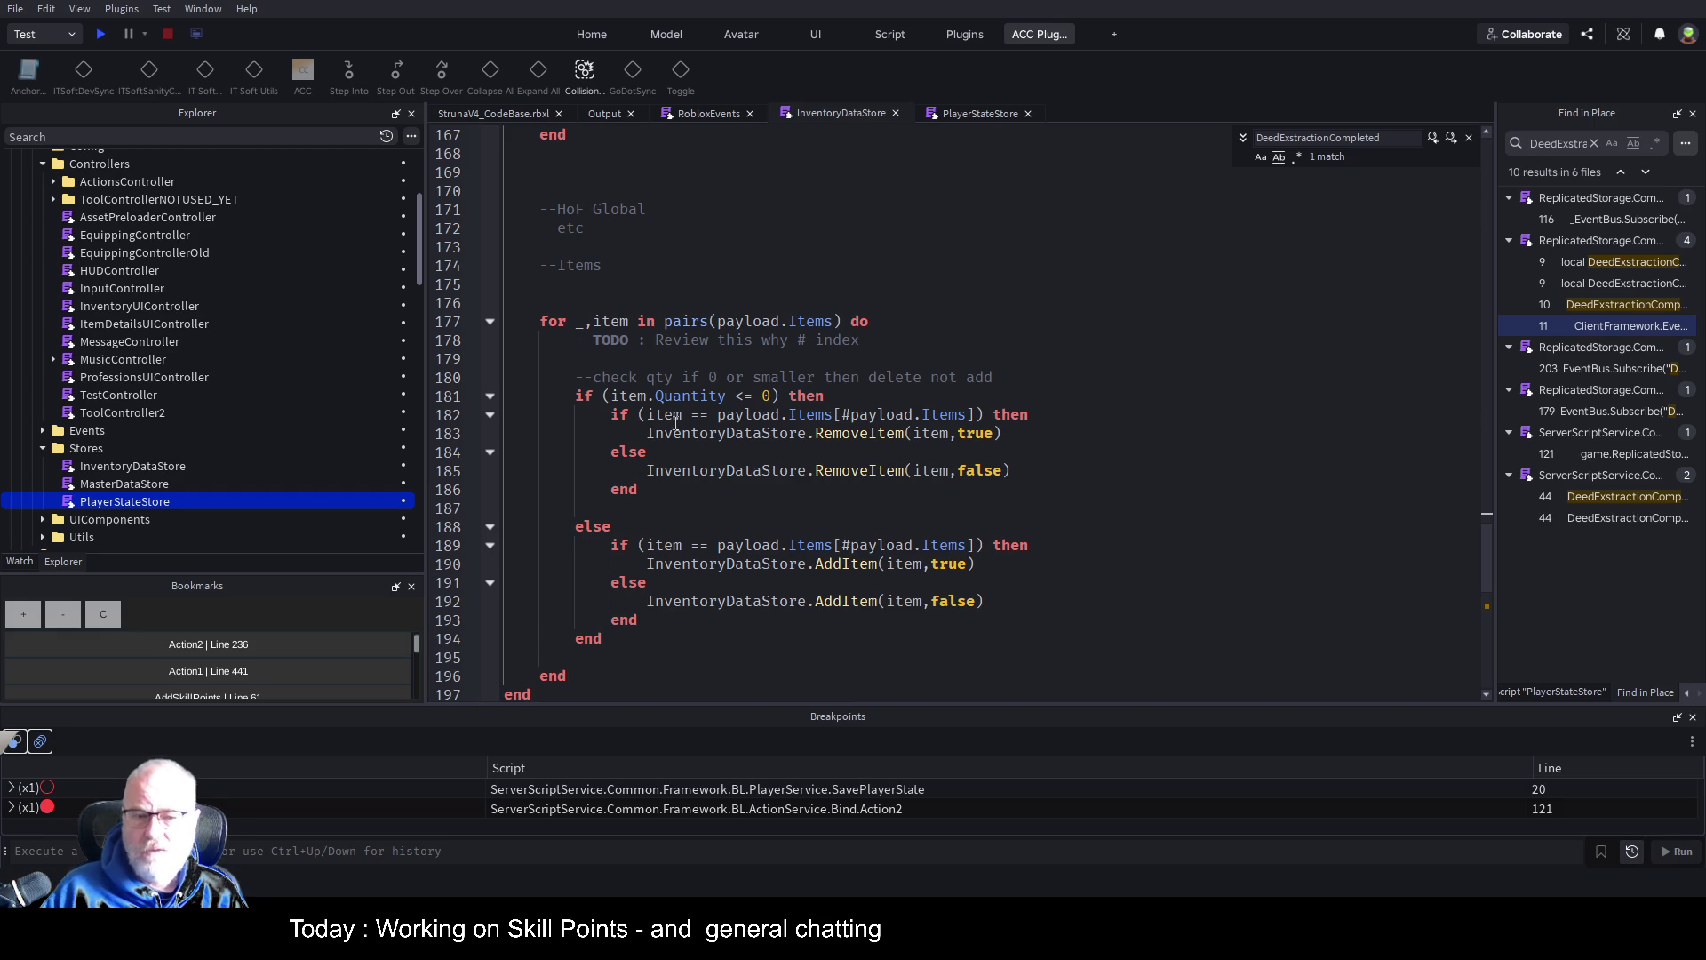
scroll(773, 534, down, 2)
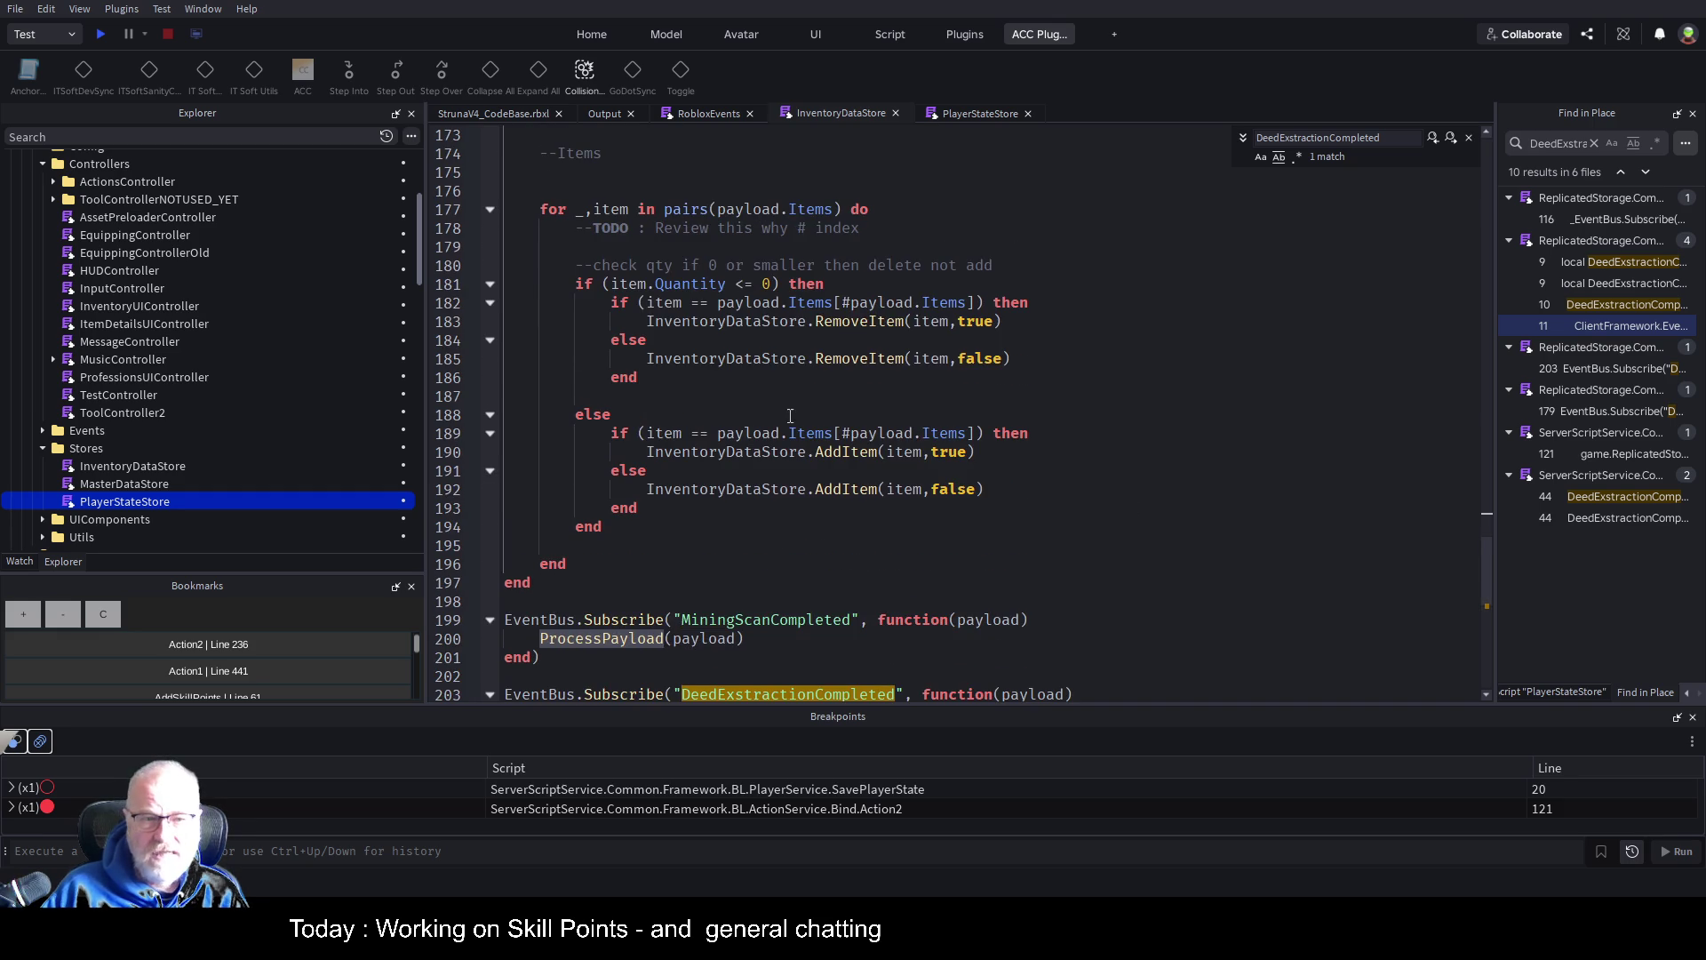
key(F12)
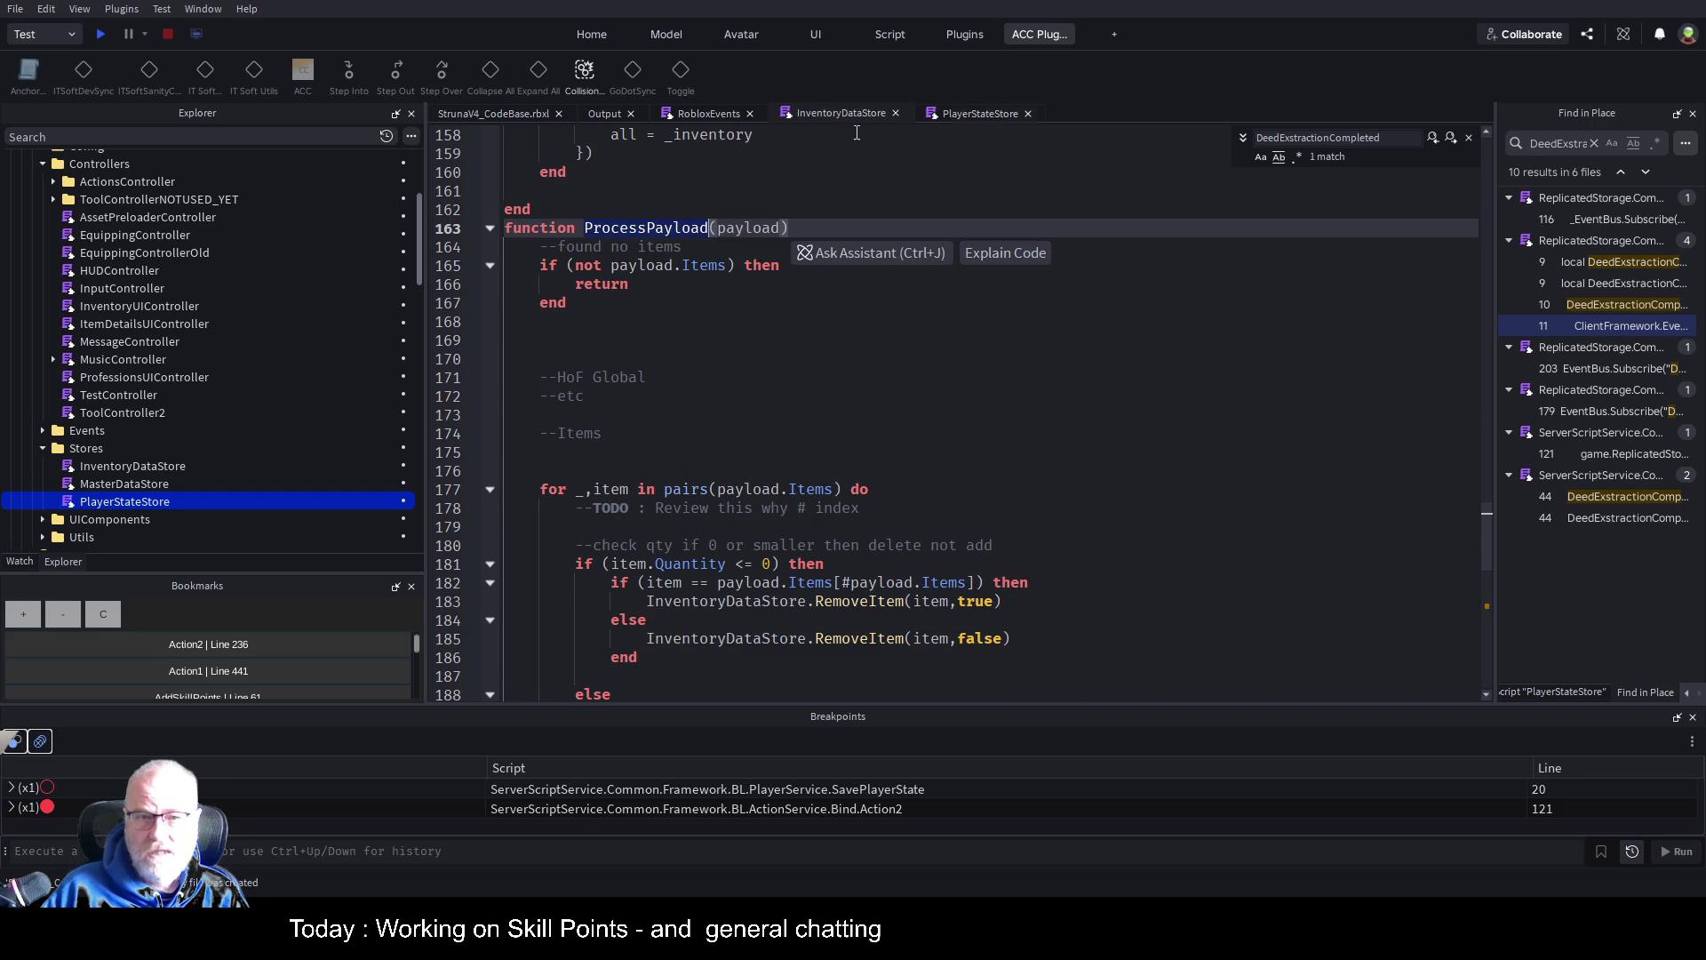
key(alt+Left)
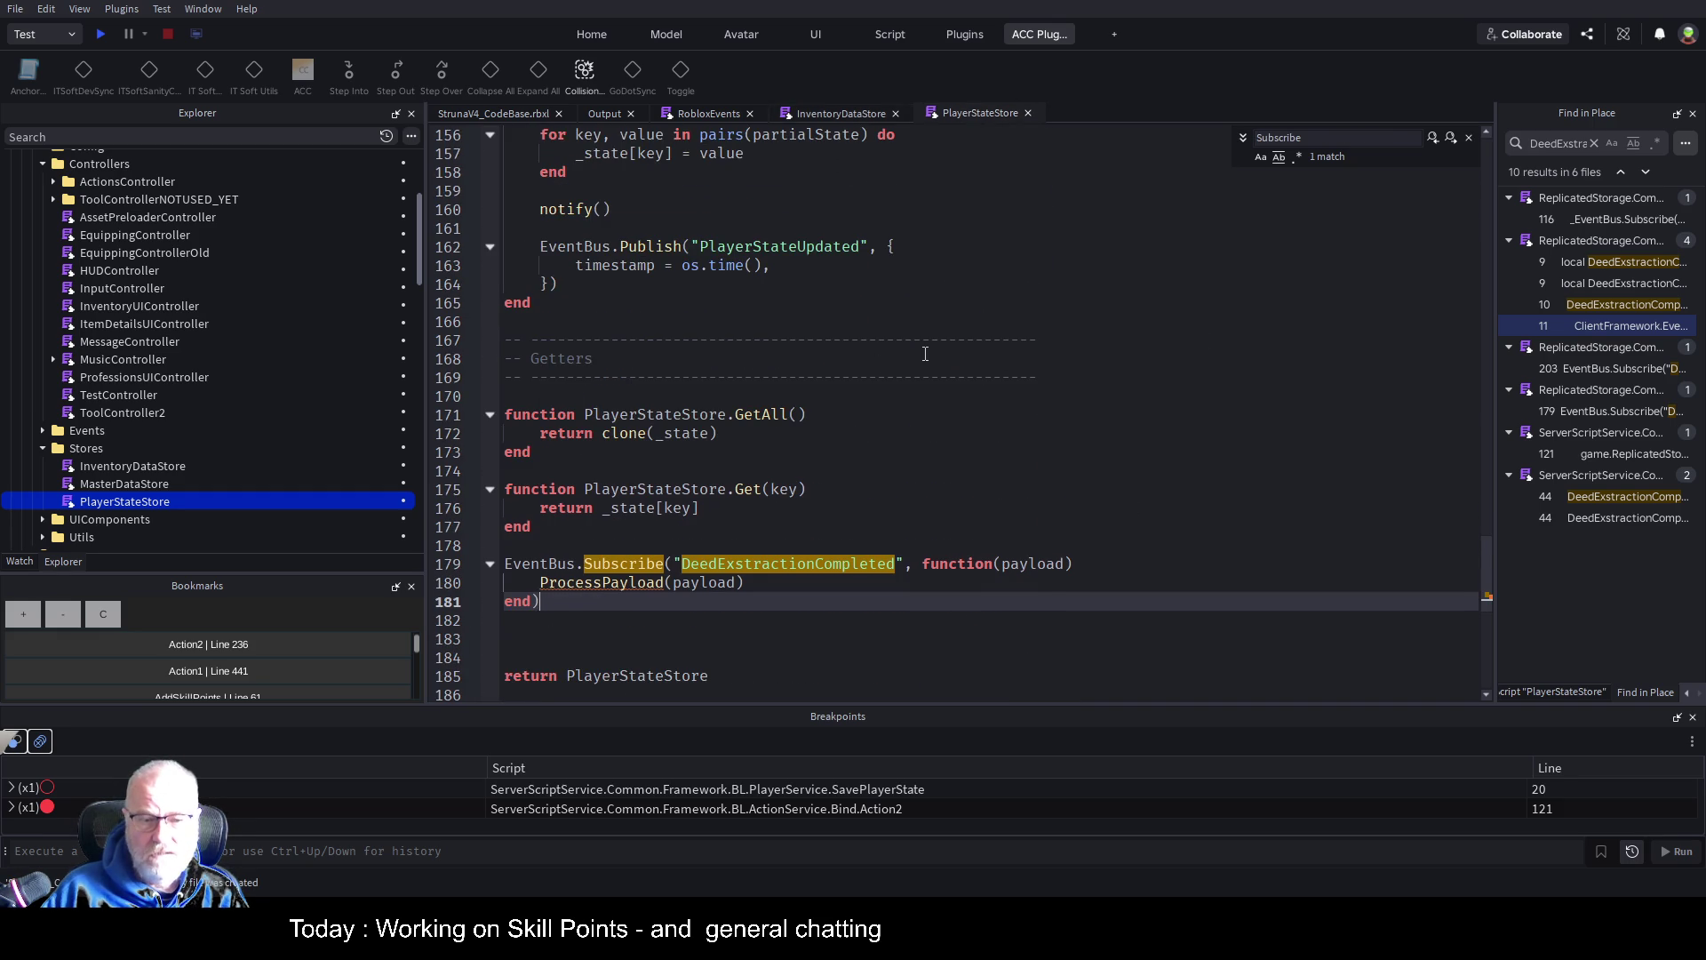
scroll(926, 353, down, 1)
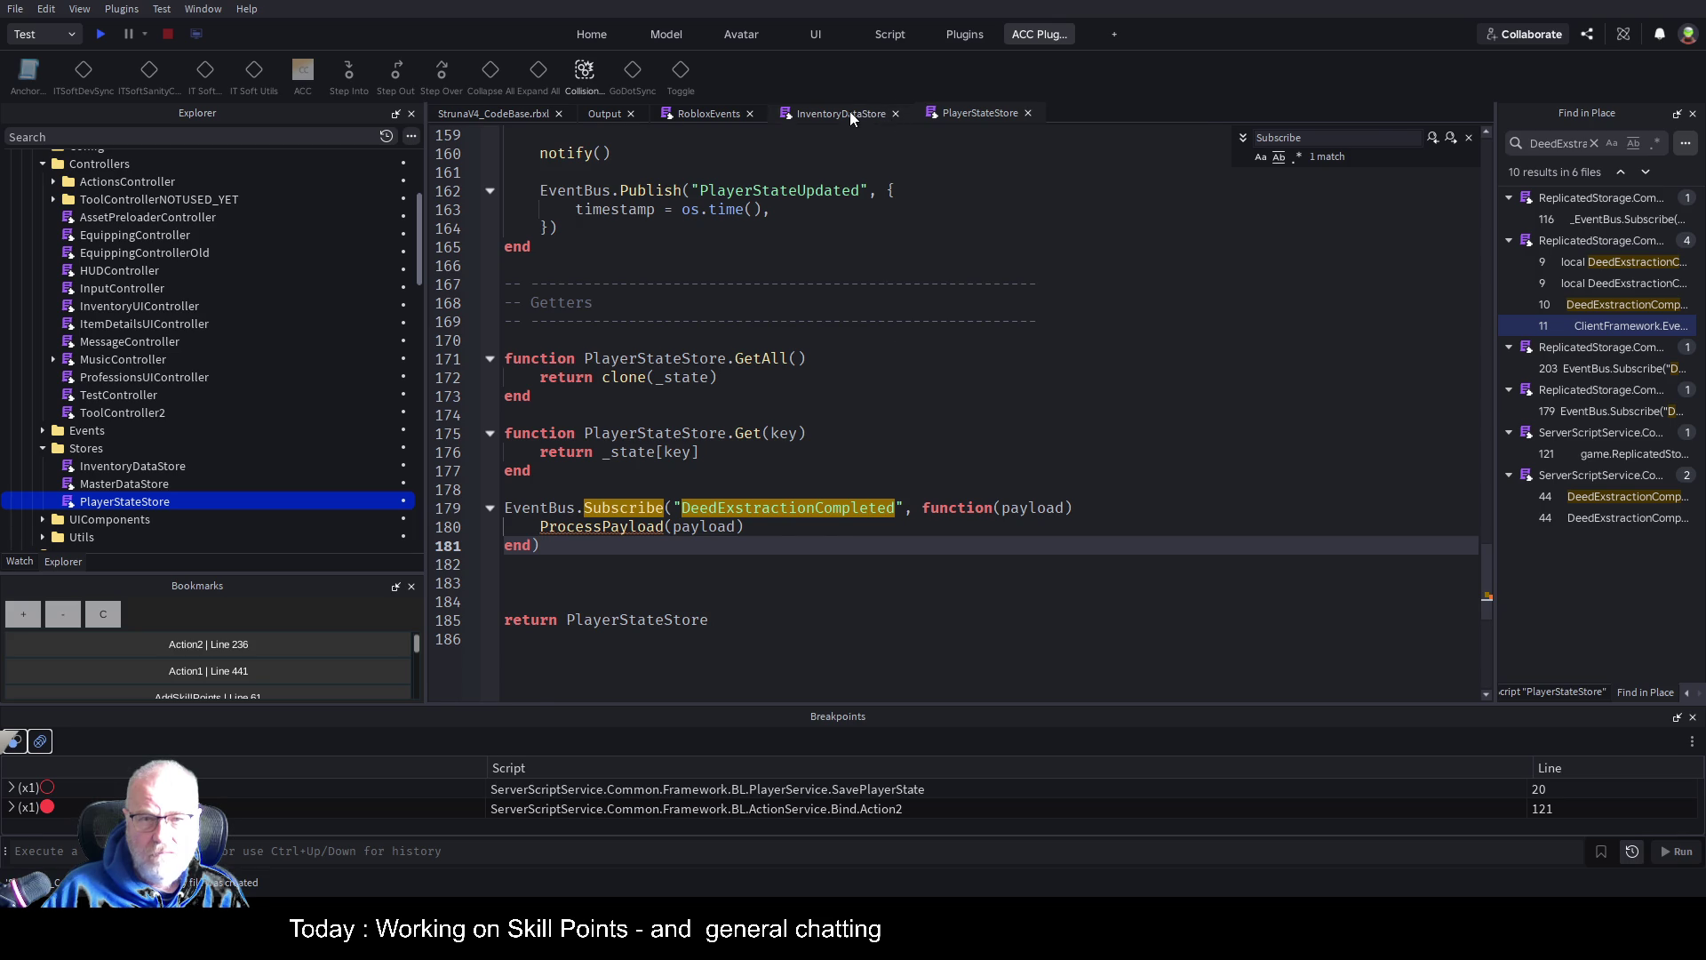
key(alt+Right)
Select the ProcessPayload function and paste it after the Patch function in PlayerStateStore
mouse_move(588, 212)
mouse_down()
mouse_move(614, 233)
mouse_move(622, 471)
mouse_move(708, 638)
mouse_up()
scroll(715, 478, down, 5)
key(shift+Down)
key(shift+Down)
key(shift+Down)
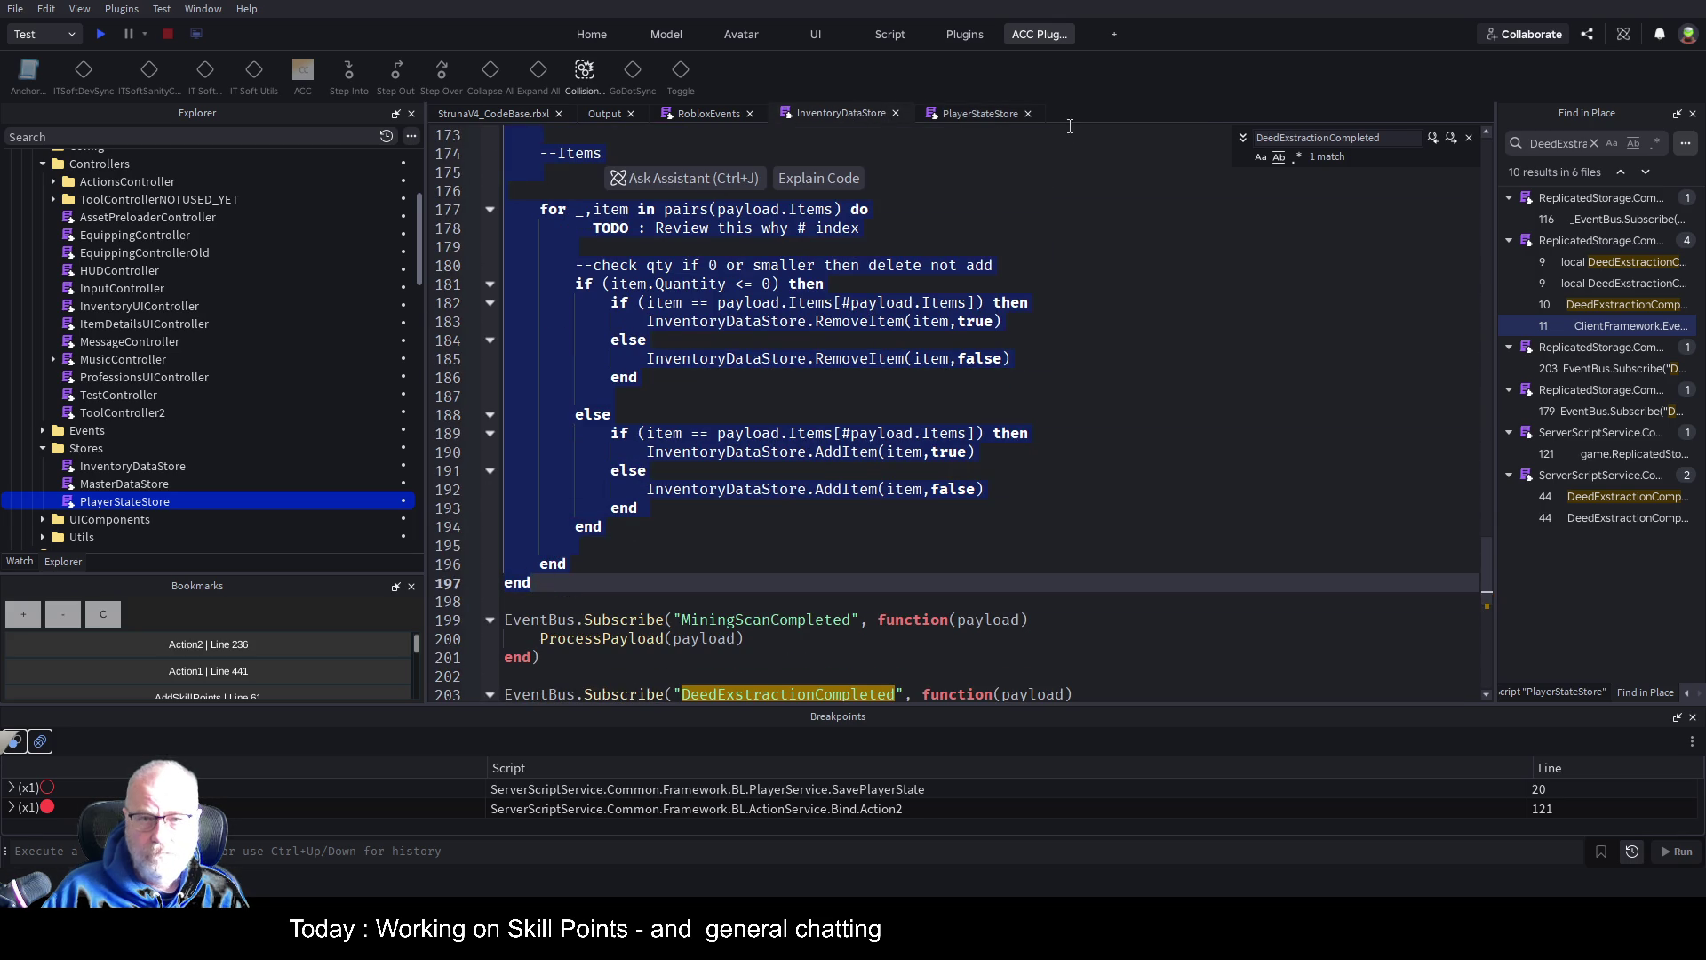
click(981, 113)
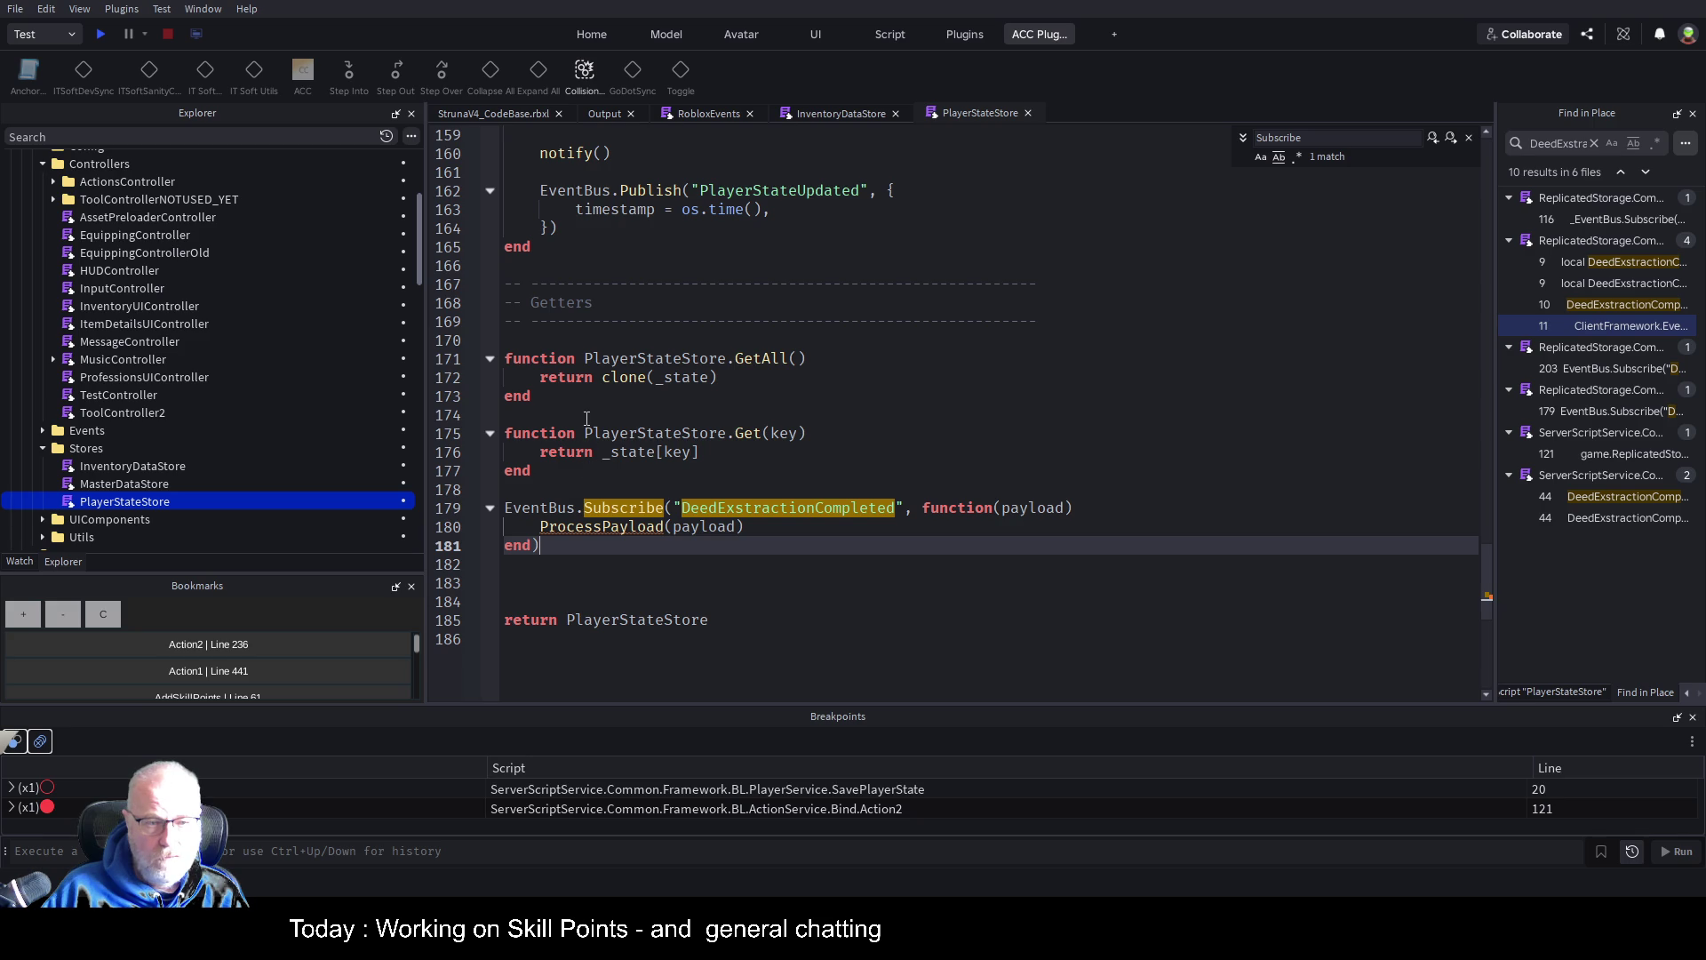
scroll(587, 415, up, 3)
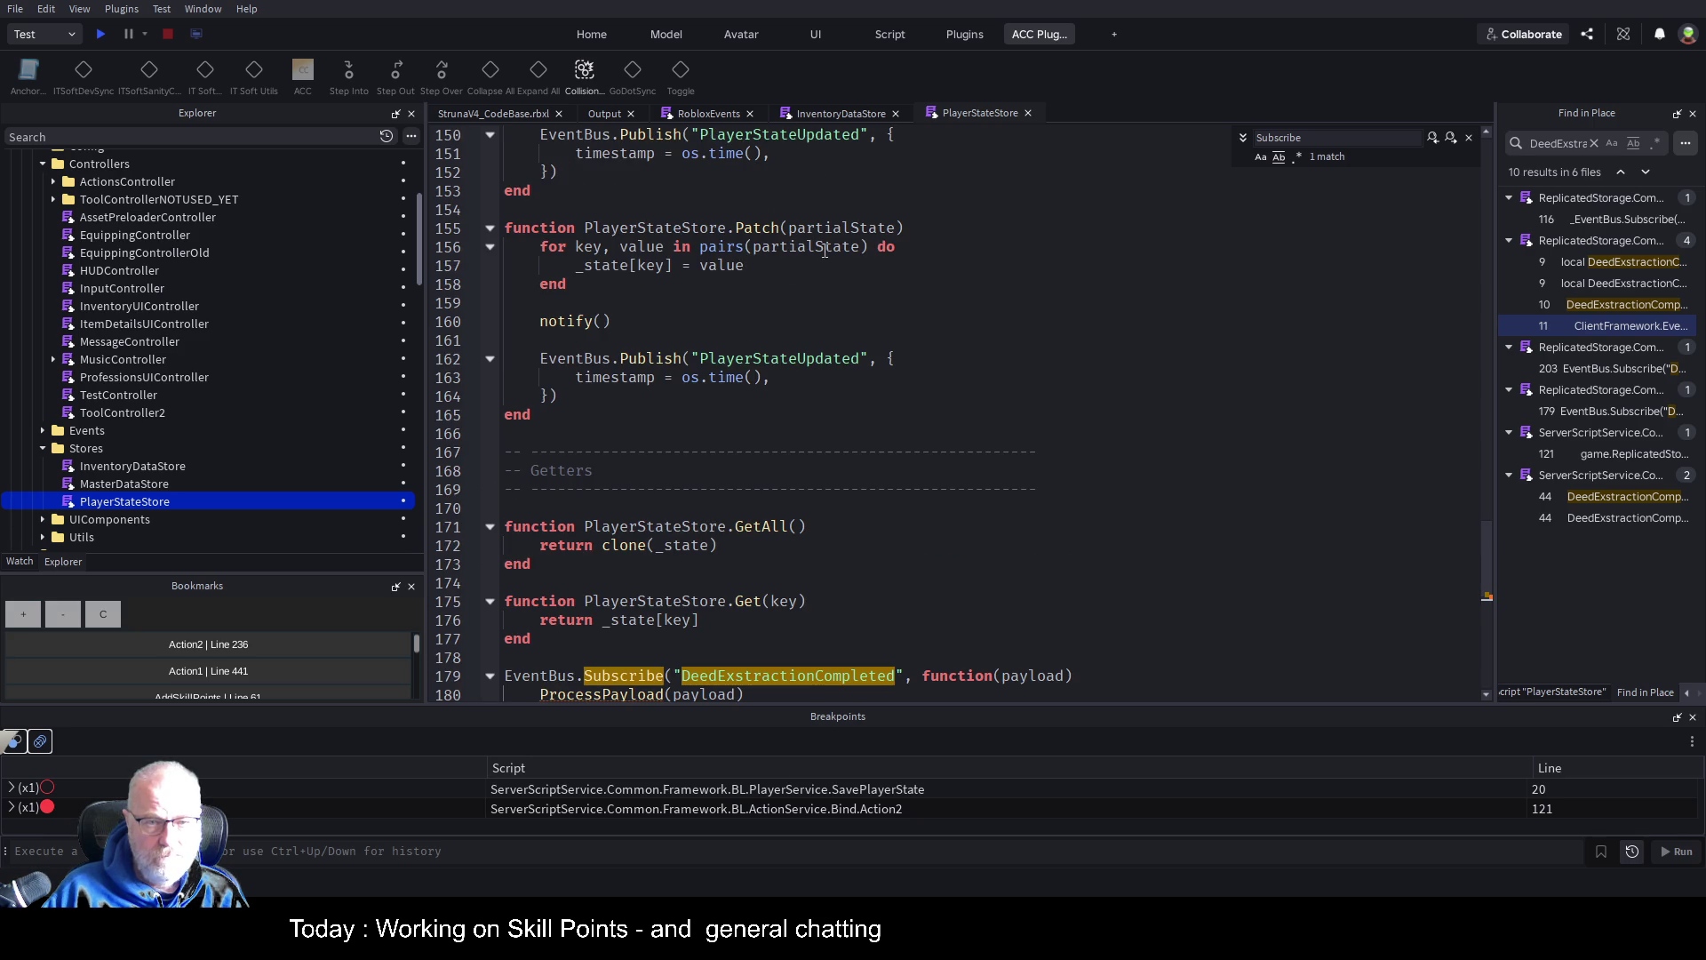
click(564, 427)
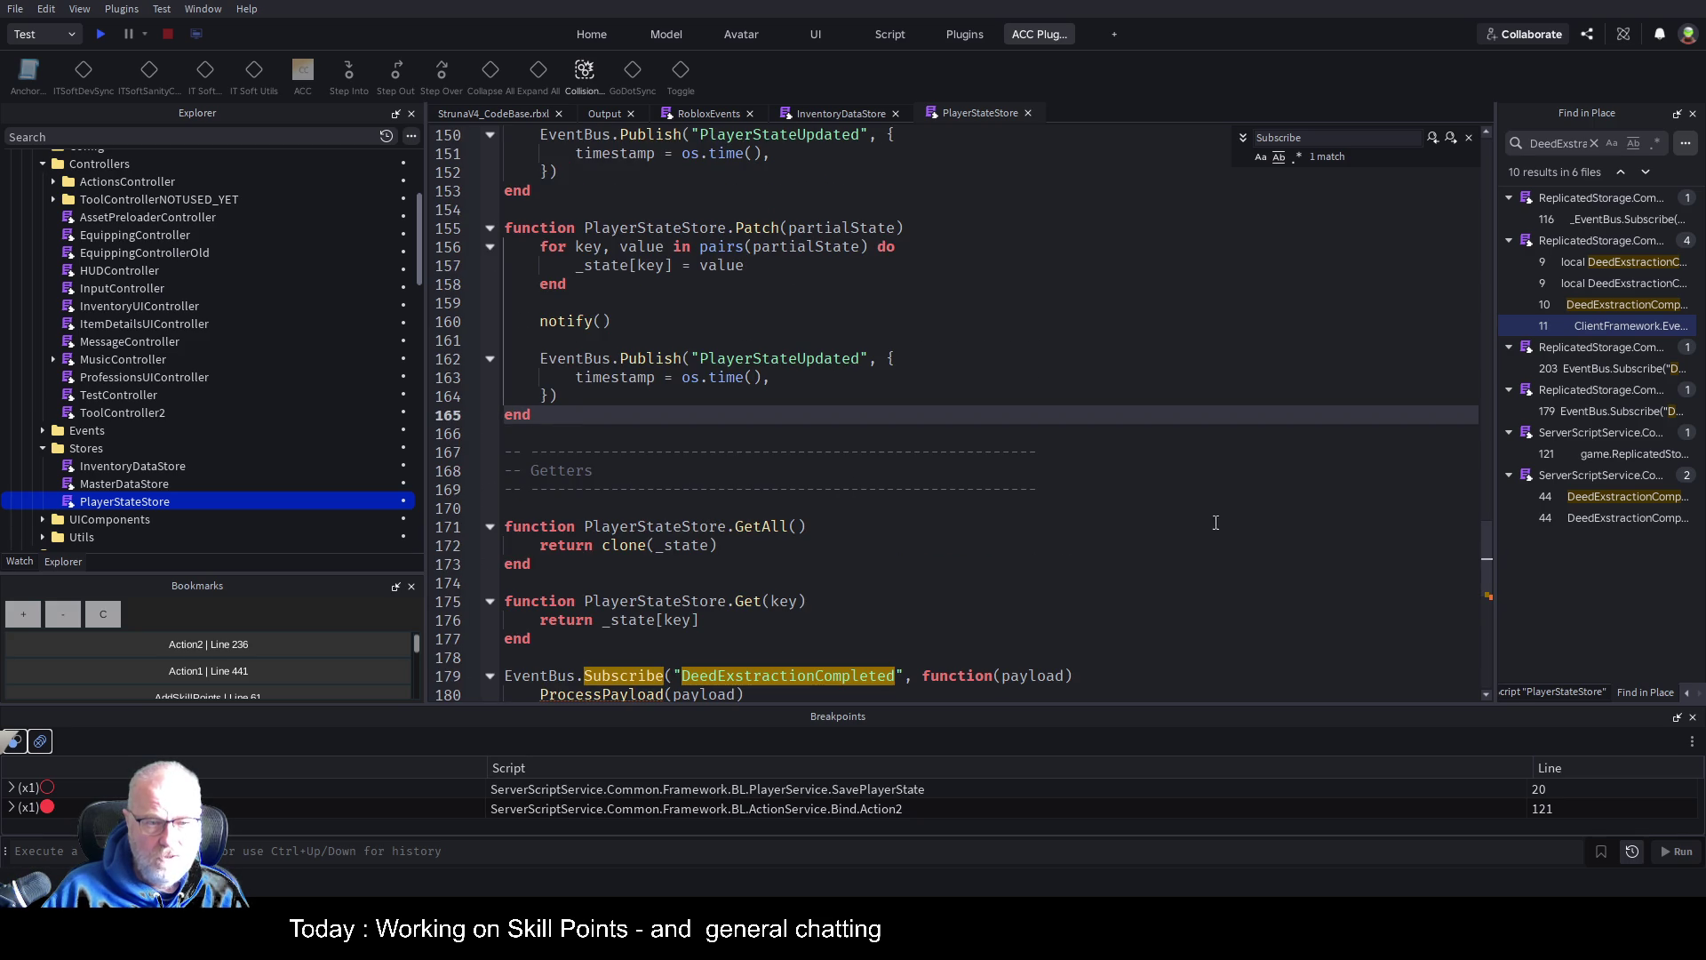
key(Return)
key(Return)
key(ctrl+v)
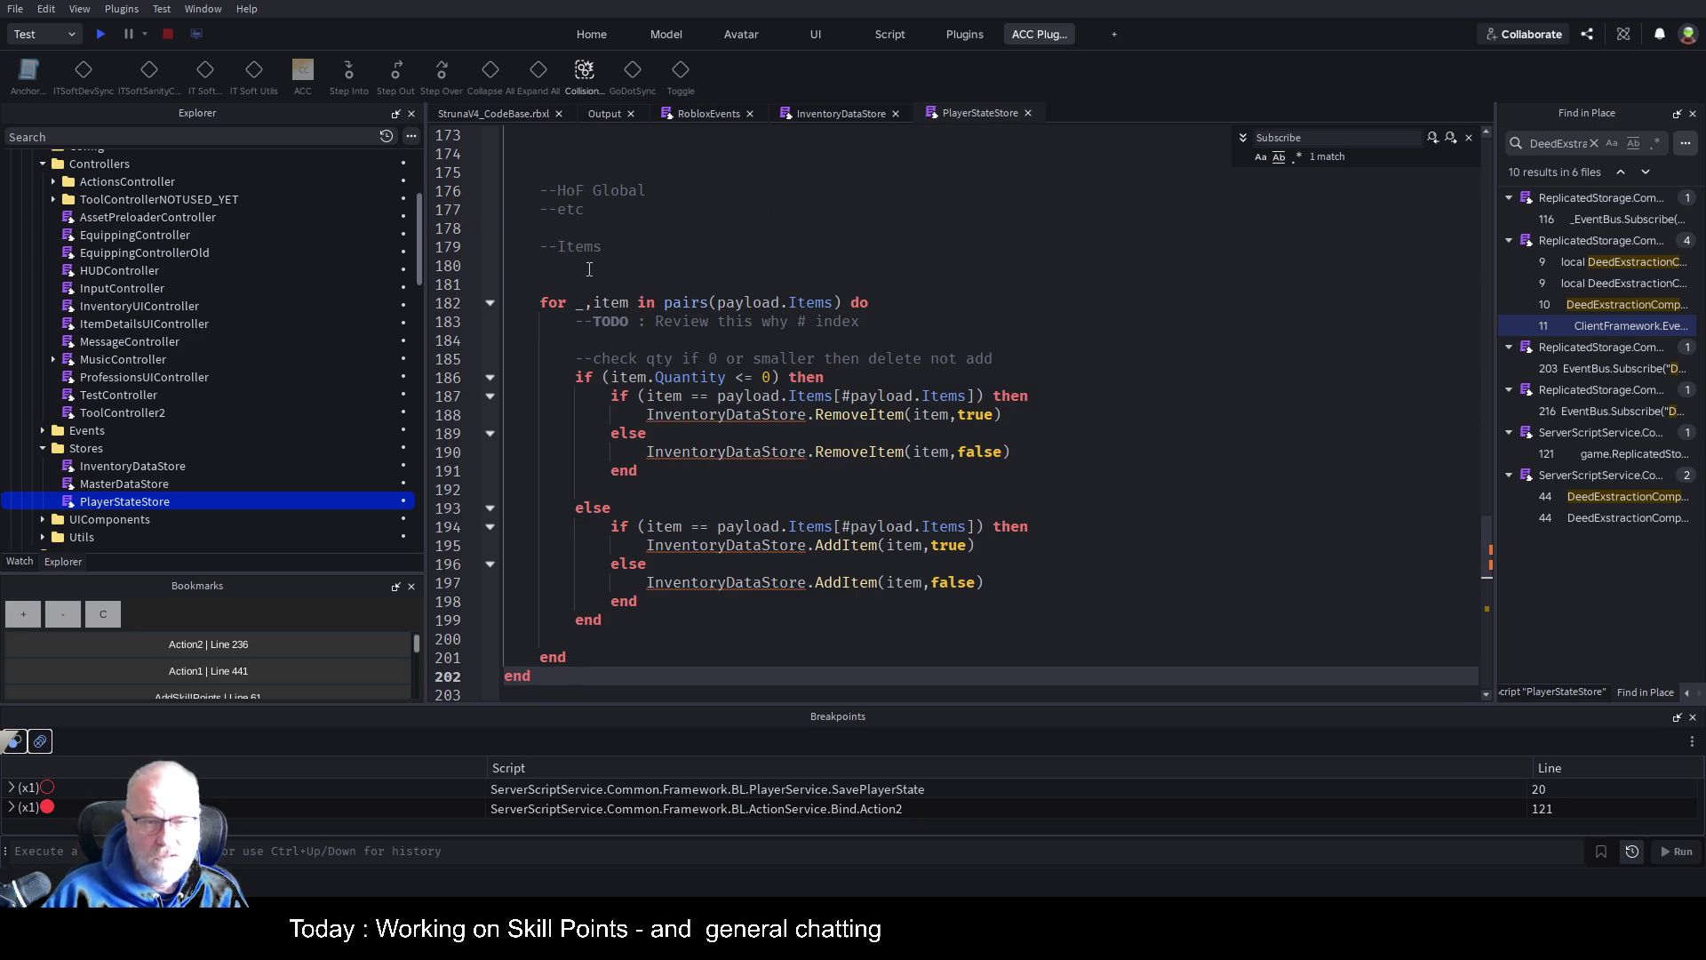
Delete the HoF Global, etc and Items placeholder comments and leftover blank lines
scroll(597, 325, up, 4)
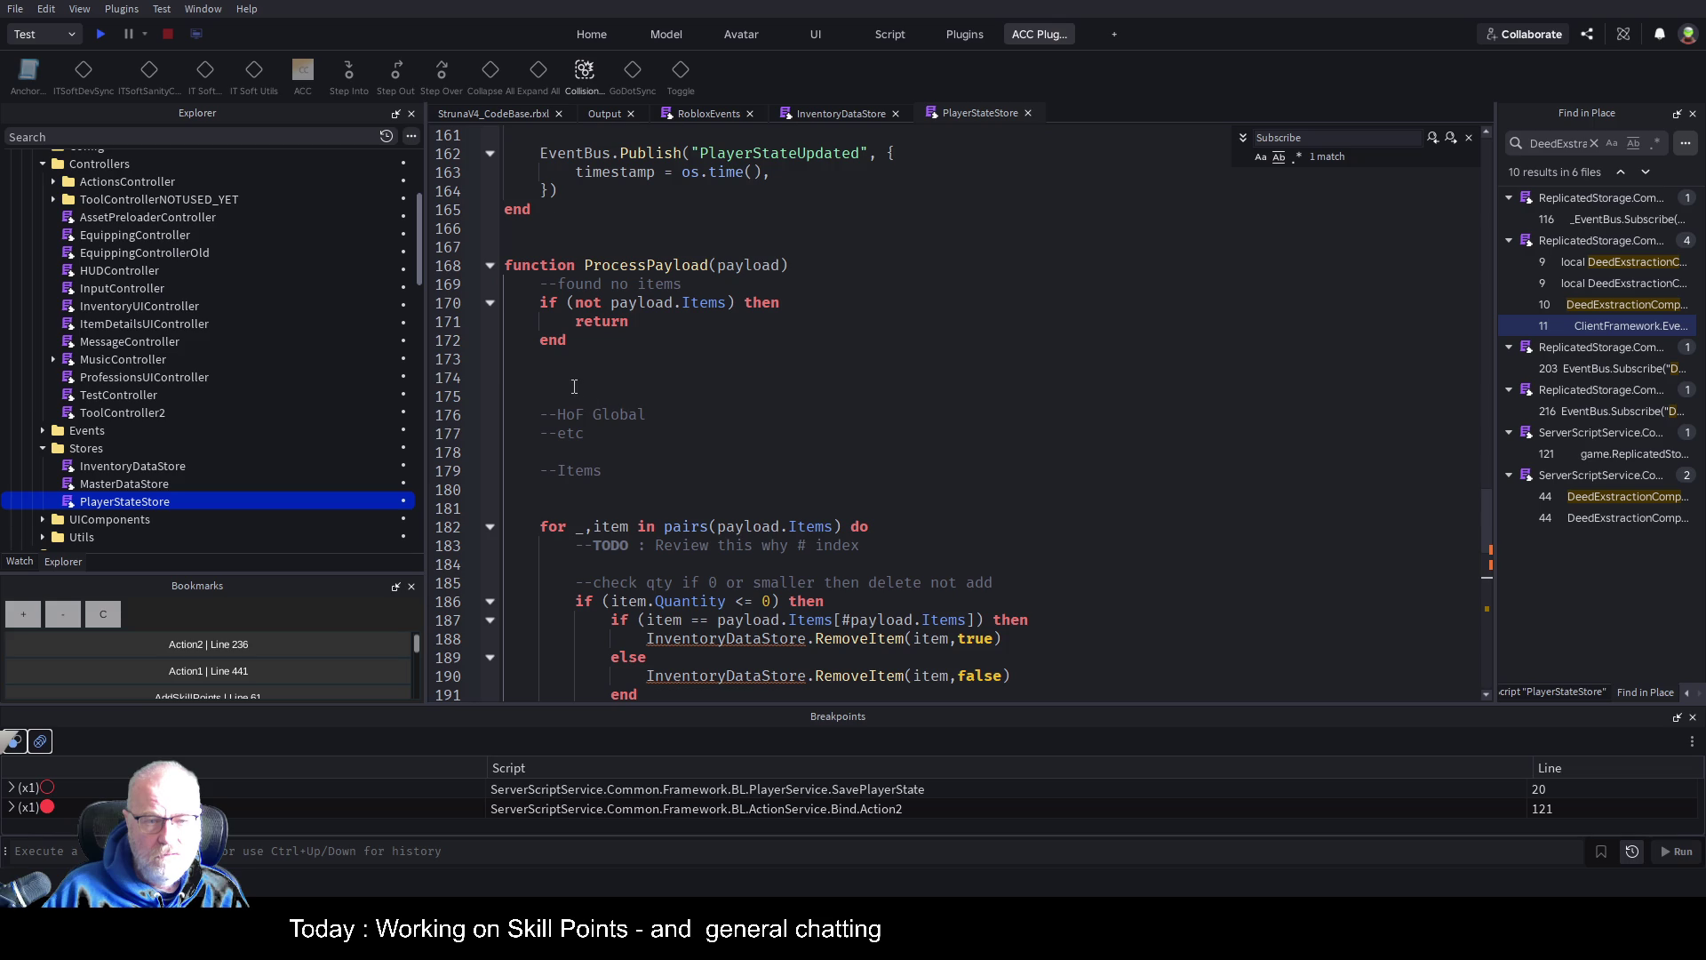
drag(574, 386, 614, 471)
key(BackSpace)
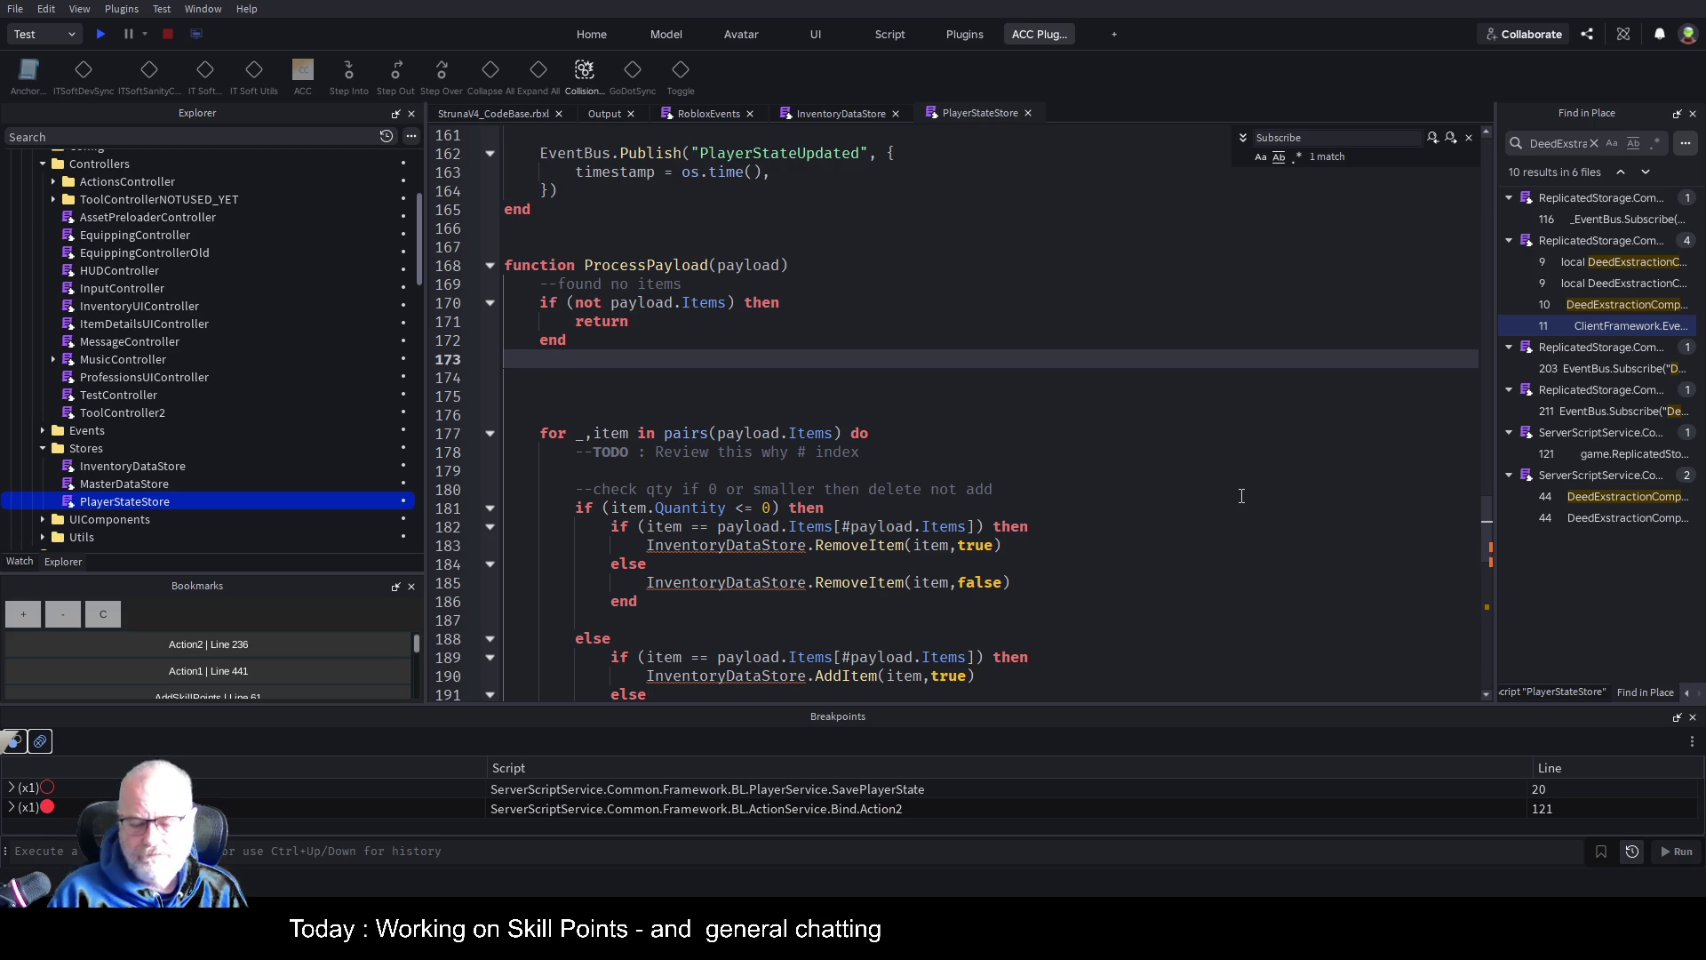
key(Down)
key(Down)
key(Down)
key(BackSpace)
key(BackSpace)
key(BackSpace)
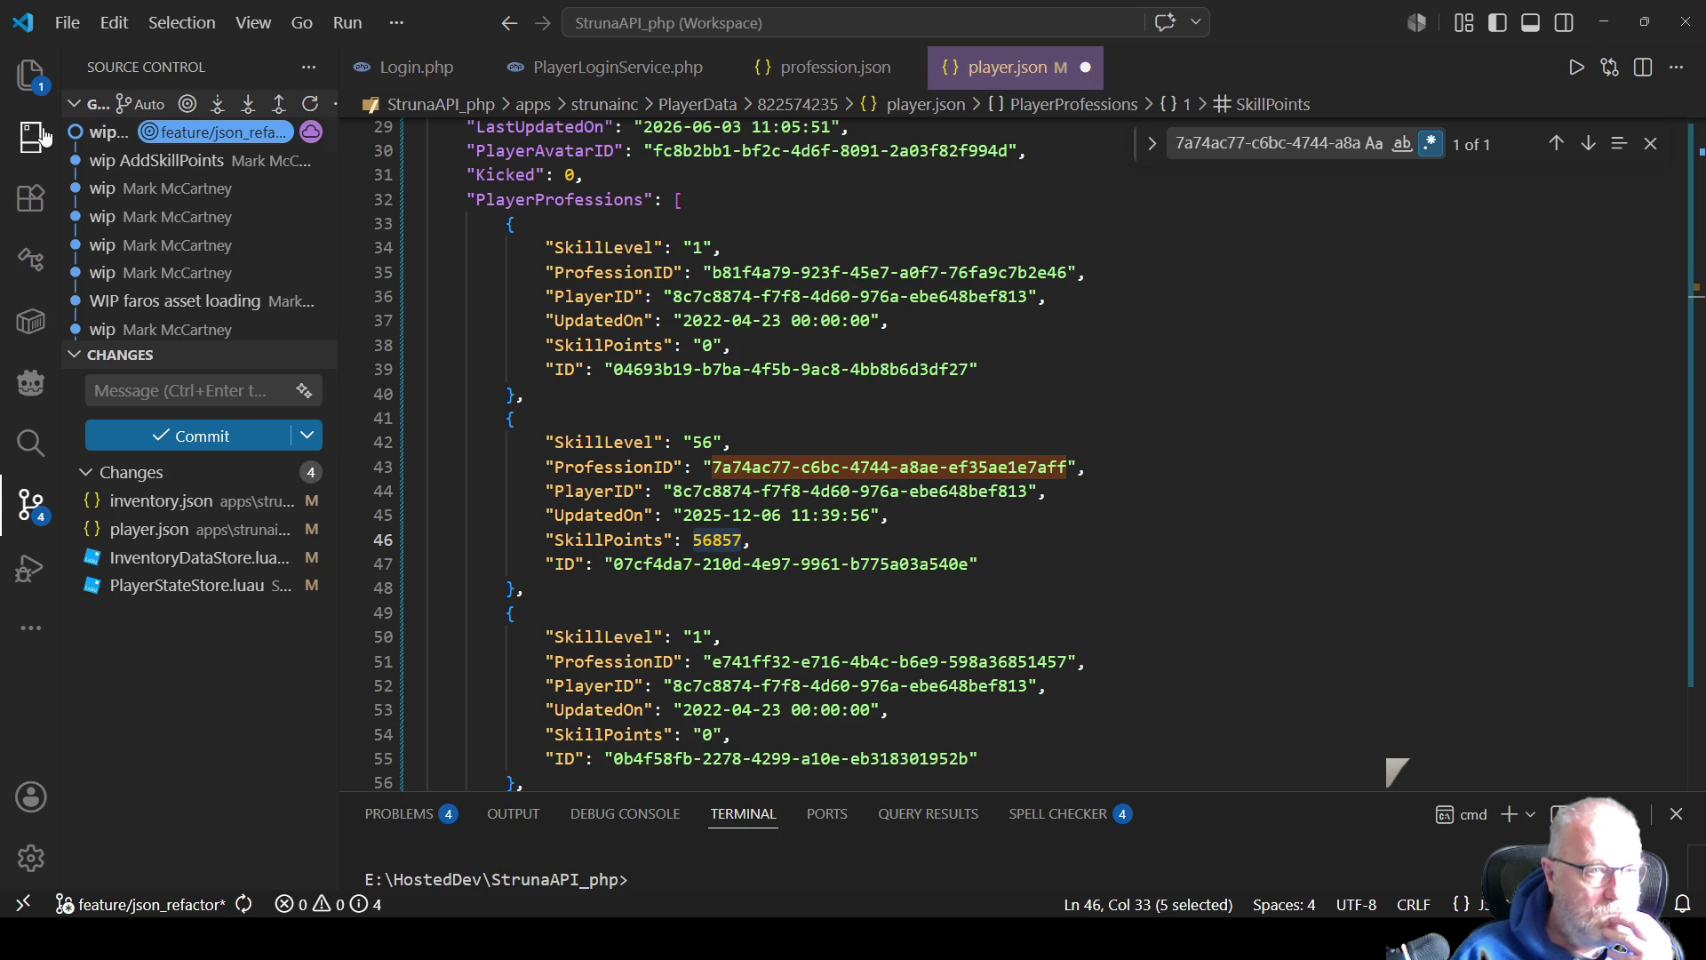
Open MasterData's profession.json from the Explorer to look up the Mining profession ID
click(32, 76)
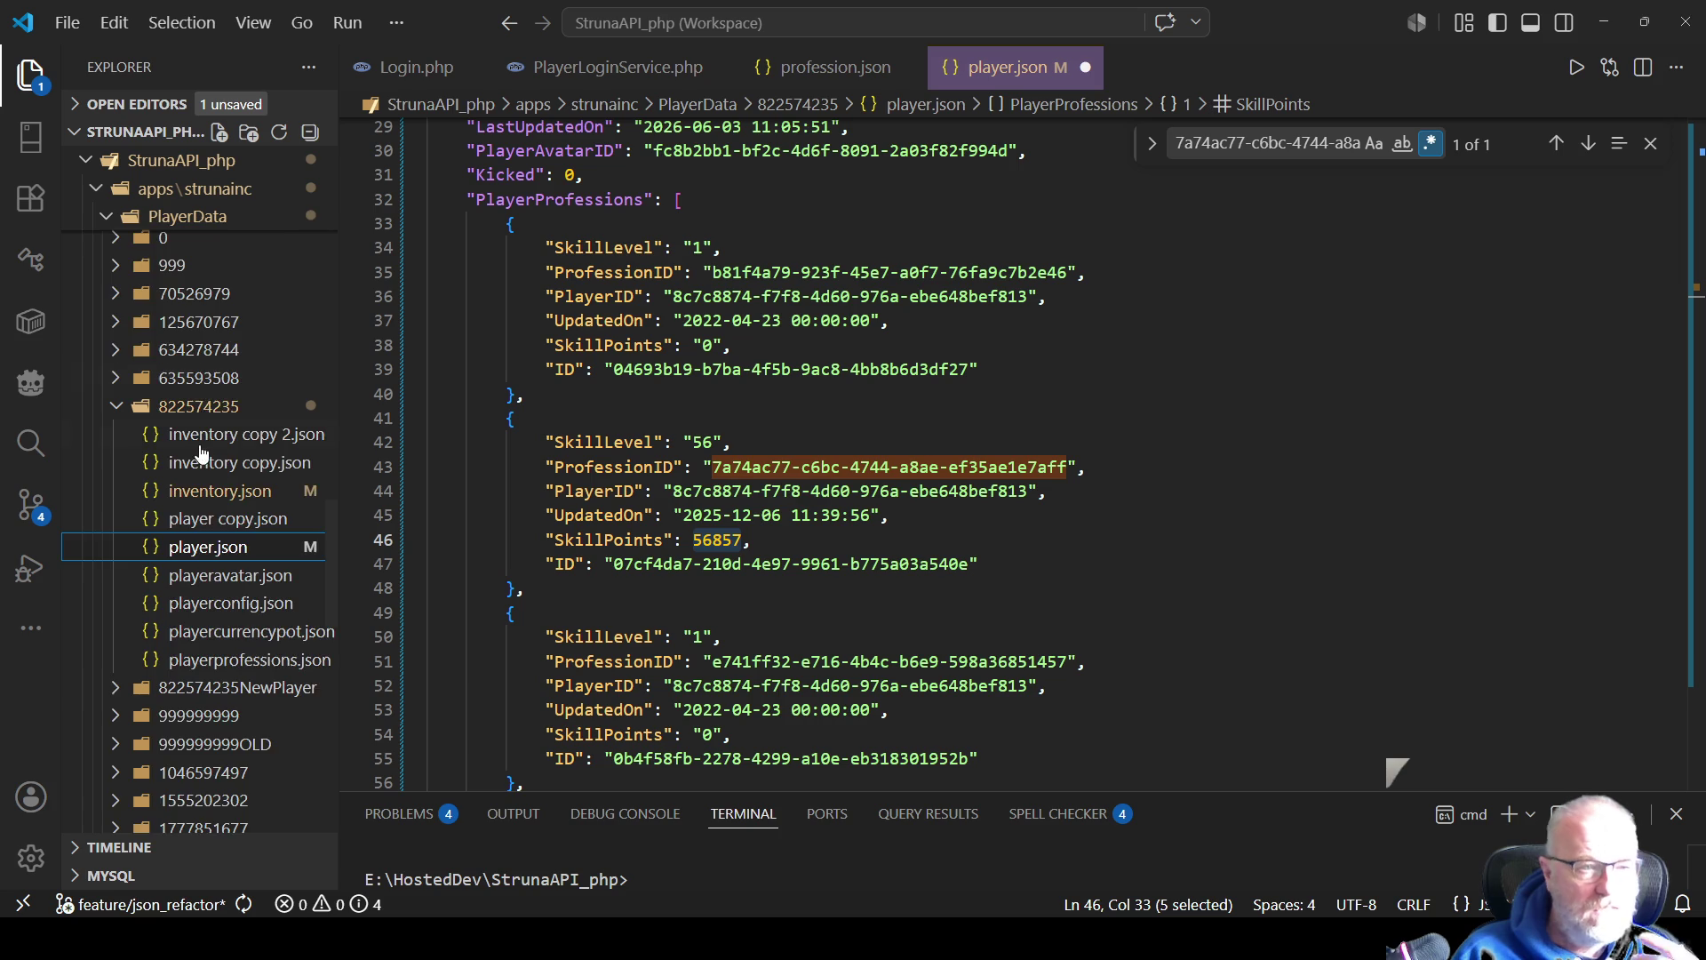
scroll(220, 496, up, 3)
scroll(275, 391, up, 5)
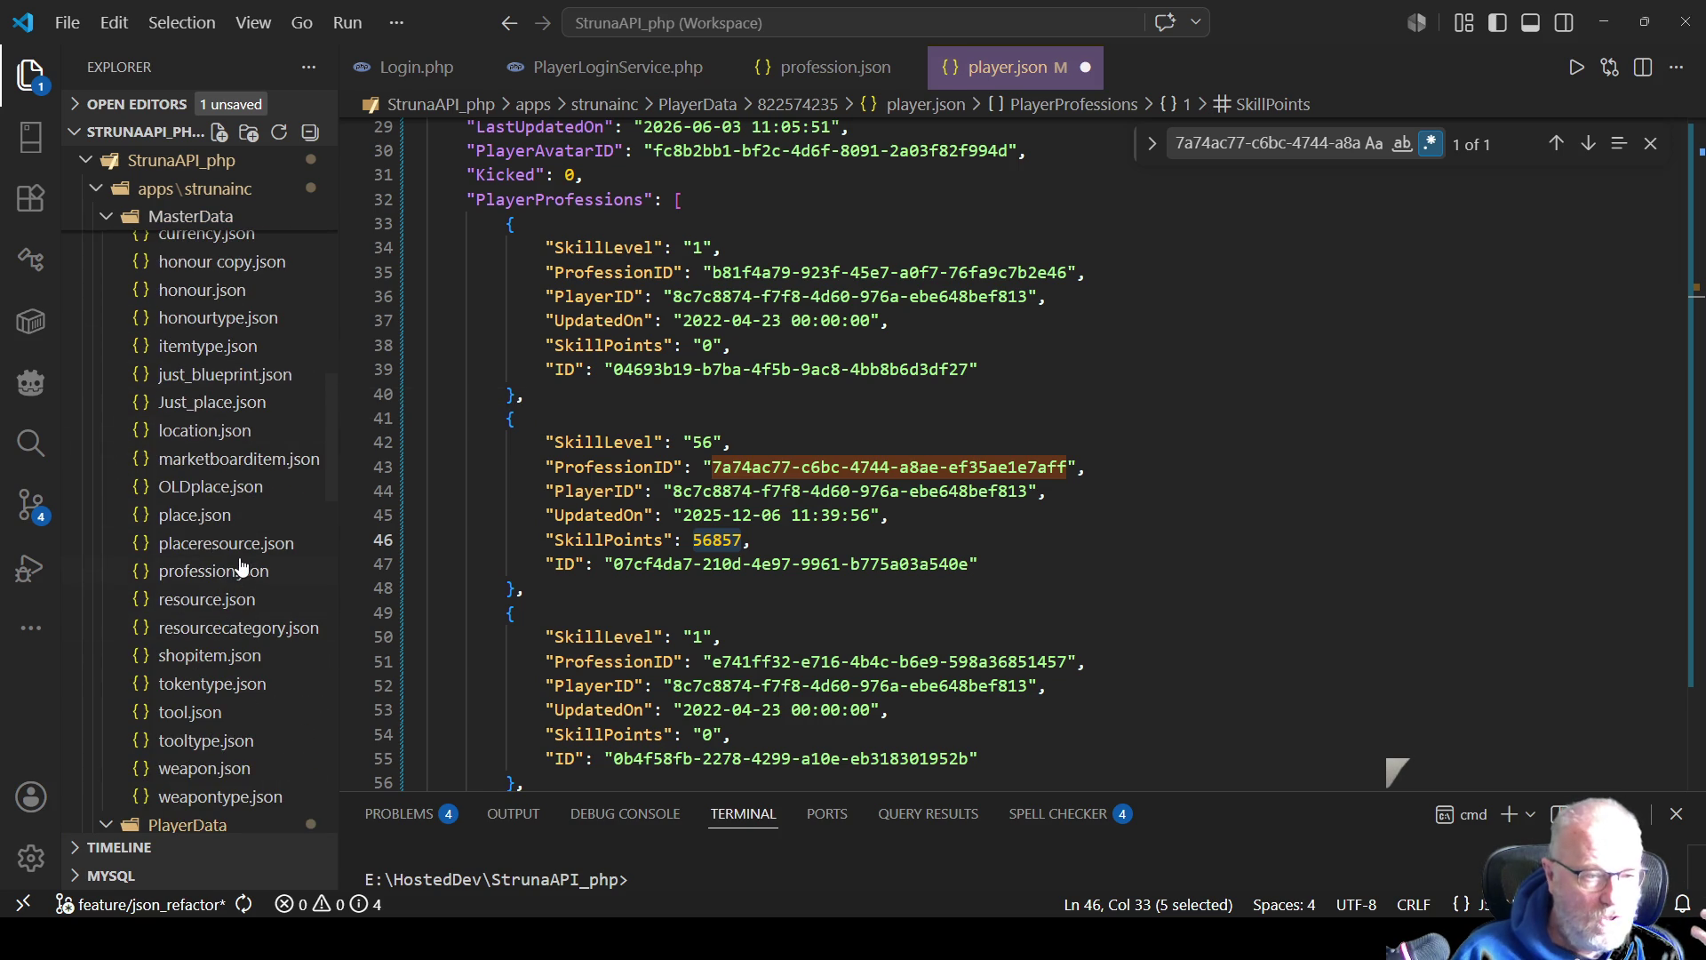
click(233, 571)
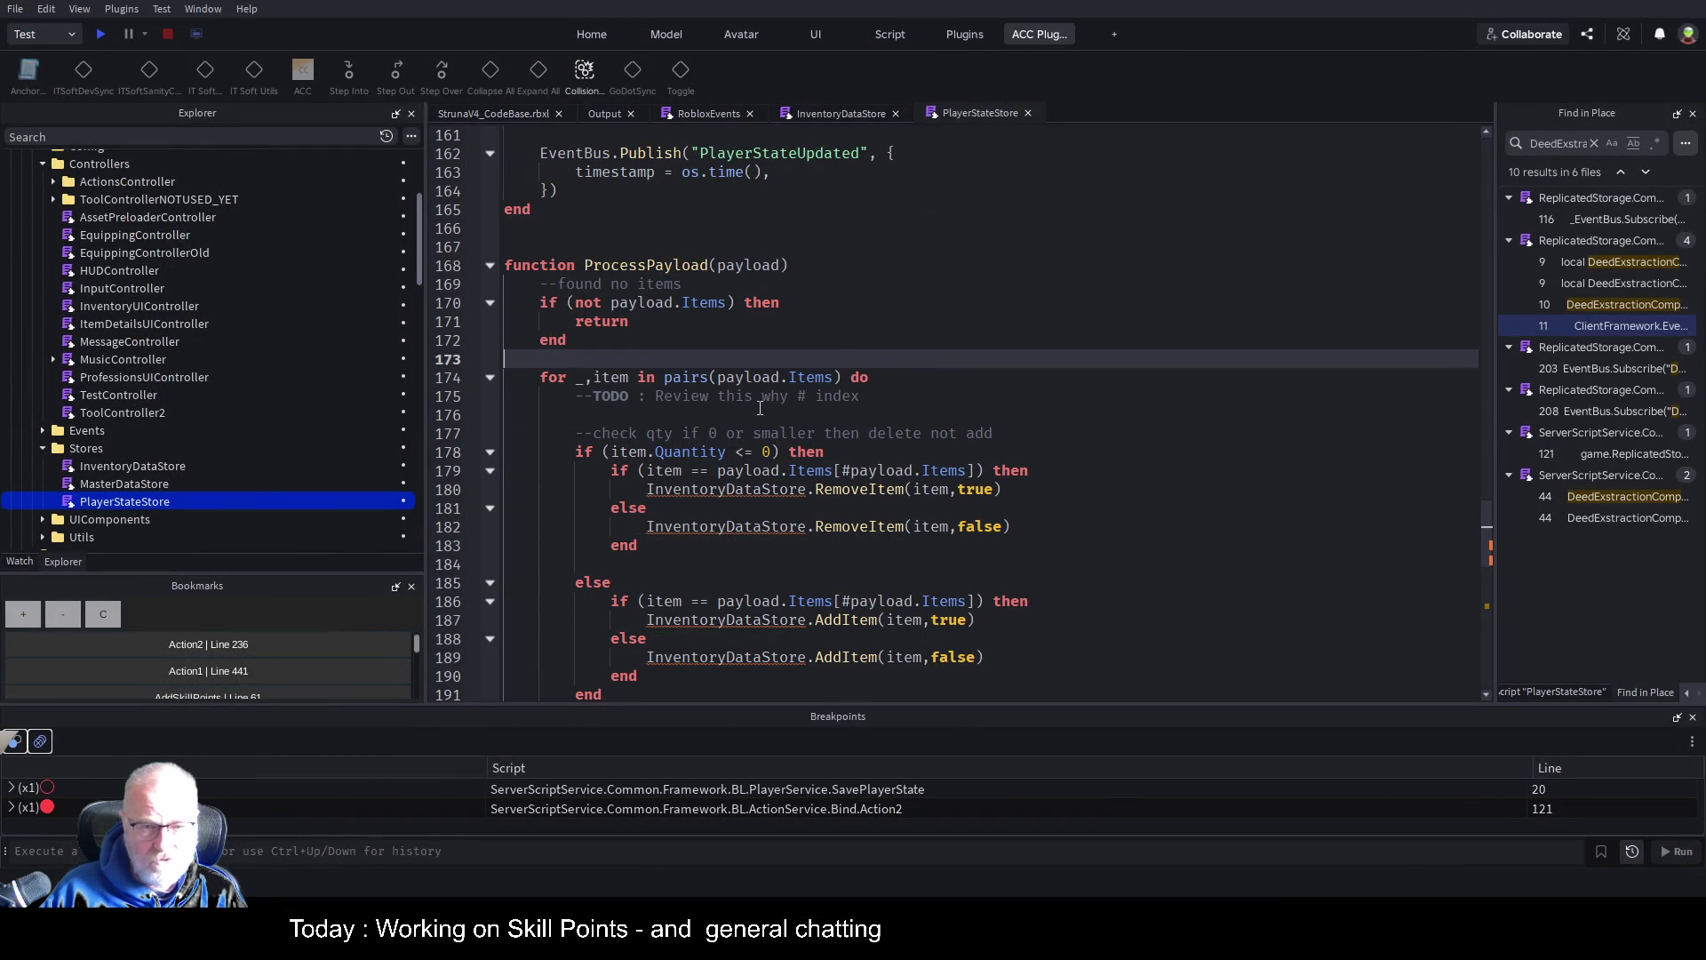
Change the payload check on line 170 from Items to PlayerProfessions
click(725, 332)
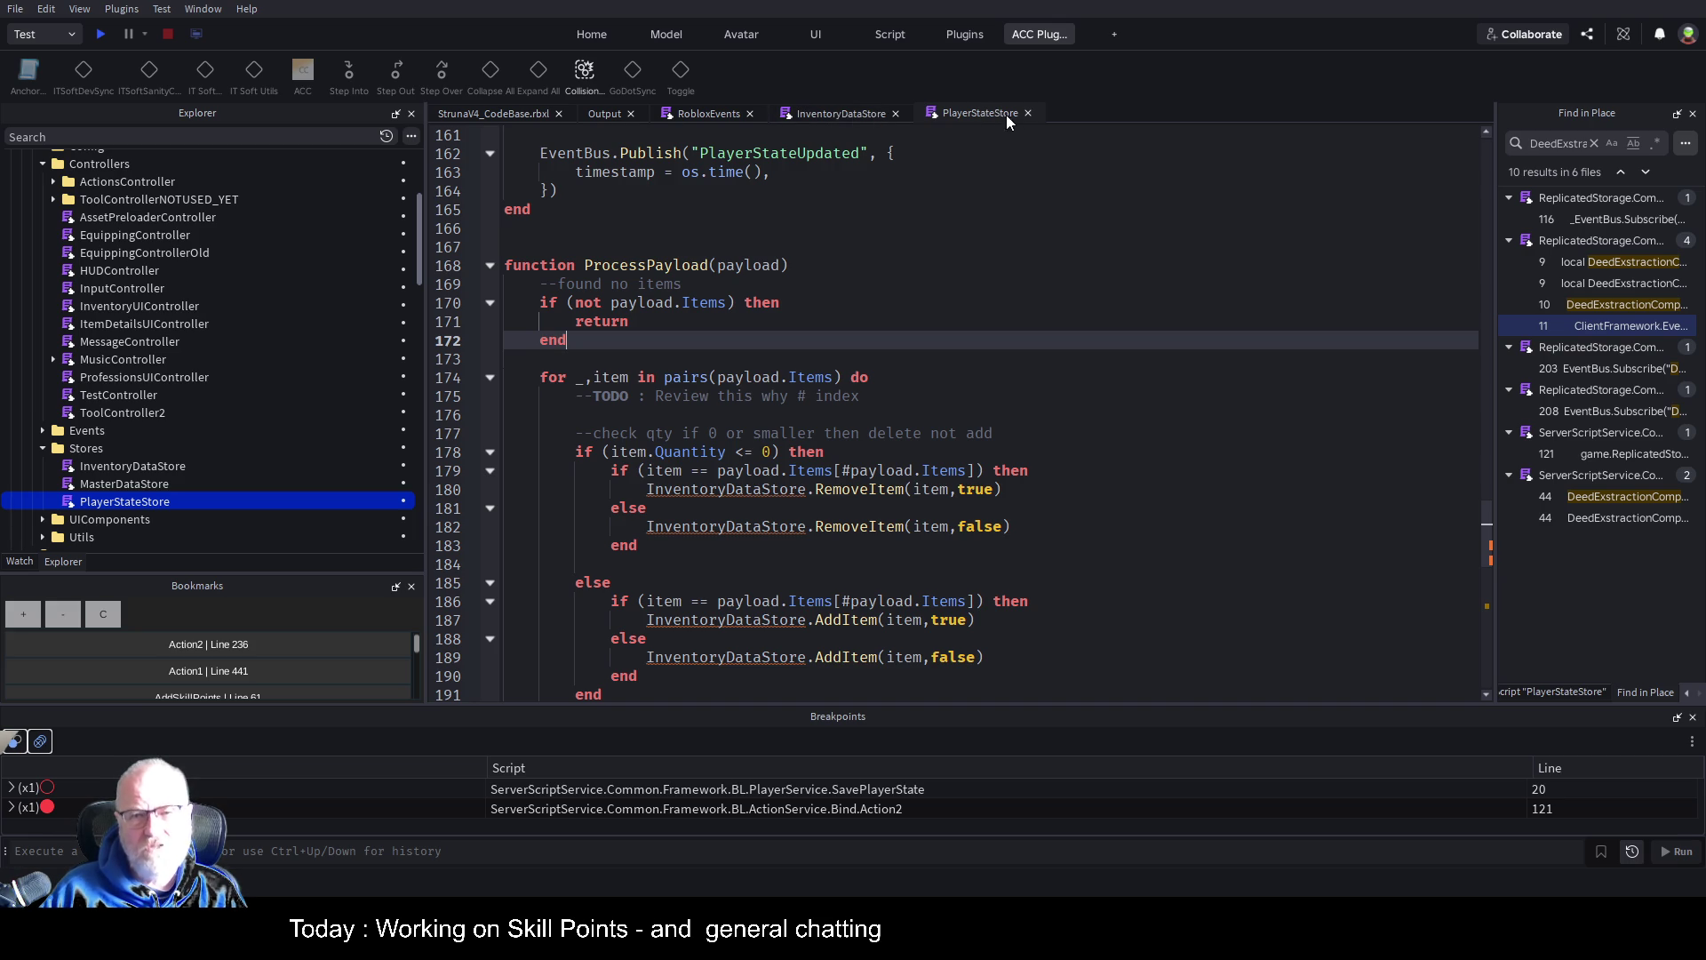
click(1029, 288)
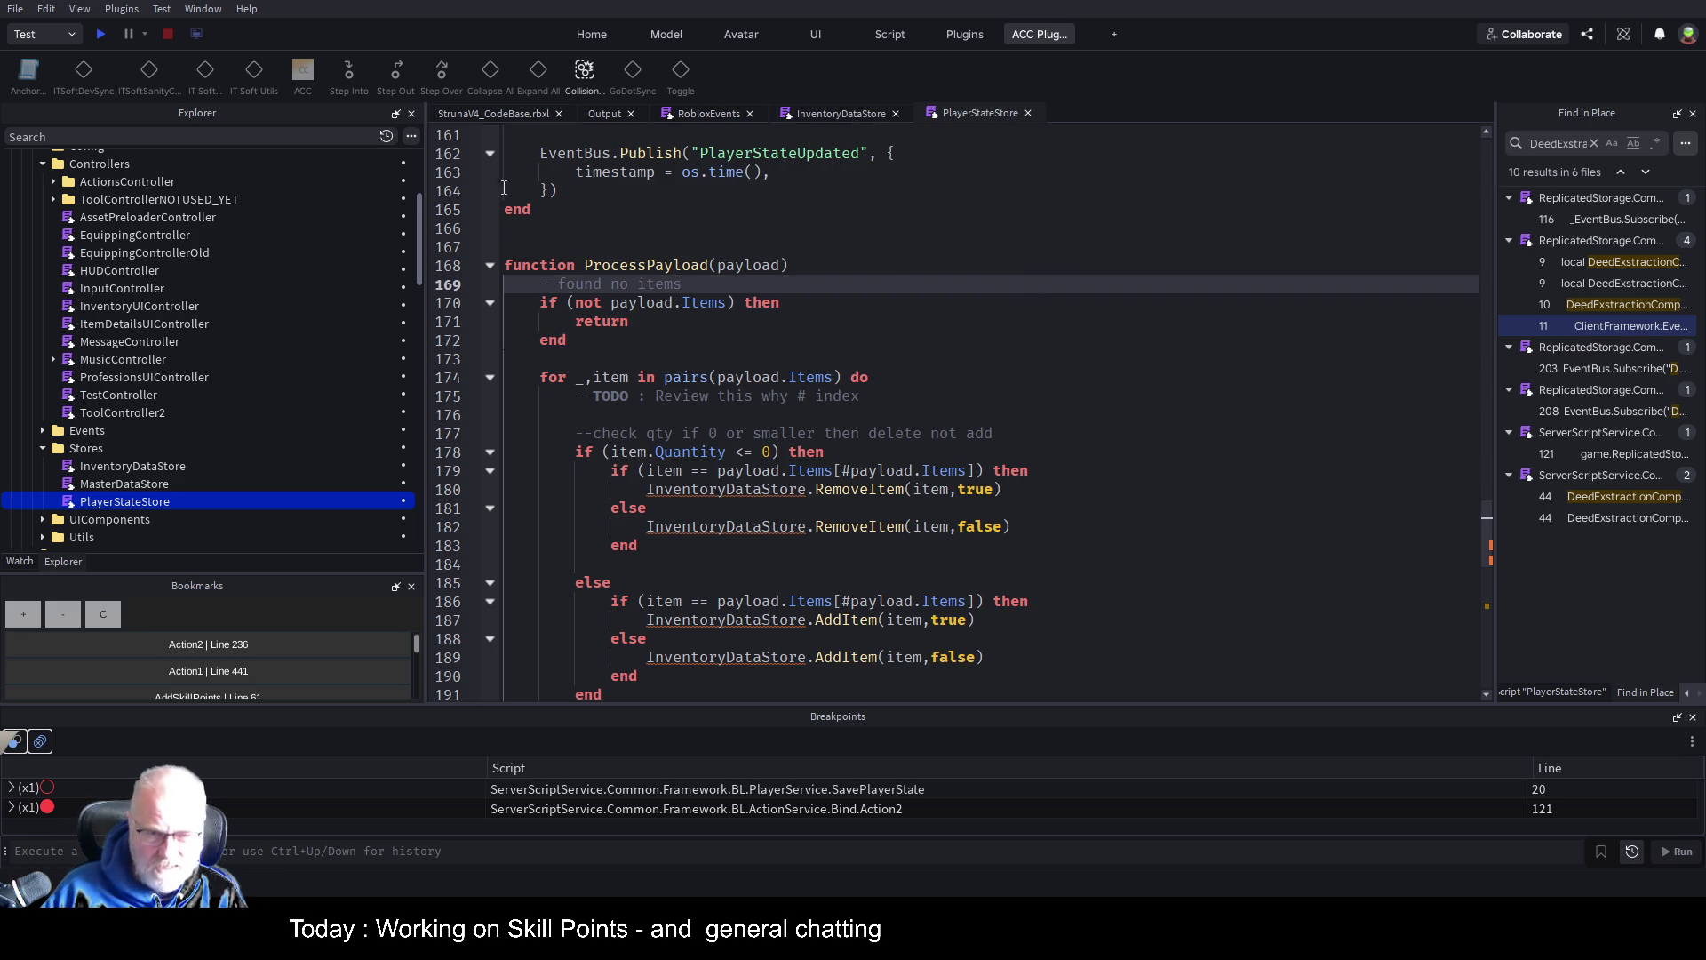
double_click(706, 303)
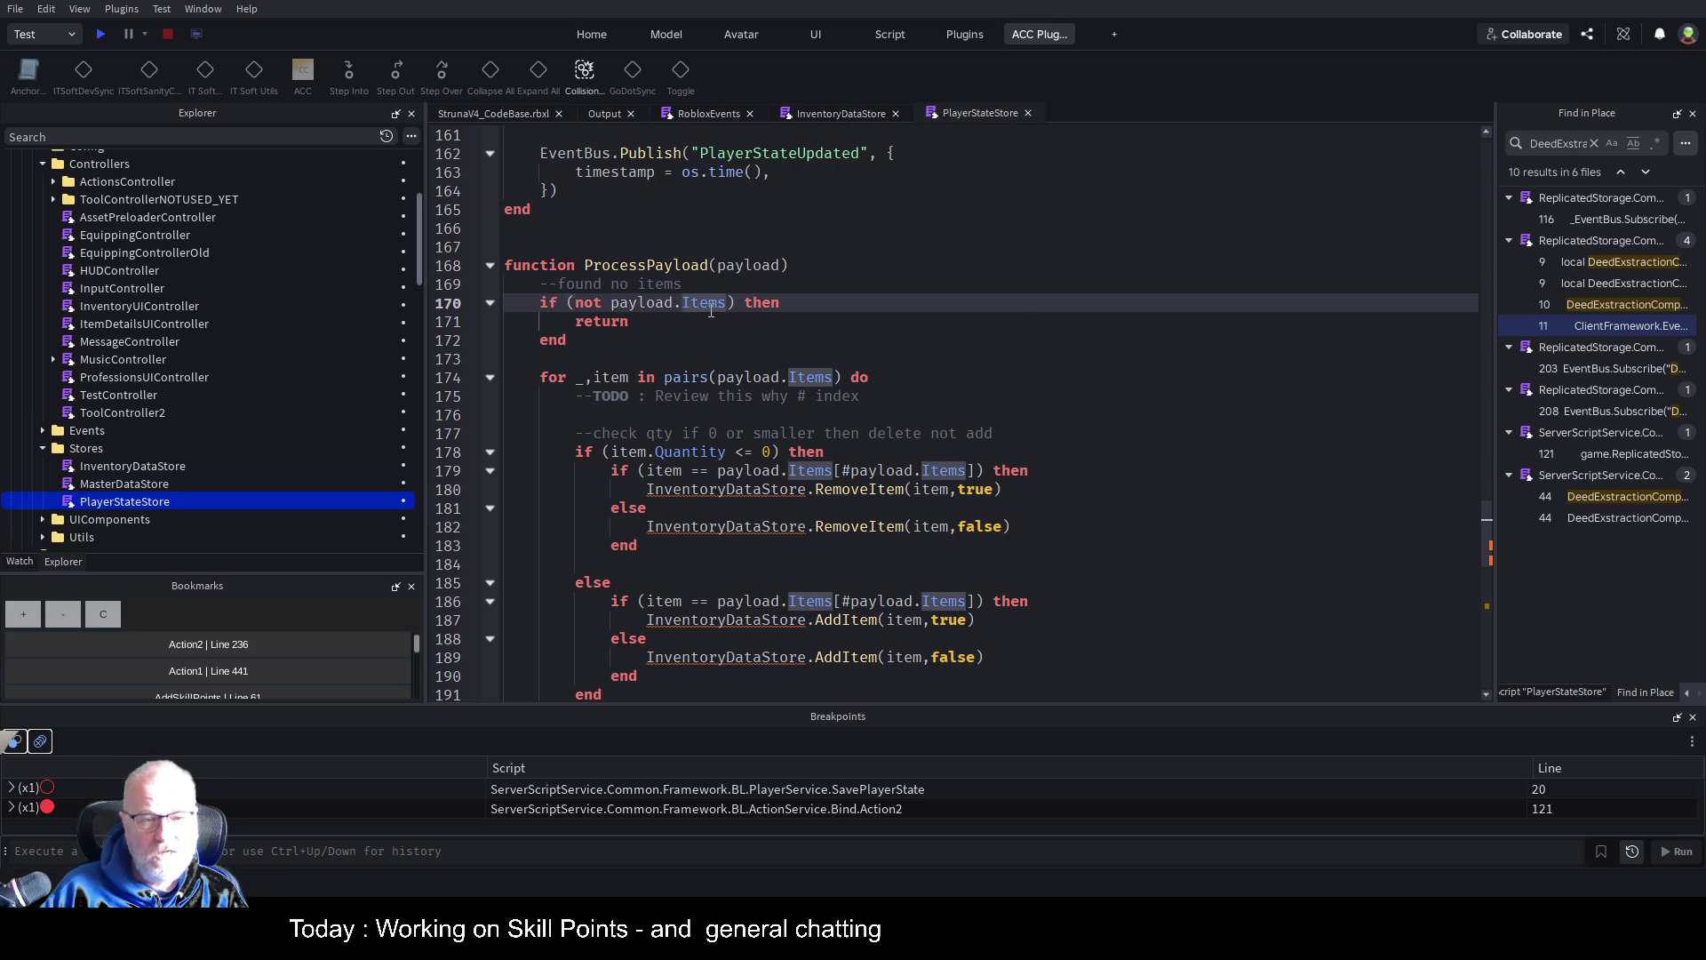
text(Player)
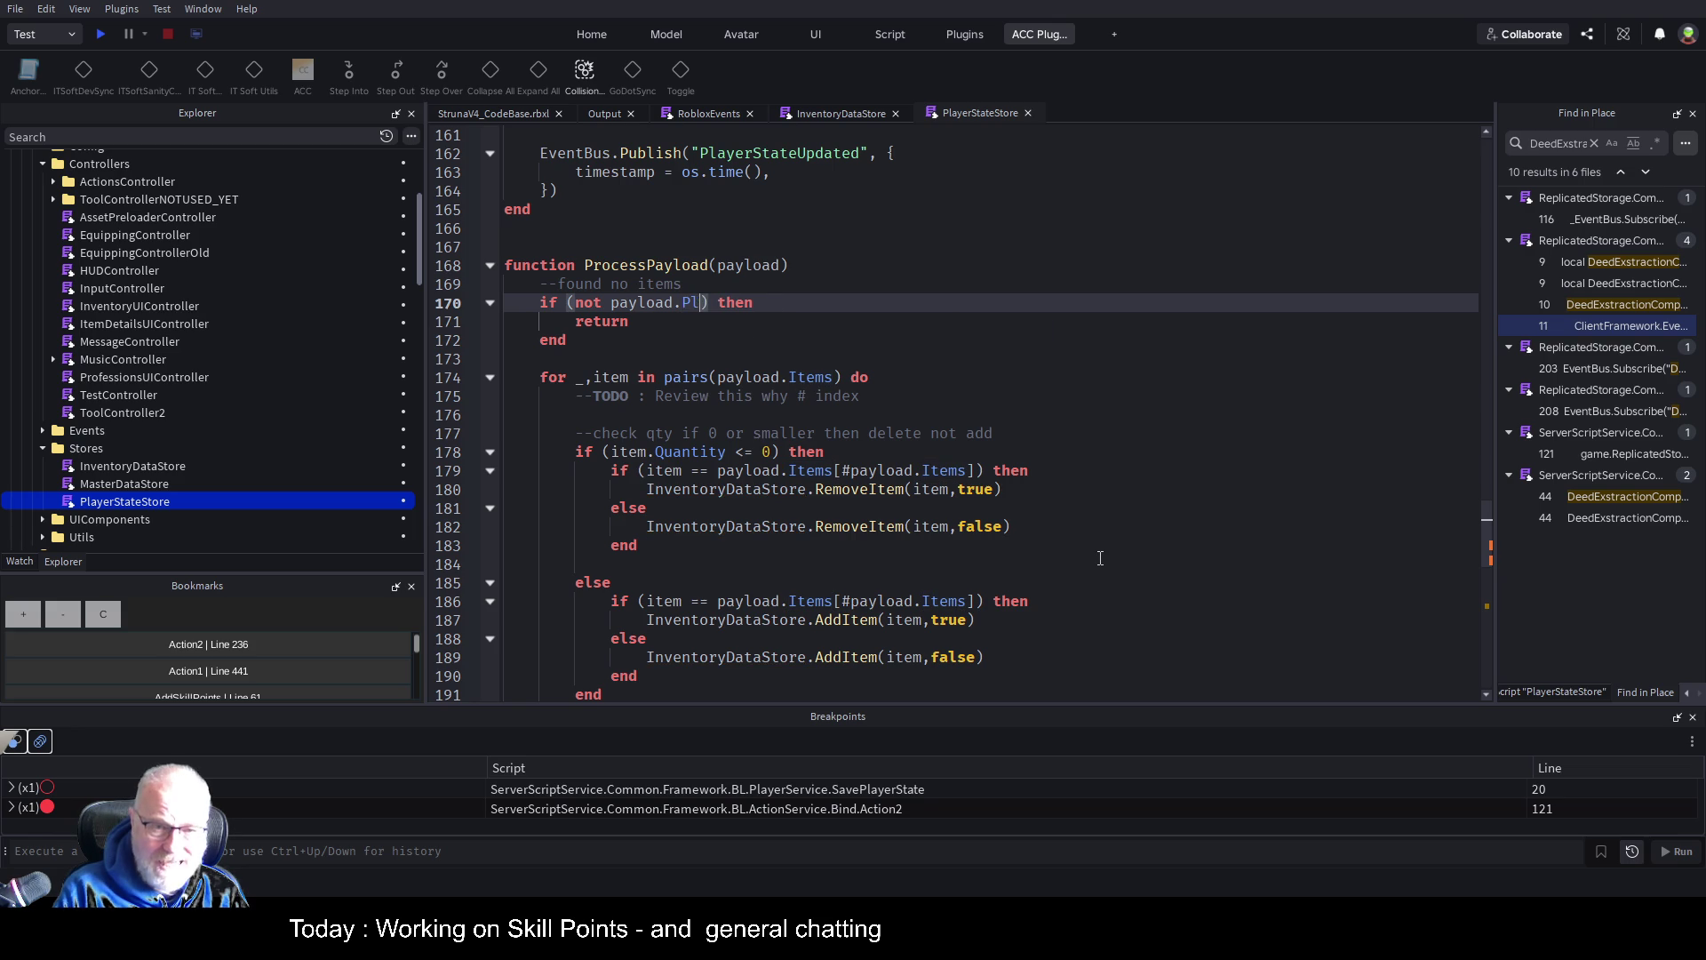
text(Professions)
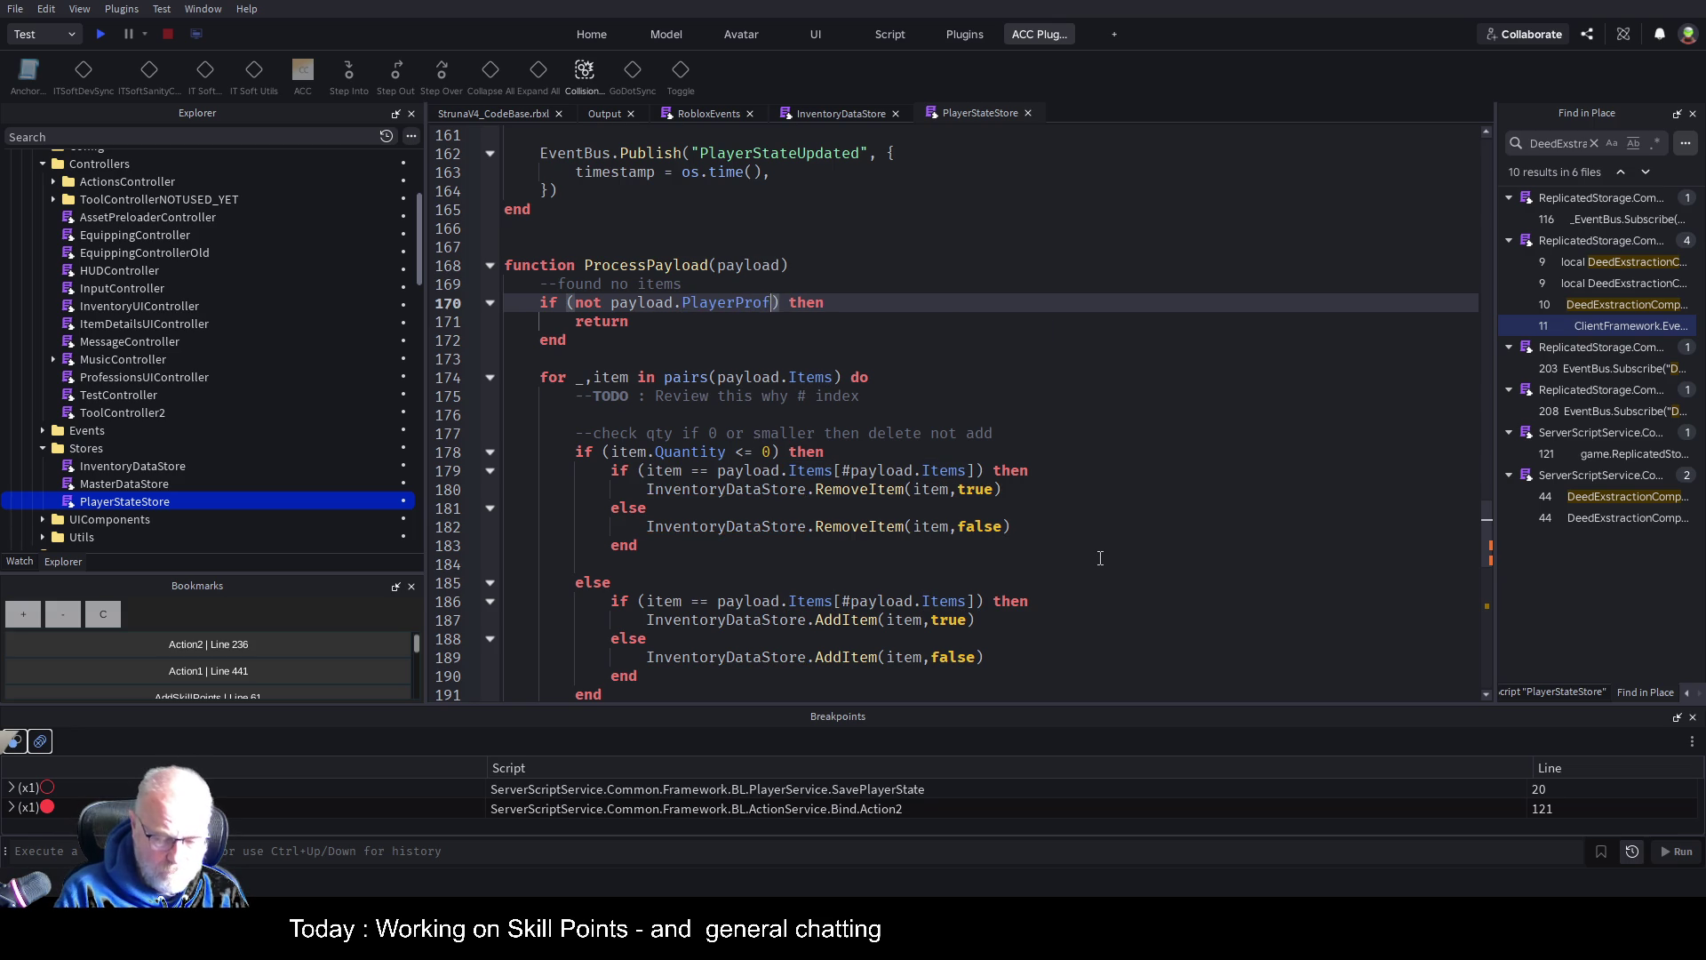
key(Up)
key(Up)
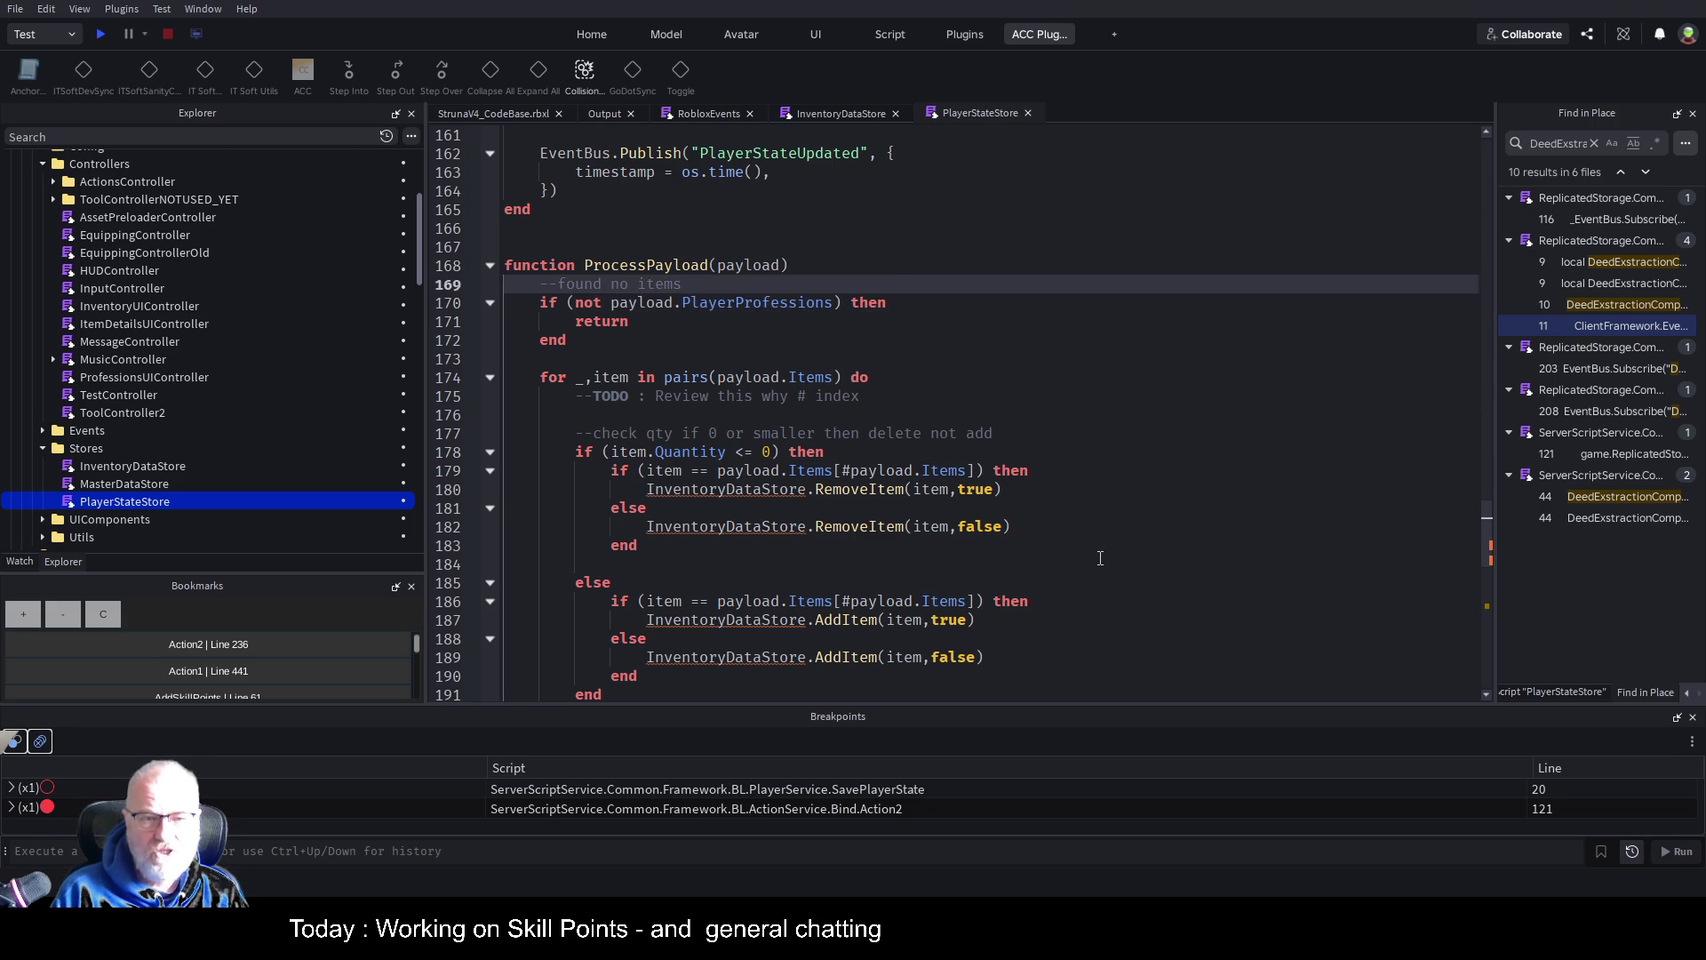
key(Down)
key(Down)
key(Down)
key(Down)
key(Down)
key(Down)
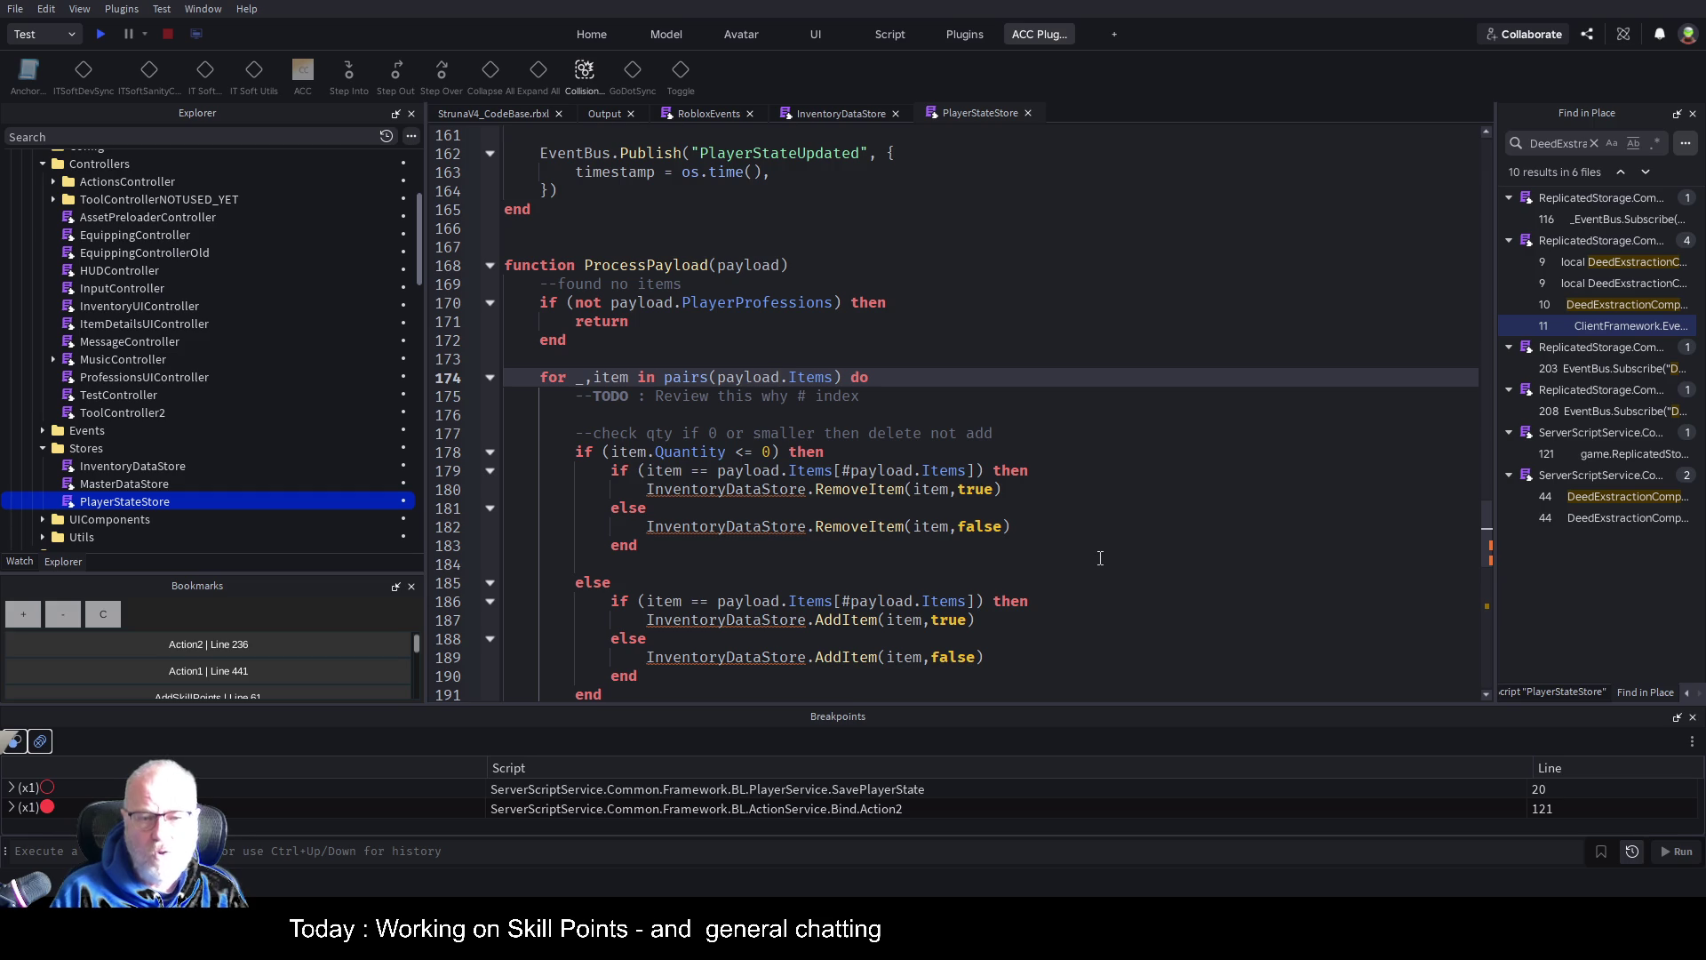
Fold the items for-loop and comment it all out with Ctrl+/
click(884, 417)
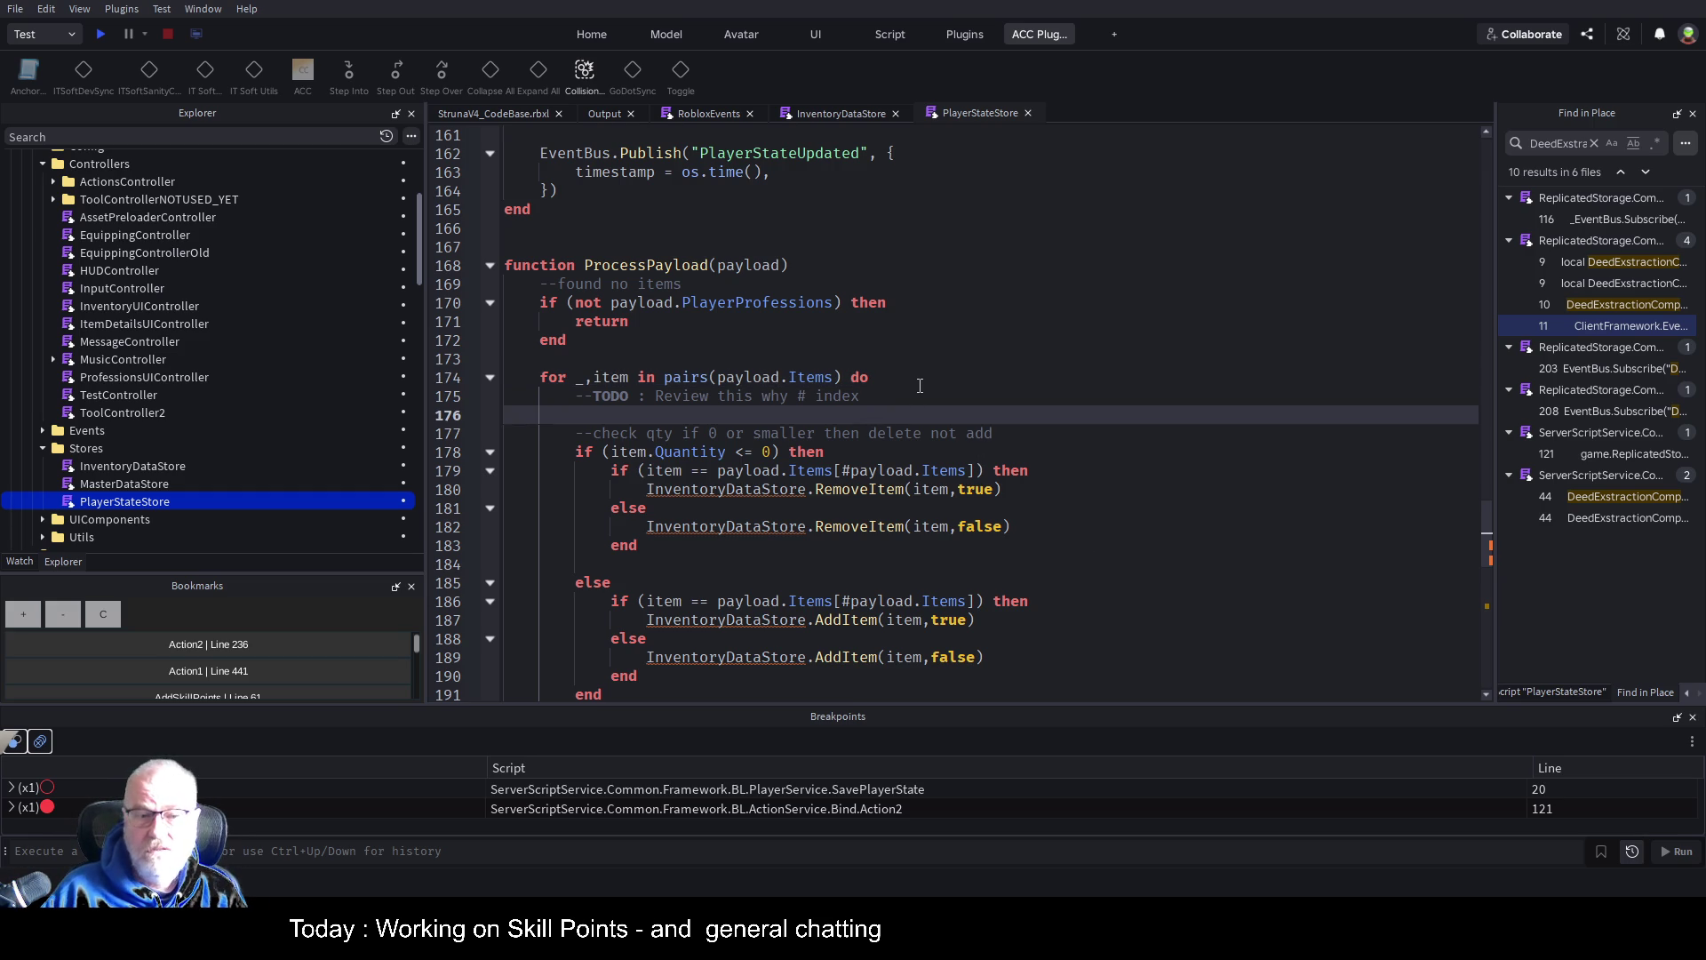
click(490, 376)
click(449, 377)
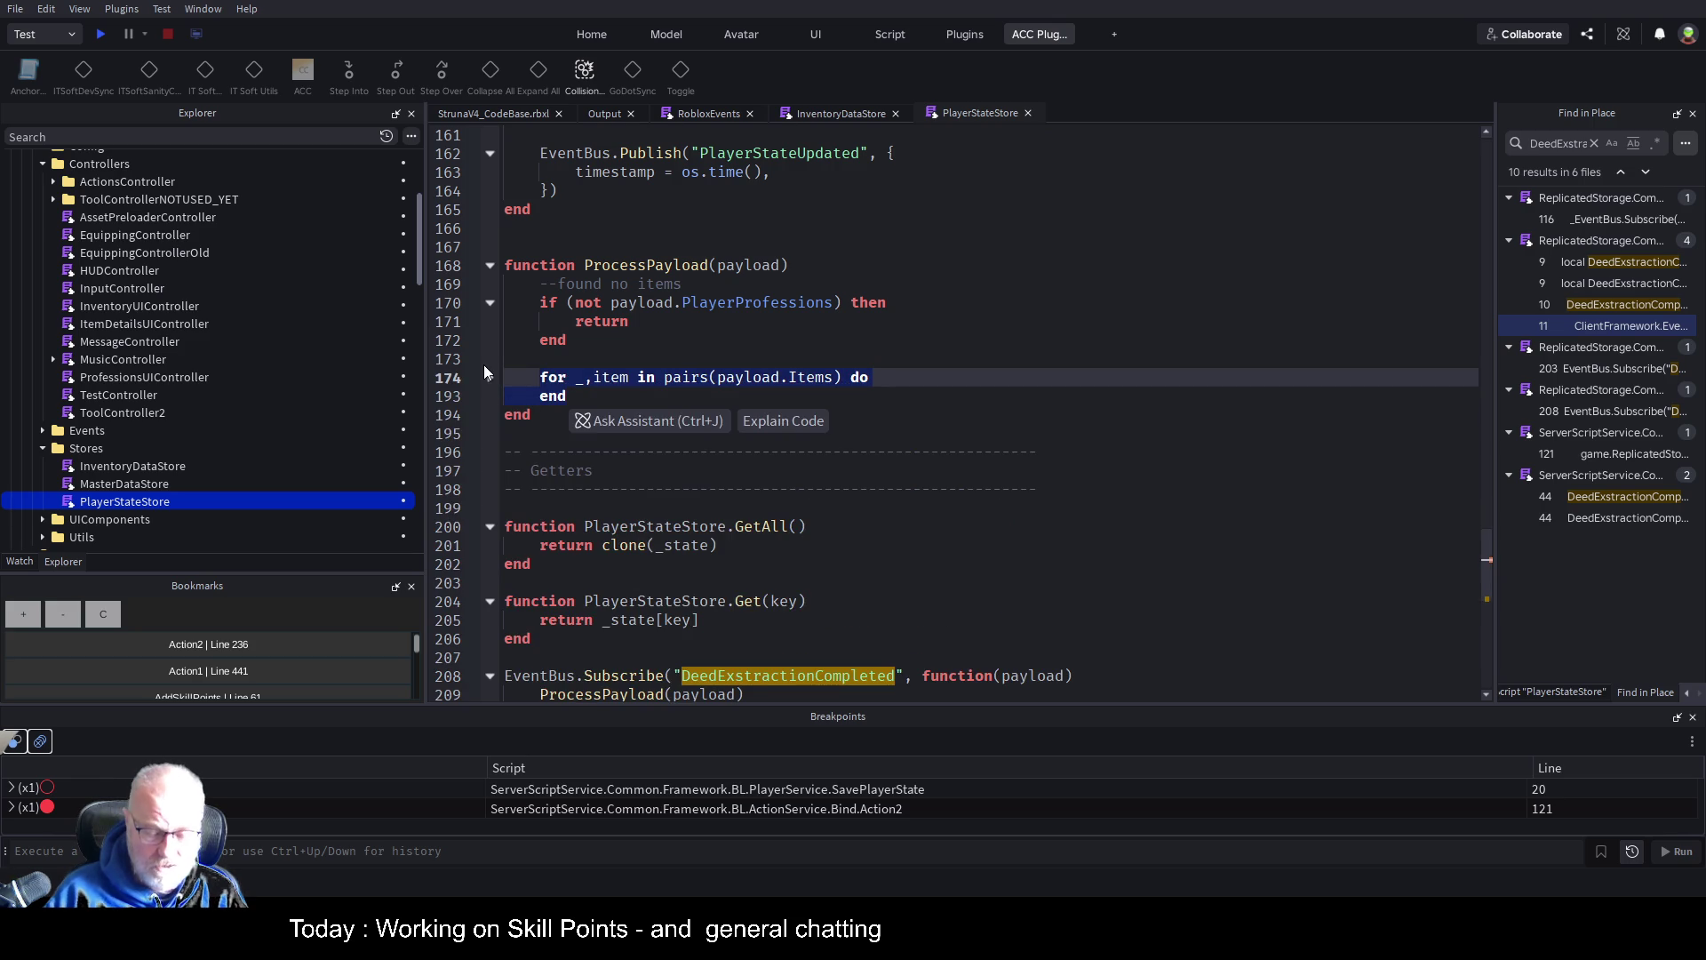
key(ctrl+slash)
click(530, 415)
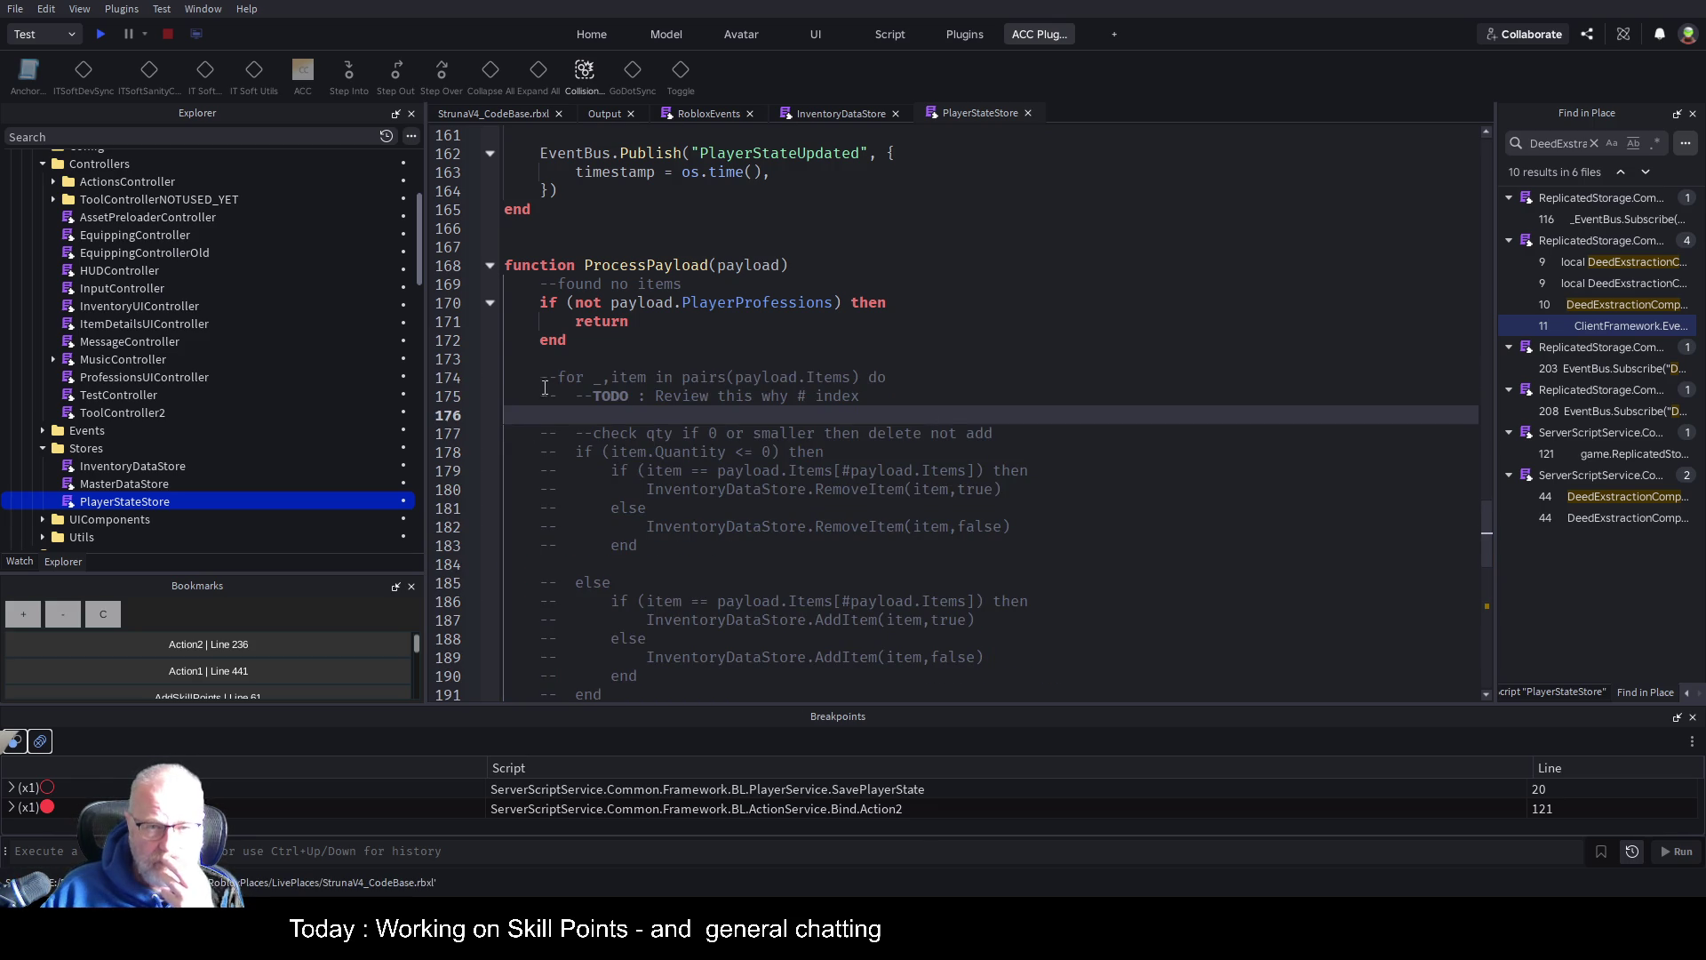
scroll(834, 350, up, 2)
click(749, 284)
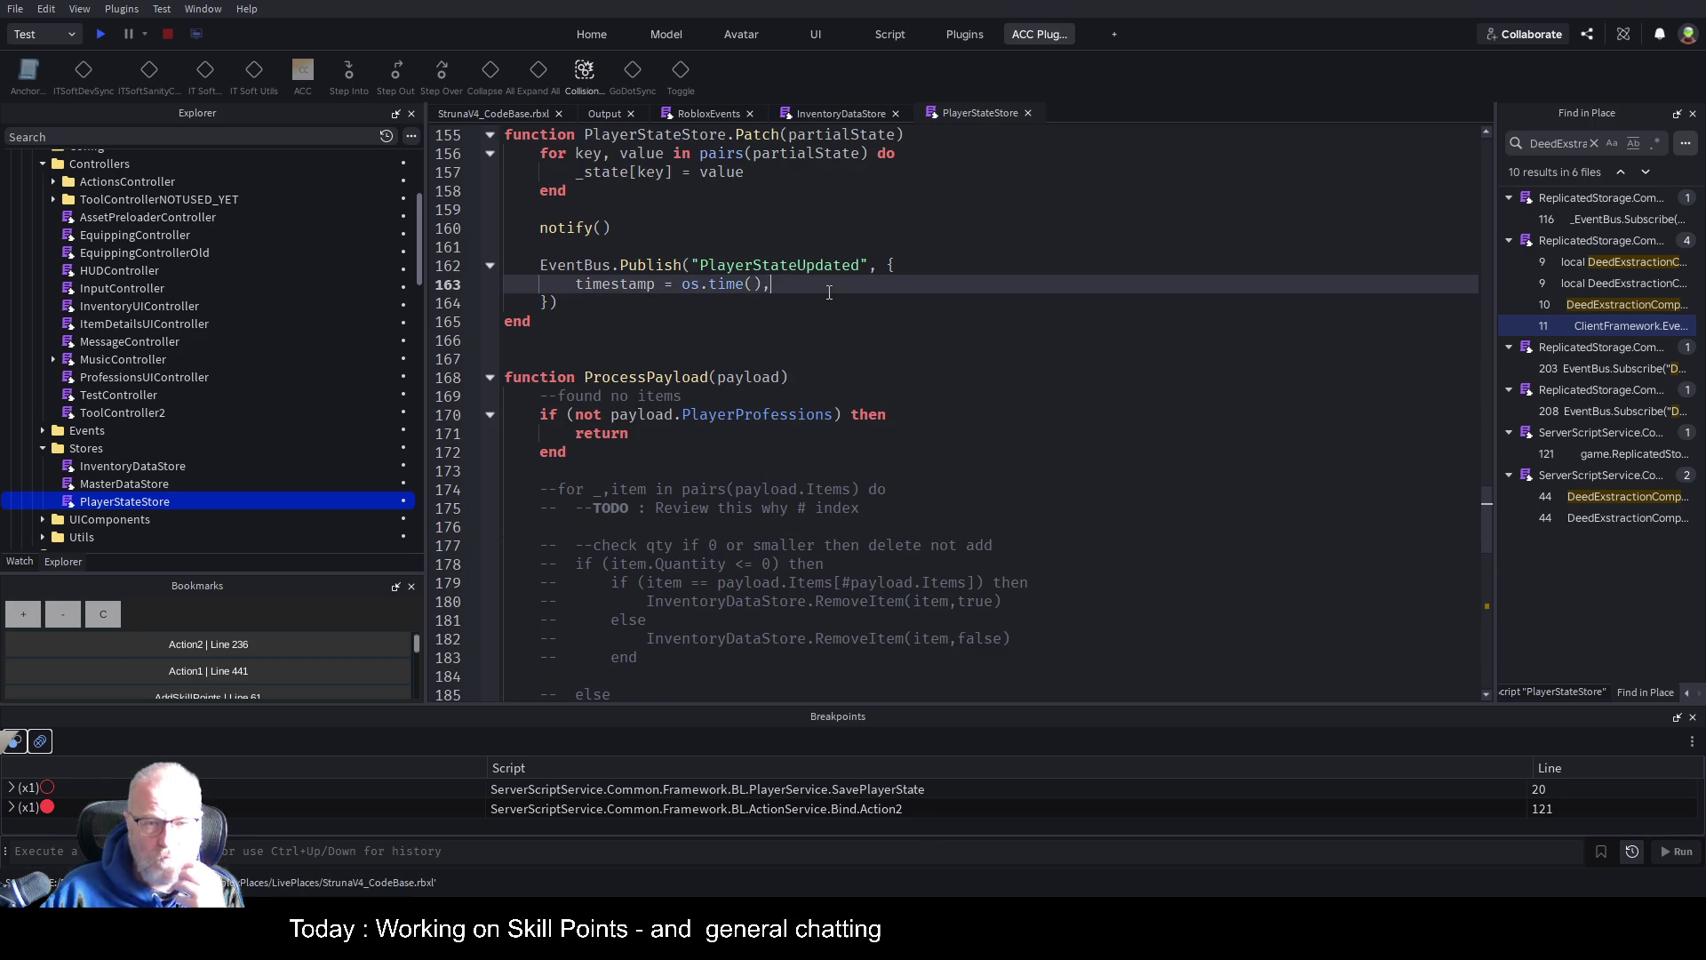
scroll(836, 293, up, 2)
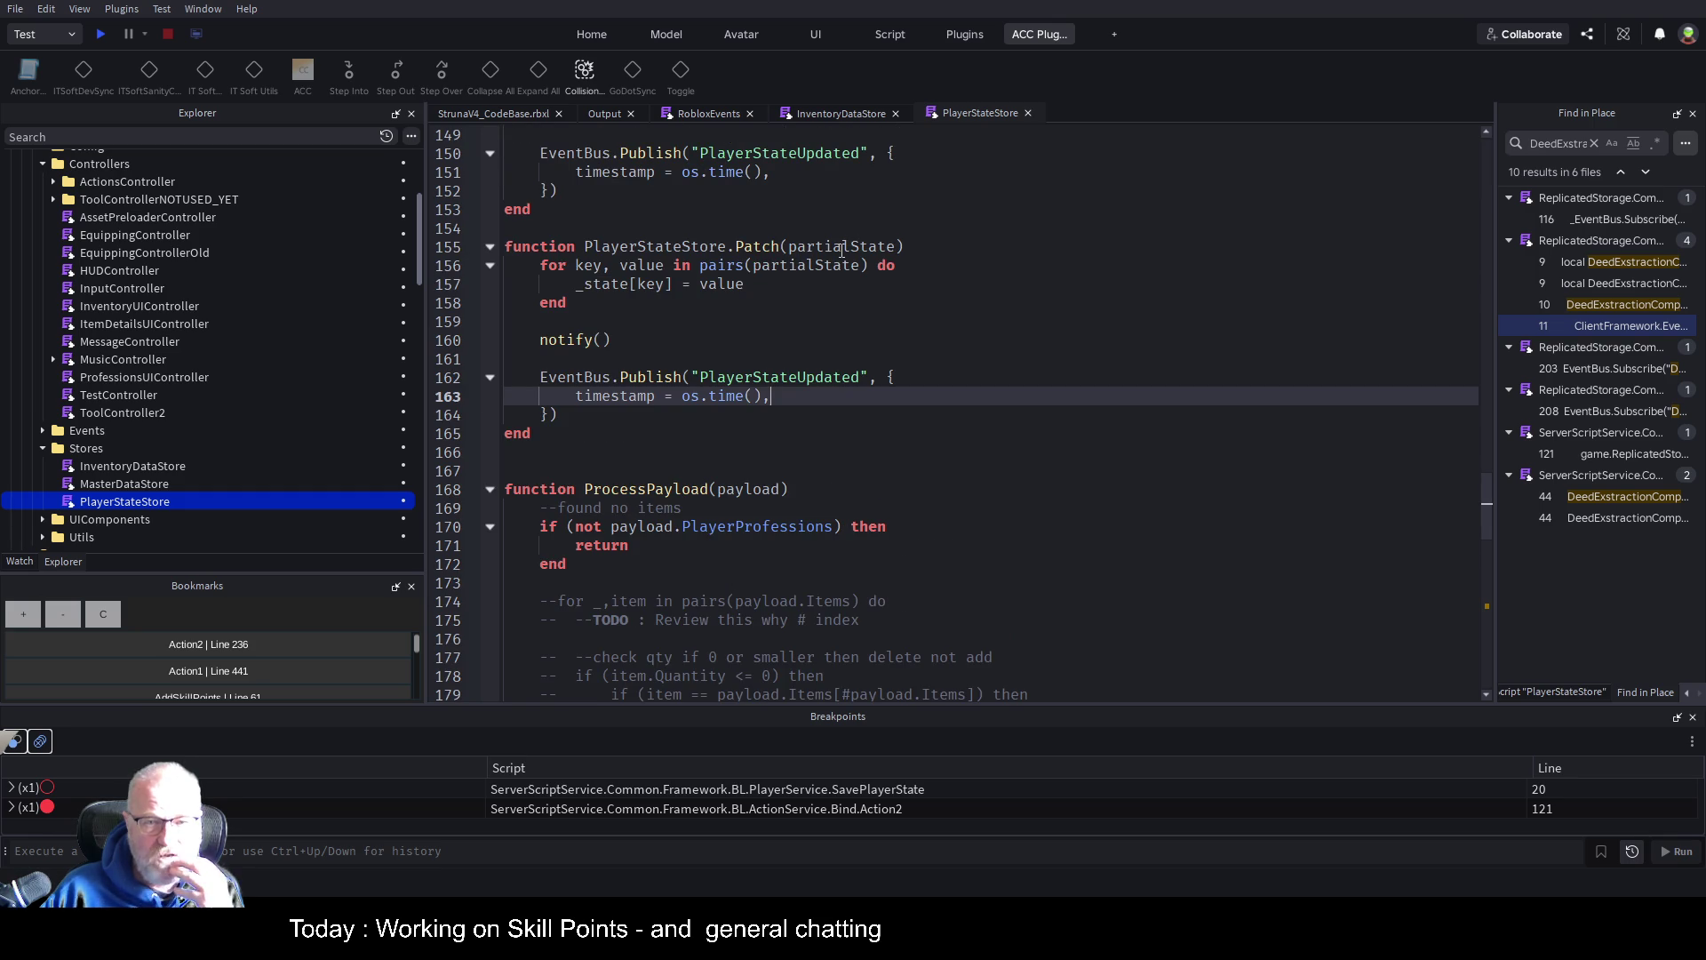
double_click(842, 251)
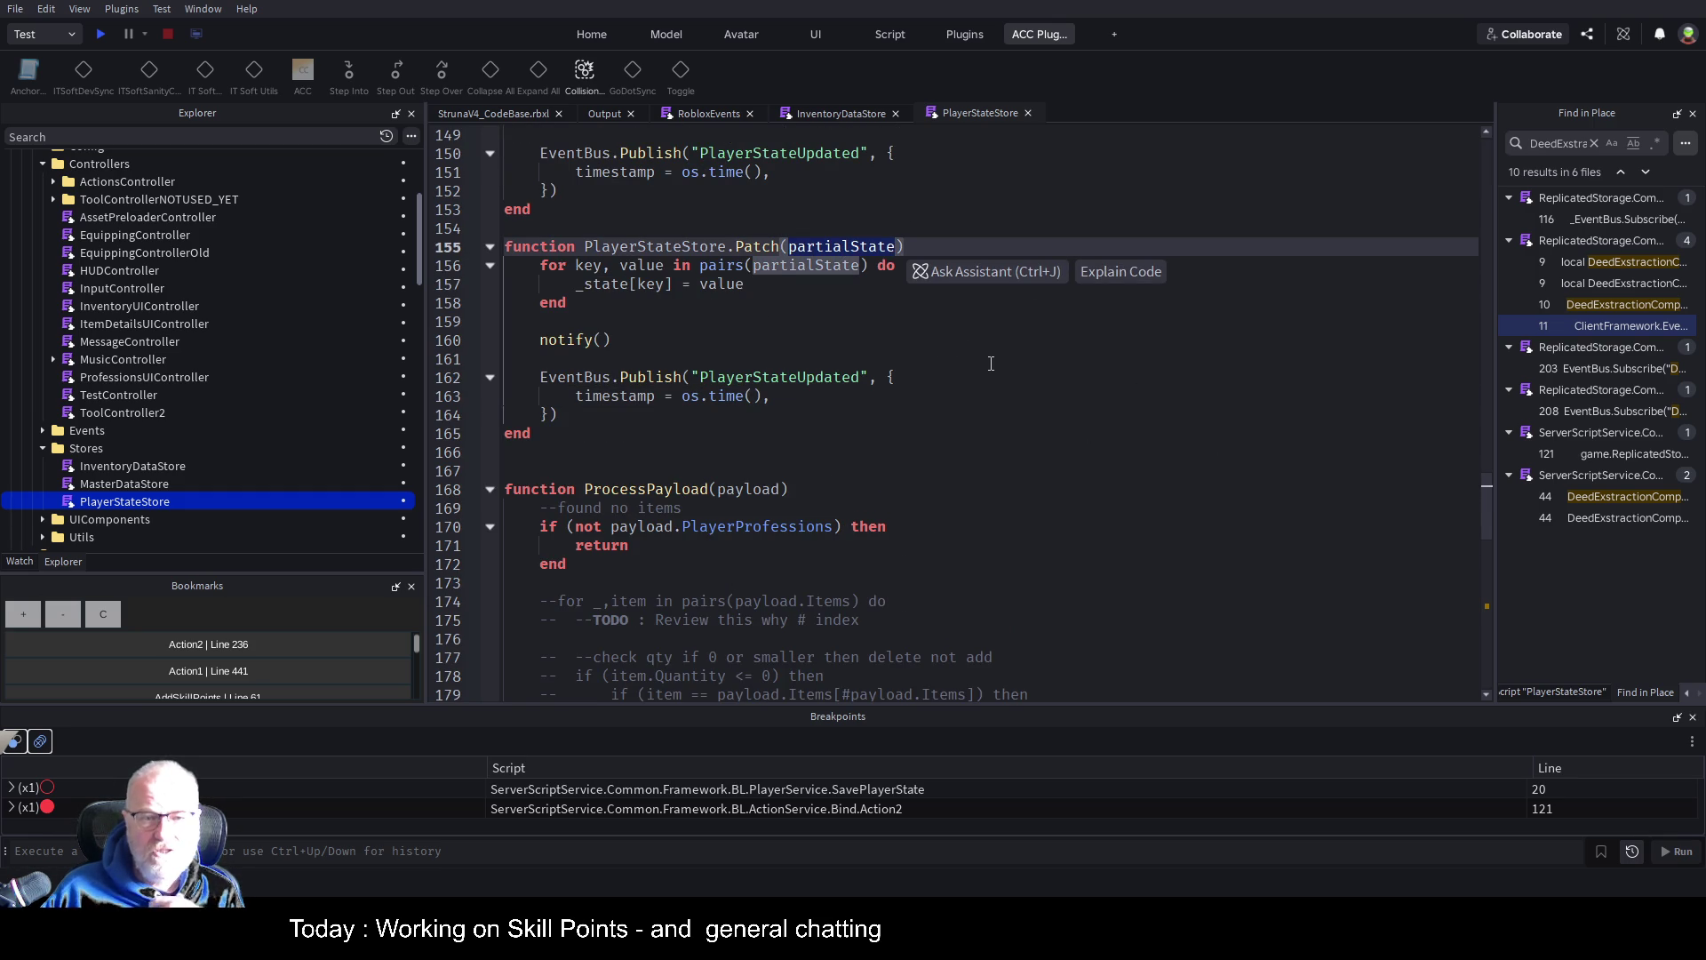
scroll(987, 368, up, 4)
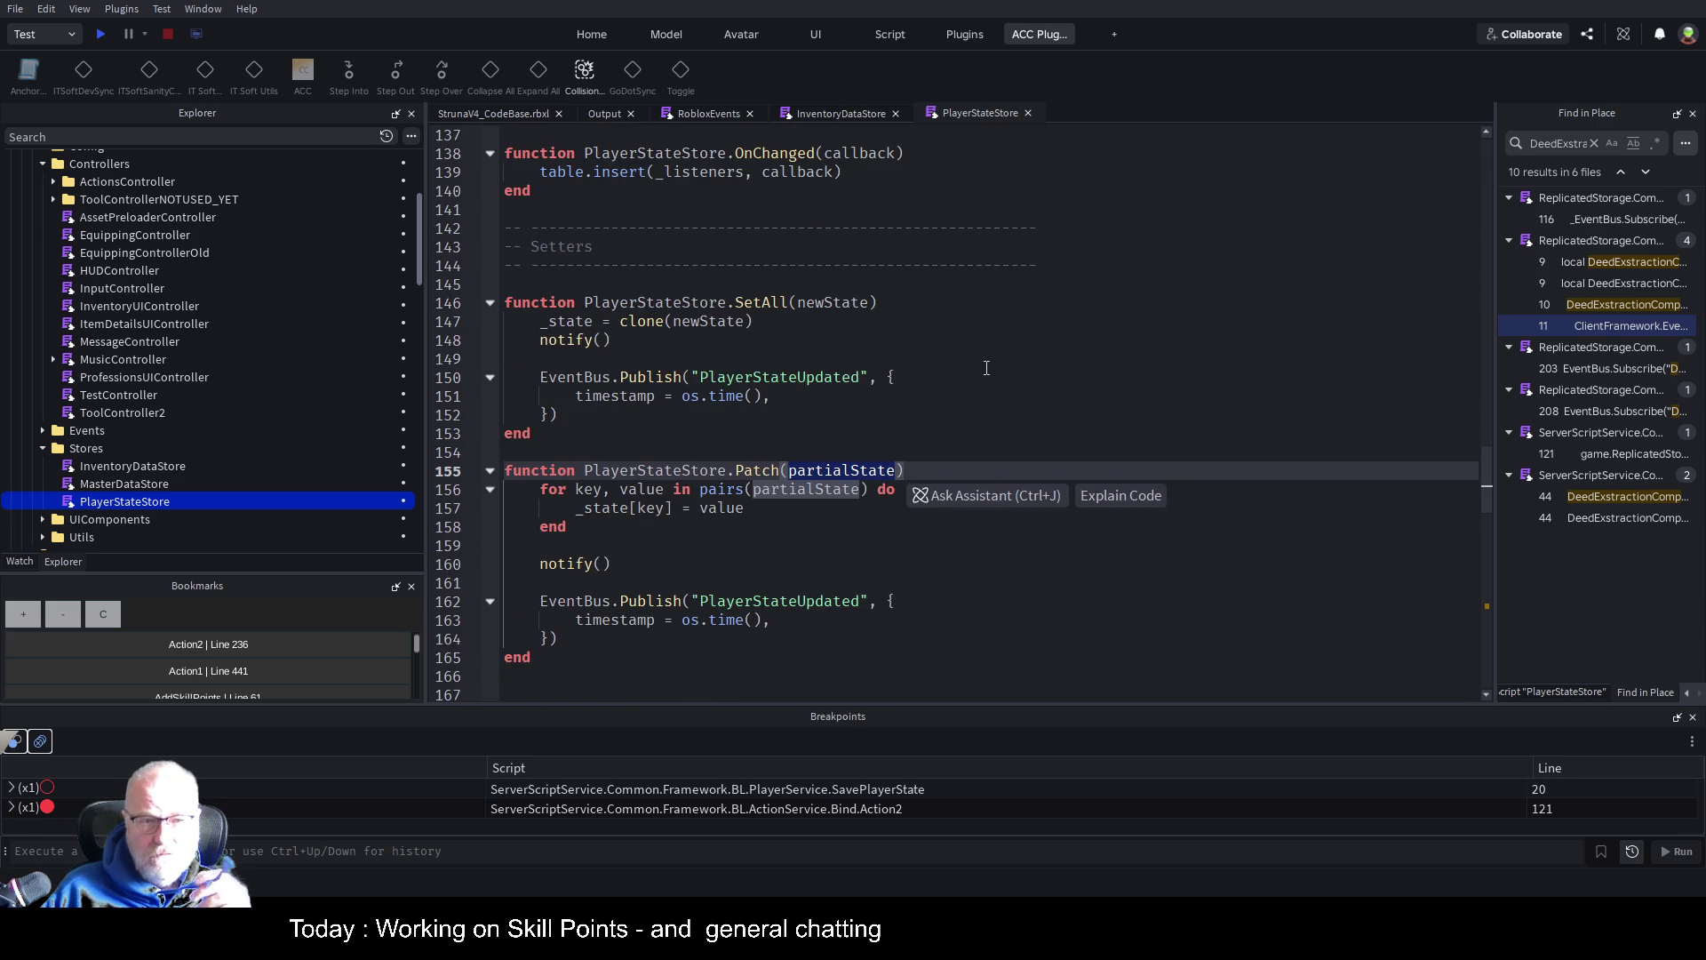
double_click(774, 304)
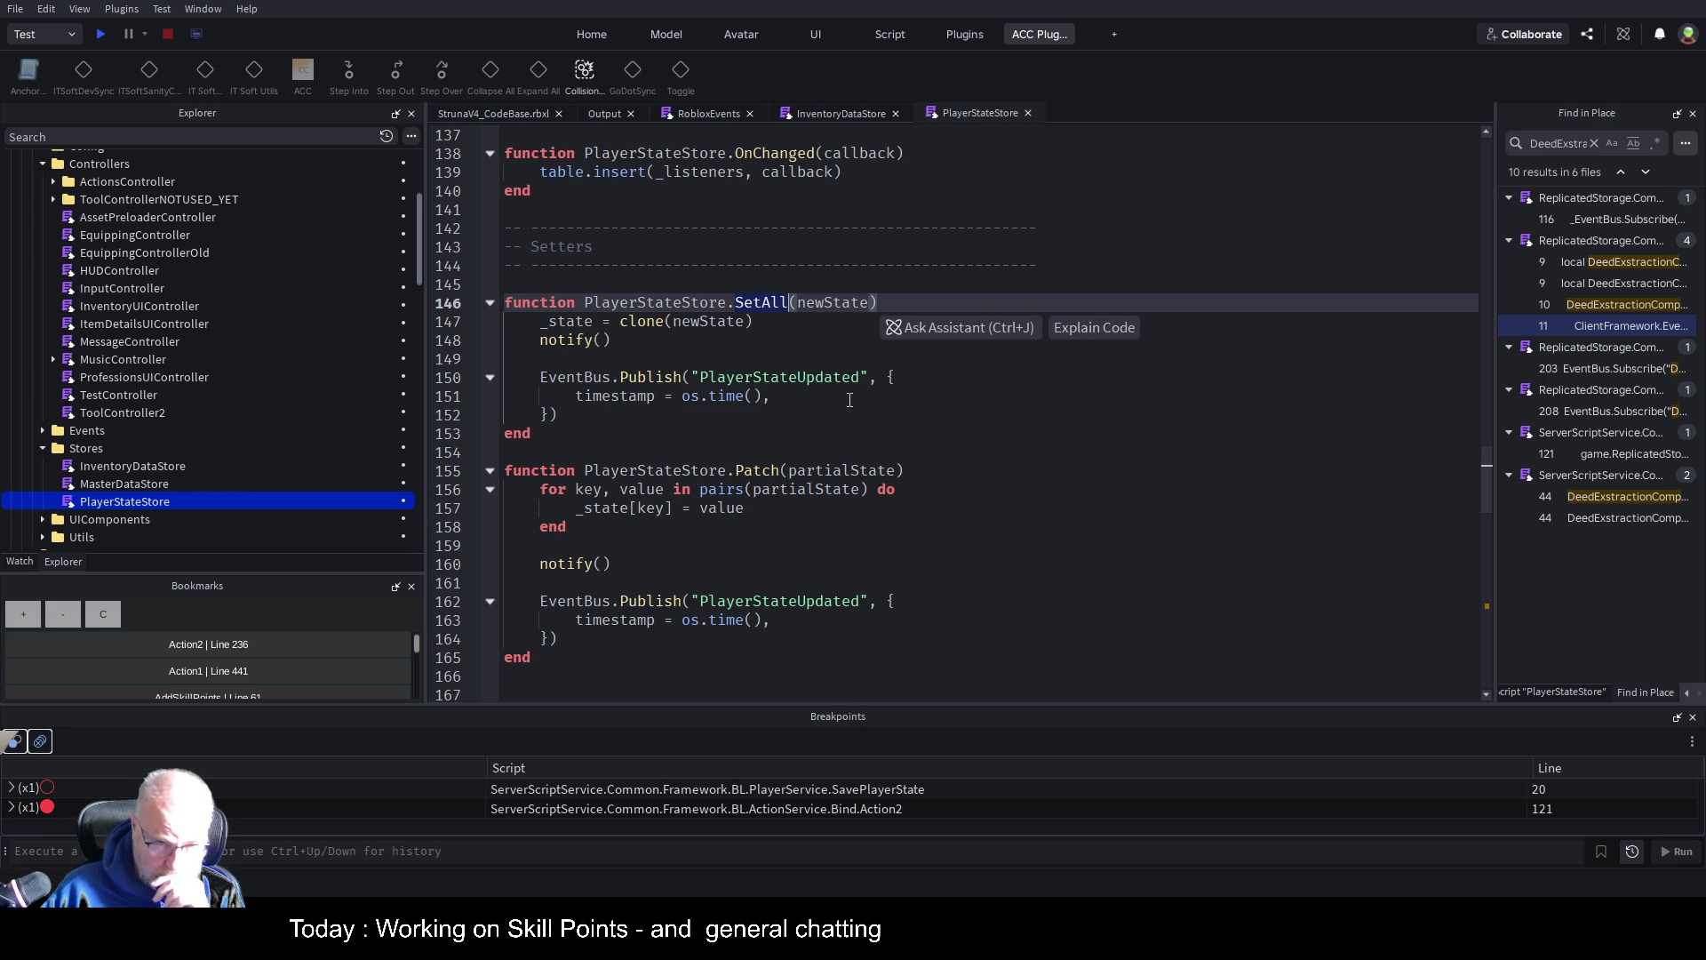
double_click(804, 377)
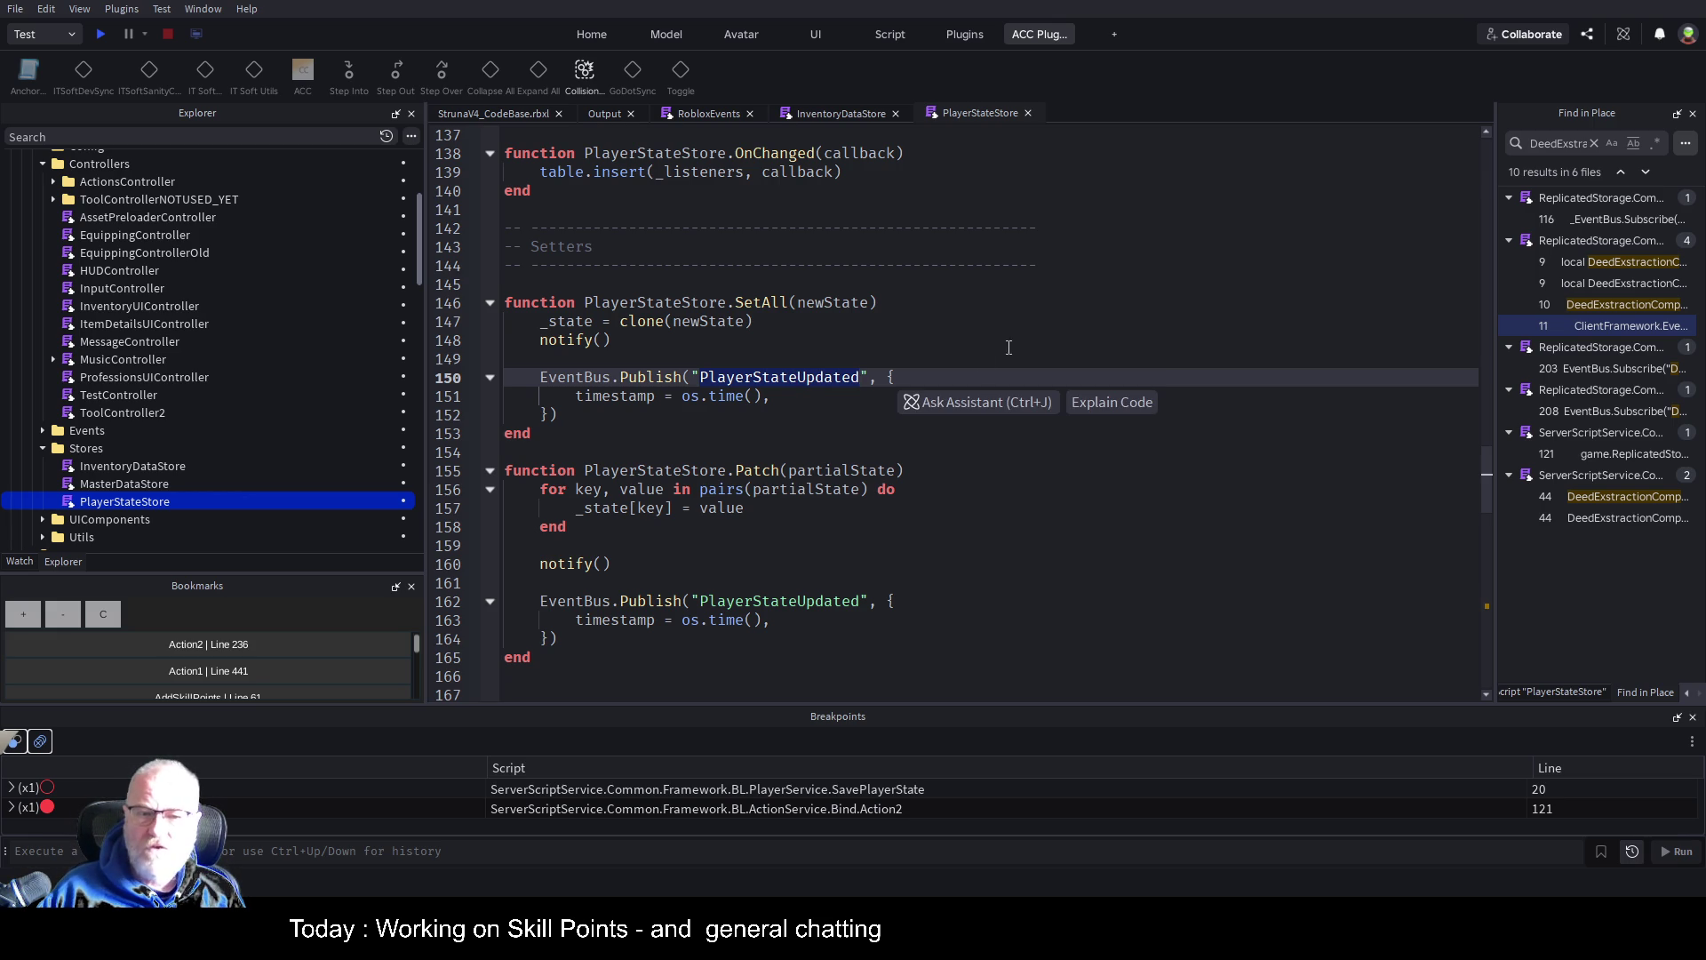
click(916, 308)
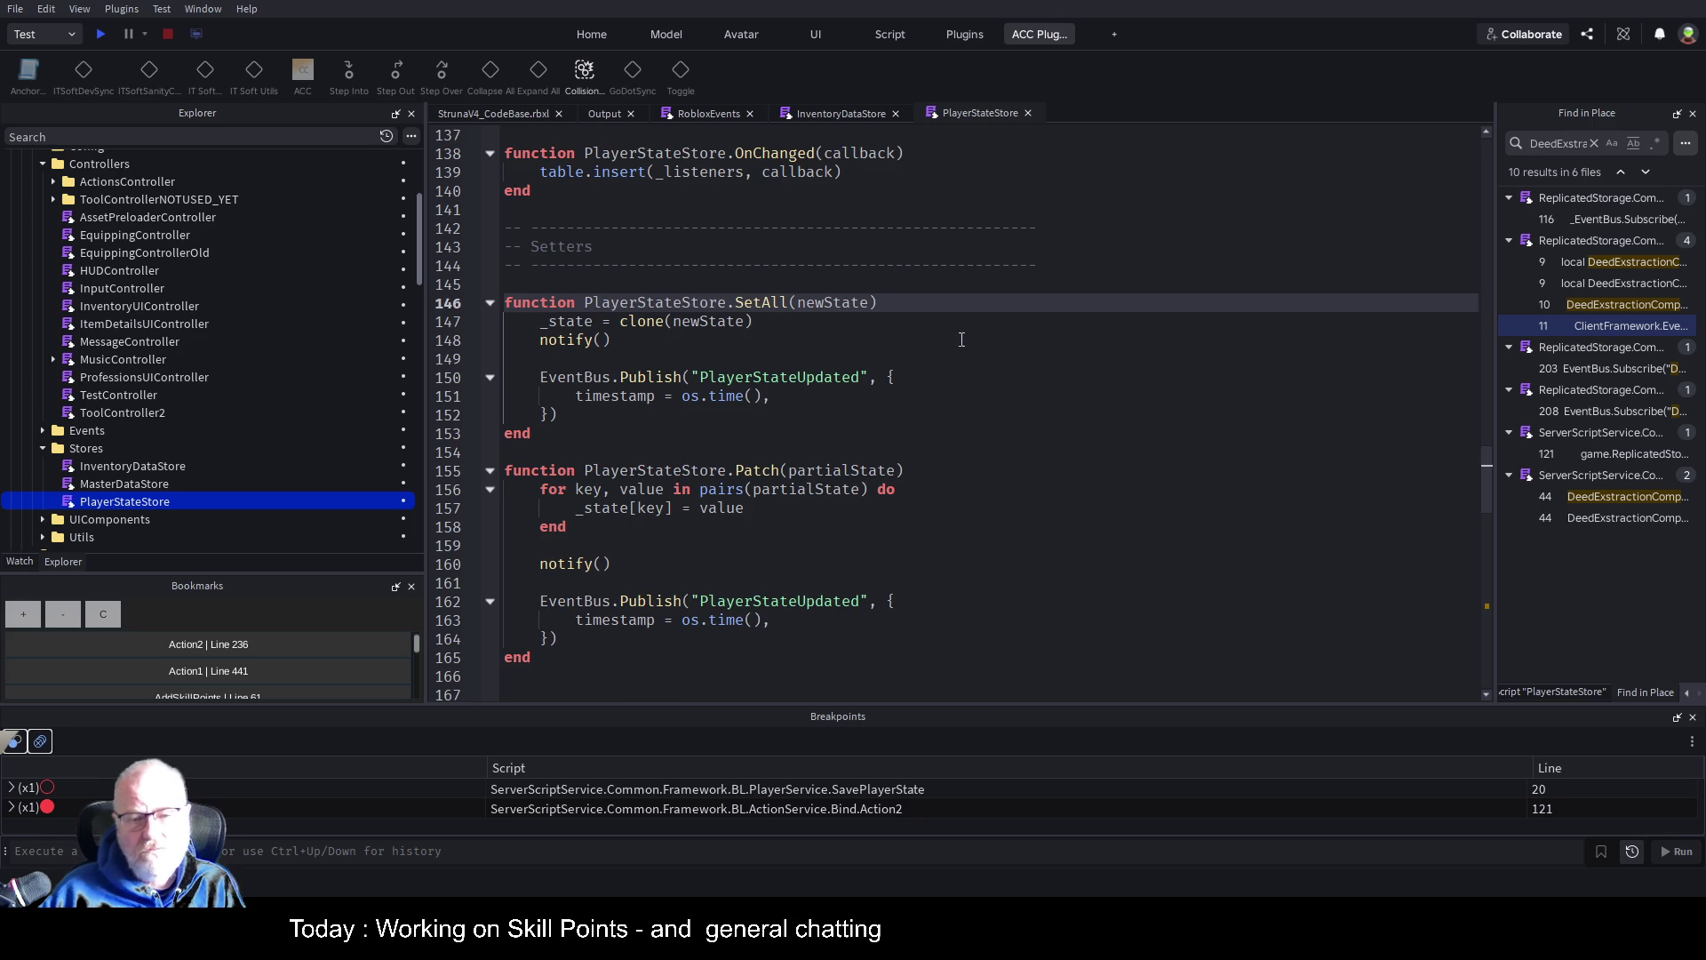
scroll(855, 470, down, 4)
scroll(855, 466, down, 3)
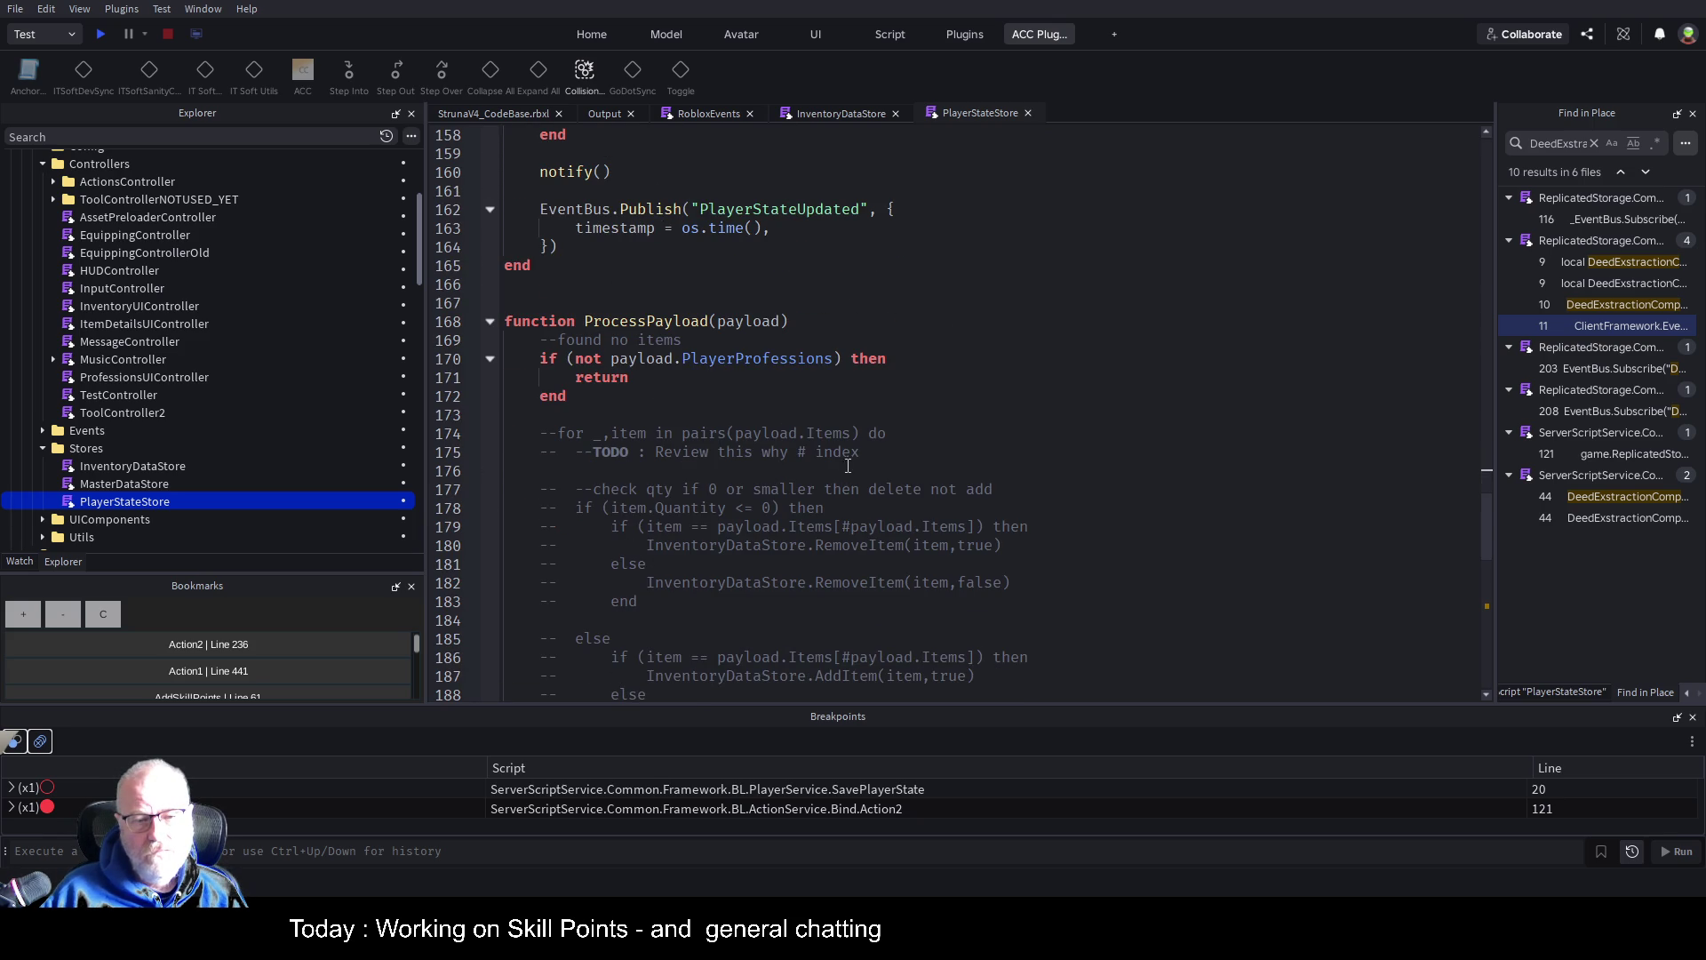
click(812, 474)
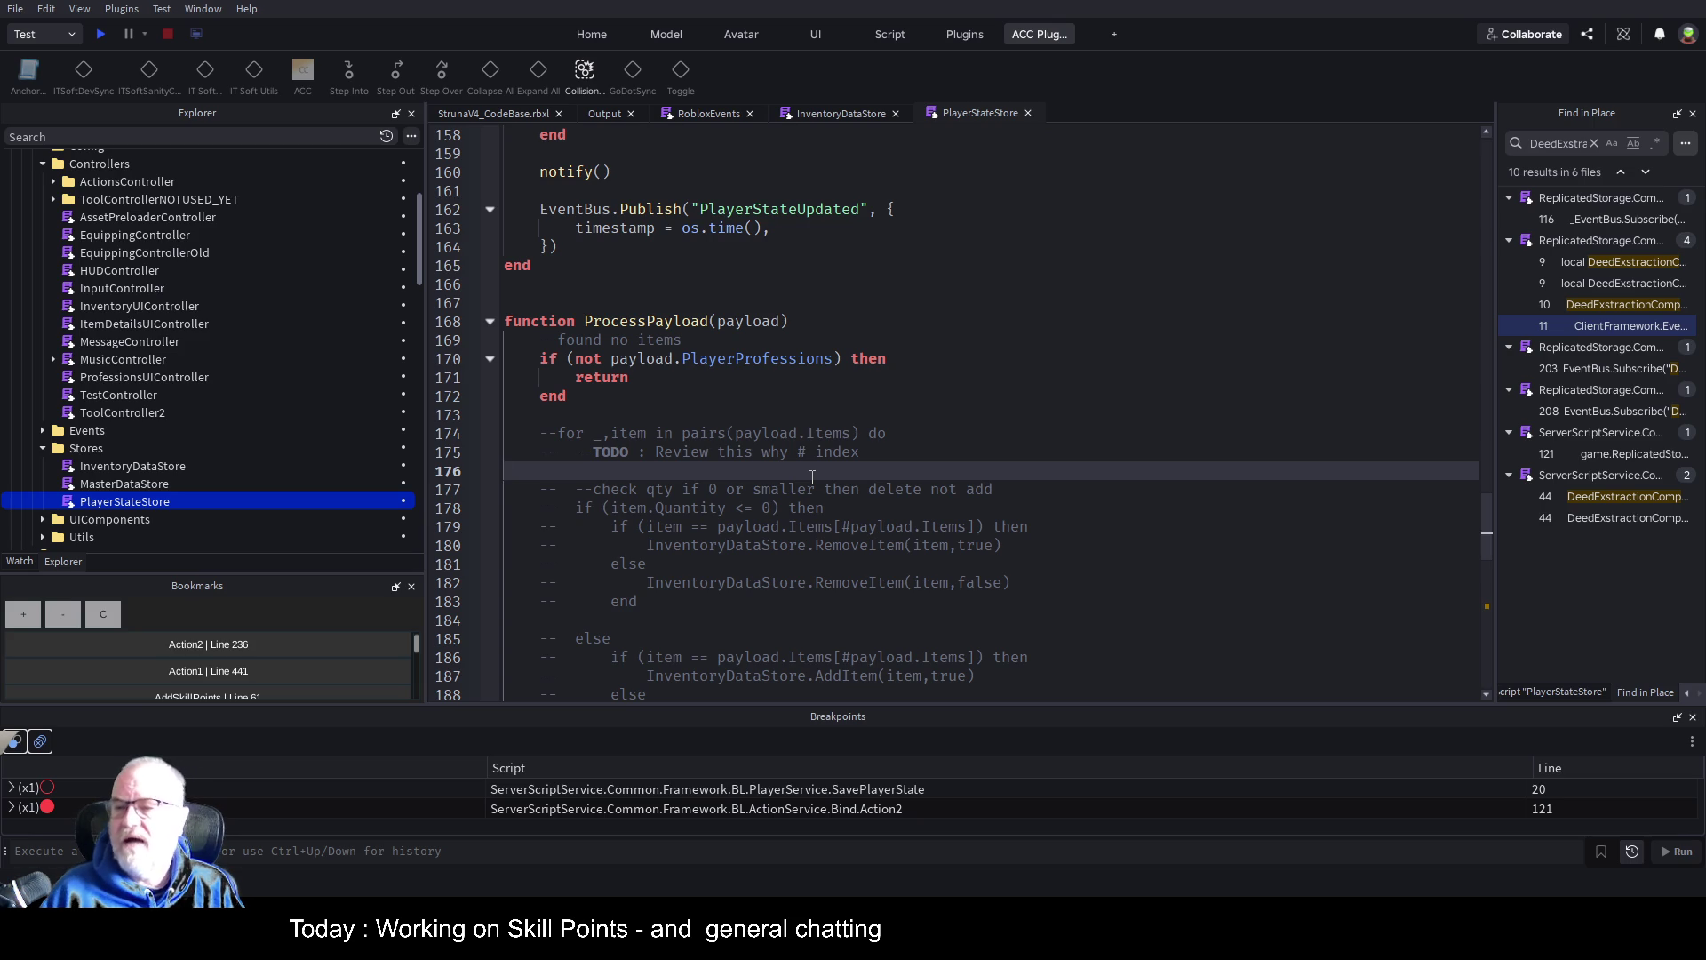
click(926, 435)
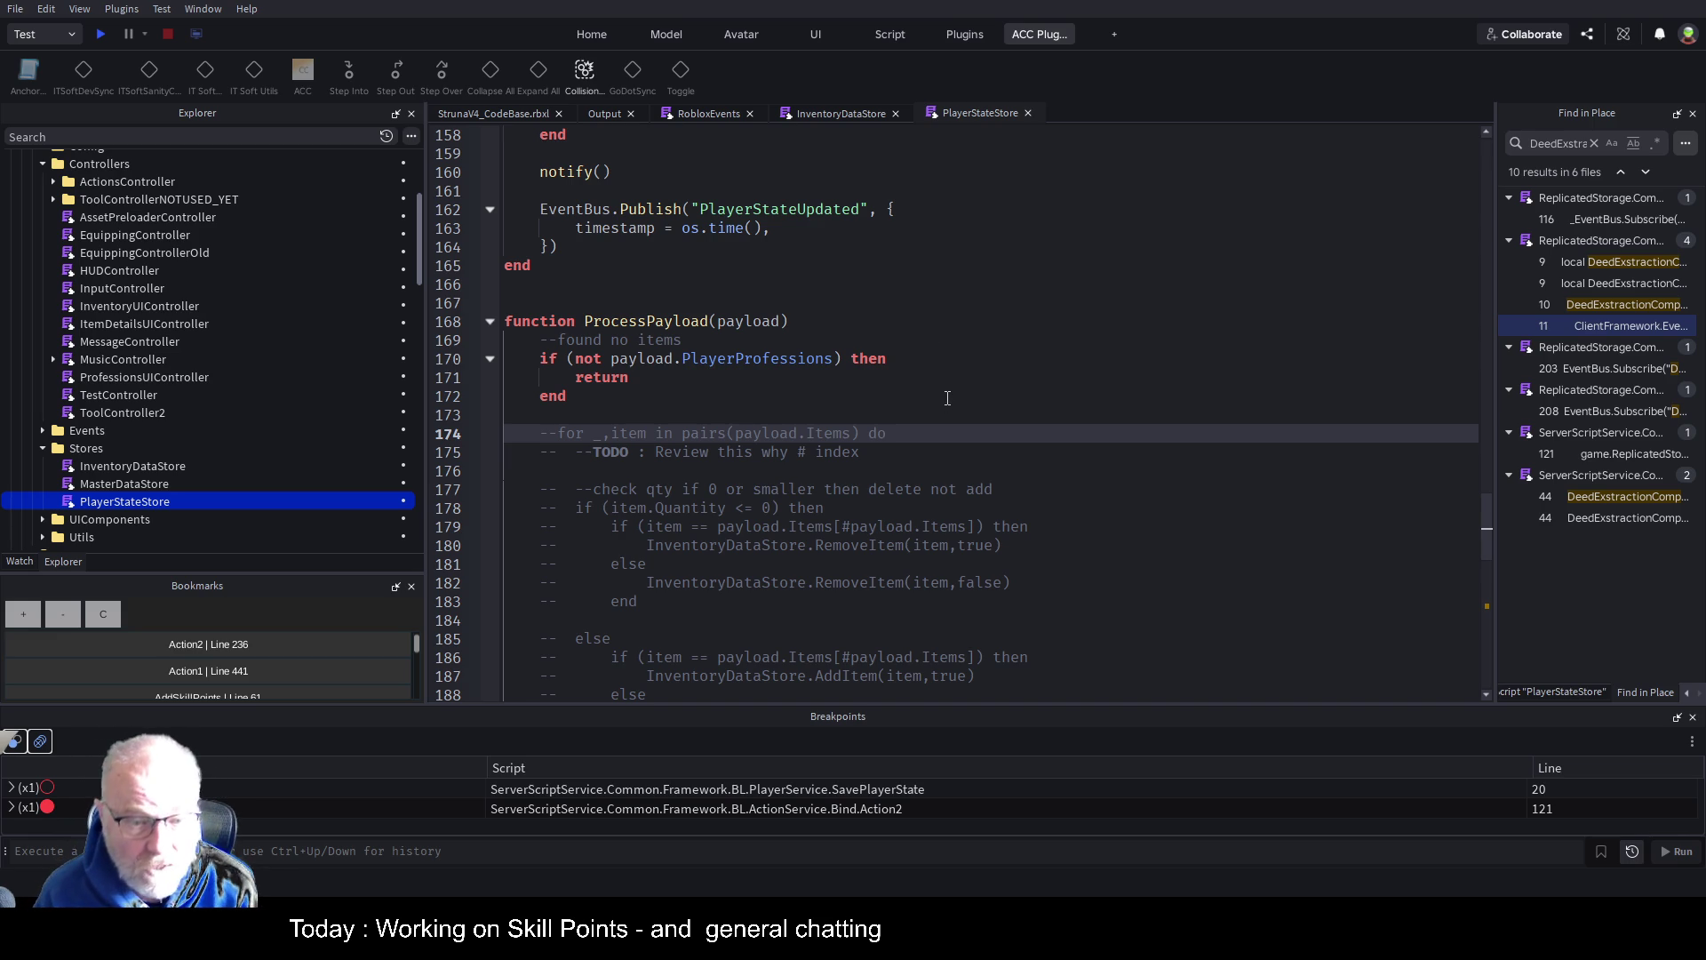
scroll(948, 398, down, 2)
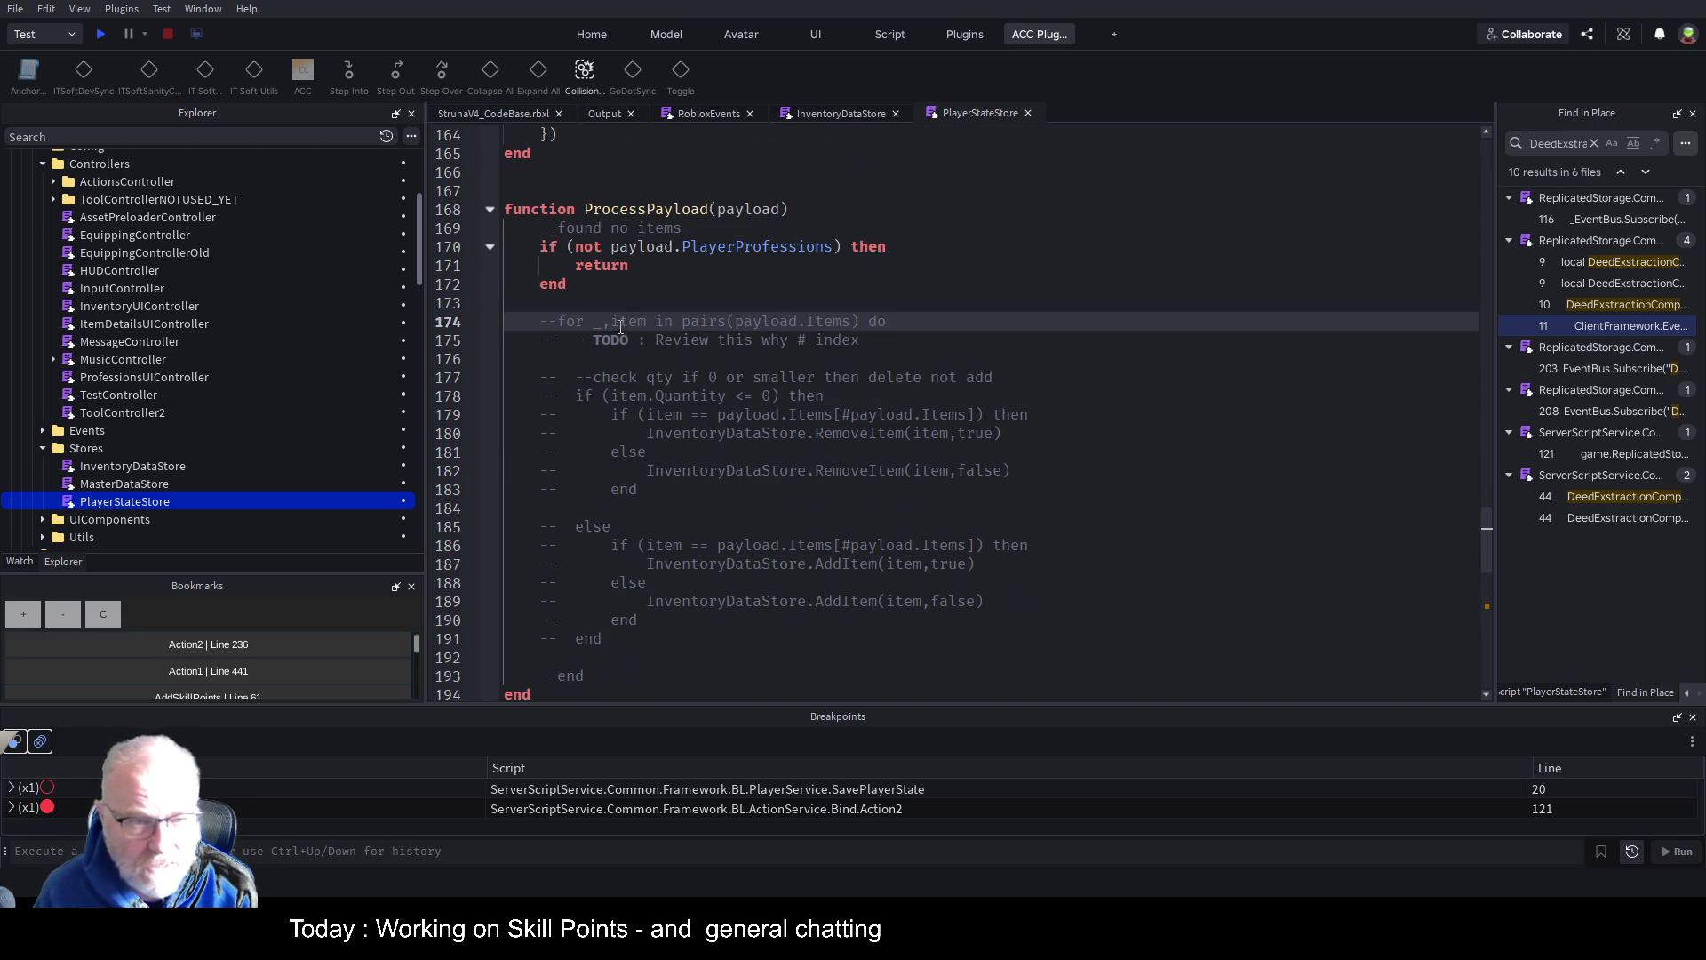
Add local stop="stop" on line 174 after the PlayerProfessions check, with a breakpoint there
key(Up)
scroll(969, 355, down, 2)
scroll(968, 356, up, 2)
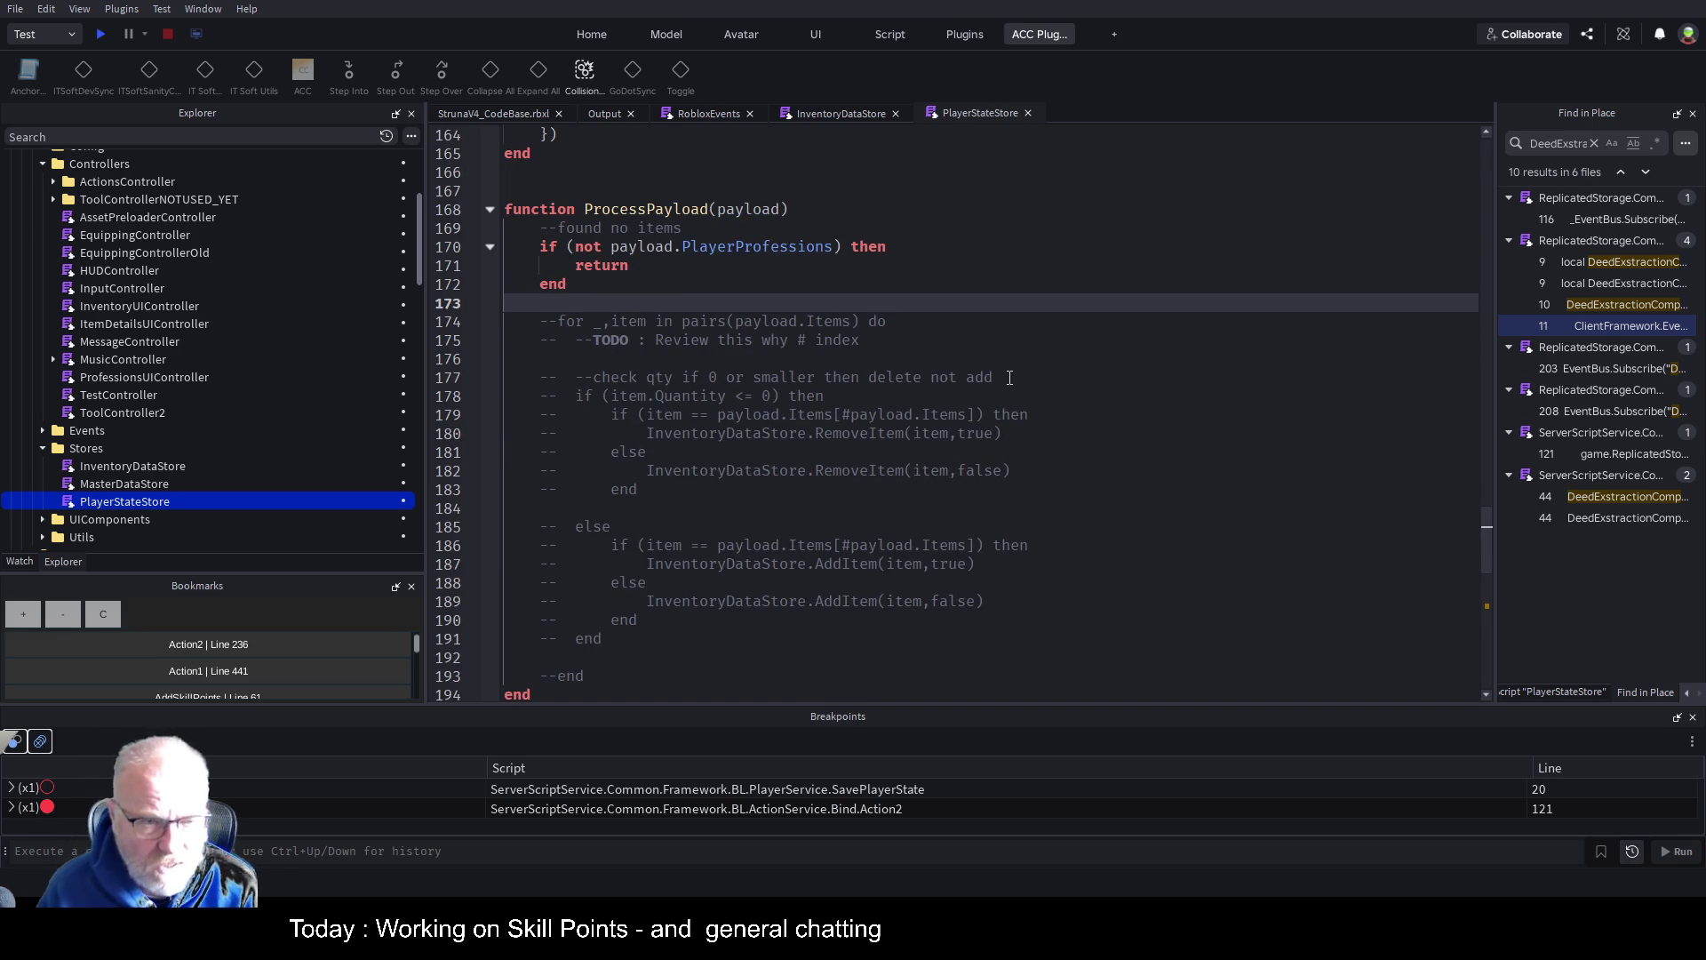
key(Return)
text(local )
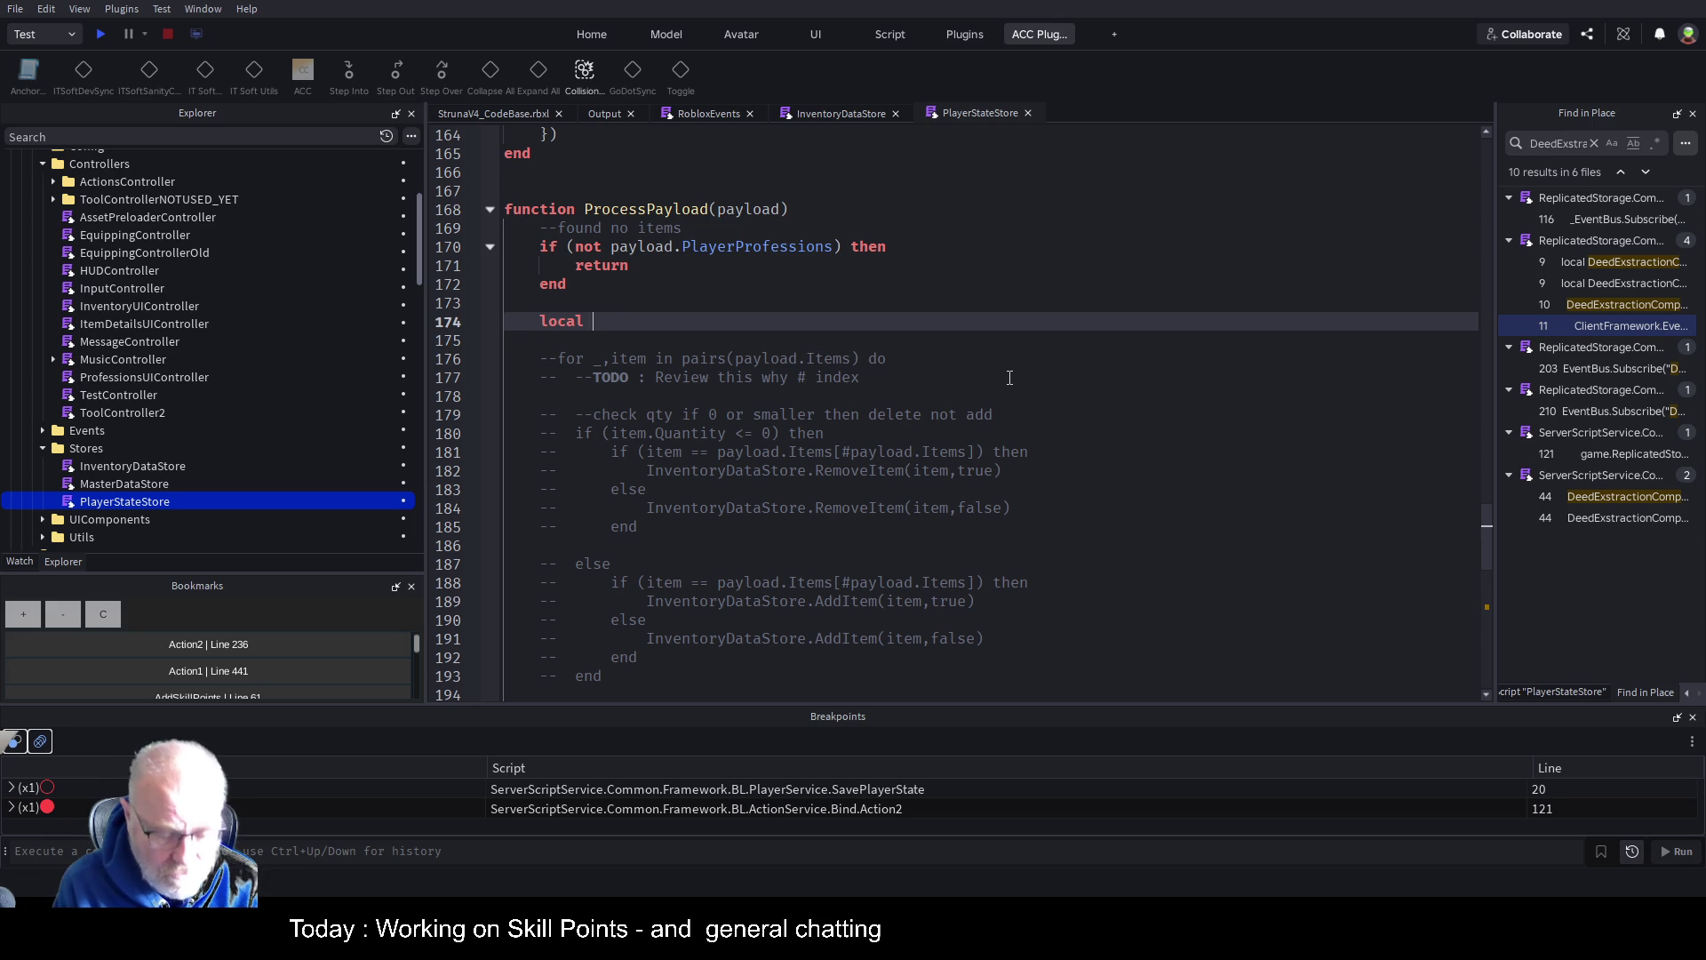
text(stop="stop)
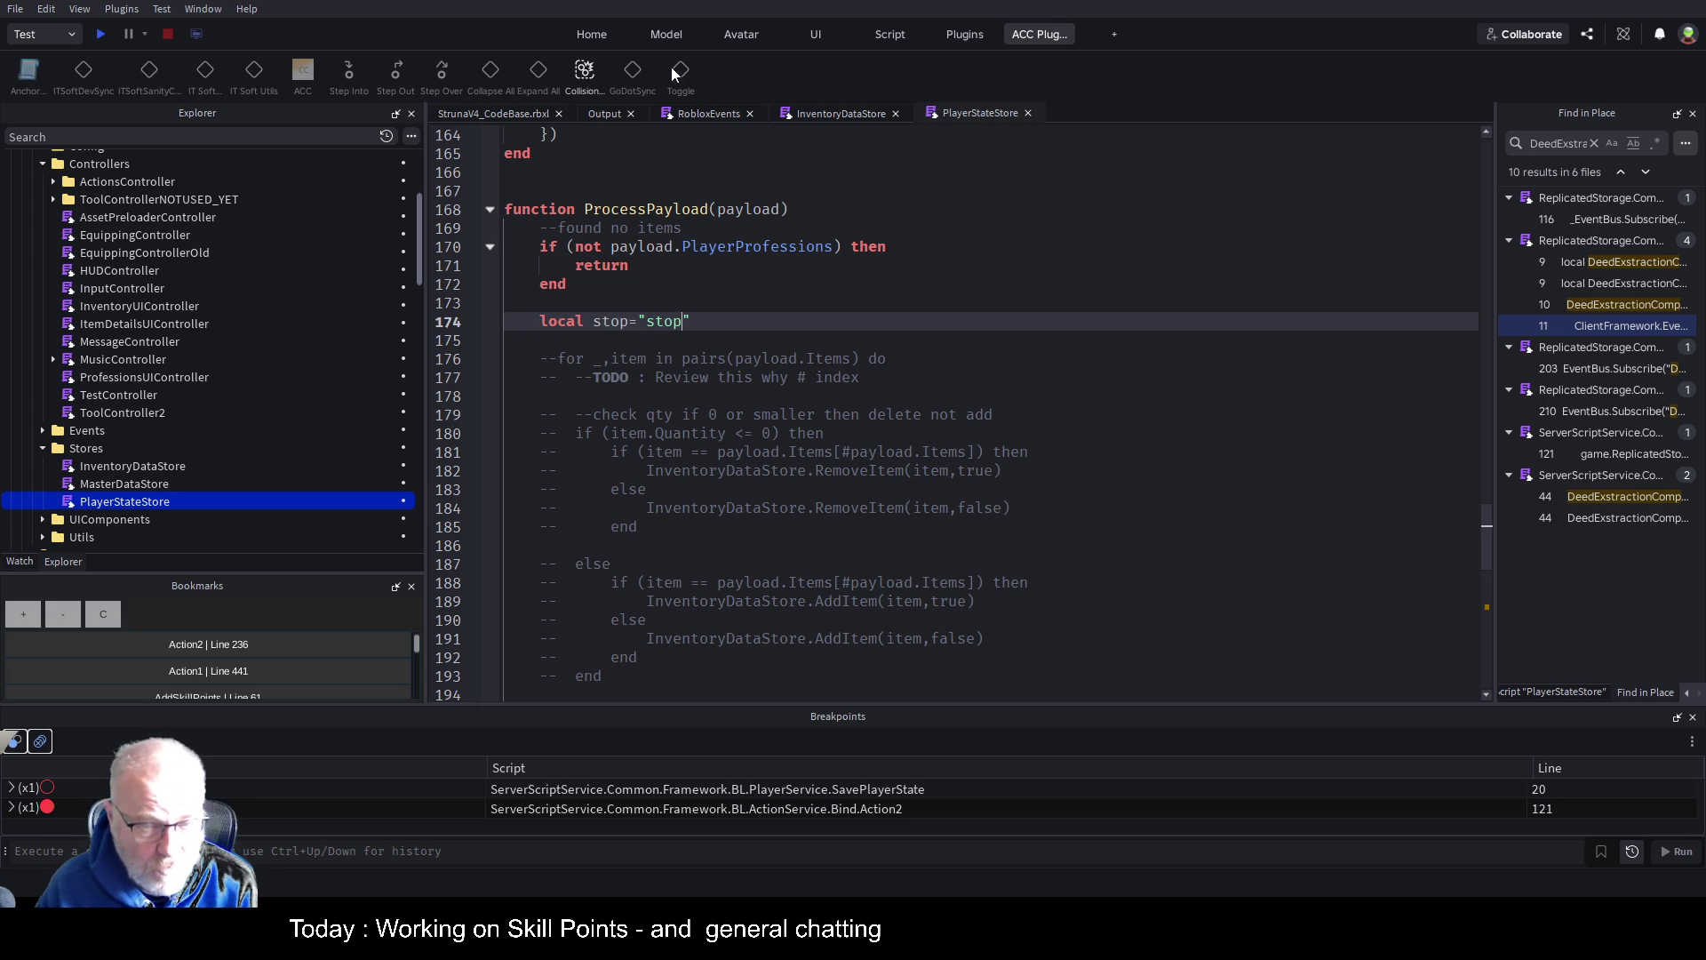
click(473, 324)
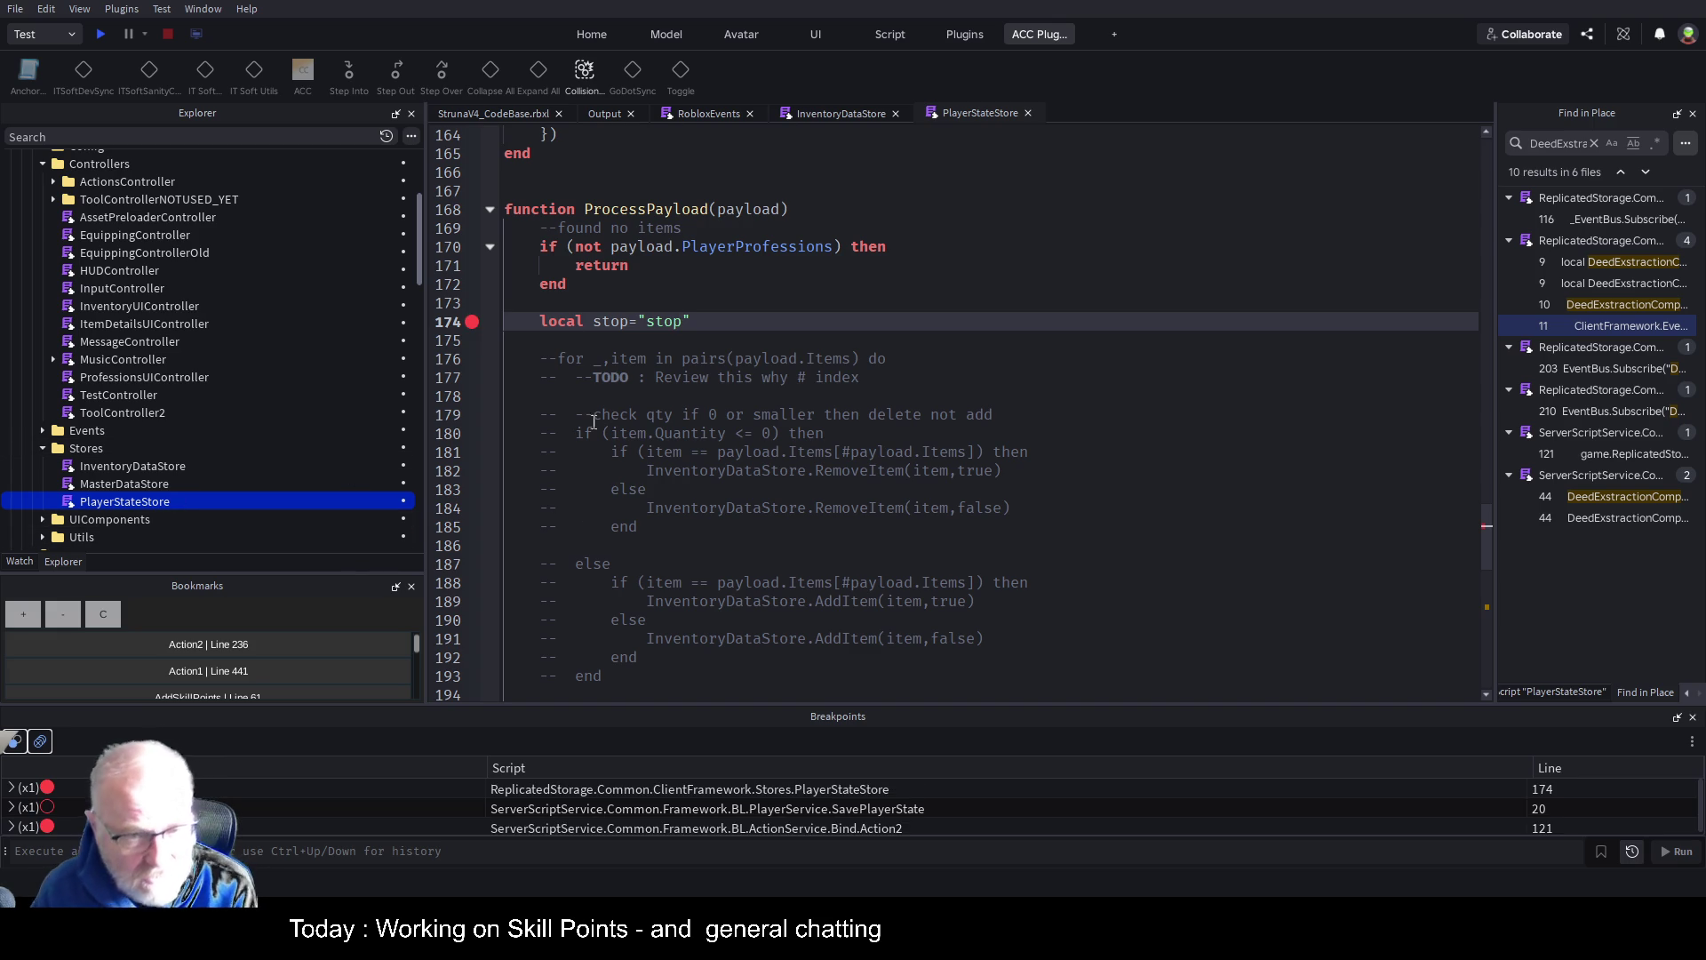
scroll(665, 355, down, 2)
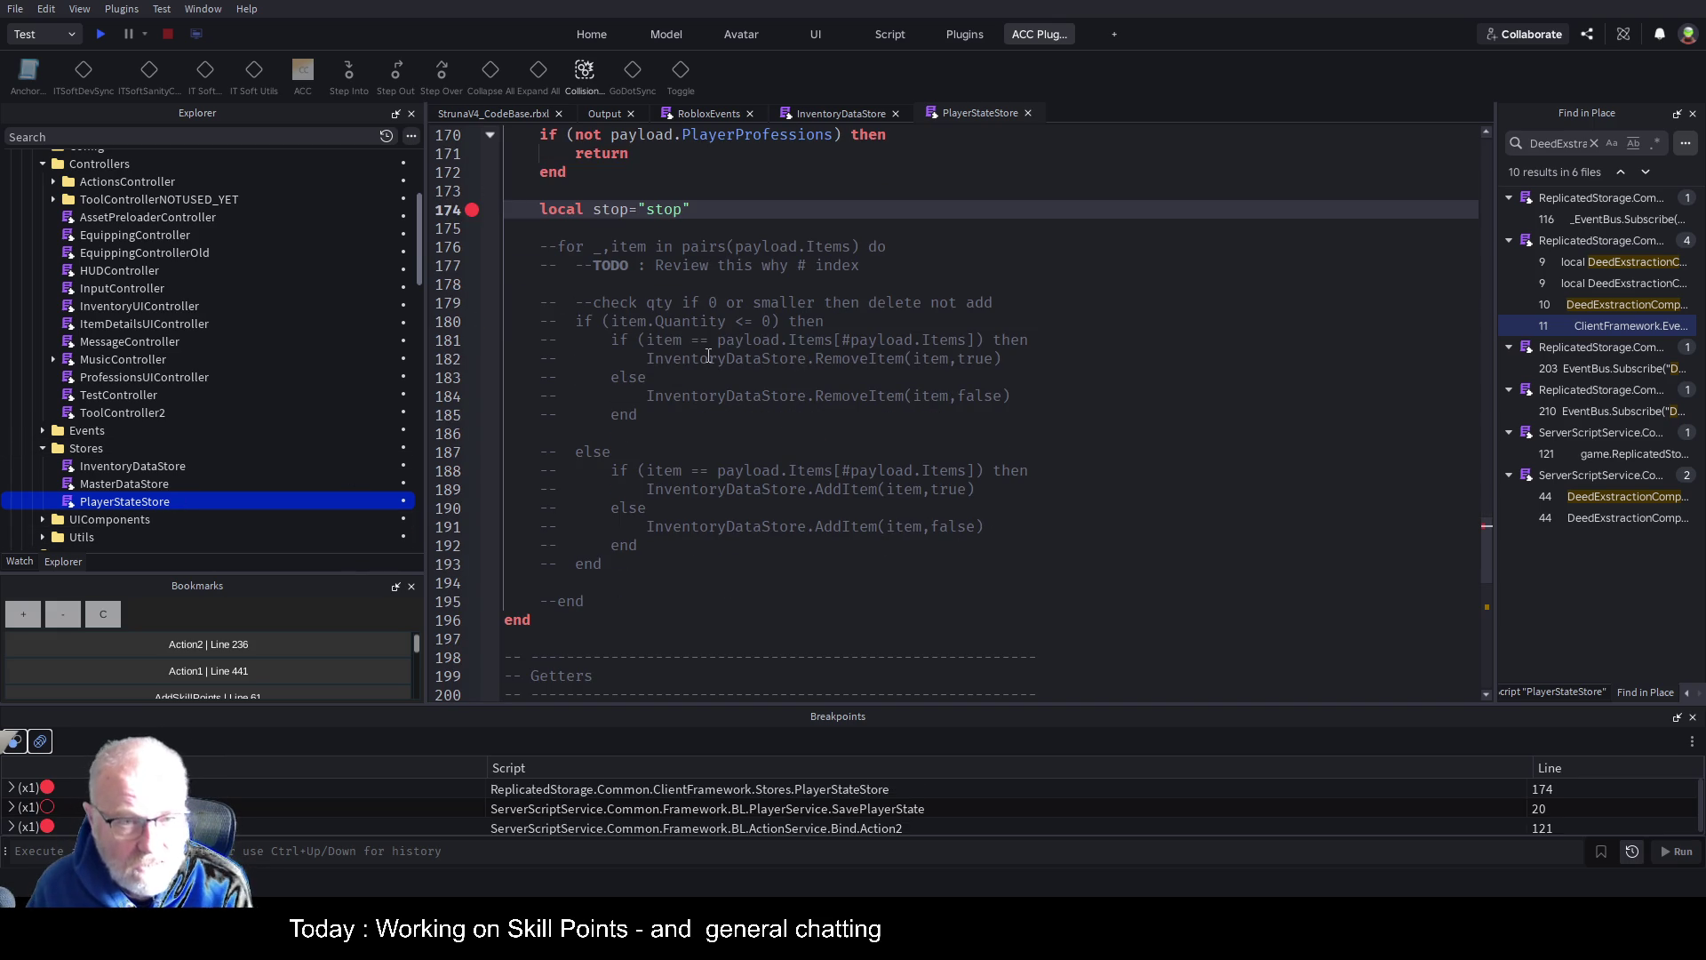
click(32, 622)
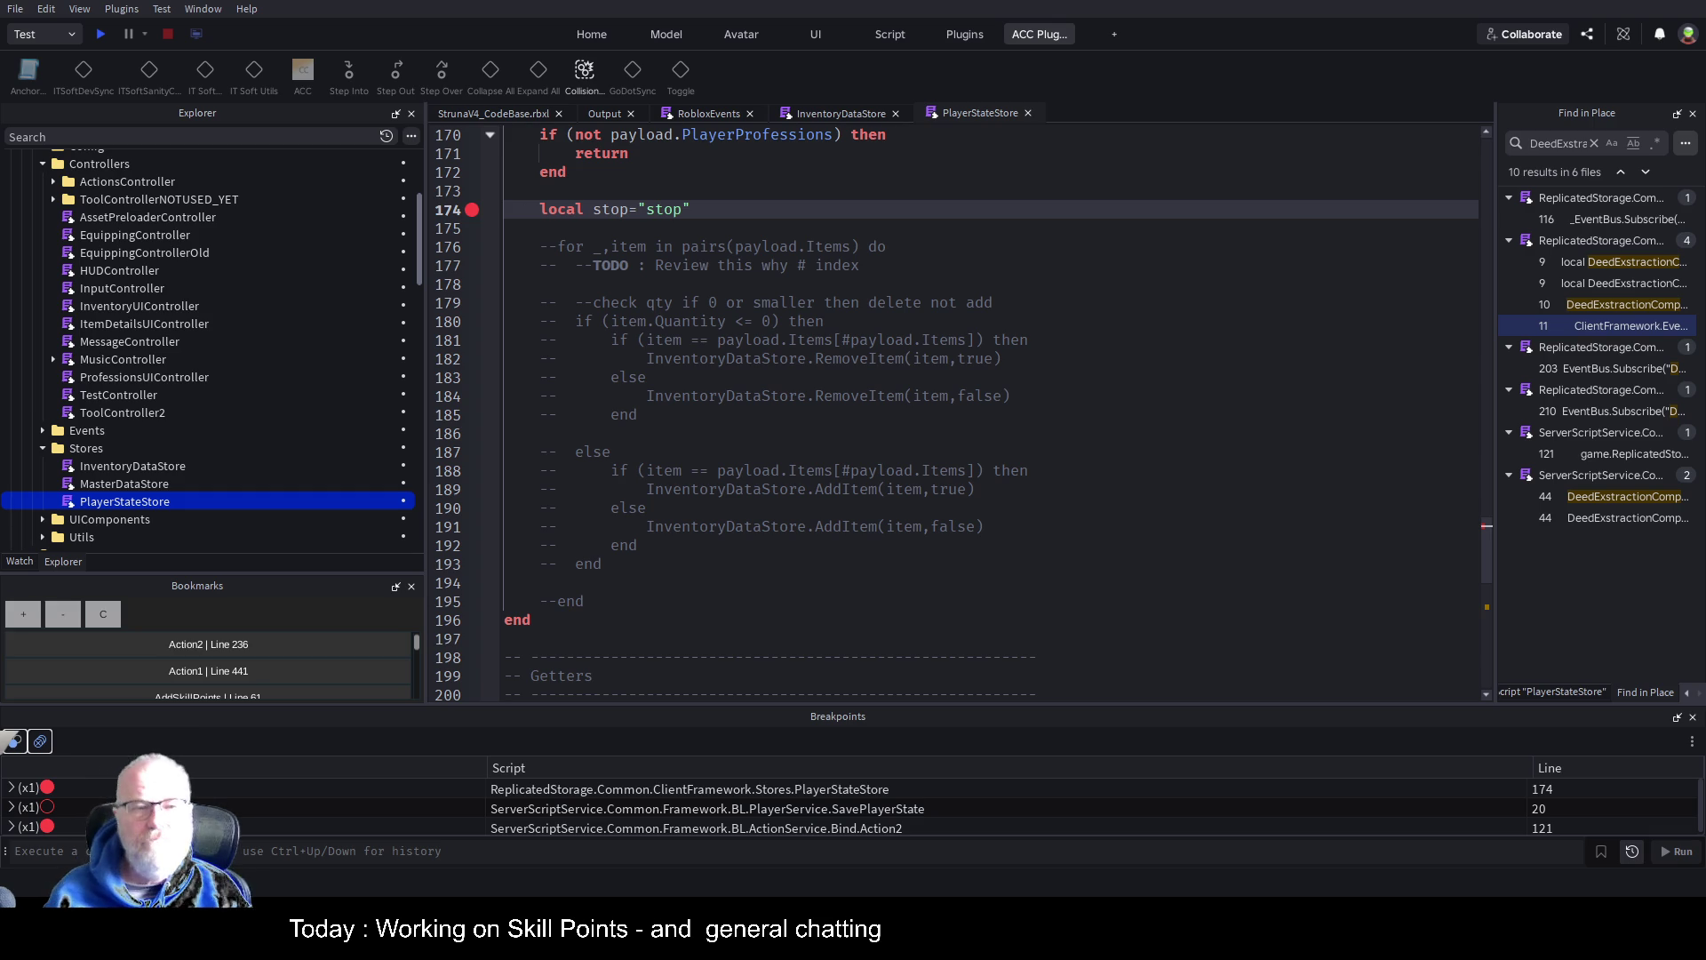
click(632, 383)
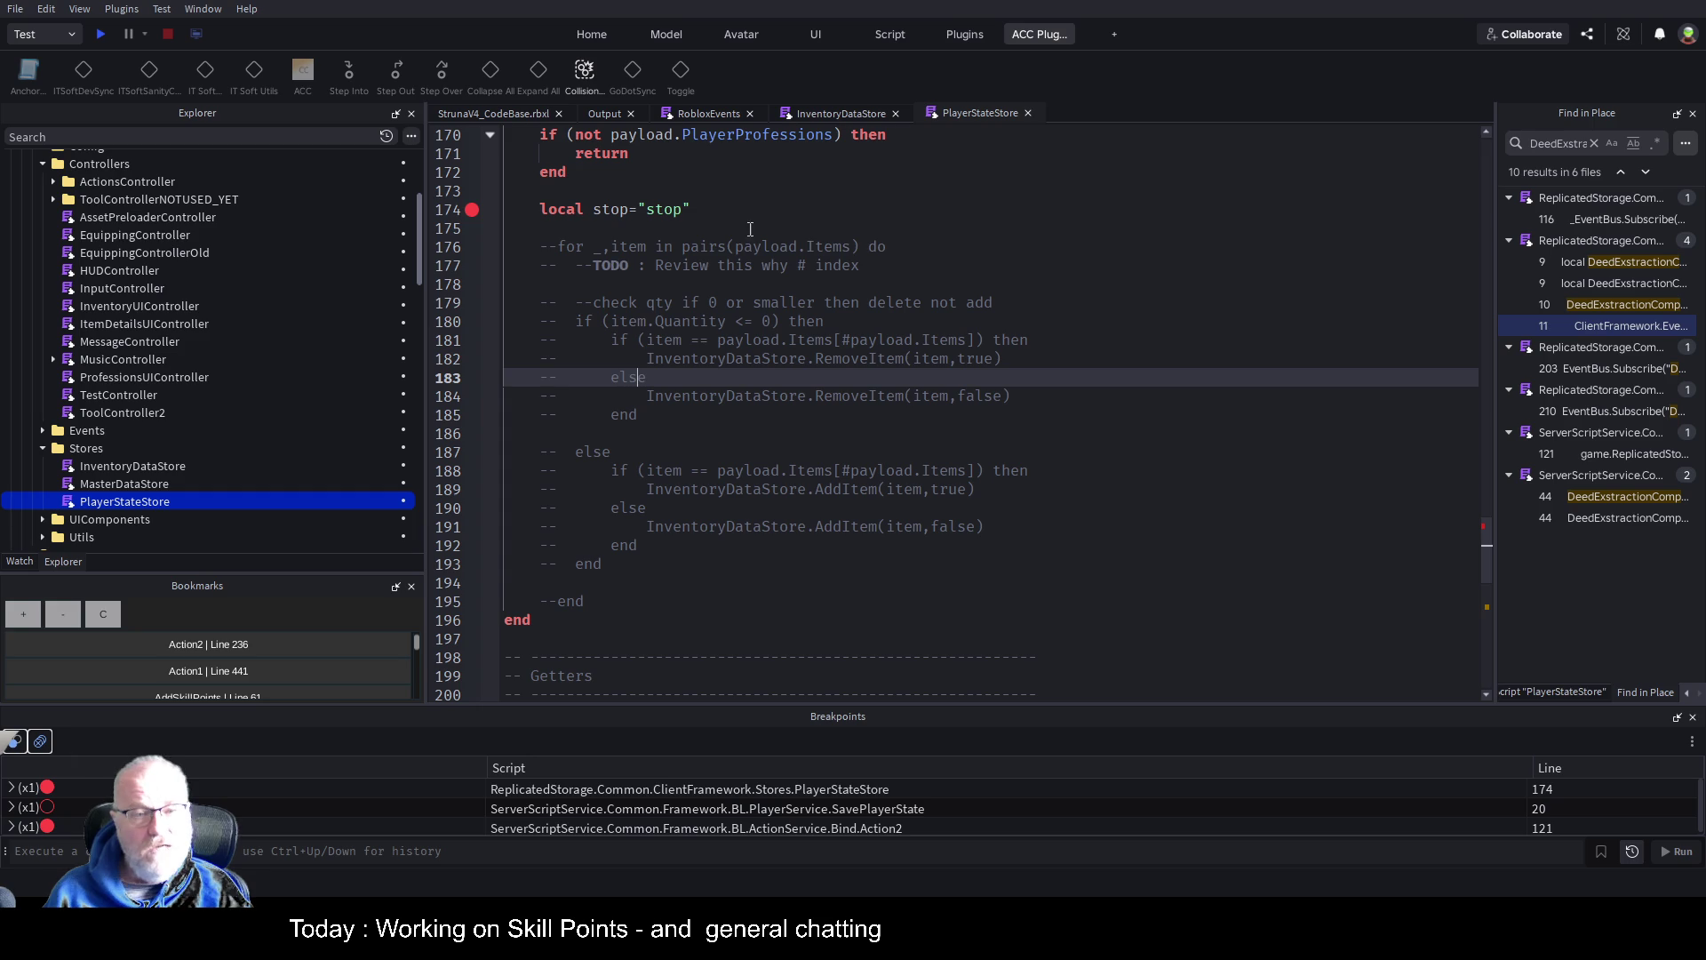
Review the commented loop and TODO line in ProcessPayload, then view InventoryDataStore
click(684, 248)
scroll(742, 316, down, 3)
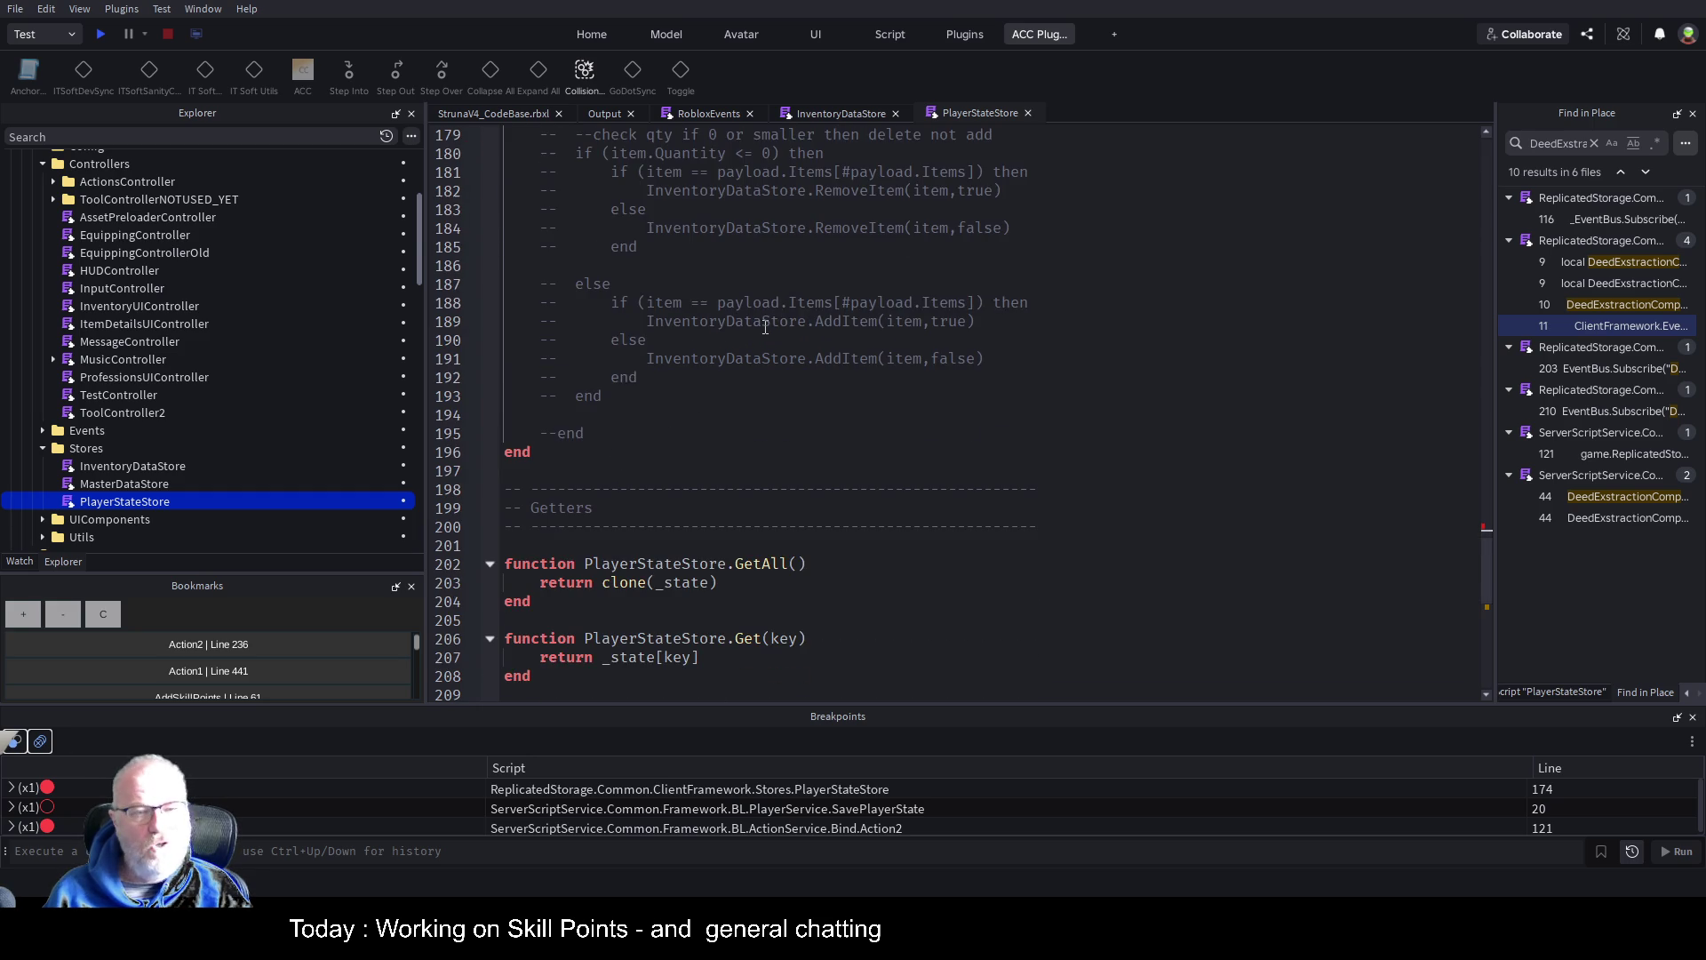
scroll(766, 327, up, 4)
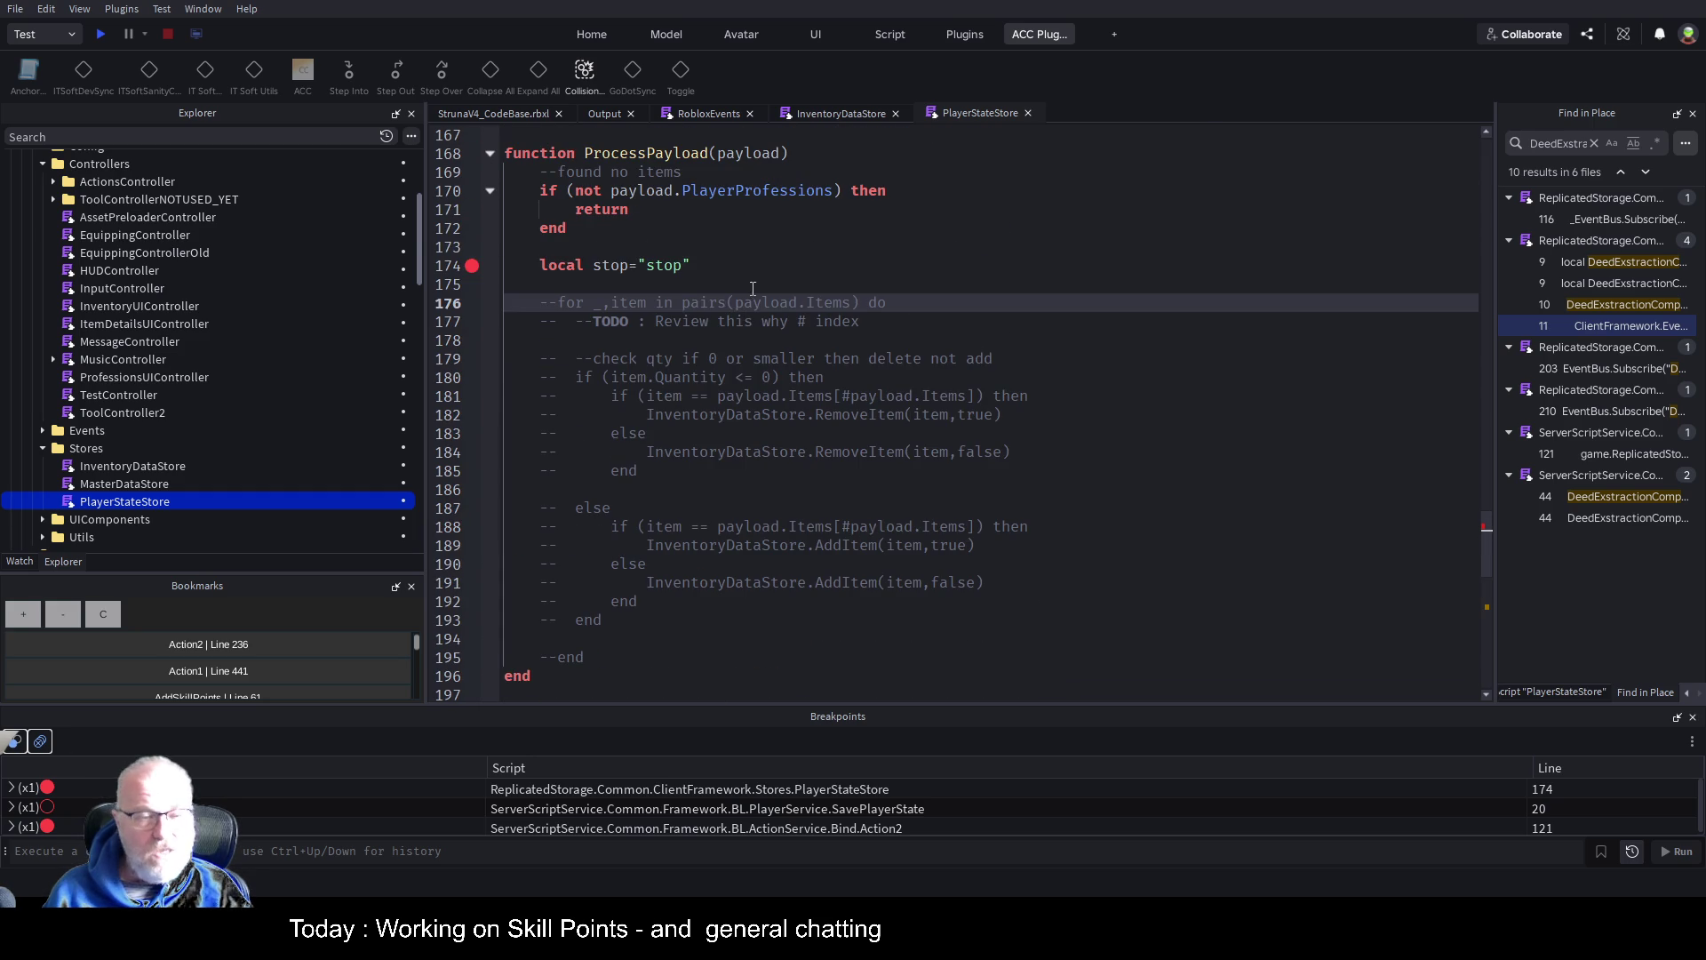
key(Down)
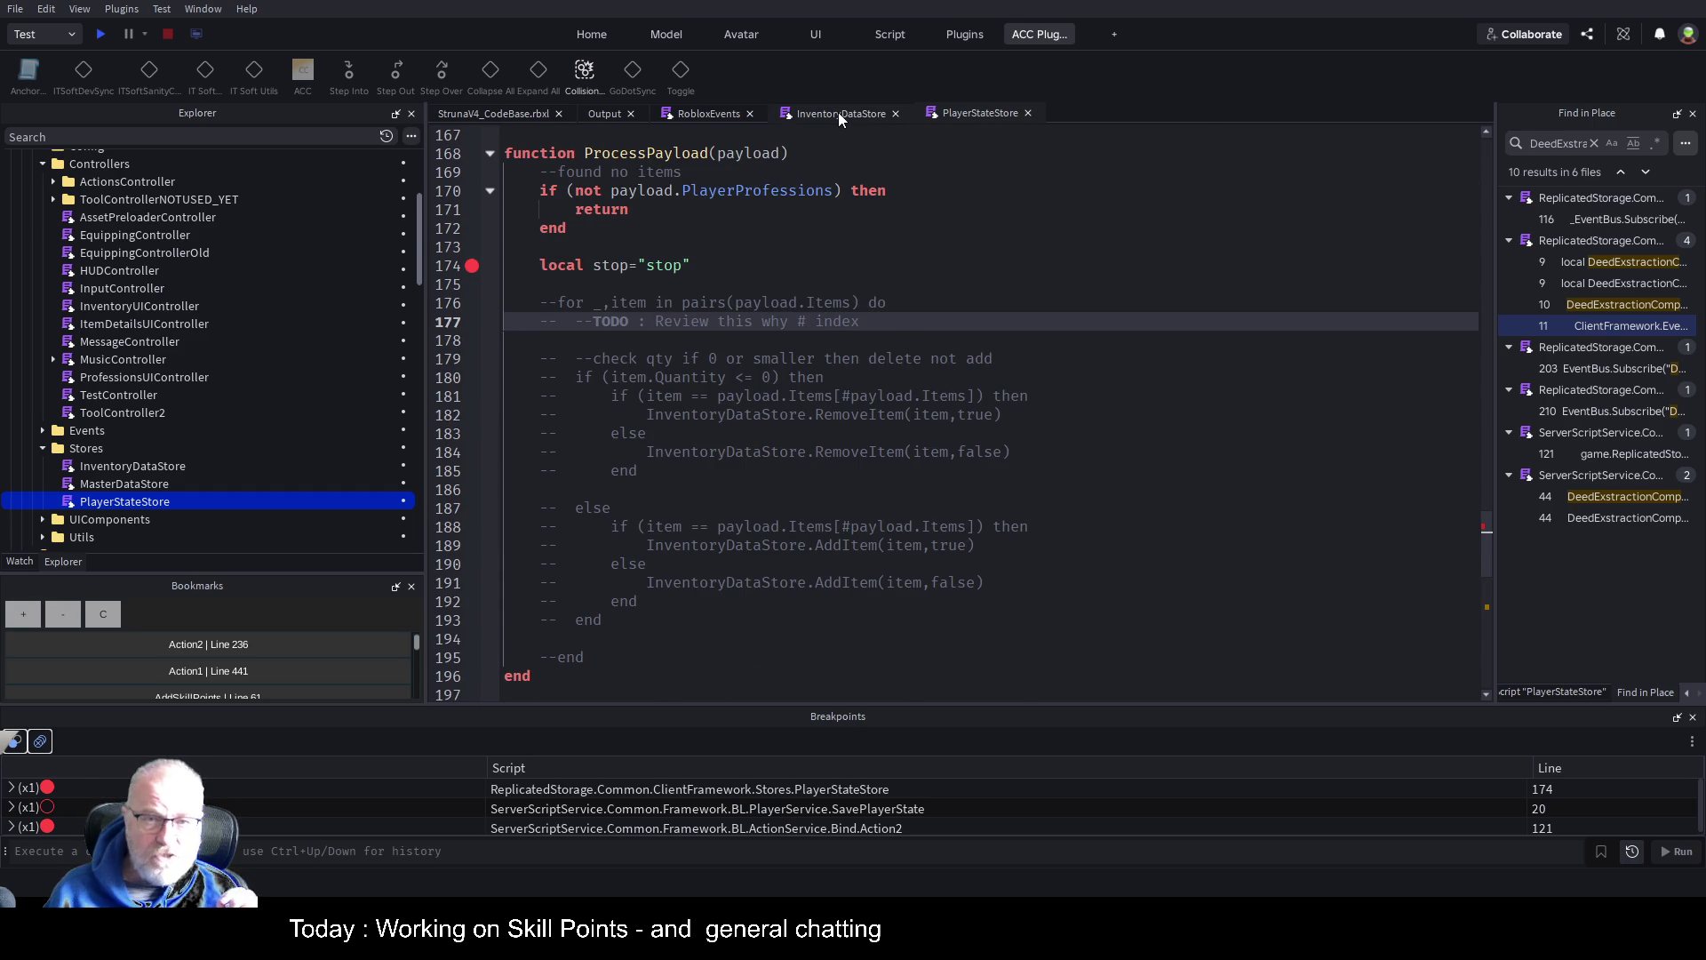
click(839, 112)
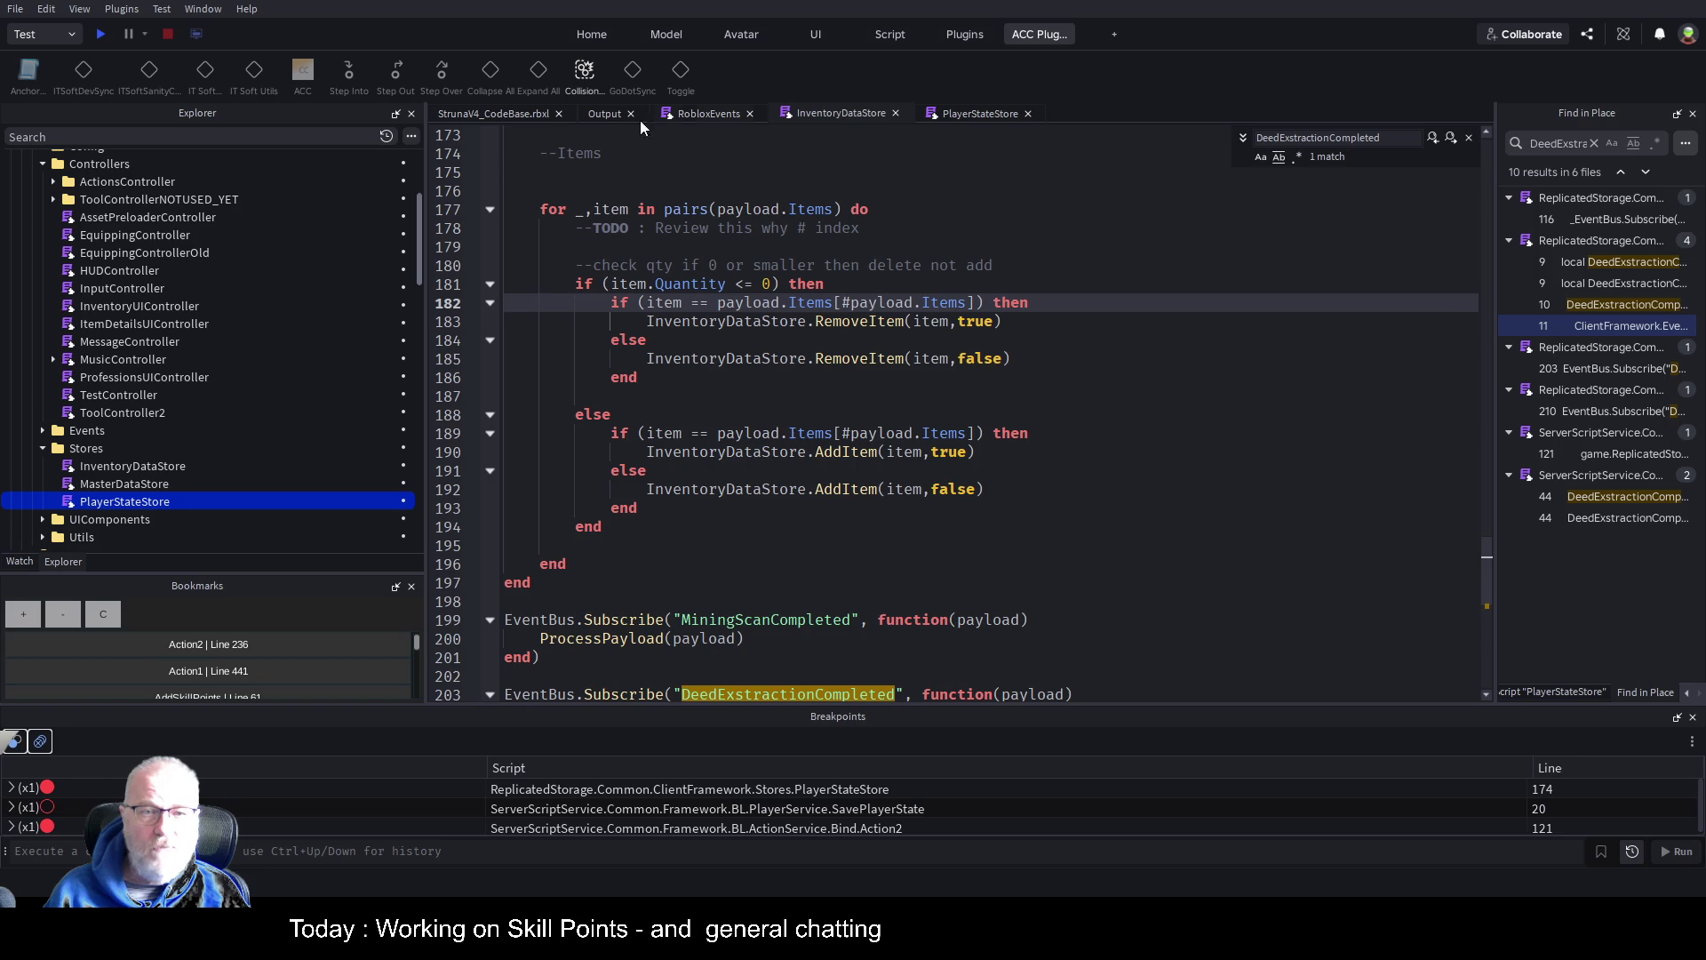
Inspect RobloxEvents lines 9–12, where the DeedExstractionCompleted remote is forwarded to the EventBus
click(697, 114)
click(776, 341)
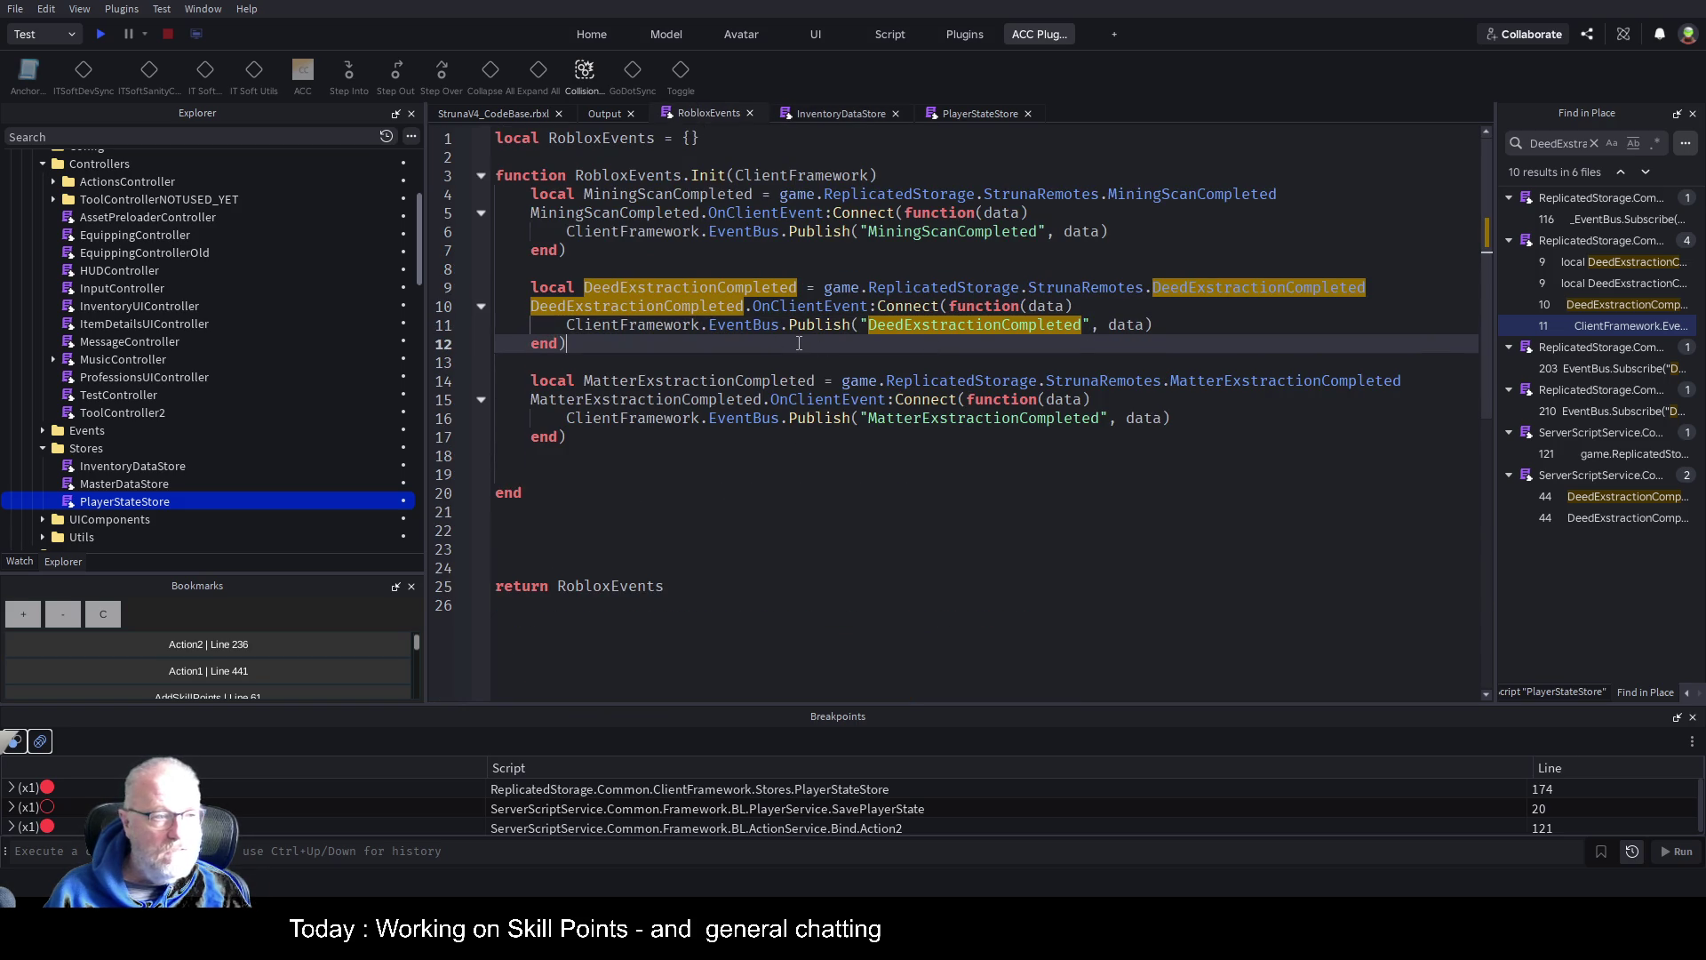
click(831, 485)
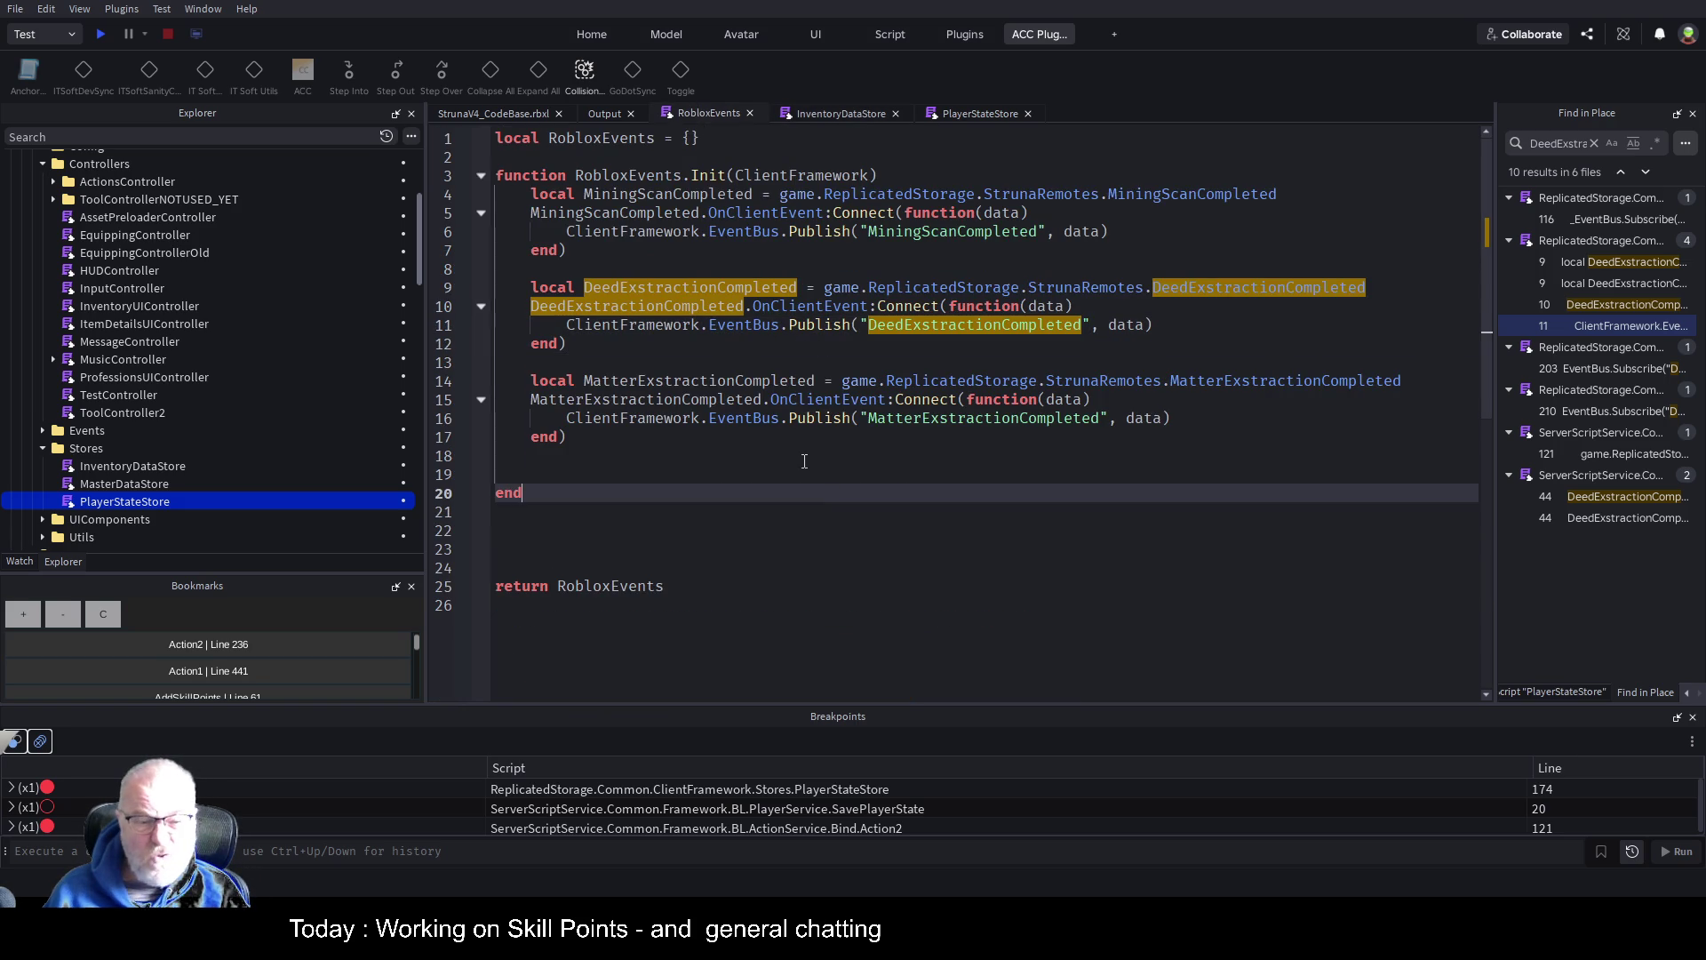
click(805, 458)
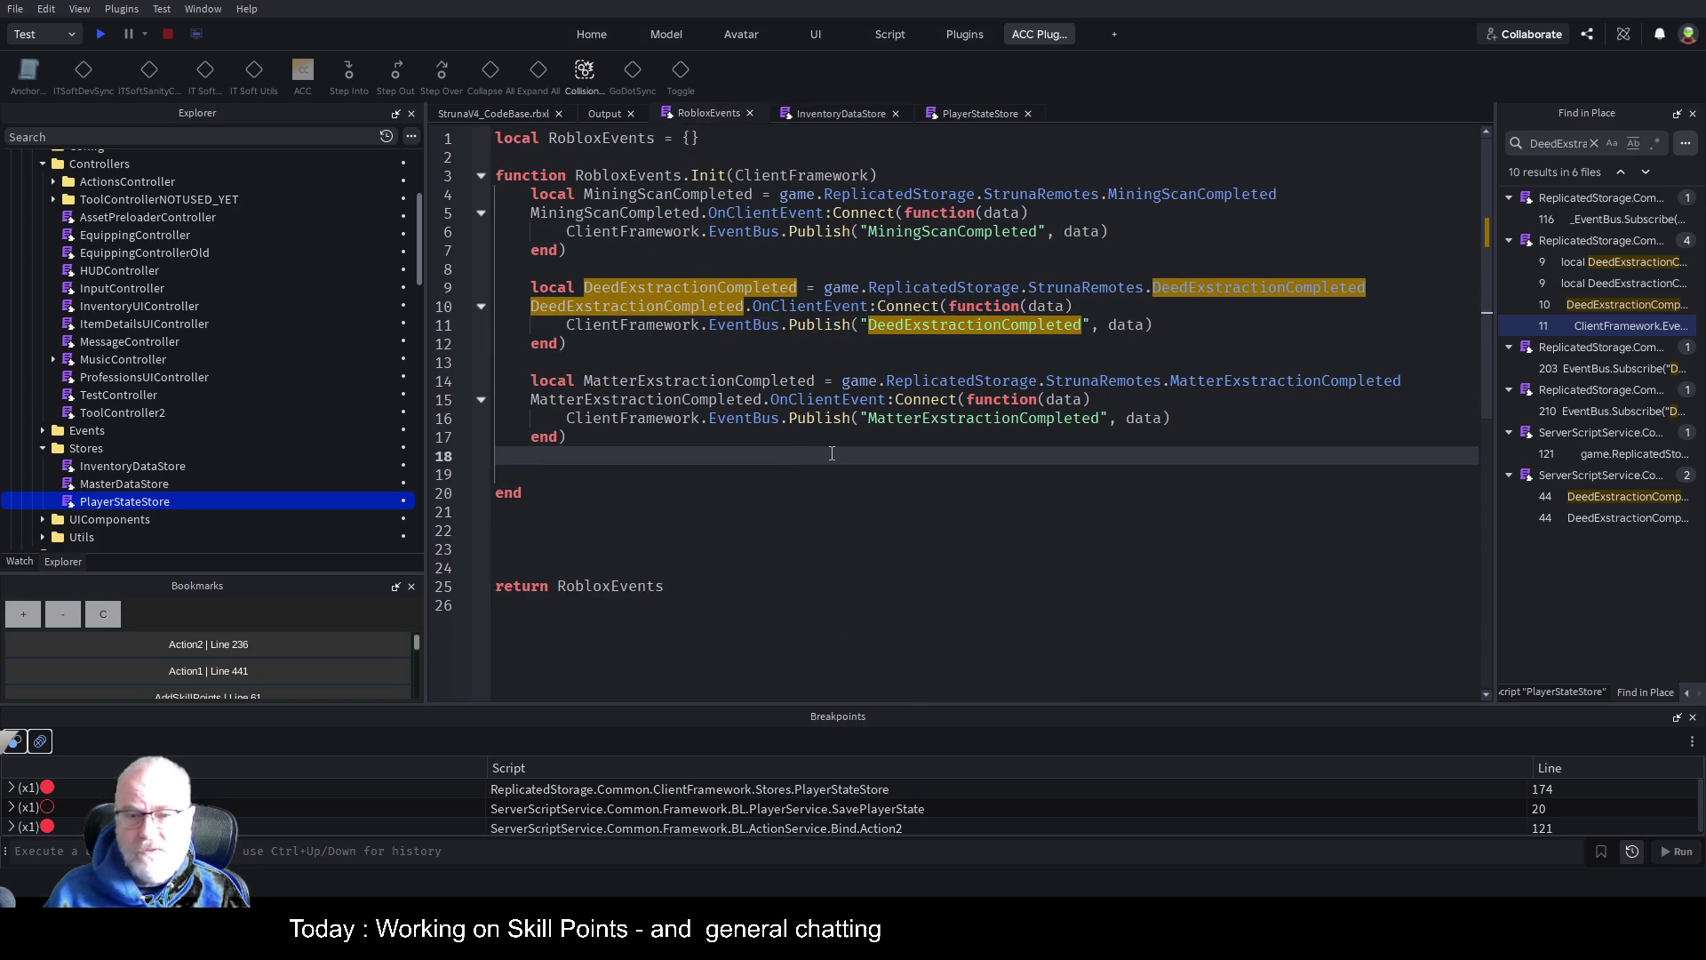
click(1213, 331)
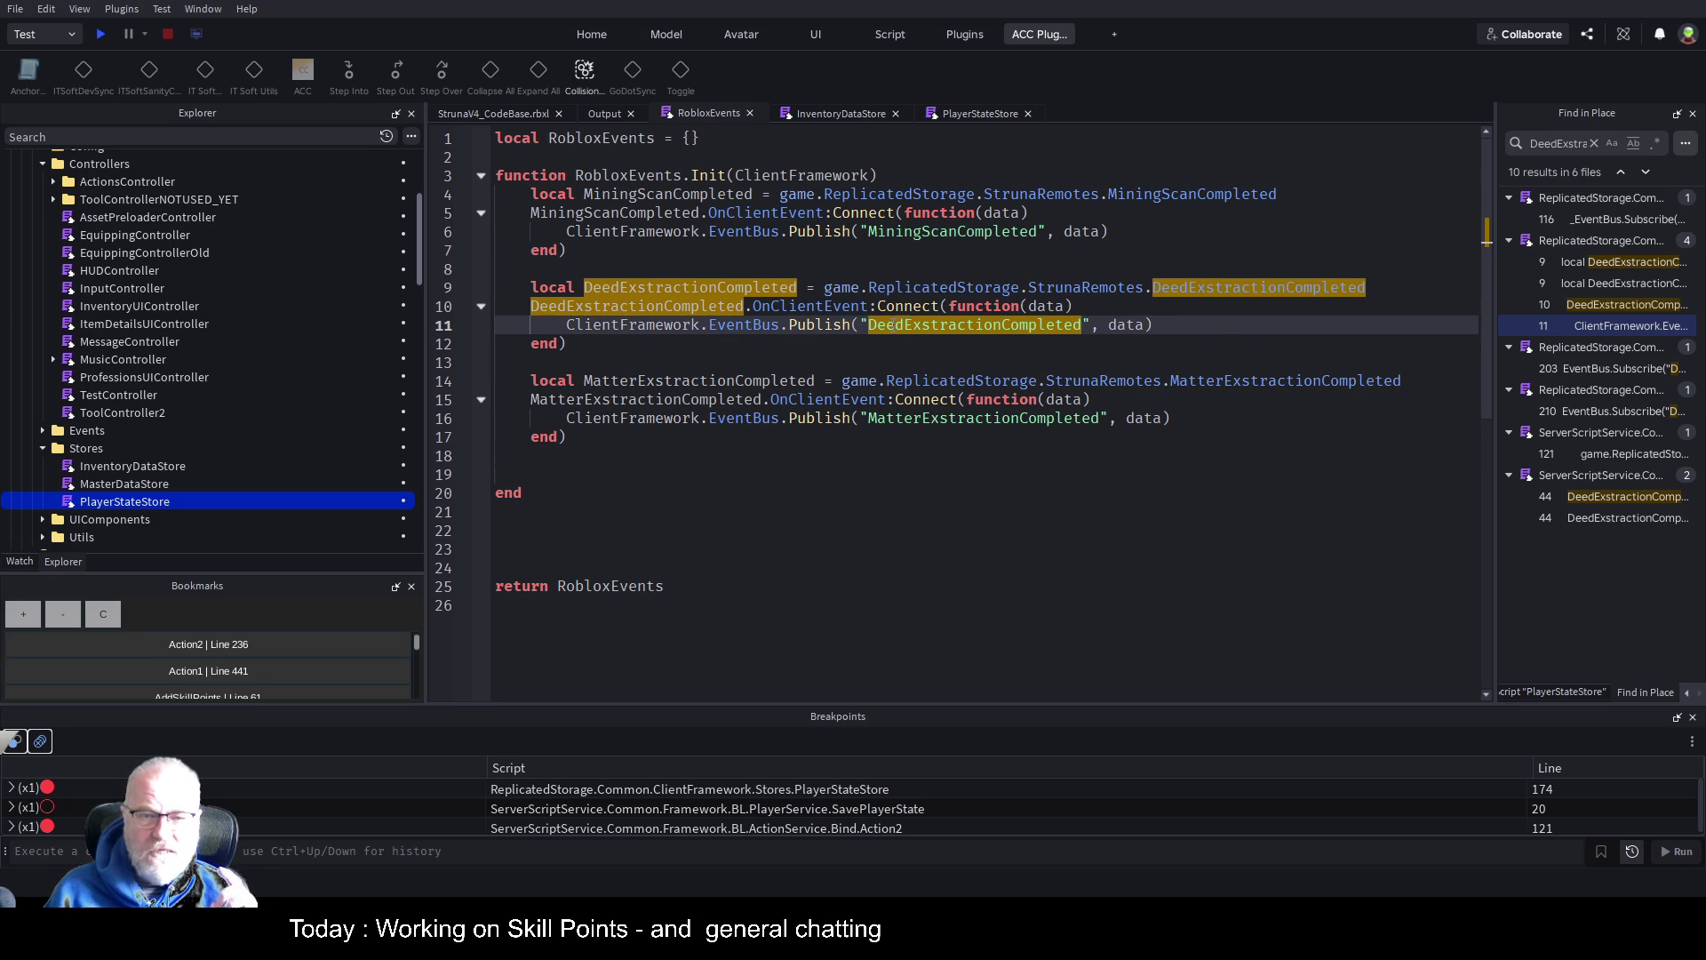
click(940, 350)
double_click(947, 325)
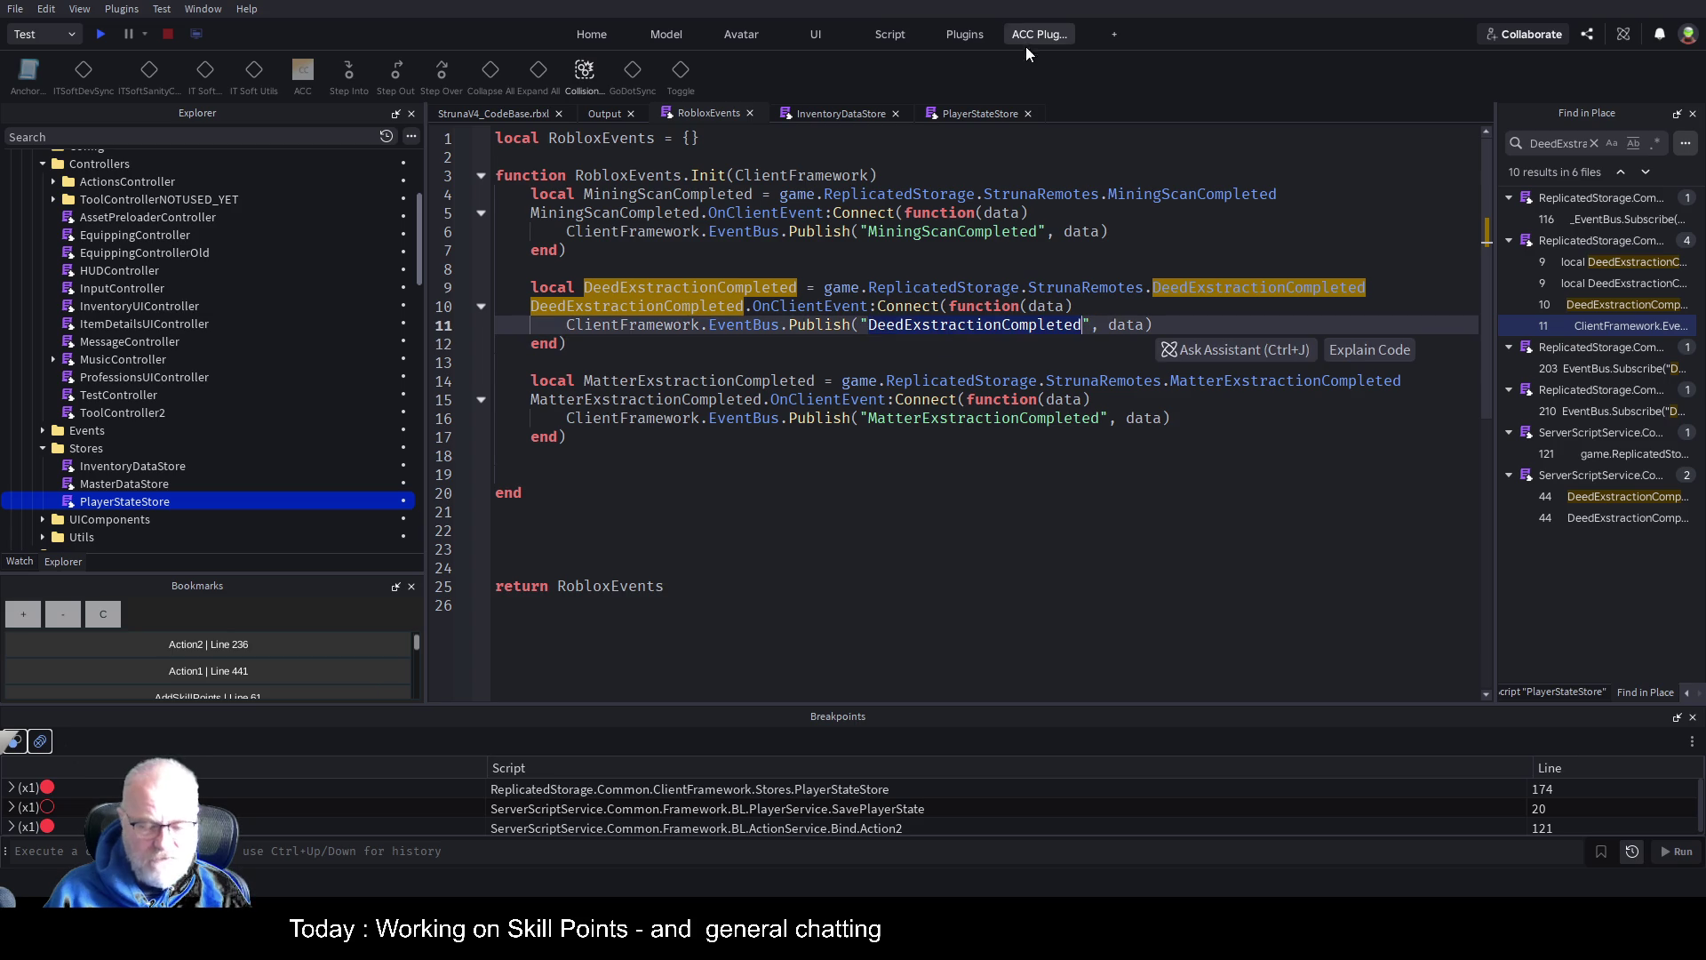
click(978, 118)
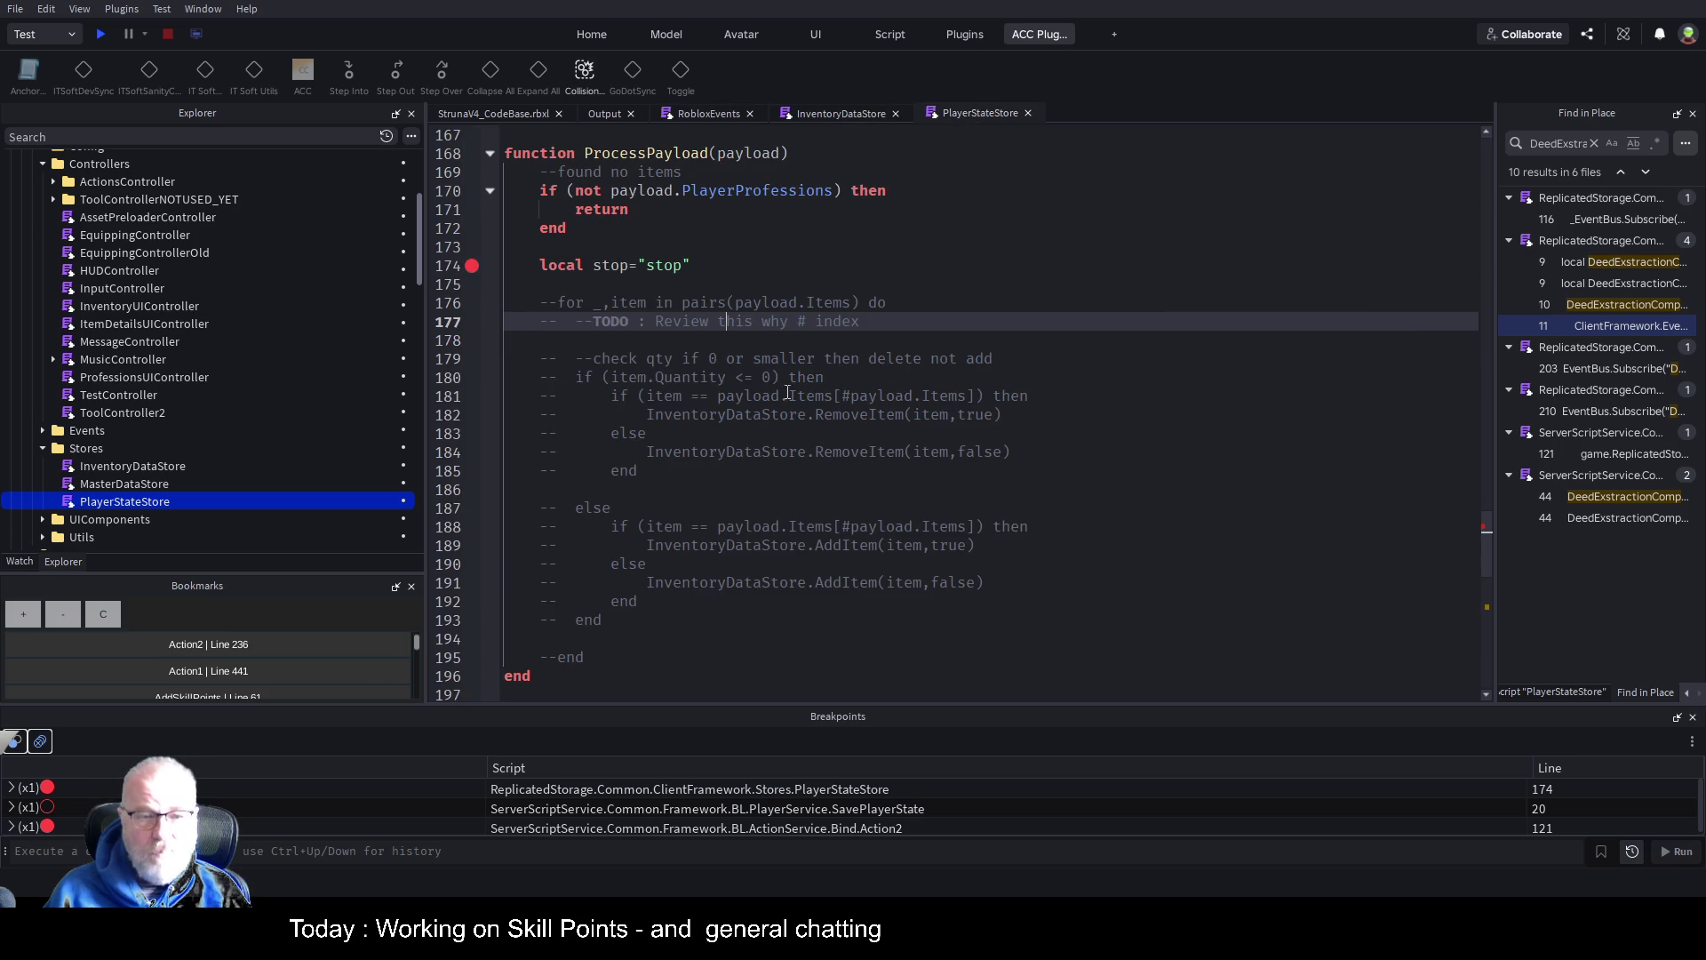
scroll(711, 311, down, 5)
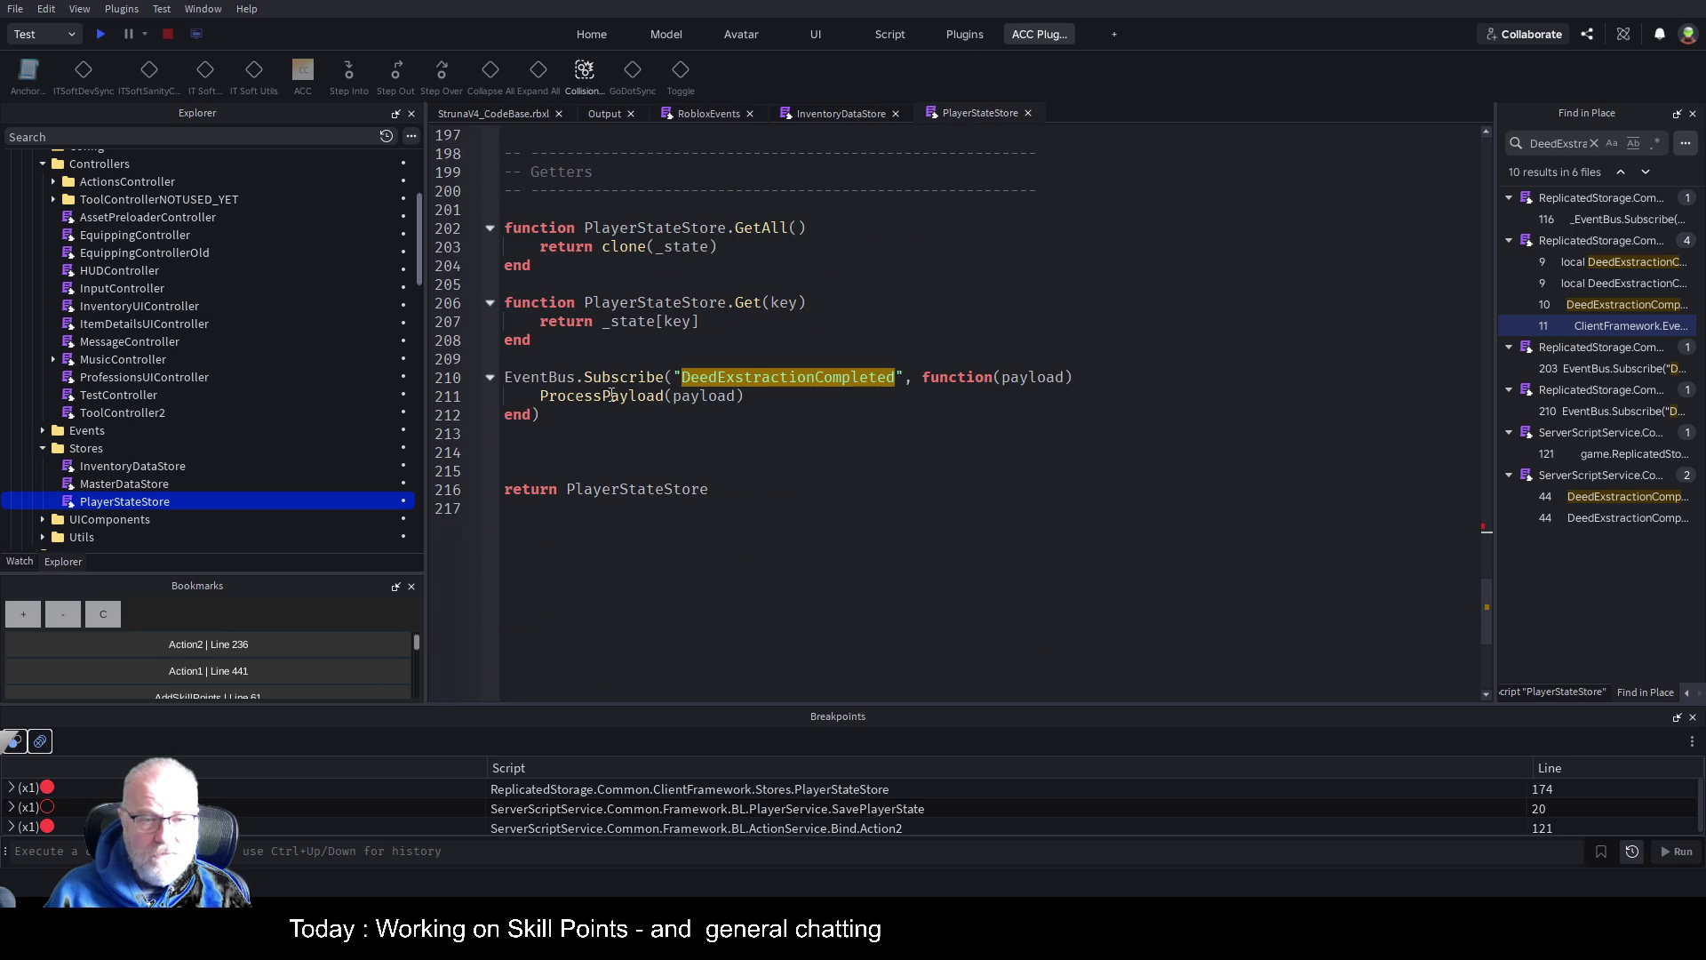
click(612, 396)
scroll(622, 338, up, 11)
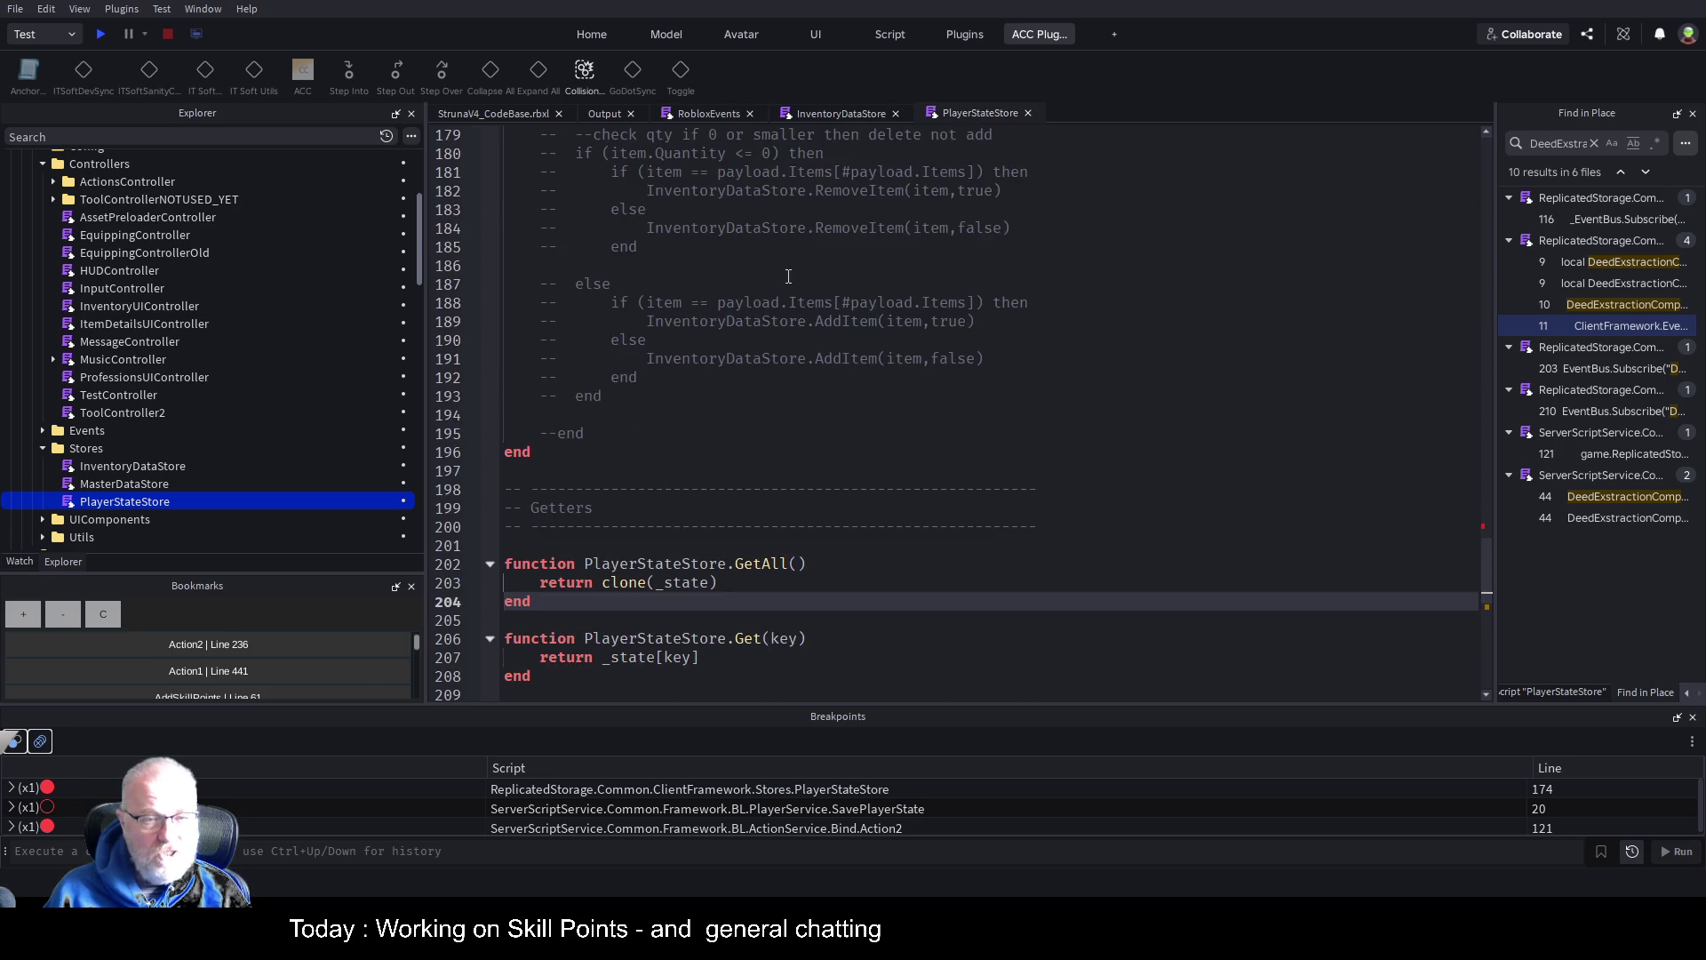
click(504, 112)
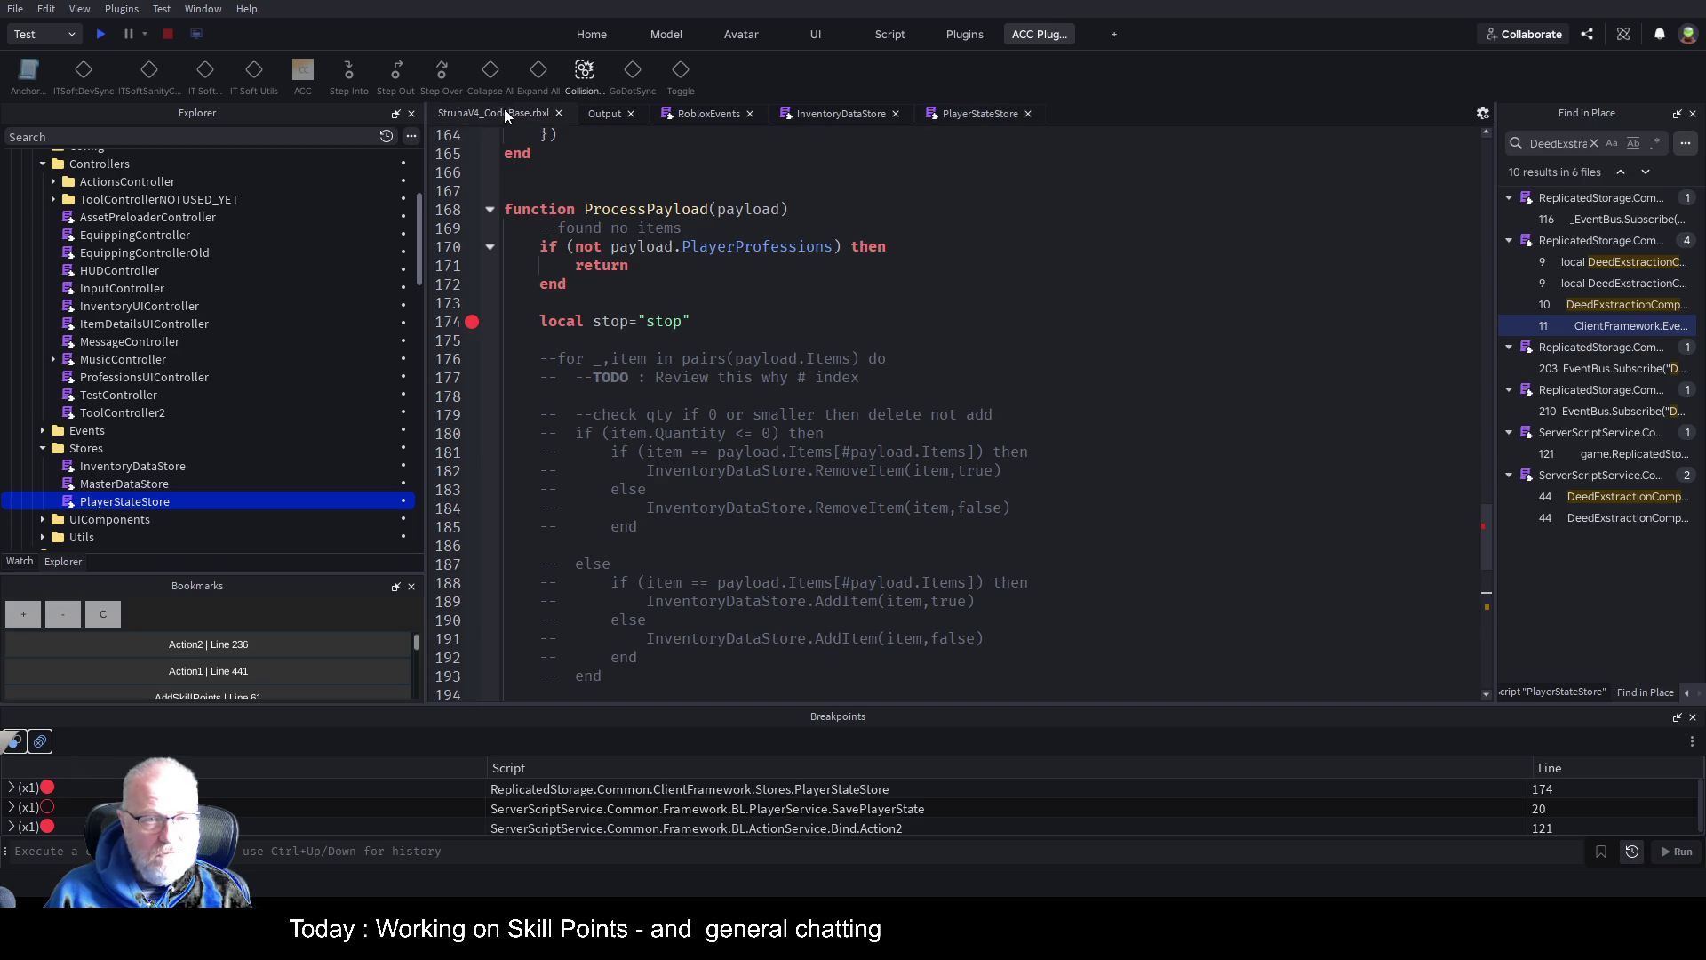
Start a new playtest, walk the character onto the path, and clear the Output log
click(101, 34)
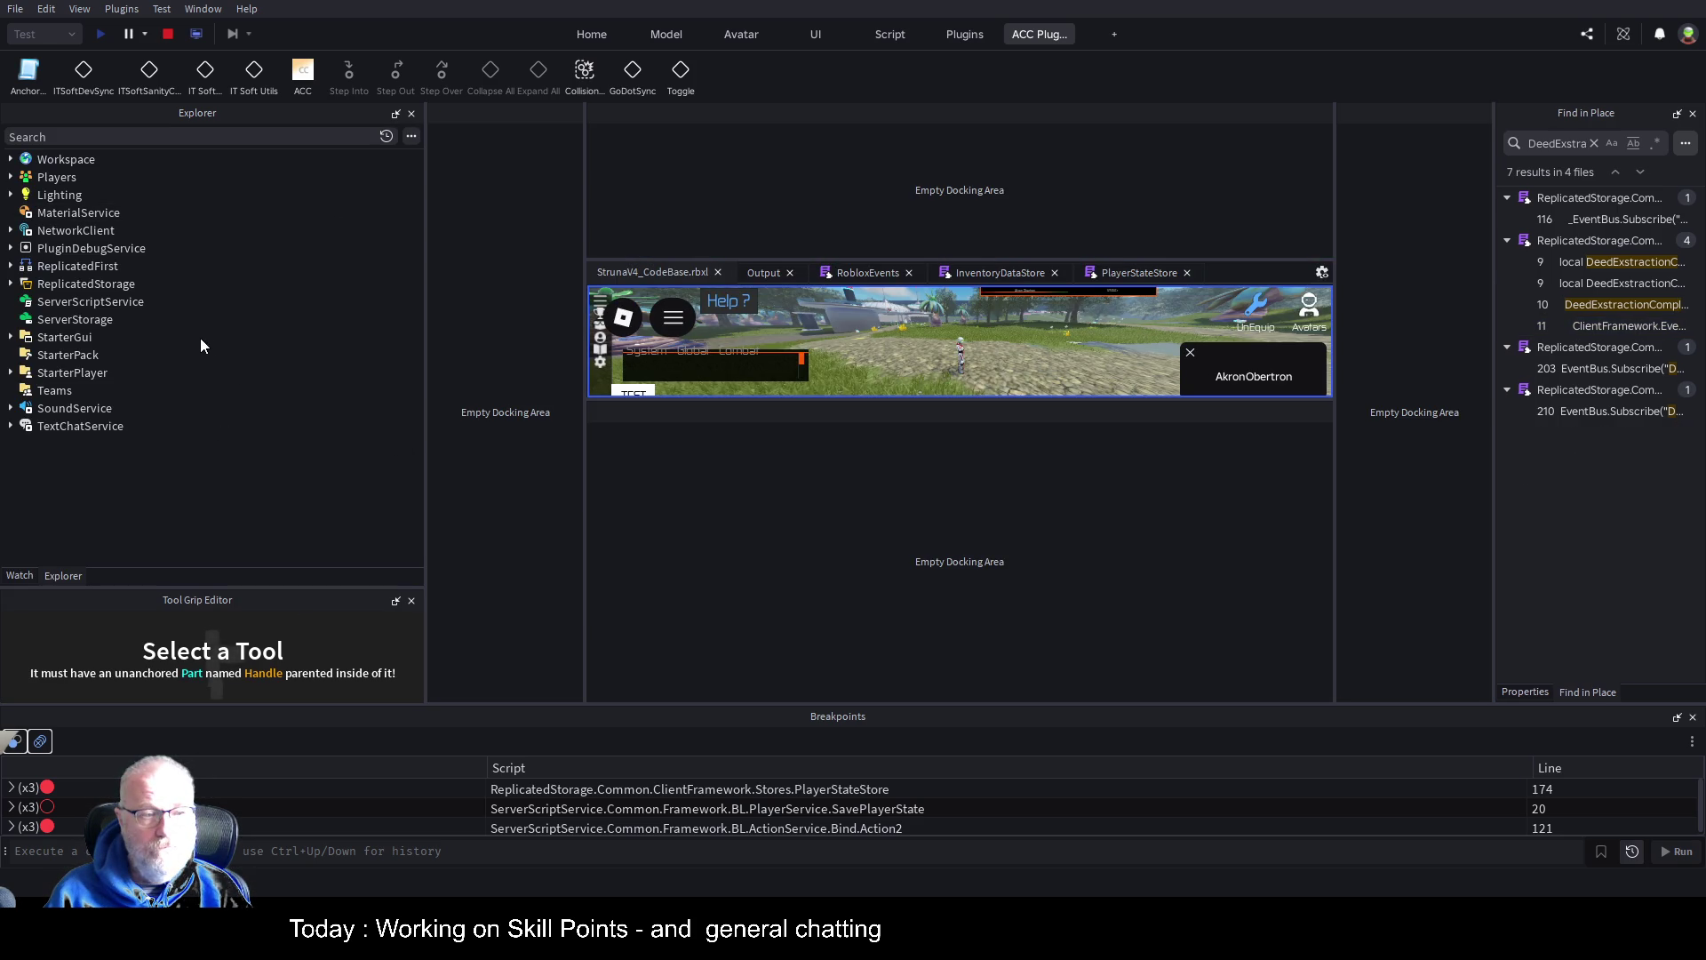
key(a)
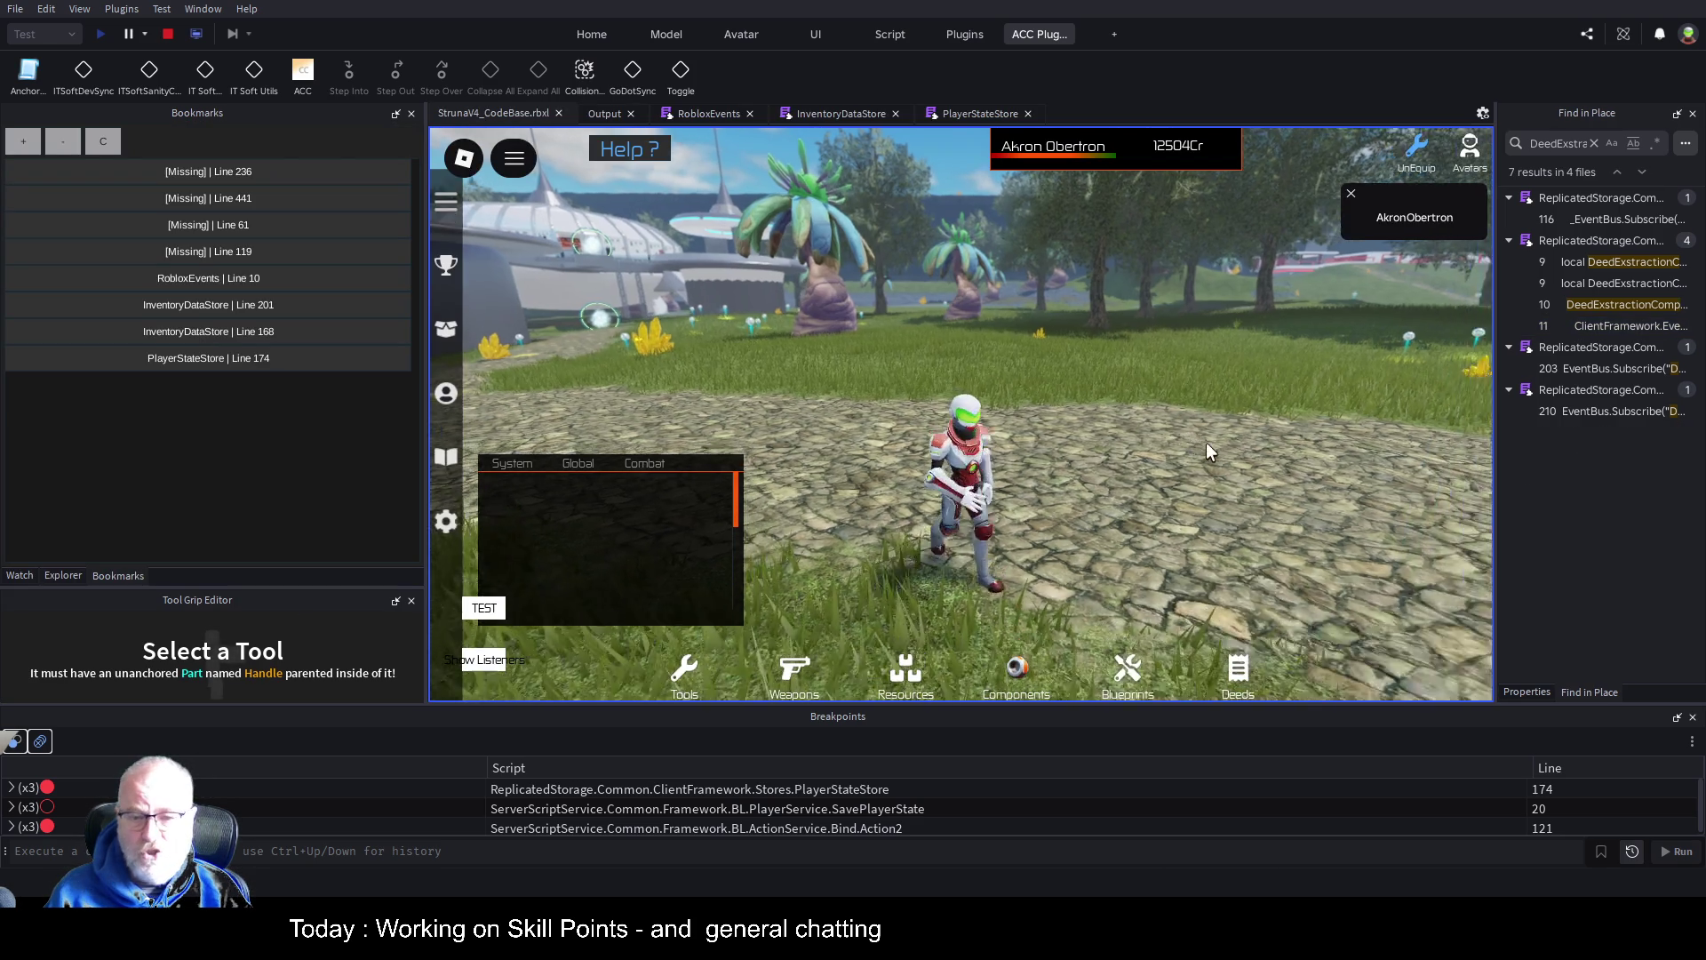
key(s)
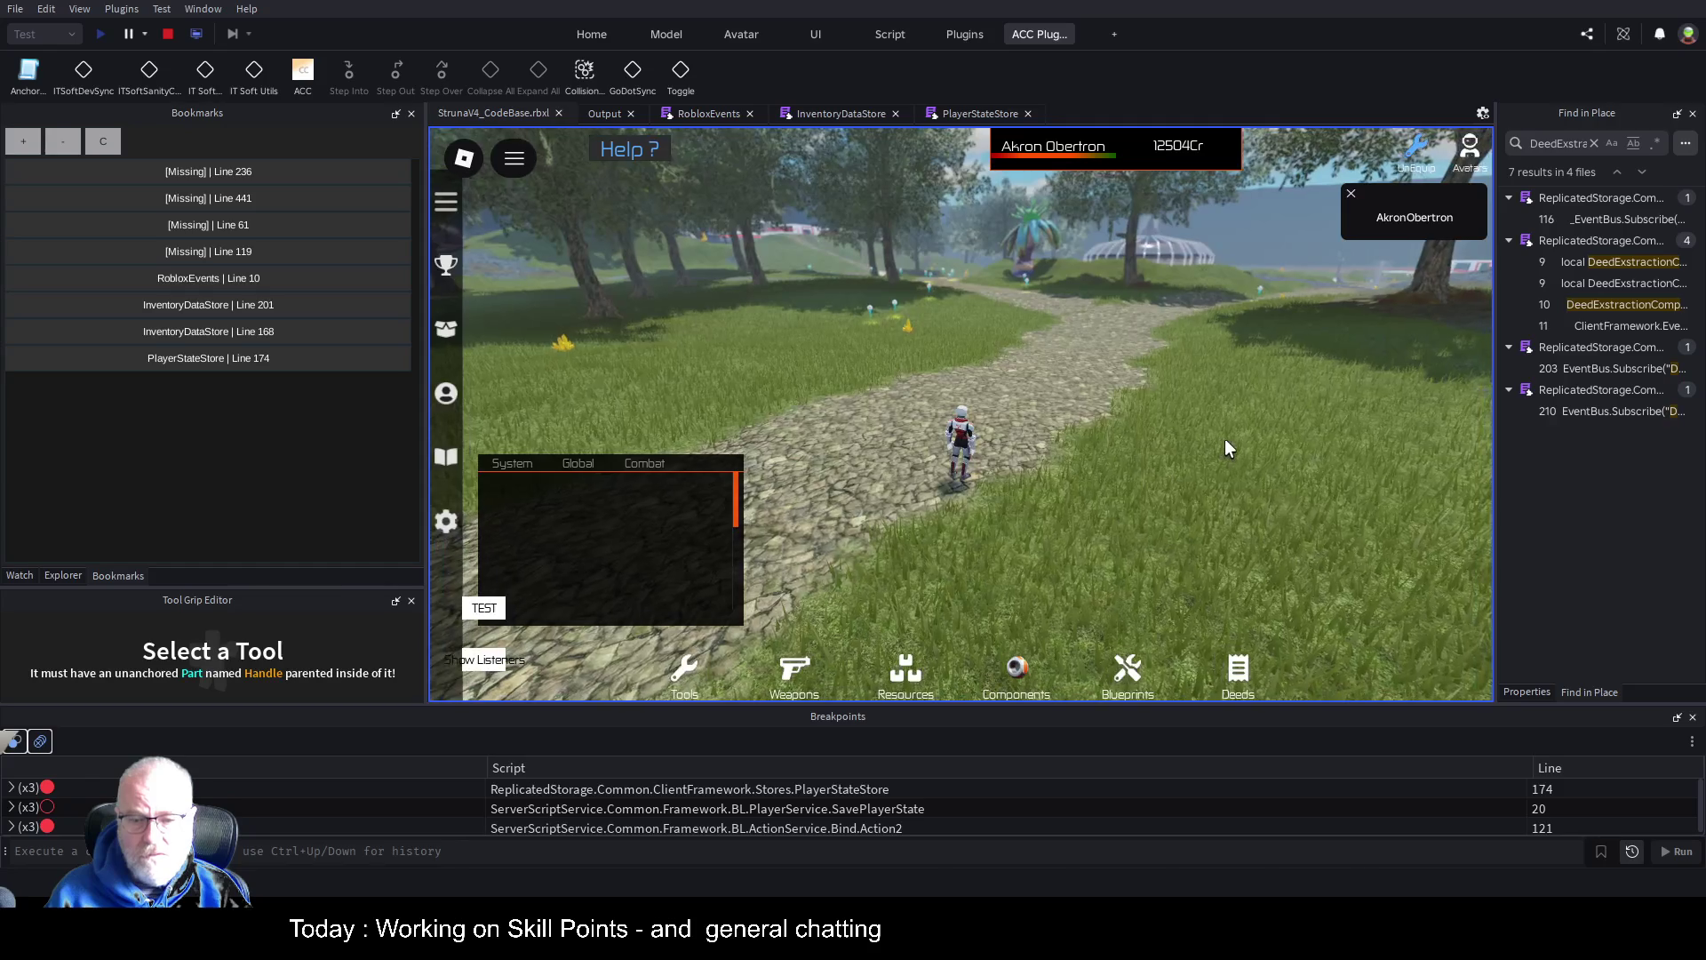
key(w)
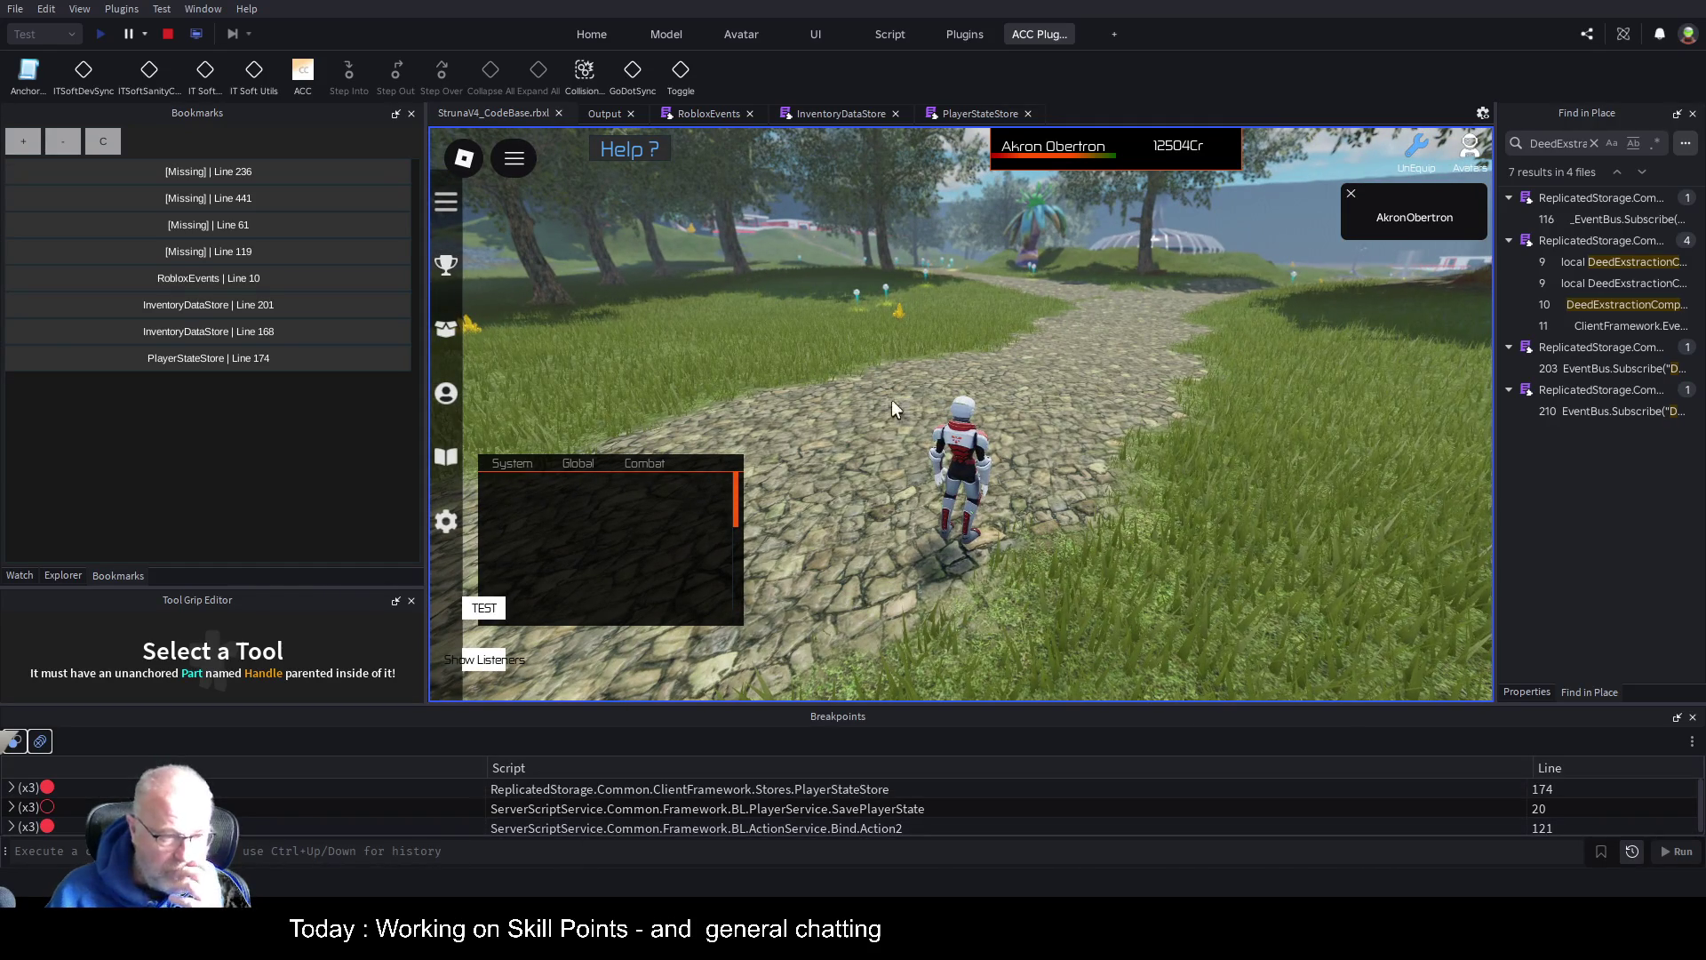
click(608, 116)
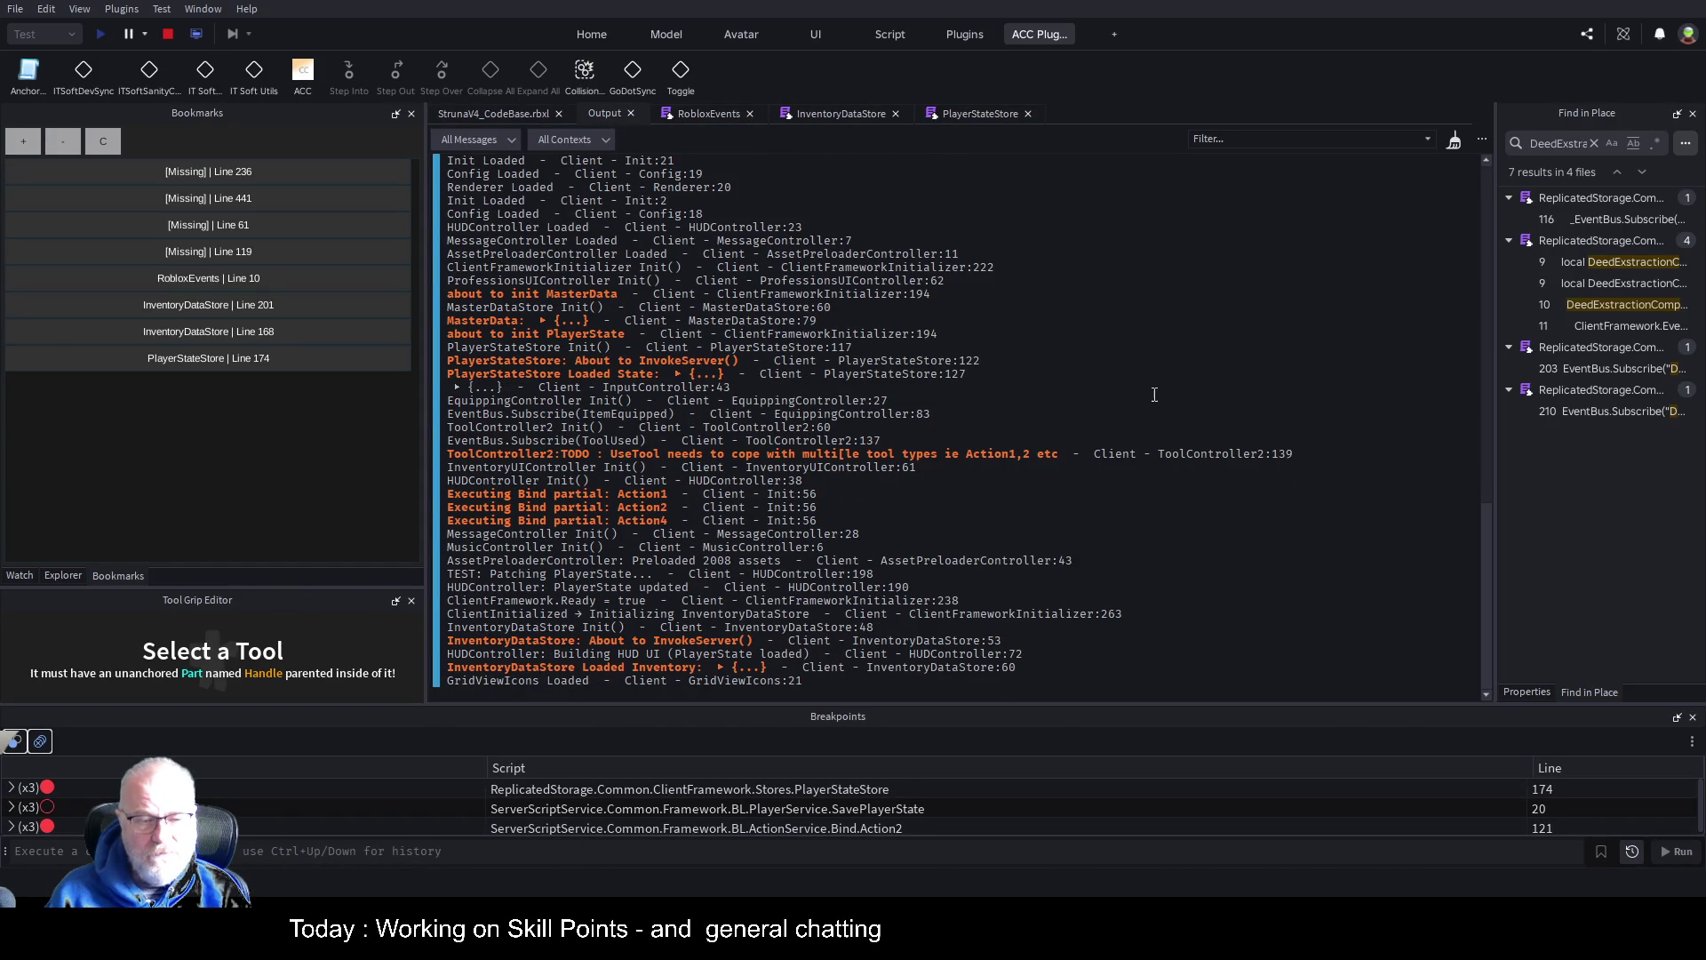
key(ctrl+shift+x)
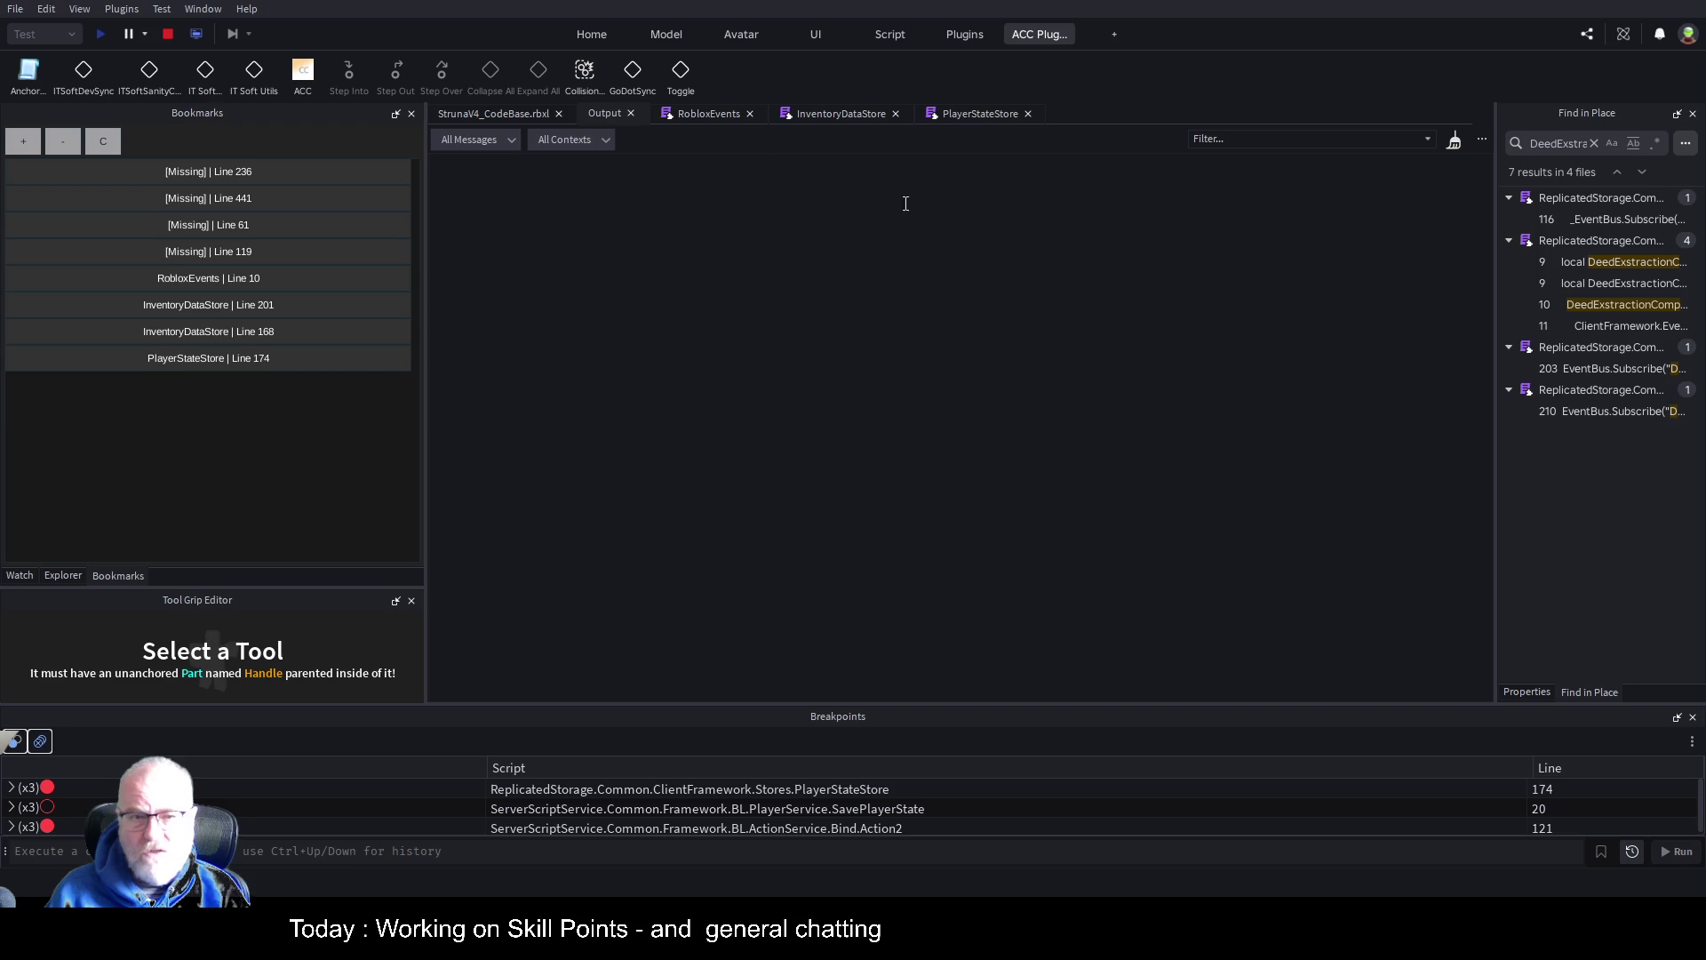
click(471, 116)
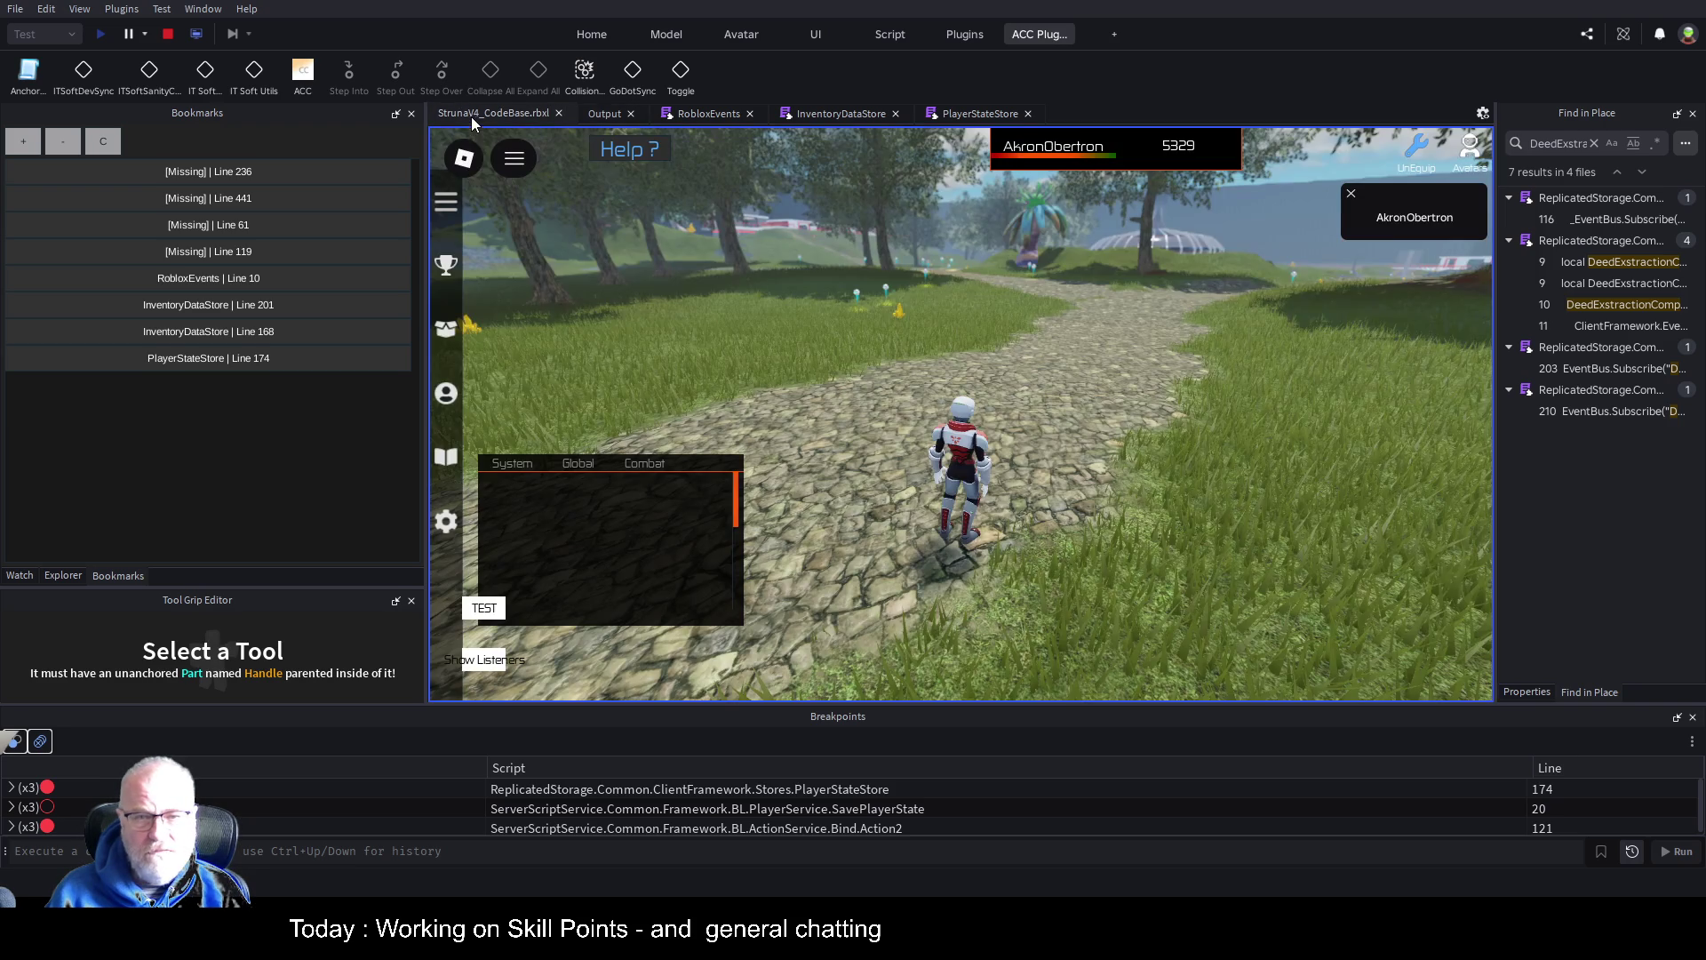
Run up the path, equip the OME001 tool, and start extracting from the carbon orb
key(w)
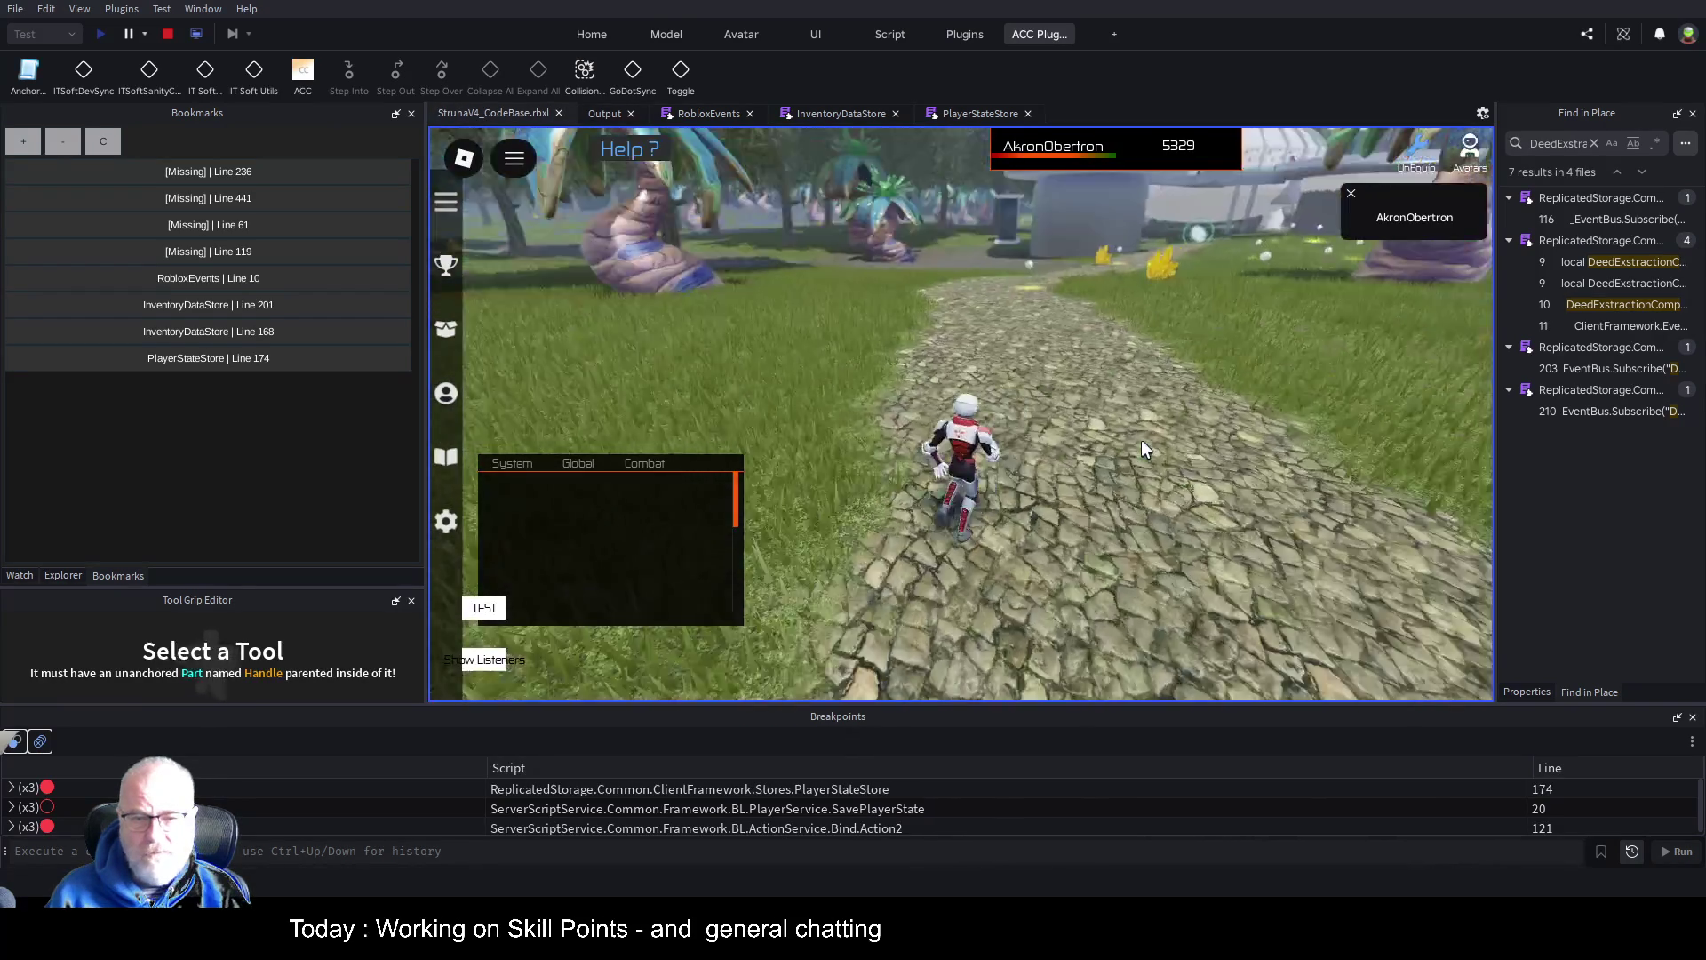
key(d)
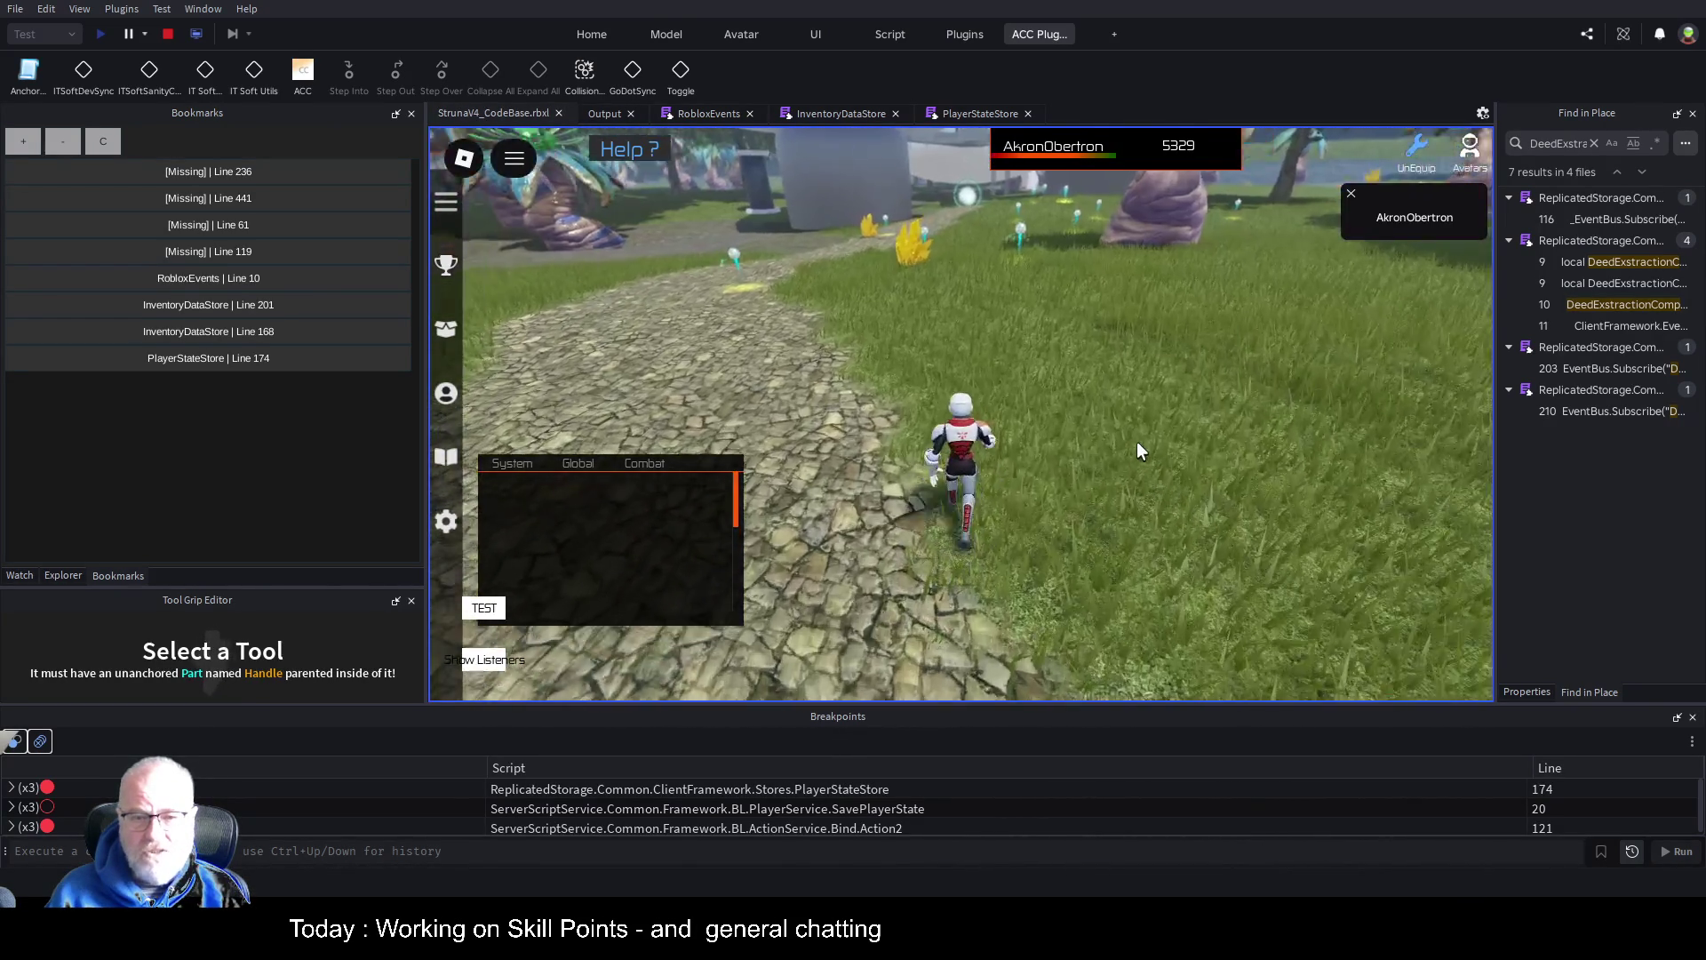
key(w)
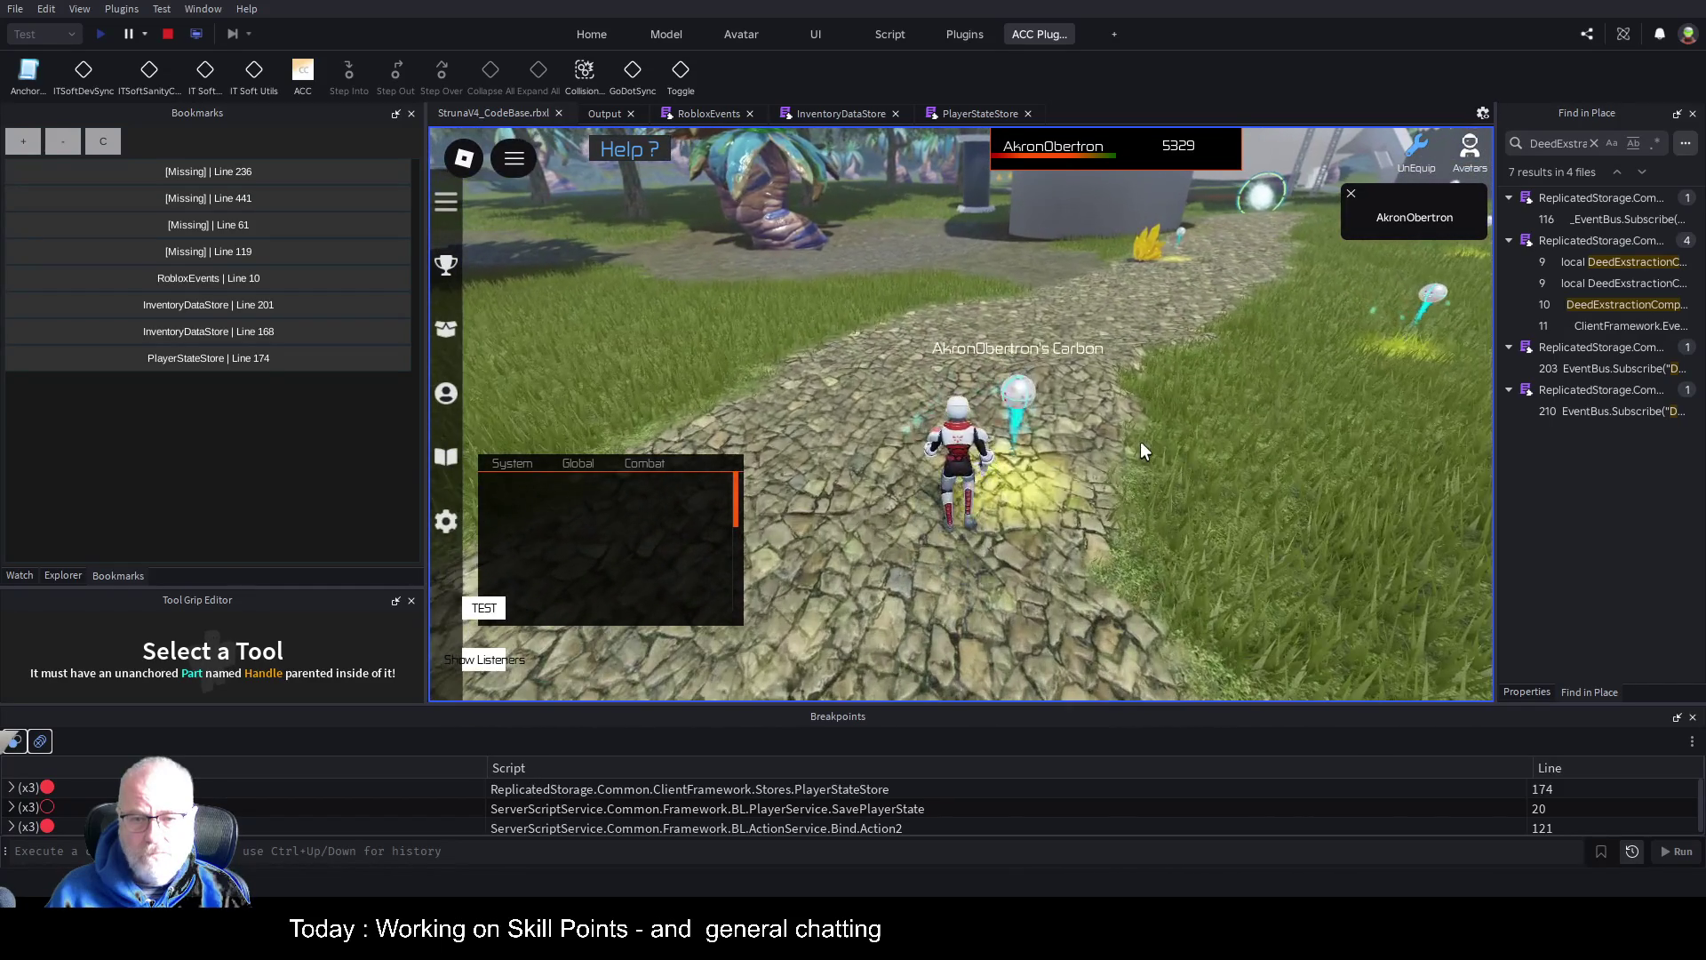
key(i)
click(893, 316)
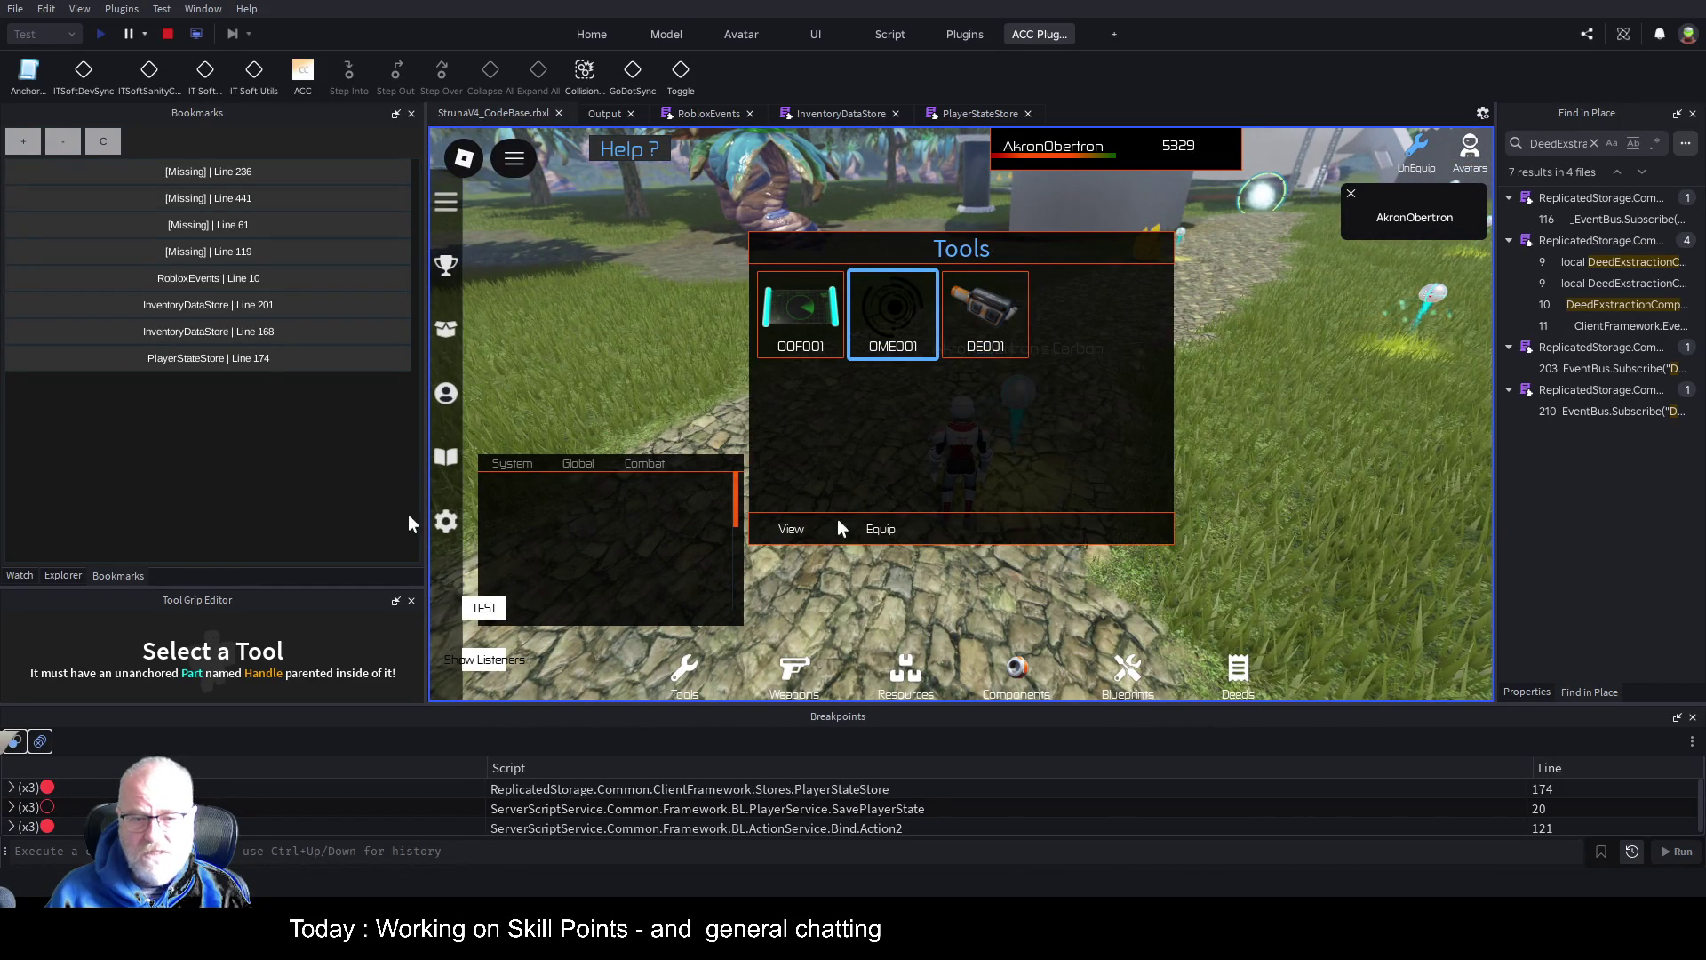
click(881, 529)
click(1125, 508)
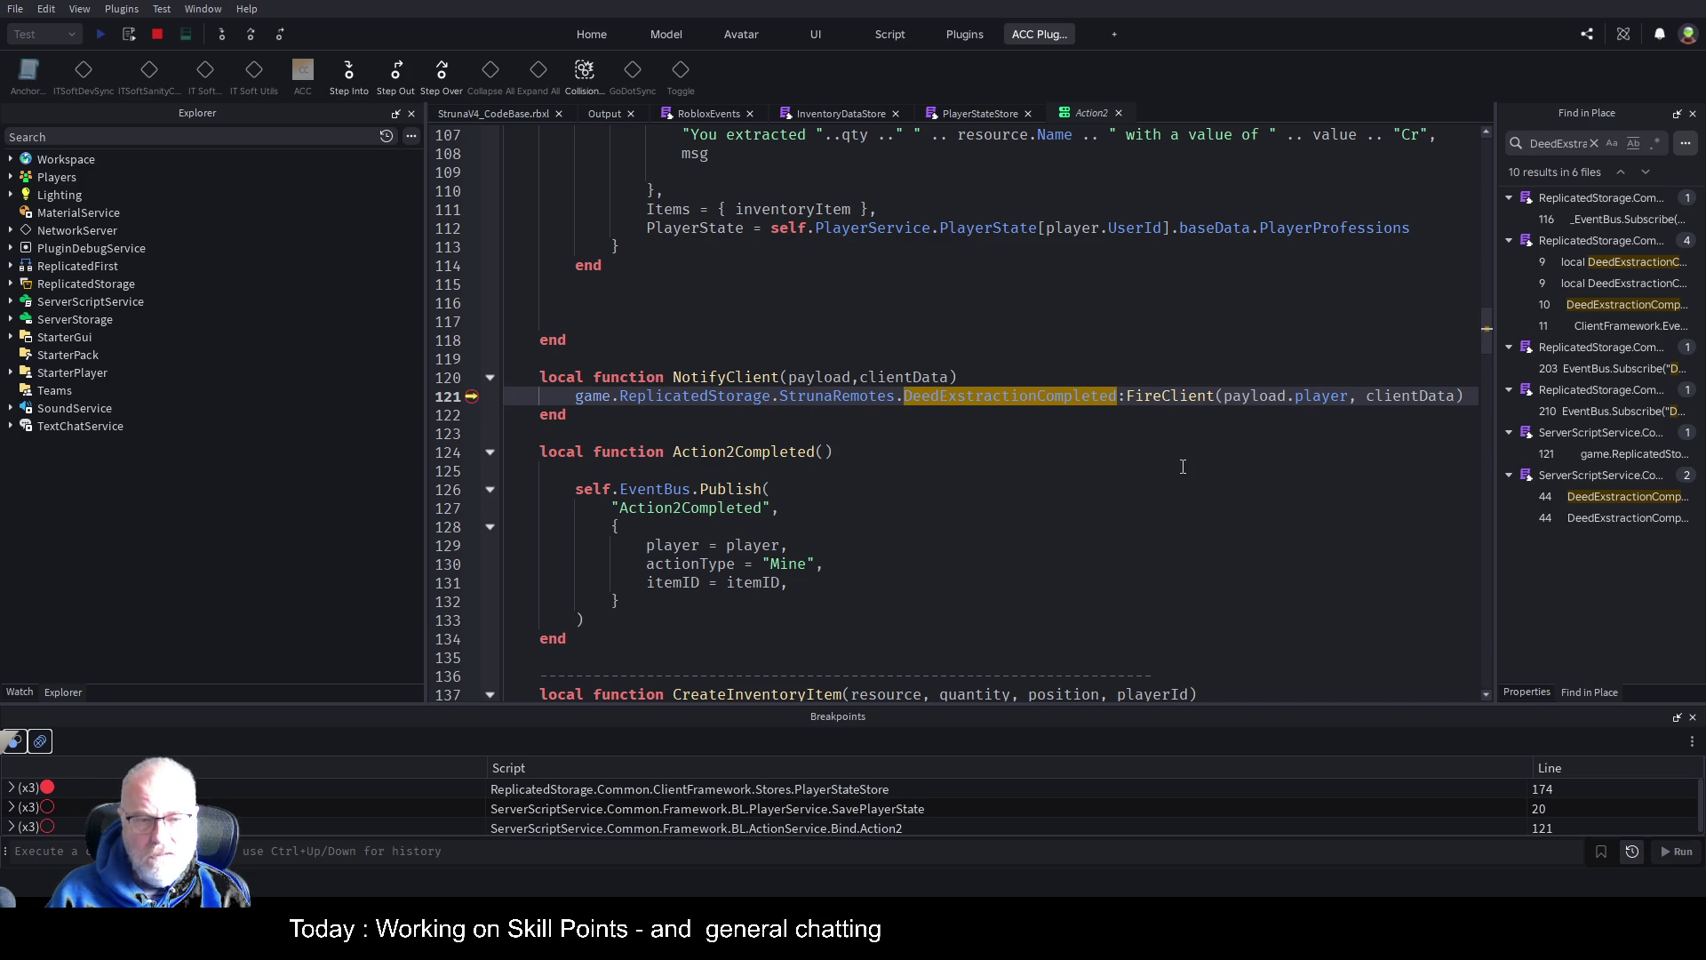
Resume past the breakpoint, switch to Client view, and extract from the carbon orb again
key(F5)
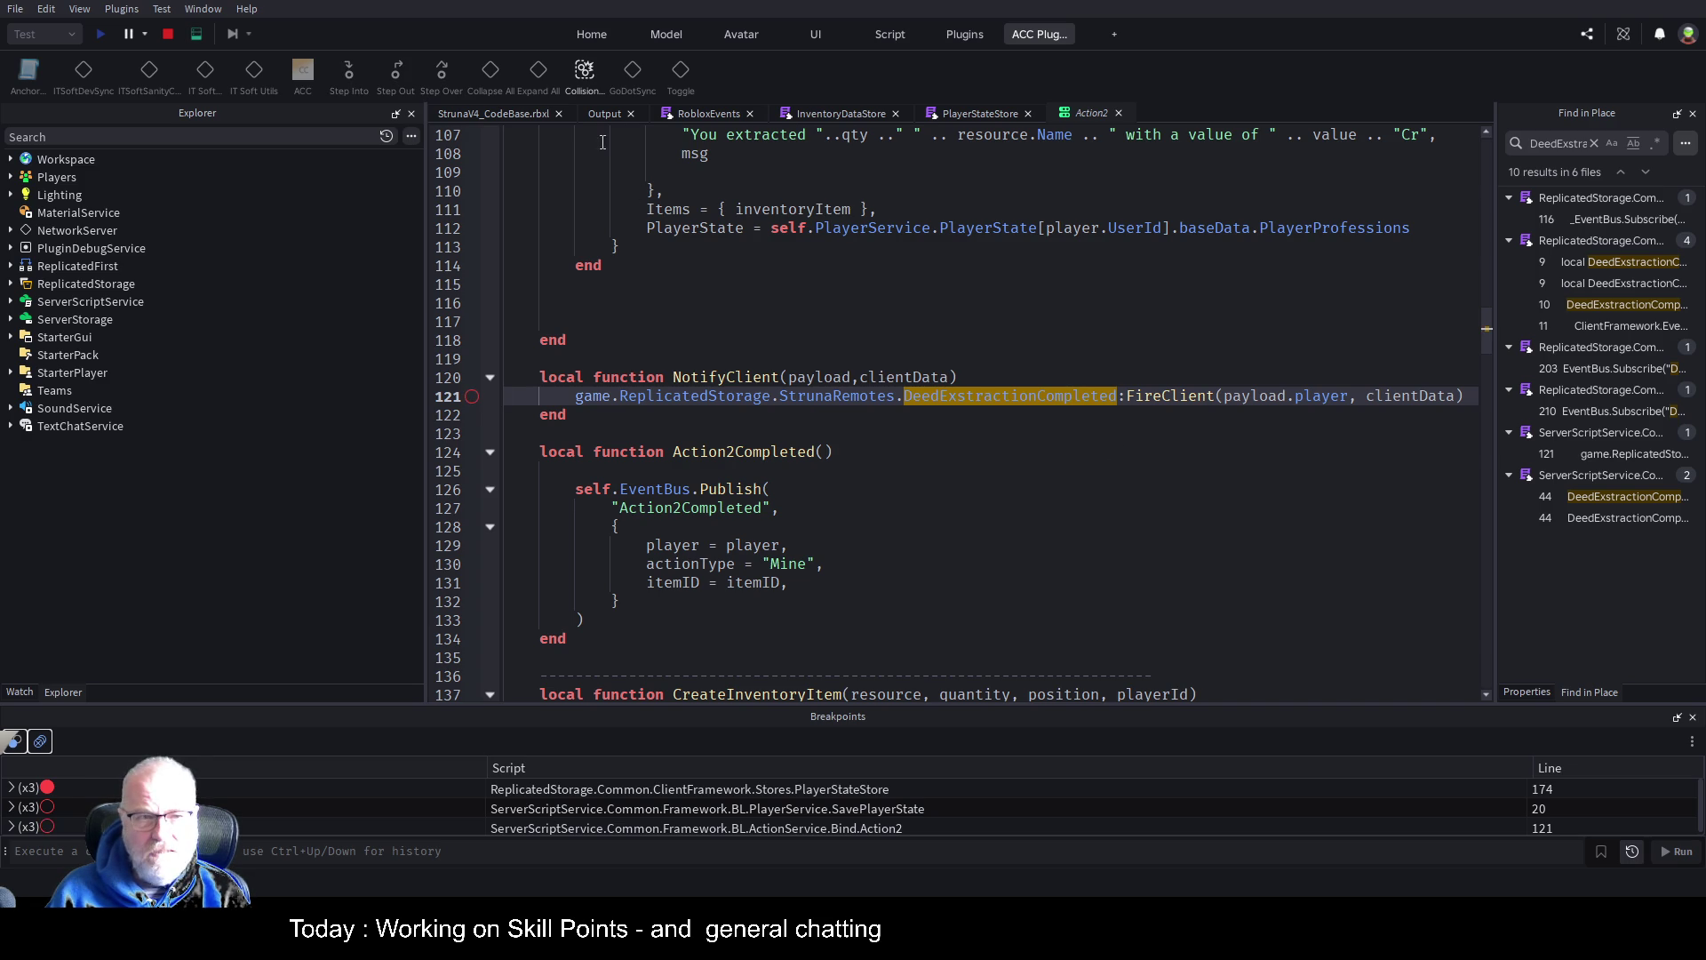
click(514, 114)
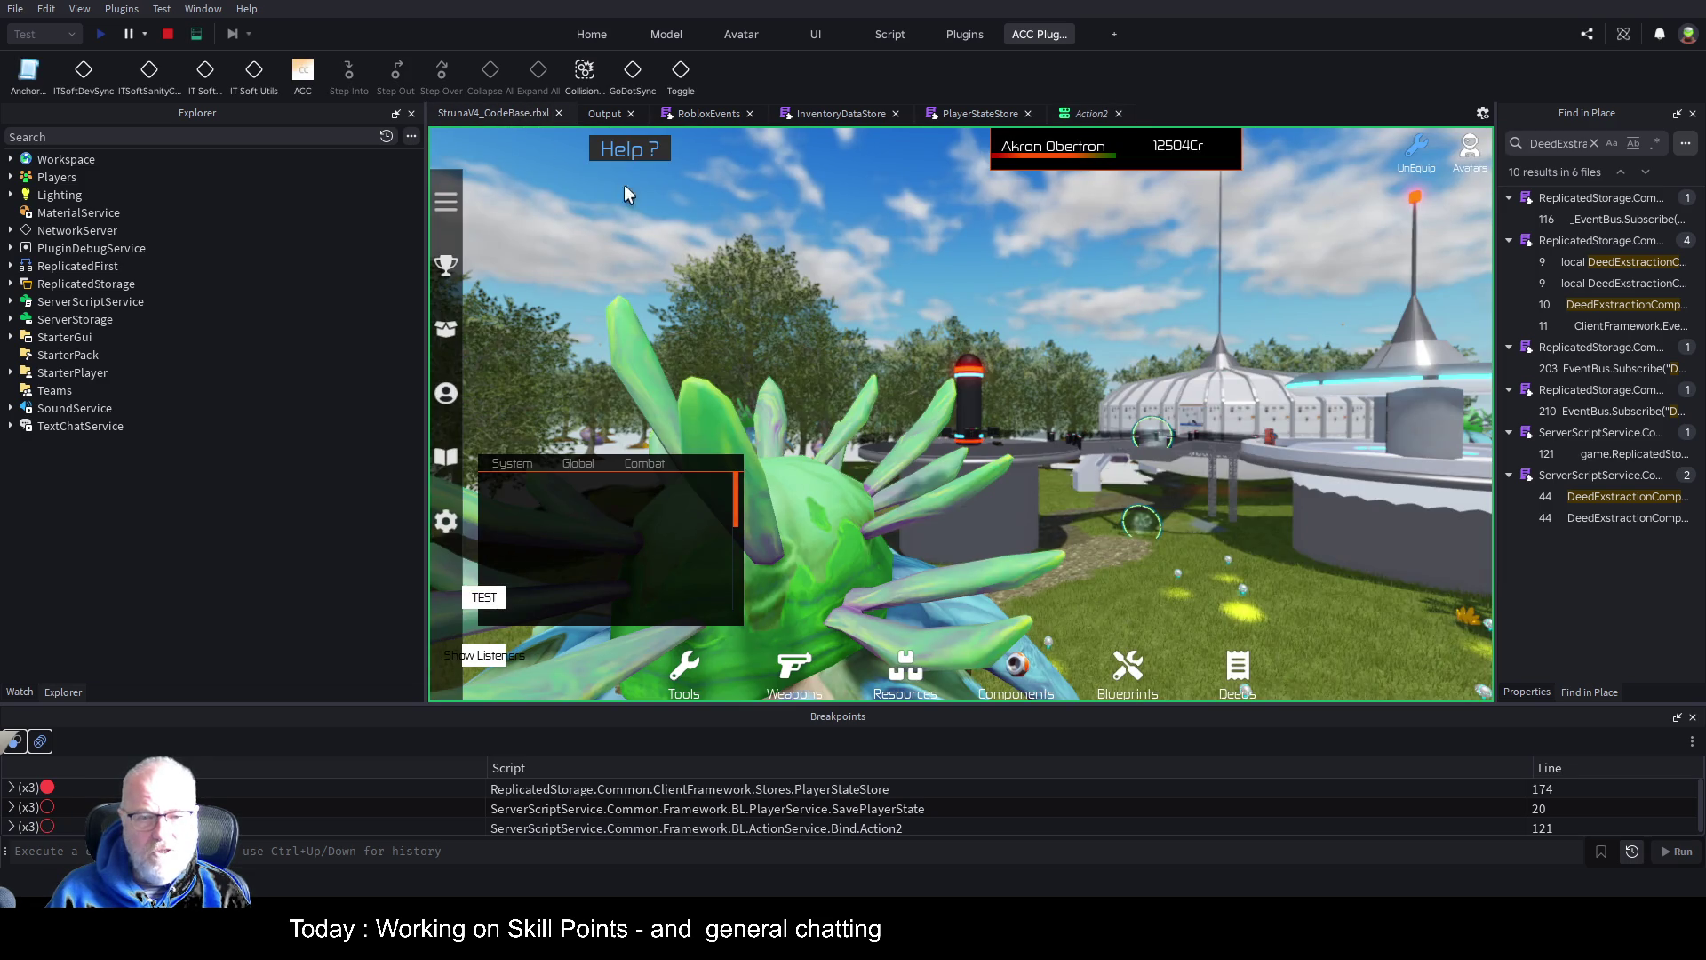
click(197, 34)
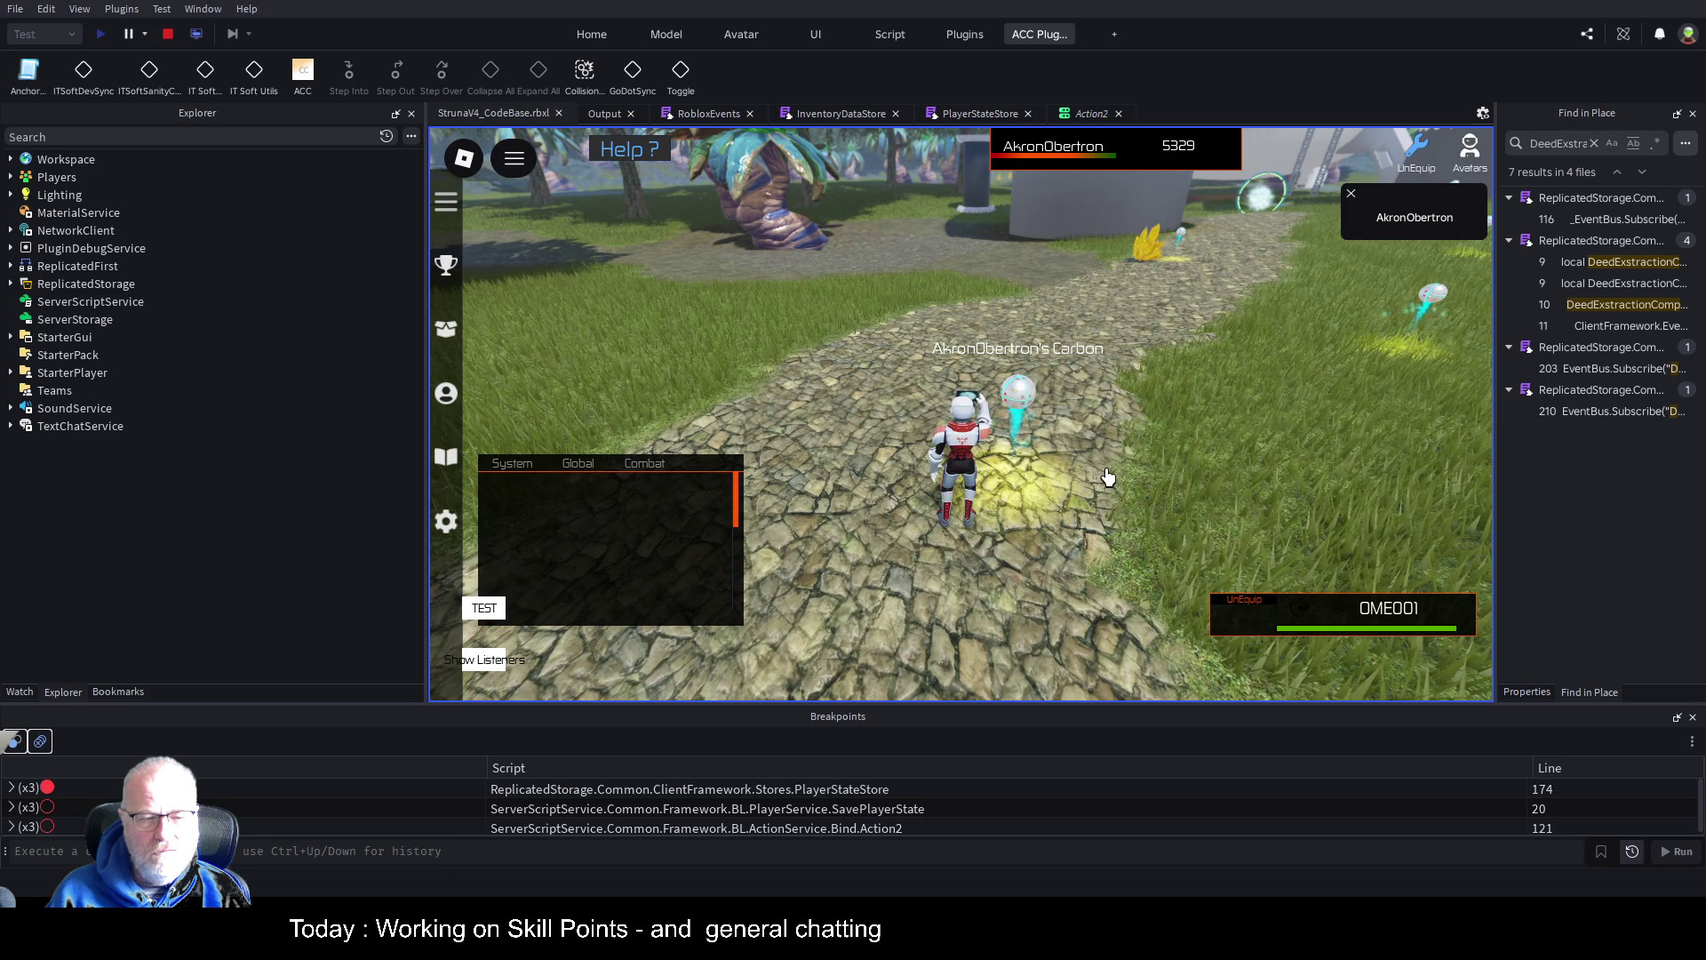
click(1041, 501)
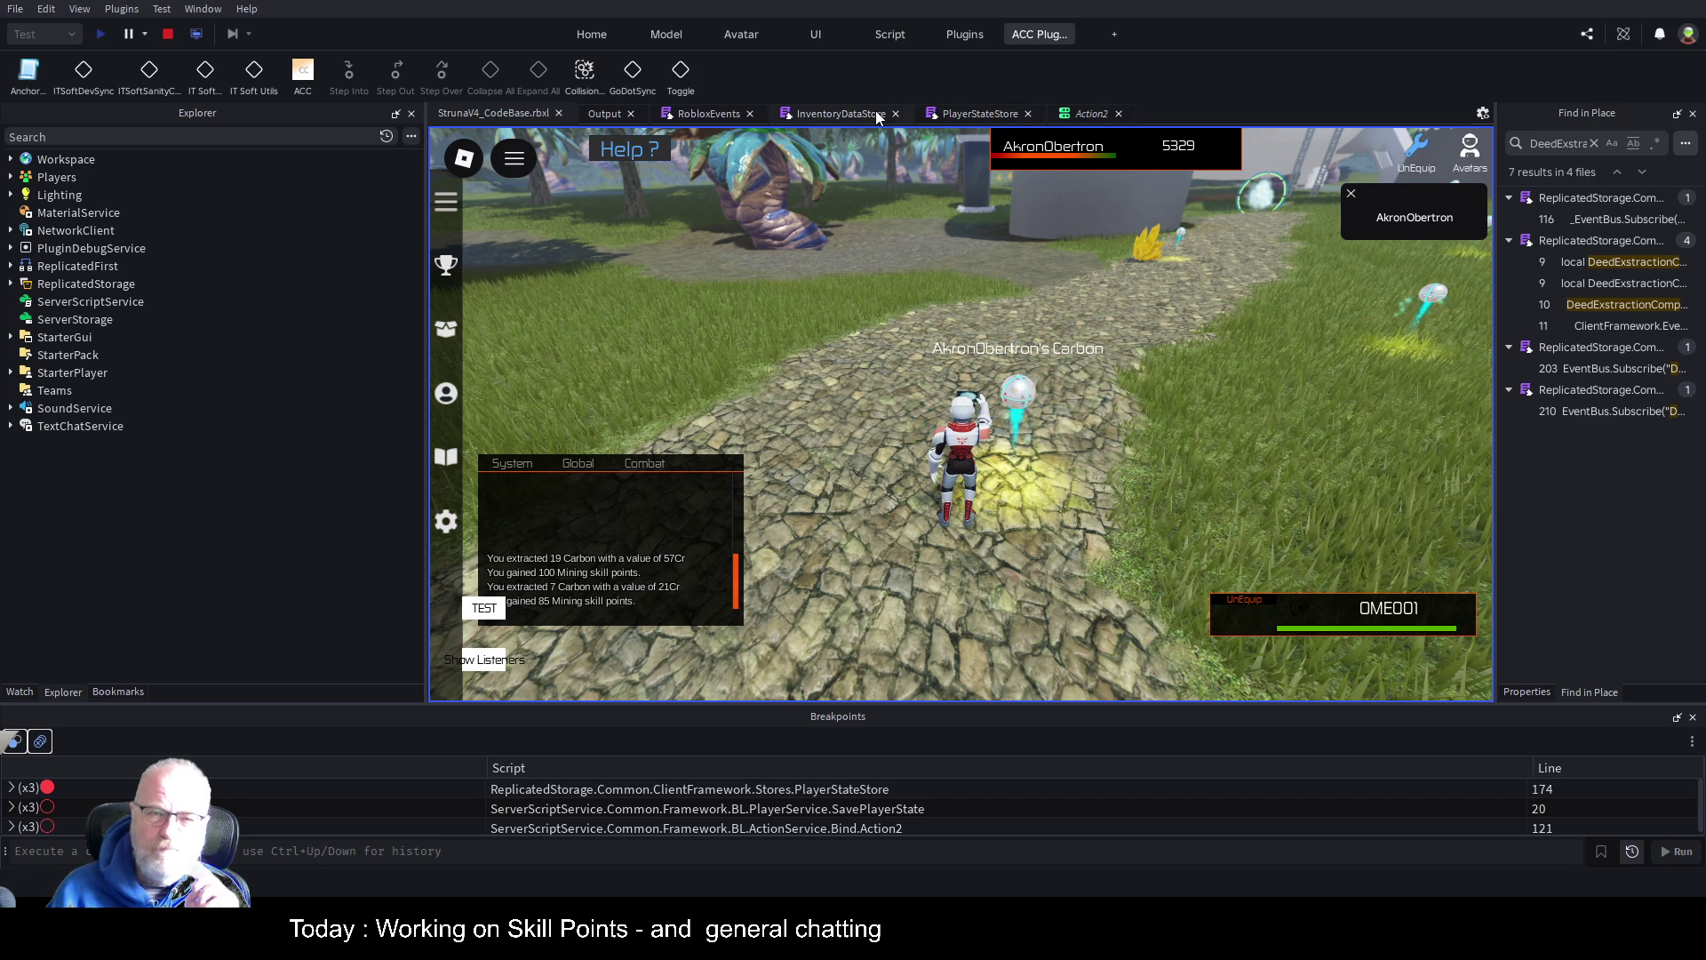
Look over the PlayerStateStore and InventoryDataStore scripts, selecting the ProcessPayload function name
click(964, 114)
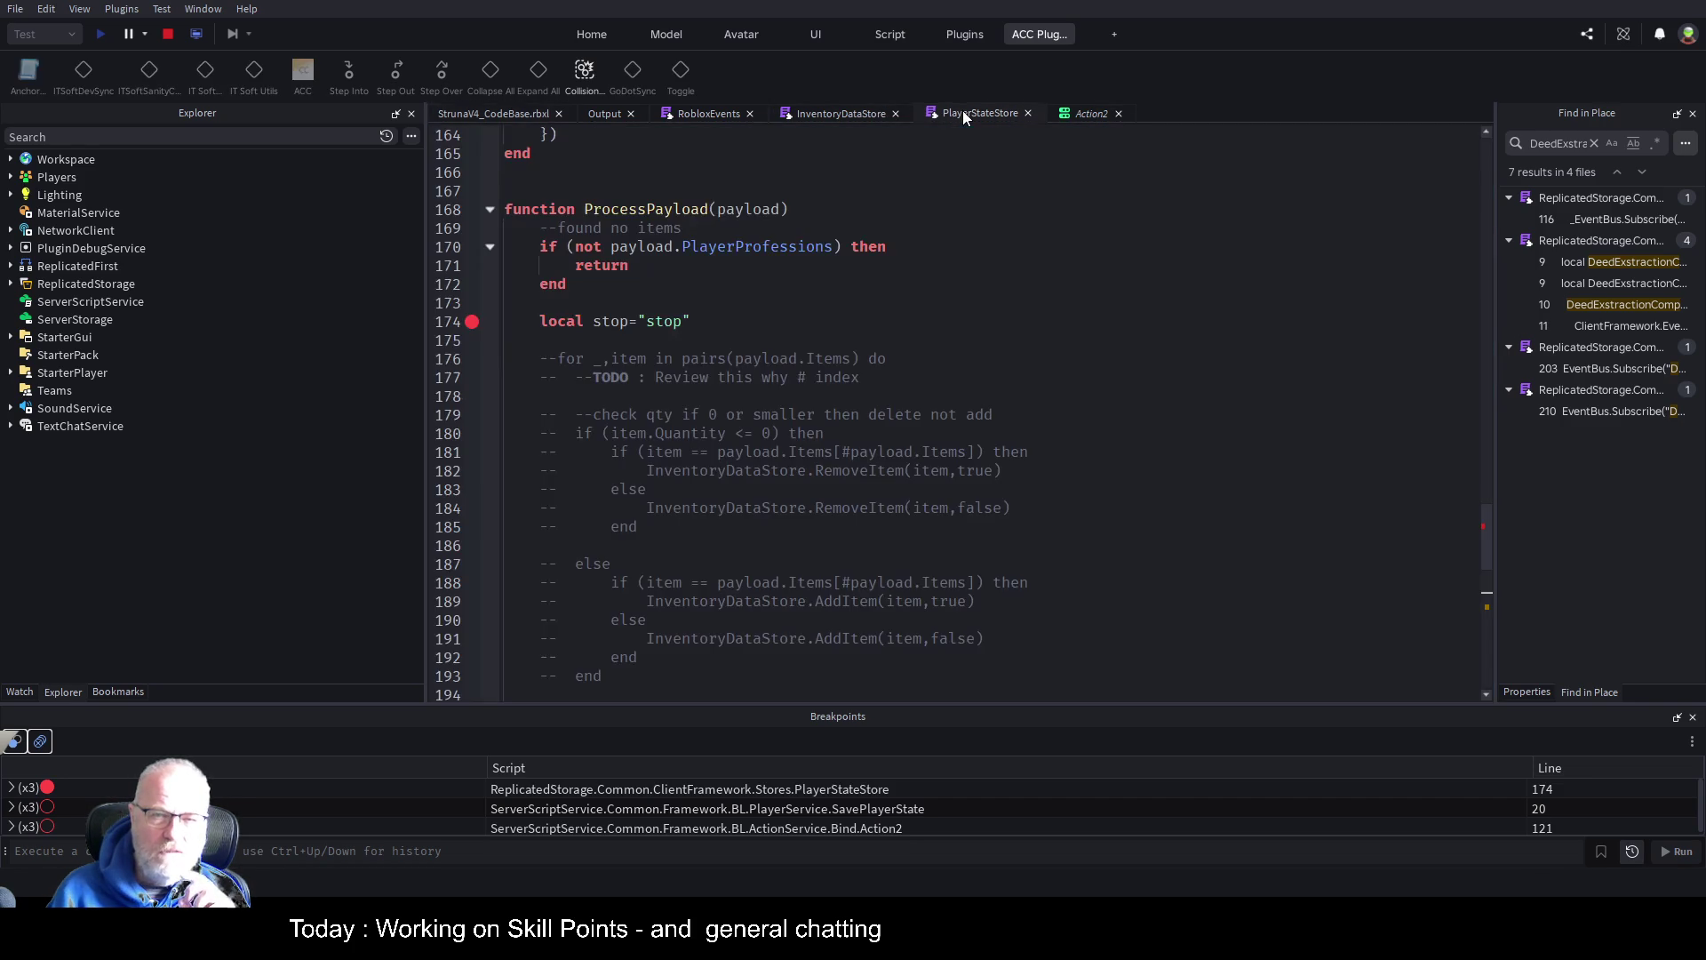
click(856, 119)
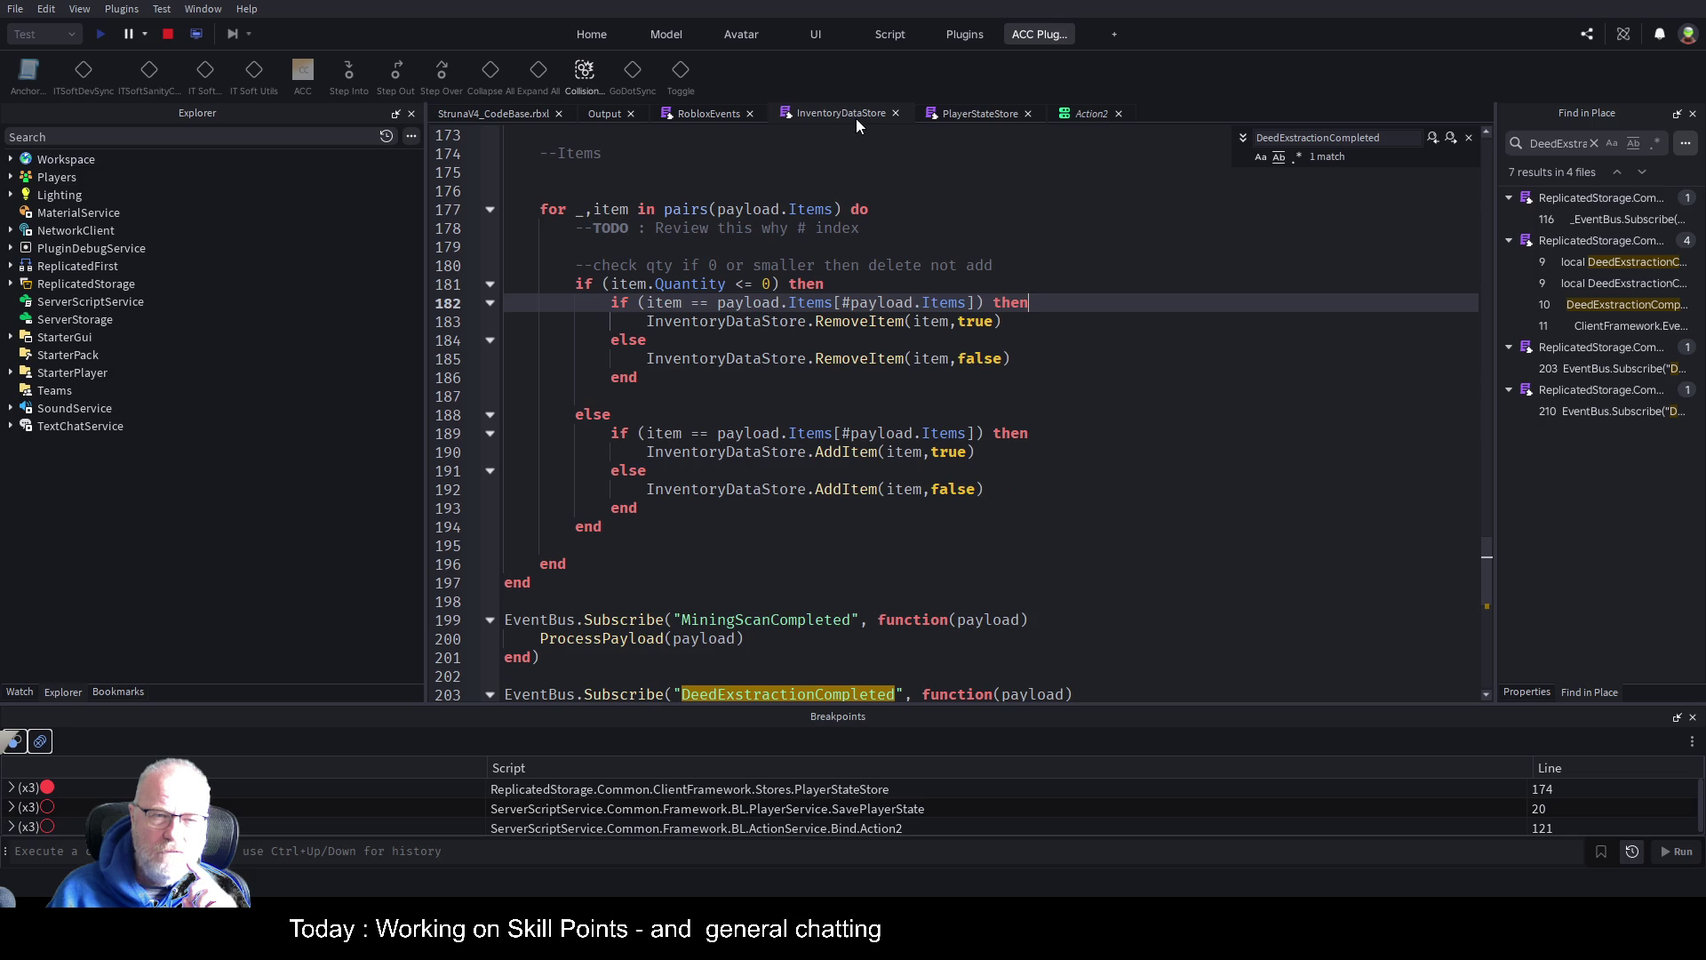
click(990, 110)
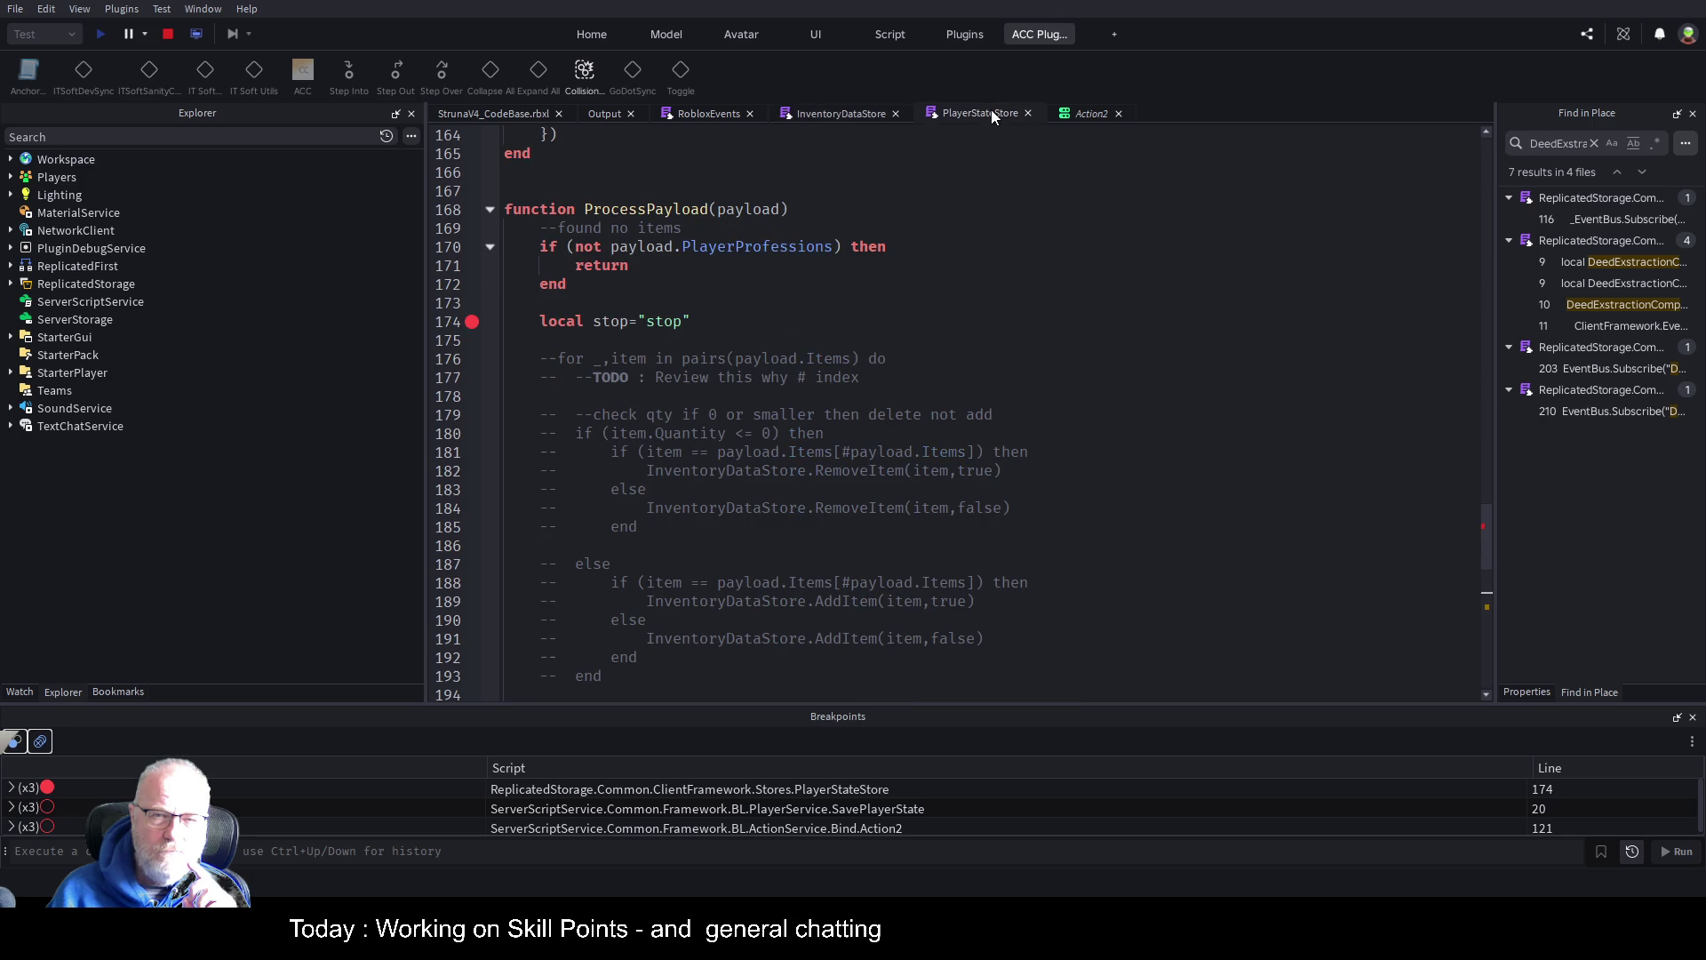
double_click(673, 208)
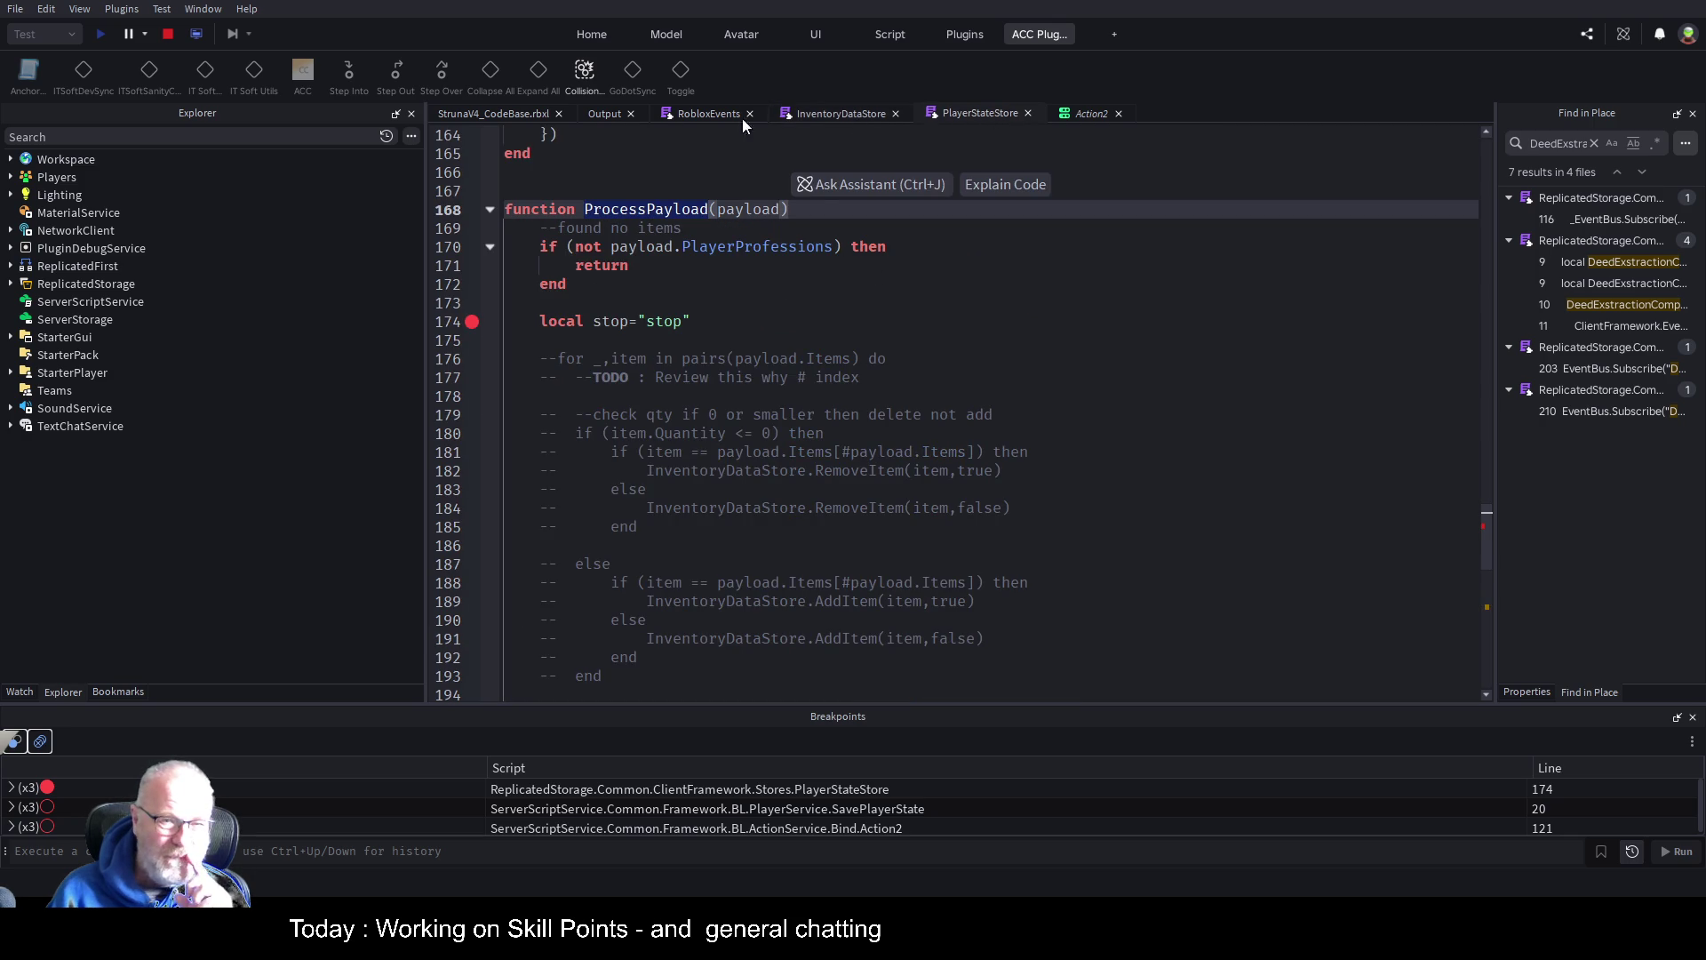
Set a breakpoint on RobloxEvents line 11 and trigger a deed extraction in the game
click(700, 113)
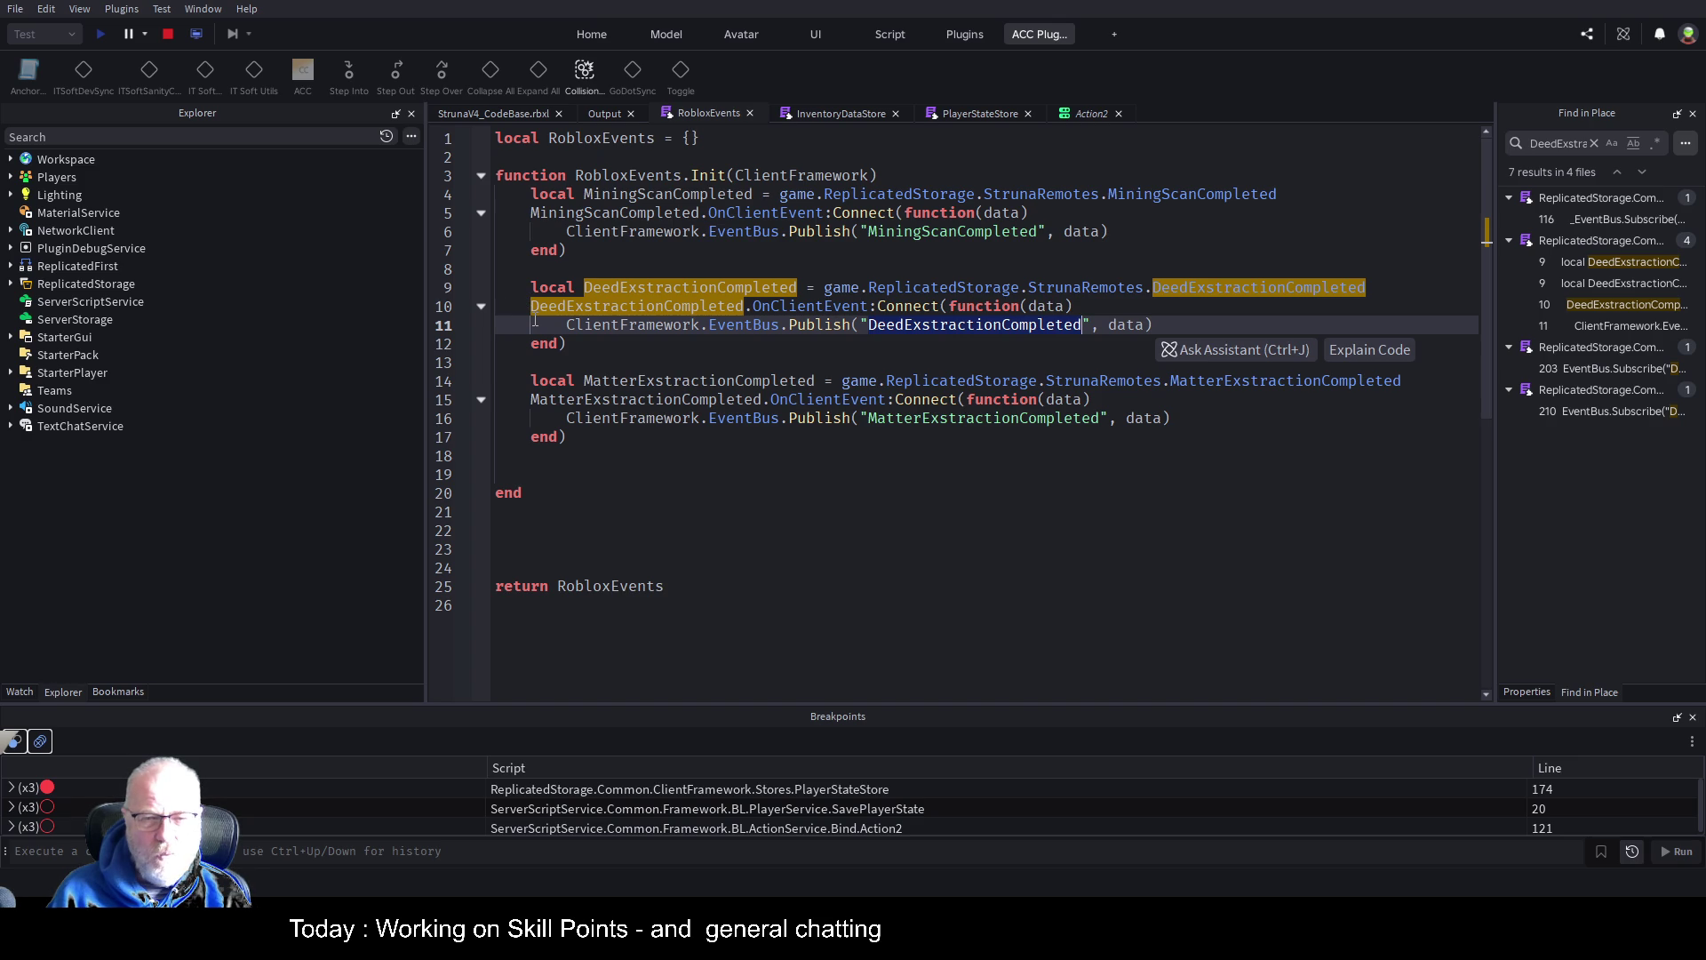
click(512, 325)
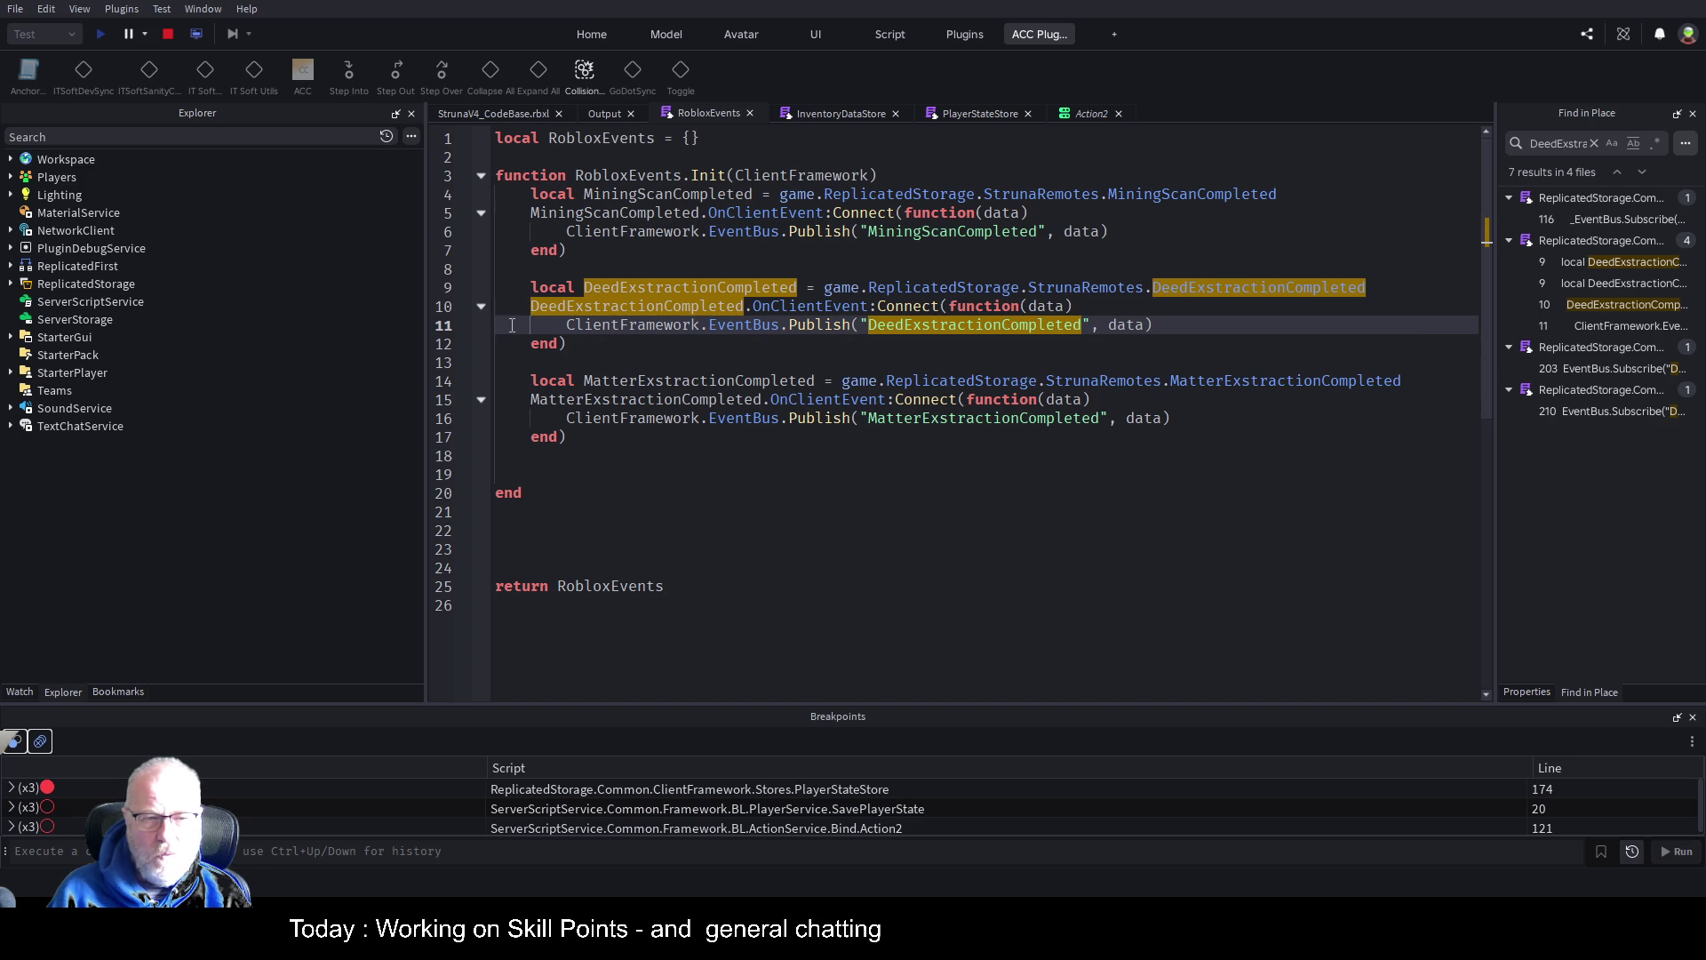
click(463, 326)
click(524, 116)
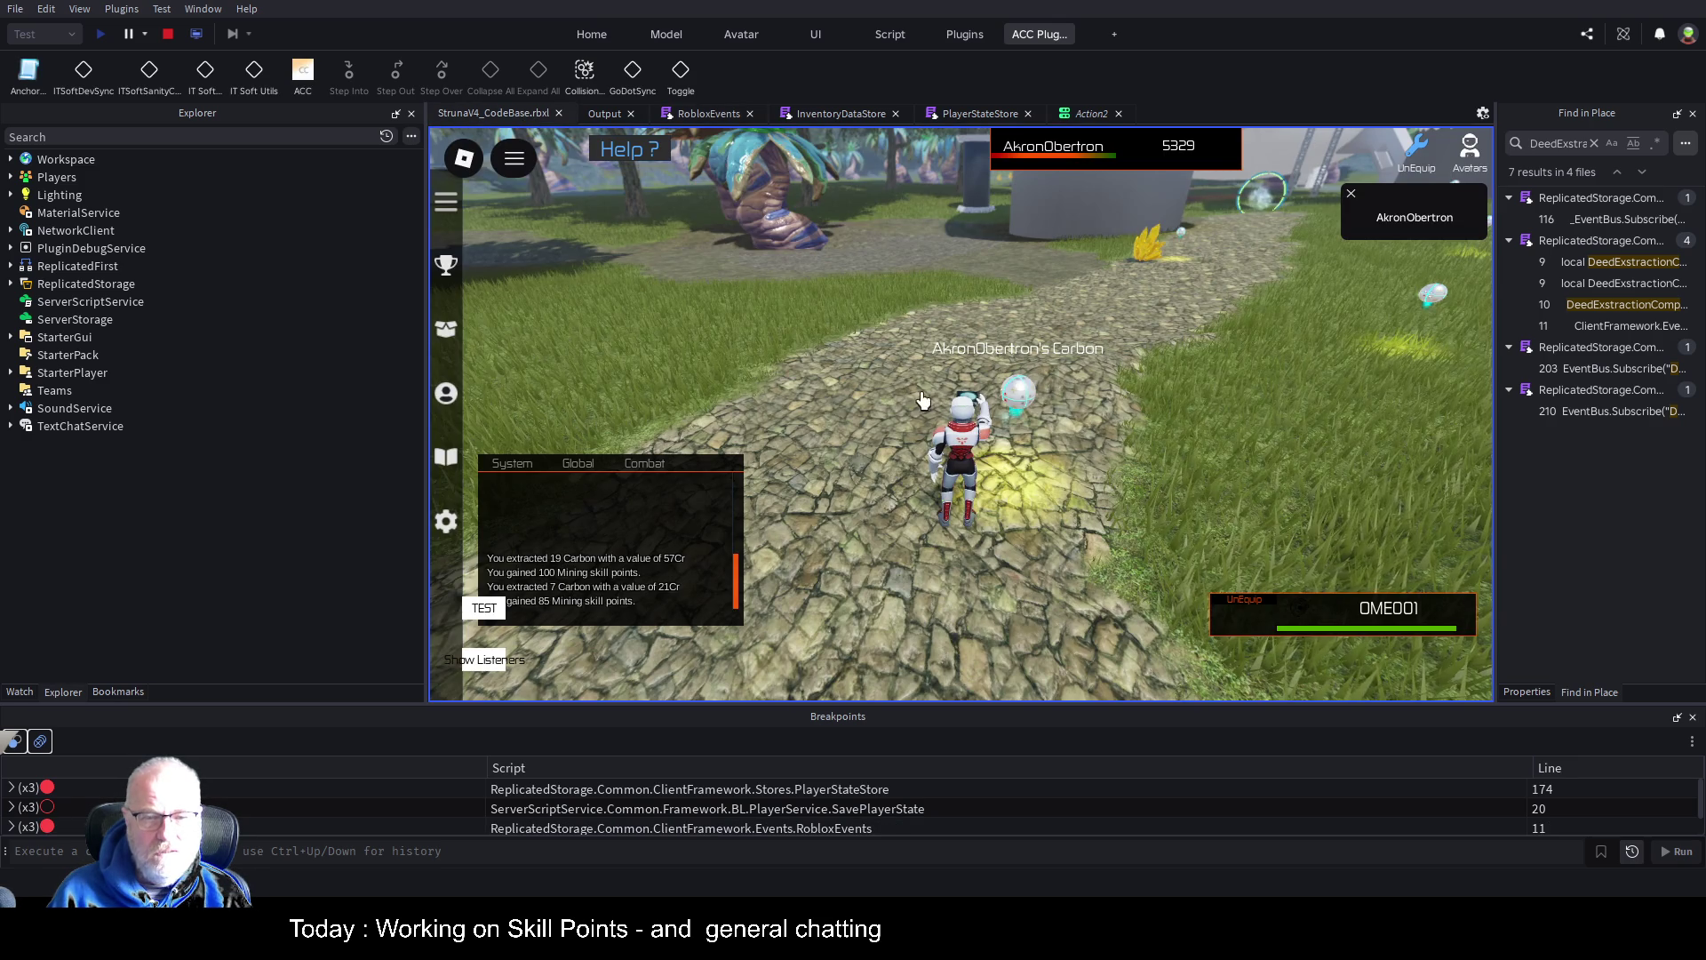
click(938, 422)
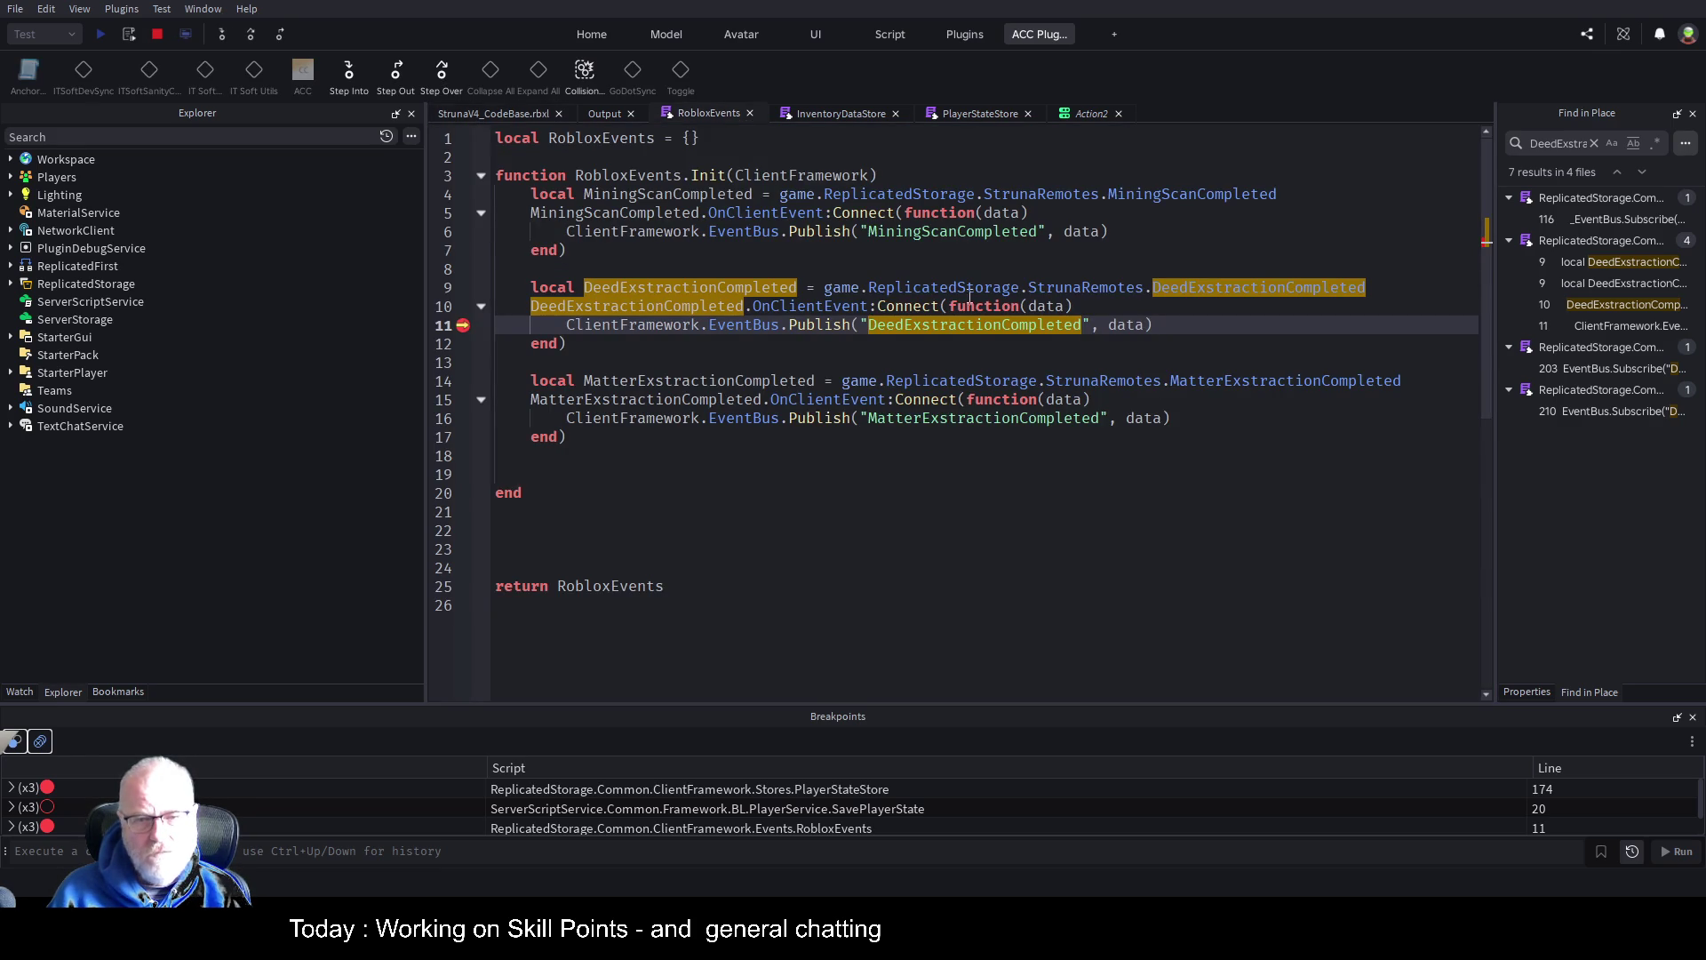
double_click(985, 322)
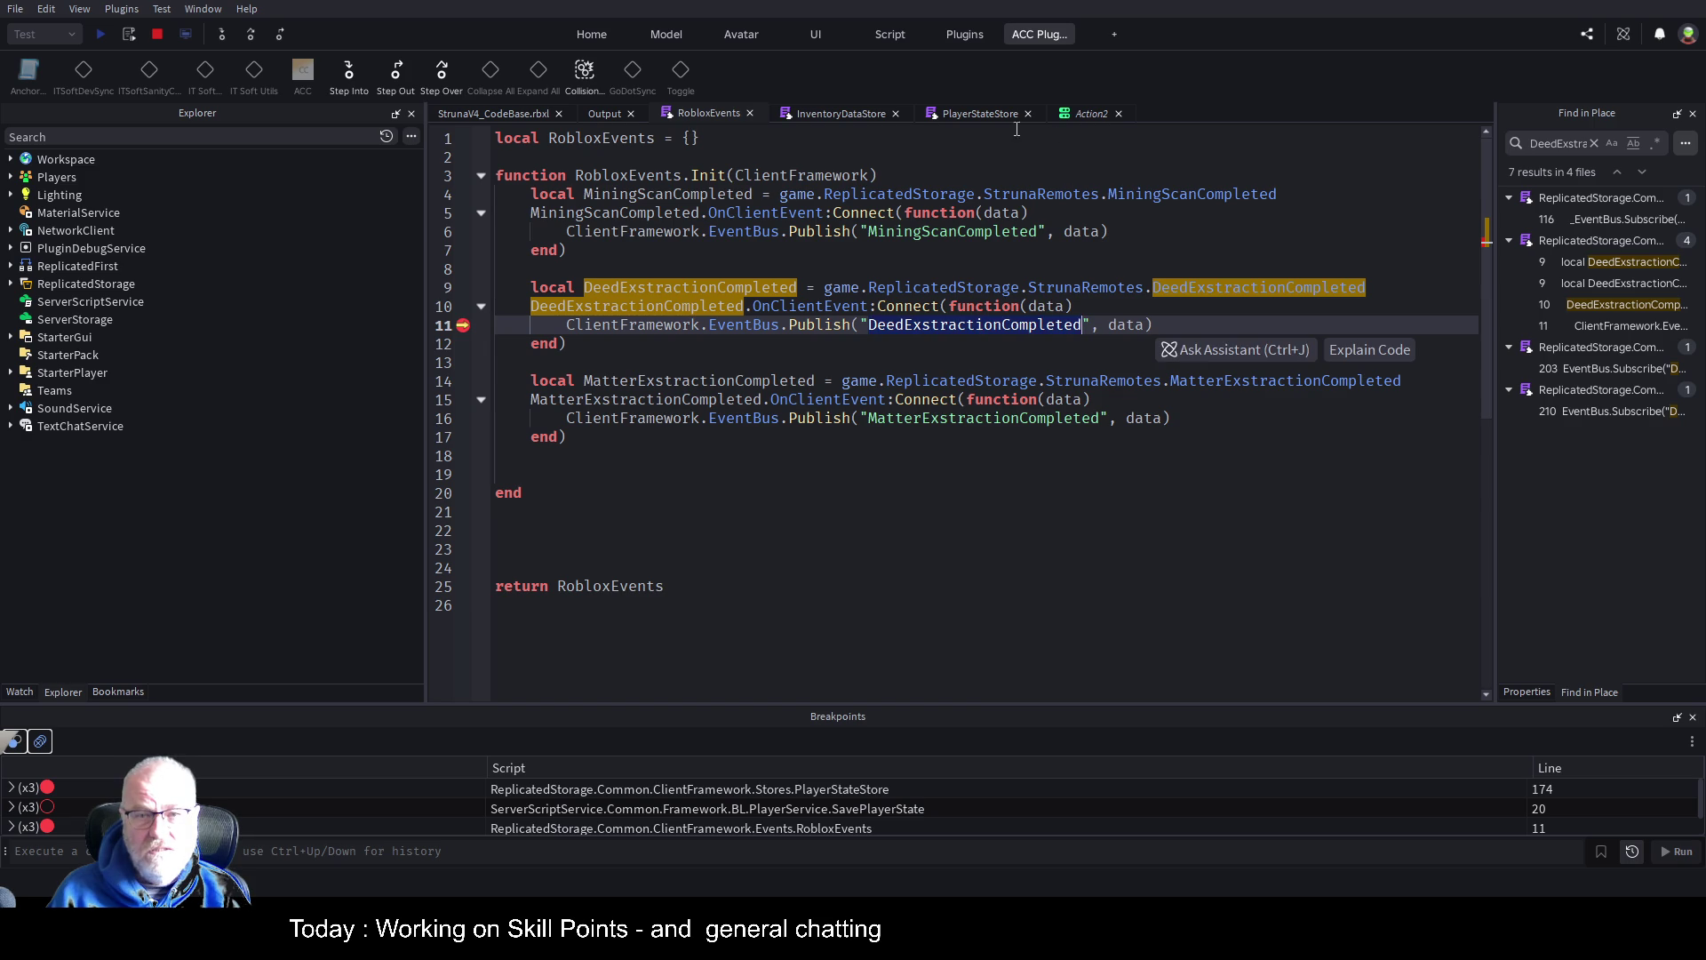
Set a breakpoint on the ProcessPayload call at PlayerStateStore line 211
click(988, 116)
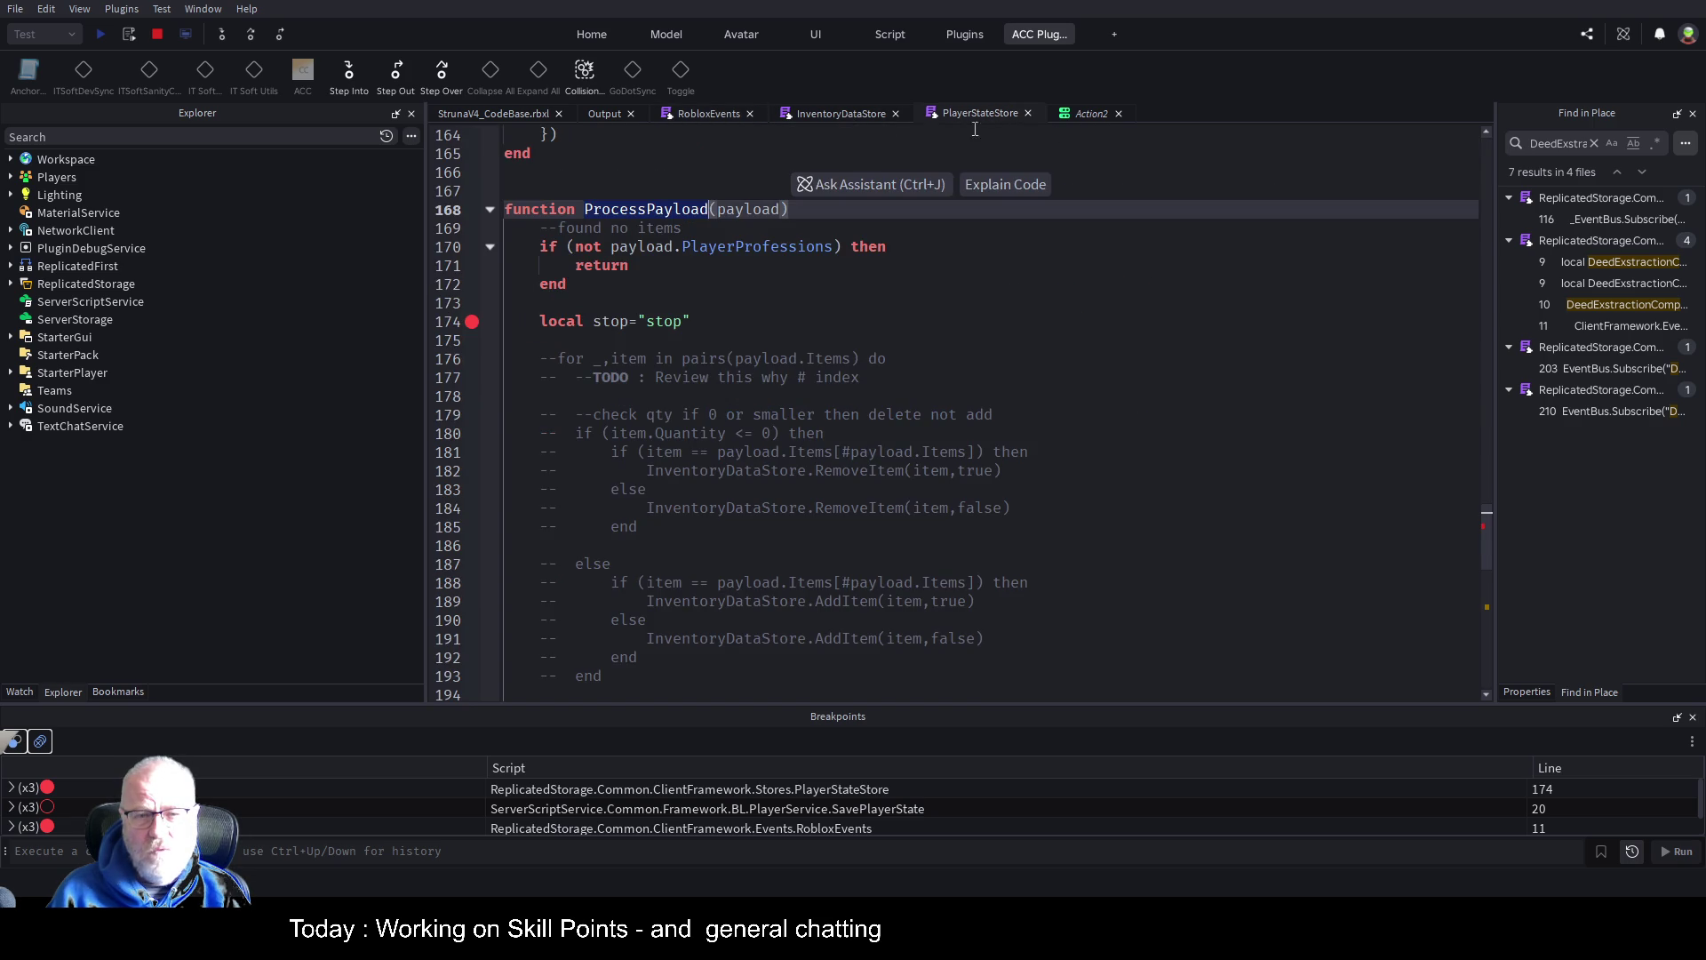
scroll(805, 445, down, 12)
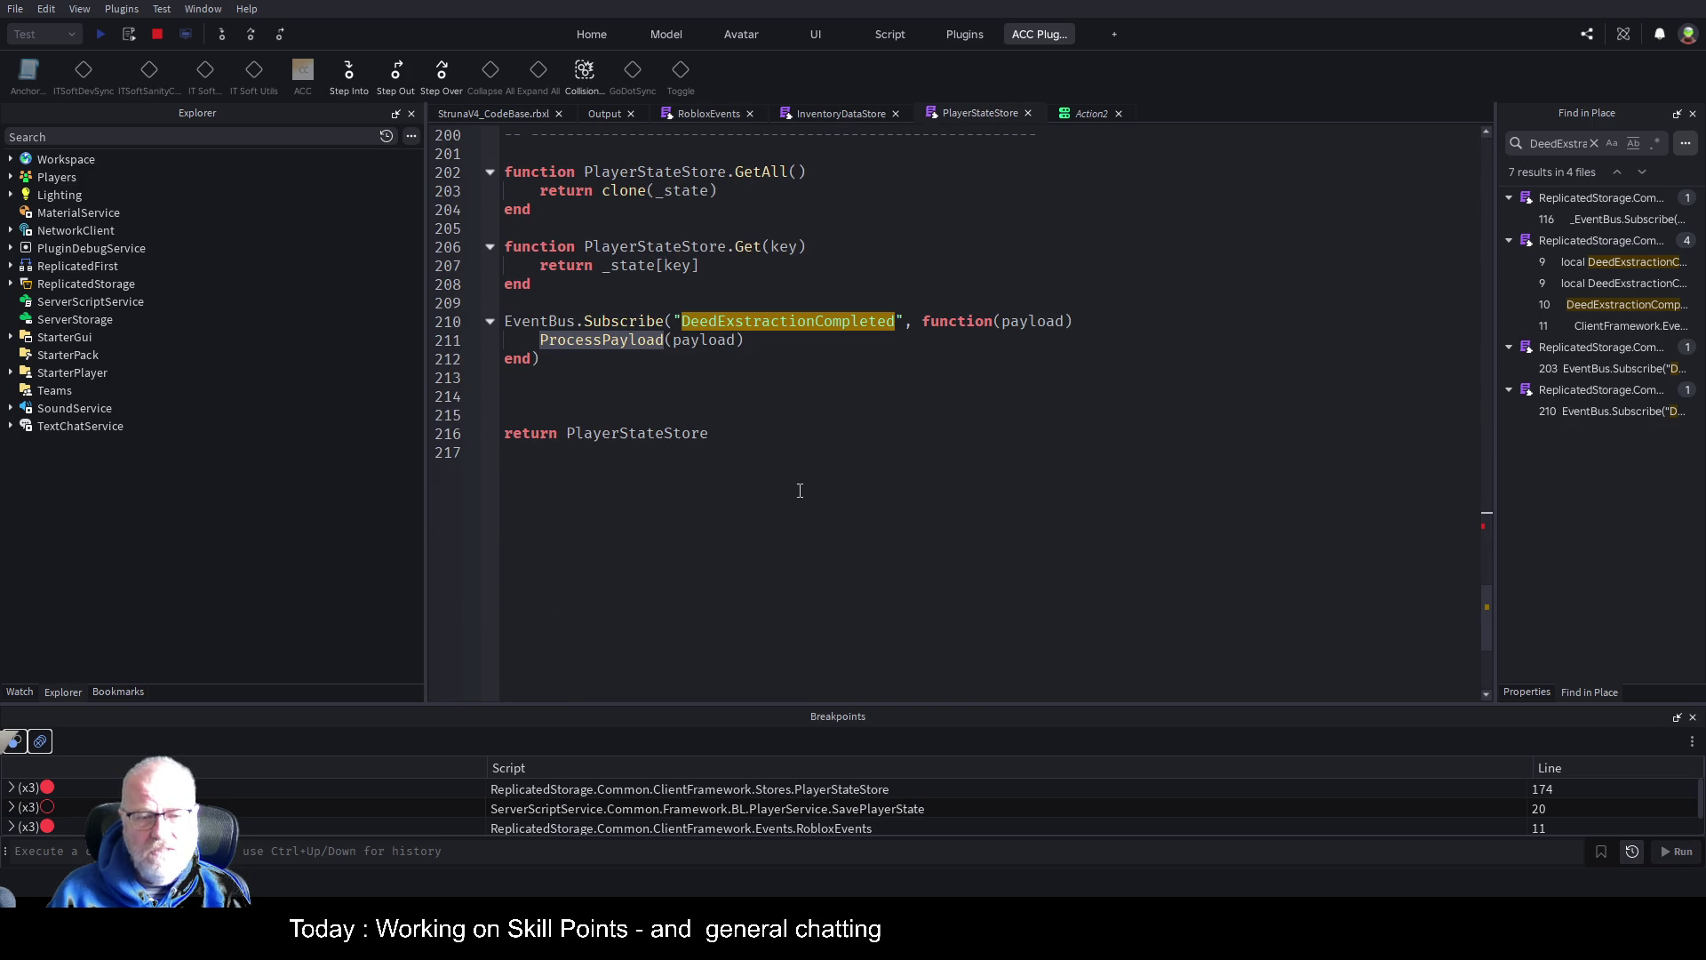
click(785, 343)
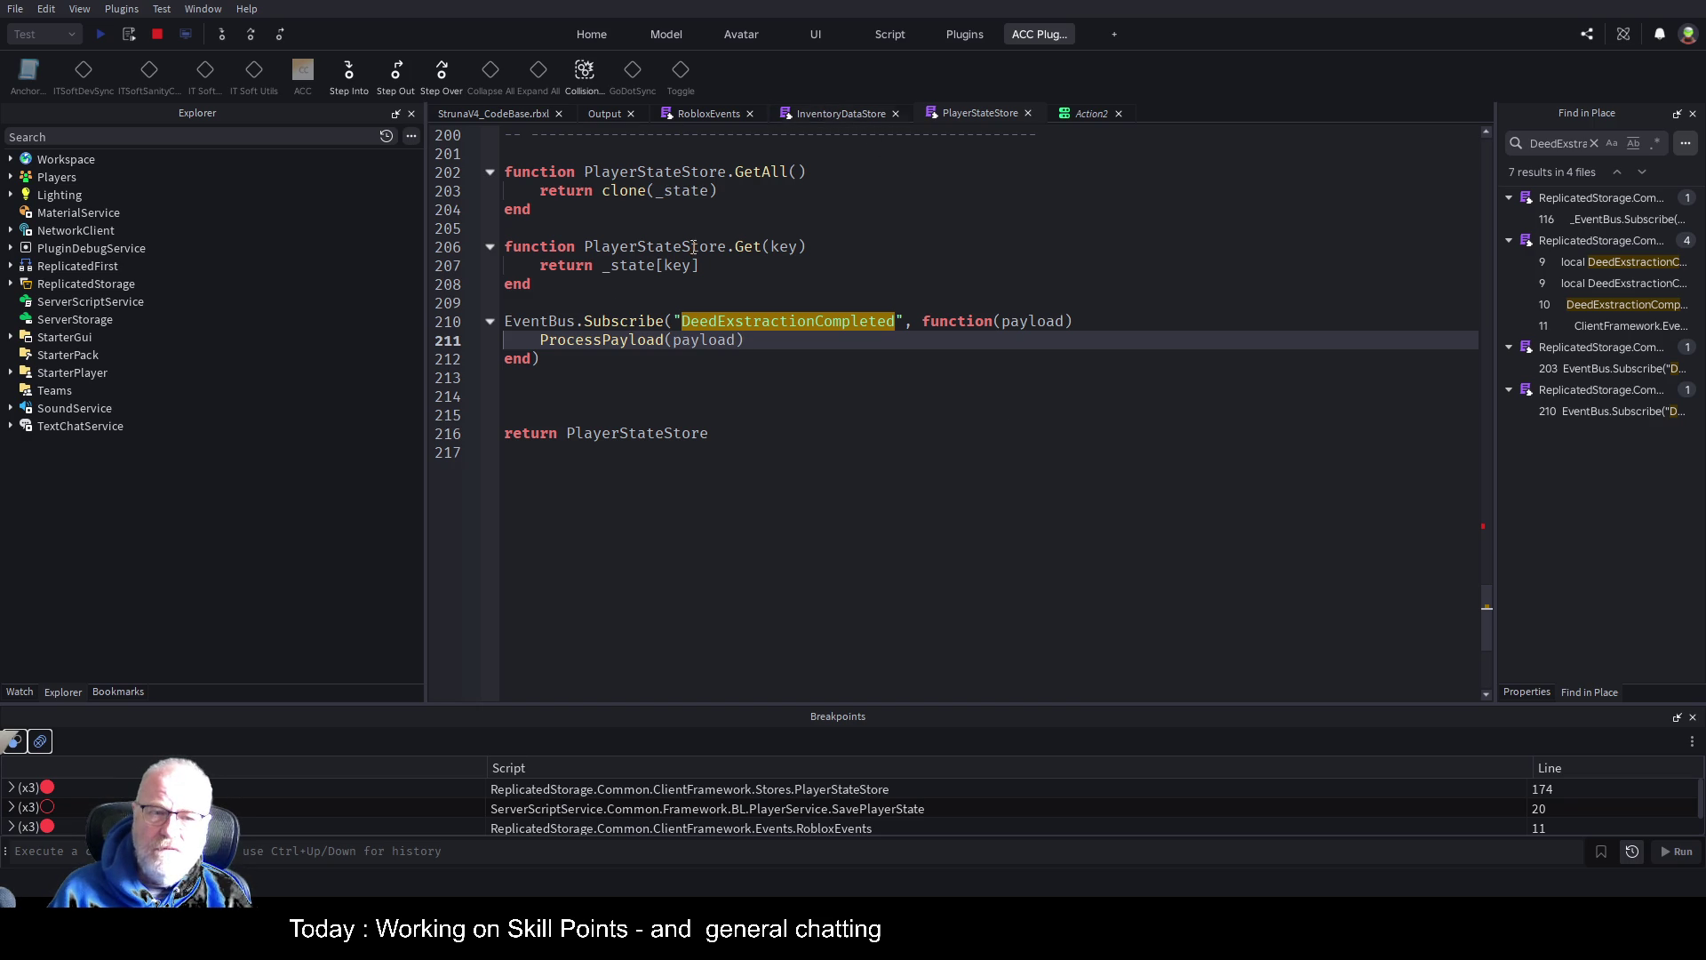
click(474, 346)
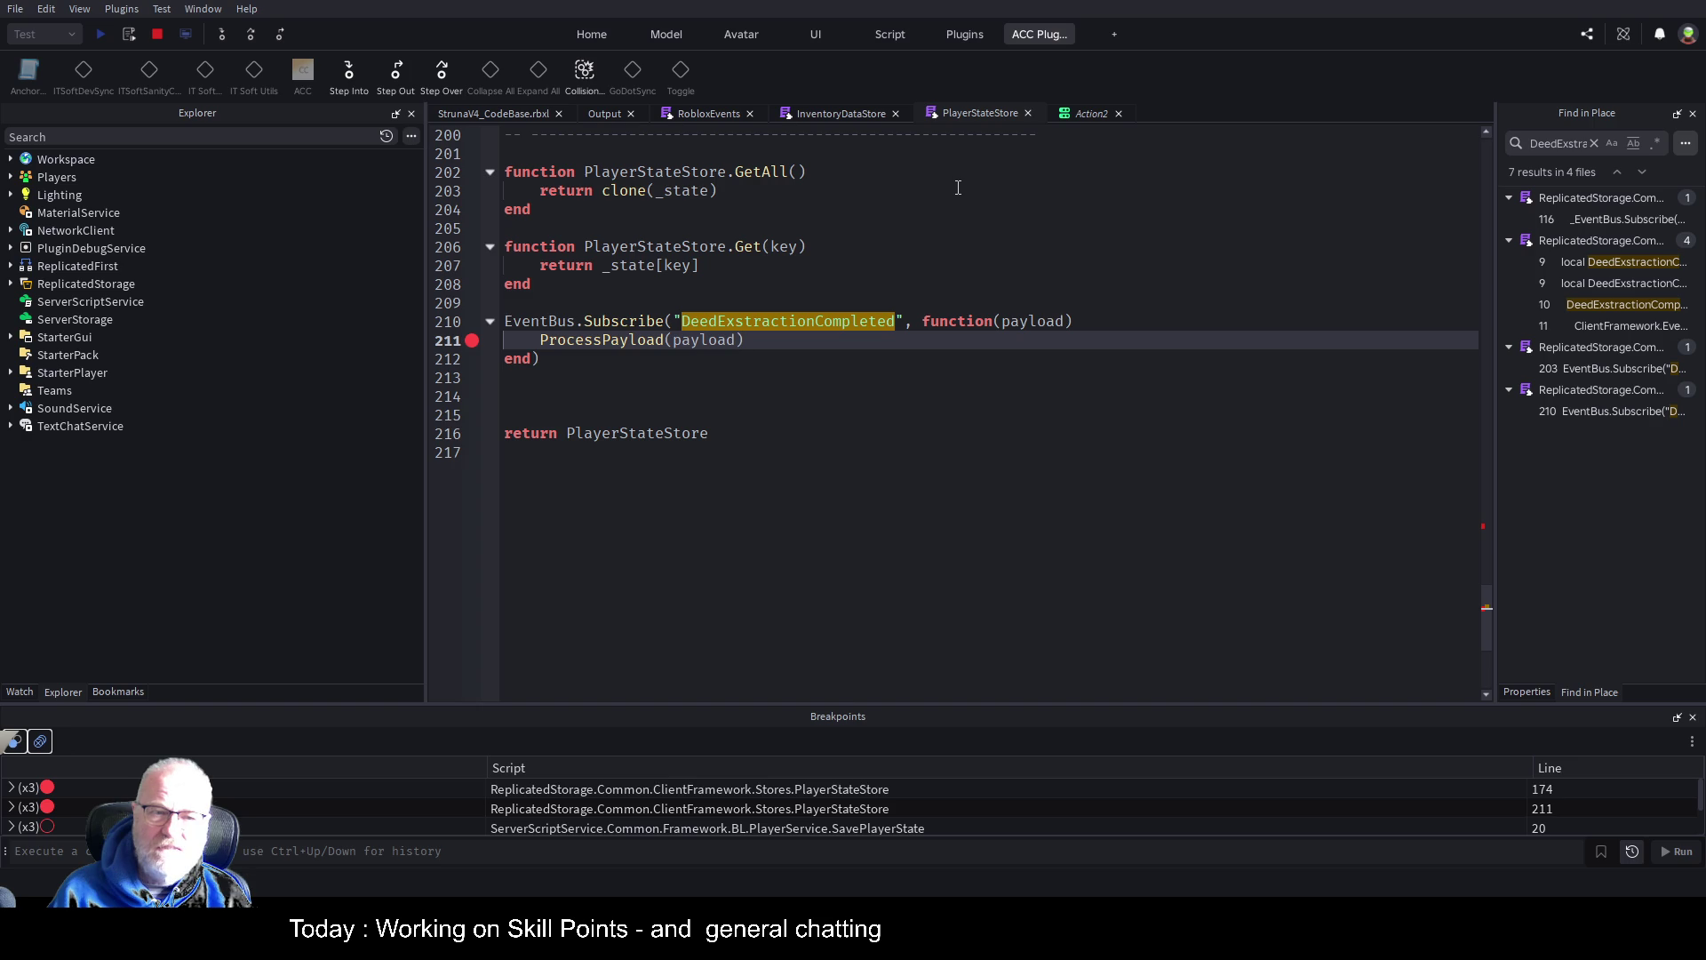
Set a breakpoint on InventoryDataStore line 204, then check the paused game view
click(859, 113)
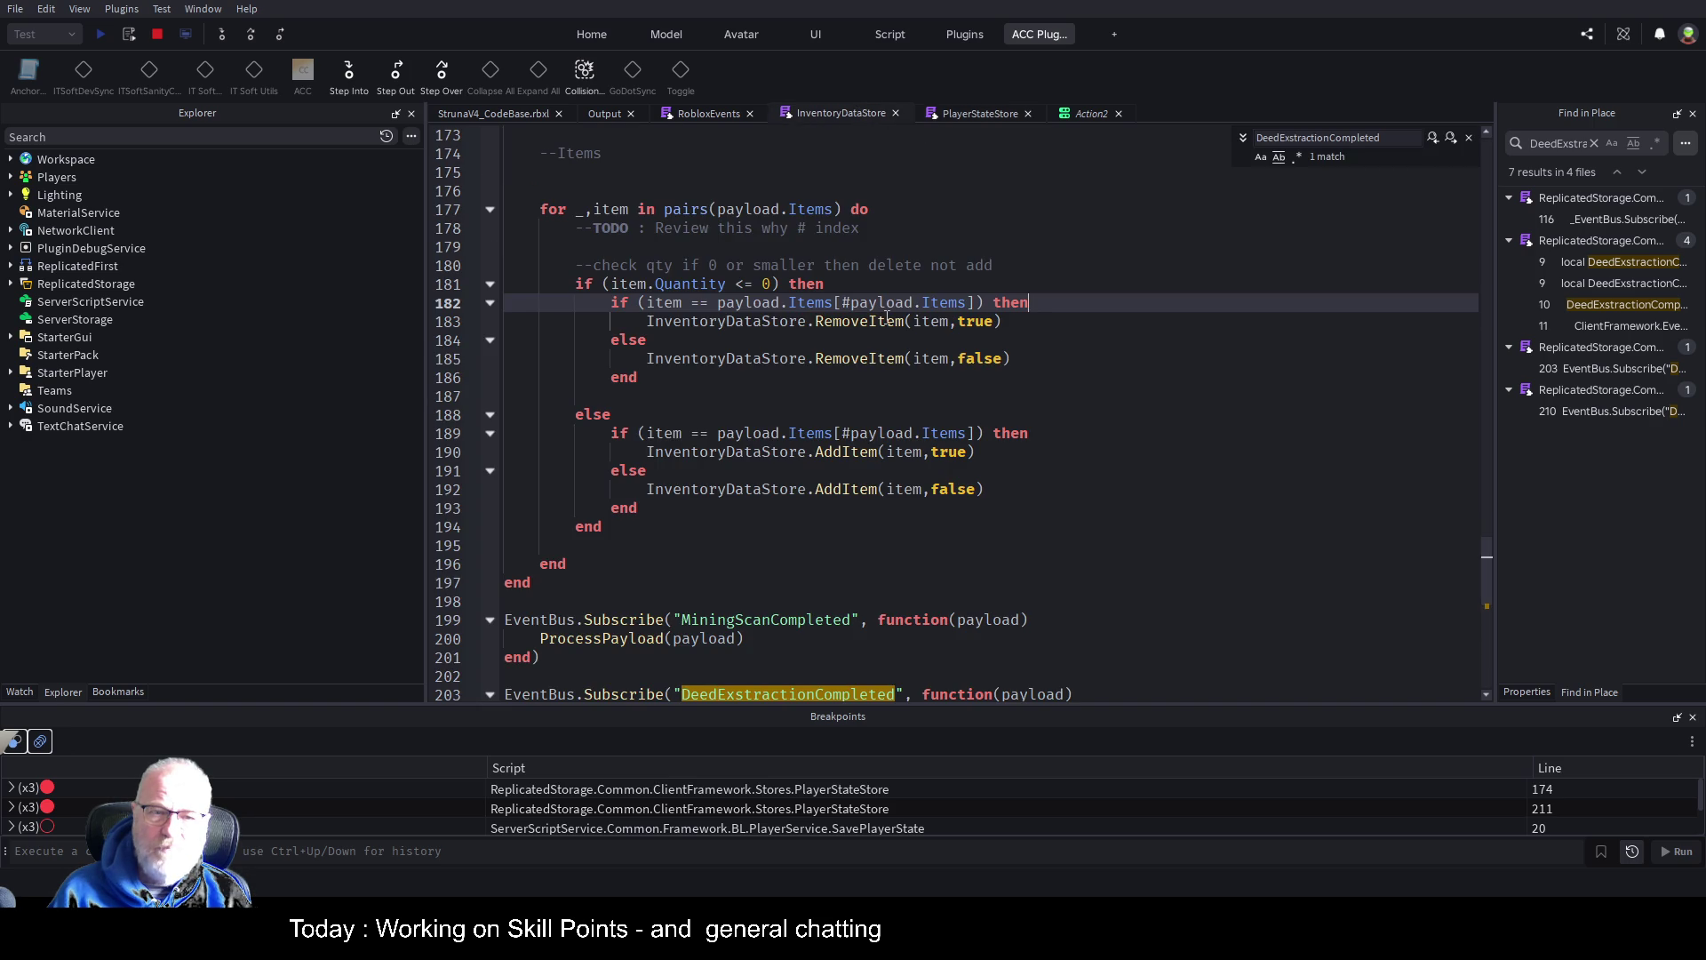
scroll(816, 372, down, 3)
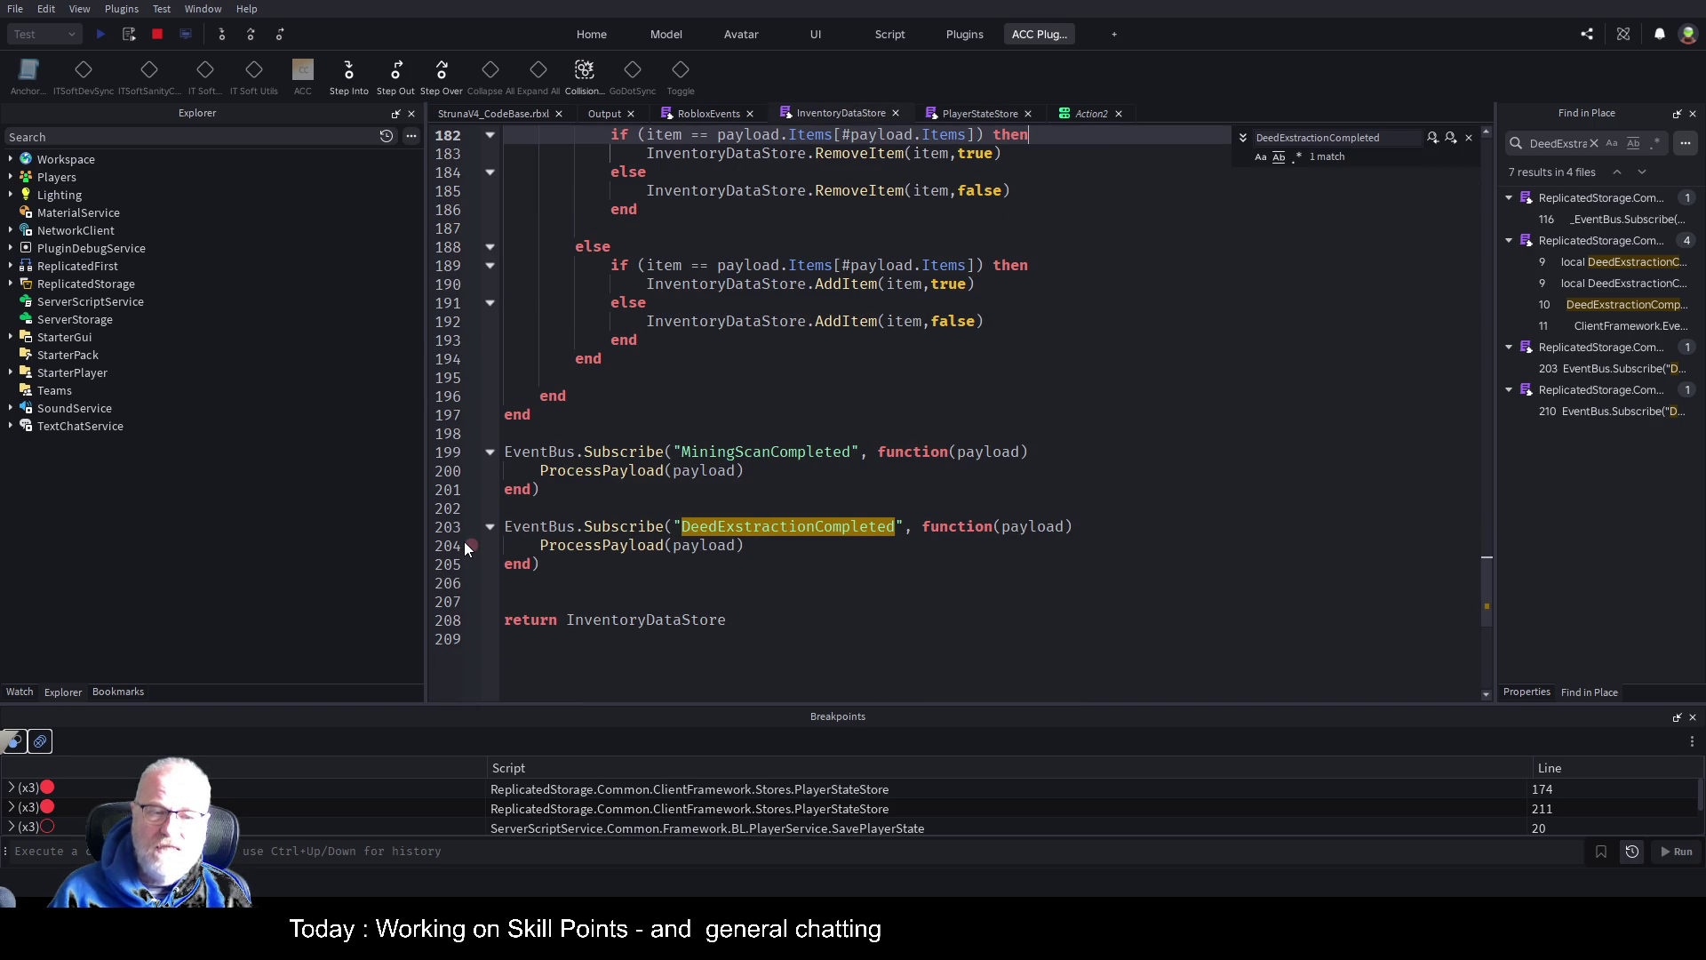
click(467, 545)
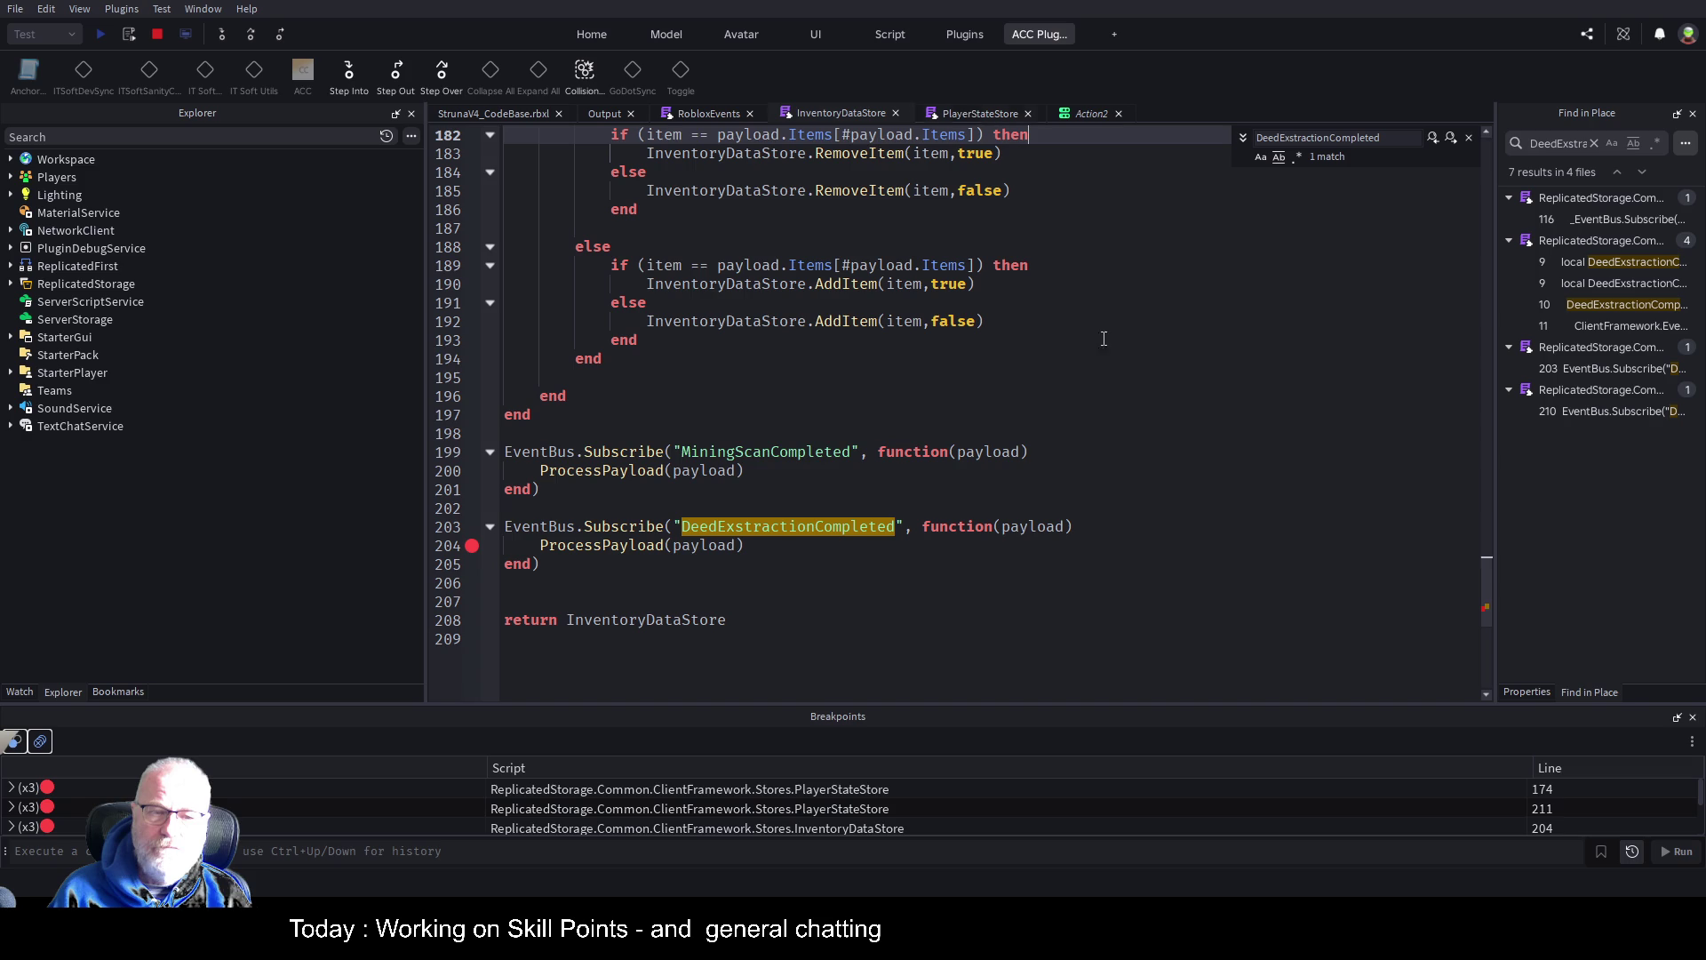
click(520, 114)
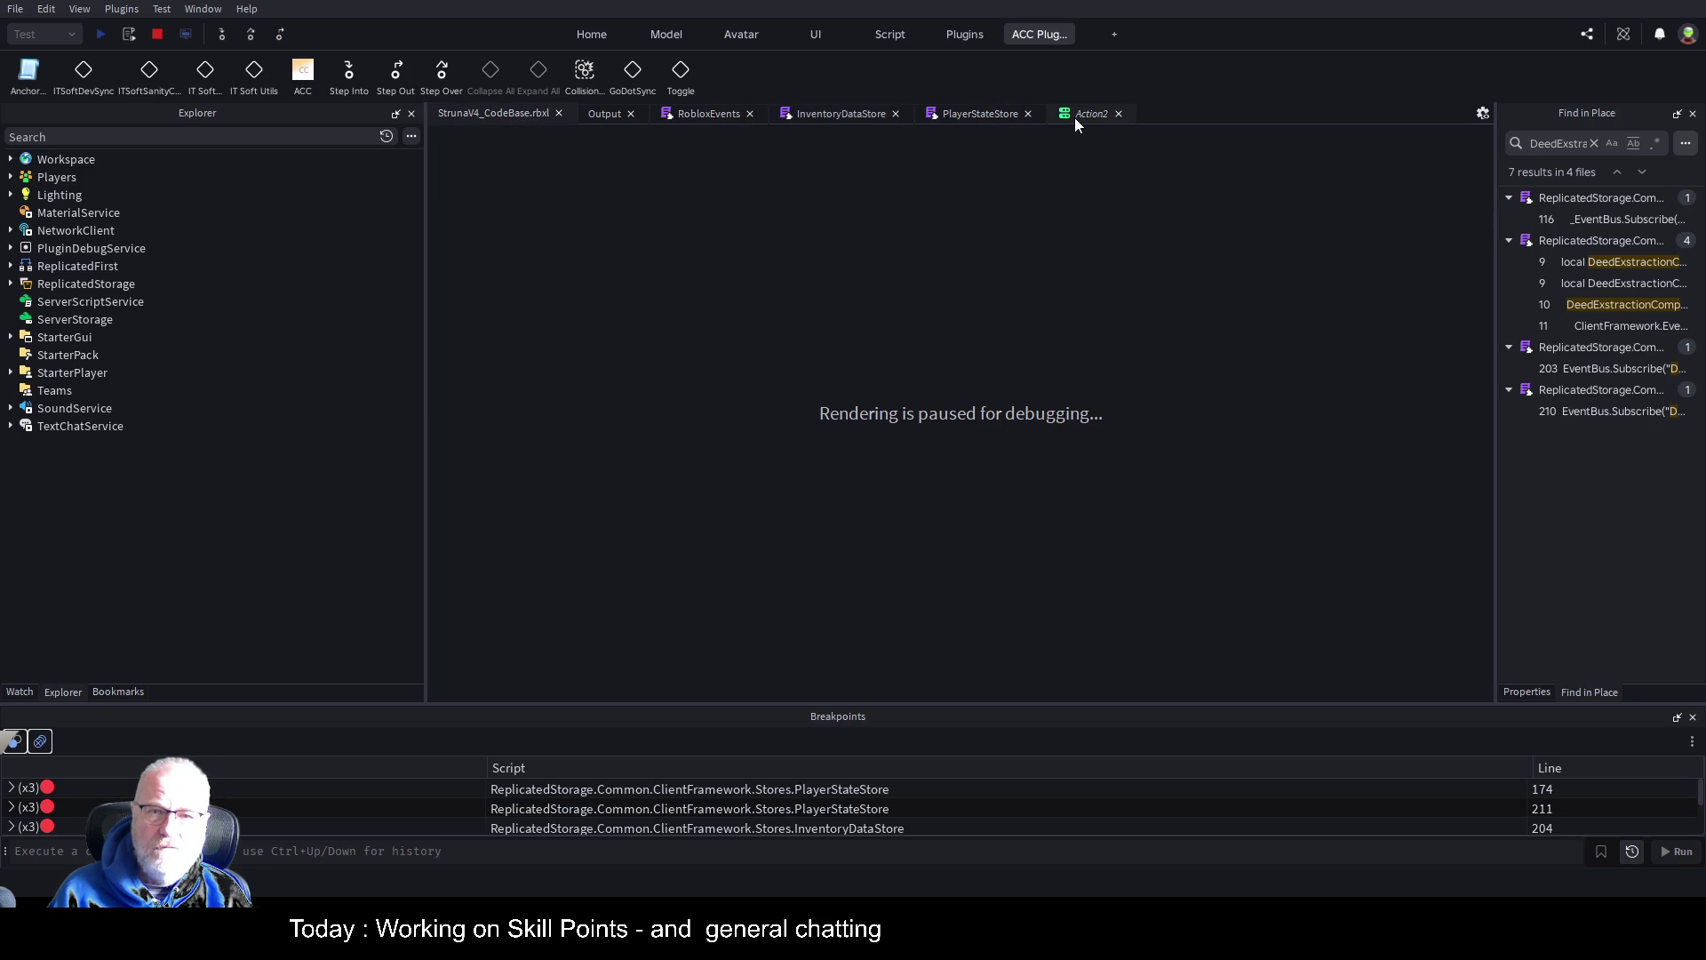
click(964, 114)
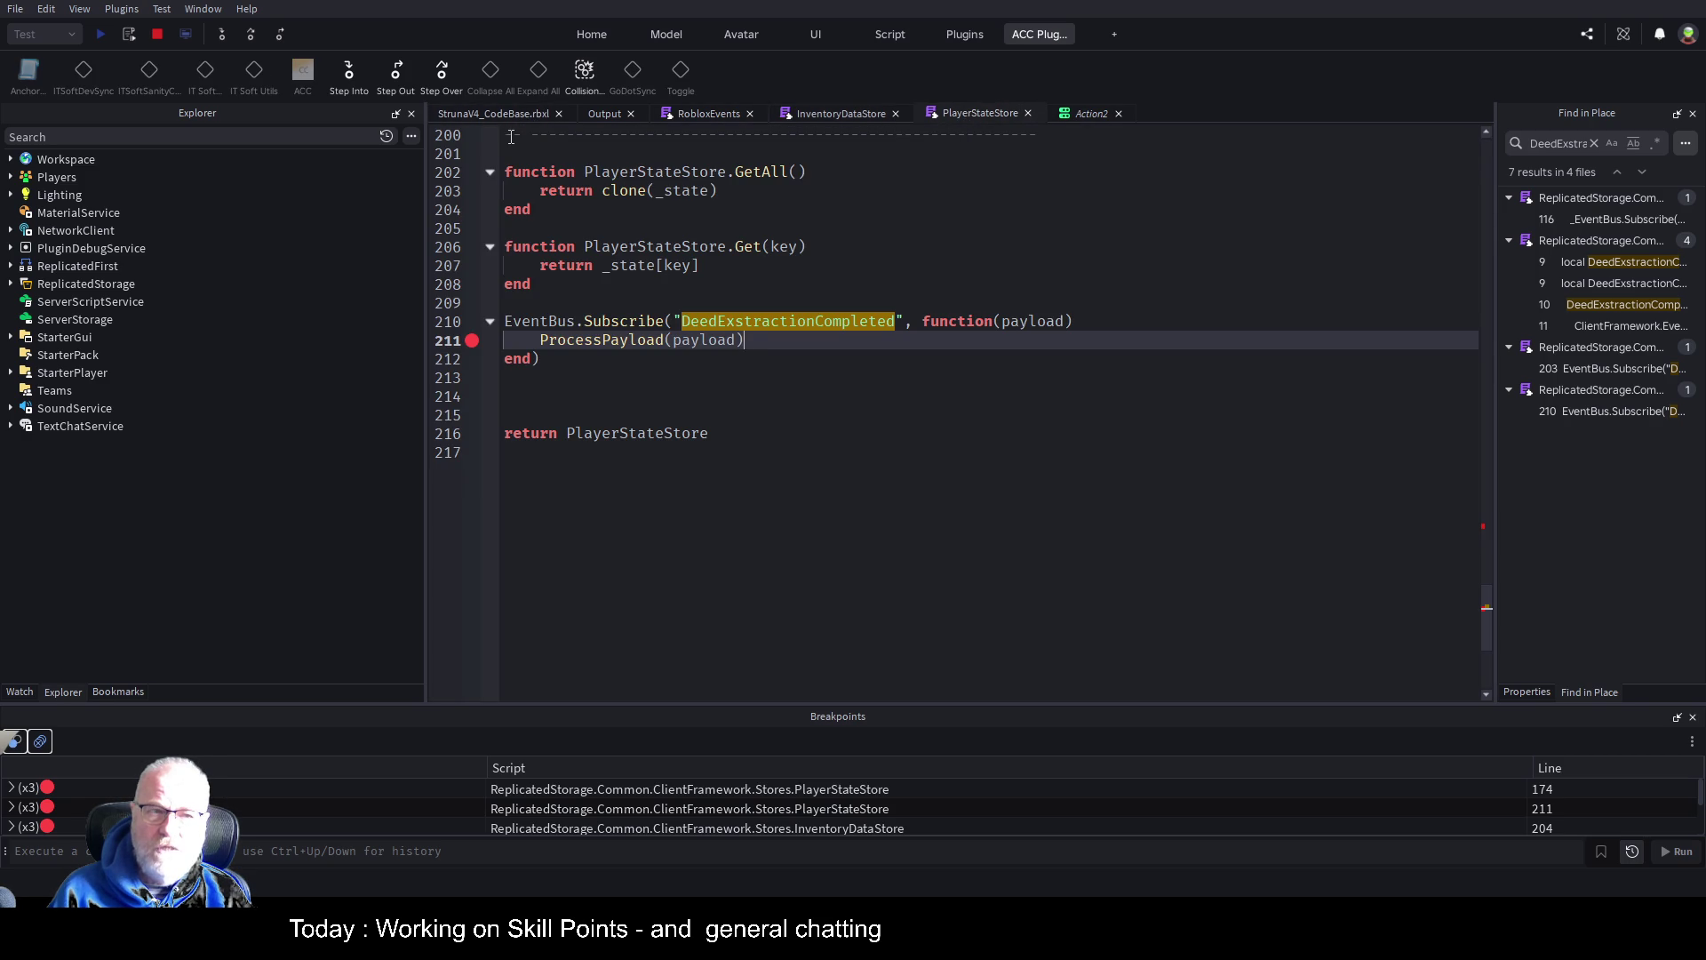
scroll(1101, 273, up, 1)
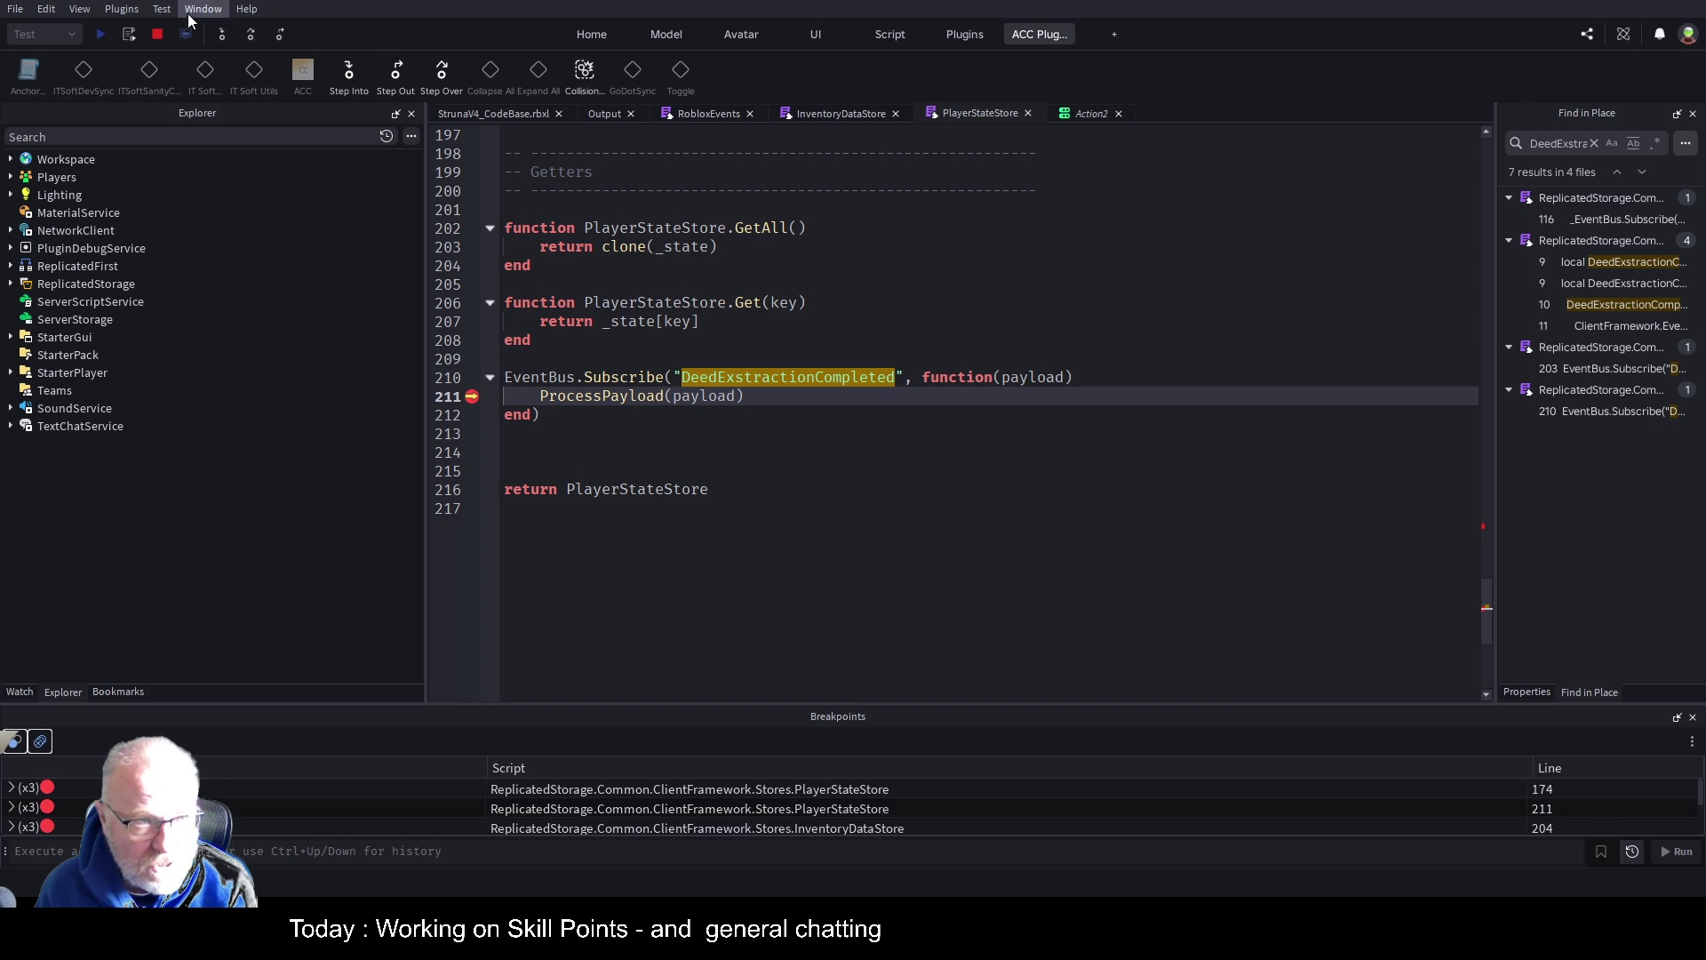
Stop the paused playtest
click(158, 34)
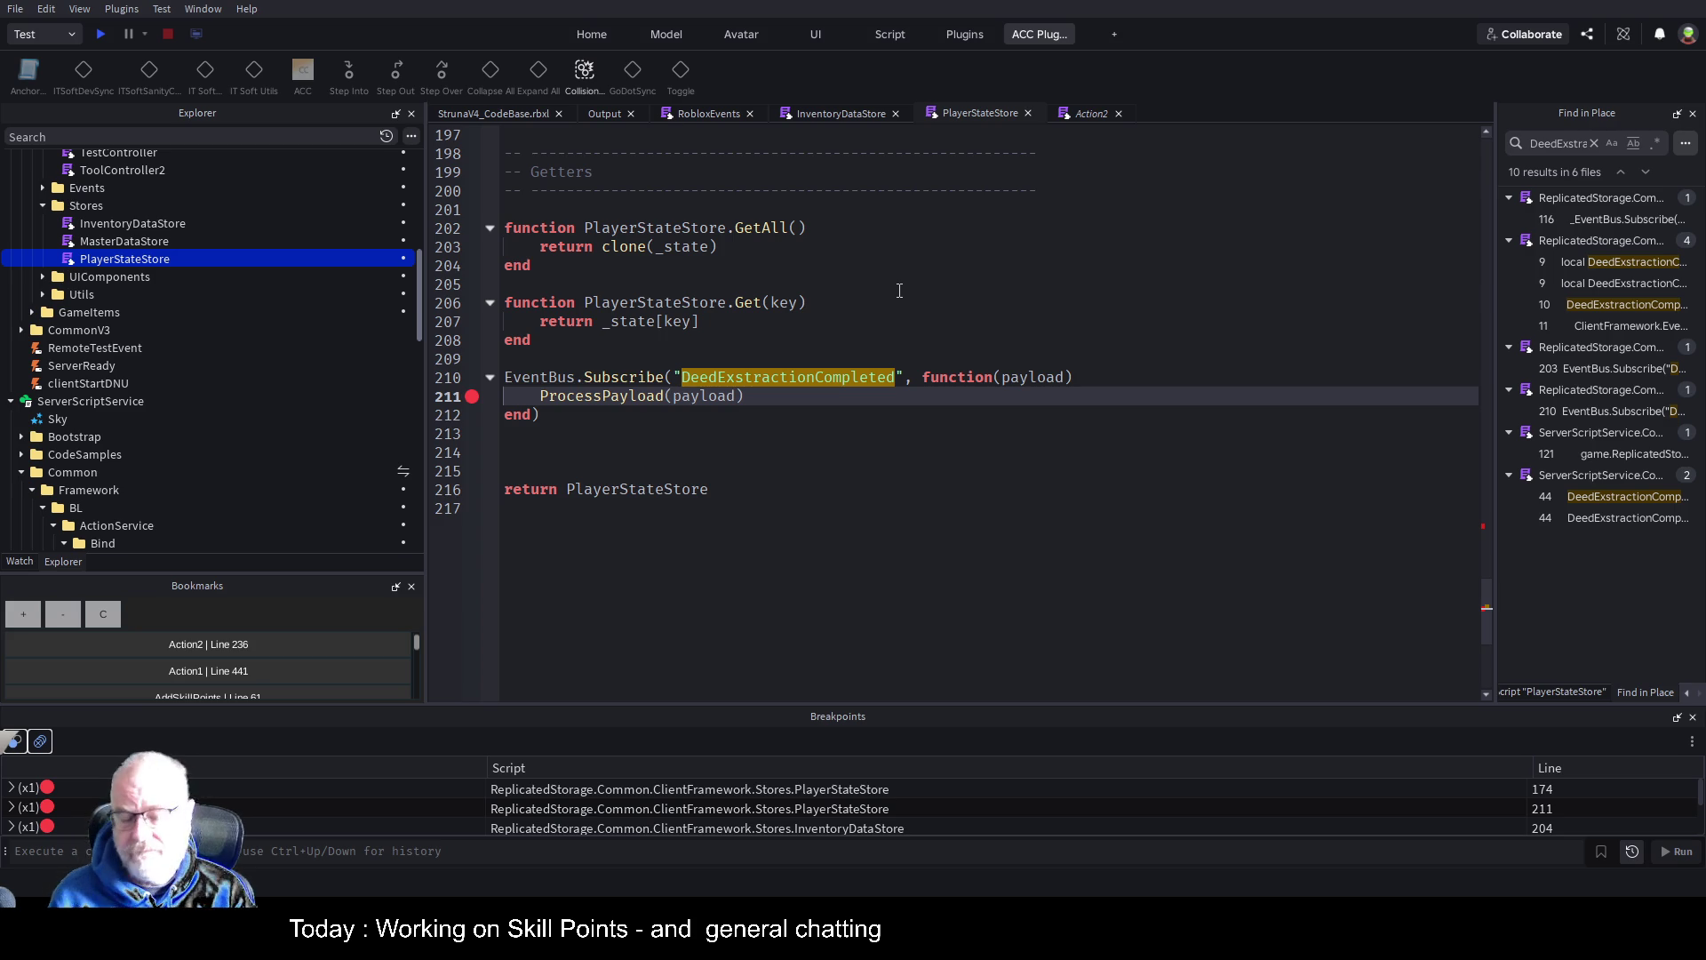
click(735, 436)
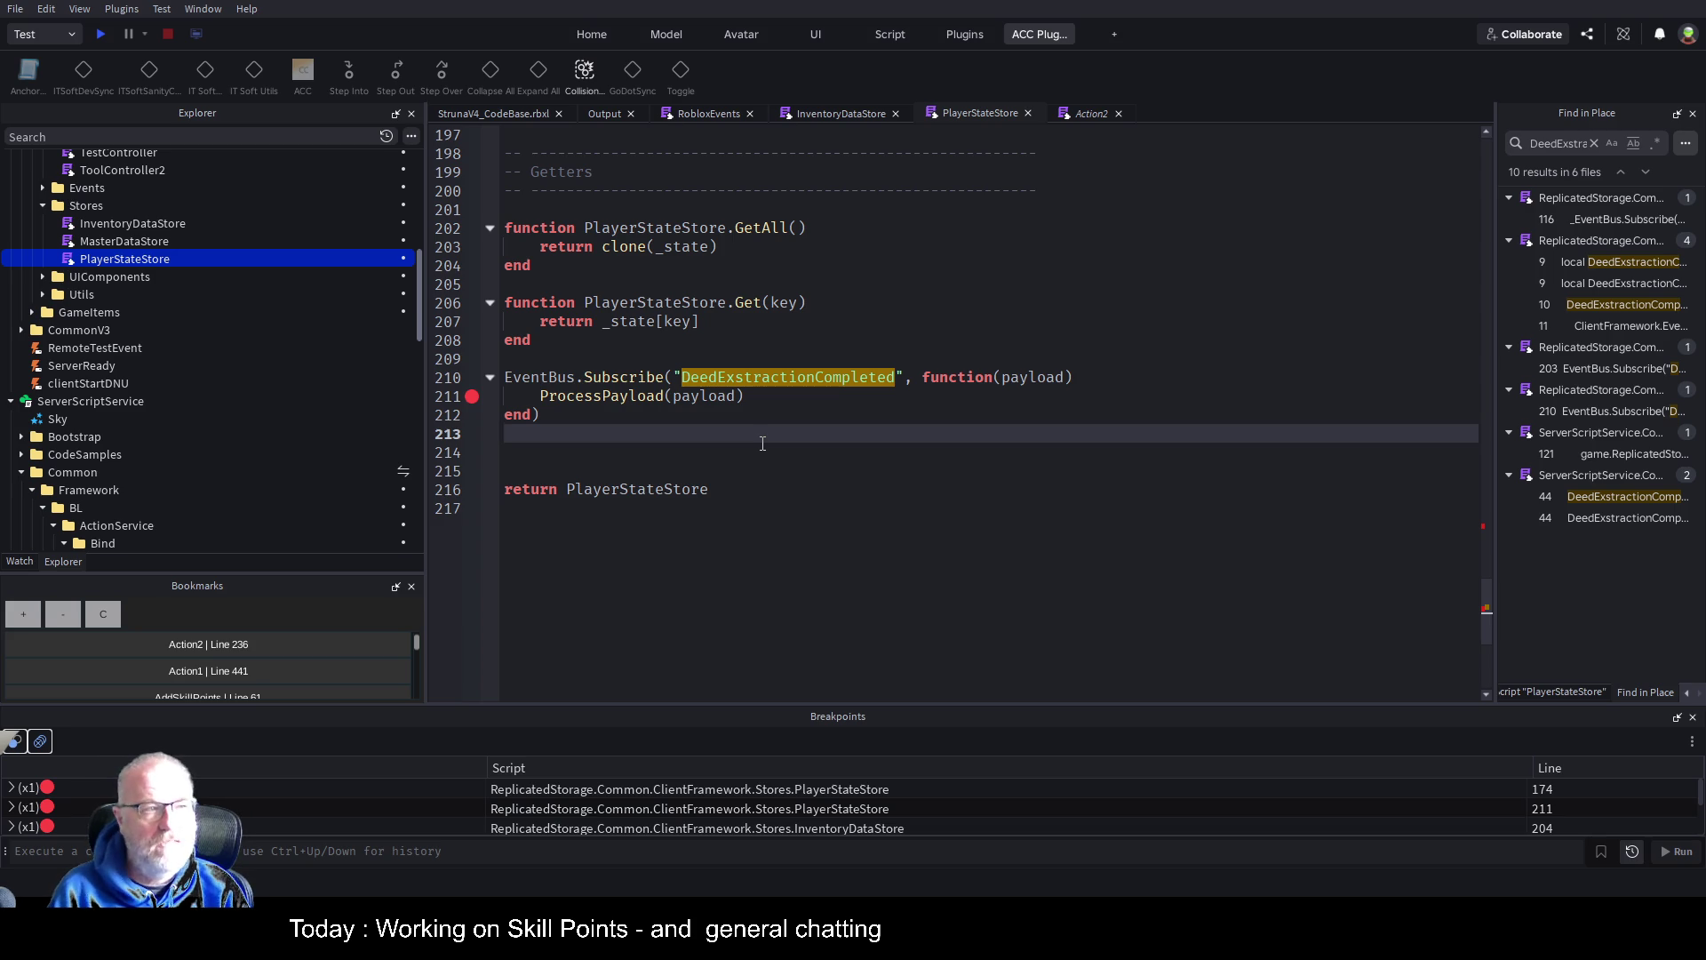
click(922, 451)
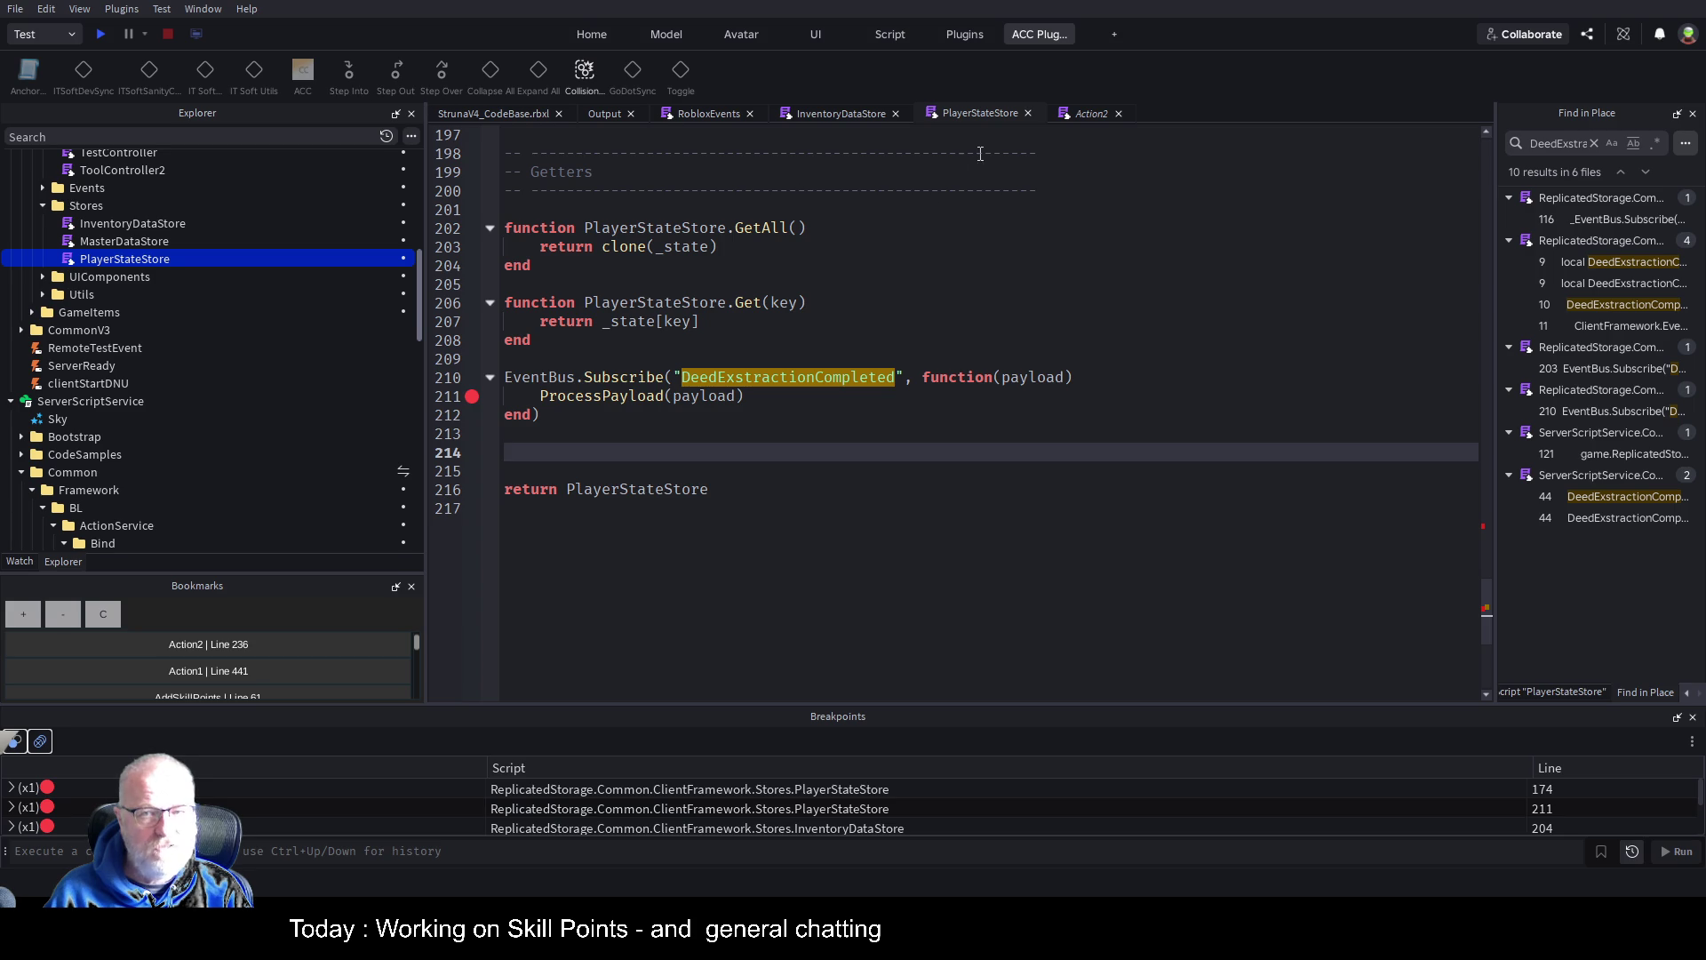
After checking InventoryDataStore line 195, enlarge the Bookmarks list and jump to 'Action2 | Line 236'
click(850, 112)
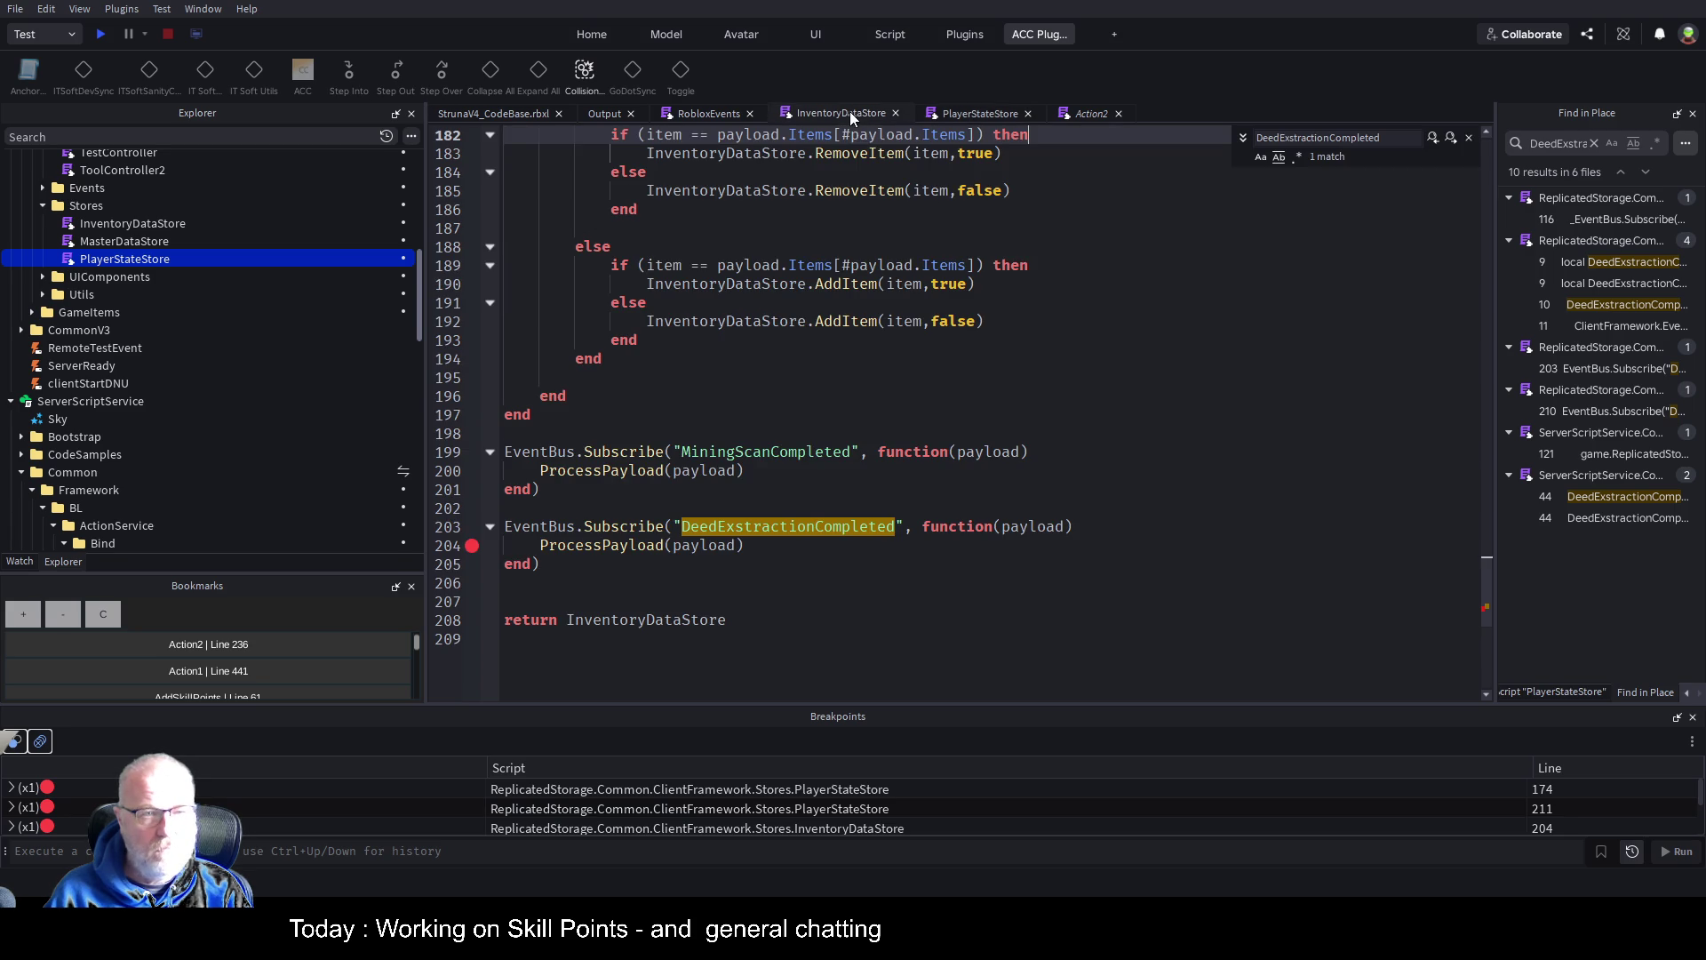
click(726, 379)
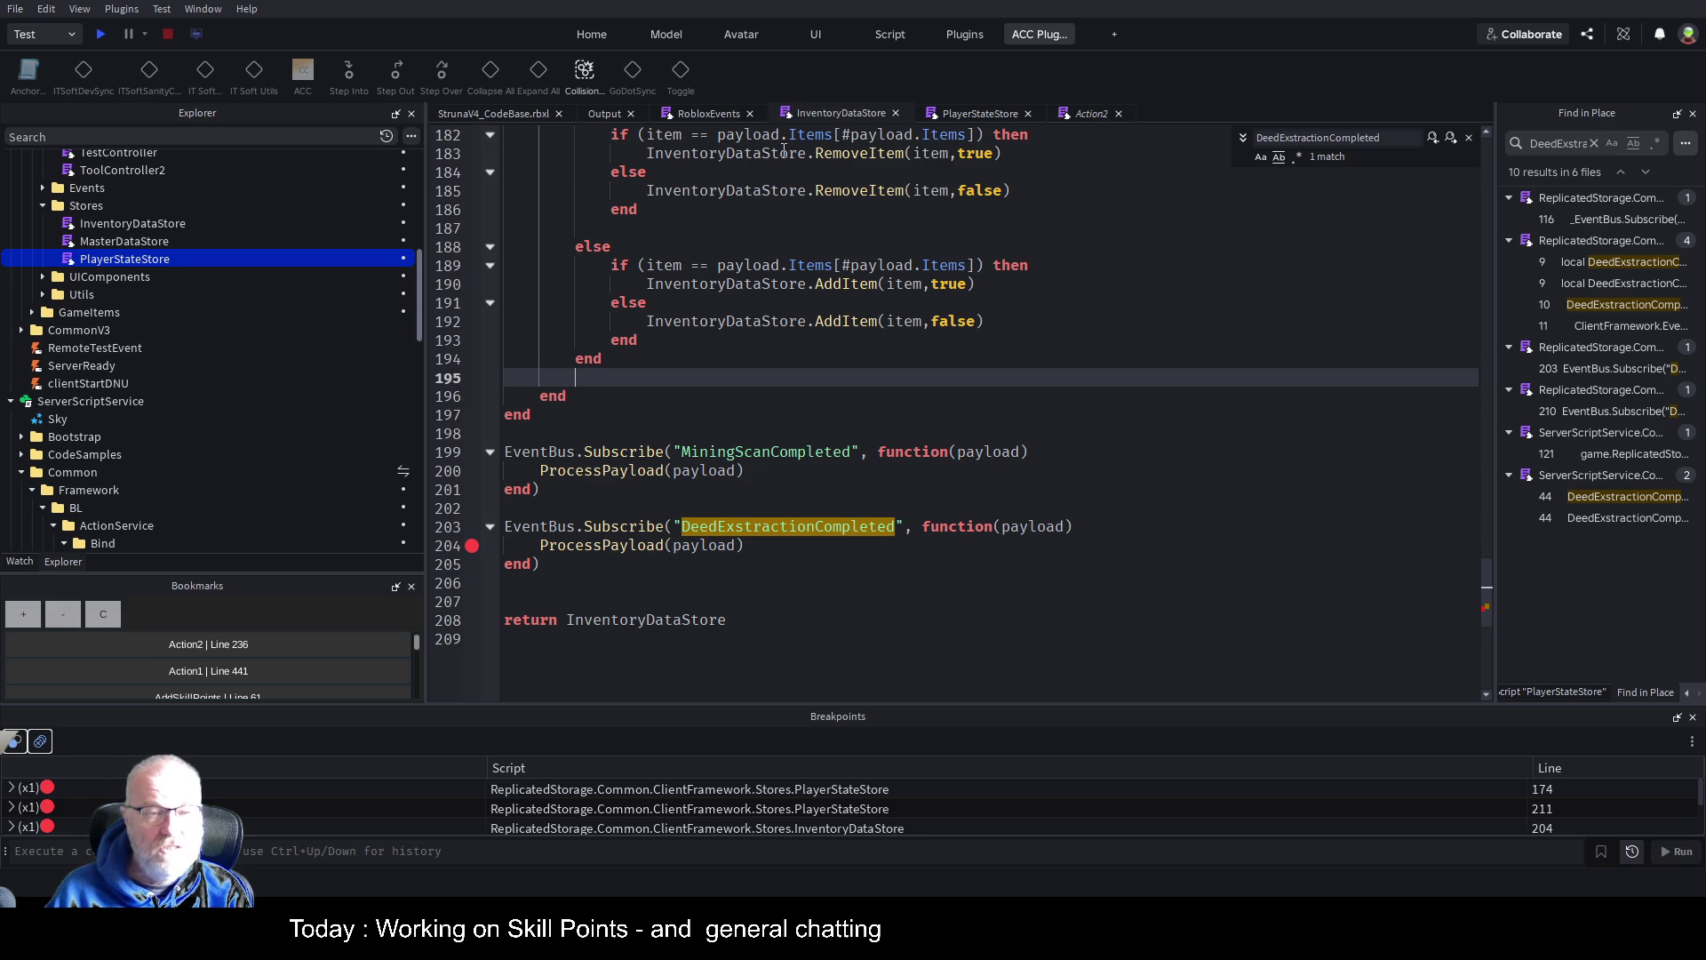
click(703, 119)
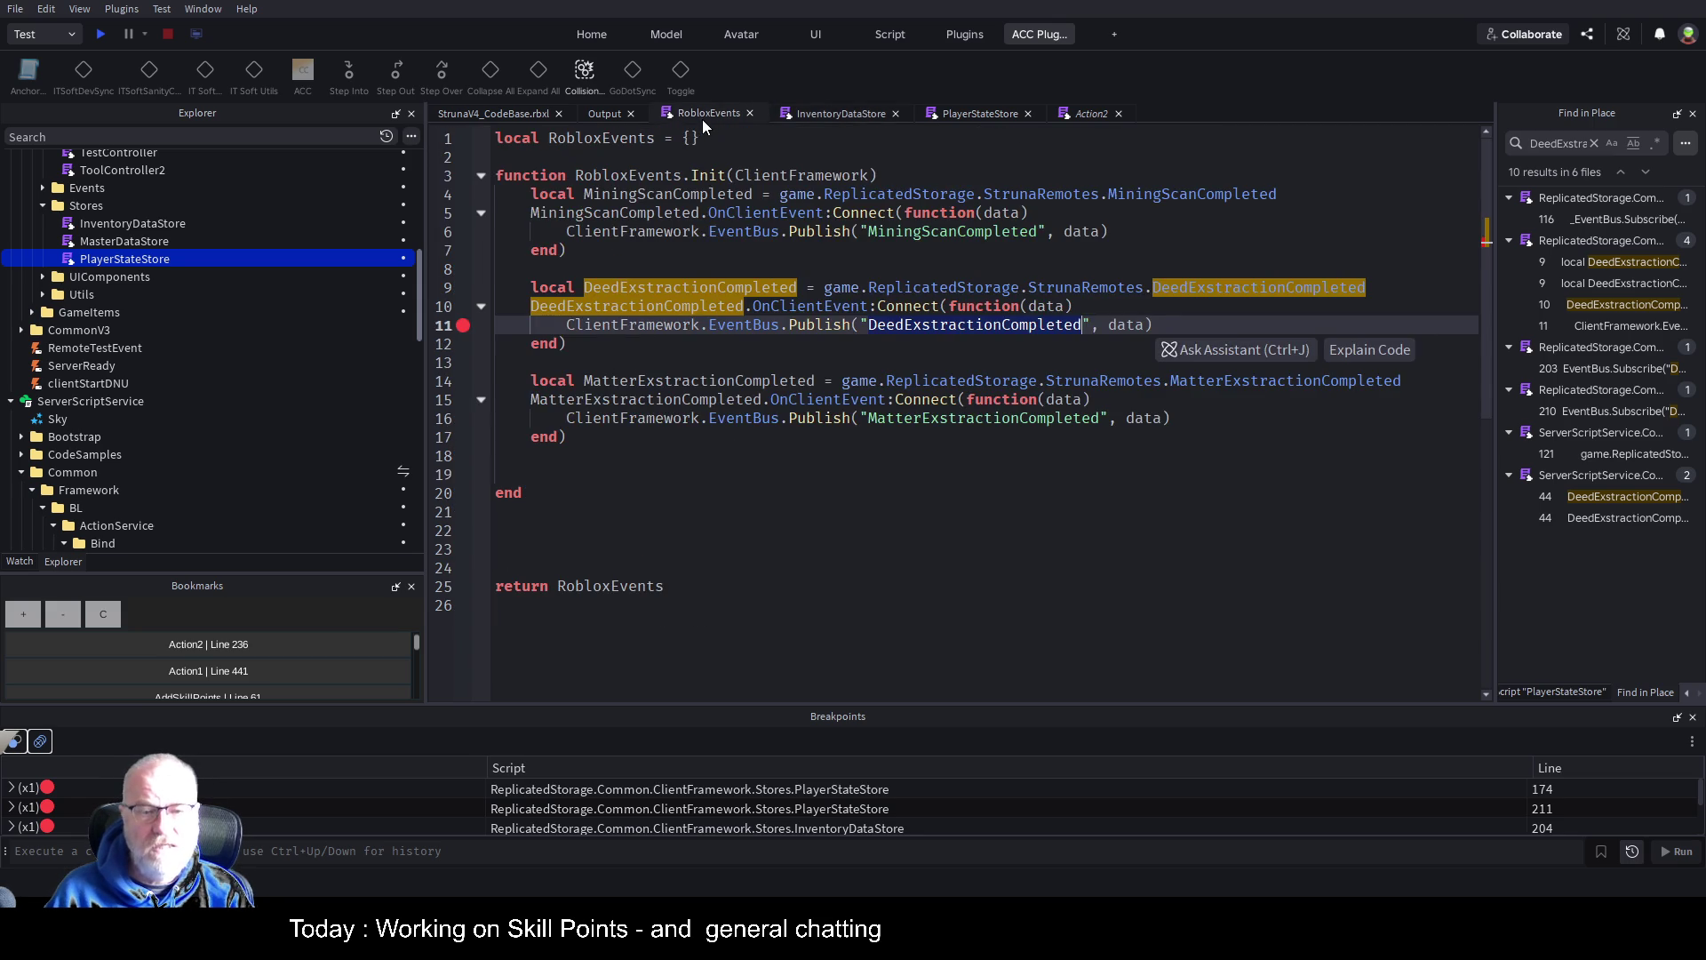
click(880, 119)
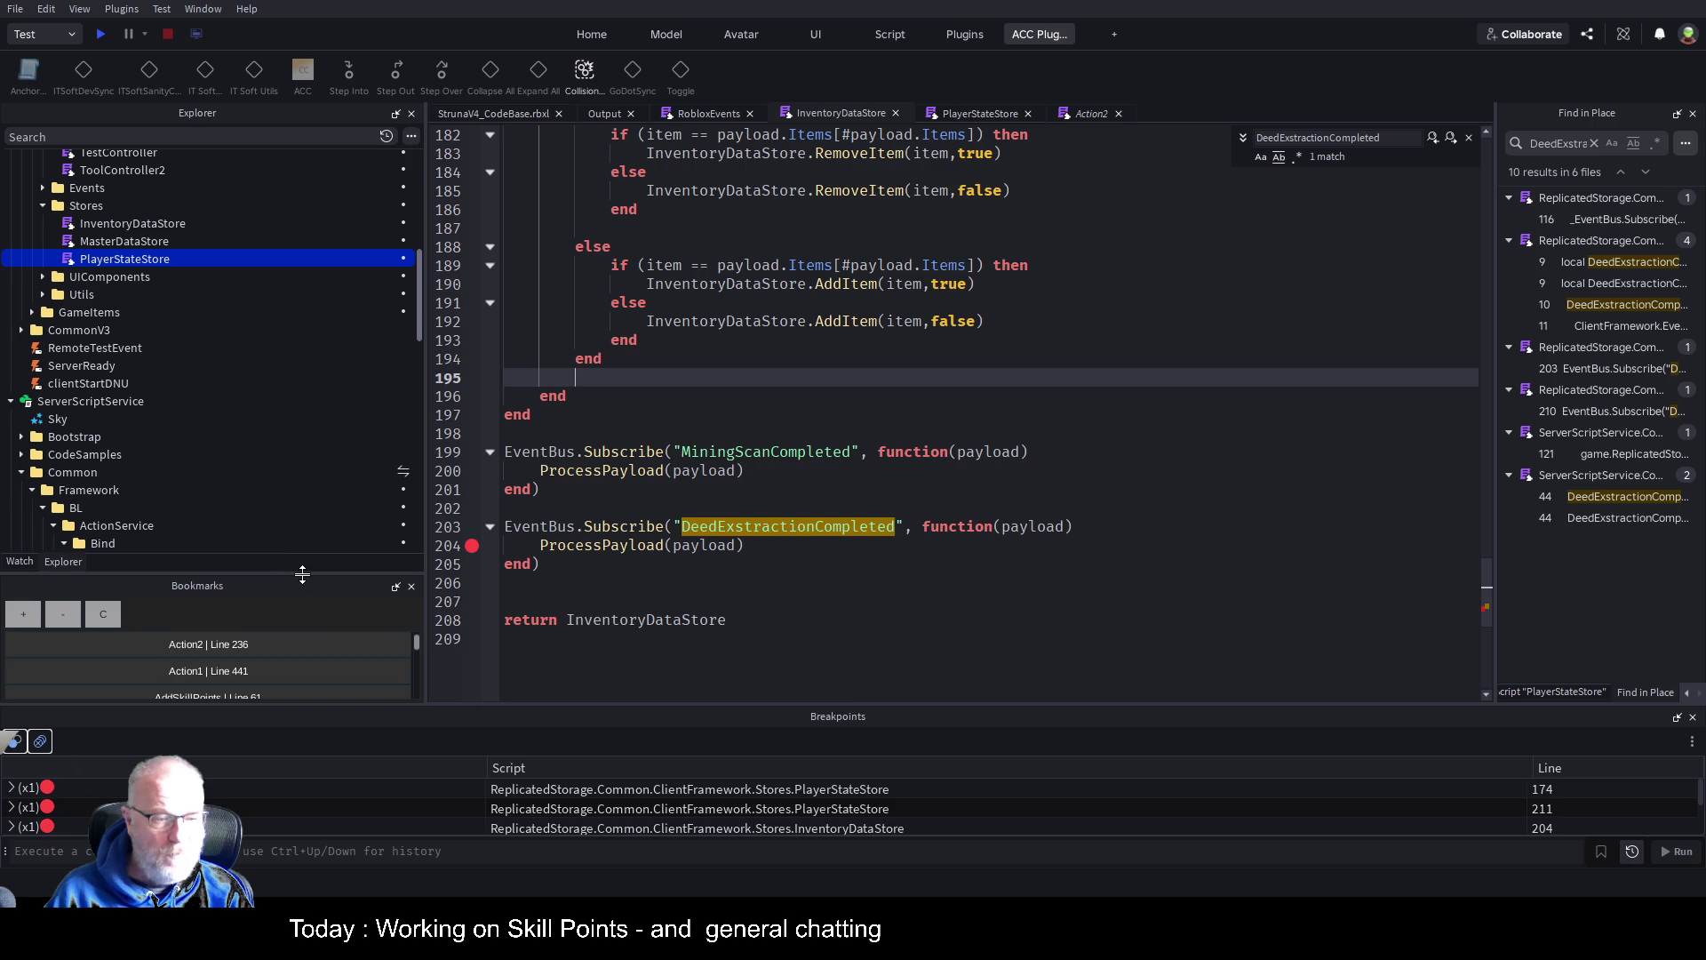
drag(302, 573, 302, 344)
click(232, 414)
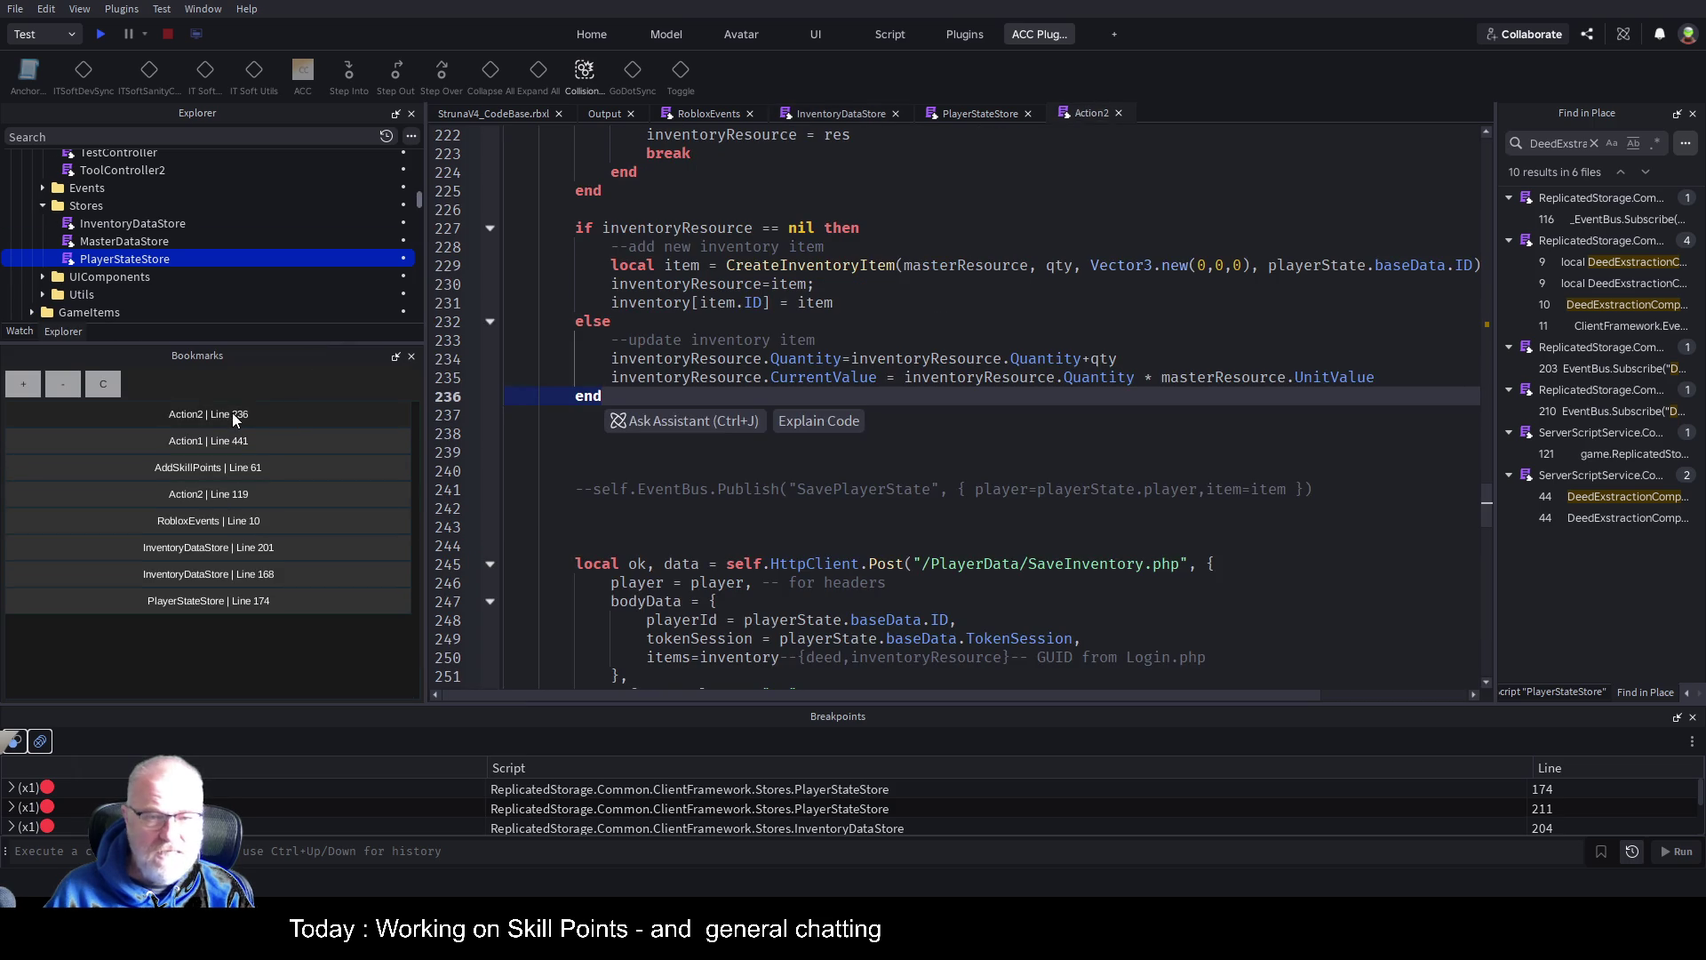
Erase the commented-out SavePlayerState EventBus publish line in Action2
click(984, 472)
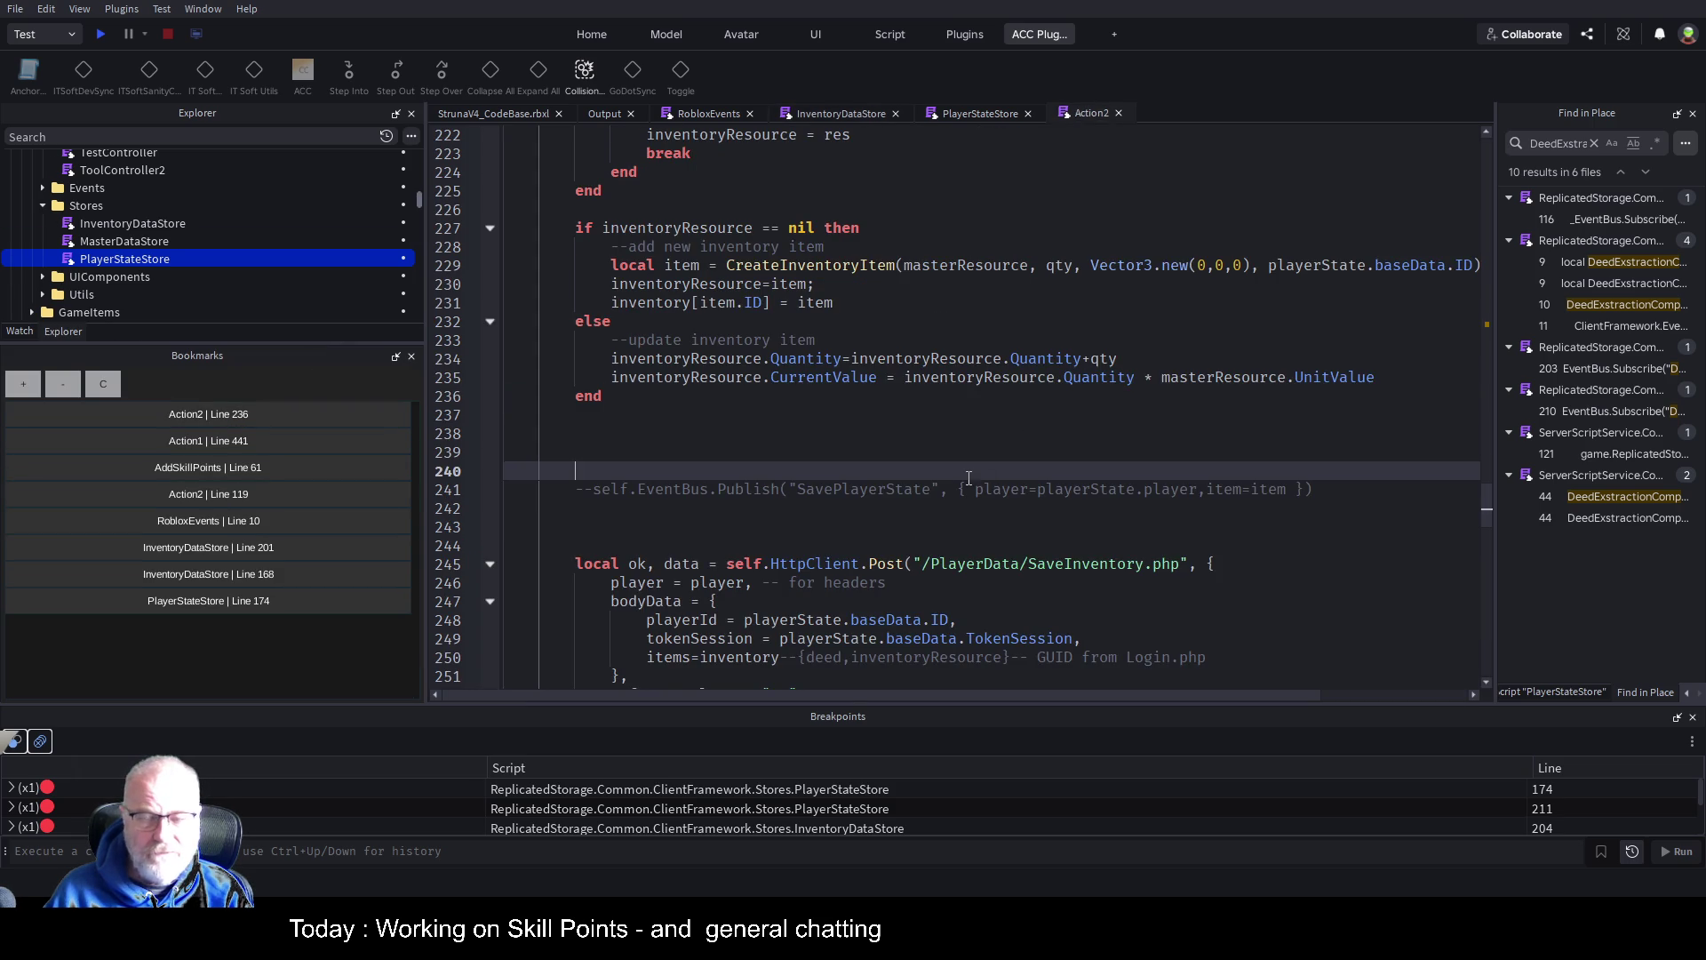
scroll(903, 425, down, 2)
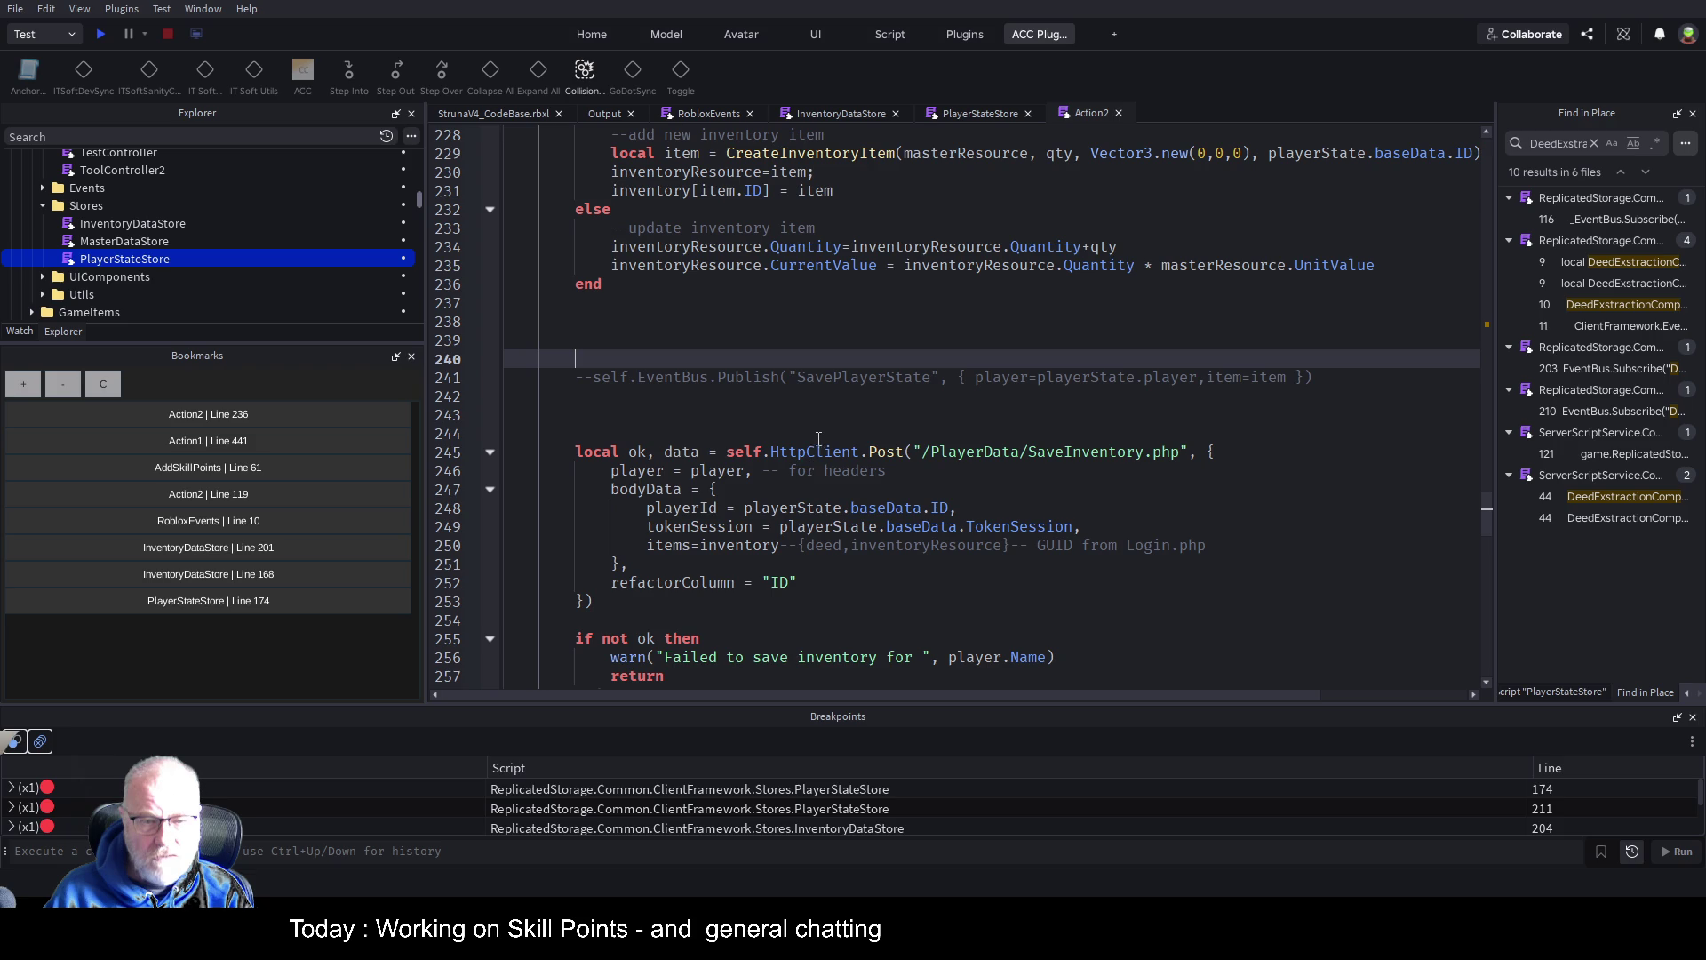
click(283, 424)
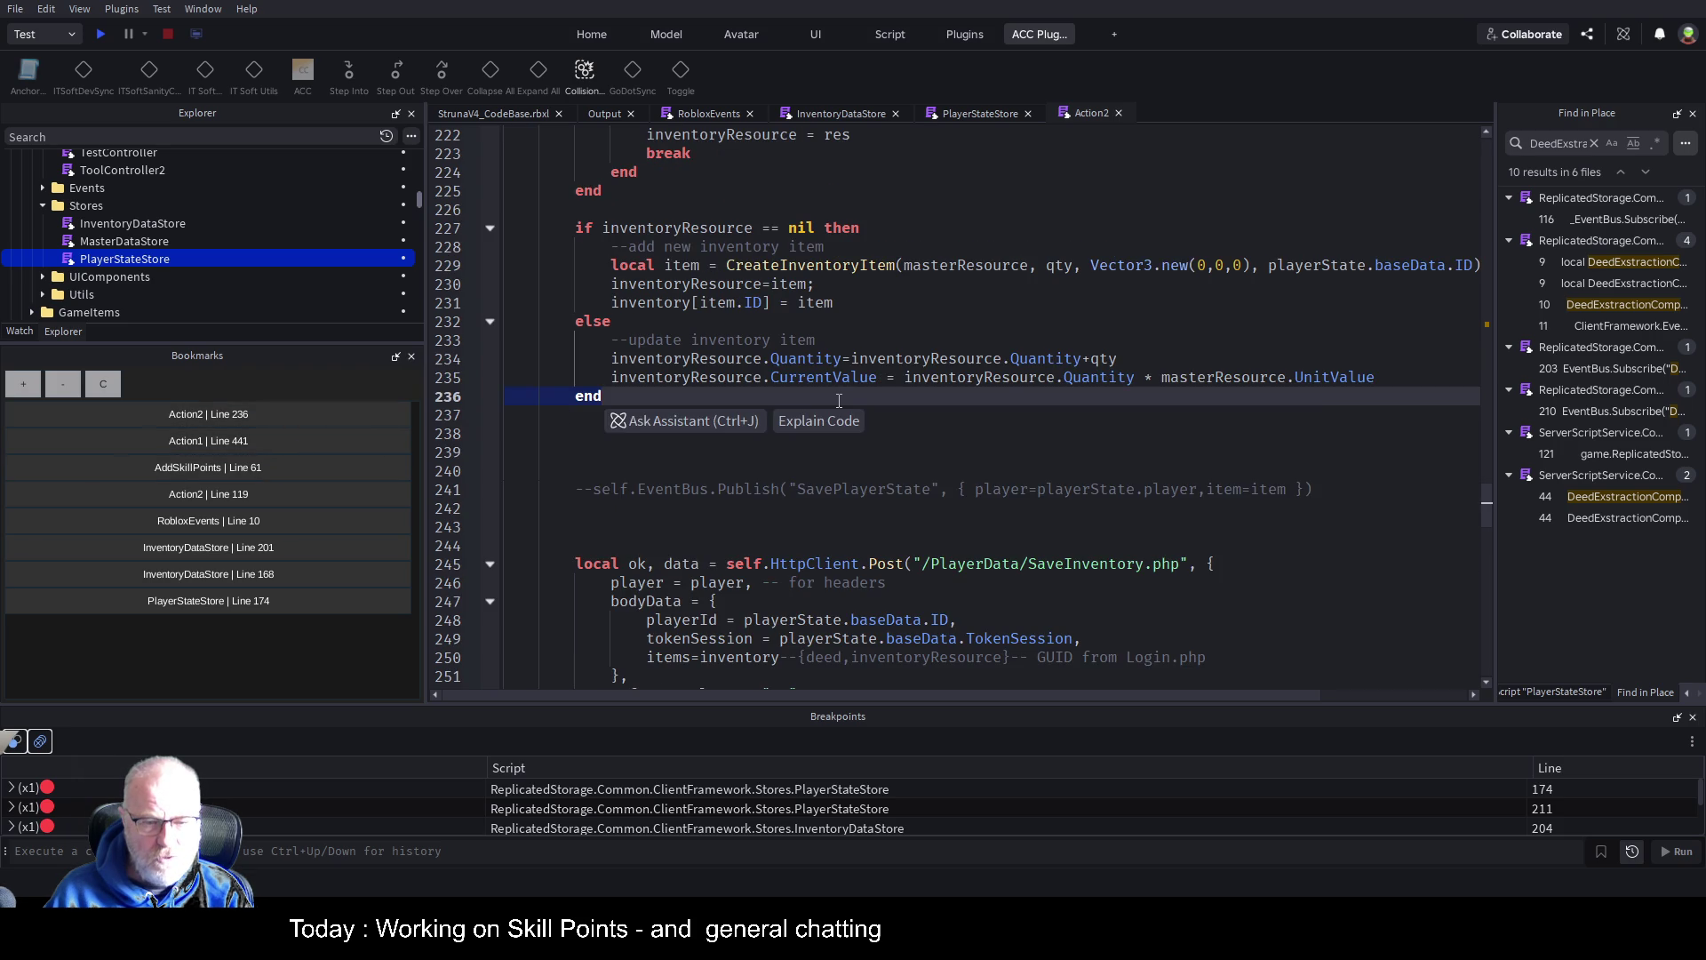
click(1049, 473)
scroll(894, 431, down, 4)
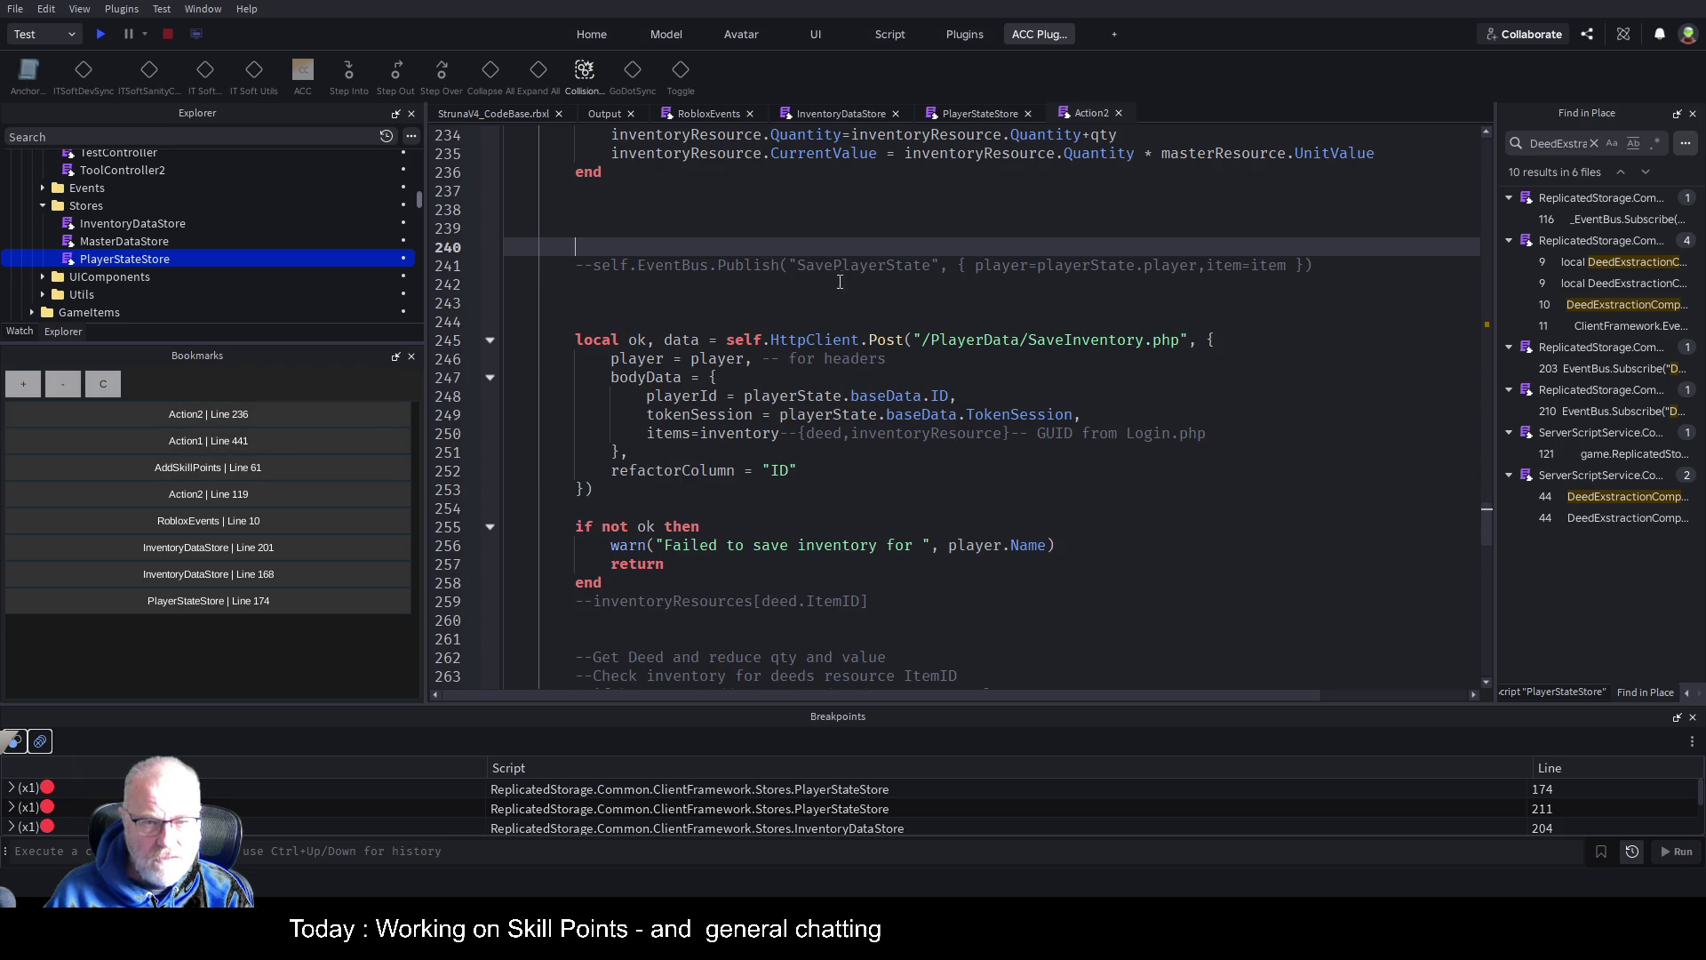
click(1360, 265)
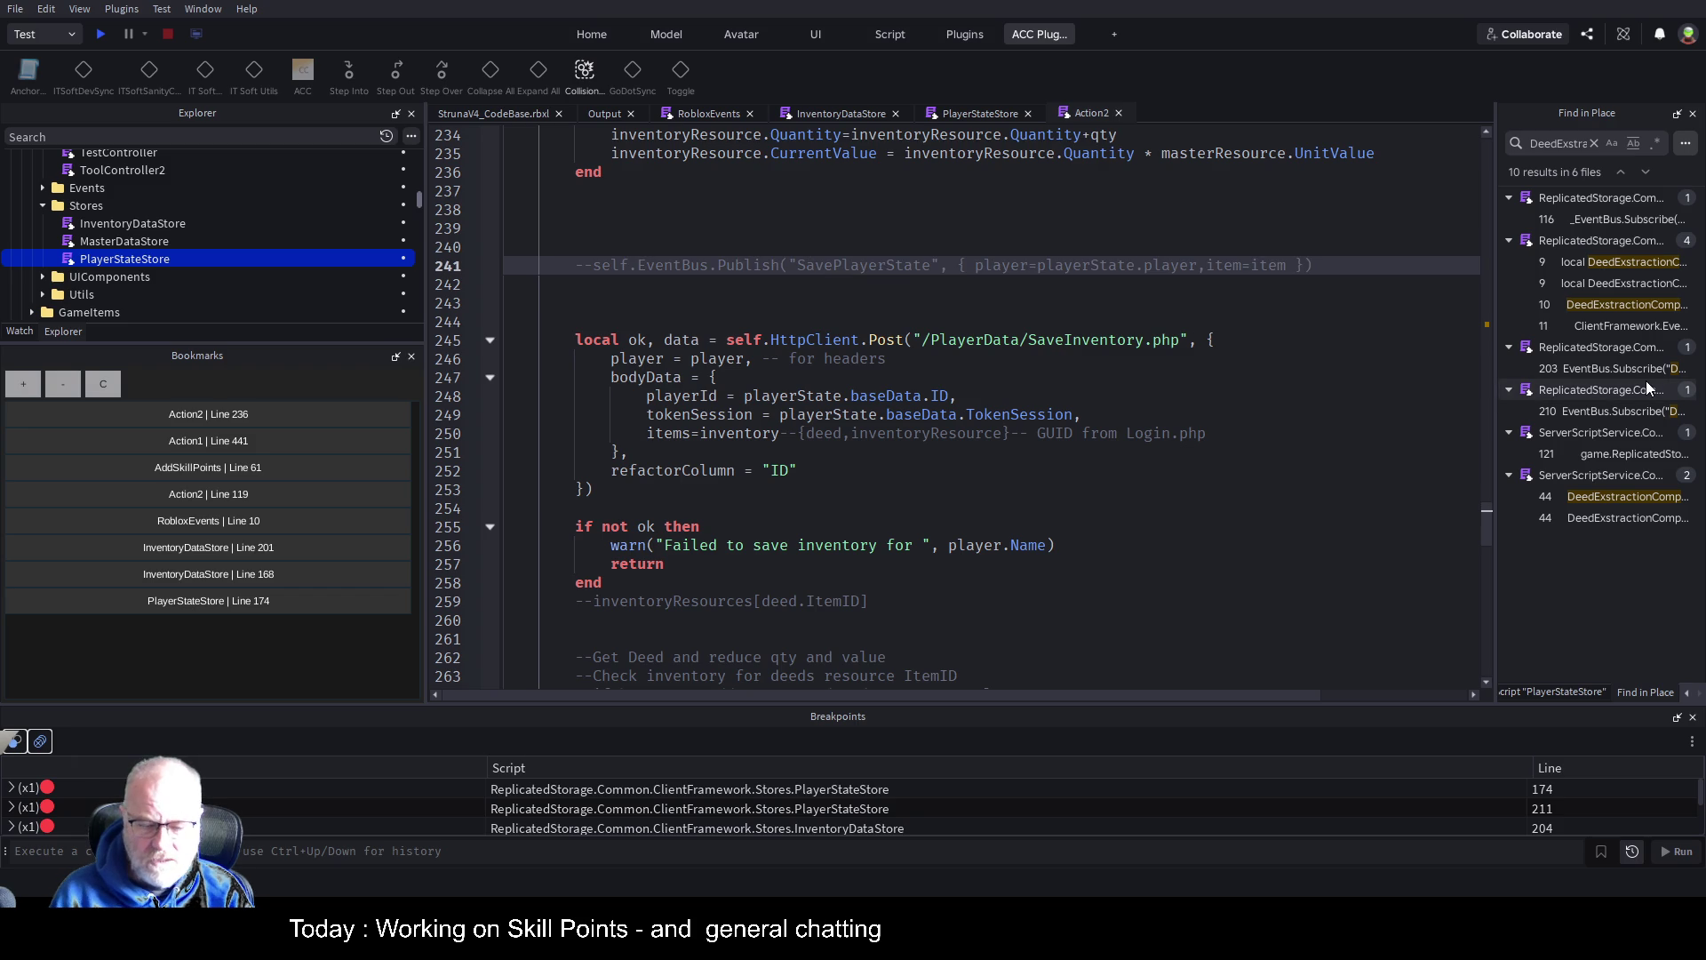
key(shift+Home)
key(BackSpace)
key(Up)
key(Up)
key(Up)
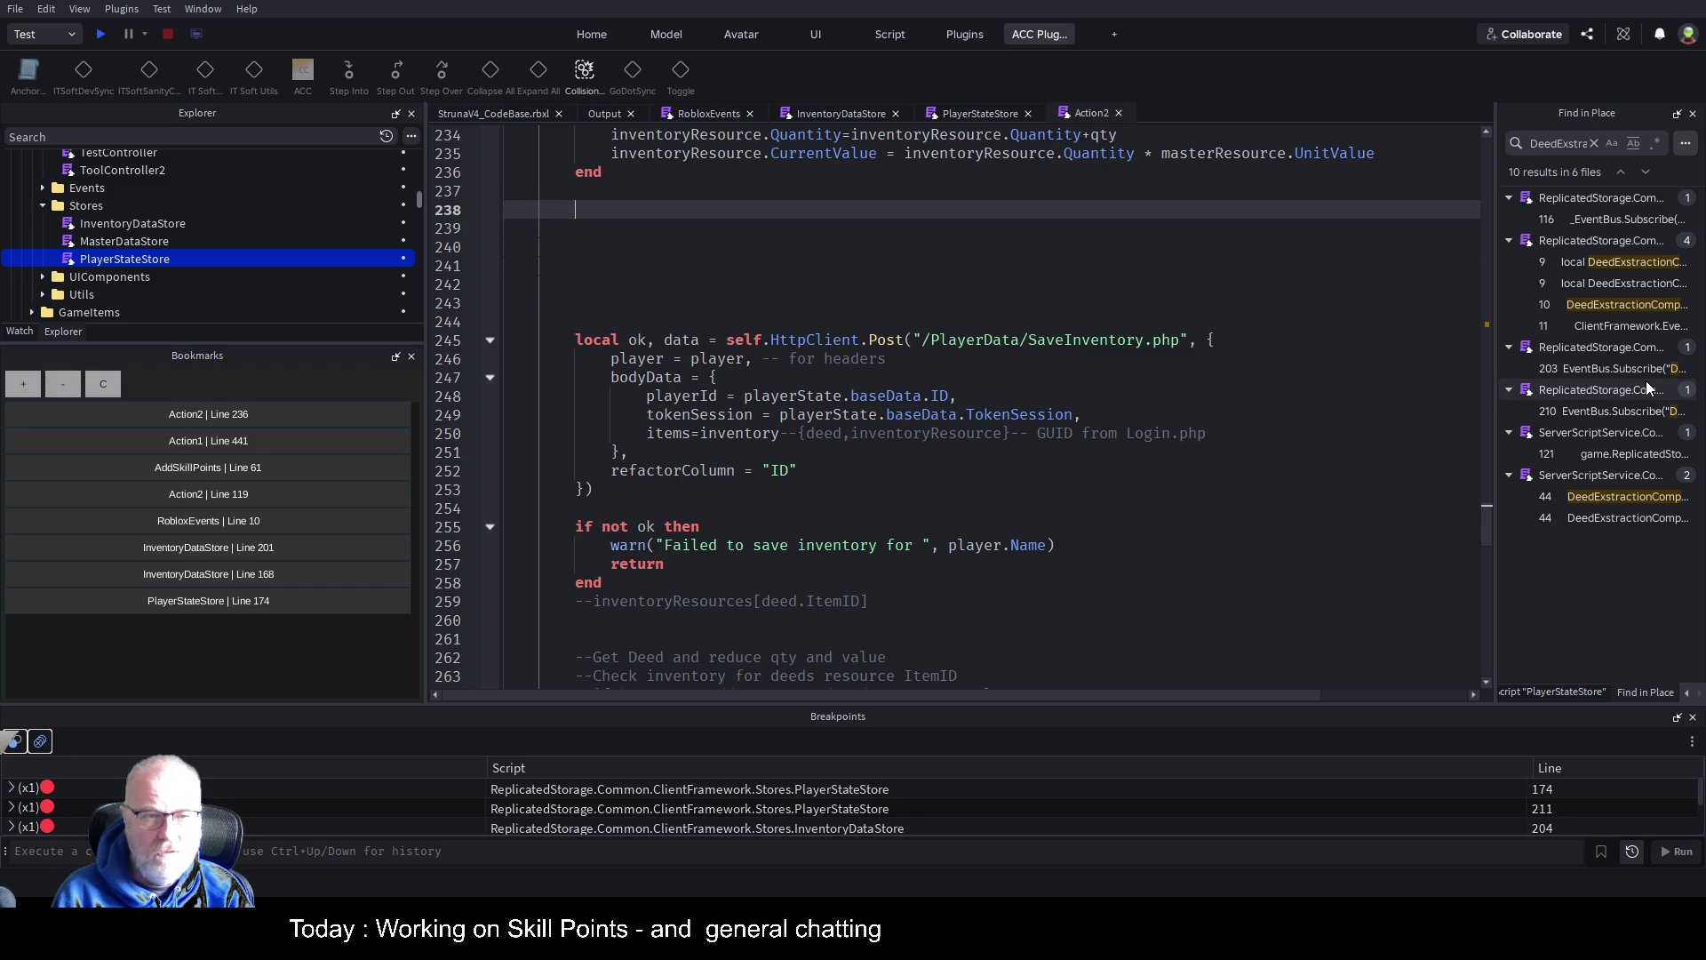
Remove the leftover blank lines before the SaveInventory.php request
key(shift+Down)
key(shift+Down)
key(shift+Down)
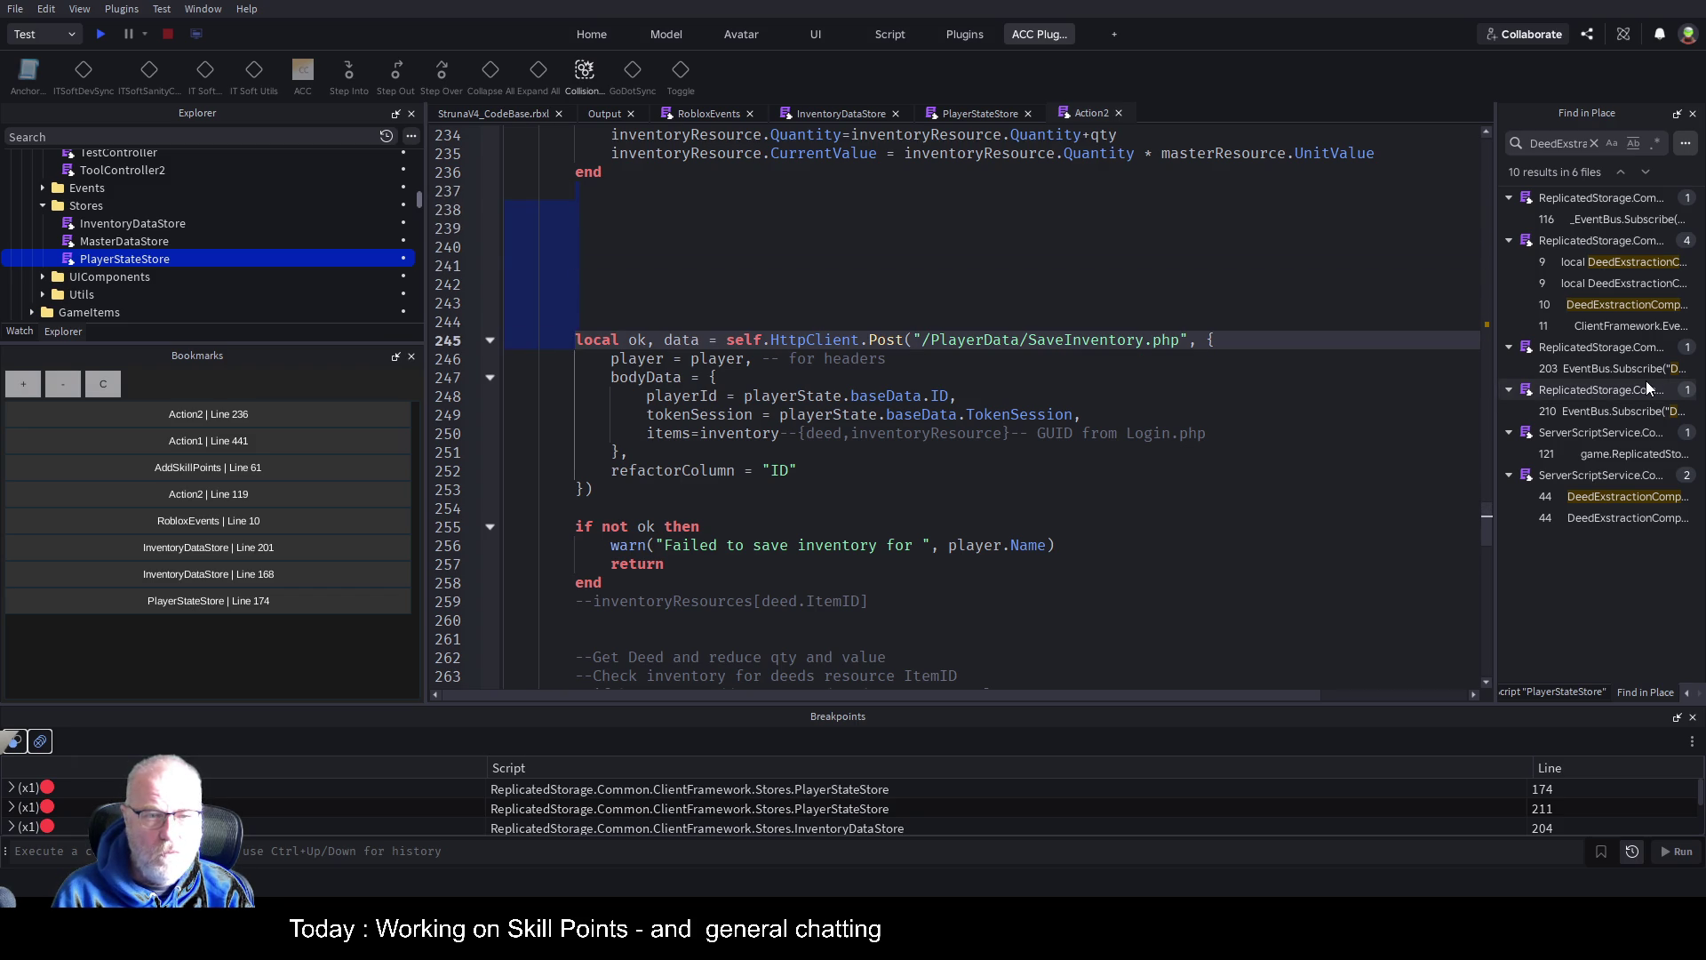
key(BackSpace)
key(Return)
key(Return)
key(Up)
key(Up)
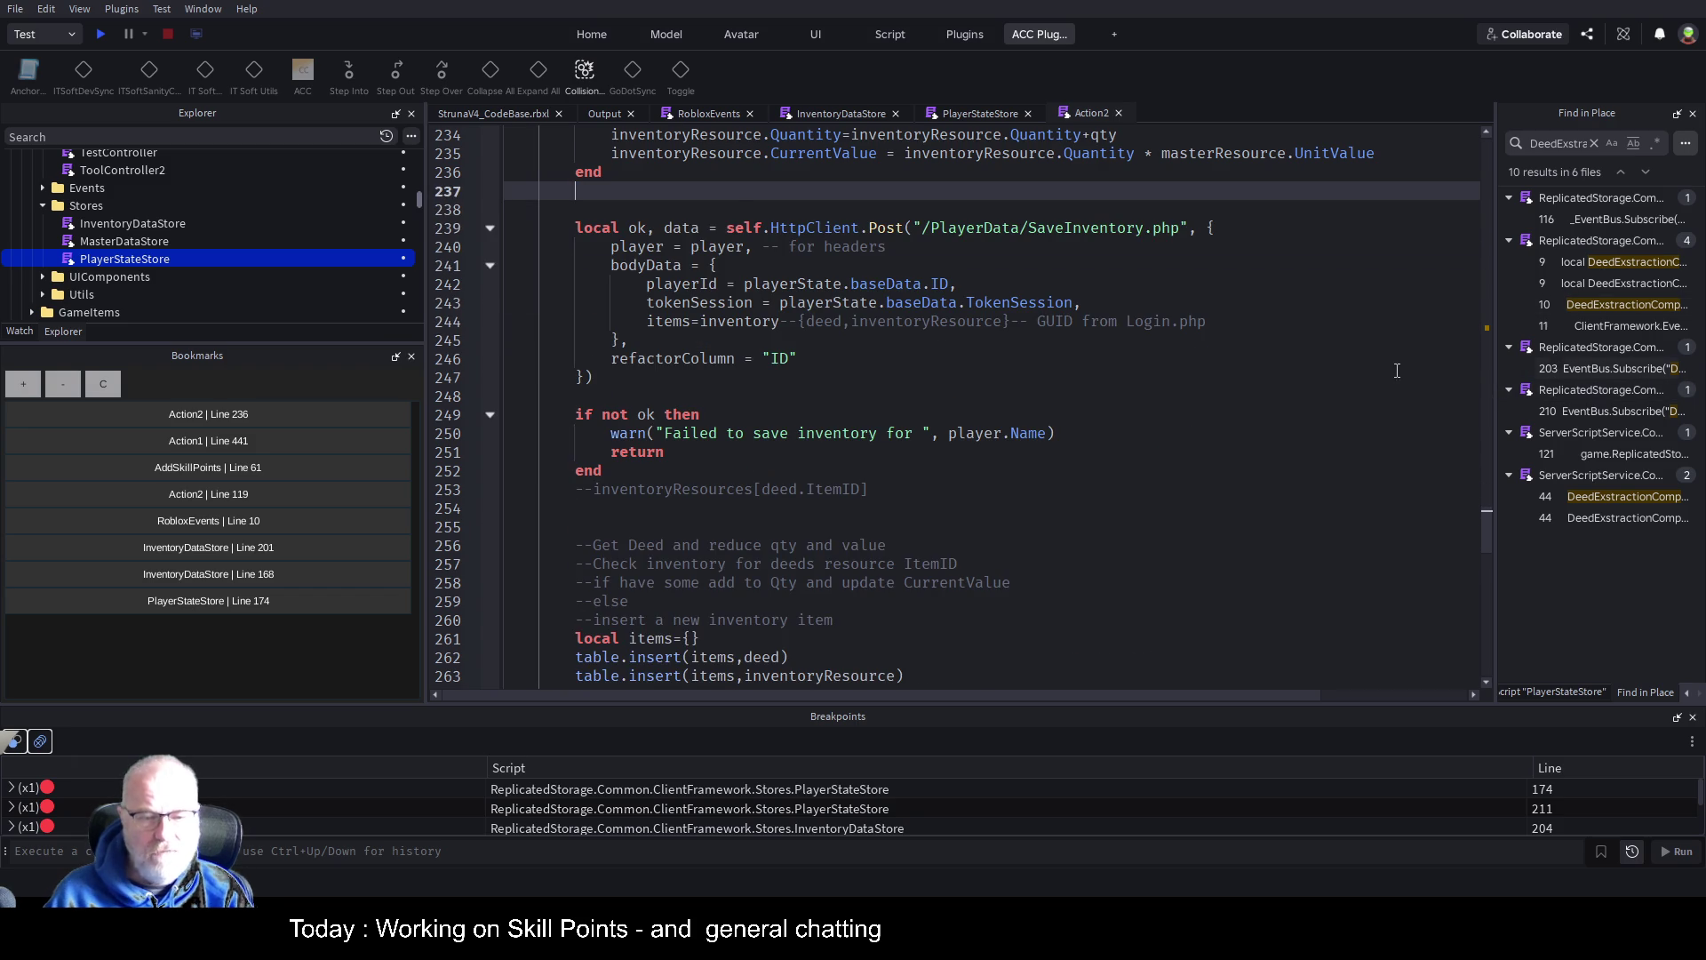
scroll(1397, 371, down, 5)
scroll(1022, 371, down, 4)
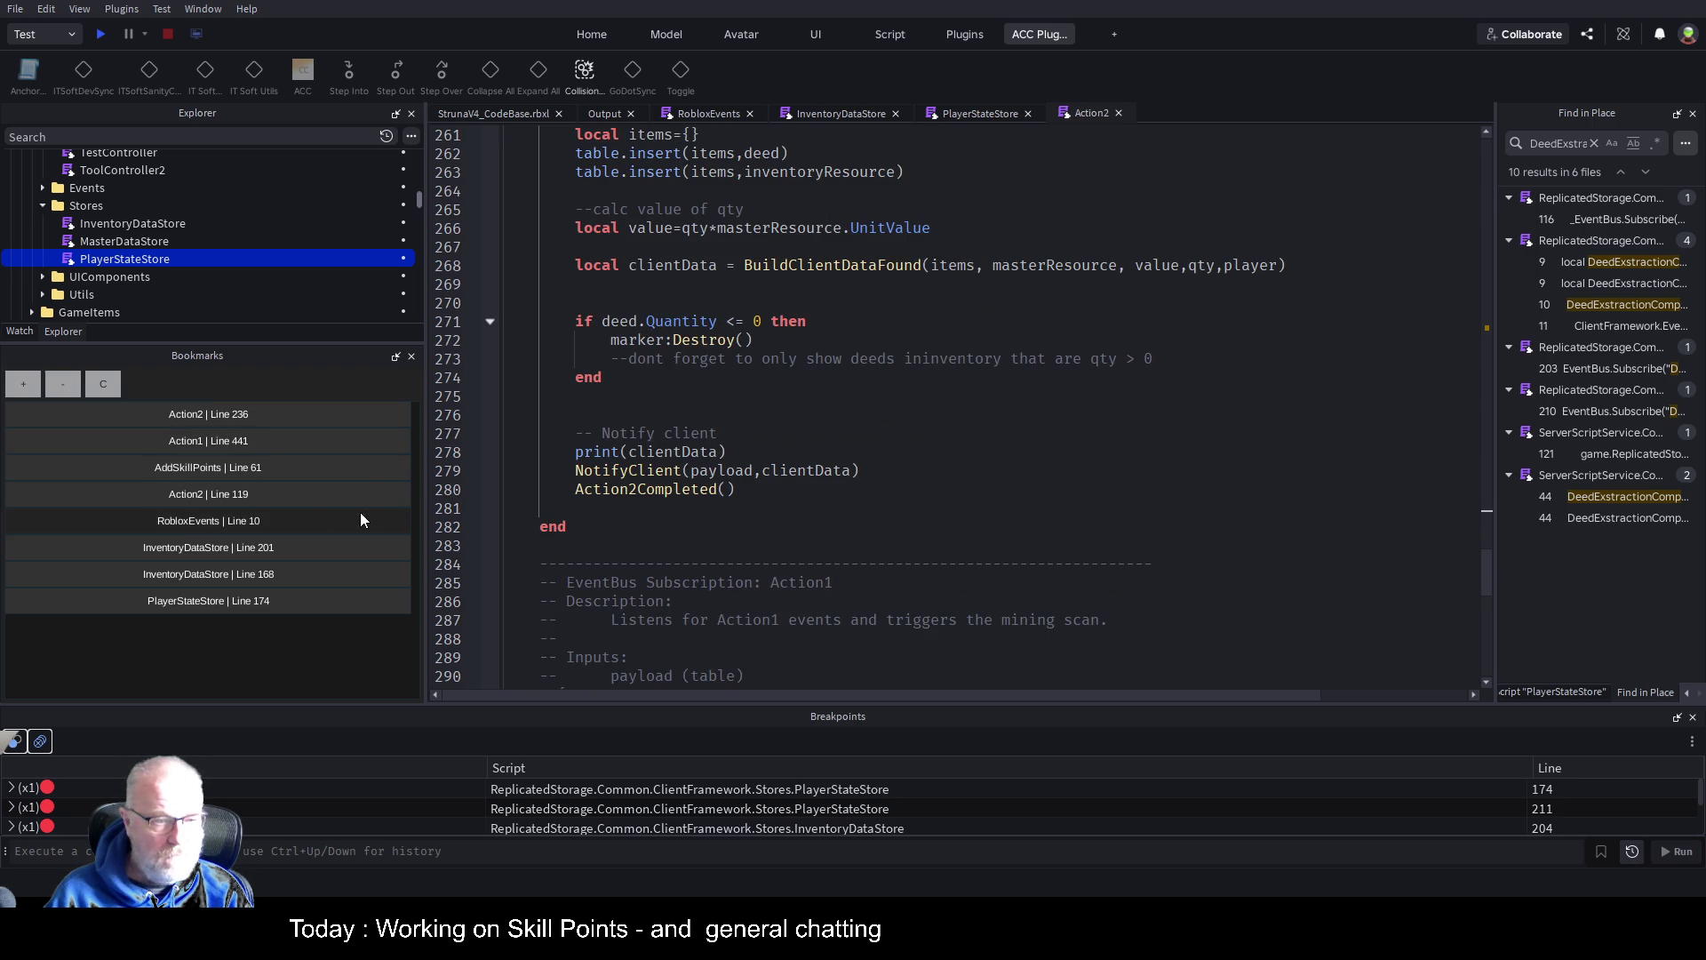
From the Action2 line 119 bookmark, delete the two extra blank lines before the function's end
click(284, 496)
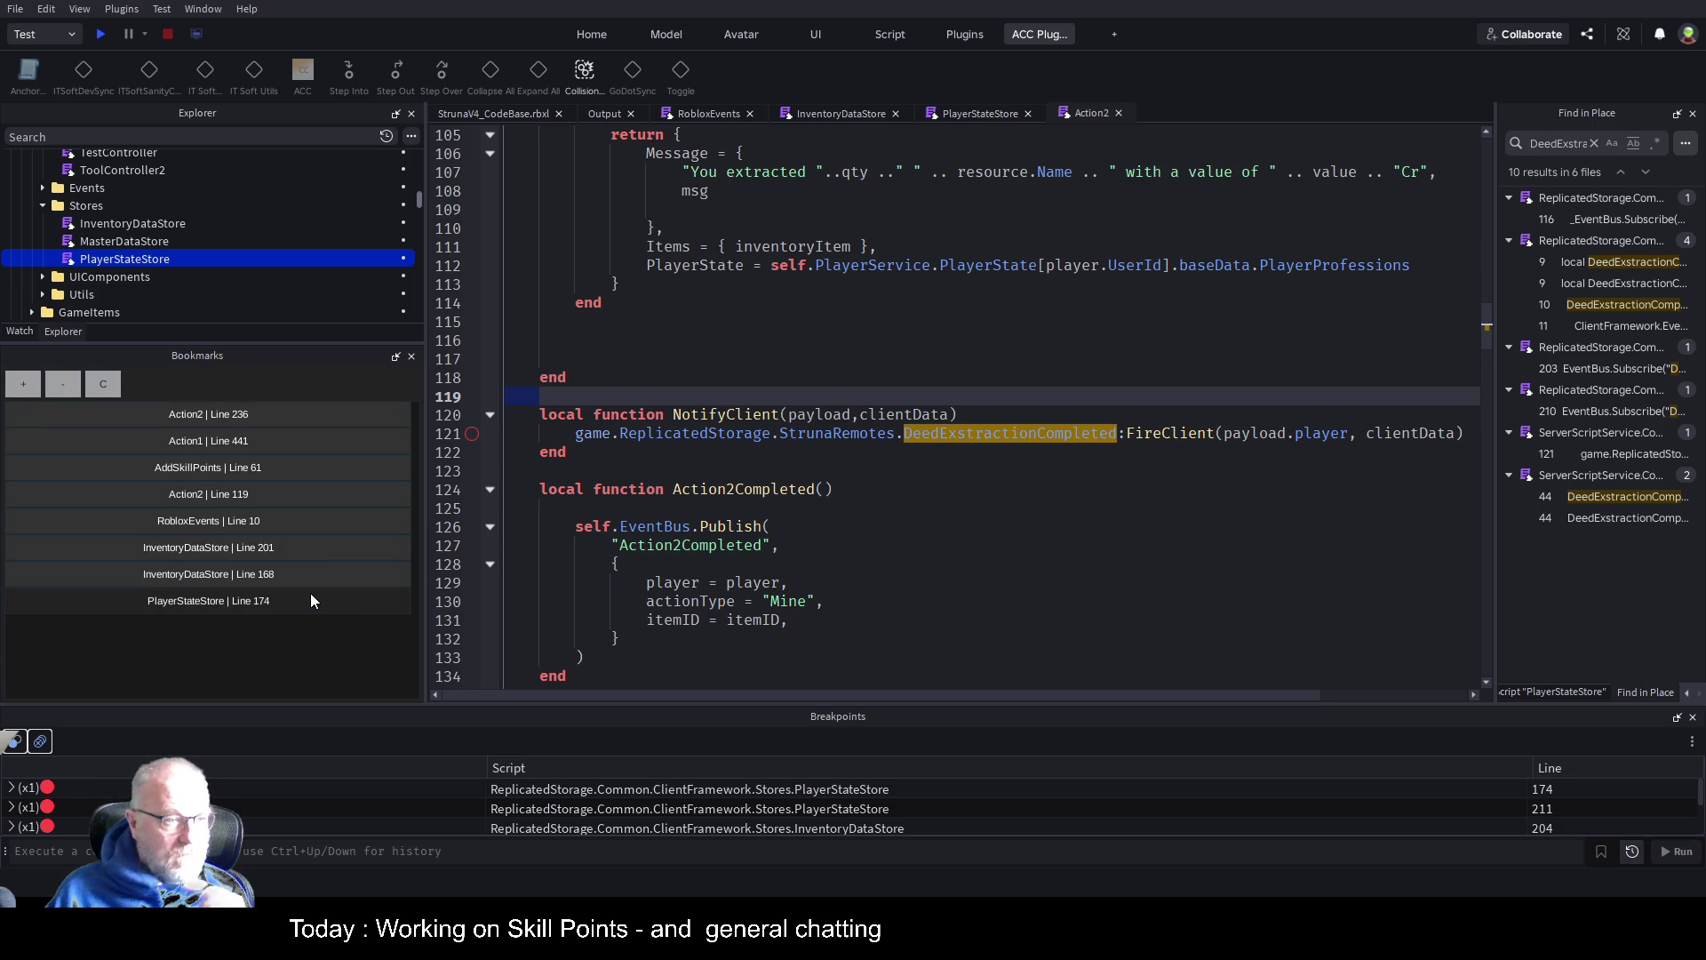
click(907, 524)
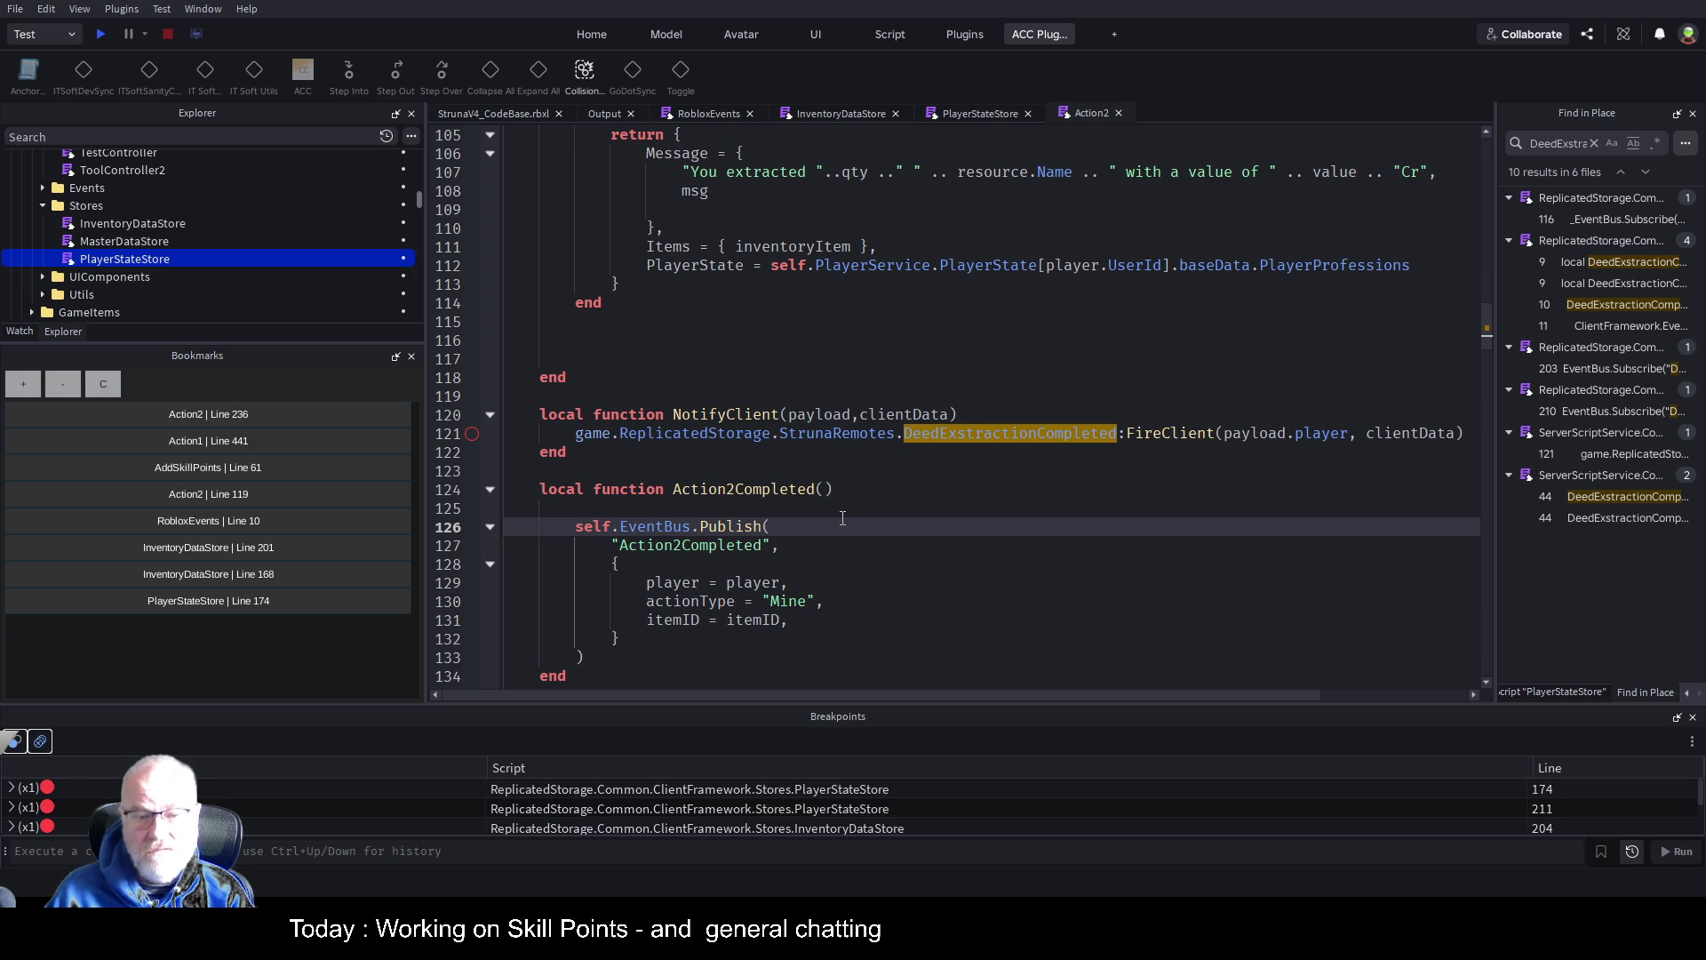
scroll(842, 518, down, 3)
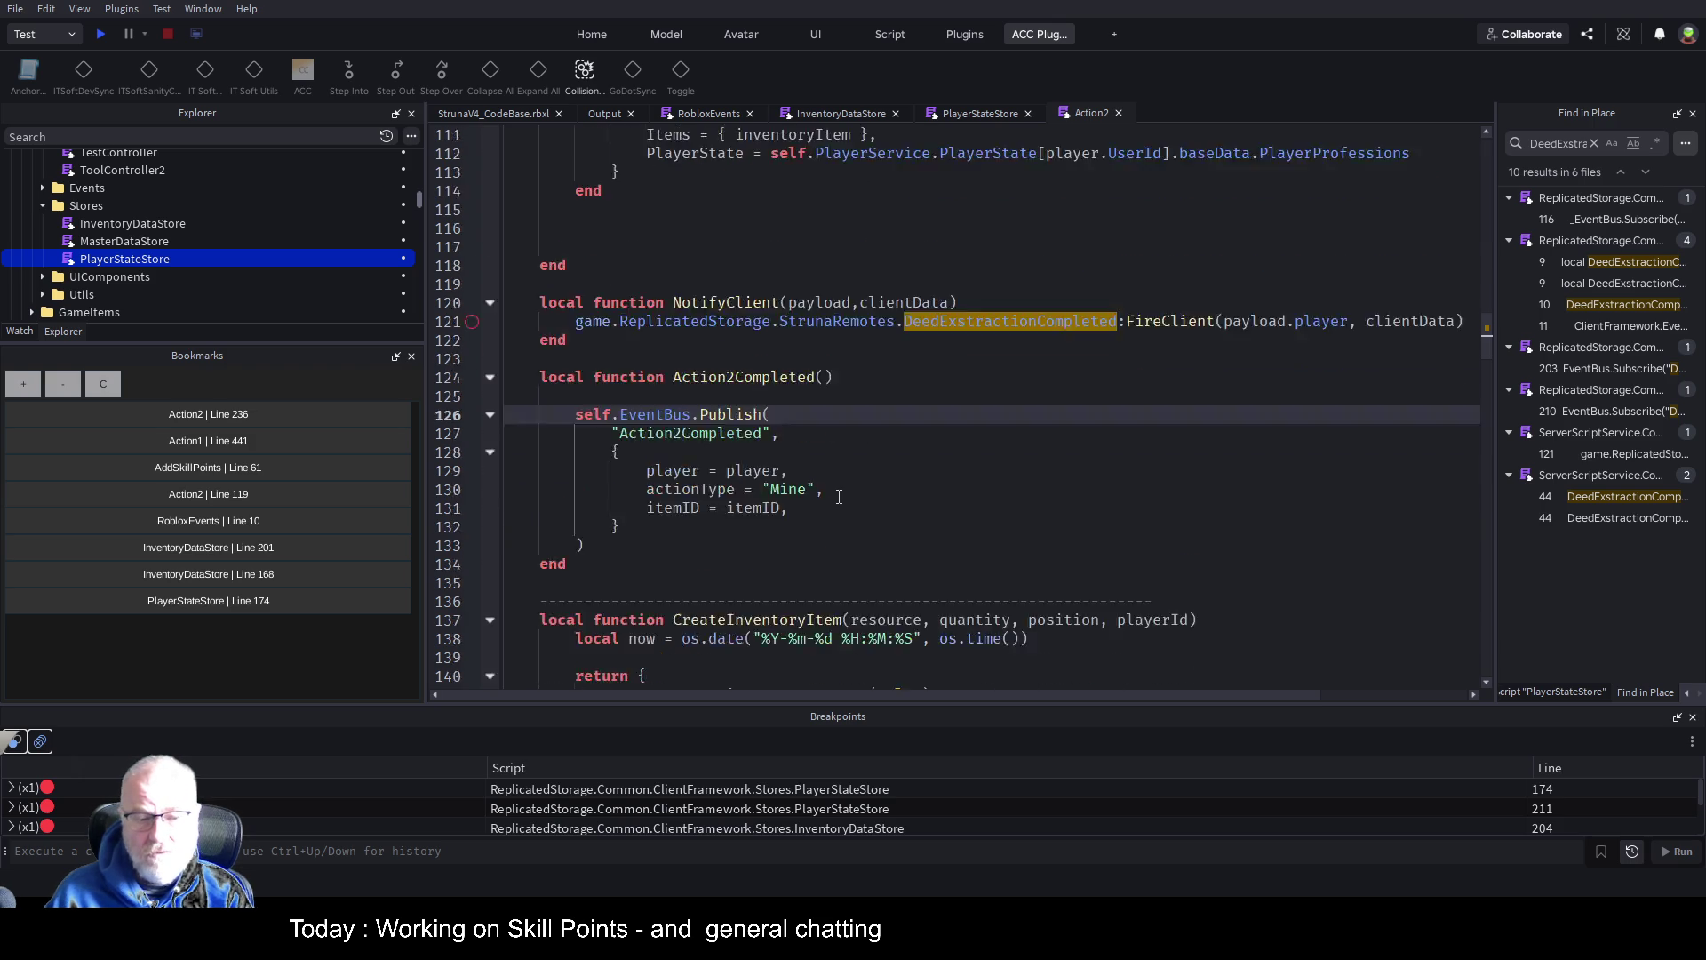
scroll(839, 497, down, 2)
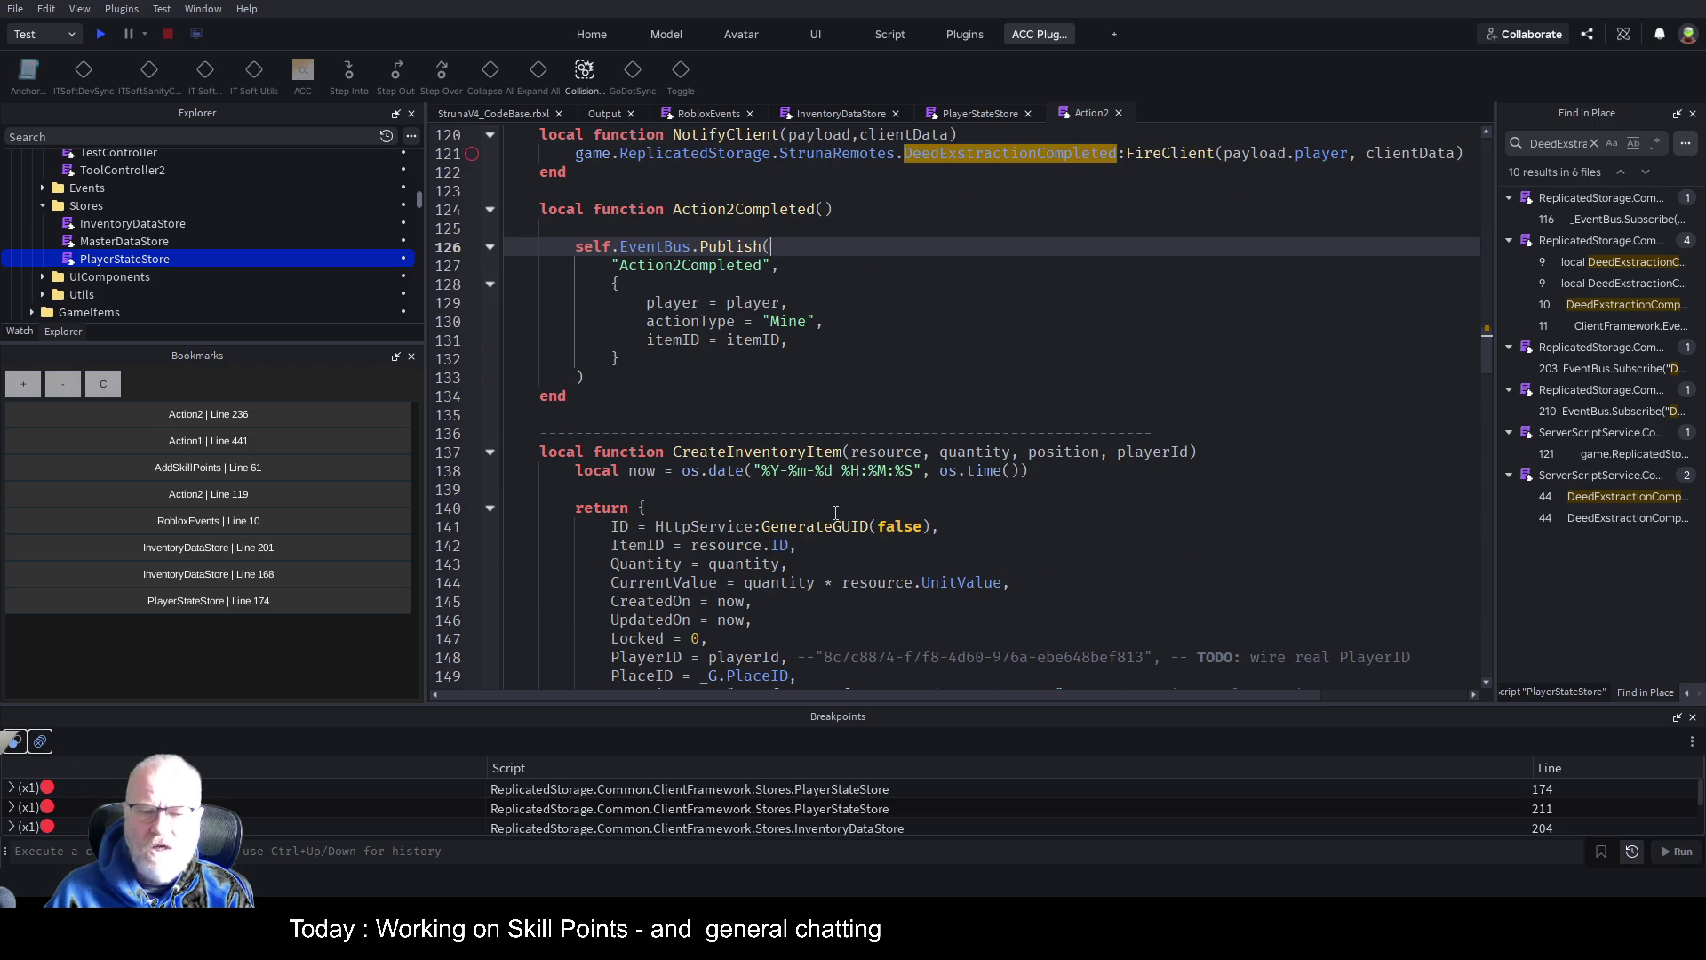
scroll(835, 512, up, 5)
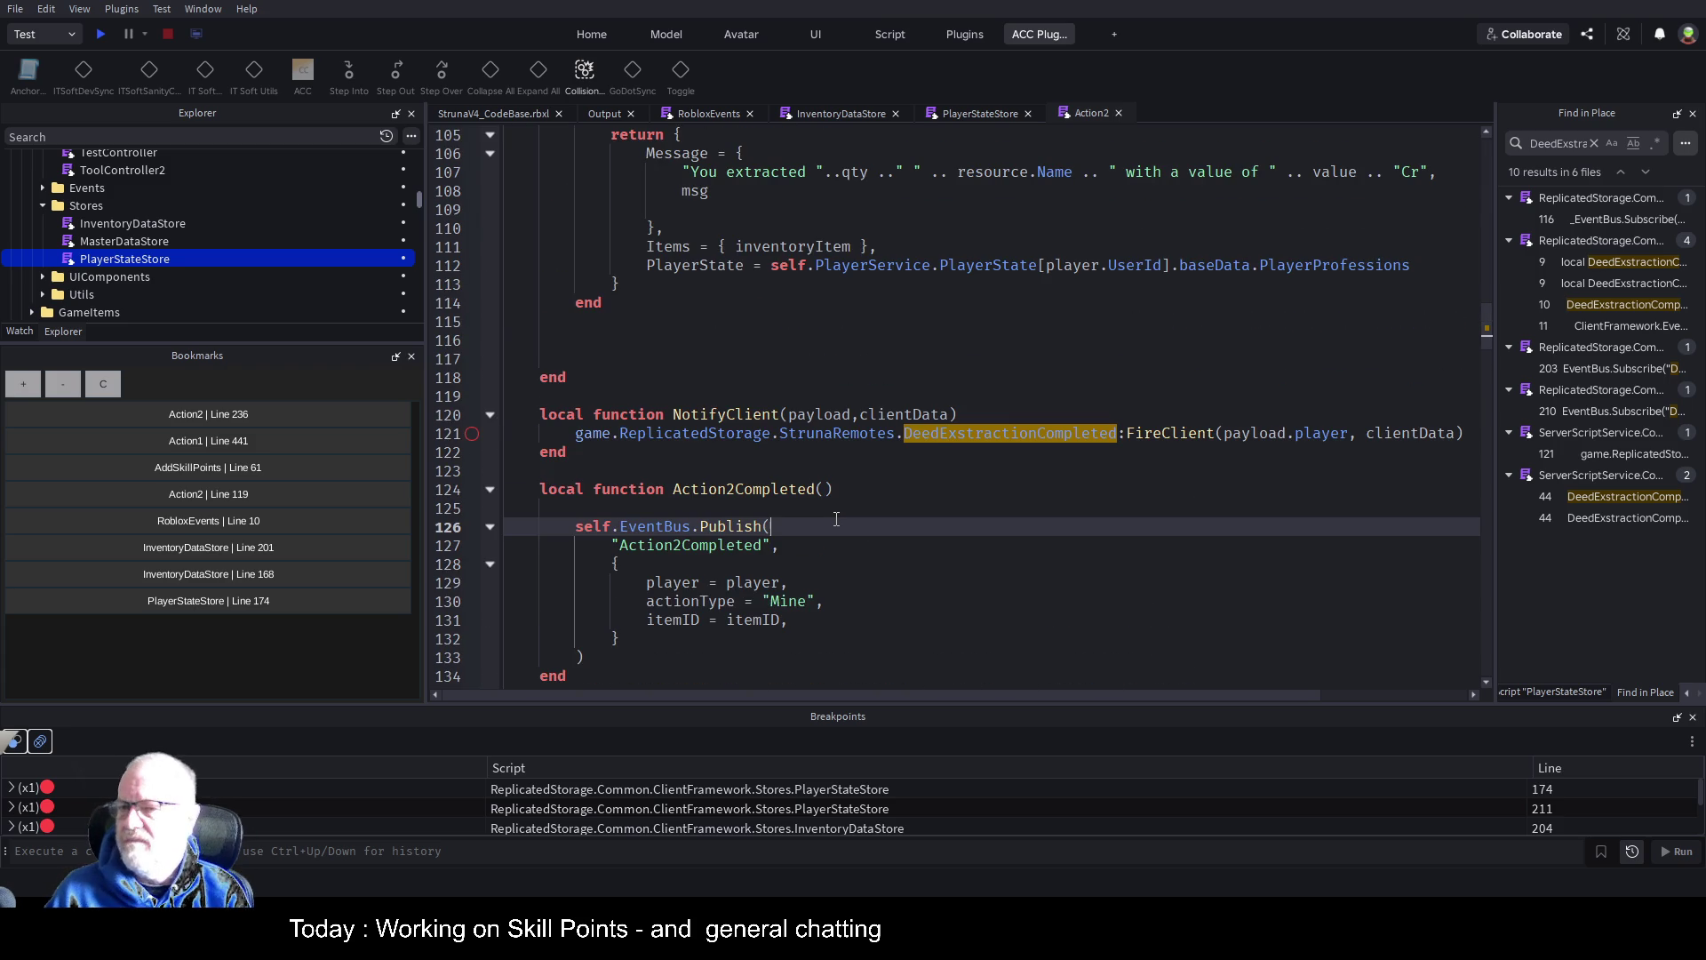
click(773, 335)
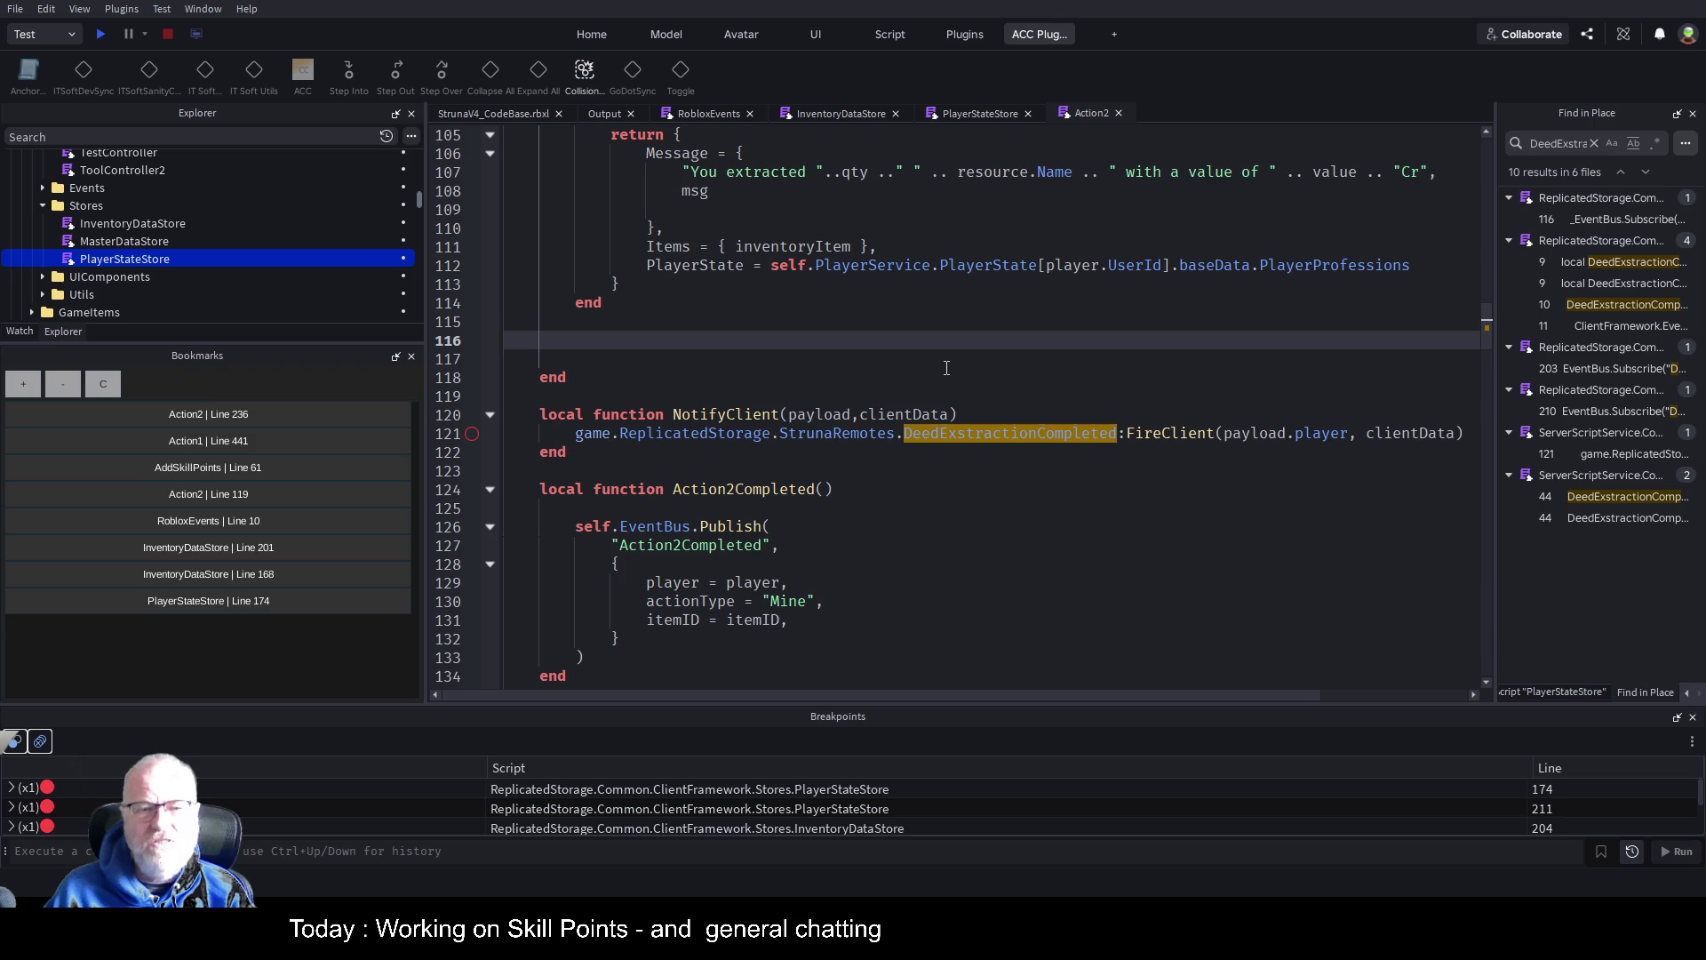
key(Up)
key(Delete)
key(Delete)
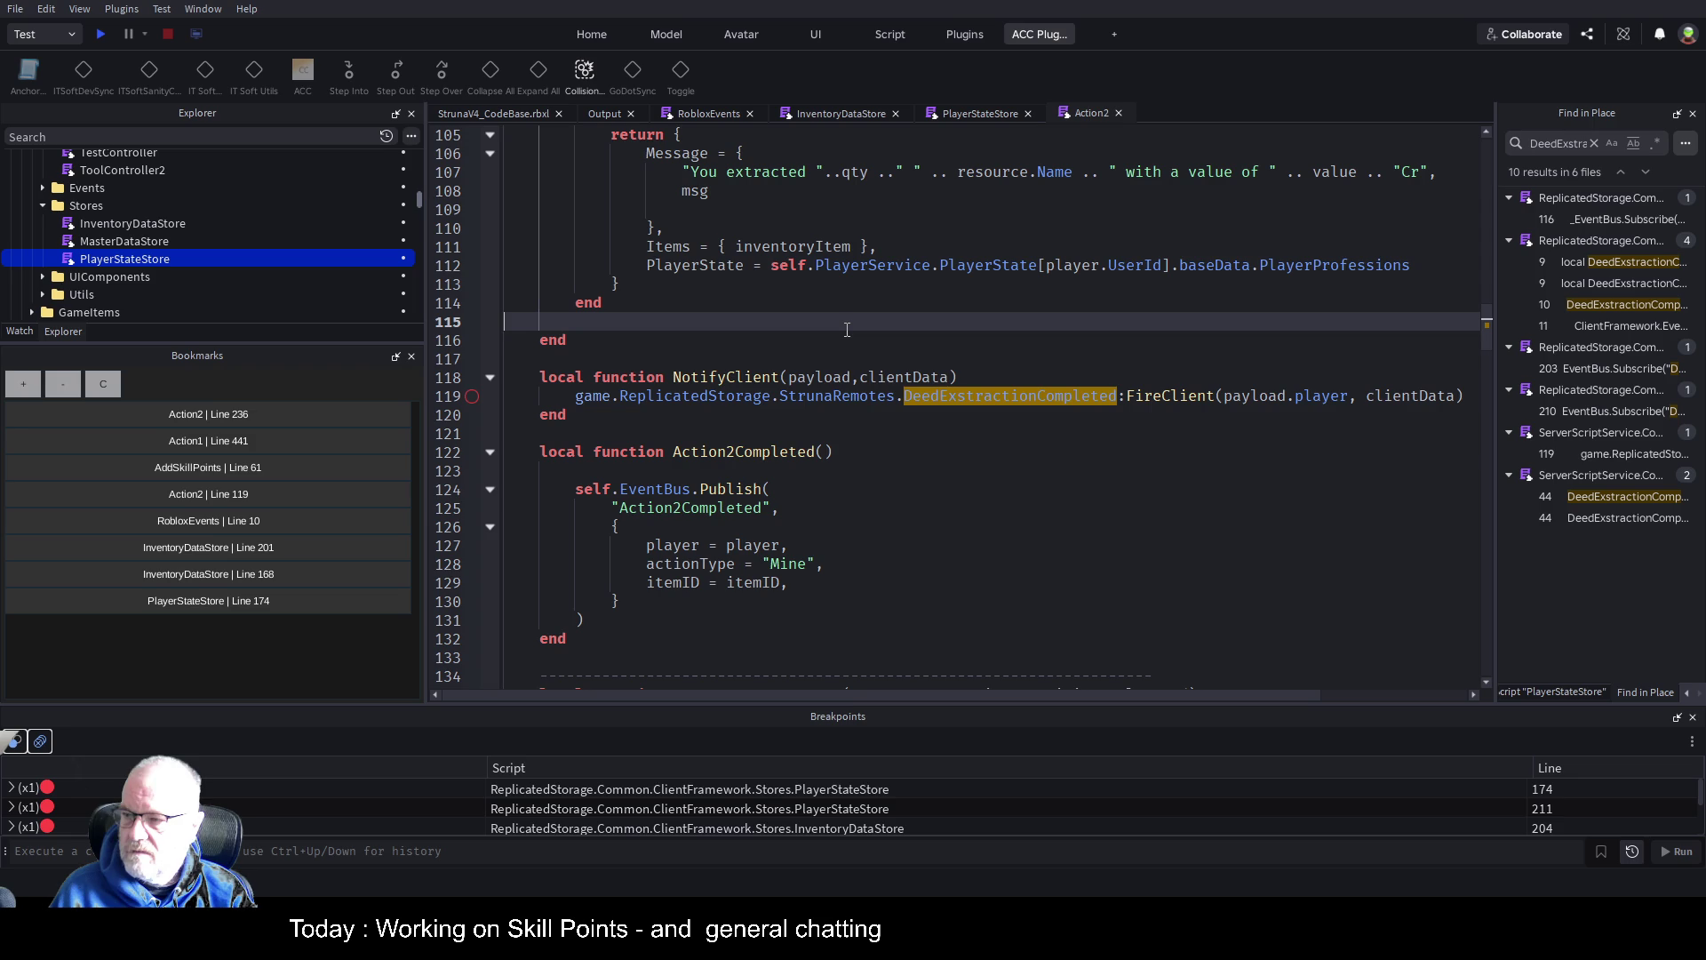
click(871, 437)
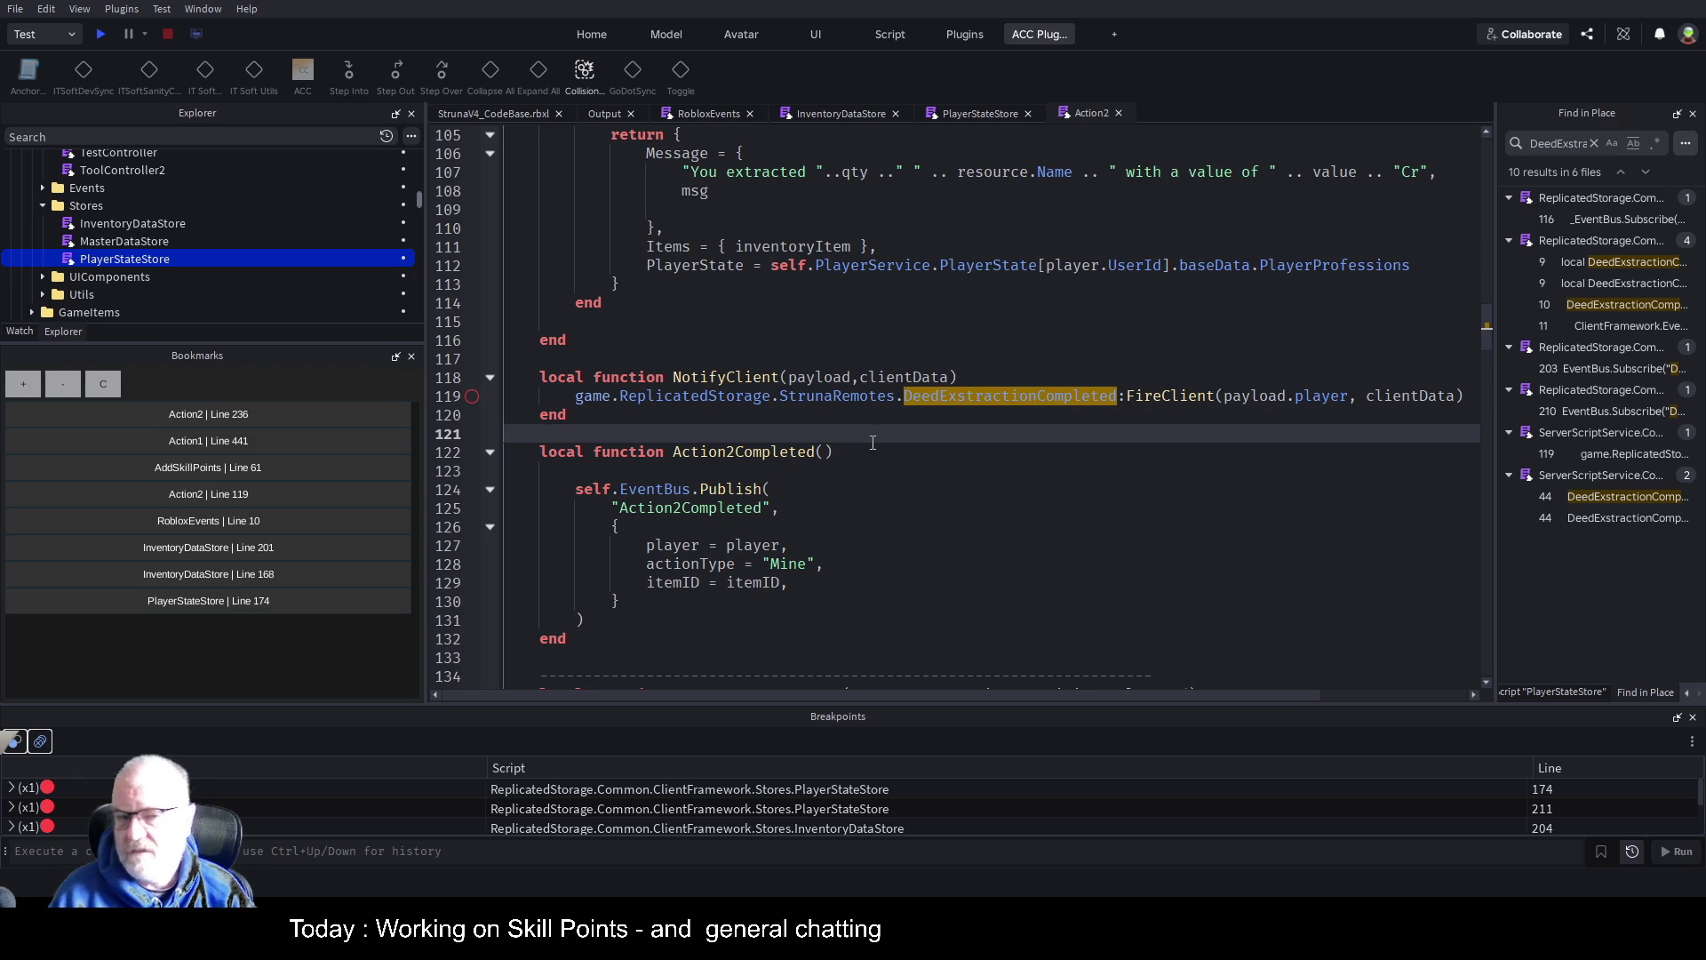
click(878, 471)
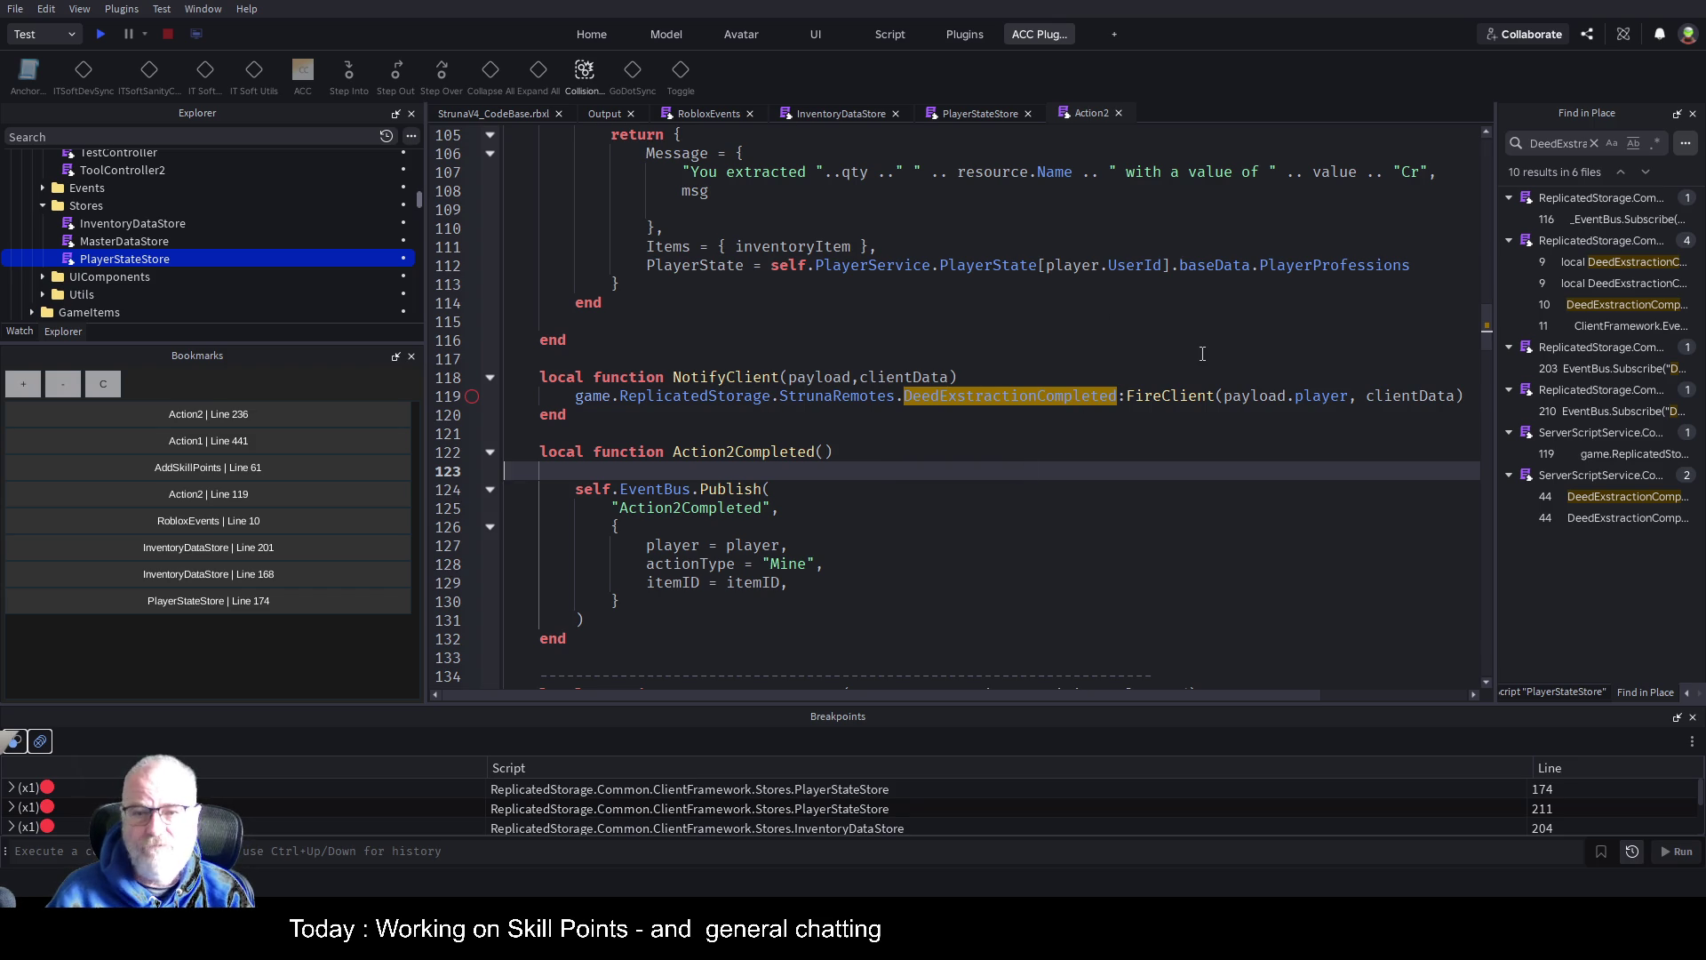
Highlight the clientData uses and review the SaveInventory bodyData near Action2 line 236
double_click(895, 376)
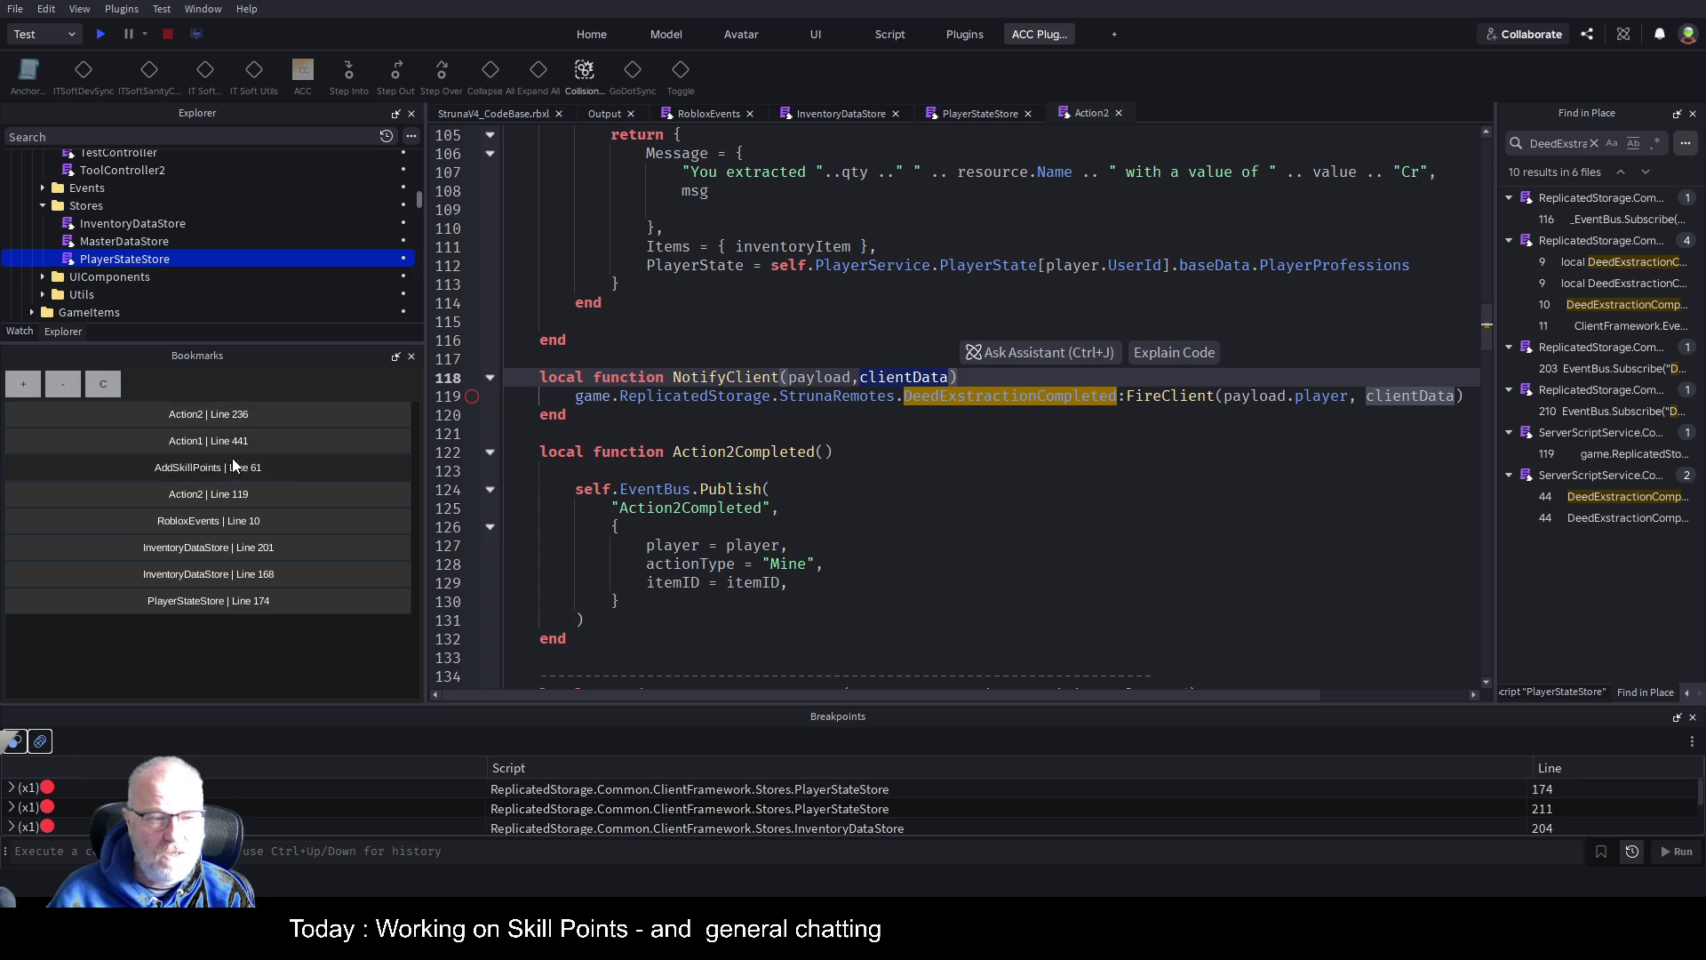
click(289, 412)
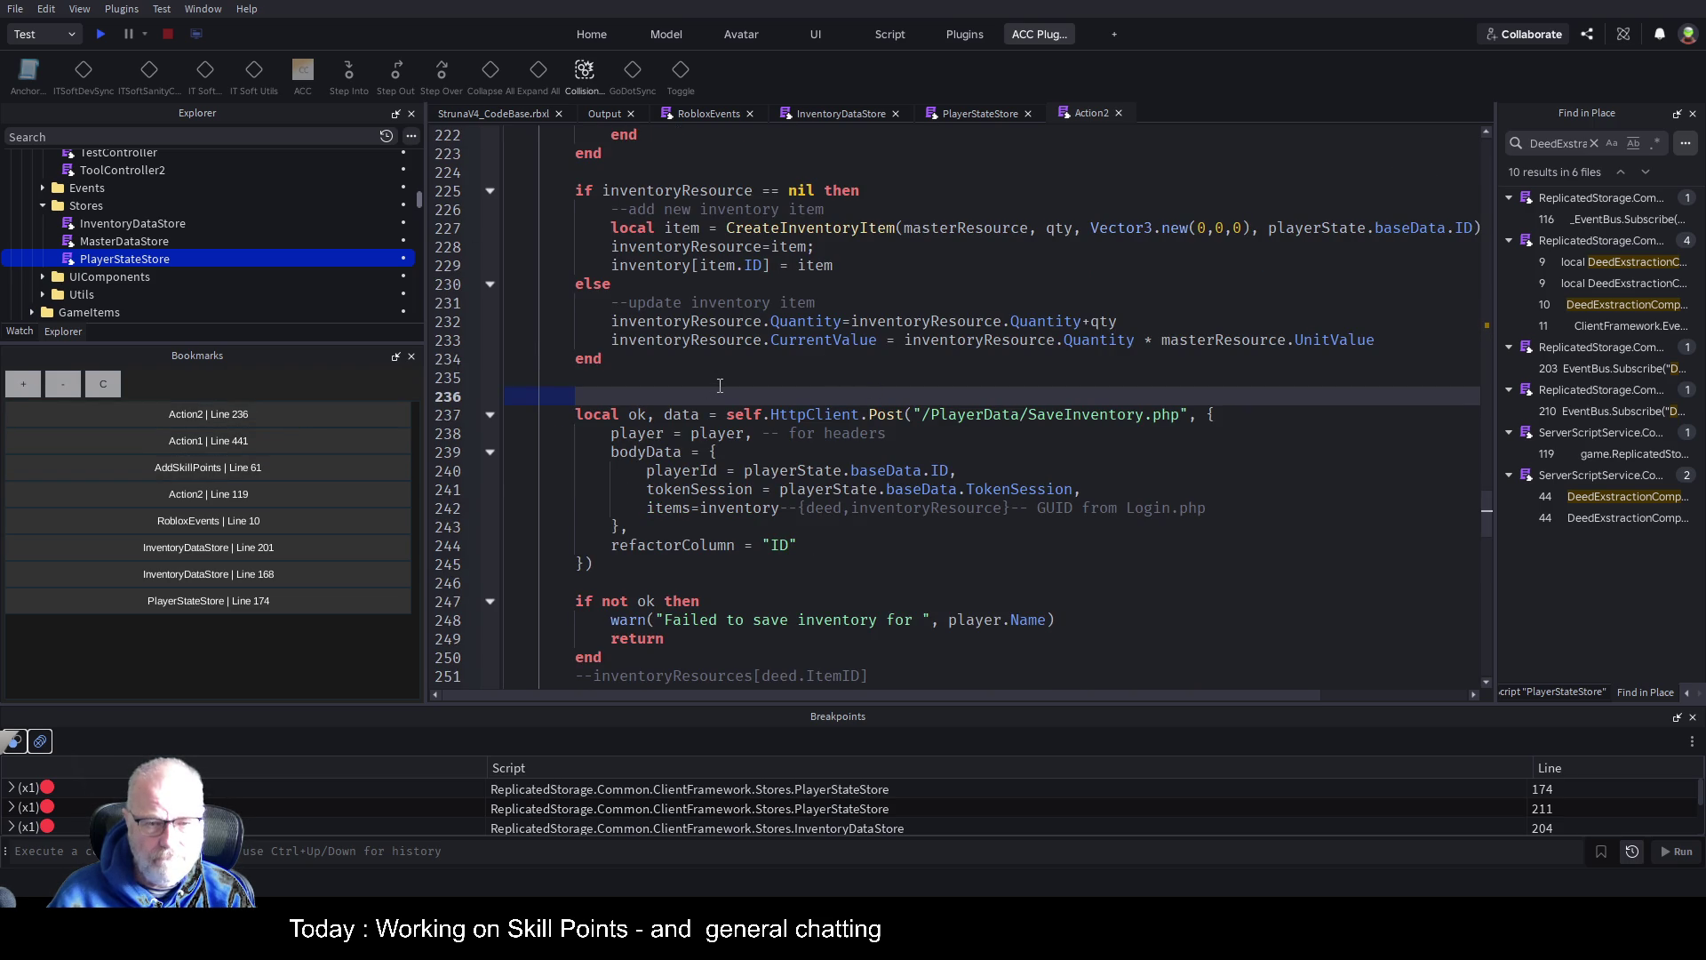
double_click(644, 453)
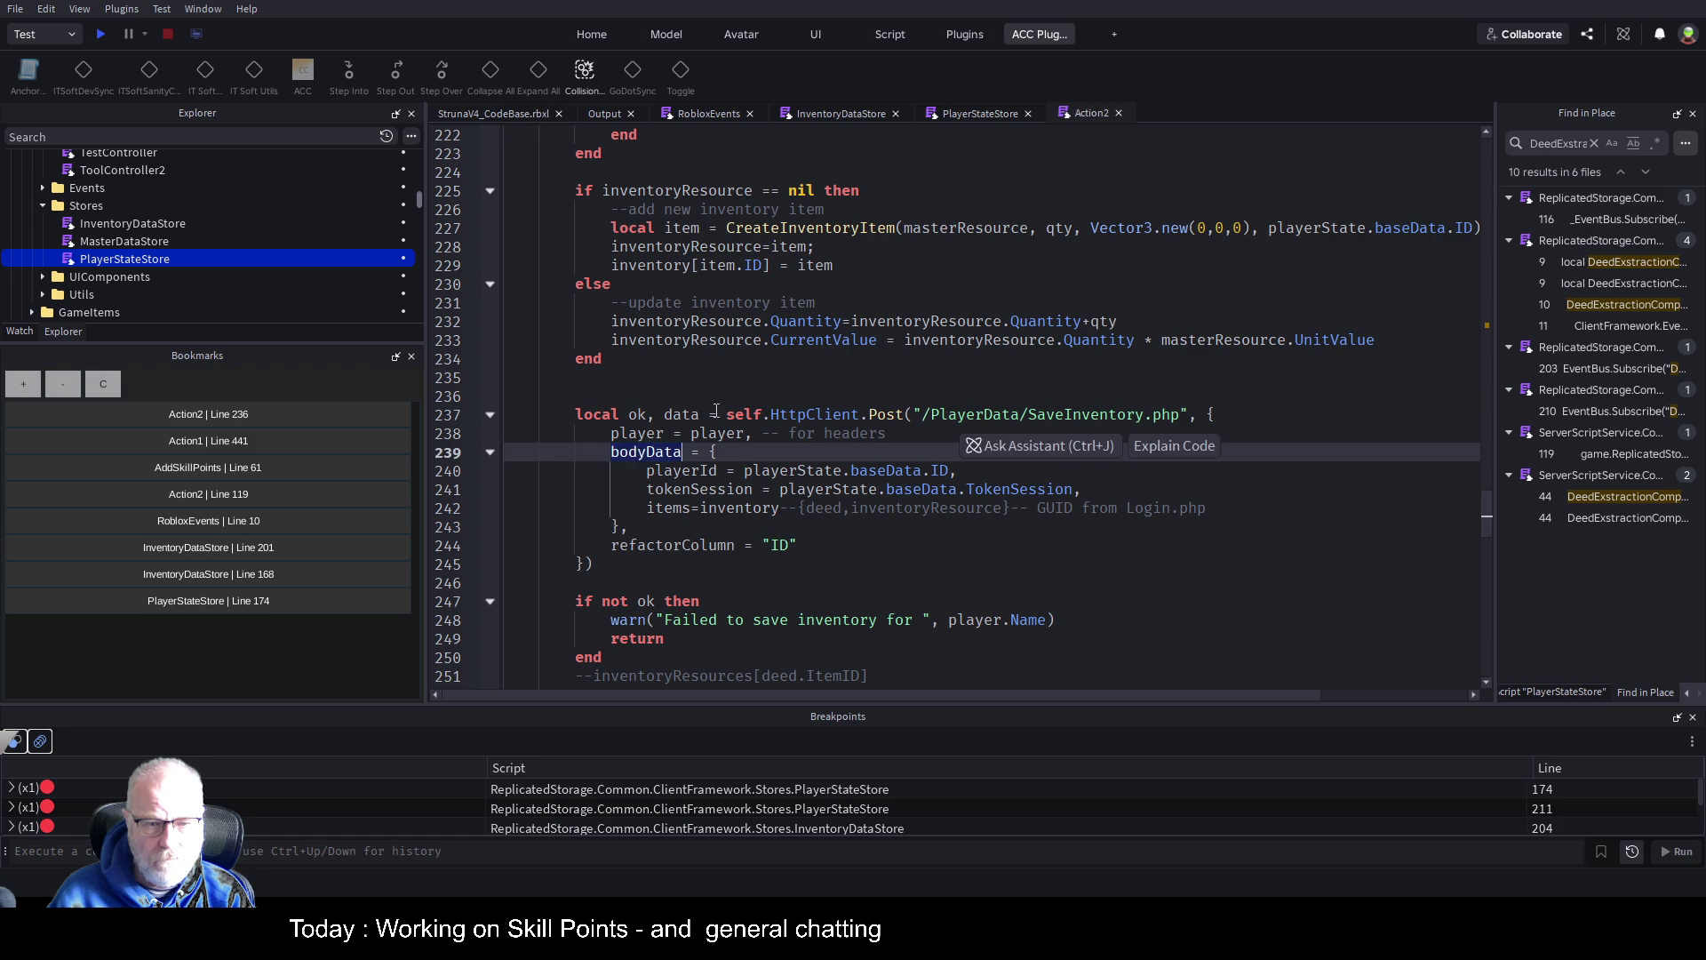
scroll(711, 435, down, 6)
scroll(769, 405, down, 5)
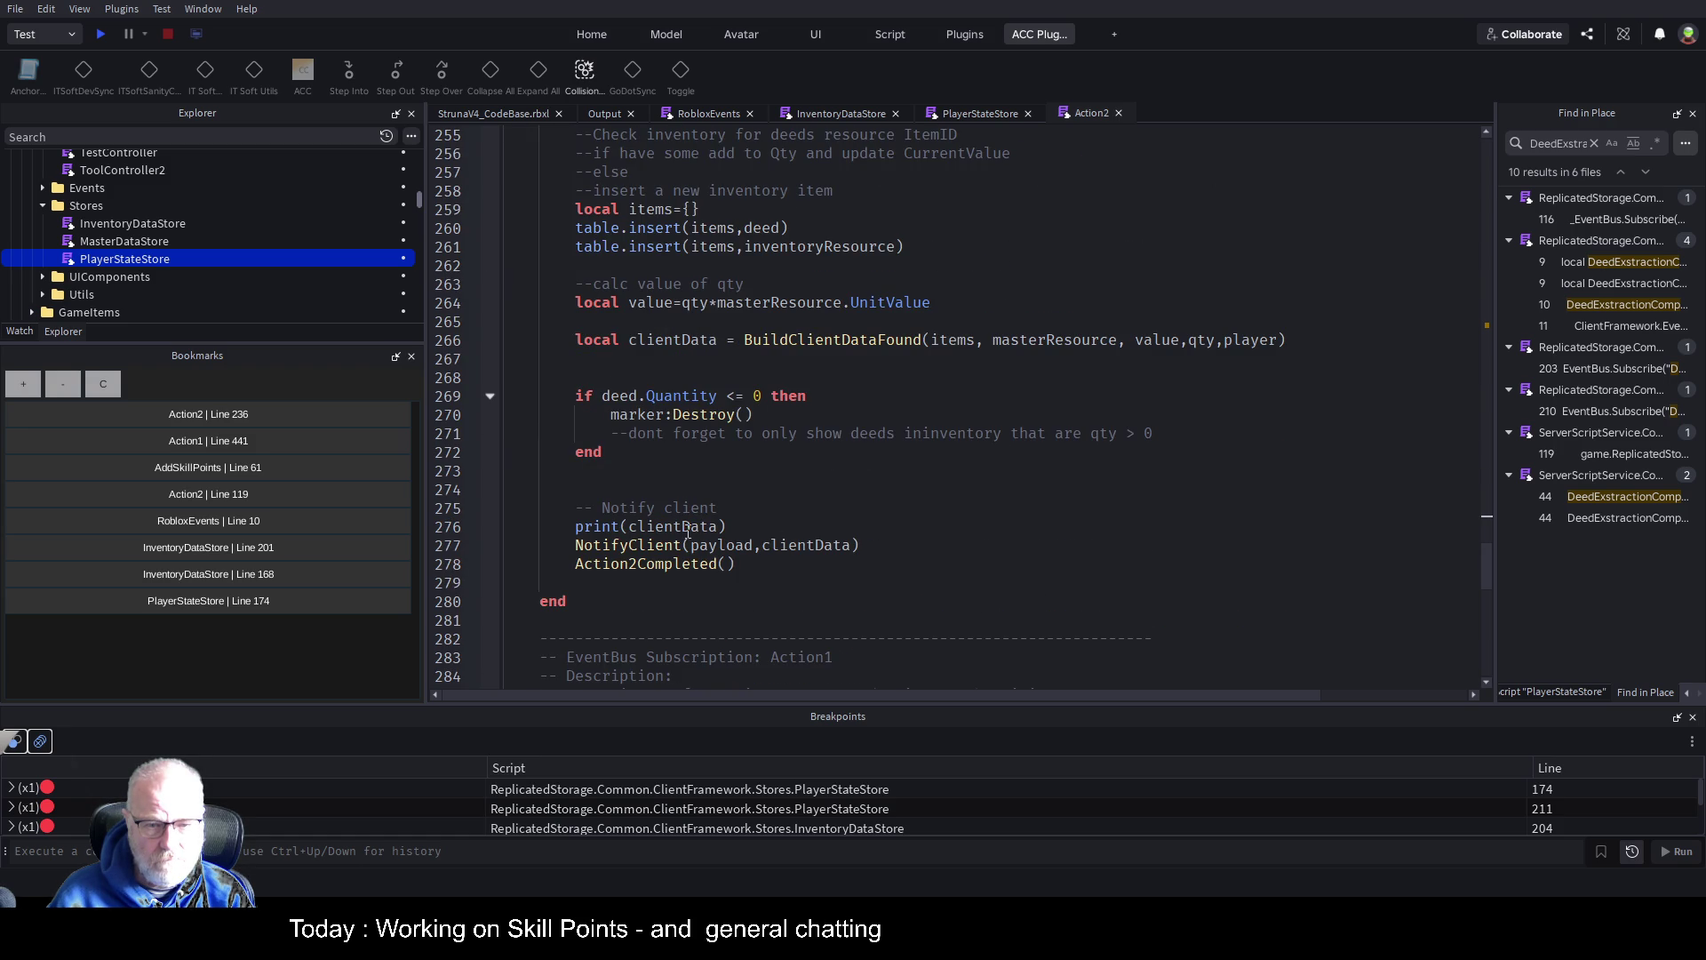
double_click(687, 531)
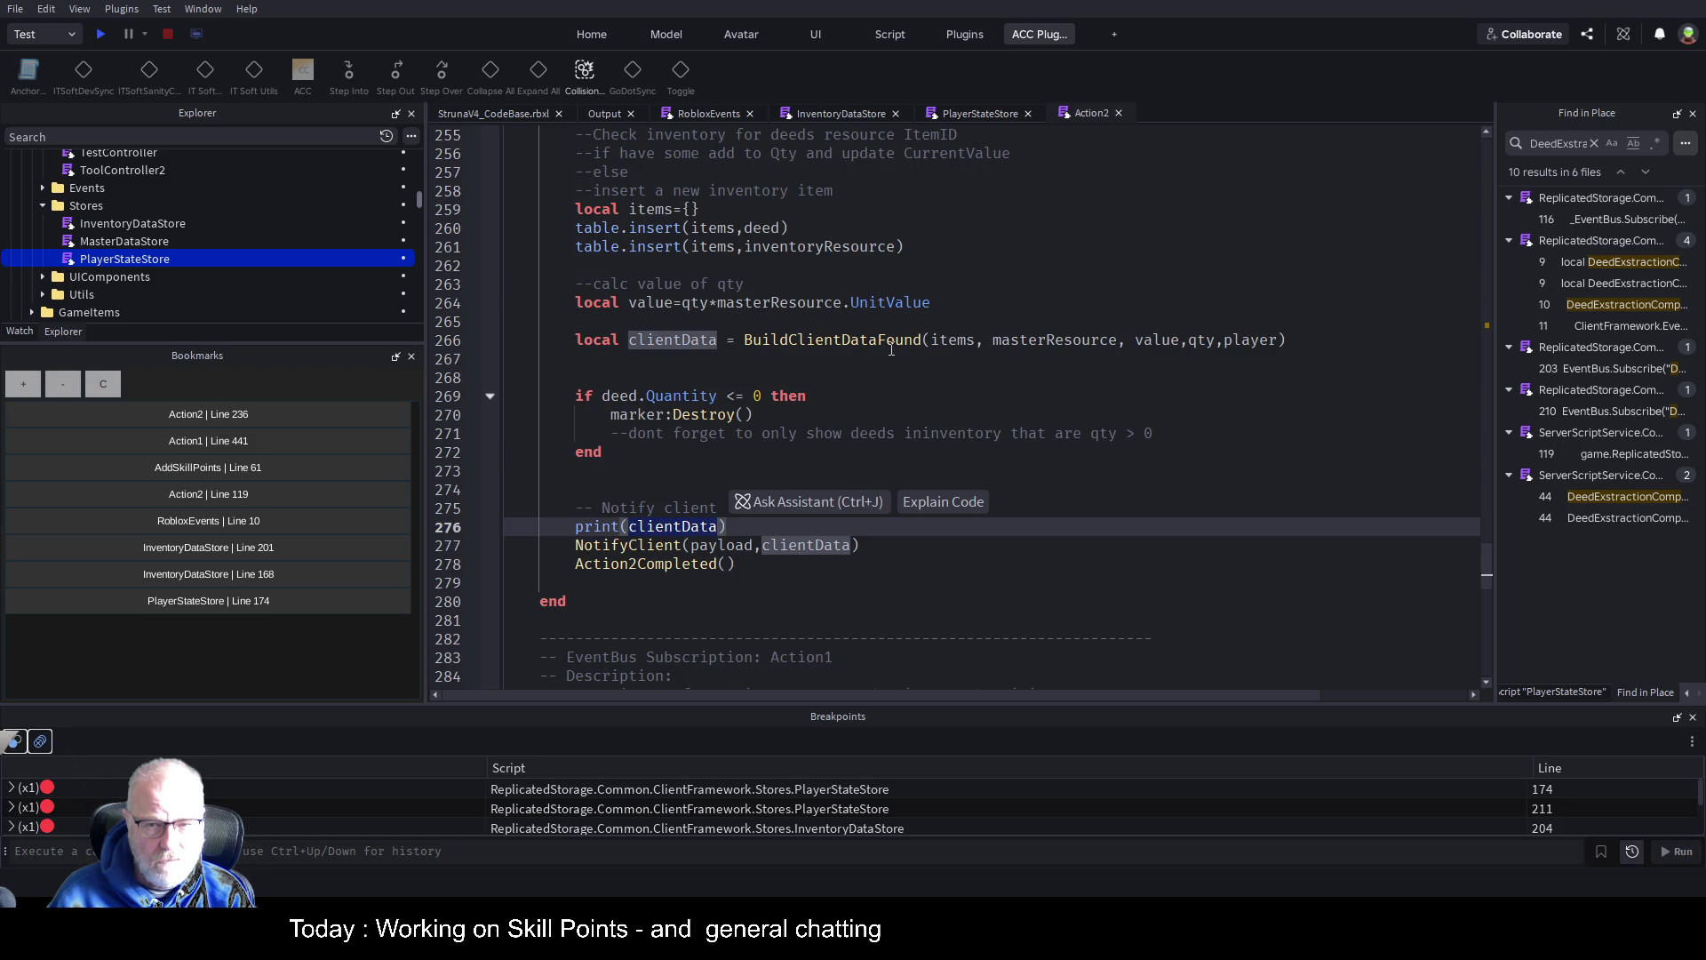
Jump to the BuildClientDataFound function definition with F12
click(921, 340)
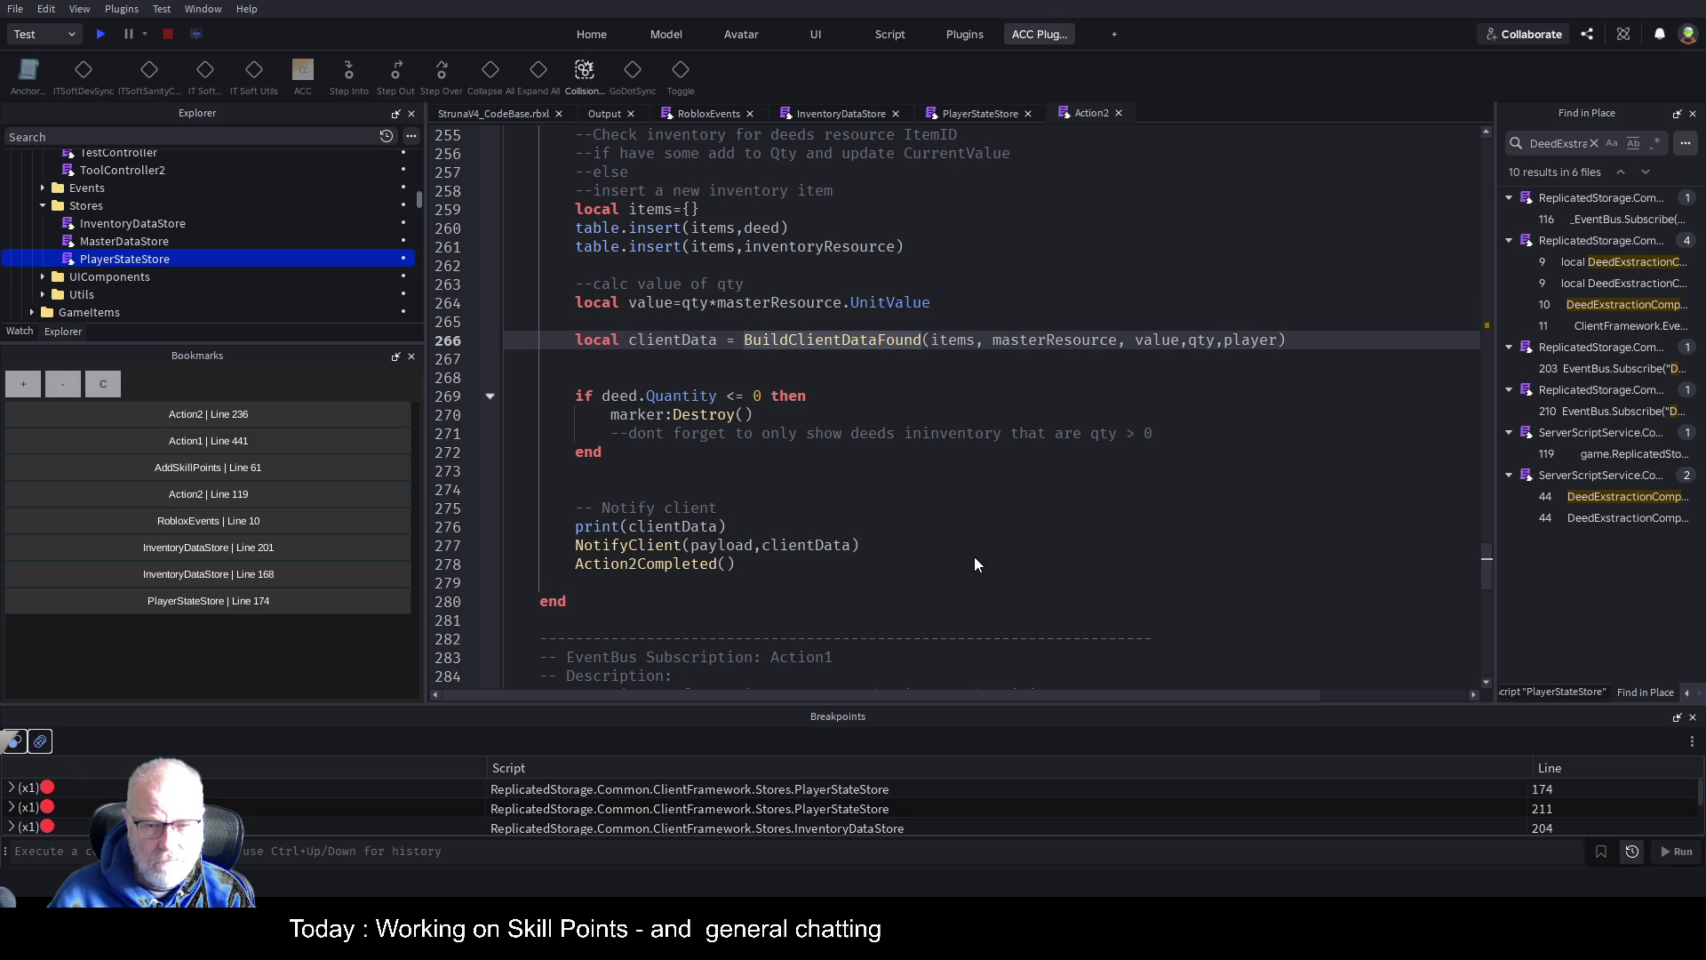
key(F12)
scroll(921, 432, down, 11)
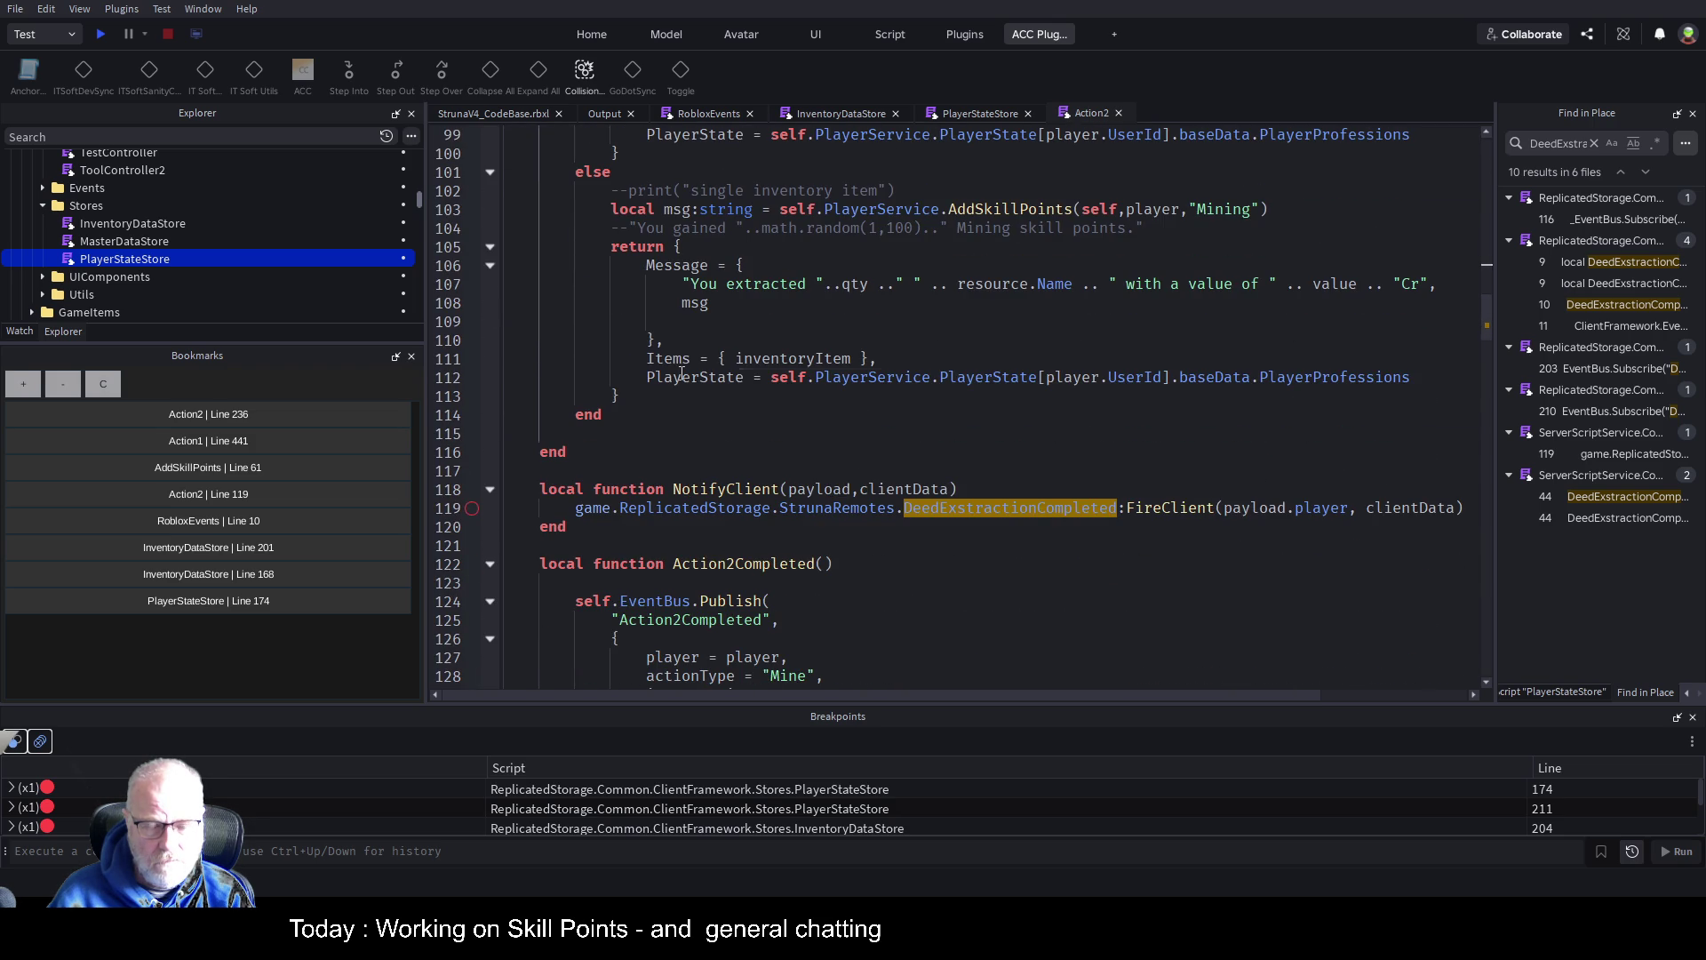
Rename the PlayerState key to Professions on line 112 and save
double_click(681, 377)
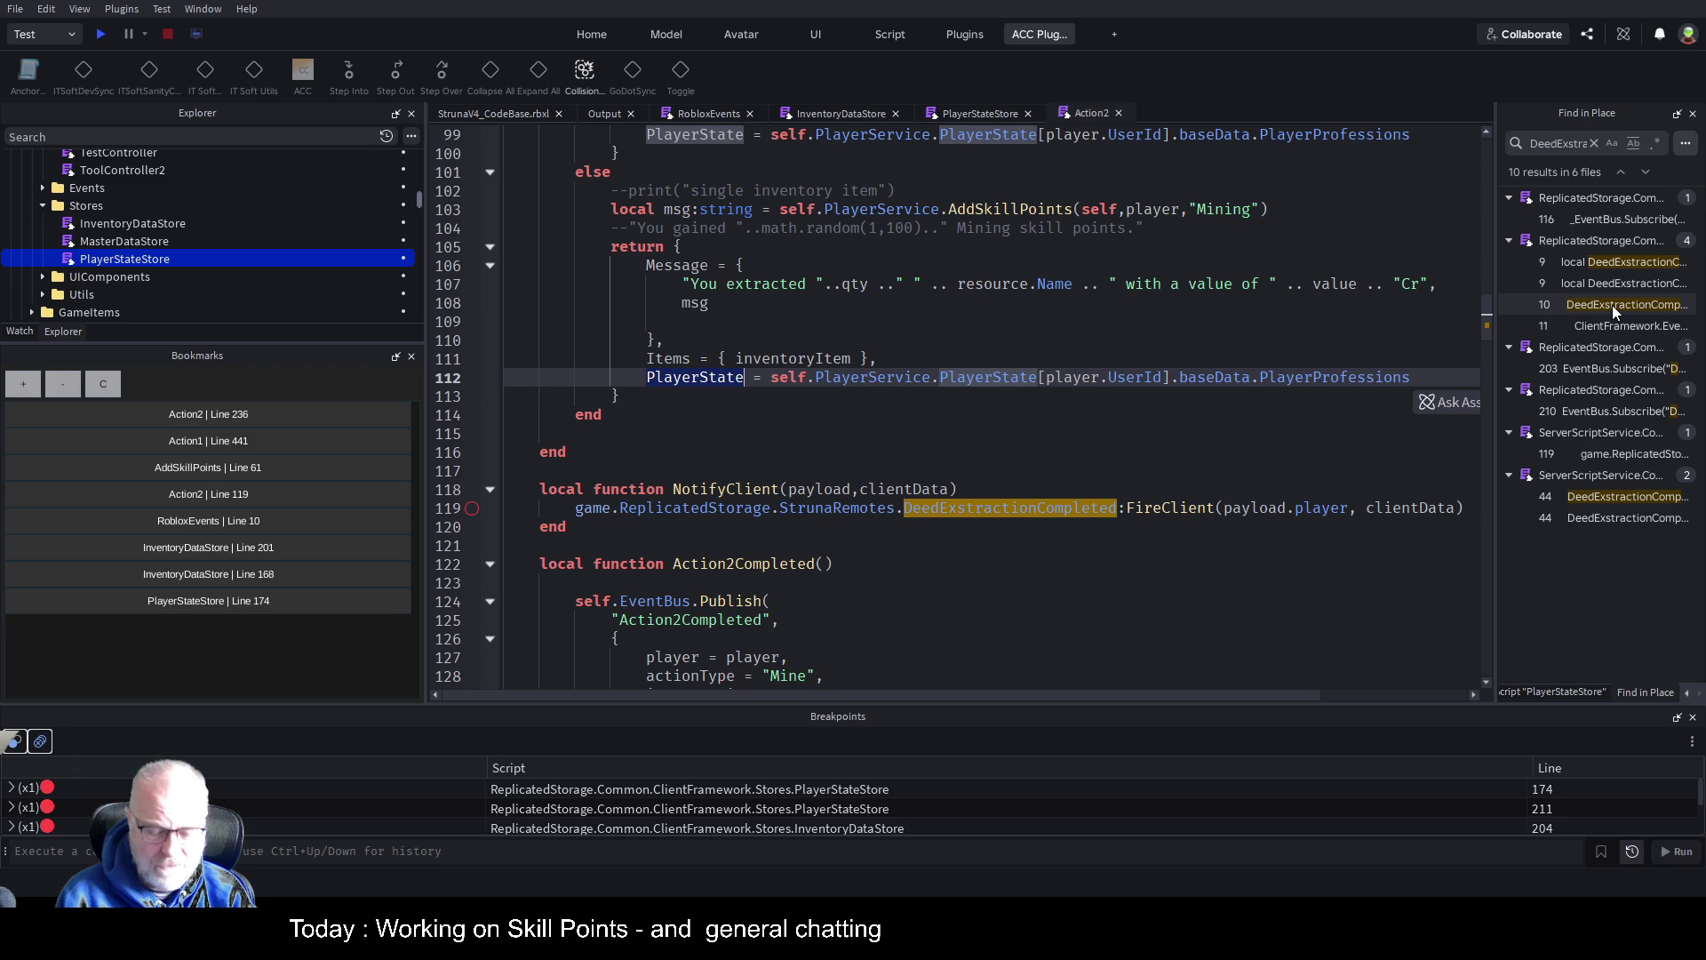
text(P)
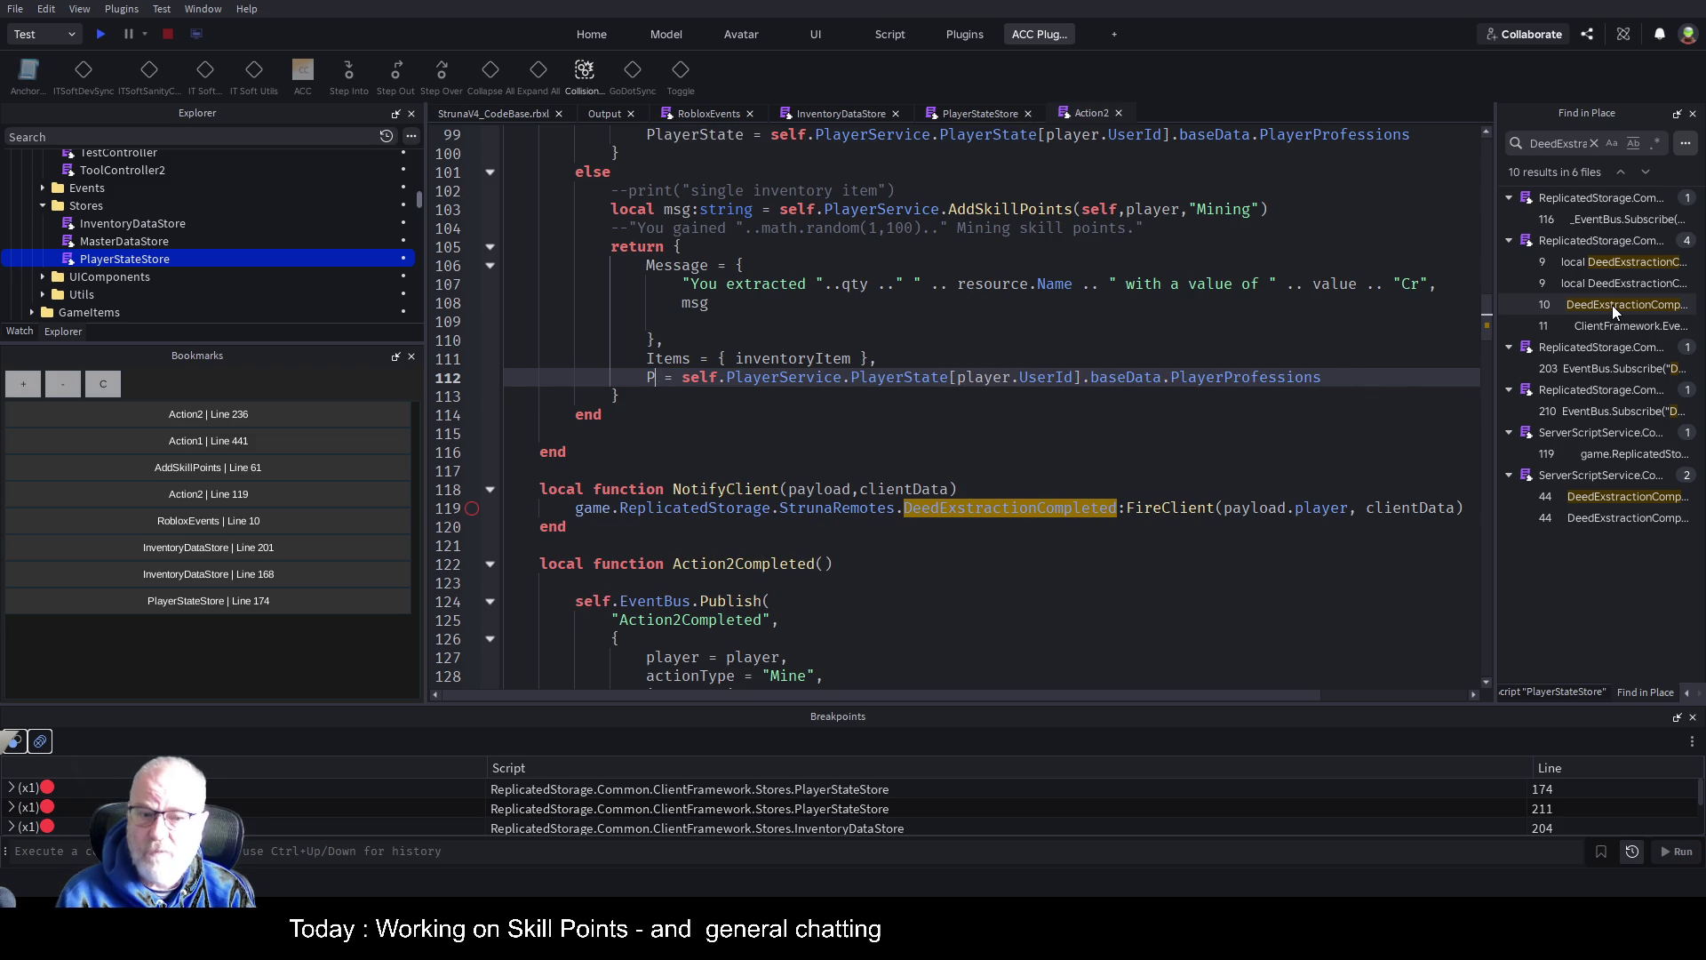
text(rofess)
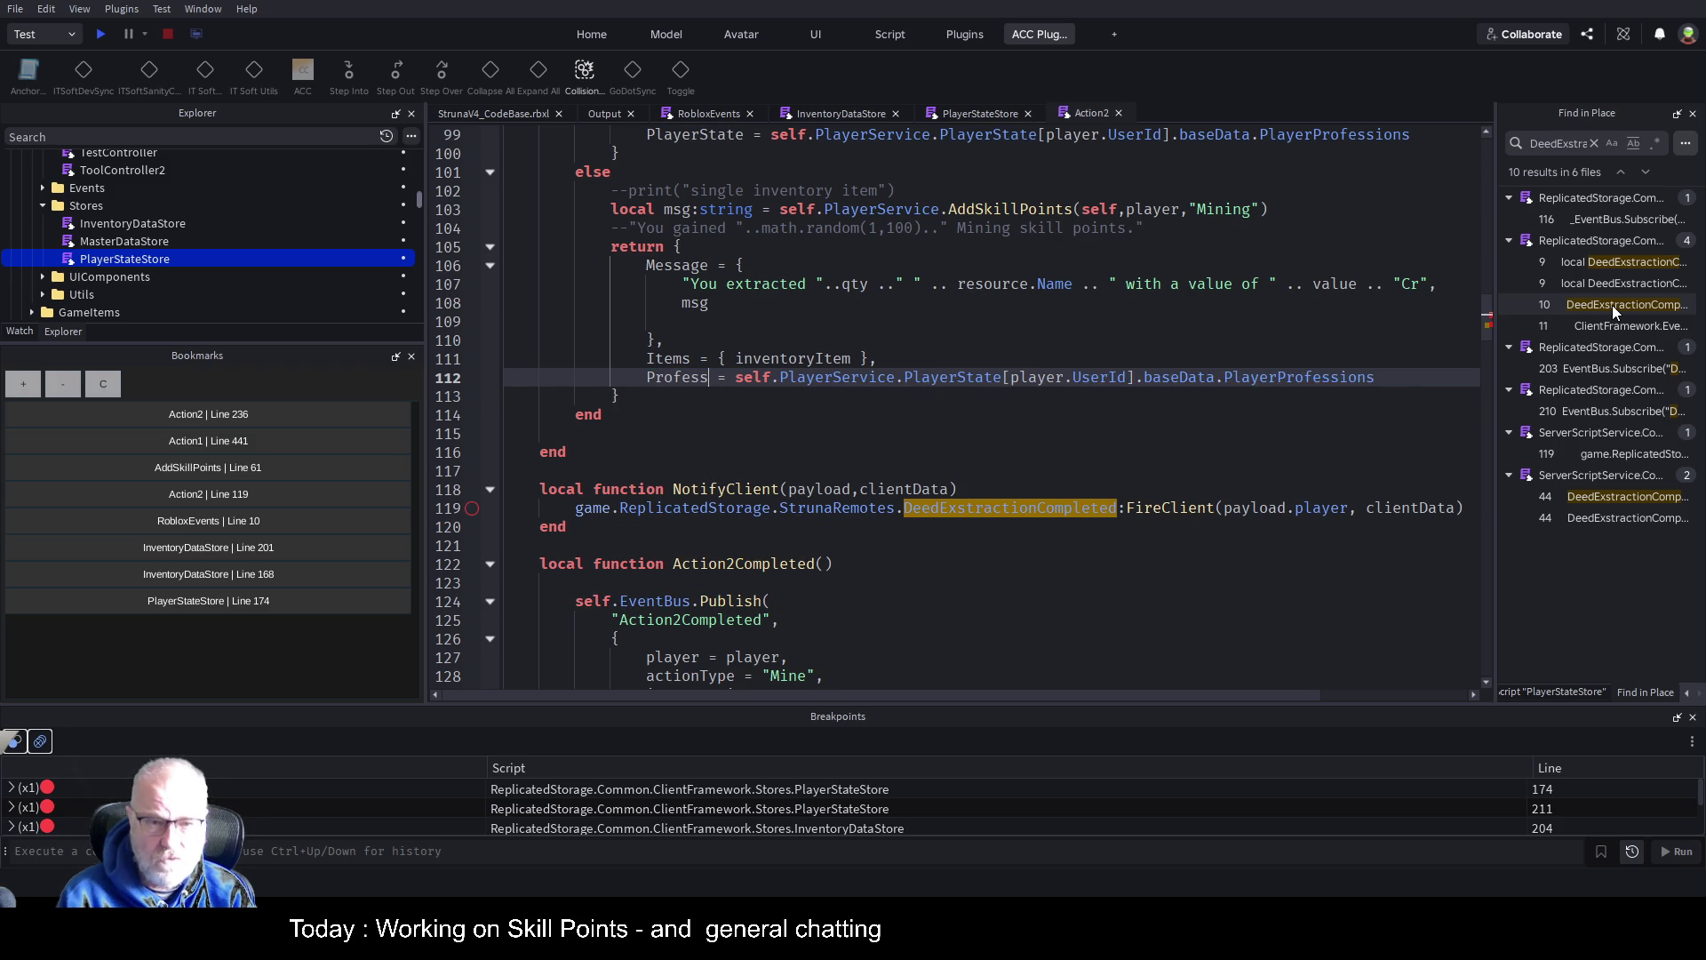
text(ions)
key(ctrl+s)
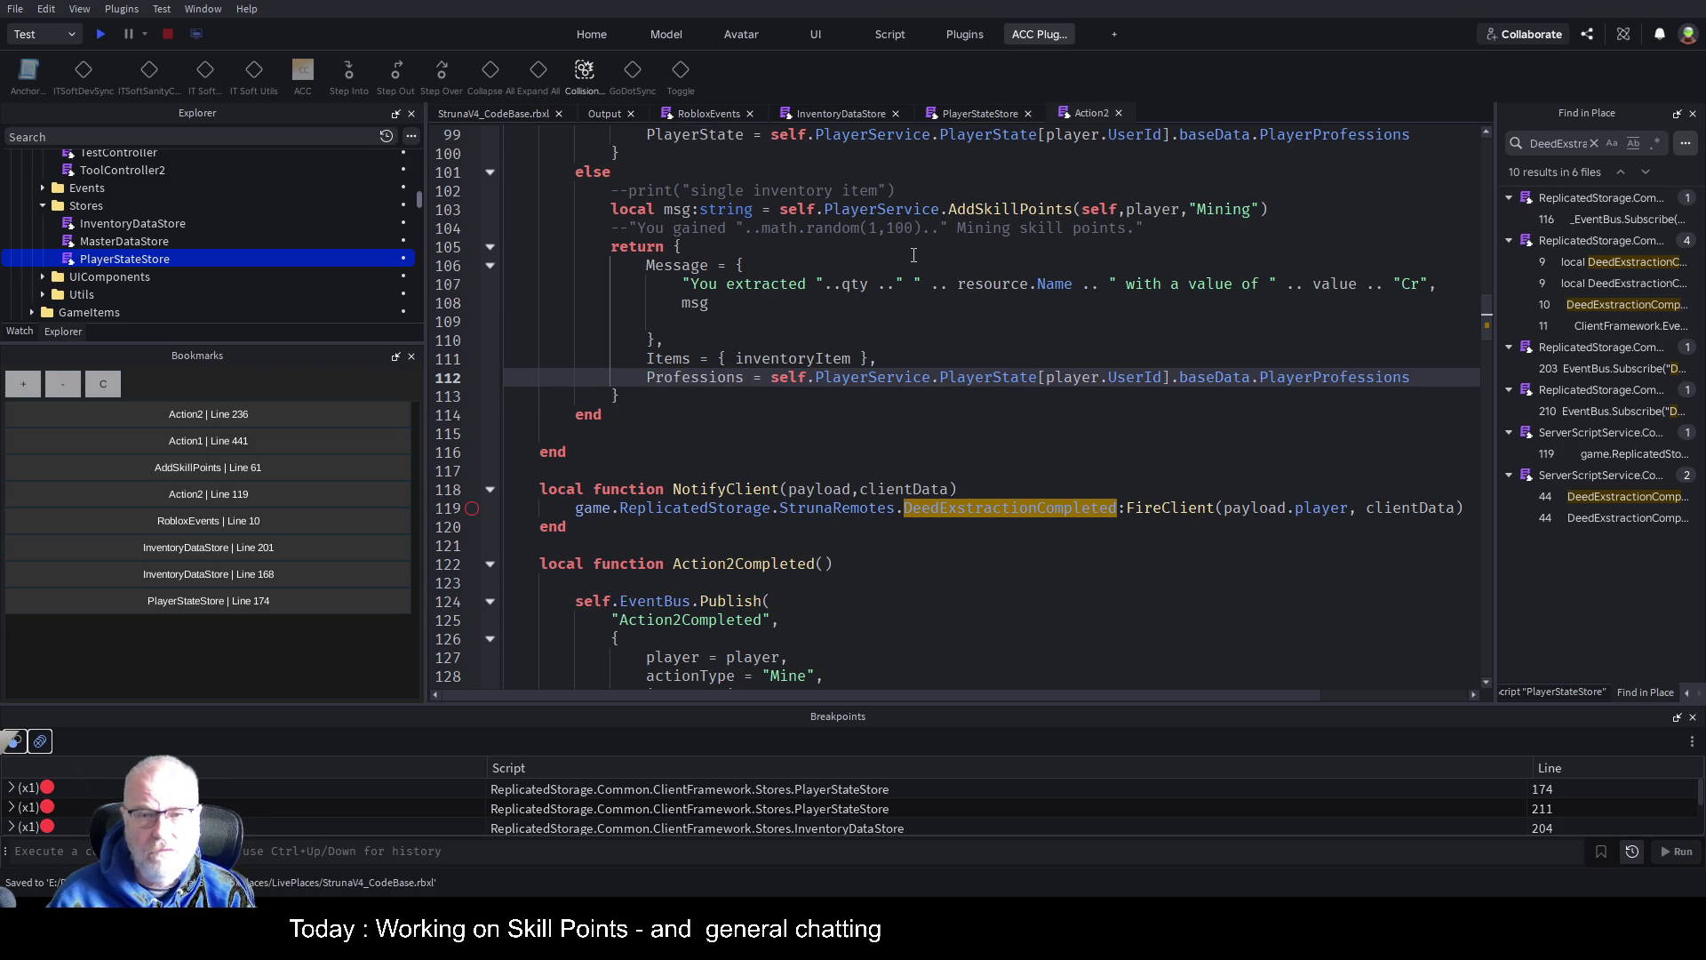
scroll(810, 244, up, 1)
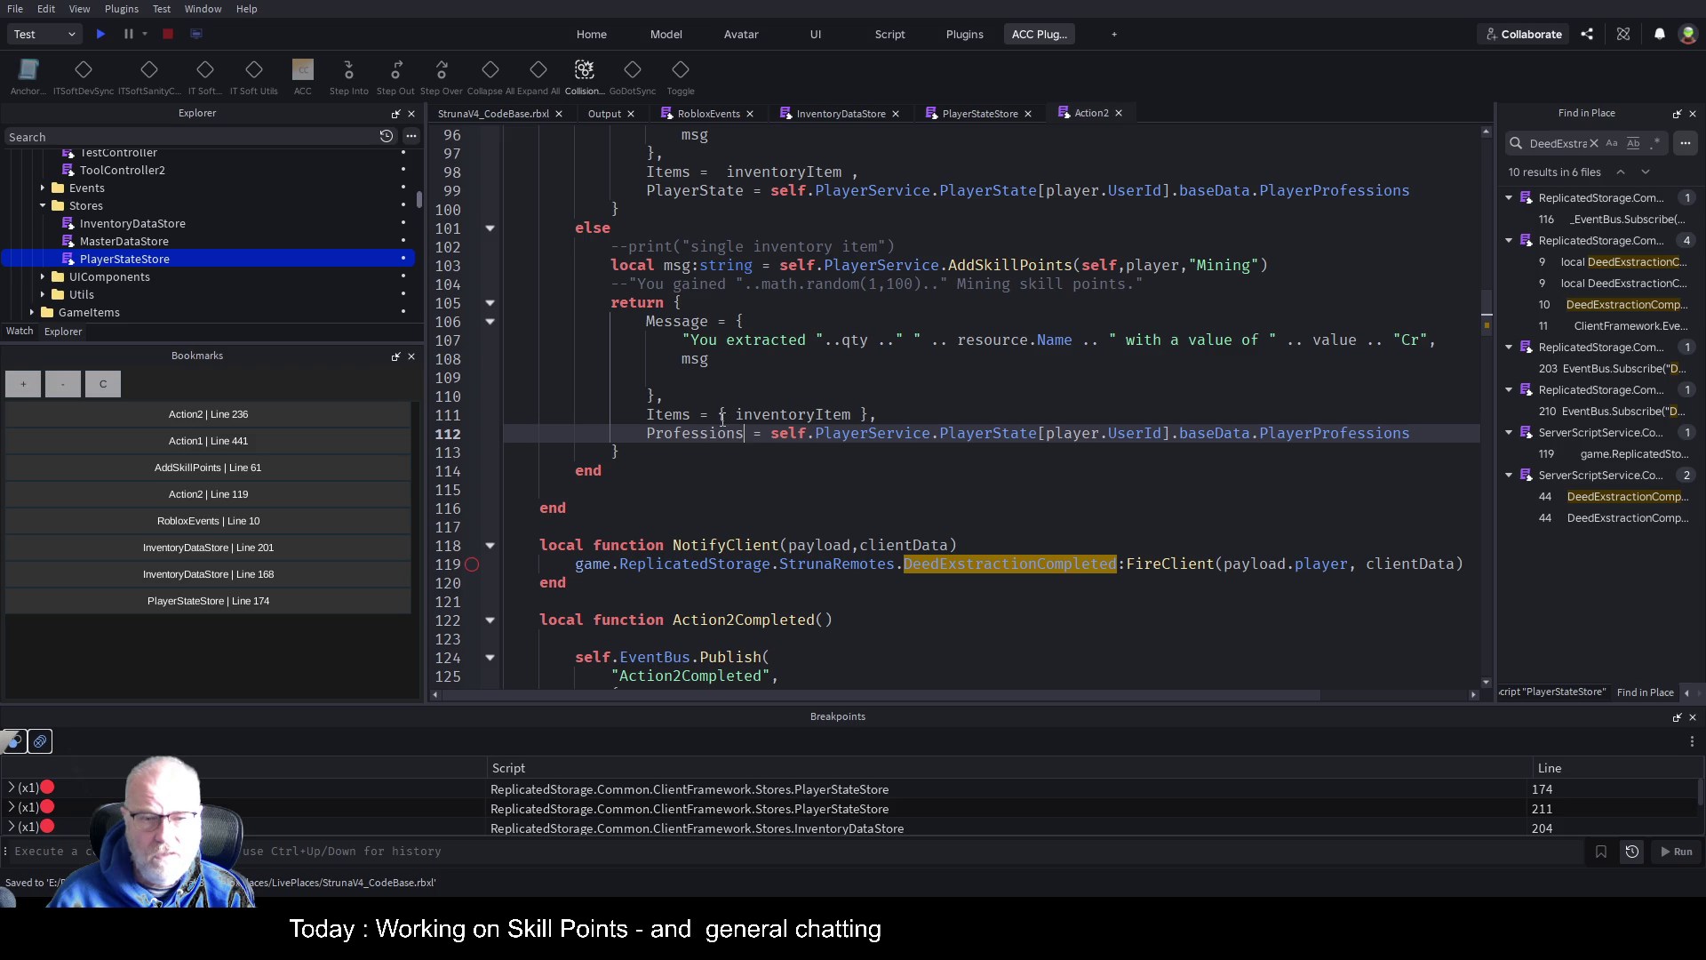
Replace PlayerState with Professions on line 99 and start a playtest
double_click(692, 433)
key(ctrl+c)
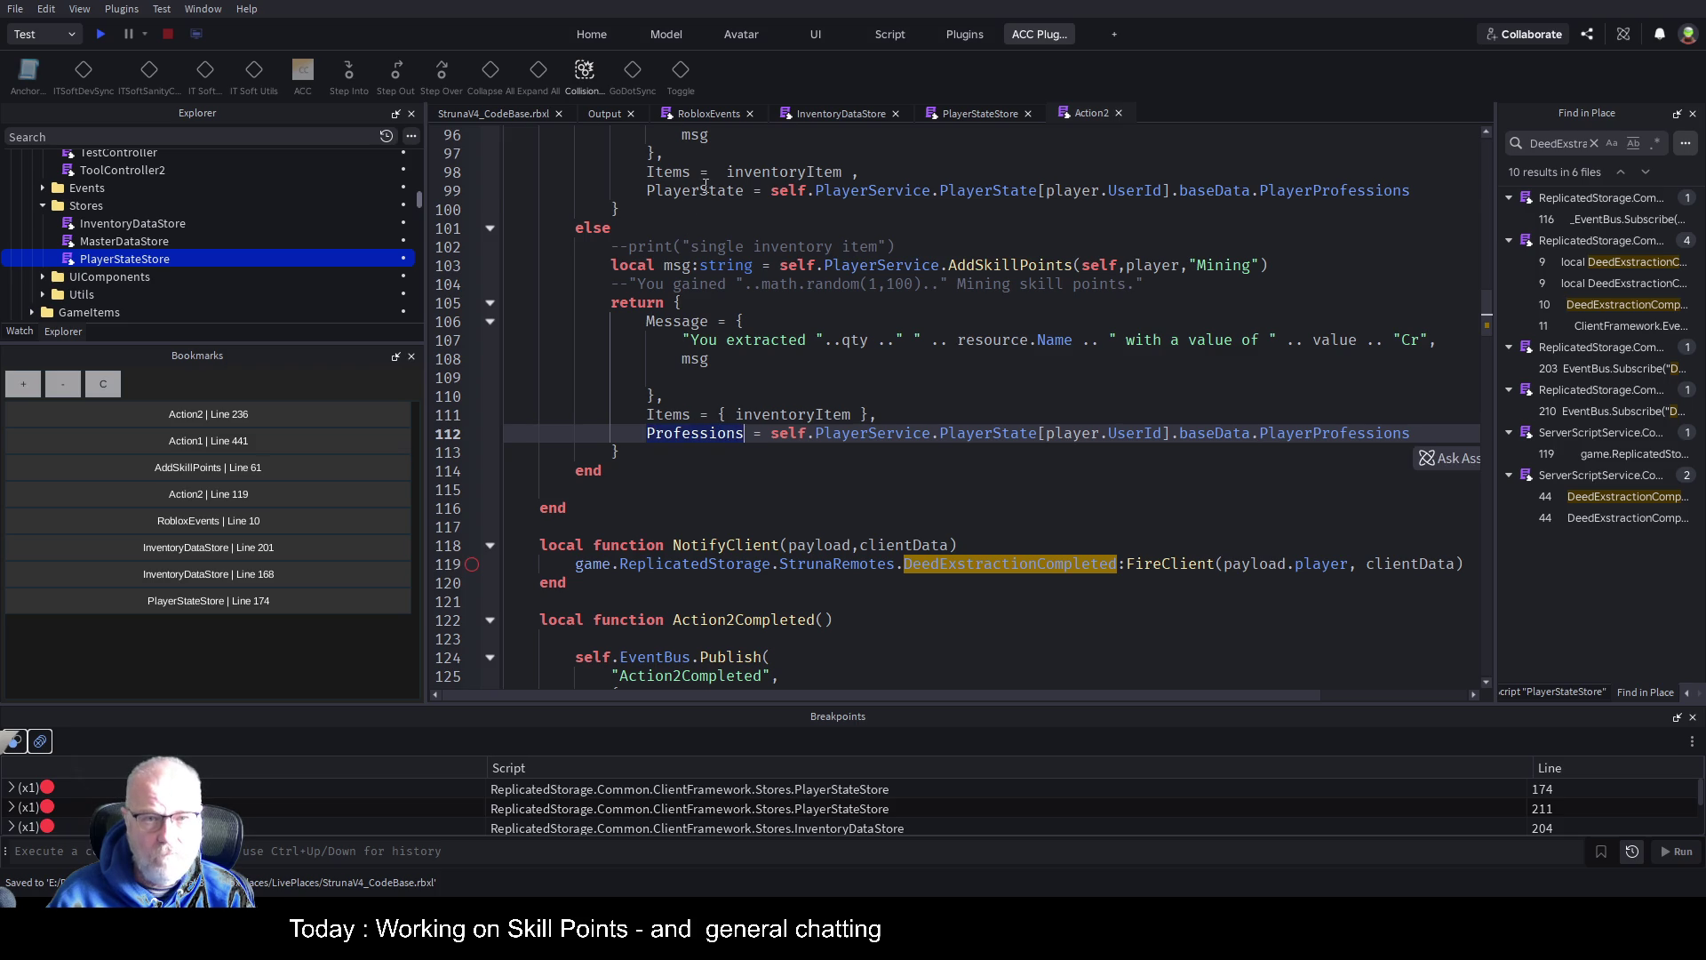
double_click(702, 190)
key(ctrl+v)
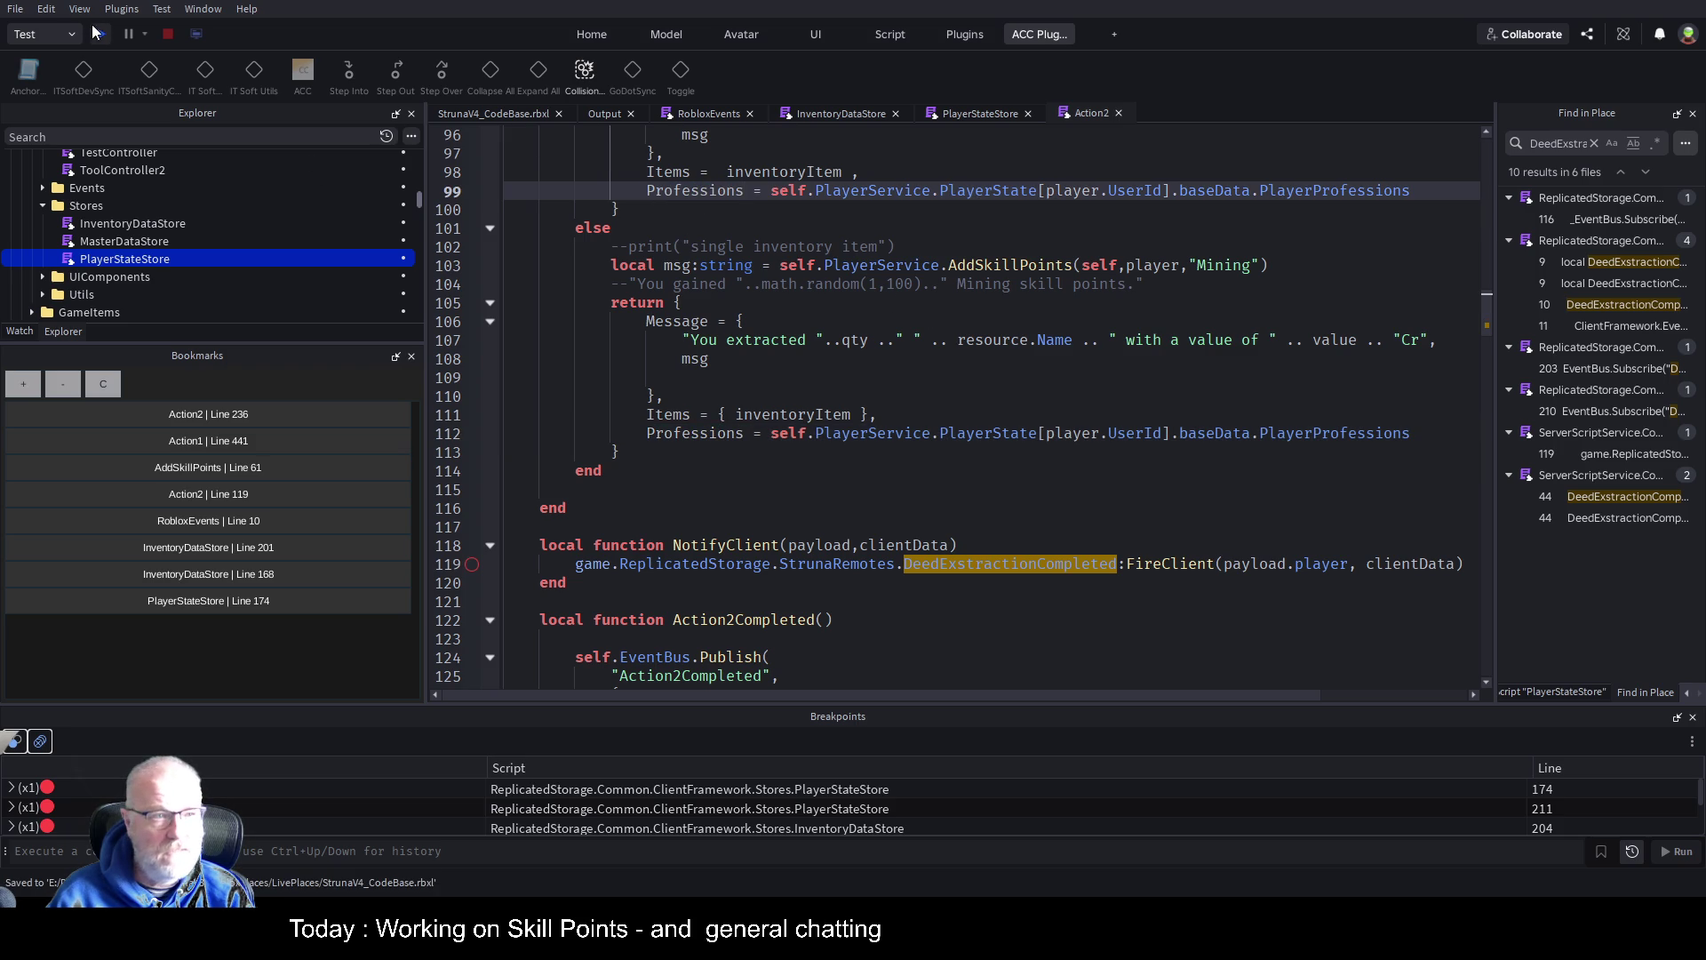
click(98, 34)
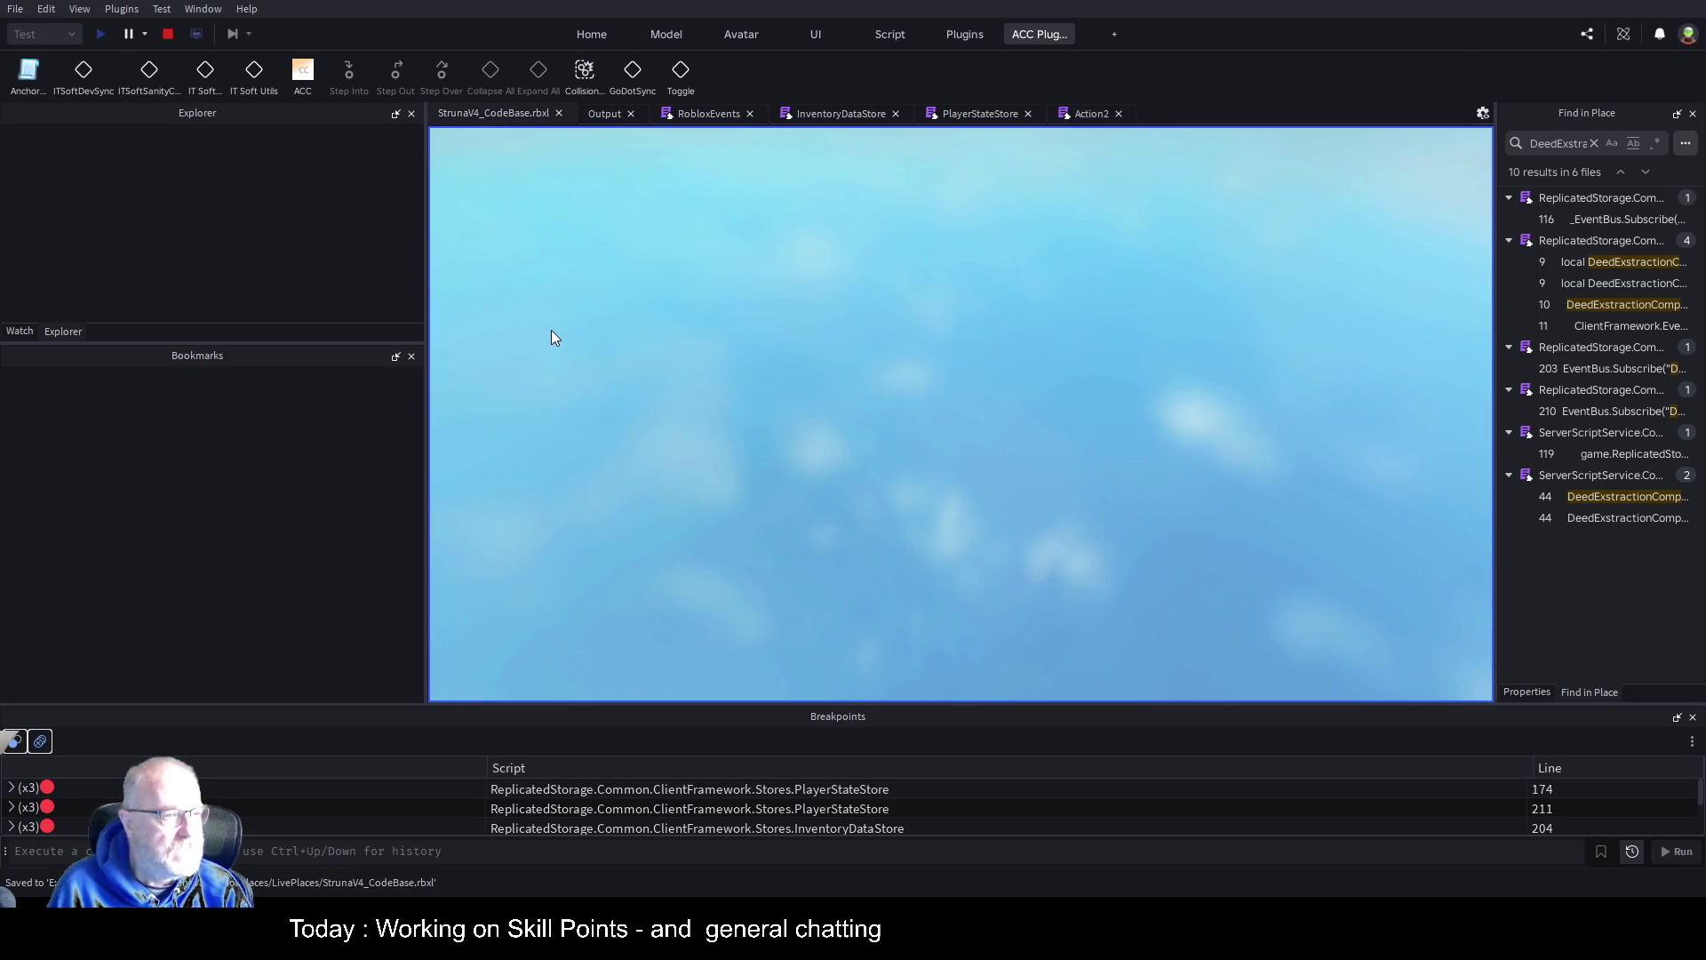